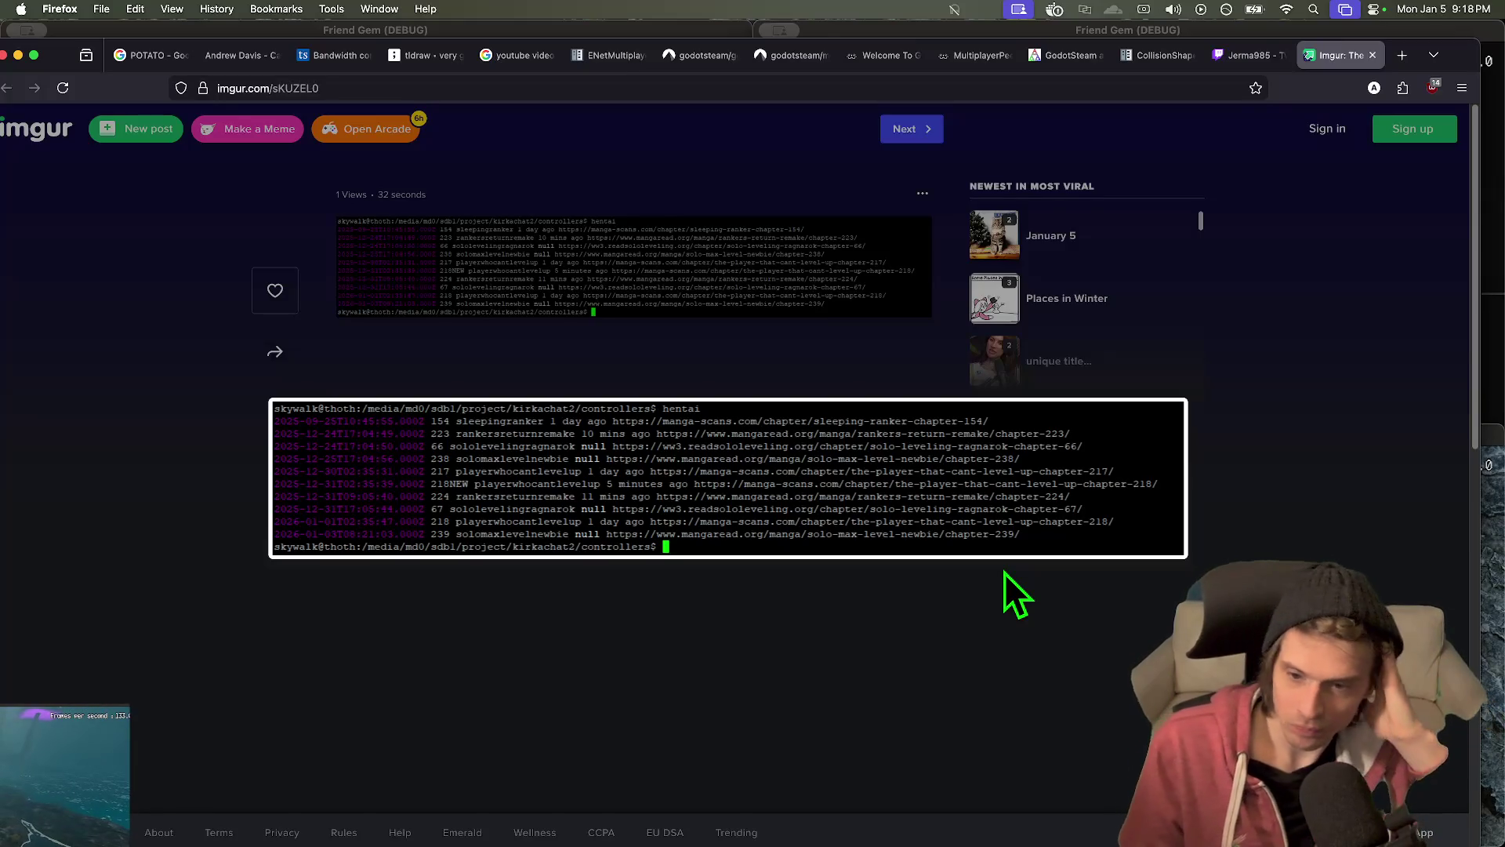
- Inspect the terminal screenshot at full size, then close the Imgur post
click(696, 540)
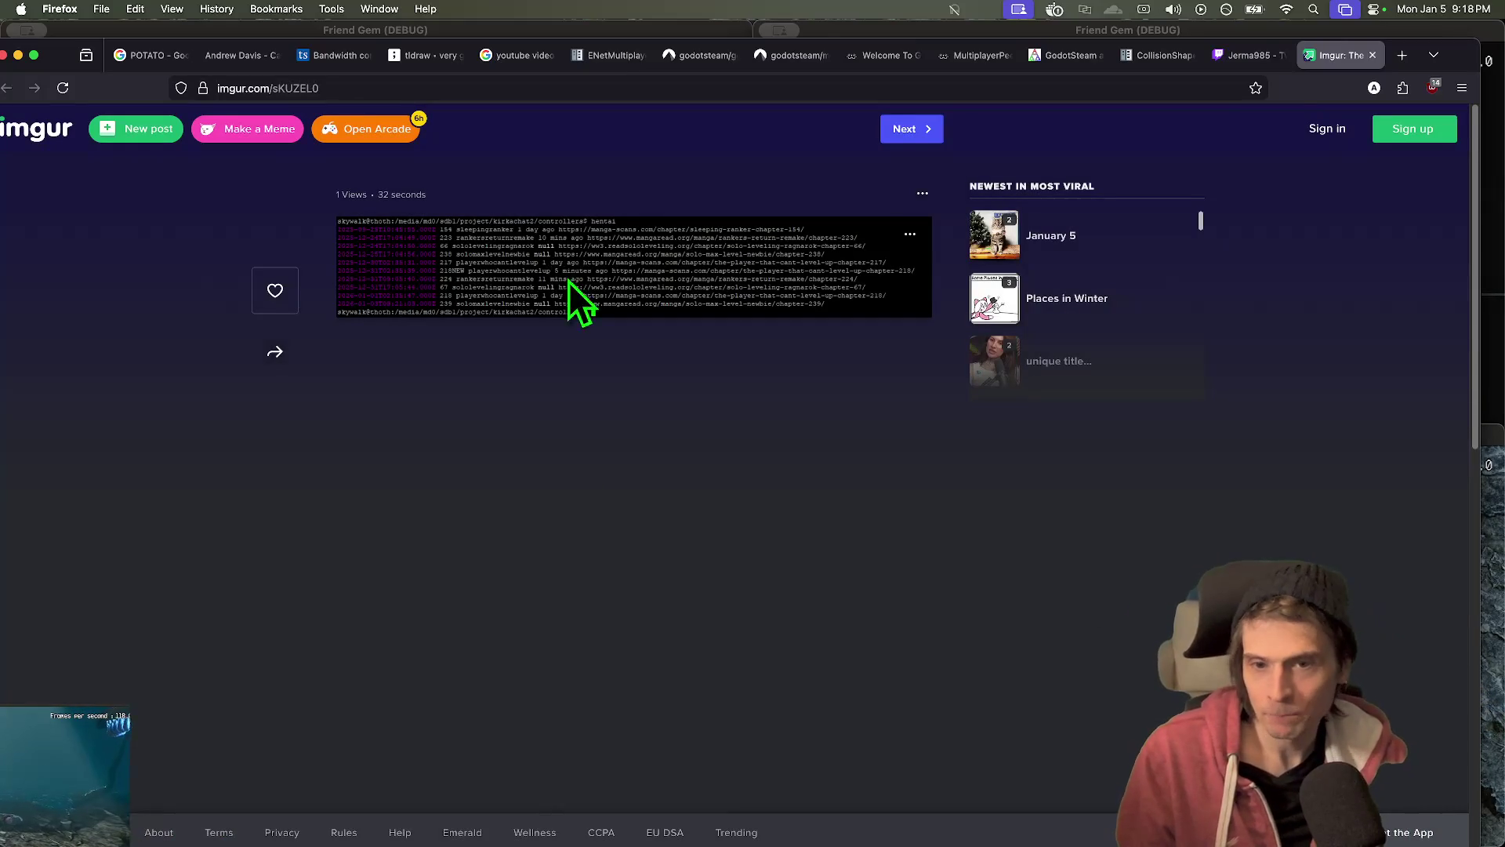
click(568, 278)
click(682, 506)
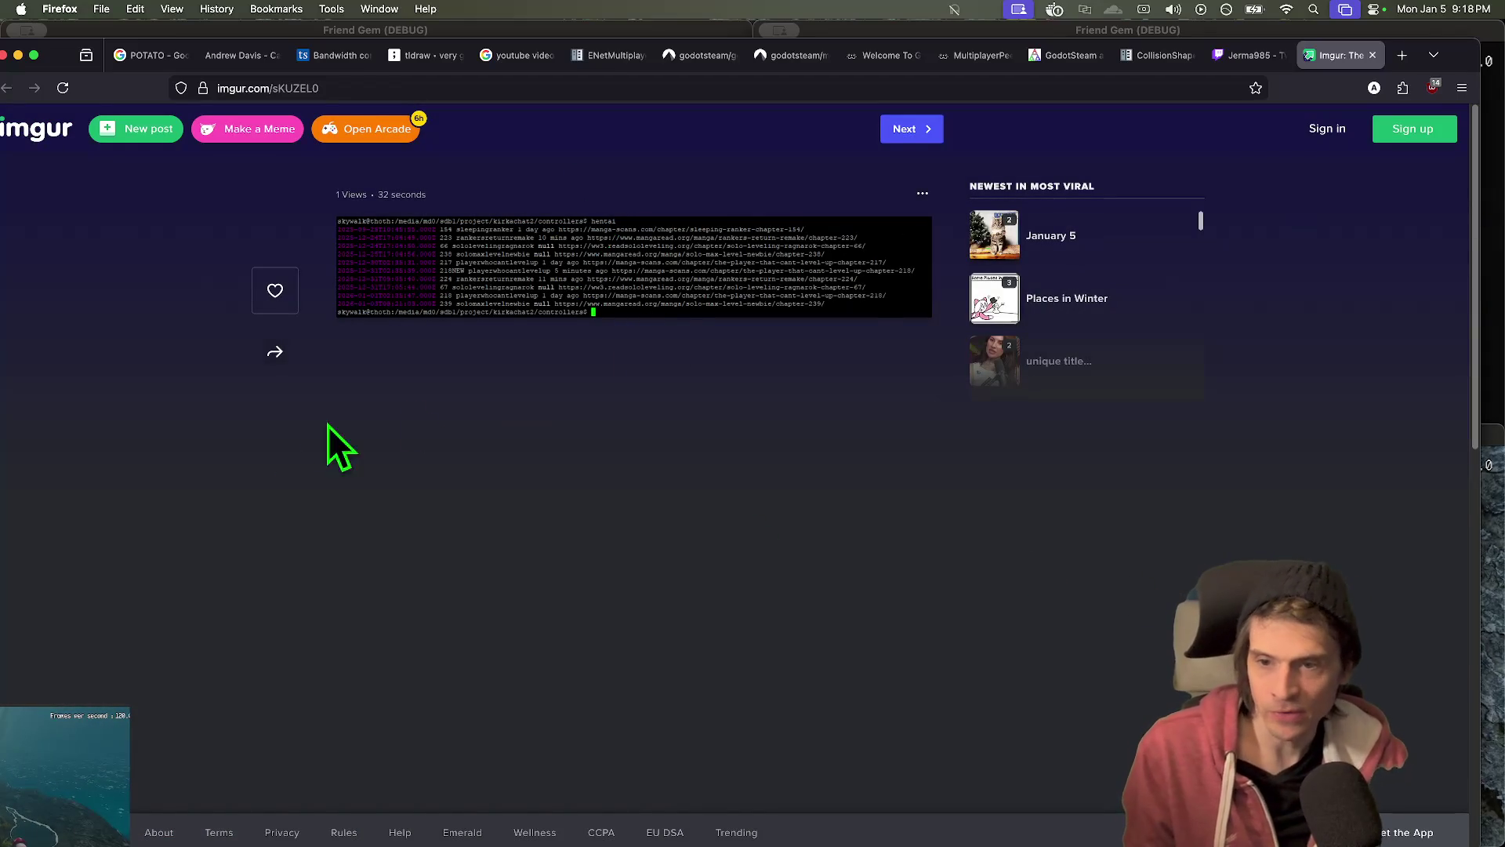
click(597, 247)
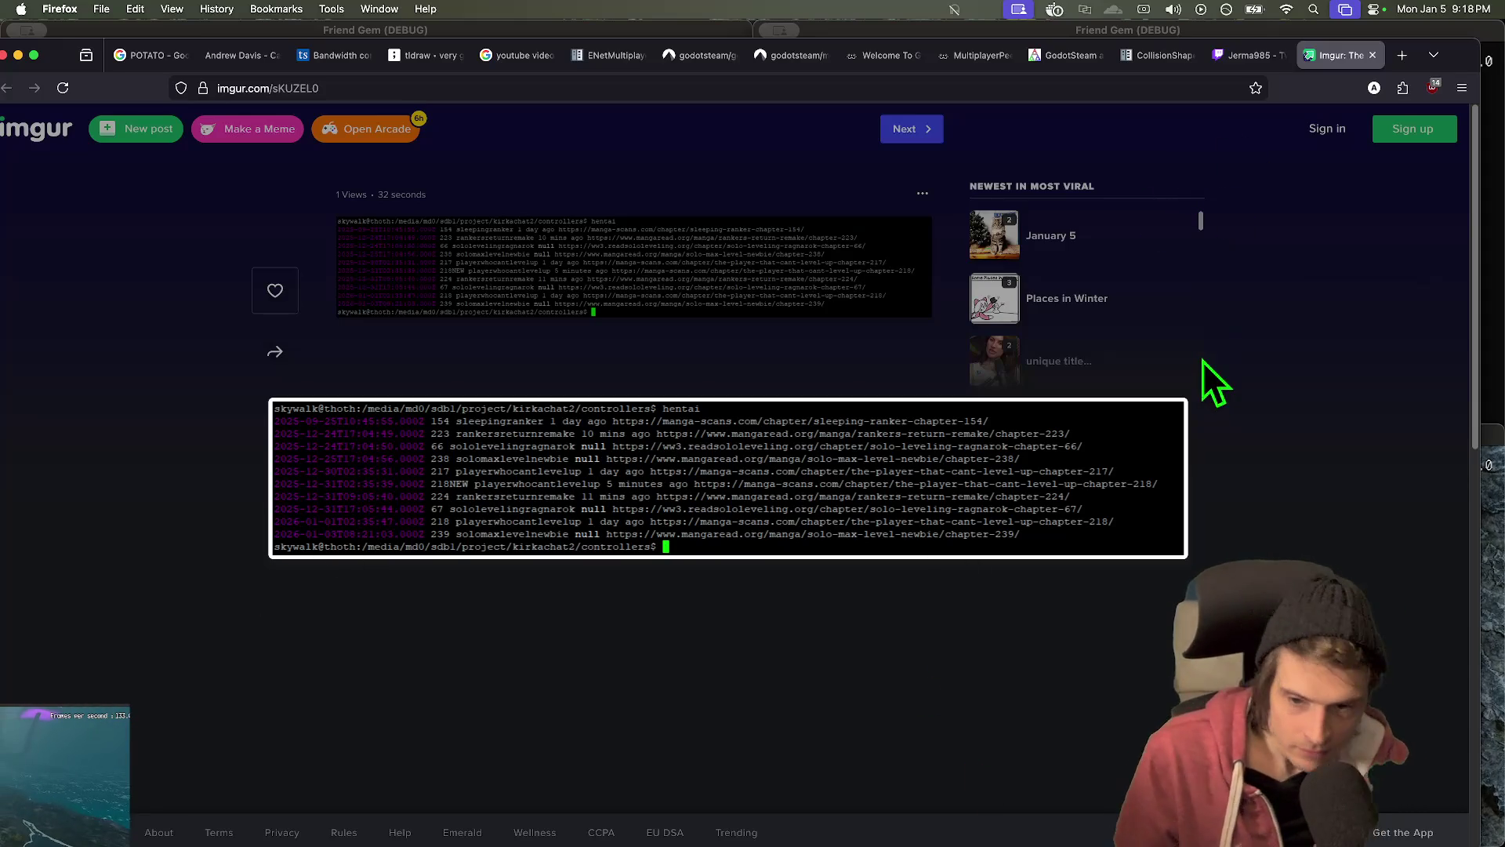
click(951, 548)
key(super+w)
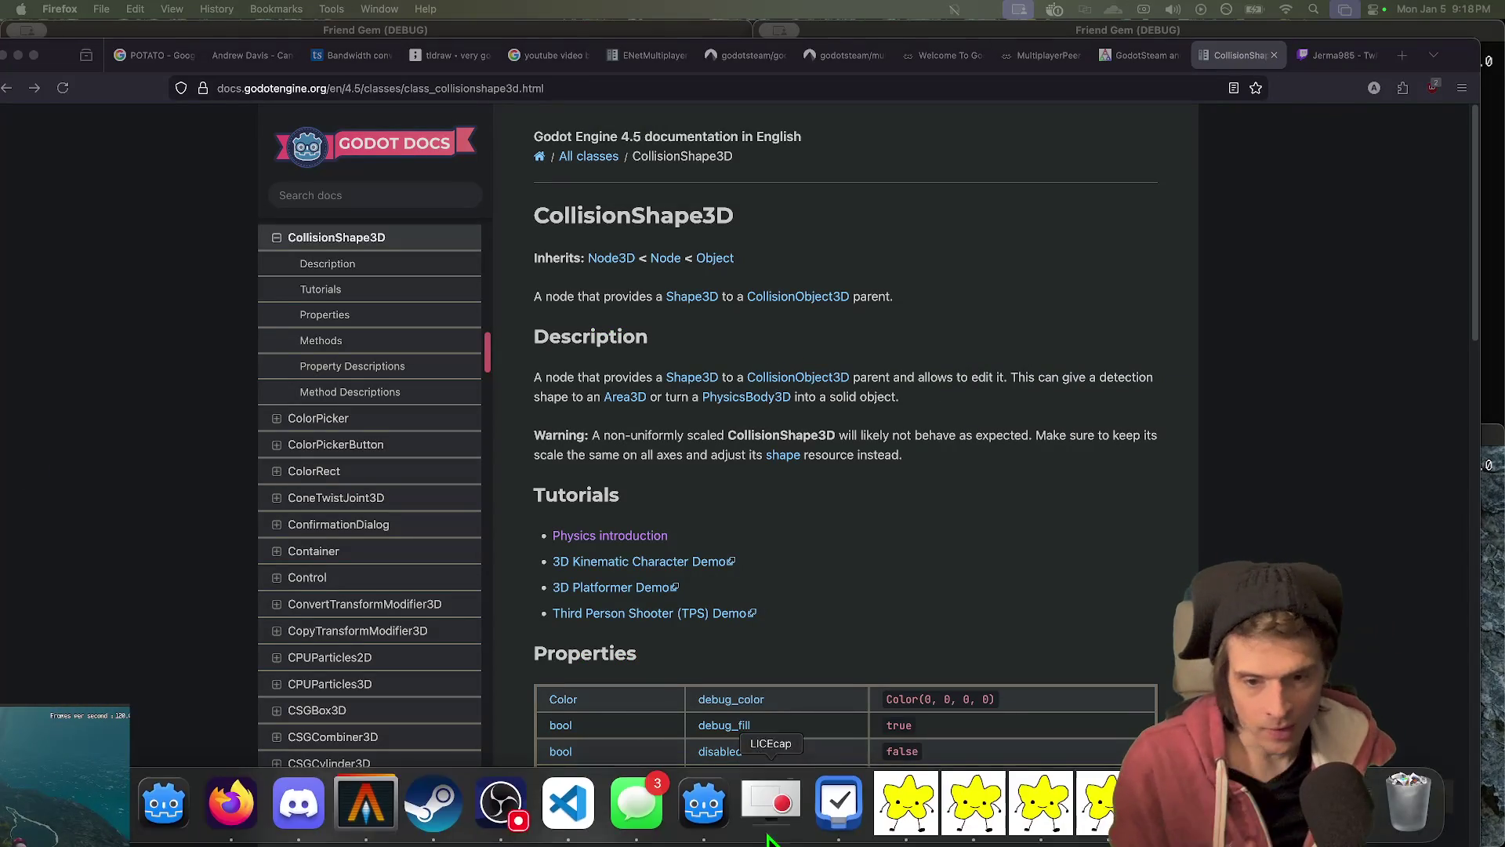
- Stop the multiplayer test and maximize the Godot editor, caret after random_spawn() on line 143
click(735, 821)
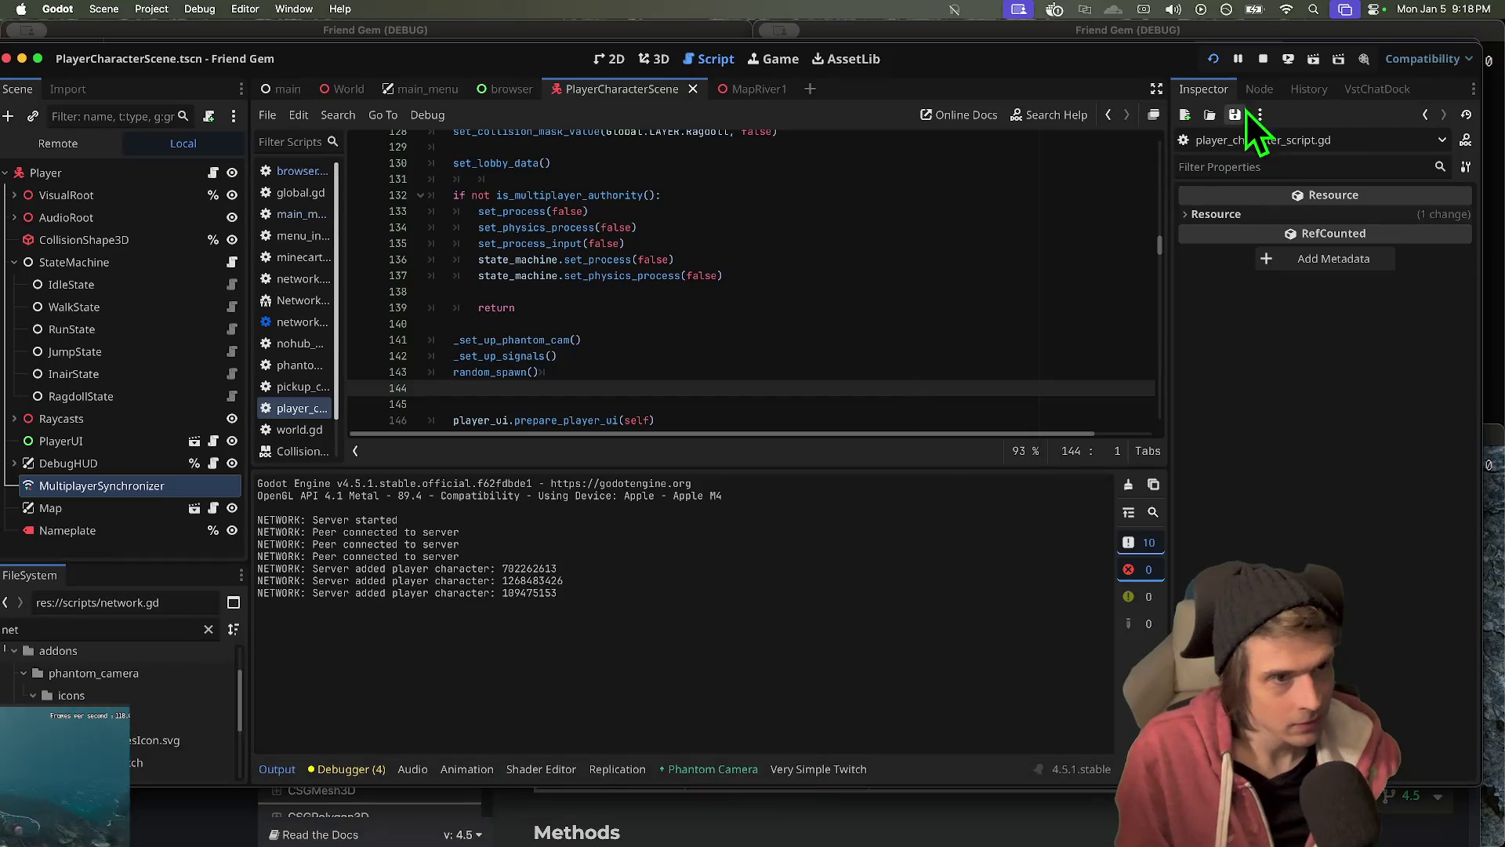
click(1262, 60)
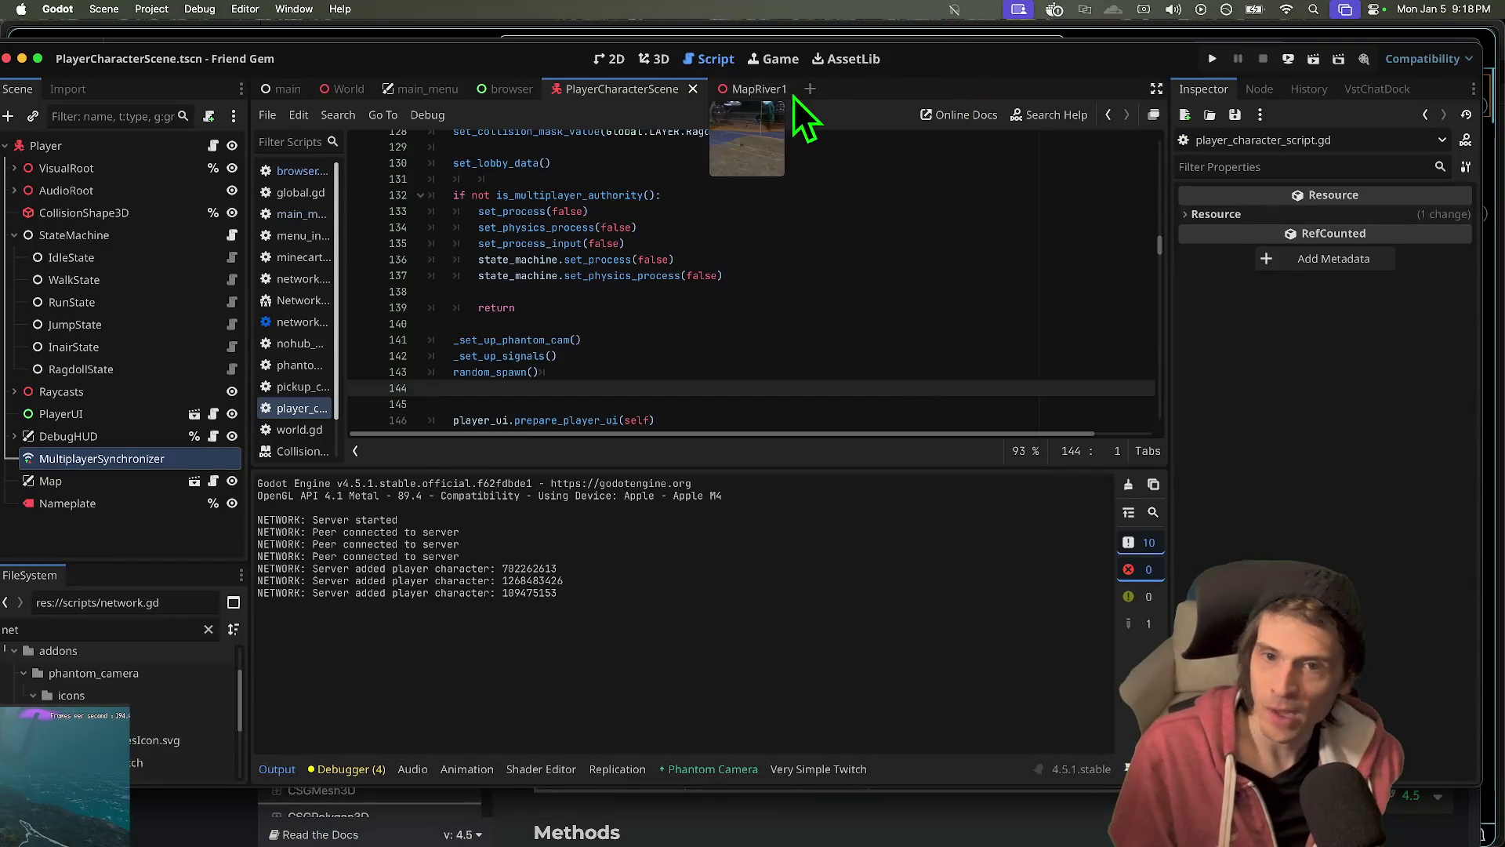
drag(496, 62, 539, 3)
scroll(784, 235, down, 2)
click(604, 293)
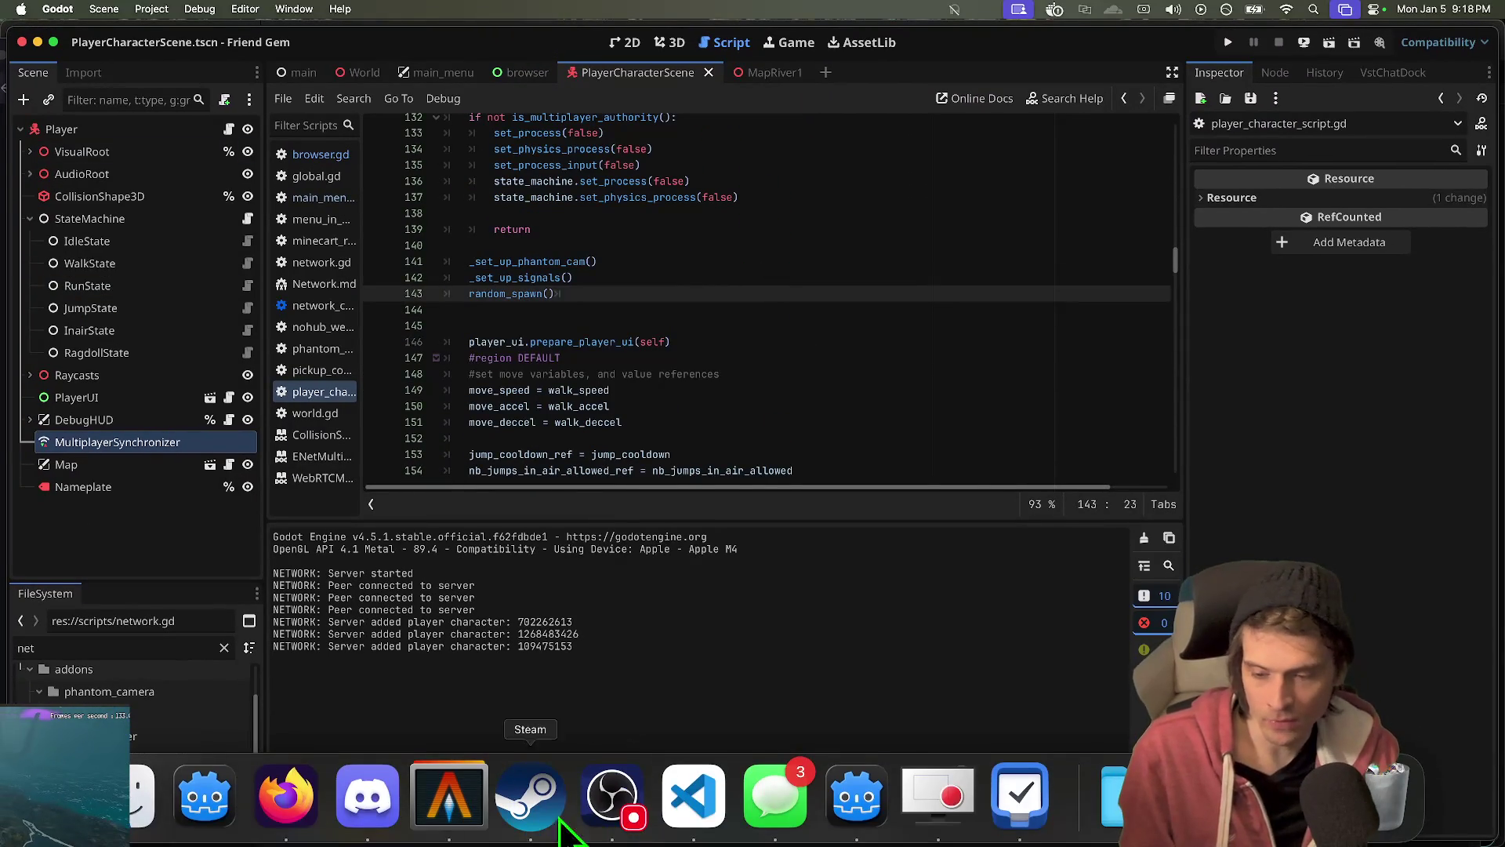
click(282, 800)
- Open youtube.com in a new browser tab
key(super+t)
text(youtube.com/)
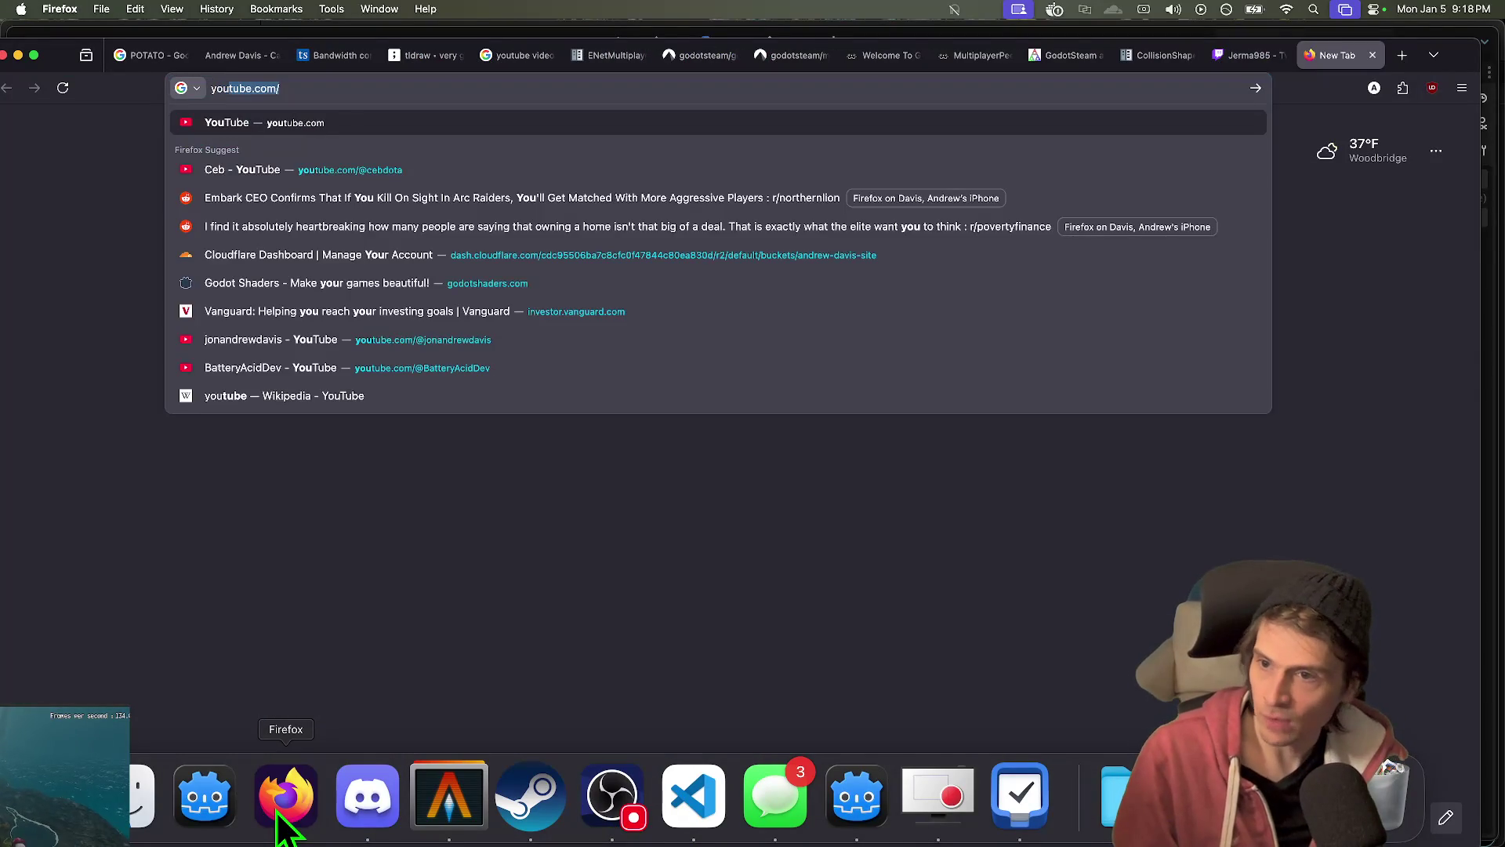
key(Return)
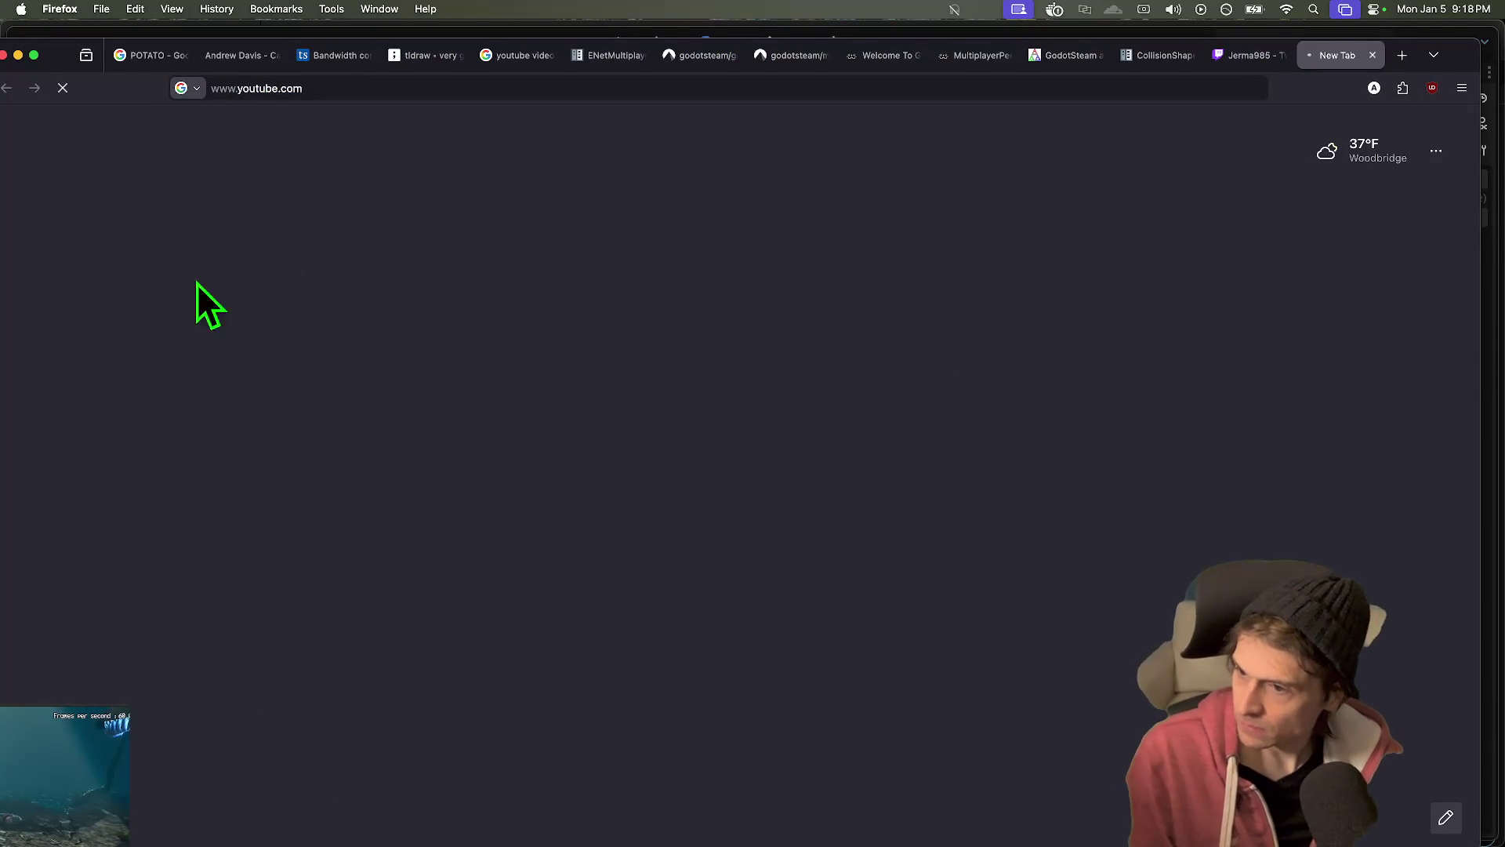
- Search Google for 'youtube PKKV', view the PVKK official trailer, then close its tab
key(super+t)
text(pkkv)
key(Down)
key(Return)
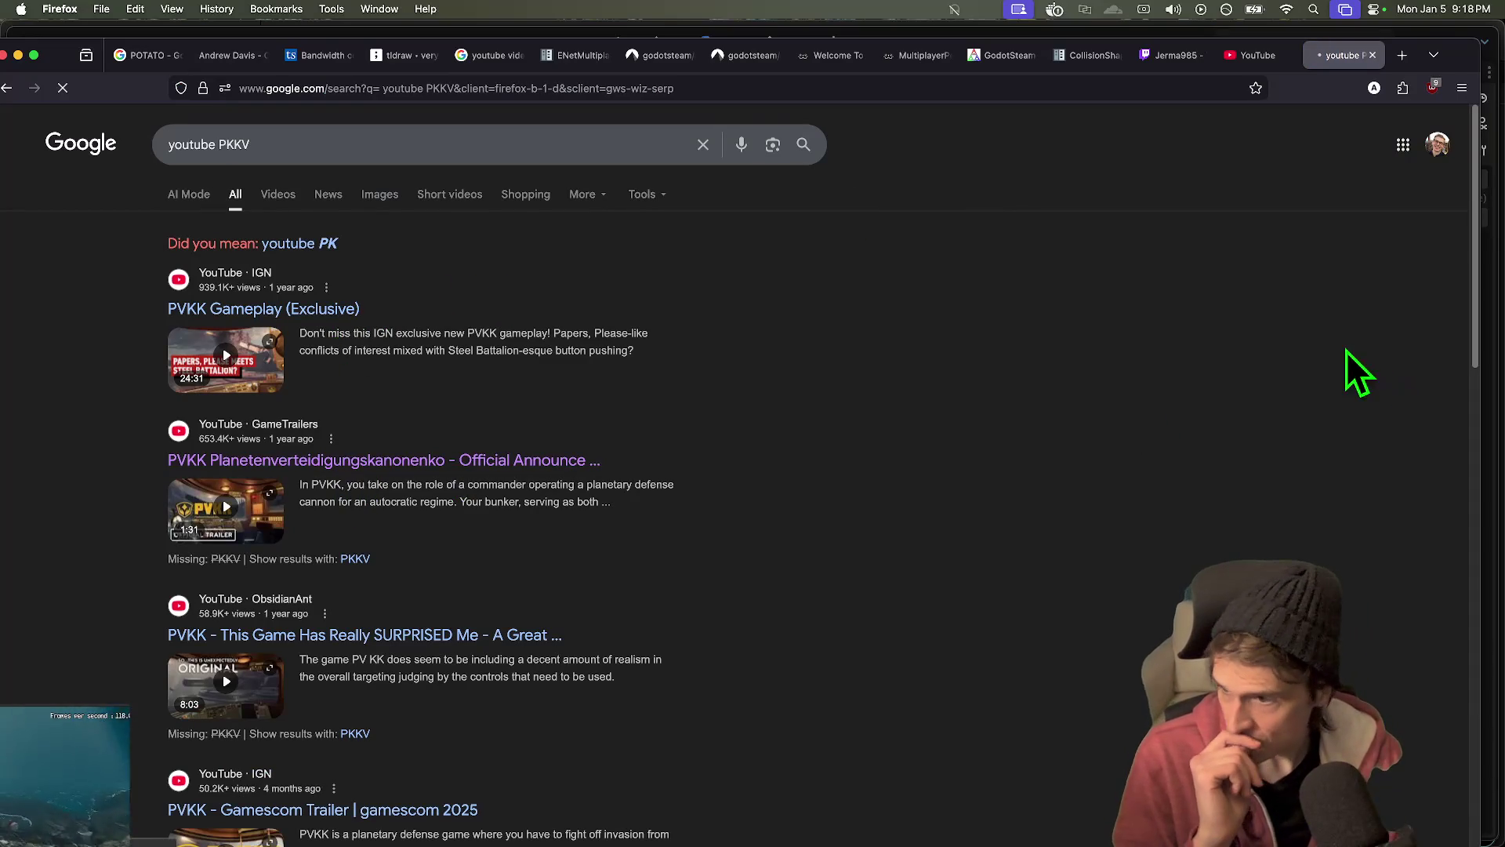
click(594, 459)
click(454, 88)
click(24, 827)
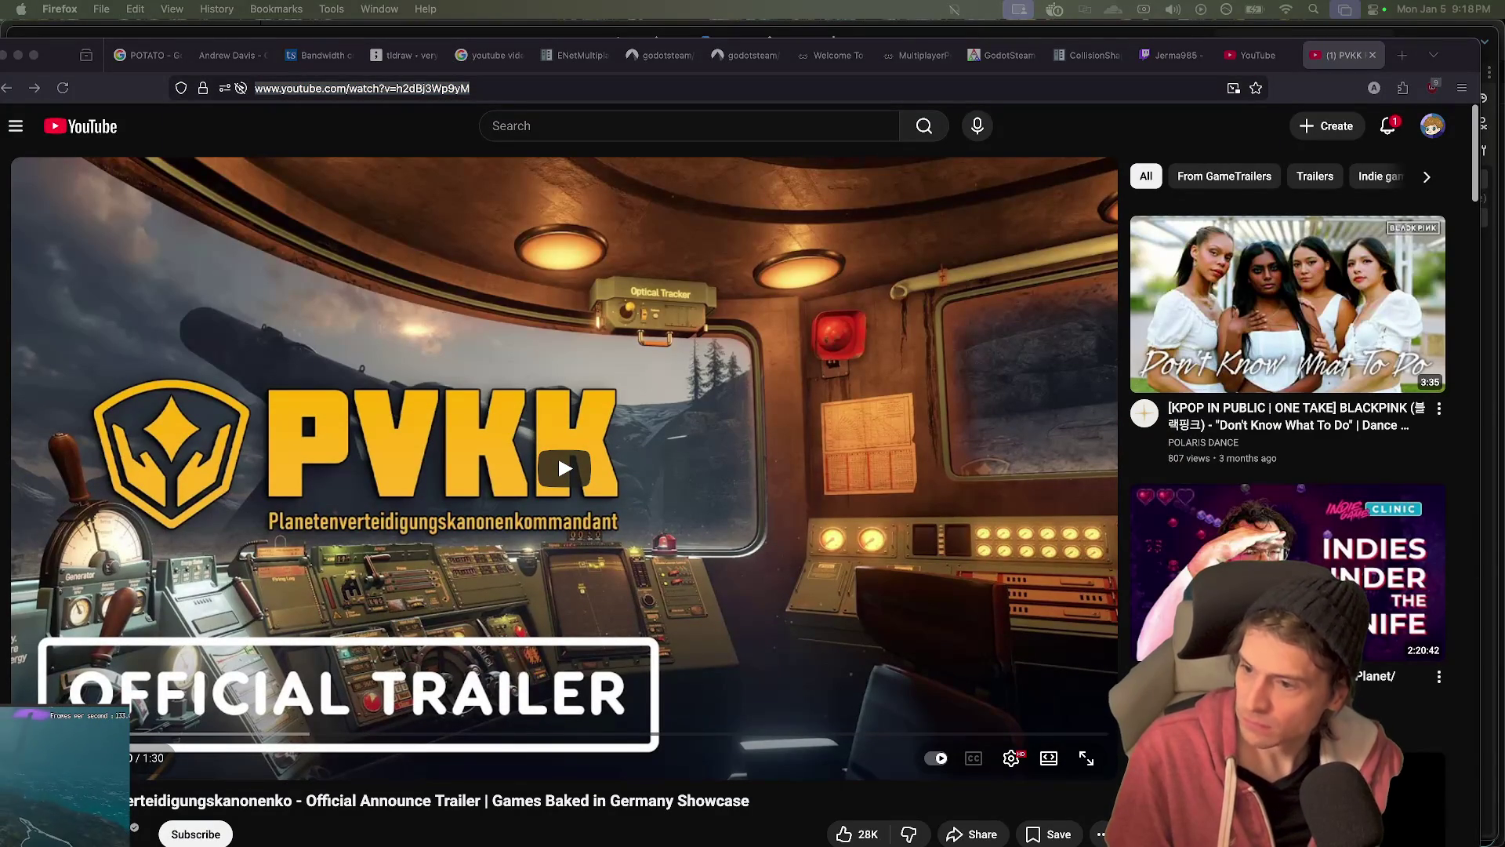
middle_click(1334, 54)
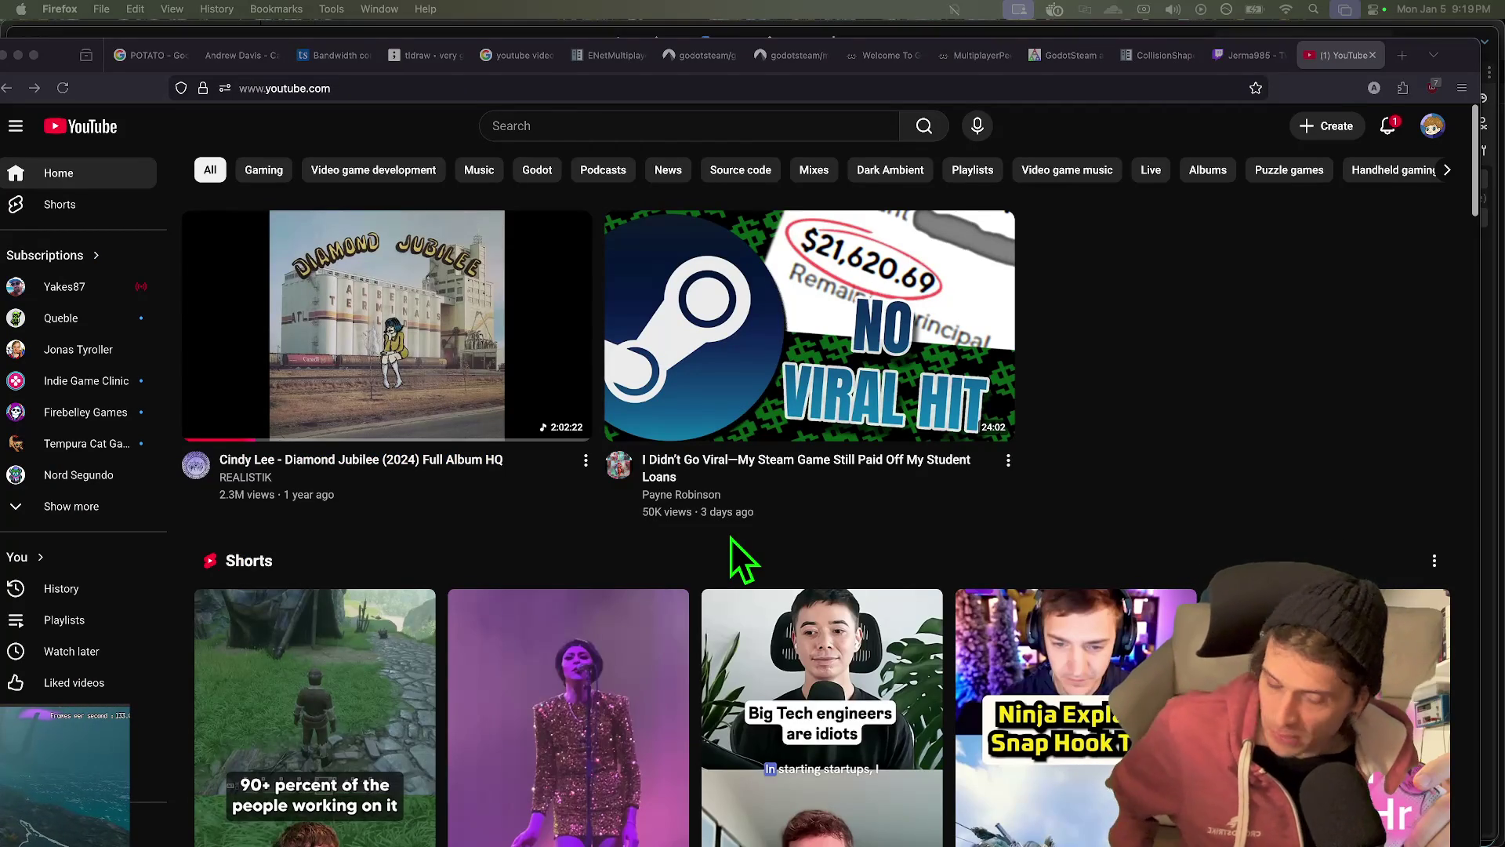
- Search YouTube for 'godot showreel'
scroll(792, 519, down, 6)
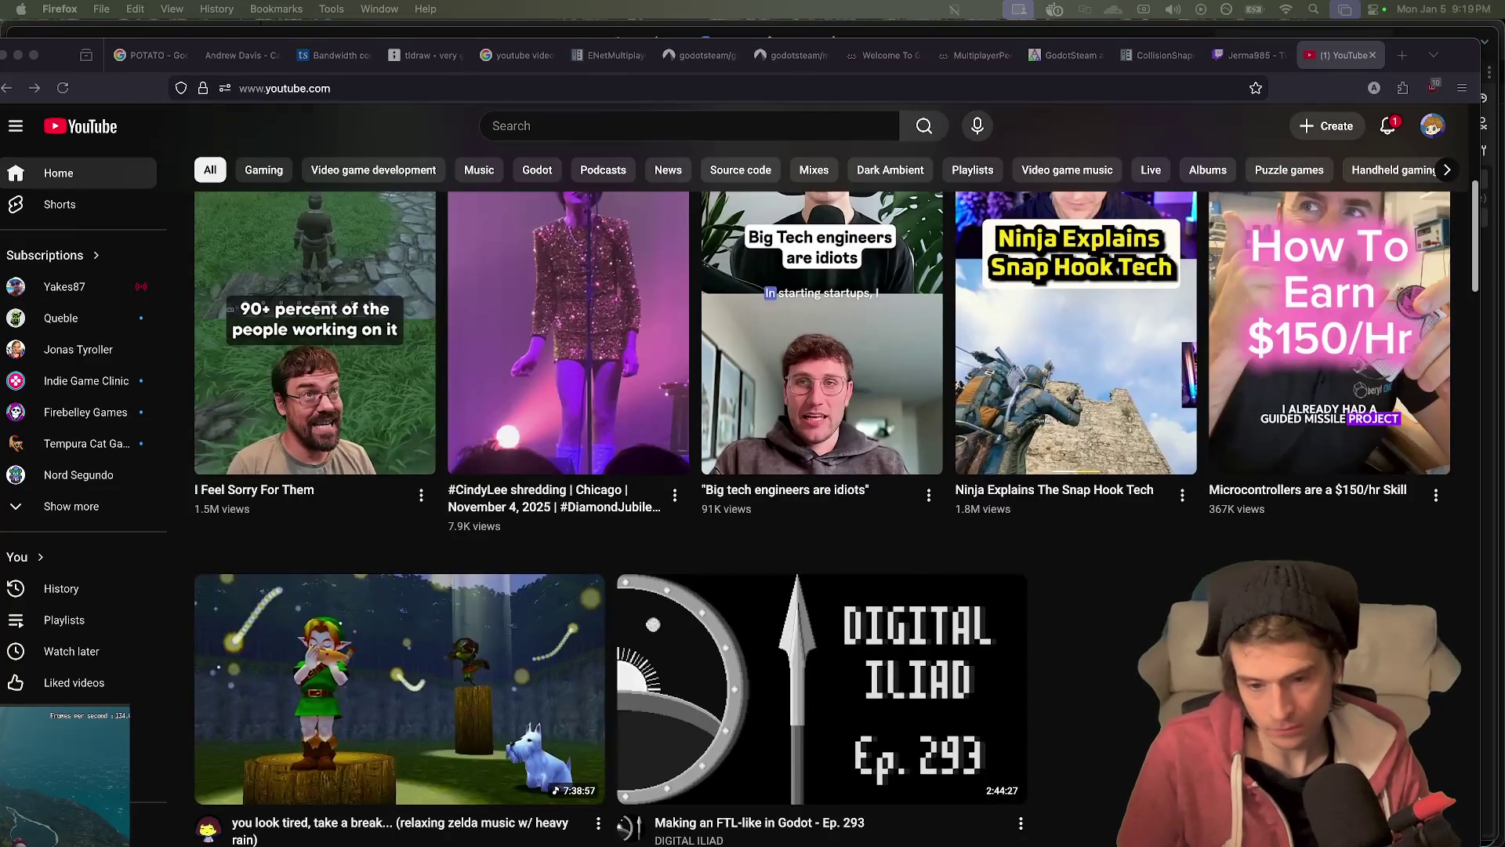
scroll(791, 519, up, 6)
click(554, 126)
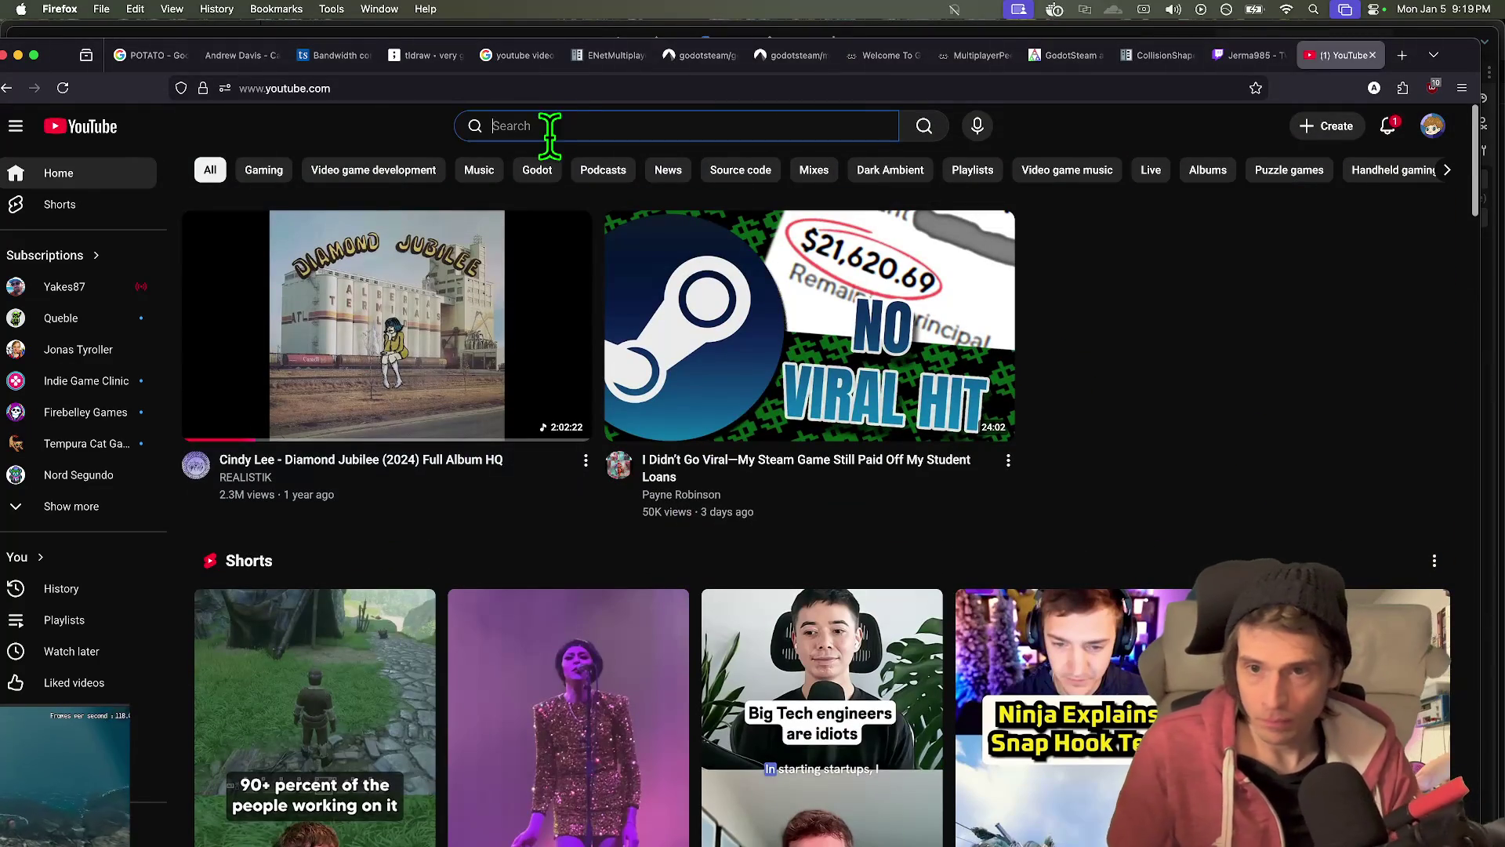
text(godot showreel)
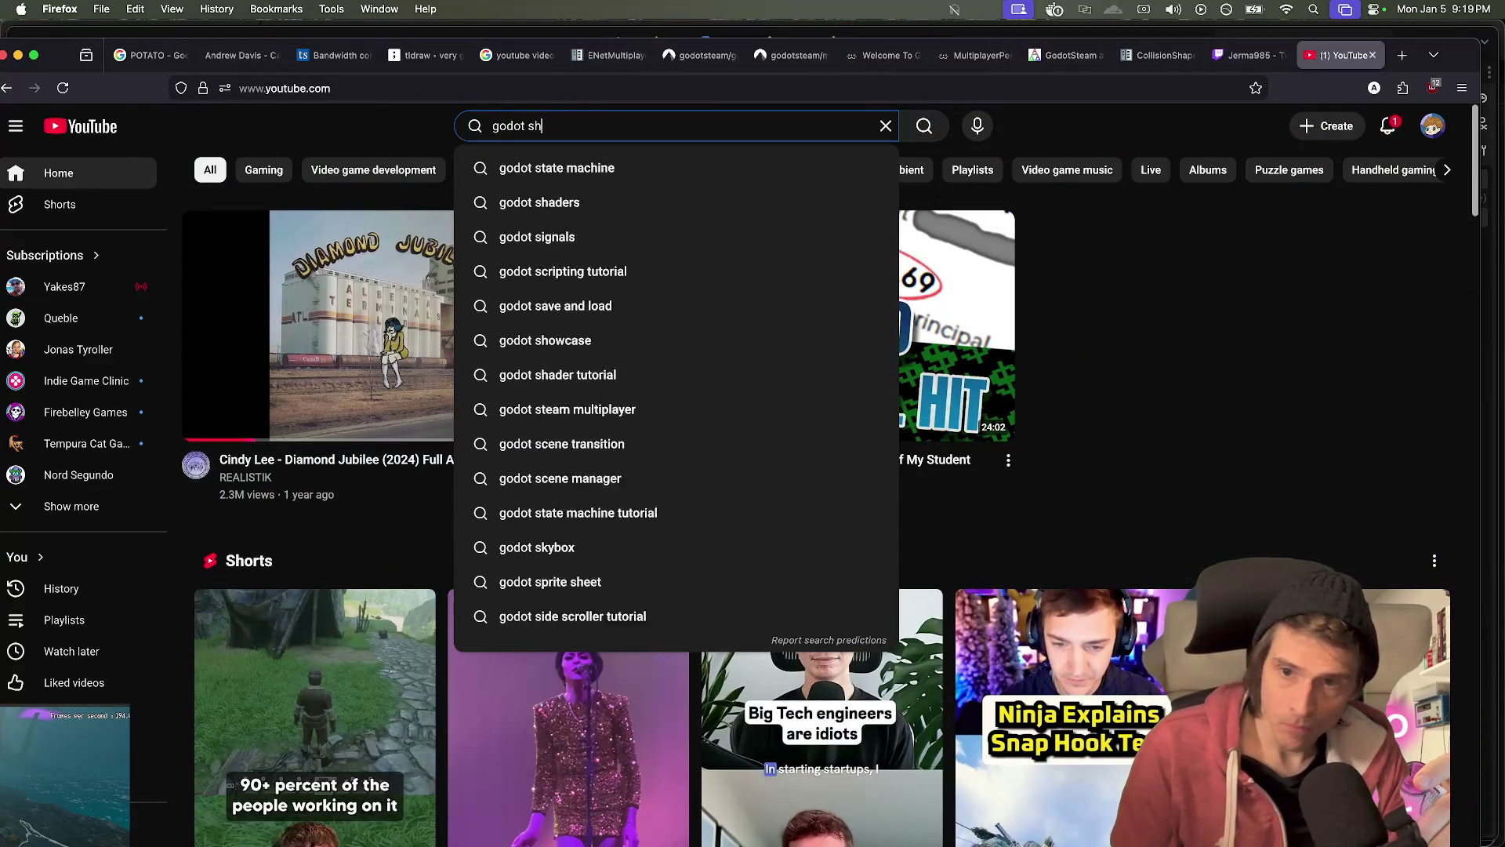
key(Return)
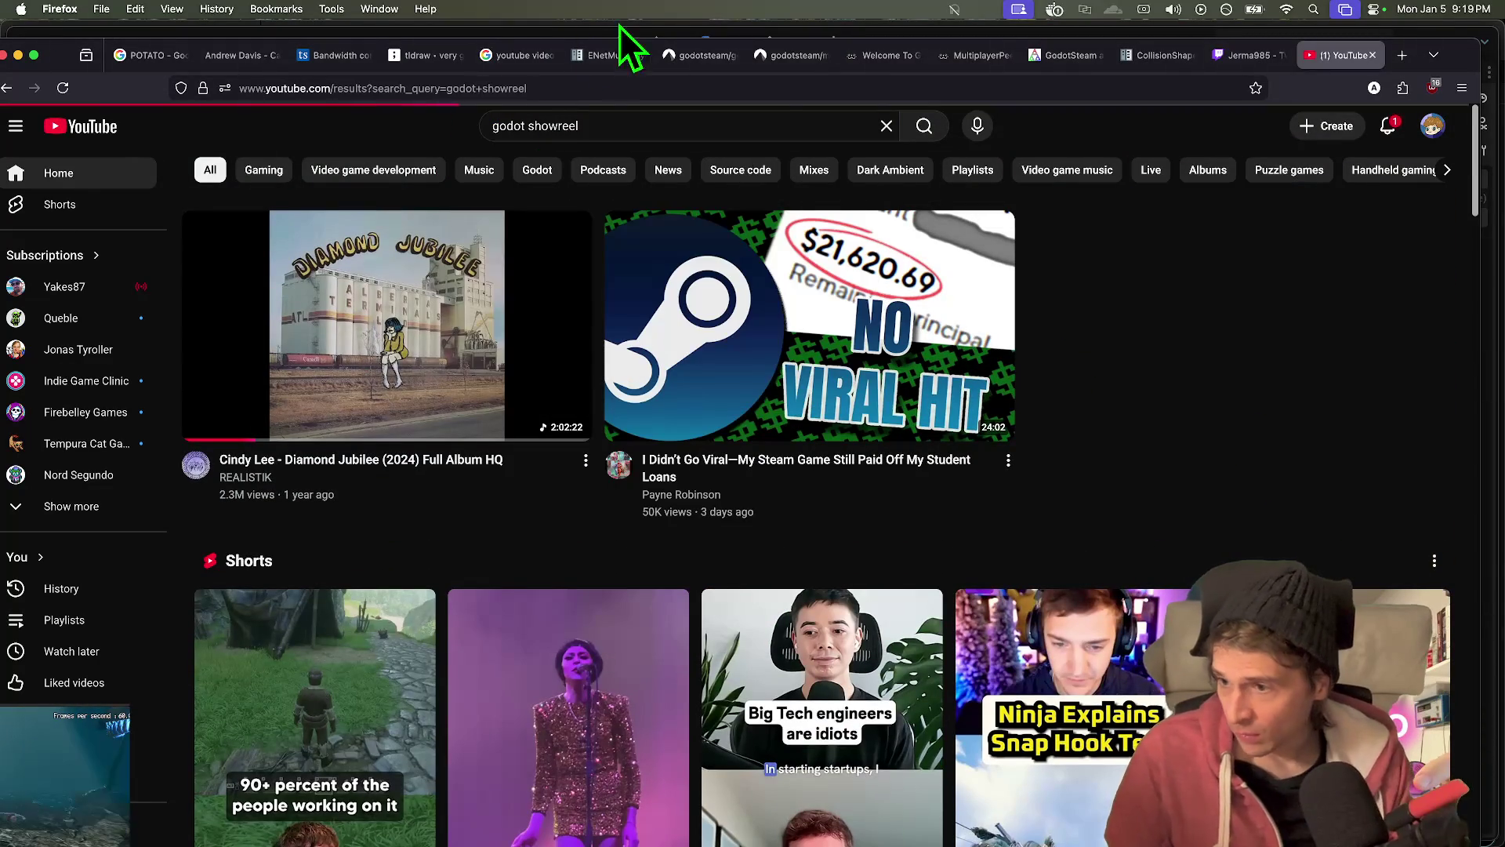
mouse_move(981, 229)
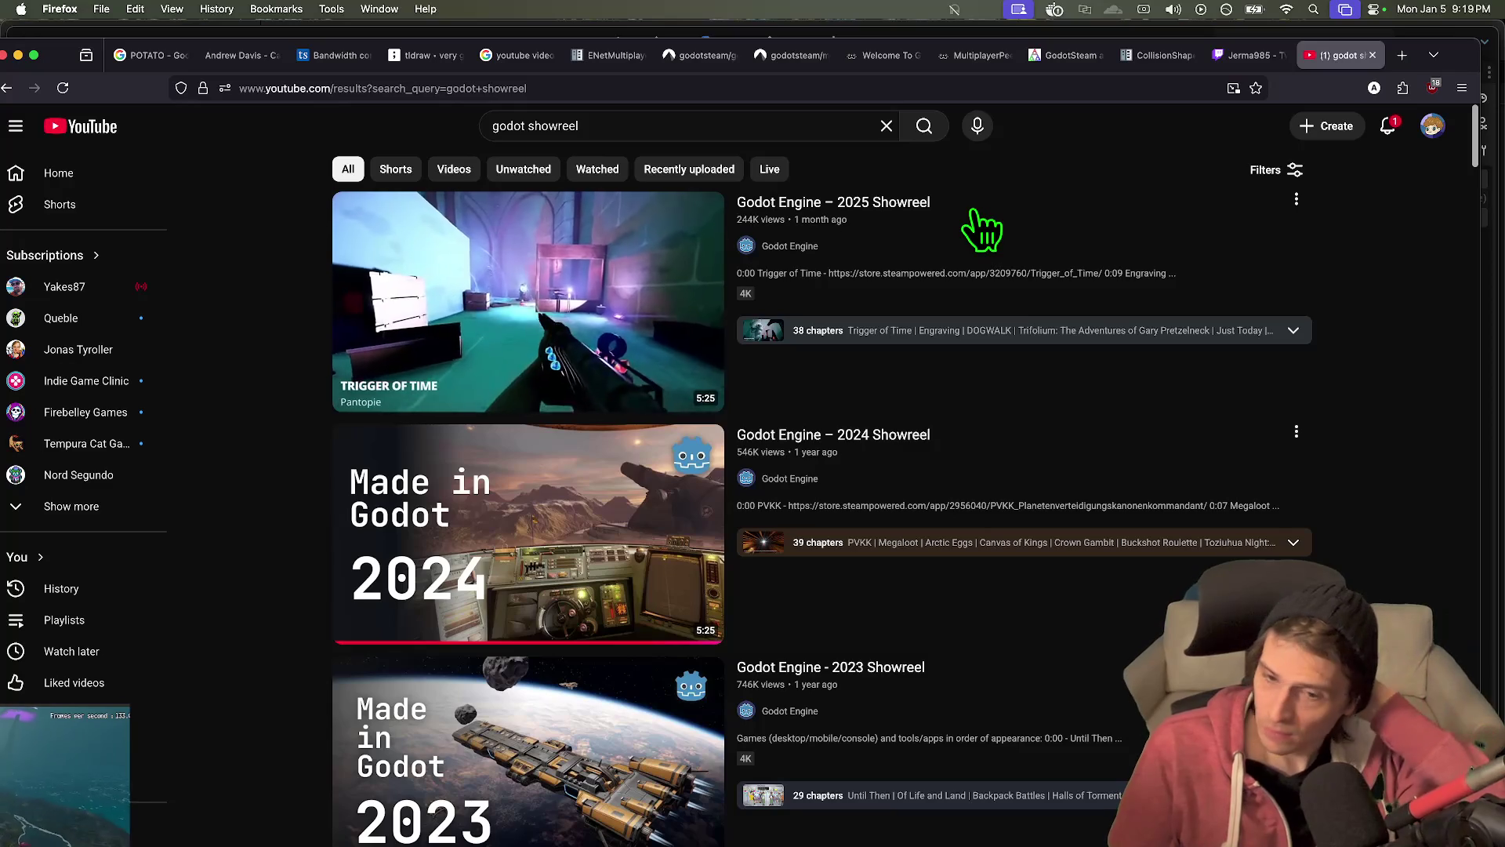
- Open a showreel result in a background tab, then close that extra tab
scroll(1147, 276, down, 5)
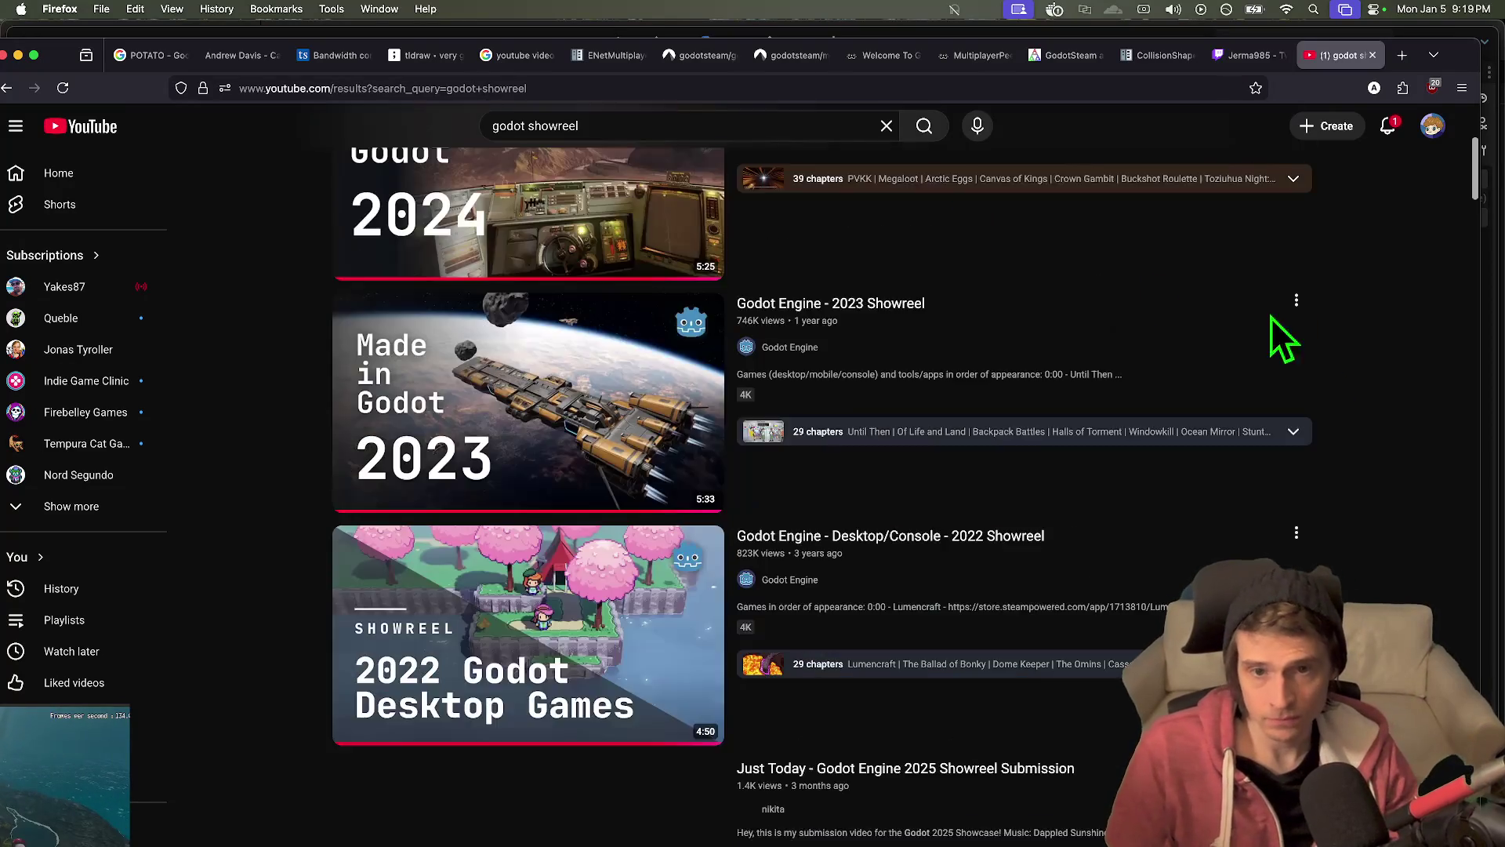
scroll(1319, 418, up, 5)
middle_click(549, 262)
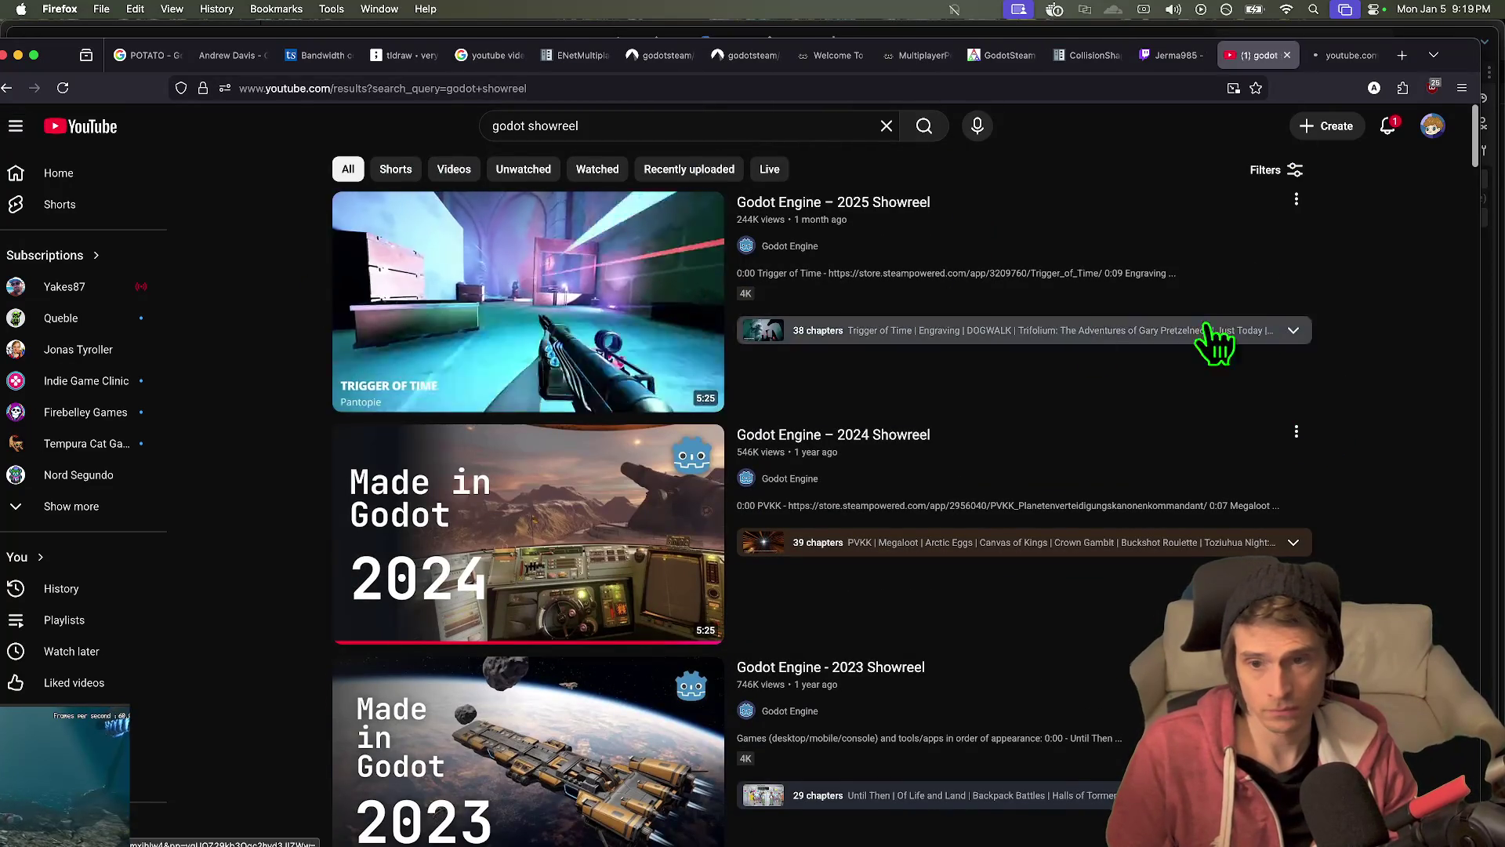
key(ctrl+Tab)
click(608, 88)
key(super+w)
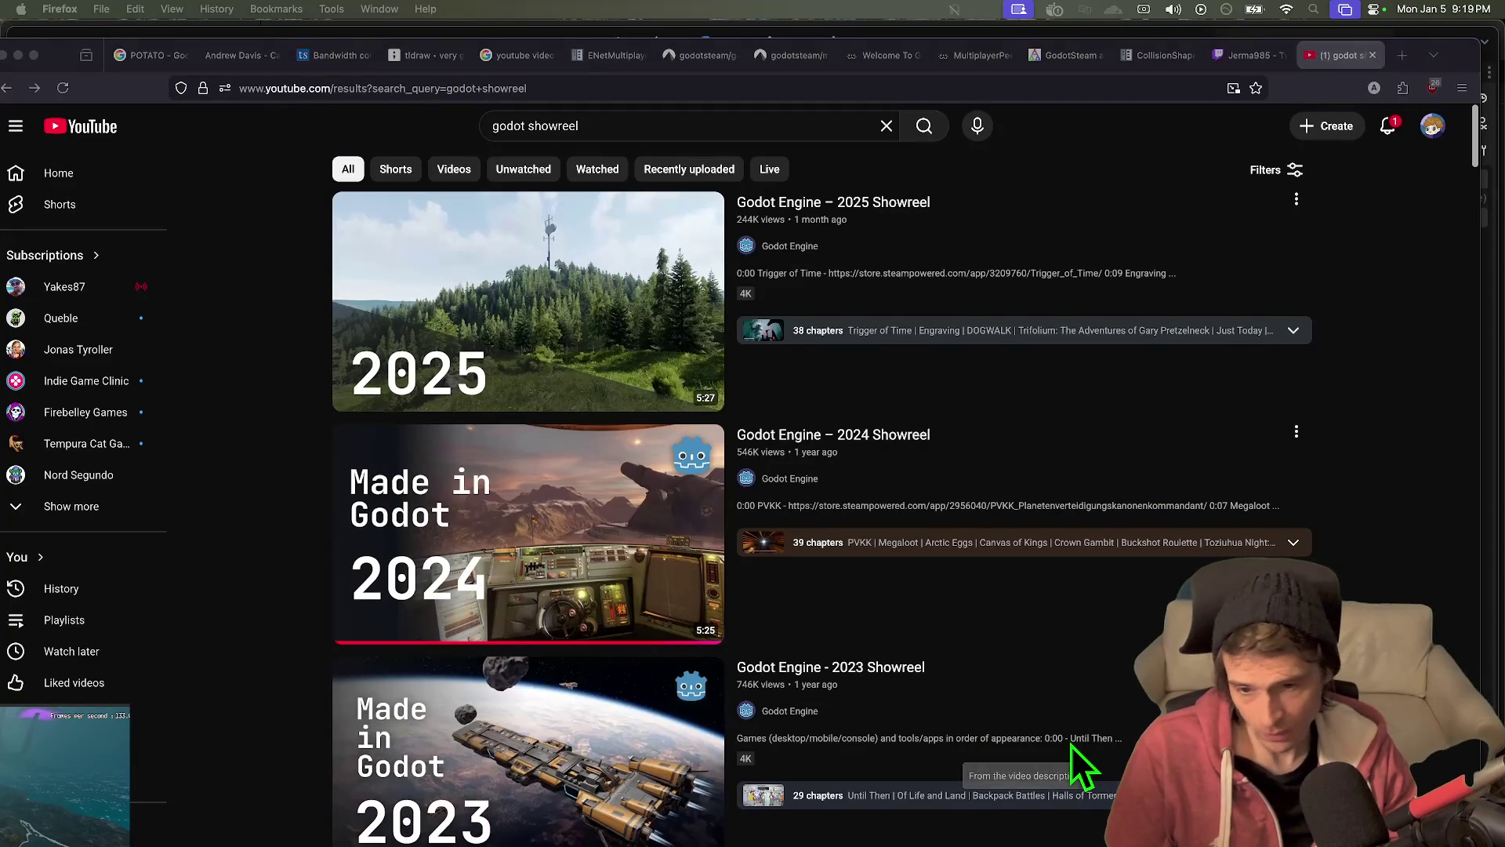
scroll(1019, 753, down, 1)
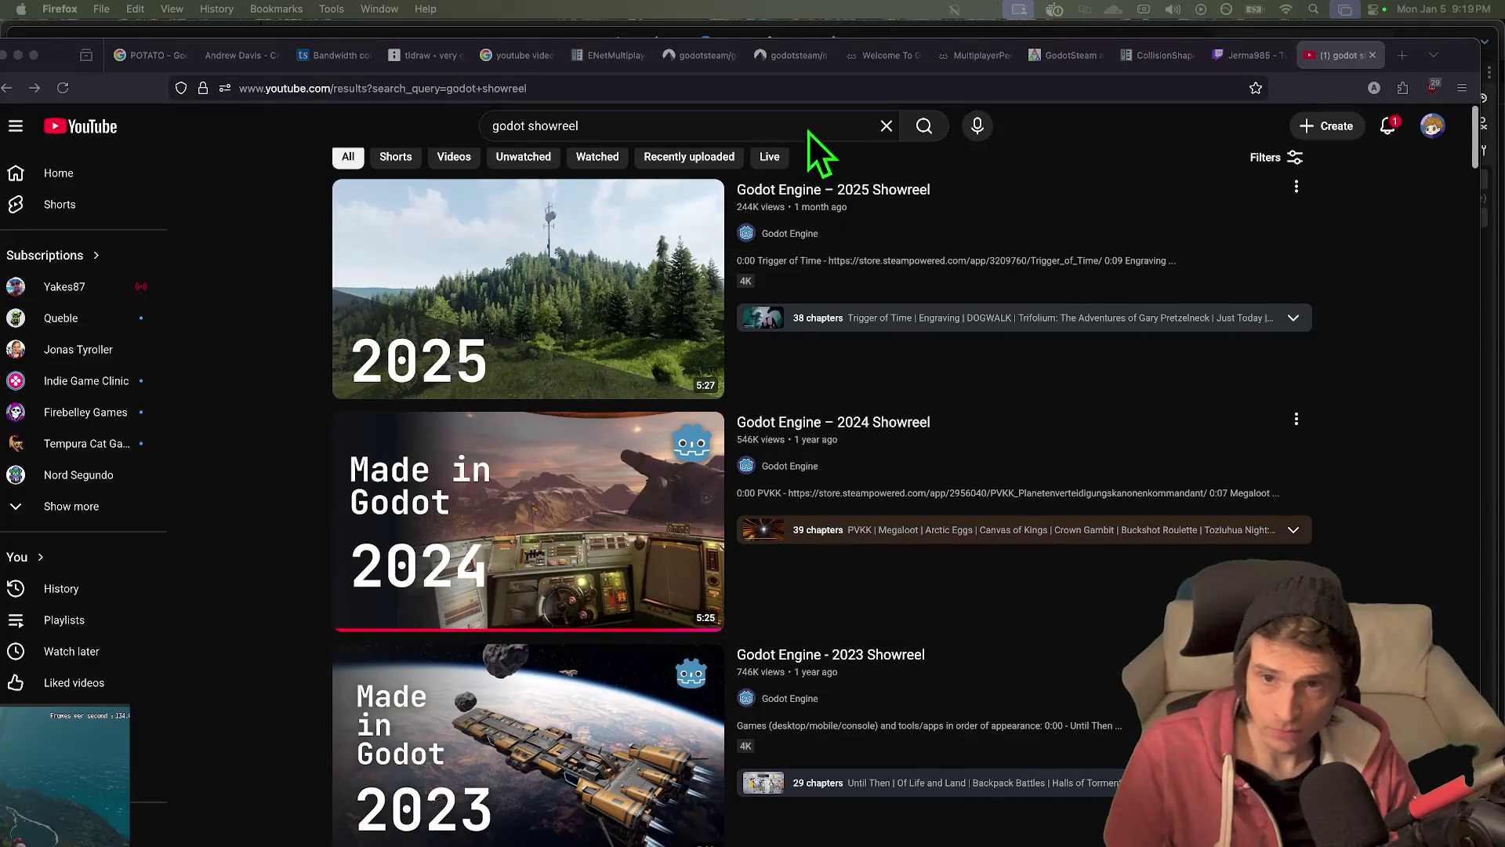
click(831, 89)
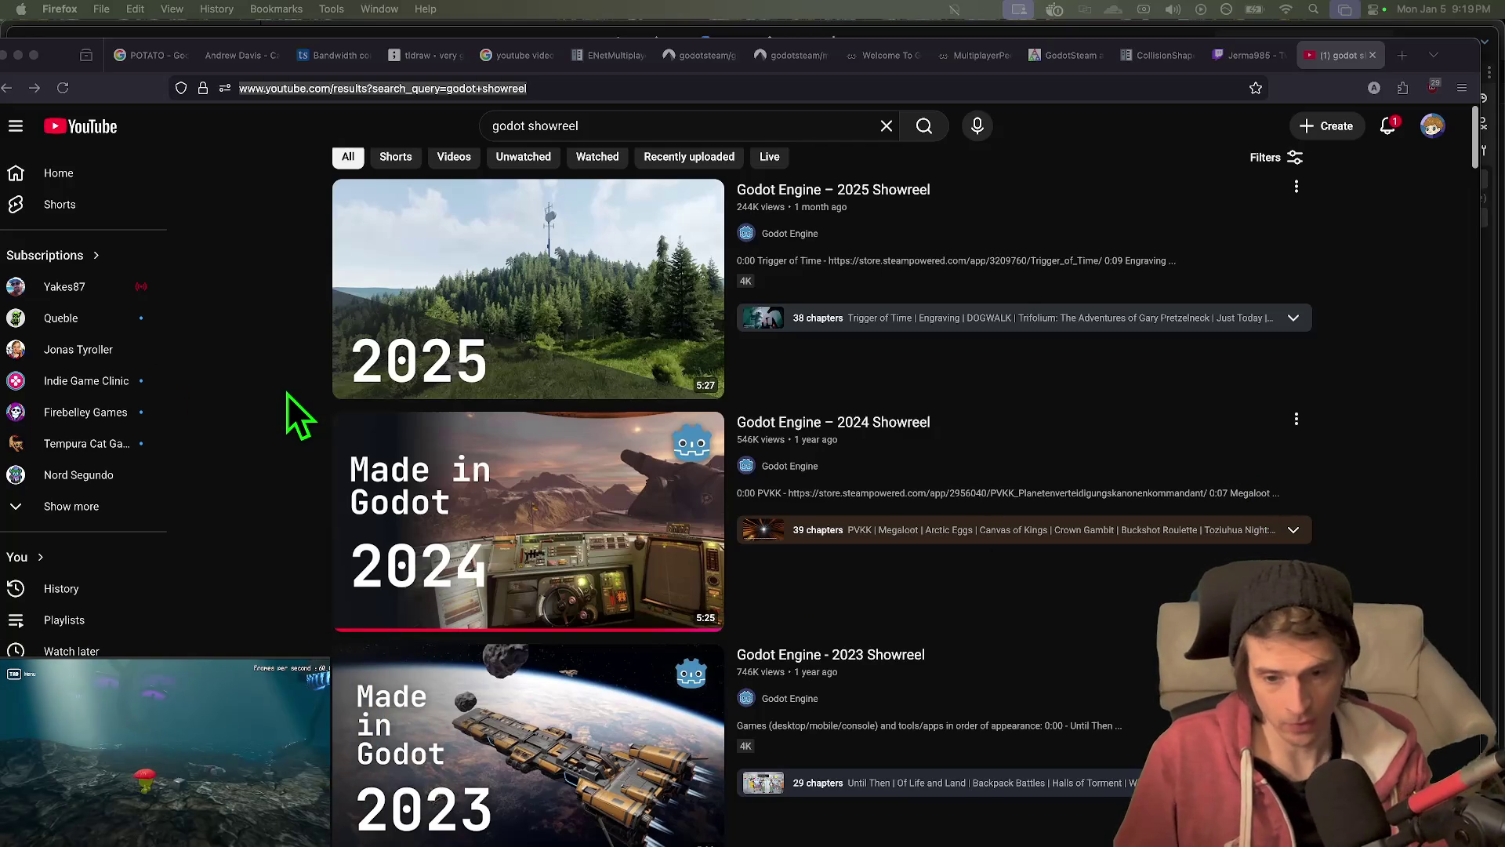
- Read the YouTube notifications, then move to the Twitch livestream tab
click(1475, 639)
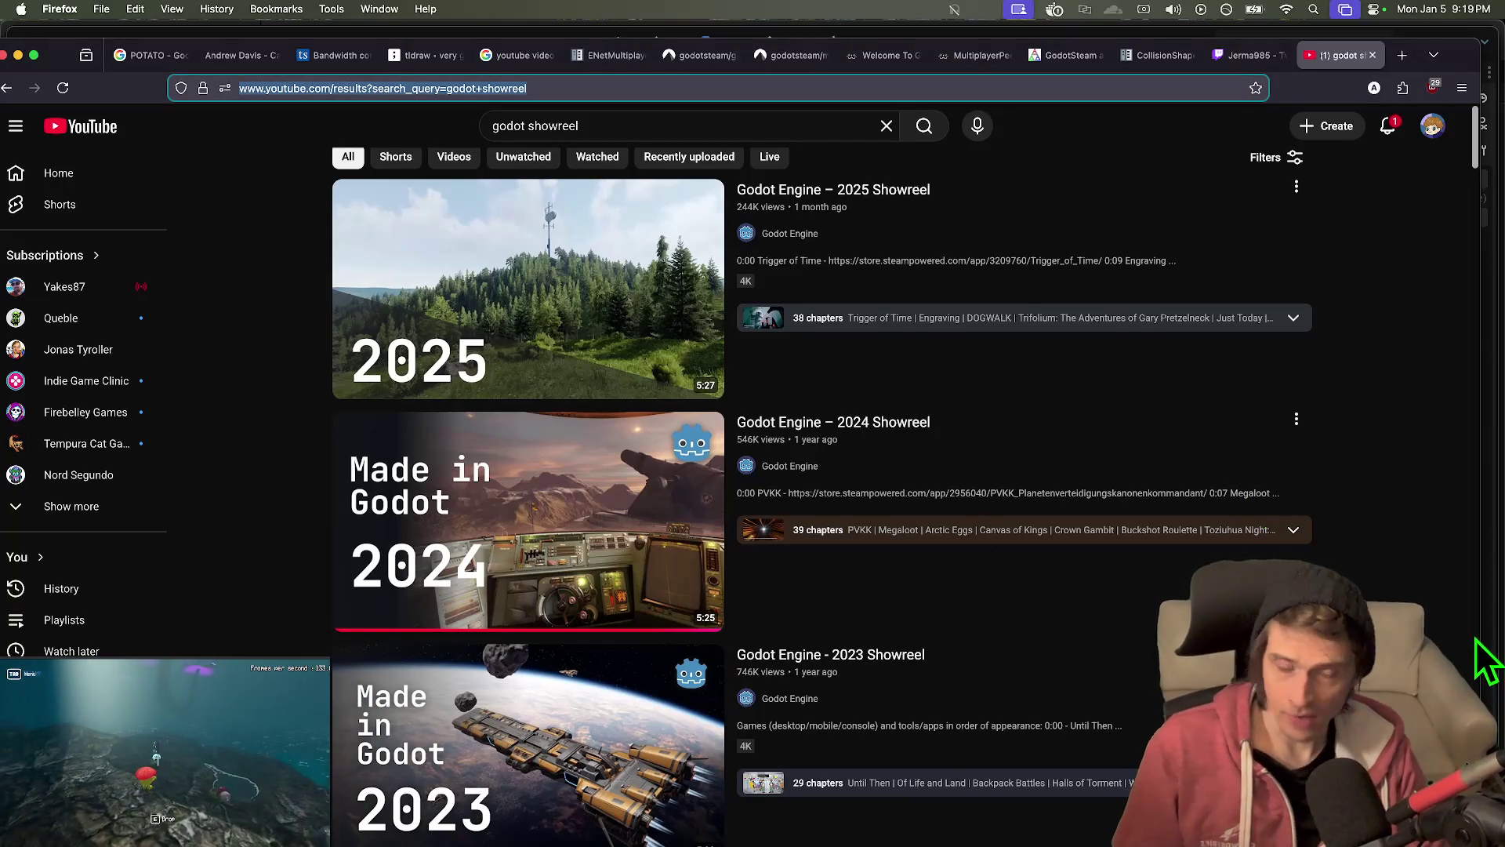
click(1401, 154)
click(1389, 122)
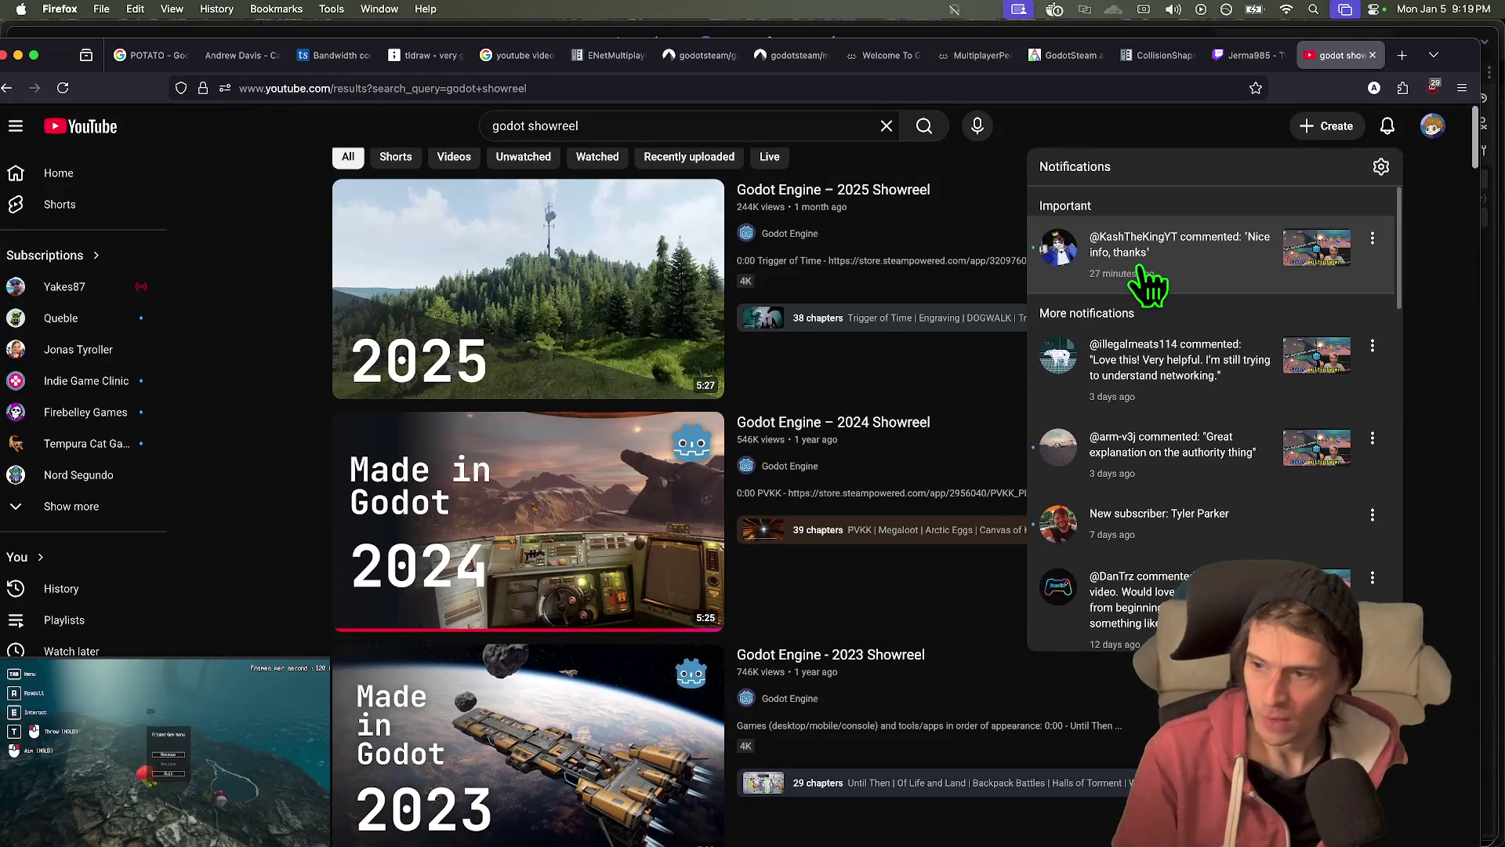
key(Escape)
click(1389, 144)
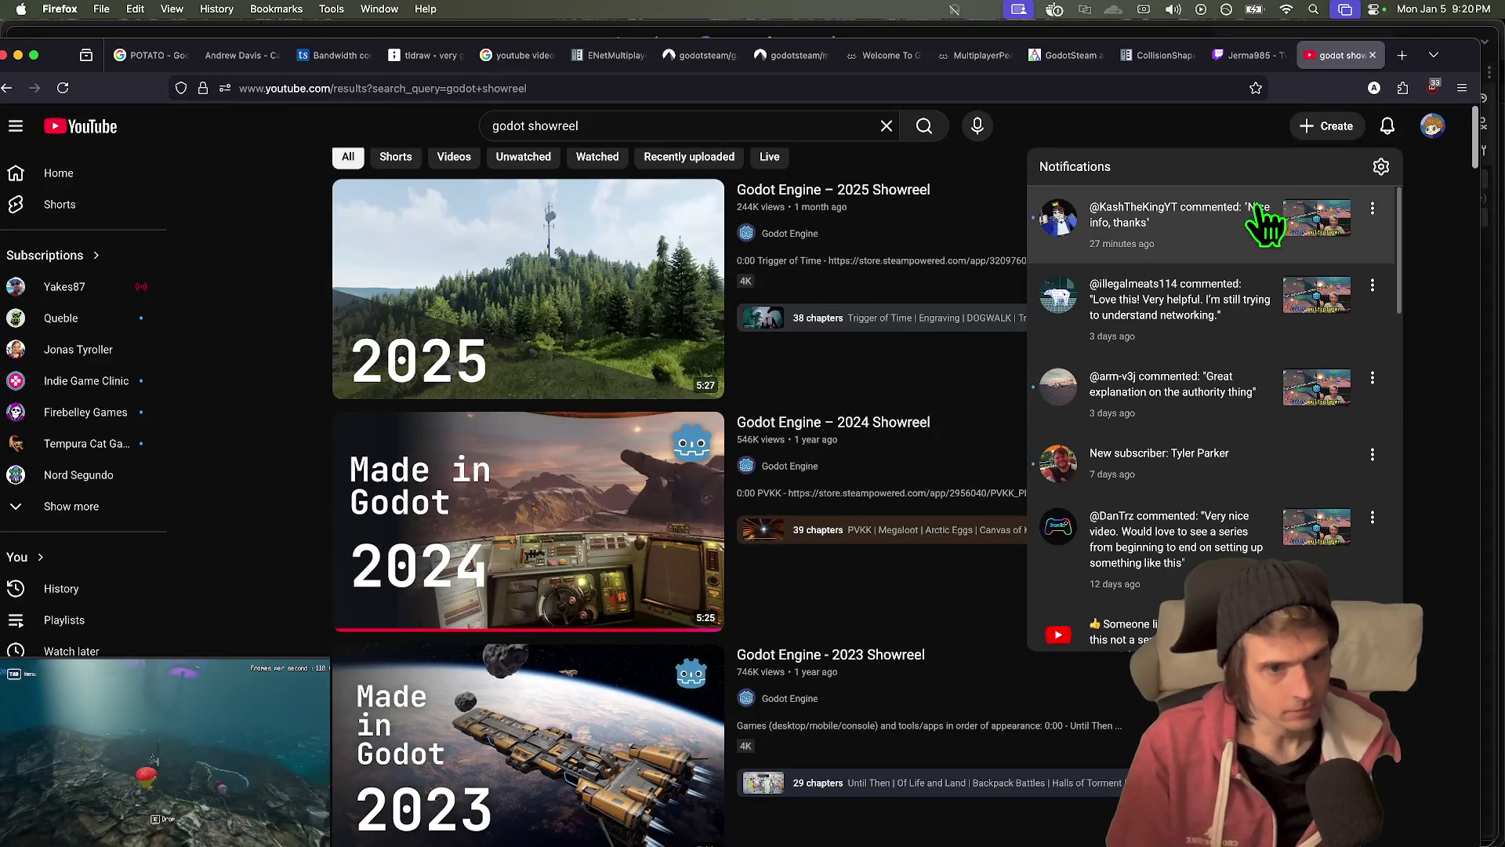
key(Escape)
key(ctrl+shift+Tab)
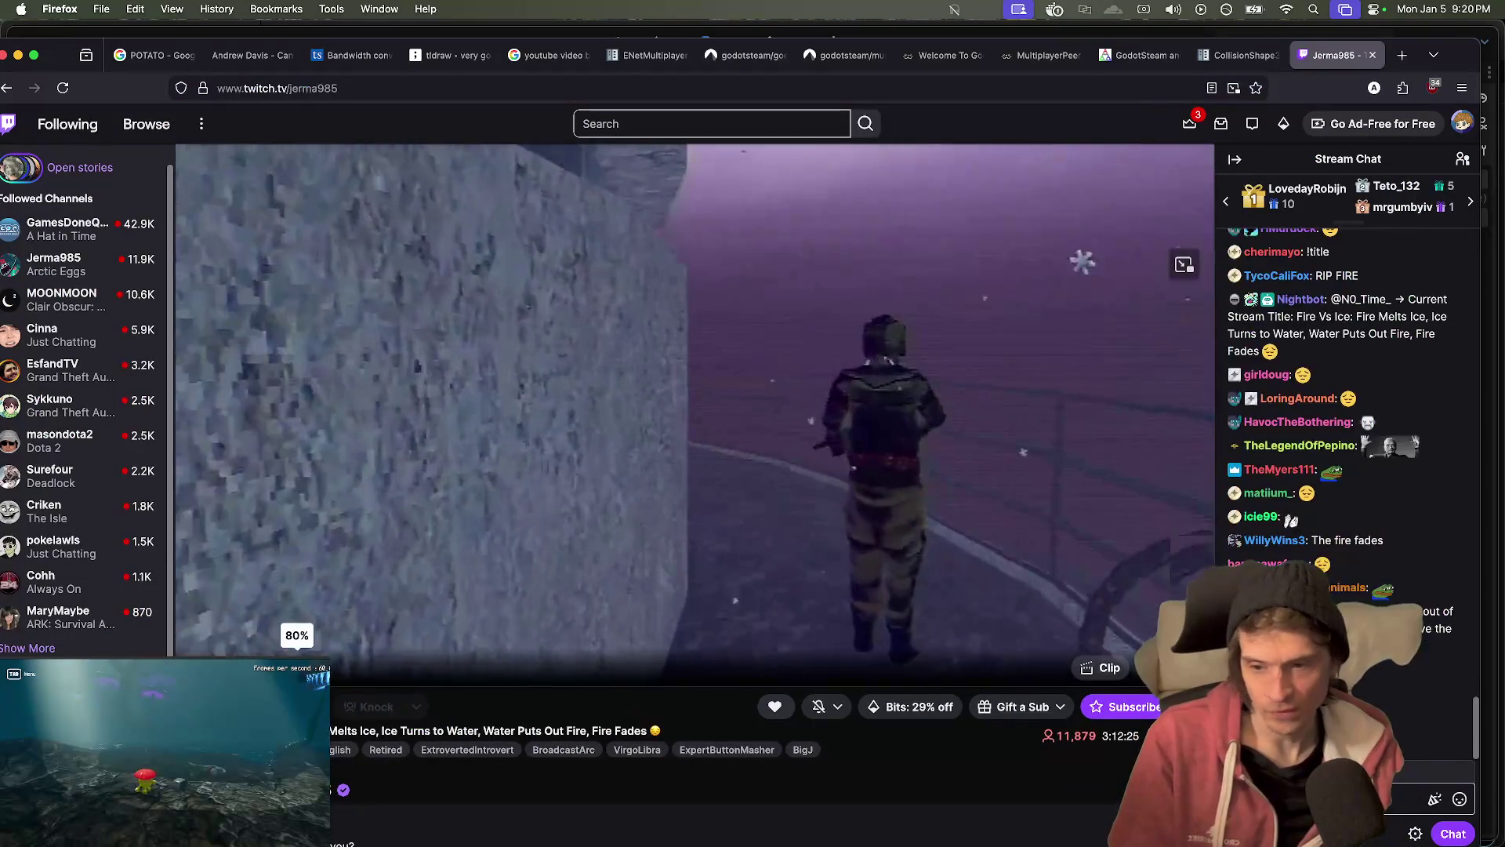
- Set the Twitch livestream volume slider to 47%
mouse_move(296, 667)
mouse_down()
mouse_move(245, 667)
mouse_move(273, 667)
mouse_up()
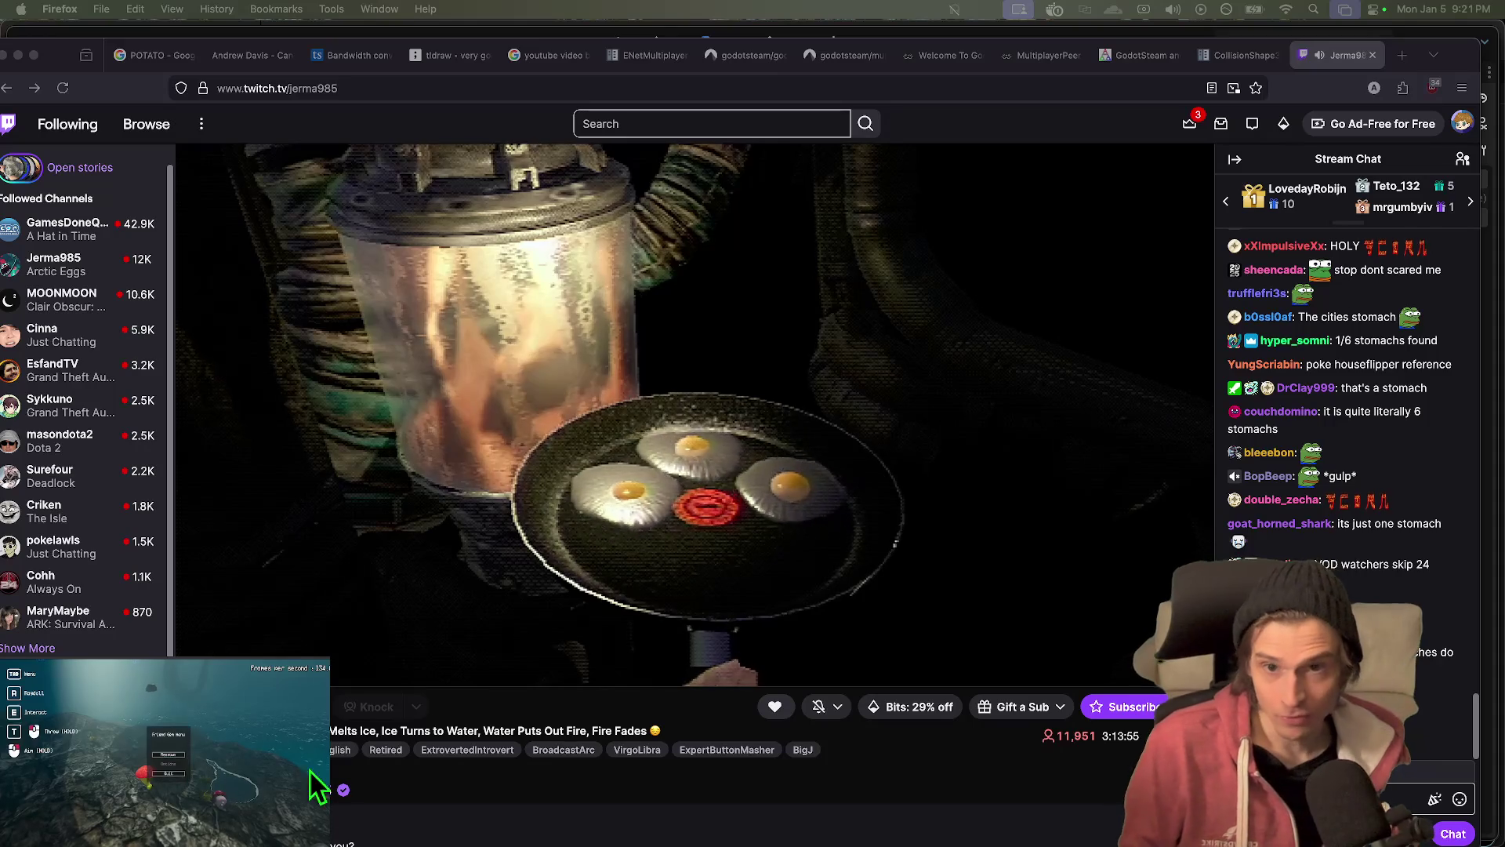
click(497, 329)
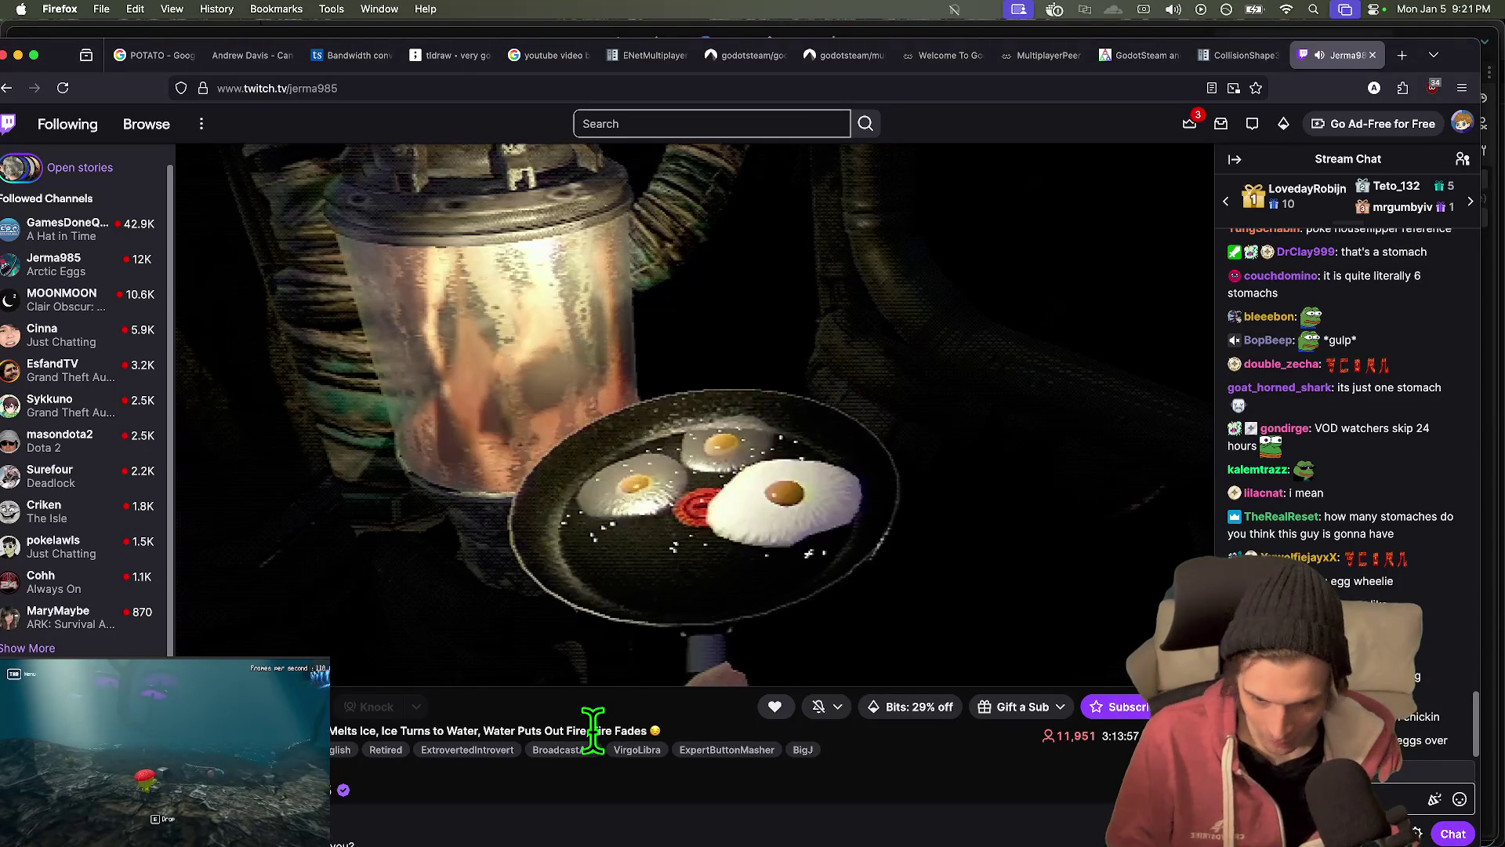
key(super+t)
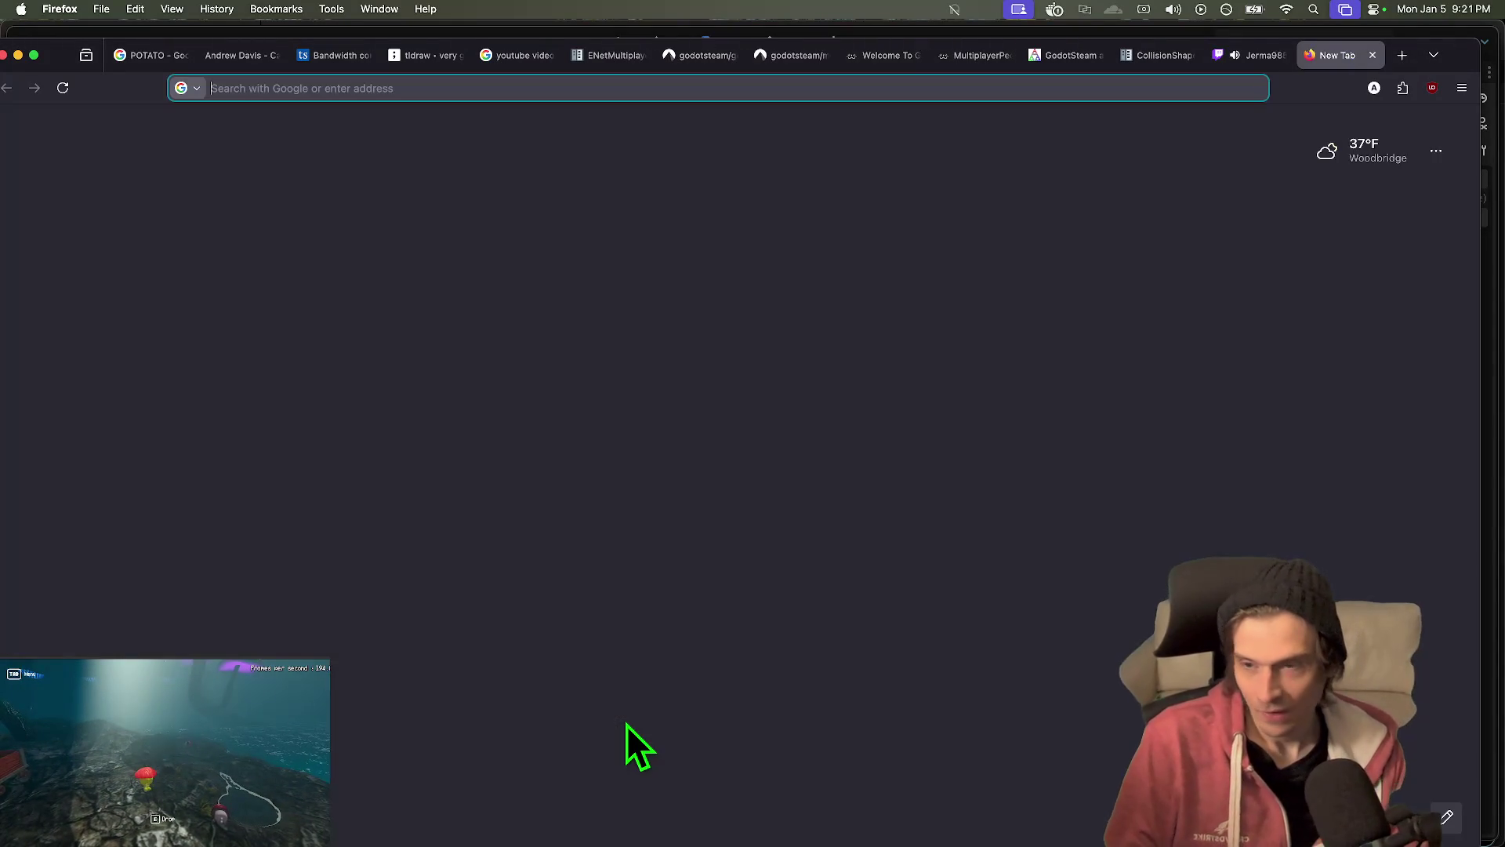
- Google 'red redemption 2' and check its Videos results before returning to all results
text(a)
key(BackSpace)
key(BackSpace)
key(Escape)
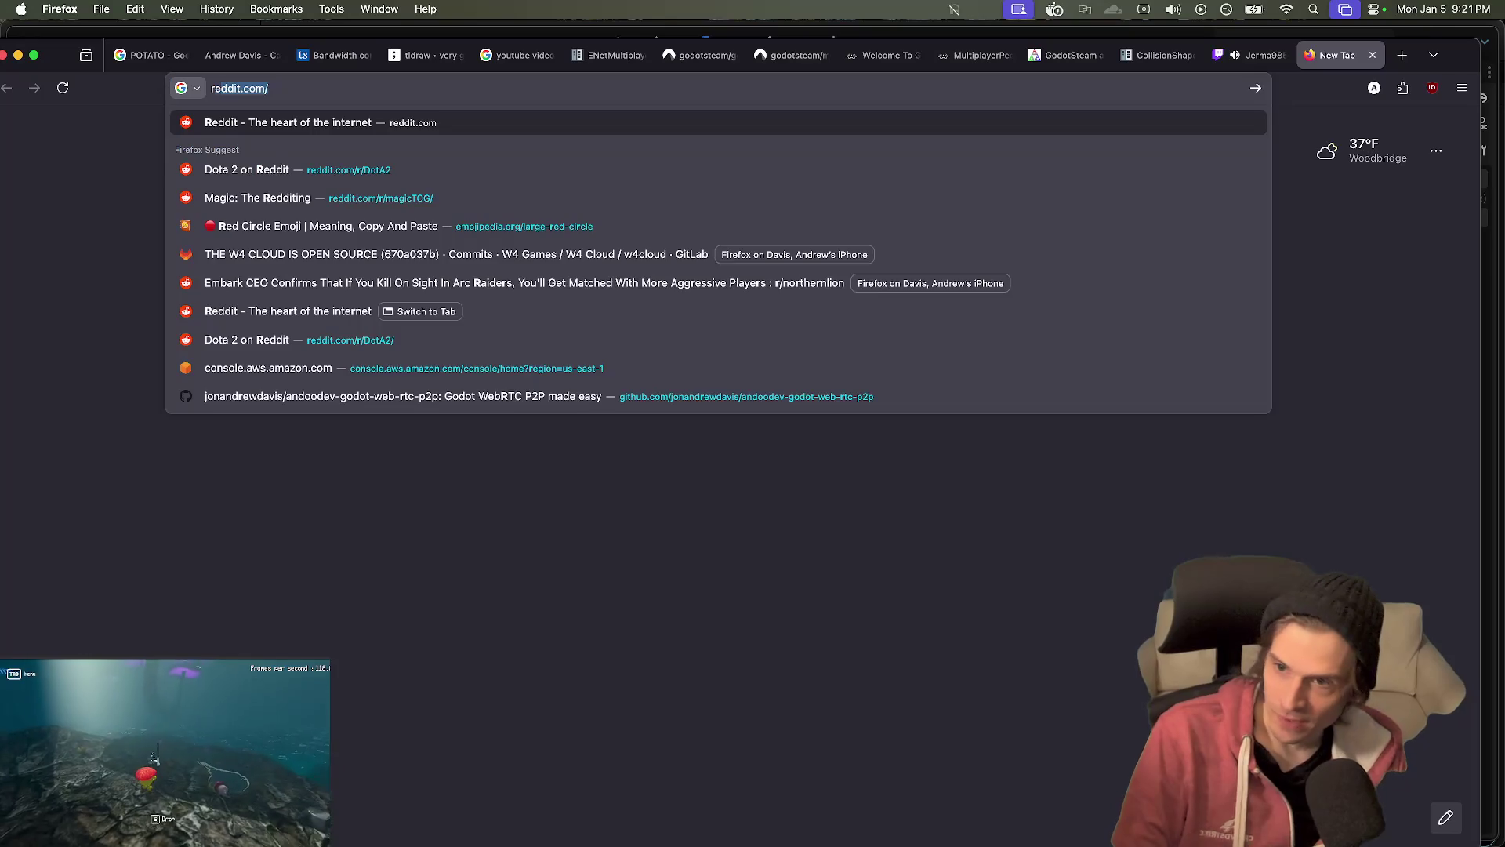
text(ed redemption )
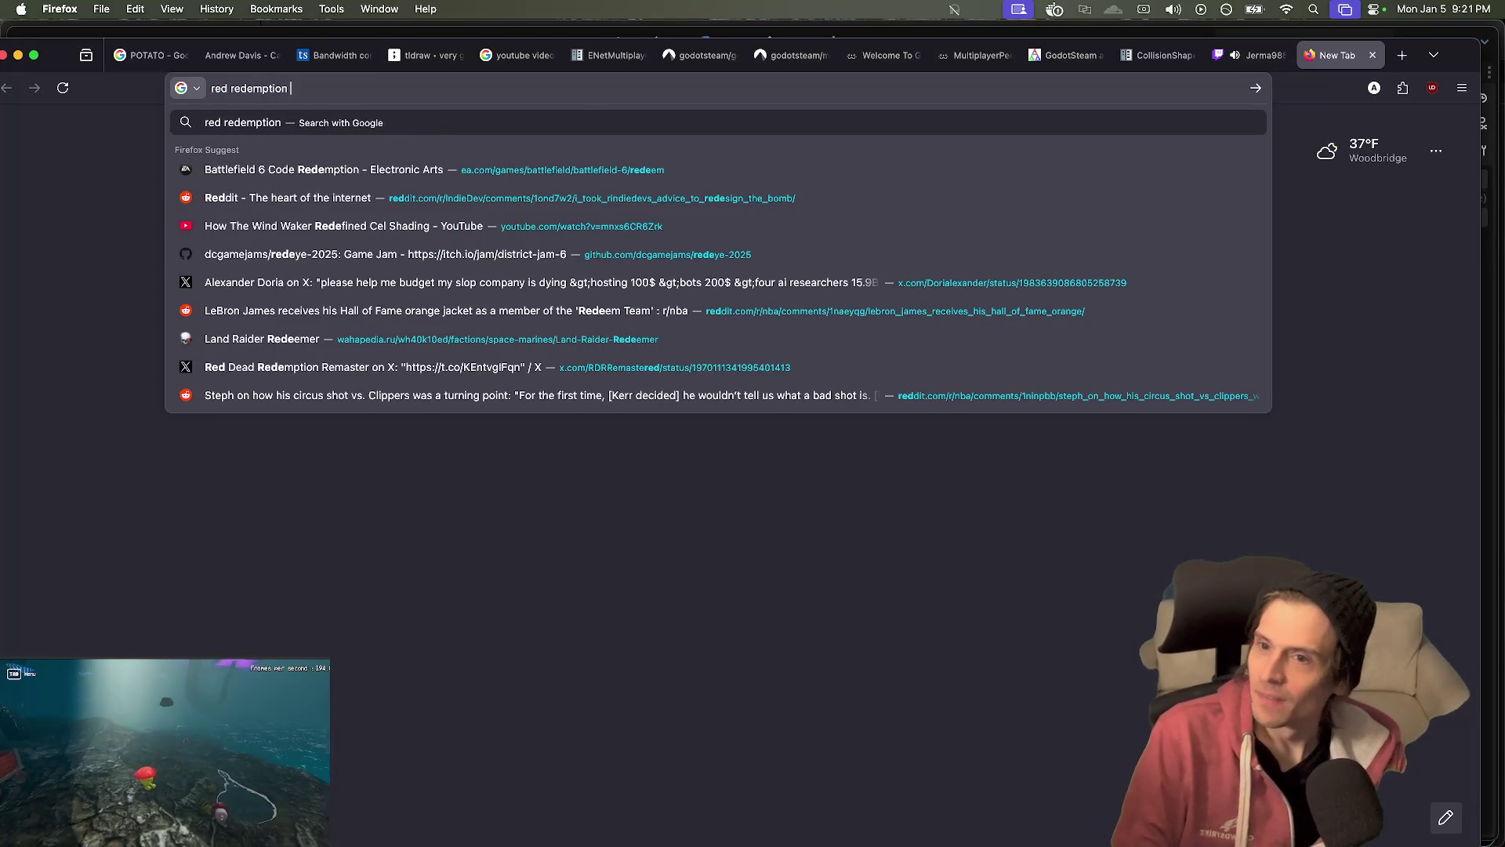
text(2)
key(Return)
scroll(427, 447, down, 5)
scroll(376, 447, up, 5)
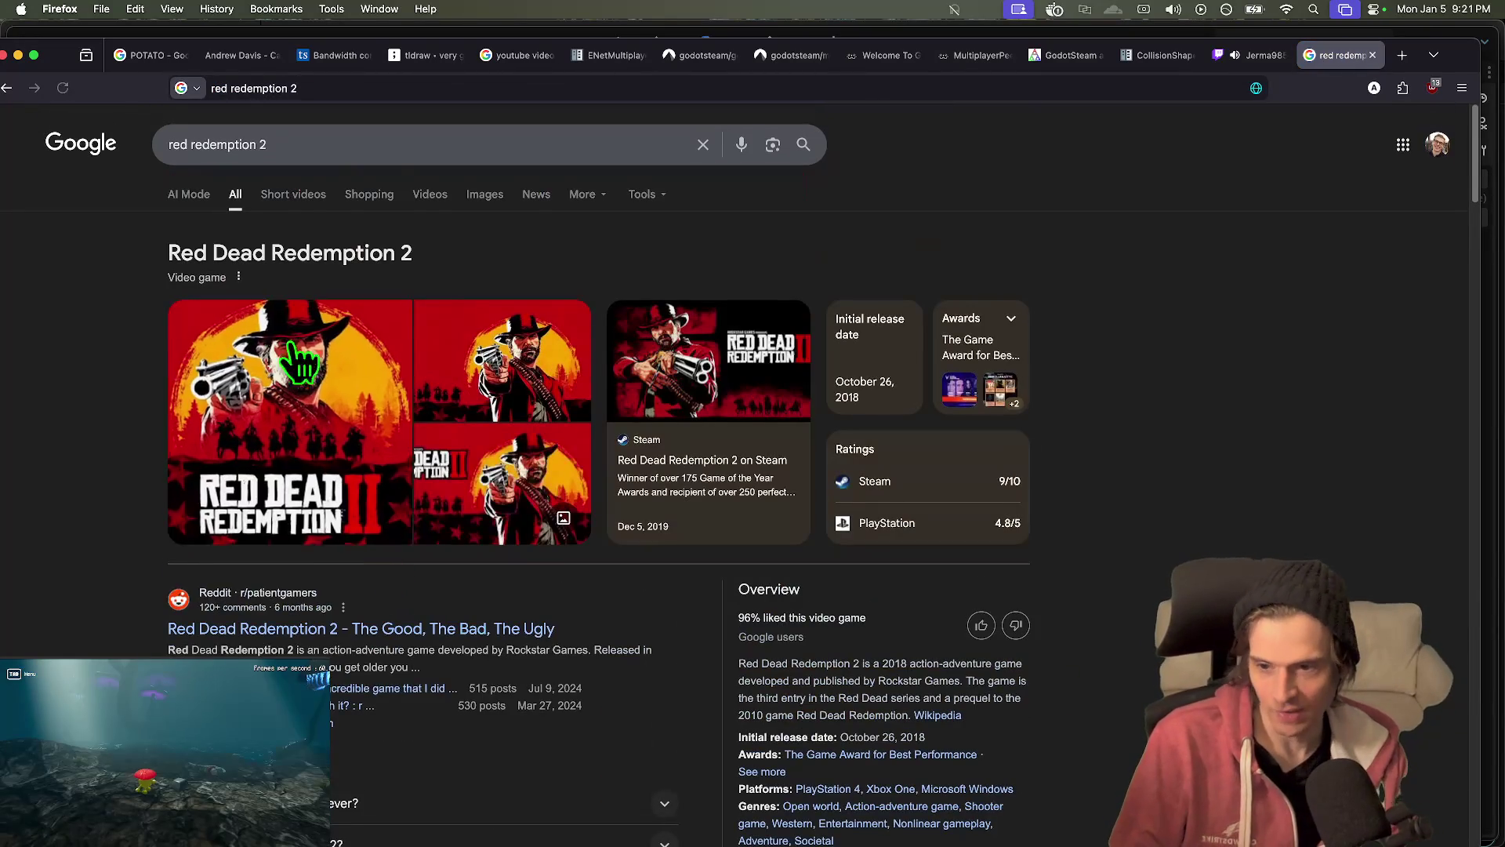
click(430, 196)
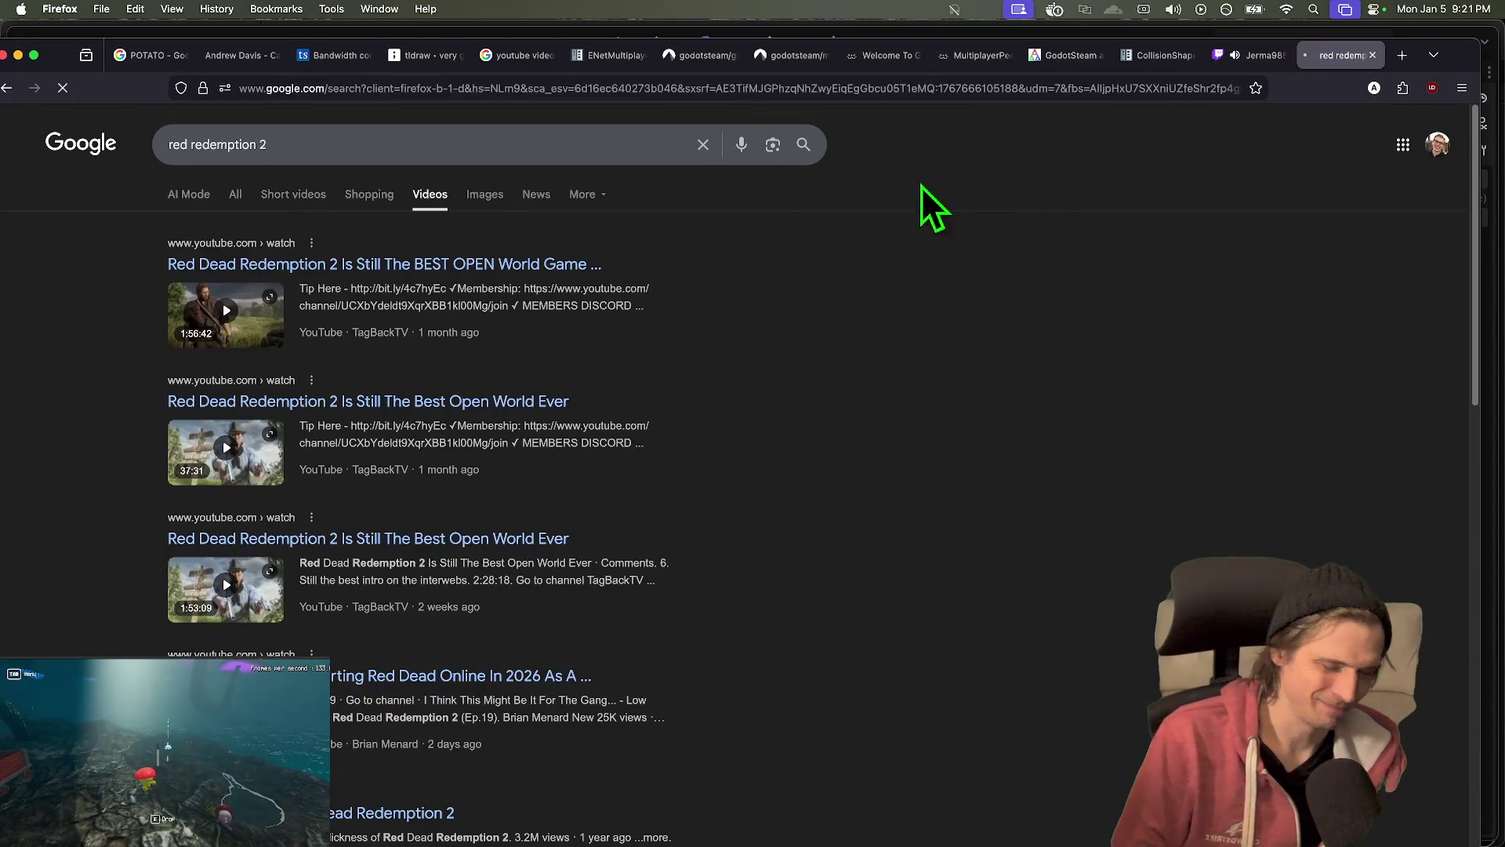
key(super+Left)
- Close the Red Dead Redemption 2 search tab and bring up bandwidth_budget.md in VS Code
scroll(1173, 489, down, 9)
scroll(1171, 511, up, 9)
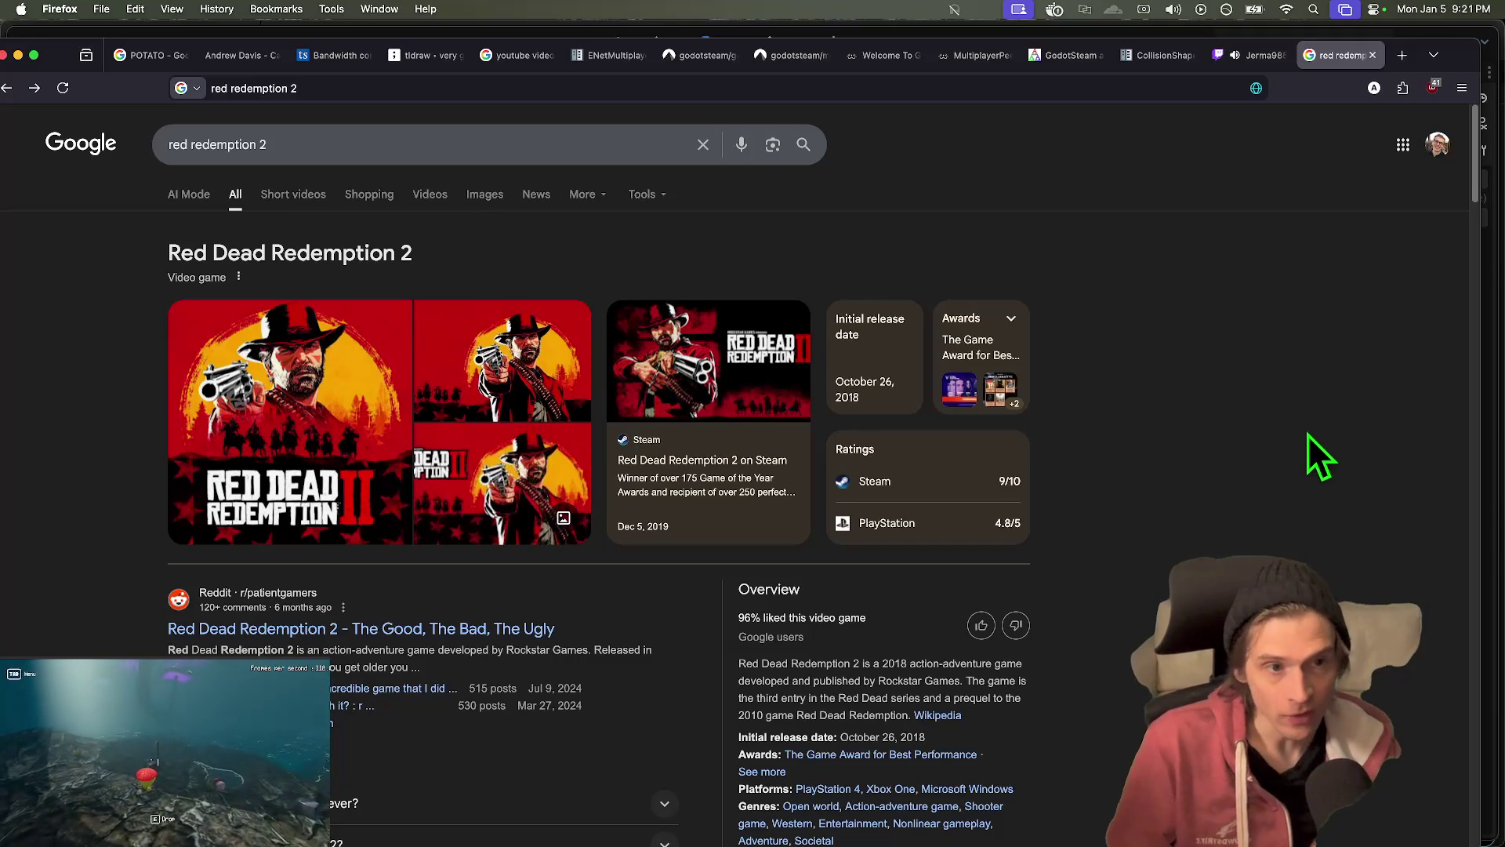
key(super+w)
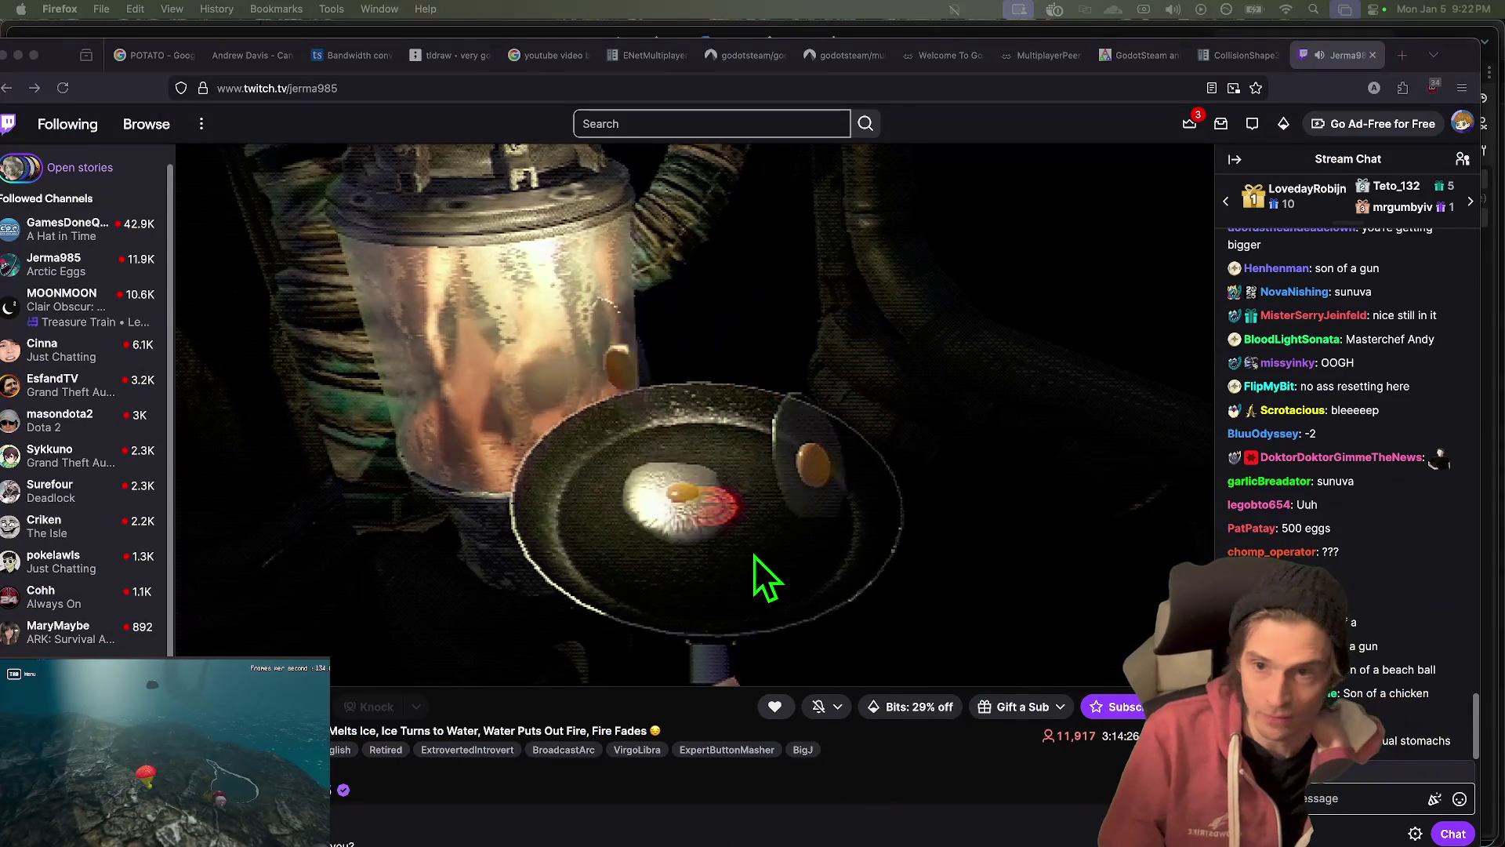
scroll(766, 699, down, 5)
key(super+1)
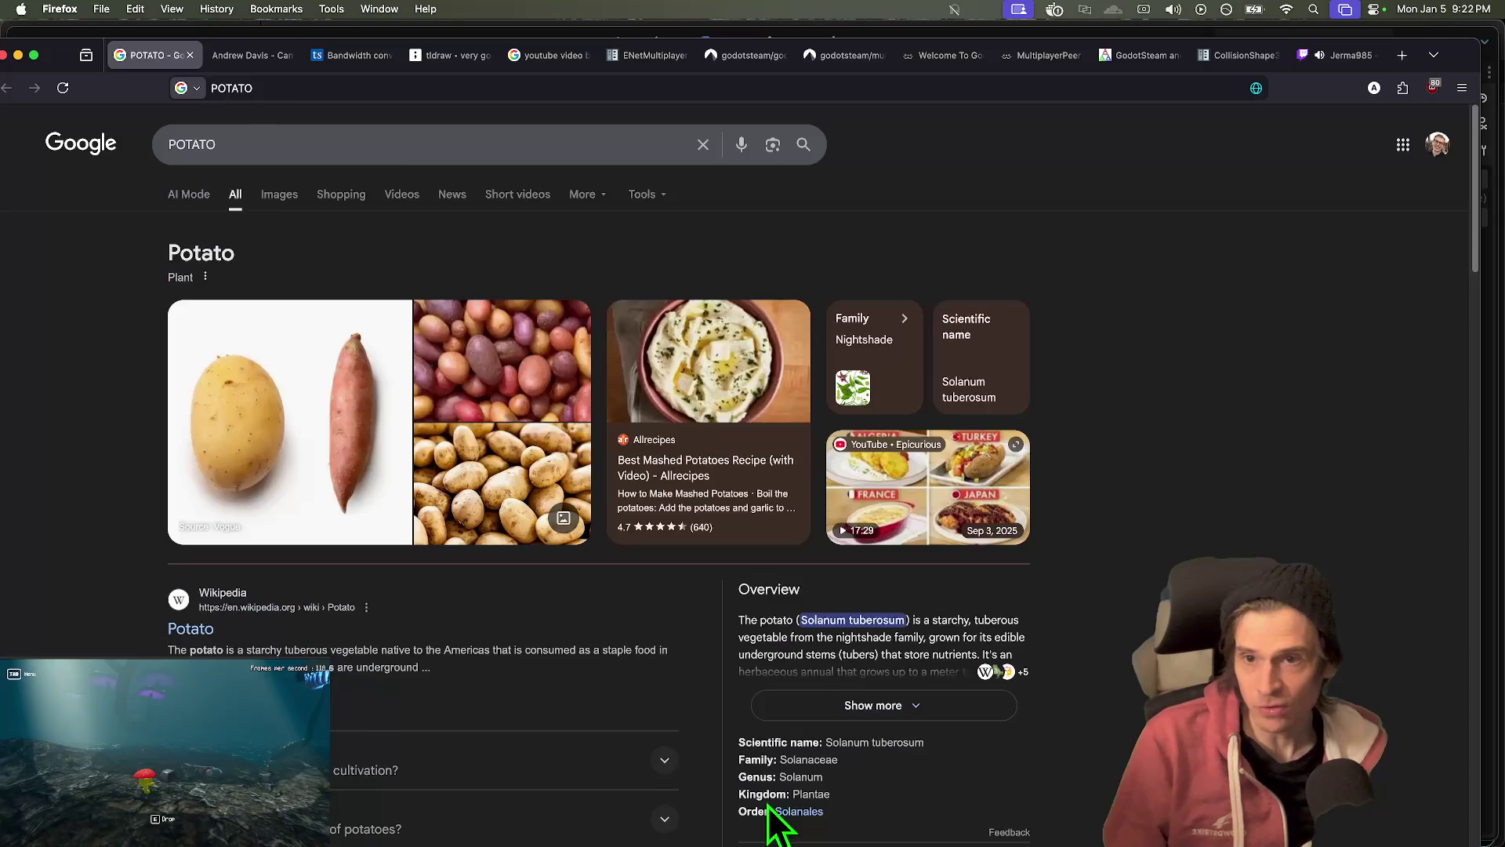
key(super+2)
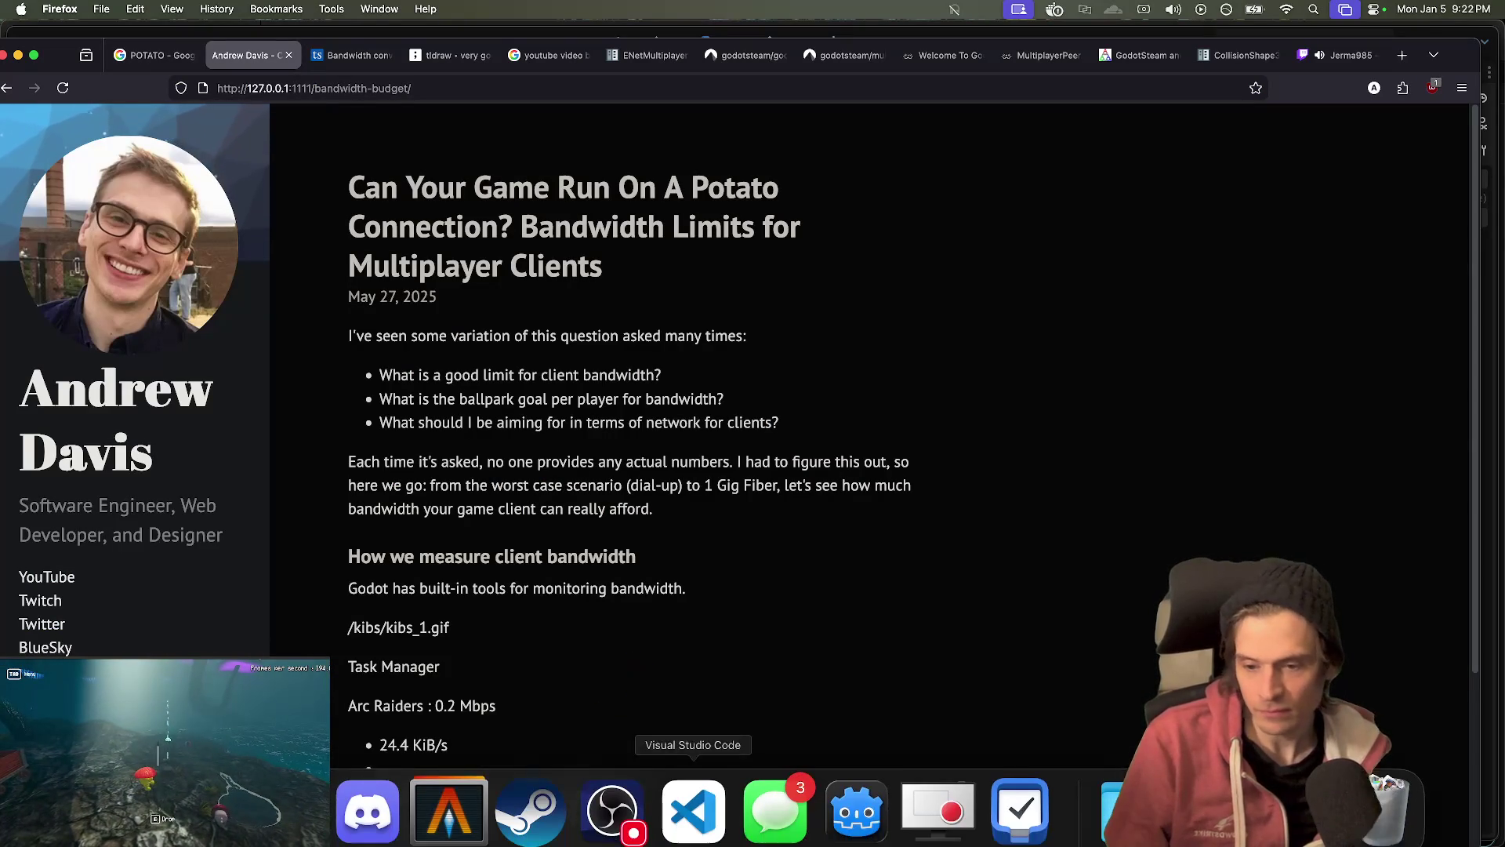
click(694, 819)
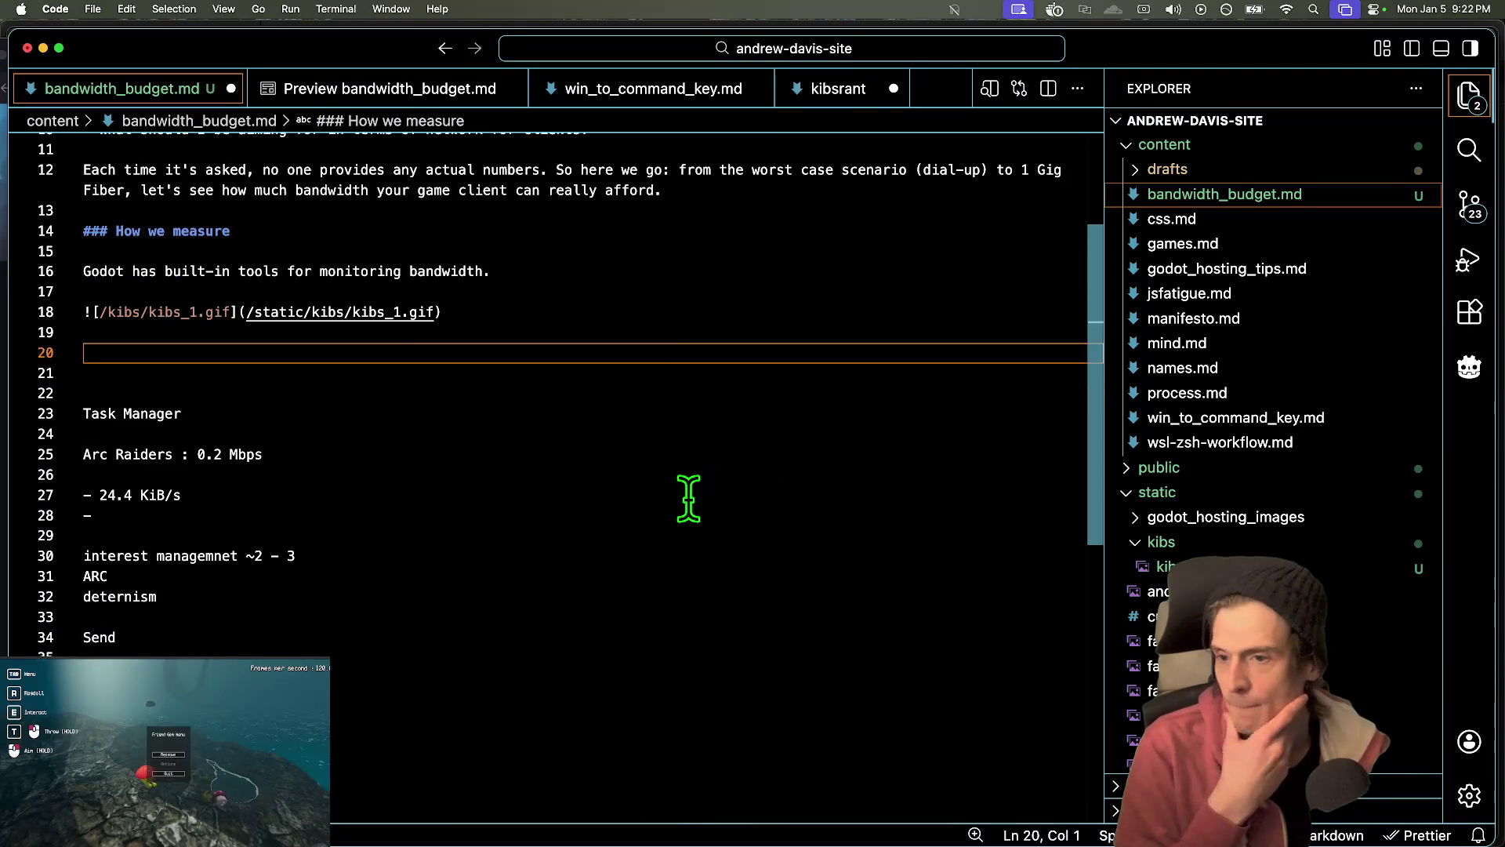
- Remove stray blank lines and end the Godot sentence with 'in the debugger's Network Profile tab'
scroll(667, 333, up, 5)
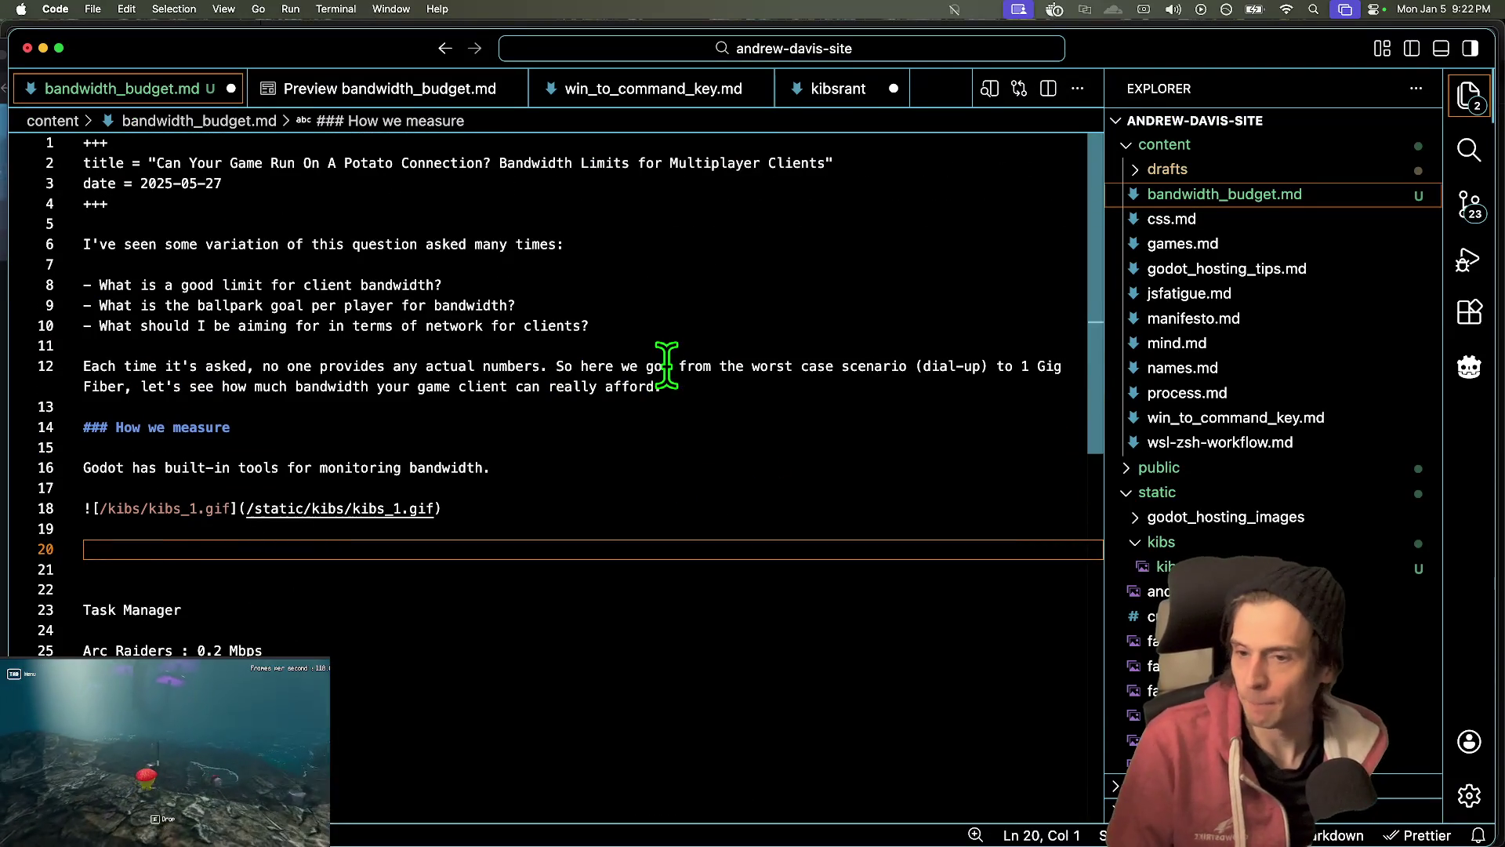
click(689, 486)
key(Return)
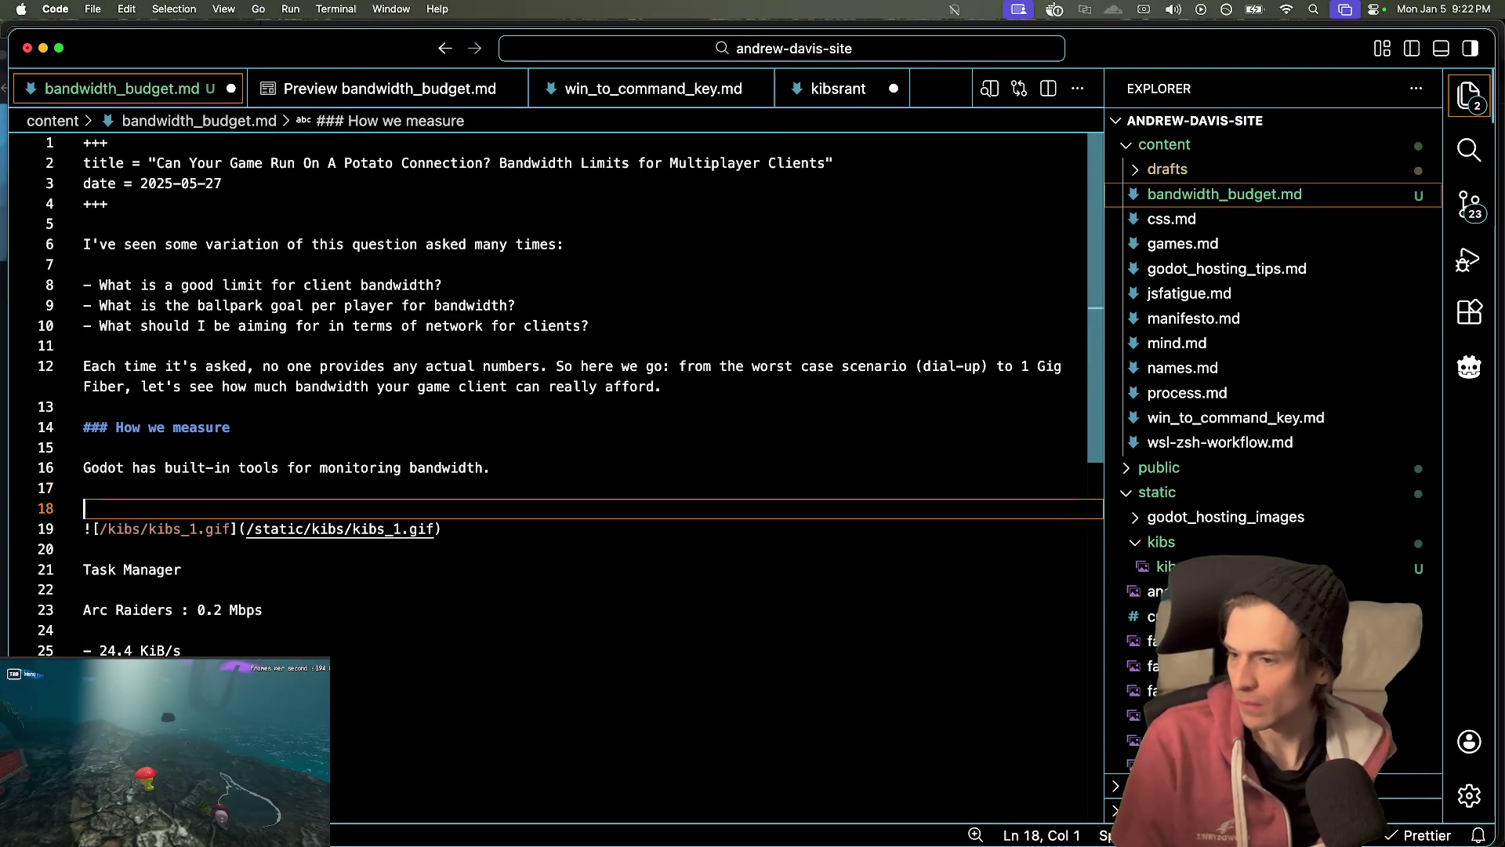
key(BackSpace)
key(BackSpace)
text(in the debugger)
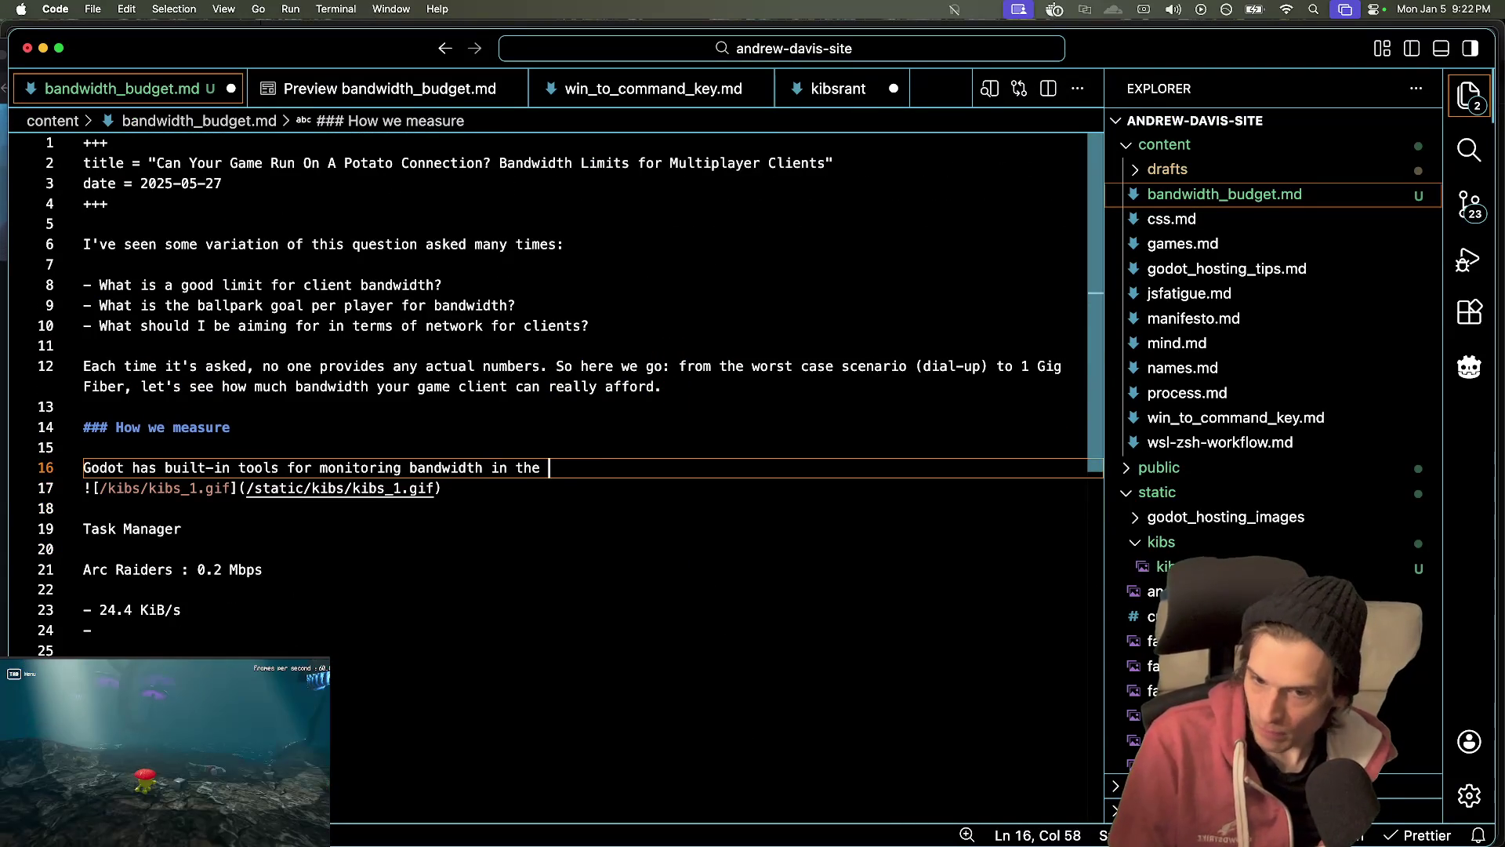
key(Return)
key(Left)
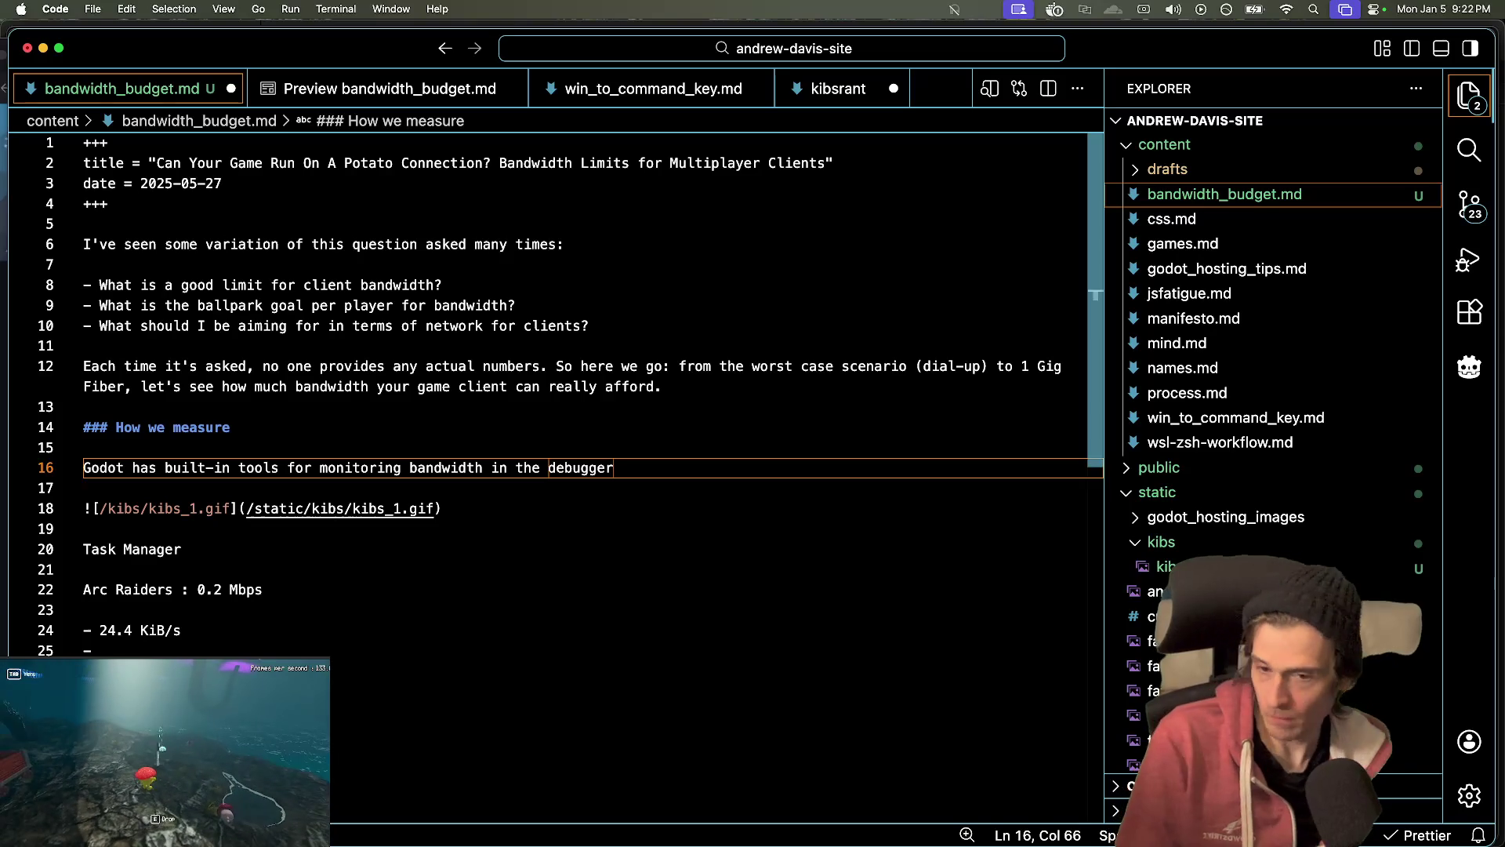
text('s Networ)
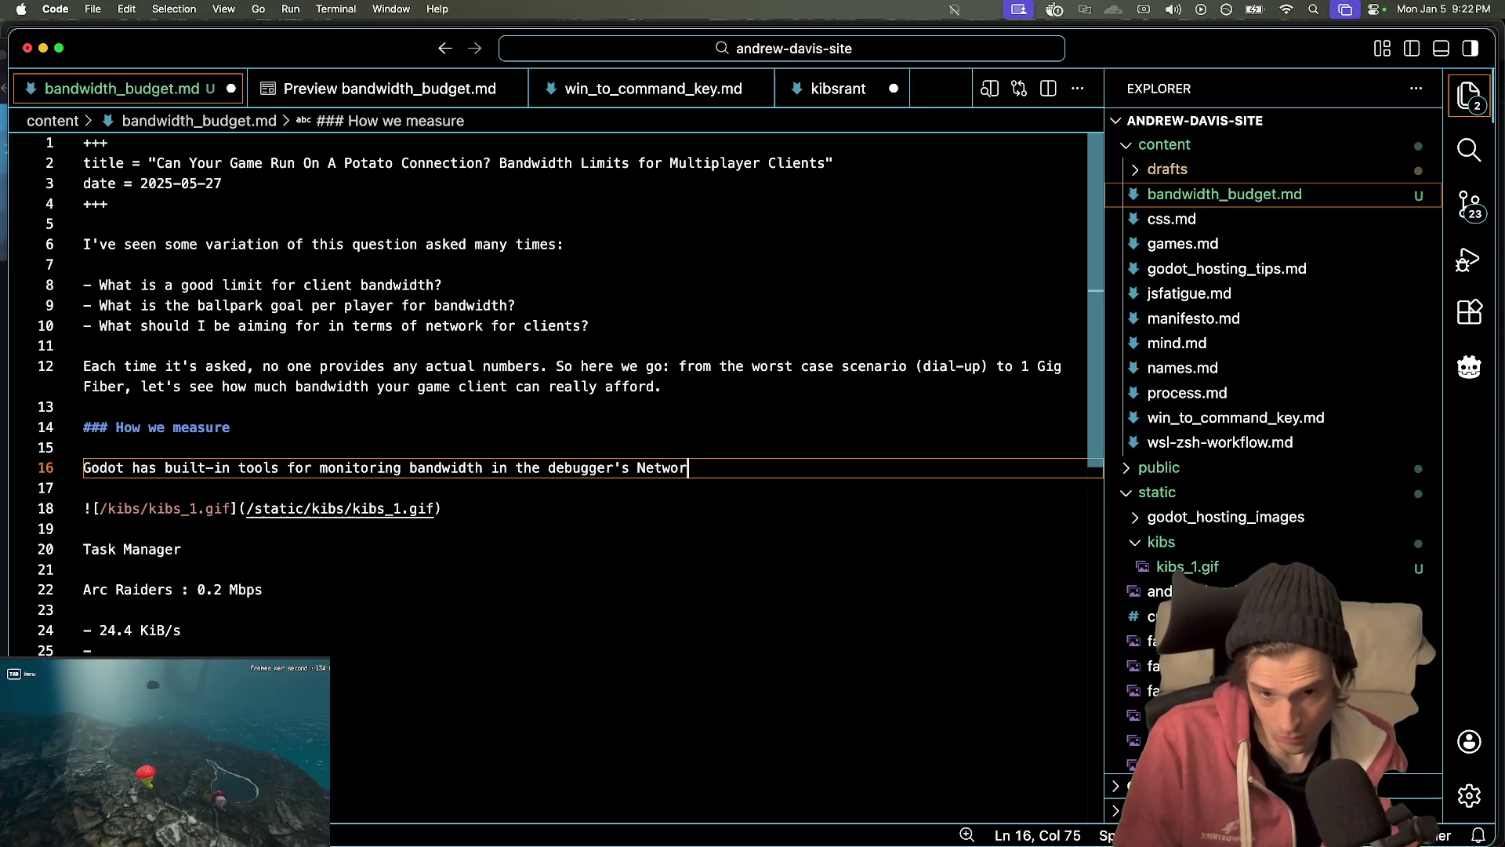
text( tab)
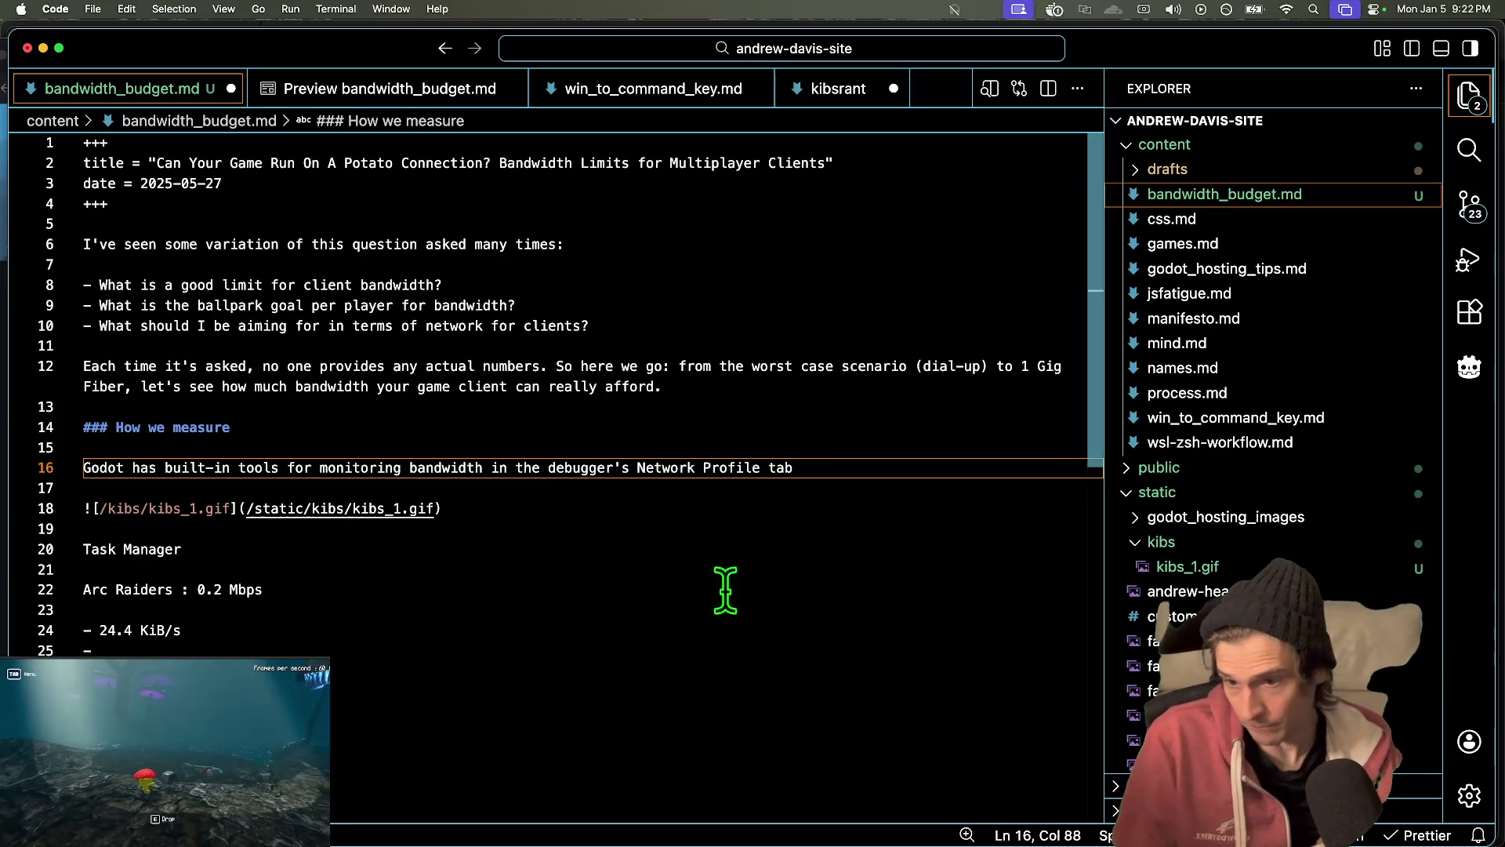
- Save bandwidth_budget.md and check its rendered preview
key(super+s)
key(ctrl+Tab)
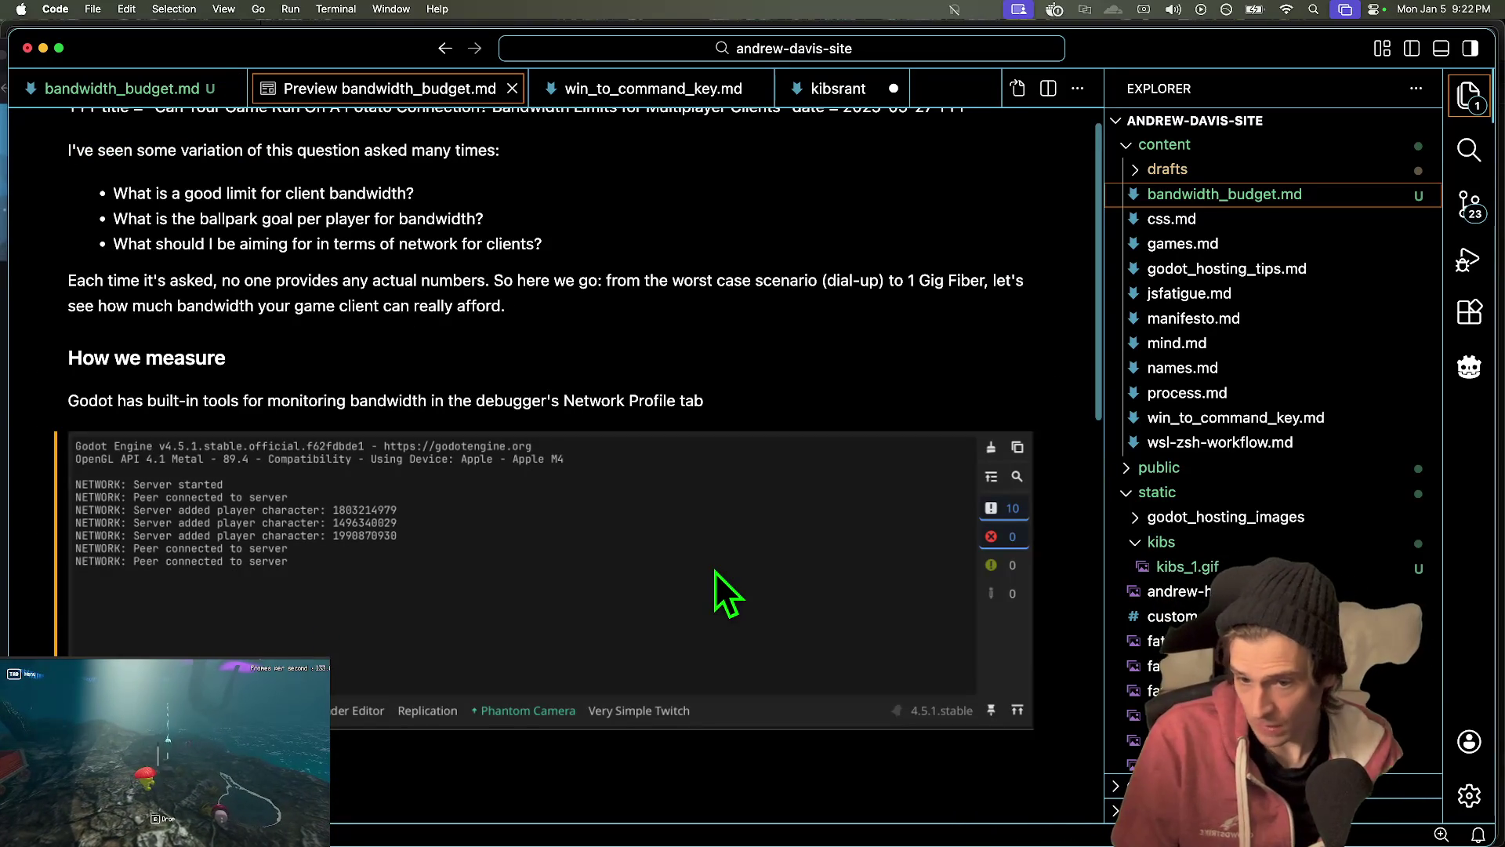
key(ctrl+Tab)
- Add blank lines below the GIF link and move down to the Task Manager line
key(Down)
key(Down)
key(Return)
key(Return)
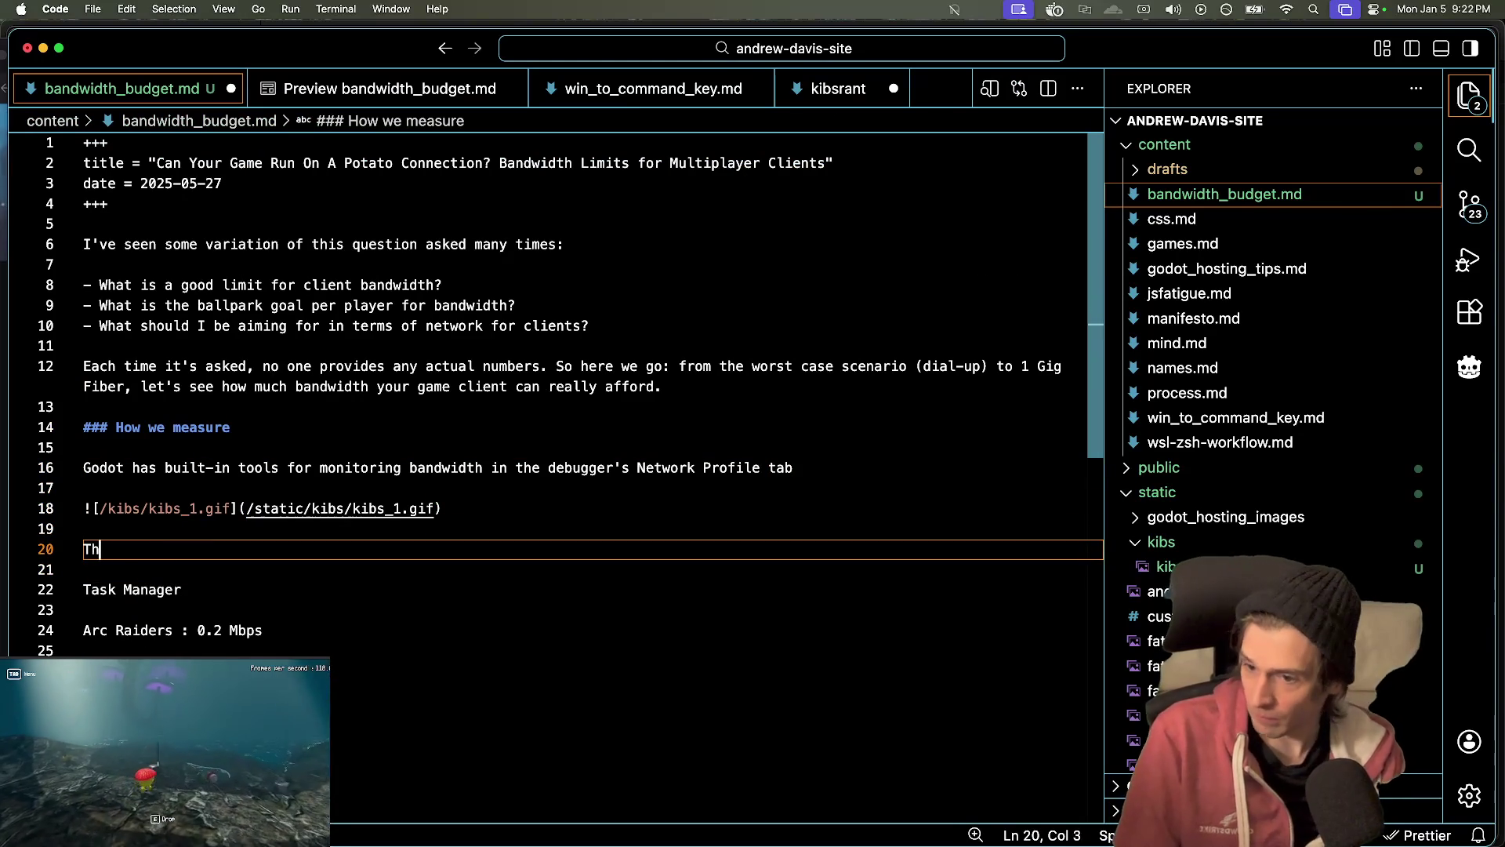
text(is iss)
key(Down)
key(Down)
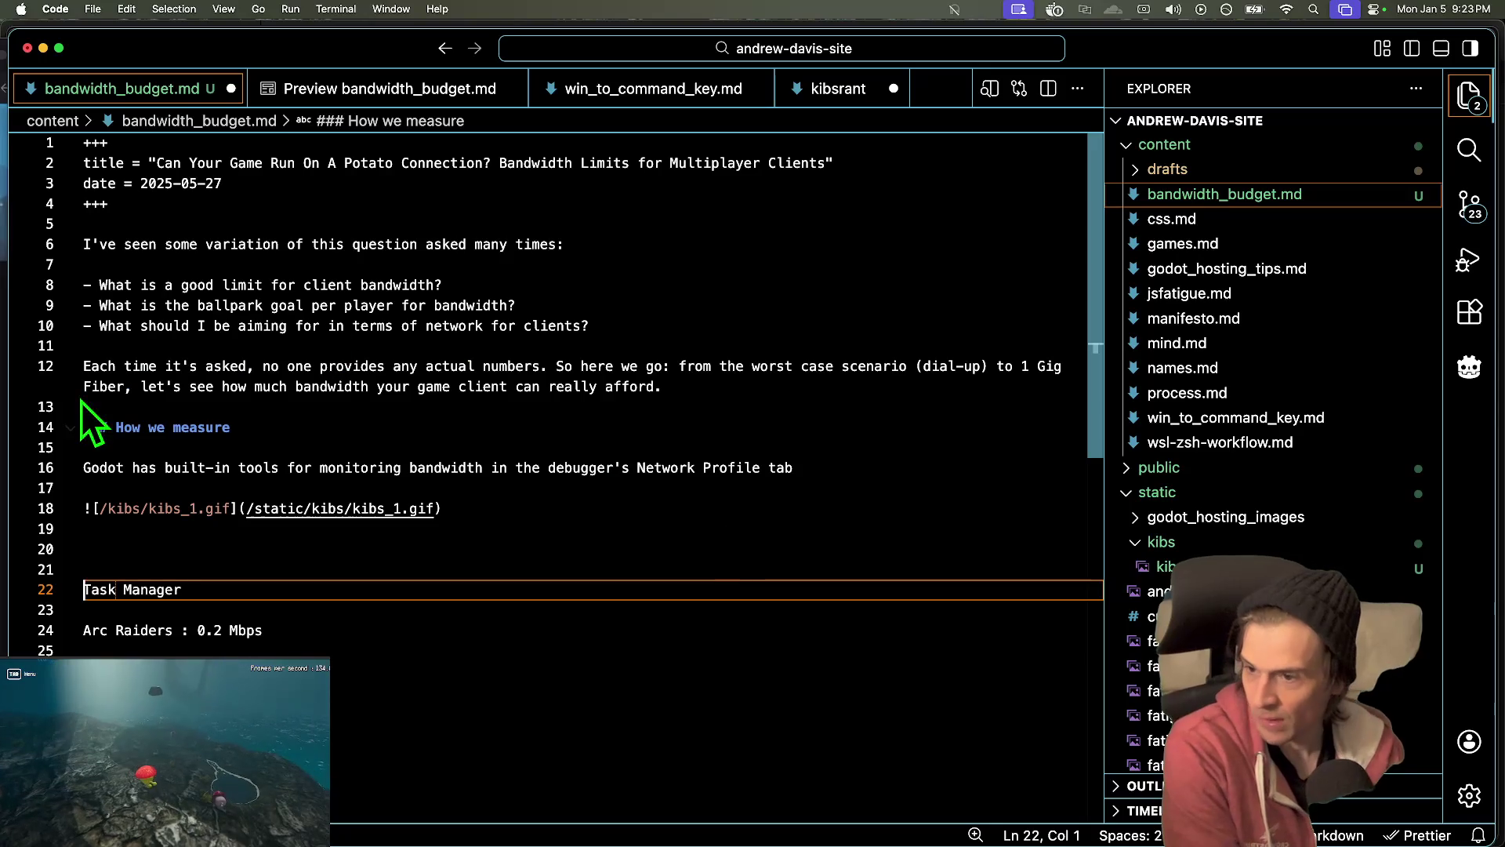
key(super+Tab)
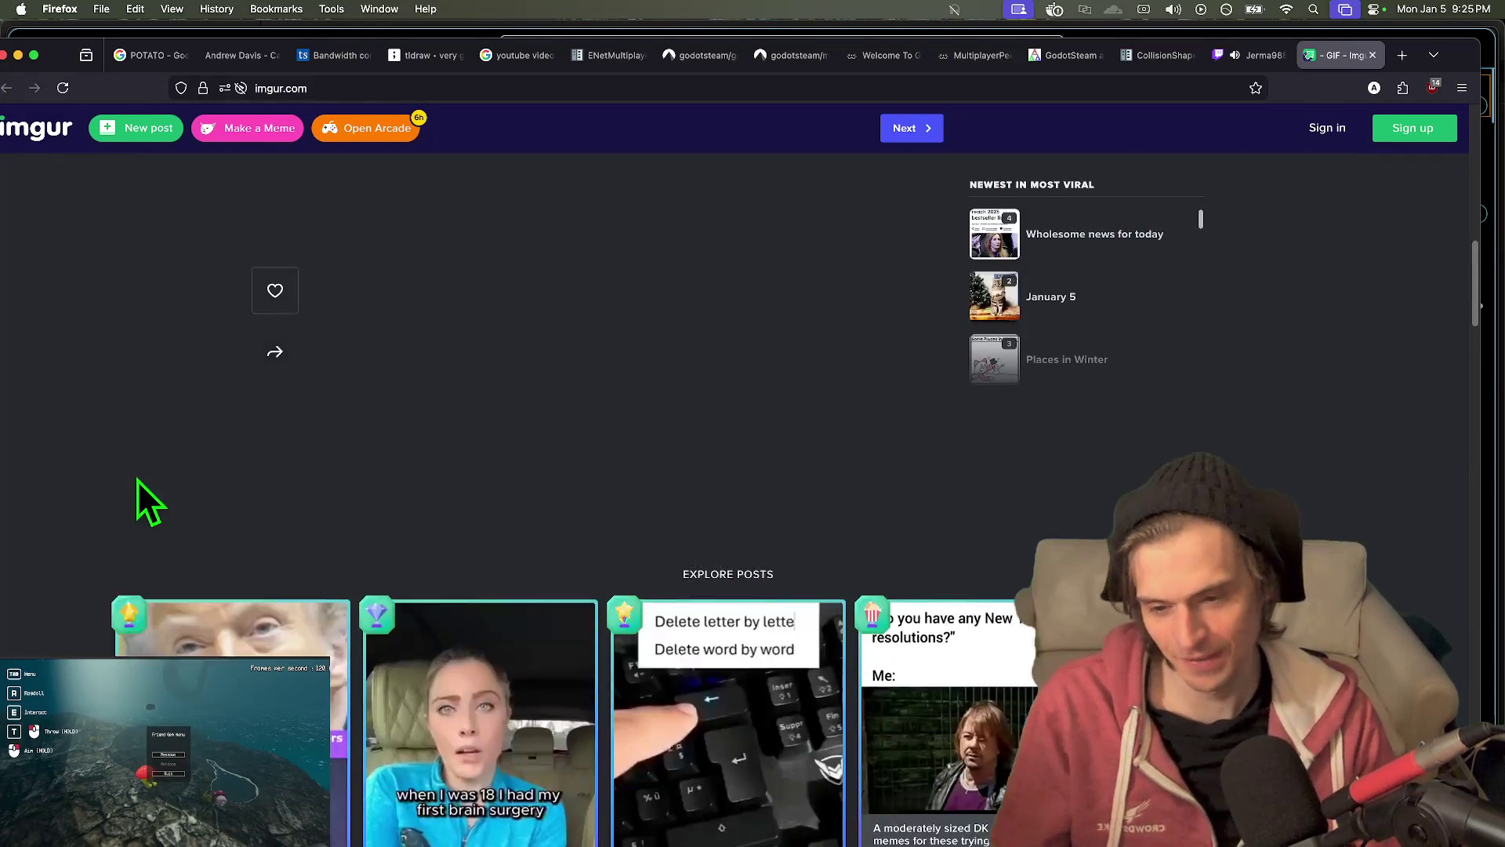
key(super+2)
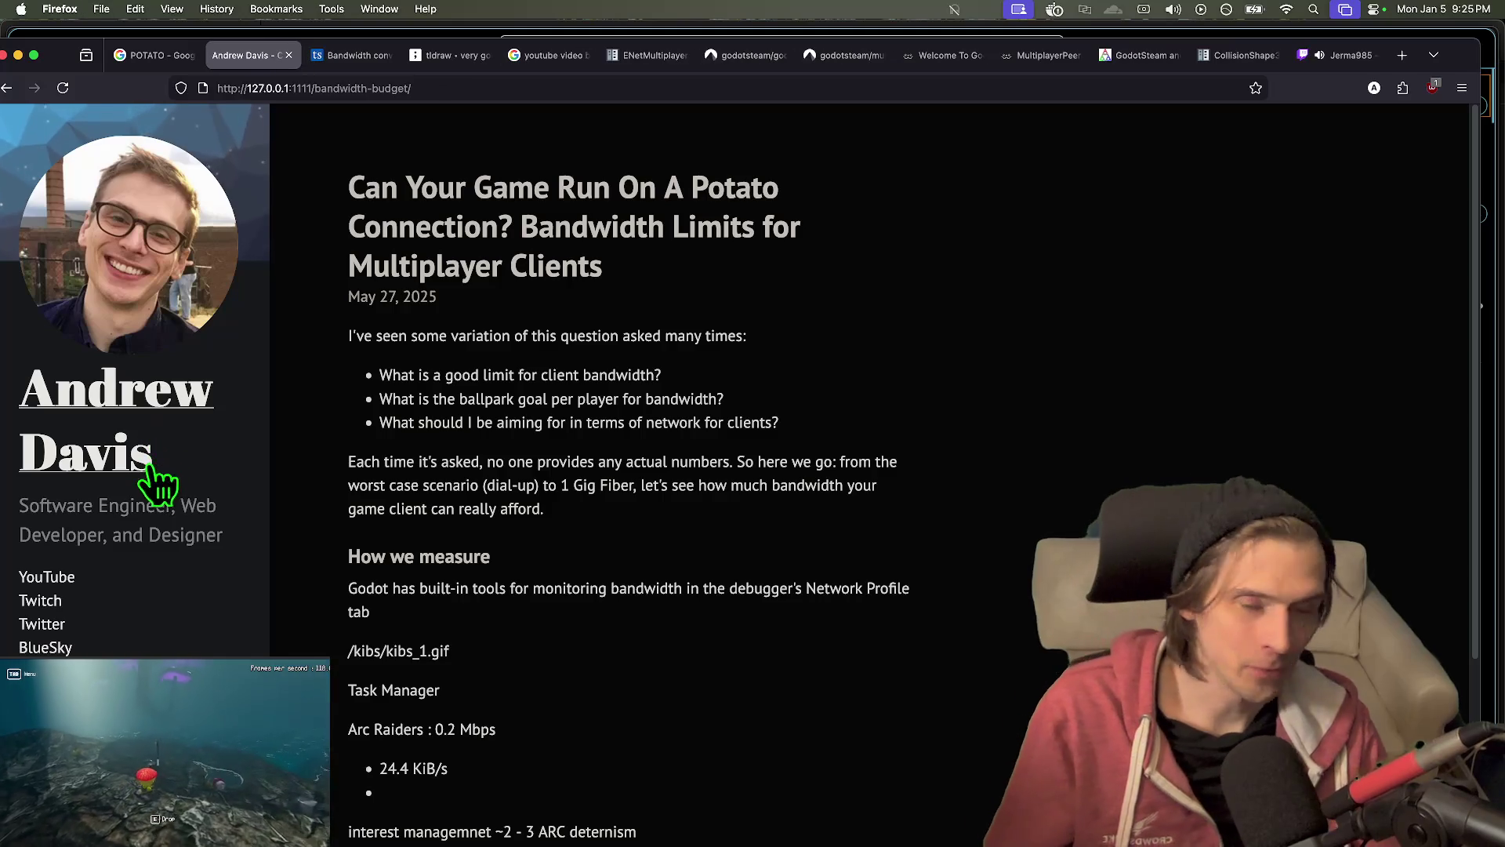
key(super+1)
key(super+9)
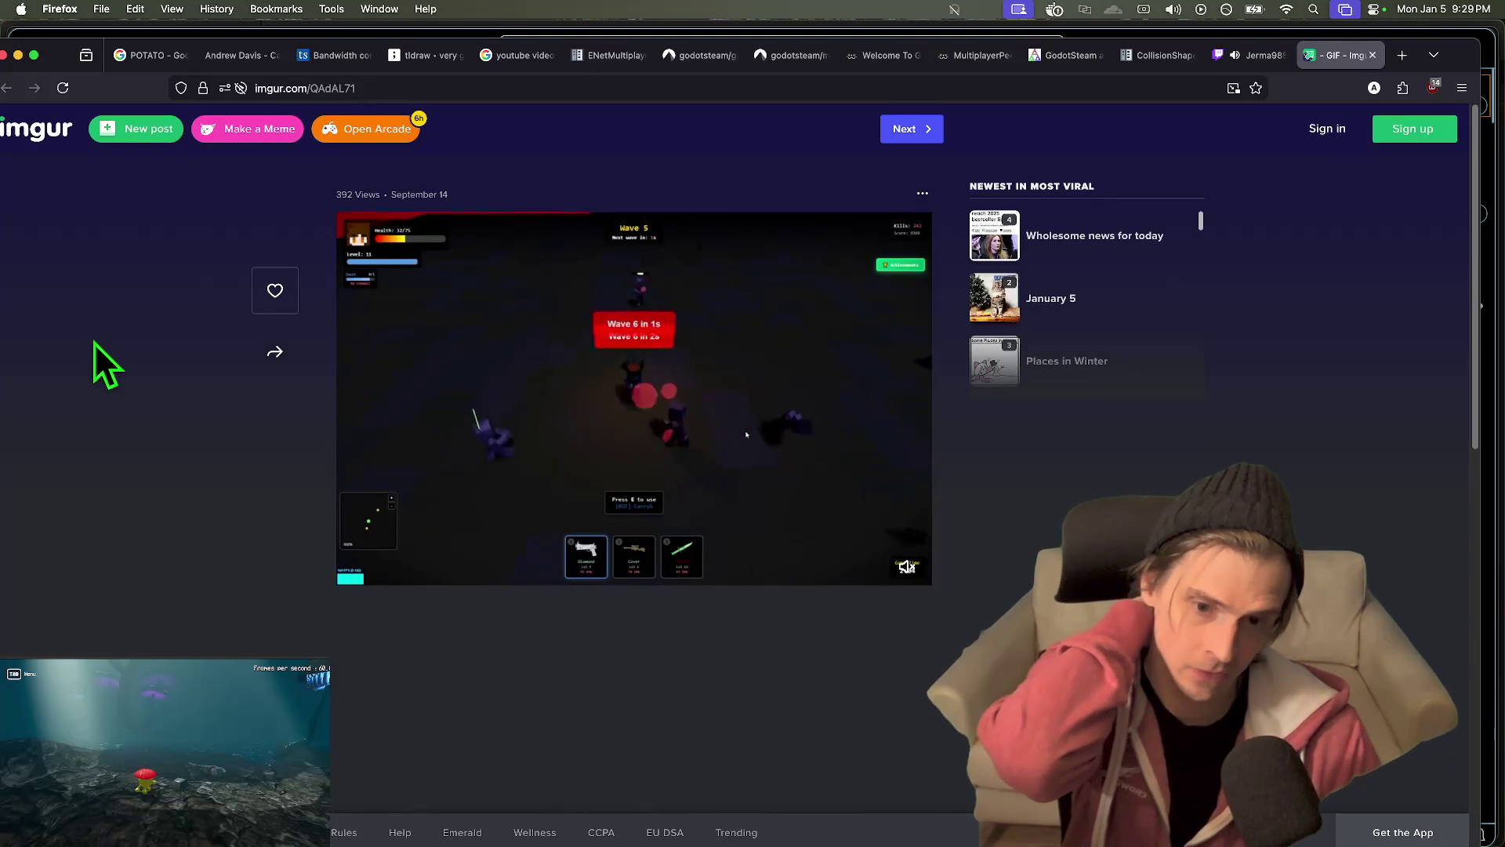
mouse_move(497, 353)
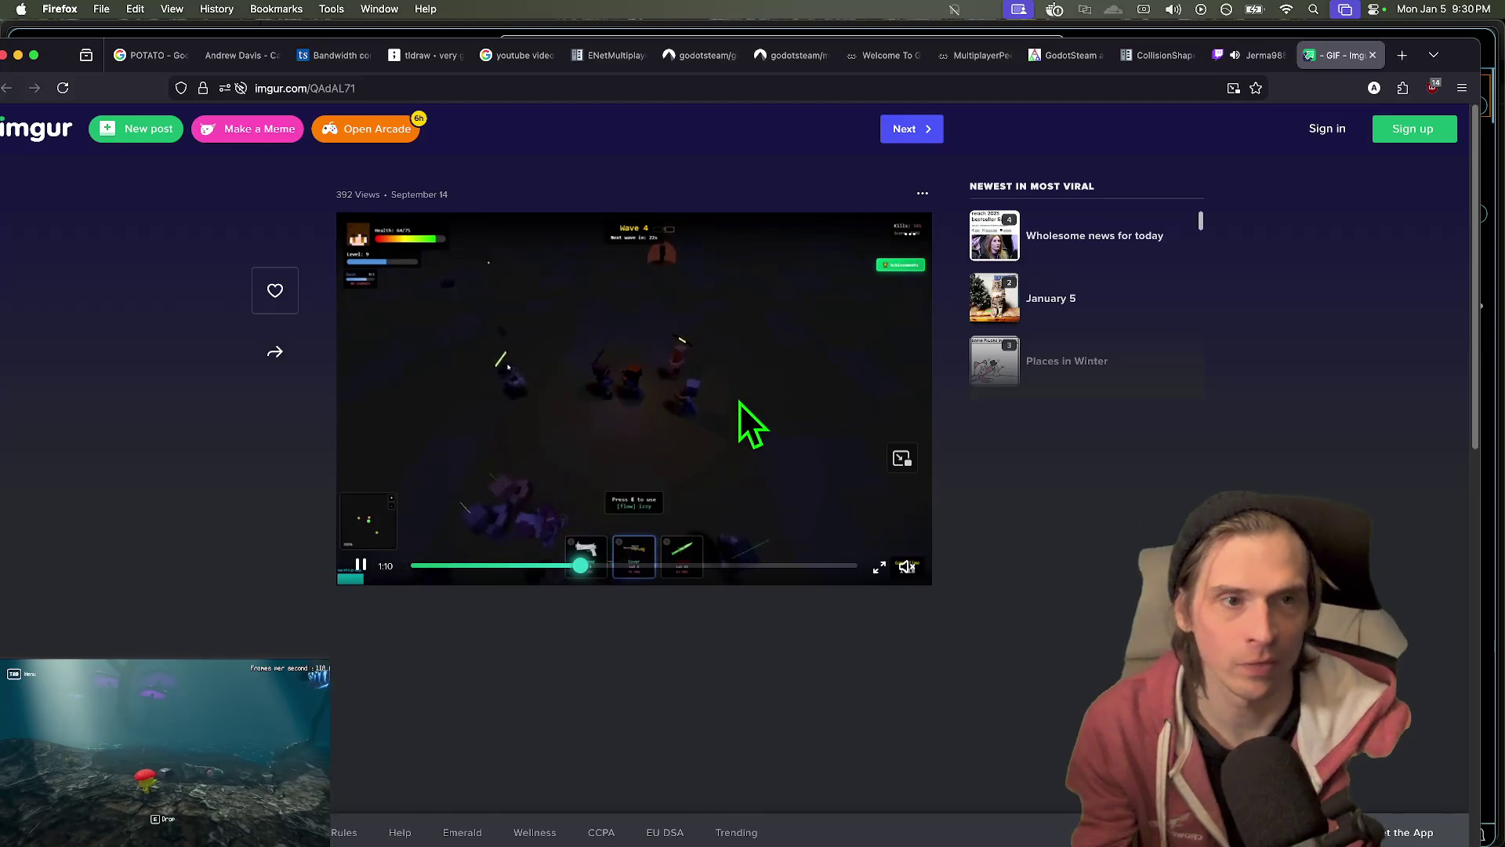
- Close the Imgur clip, Twitch stream and CollisionShape3D documentation pages
key(ctrl+w)
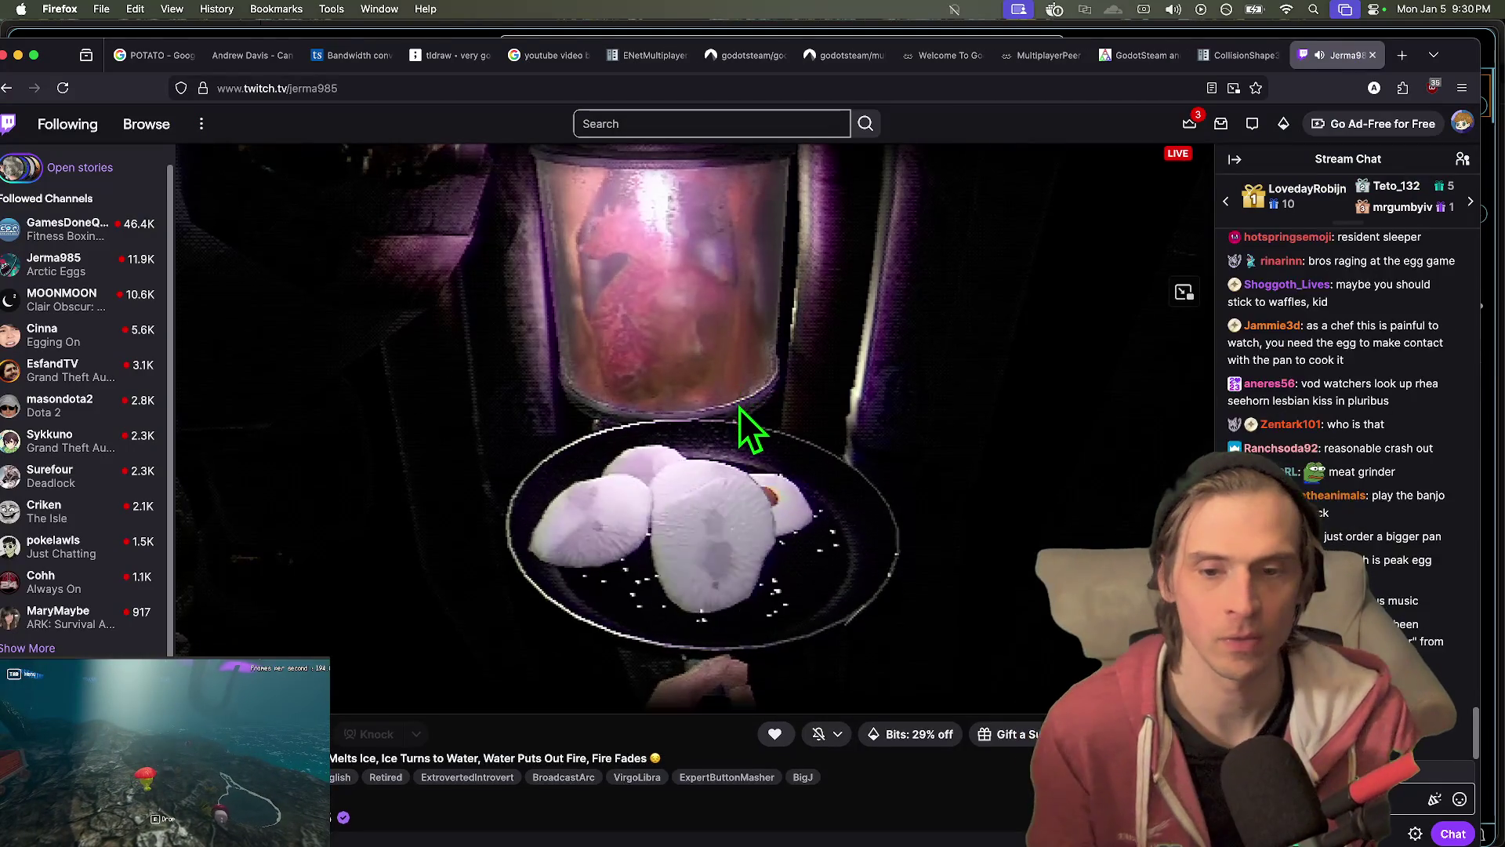
key(ctrl+w)
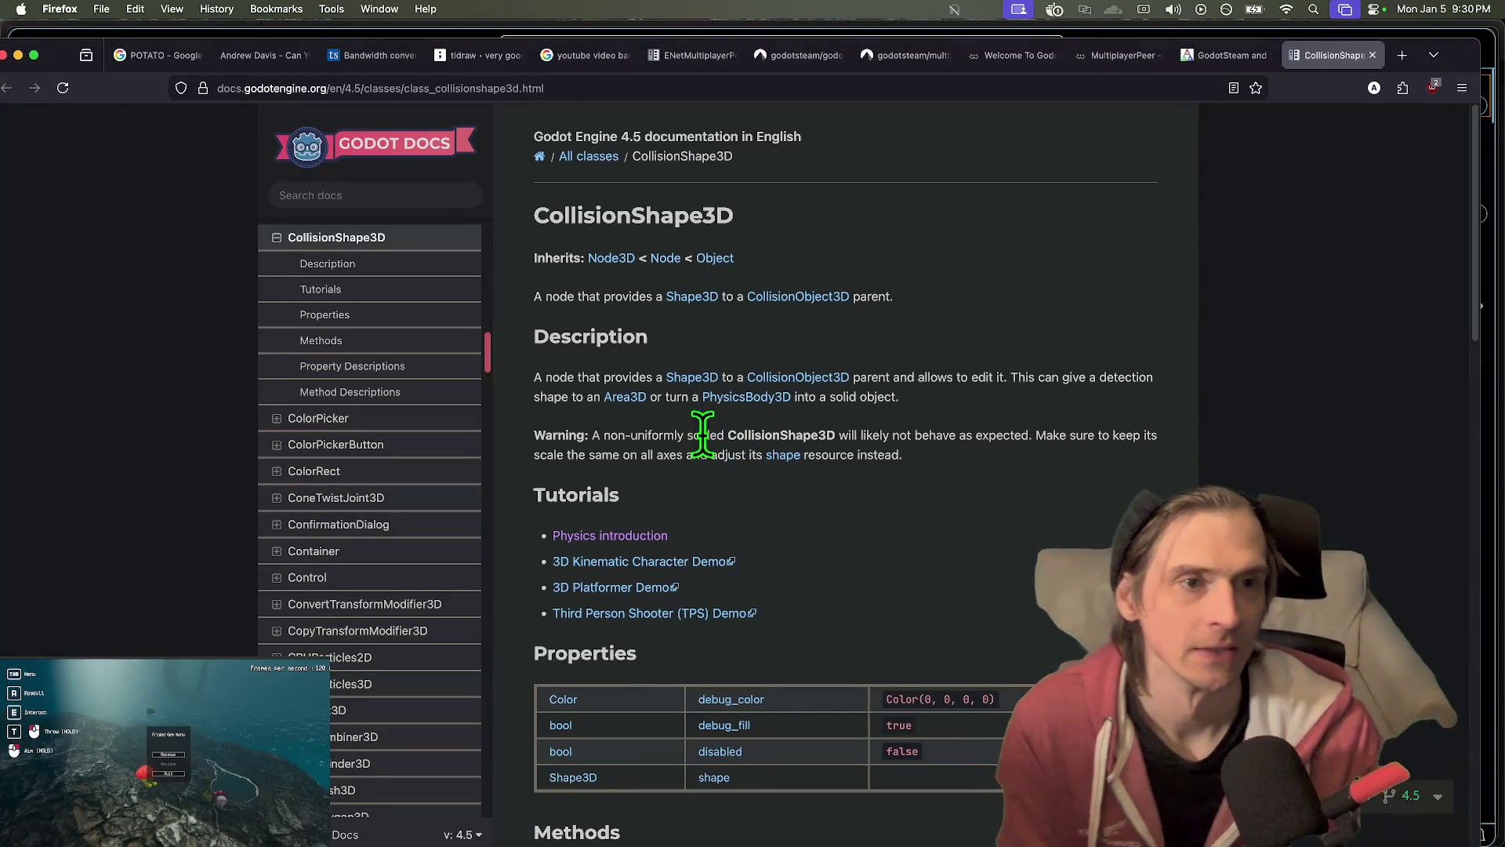
key(super+w)
key(super+w)
key(super+w)
key(super+w)
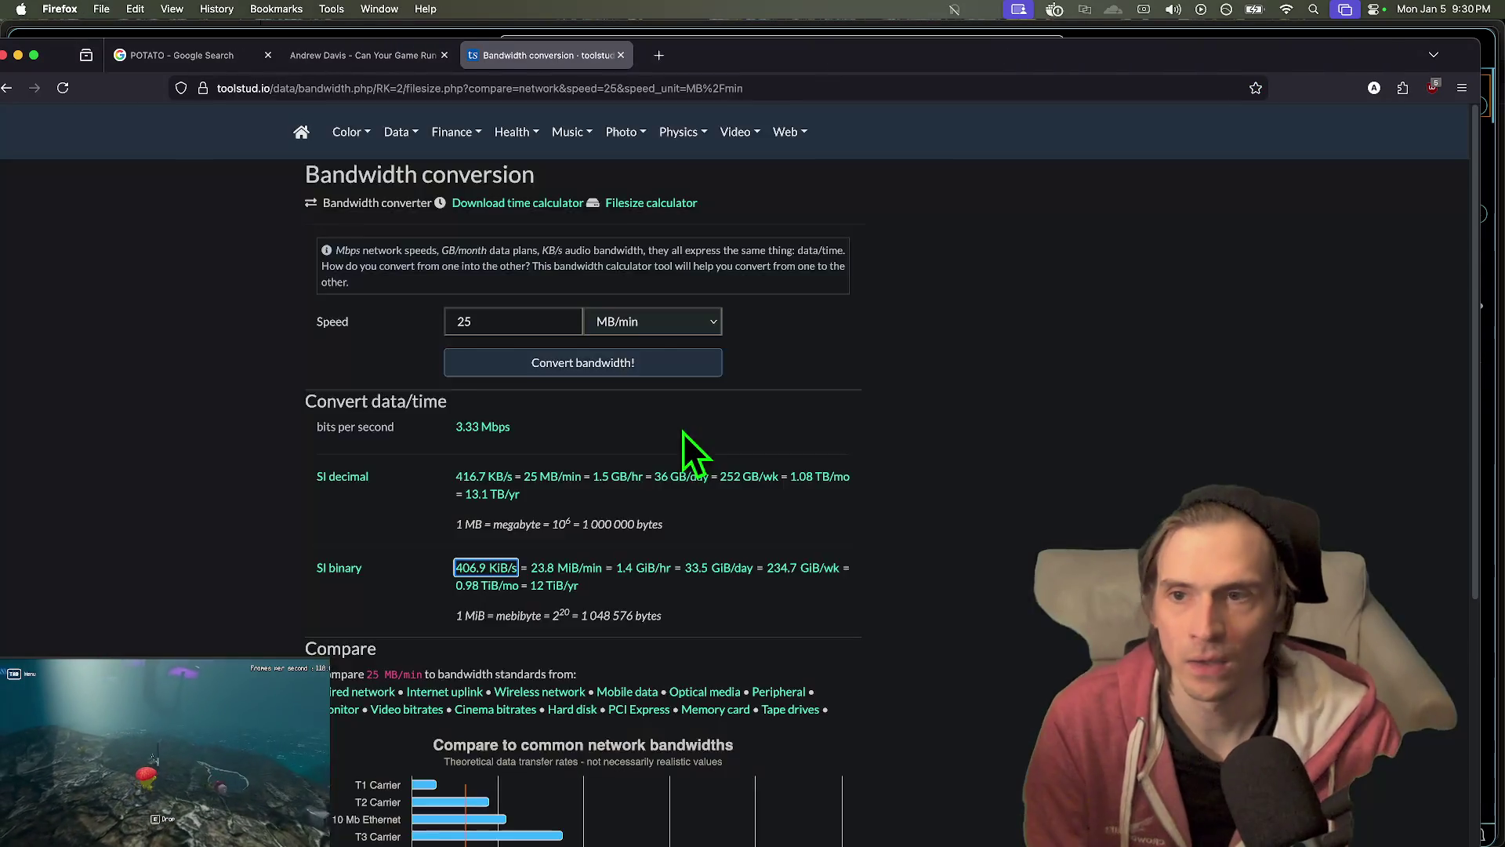
key(super+Tab)
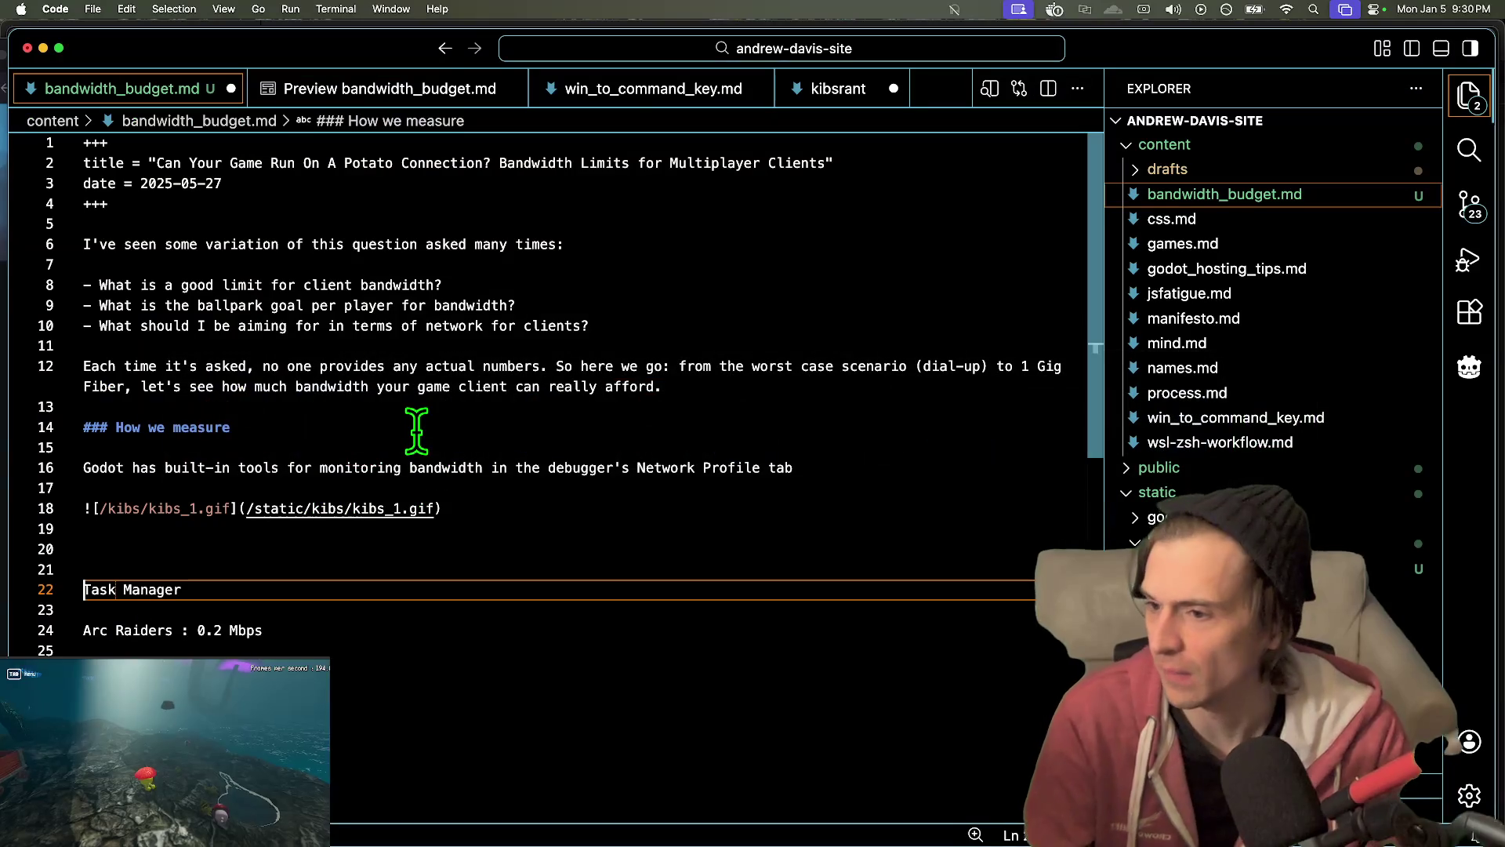
- Insert a blank line below the kibs_1.gif image at the end of line 19
scroll(415, 451, down, 2)
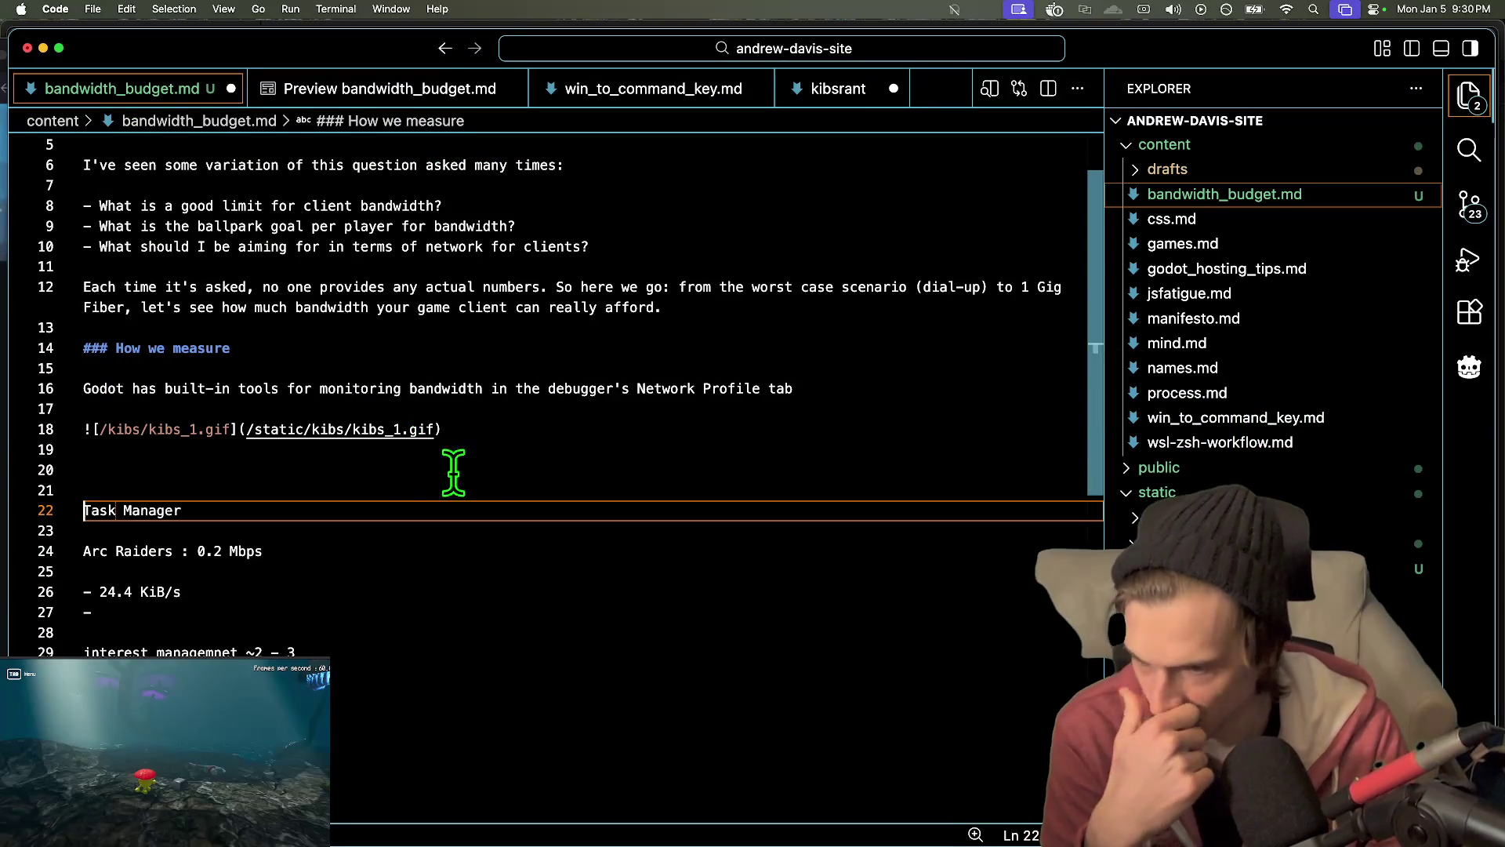
right_click(702, 480)
key(Escape)
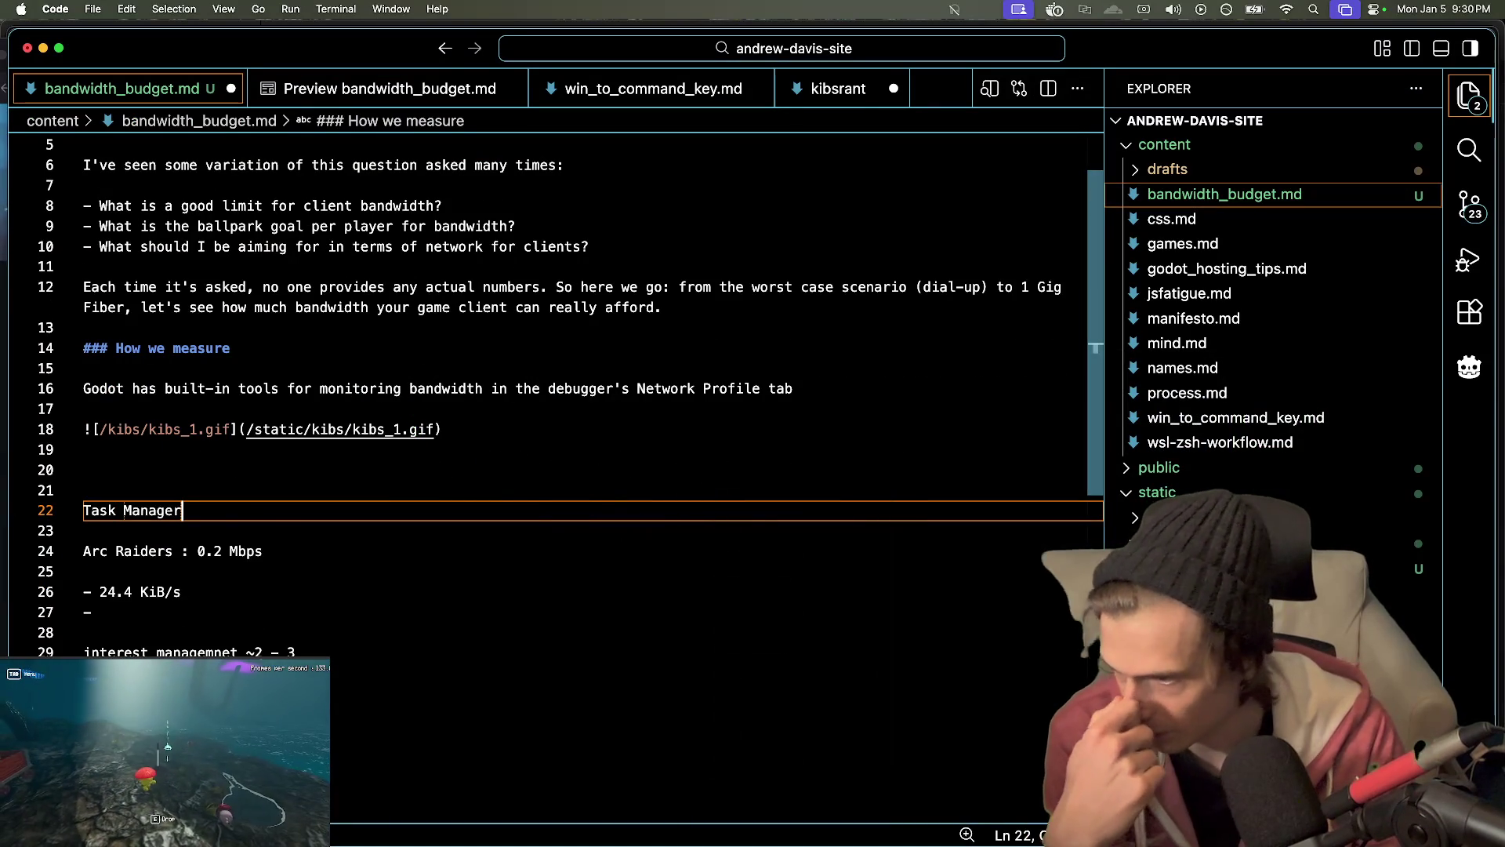
key(super+Tab)
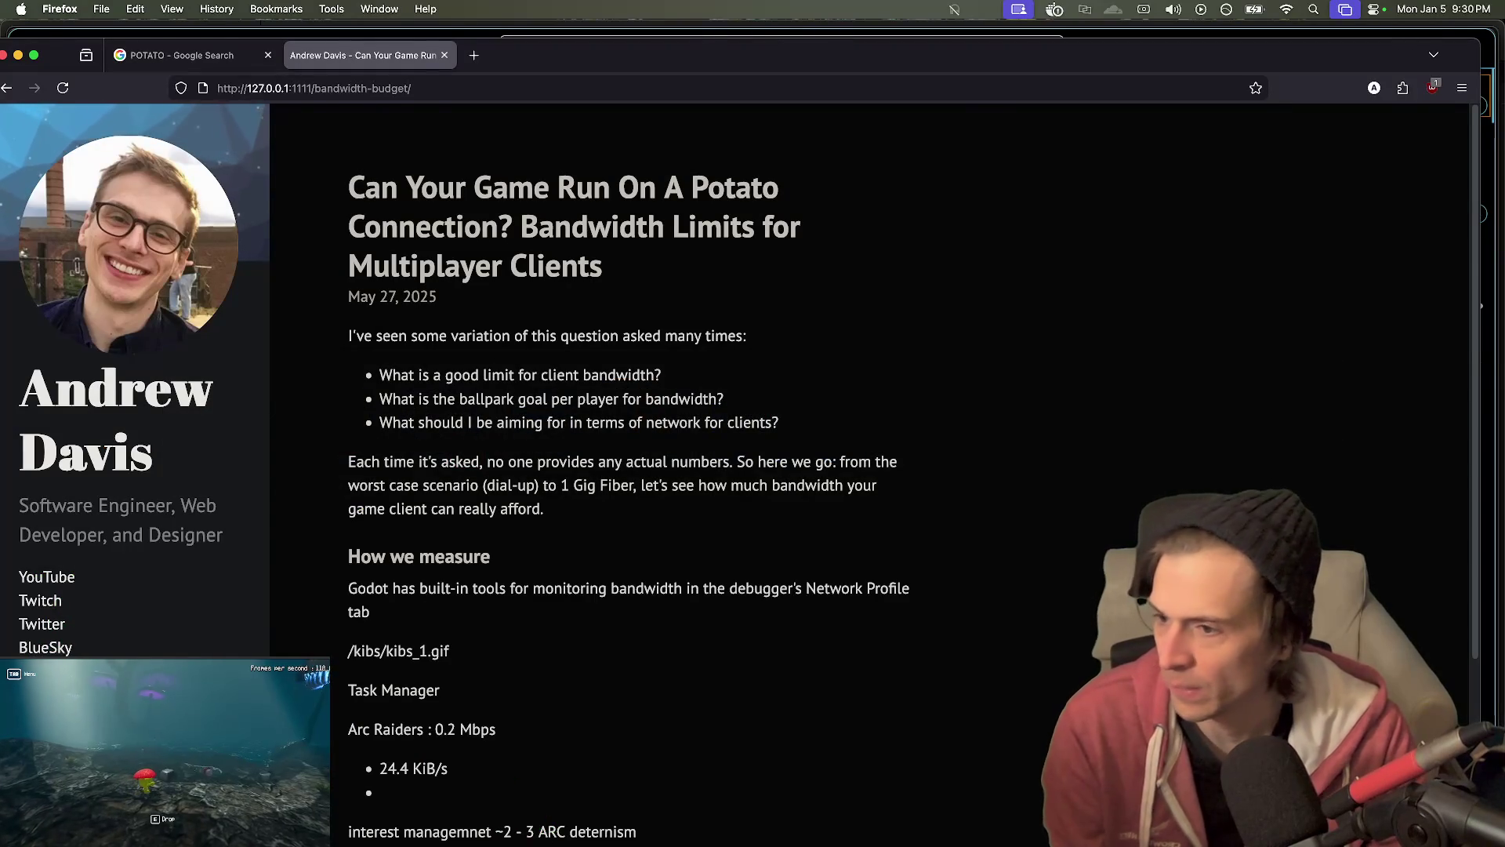
key(super+Tab)
scroll(300, 502, down, 2)
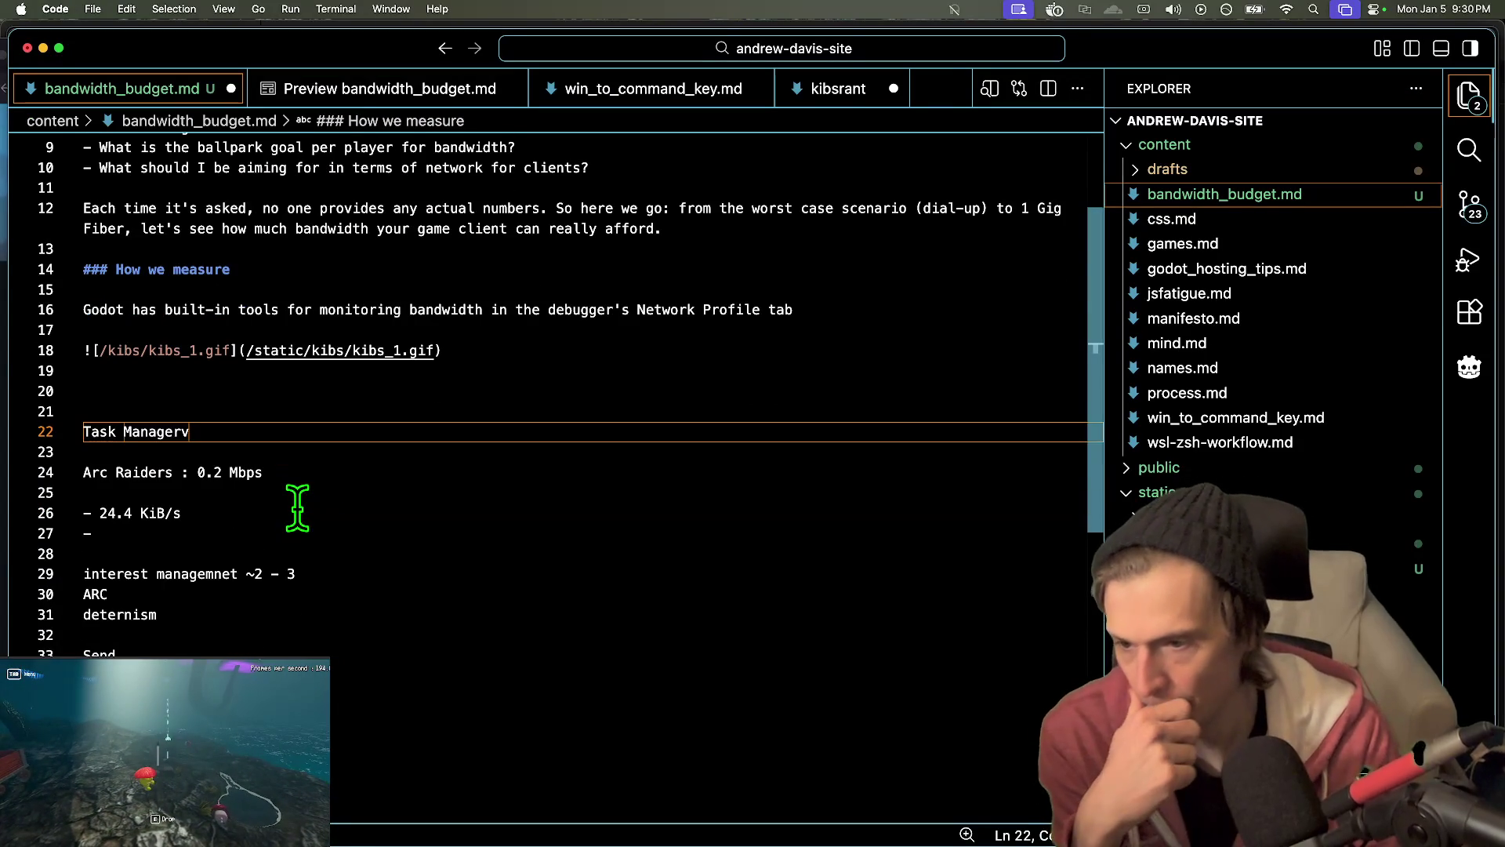
scroll(437, 698, up, 4)
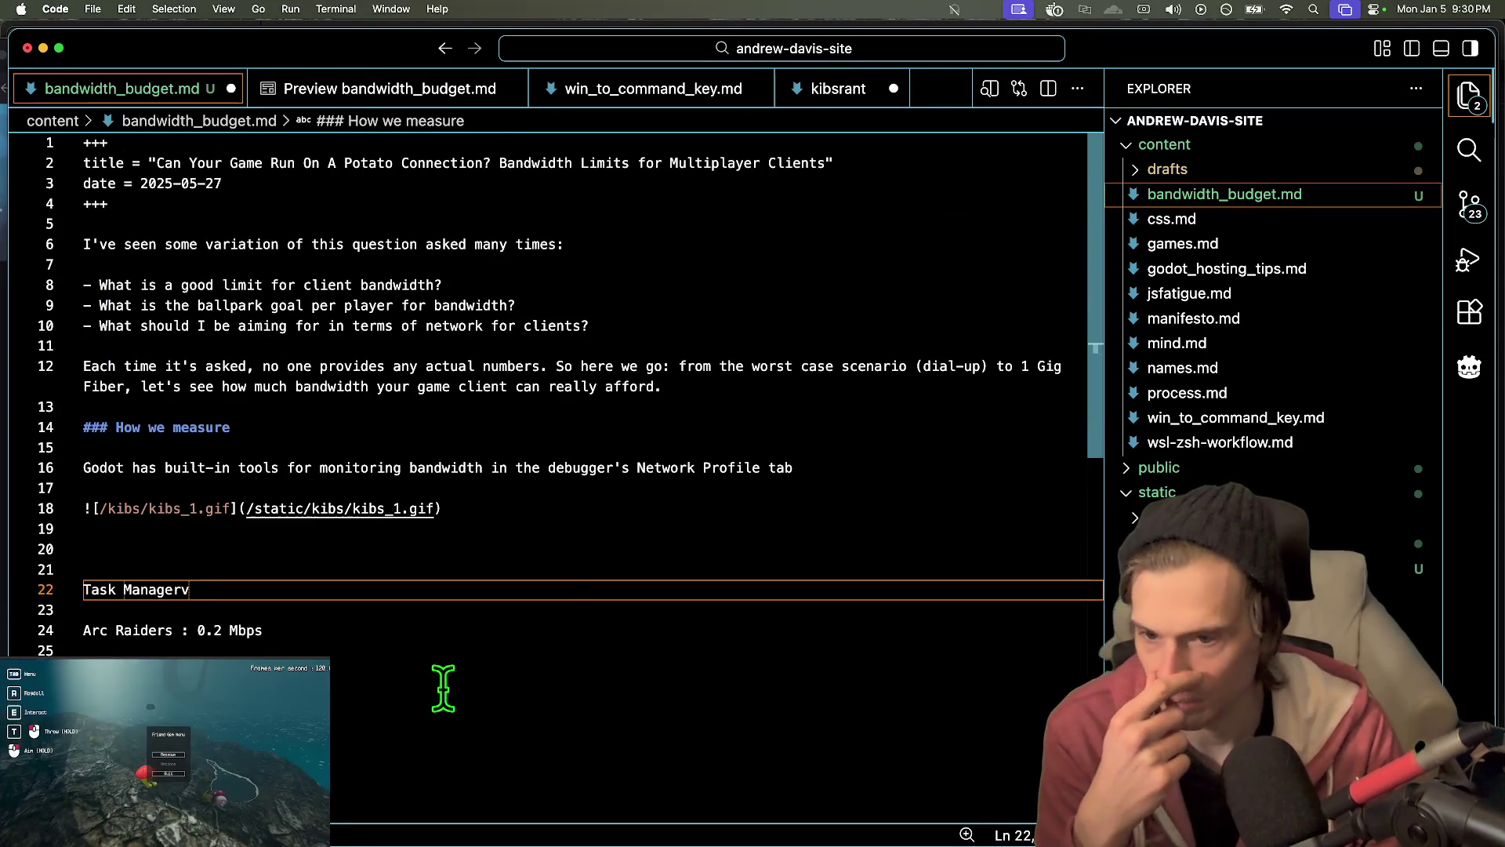
click(852, 529)
key(Return)
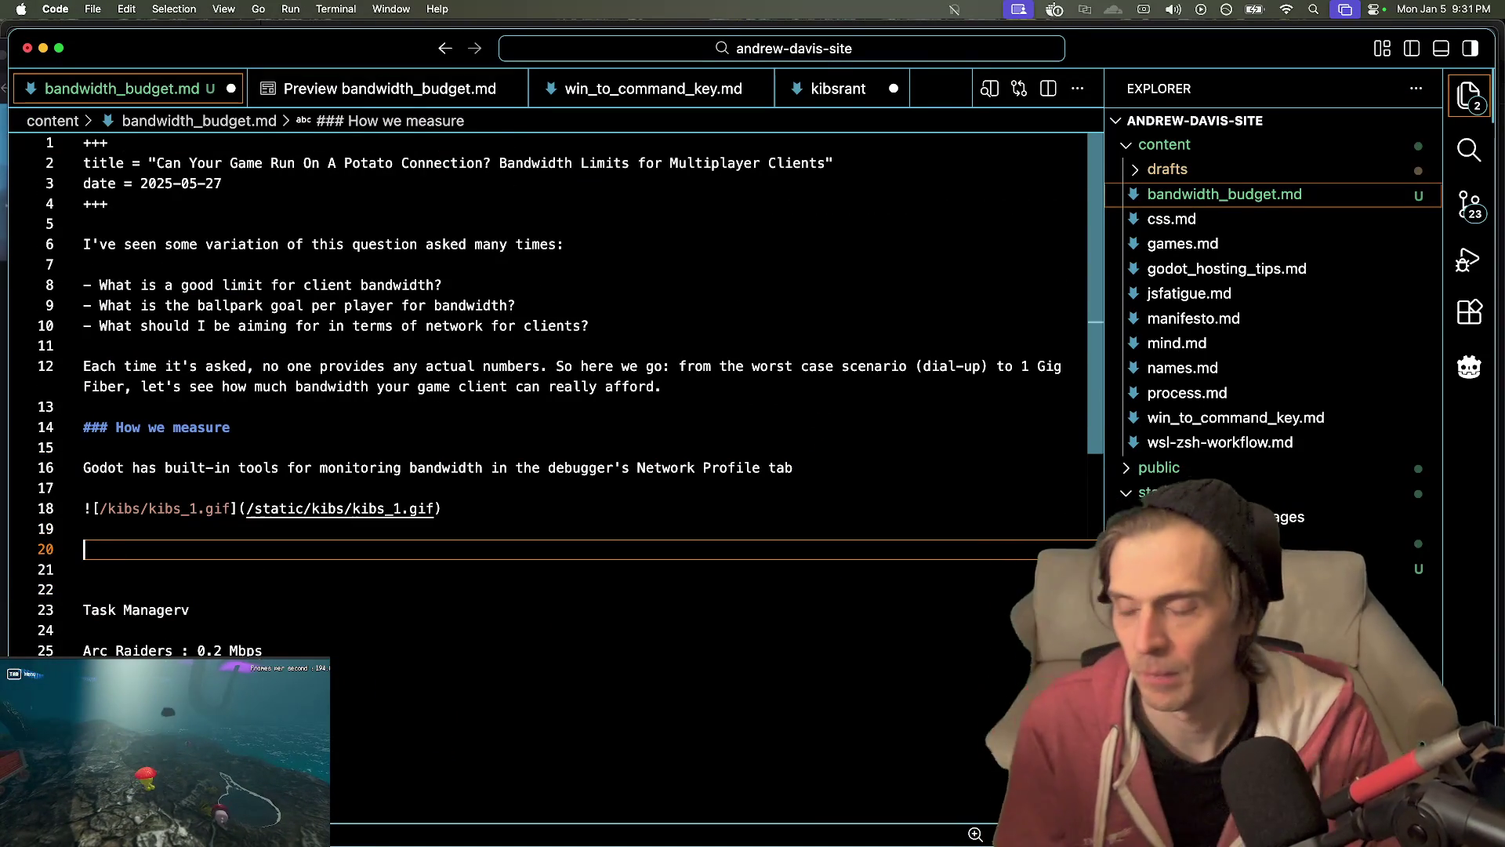
key(super+Tab)
key(super+Tab)
key(super+Tab)
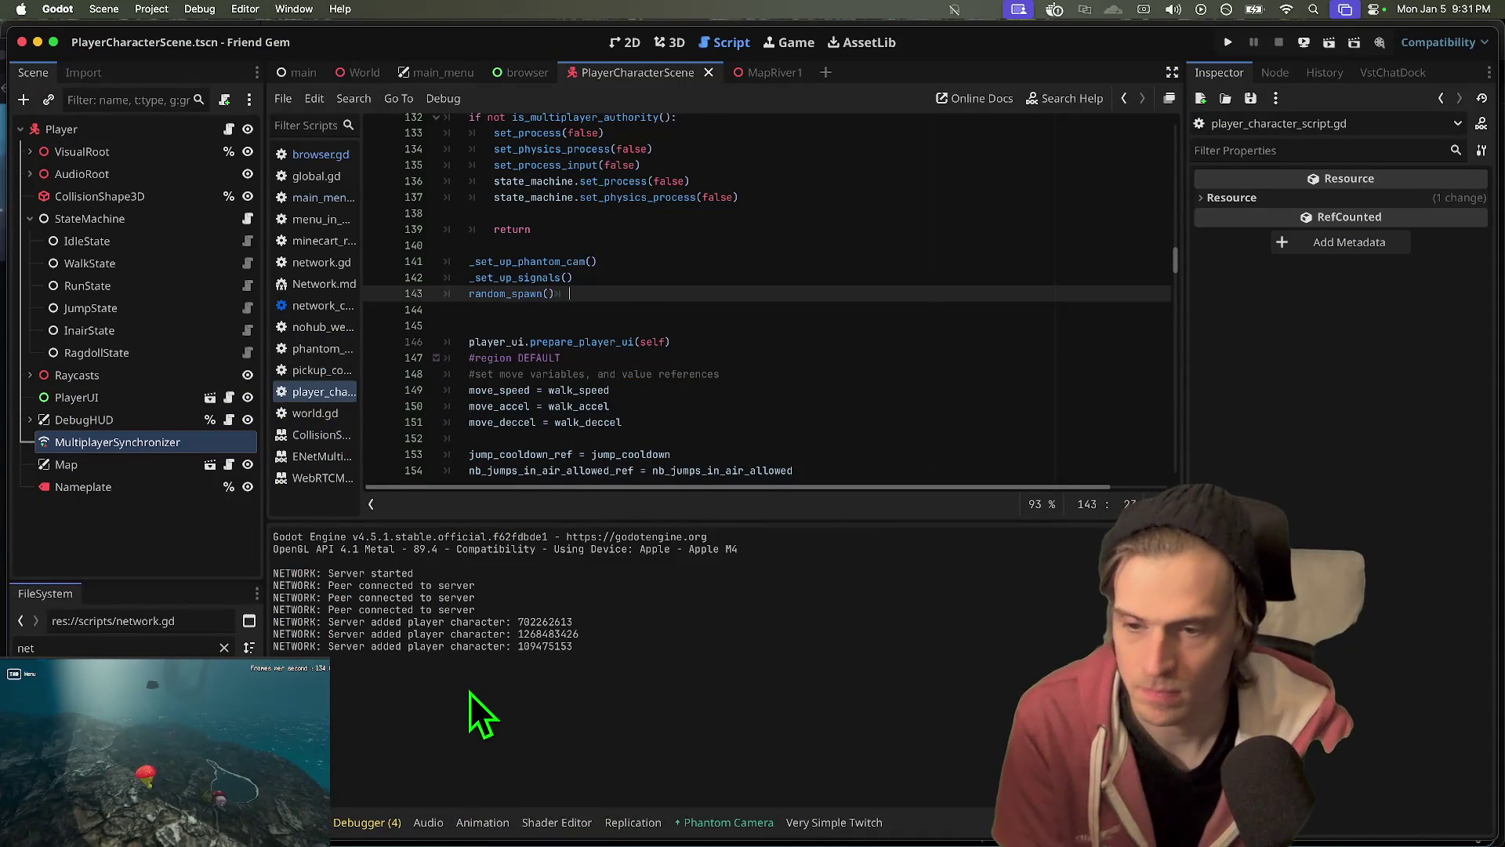
- Switch back to VS Code and open the rendered Markdown preview of bandwidth_budget.md
key(super+Tab)
key(super+shift+v)
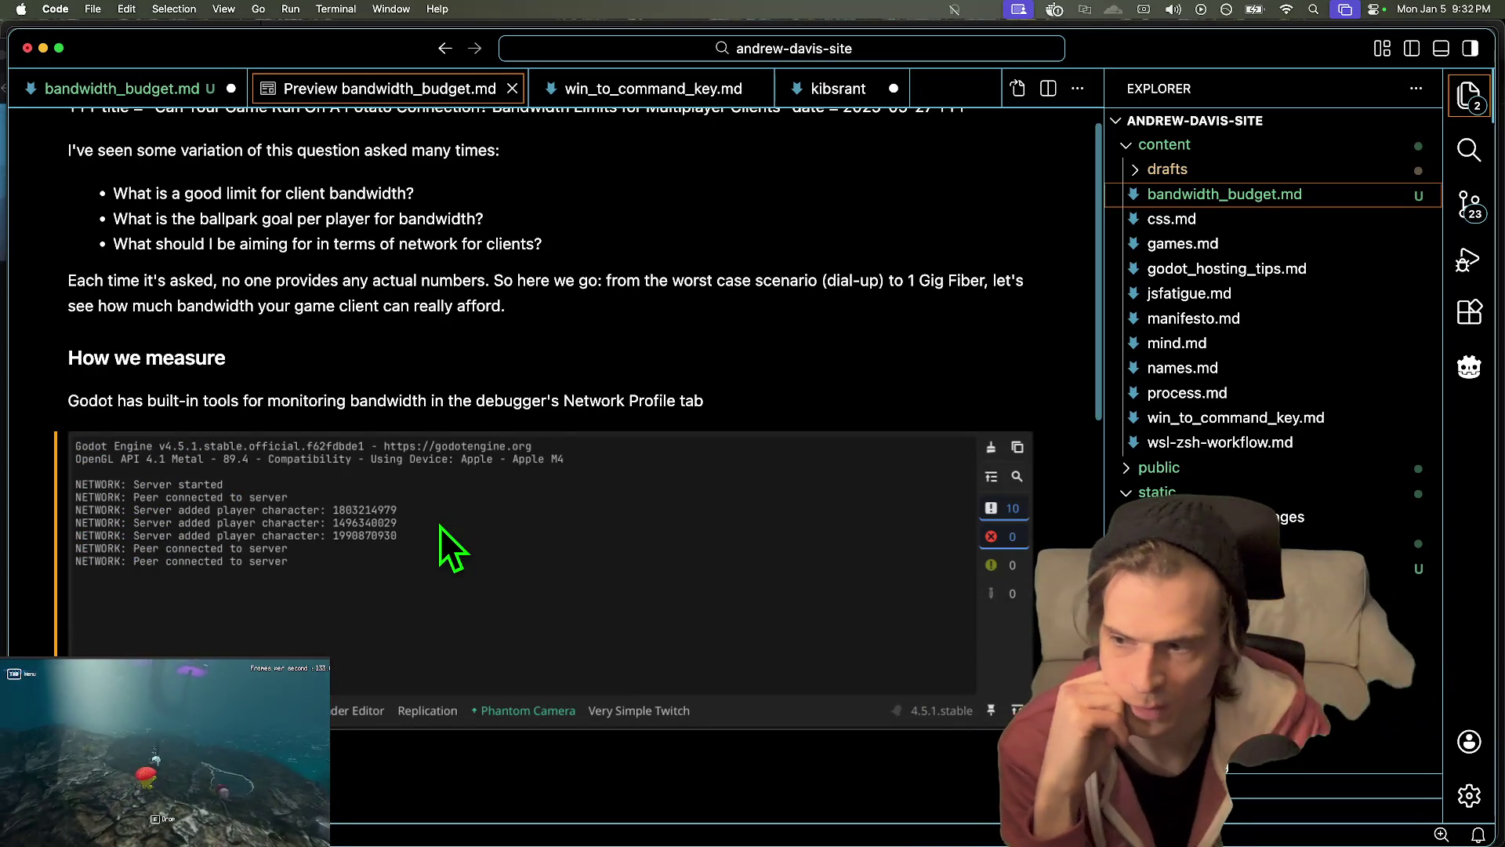
- Bring Firefox forward and load tldraw.com in a new tab
mouse_move(449, 830)
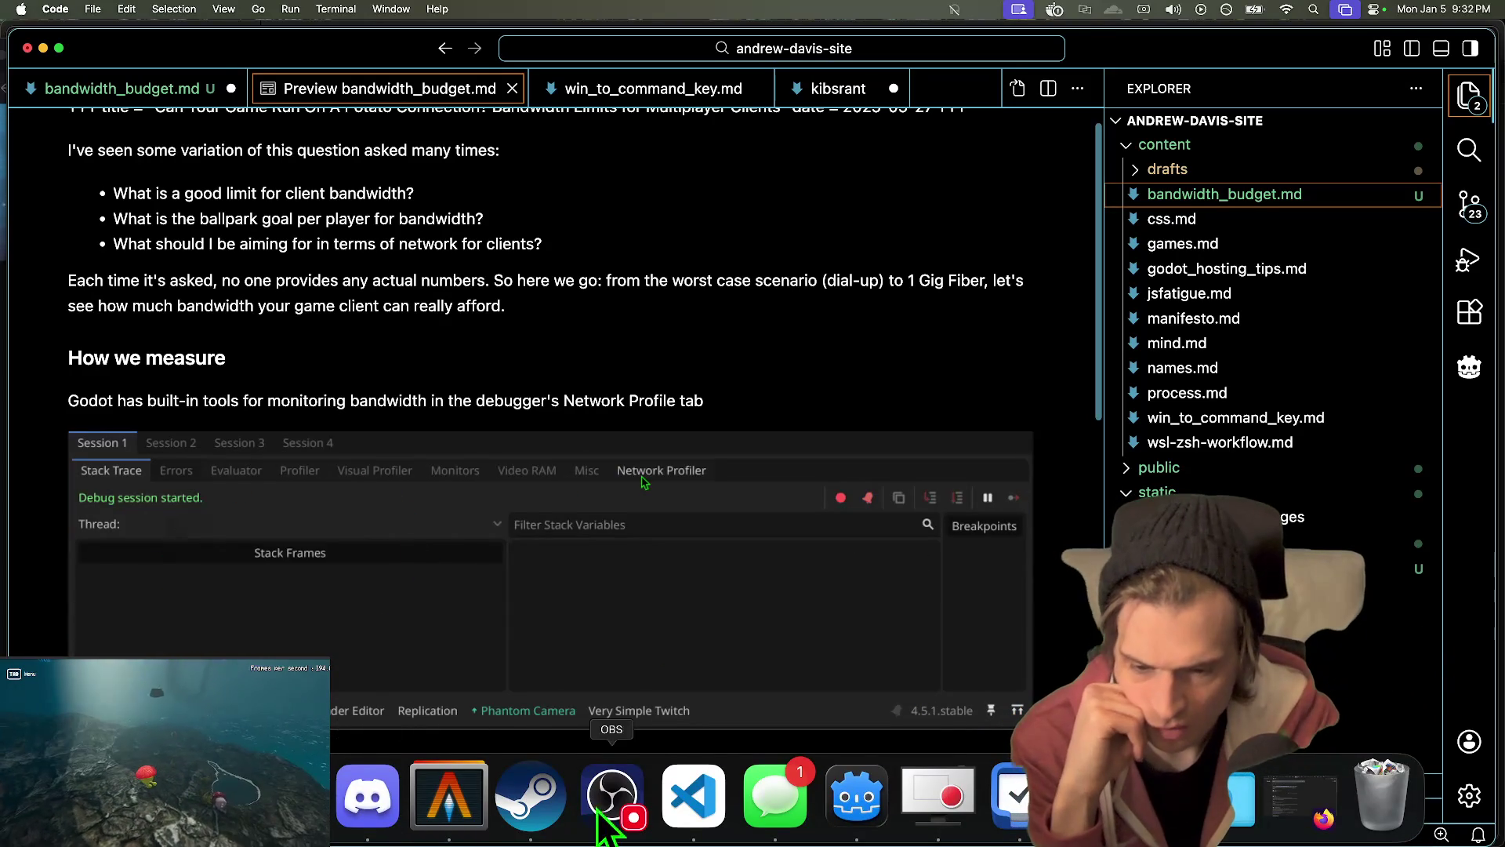
click(612, 829)
click(474, 55)
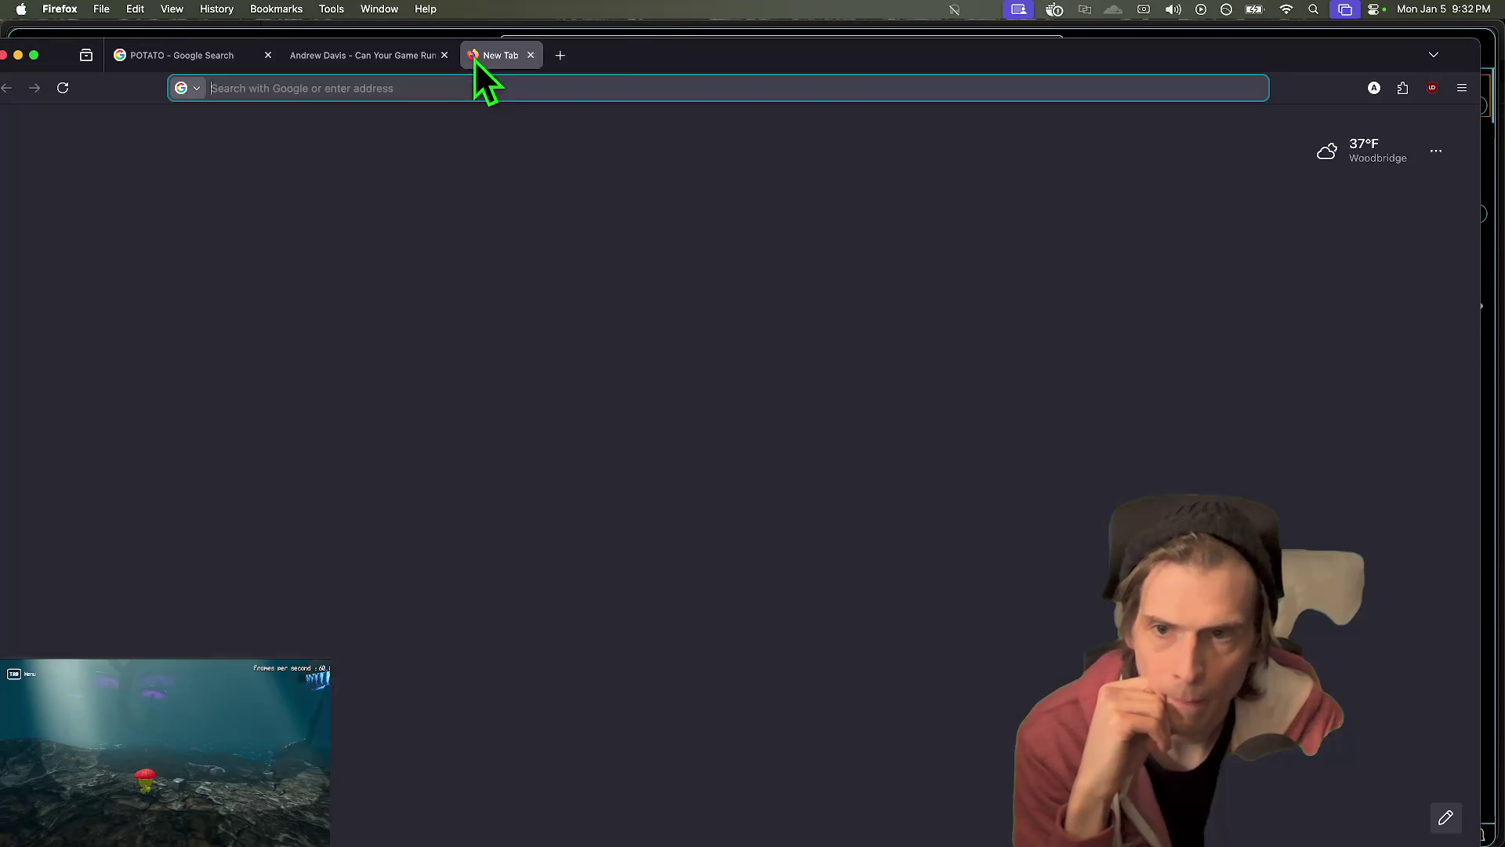
click(497, 88)
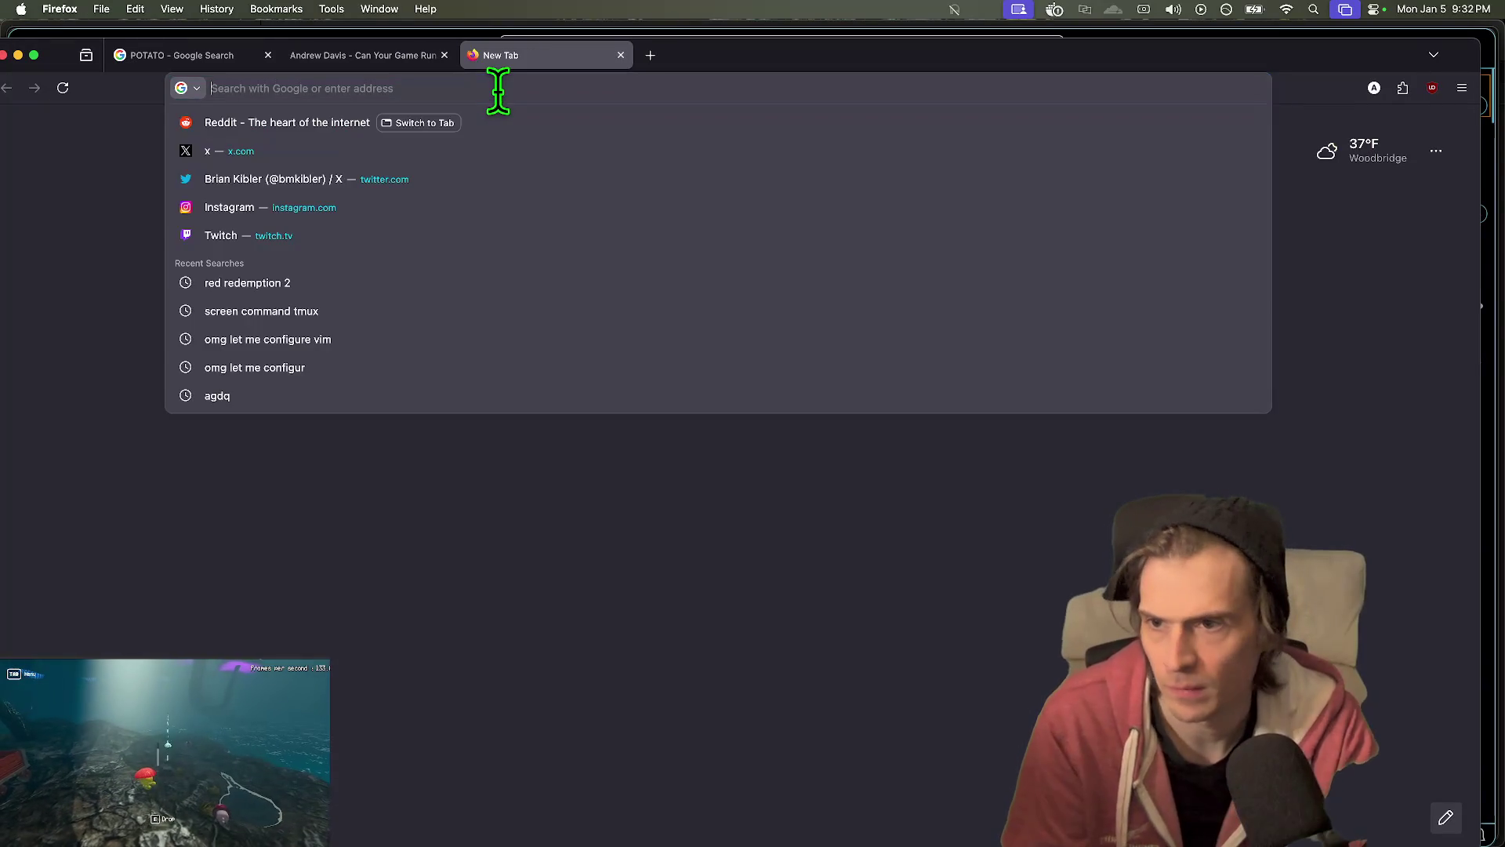
text(tldraw.com)
key(Return)
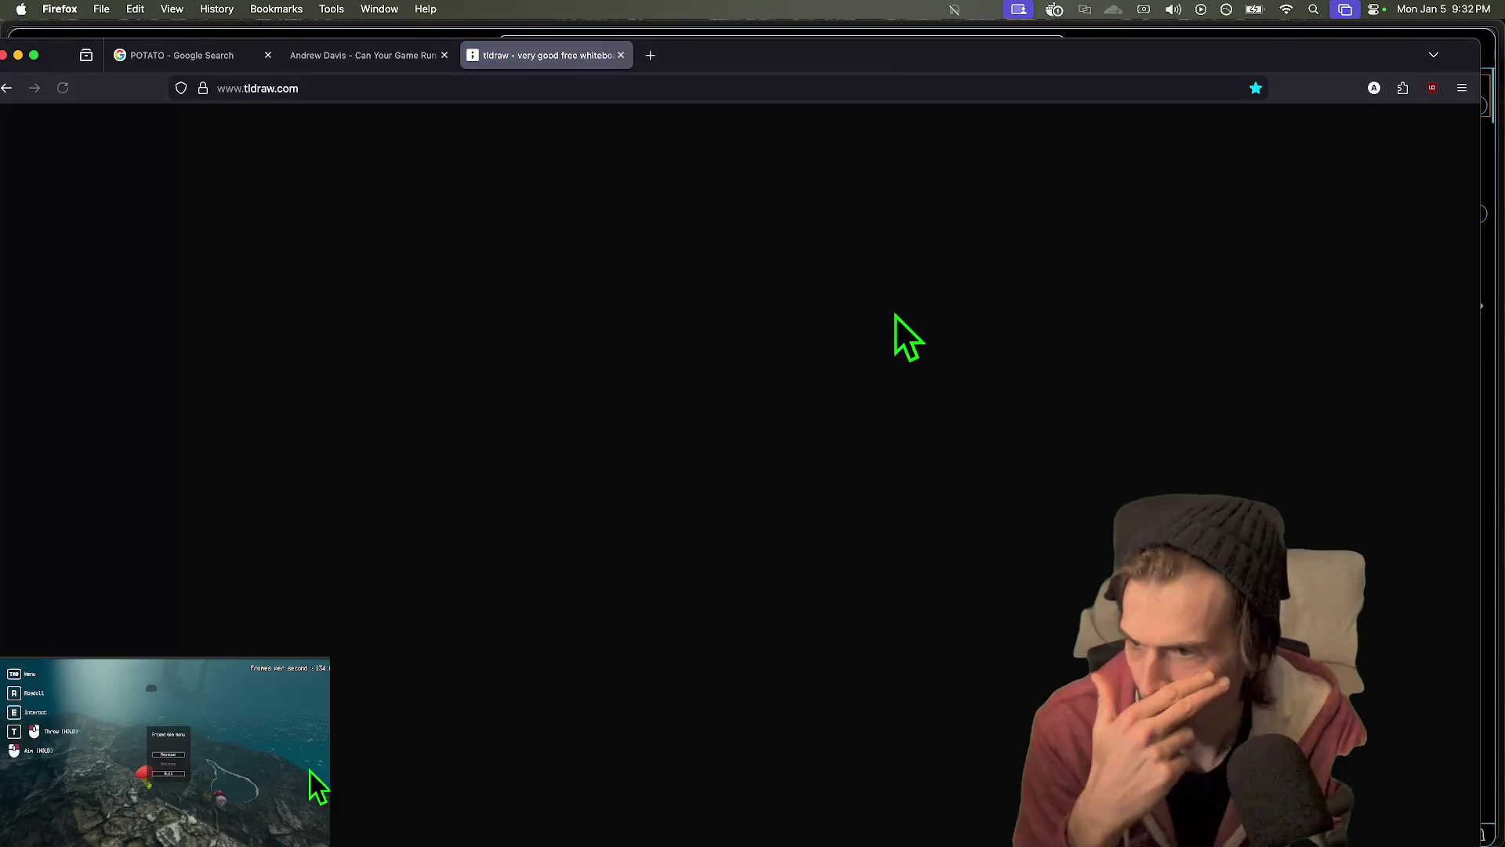
- With the Draw tool, sketch a small loop inside a large box
scroll(972, 548, down, 10)
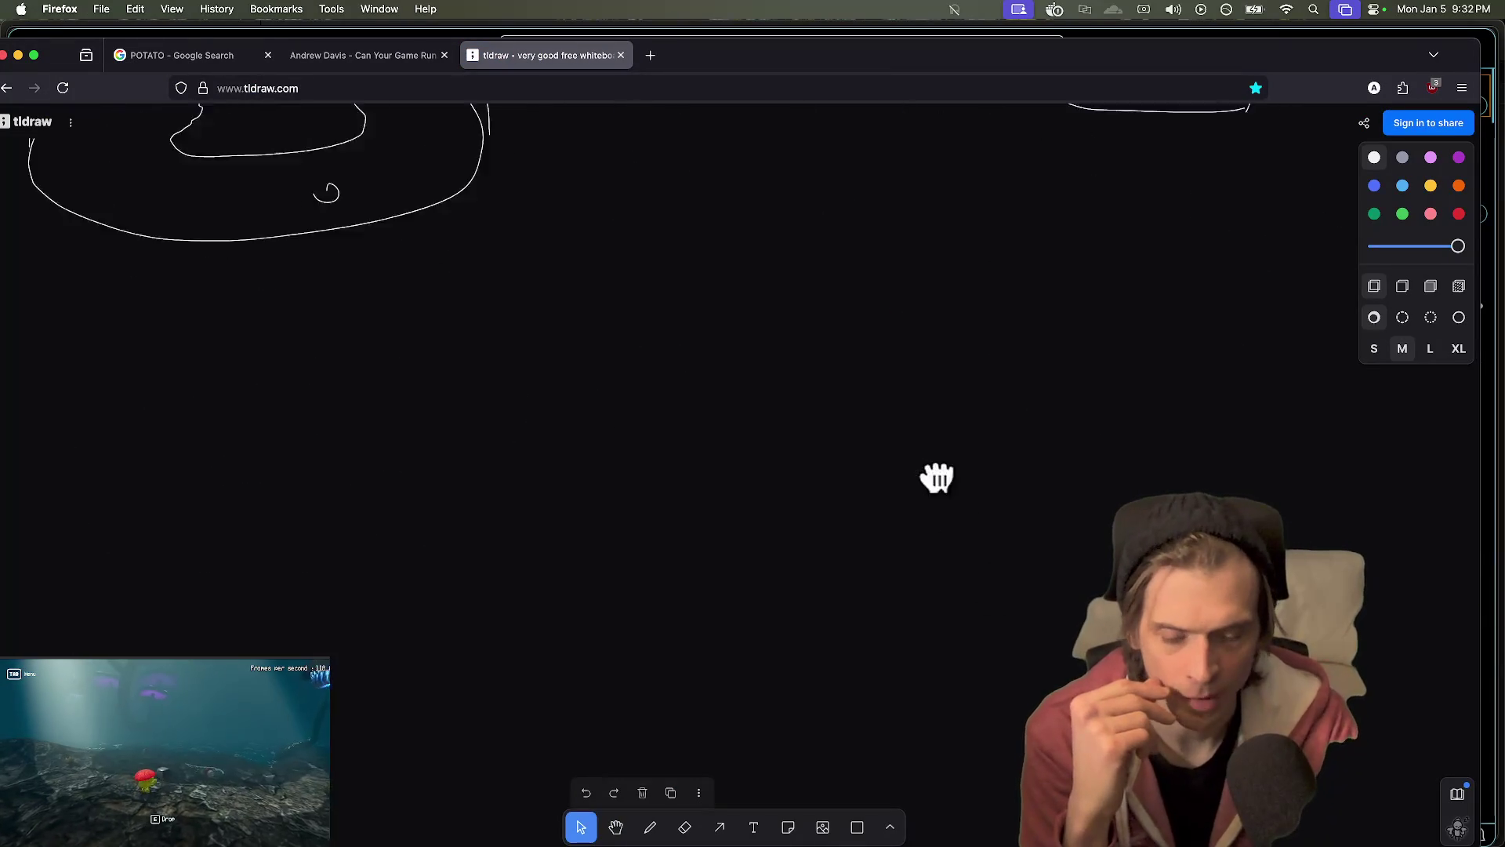
click(658, 825)
mouse_move(664, 276)
mouse_down()
mouse_move(901, 572)
mouse_move(437, 228)
mouse_up()
key(super+z)
mouse_move(732, 428)
mouse_down()
mouse_move(706, 402)
mouse_move(732, 430)
mouse_up()
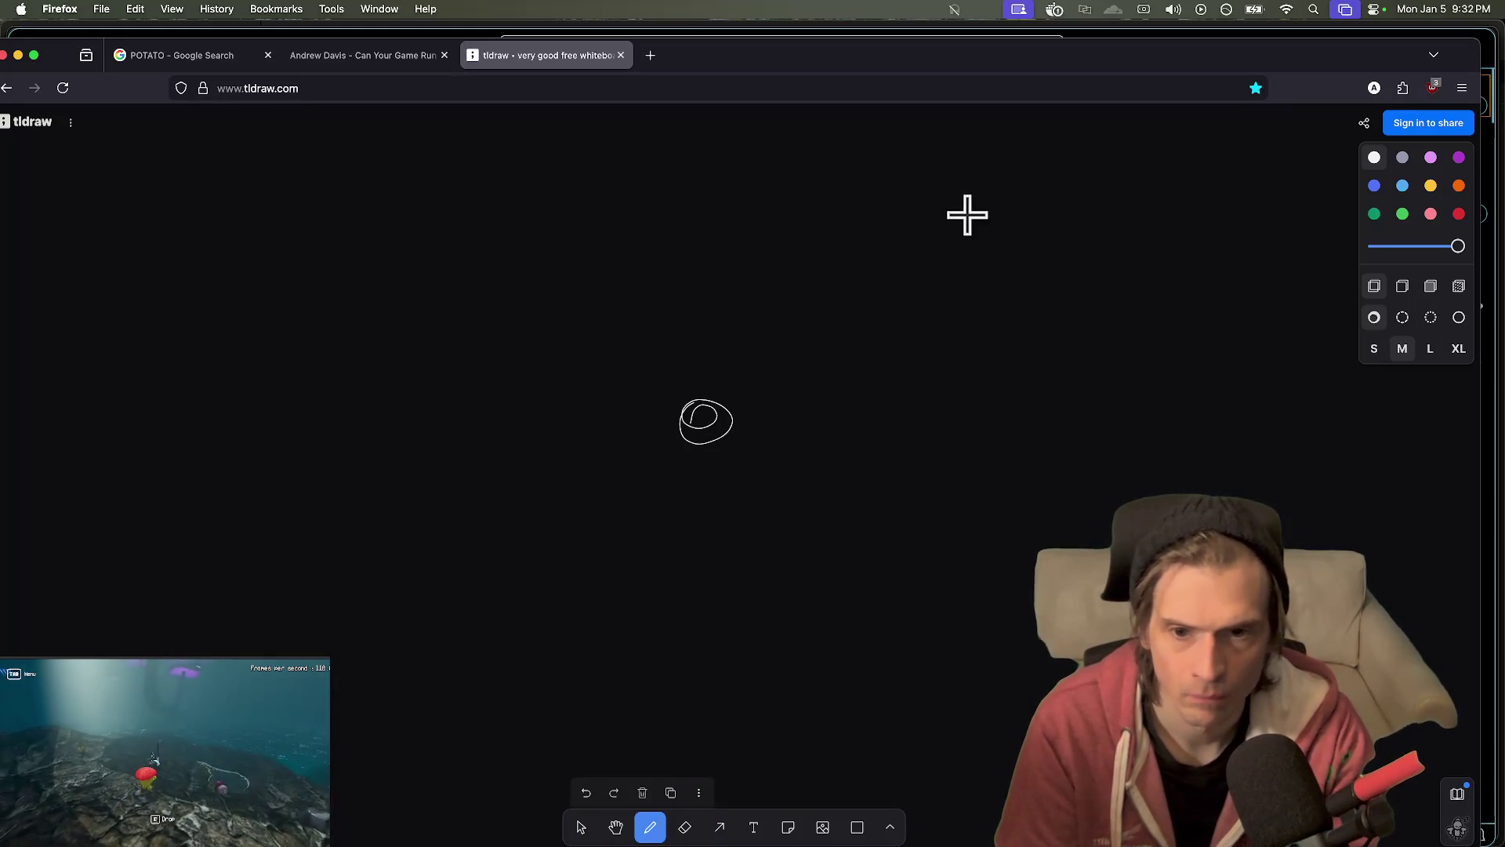
mouse_move(1081, 166)
mouse_down()
mouse_move(387, 168)
mouse_move(419, 800)
mouse_up()
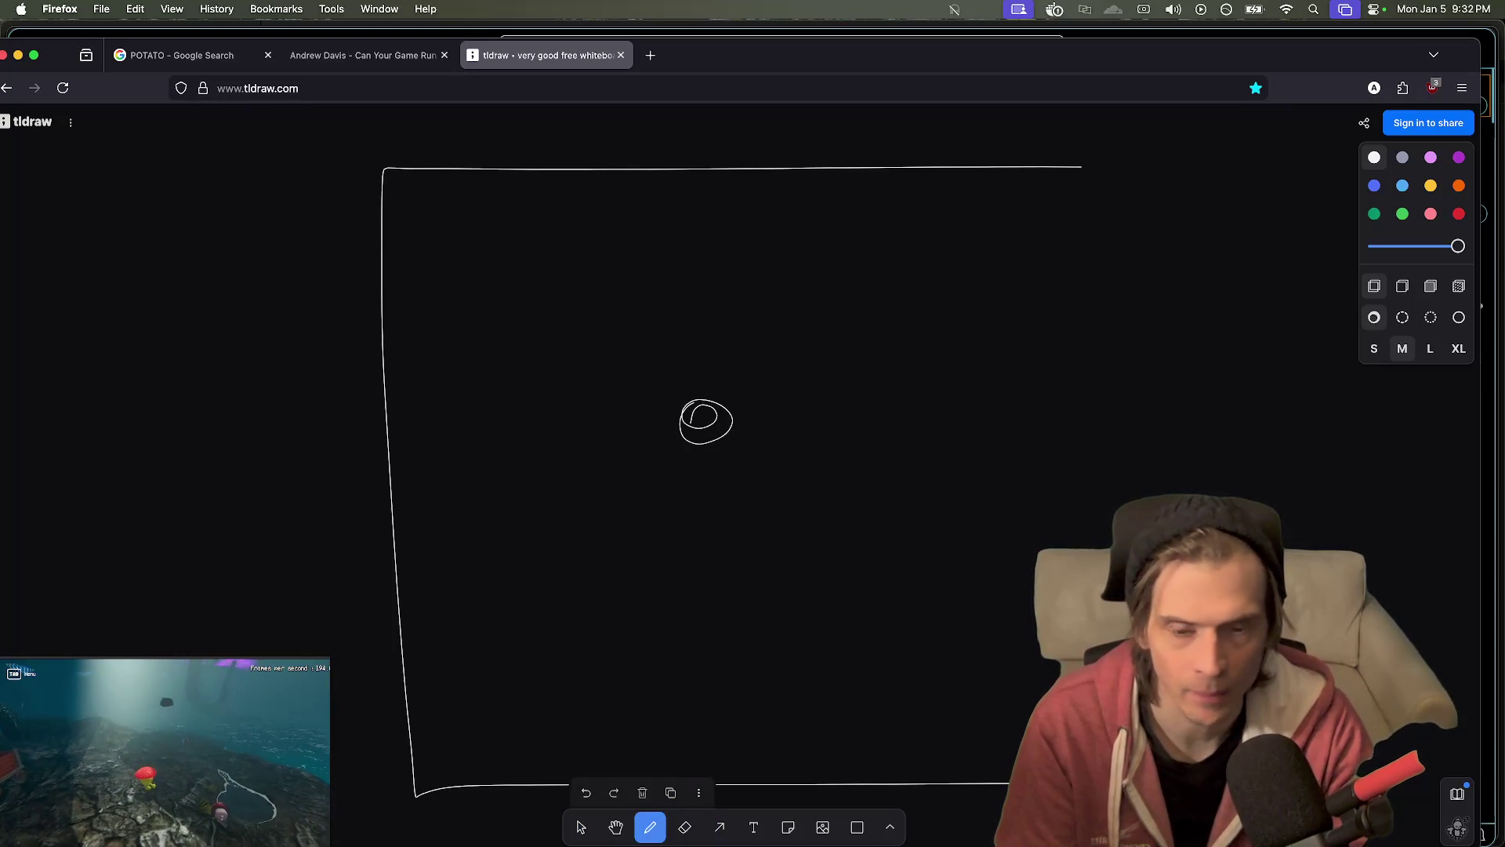
drag(1223, 782, 1195, 264)
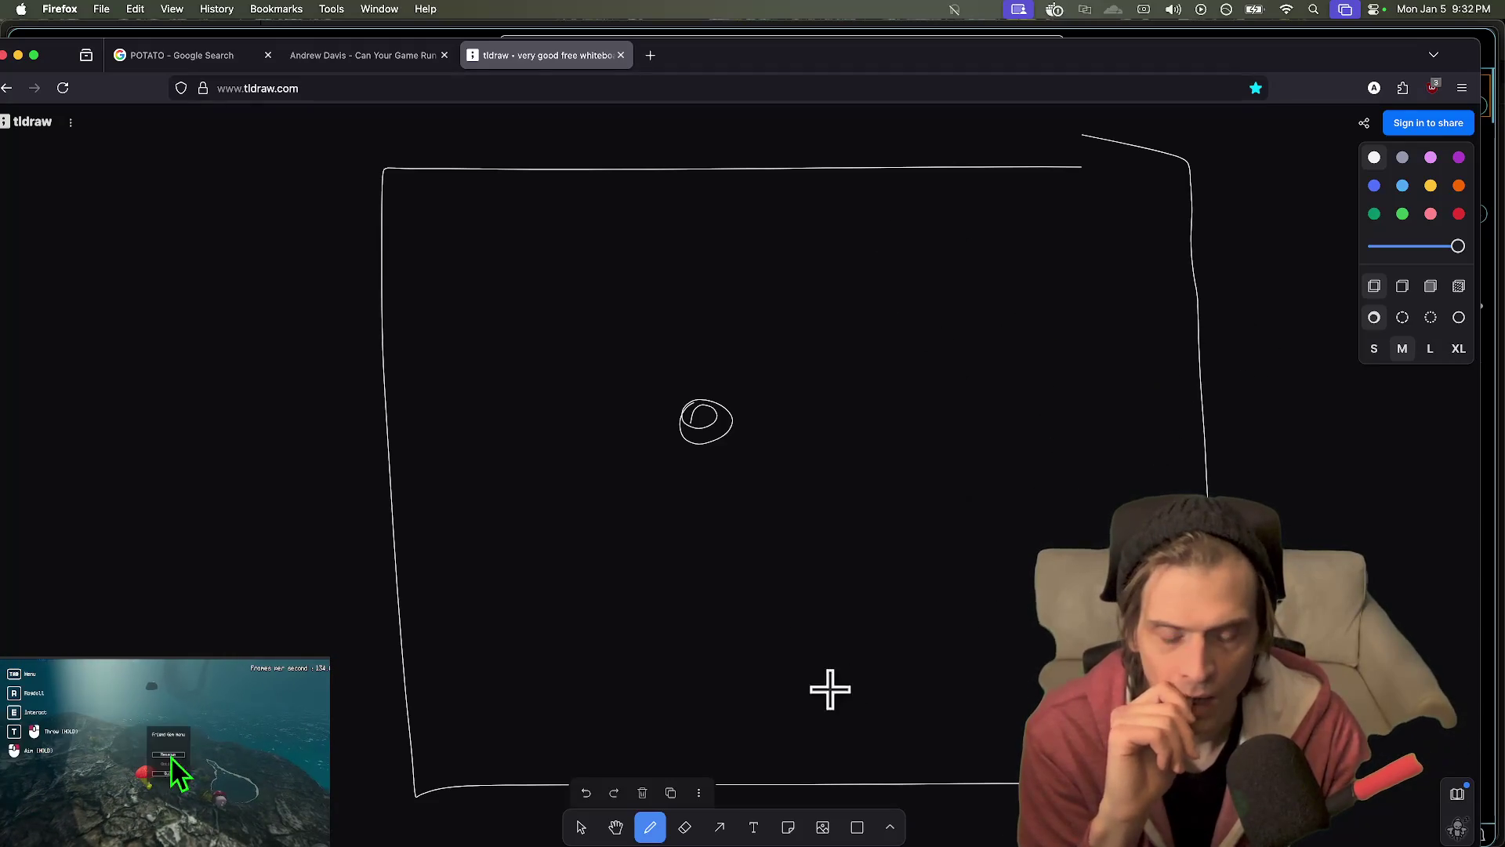
- Draw a smaller rectangle around the loop with a small box beneath it
mouse_move(428, 492)
mouse_down()
mouse_move(807, 715)
mouse_move(916, 701)
mouse_up()
key(super+z)
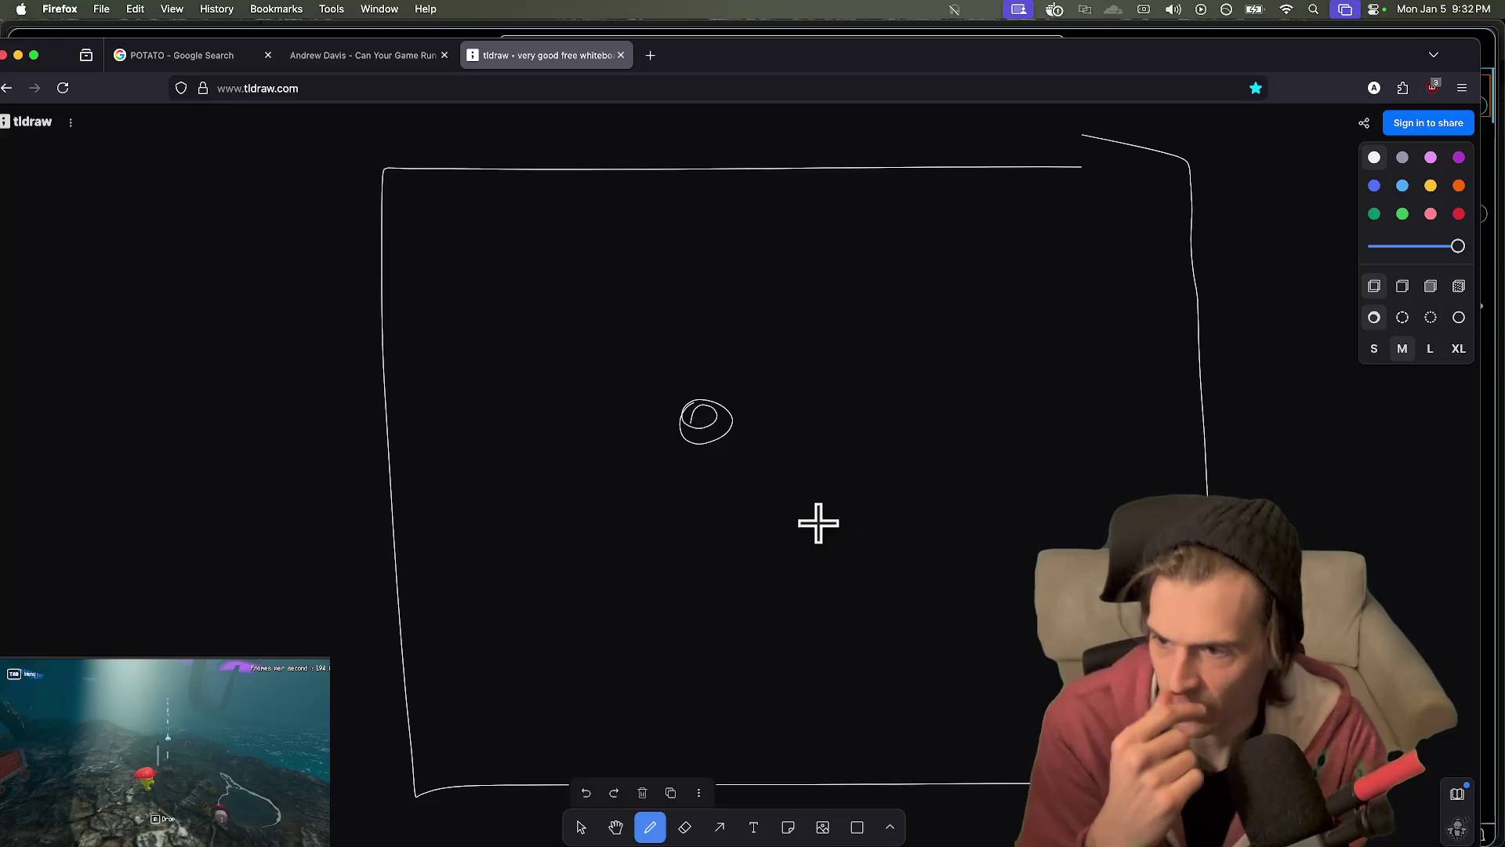
scroll(705, 531, down, 2)
scroll(688, 531, left, 3)
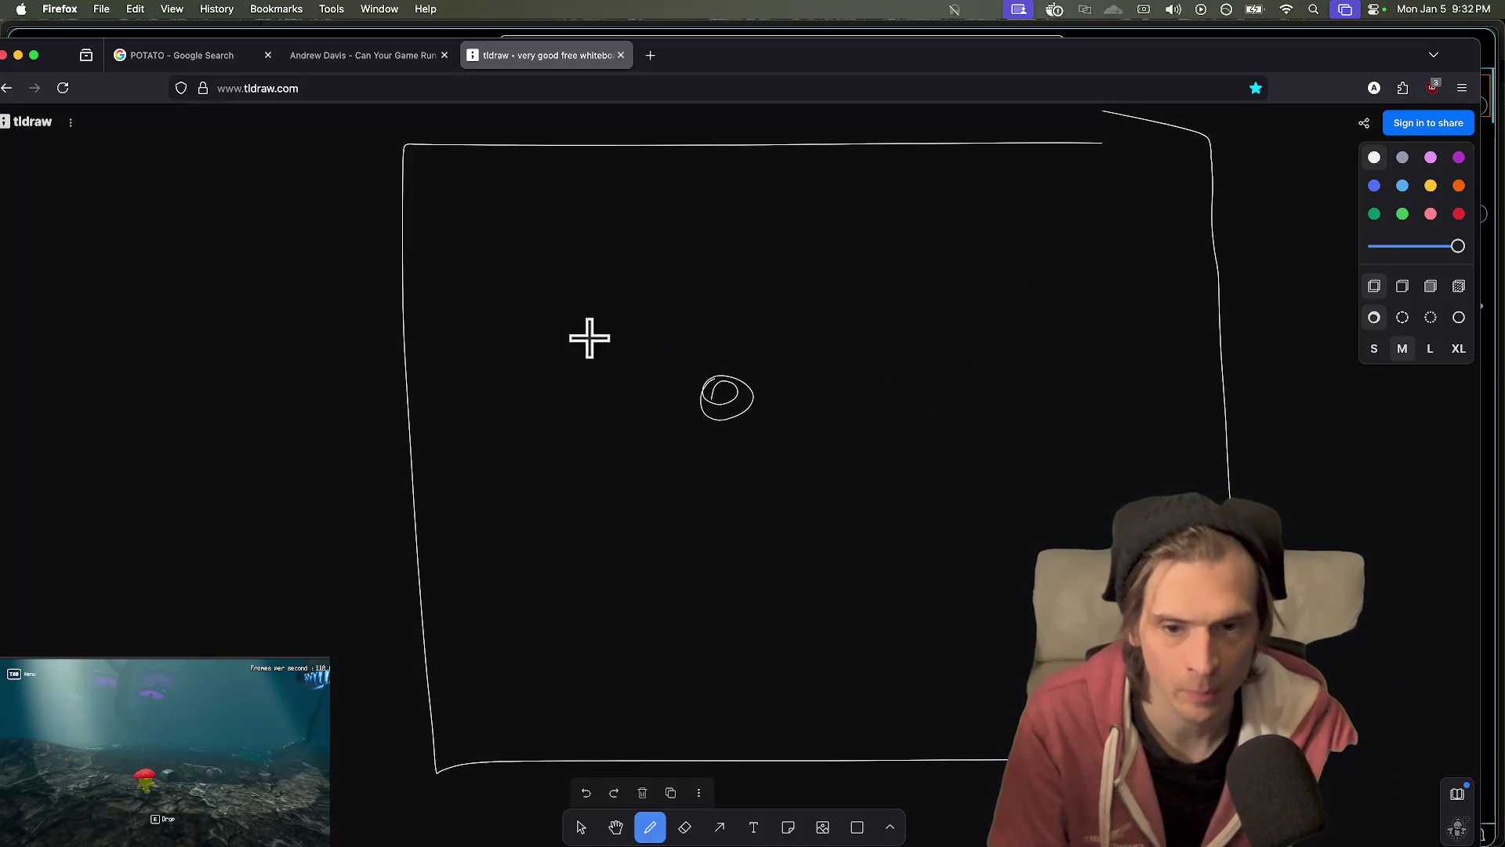
drag(581, 308, 584, 508)
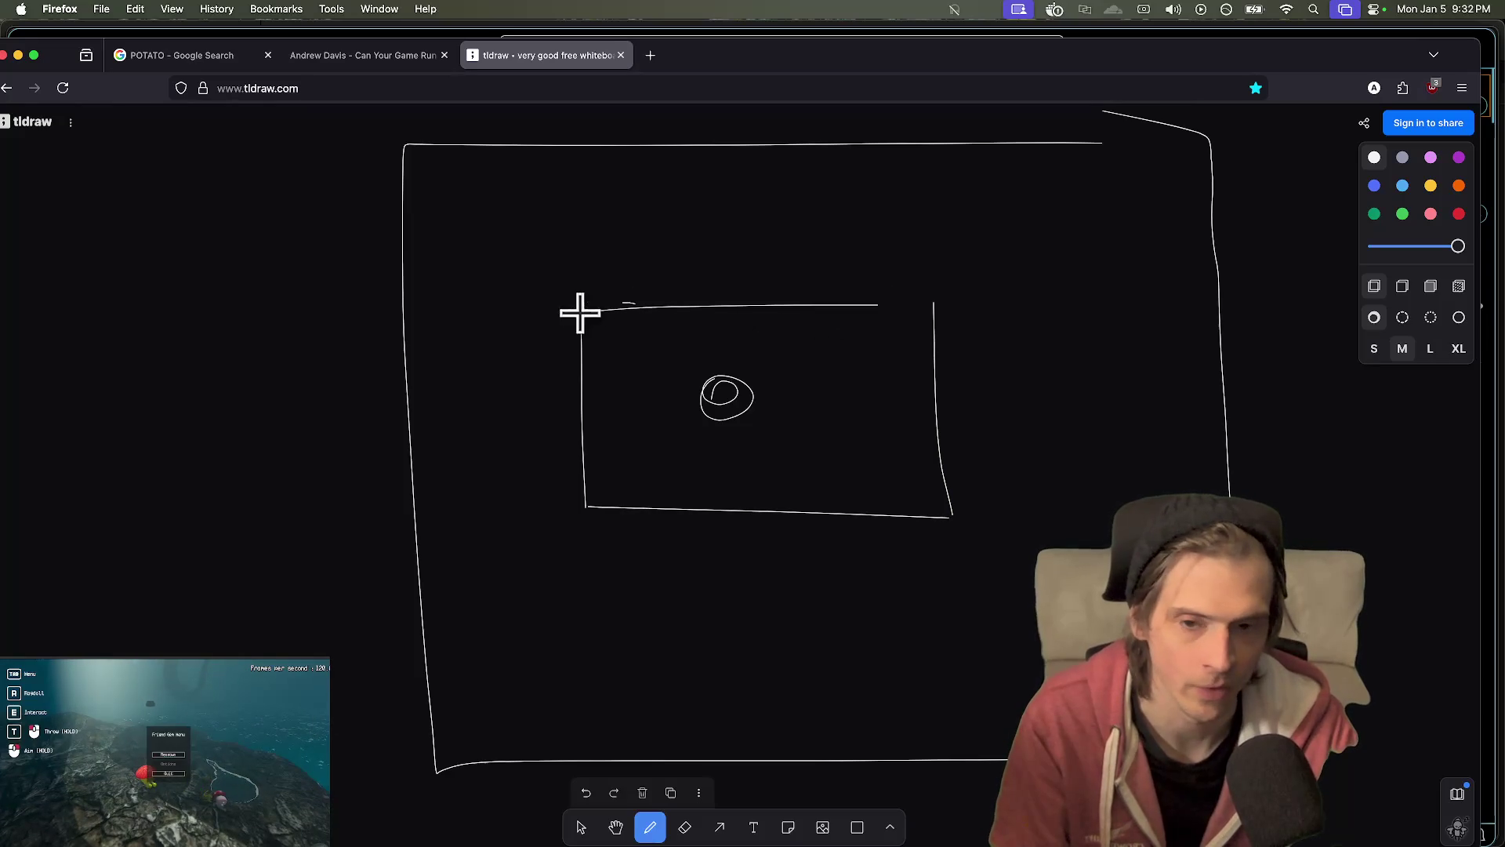
drag(590, 508, 648, 547)
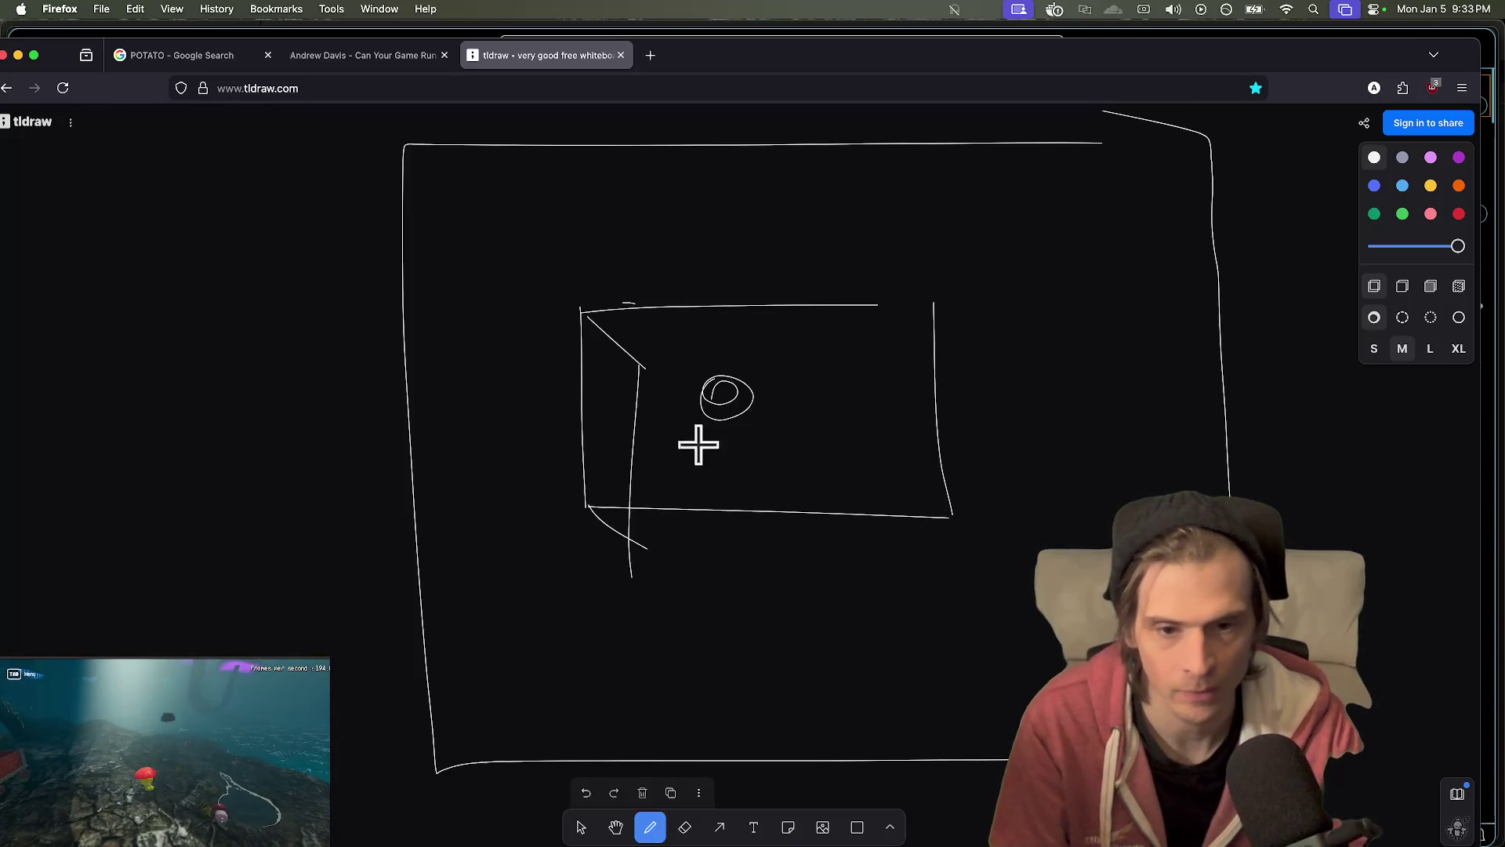
key(super+z)
mouse_move(682, 497)
mouse_down()
mouse_move(682, 531)
mouse_move(746, 487)
mouse_move(675, 521)
mouse_move(747, 536)
mouse_up()
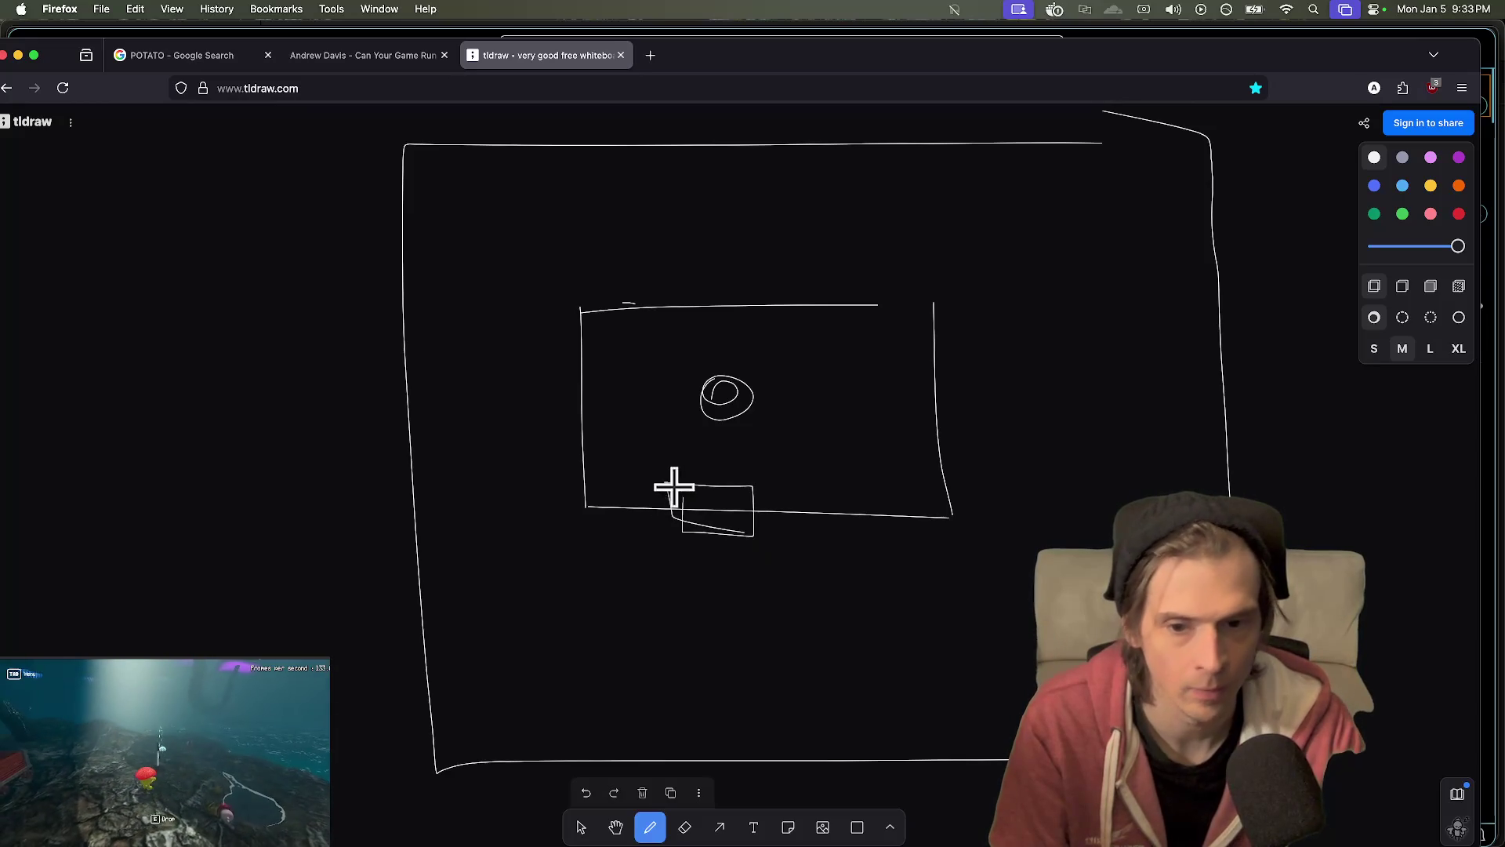
- Add slanted, curved and diagonal strokes around the small loop, undoing stray arcs
drag(588, 290, 636, 401)
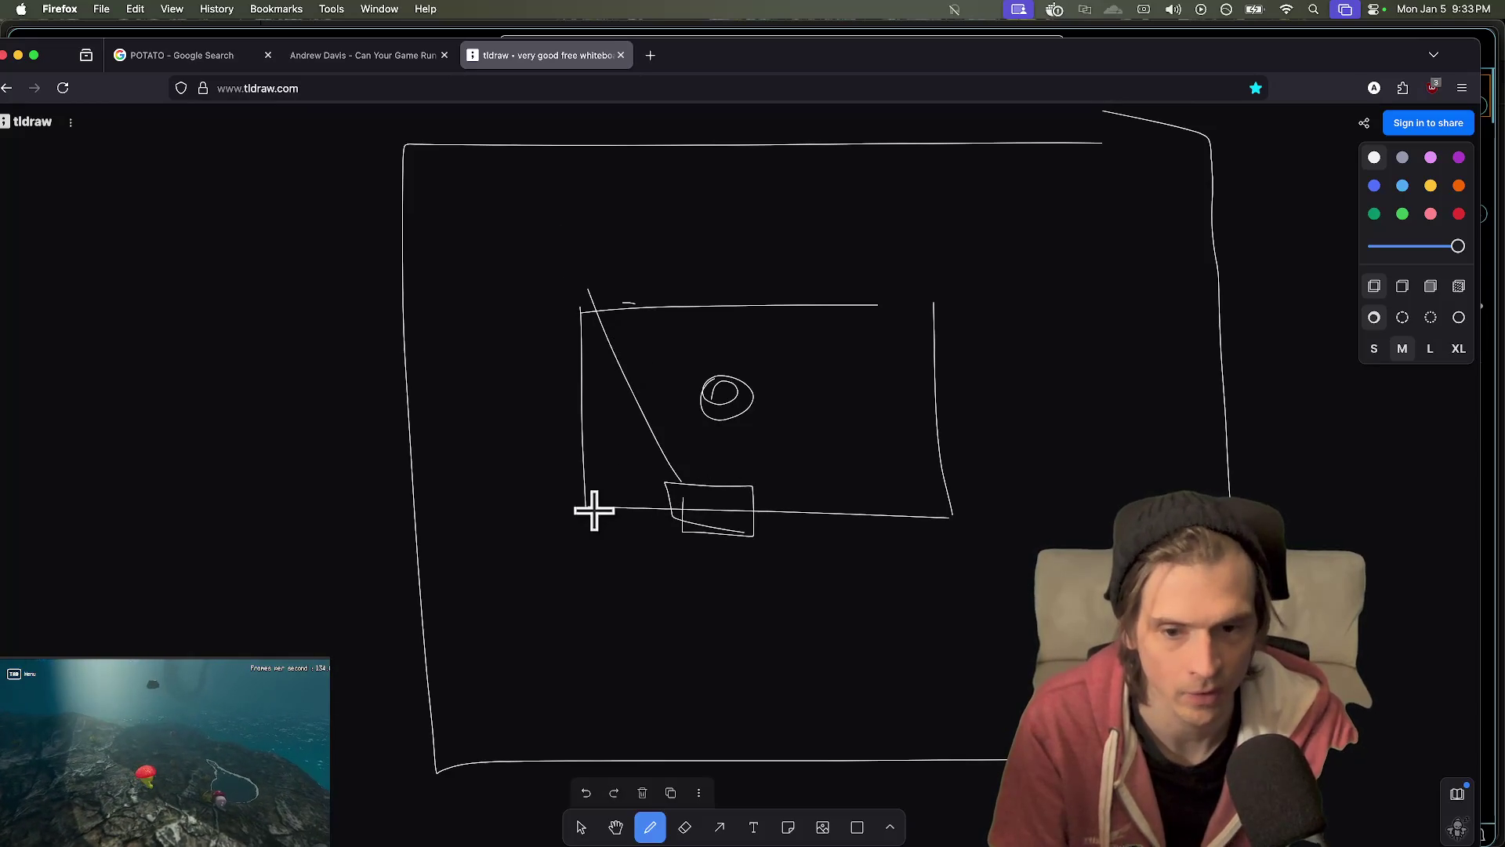
mouse_move(901, 492)
mouse_down()
mouse_move(792, 508)
mouse_move(755, 529)
mouse_up()
drag(760, 502, 944, 295)
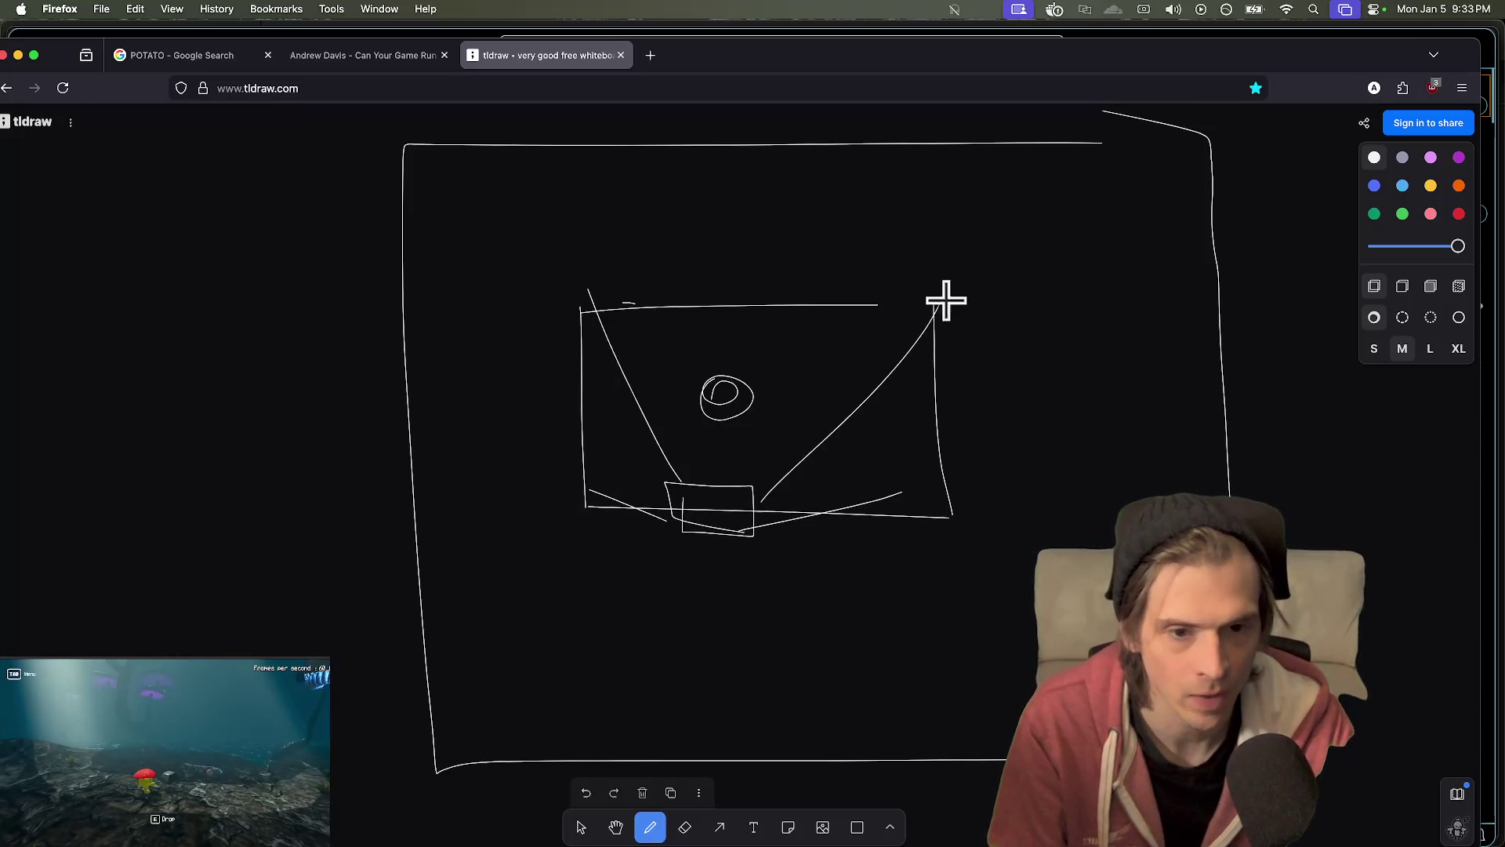
mouse_move(799, 357)
mouse_down()
mouse_move(805, 439)
mouse_move(676, 405)
mouse_up()
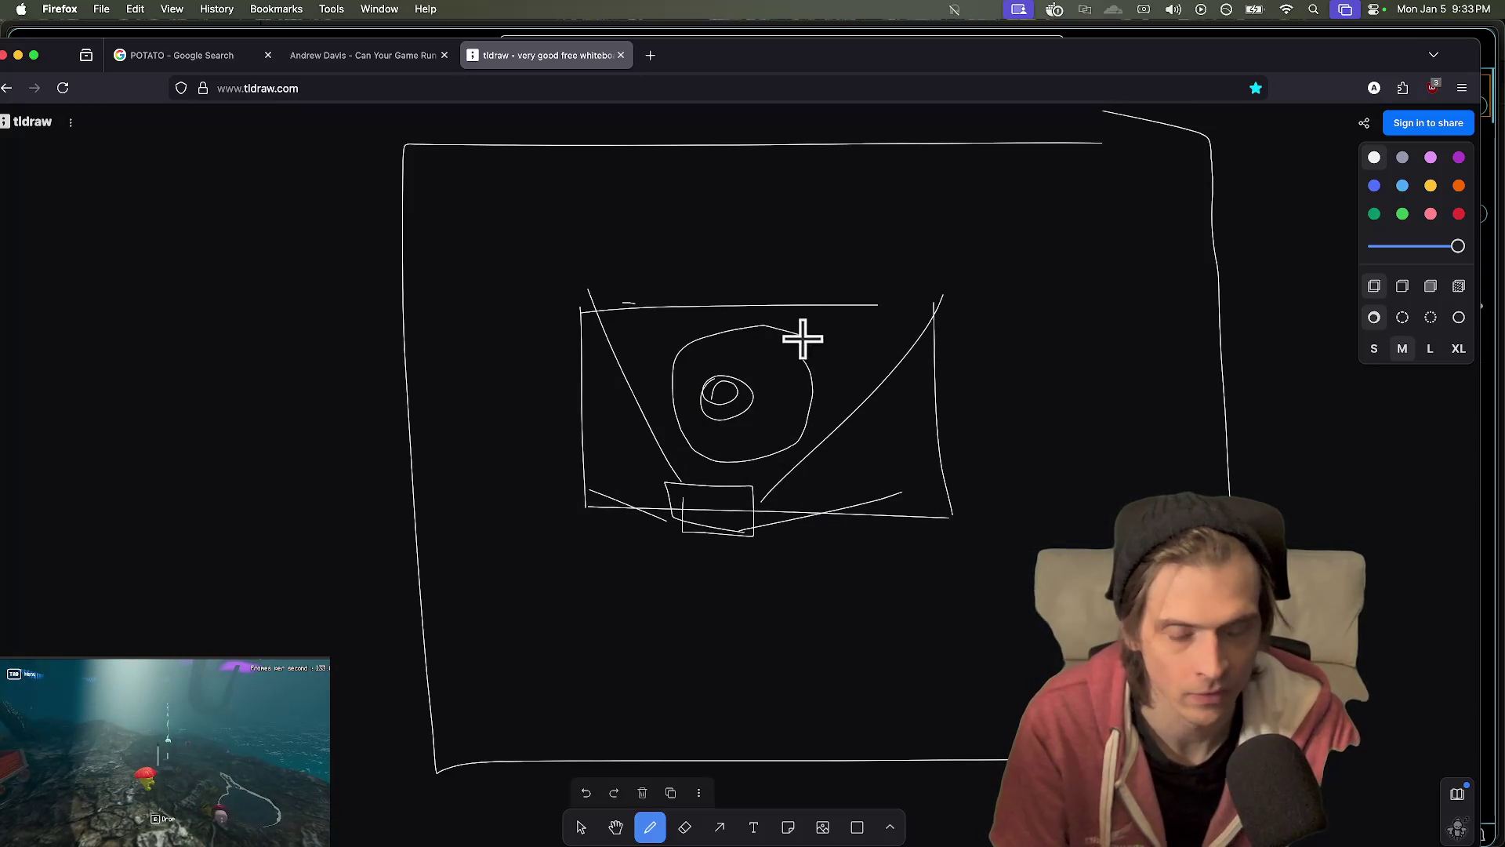
key(super+z)
mouse_move(817, 362)
mouse_down()
mouse_move(645, 373)
mouse_move(829, 468)
mouse_up()
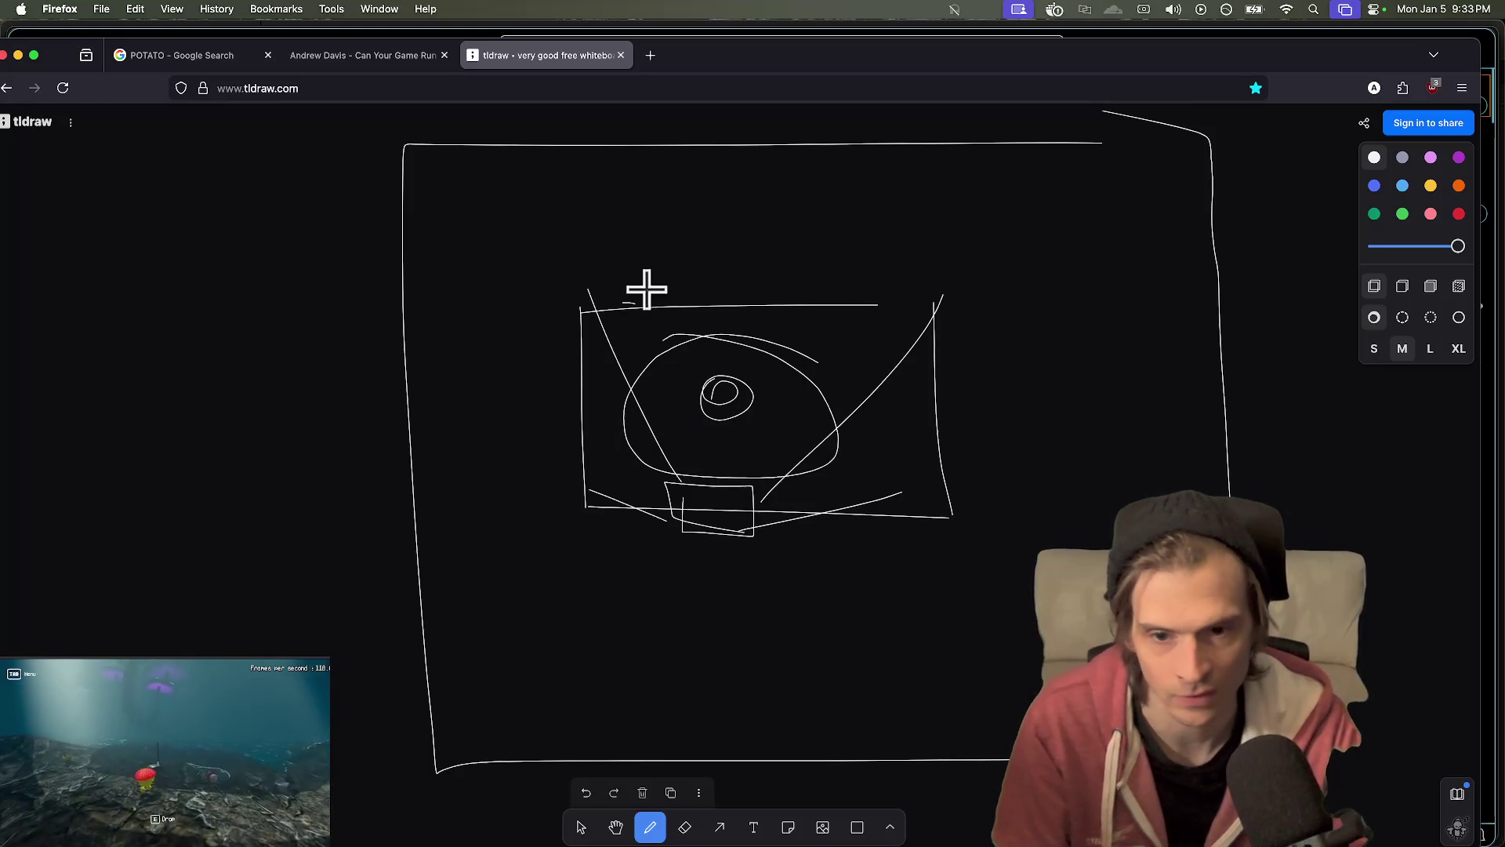
click(896, 458)
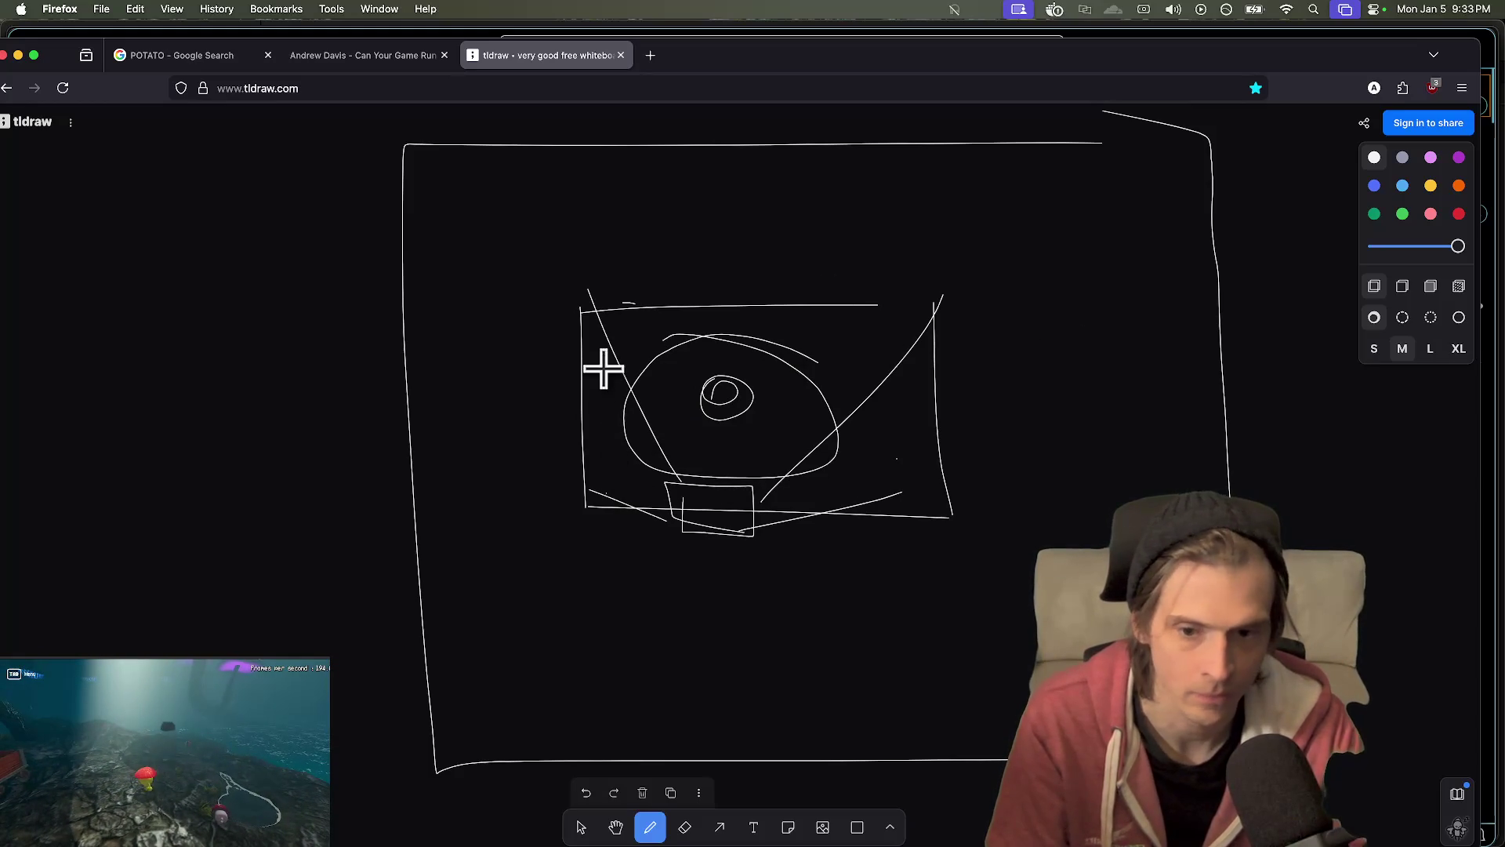
key(super+z)
key(super+z)
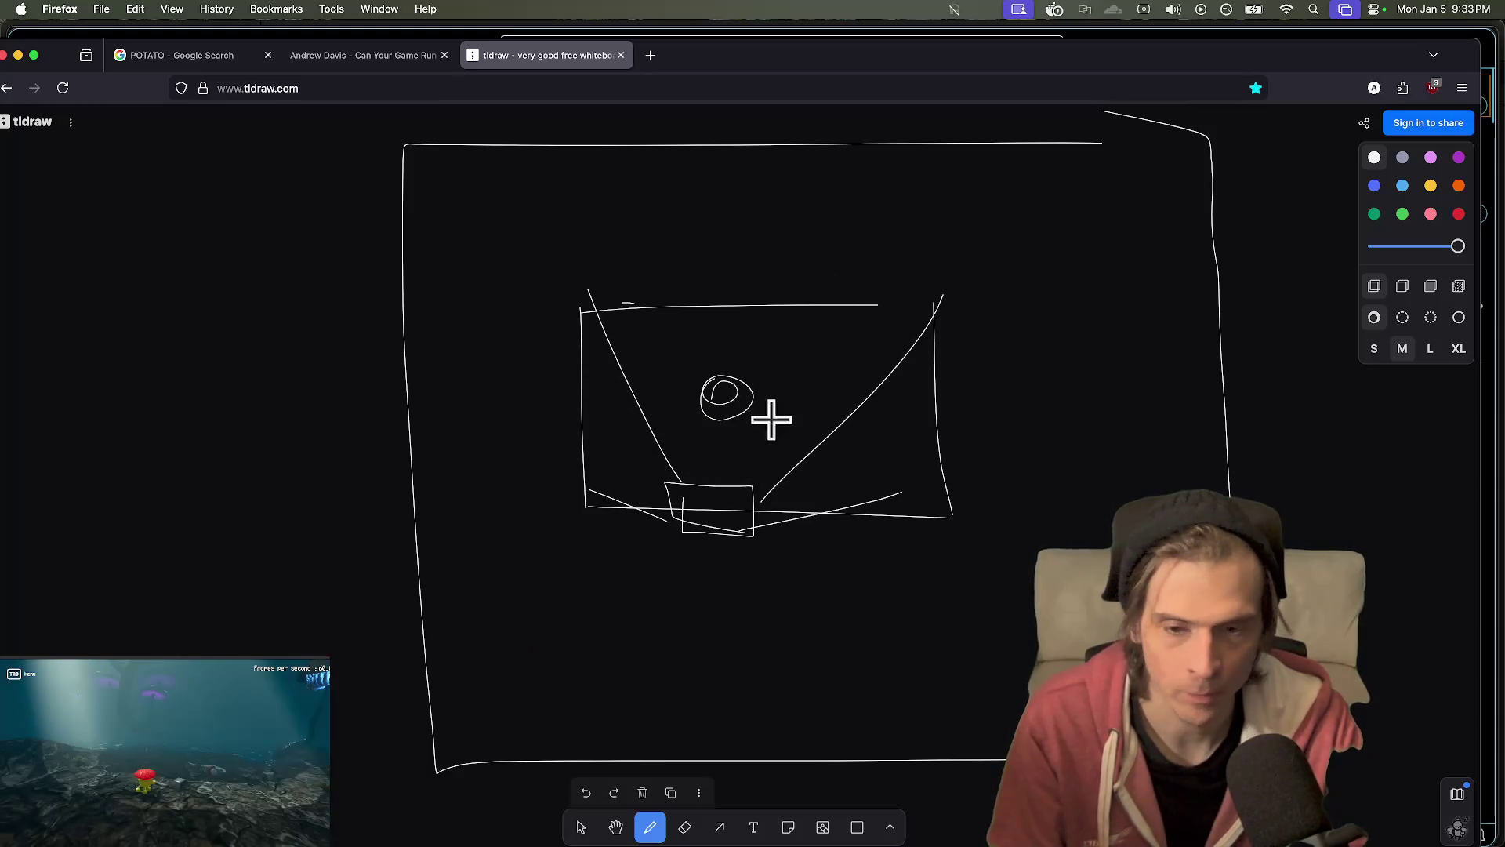
- Draw a left-pointing arrow beside the loop, undoing an outline and stray left-side strokes
drag(657, 396, 608, 402)
drag(600, 396, 600, 404)
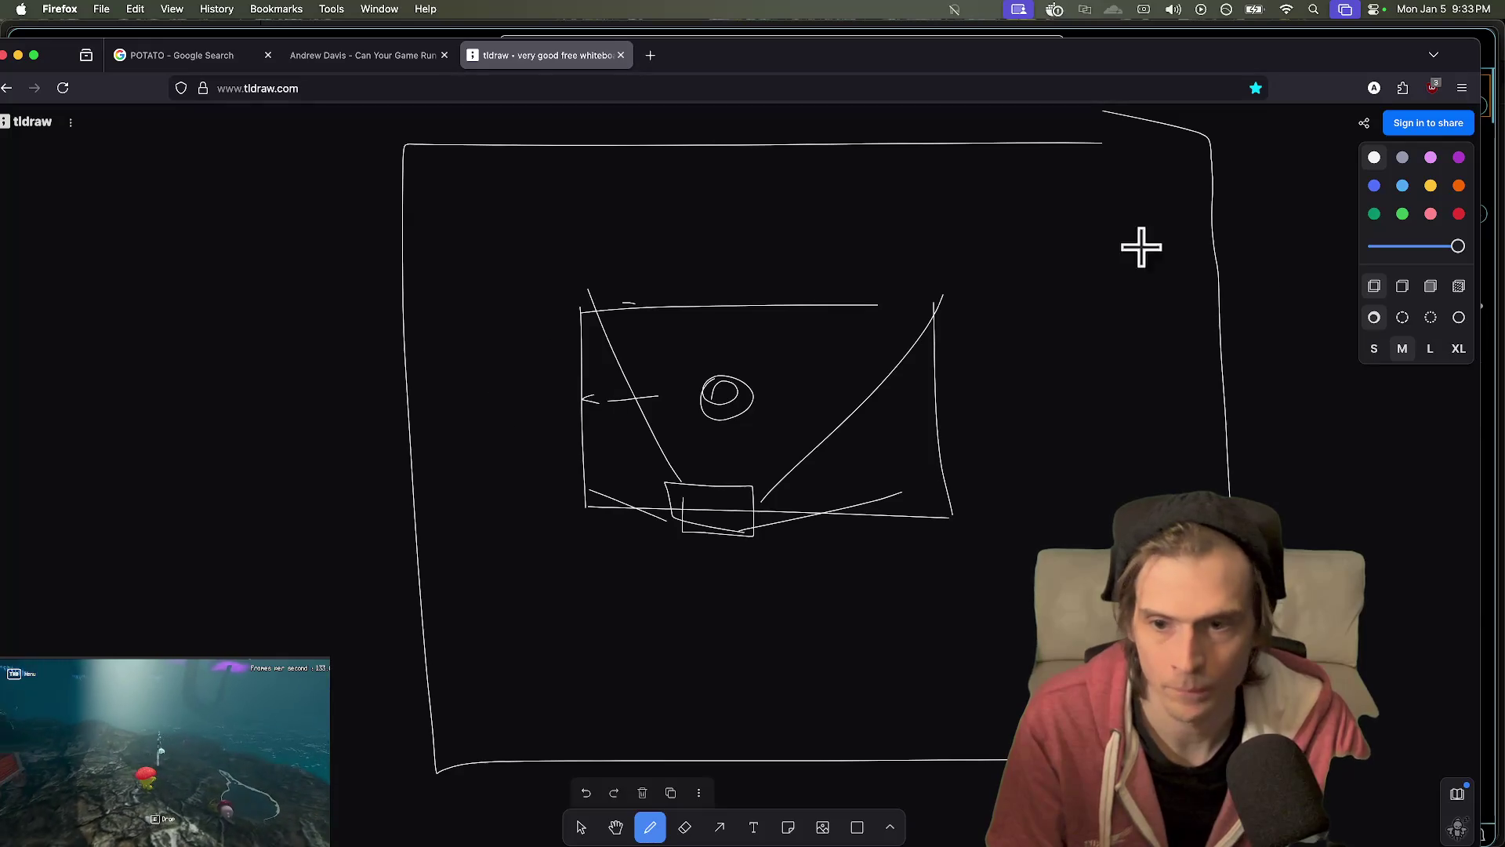
mouse_move(1176, 246)
mouse_down()
mouse_move(742, 138)
mouse_move(450, 481)
mouse_move(678, 777)
mouse_move(876, 219)
mouse_up()
drag(486, 207, 404, 306)
drag(342, 212, 487, 296)
drag(392, 319, 488, 335)
drag(294, 536, 424, 548)
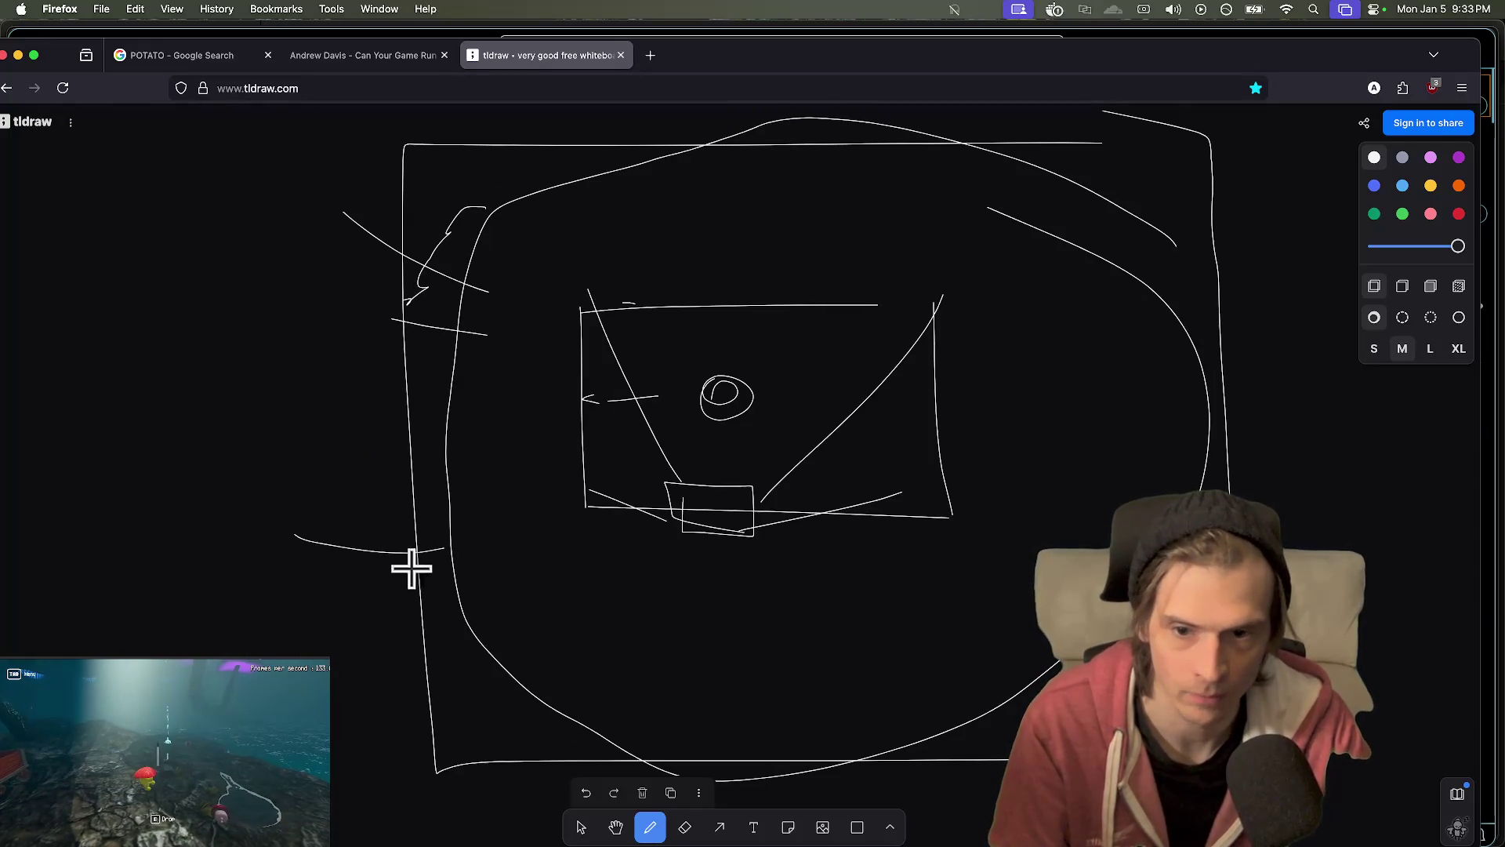
key(super+z)
key(super+z)
key(super+z)
drag(426, 639, 443, 642)
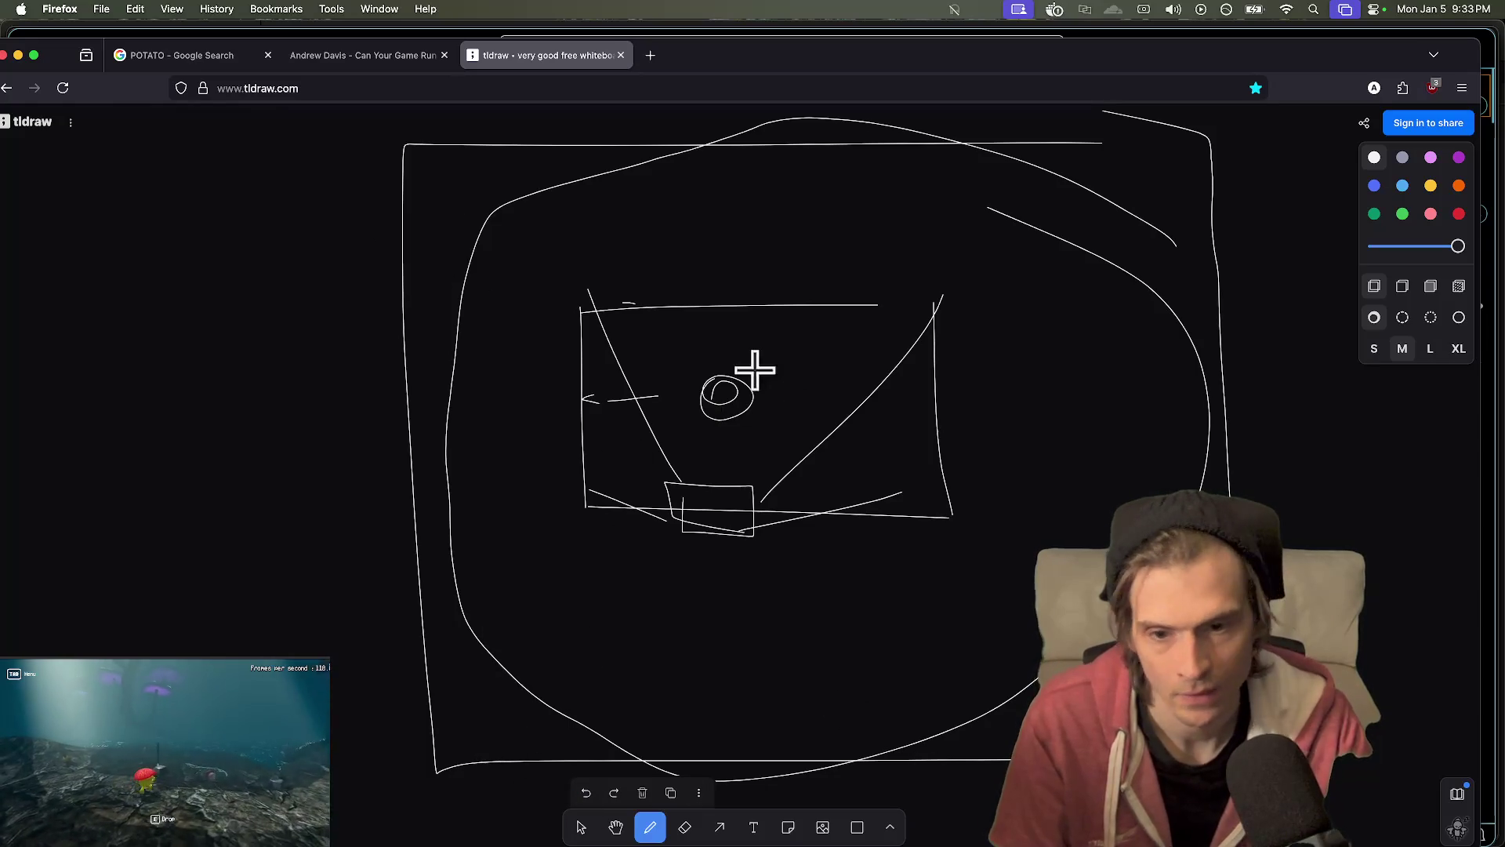
key(super+z)
key(super+z)
key(super+z)
- Extend the arrow leftward past the big box and mark two X's on its right
drag(619, 397, 365, 394)
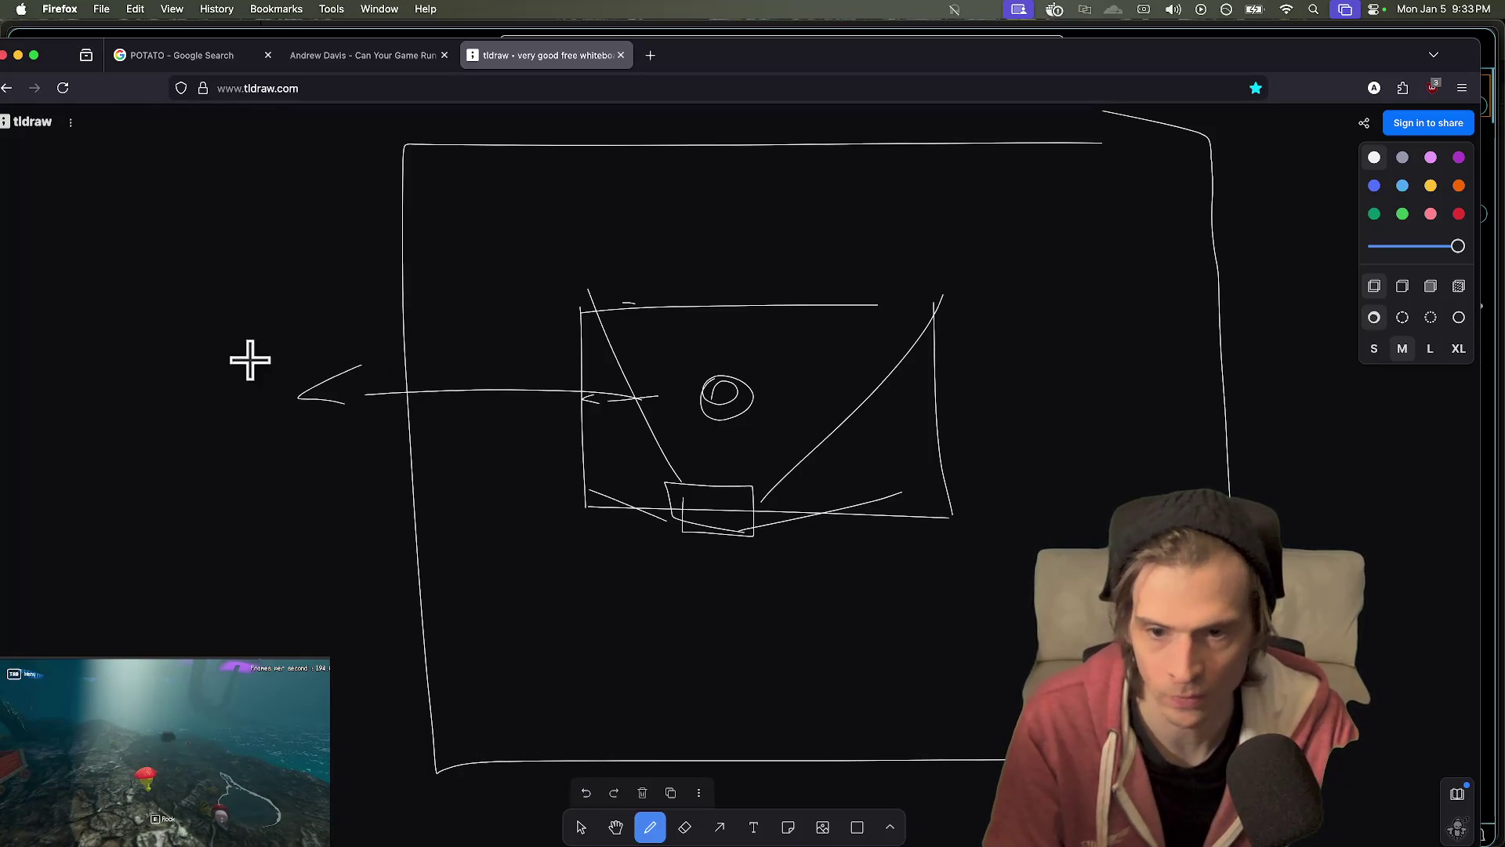
mouse_move(250, 355)
mouse_down()
mouse_move(182, 383)
mouse_move(188, 398)
mouse_up()
mouse_move(1286, 374)
mouse_down()
mouse_move(1251, 424)
mouse_move(1352, 439)
mouse_up()
drag(1360, 409, 1427, 441)
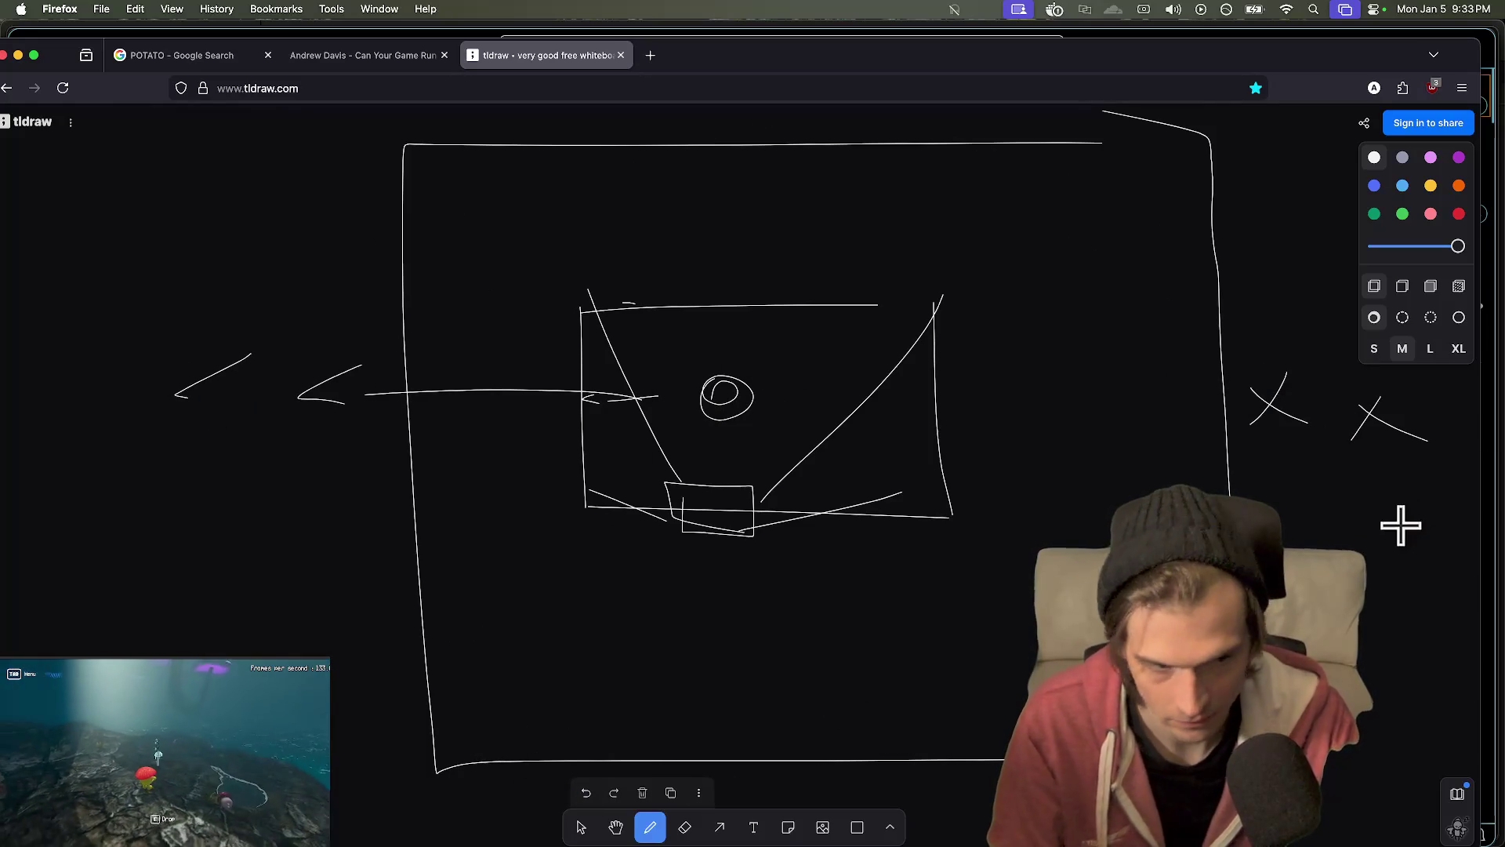
scroll(269, 332, left, 5)
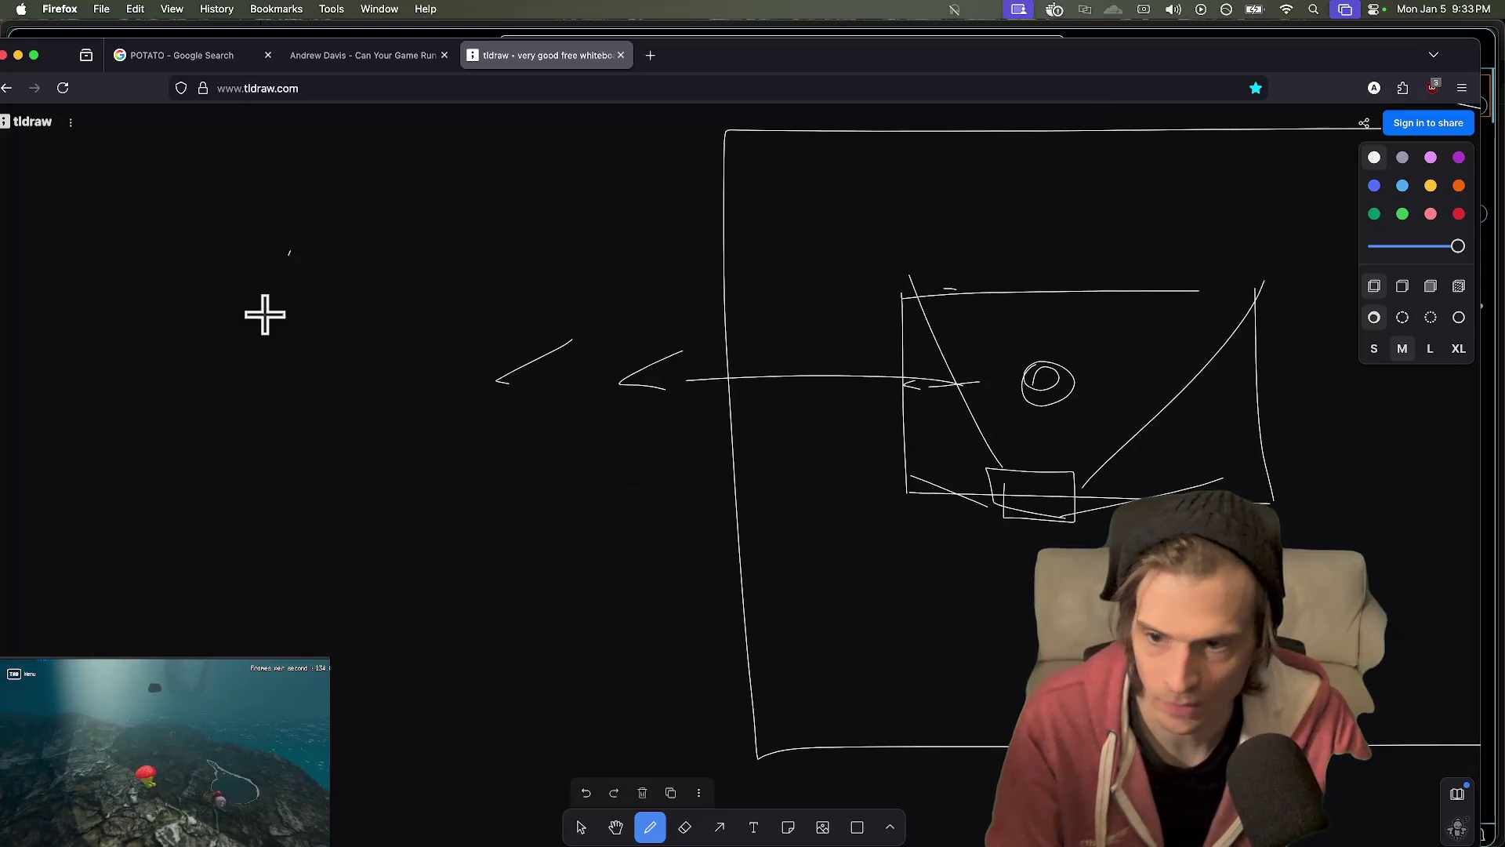
- Sketch a tall arc left of the box with three arrows aimed at it, undoing one stray stroke
drag(291, 252, 393, 629)
mouse_move(78, 316)
mouse_down()
mouse_move(166, 343)
mouse_move(133, 356)
mouse_up()
mouse_move(97, 480)
mouse_down()
mouse_move(198, 441)
mouse_move(182, 462)
mouse_up()
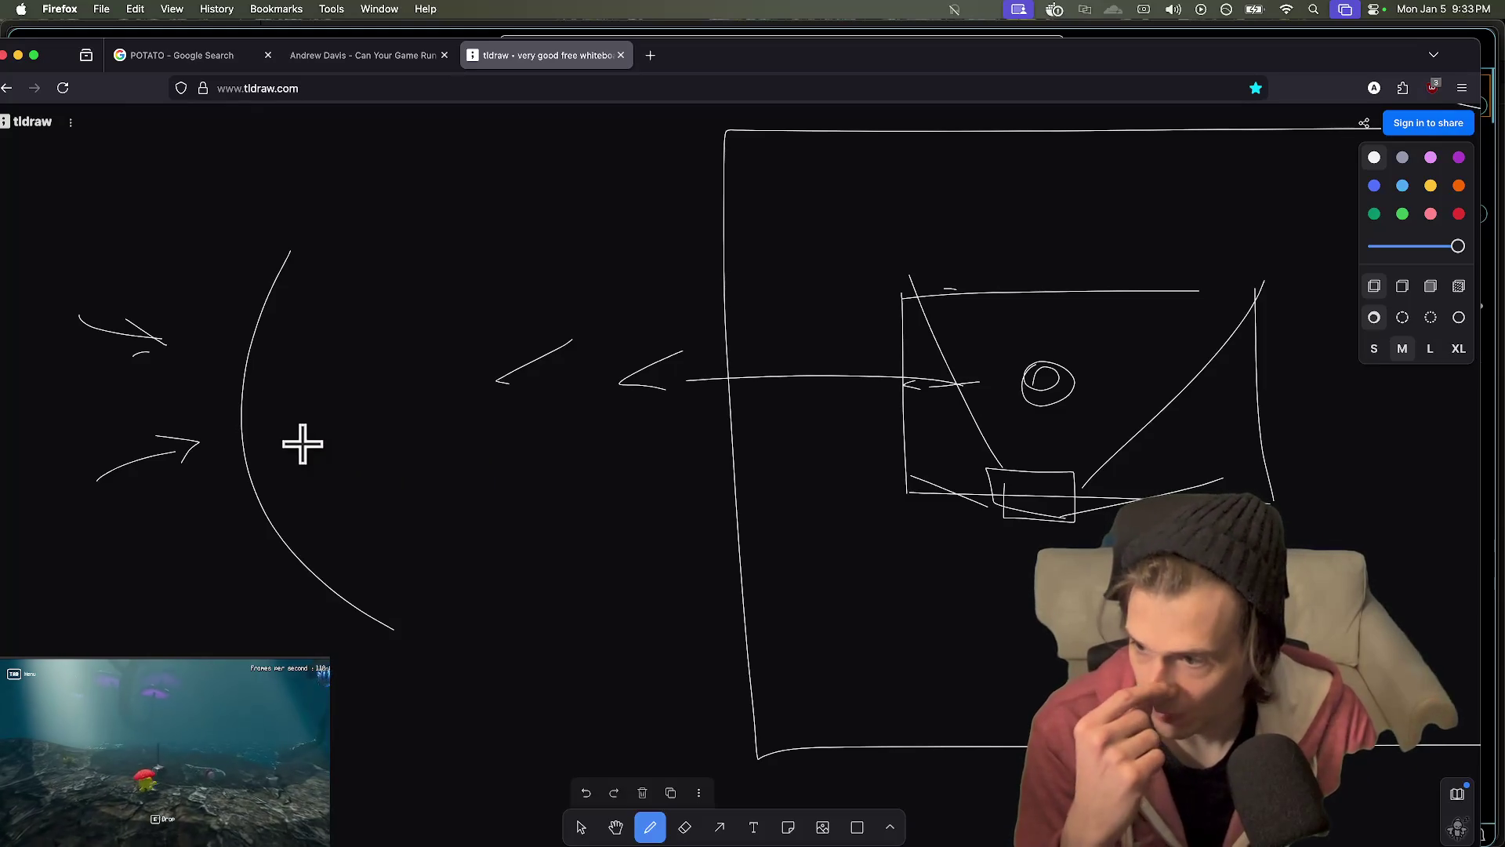
scroll(303, 447, left, 3)
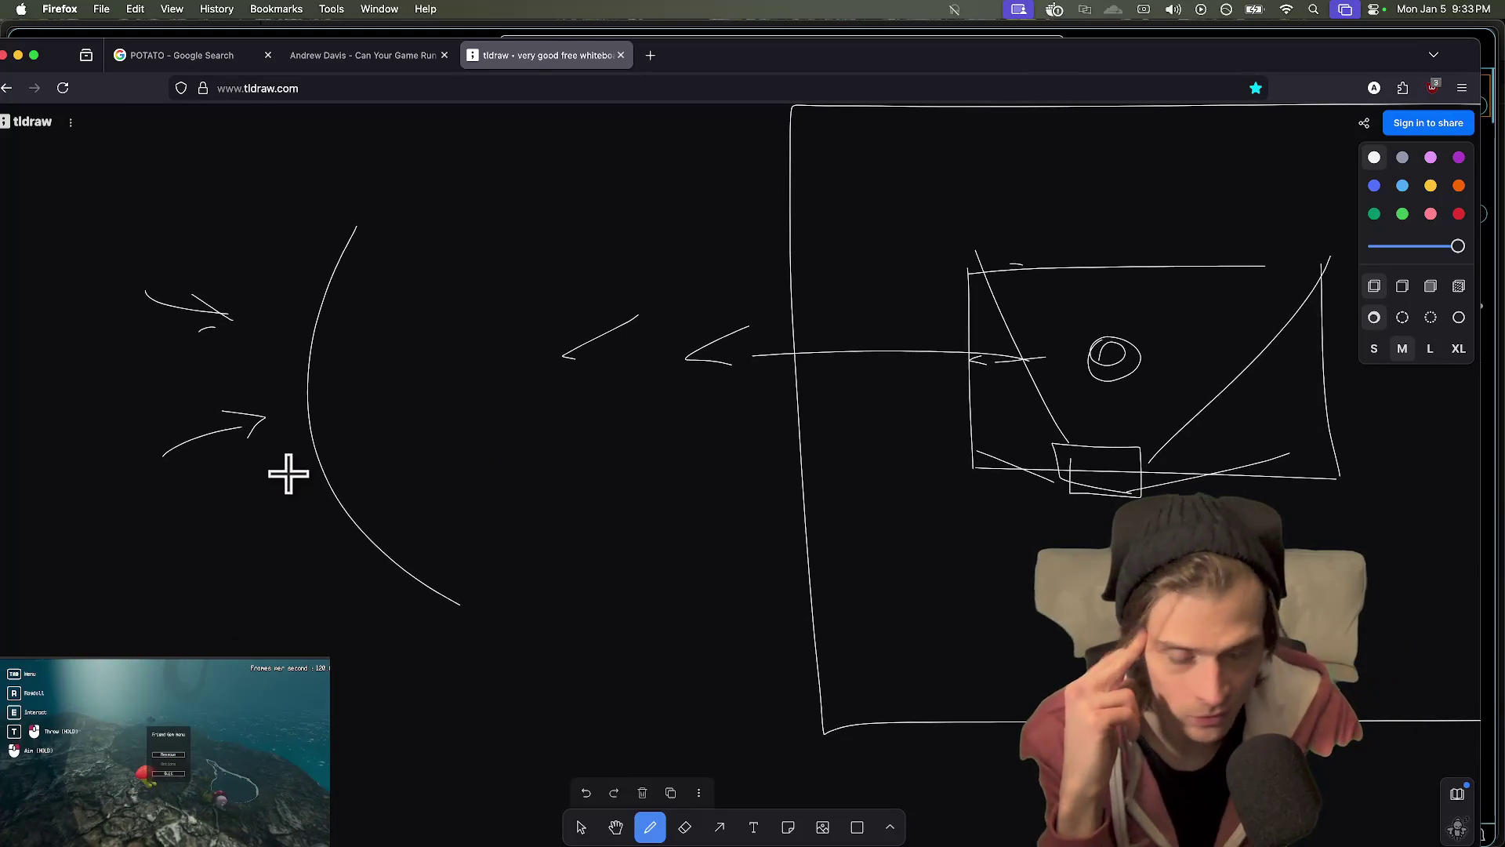
scroll(851, 403, right, 3)
mouse_move(174, 566)
mouse_down()
mouse_move(279, 494)
mouse_move(273, 483)
mouse_up()
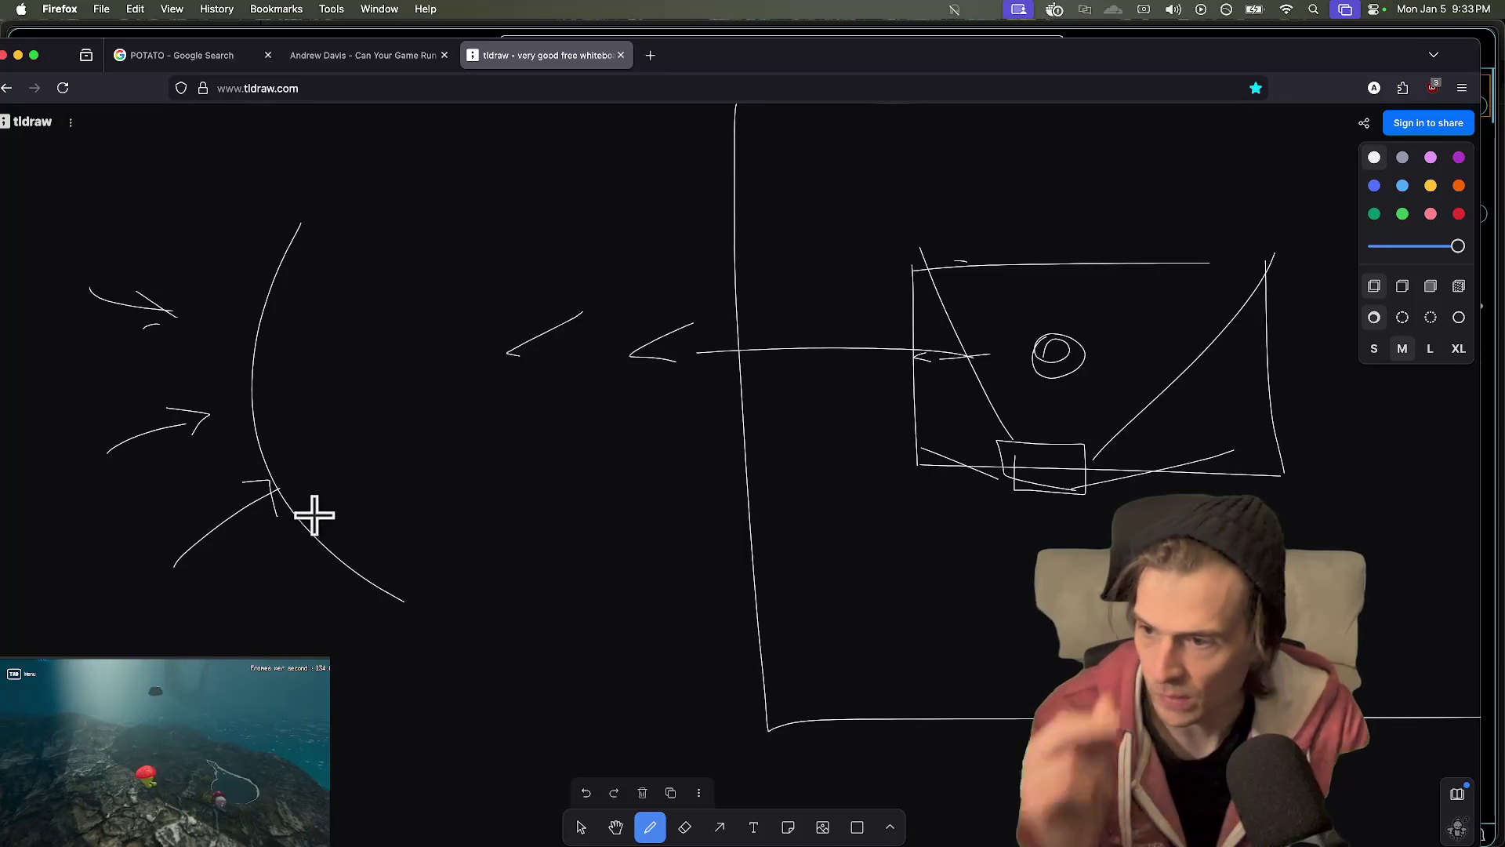
drag(126, 593, 181, 504)
key(super+z)
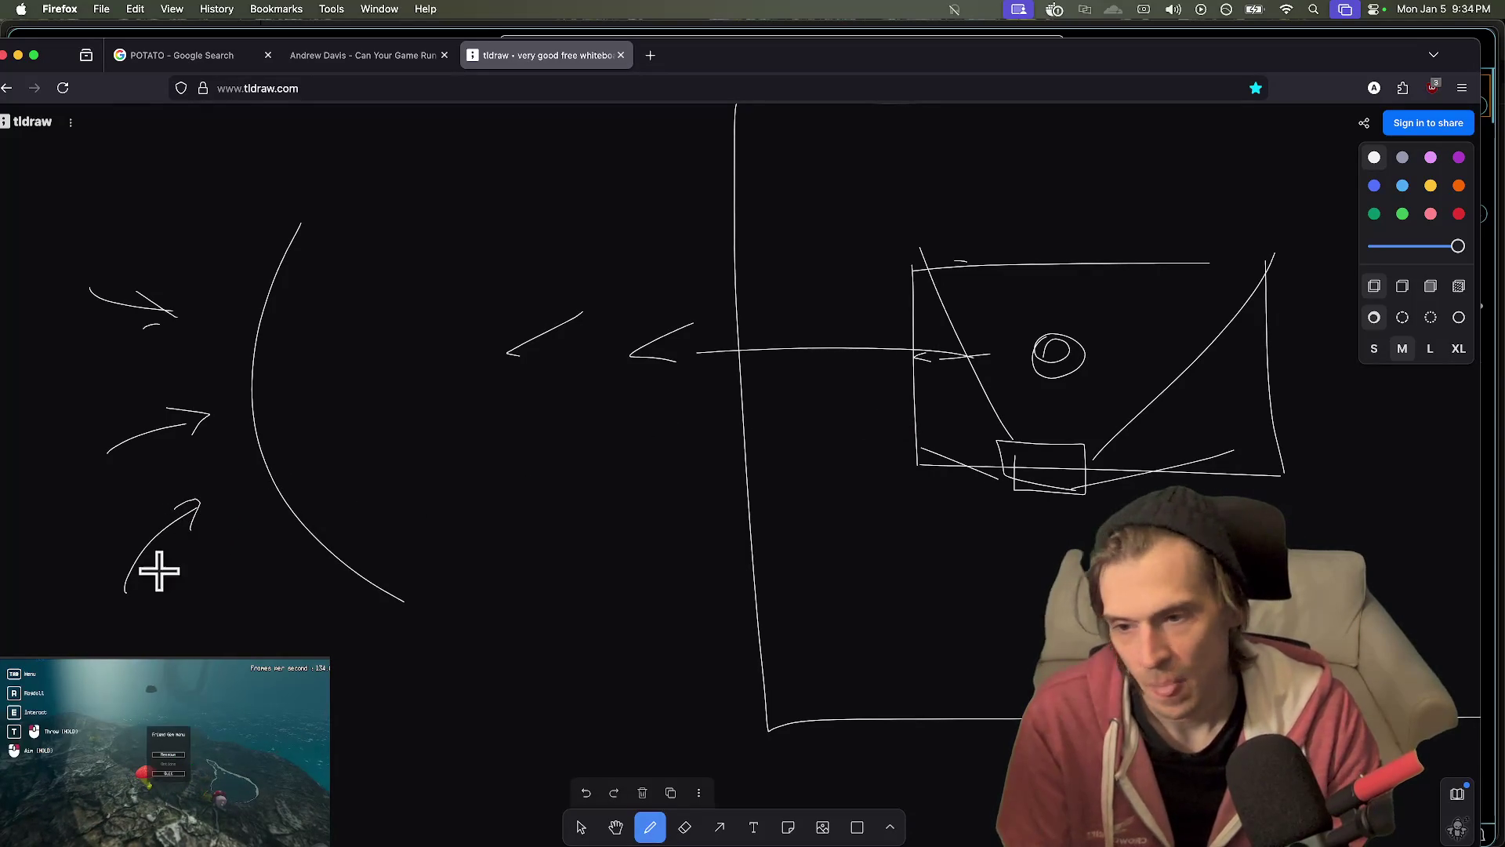
scroll(352, 518, right, 2)
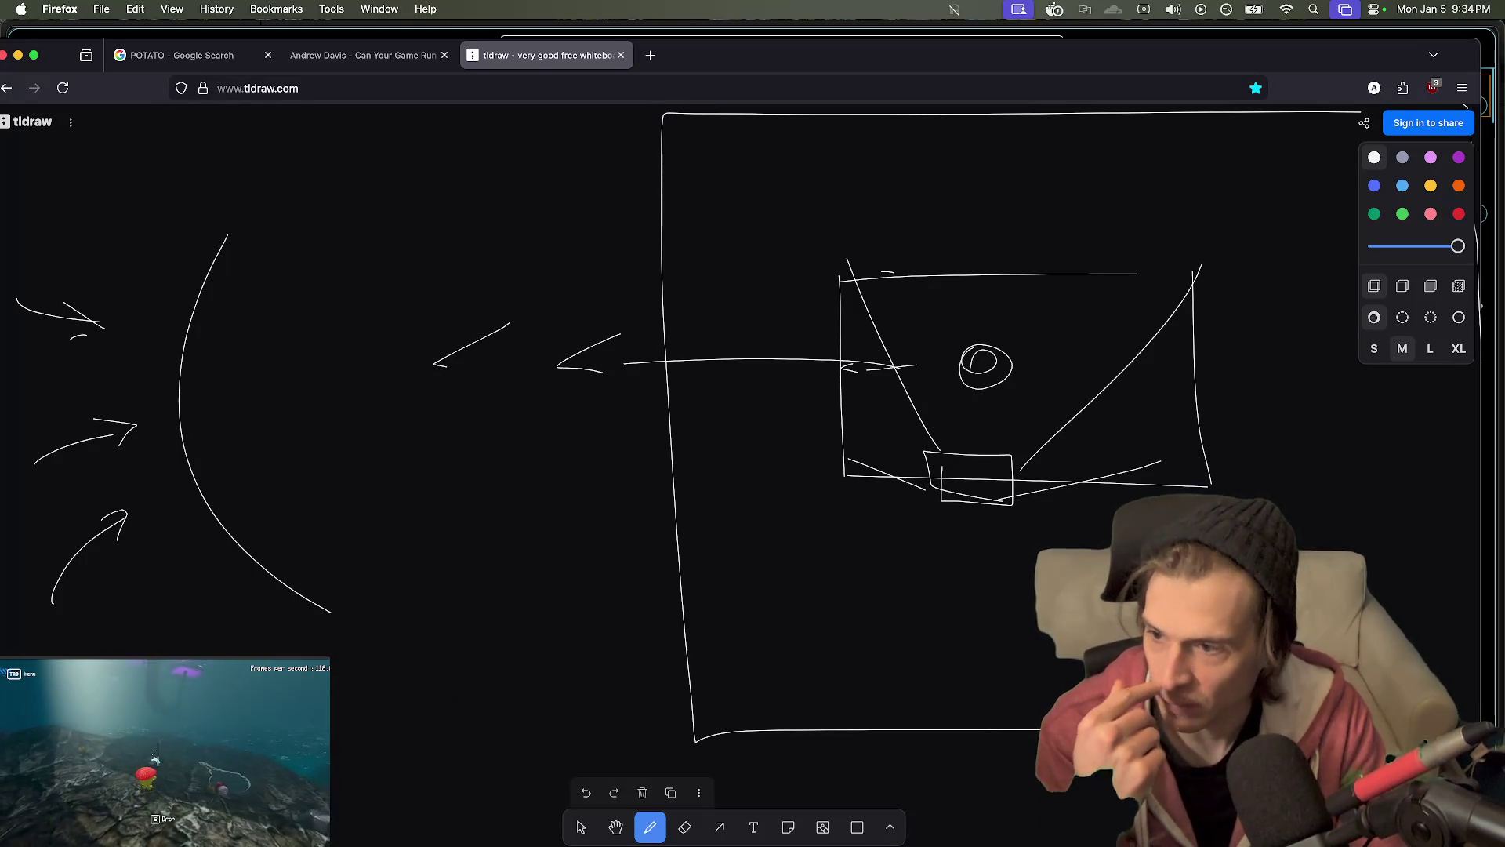
key(super+Tab)
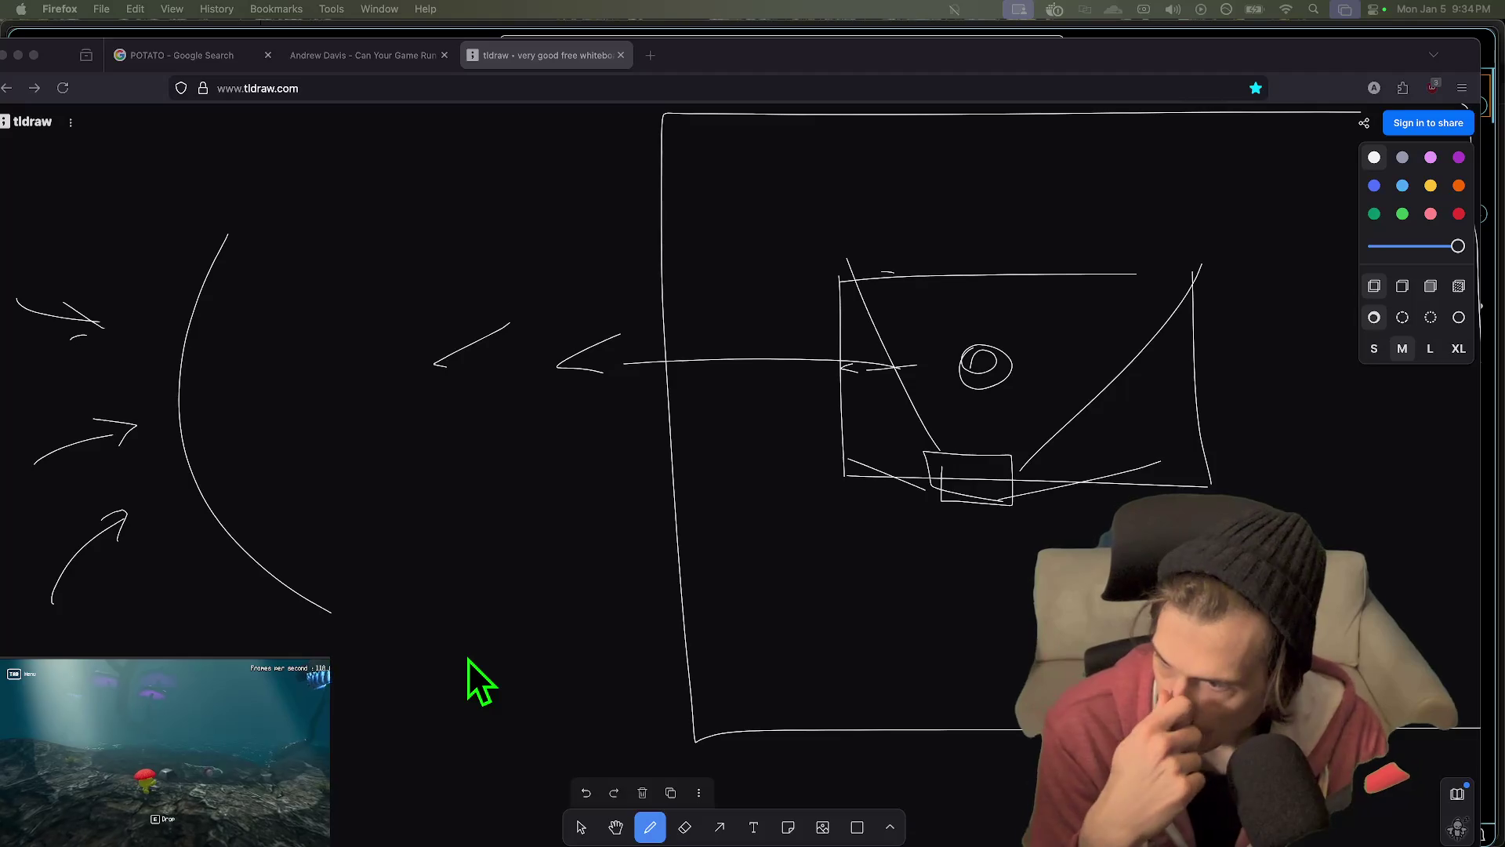
- Pan around the tldraw canvas to review the finished sketch
scroll(426, 524, left, 3)
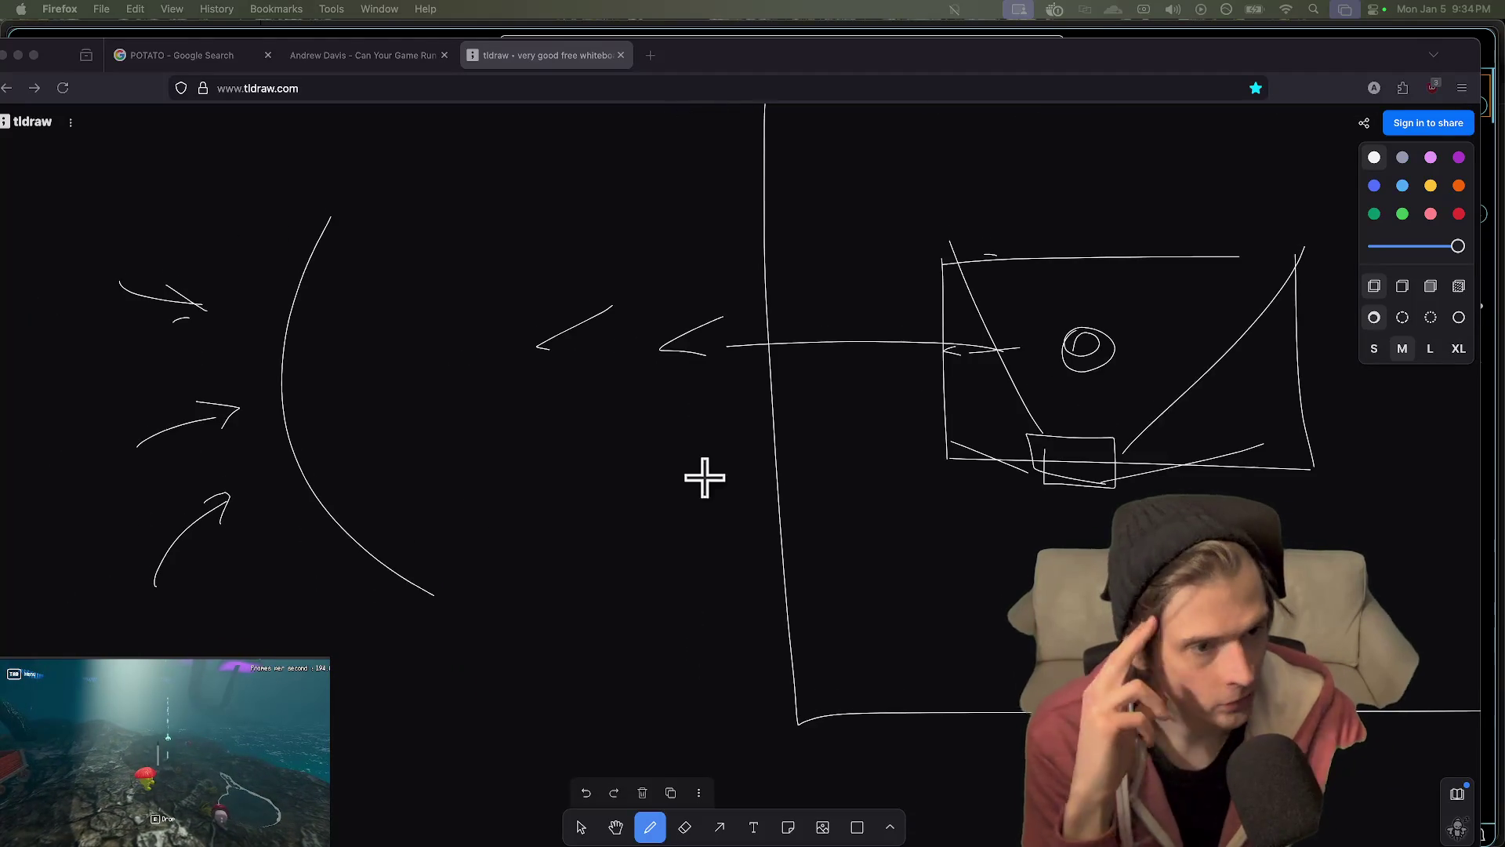
scroll(793, 470, down, 2)
scroll(753, 510, down, 3)
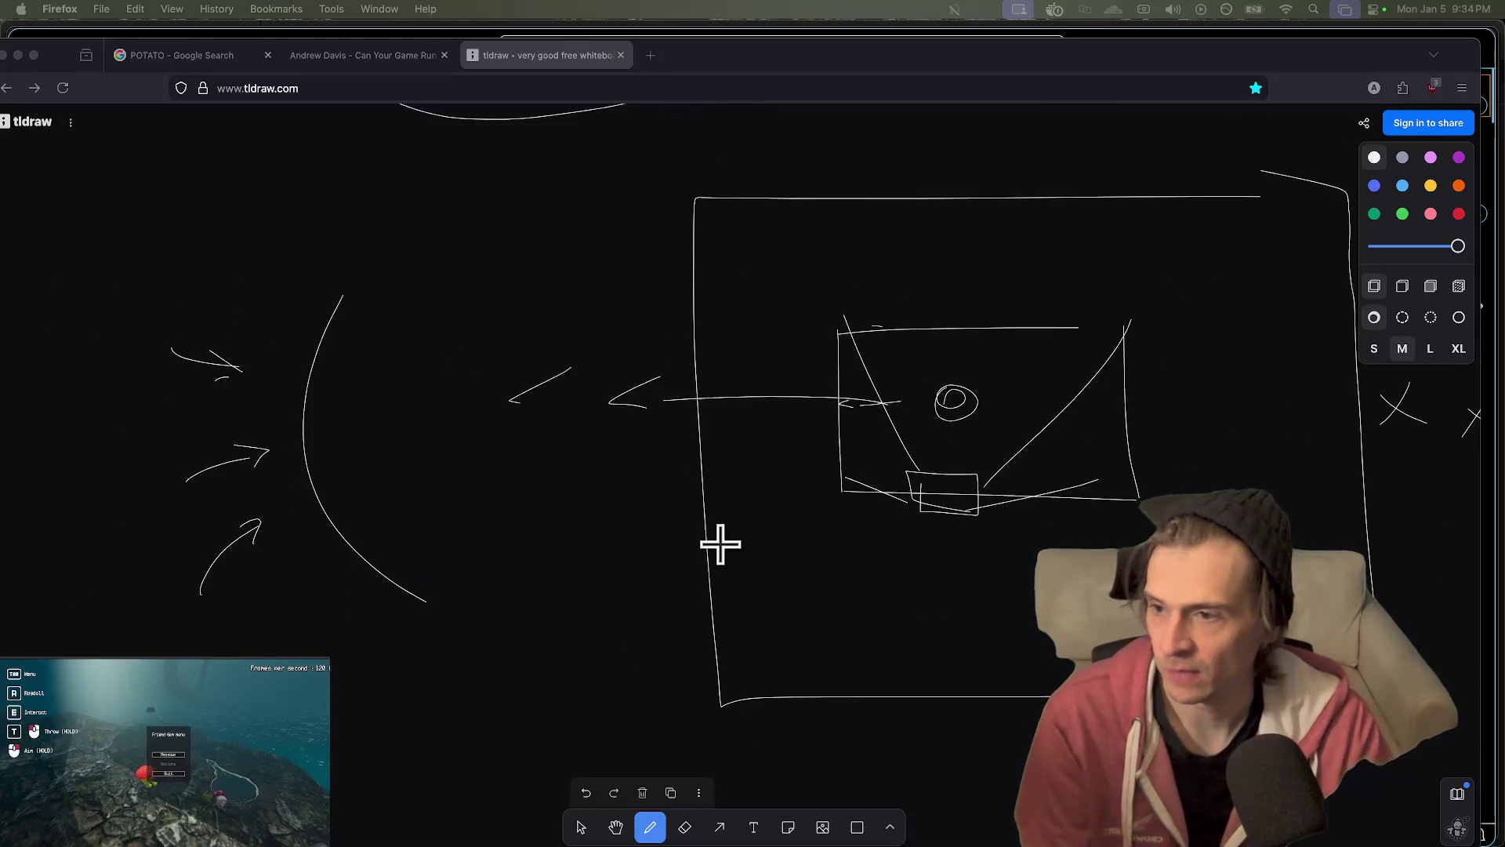
scroll(721, 544, right, 2)
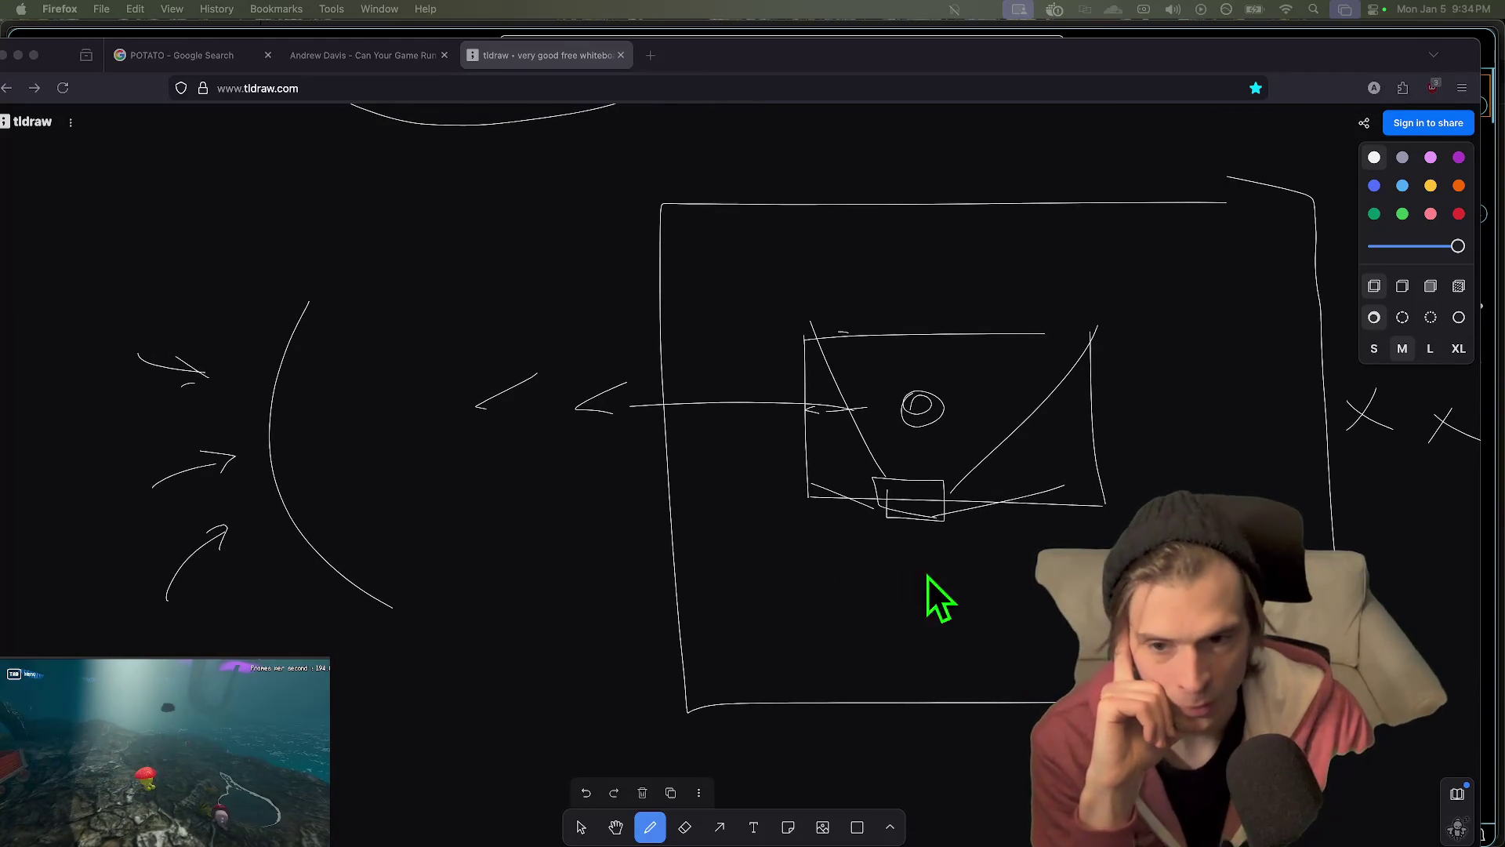
scroll(815, 572, right, 2)
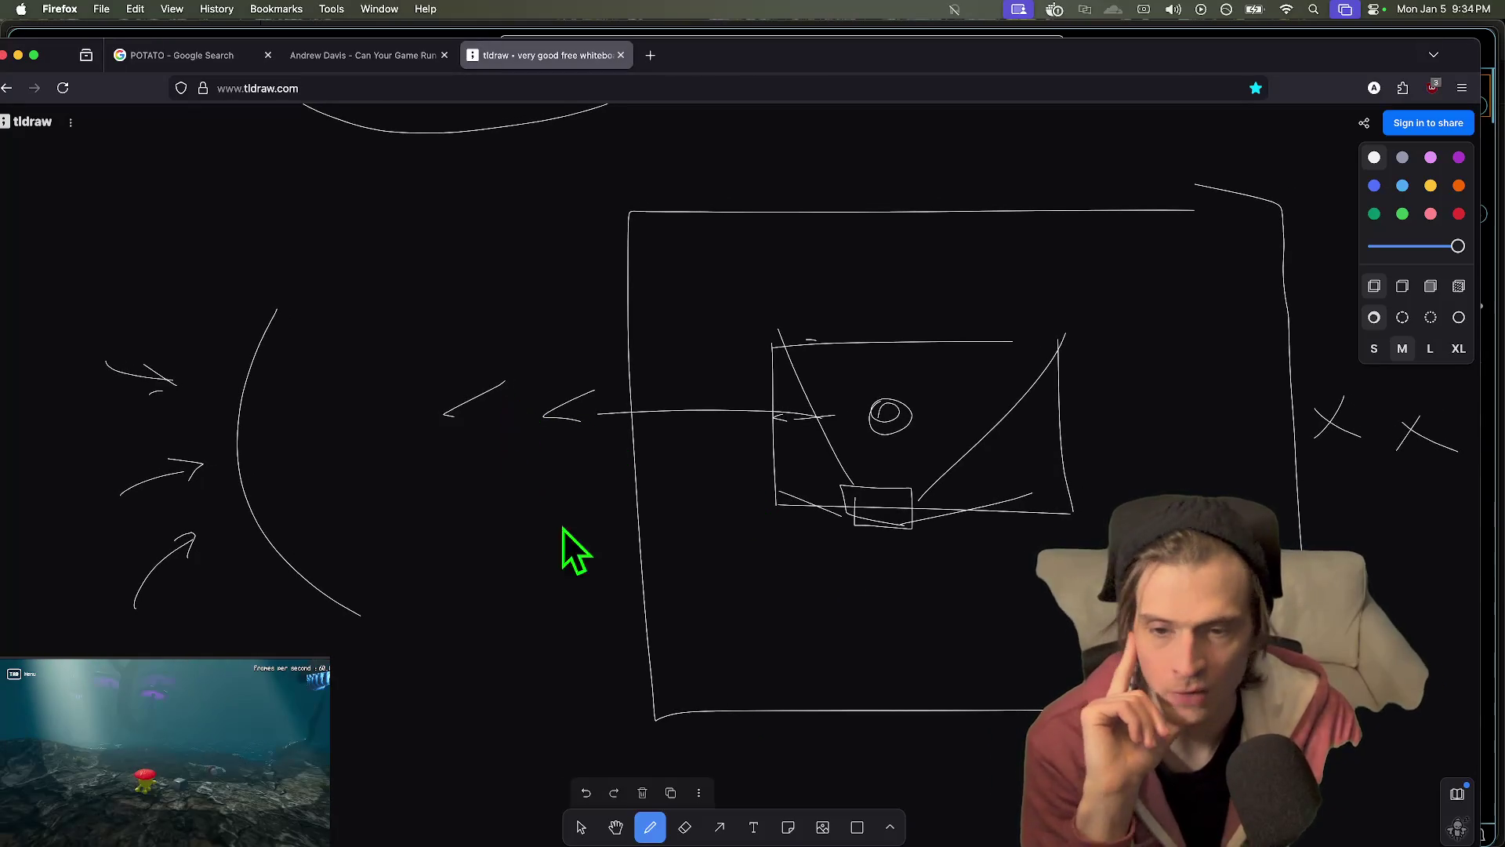
scroll(666, 549, right, 2)
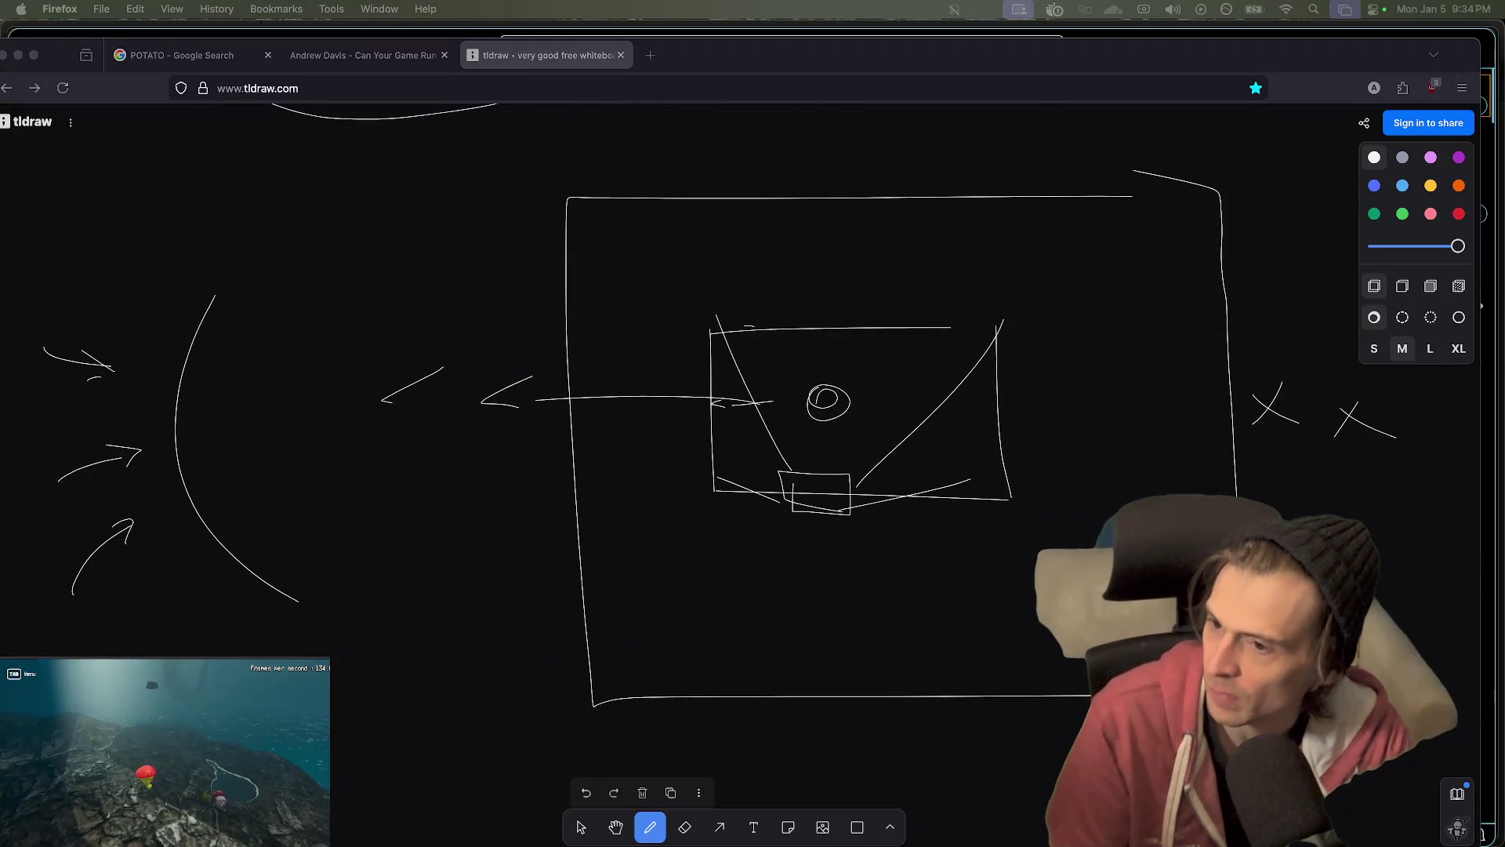
- Glance at the blog post preview, then pan the whiteboard to recentre the sketch
key(super+Tab)
key(super+Tab)
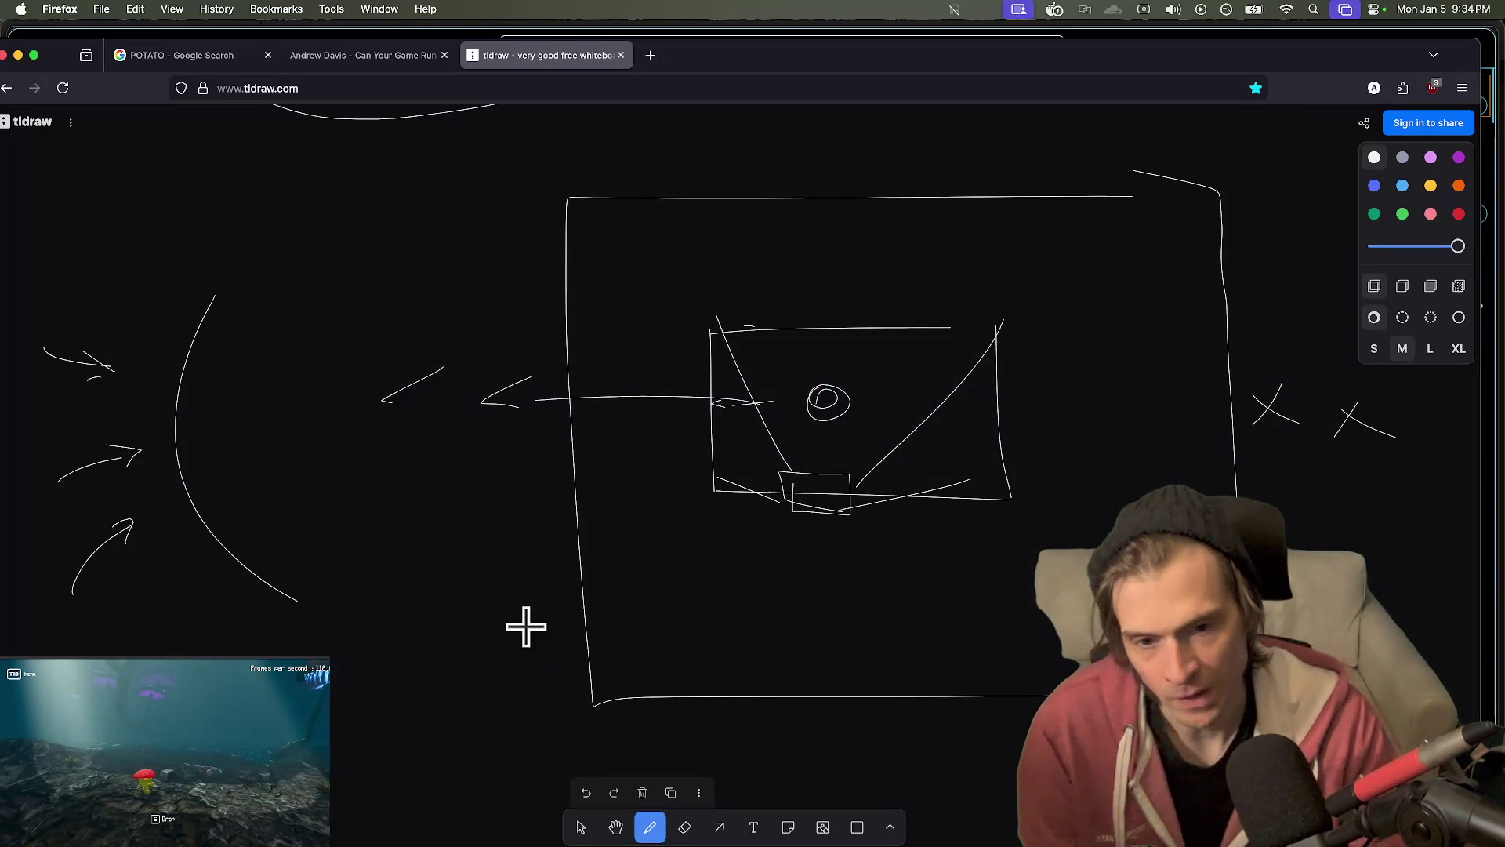
scroll(524, 624, down, 1)
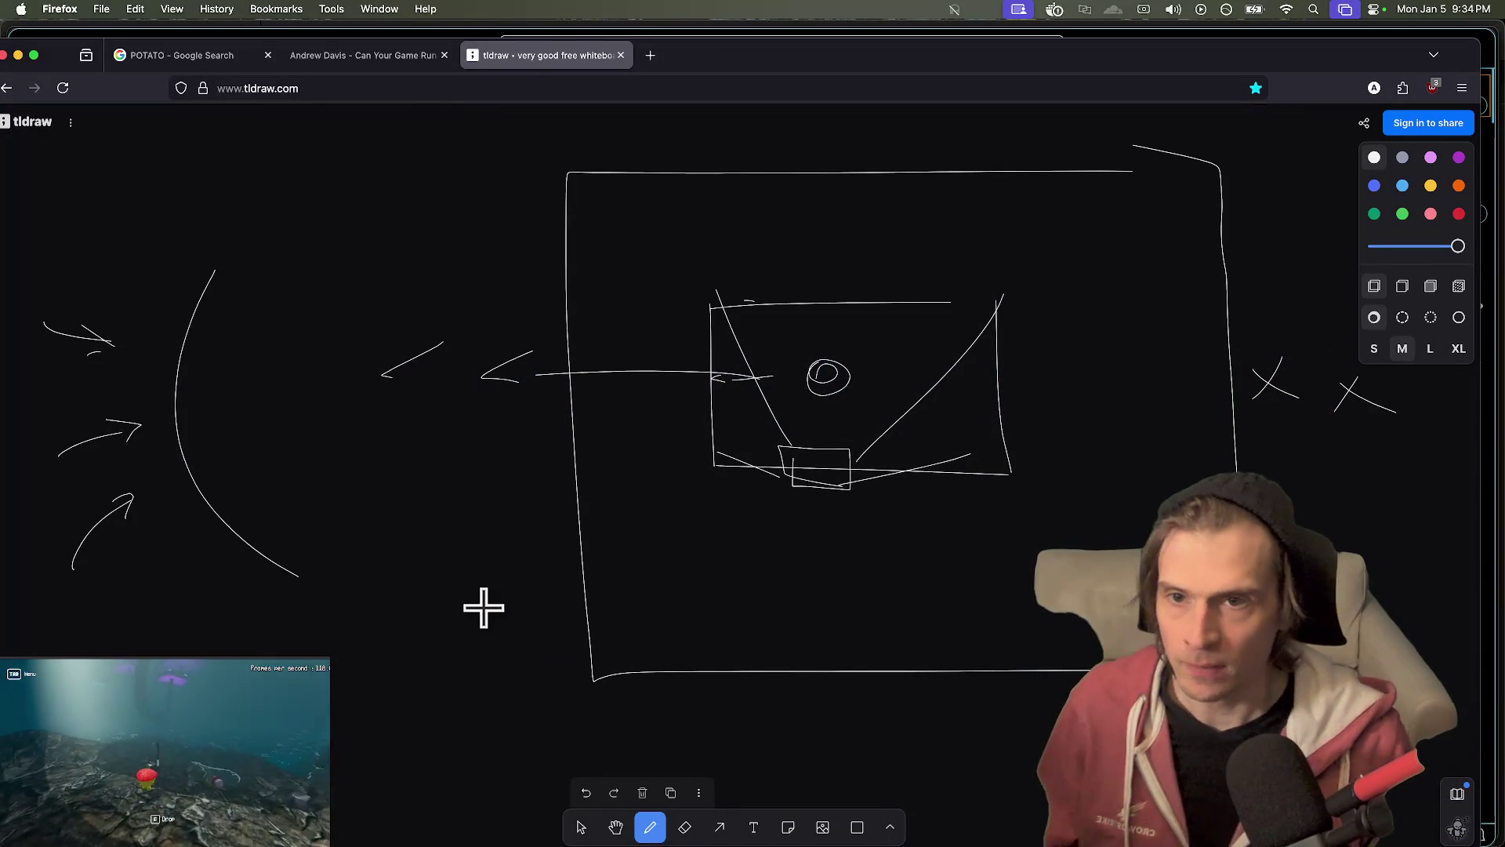
scroll(688, 520, right, 2)
scroll(694, 523, up, 1)
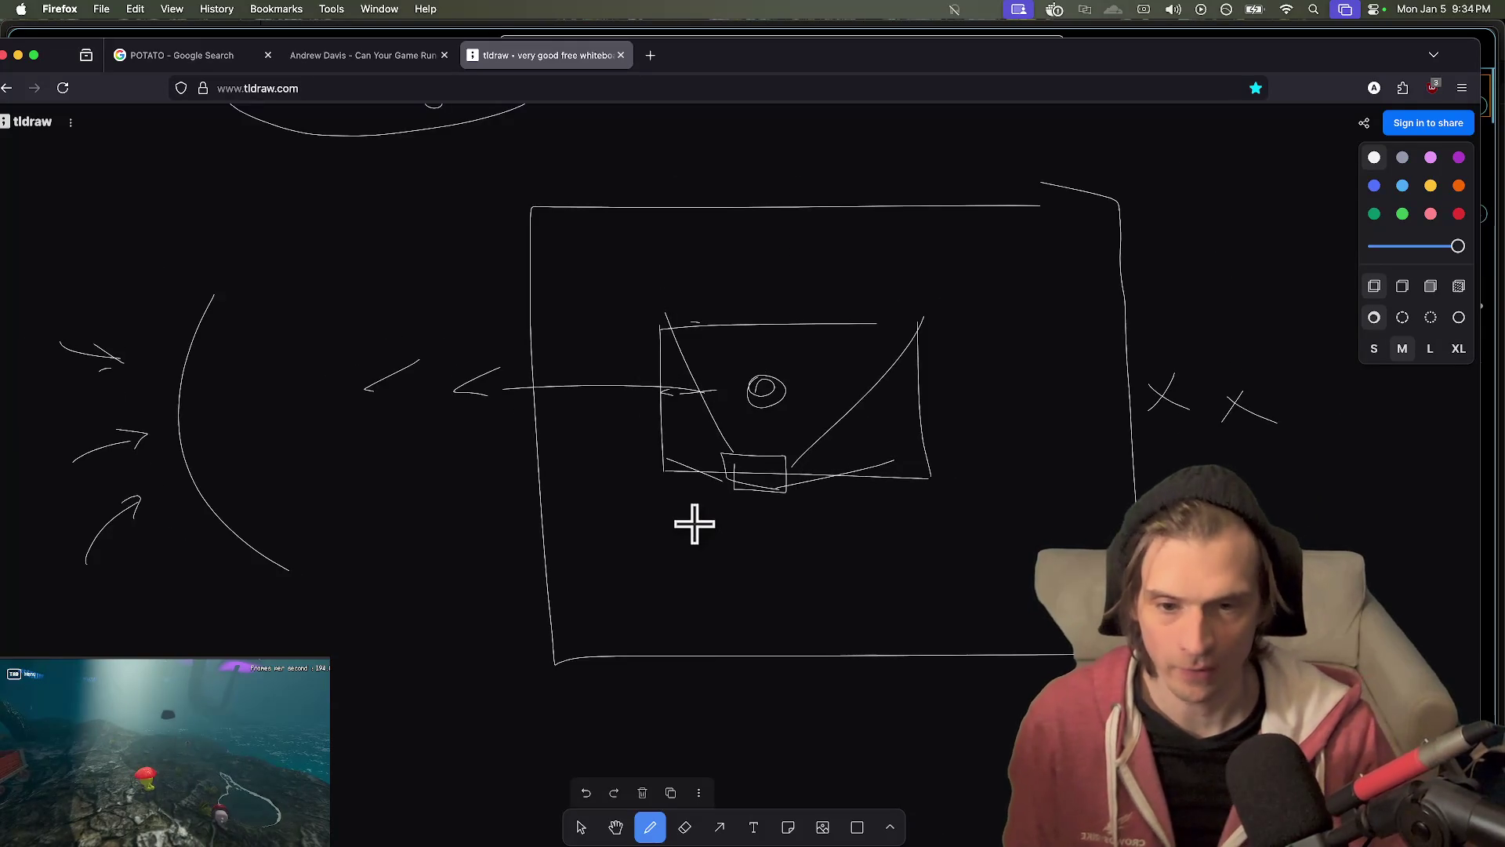
scroll(624, 514, right, 2)
scroll(516, 570, up, 2)
scroll(516, 571, left, 1)
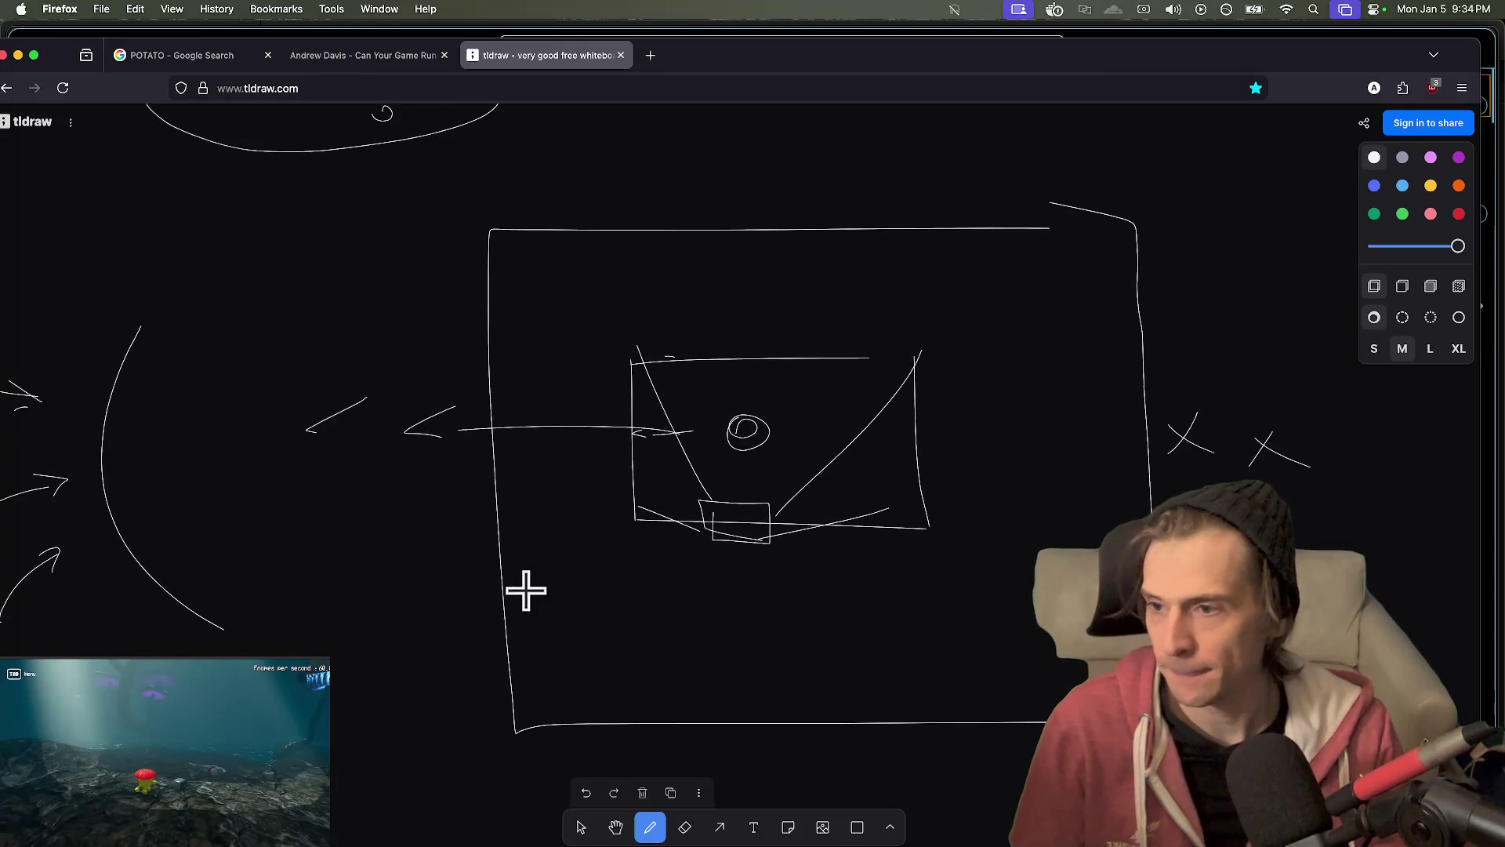
drag(564, 590, 600, 588)
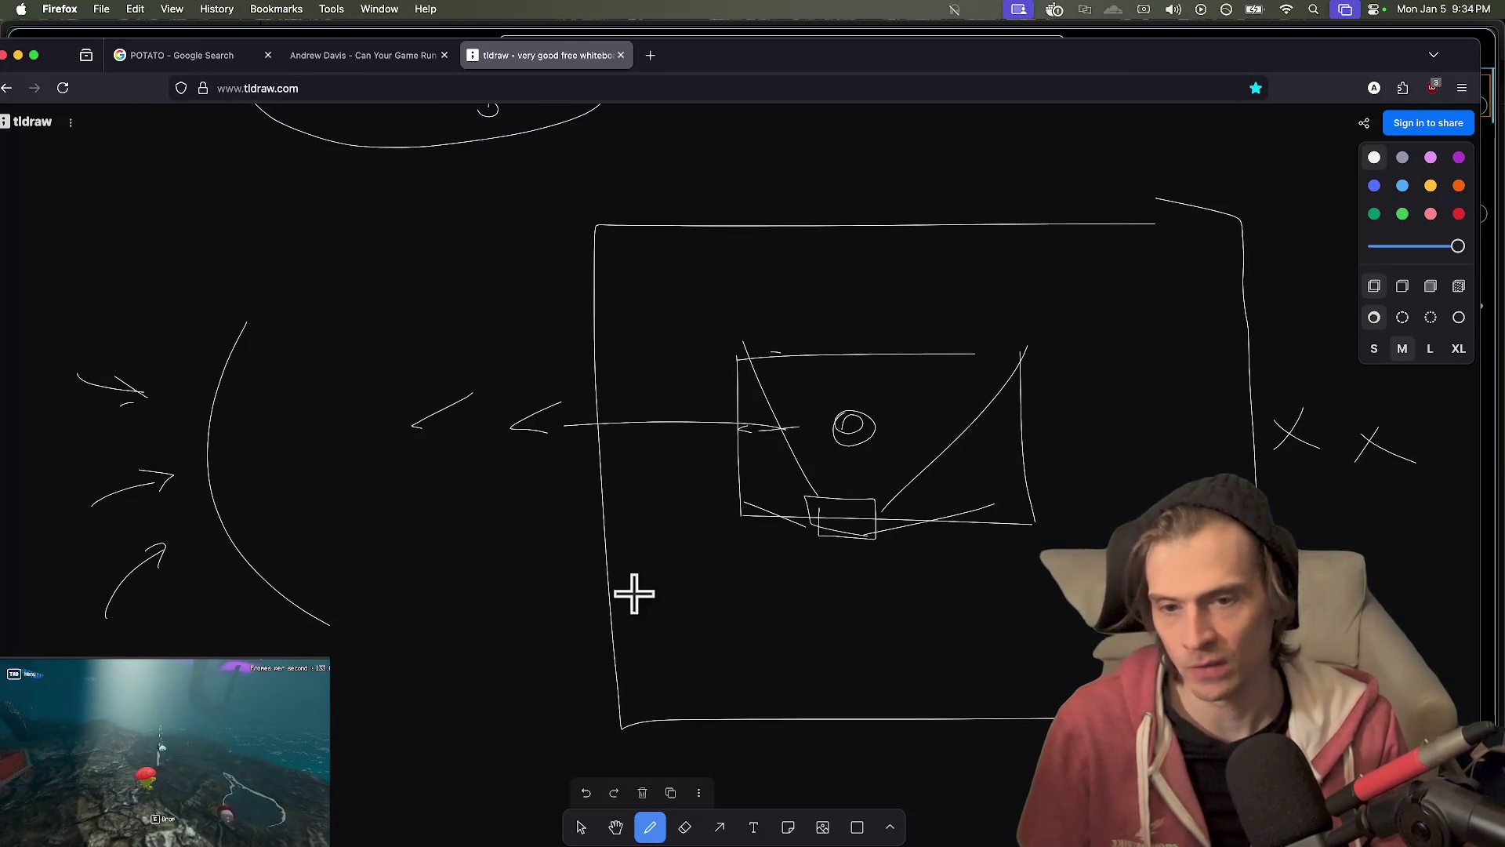
- Cycle through VS Code and the Firefox tabs, then bring the Godot editor forward
key(super+Tab)
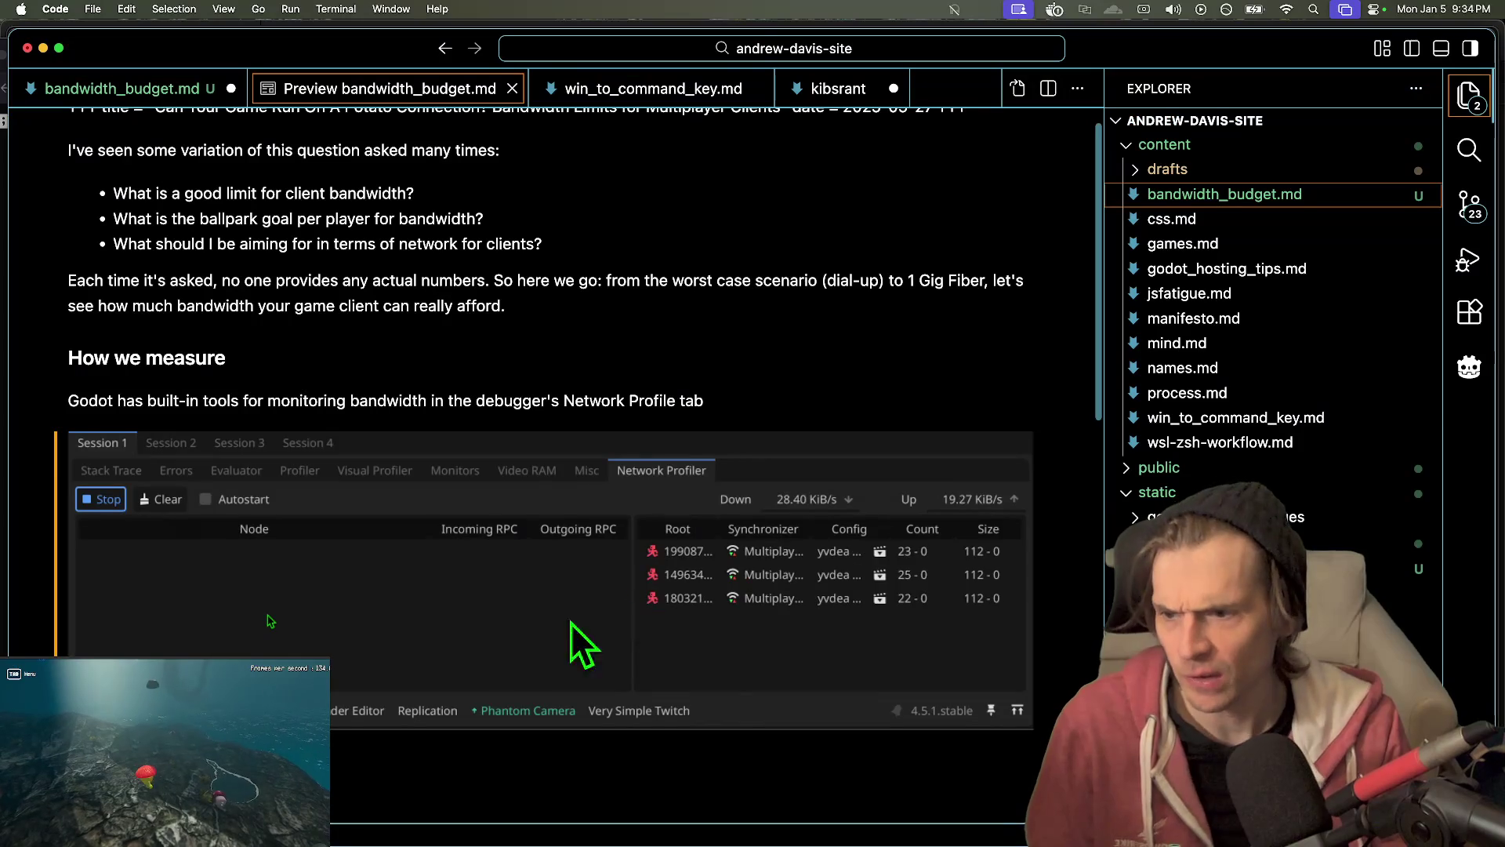
key(super+Tab)
key(ctrl+shift+Tab)
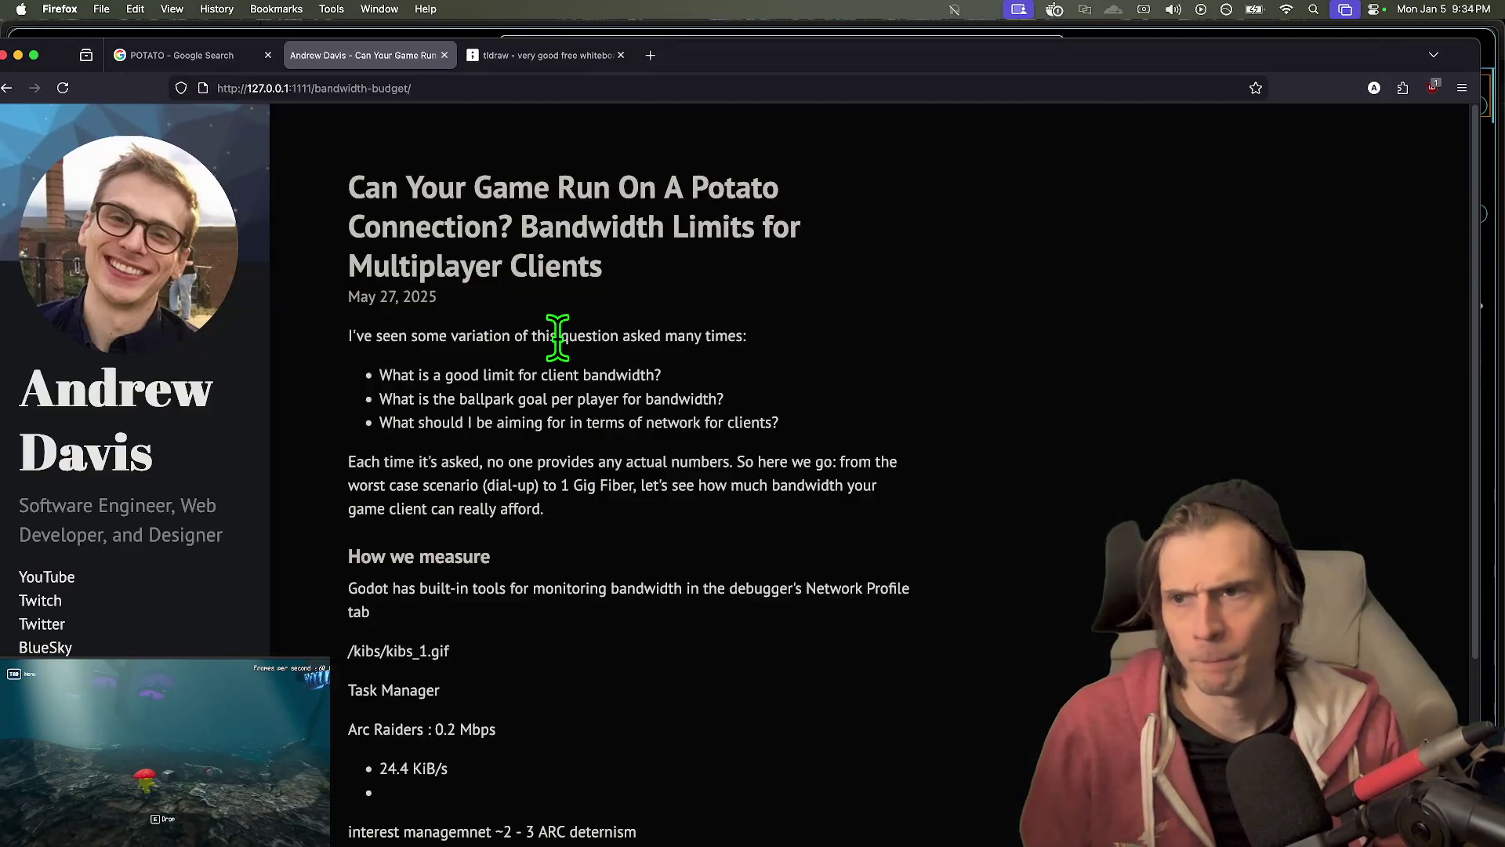
key(ctrl+shift+Tab)
key(ctrl+Tab)
scroll(716, 241, down, 3)
key(super+Tab)
key(super+Tab)
key(super+Tab)
key(super+Tab)
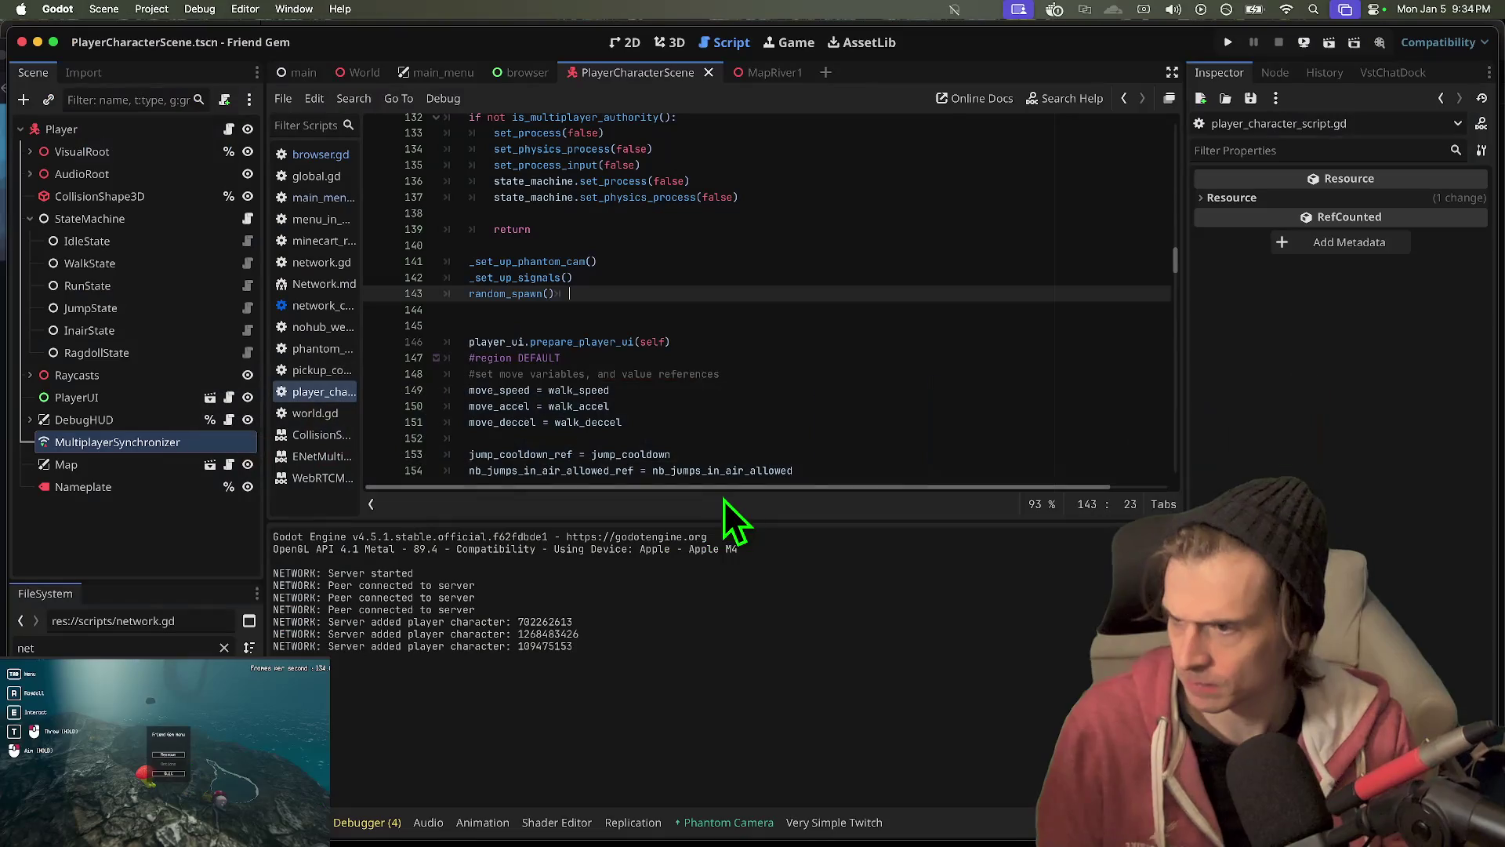
- Scroll the player_character script, then switch to the bandwidth_budget.md preview in VS Code
scroll(664, 365, down, 10)
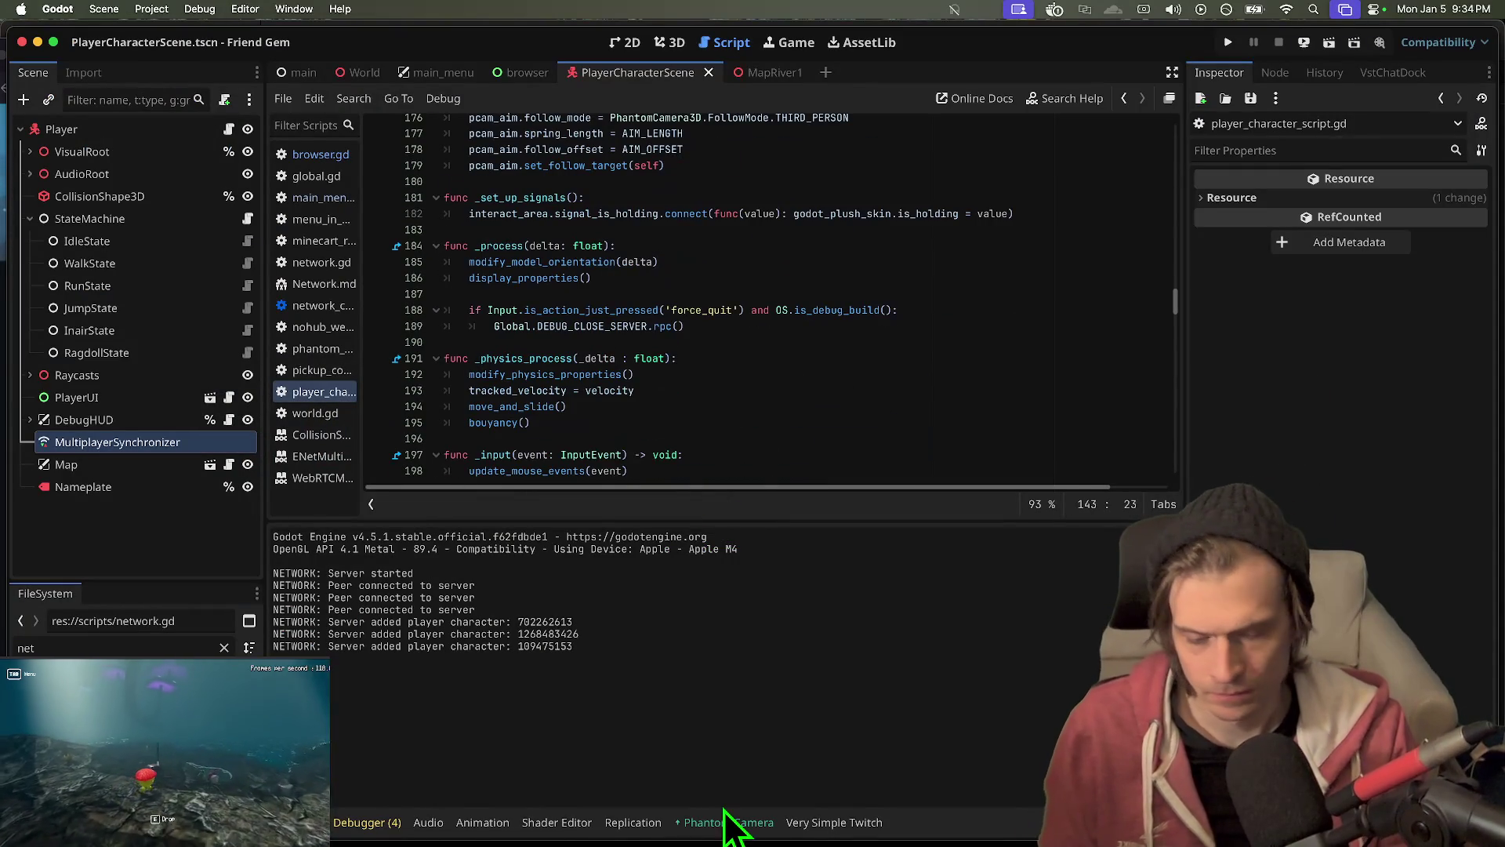
mouse_move(586, 834)
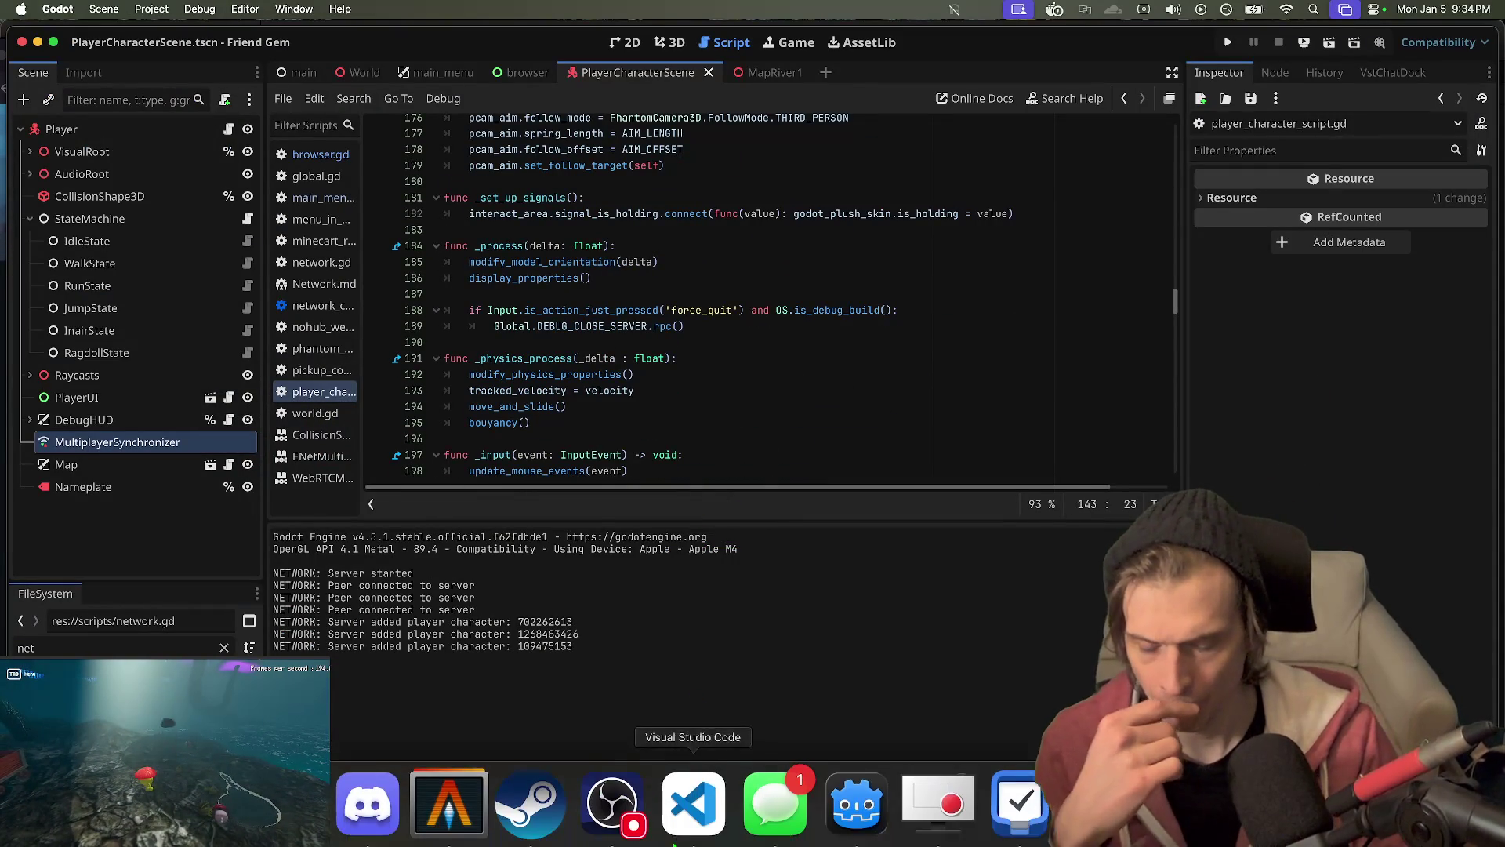
click(693, 796)
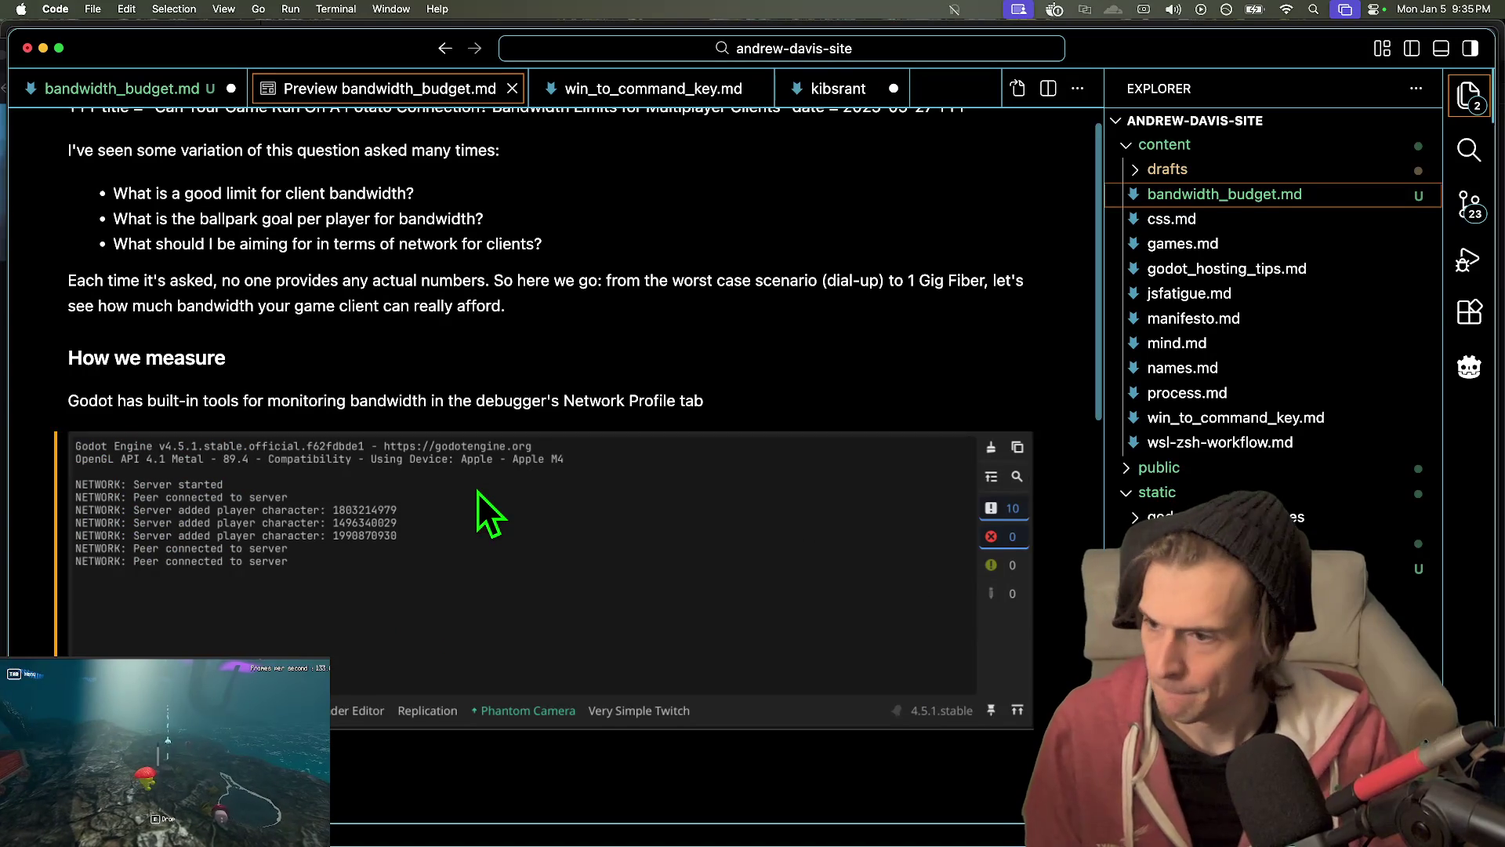
- Cycle through Firefox and Discord, then return to VS Code and scroll the preview
key(super+Tab)
key(super+Tab)
key(super+Tab)
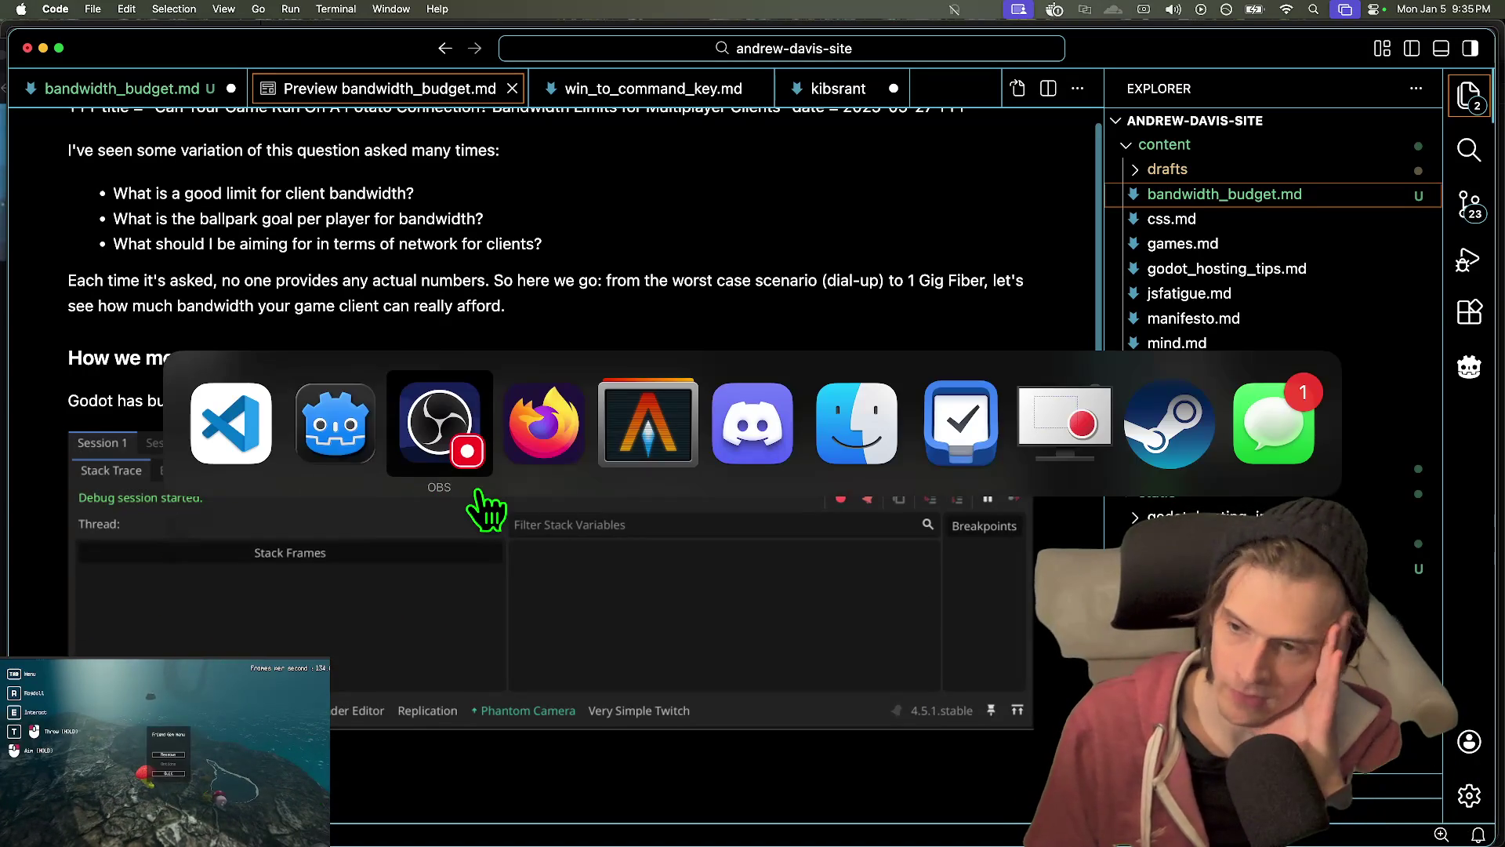
key(super+Tab)
key(super+Tab)
key(super+Tab)
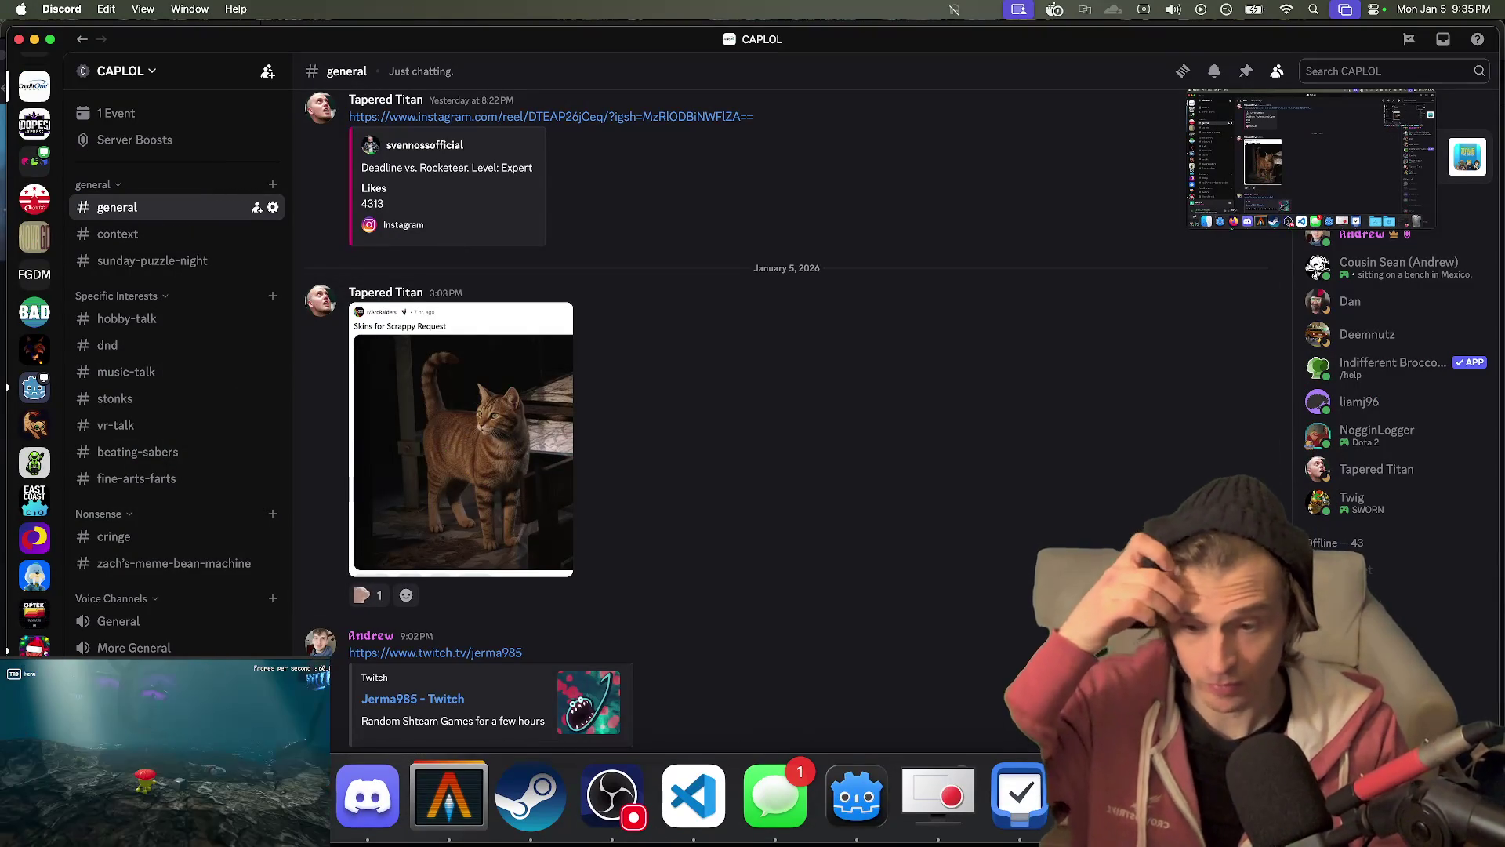
key(super+Tab)
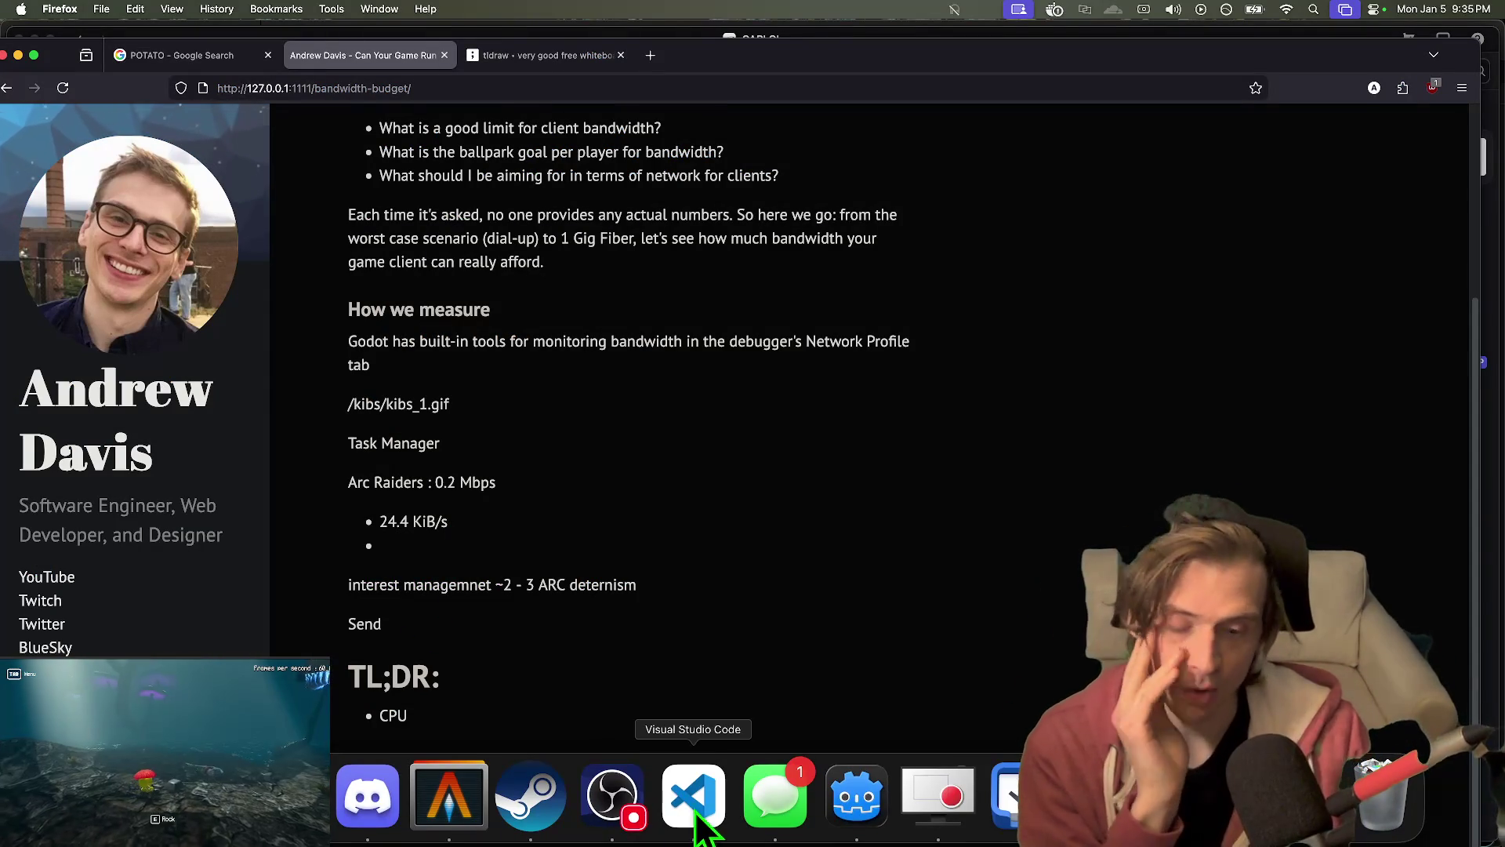
click(694, 807)
scroll(773, 314, down, 1)
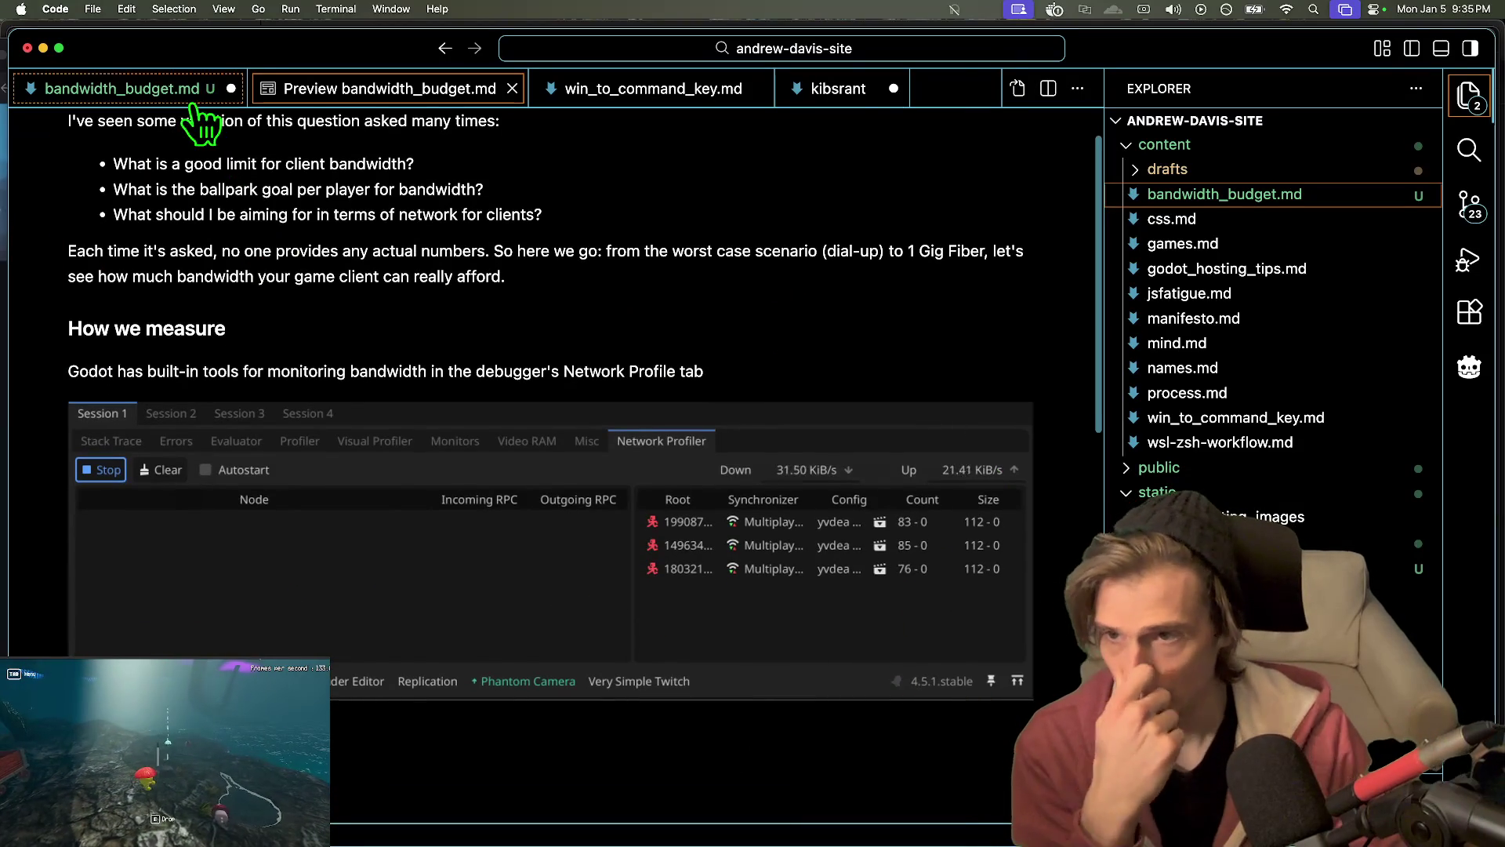
- Open the markdown source and insert ': potato' after 'scenario' in the intro
click(122, 87)
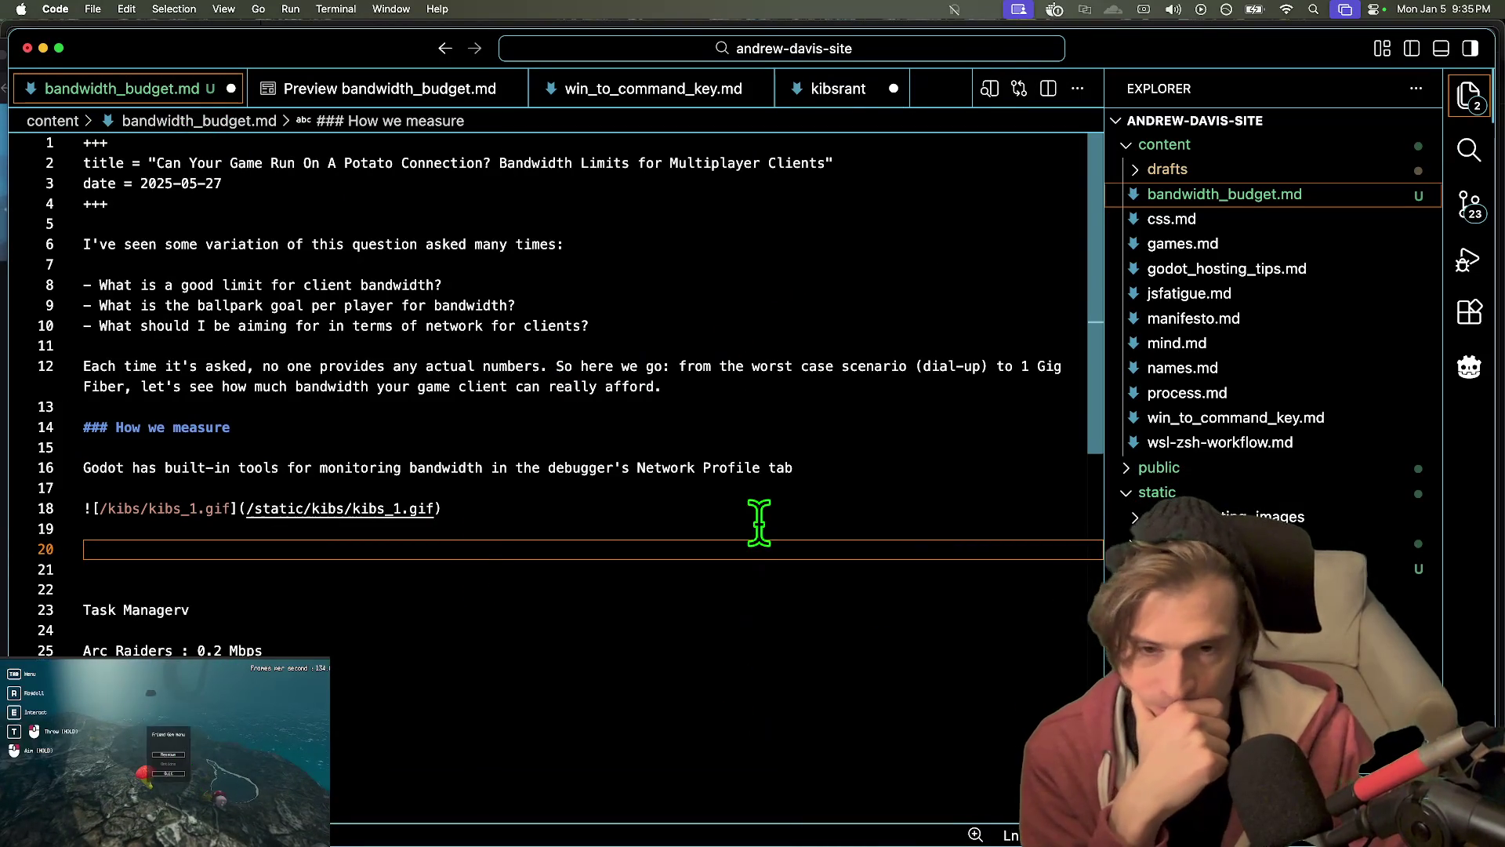
click(792, 427)
click(797, 384)
click(872, 368)
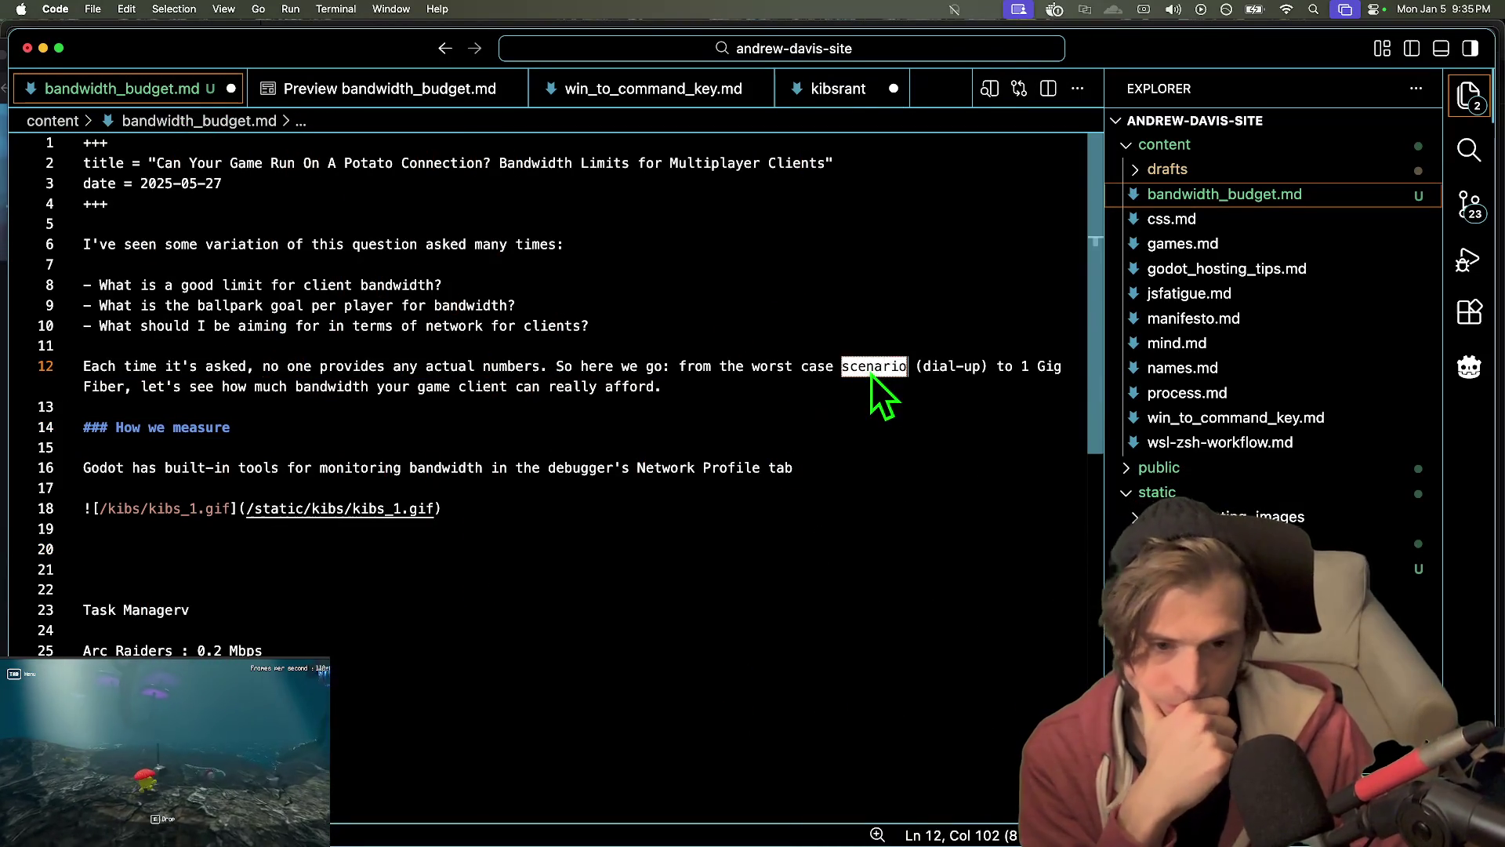
click(958, 368)
key(Left)
key(Left)
key(Left)
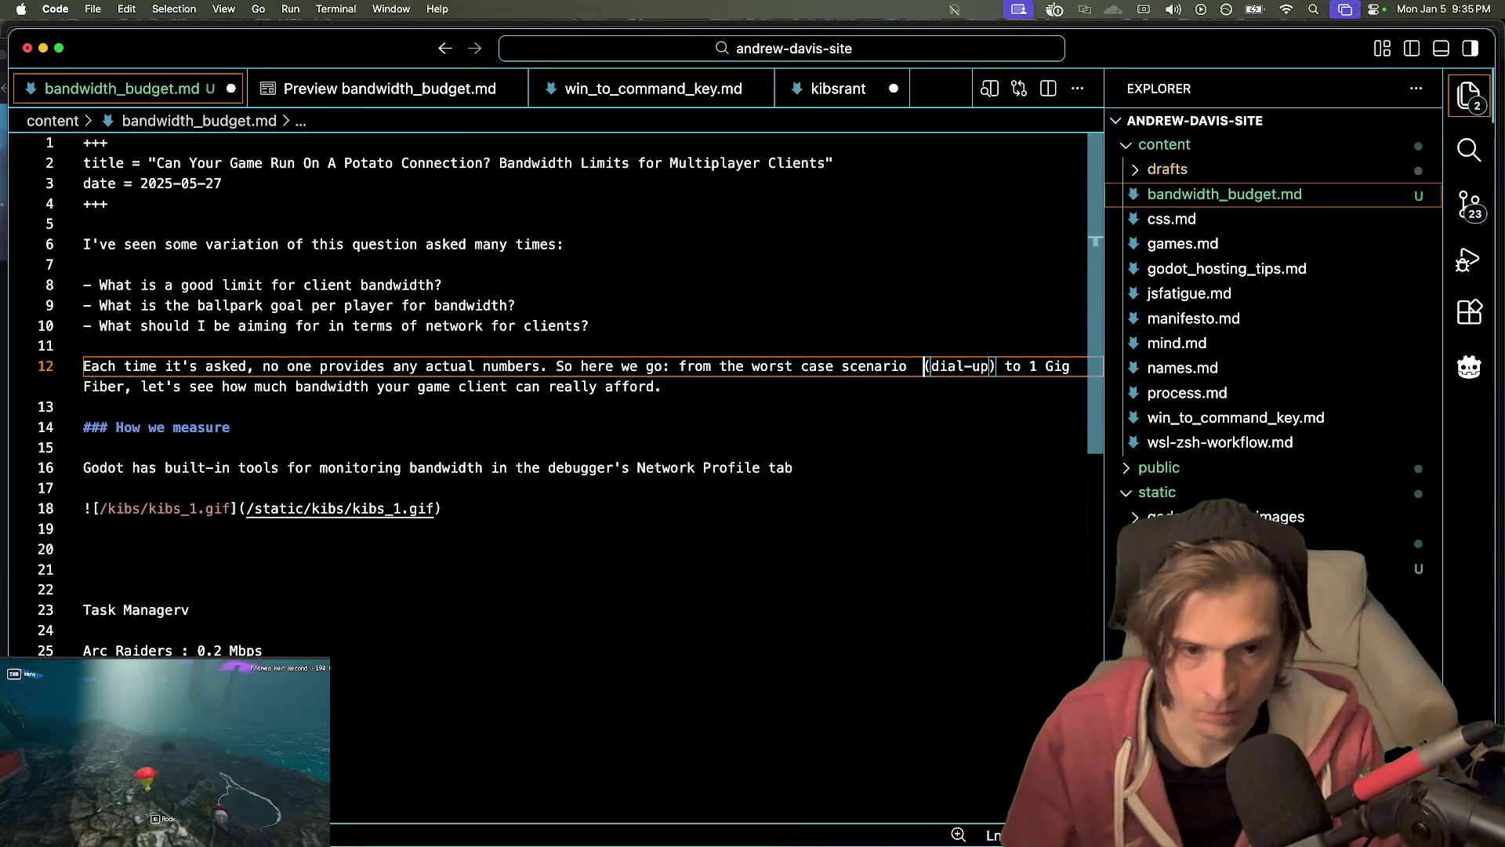
key(BackSpace)
text(: p)
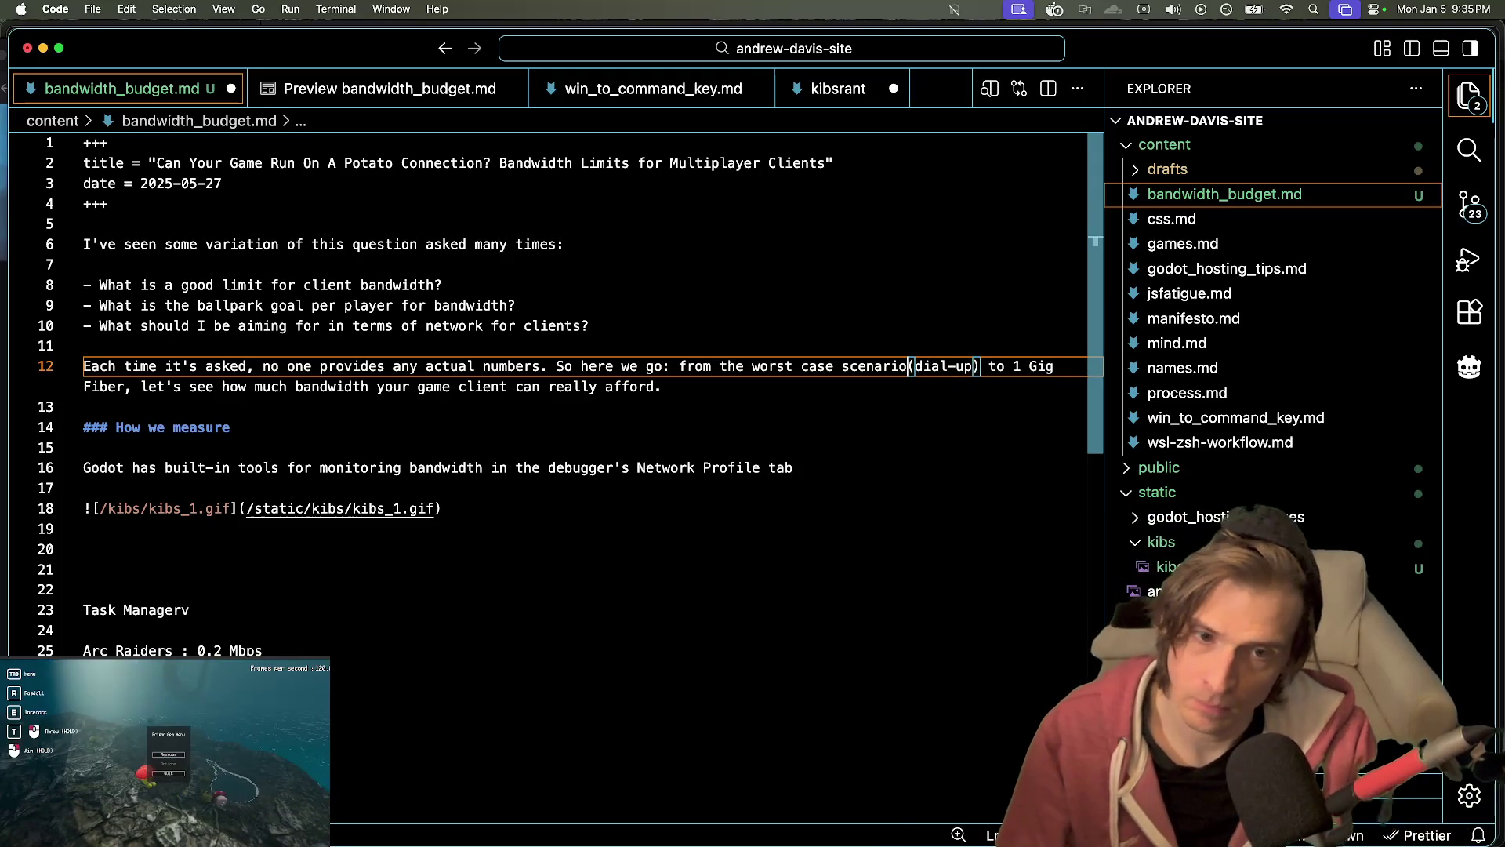
text(otato)
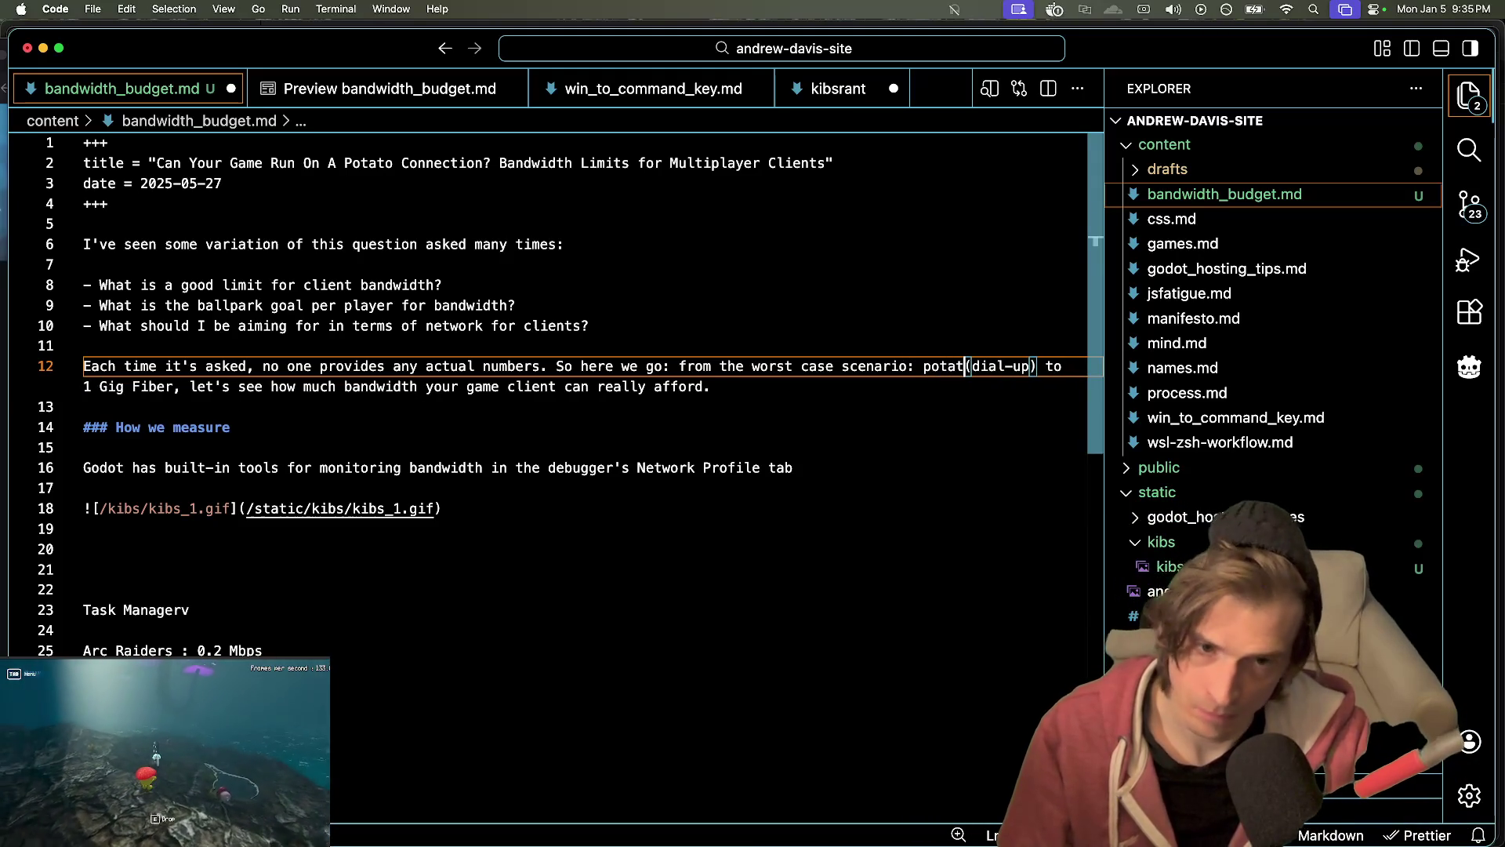
- Move down to the empty line below the gif
click(1063, 387)
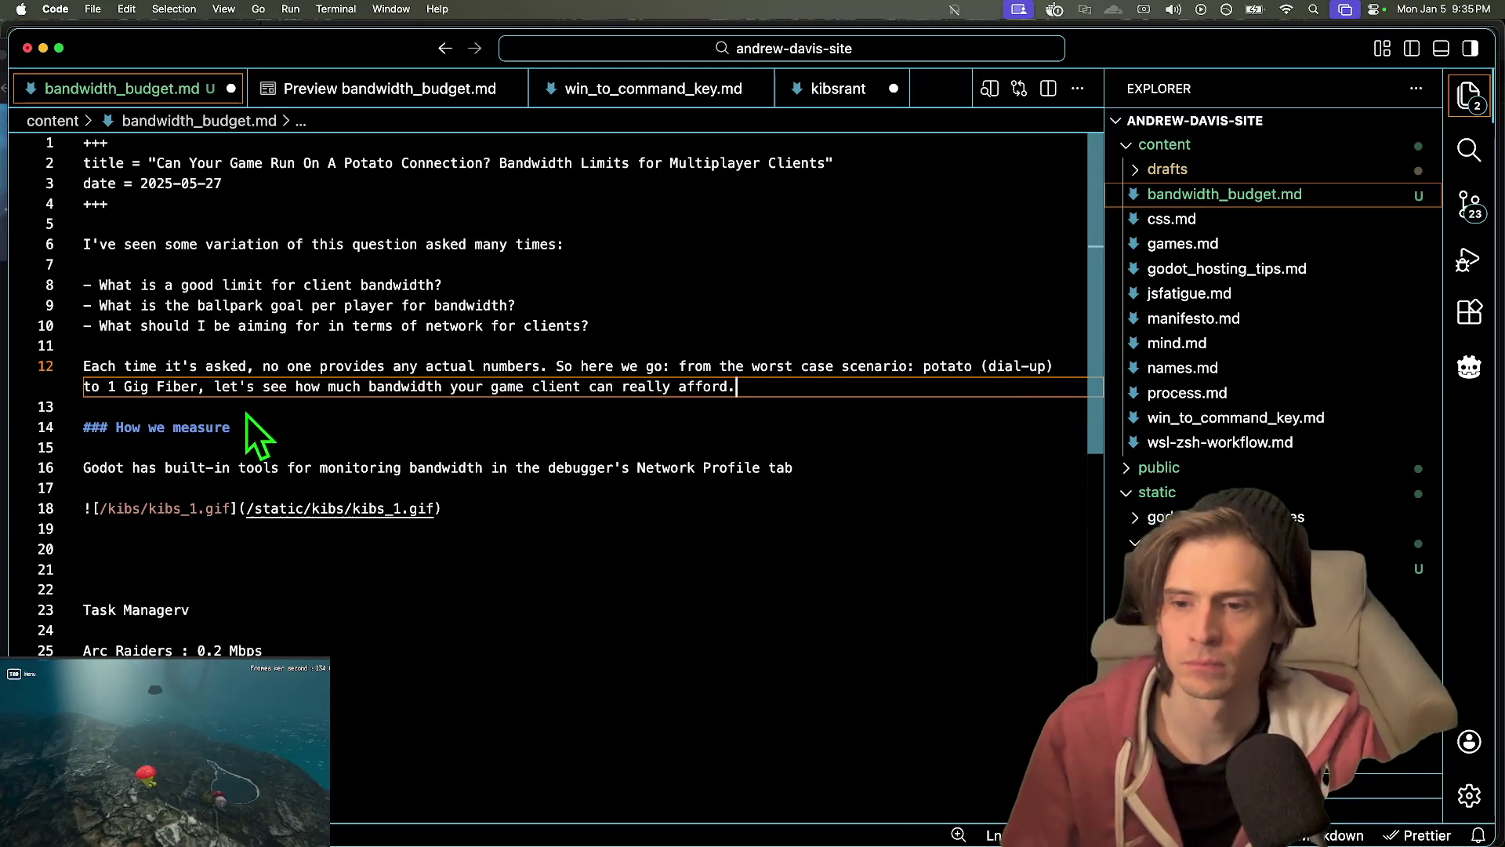
click(692, 650)
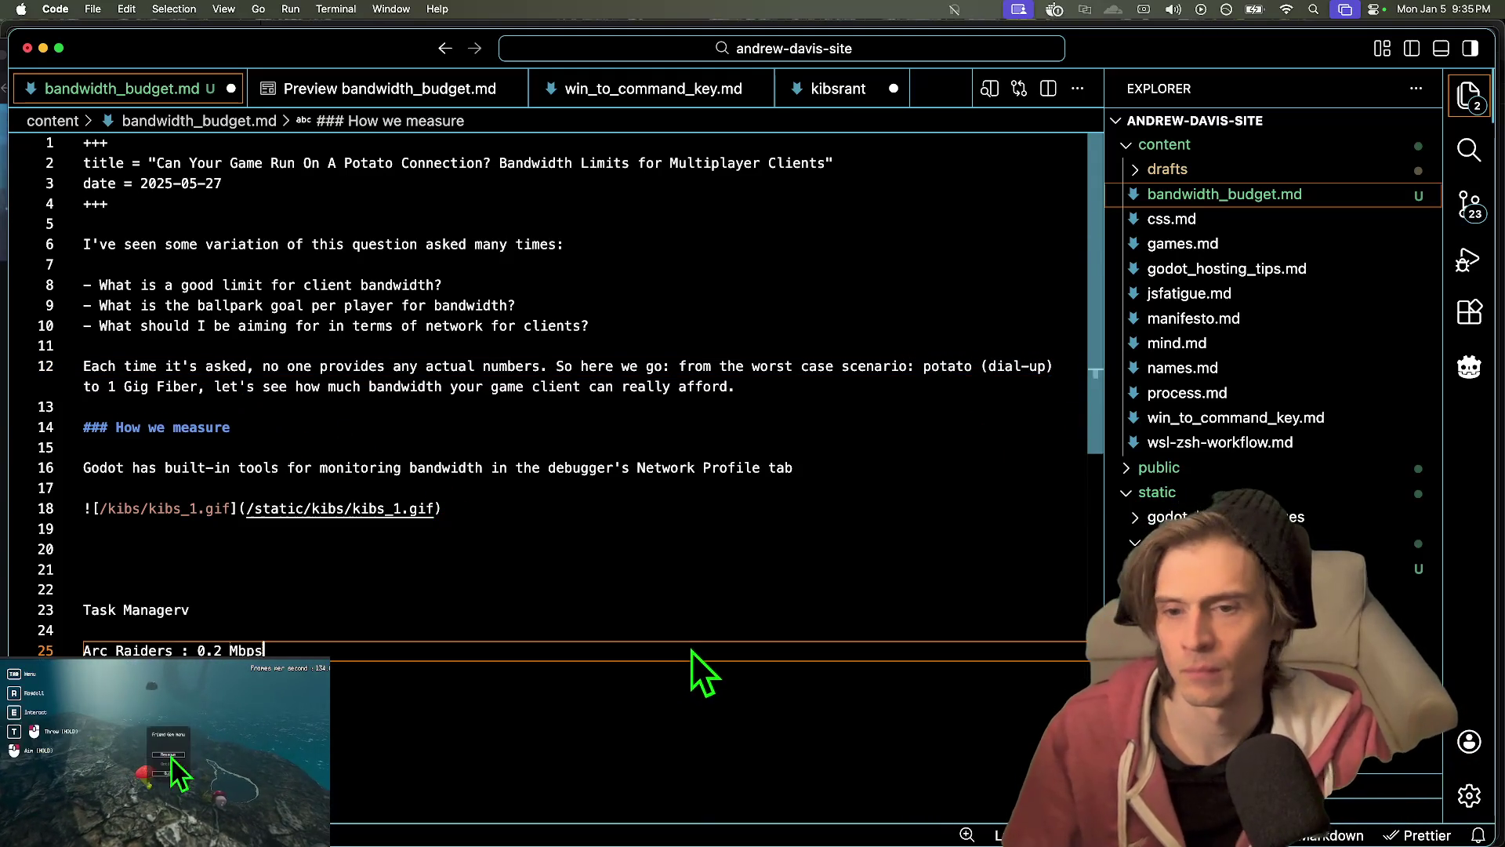
click(768, 549)
scroll(772, 538, down, 1)
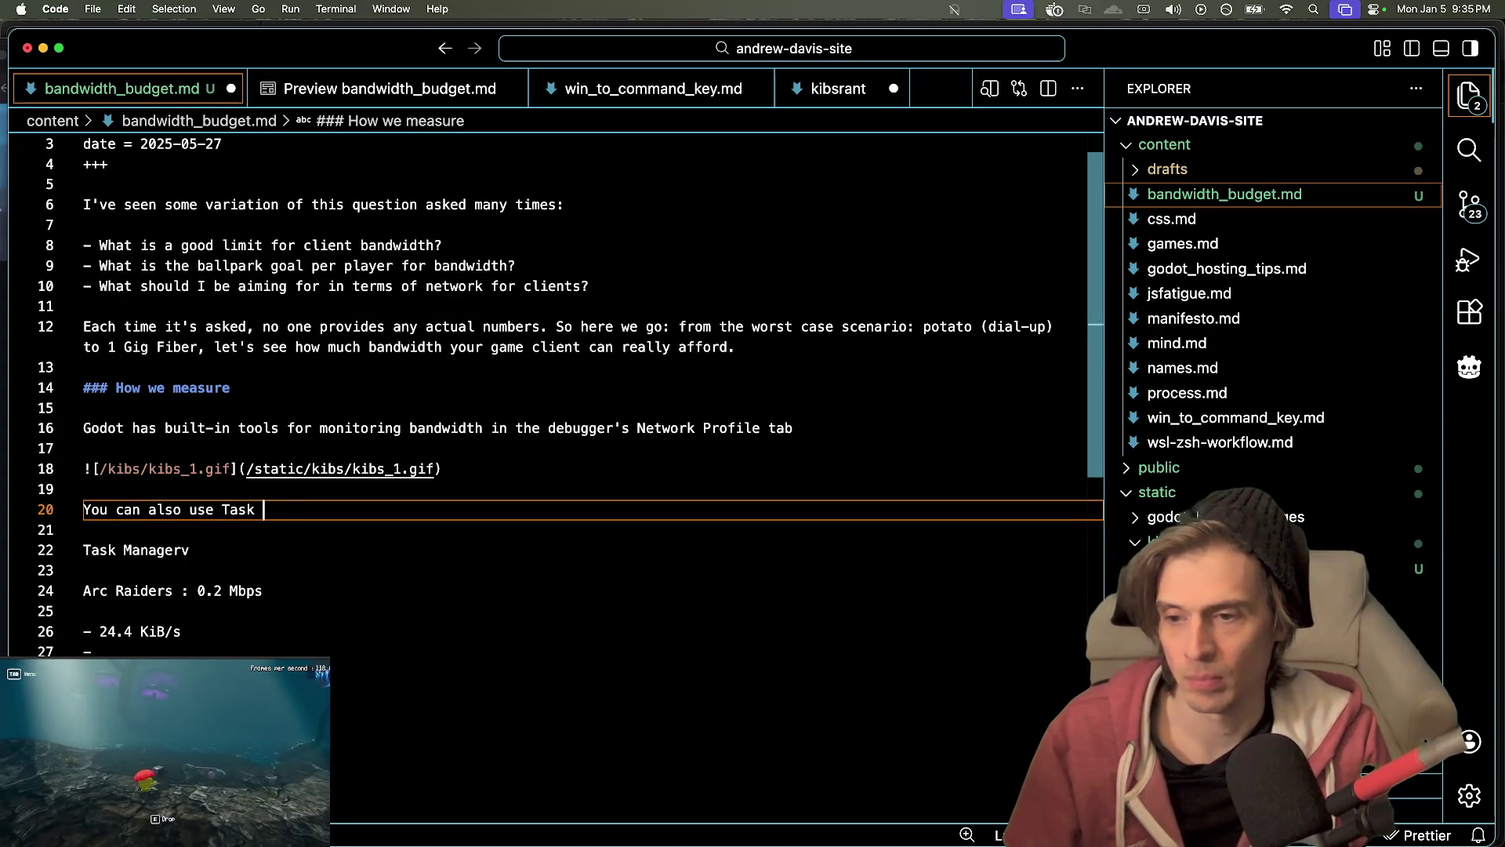
- Complete the Task Manager sentence and delete the stray 'Managerv' leftover and blank line
text(M<a)
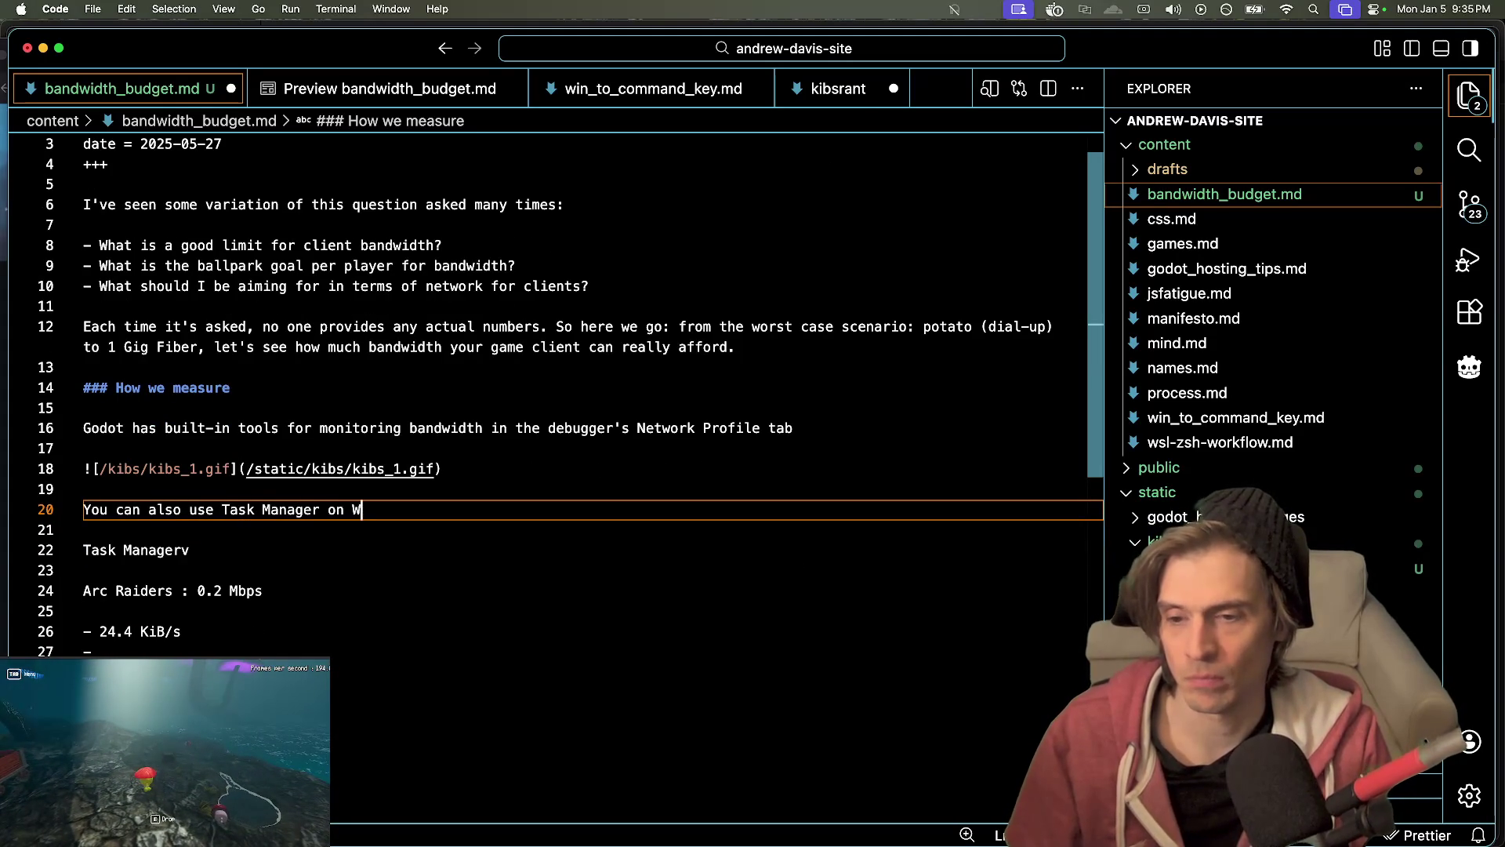
key(Down)
key(Down)
key(Down)
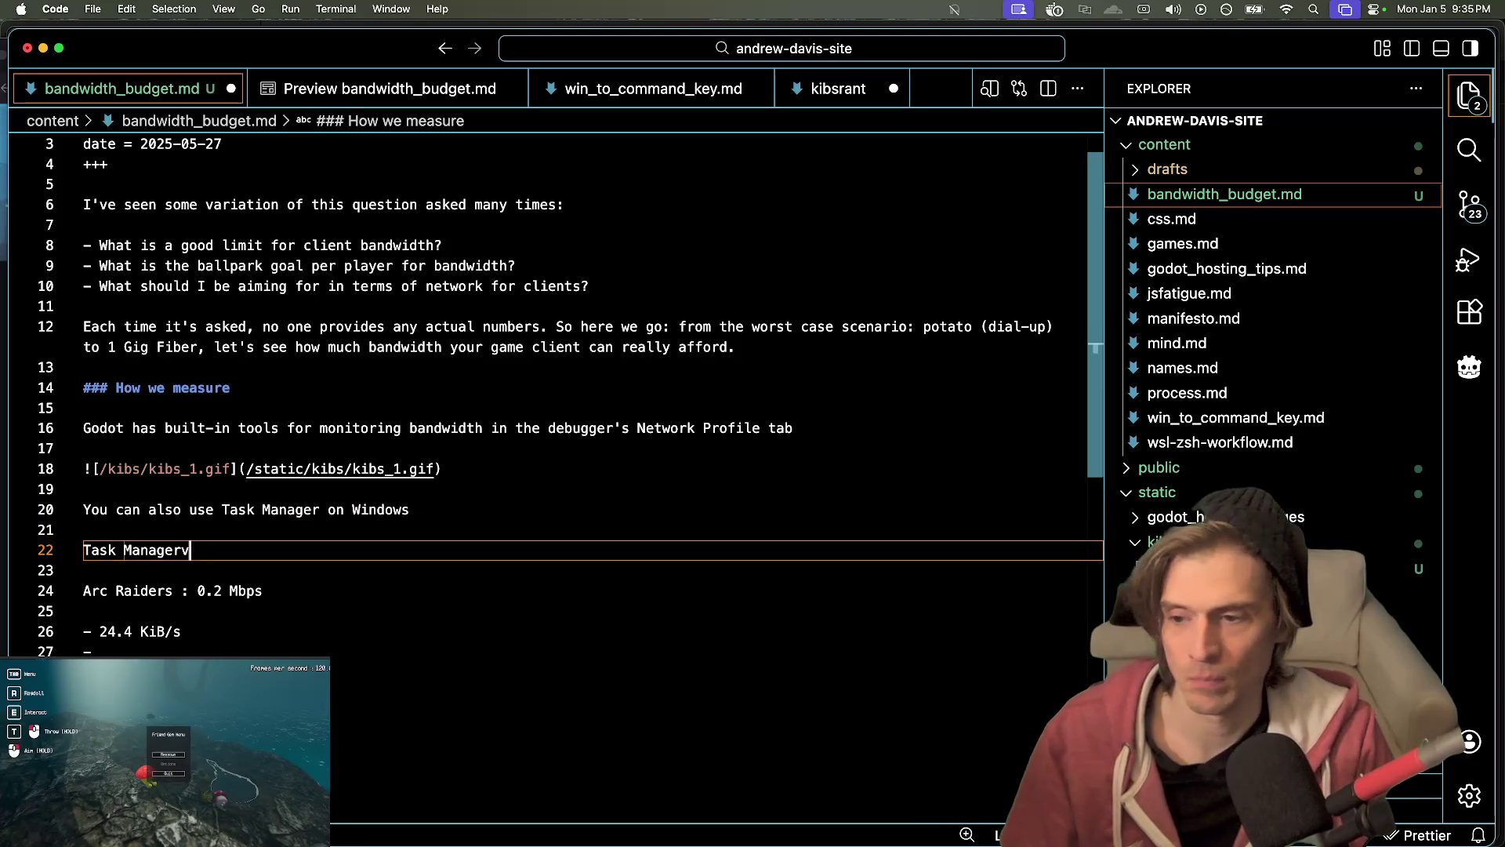
key(BackSpace)
key(BackSpace)
key(BackSpace)
key(Down)
key(Down)
key(Down)
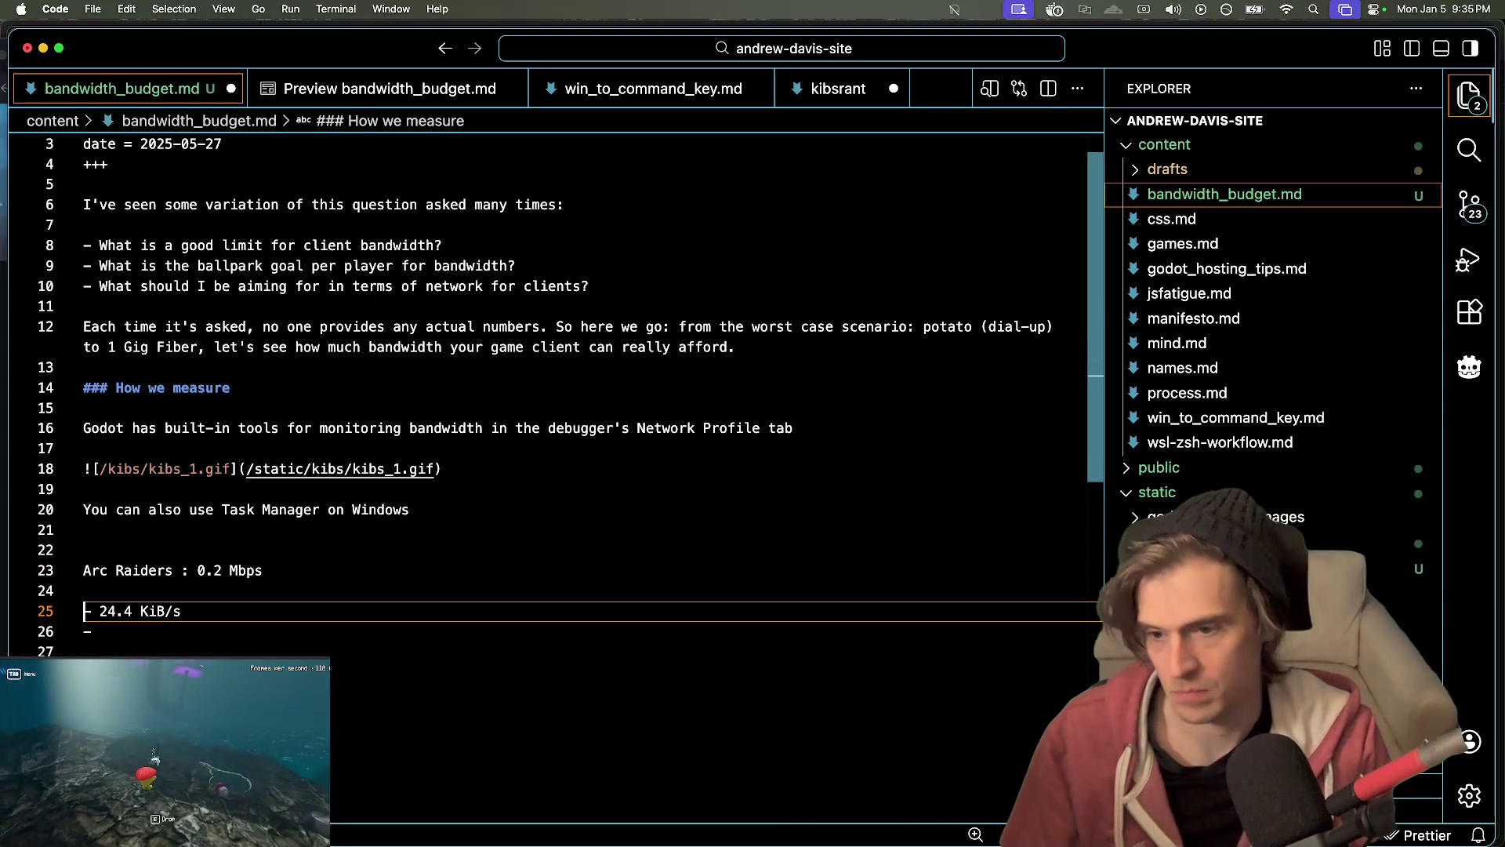
key(Up)
key(Up)
key(Up)
key(BackSpace)
- Turn the Arc Raiders 0.2 Mbps line into a '-' bullet and tidy surrounding blank lines
click(84, 570)
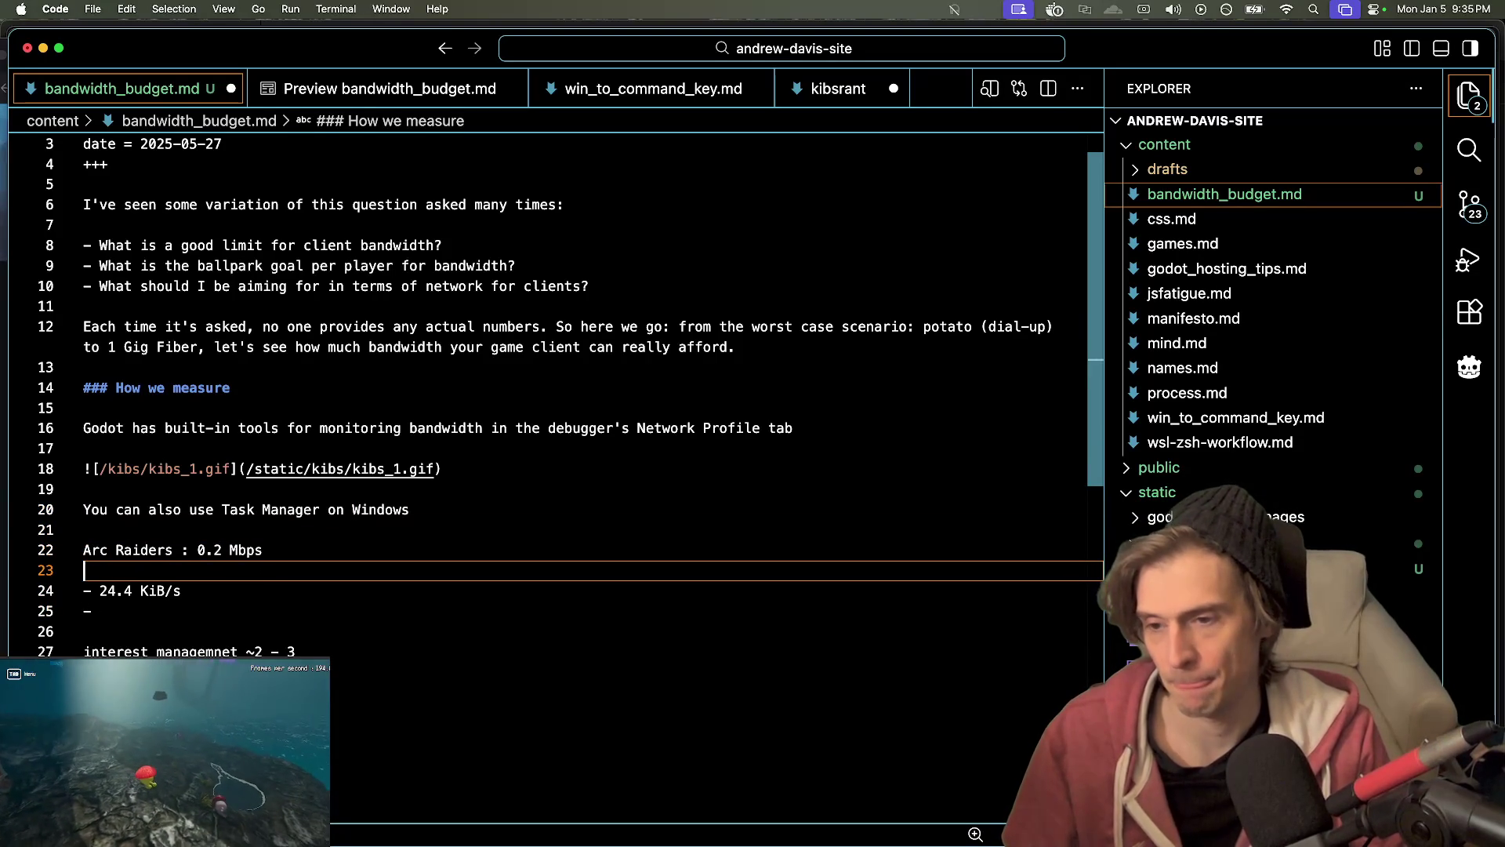
key(Up)
text(-)
key(super+shift+Return)
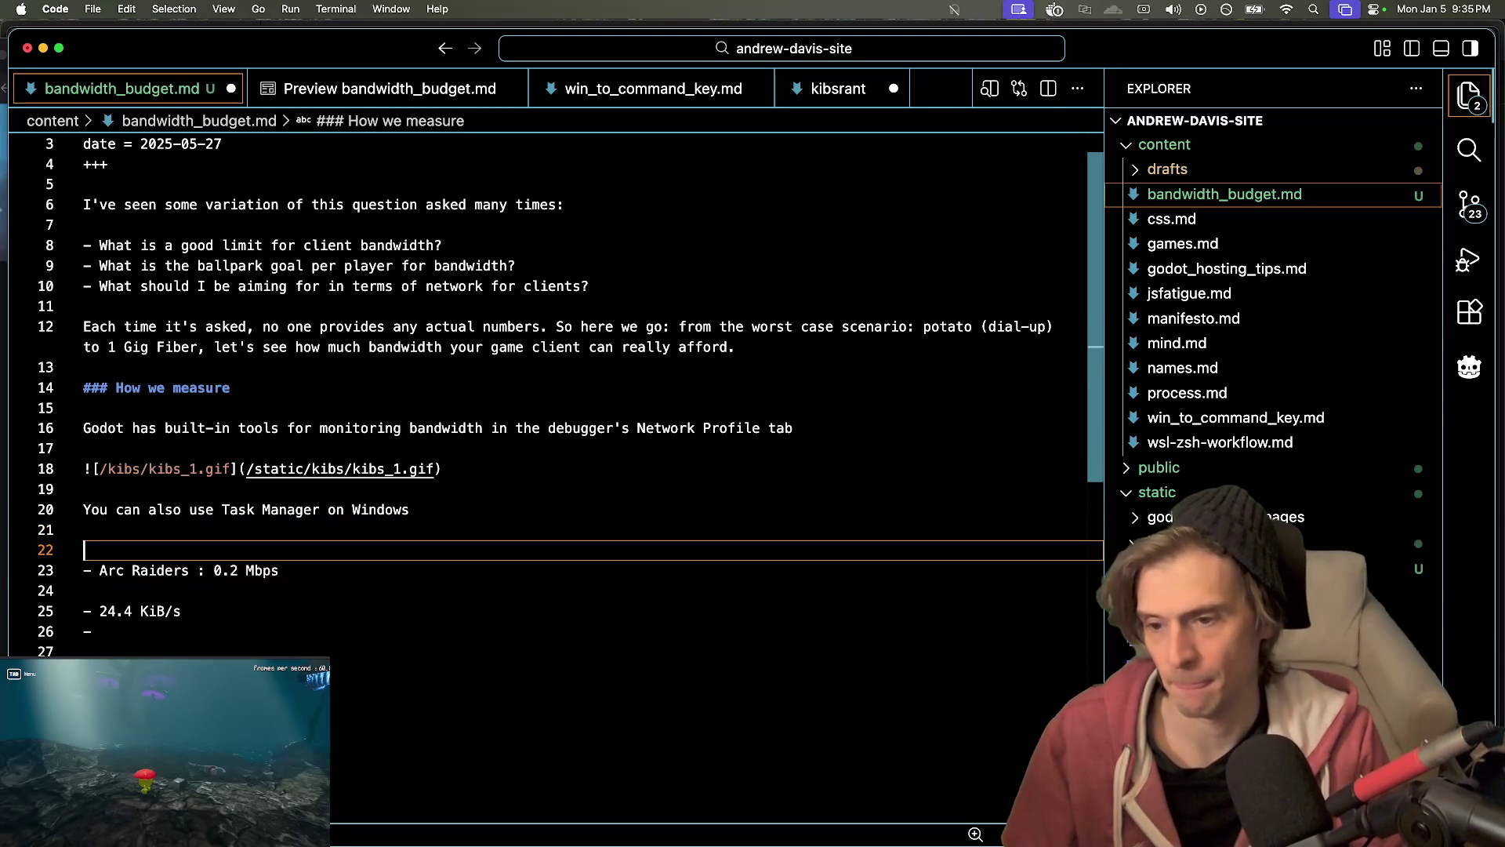
key(BackSpace)
key(Down)
key(Down)
key(Down)
key(BackSpace)
key(Up)
key(Up)
key(Up)
- Start a new line above the Task Manager sentence, then remove it again
key(super+shift+Return)
key(super+shift+Return)
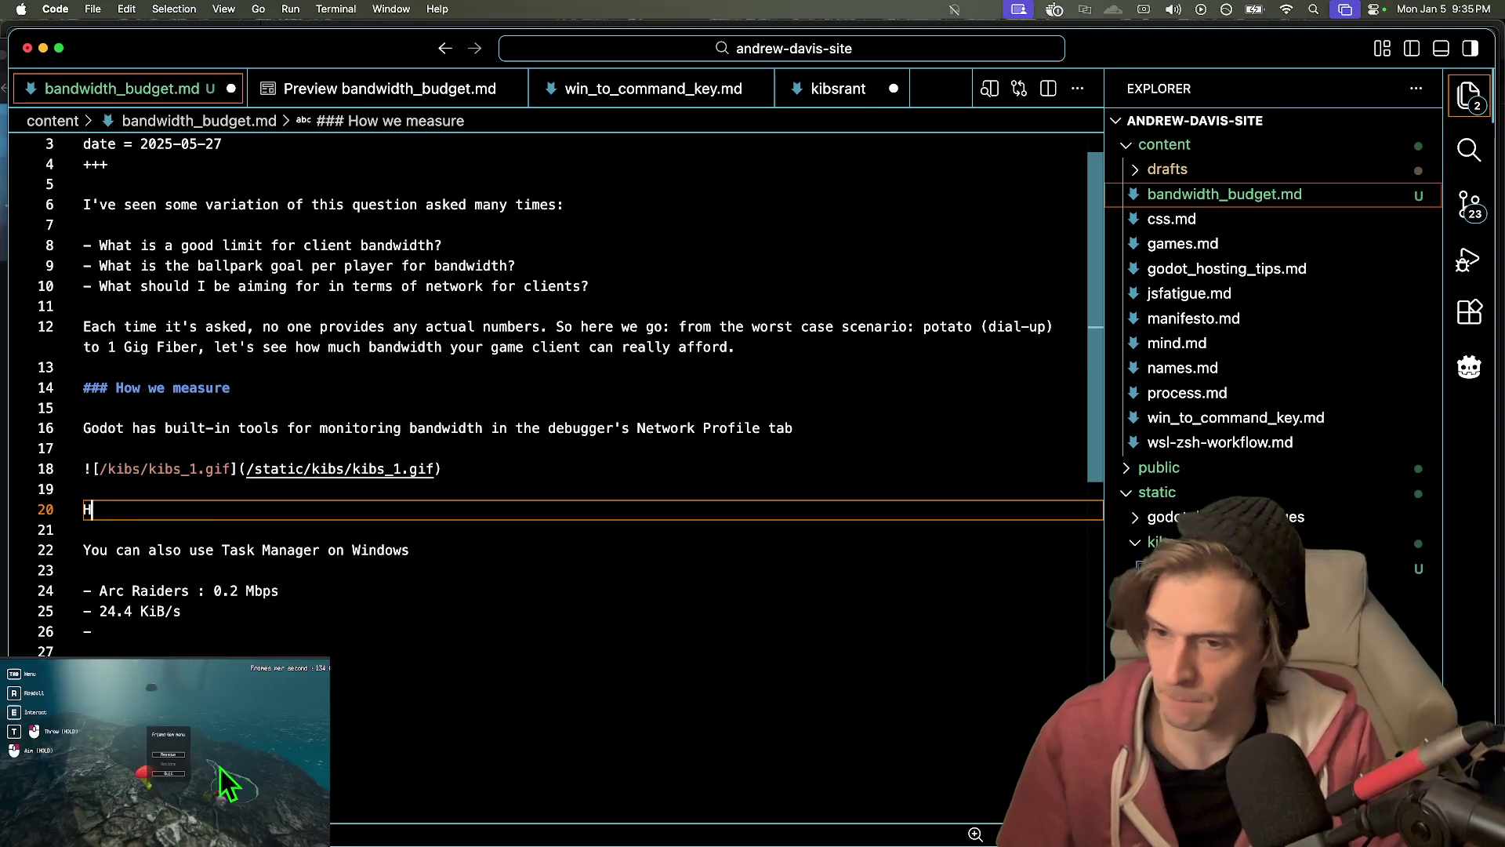
key(BackSpace)
key(BackSpace)
key(BackSpace)
key(BackSpace)
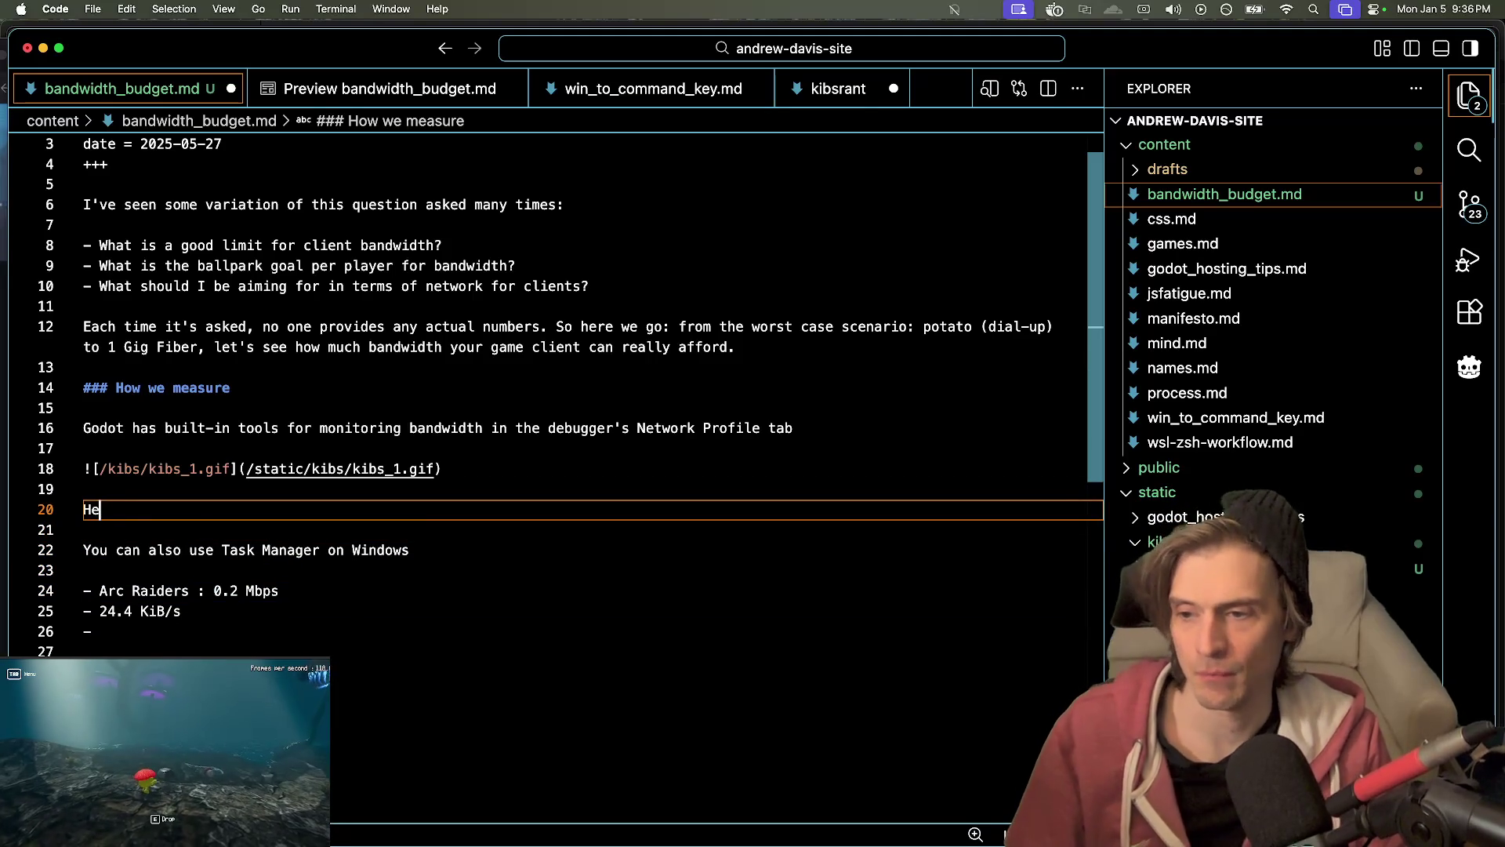
text(Here)
key(BackSpace)
key(BackSpace)
key(BackSpace)
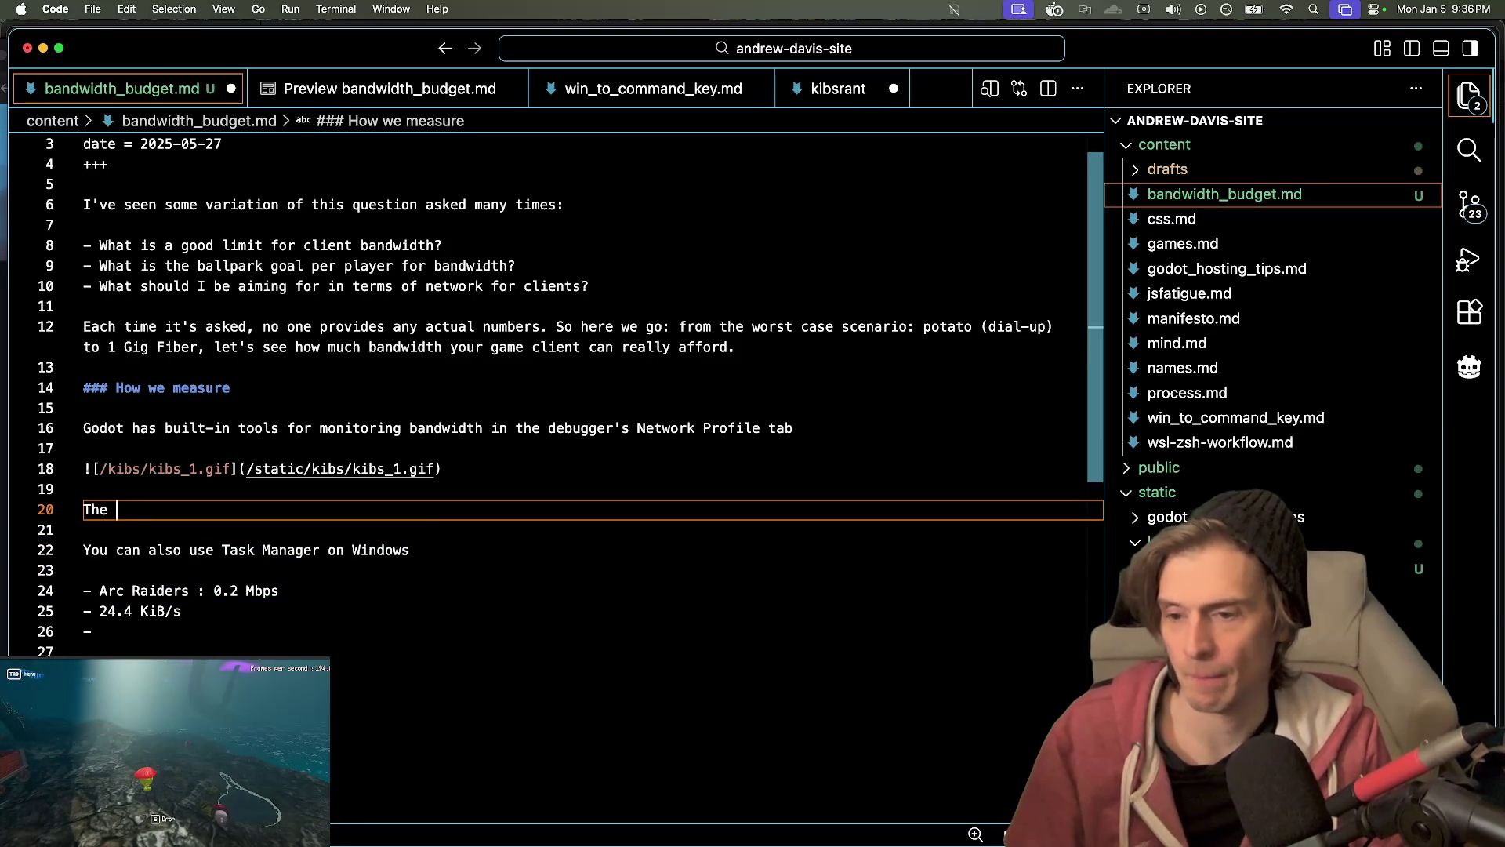
key(BackSpace)
key(BackSpace)
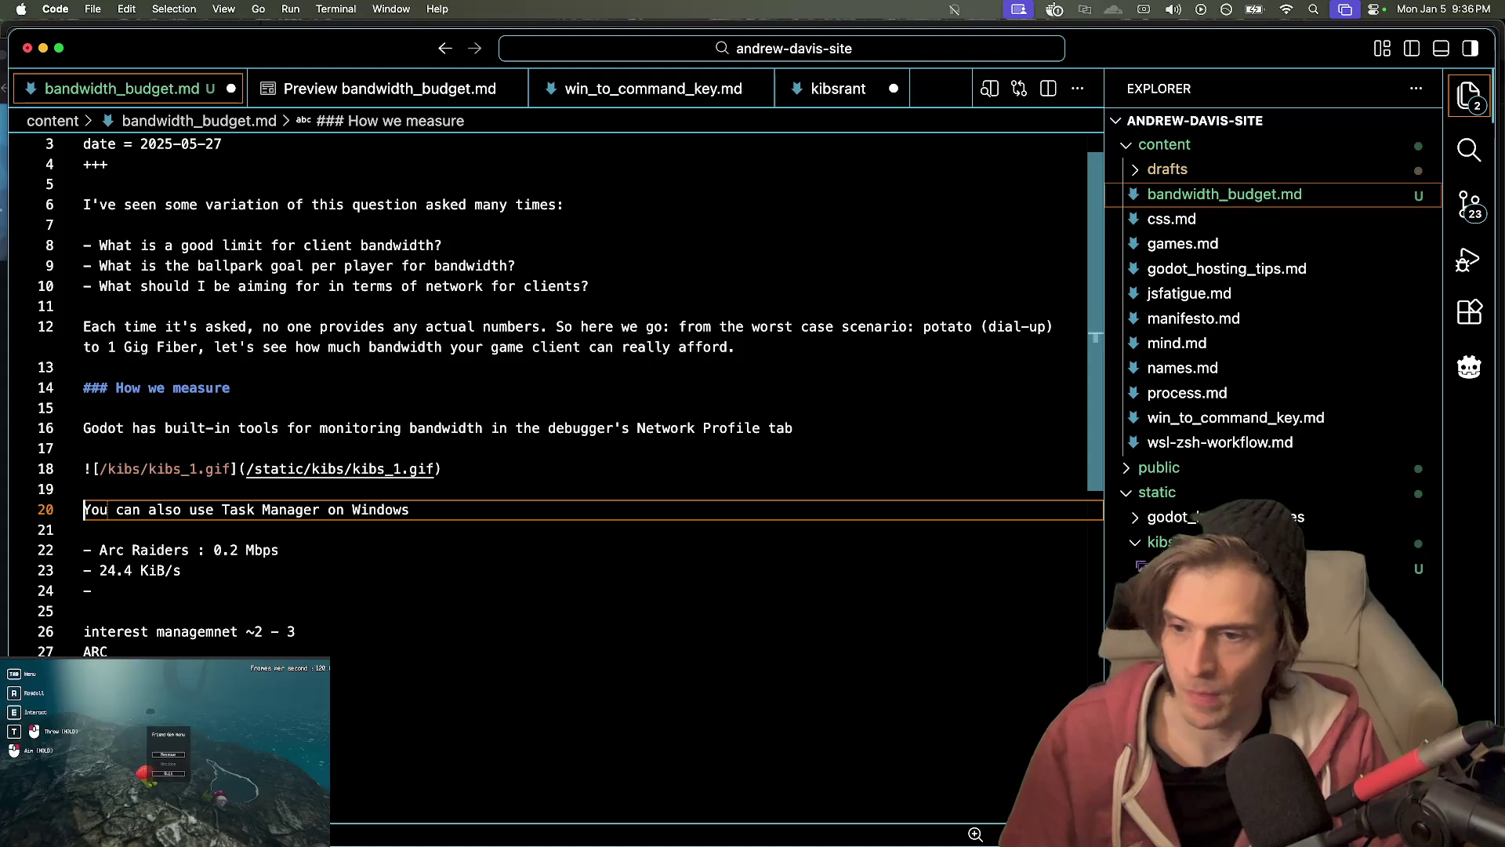
key(Down)
key(Down)
key(Down)
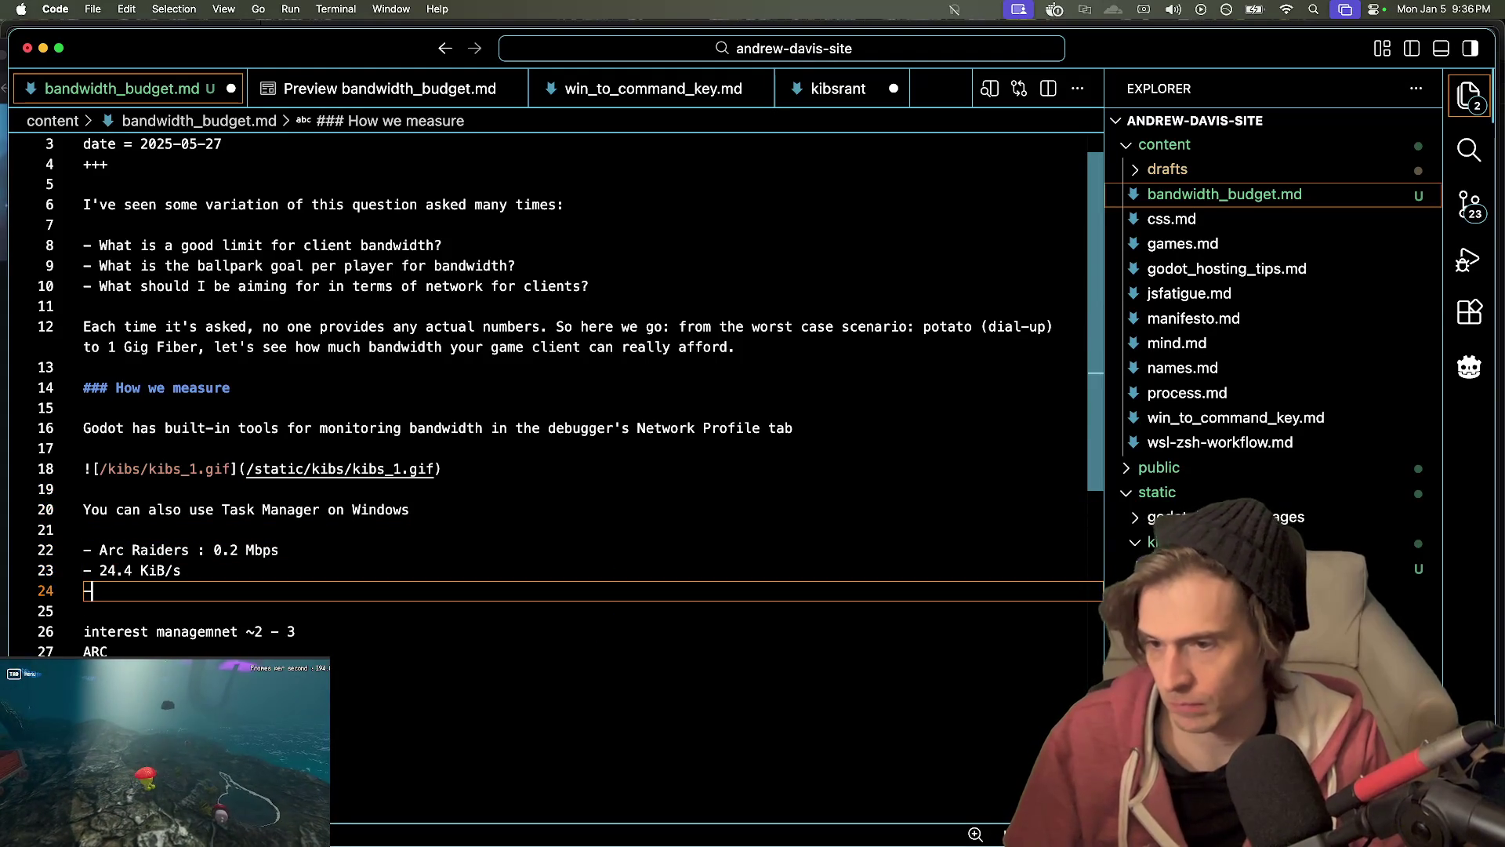
- Delete the 24.4 KiB/s bullet and add blank lines before the interest management notes
click(98, 570)
click(506, 584)
key(BackSpace)
key(BackSpace)
triple_click(507, 572)
key(BackSpace)
key(Return)
key(Up)
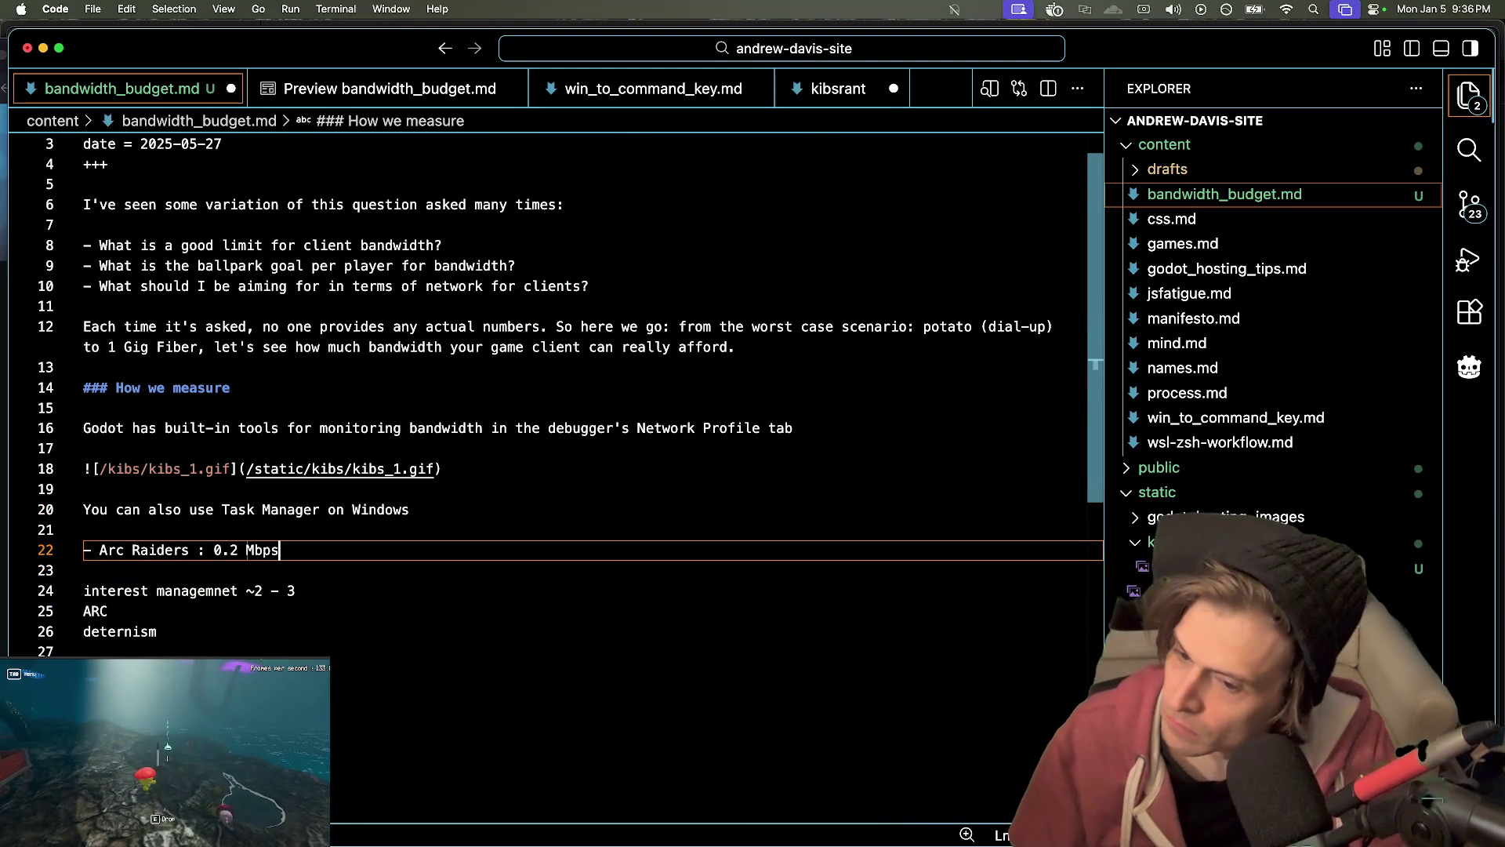
key(Return)
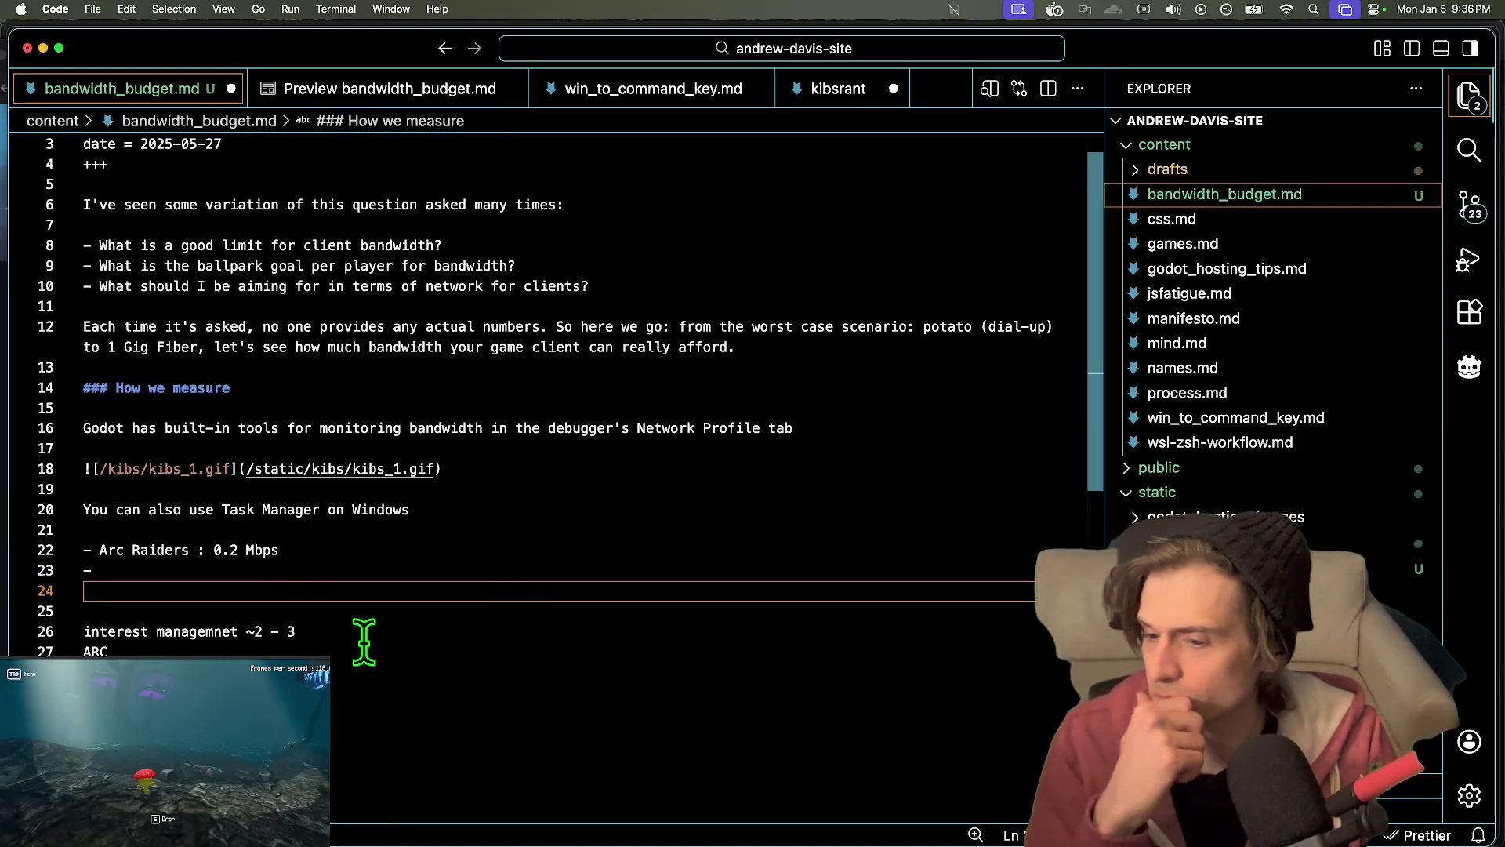
scroll(364, 642, down, 2)
mouse_move(413, 553)
mouse_down()
mouse_move(434, 615)
mouse_move(453, 572)
mouse_up()
- Replace the rough notes lines with a pasted TL;DR heading
click(481, 553)
click(486, 533)
mouse_move(160, 593)
mouse_down()
mouse_move(191, 571)
mouse_move(283, 632)
mouse_up()
click(228, 527)
key(super+v)
click(548, 562)
- Begin the TL;DR paragraph: it's nearly impossible to demand more bandwidth than YouTube
text(I)
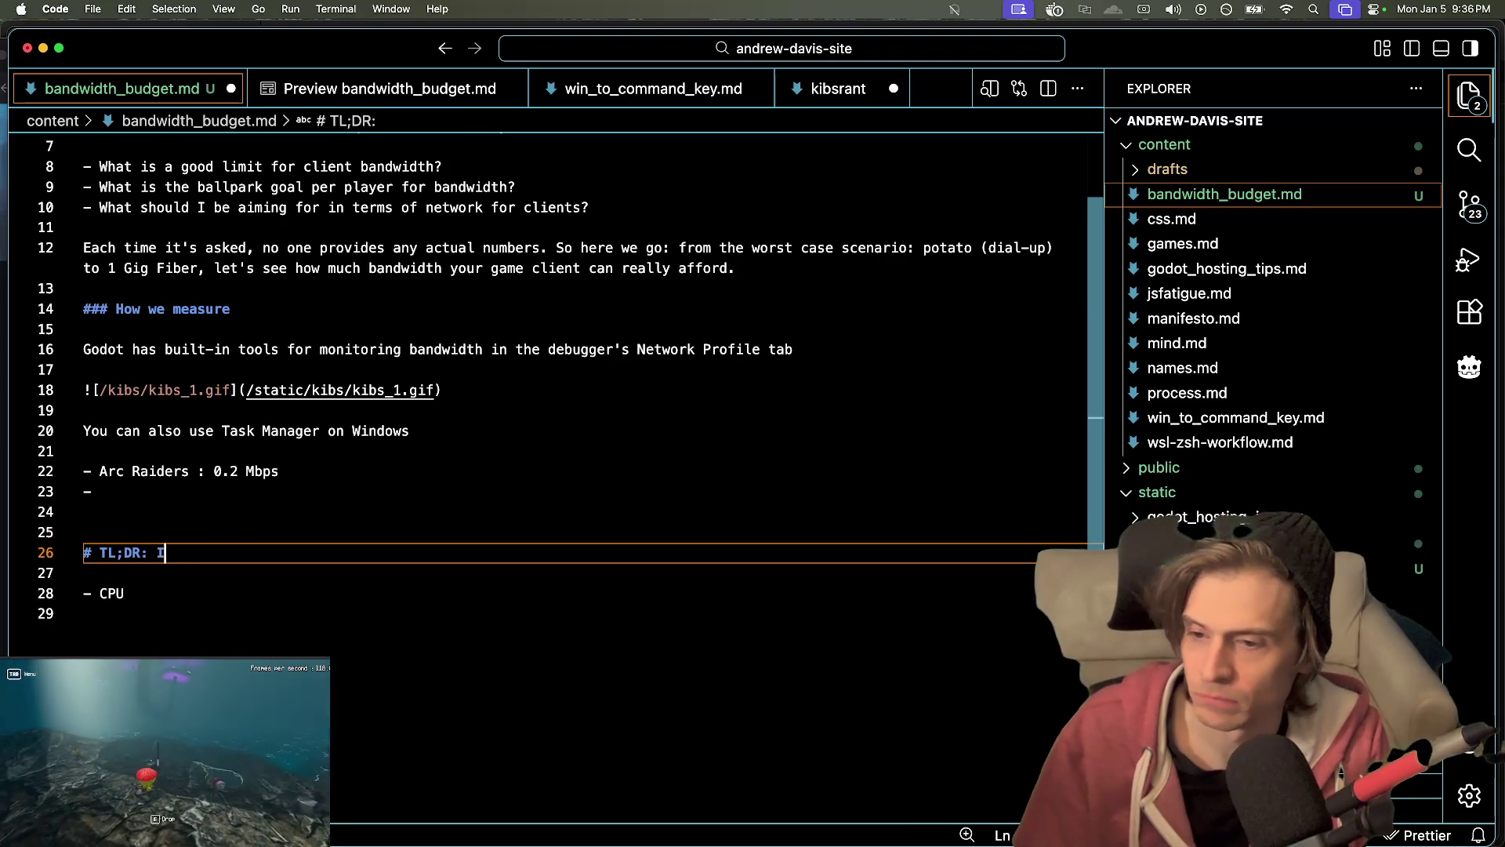
key(Return)
key(Return)
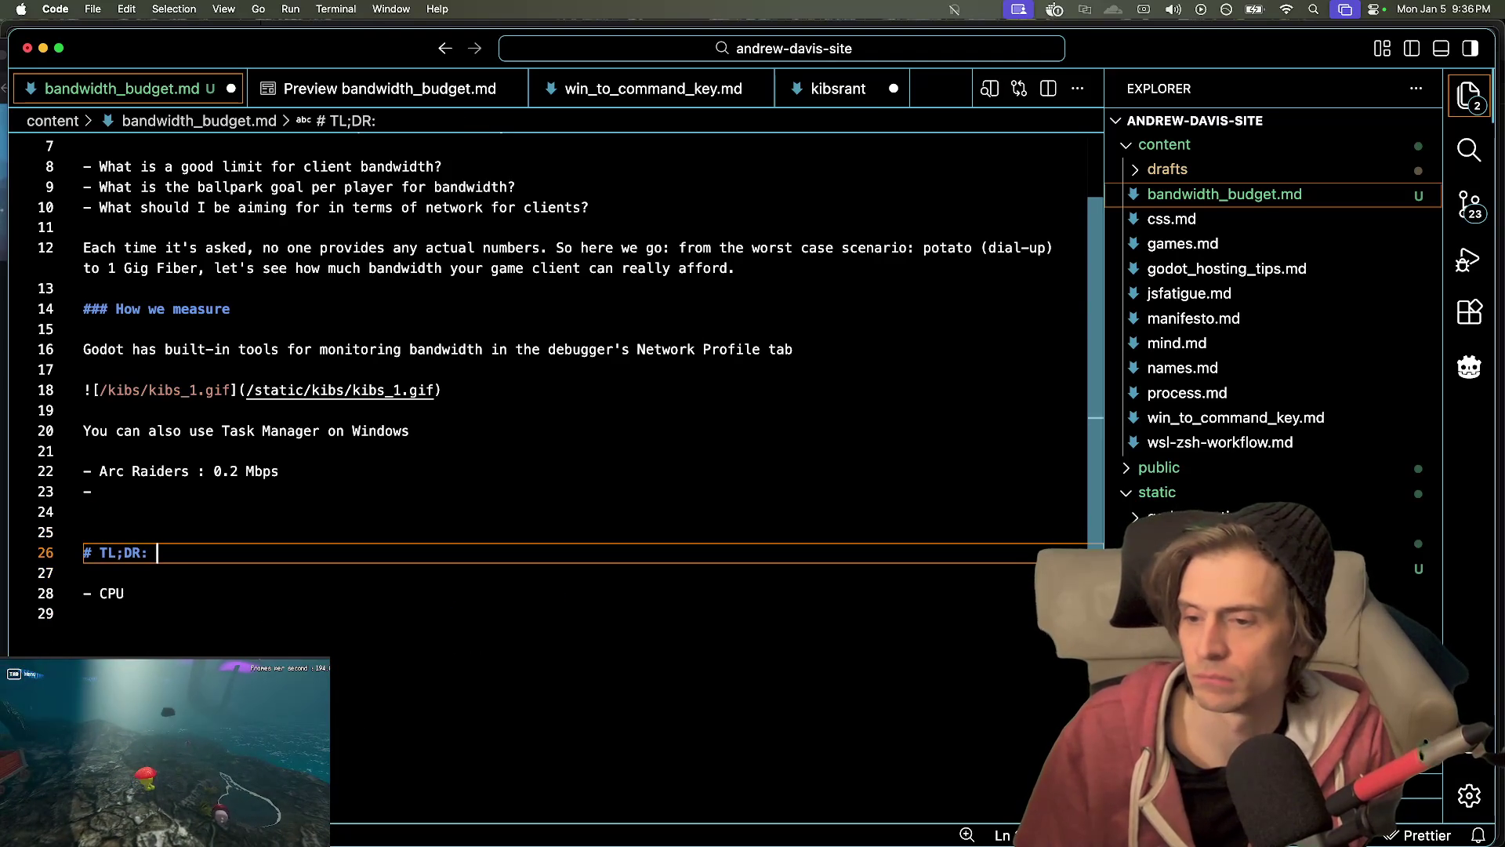
text(It's nearly impso)
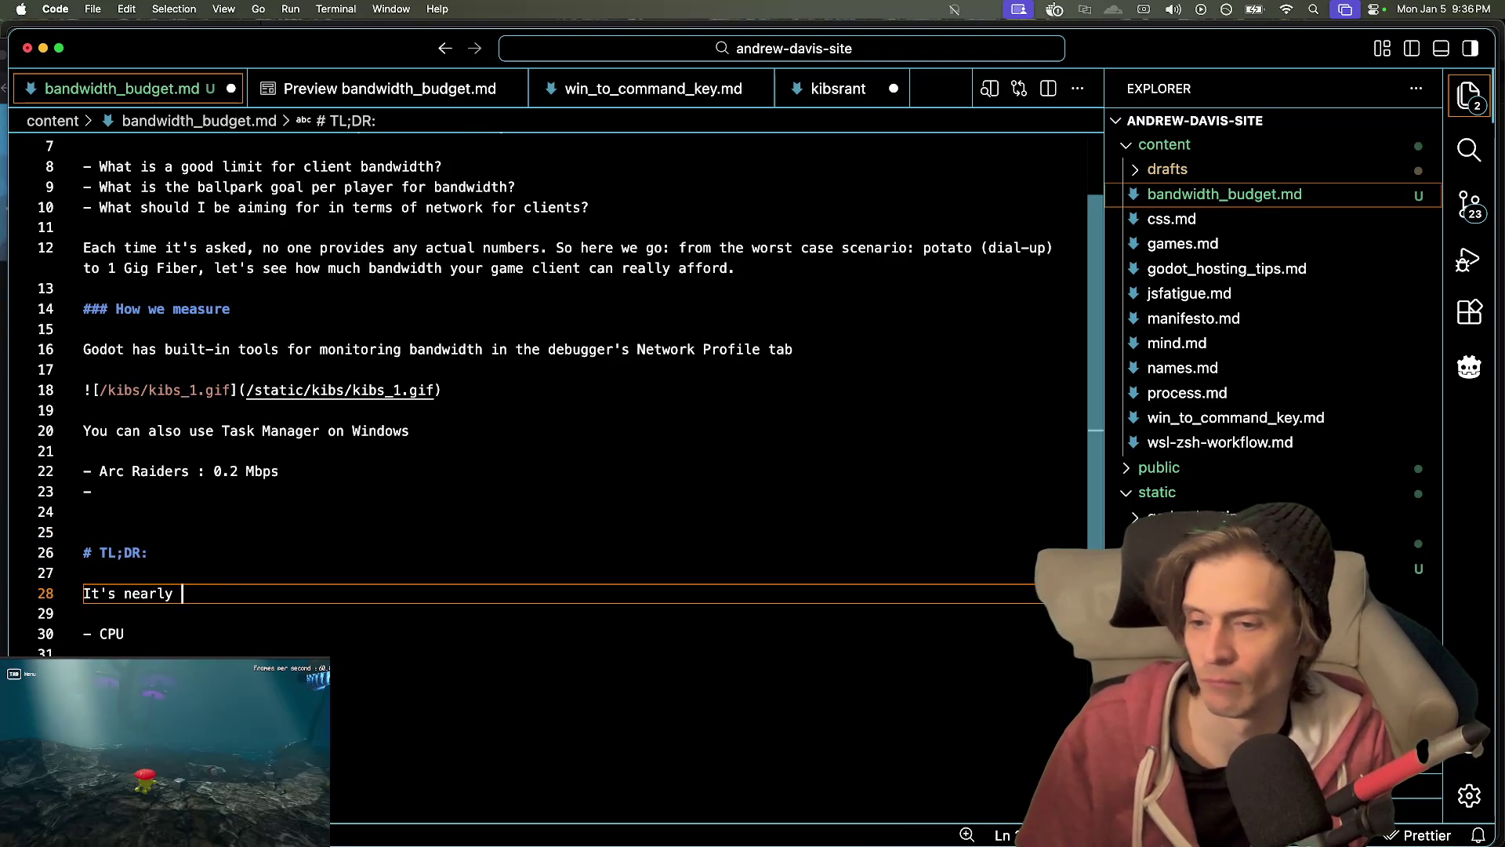
key(BackSpace)
key(BackSpace)
text(ossible to make a game so ne)
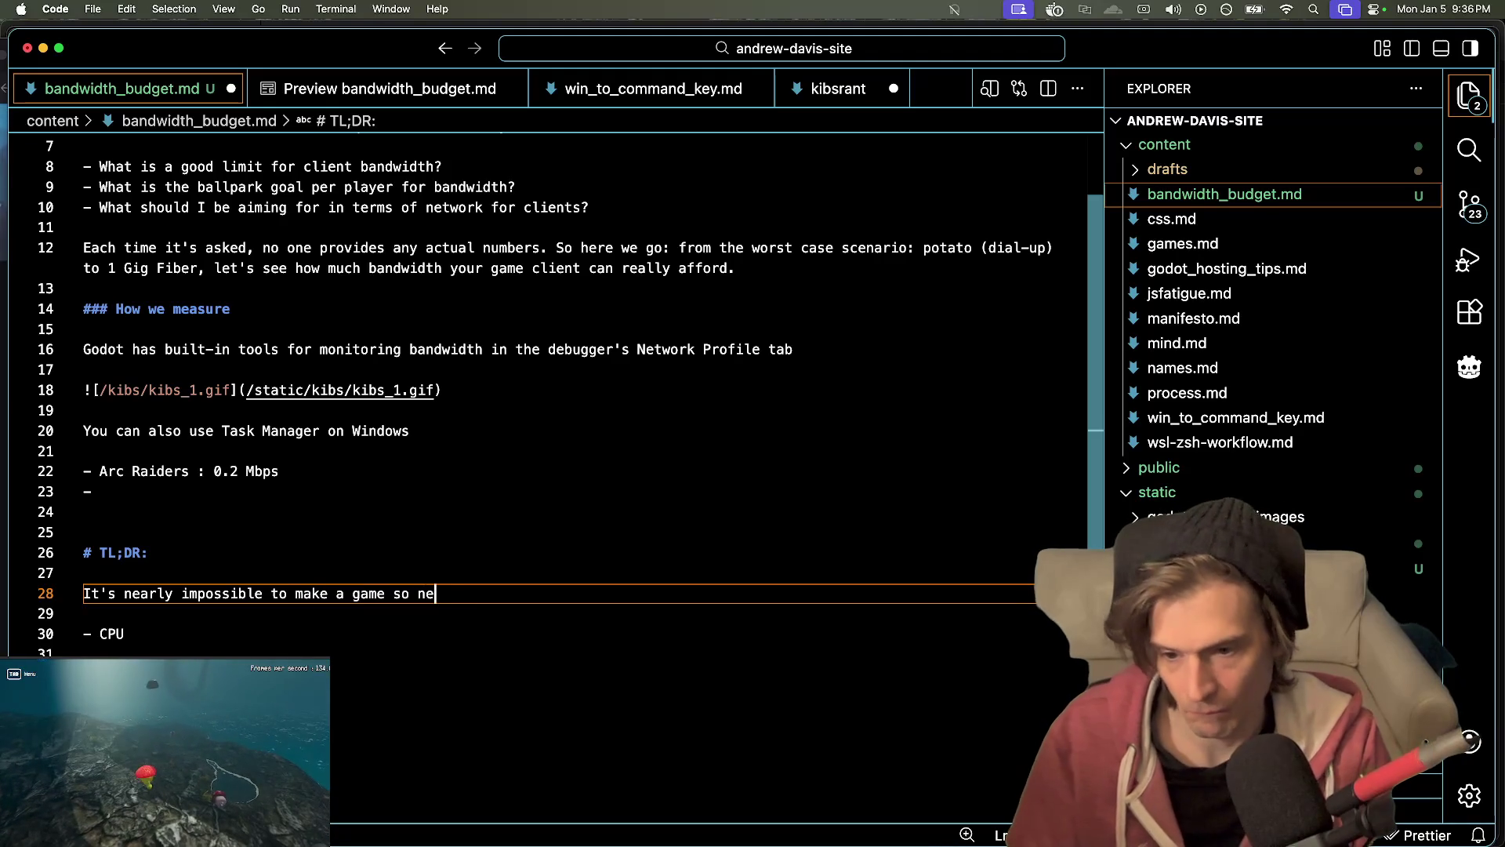
text(twork demanding that it consum)
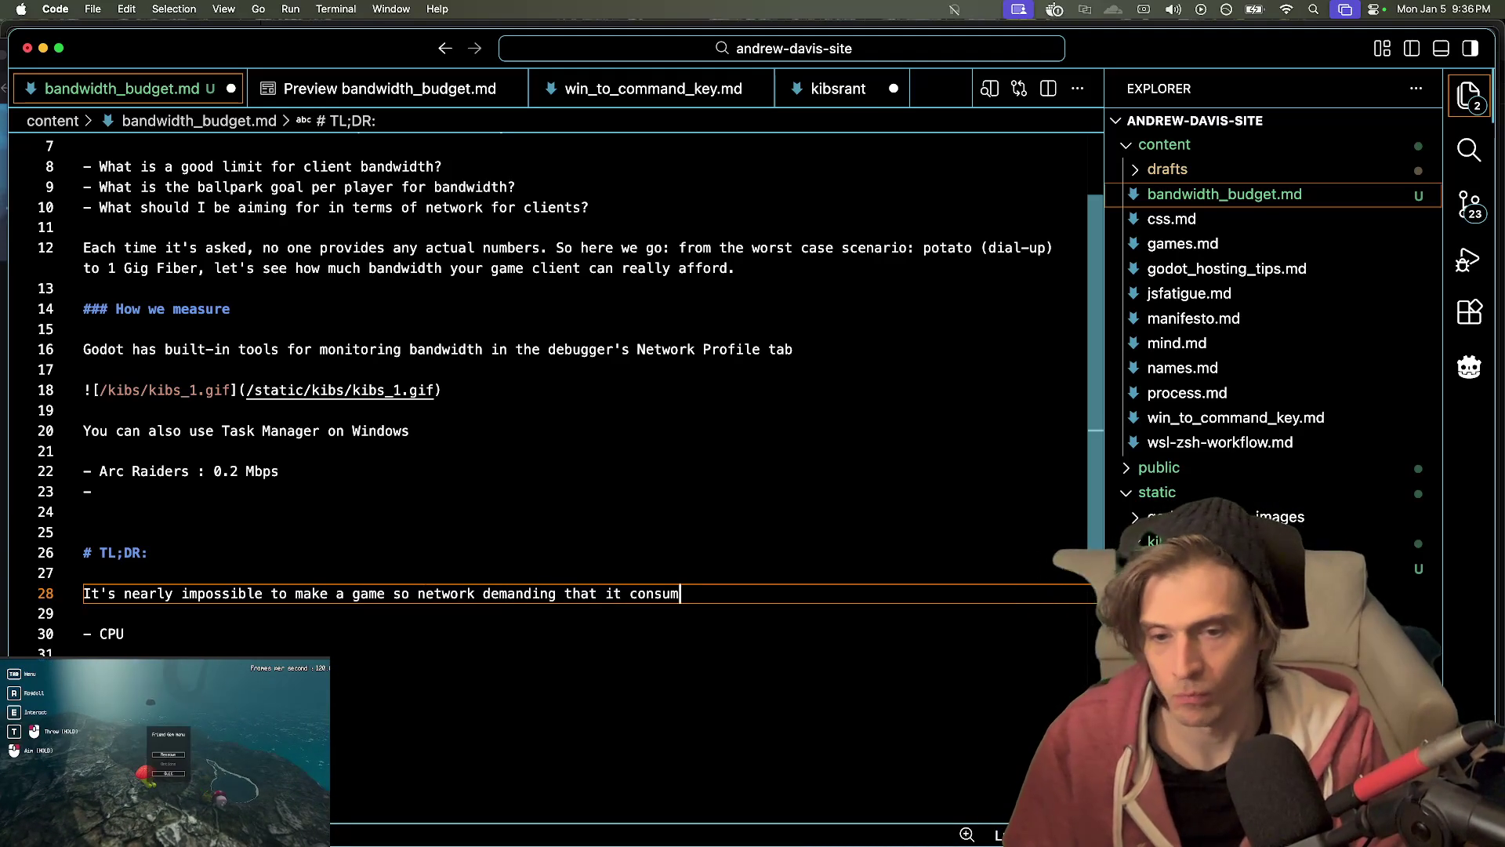
text(es more bandwidth than a 720)
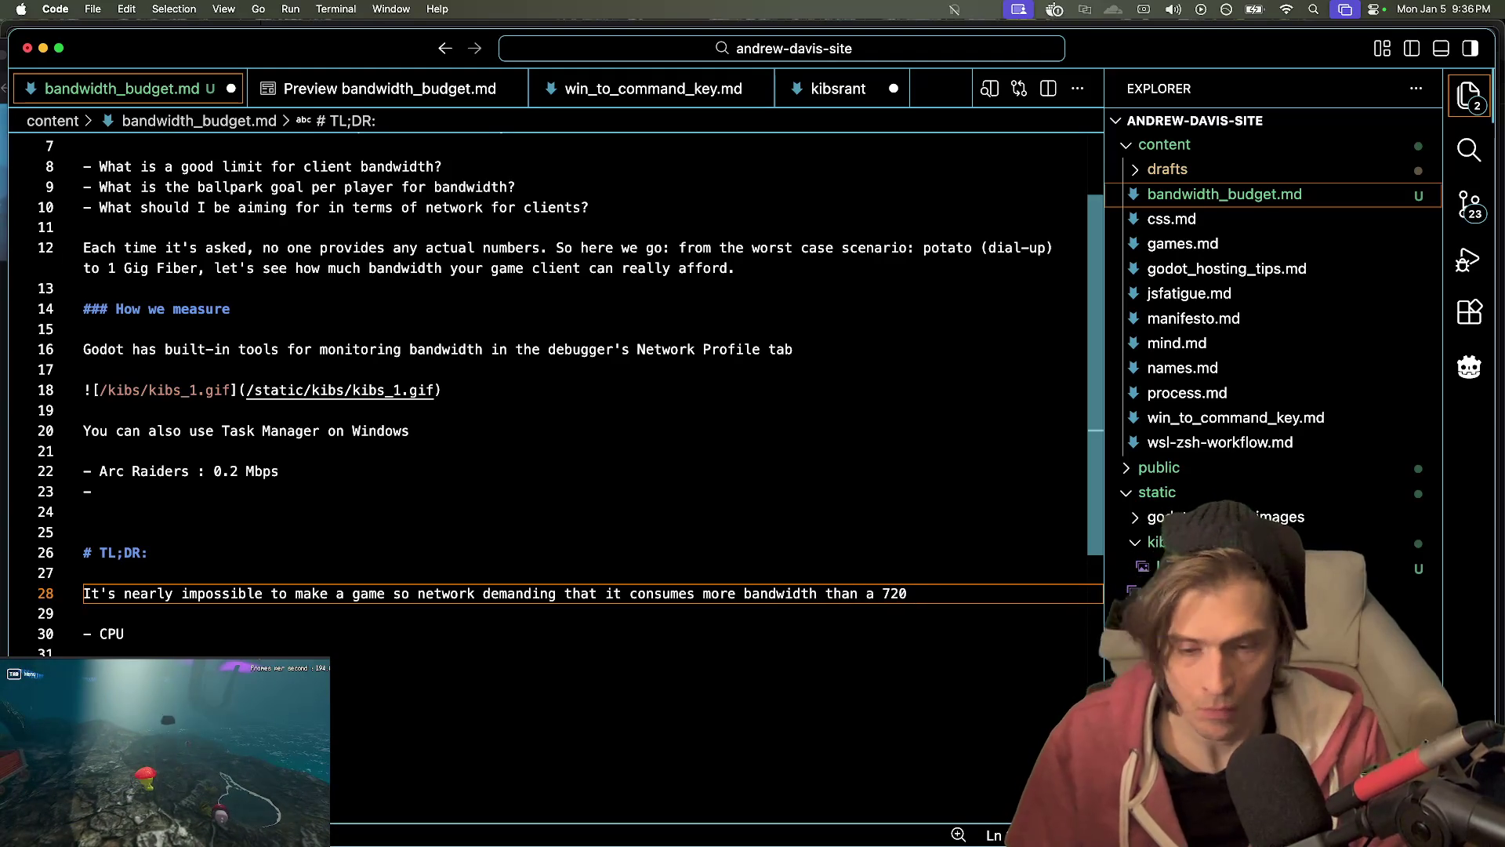
text( YouTube f)
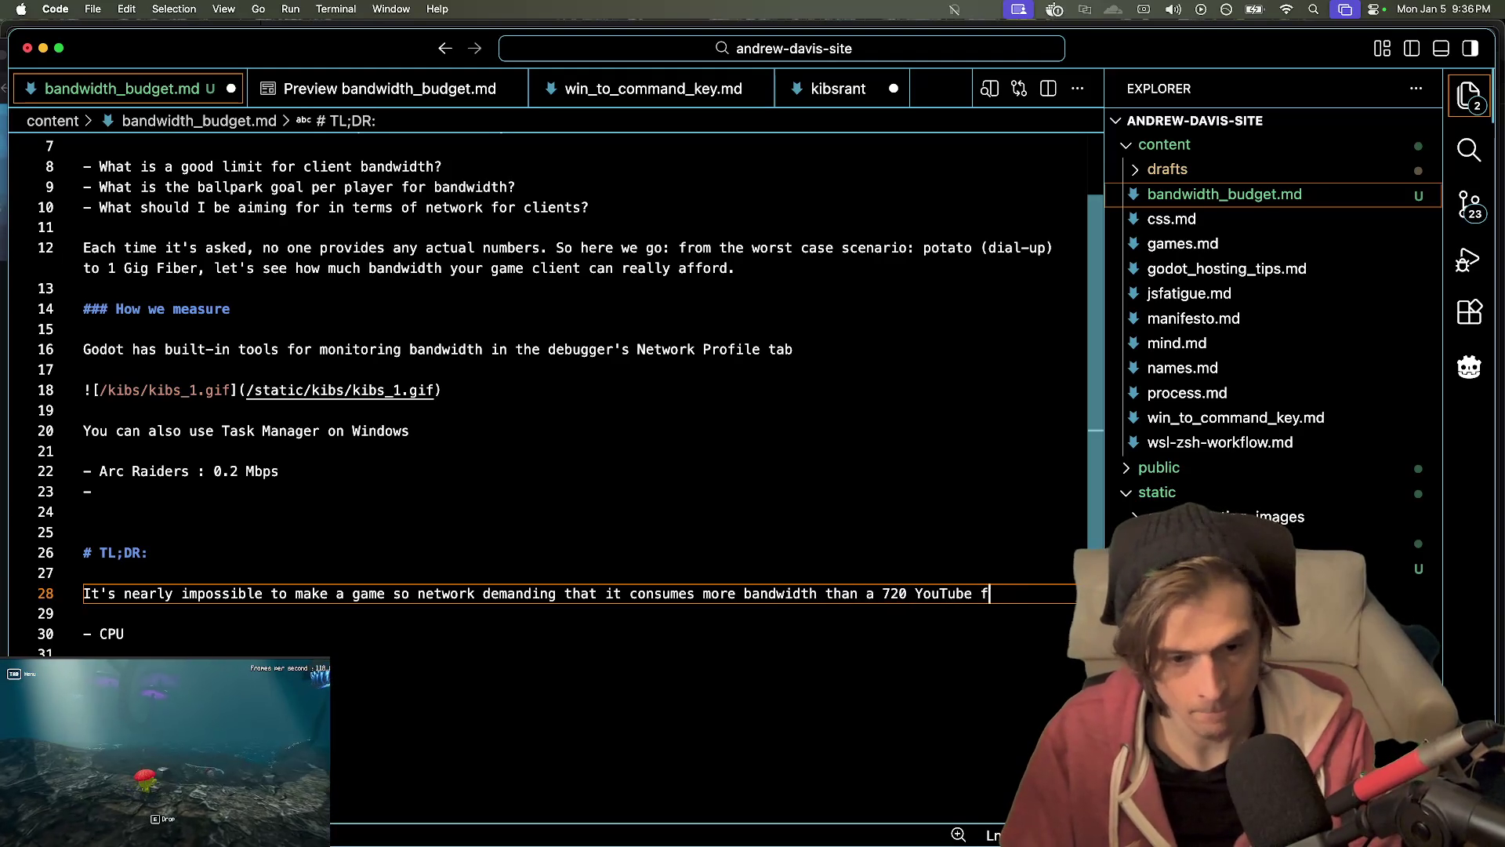
key(BackSpace)
text(vdi)
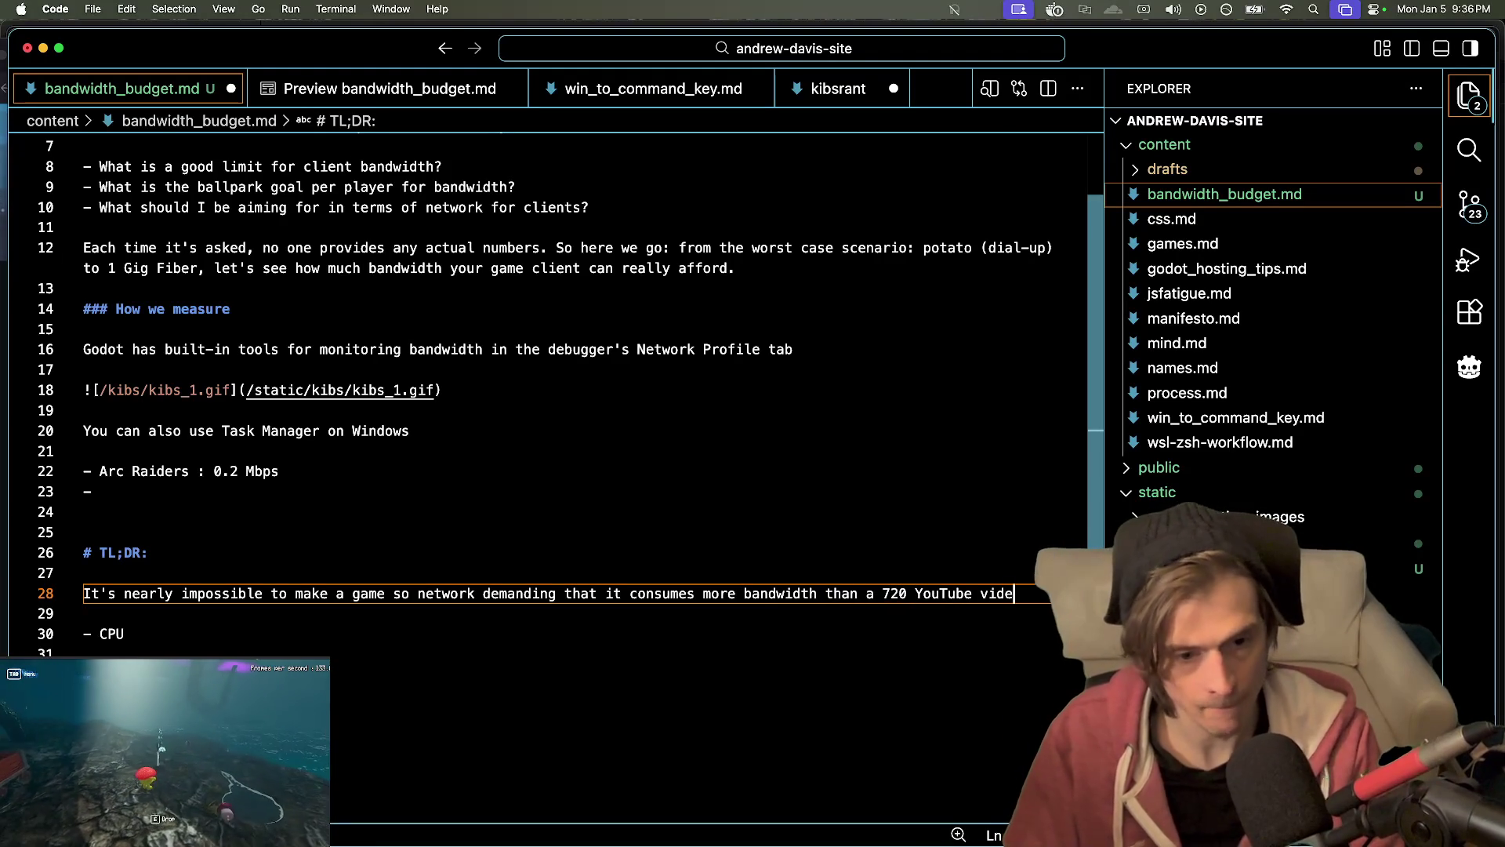
text(there a)
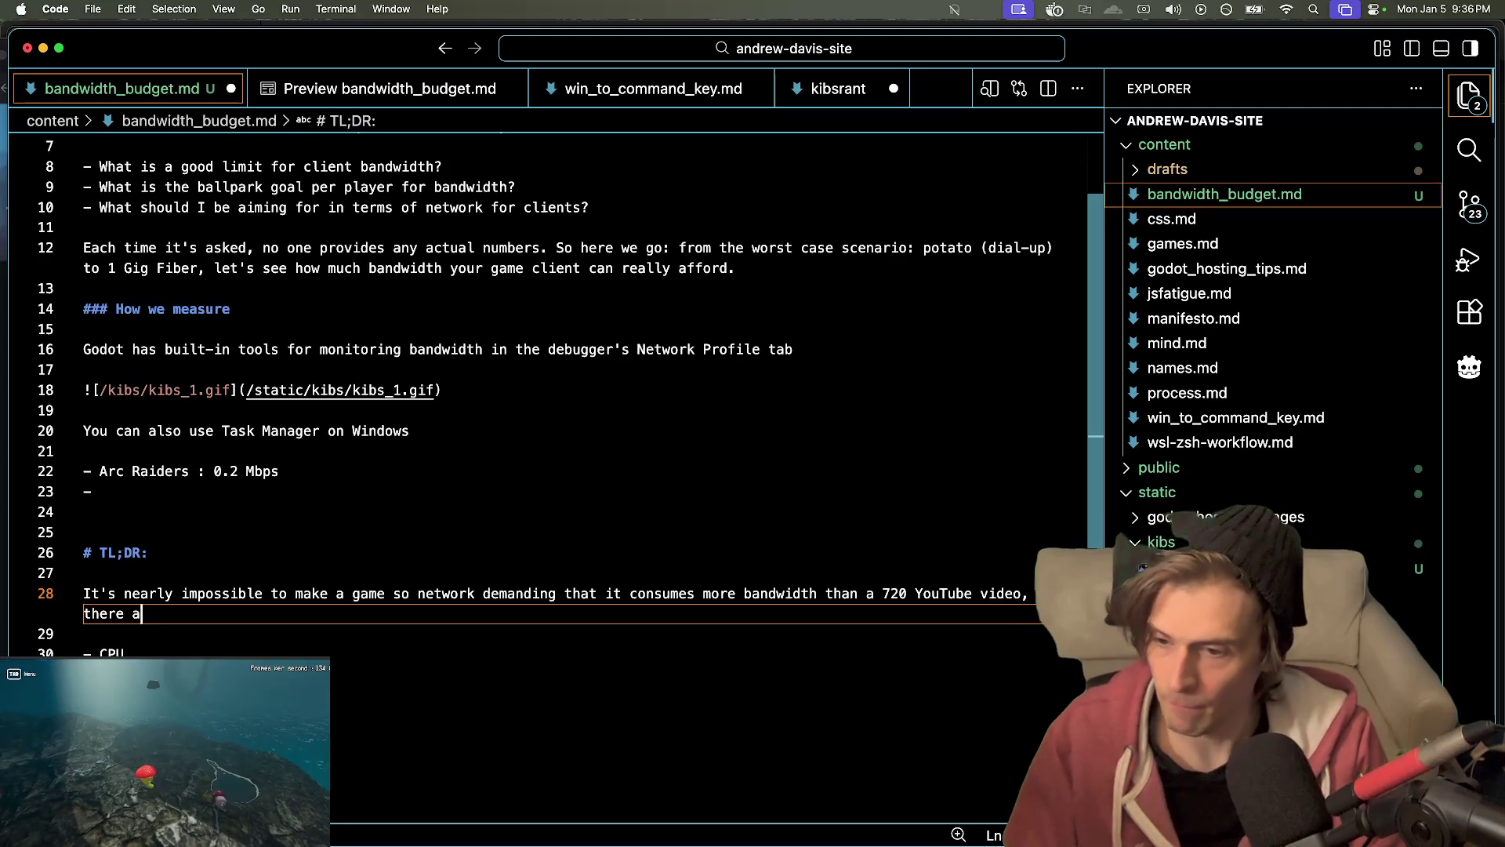
text(re many ways to sy)
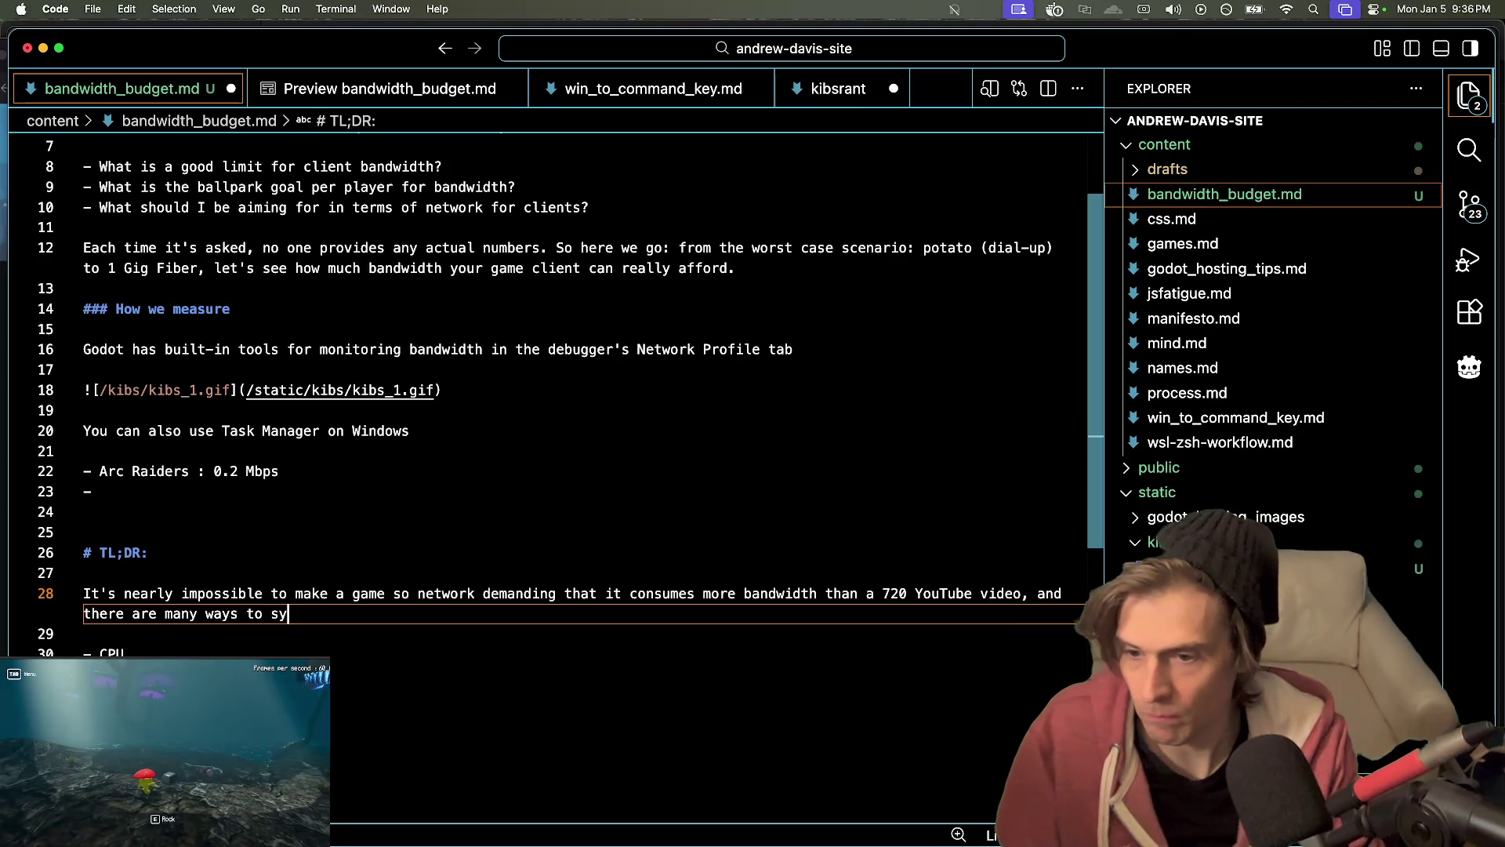
text(nc or send less data to get)
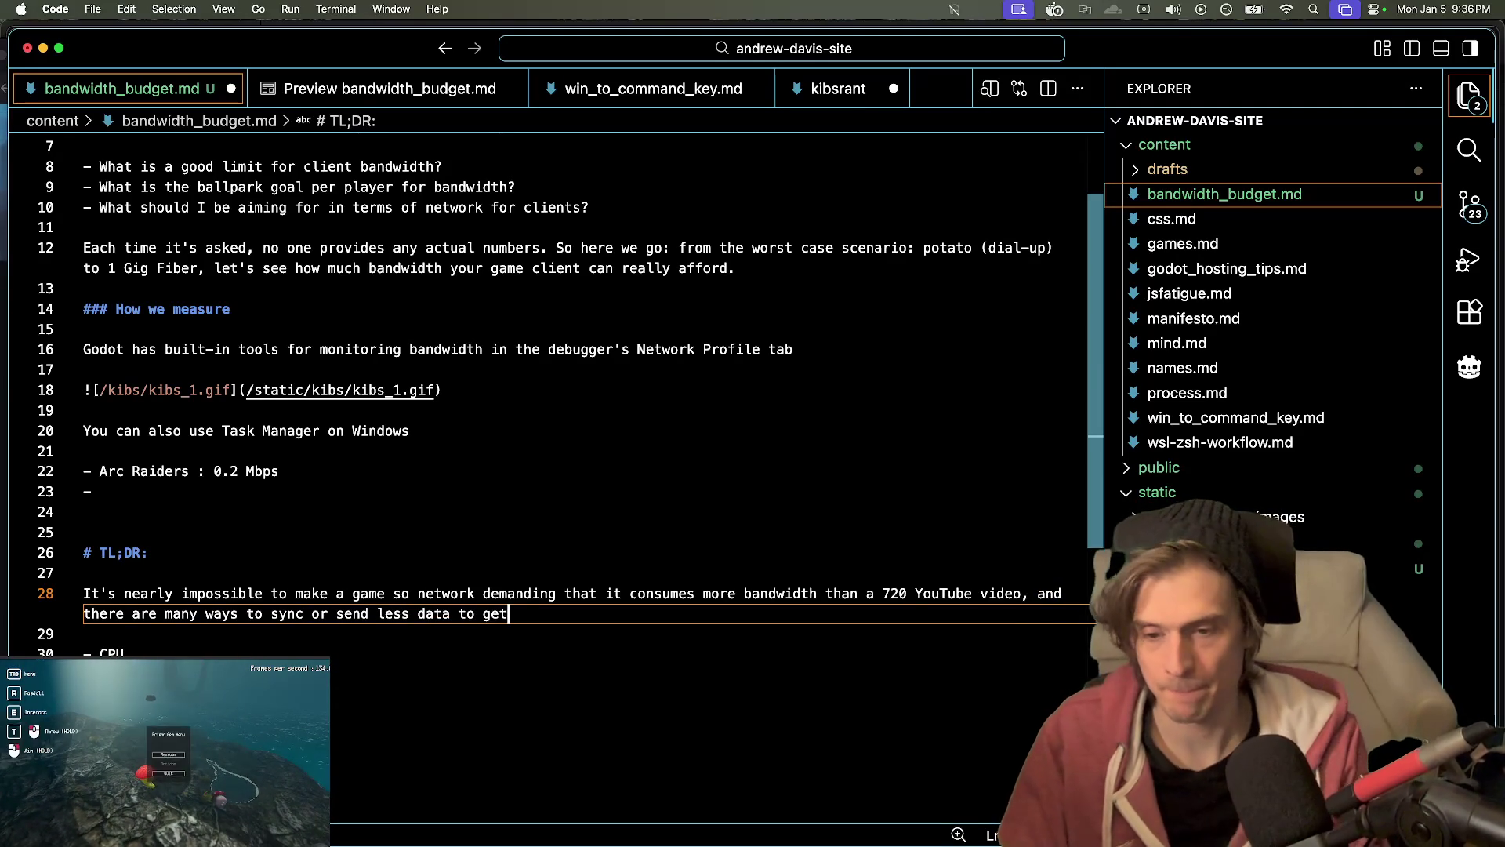
key(BackSpace)
key(BackSpace)
key(BackSpace)
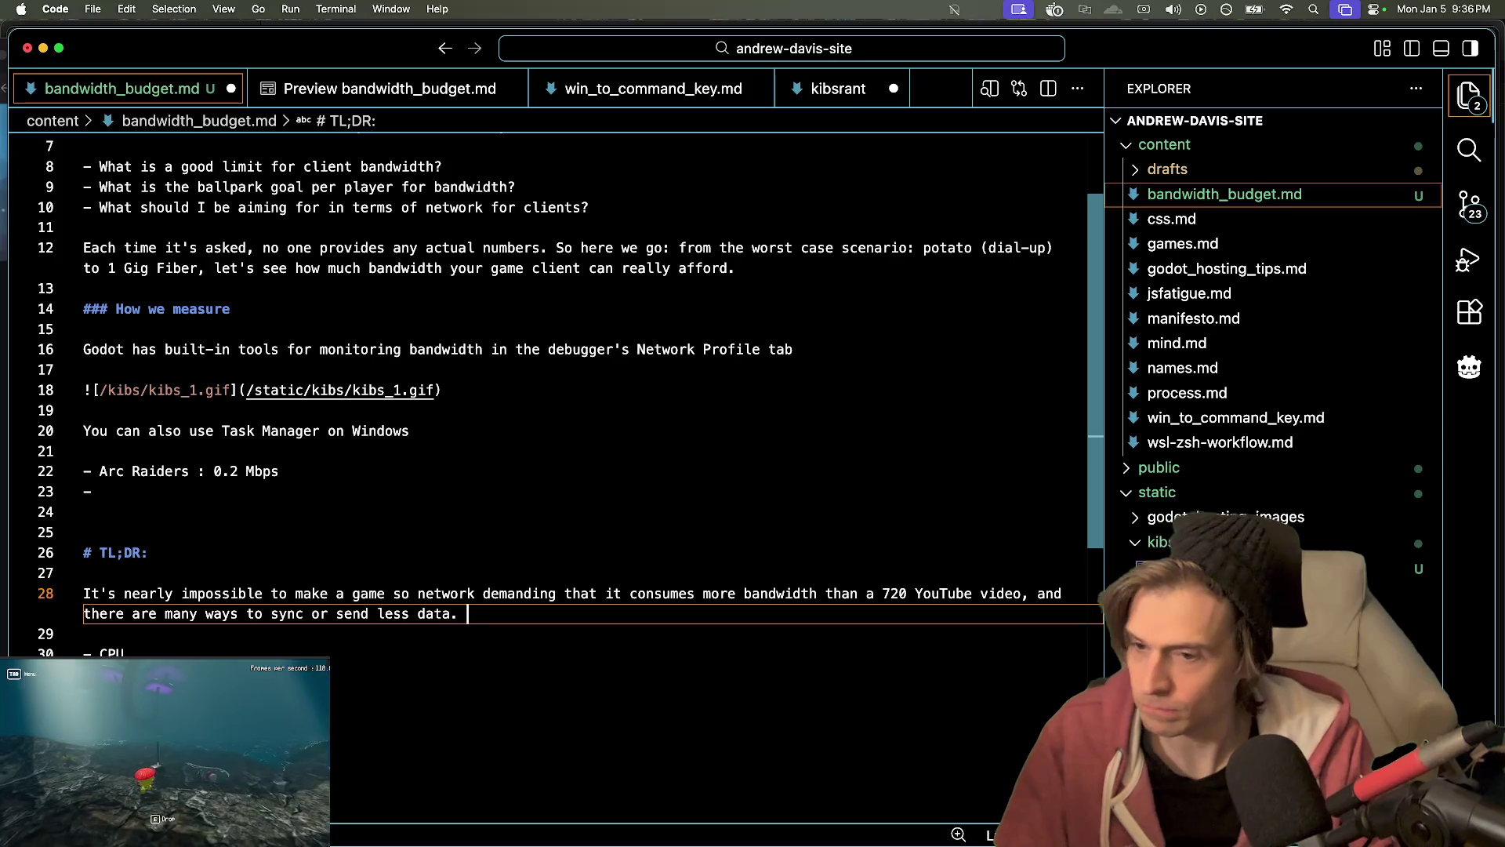
key(Return)
key(Return)
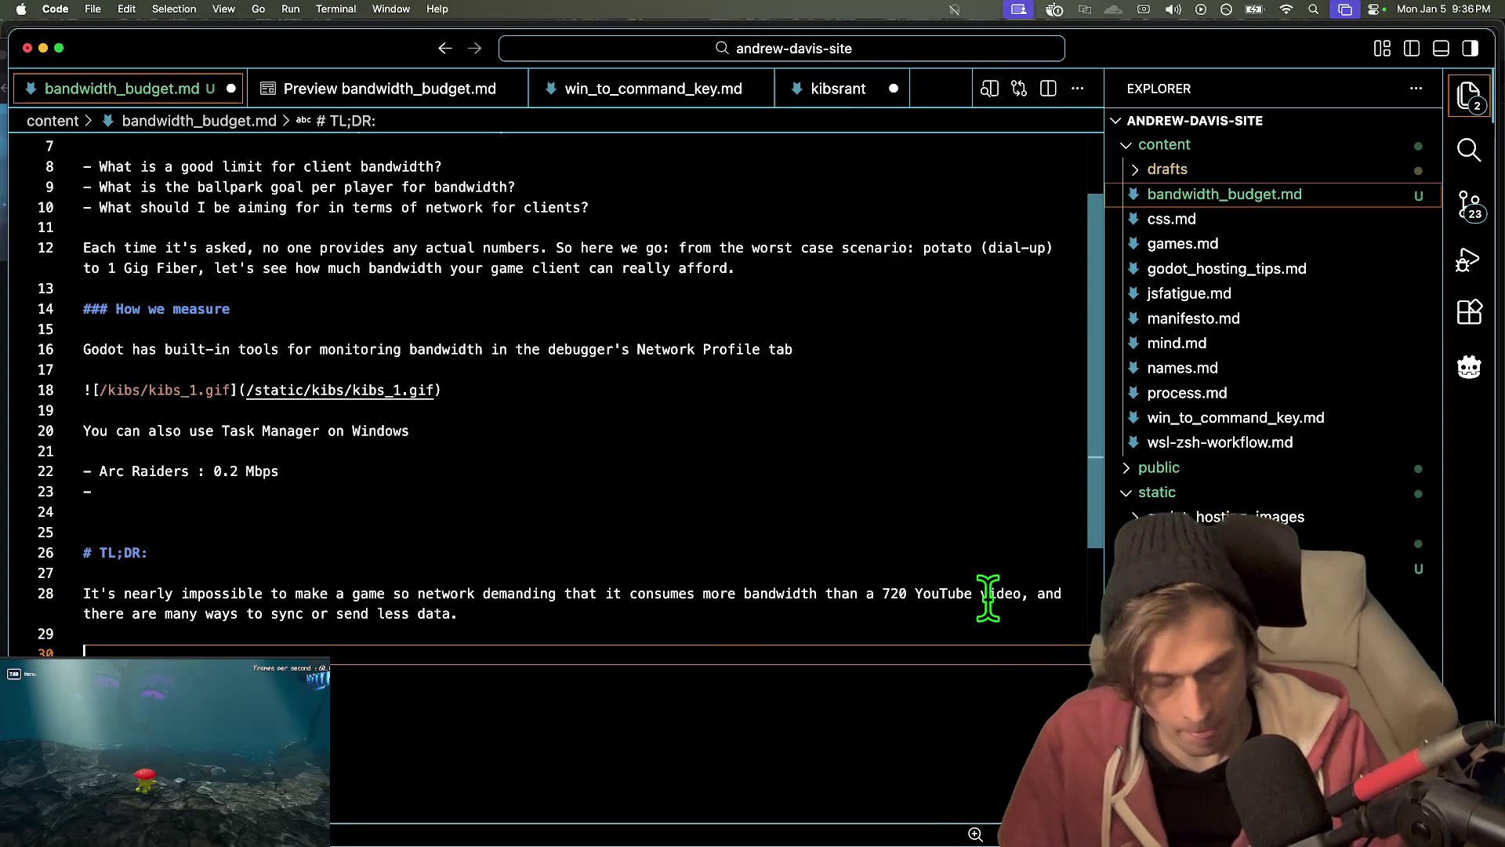
- Finish the TL;DR sentence: you'll hit players' CPU or GPU limits before any bandwidth limit
key(Up)
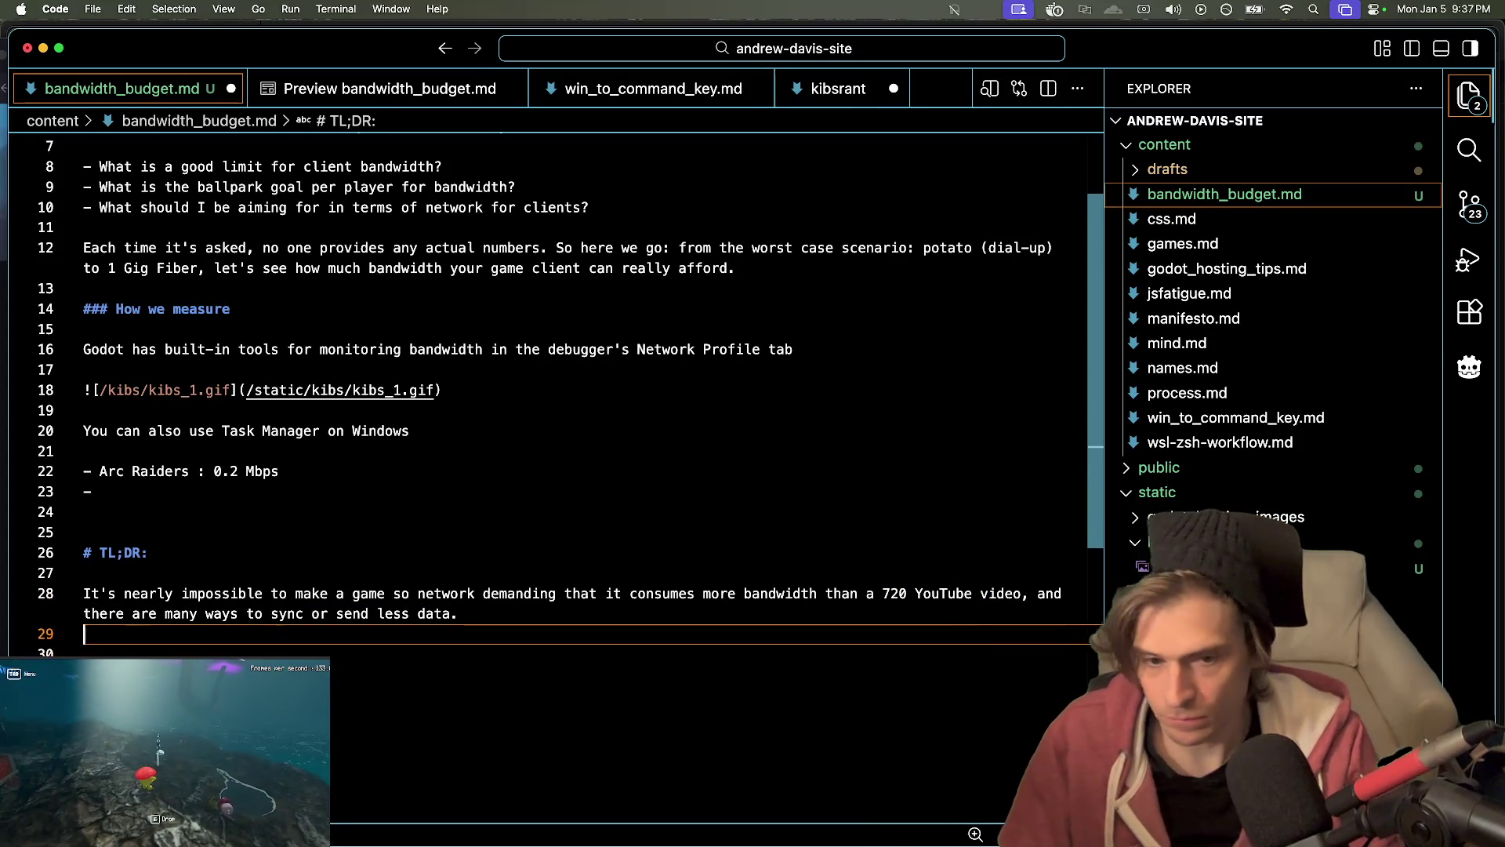
key(Down)
key(Down)
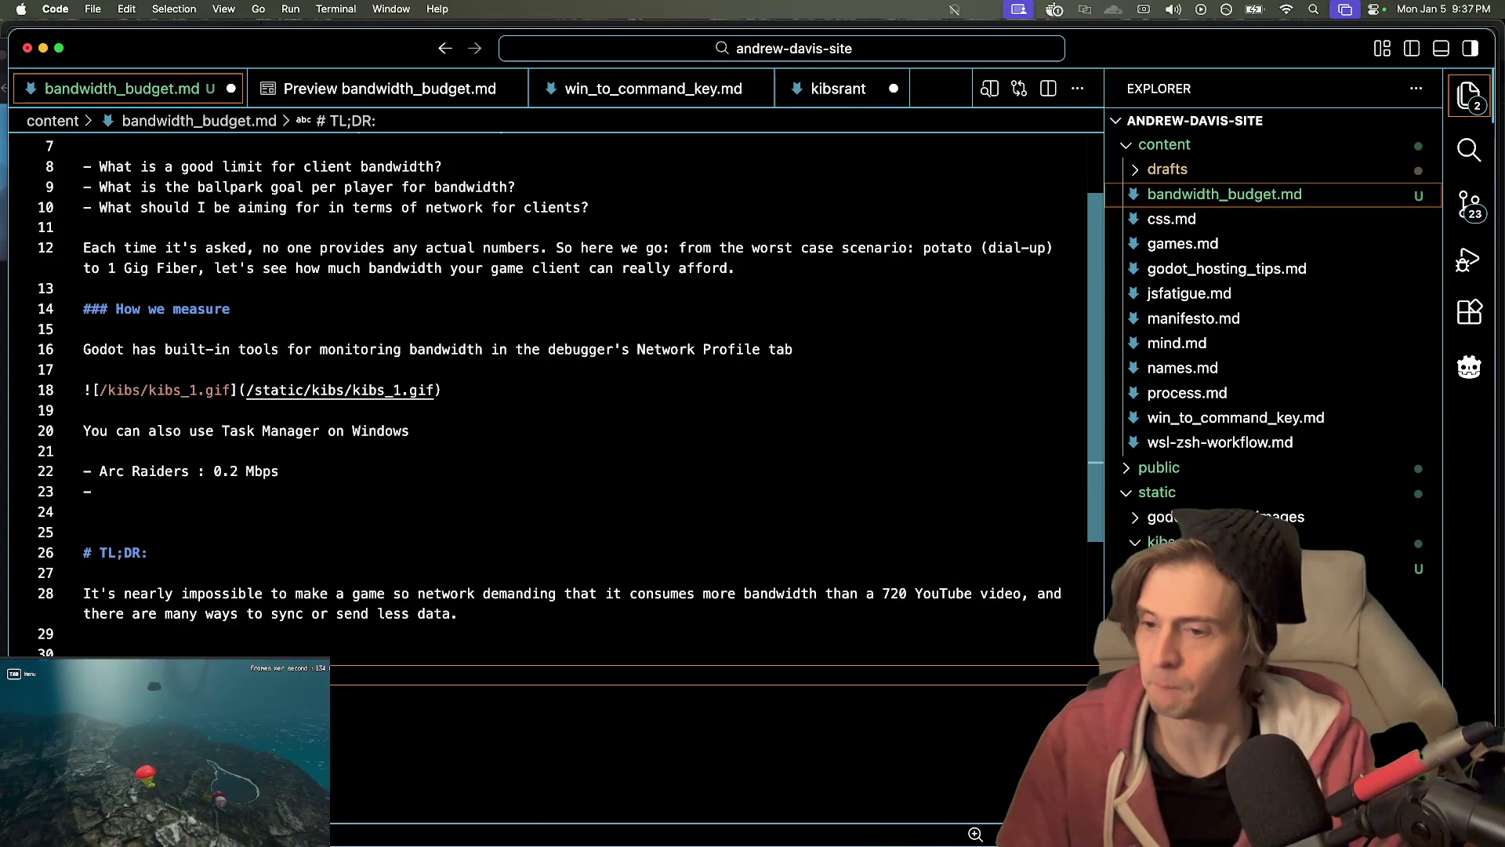
click(518, 598)
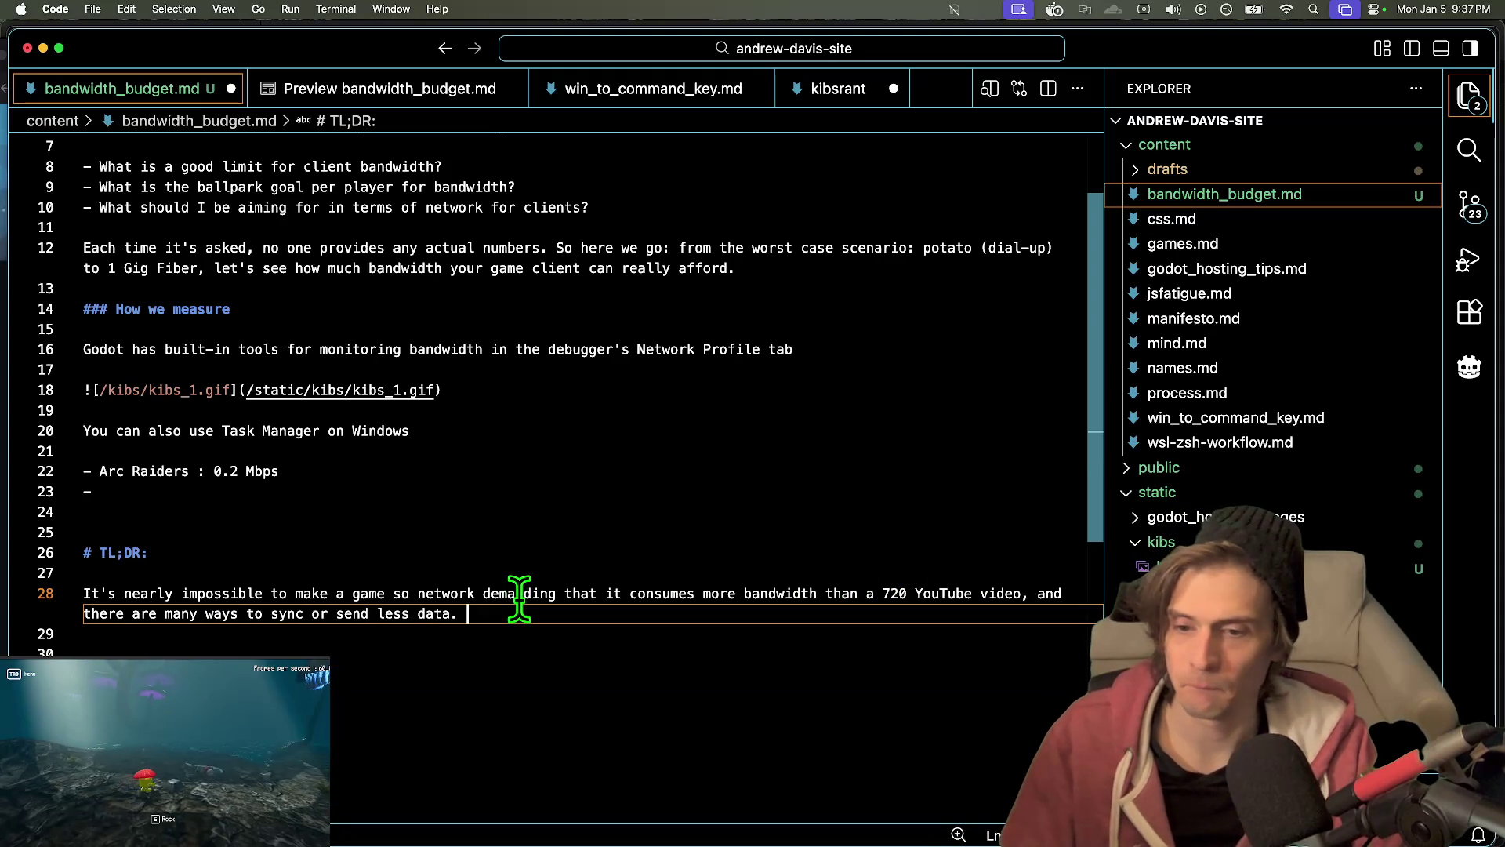
click(575, 627)
key(Left)
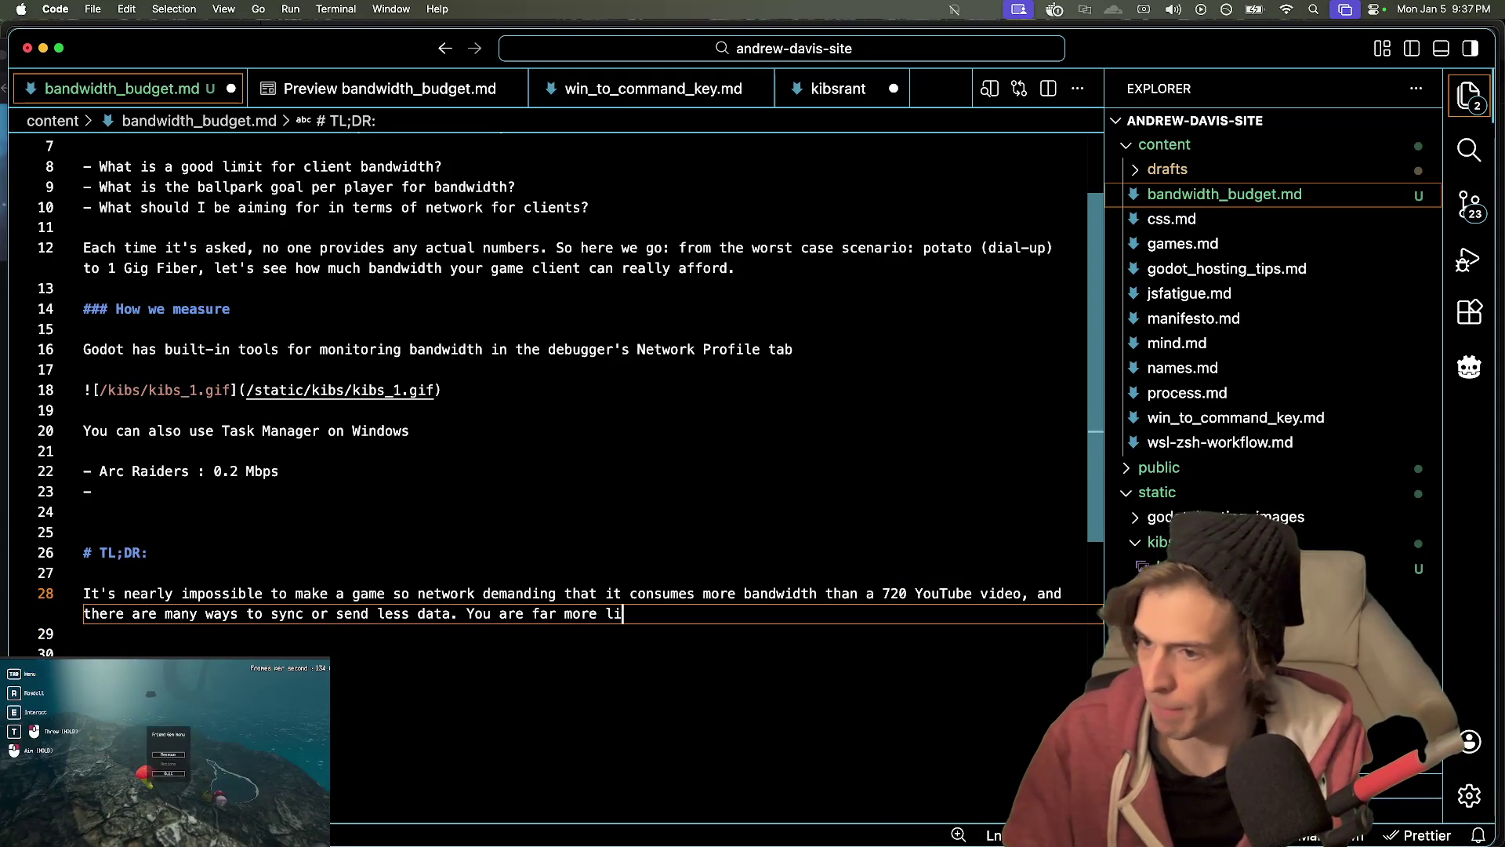
text(kely to hit)
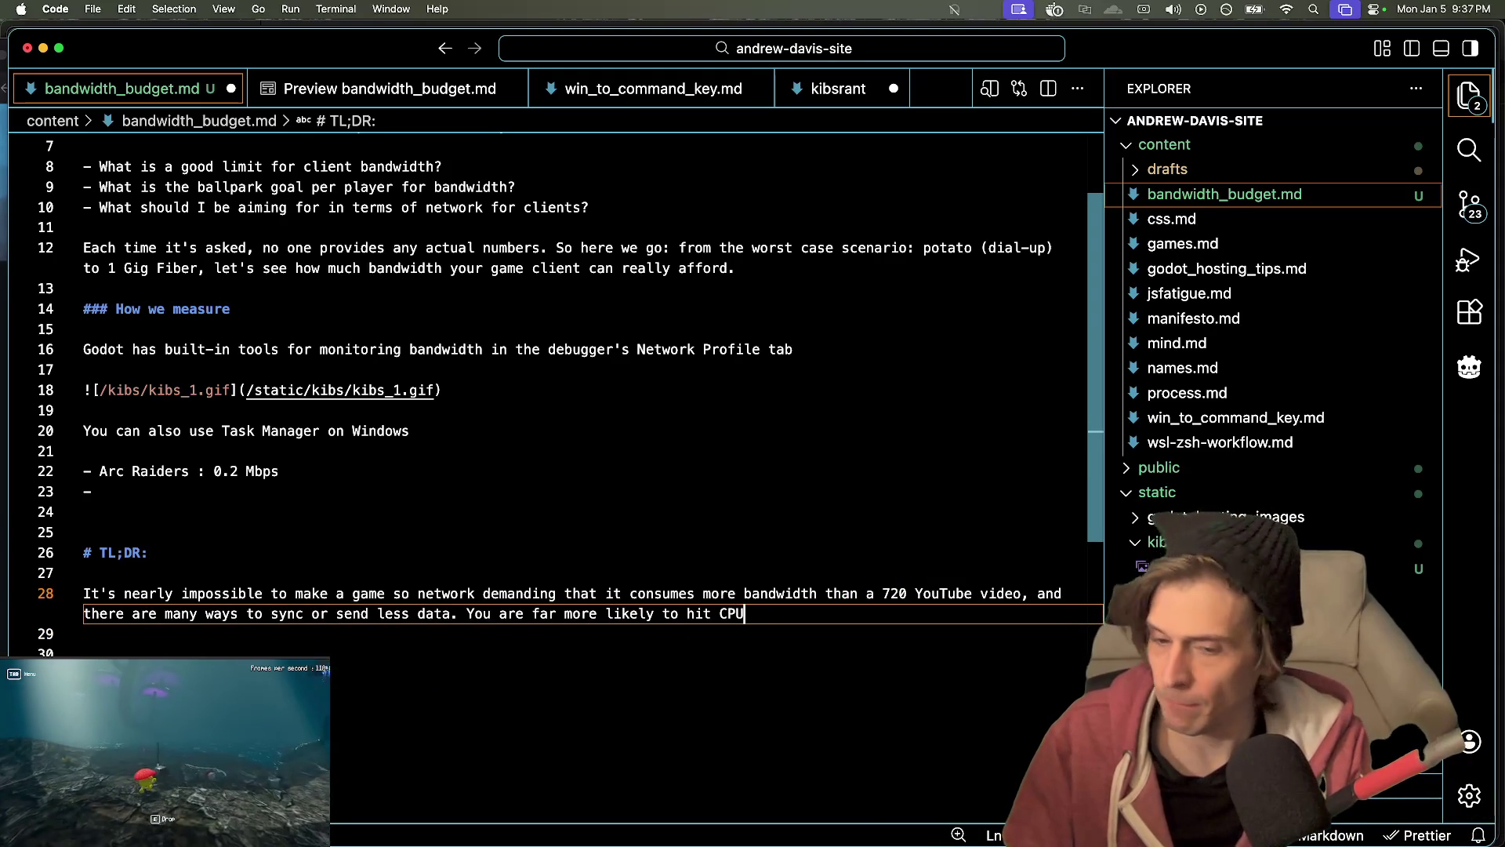
text( CPU or GPU limits on your player's computer than an)
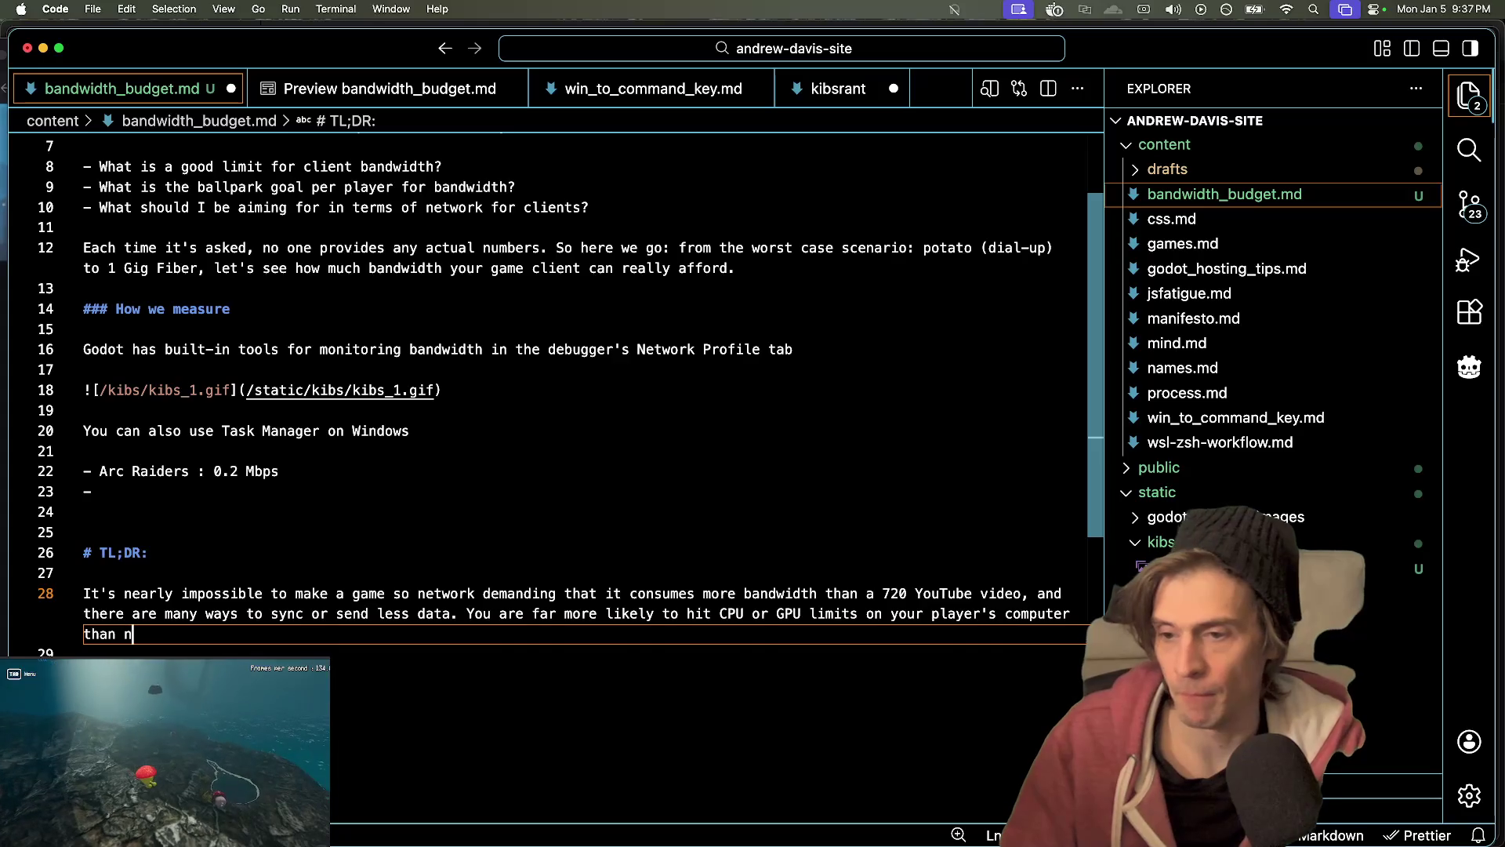
text(y band)
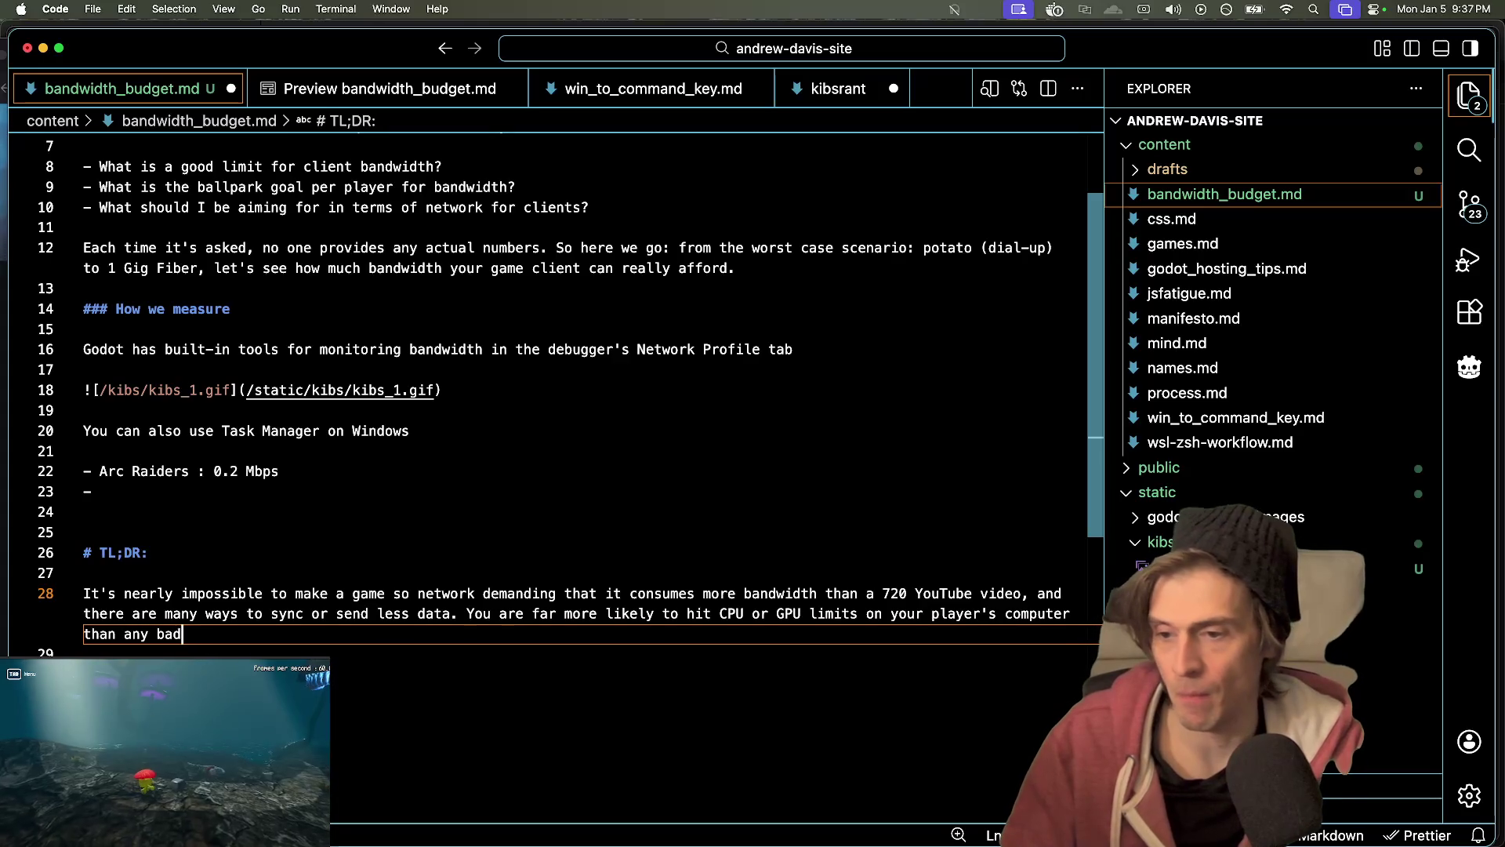
text(width limit)
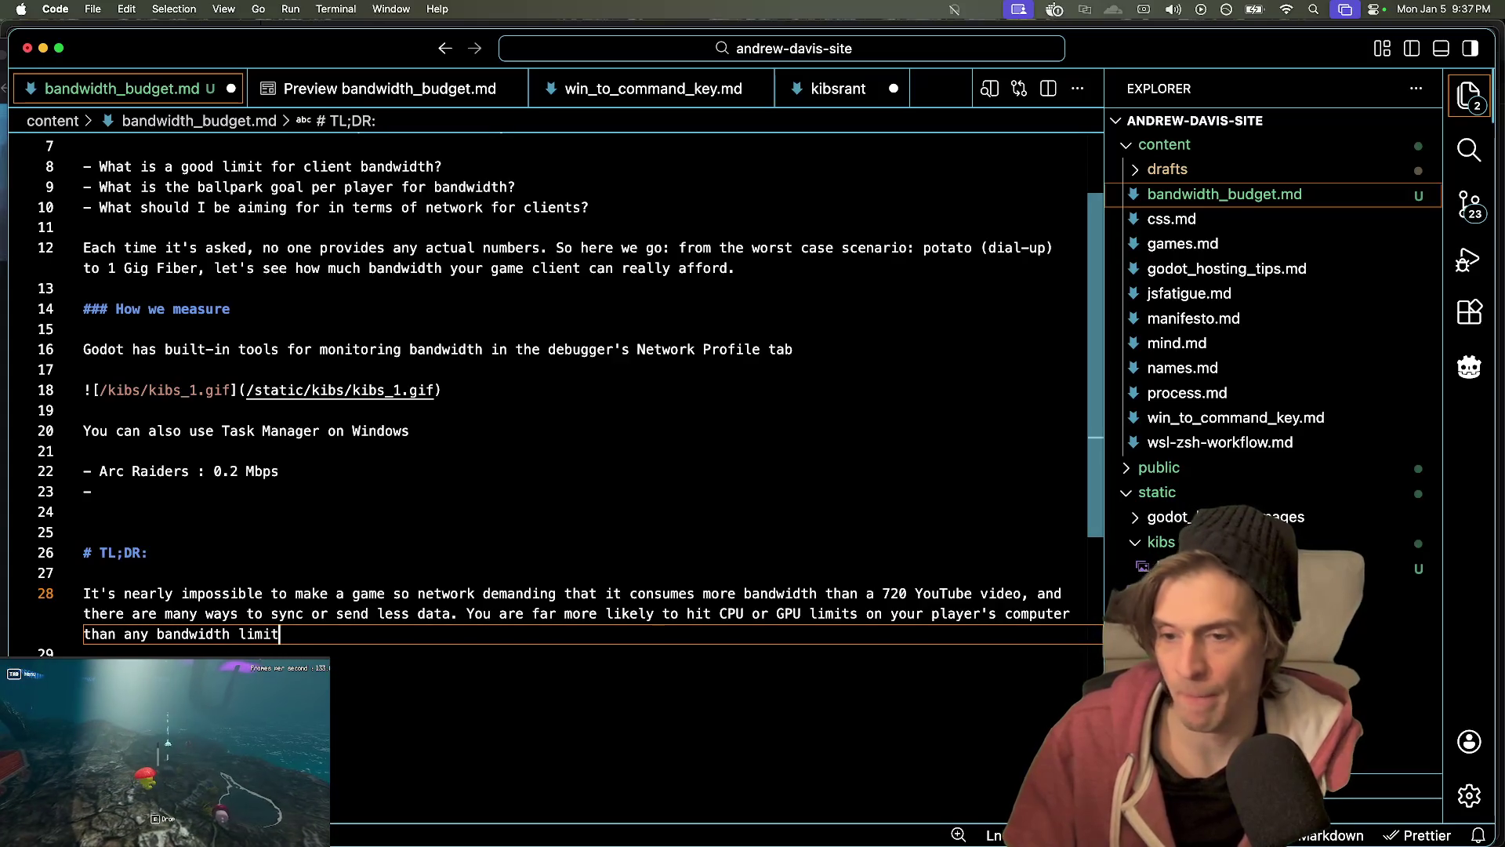
key(Return)
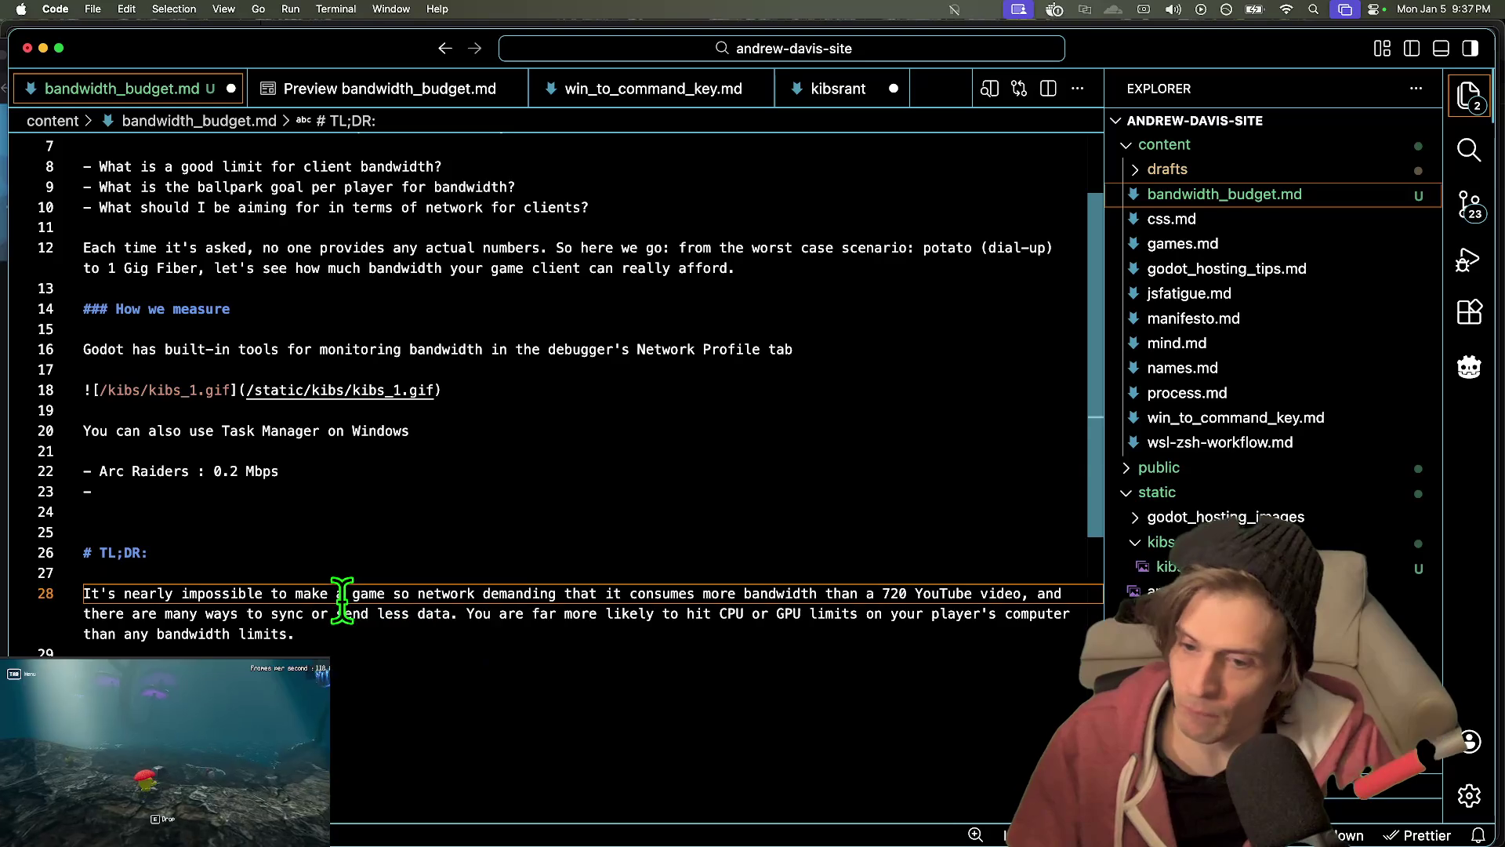
- Preview the post in Firefox, then return to Godot and enlarge its output panel
click(427, 715)
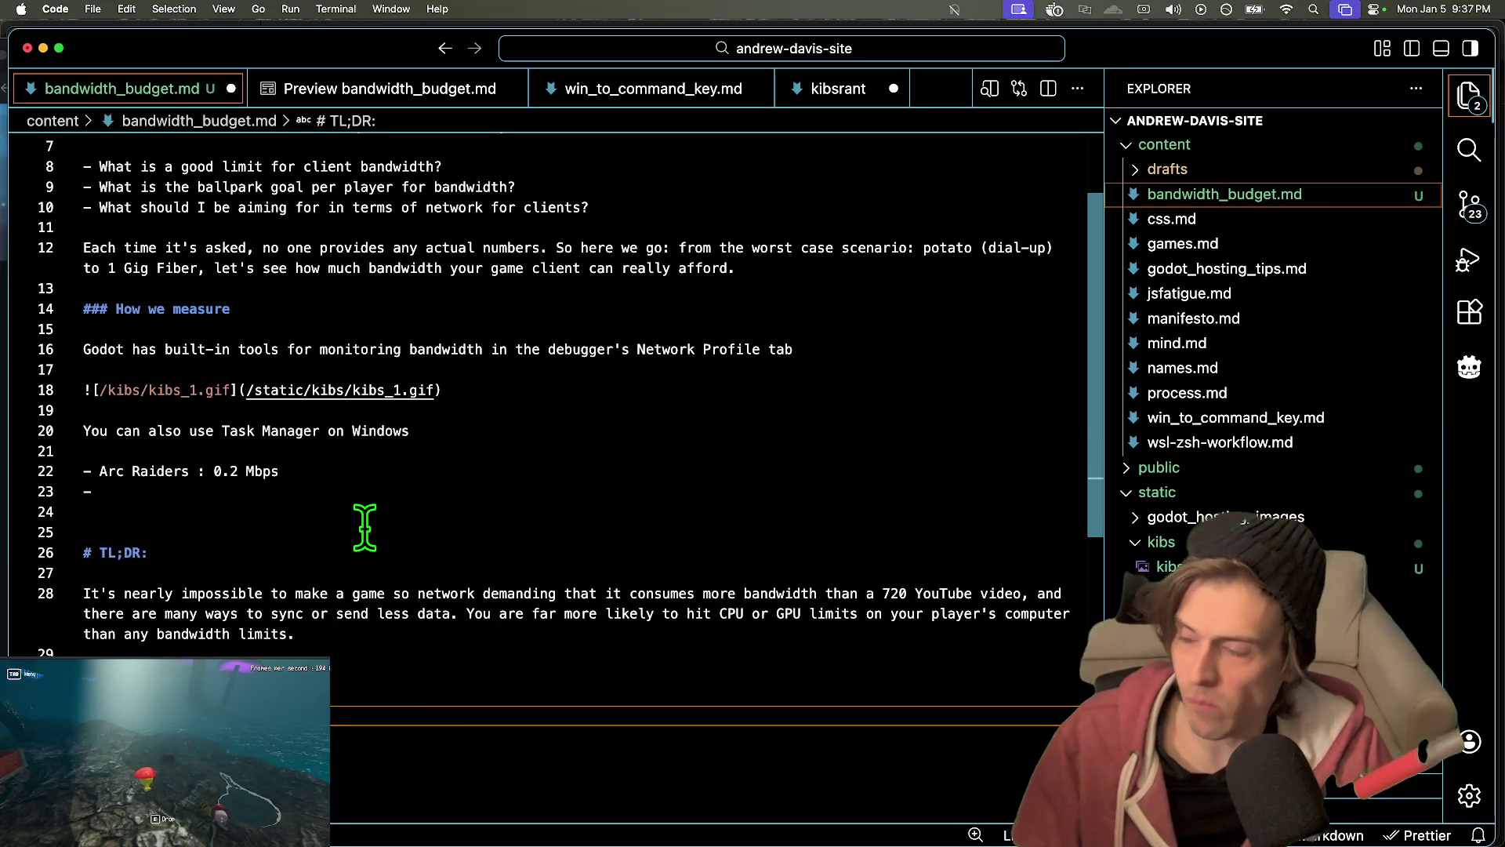
key(super+Tab)
mouse_move(398, 839)
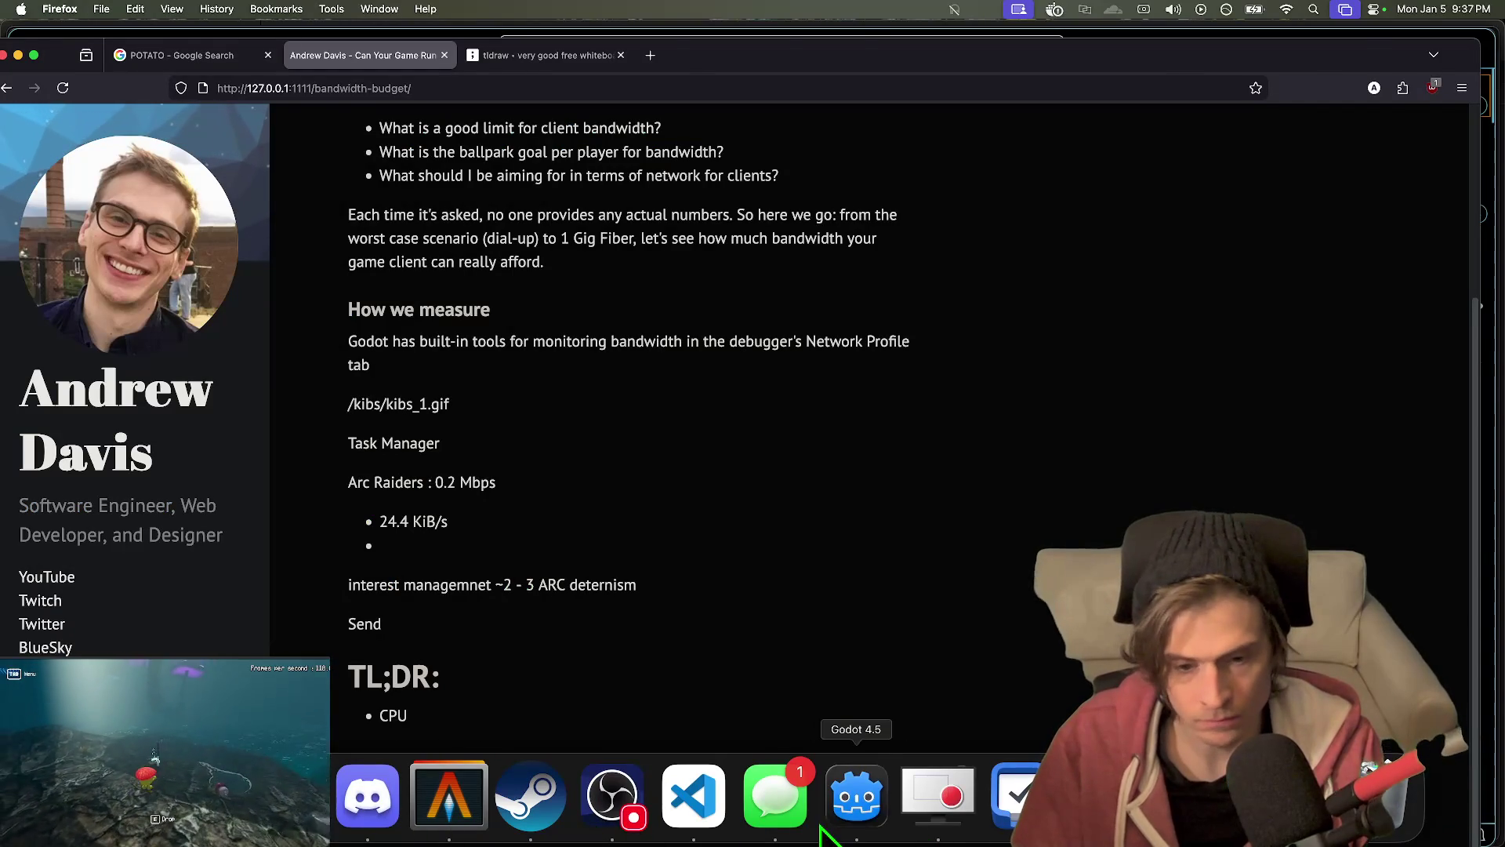
click(856, 795)
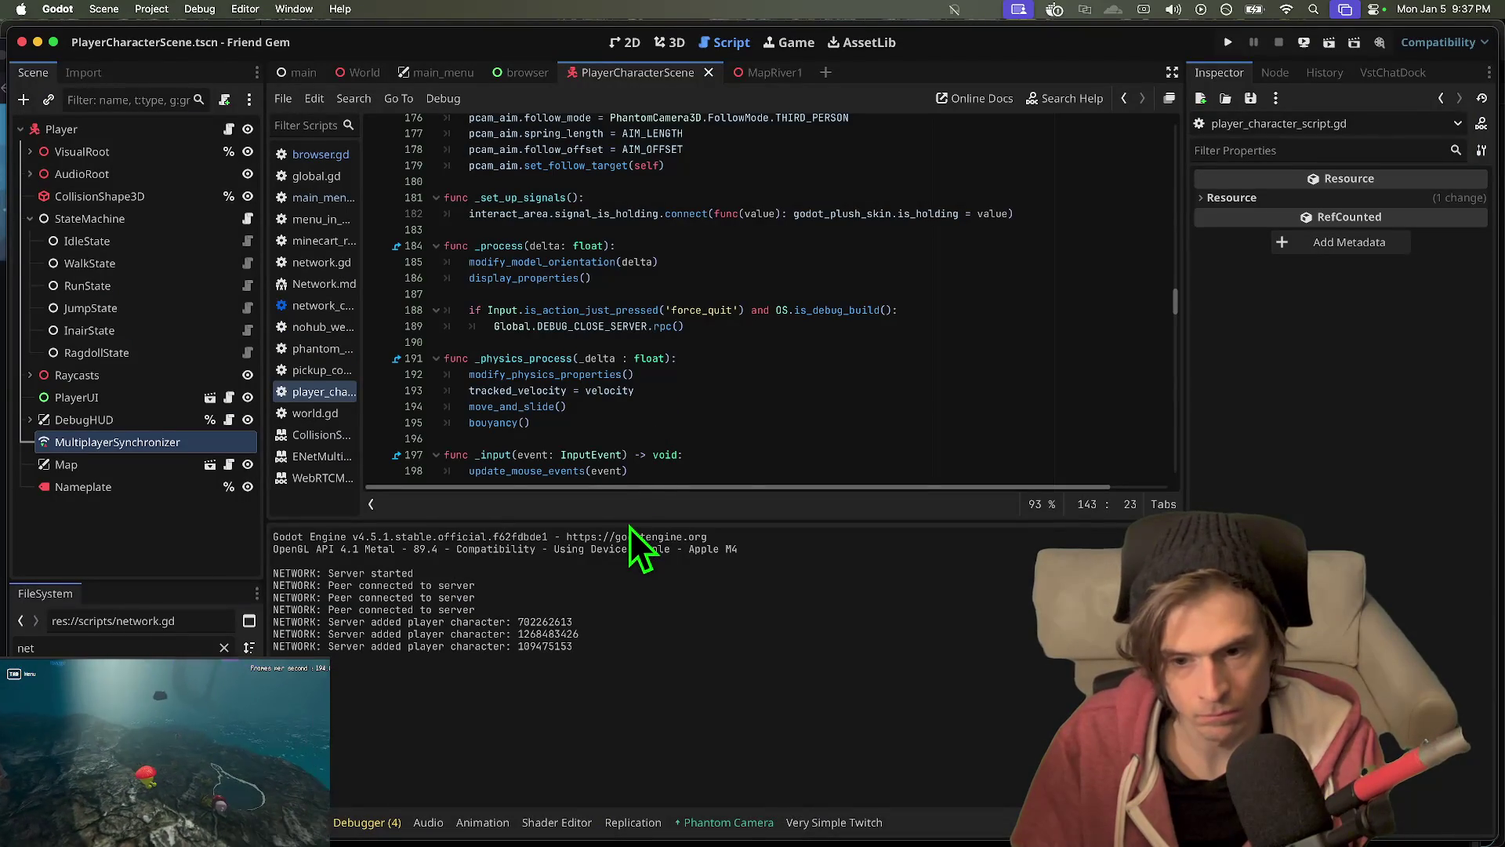
drag(629, 520, 253, 429)
- Add the Player's walk_deccel property to the MultiplayerSynchronizer's replication list
click(199, 544)
click(171, 130)
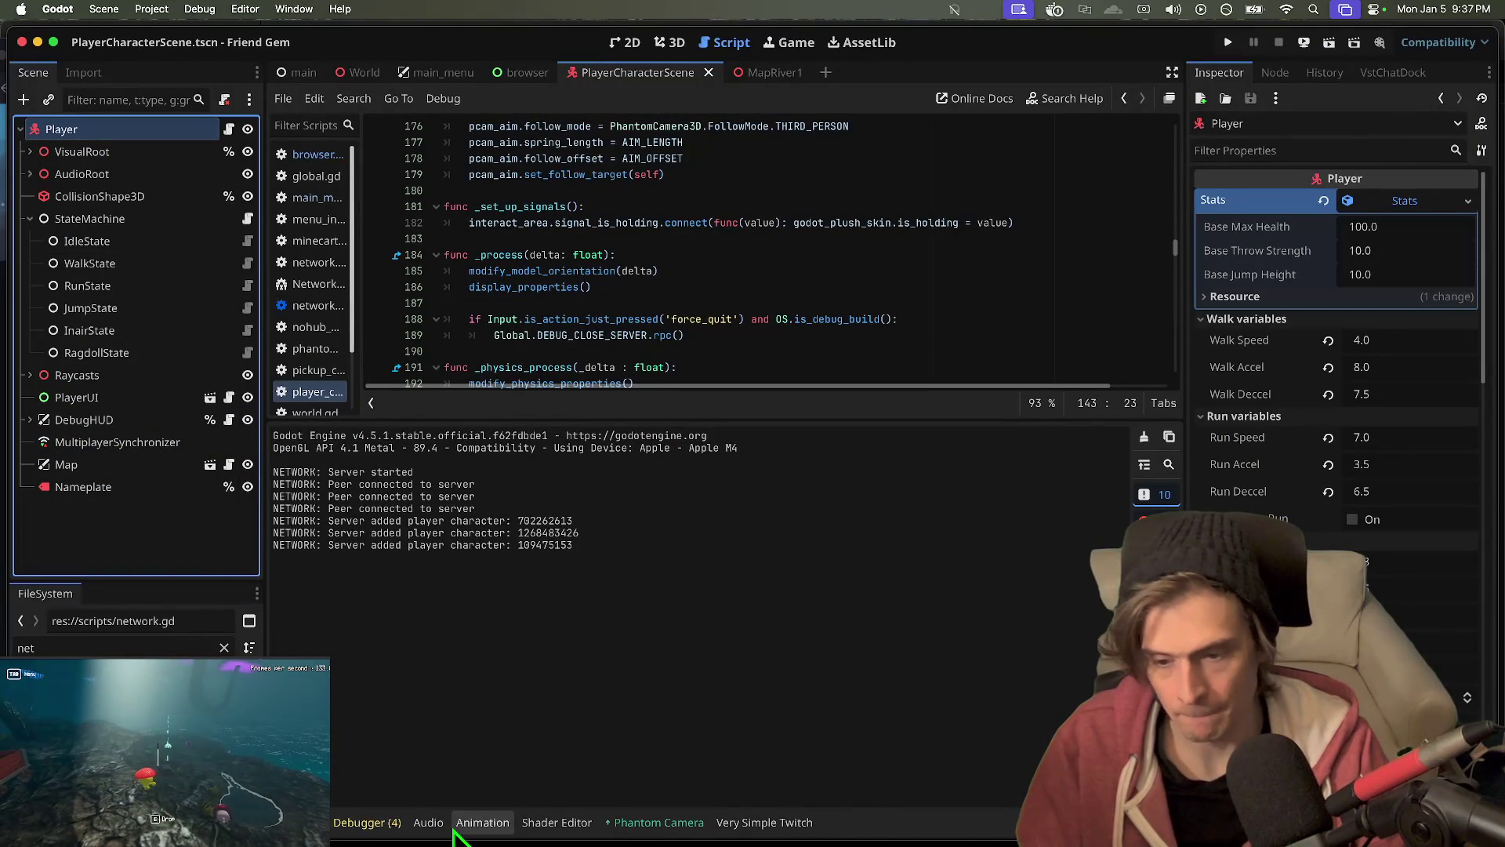
click(120, 440)
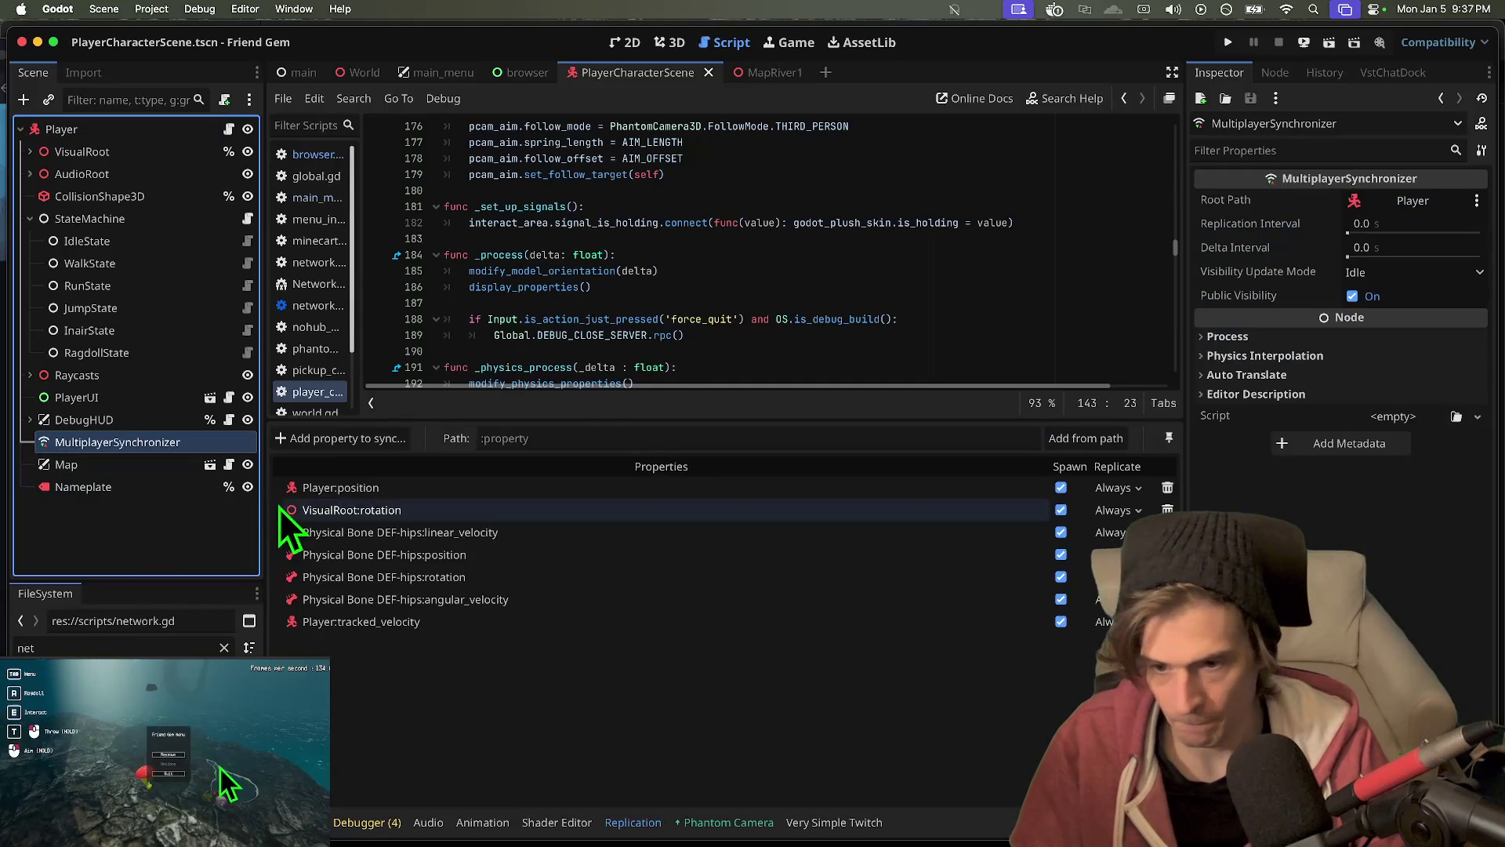
click(329, 439)
click(715, 199)
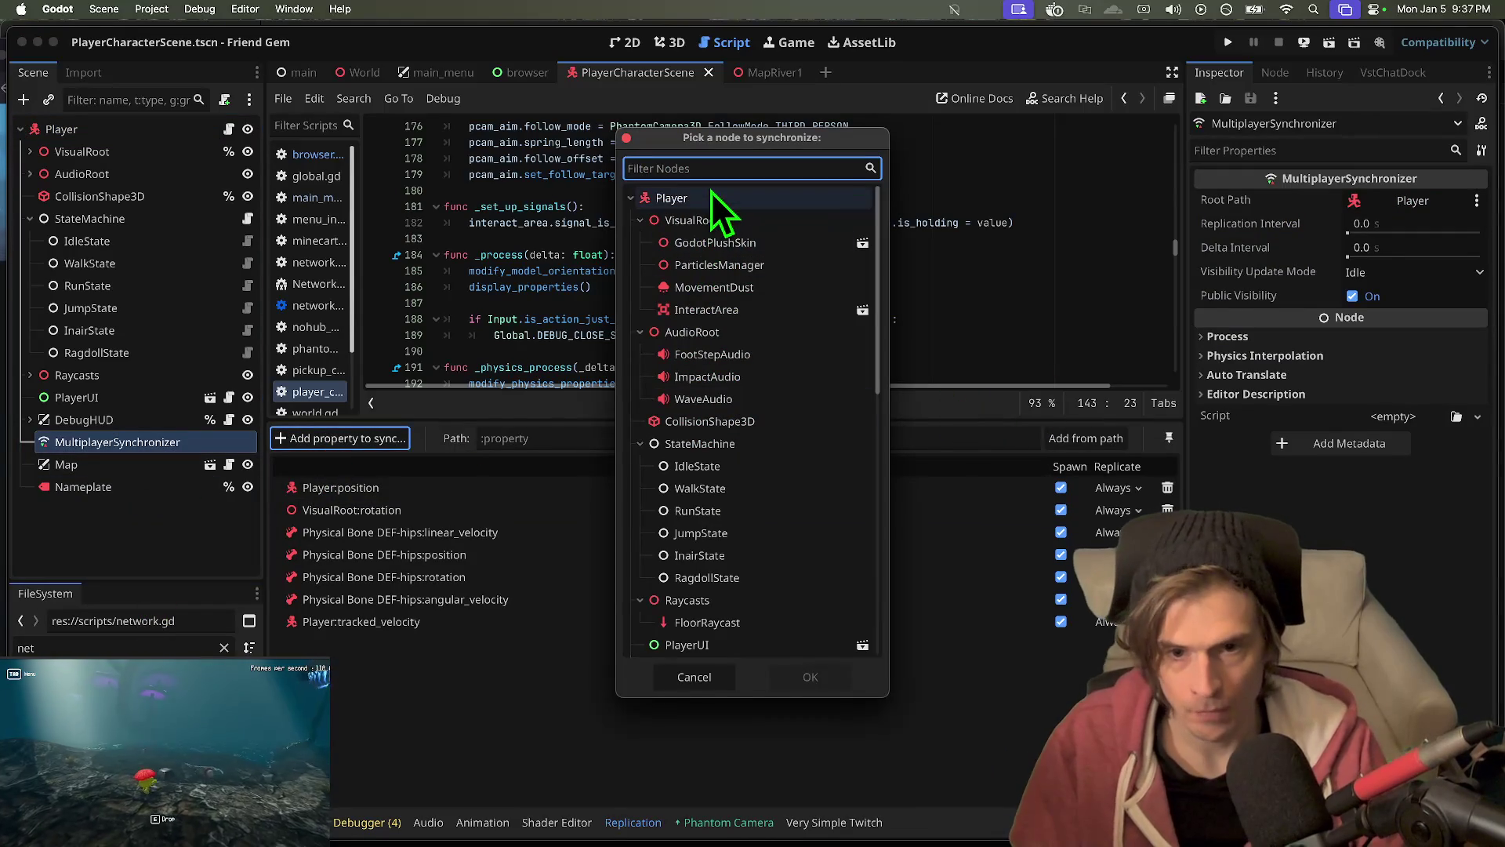
click(830, 689)
click(665, 331)
double_click(664, 331)
- Add the Player's jump_height and floor_constant_speed properties to the replication list
click(374, 440)
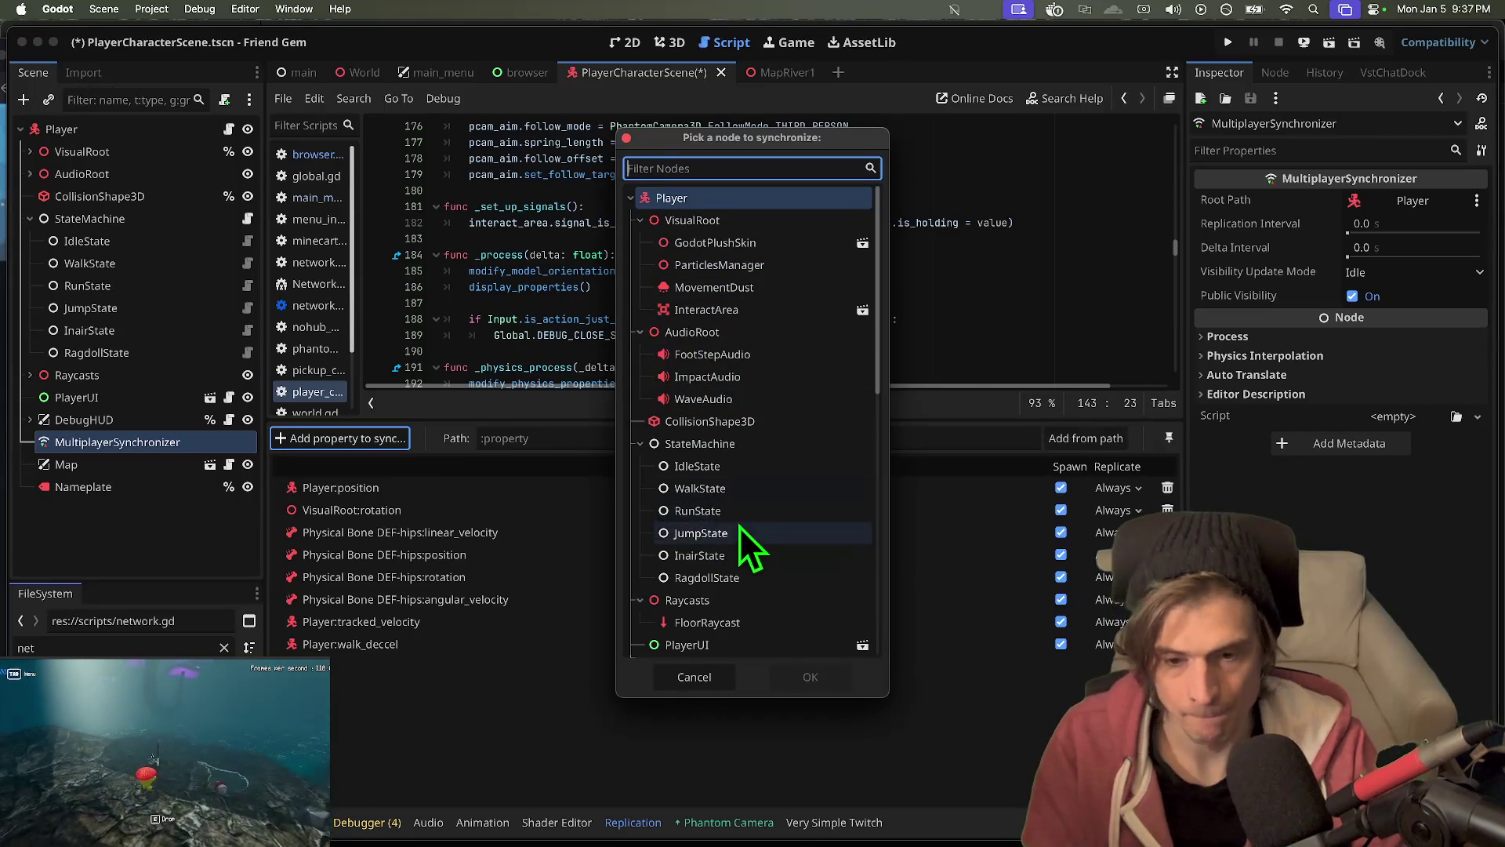
click(741, 191)
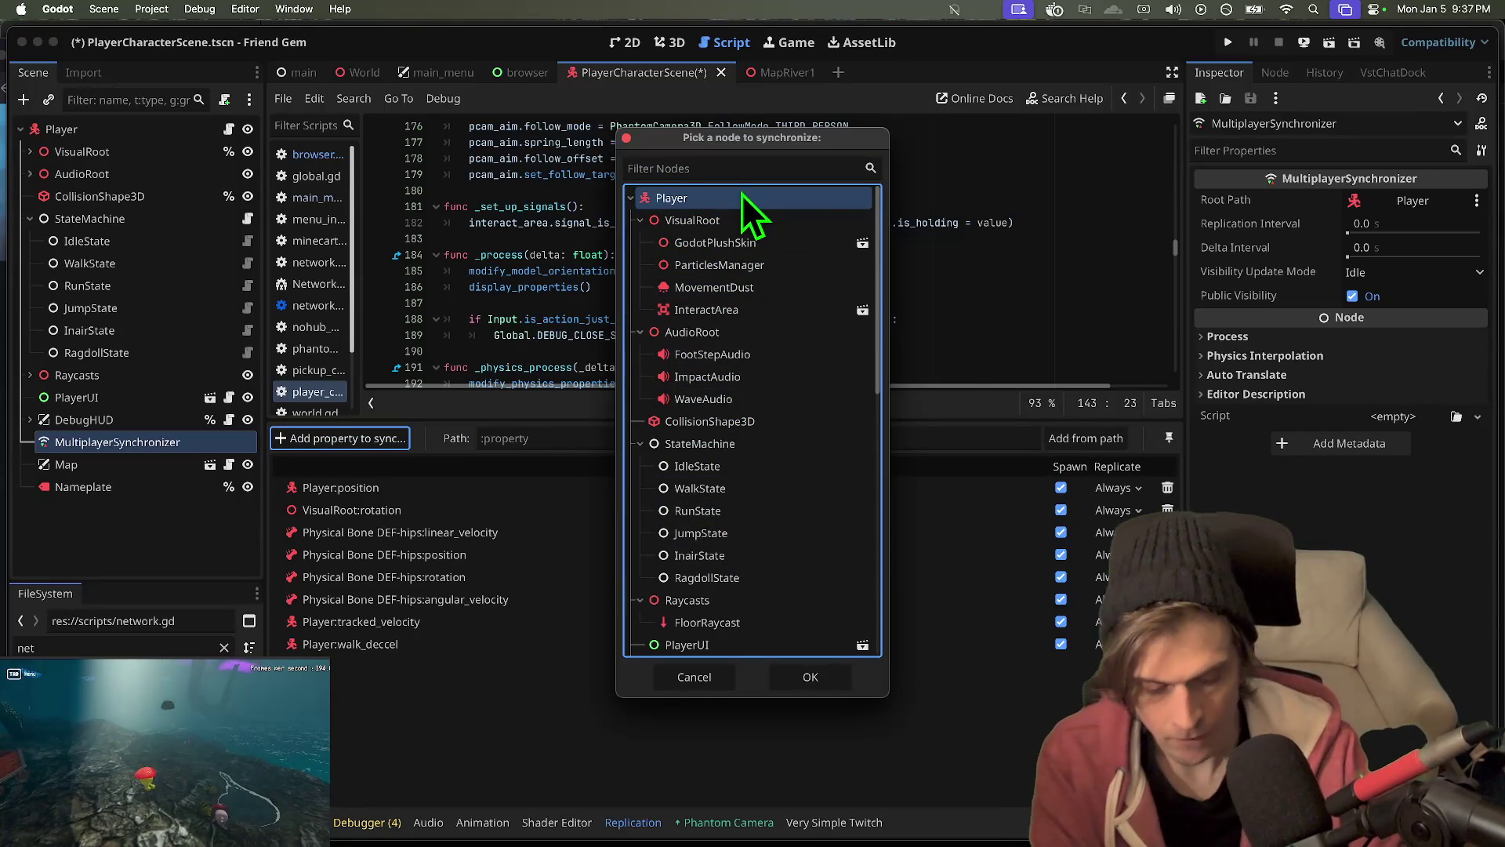
click(823, 678)
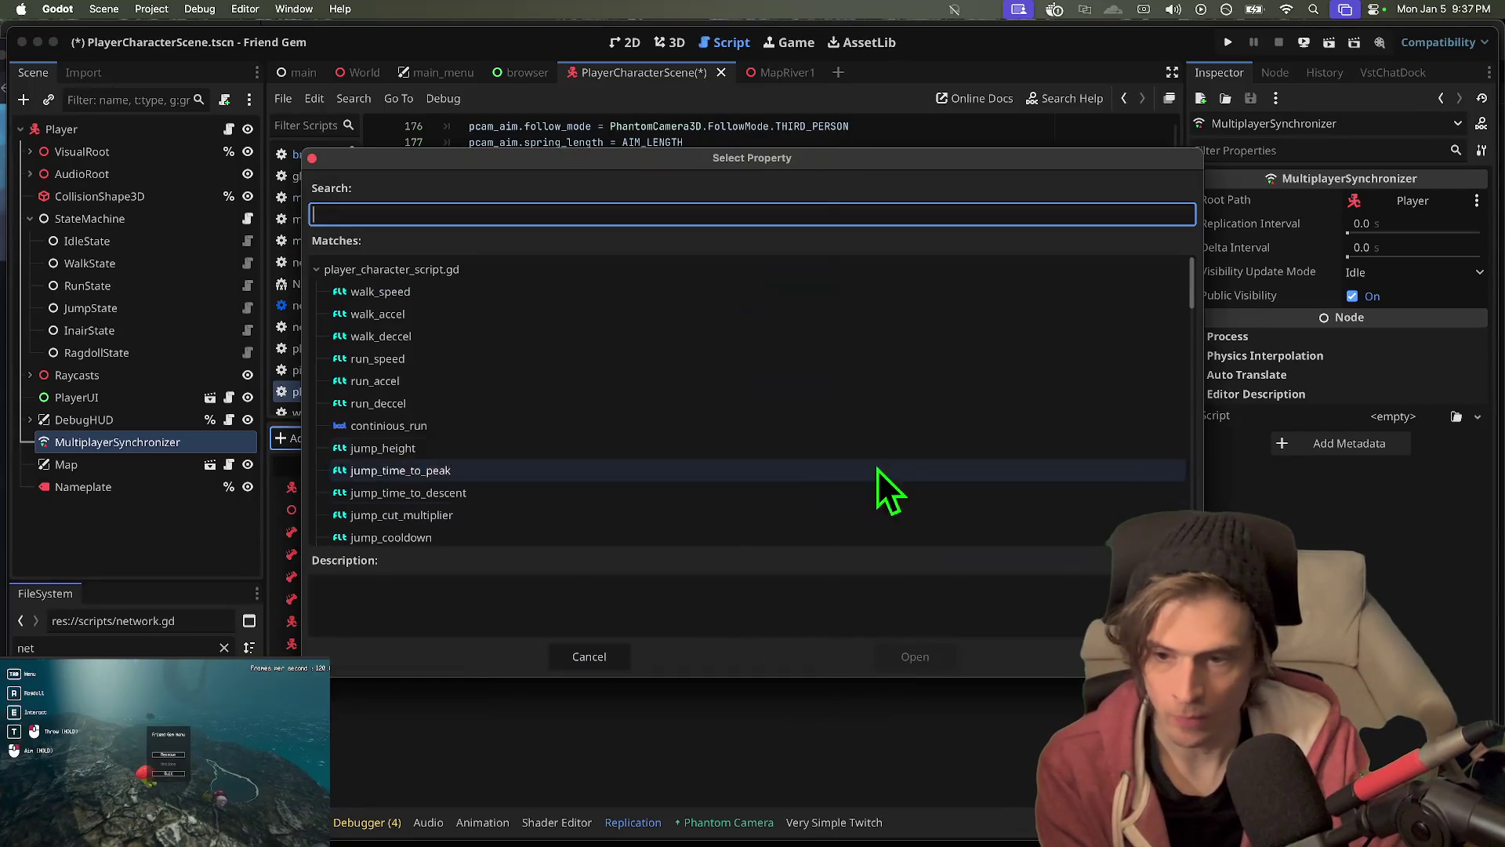
click(737, 443)
click(915, 656)
click(396, 437)
scroll(735, 333, down, 3)
scroll(735, 334, up, 3)
double_click(754, 197)
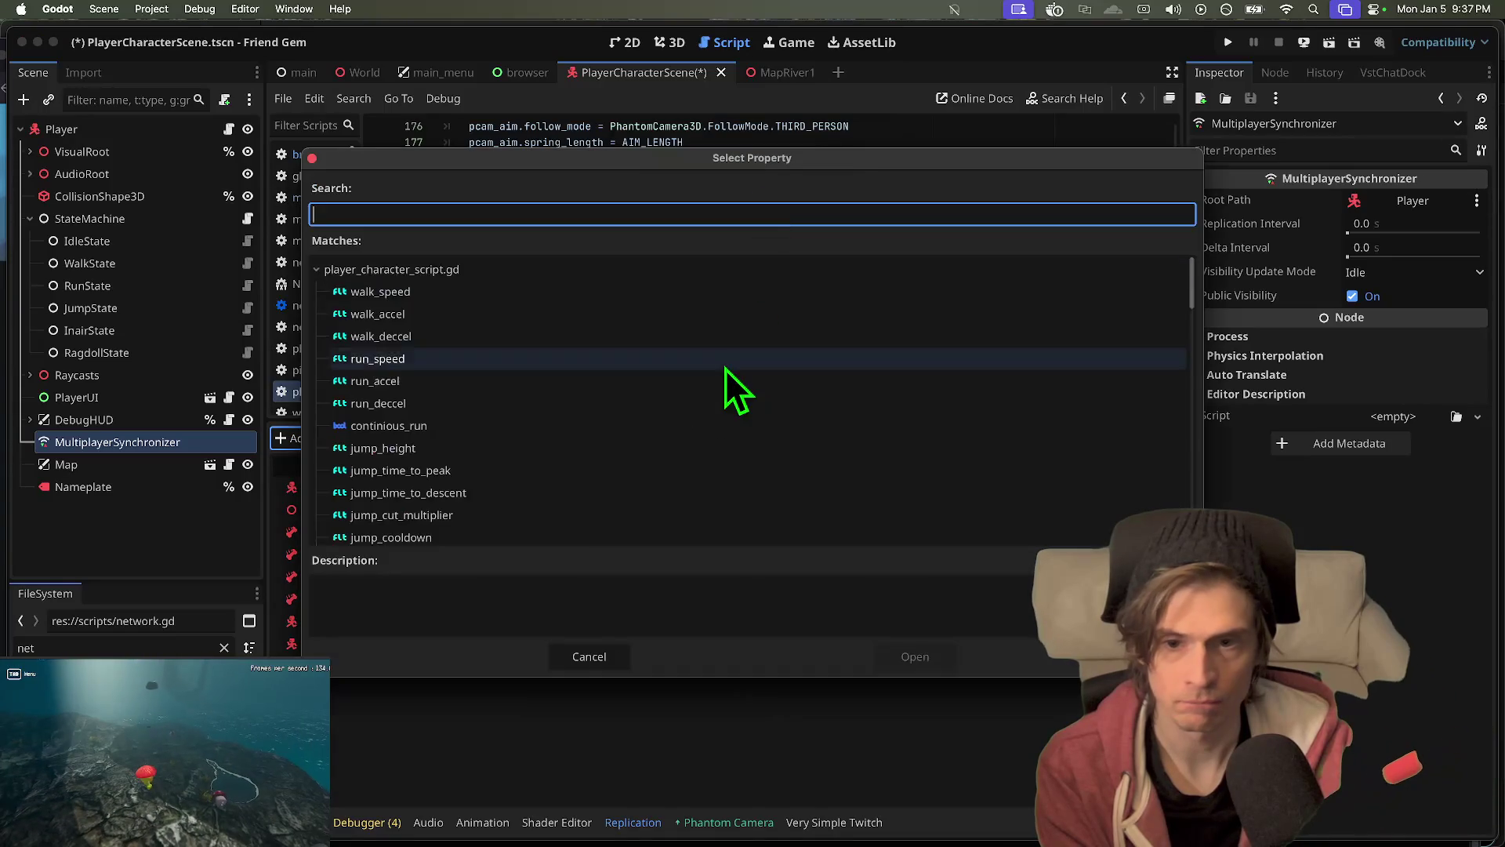
scroll(727, 360, down, 10)
click(698, 444)
double_click(699, 444)
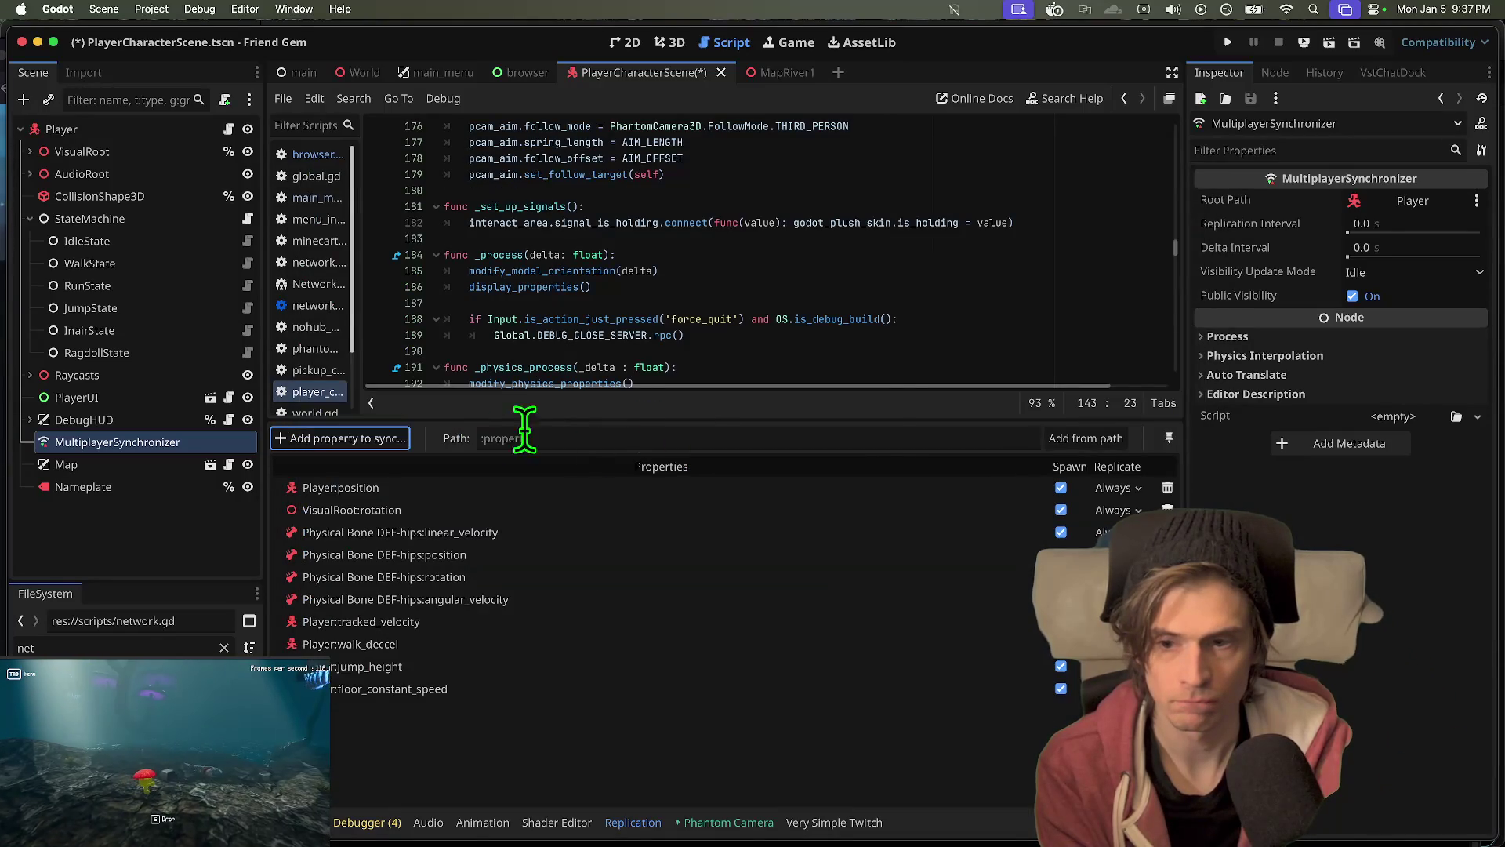
- Add the Player's scale property to the synchronized properties
click(396, 437)
scroll(723, 289, down, 3)
scroll(734, 235, up, 3)
double_click(736, 198)
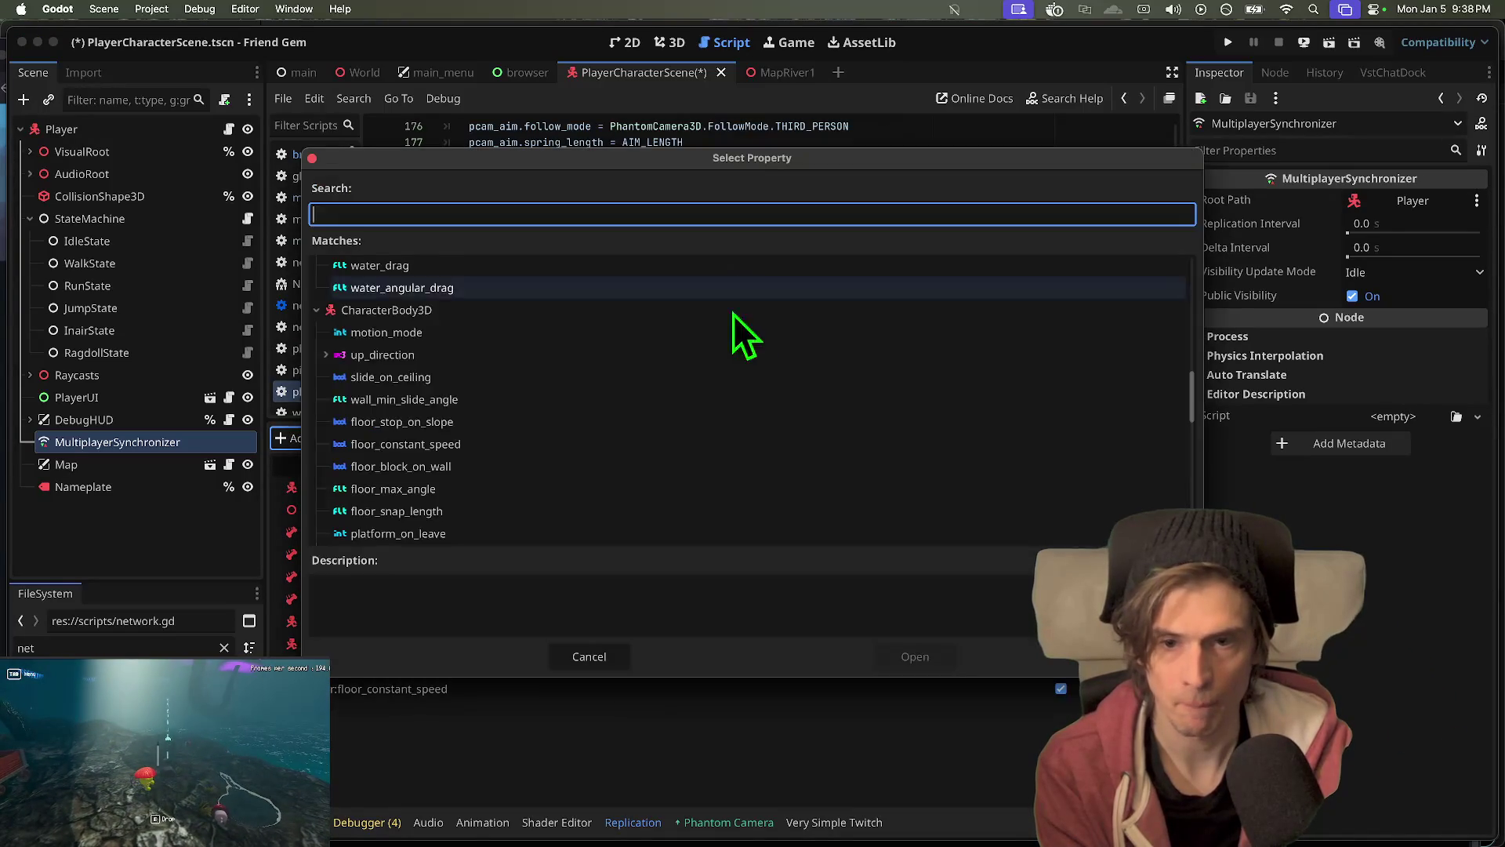
scroll(706, 345, down, 8)
click(609, 461)
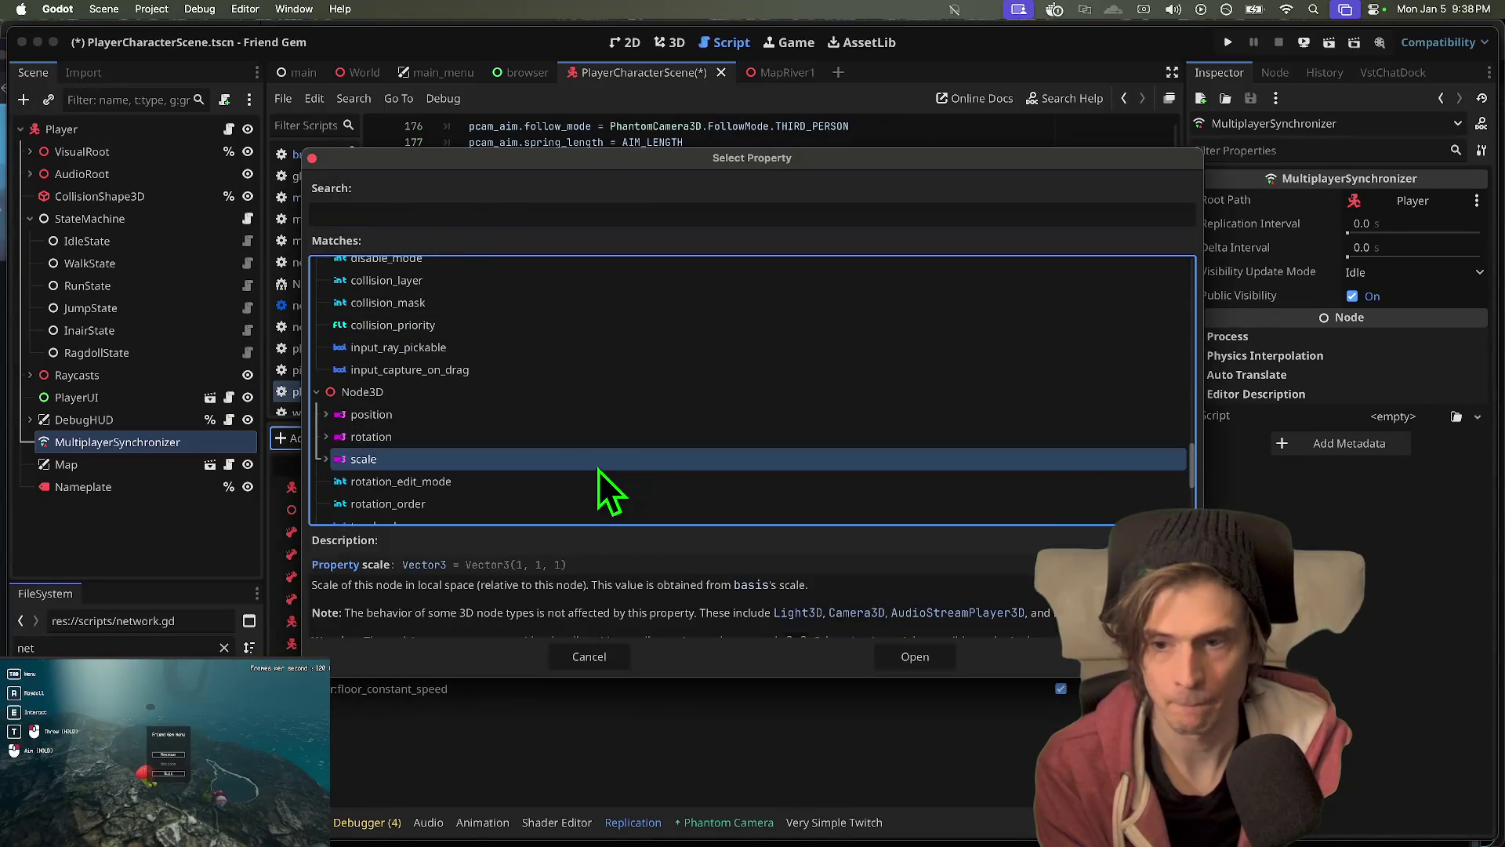
double_click(604, 469)
- Add the Player's platform_on_leave property to the synchronized properties
click(384, 441)
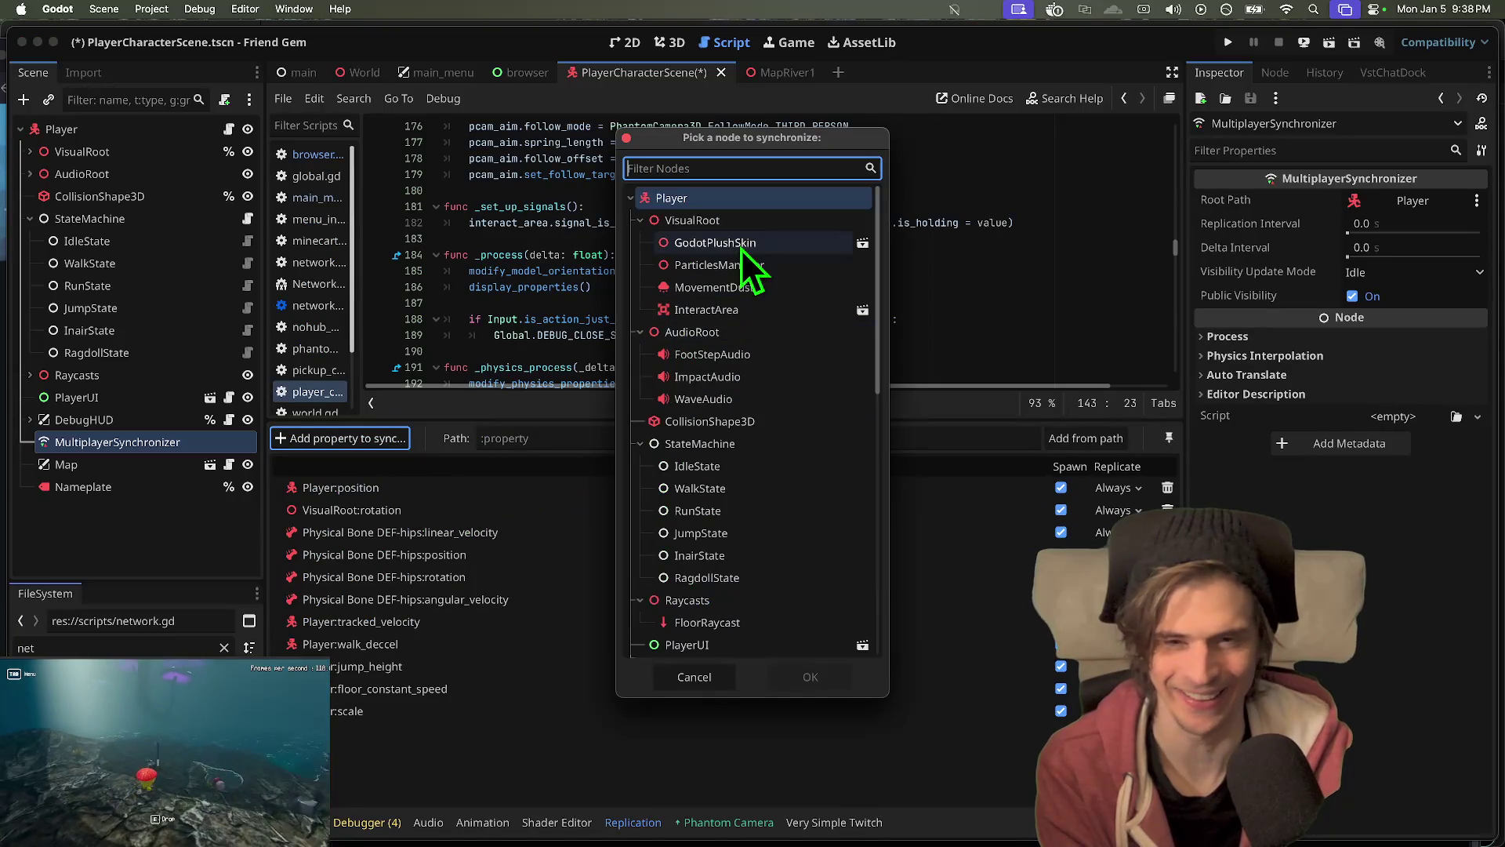
double_click(753, 203)
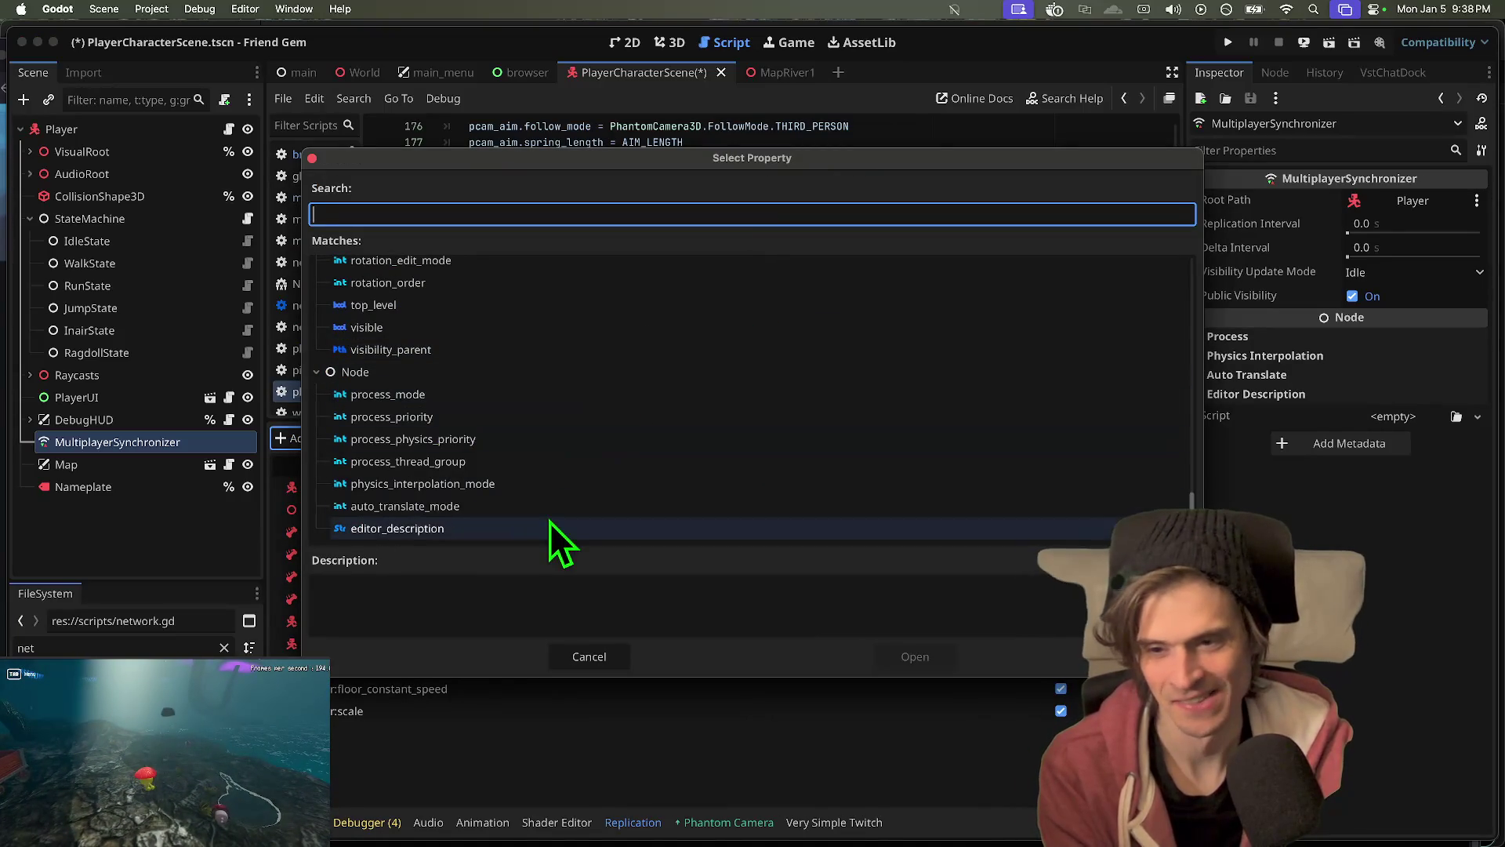
scroll(549, 509, up, 15)
scroll(550, 469, down, 5)
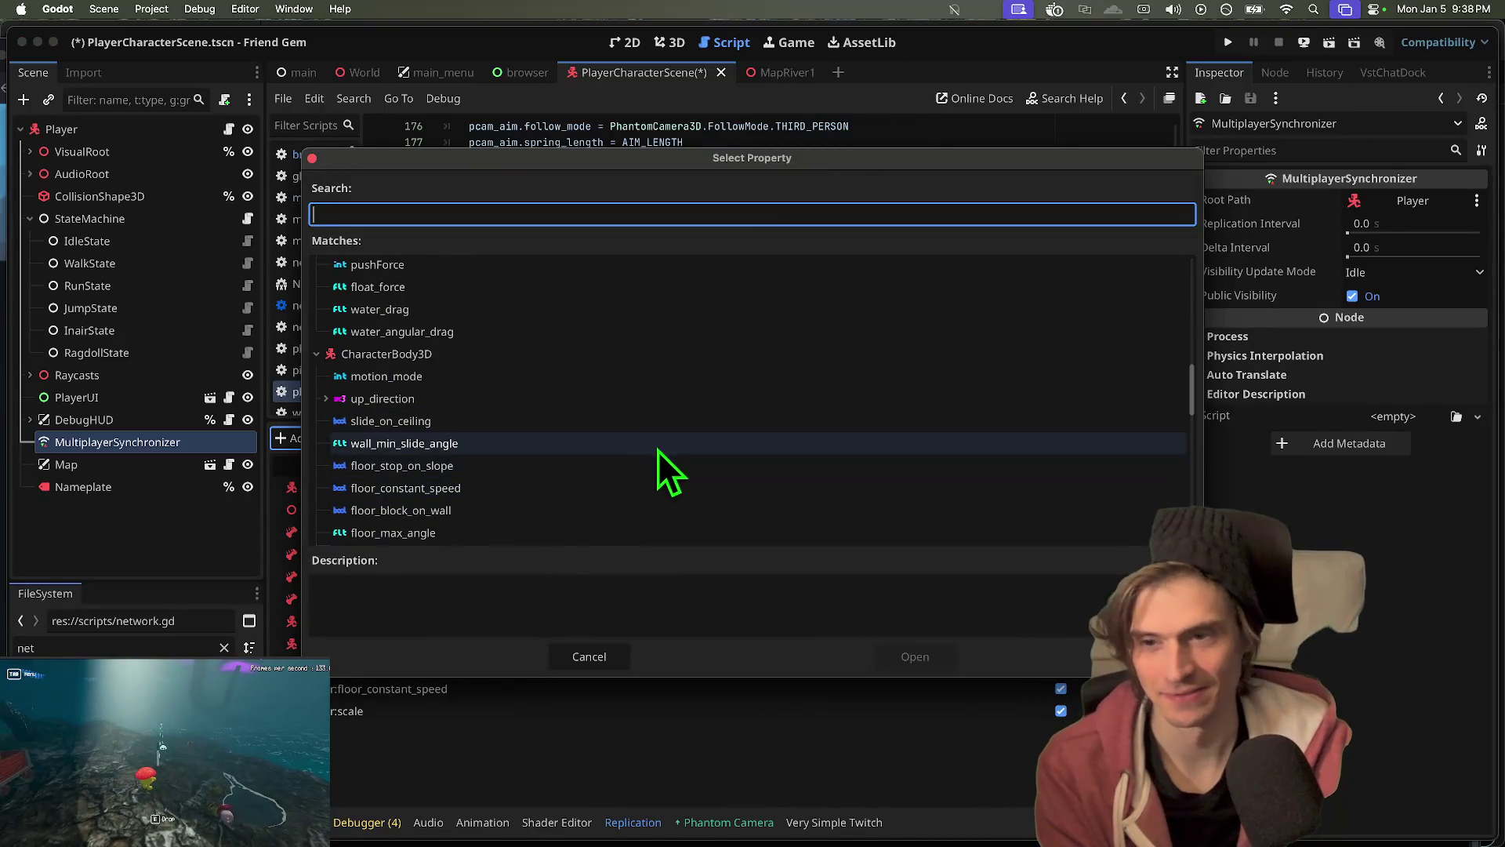
click(697, 381)
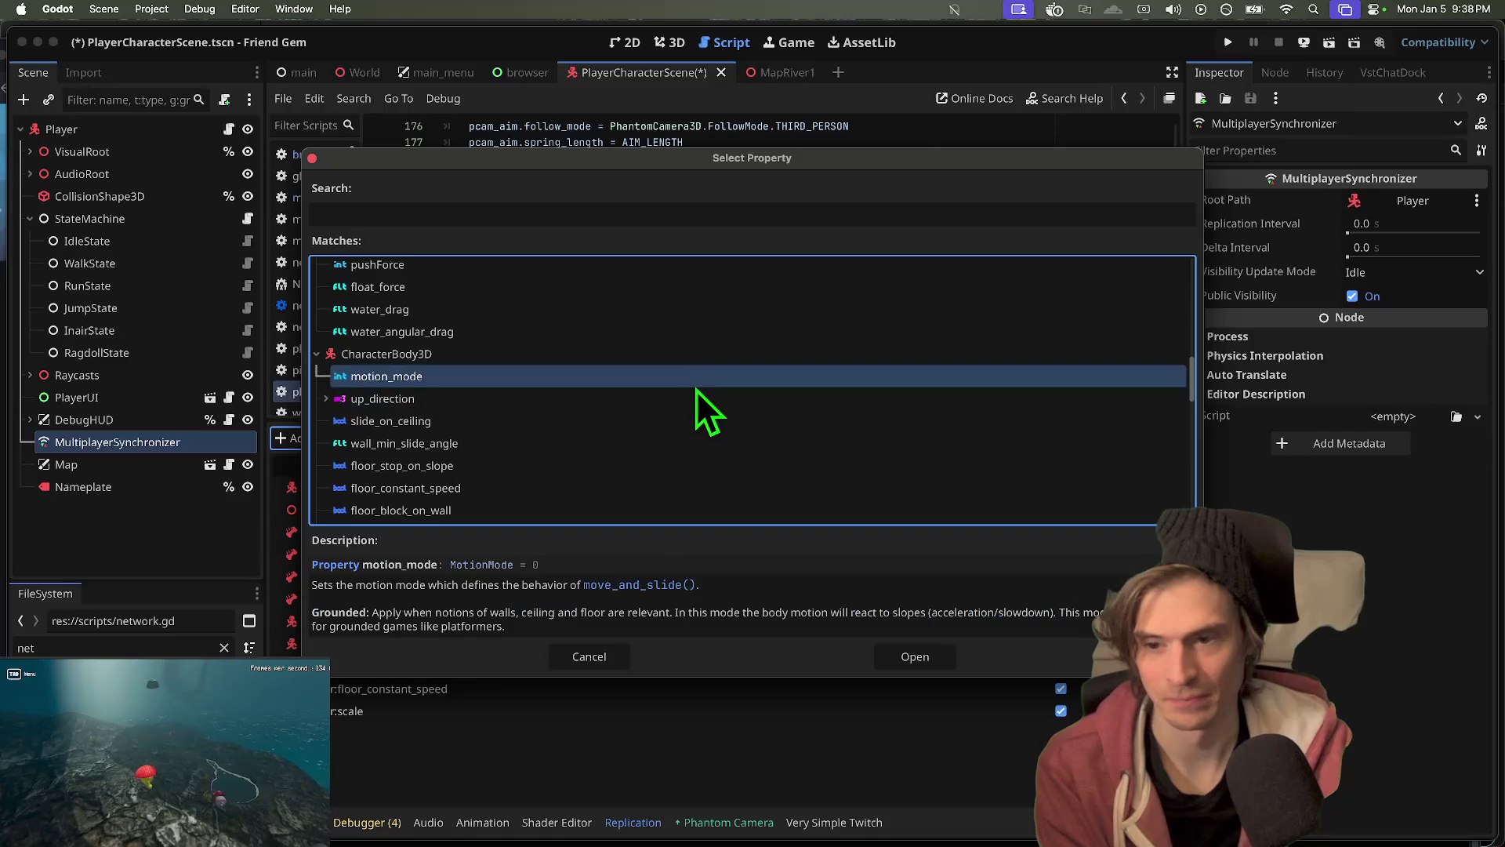
scroll(690, 400, down, 2)
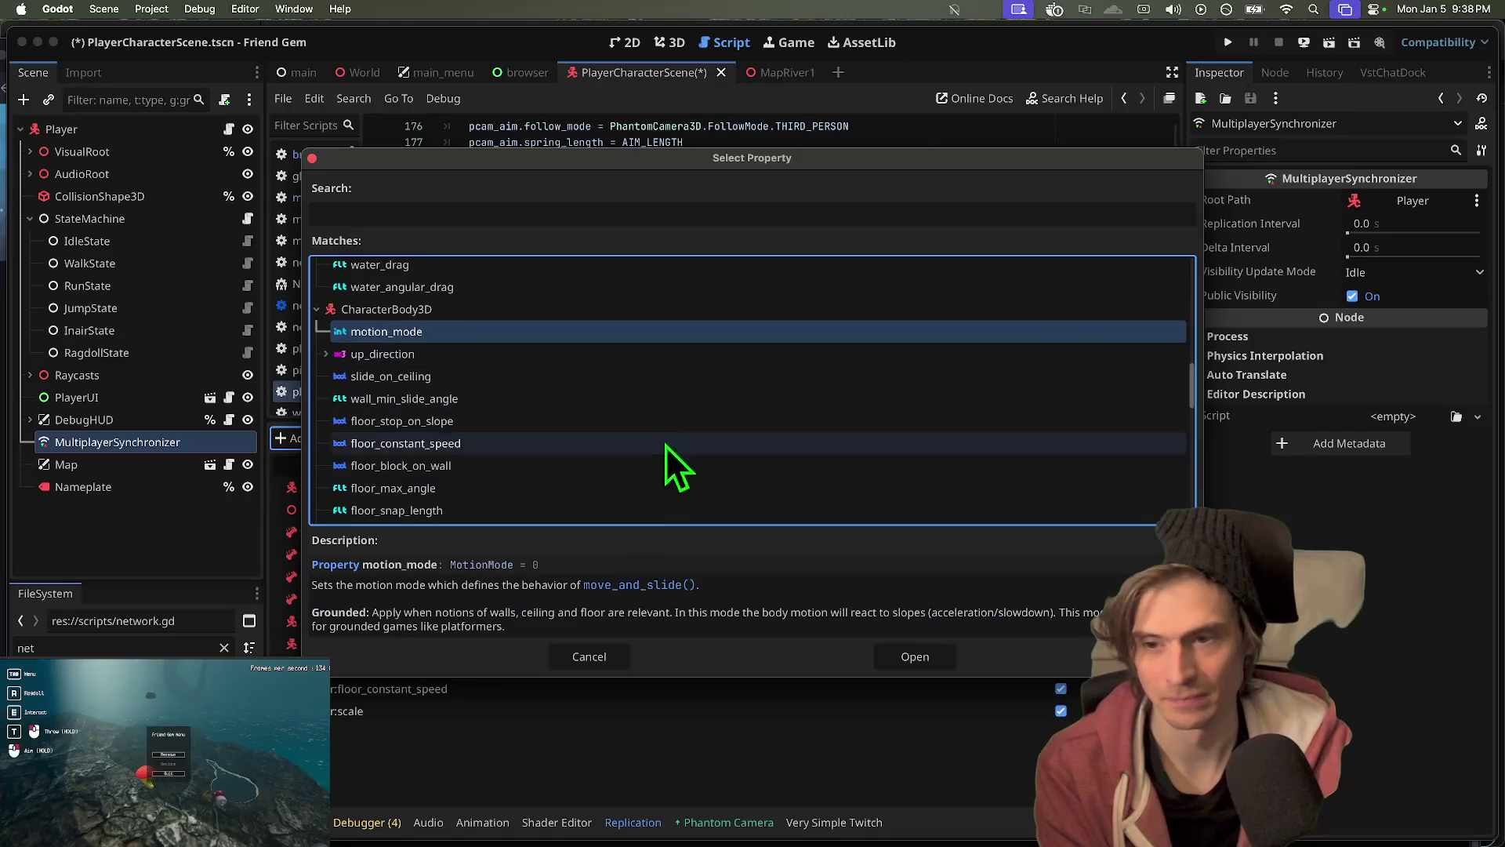
scroll(637, 474, down, 2)
click(636, 488)
double_click(636, 487)
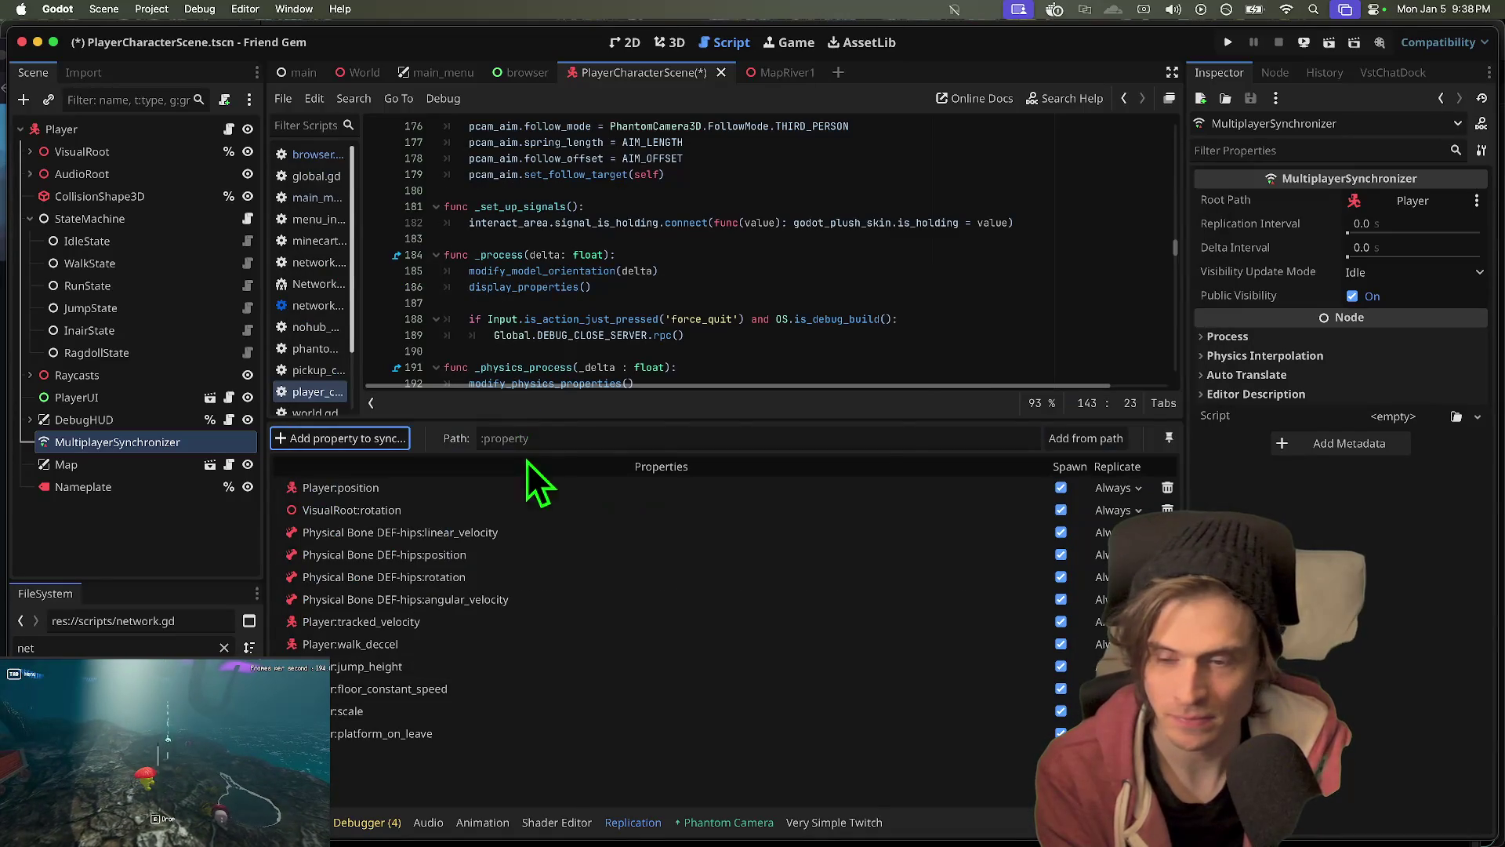
- Add the Player's visible property to the replication list
key(Return)
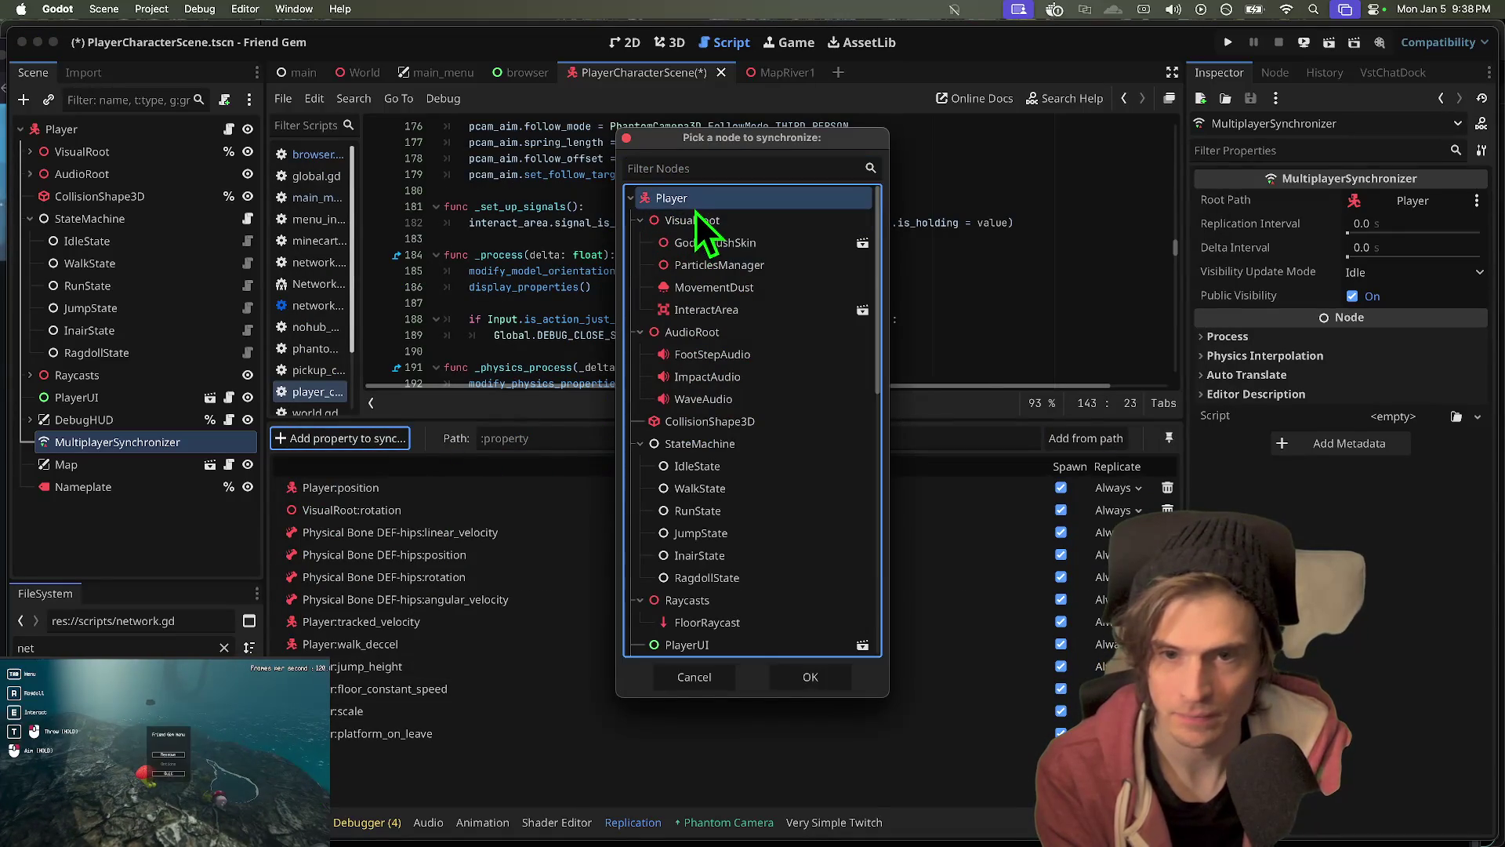
double_click(696, 206)
scroll(627, 376, down, 10)
scroll(547, 467, up, 3)
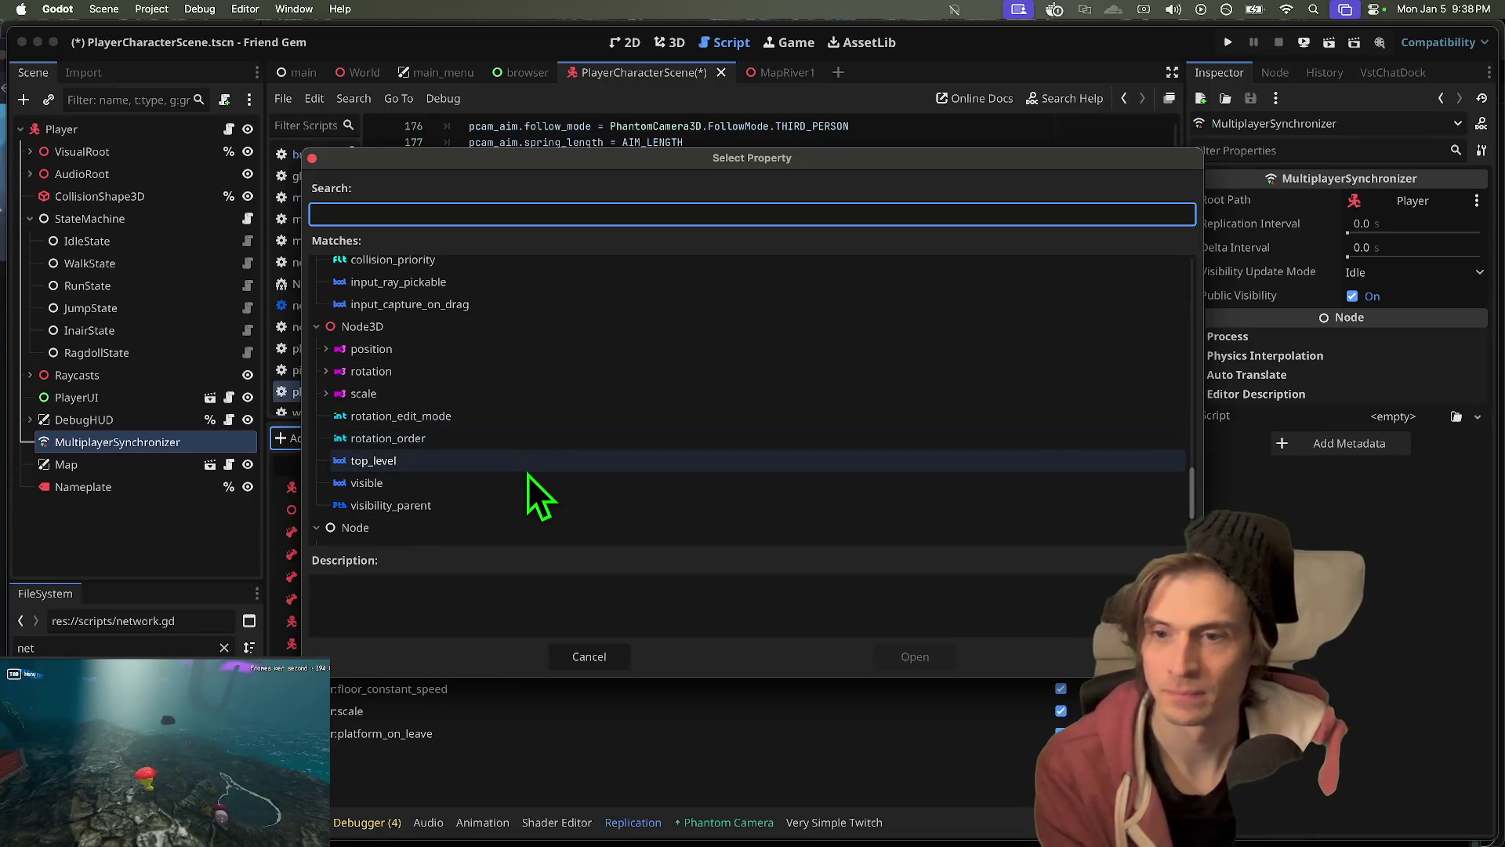
double_click(525, 482)
- Add the Player's hit_wall_cut_velocity property to the replication list
click(345, 438)
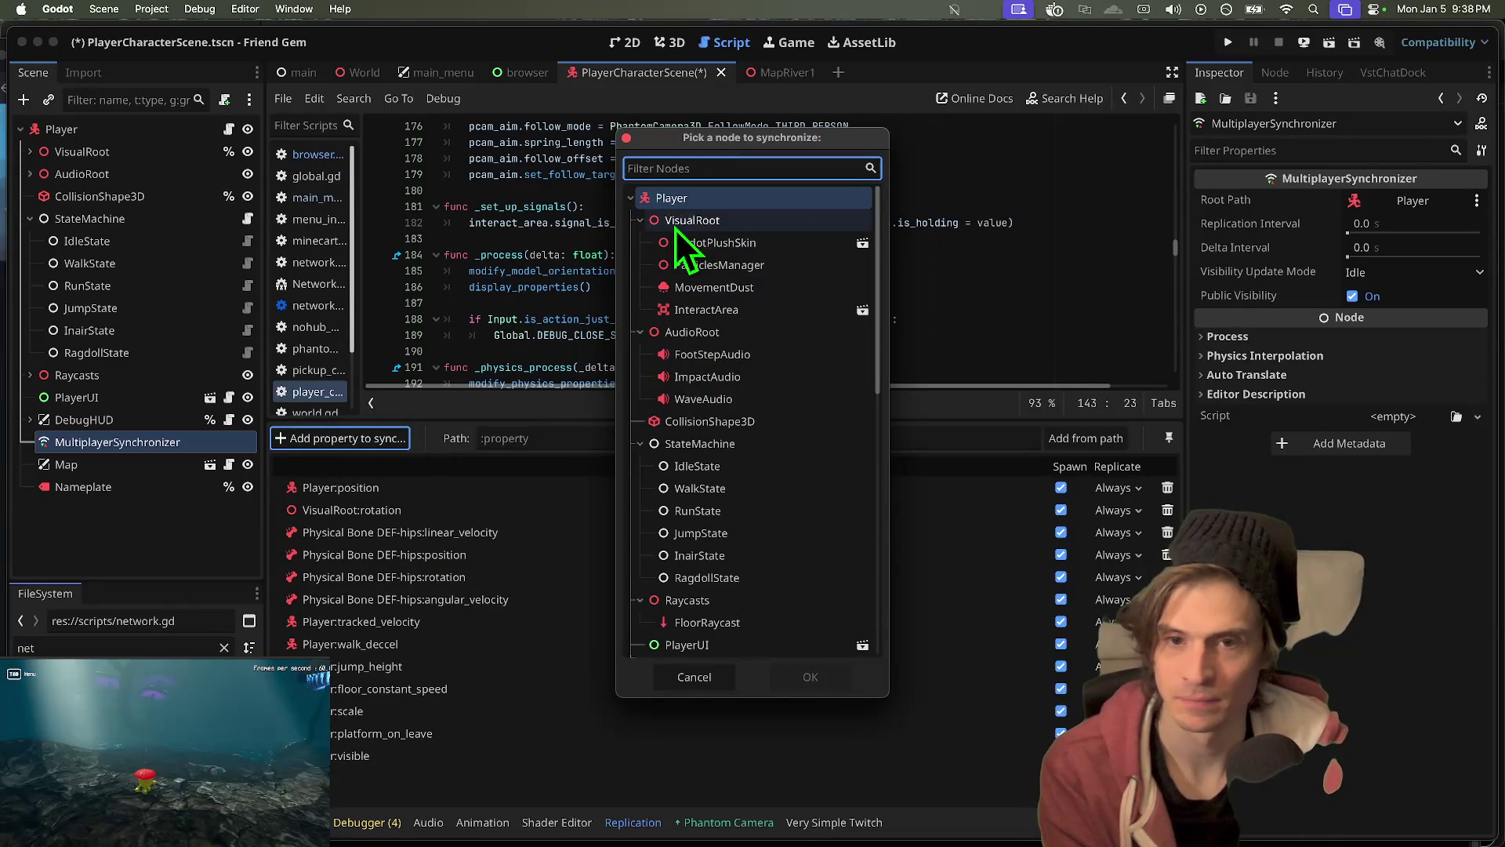
double_click(701, 196)
scroll(391, 462, down, 10)
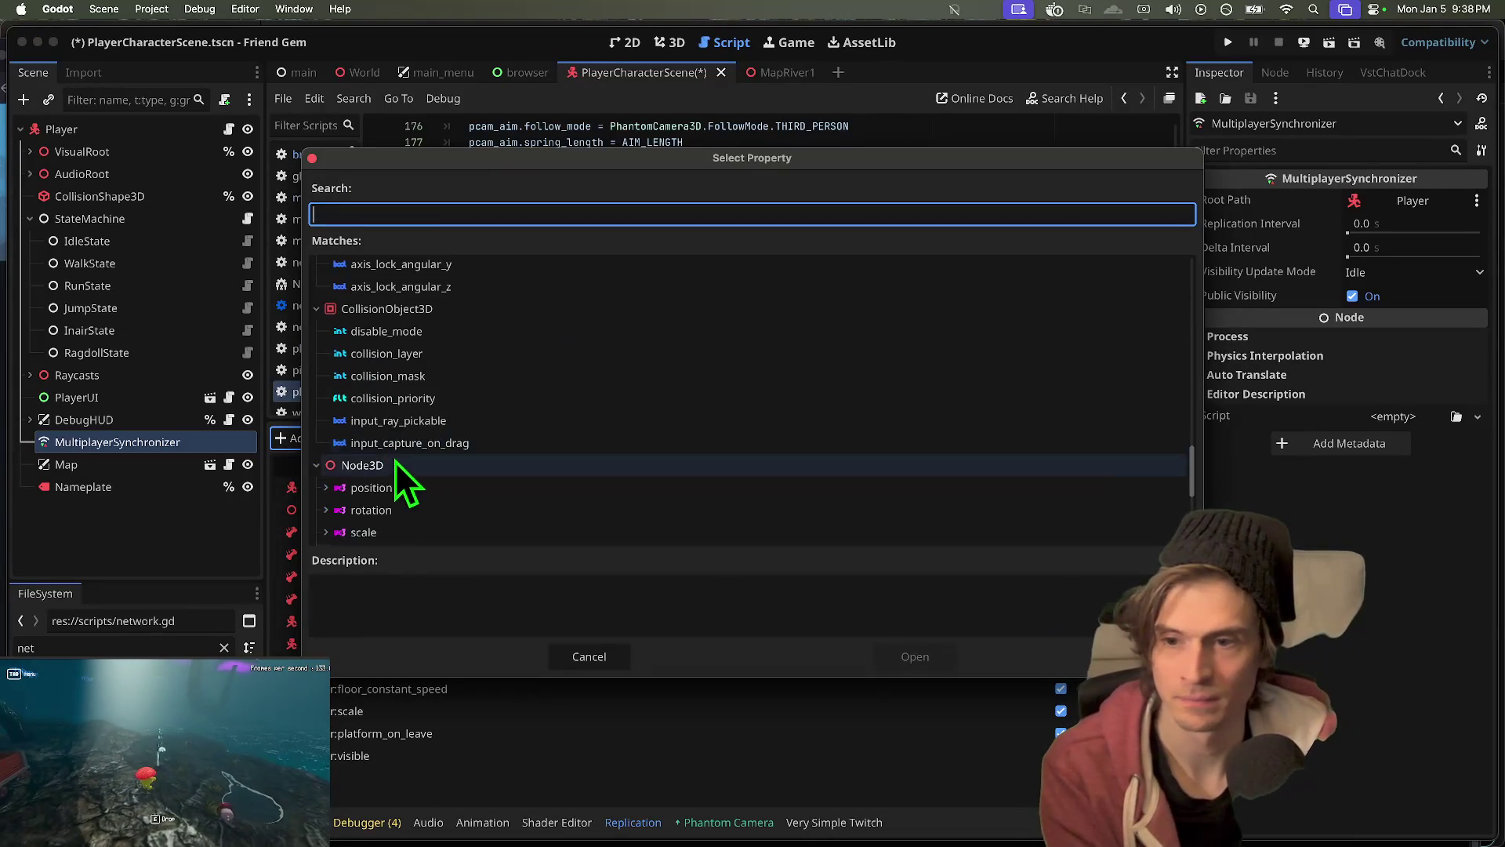
scroll(403, 482, up, 5)
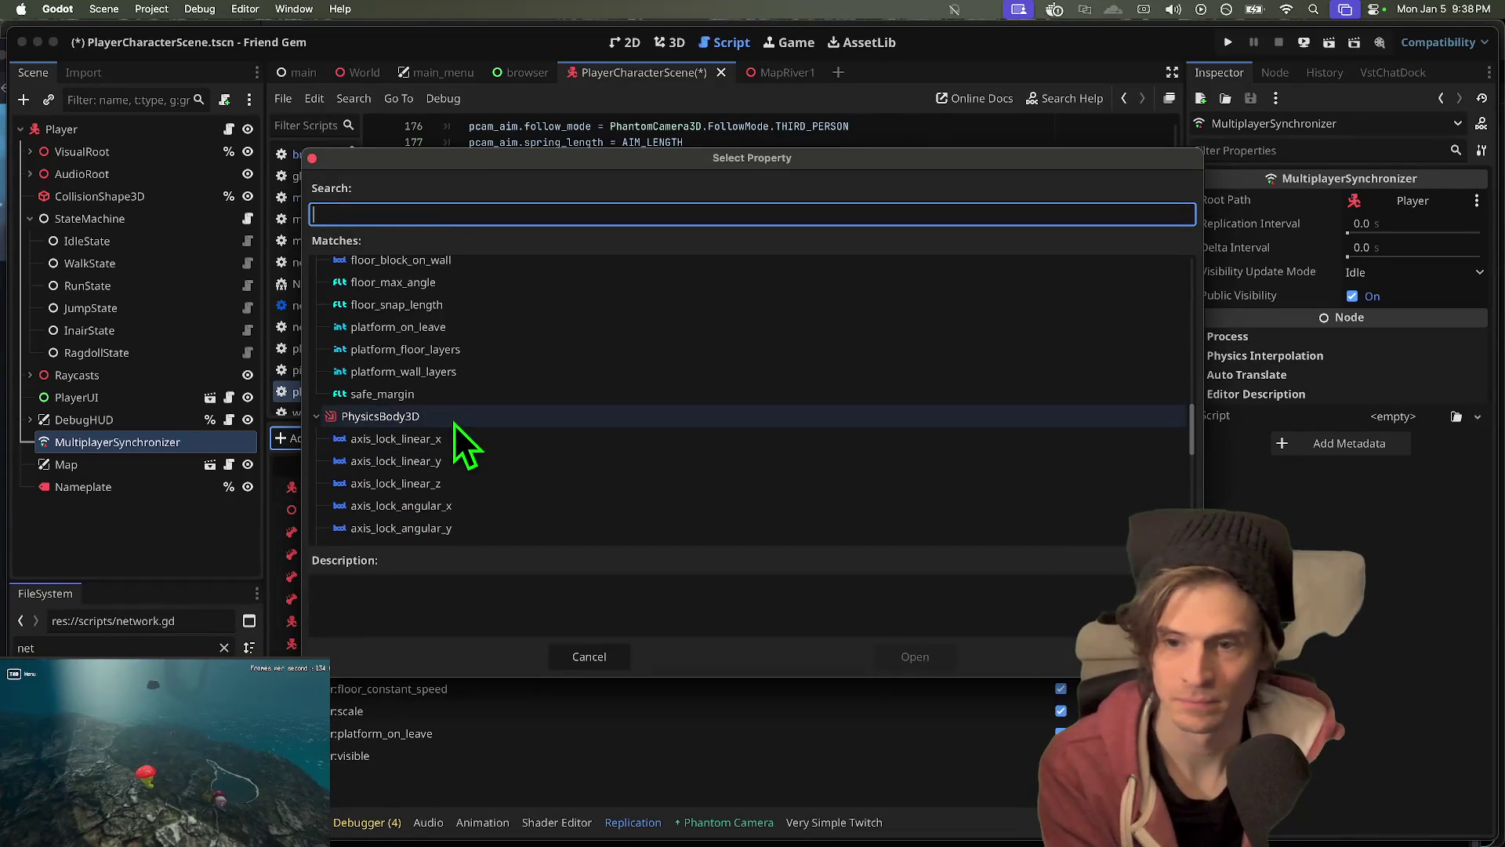
scroll(448, 469, up, 10)
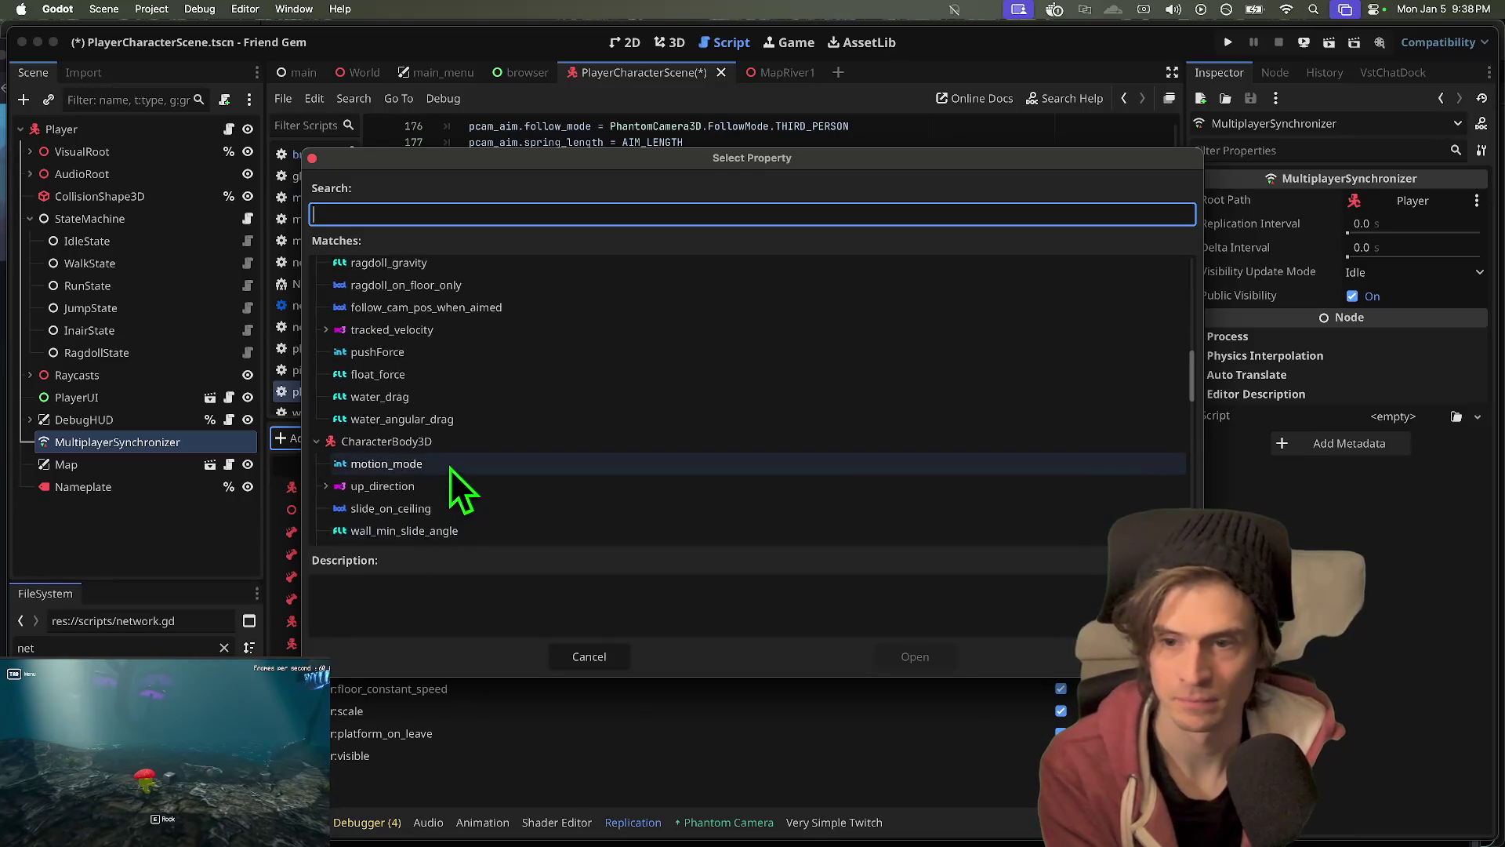
scroll(462, 439, up, 3)
click(500, 299)
double_click(502, 299)
- Add the Player's walk_speed property to the replication list
click(383, 435)
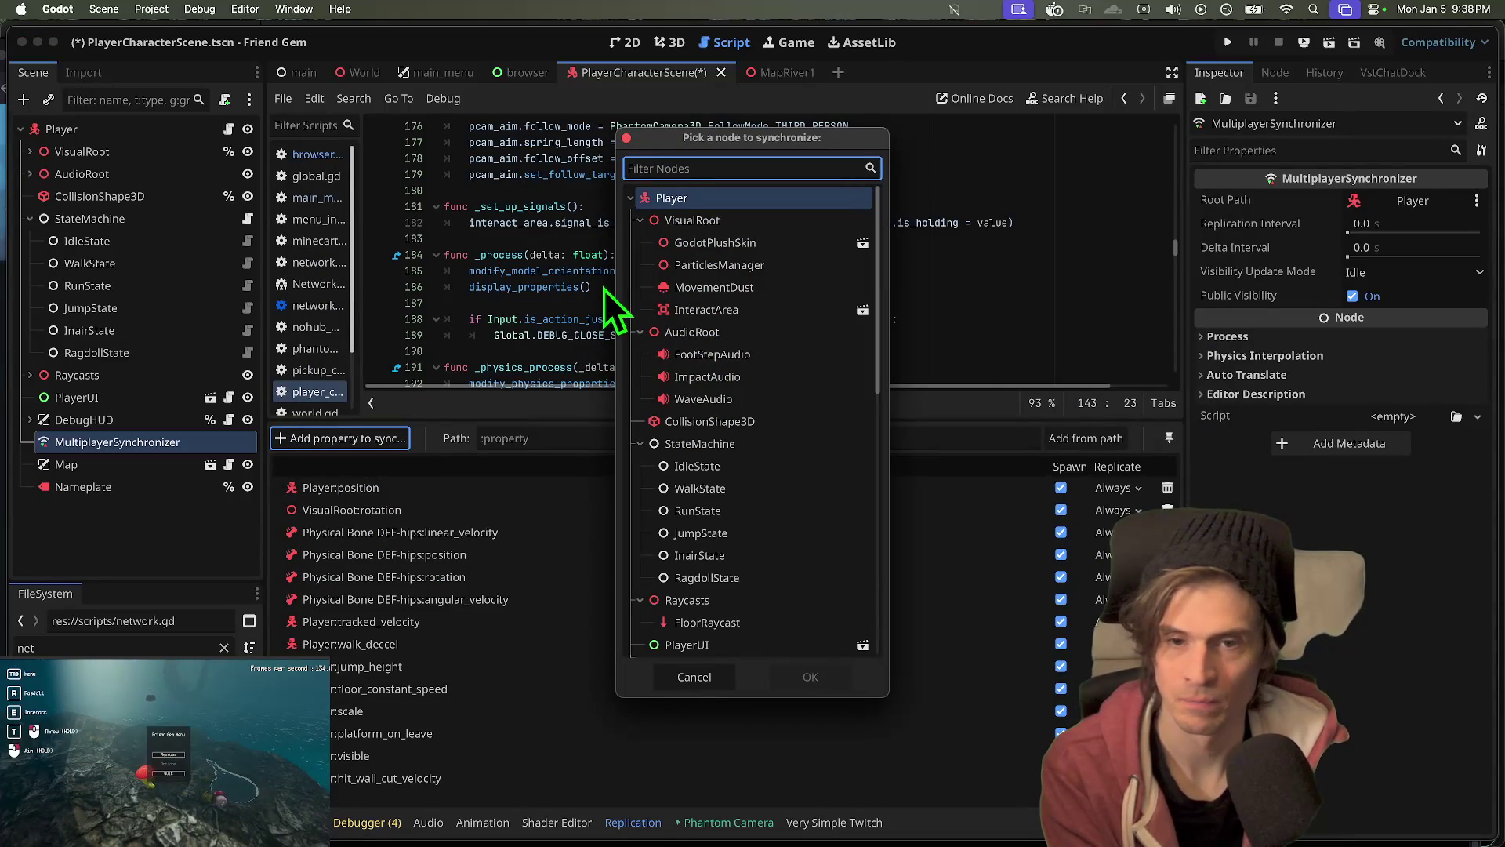
double_click(671, 197)
scroll(468, 379, up, 2)
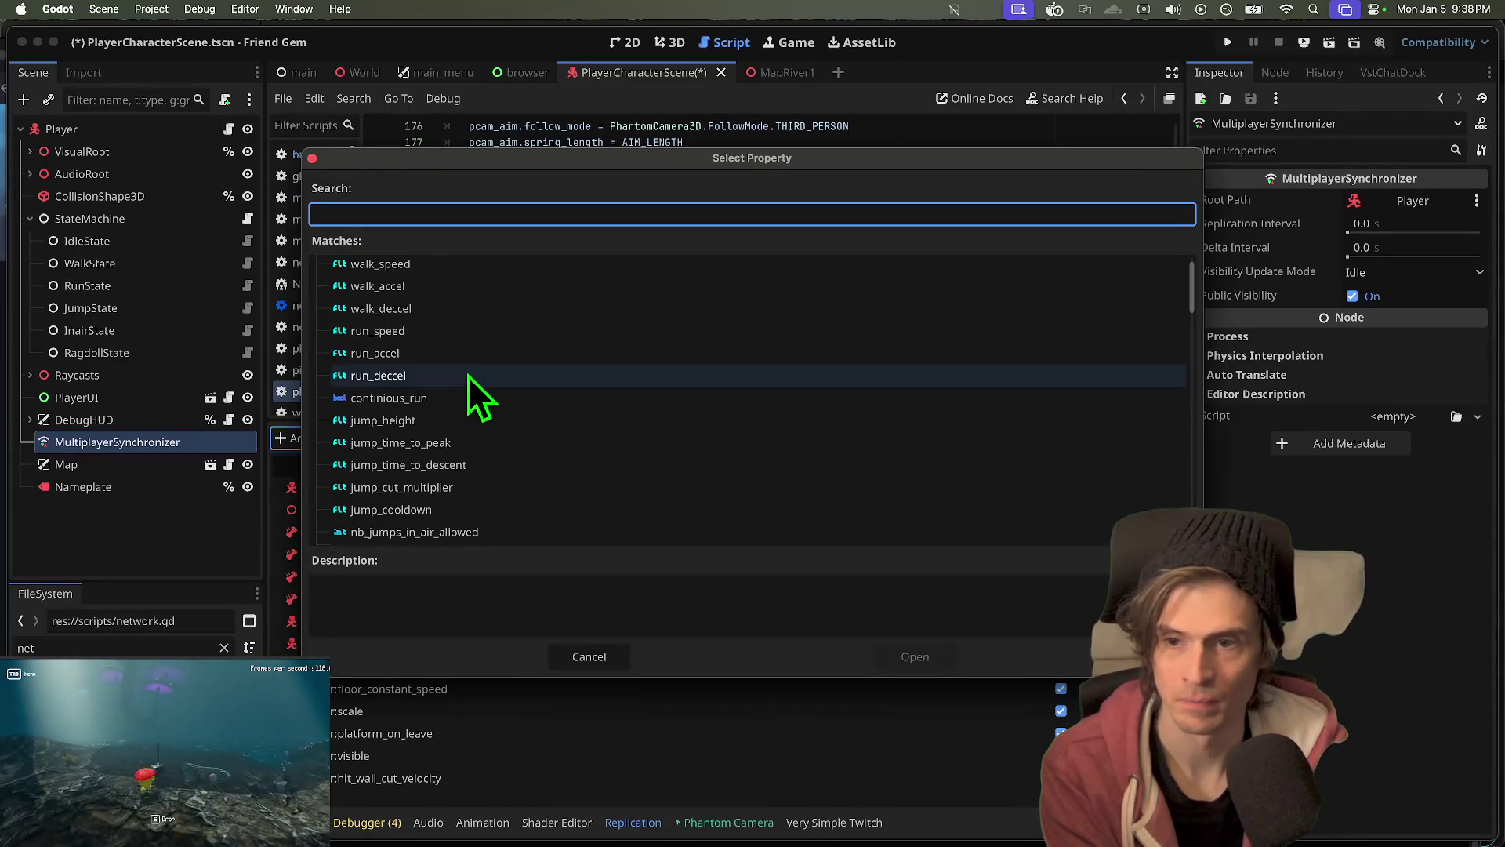
scroll(480, 337, up, 1)
click(506, 276)
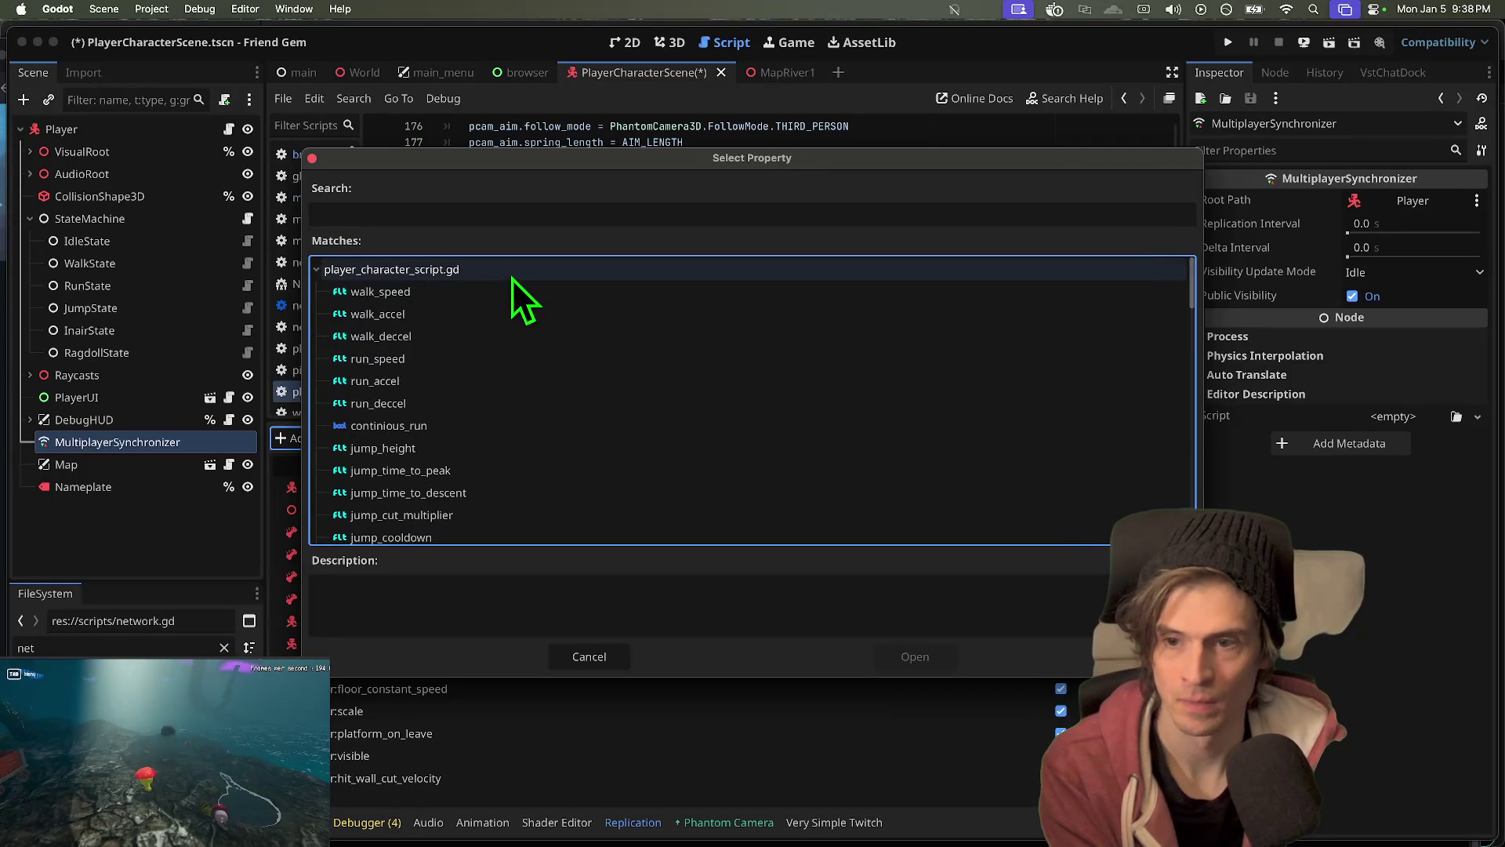
click(508, 284)
double_click(504, 290)
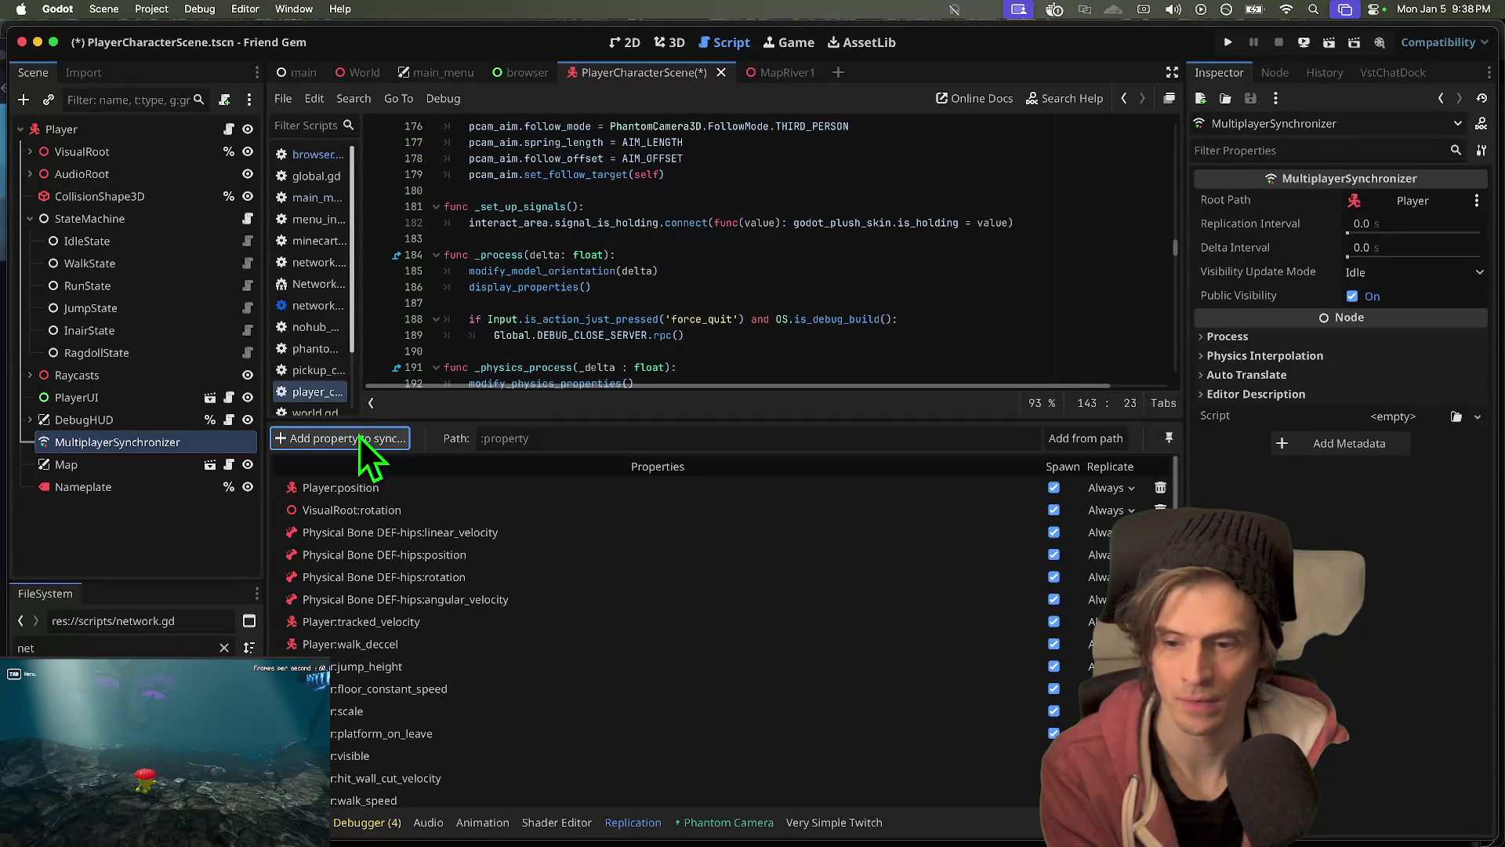
- Try a ParticlesManager property, then add CollisionShape3D's disabled property instead
click(381, 438)
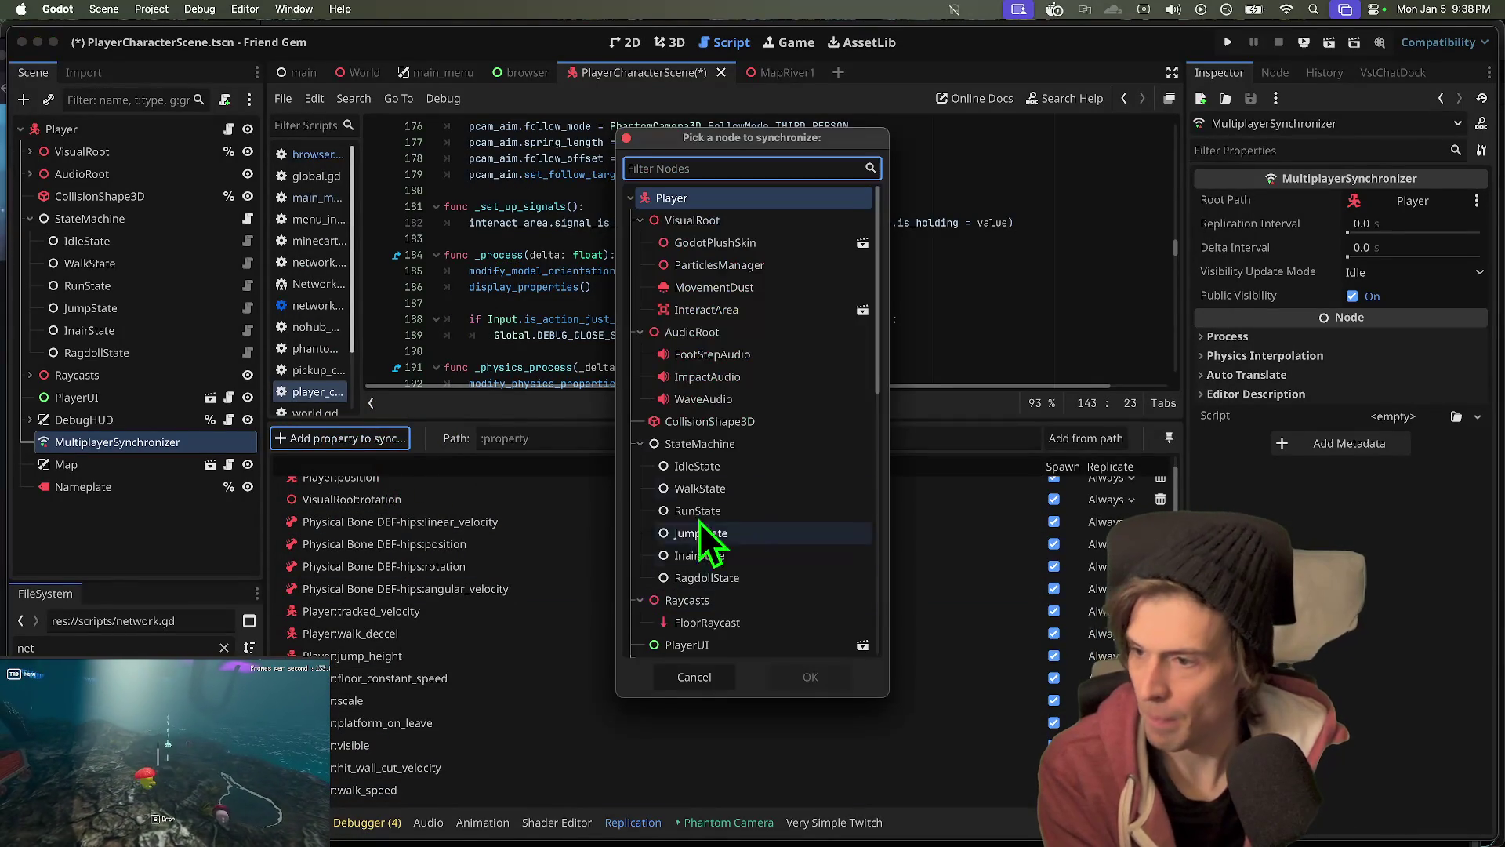
double_click(770, 268)
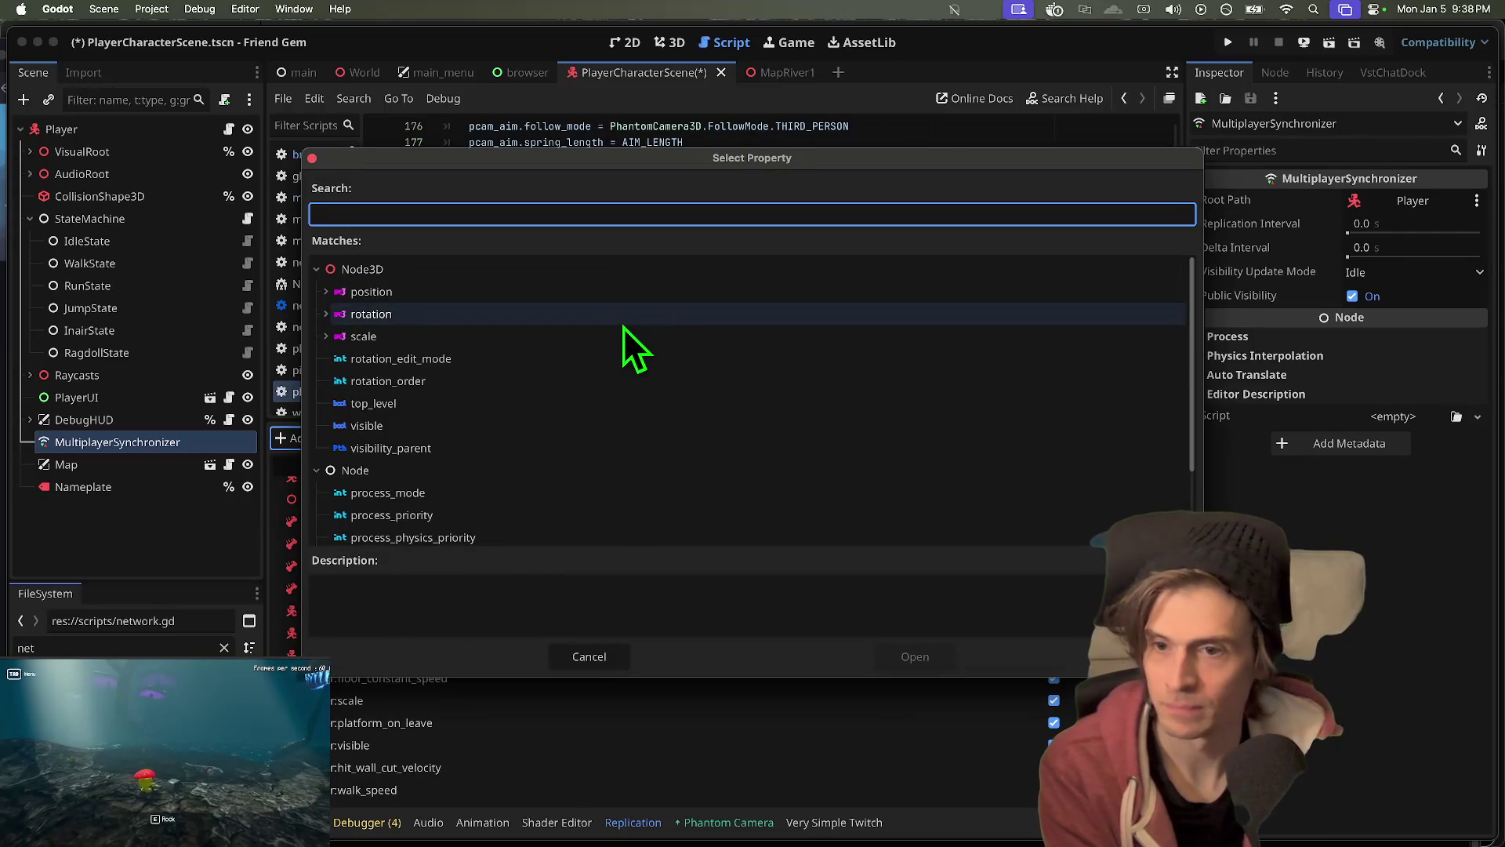
double_click(623, 327)
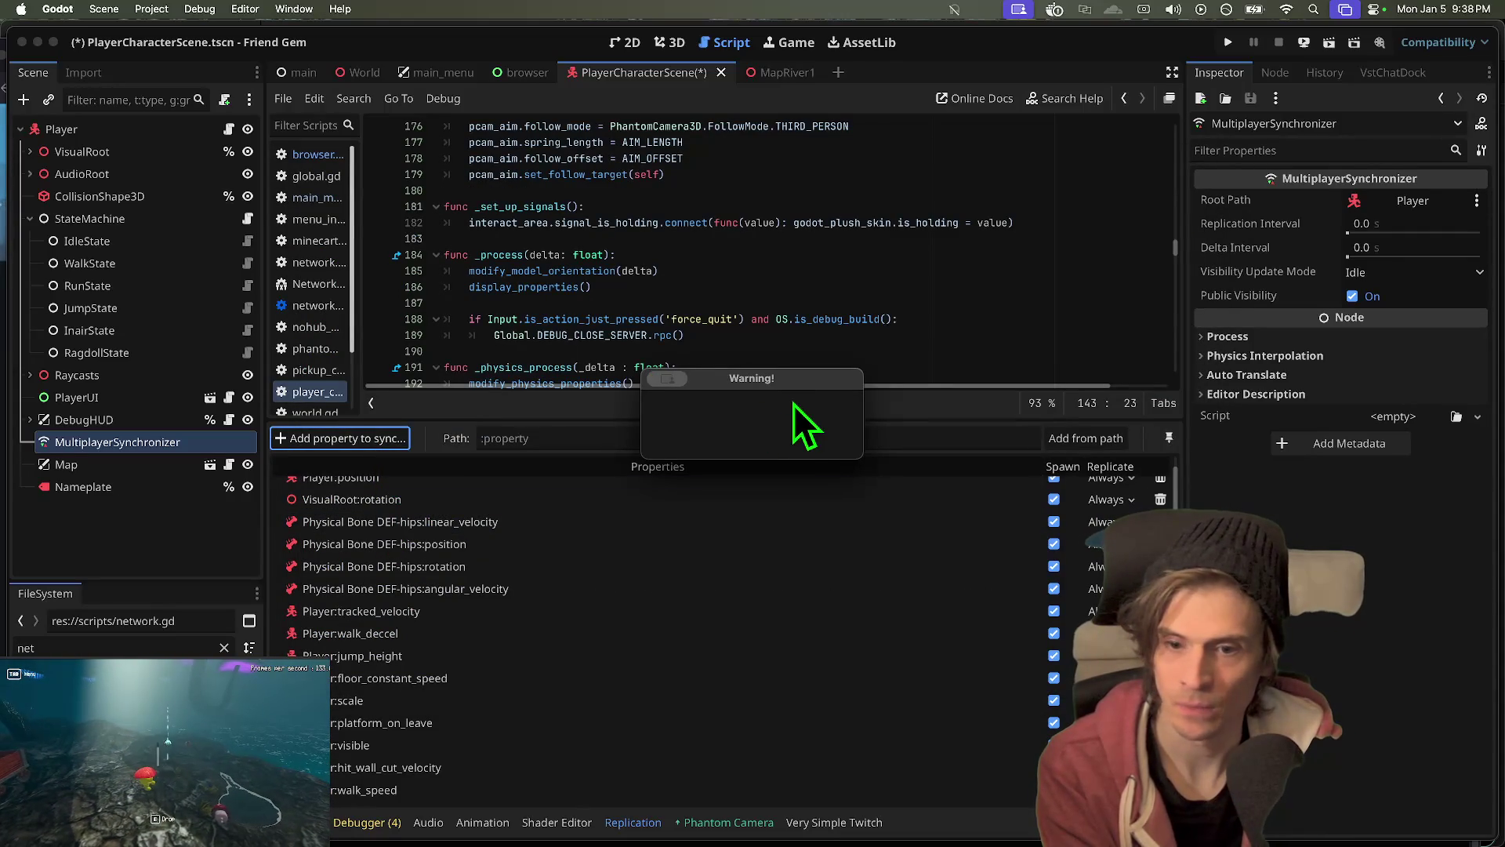
click(322, 437)
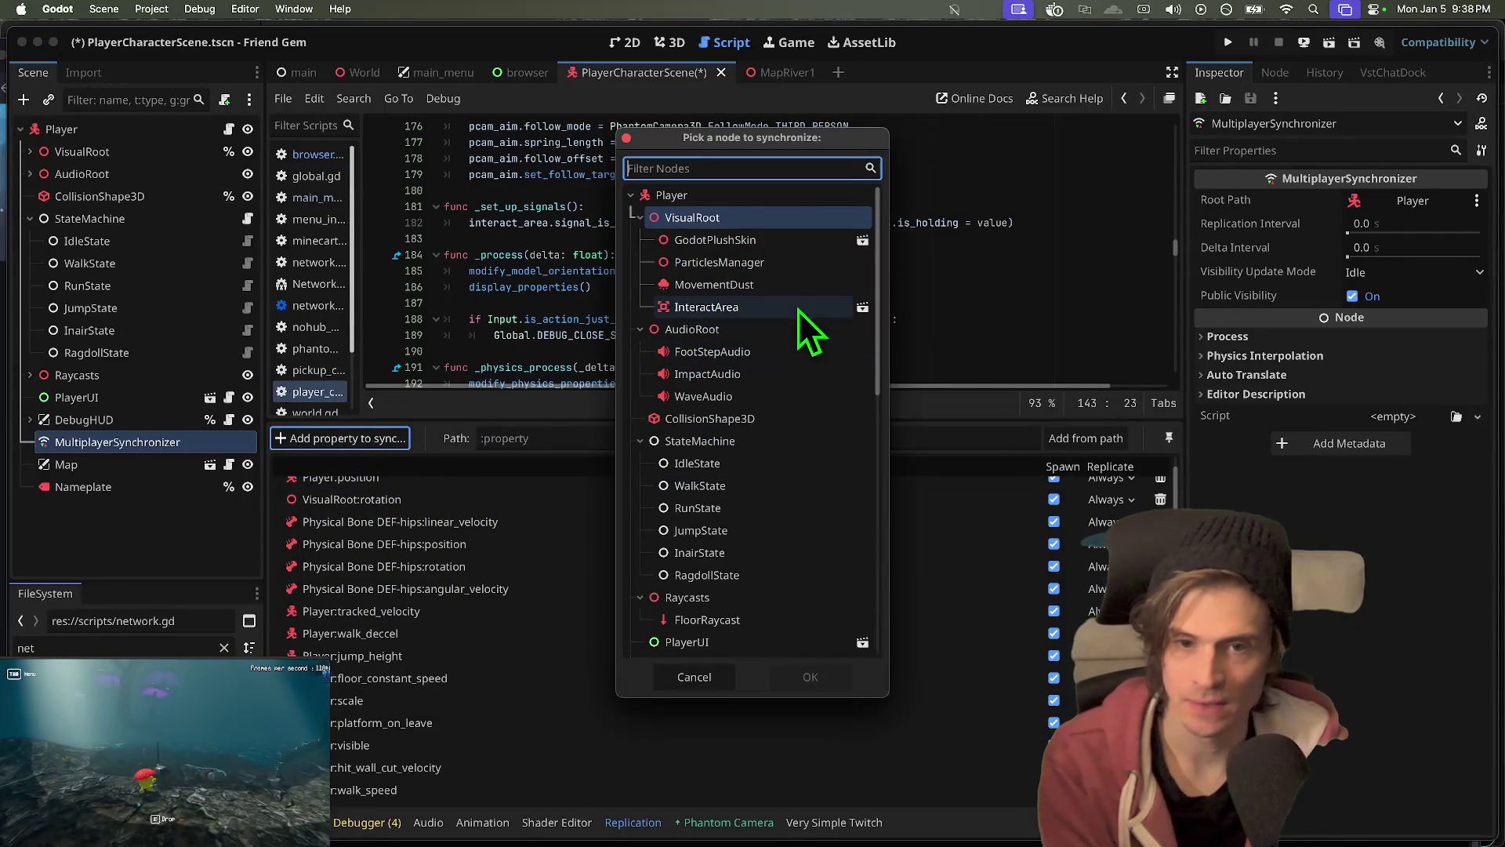
scroll(800, 392, down, 10)
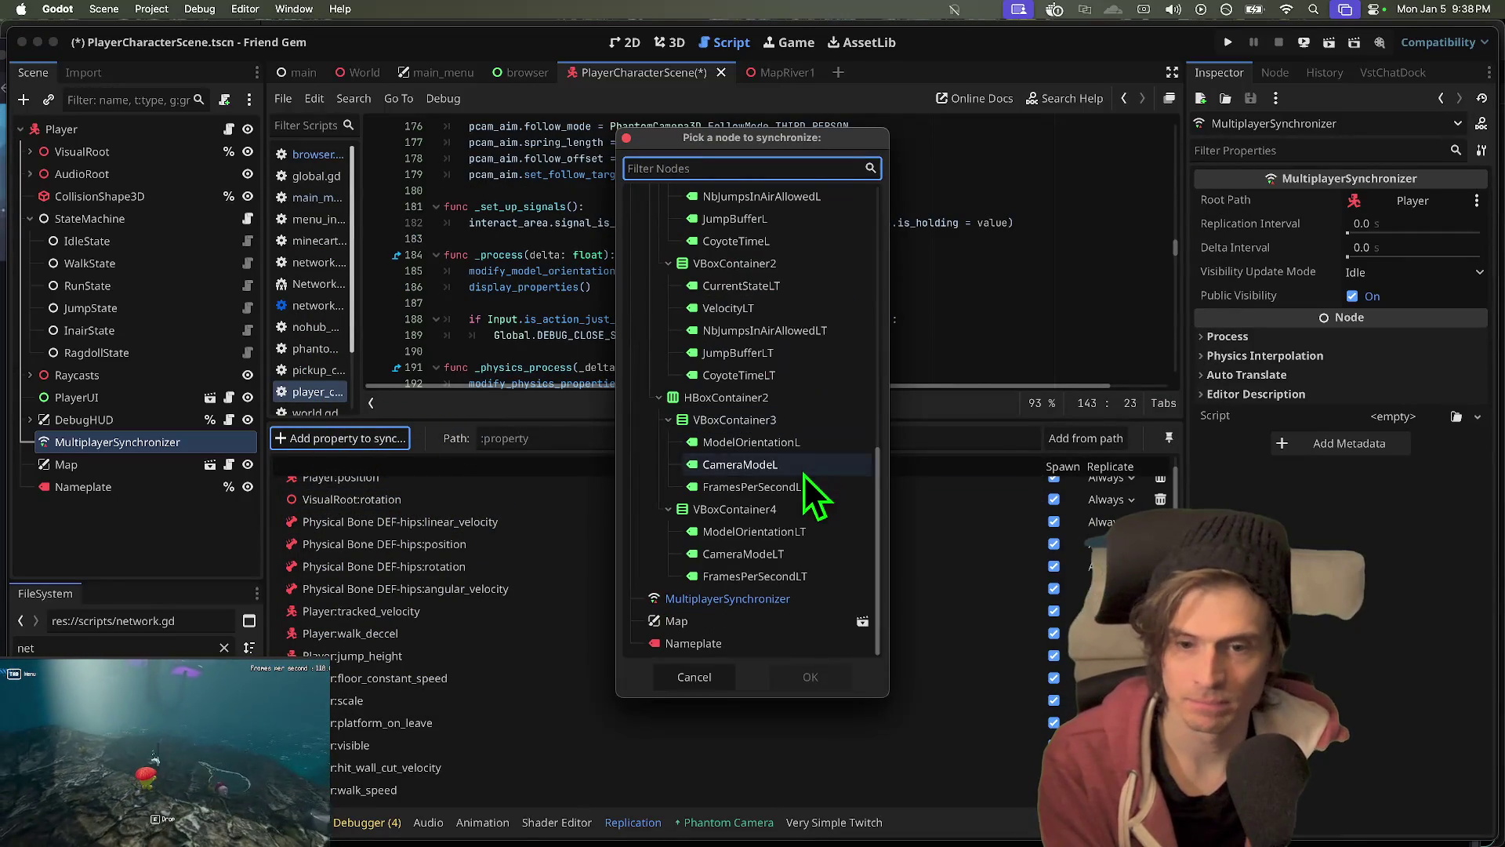
click(760, 626)
scroll(737, 580, up, 3)
scroll(728, 547, up, 10)
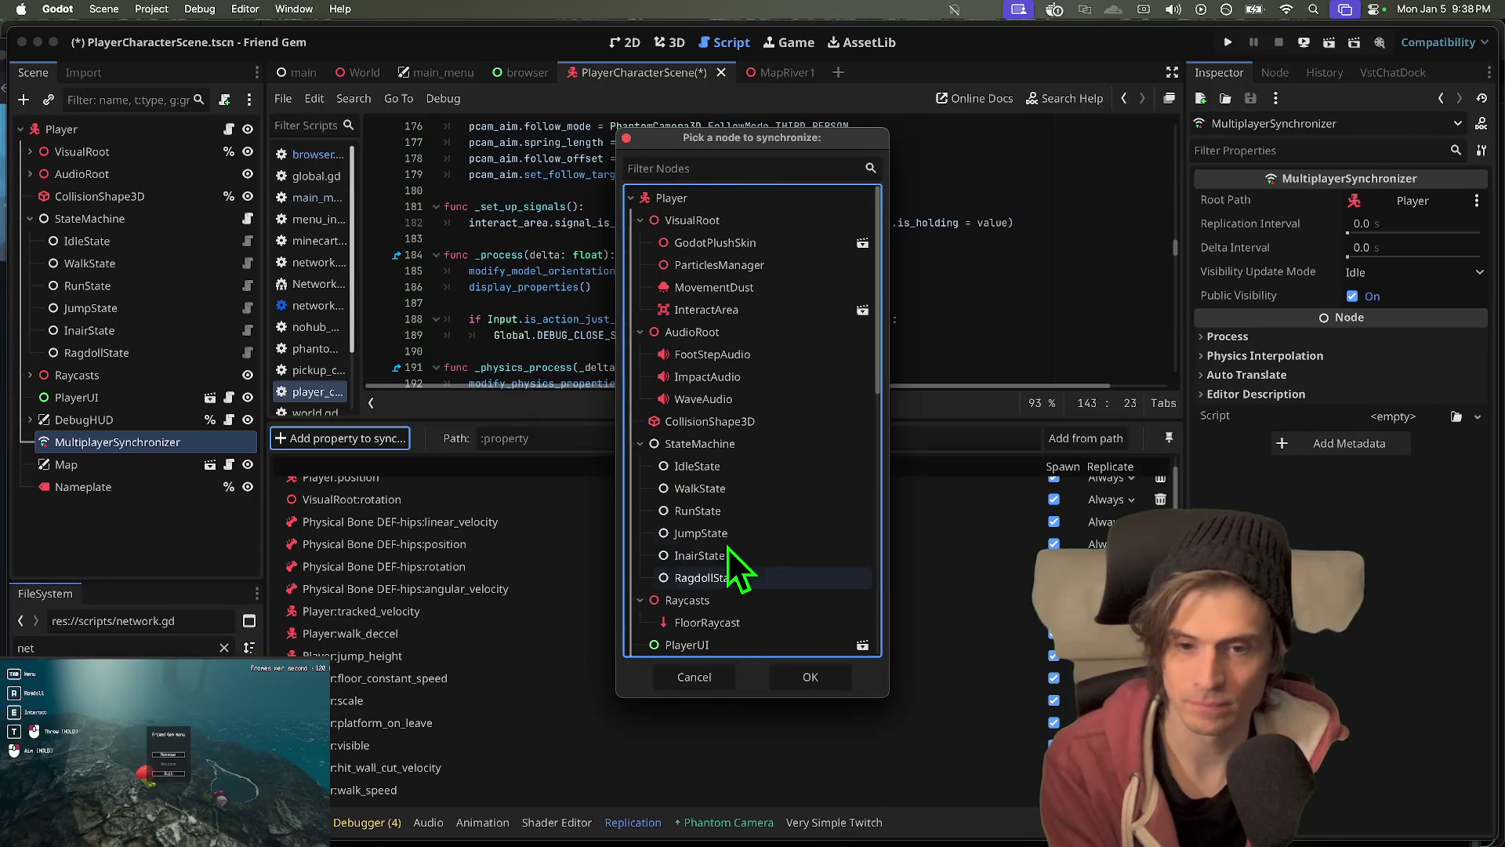
double_click(760, 432)
click(500, 297)
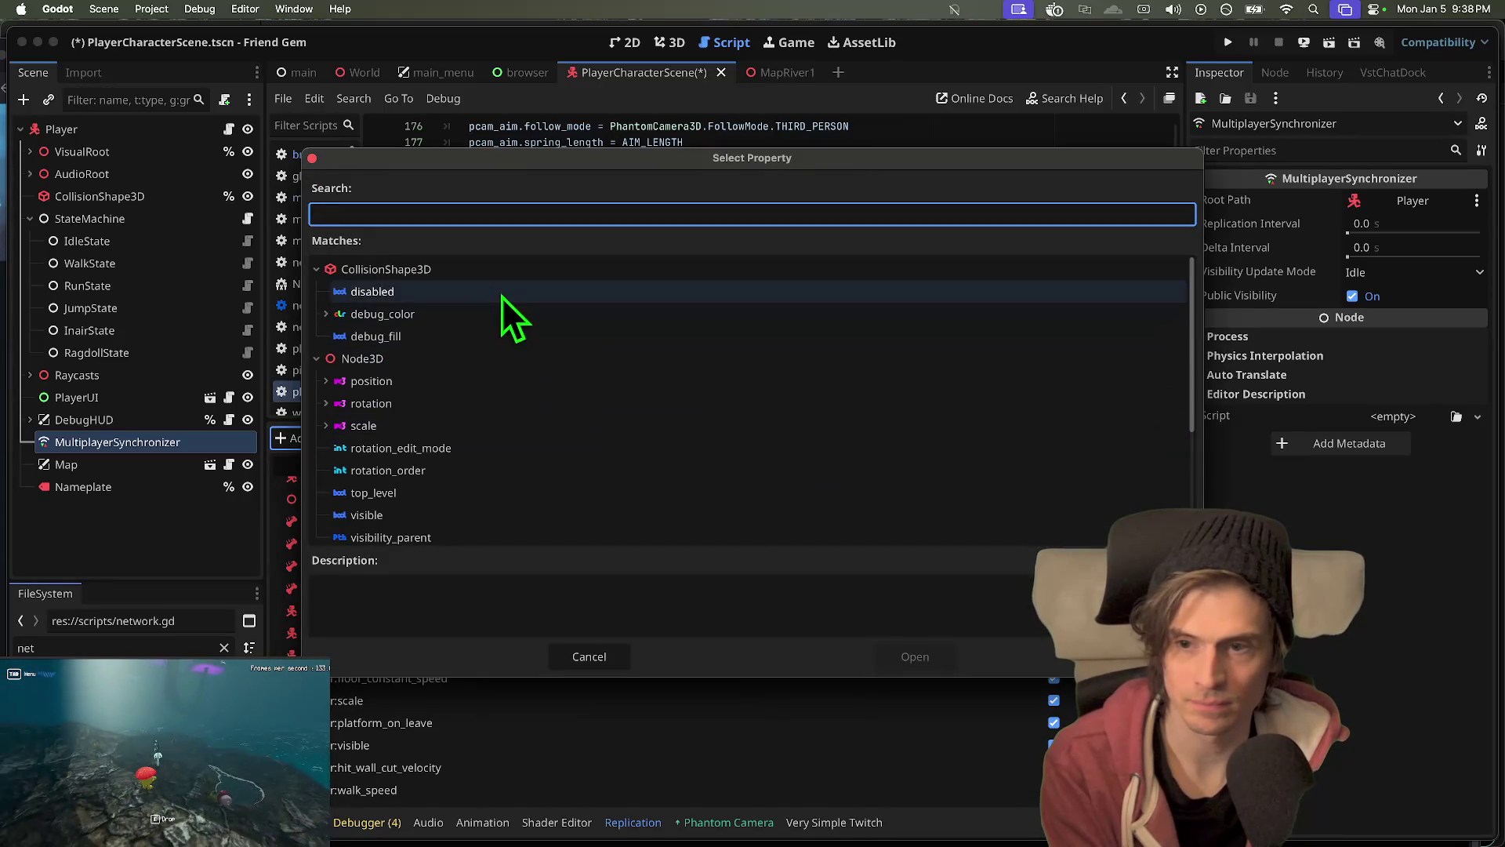
key(Return)
- Add another CollisionShape3D property, skip an audio node's playing property, and save the scene
scroll(400, 573, down, 1)
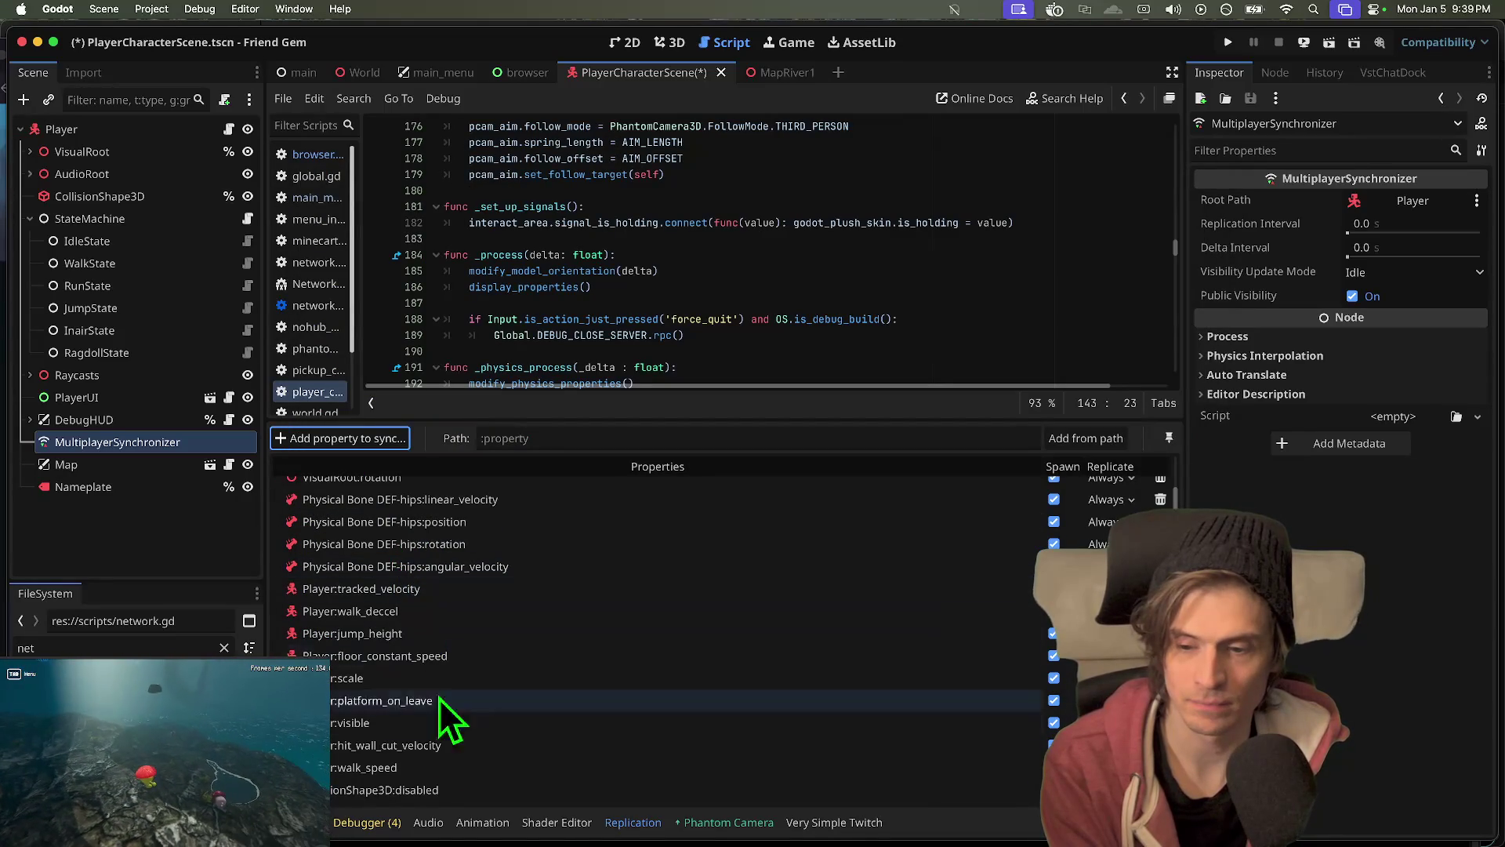
click(373, 437)
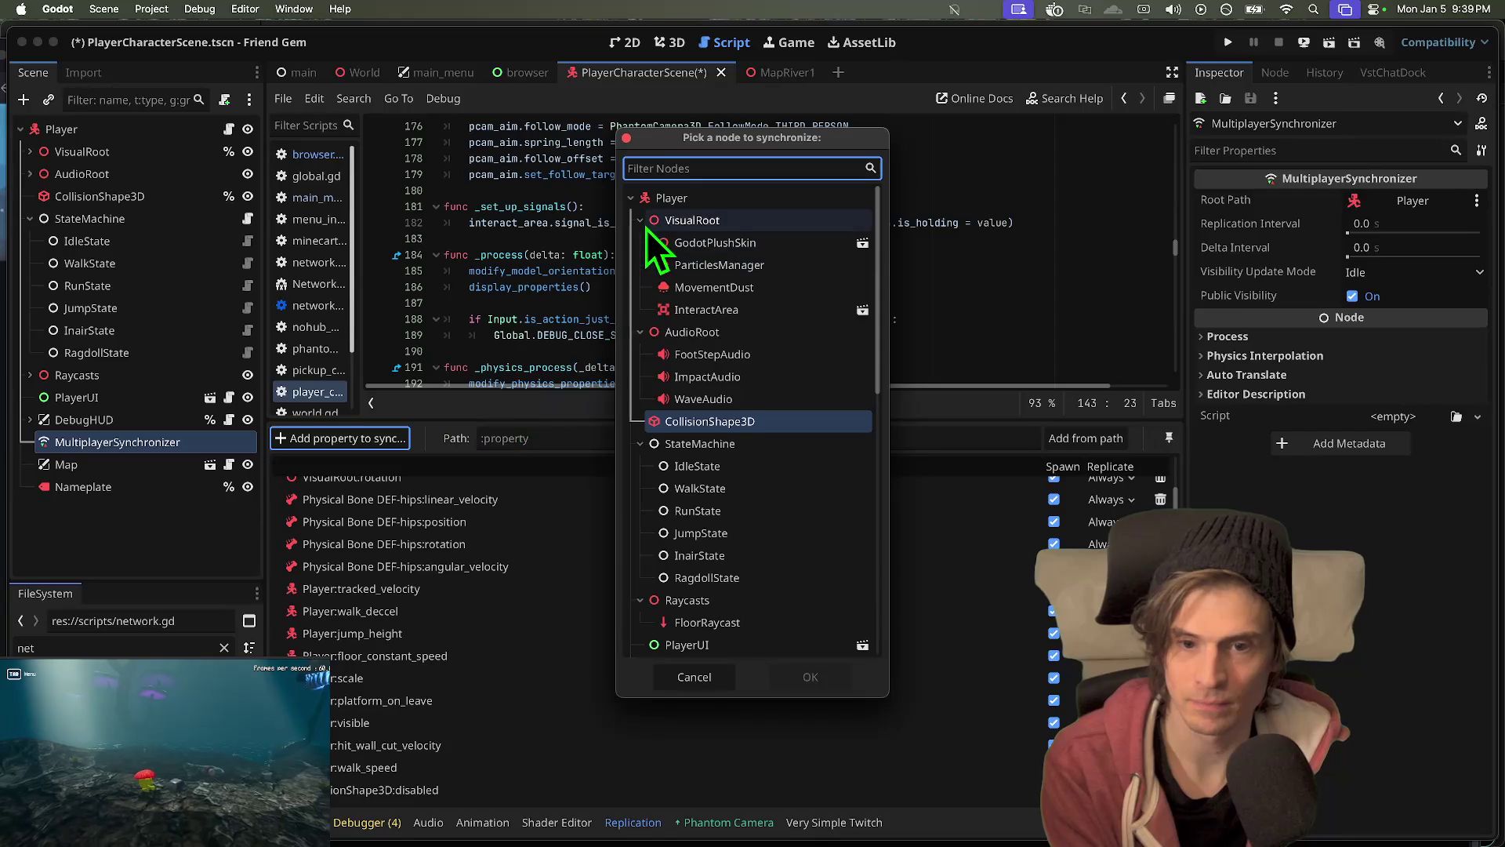
double_click(708, 423)
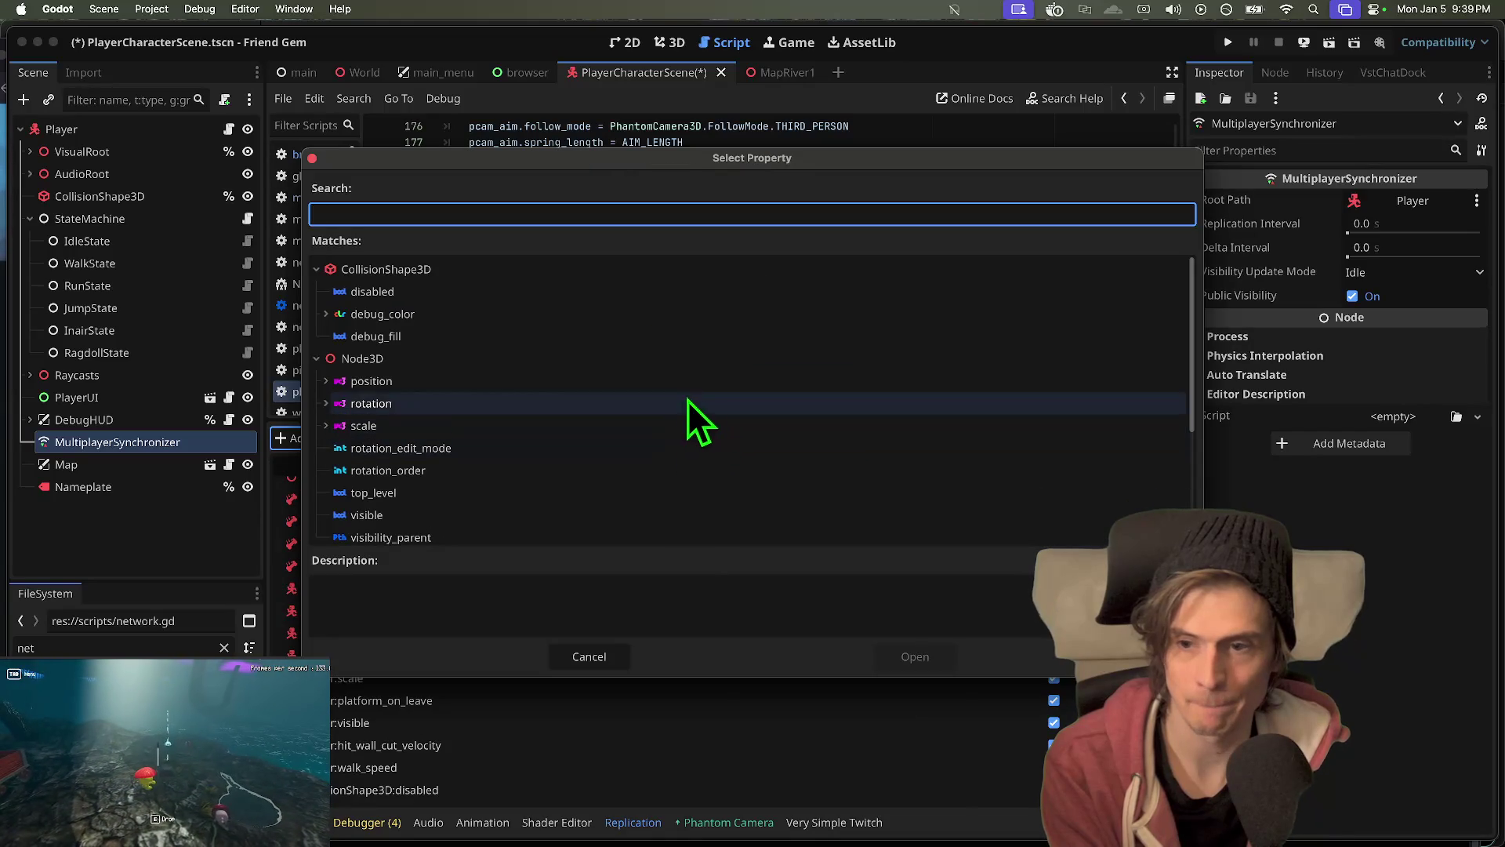
double_click(698, 381)
click(376, 439)
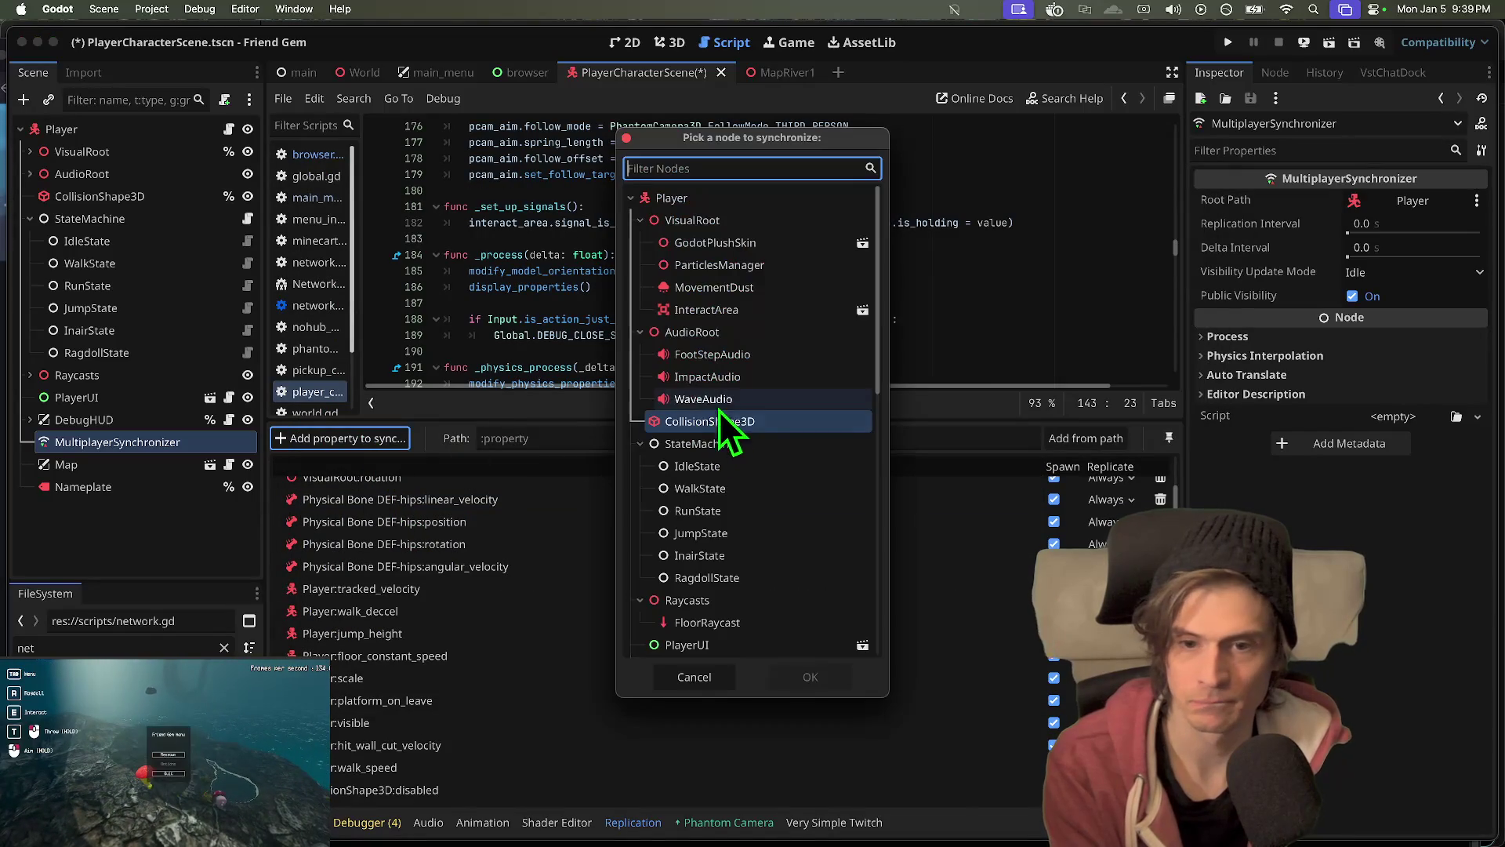
double_click(749, 361)
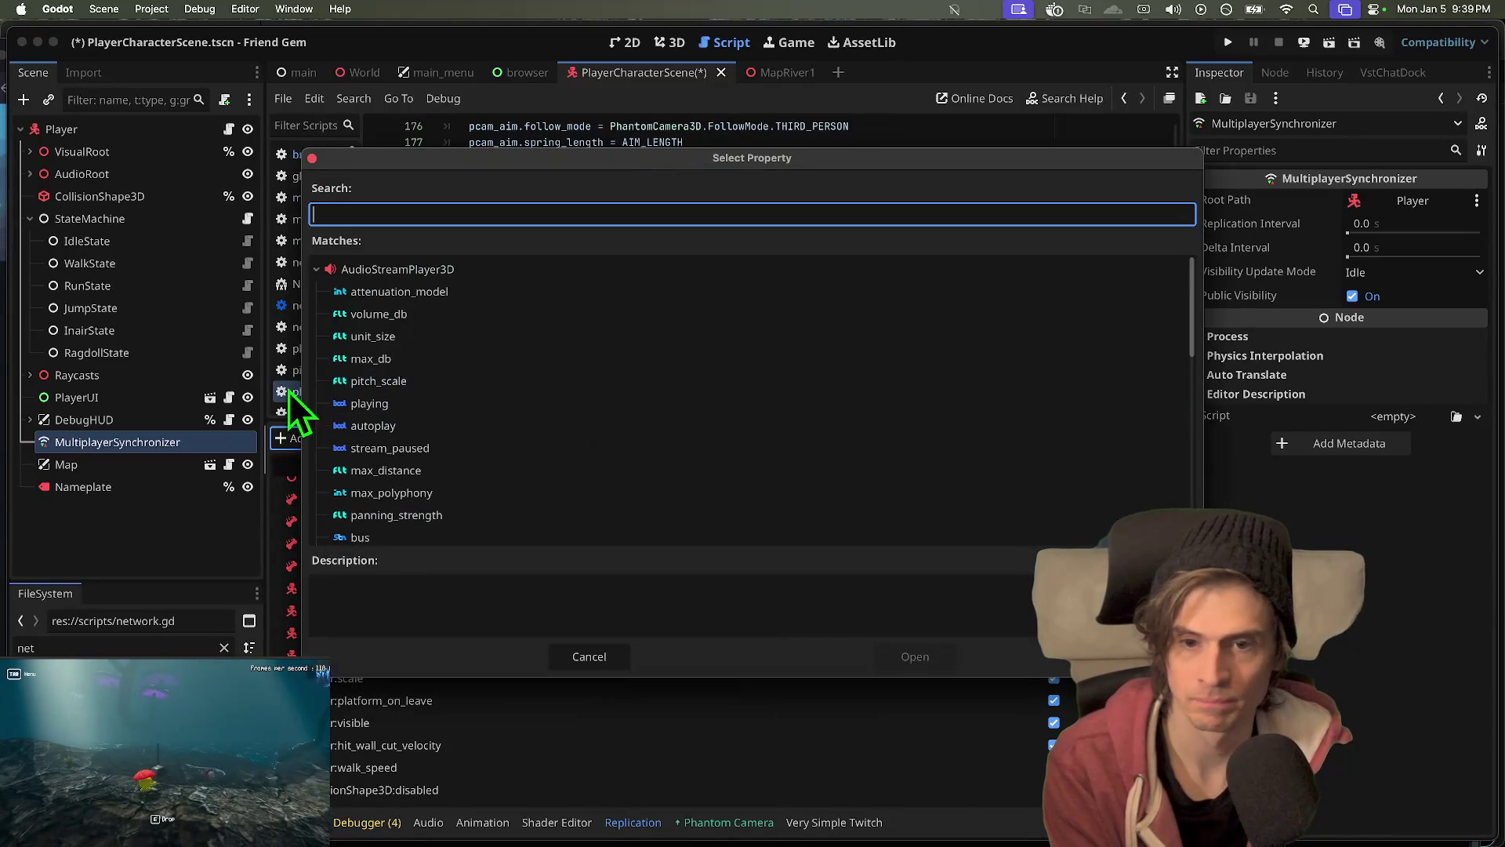
click(467, 269)
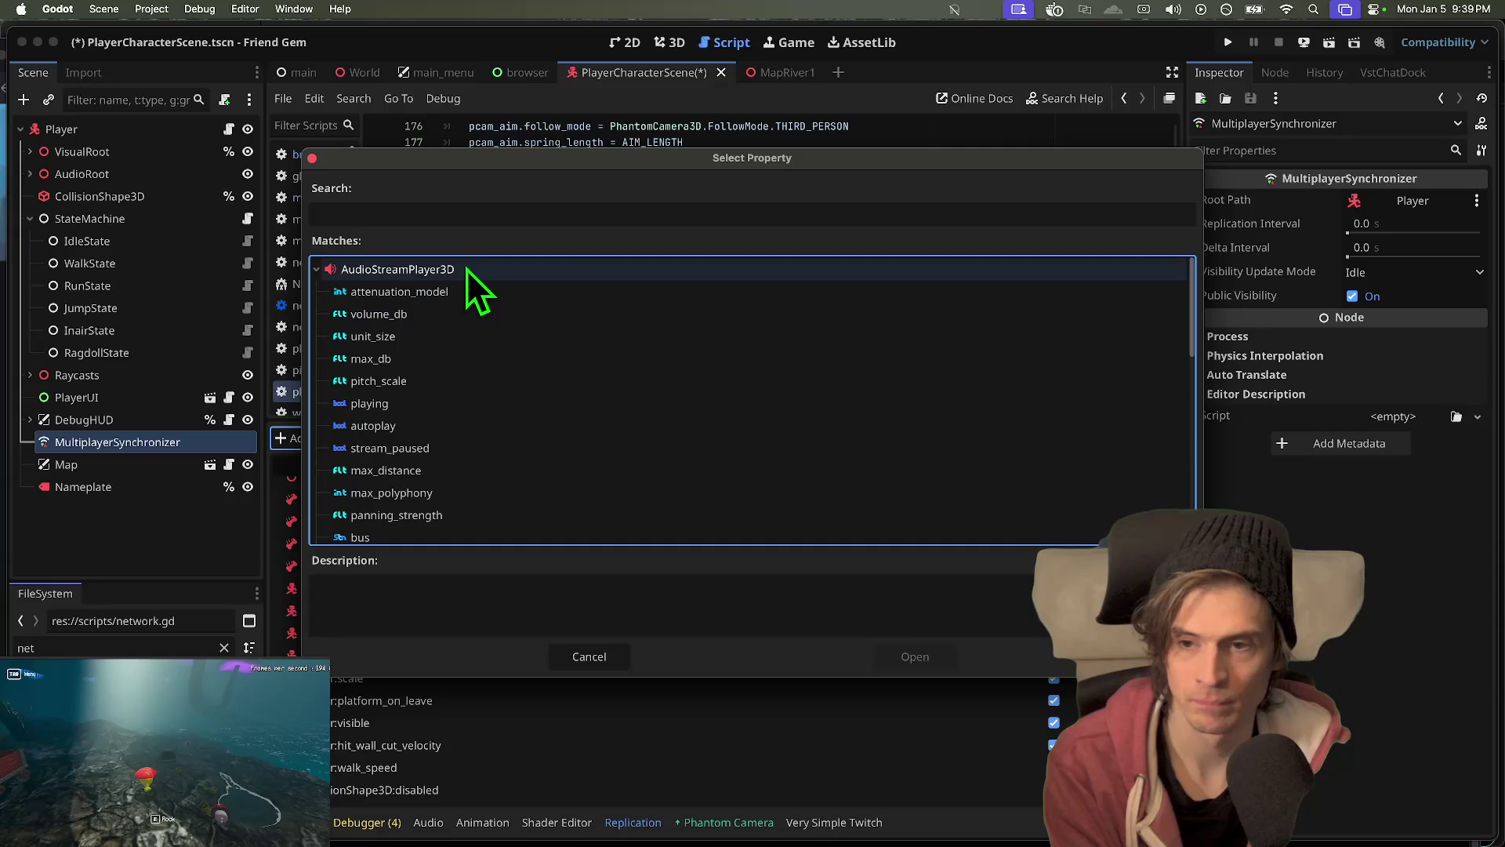
click(459, 404)
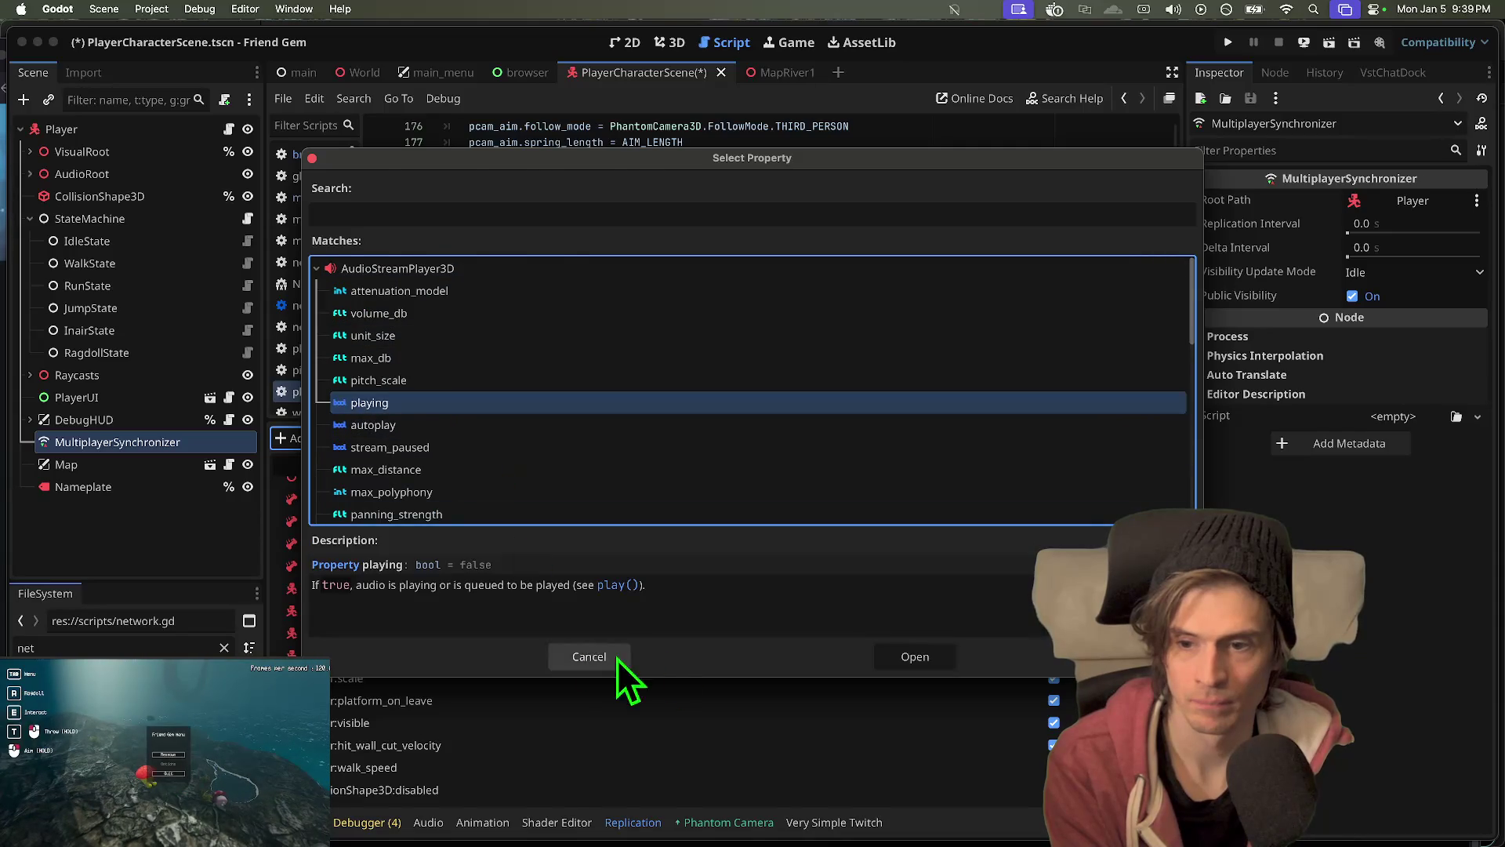
click(604, 656)
key(ctrl+s)
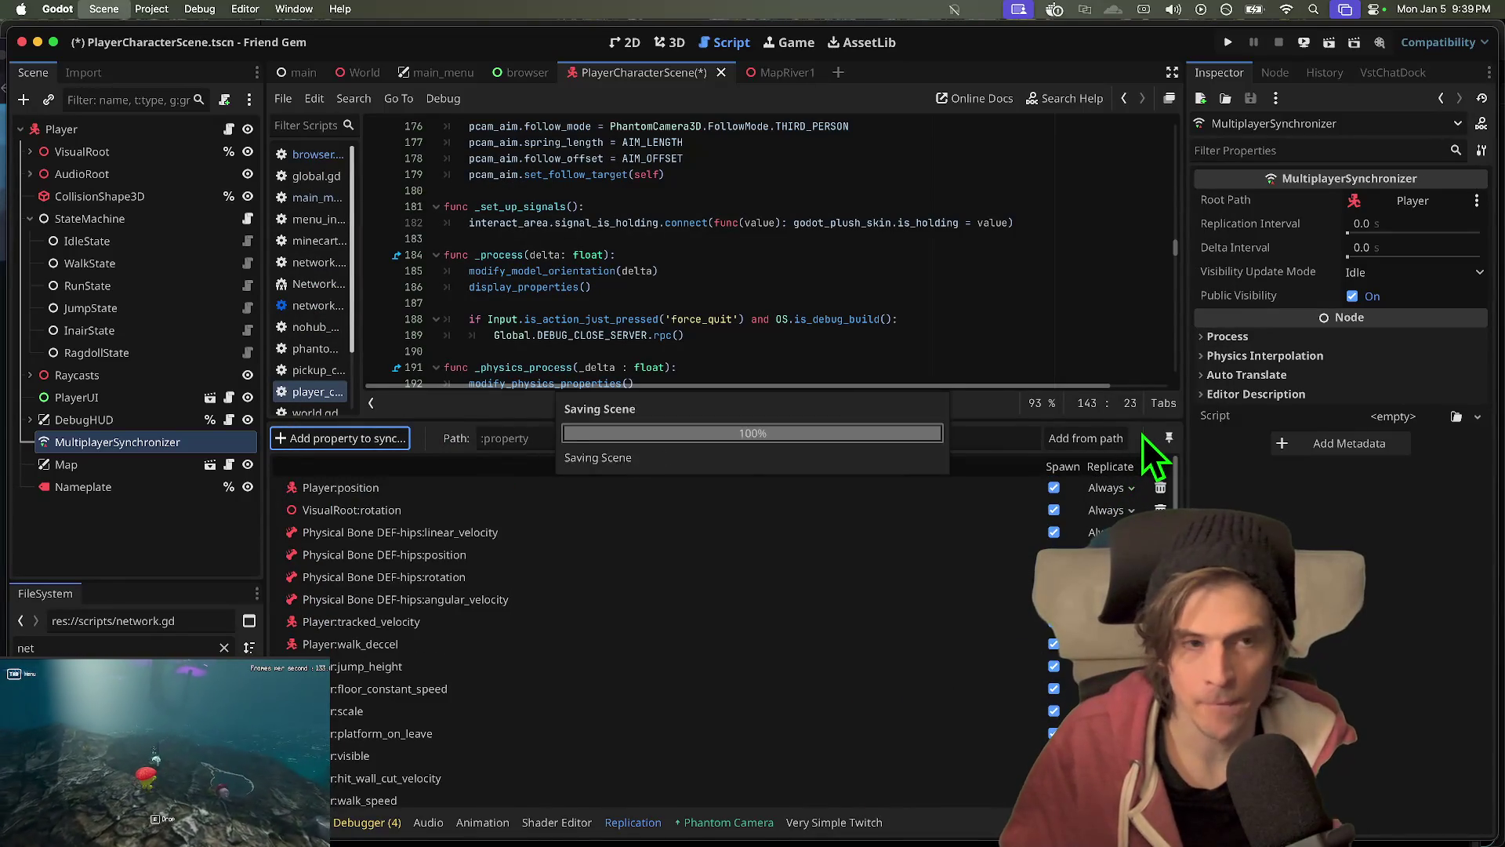
- Run the project as four debug instances and return to the Godot editor
key(super+b)
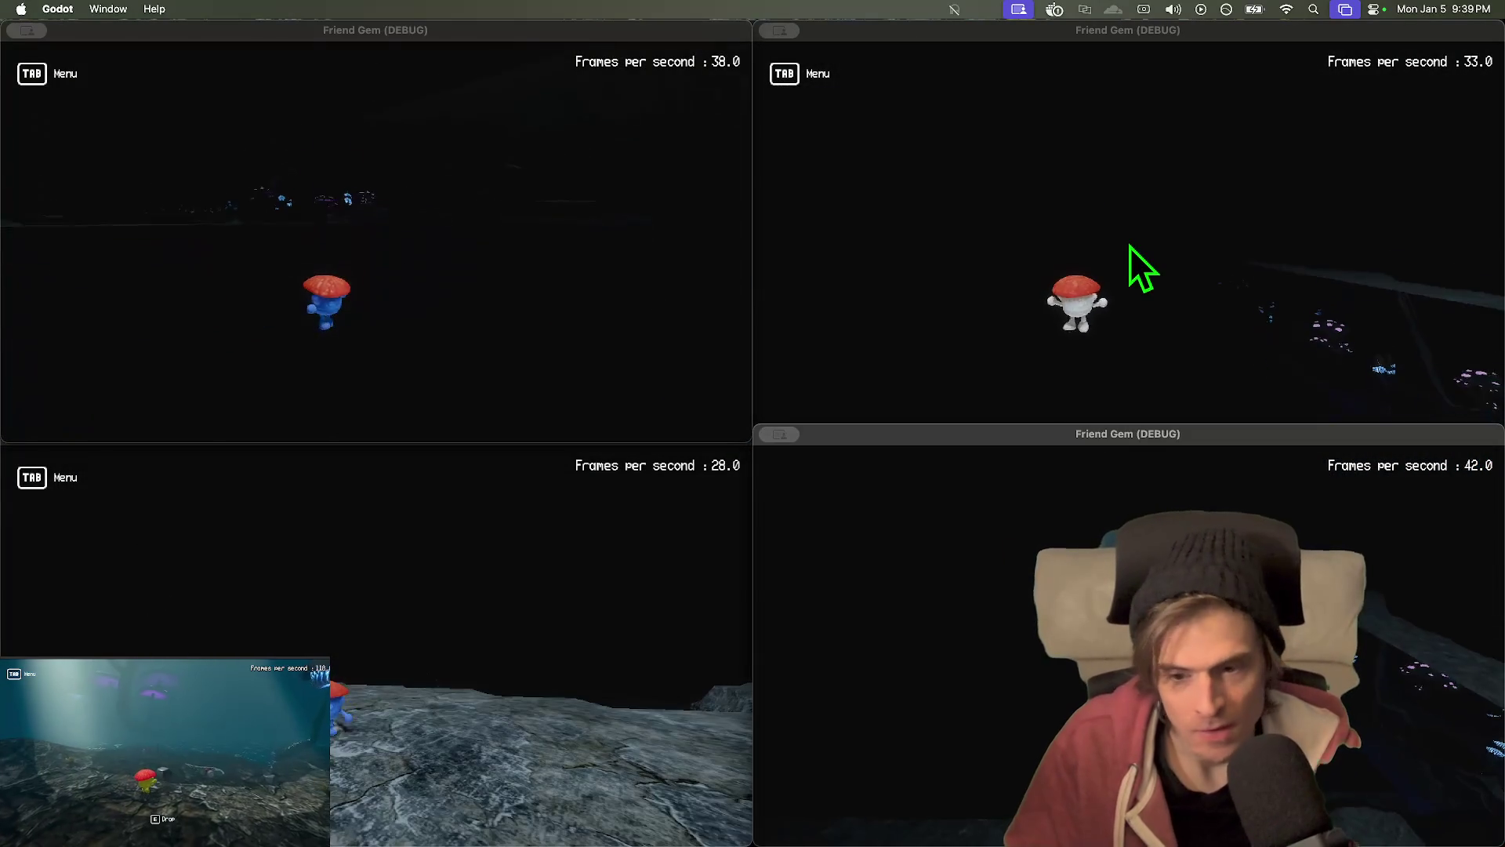
key(super+Tab)
key(super+Tab)
key(super+Tab)
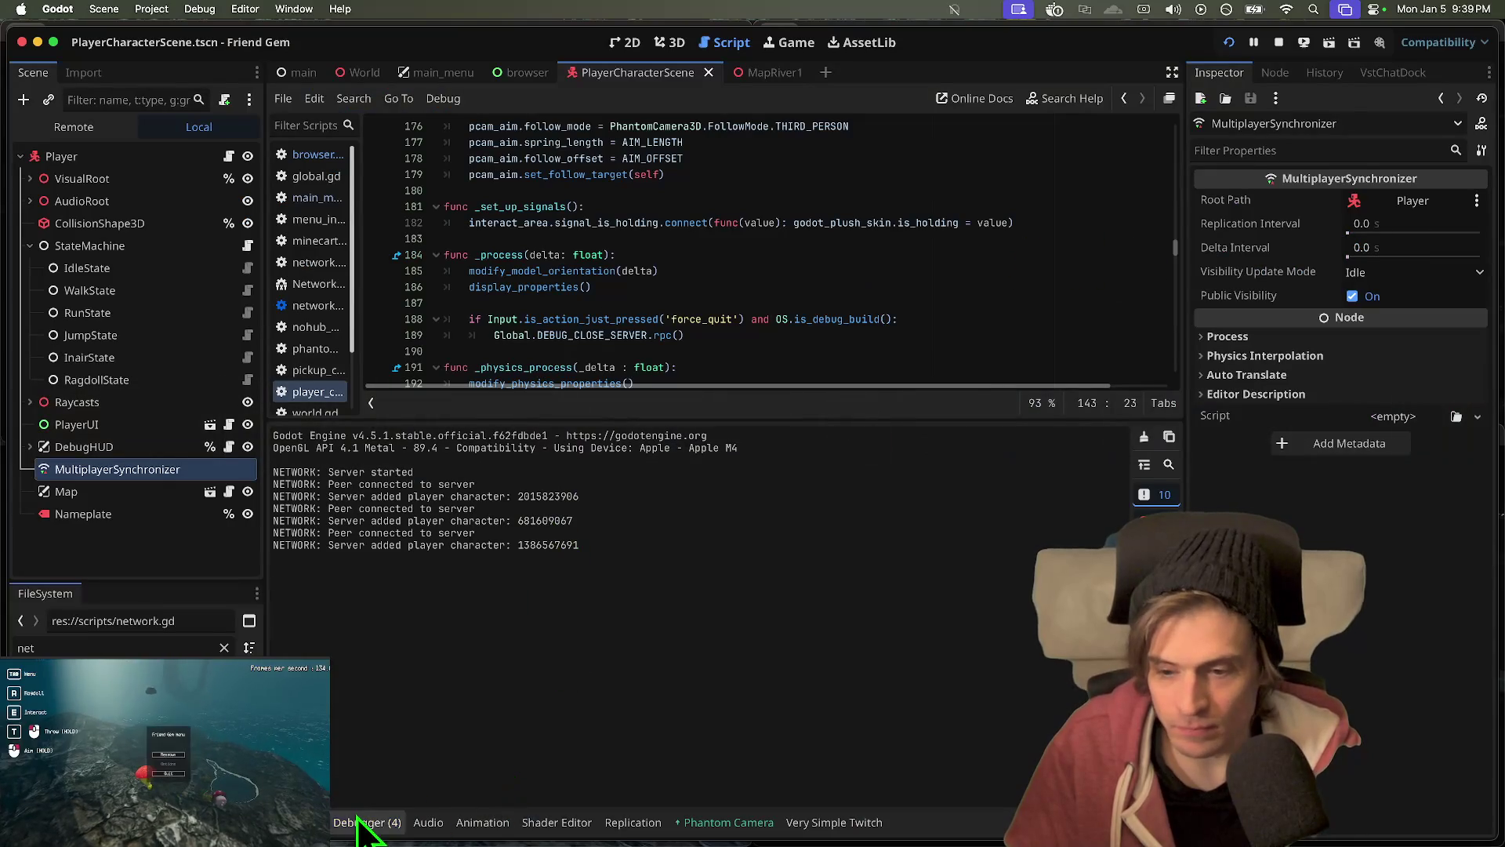
click(357, 819)
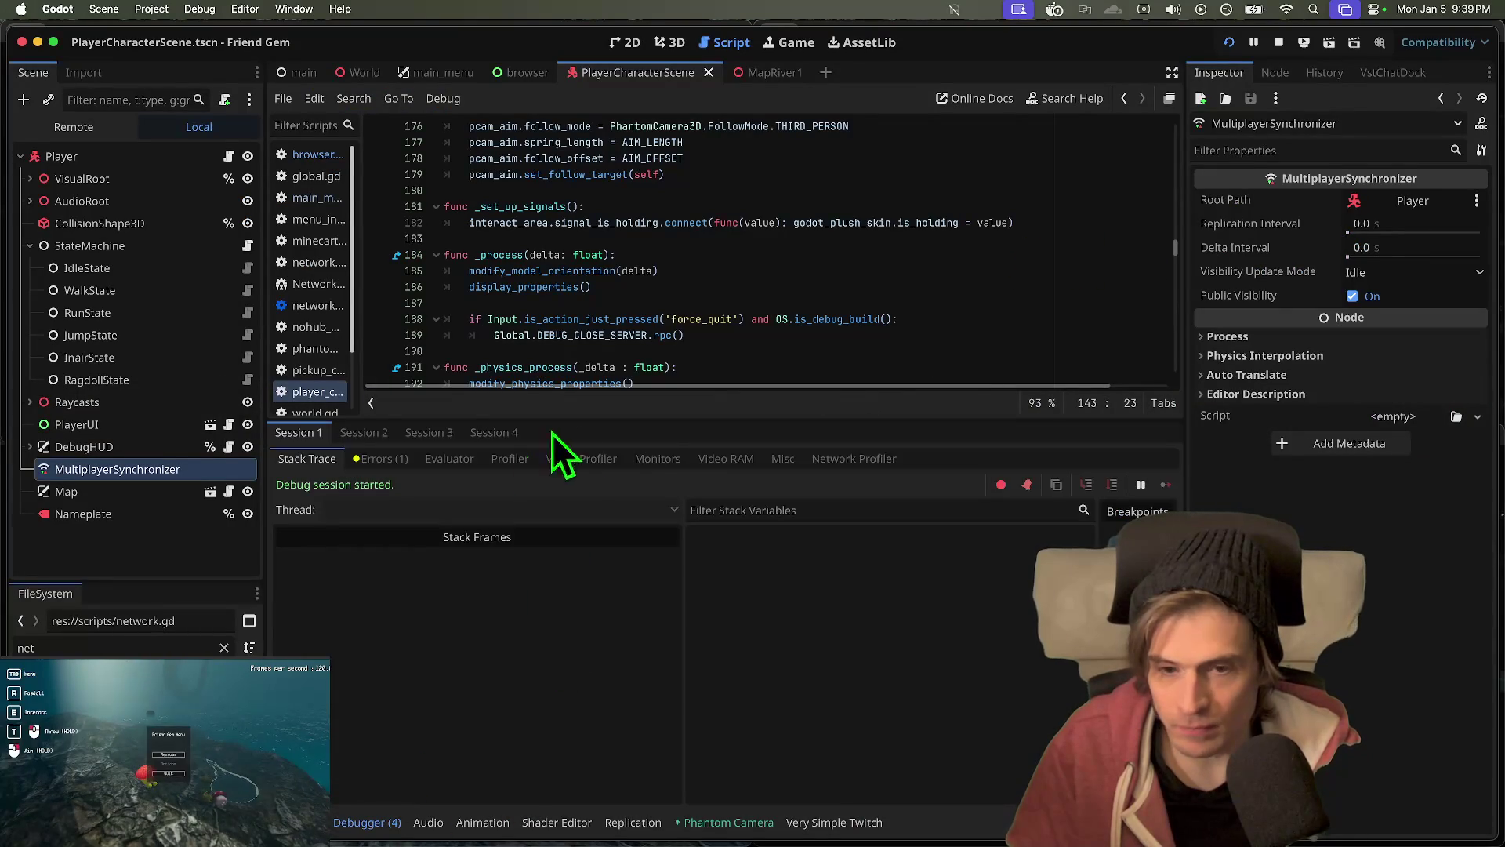
- Start the Network Profiler for sessions 1, 2 and 3, then resume the game
click(840, 458)
click(295, 486)
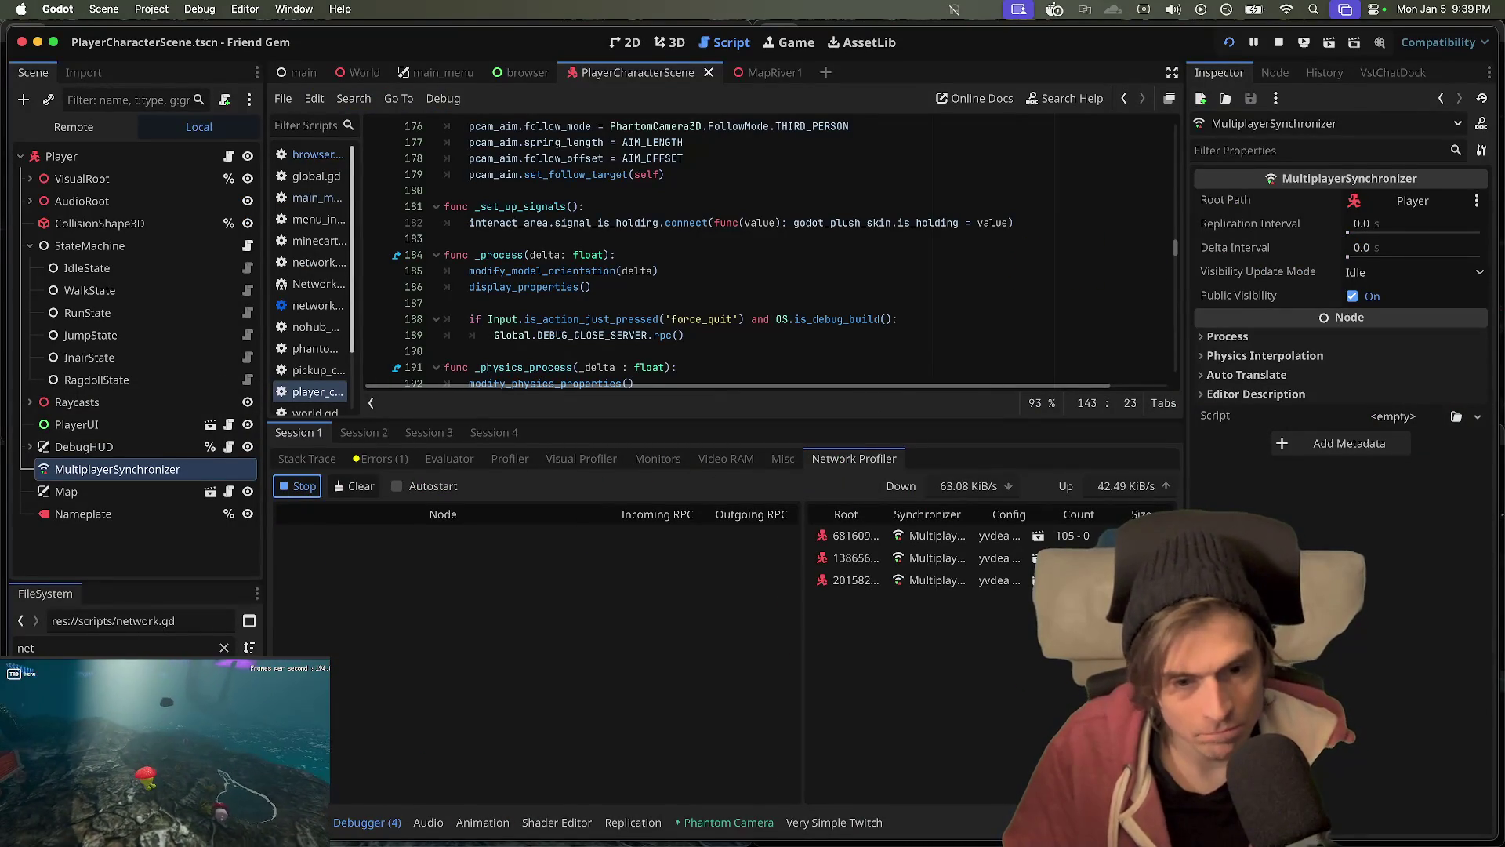
click(367, 432)
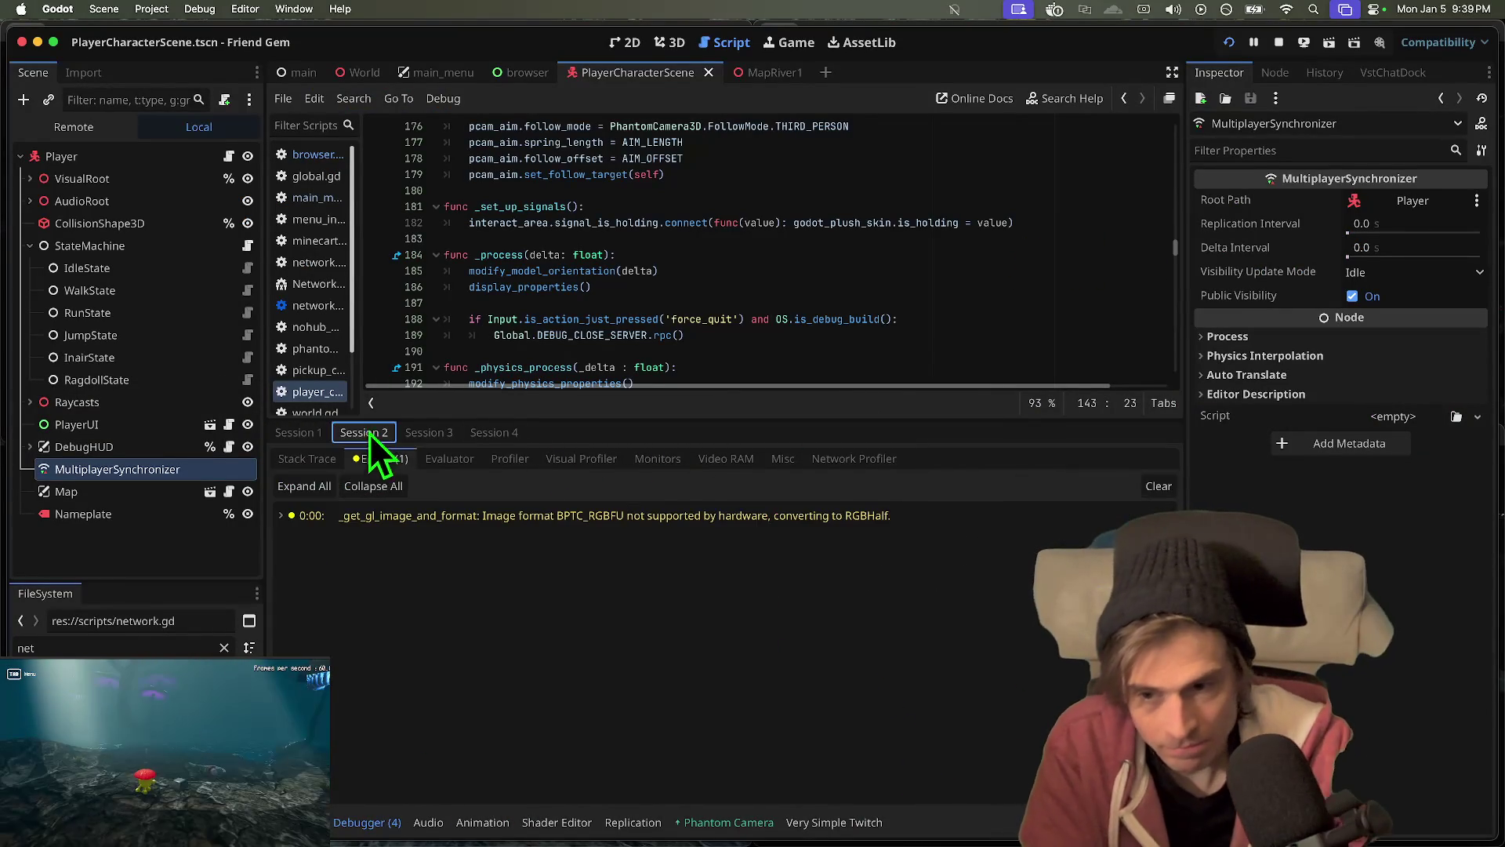
click(309, 459)
click(854, 459)
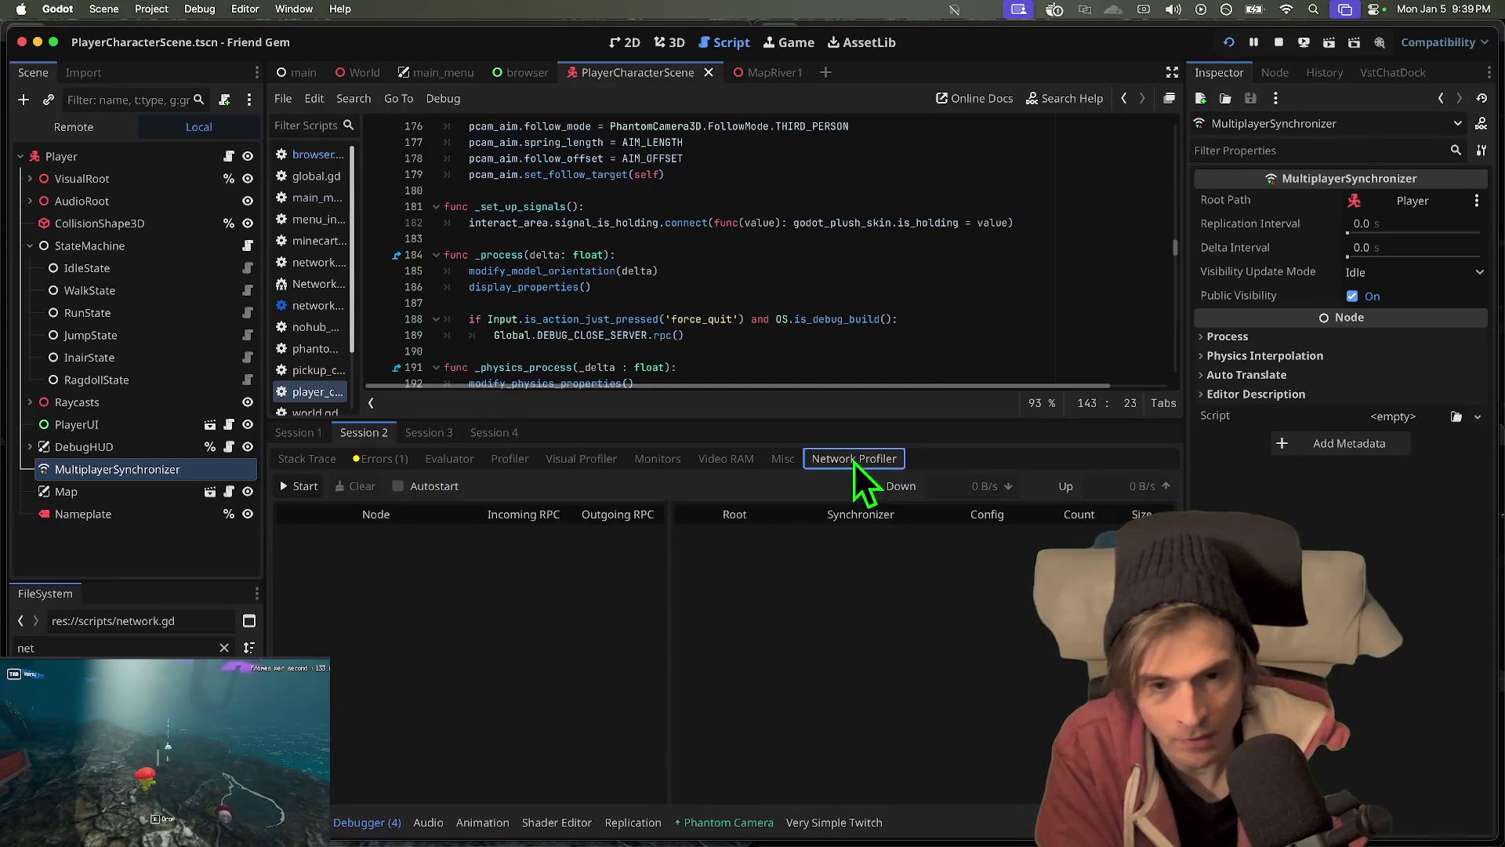
click(297, 486)
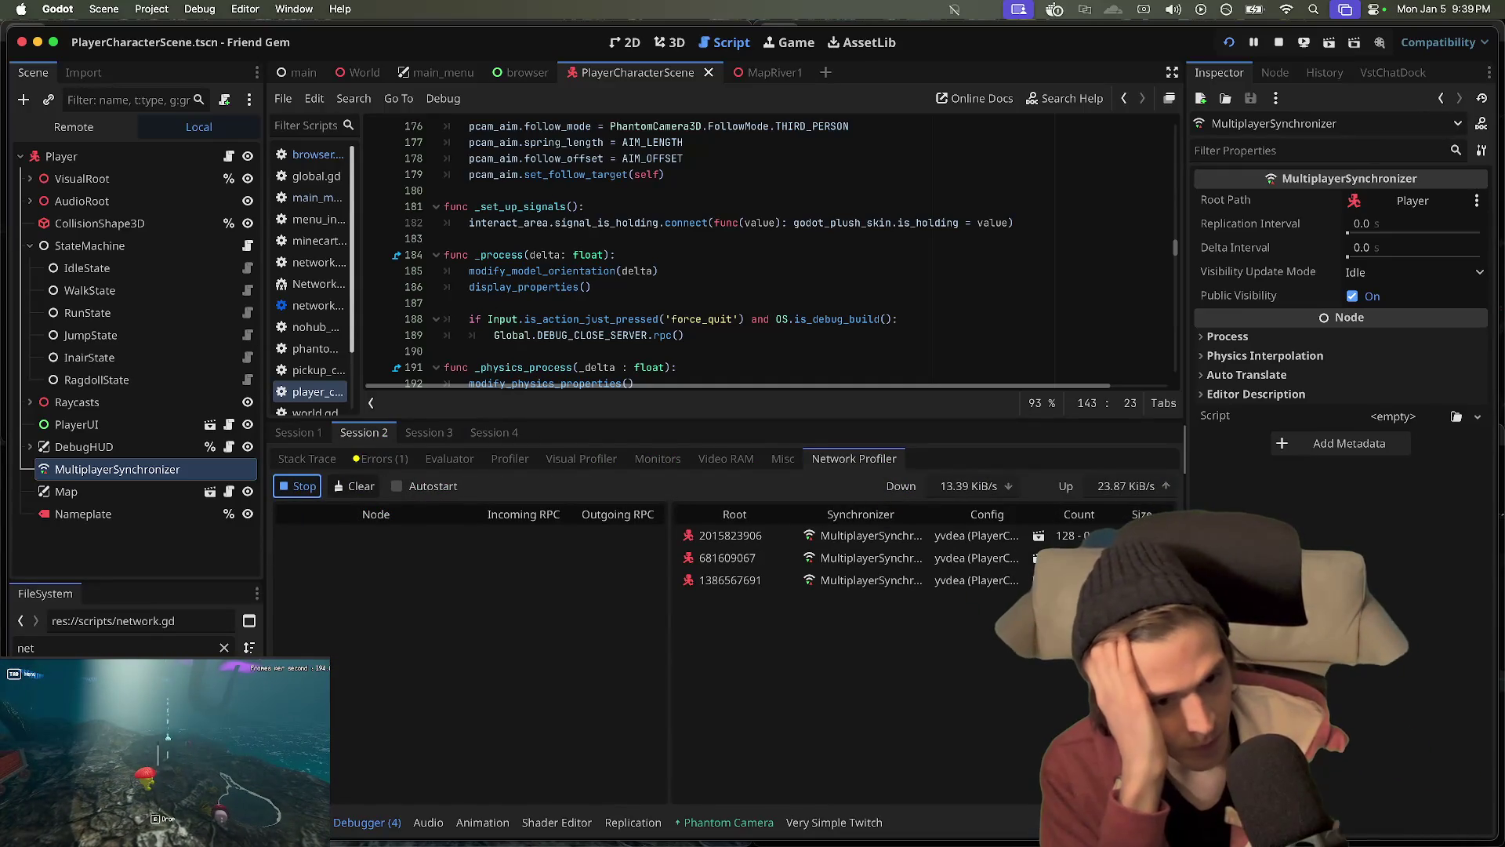
click(433, 433)
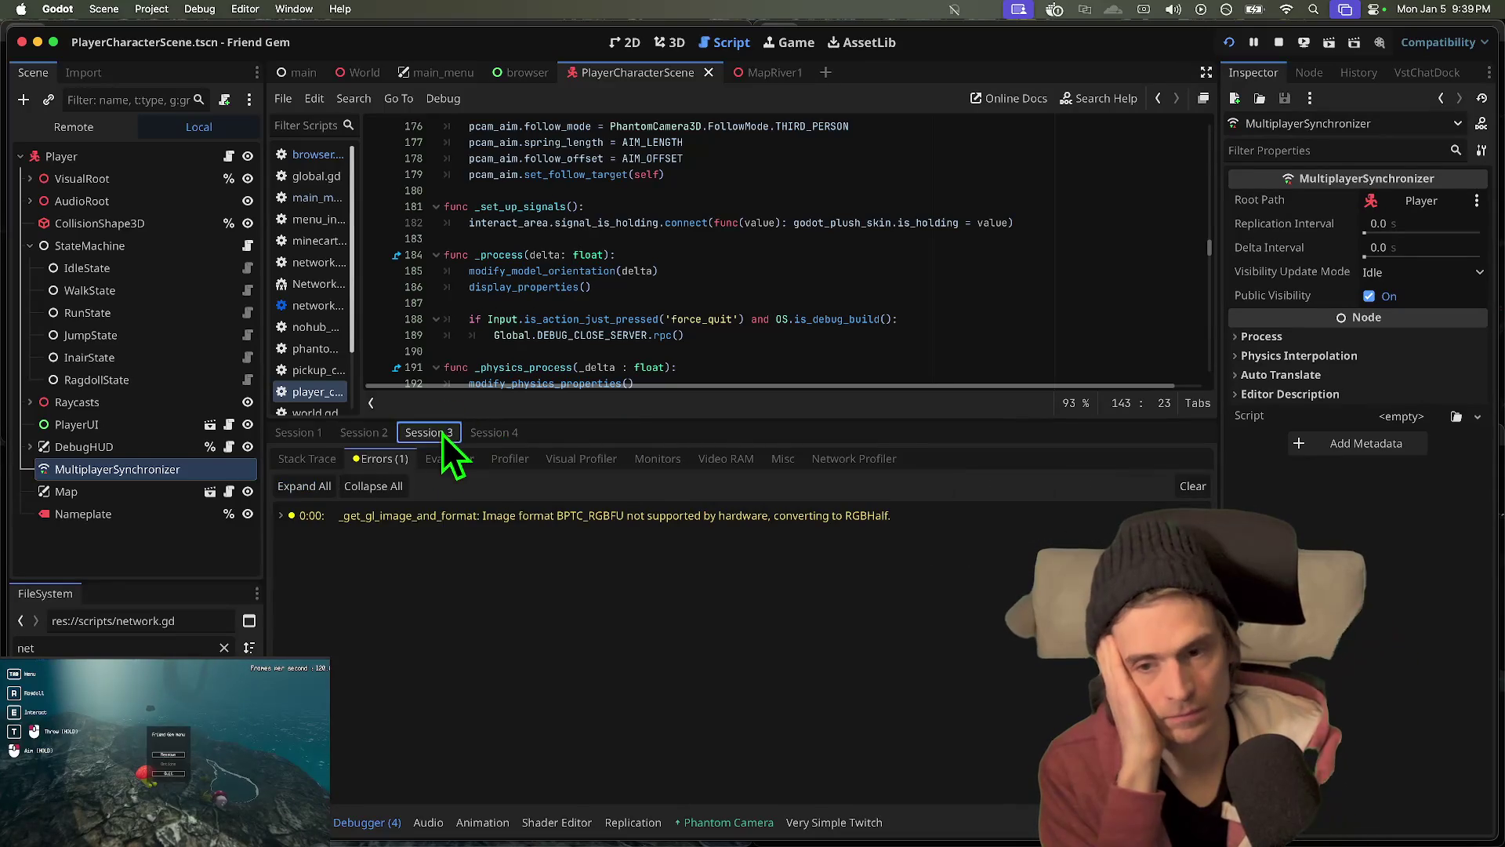
click(855, 458)
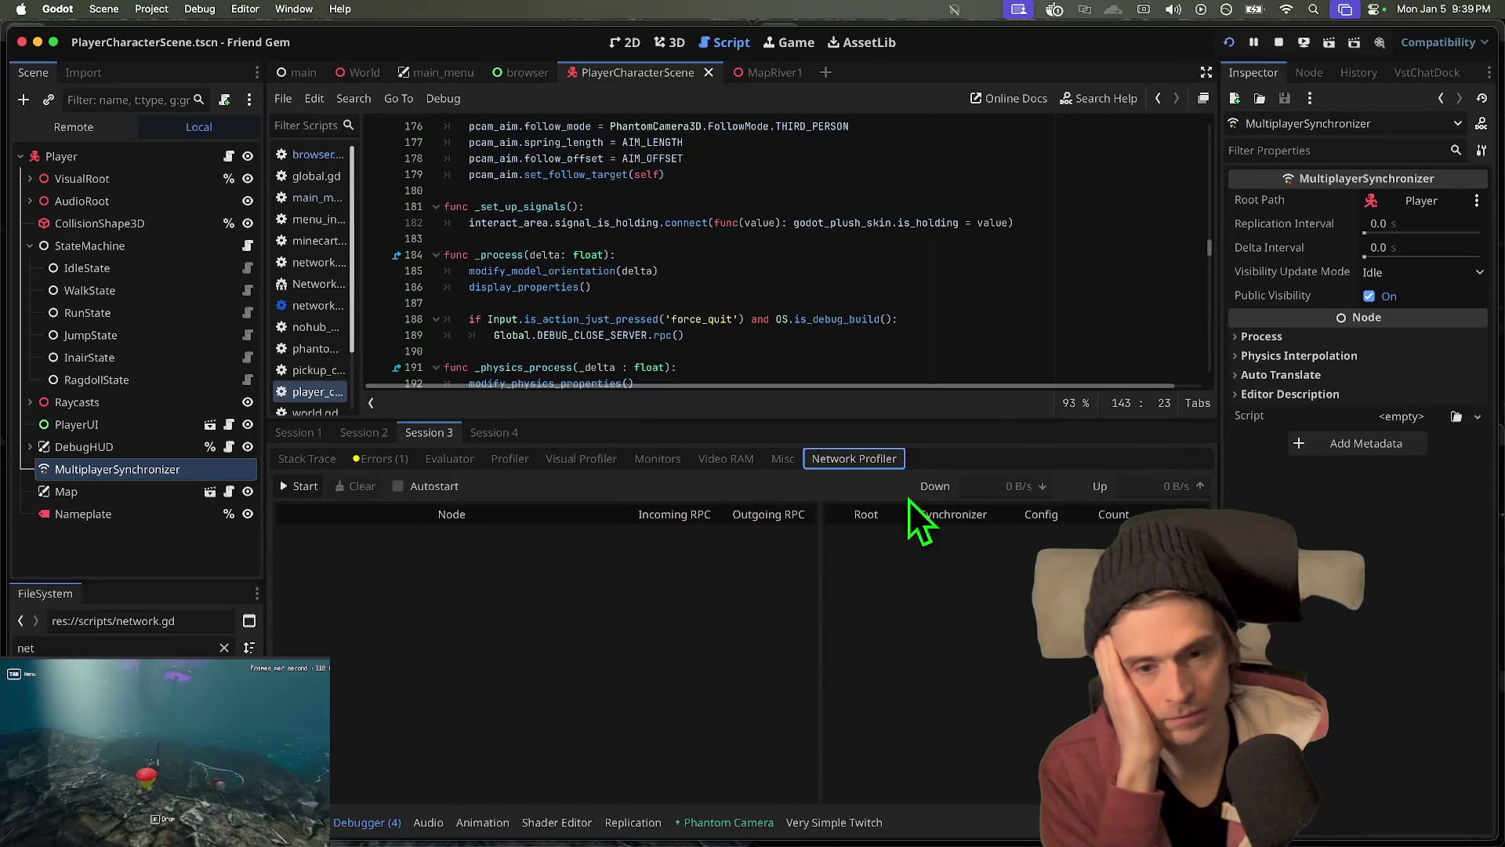
click(283, 487)
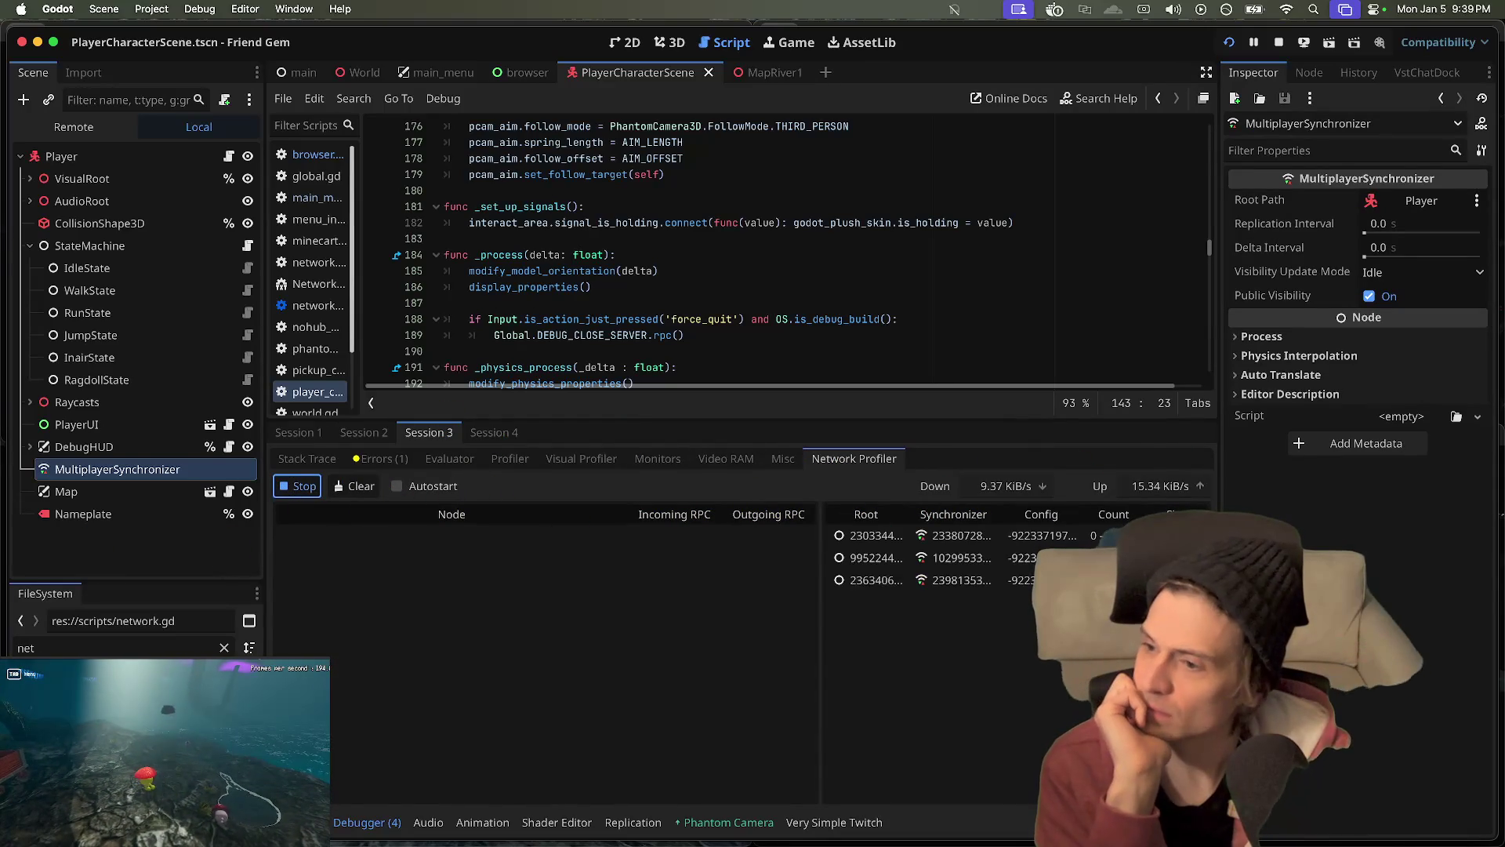
click(168, 754)
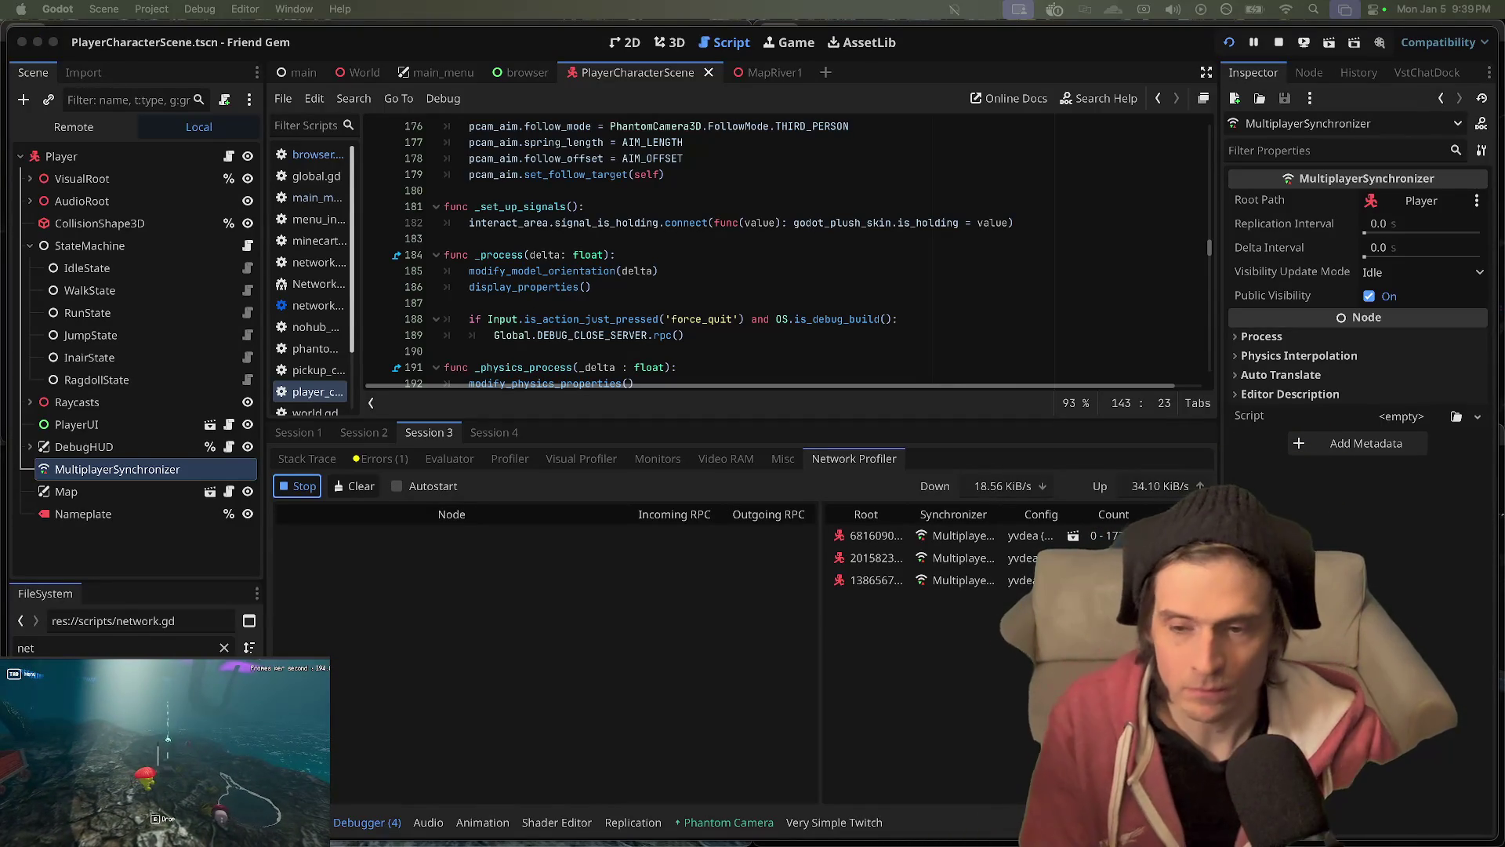
key(super+Tab)
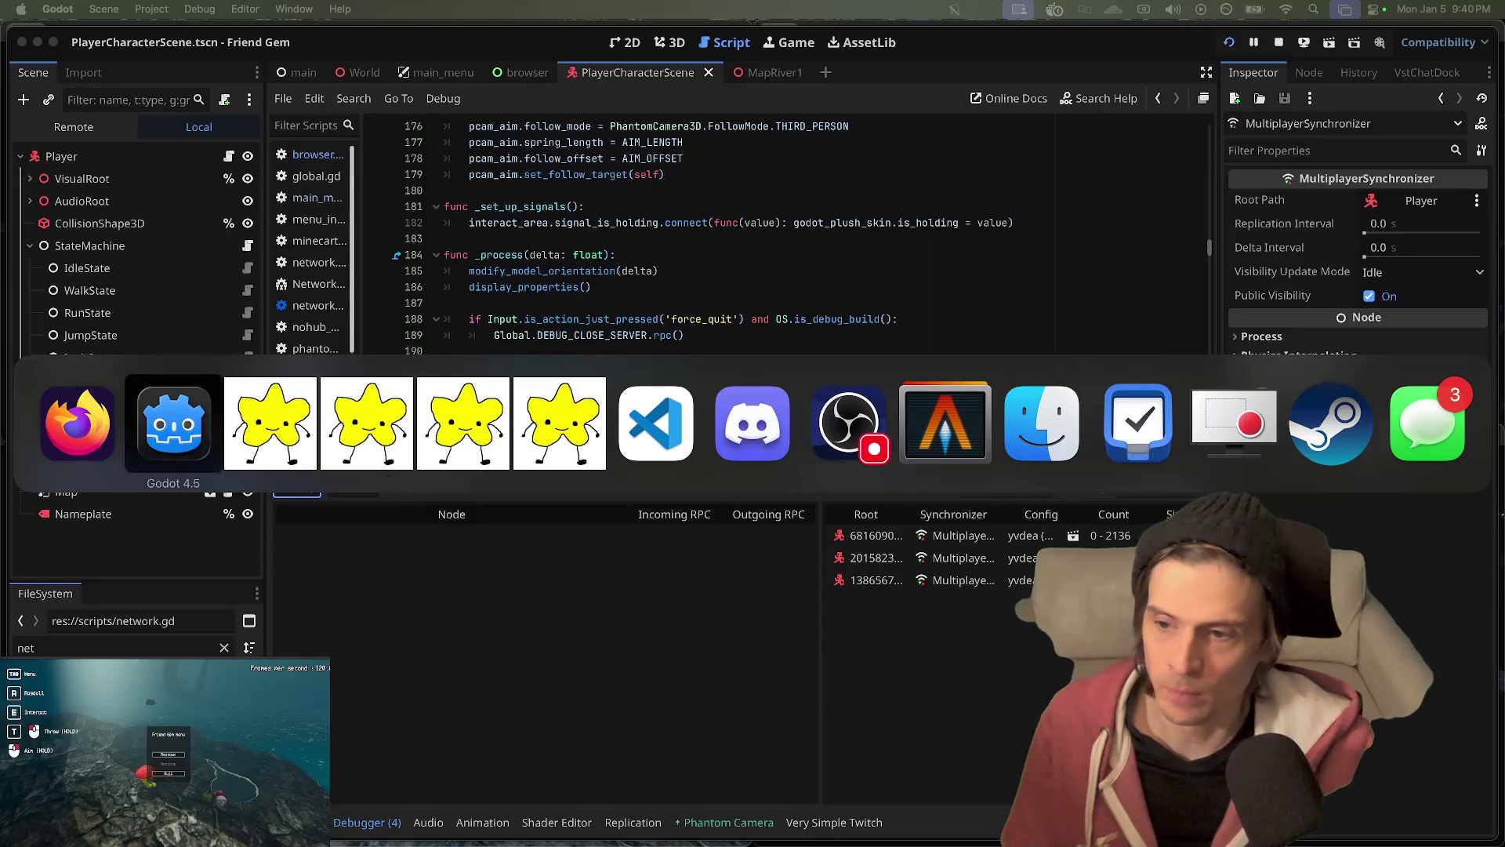
- Open youtube in a new Firefox tab
key(super+Tab)
key(super+t)
text(www.youtube.com)
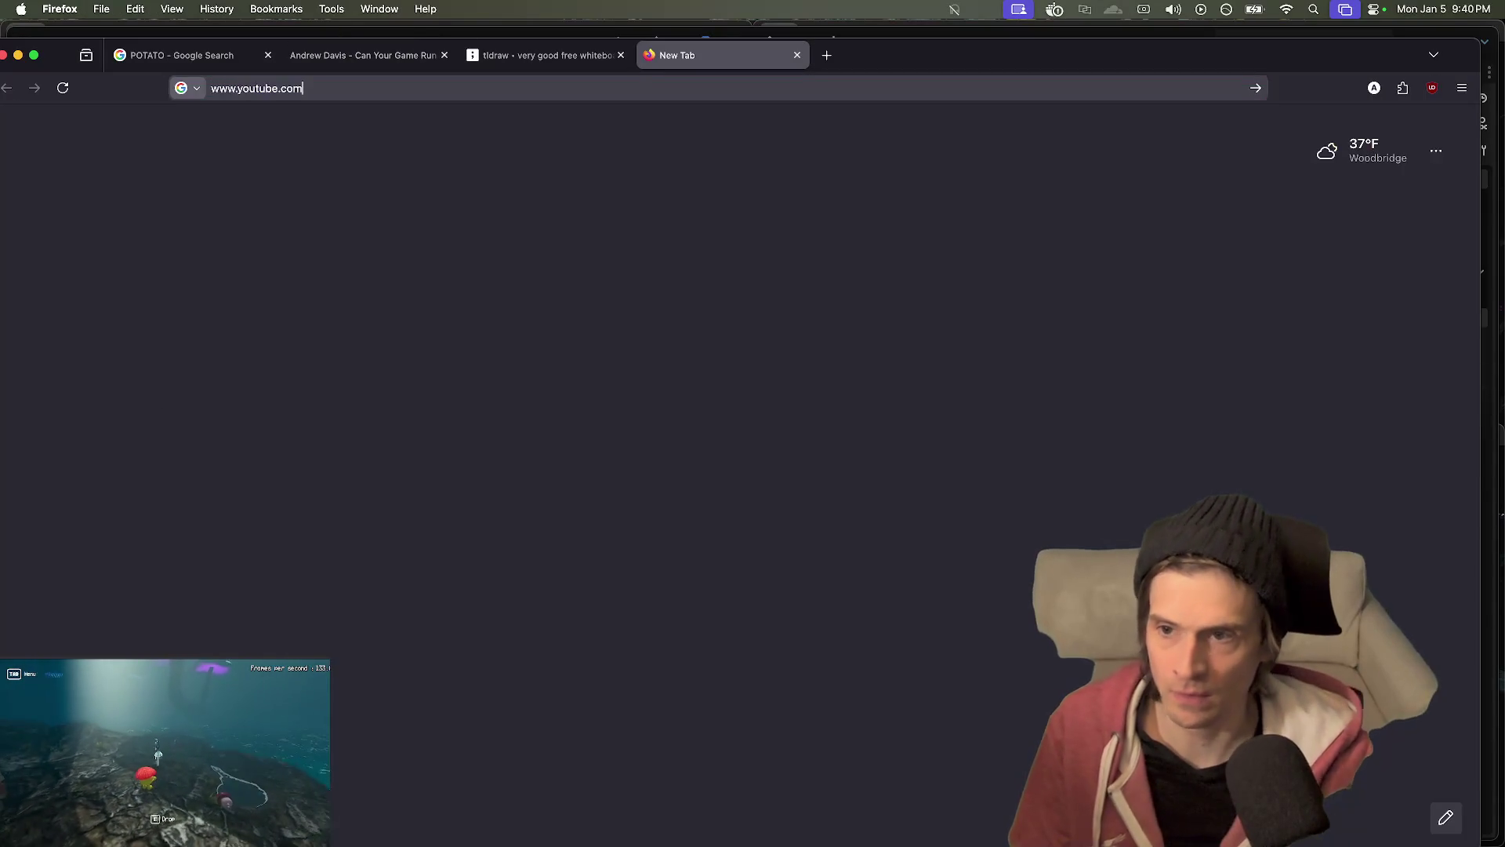
key(Return)
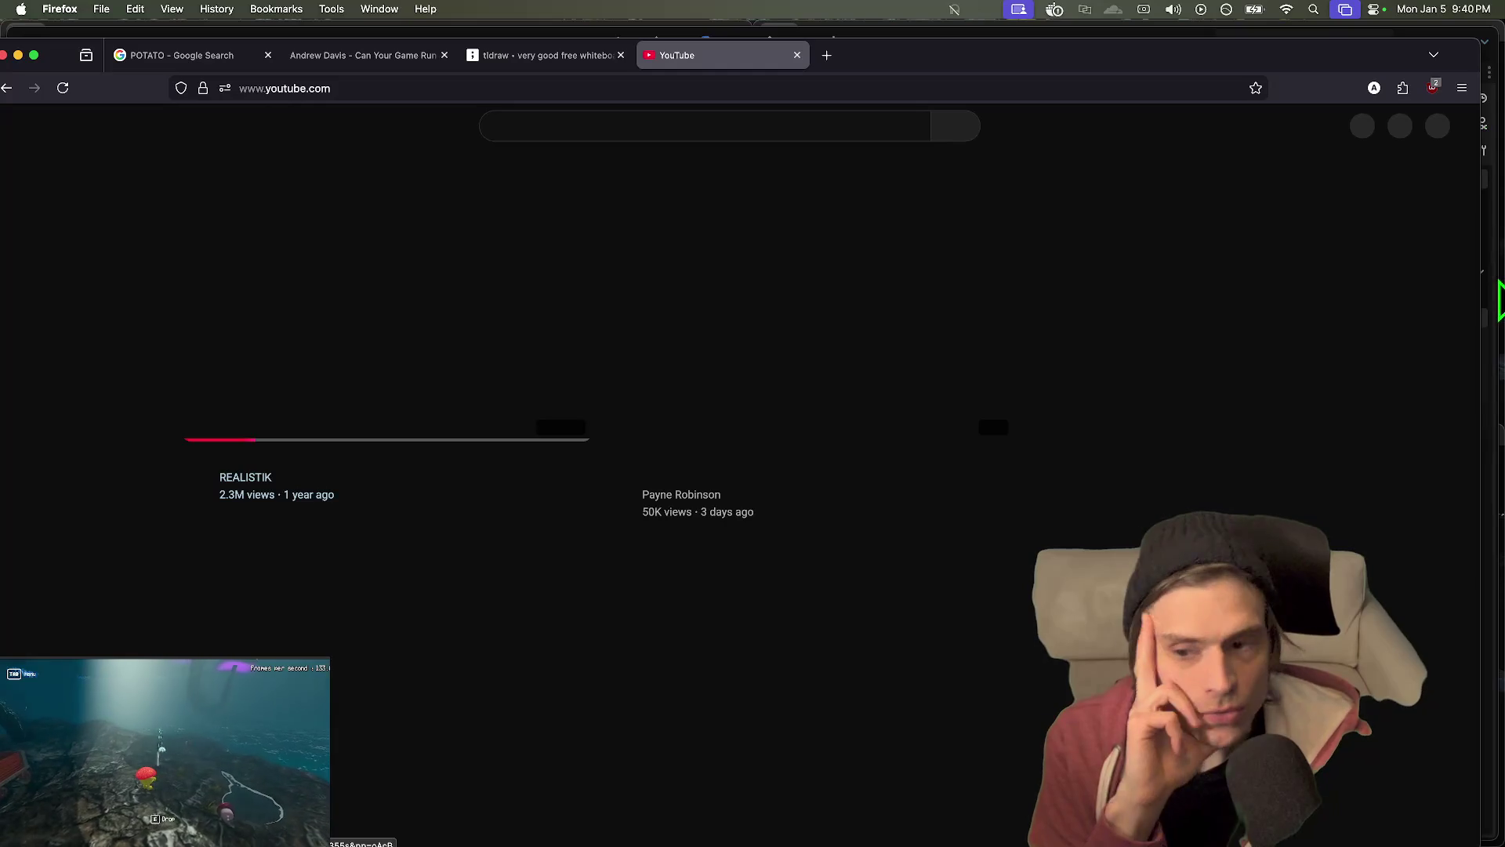
- Go to your own channel, view its links, and open the Twitter link
click(1433, 127)
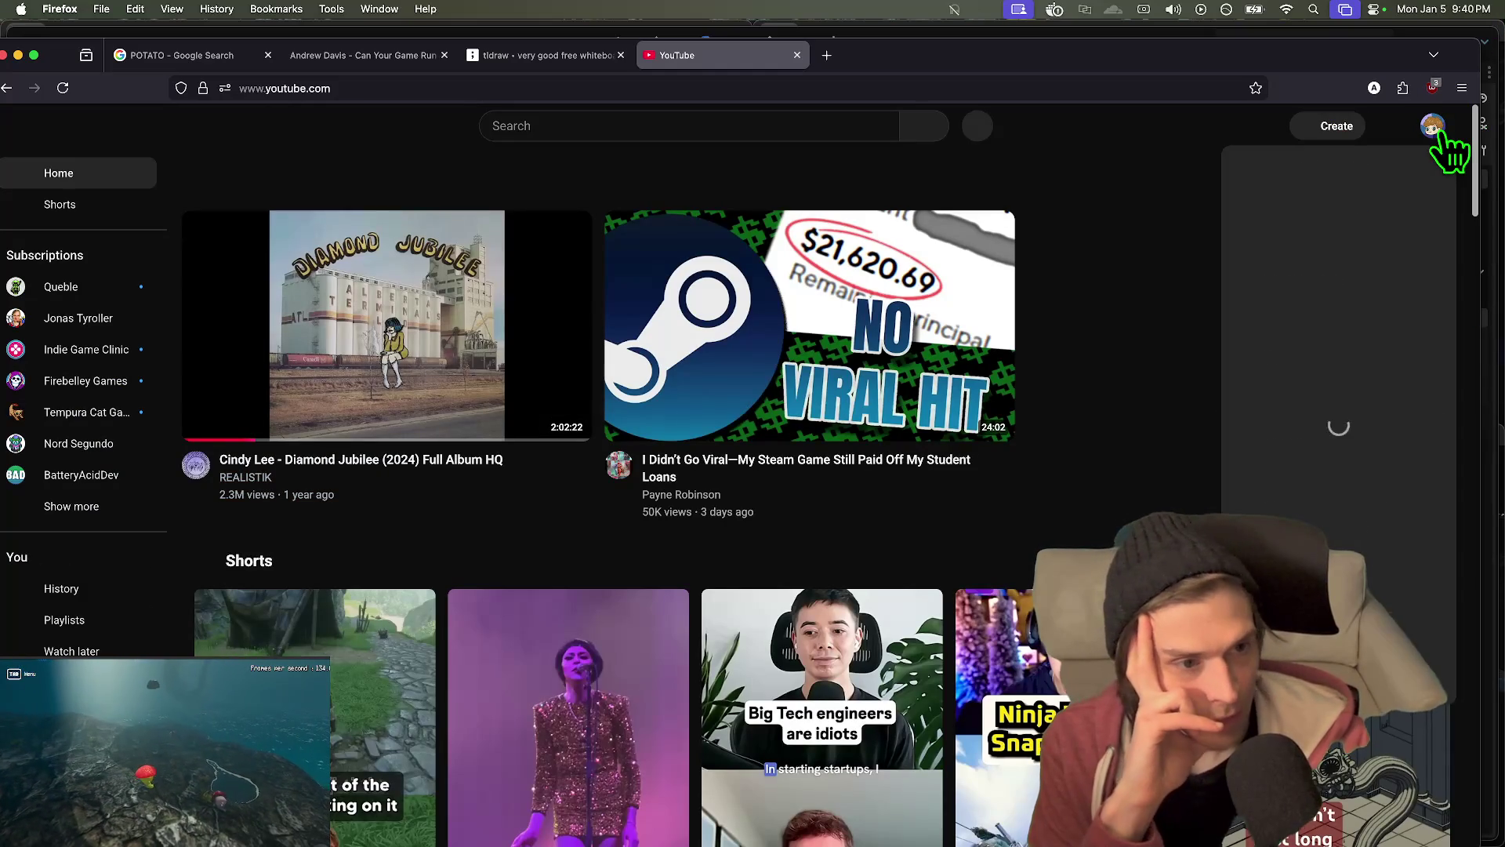
click(1323, 208)
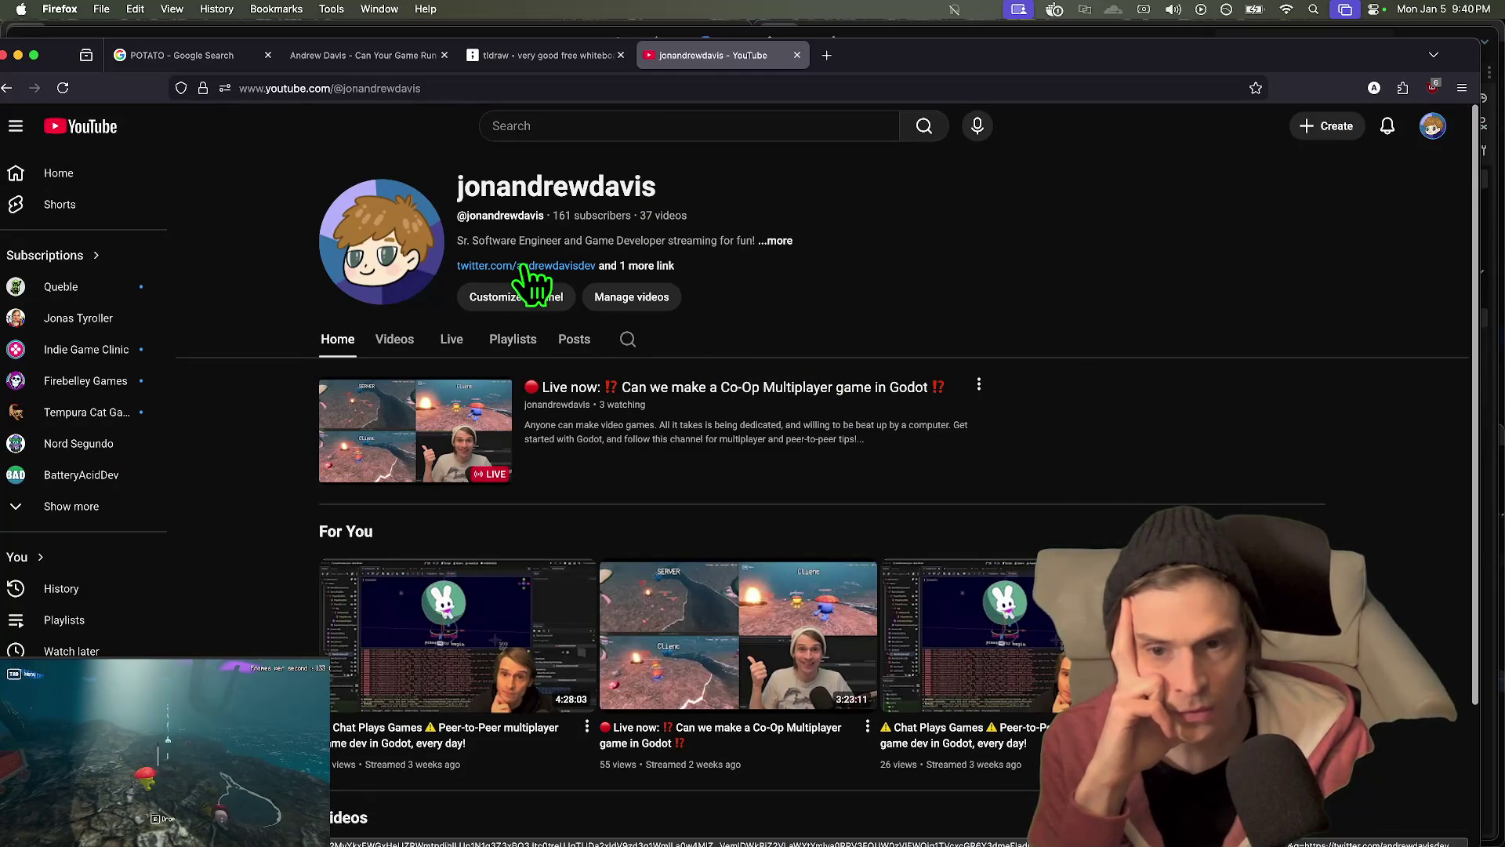
click(631, 265)
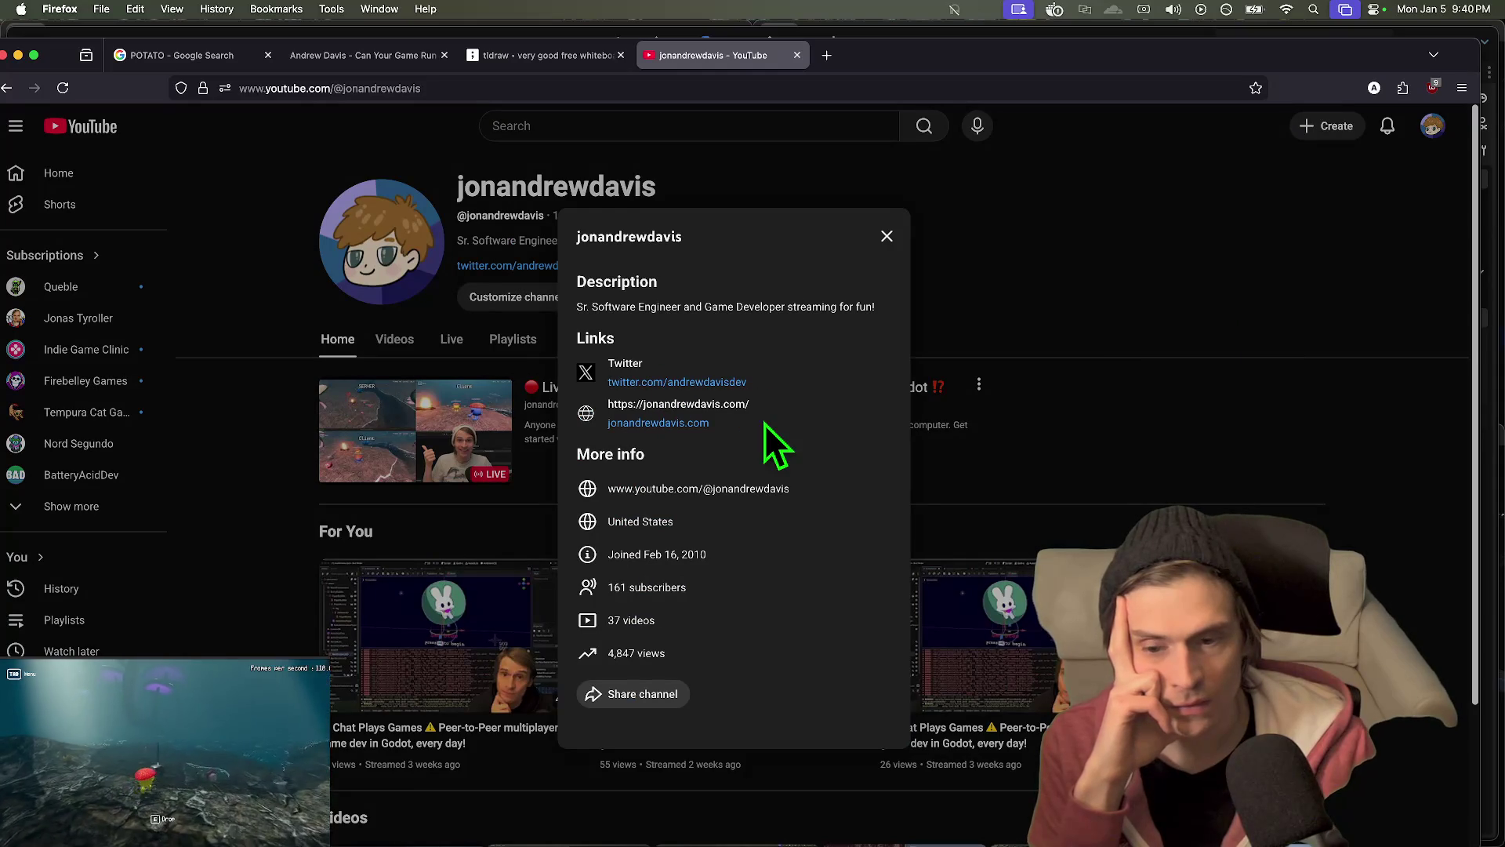
click(1205, 299)
click(558, 267)
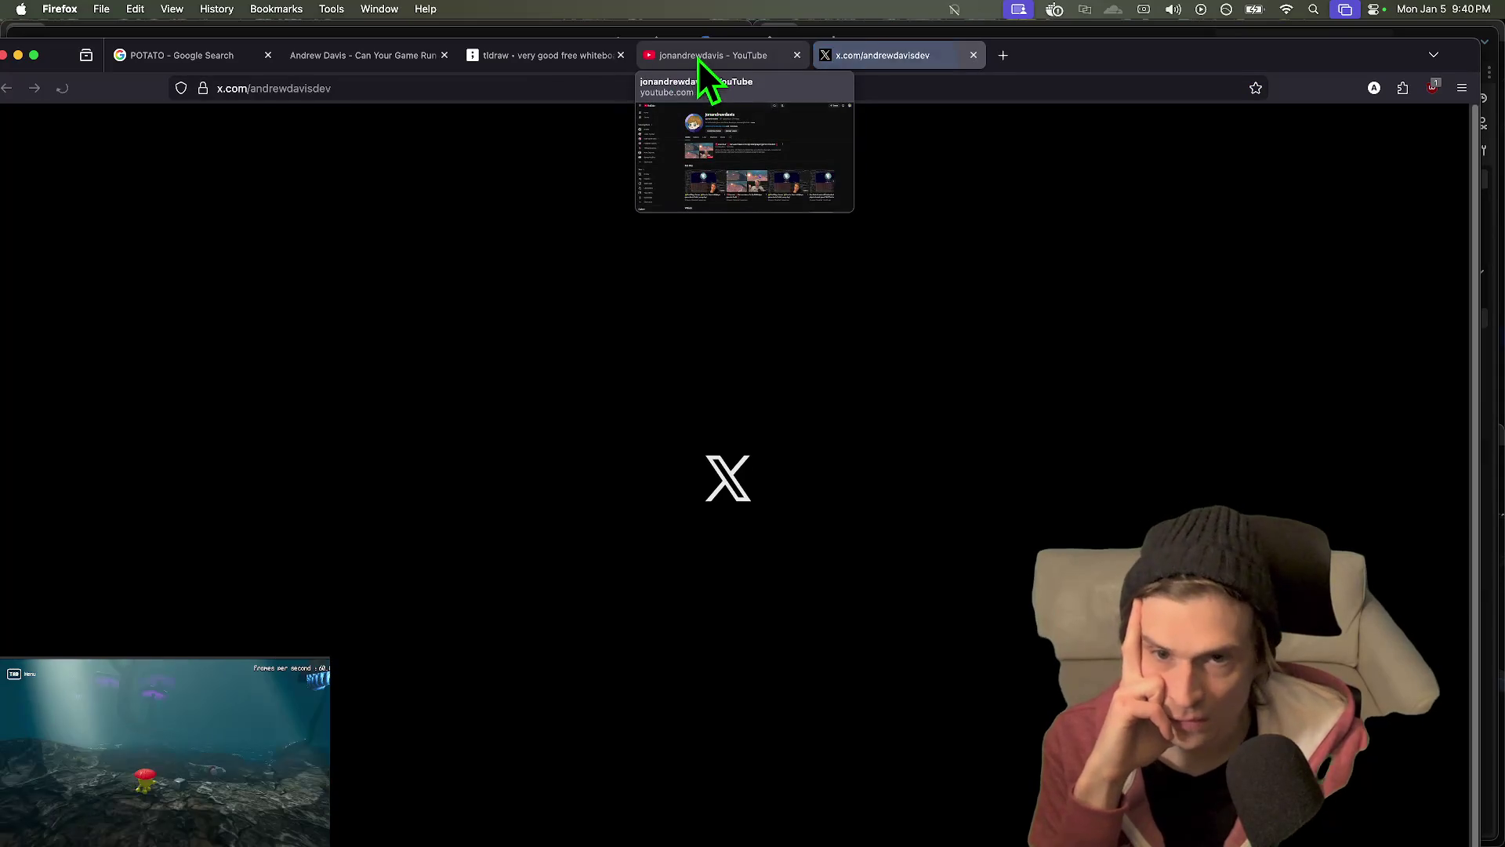
- Open the X profile's personal website link in a new Firefox tab
click(698, 59)
click(783, 241)
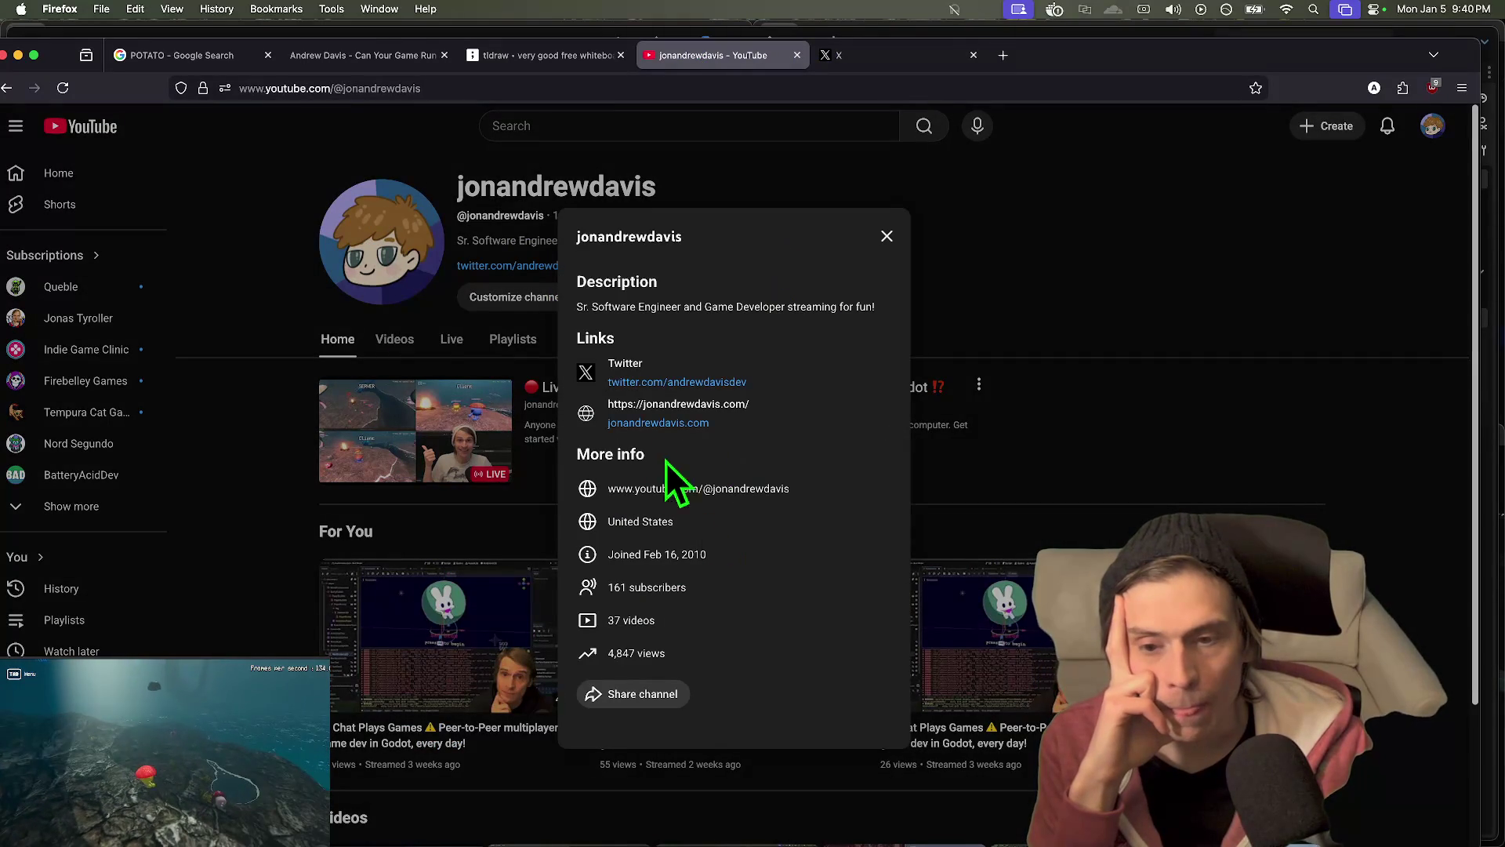
click(929, 63)
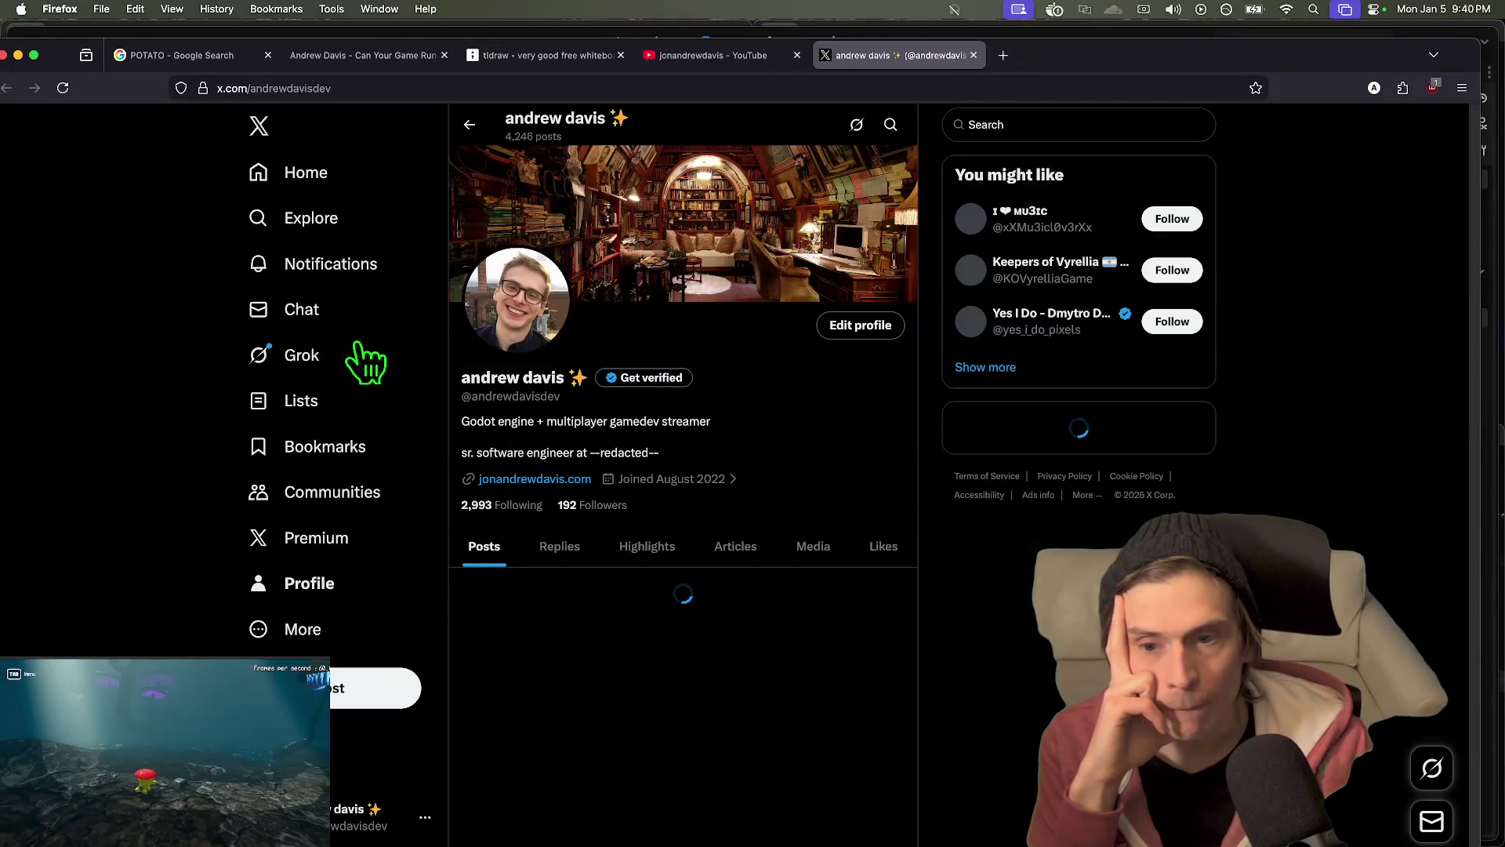
click(528, 478)
click(873, 57)
drag(769, 462, 494, 421)
click(493, 424)
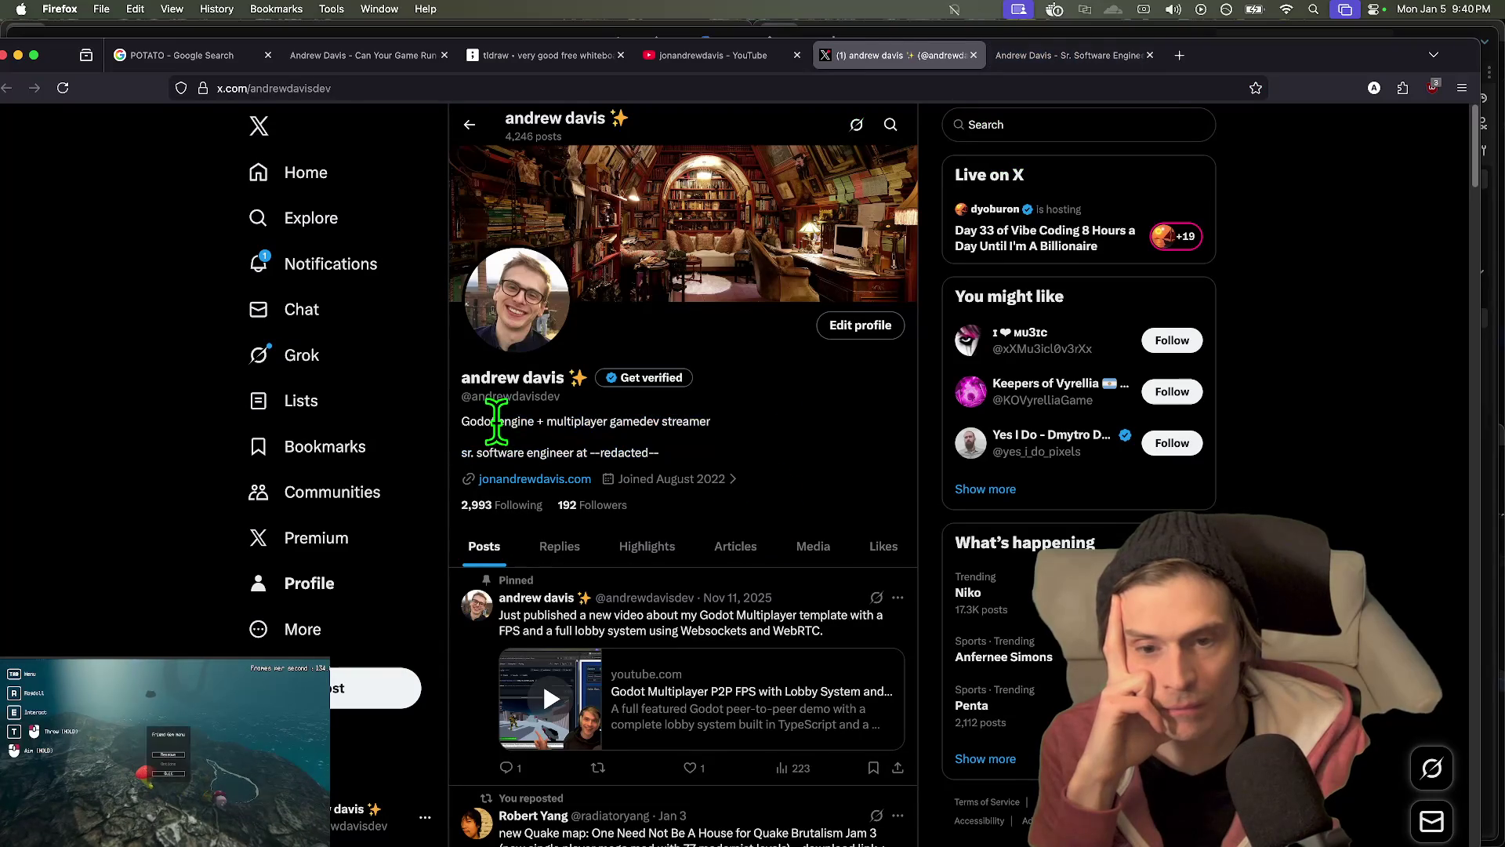
- Scroll down the personal website tab in Firefox to look it over
click(1027, 37)
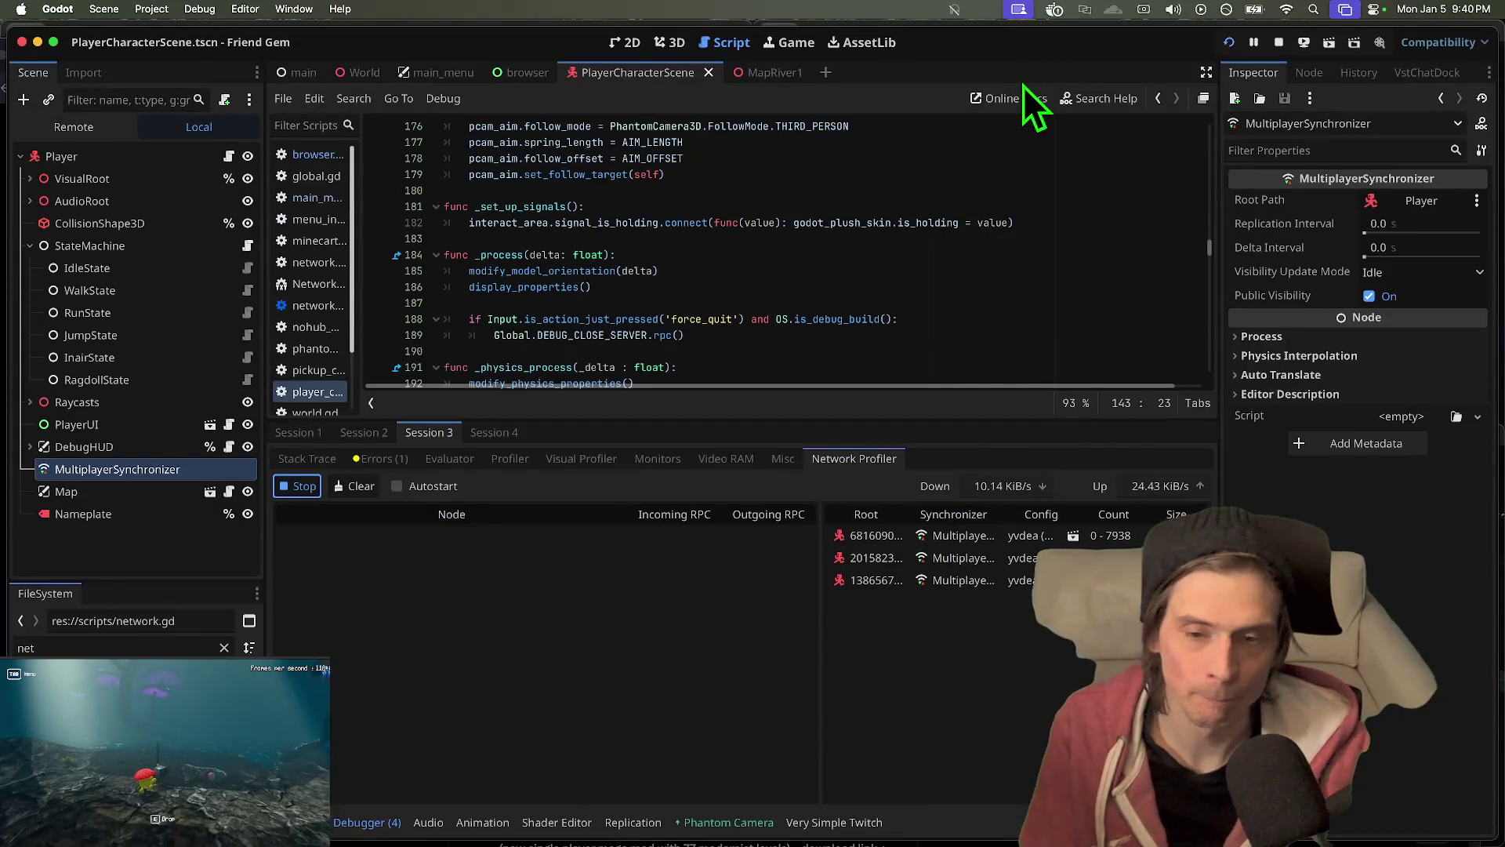
key(super+Tab)
click(1033, 54)
scroll(161, 580, down, 1)
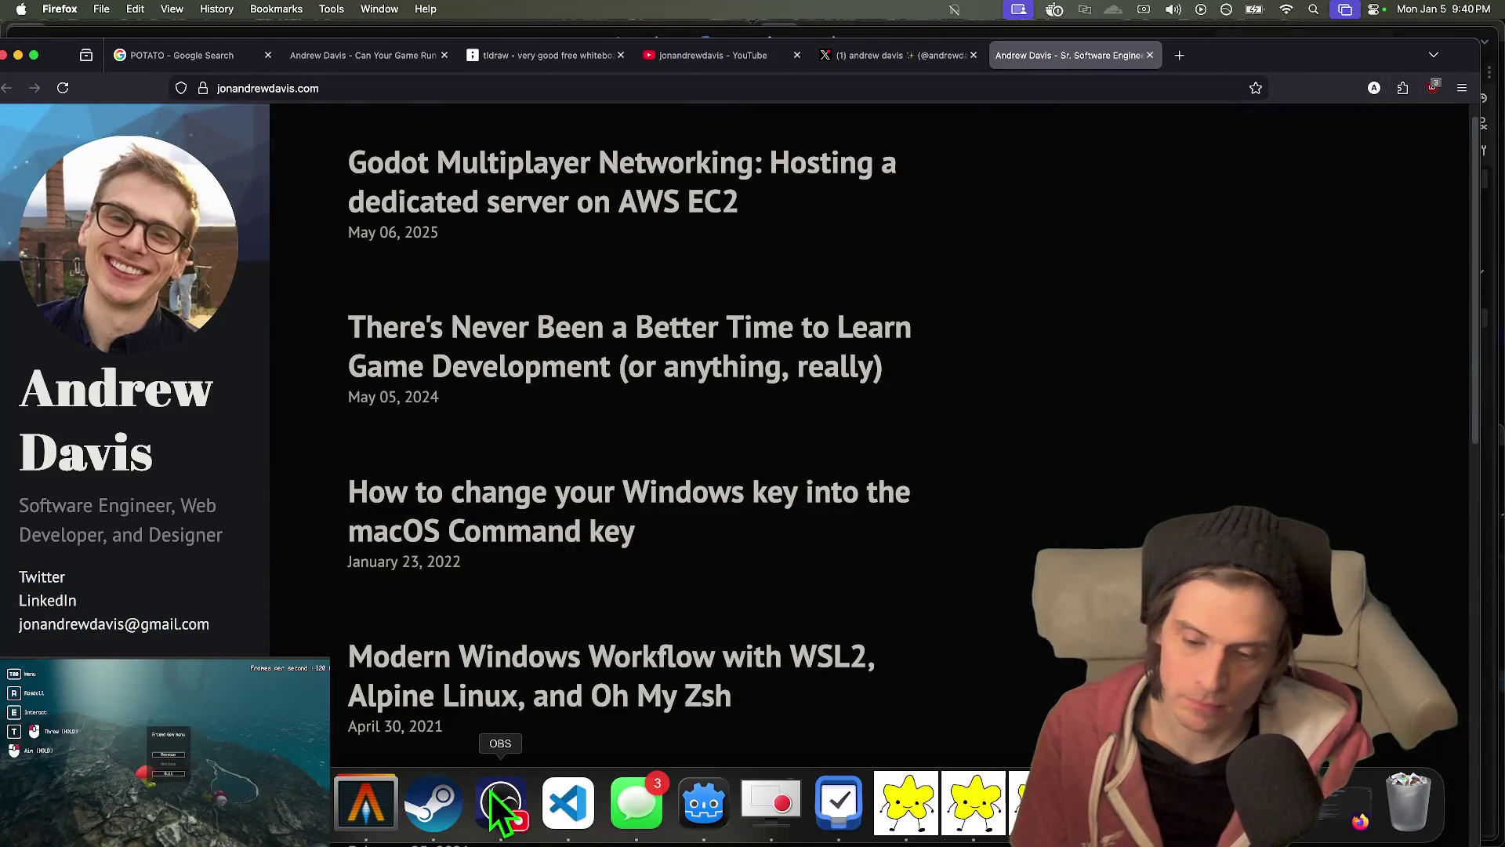
click(568, 803)
key(super+Tab)
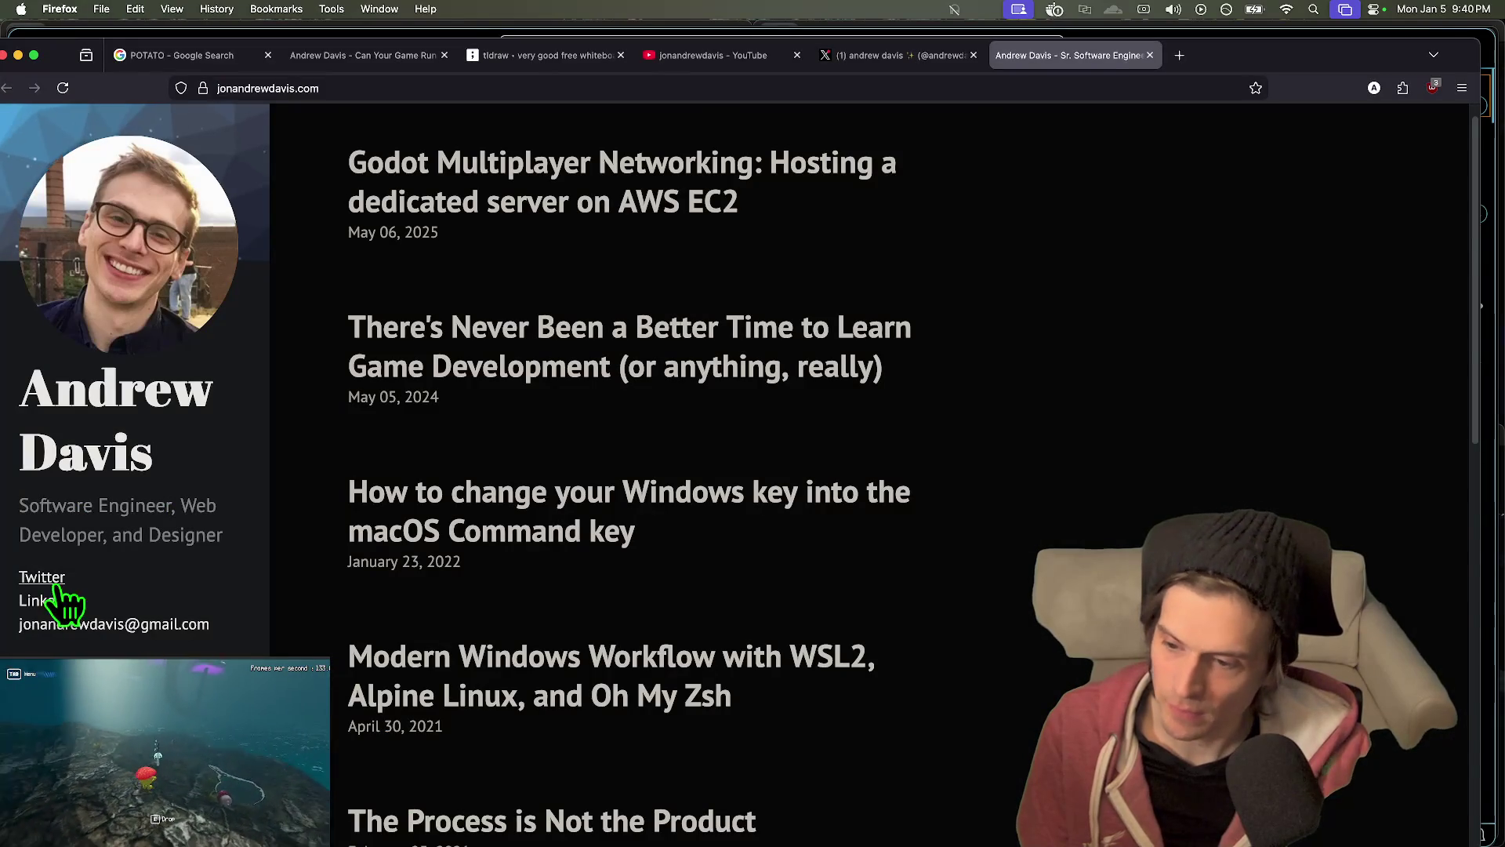
key(super+Tab)
key(super+Tab)
- Check the X notifications page, then return to VS Code
key(ctrl+shift+Tab)
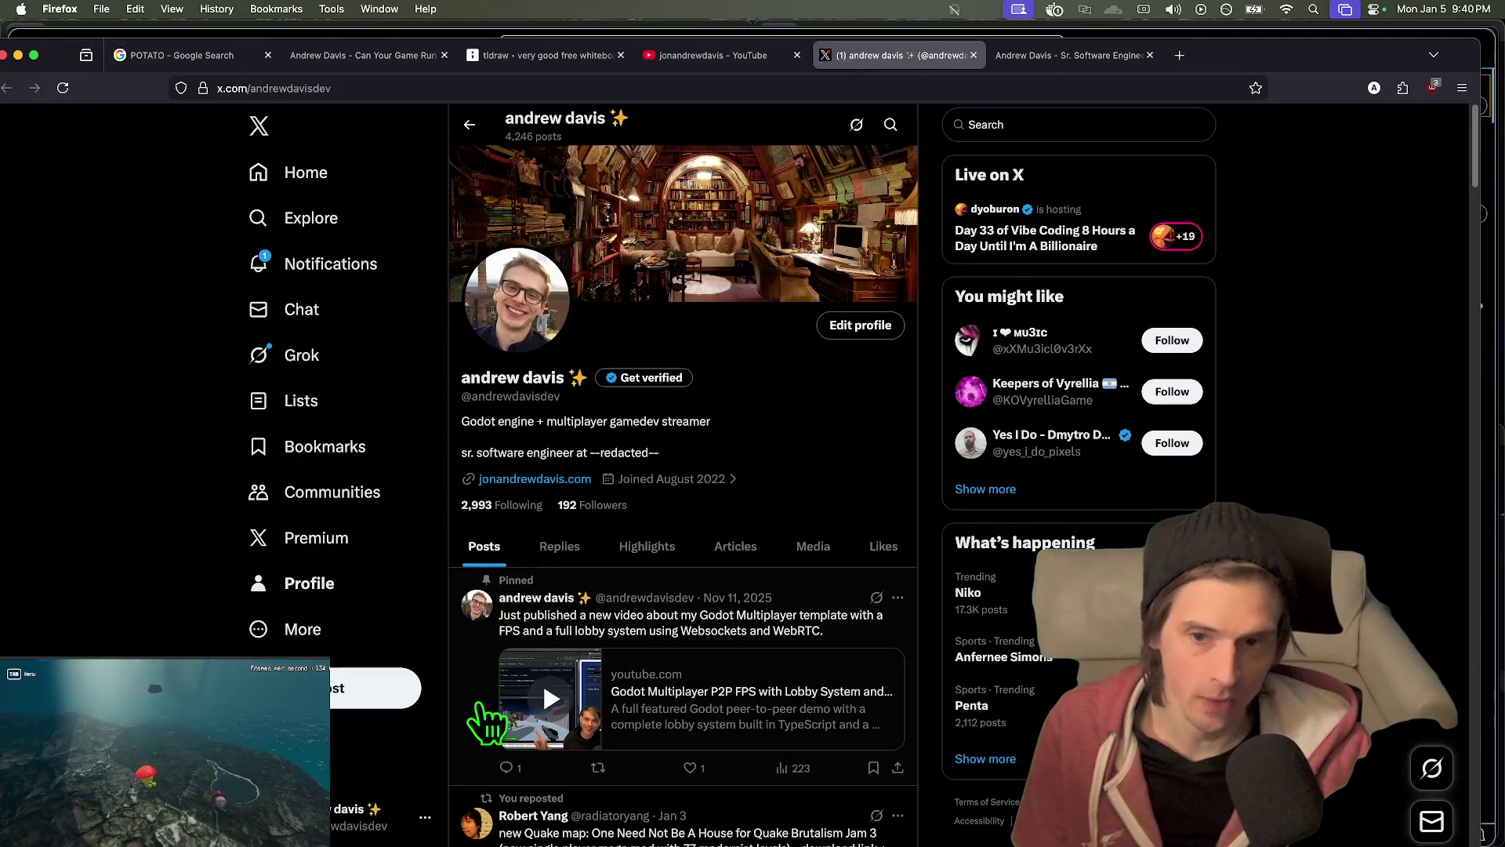
click(376, 274)
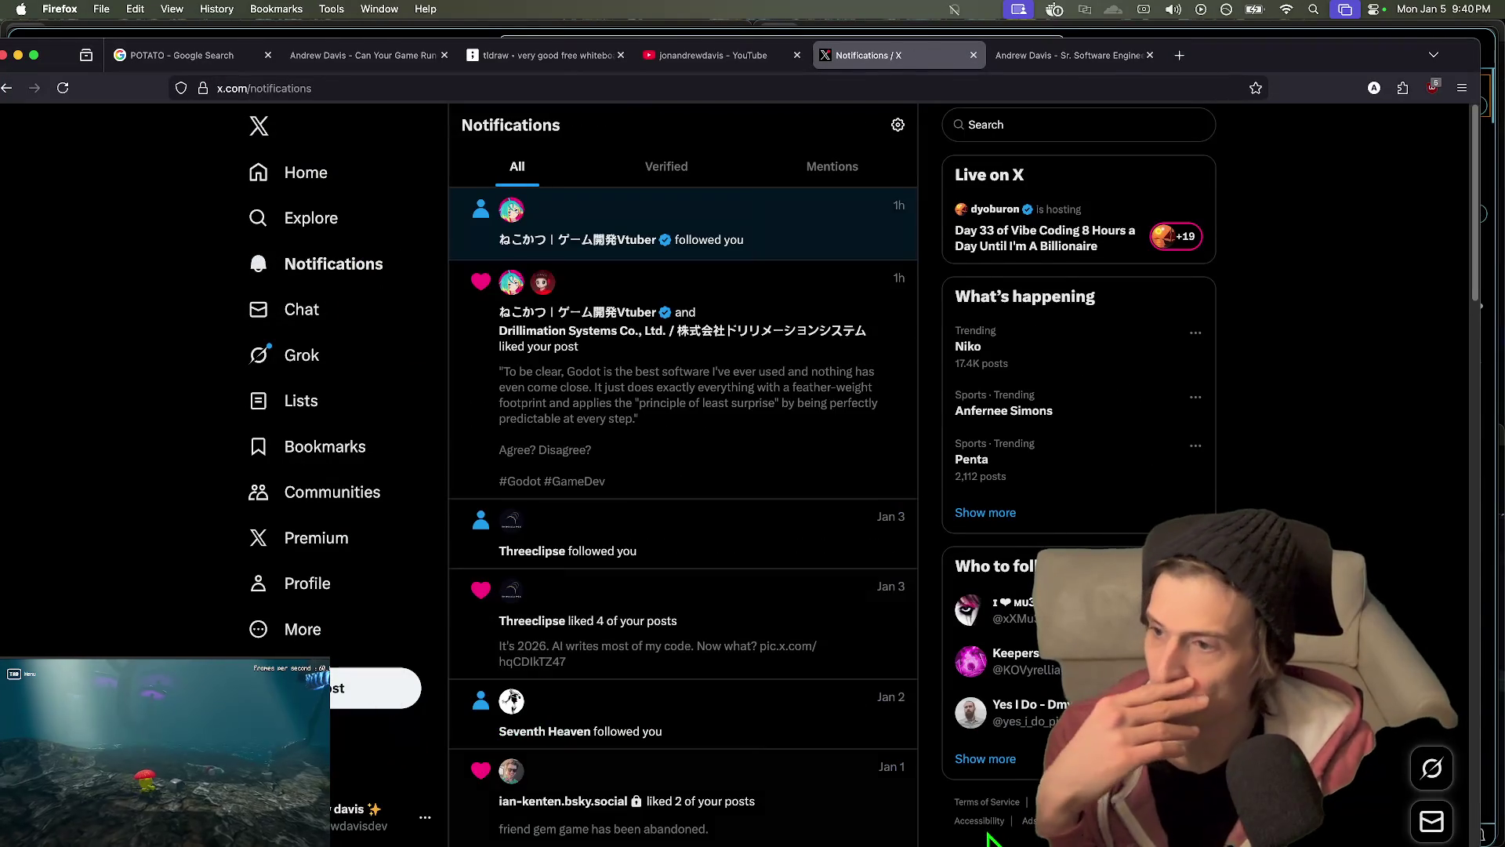
key(ctrl+Tab)
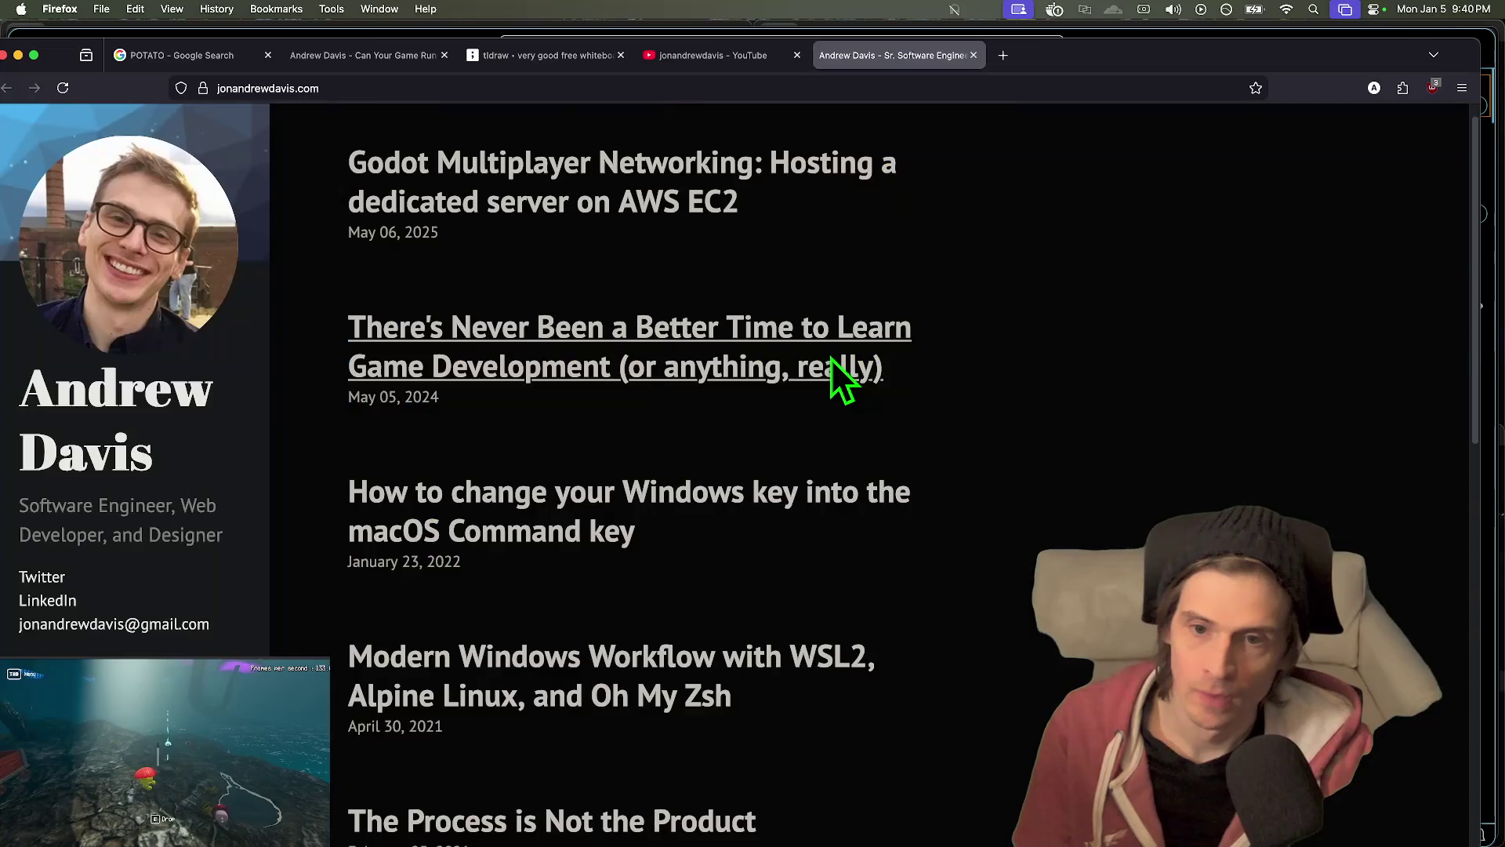
key(super+Tab)
key(super+Tab)
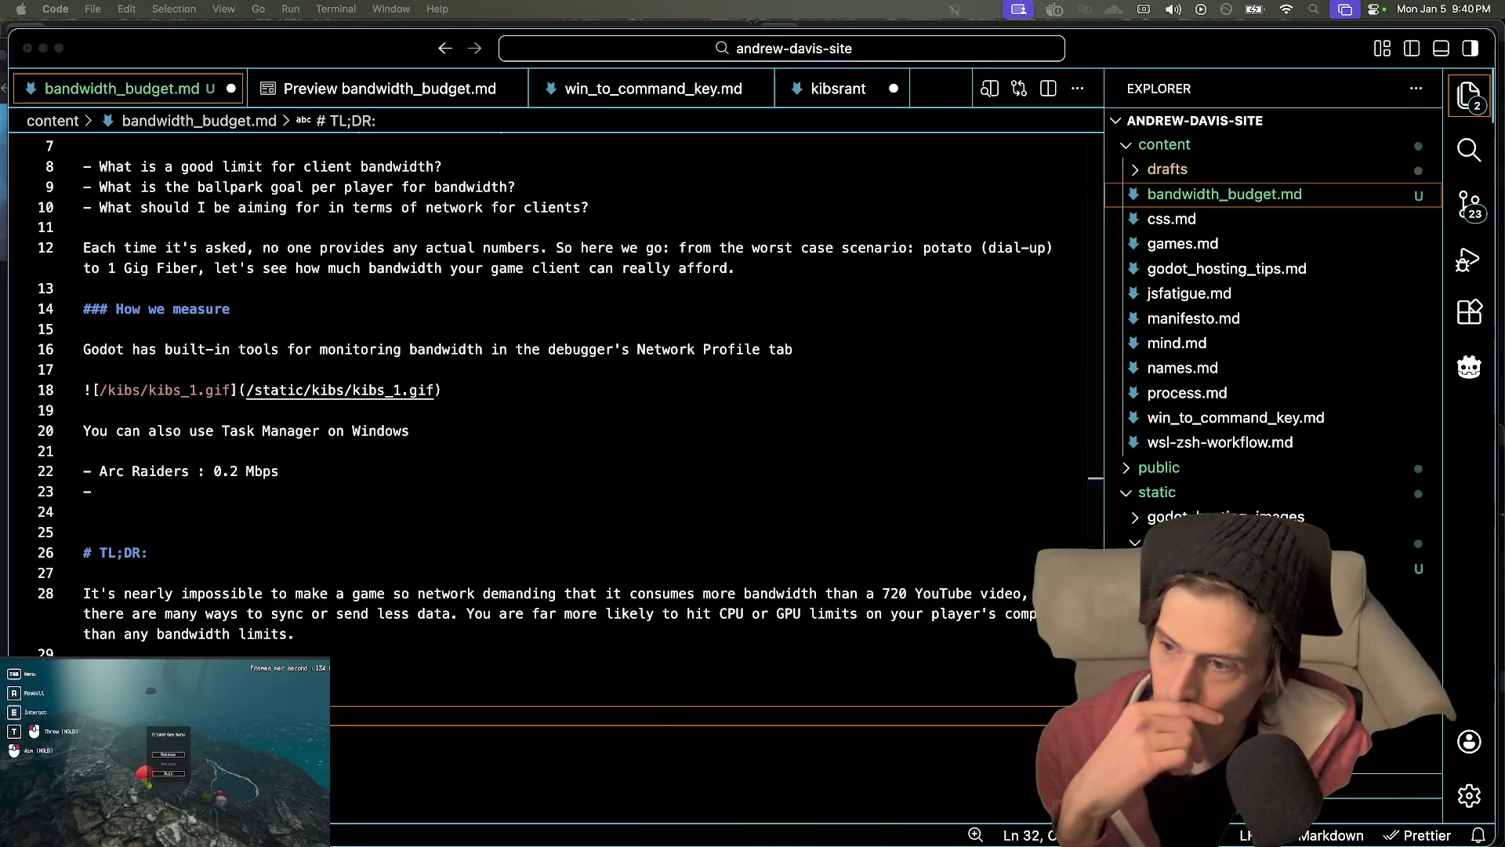
- Add a blank line below the TL;DR paragraph, then bring the Godot editor forward
key(Tab)
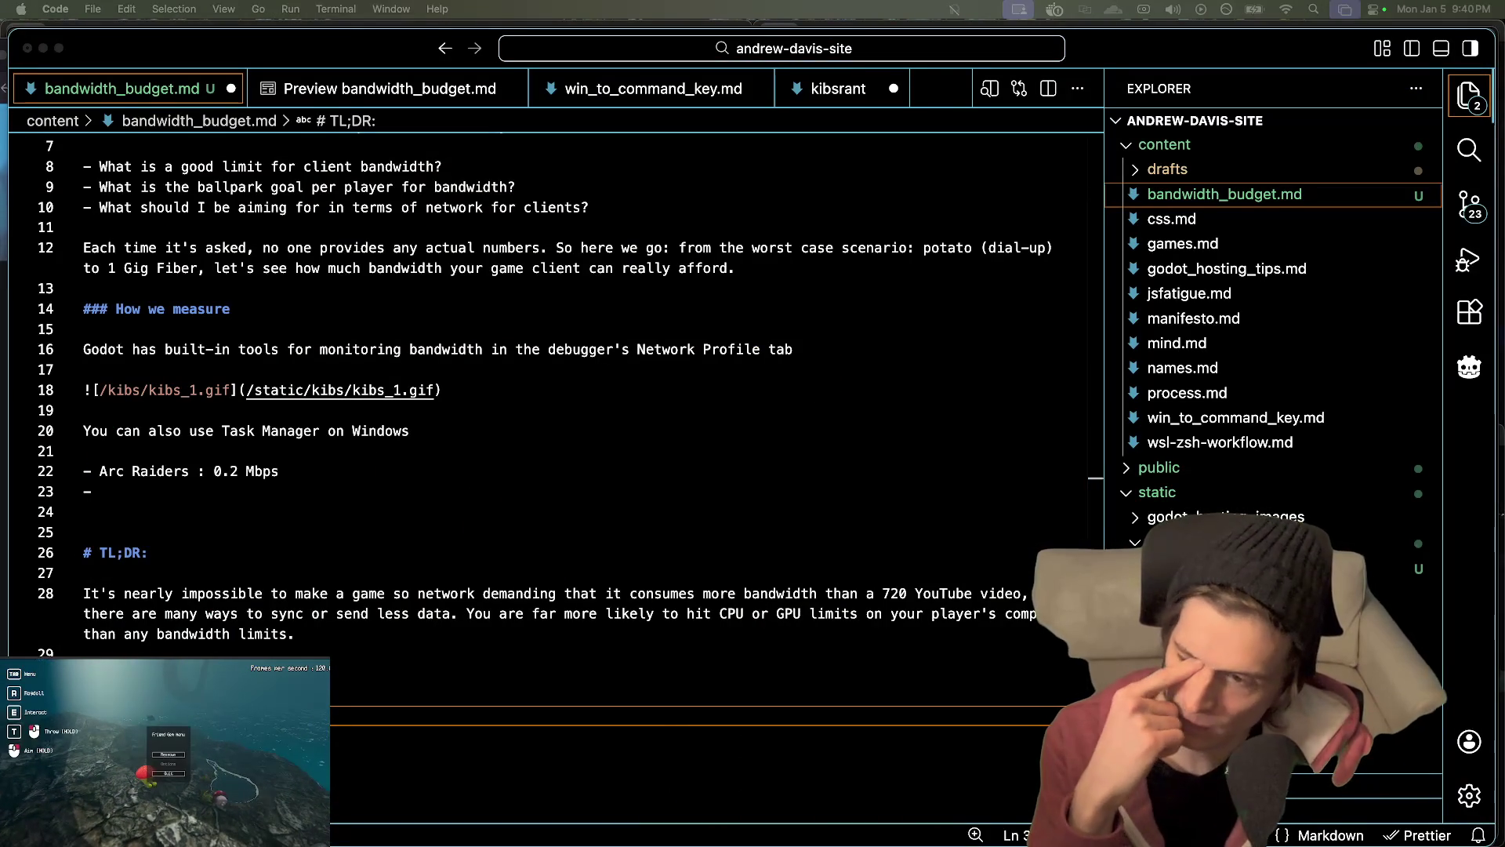
key(Tab)
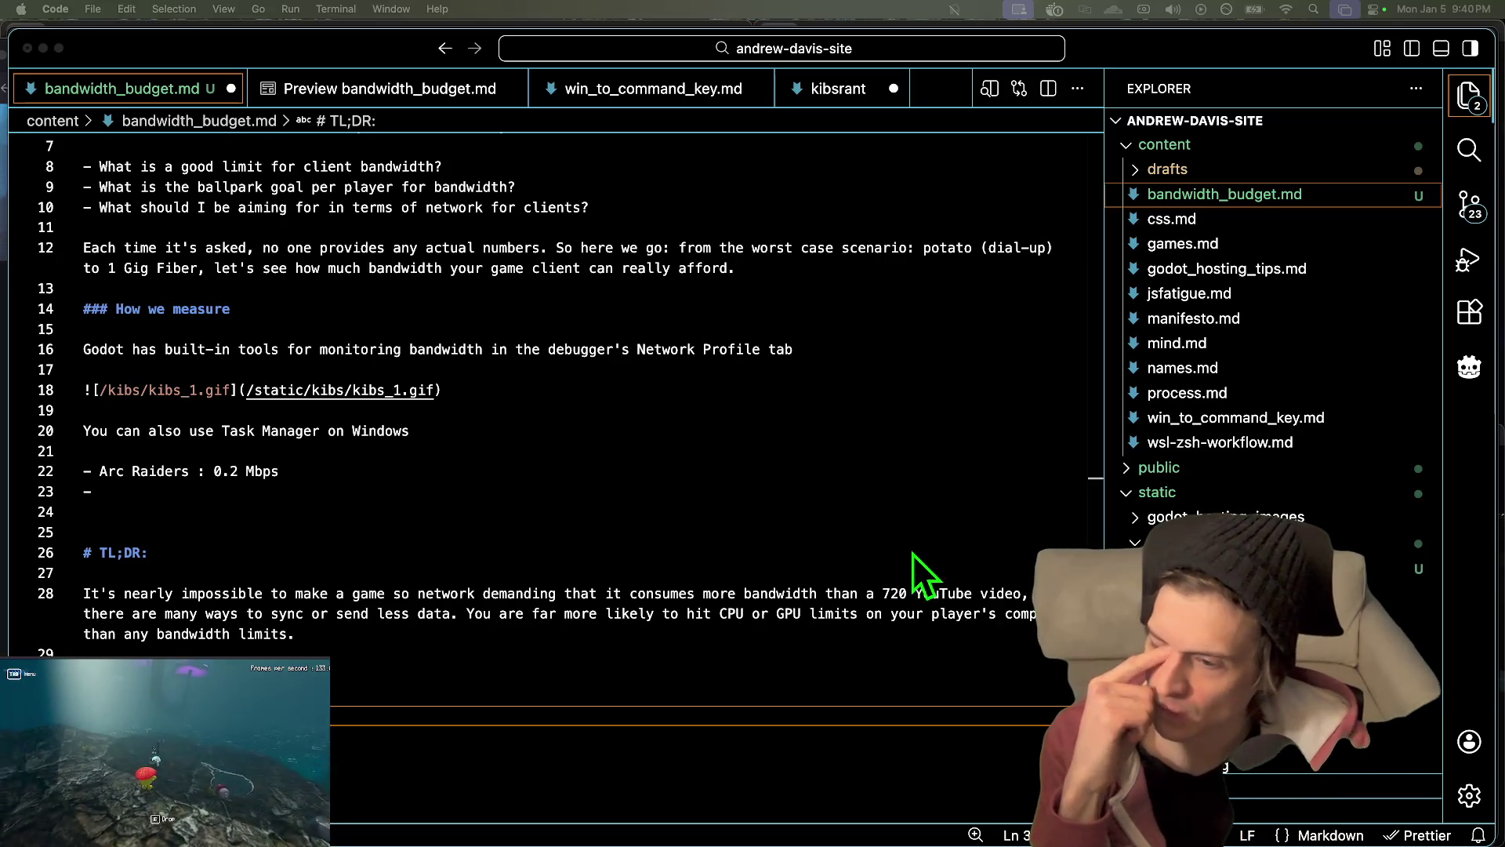
click(813, 635)
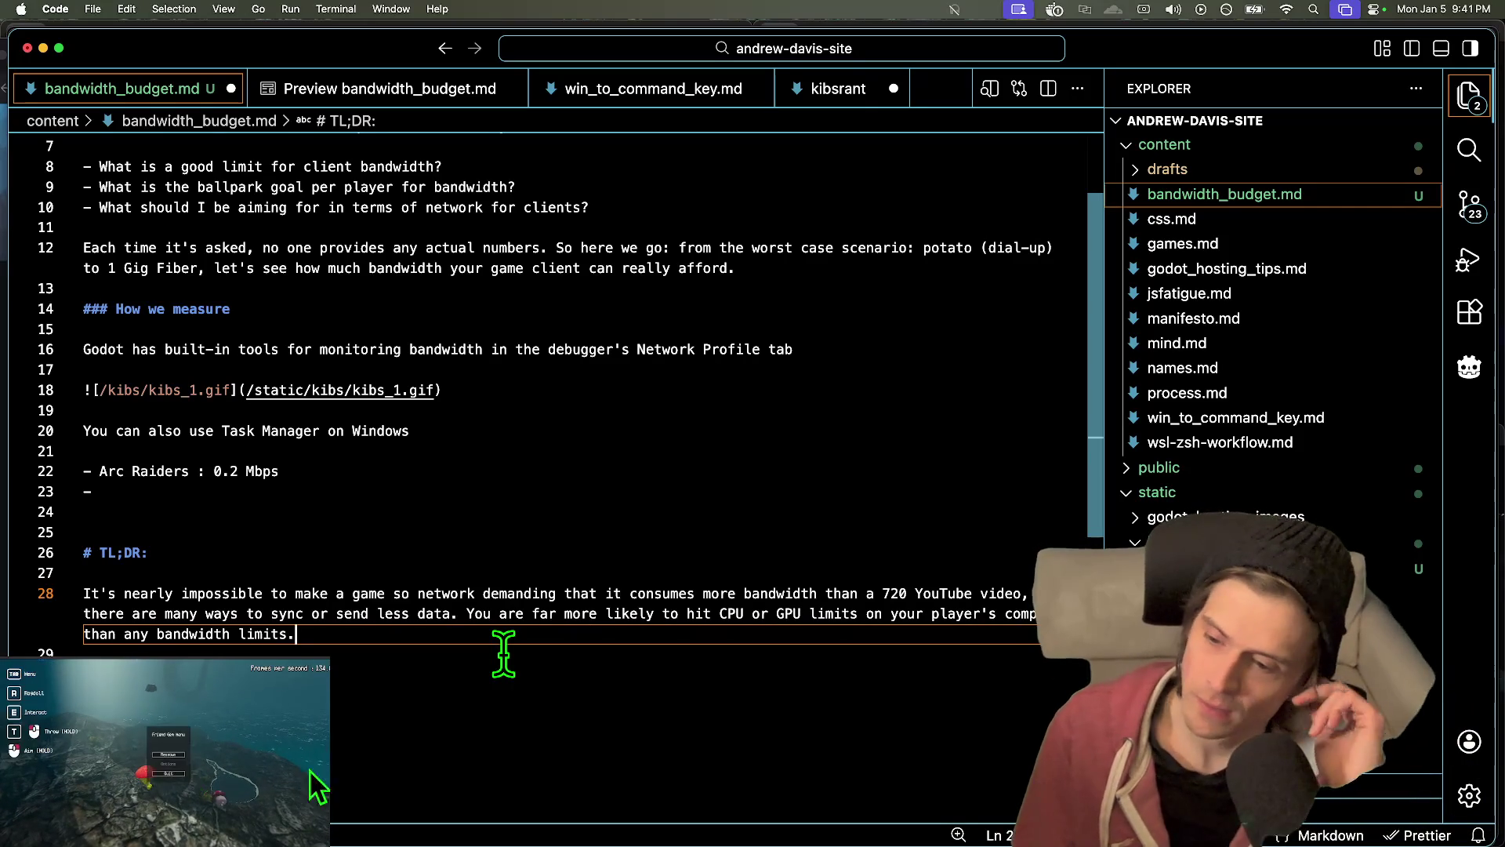
key(Return)
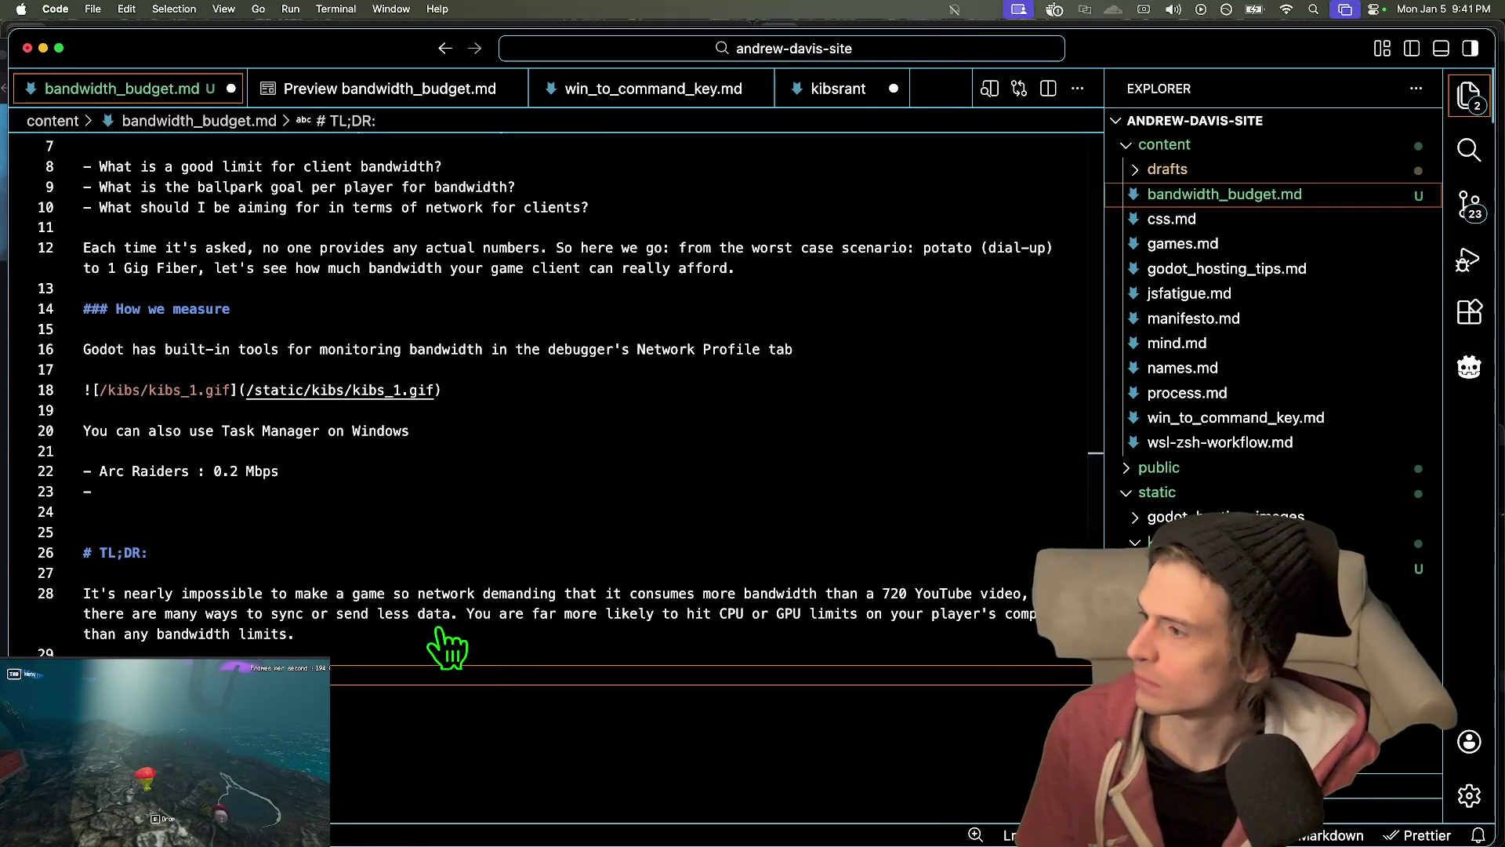
key(super+Tab)
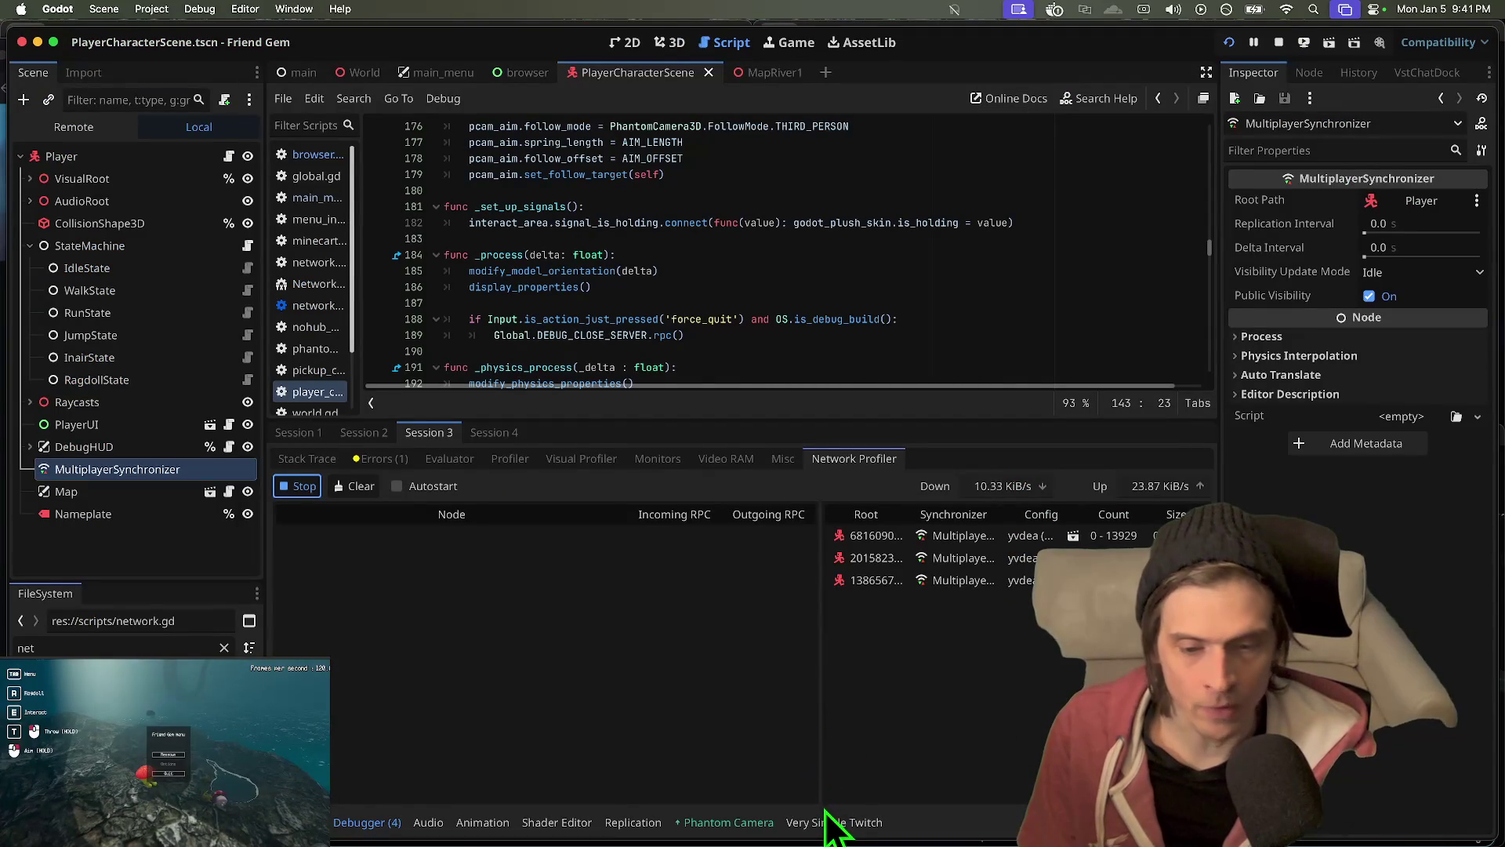
- Drag the bottom-panel divider down to enlarge the Godot script editor, and scroll the script
click(835, 821)
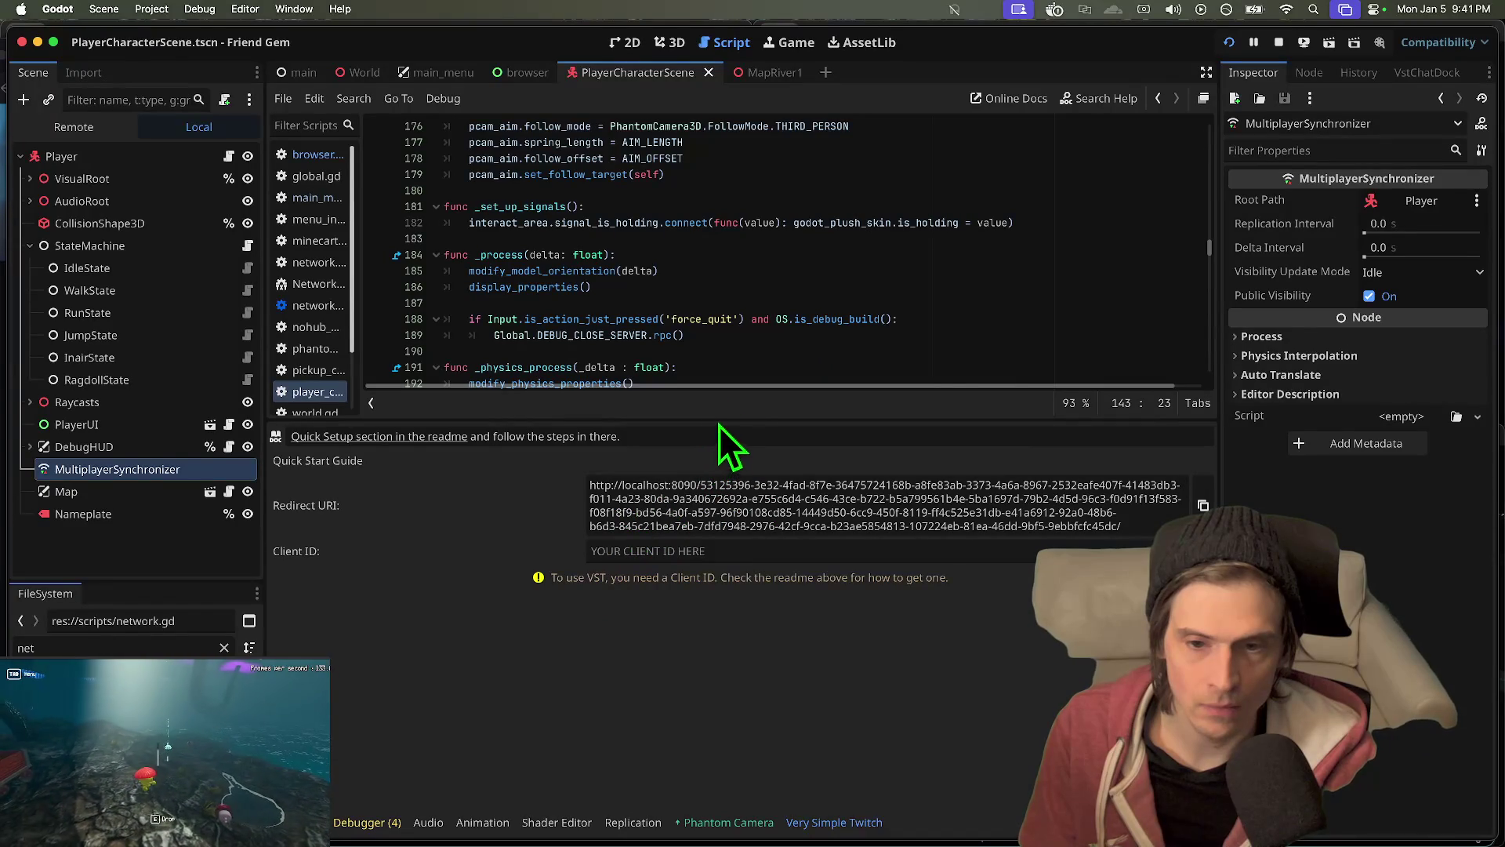
drag(719, 419, 673, 596)
scroll(716, 478, down, 5)
scroll(934, 403, down, 12)
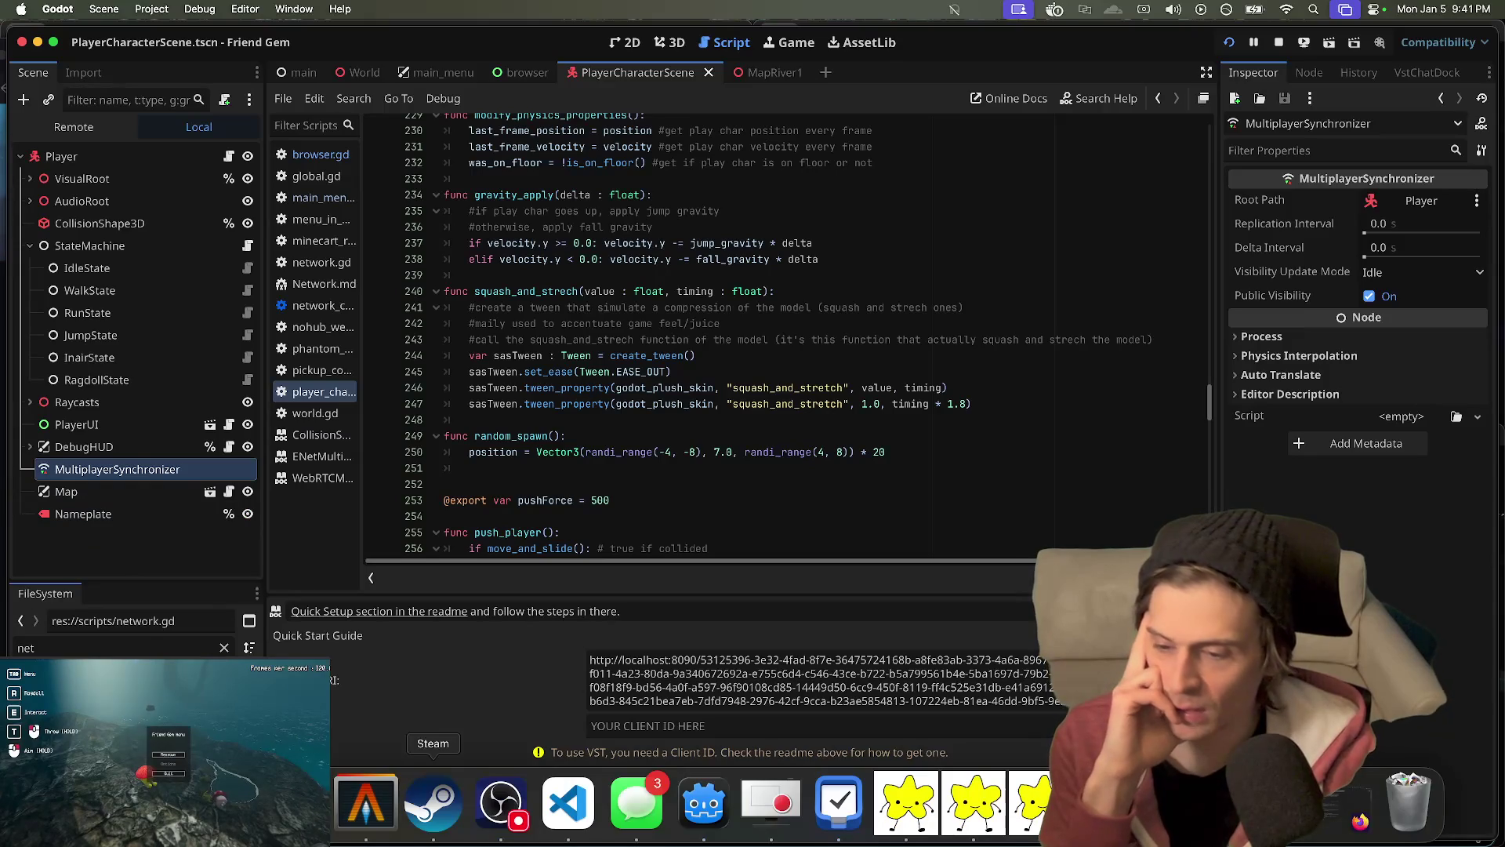
- Bring up the personal website in Firefox and scroll back up it
click(298, 819)
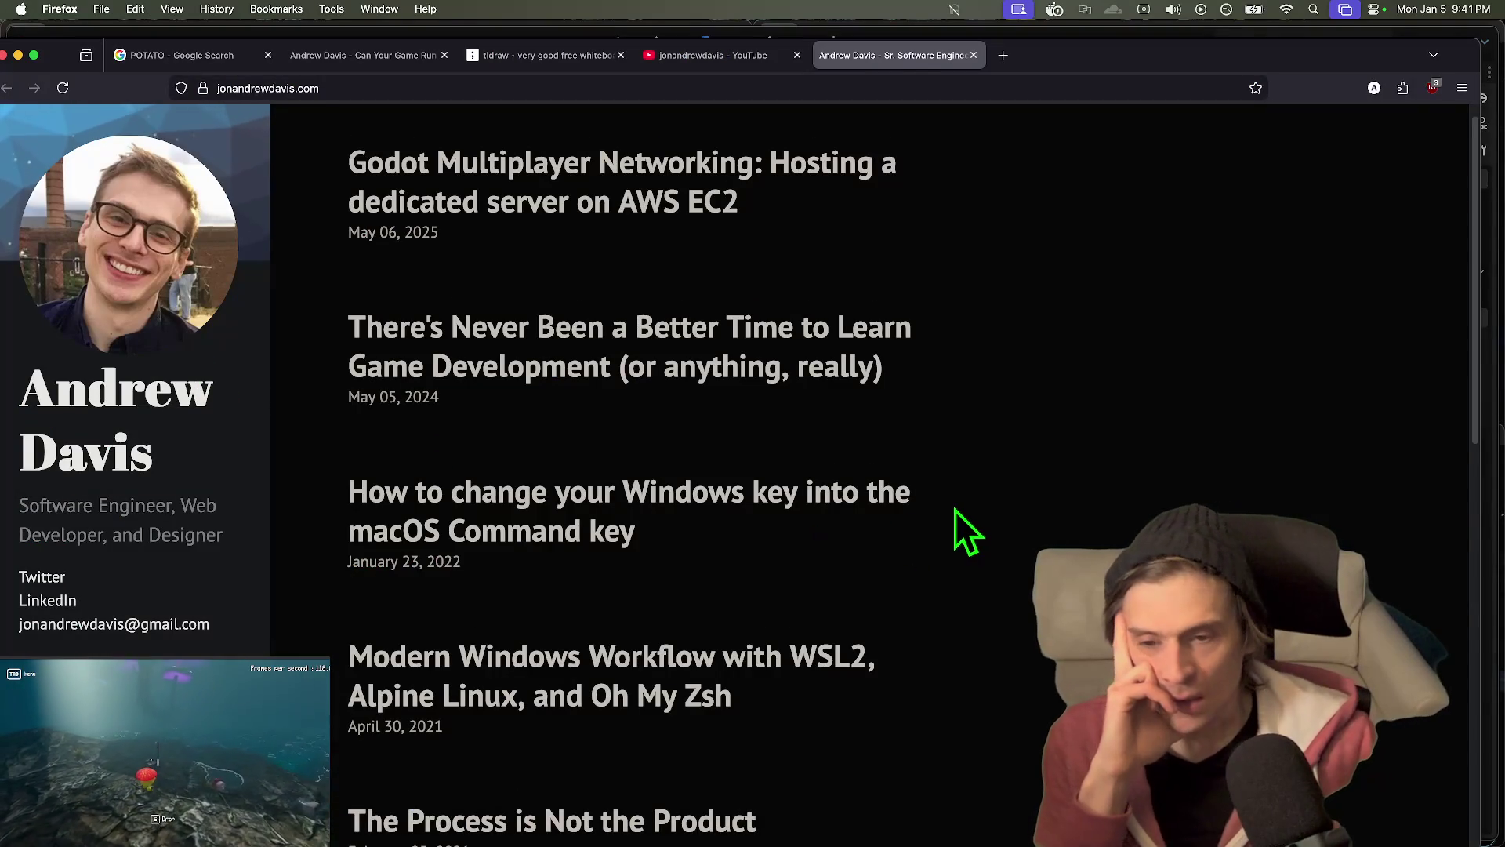
scroll(961, 537, up, 1)
mouse_move(703, 843)
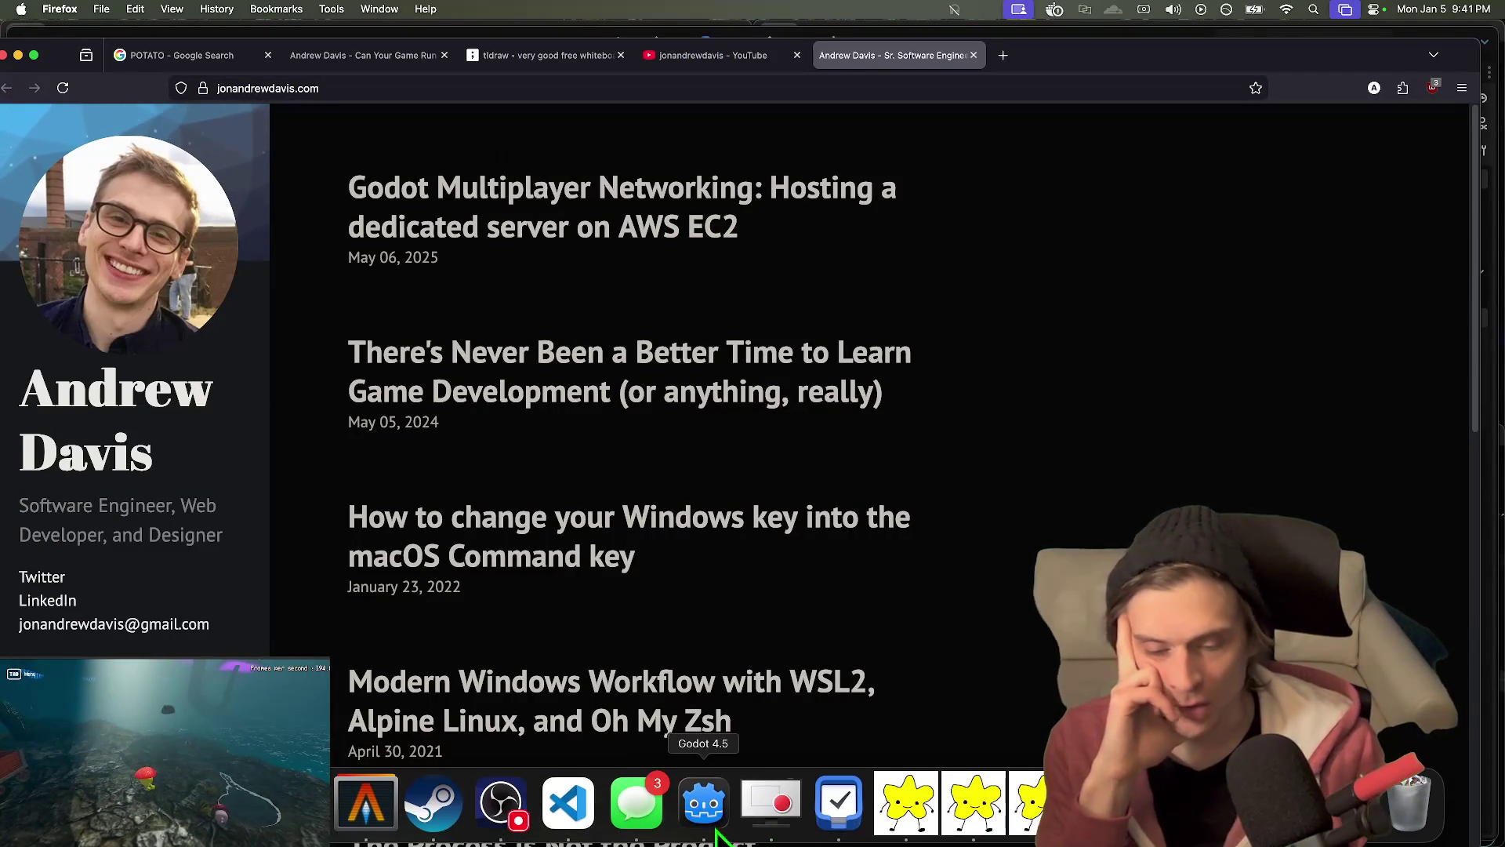
scroll(371, 563, up, 3)
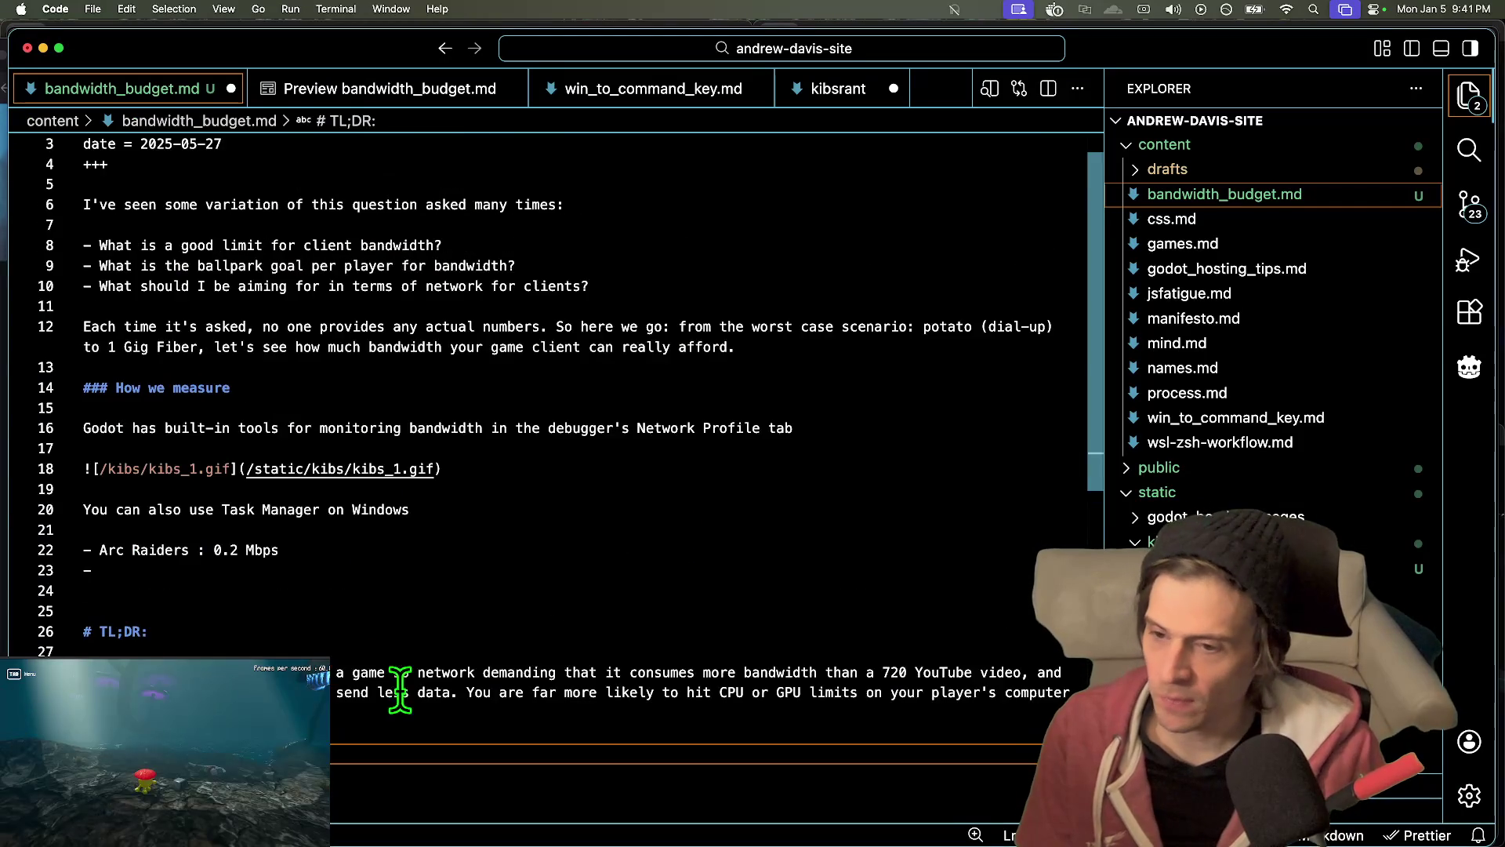
- Remove the leftover blank line near line 23 and delete the Arc Raiders note
click(766, 607)
key(Up)
key(Up)
key(BackSpace)
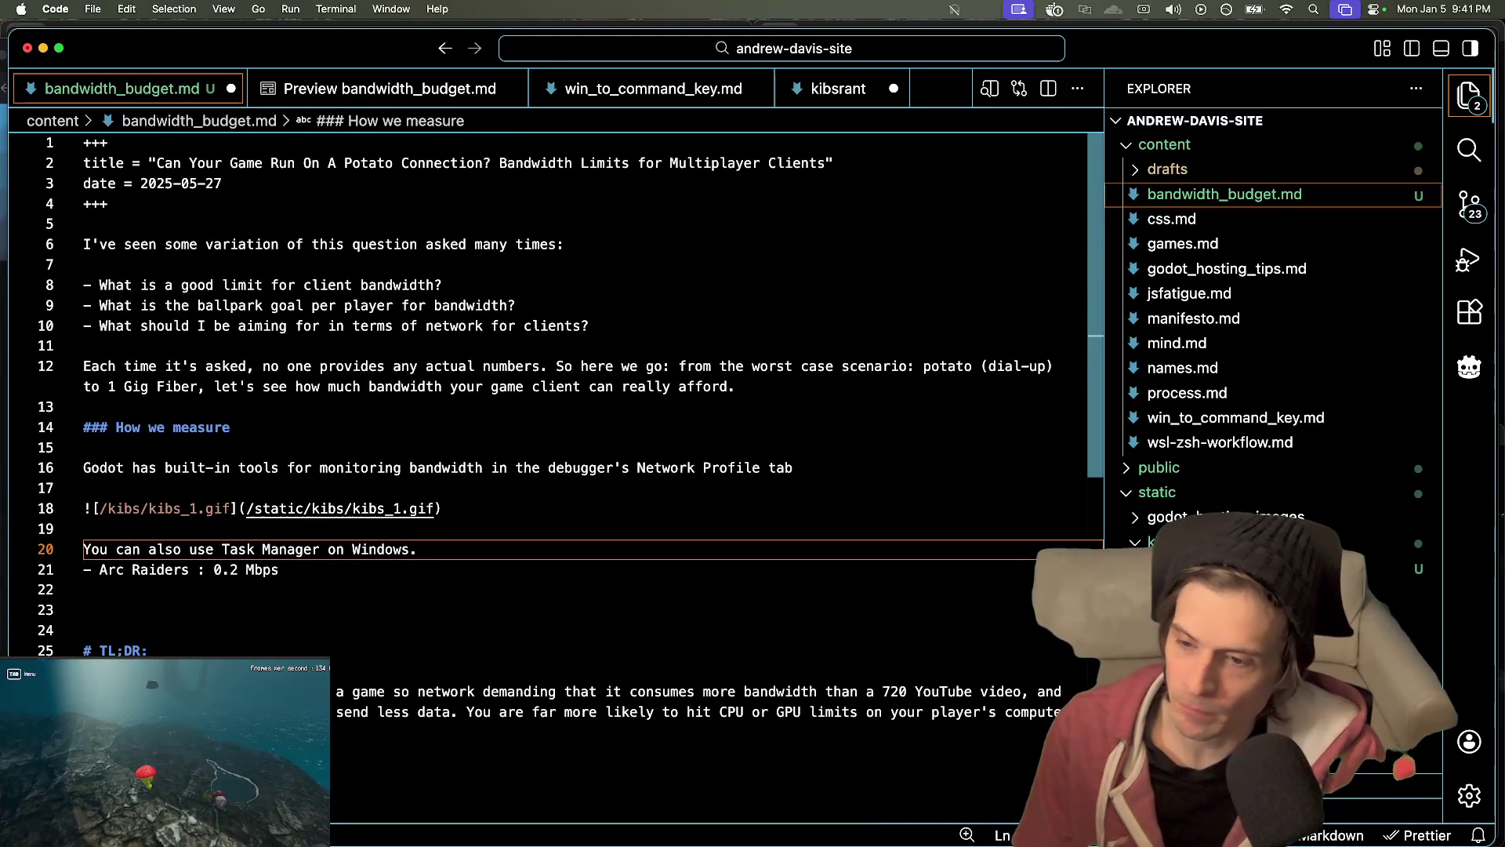
click(278, 569)
key(alt+BackSpace)
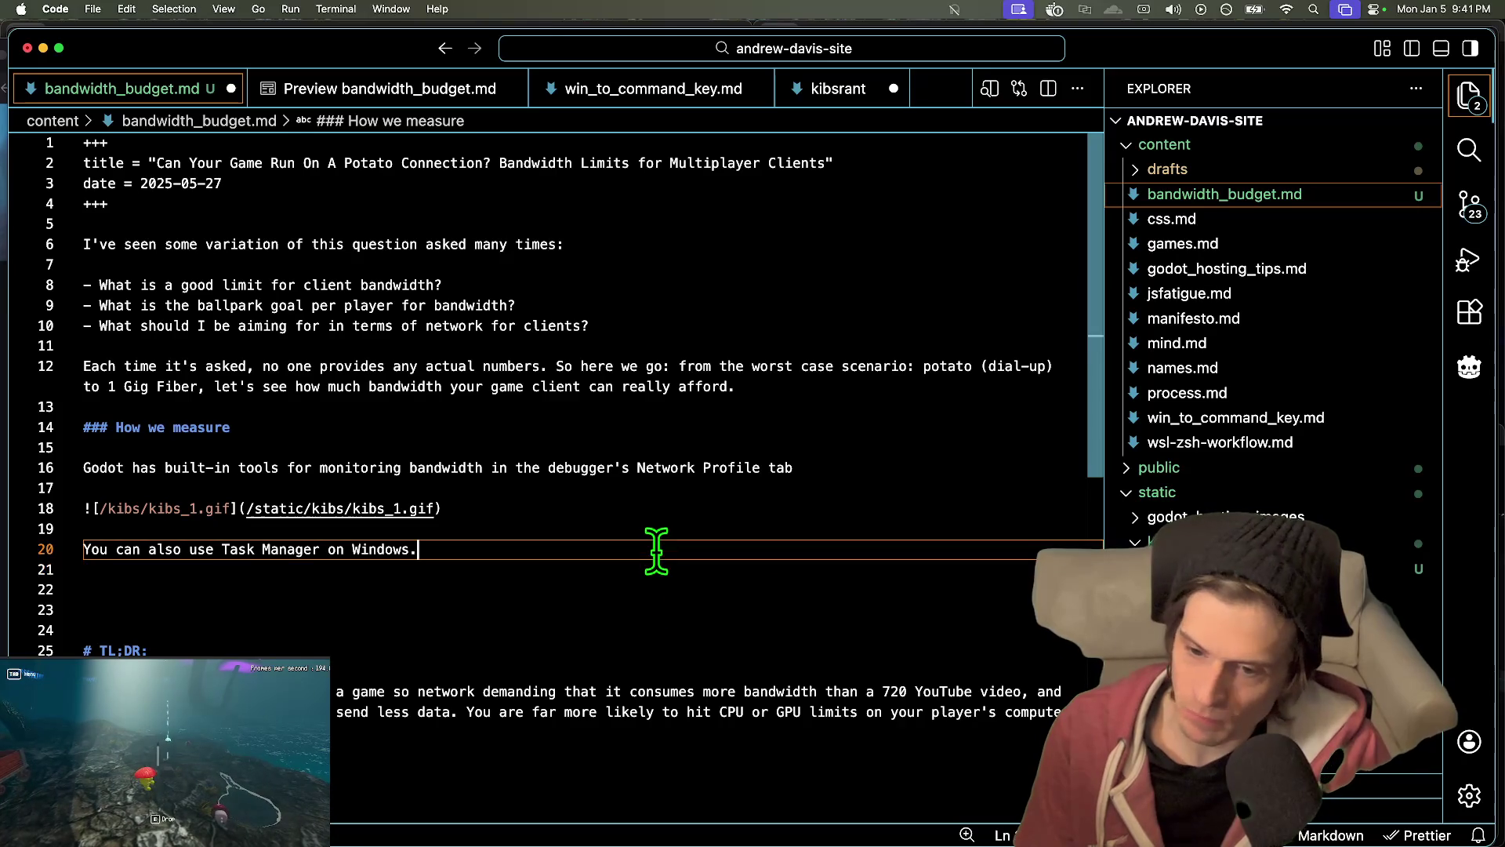
- Move the Task Manager sentence to the end of the Network Profile sentence
triple_click(655, 549)
key(super+c)
key(BackSpace)
click(956, 464)
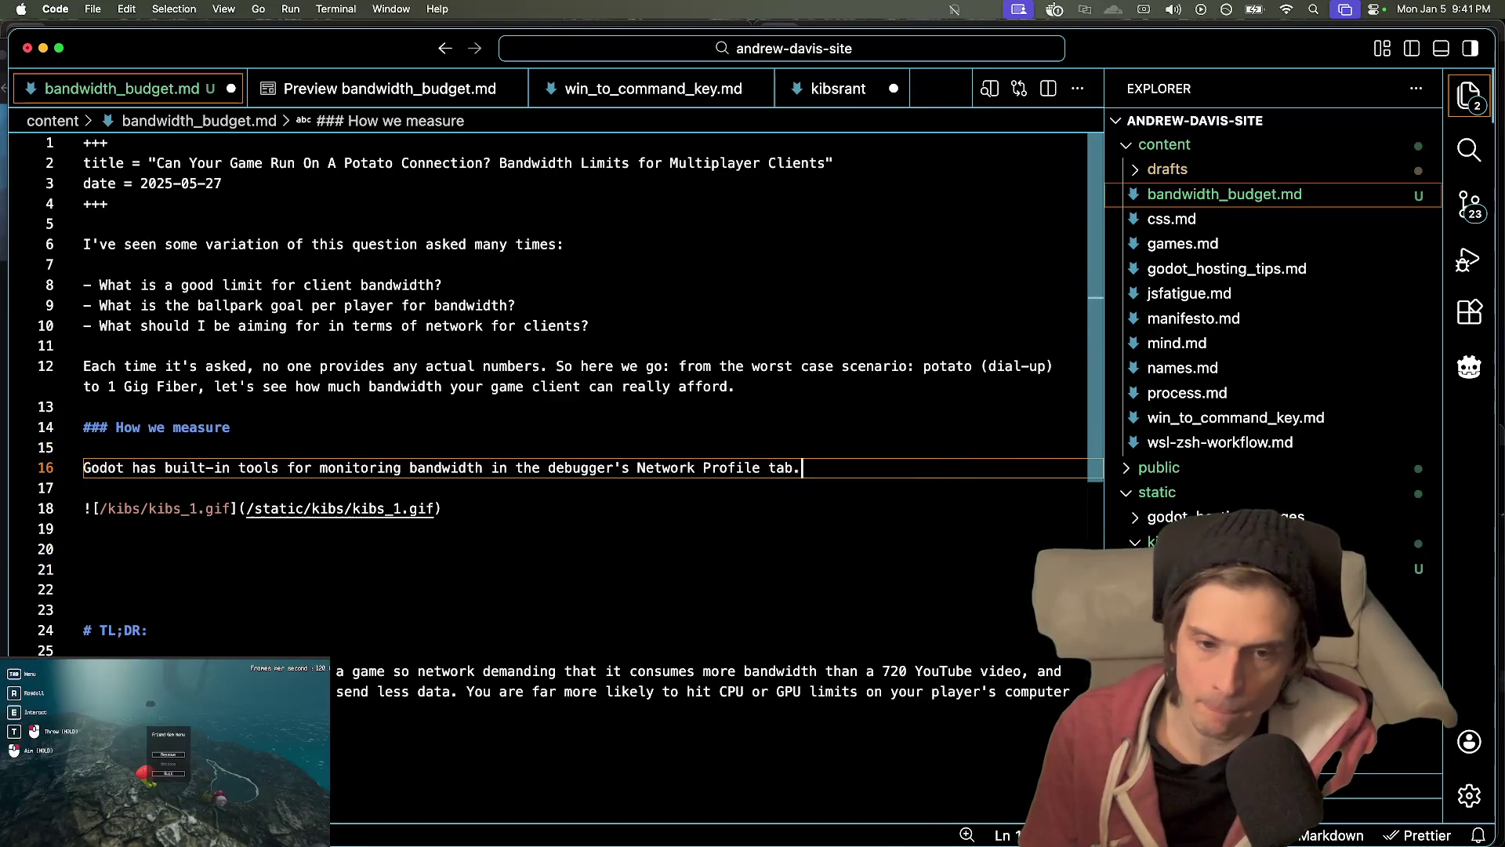
text(.)
key(super+v)
key(Delete)
- Add a '### The baseline' heading below the kibs_1.gif image
key(Down)
key(Down)
key(Down)
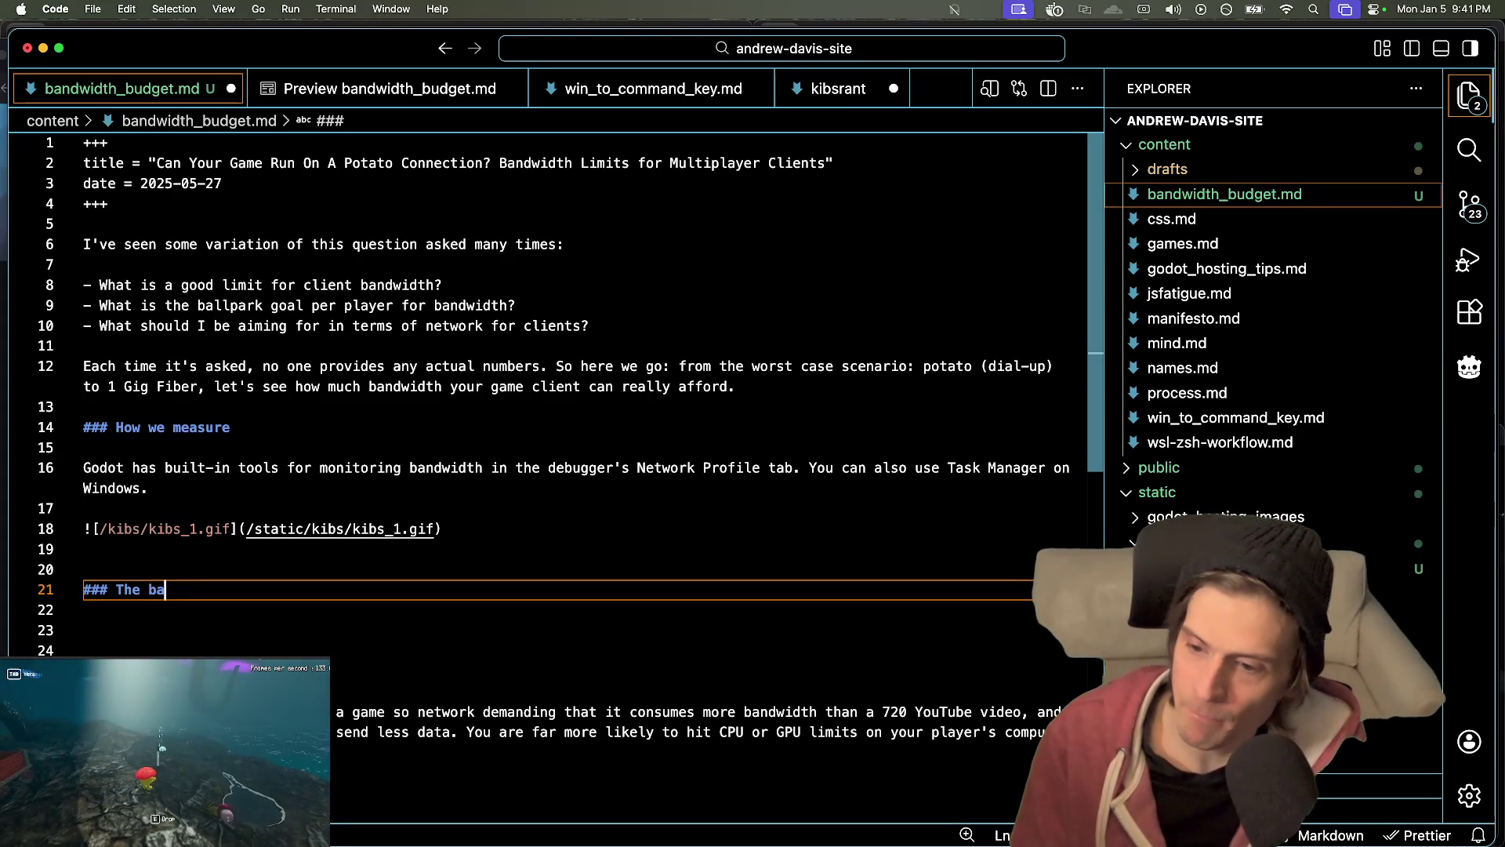
text(seline)
key(Return)
key(Return)
text(We see)
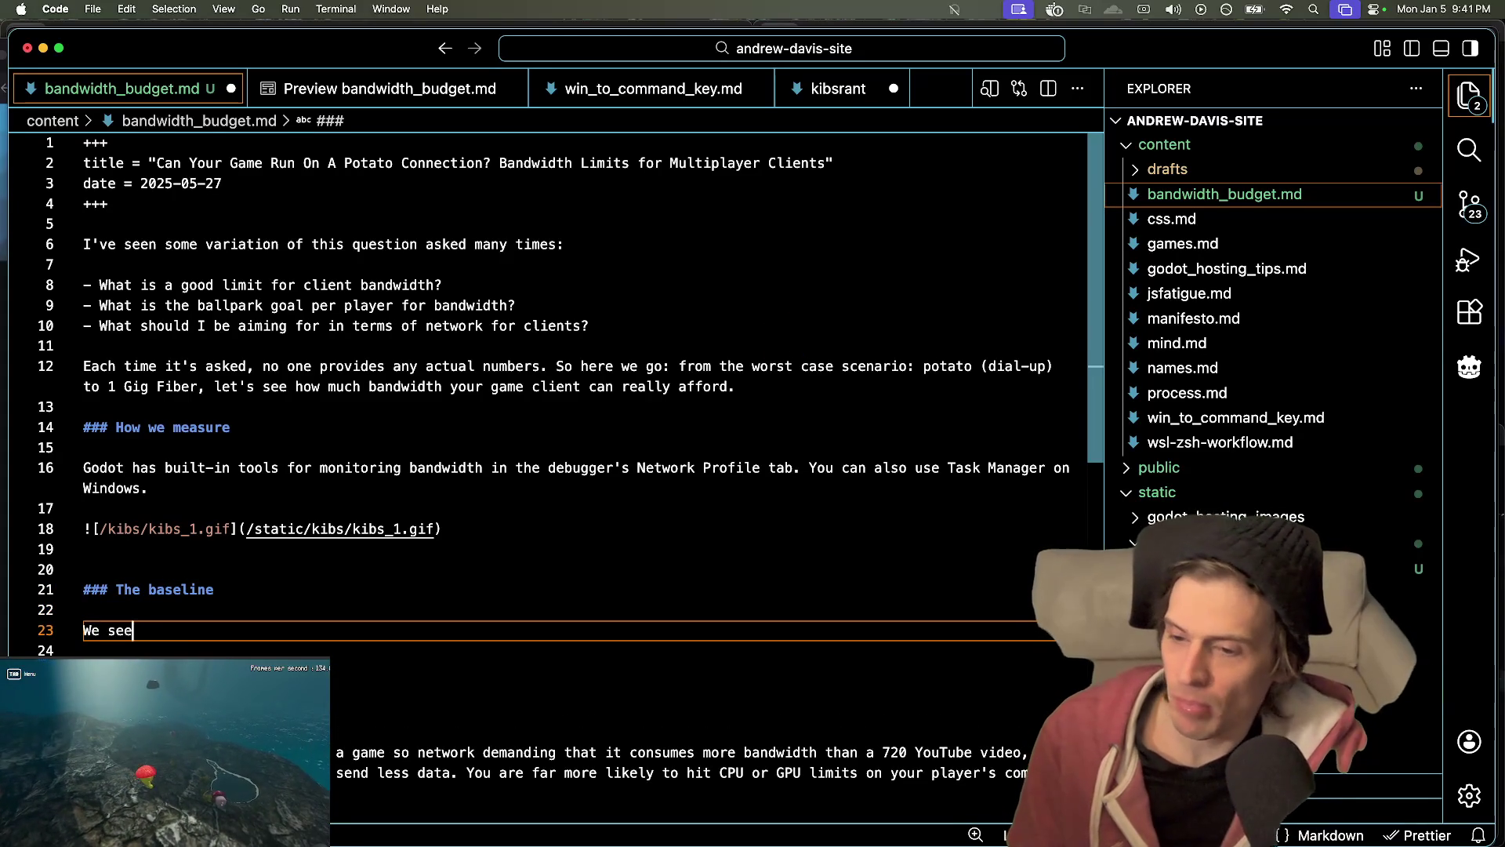
key(alt+BackSpace)
key(alt+BackSpace)
key(alt+BackSpace)
text(Let's)
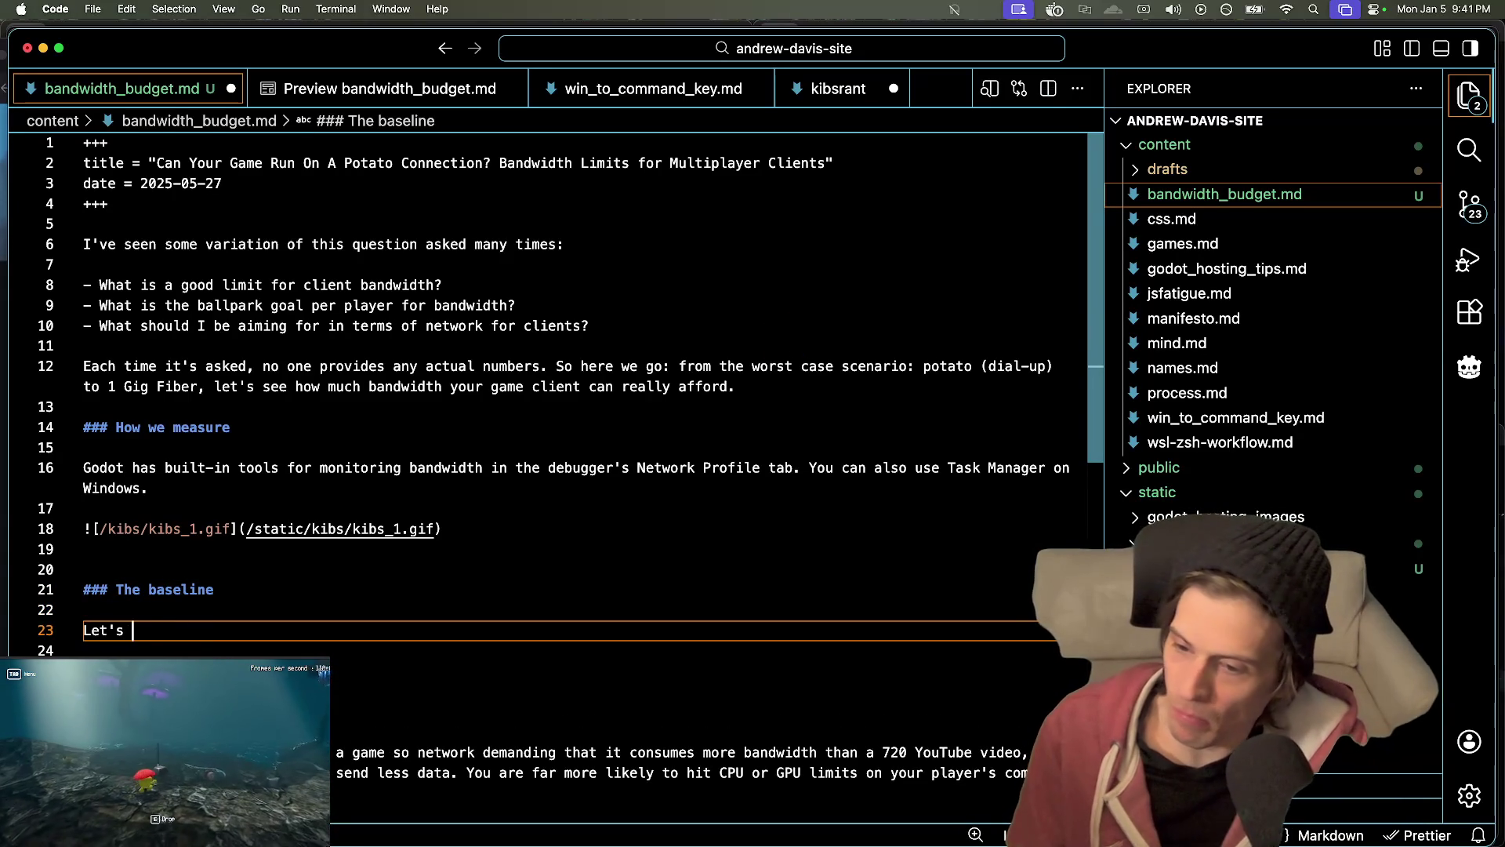
key(BackSpace)
key(BackSpace)
key(BackSpace)
key(BackSpace)
key(BackSpace)
- Glance at the running game, return to the draft, then switch to Godot
key(super+Tab)
key(super+Tab)
key(super+Tab)
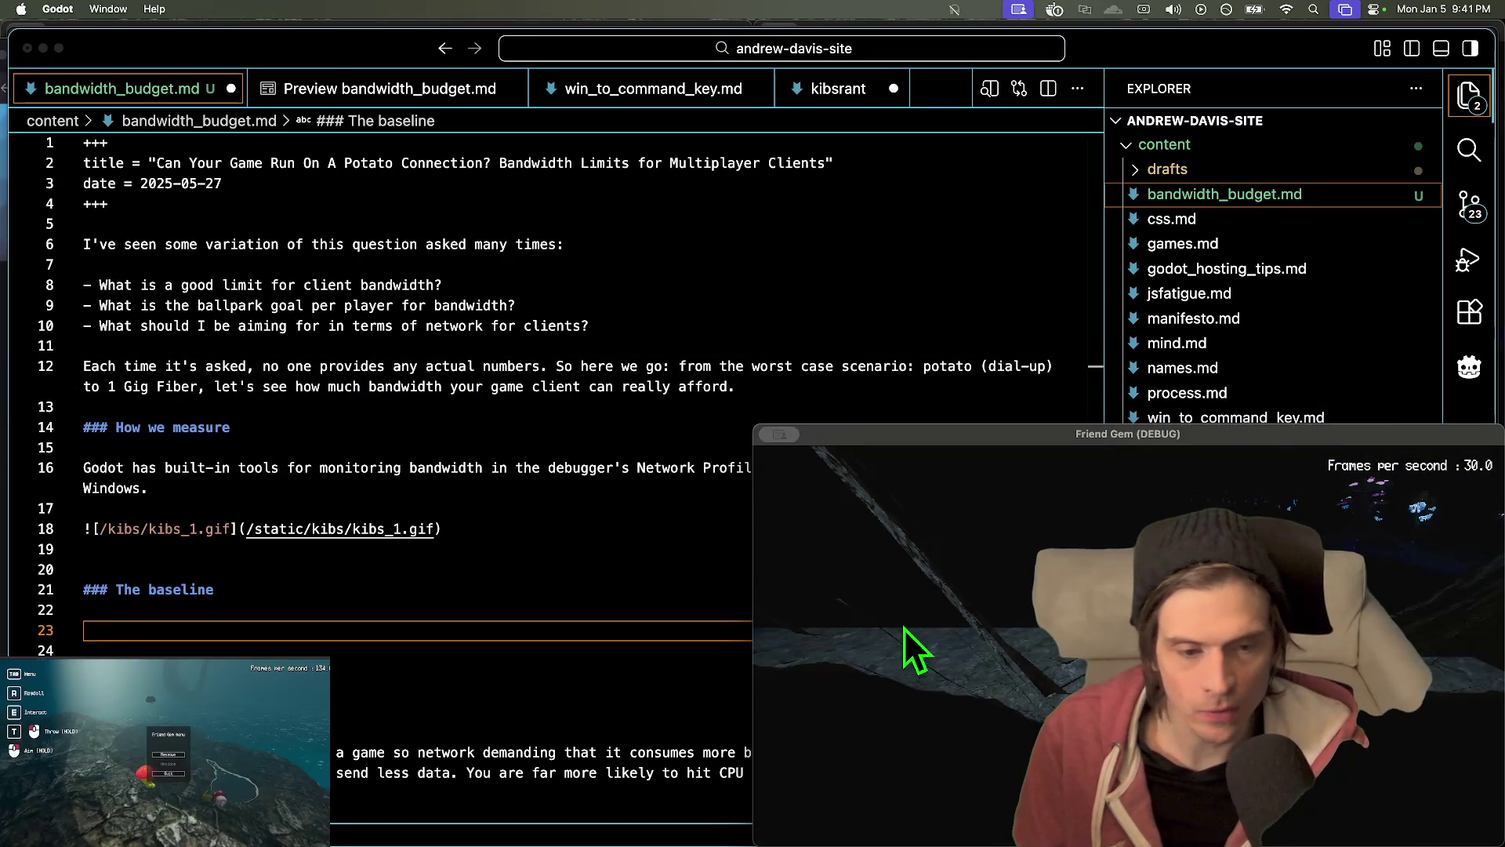
key(super+Tab)
click(951, 305)
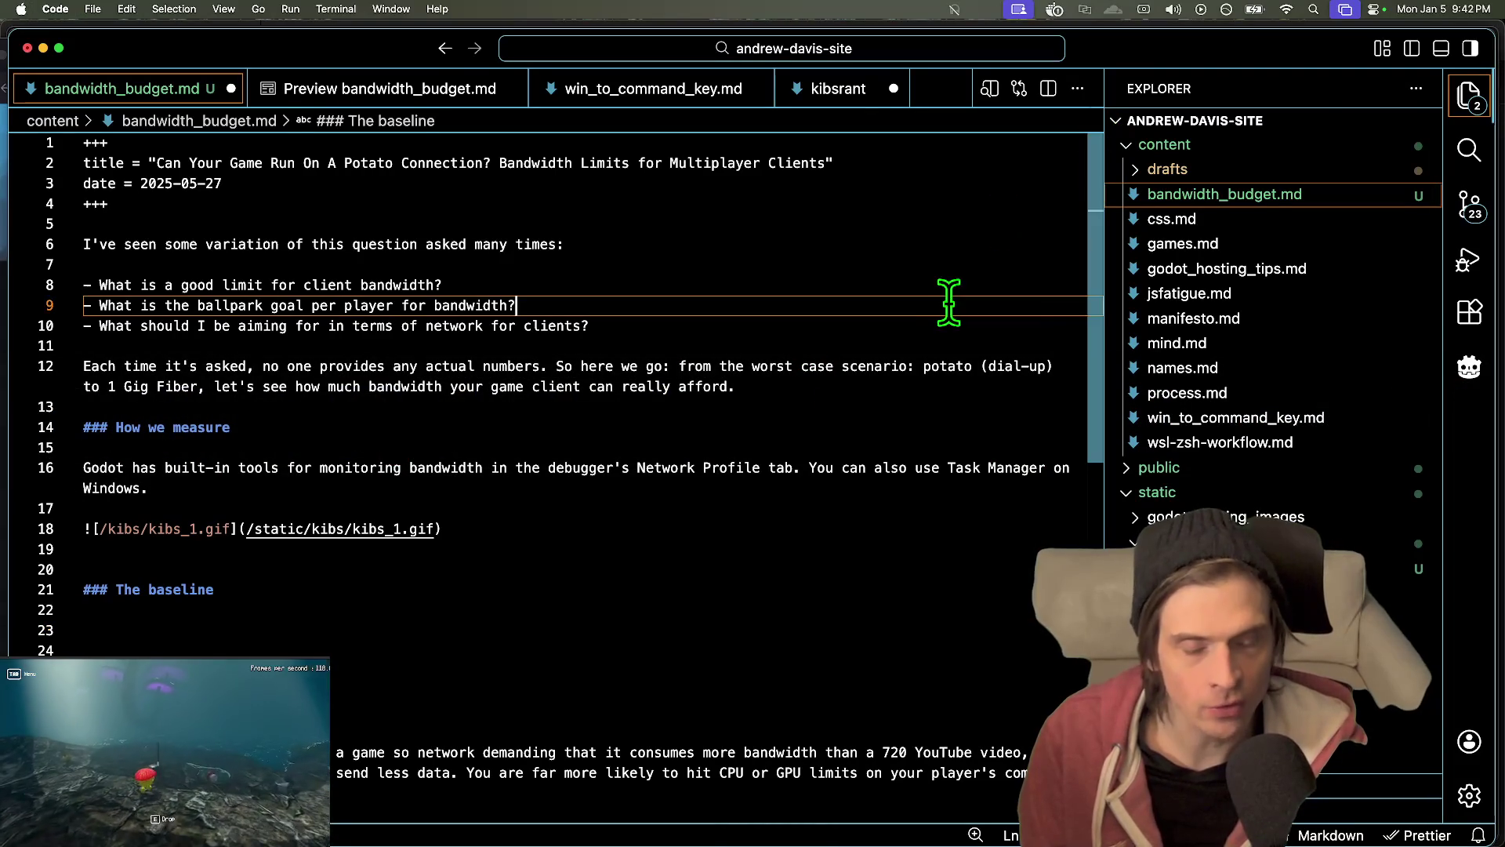
key(super+Tab)
key(super+Tab)
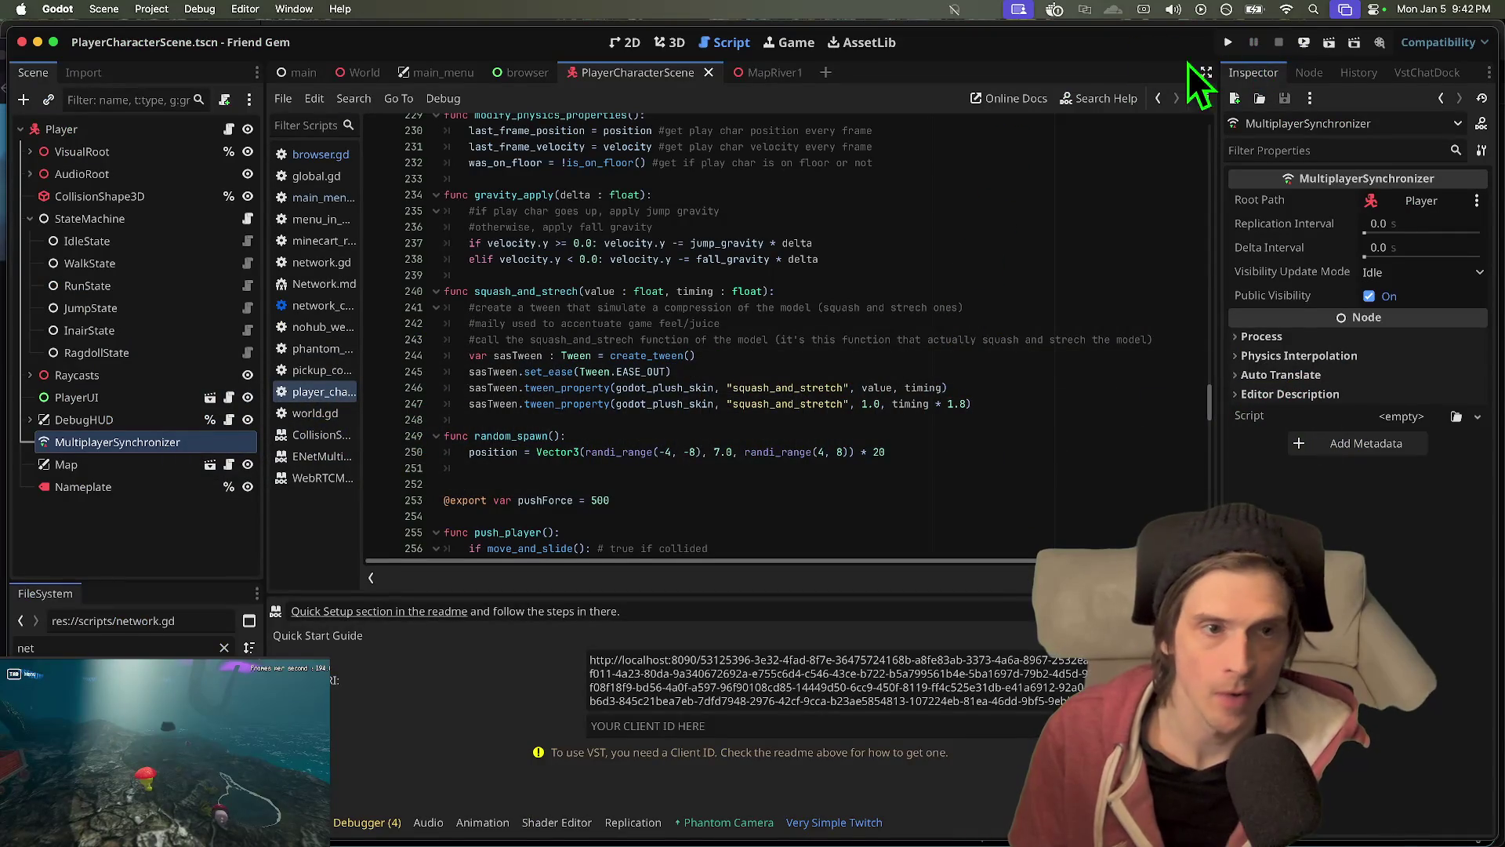
- In Debug > Customize Run Instances, clear the extra instances' join tags
click(200, 9)
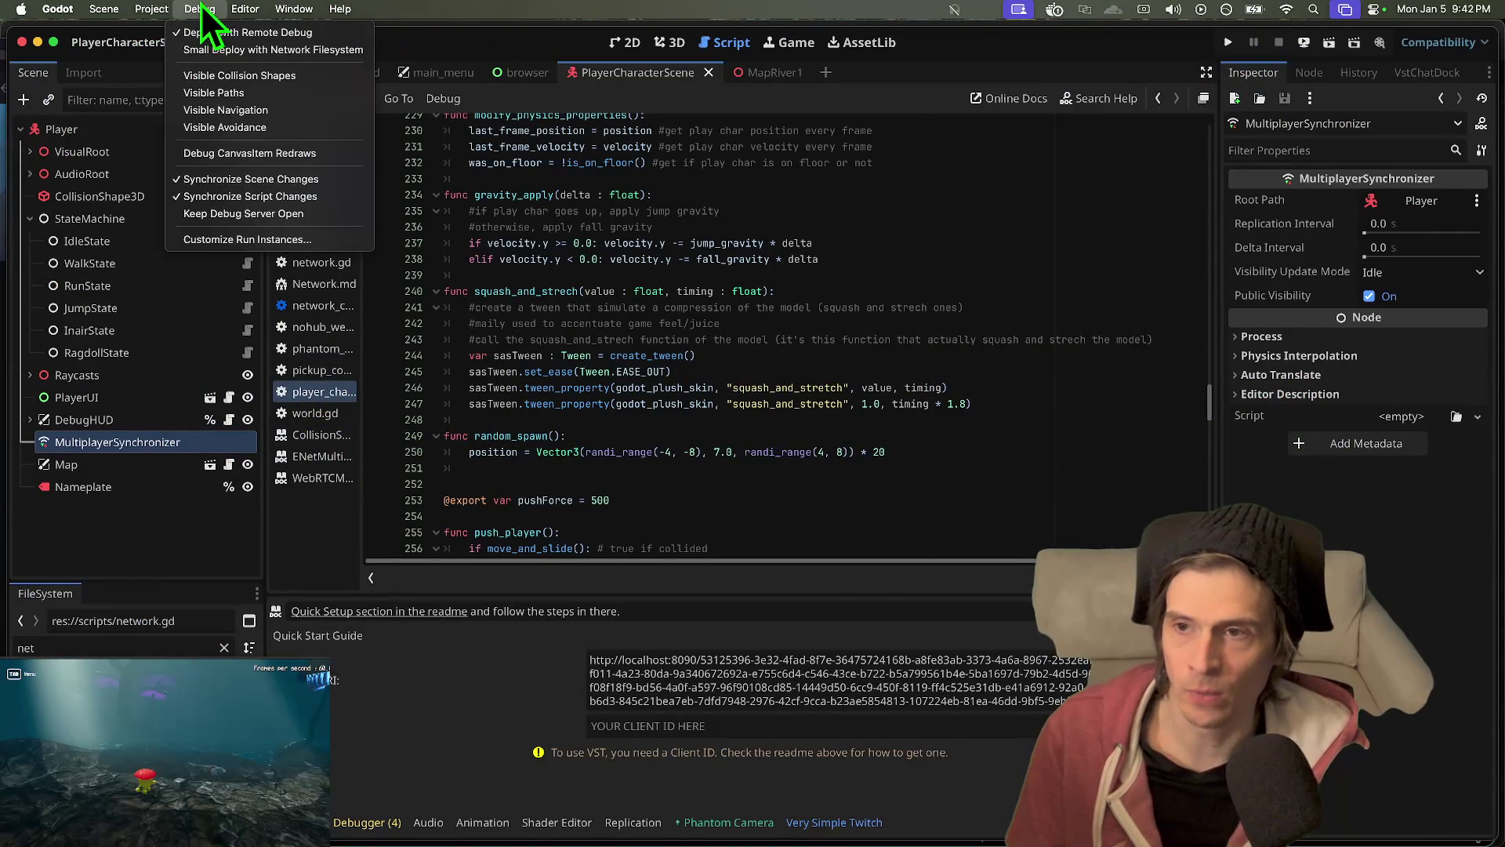
click(656, 816)
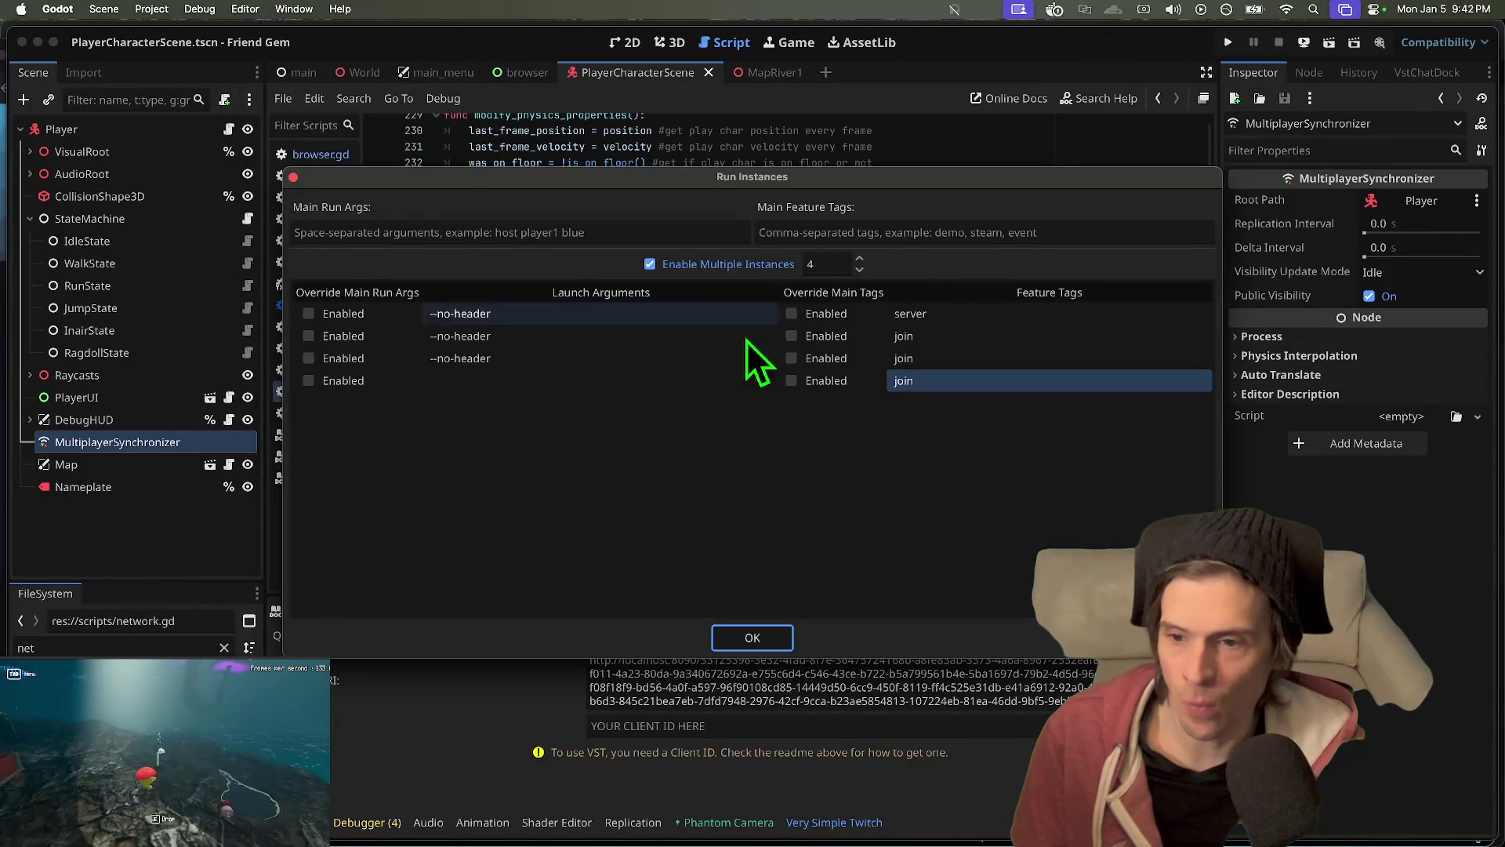
double_click(952, 357)
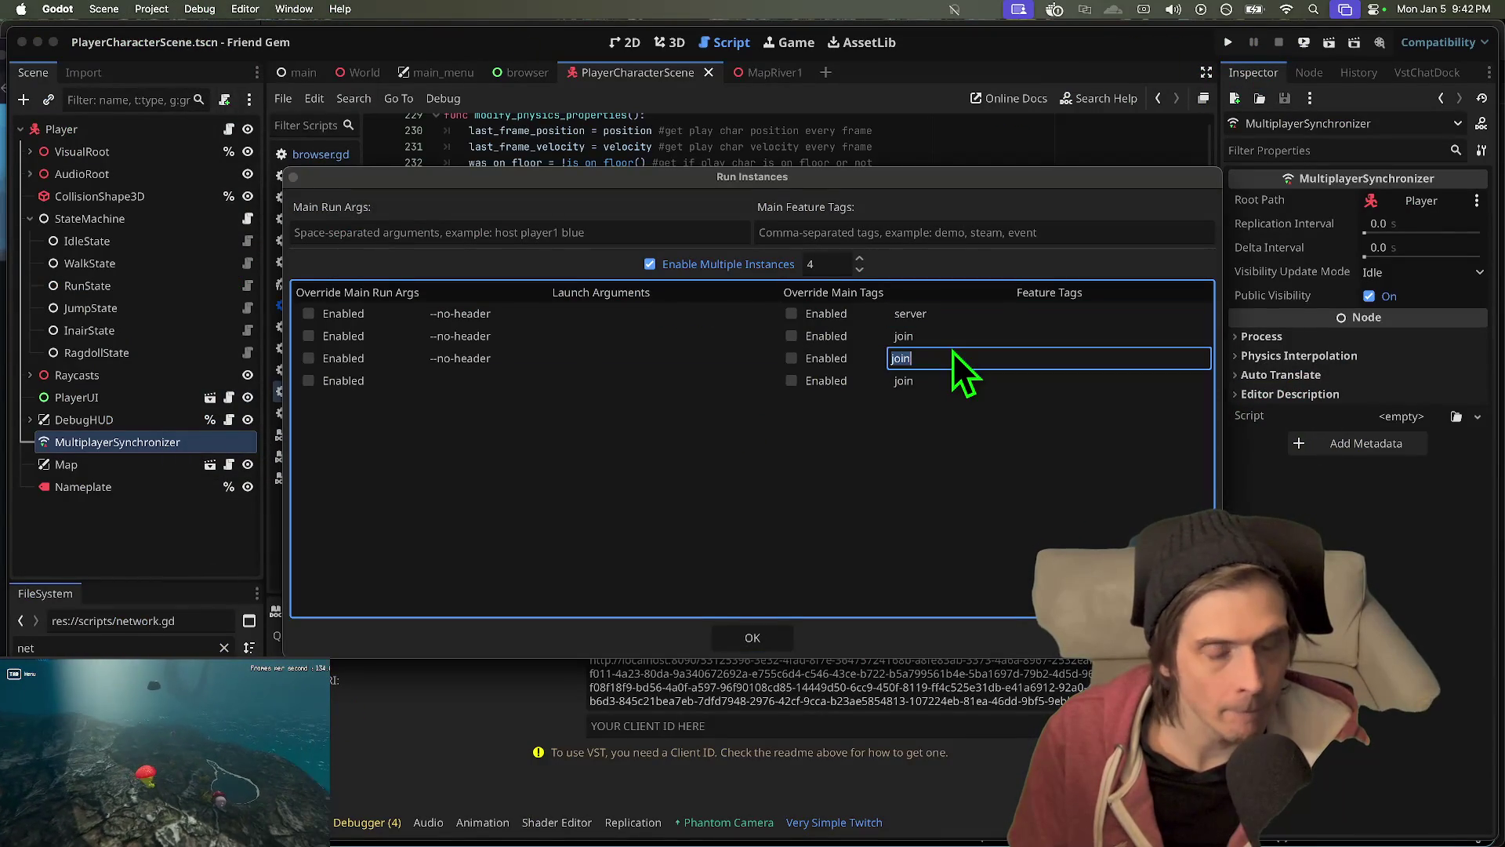
key(BackSpace)
double_click(962, 336)
key(BackSpace)
double_click(976, 381)
key(BackSpace)
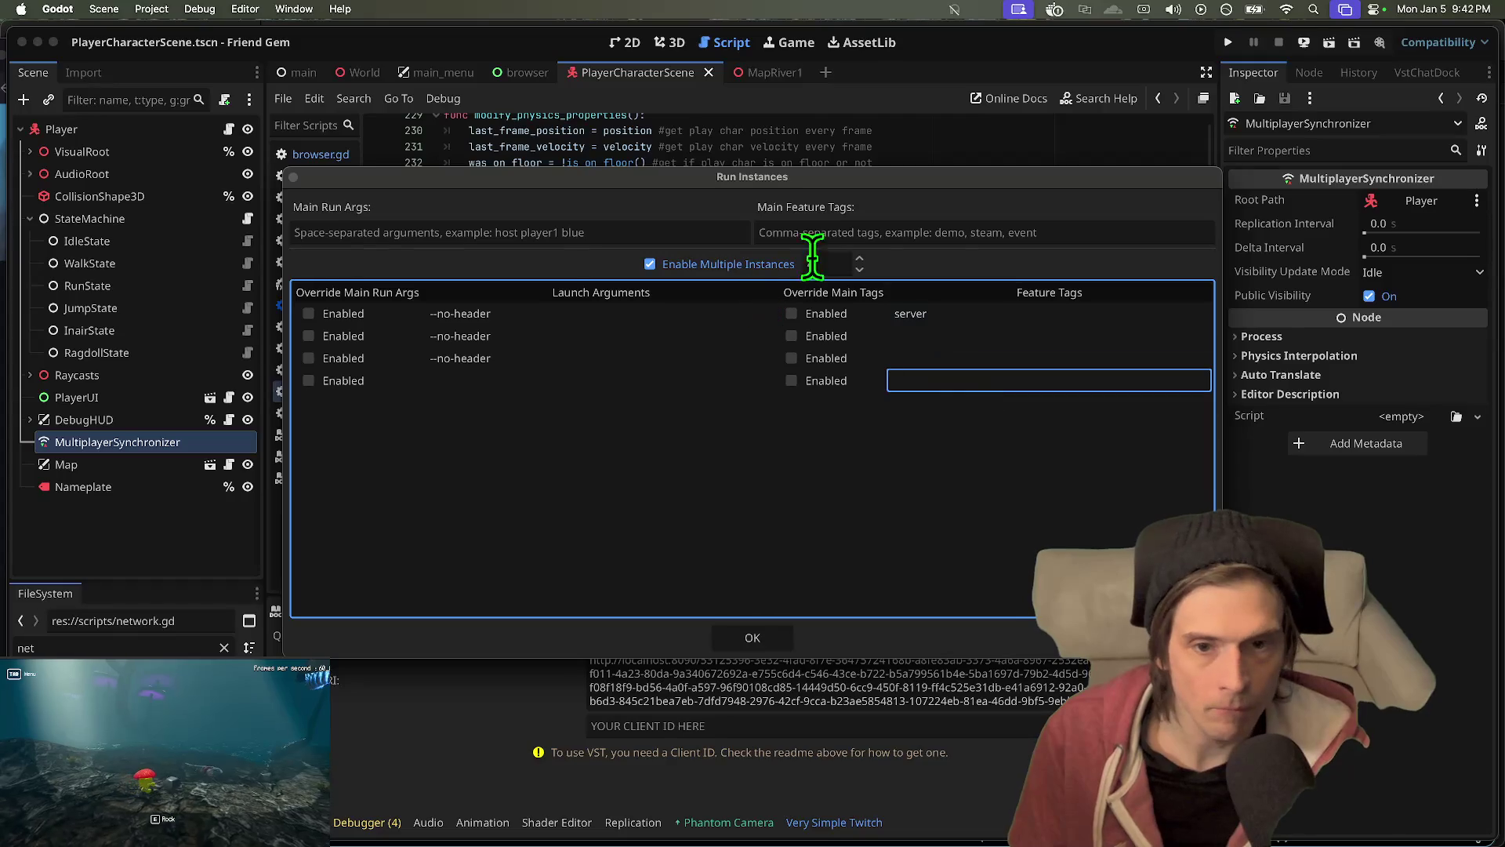
- Set the instance count to 2, tag instance 2 'join', and confirm with OK
click(823, 264)
click(933, 524)
double_click(934, 345)
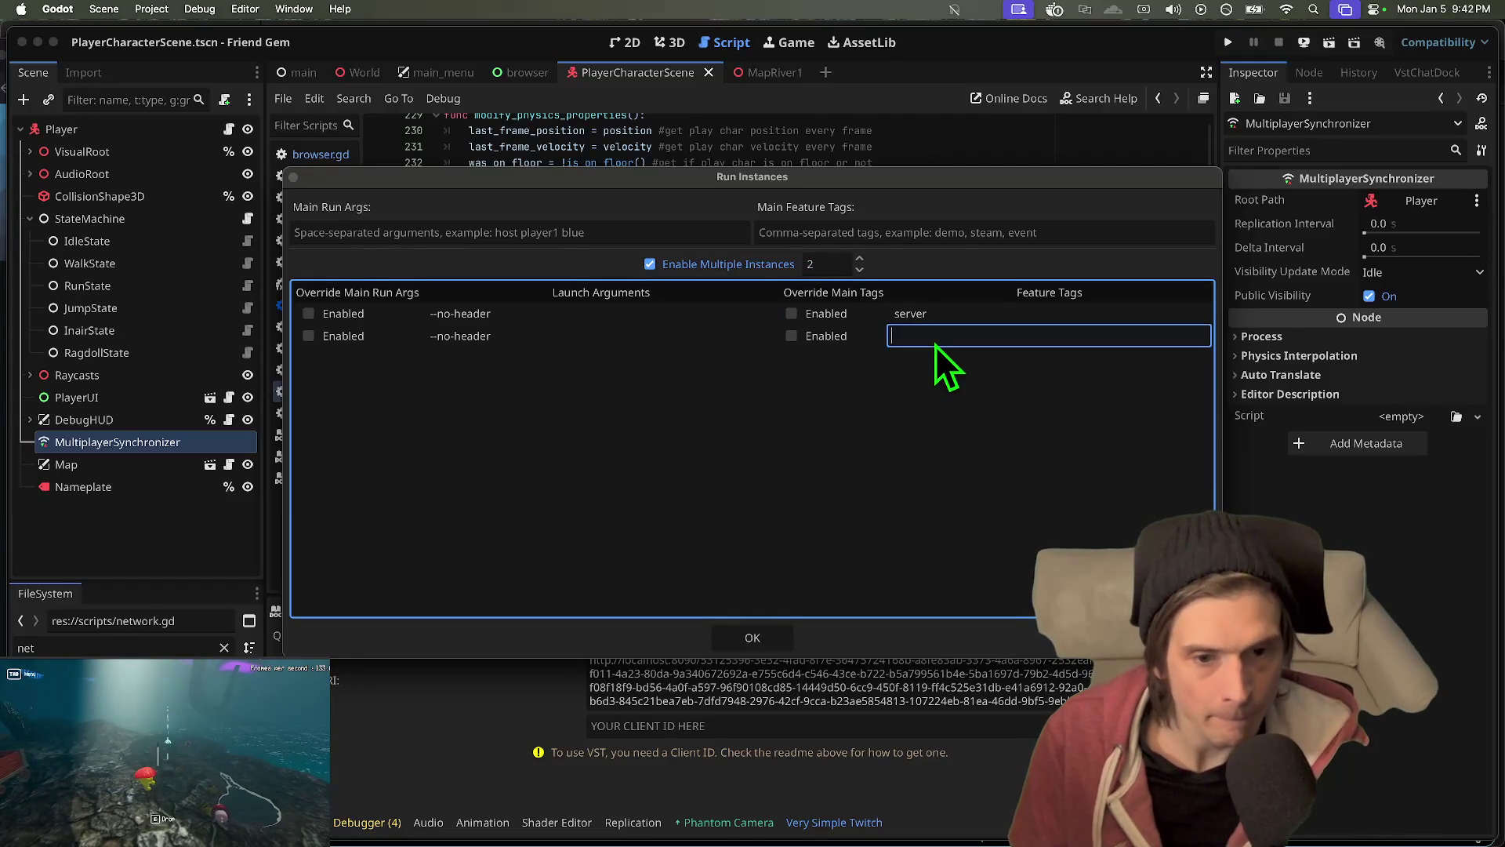
text(join)
key(Return)
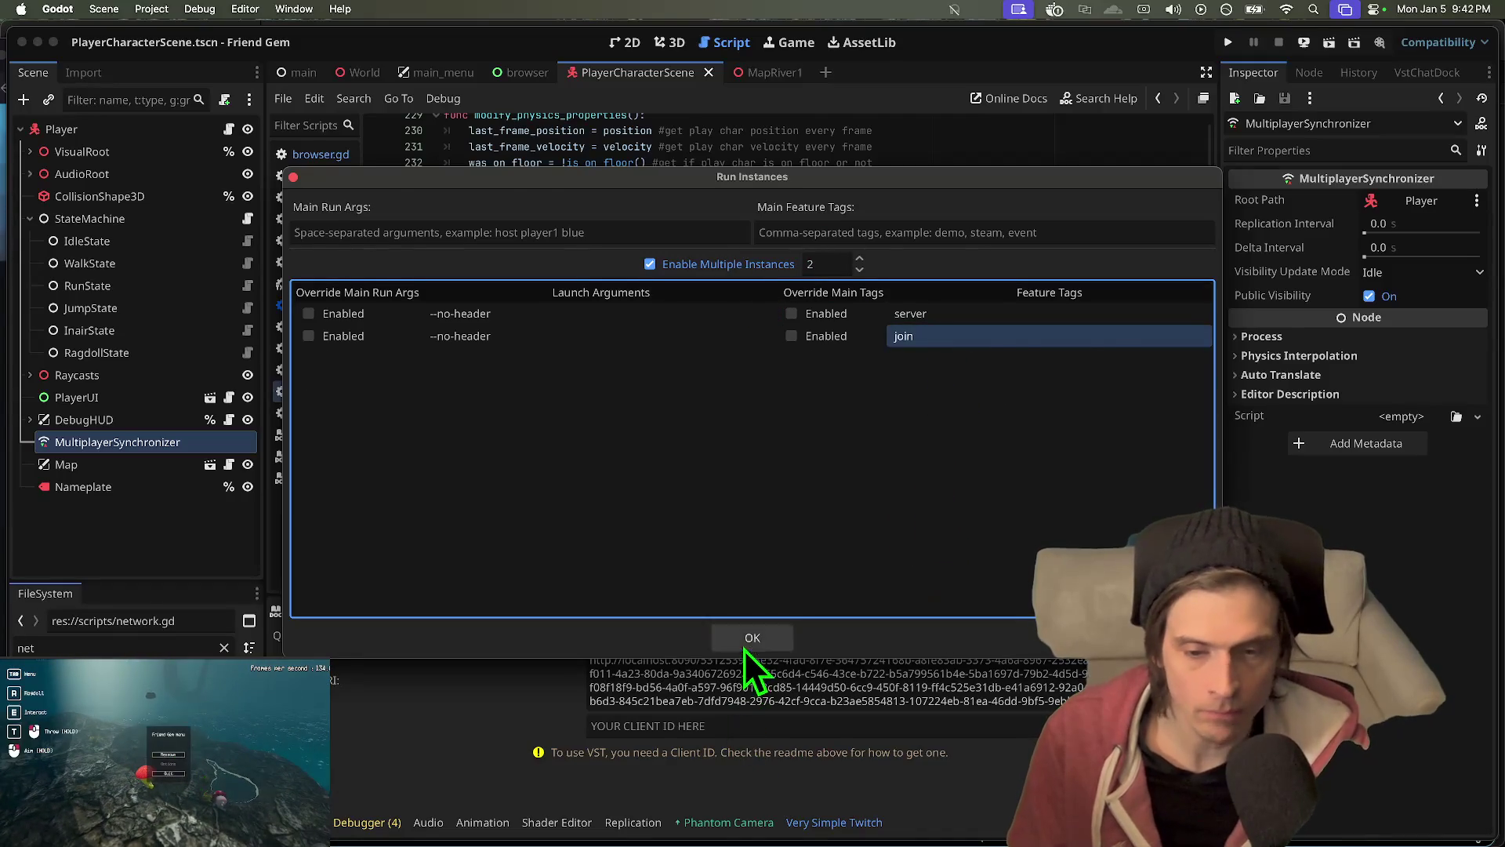
click(749, 639)
key(super+b)
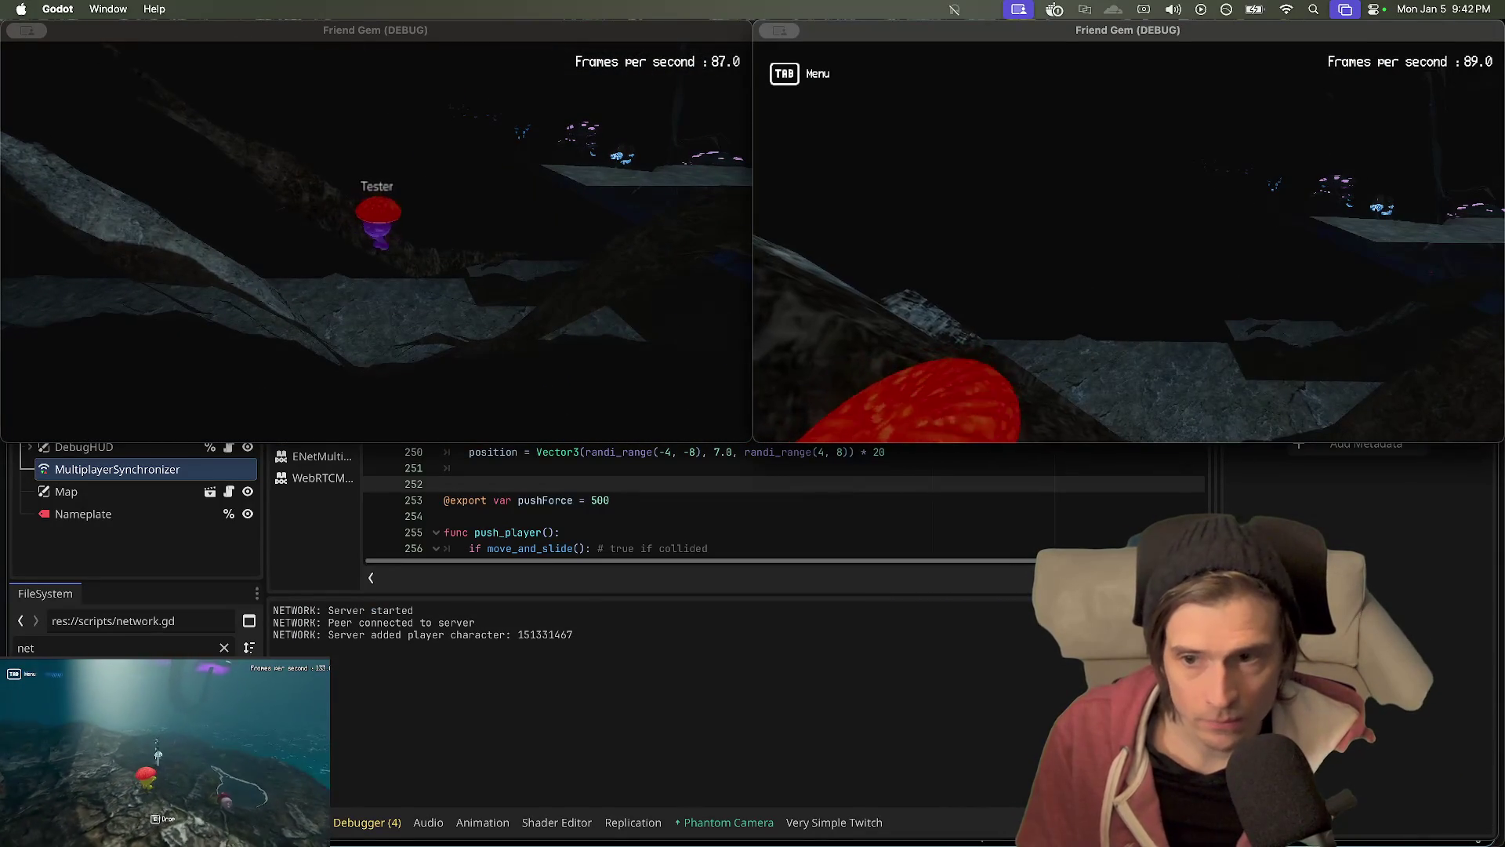
- Start the Network Profiler in Session 1 and Session 2, then view the Replication property list
click(756, 581)
click(367, 822)
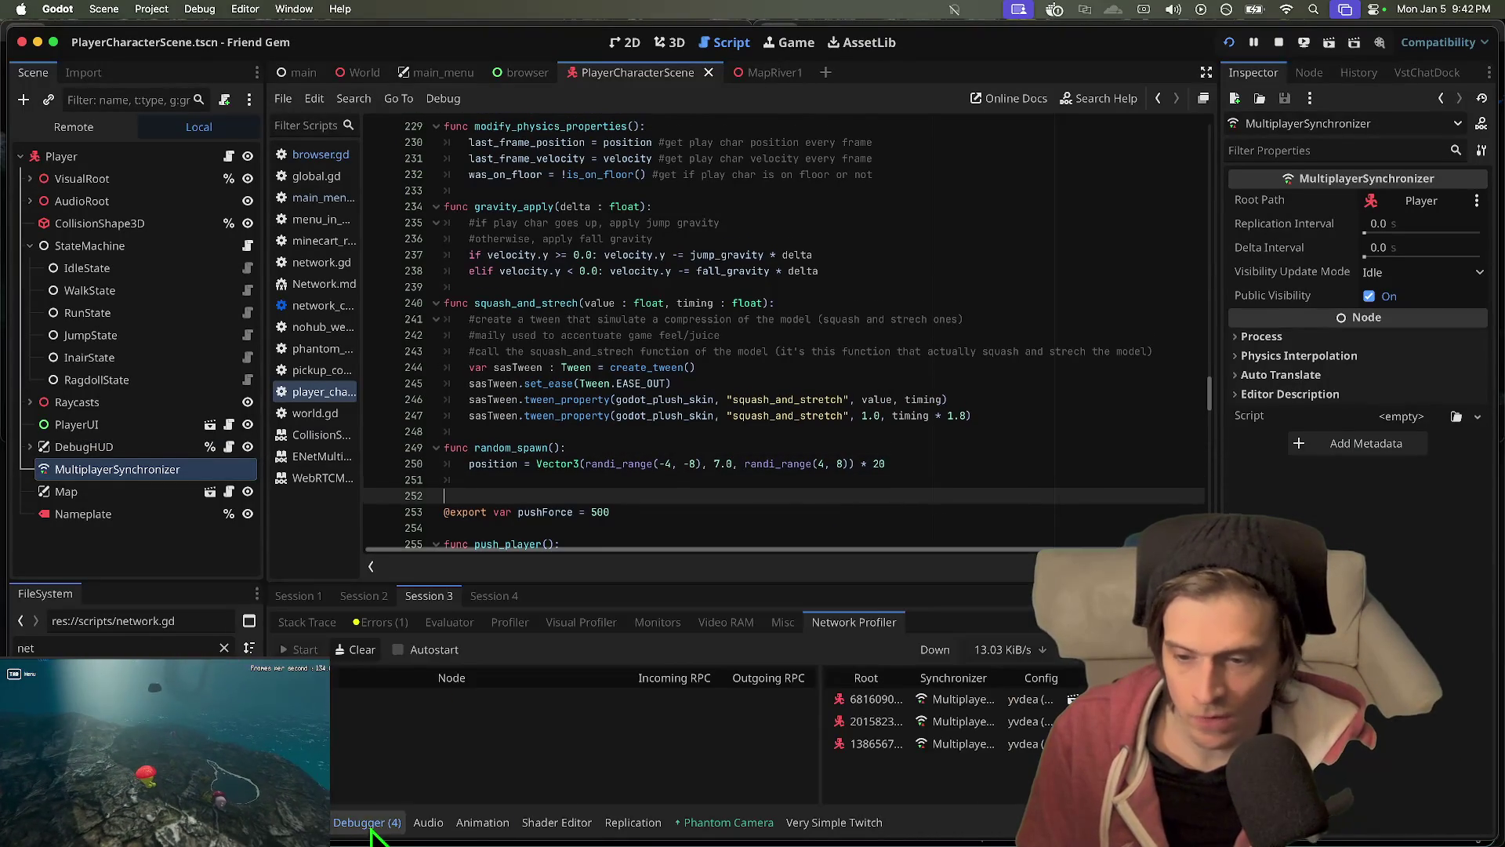
click(282, 599)
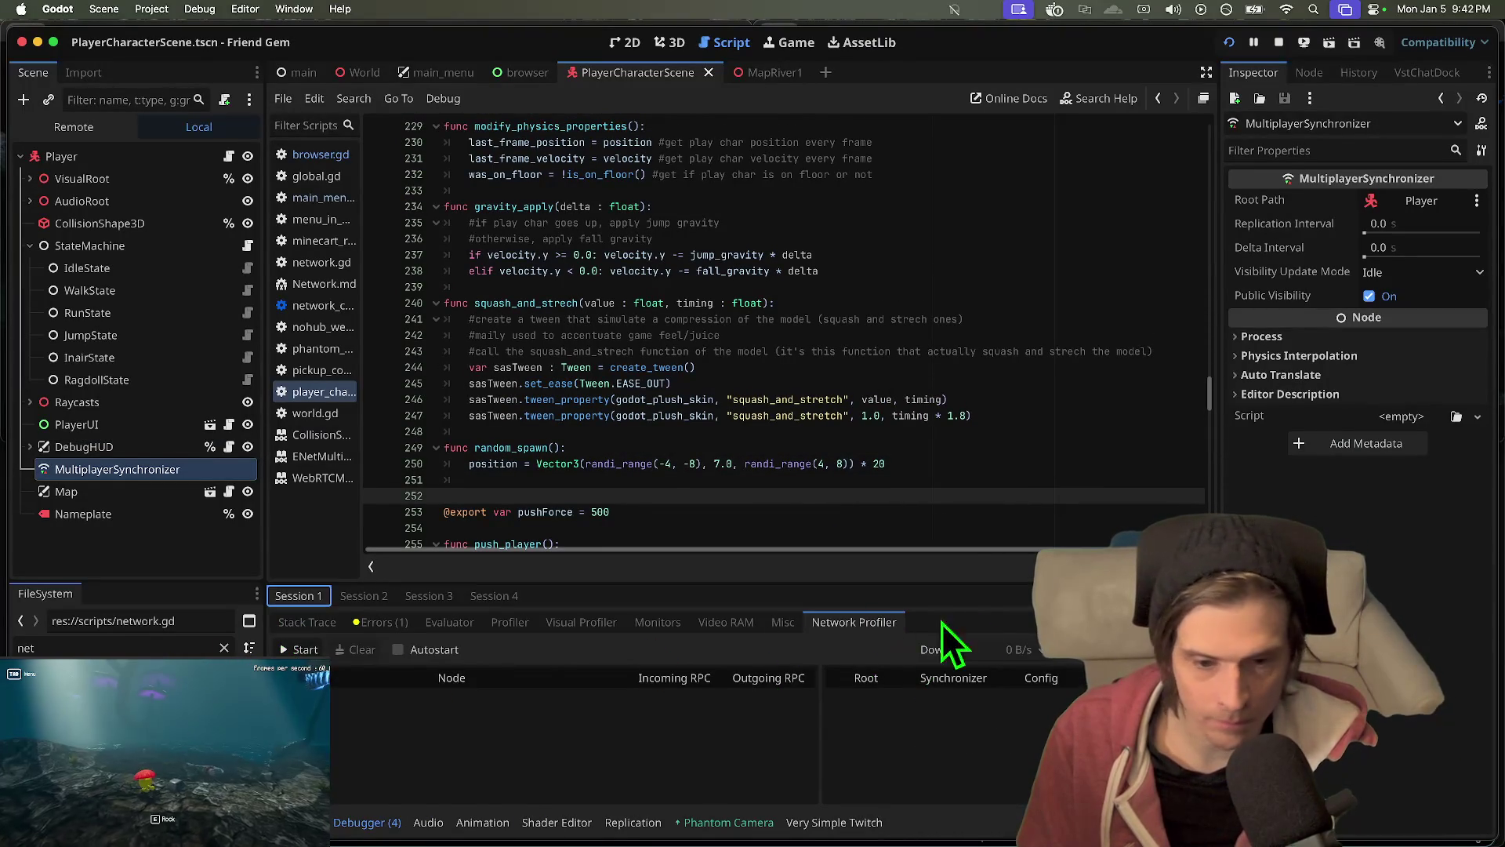
click(285, 650)
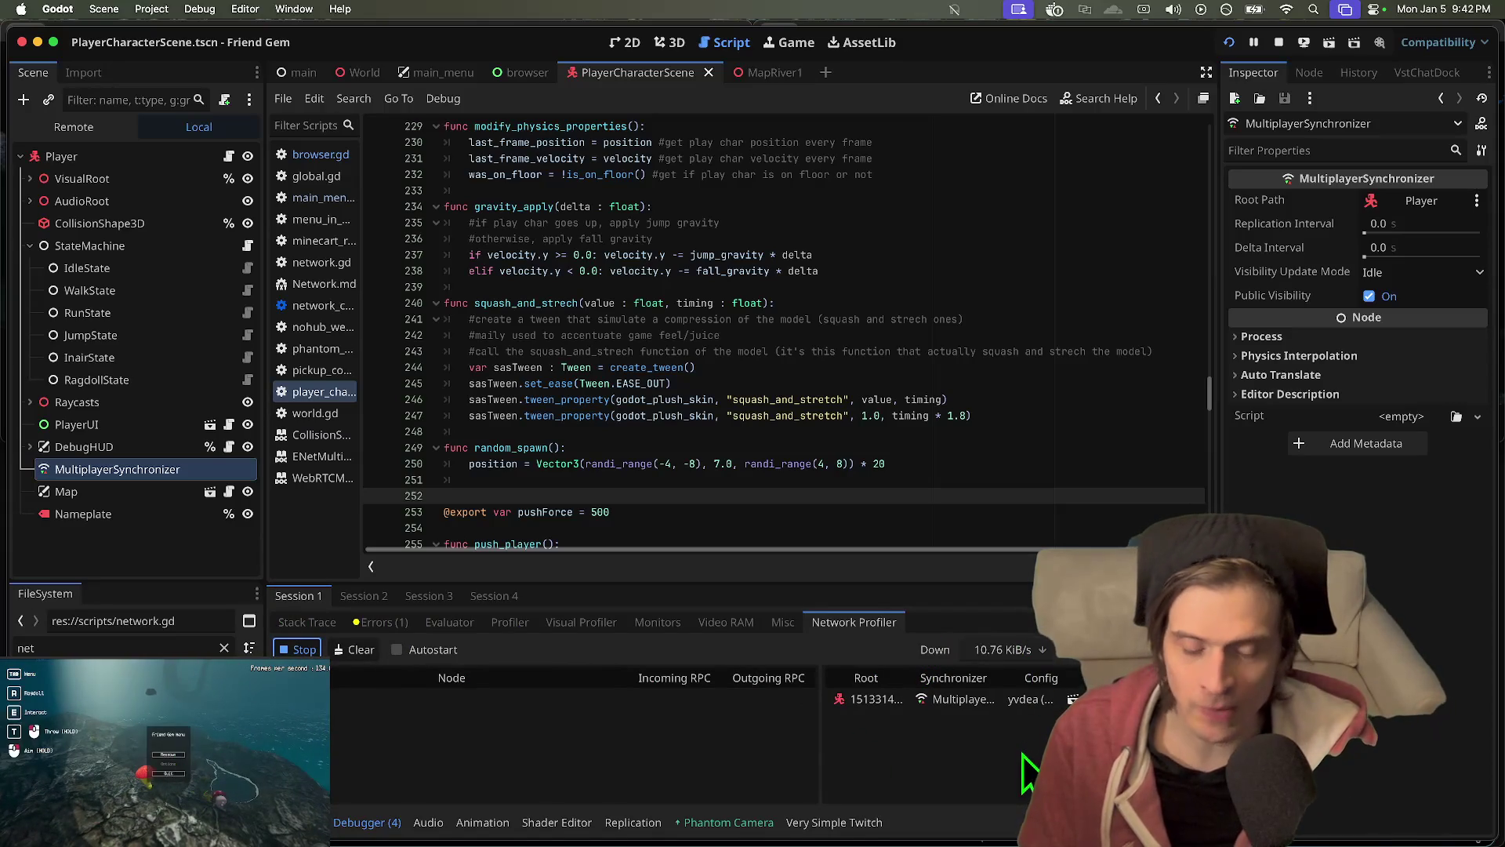
click(368, 604)
click(301, 651)
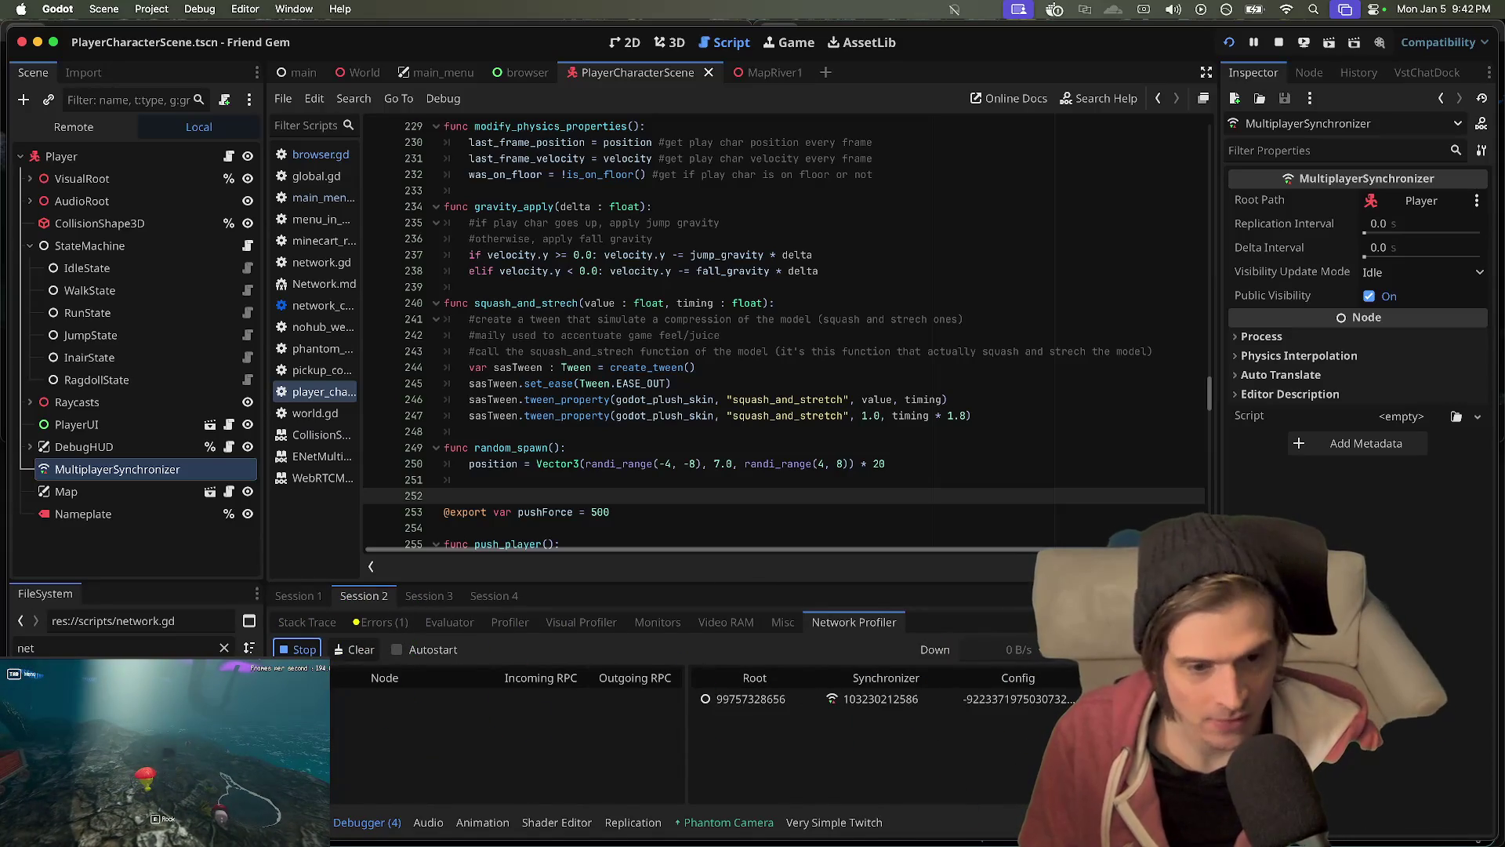
click(633, 822)
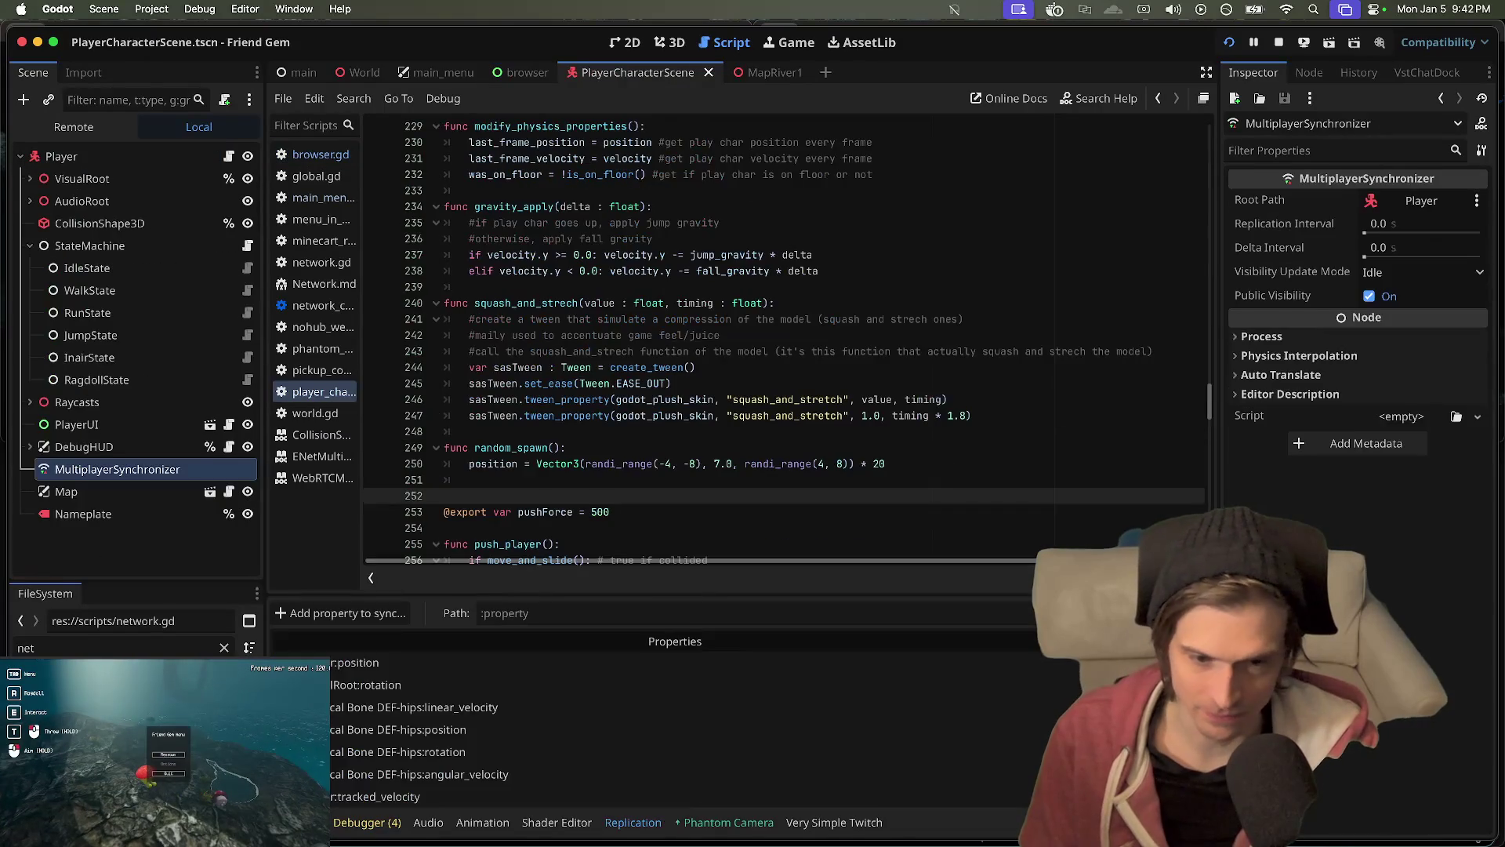
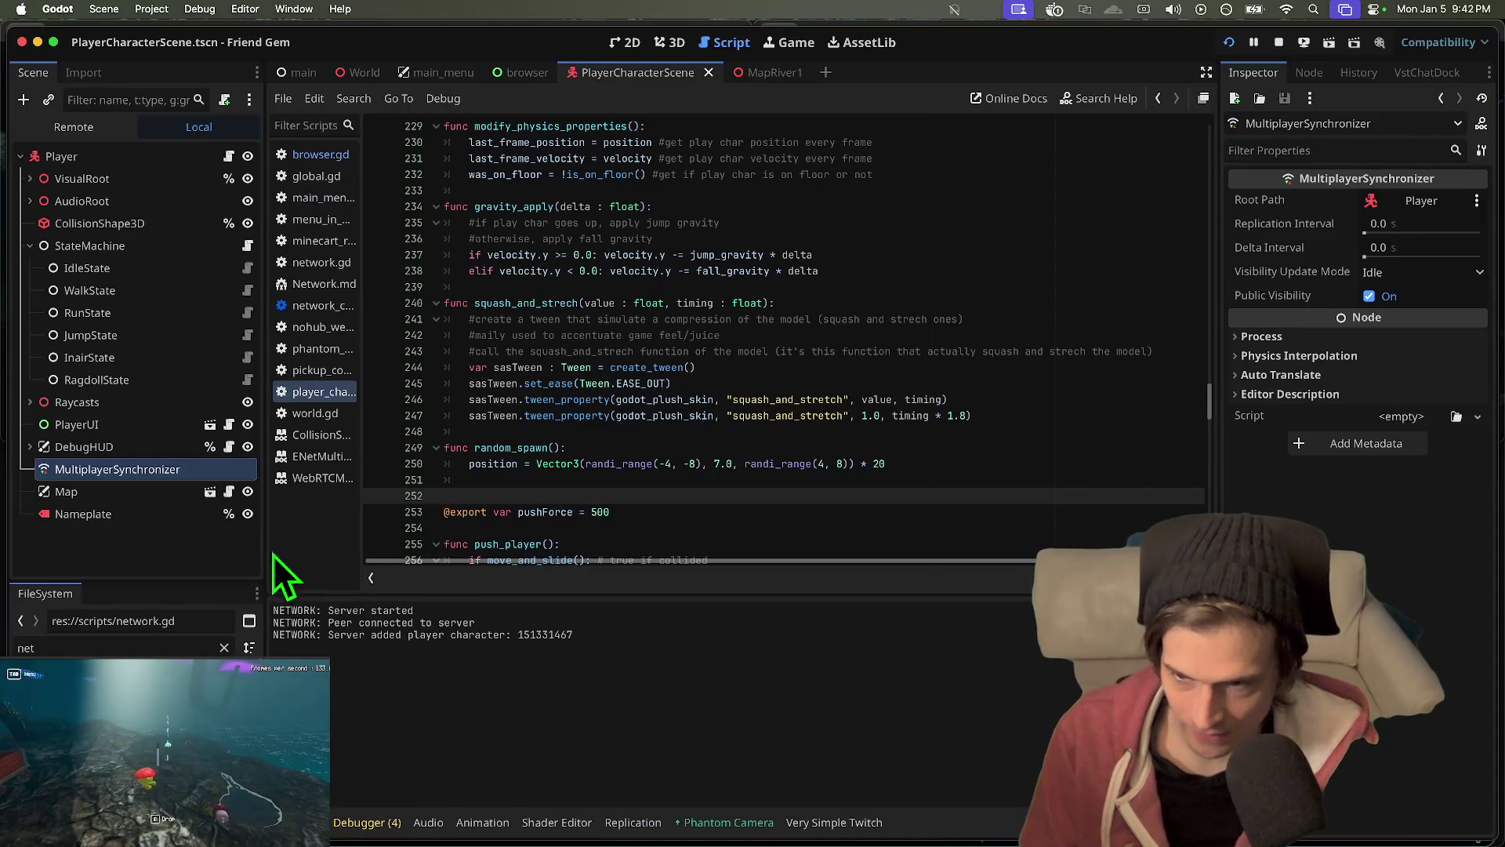
- Show the player's MultiplayerSynchronizer in Godot's debugger network profiler, with the editor in front of the game
click(380, 824)
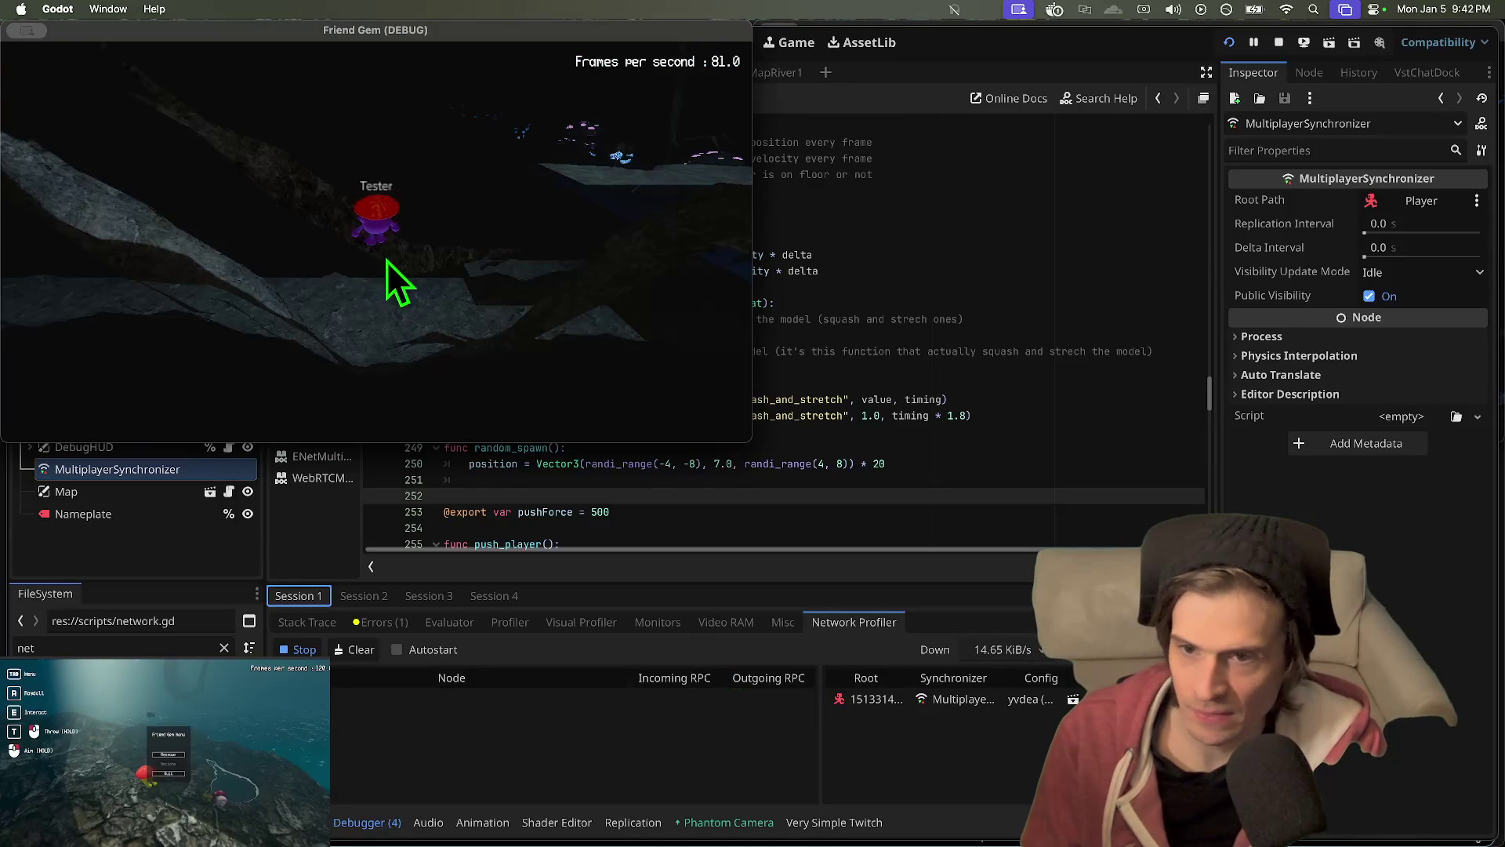
click(379, 439)
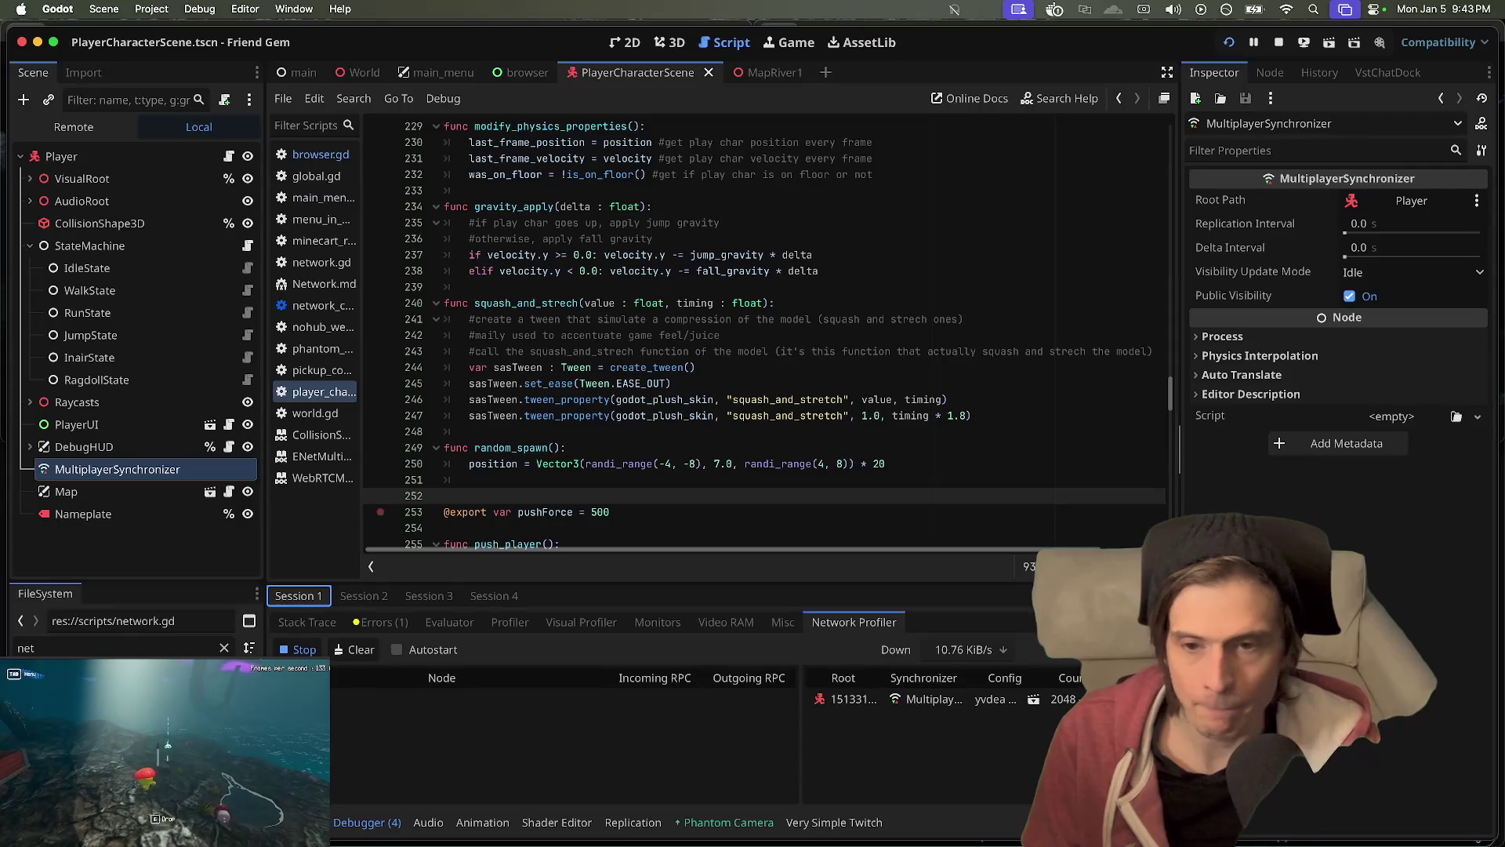
key(super+space)
- Launch LICEcap and fit its capture frame over Godot's network profiler panel
text(li)
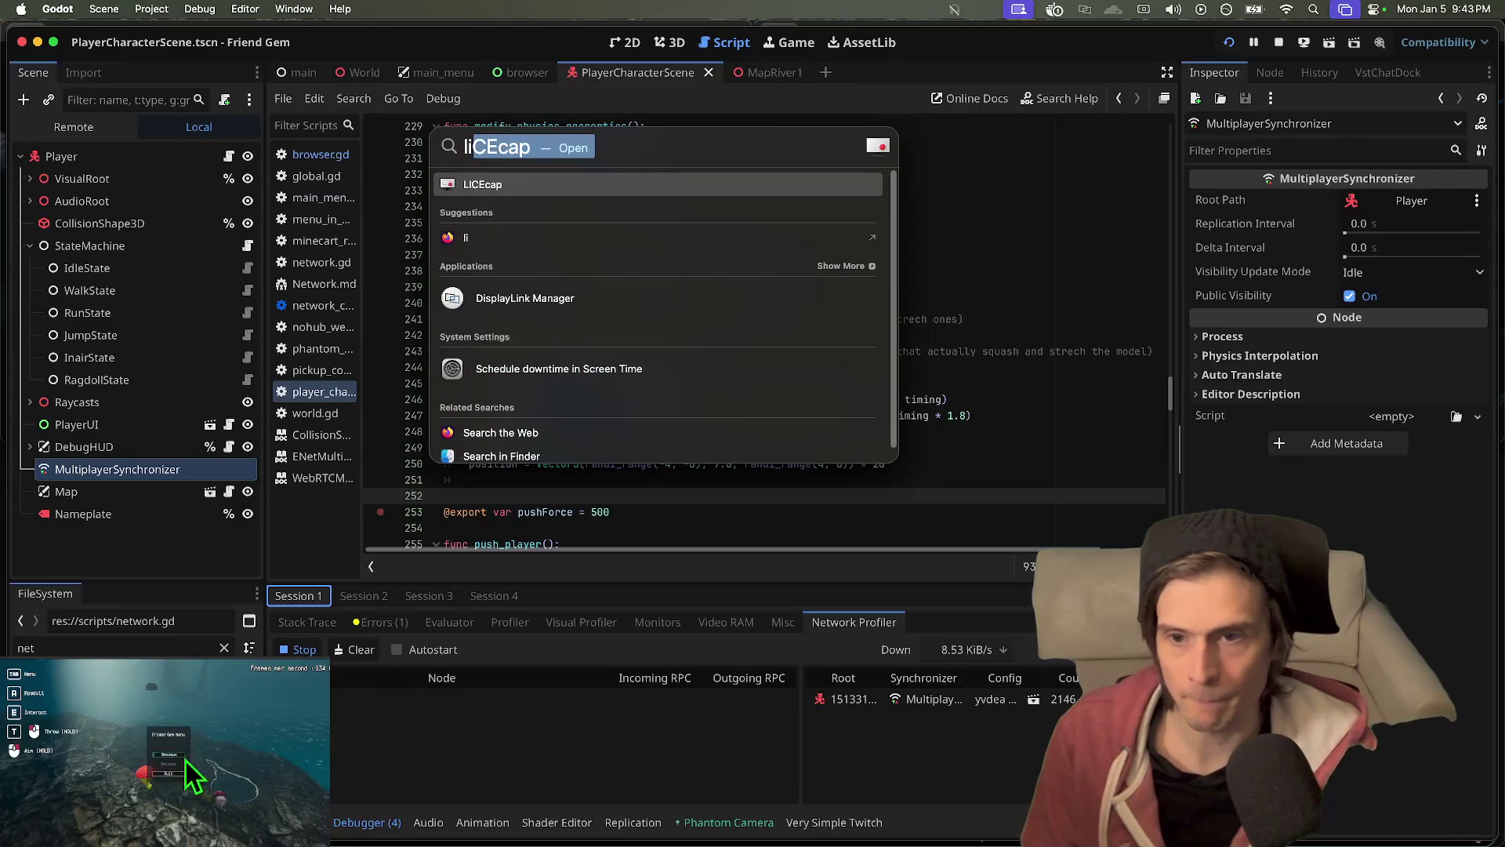
key(Return)
mouse_move(622, 492)
mouse_down()
mouse_move(611, 553)
mouse_move(627, 516)
mouse_move(640, 567)
mouse_up()
drag(1186, 837, 1176, 846)
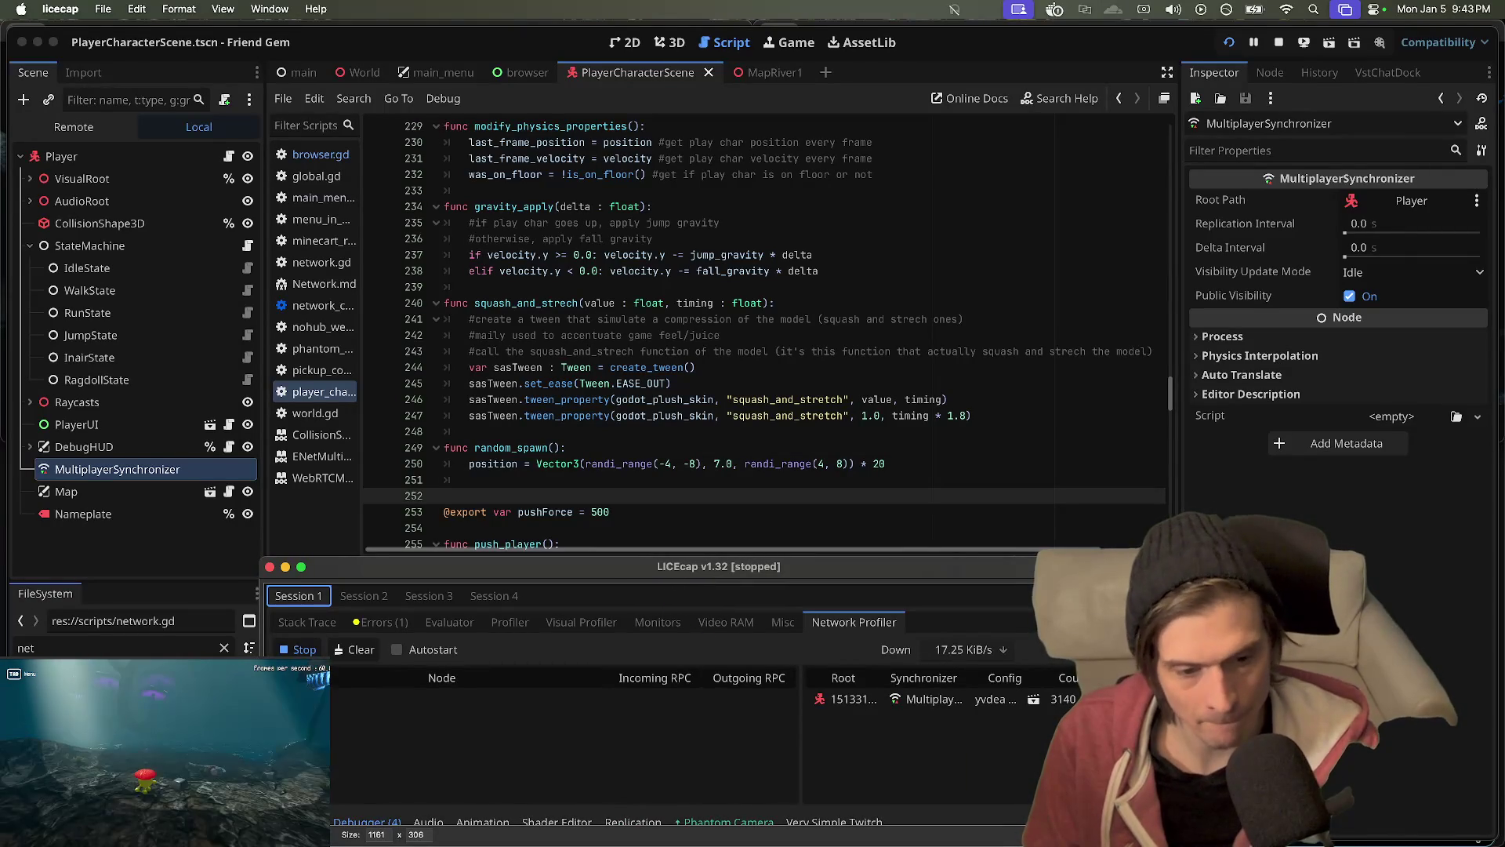
- Record the profiler panel to kibs_2.gif, then stop the recording
click(1133, 834)
text(kibs_2)
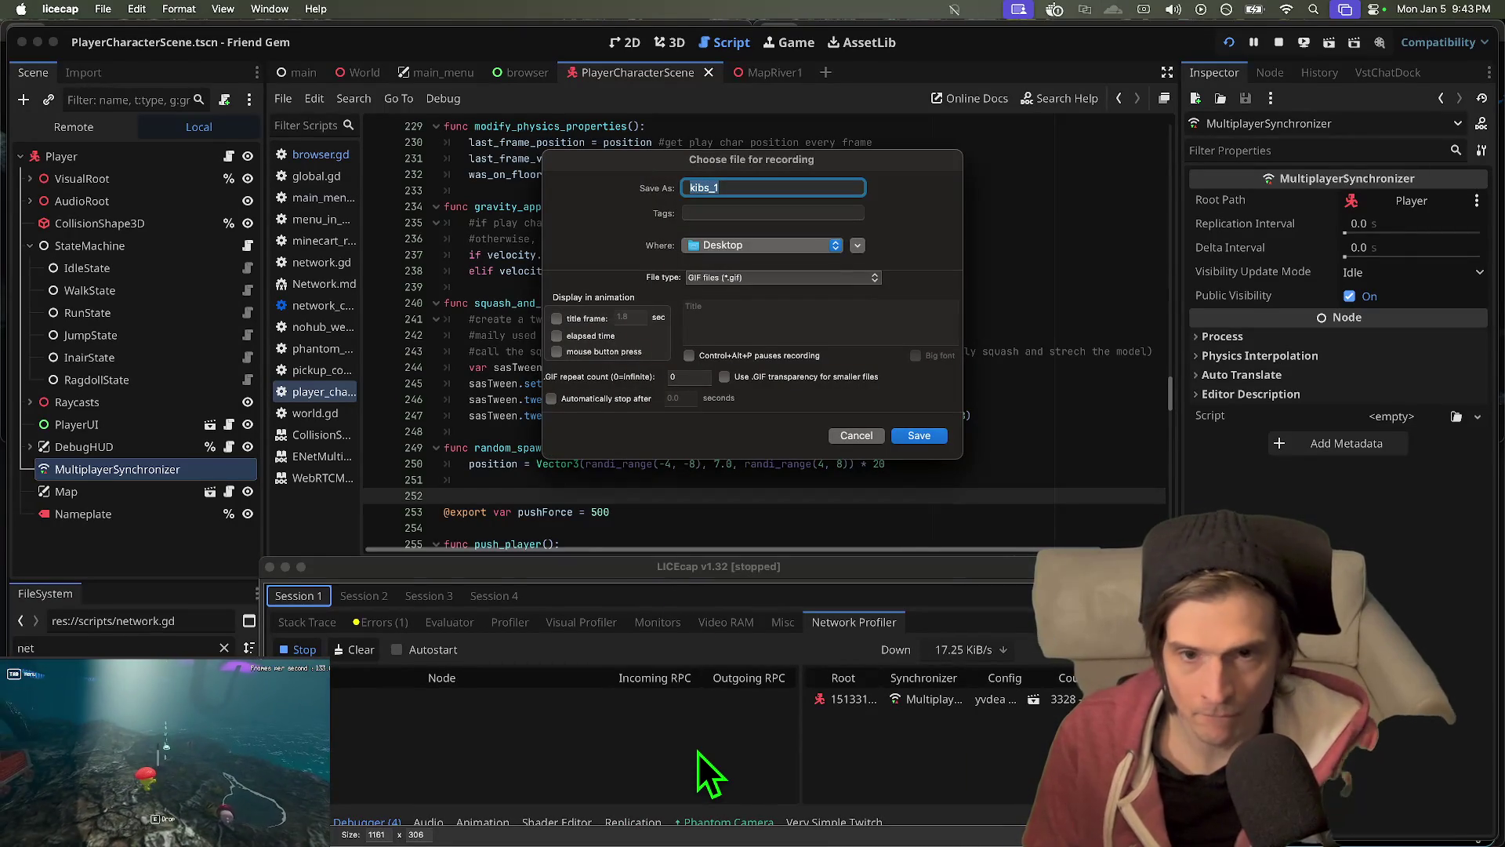
key(Return)
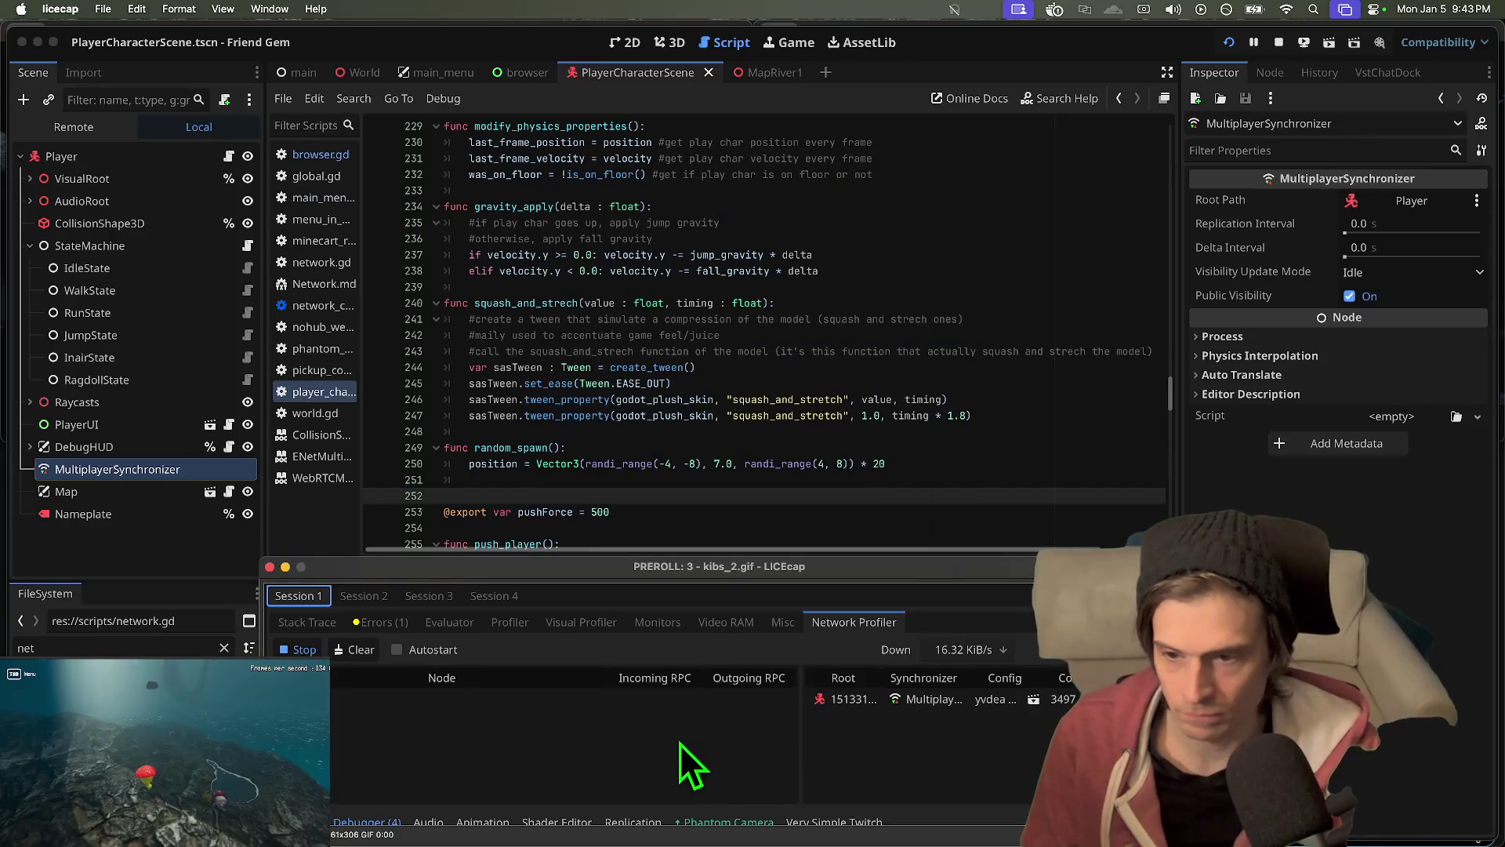
click(679, 745)
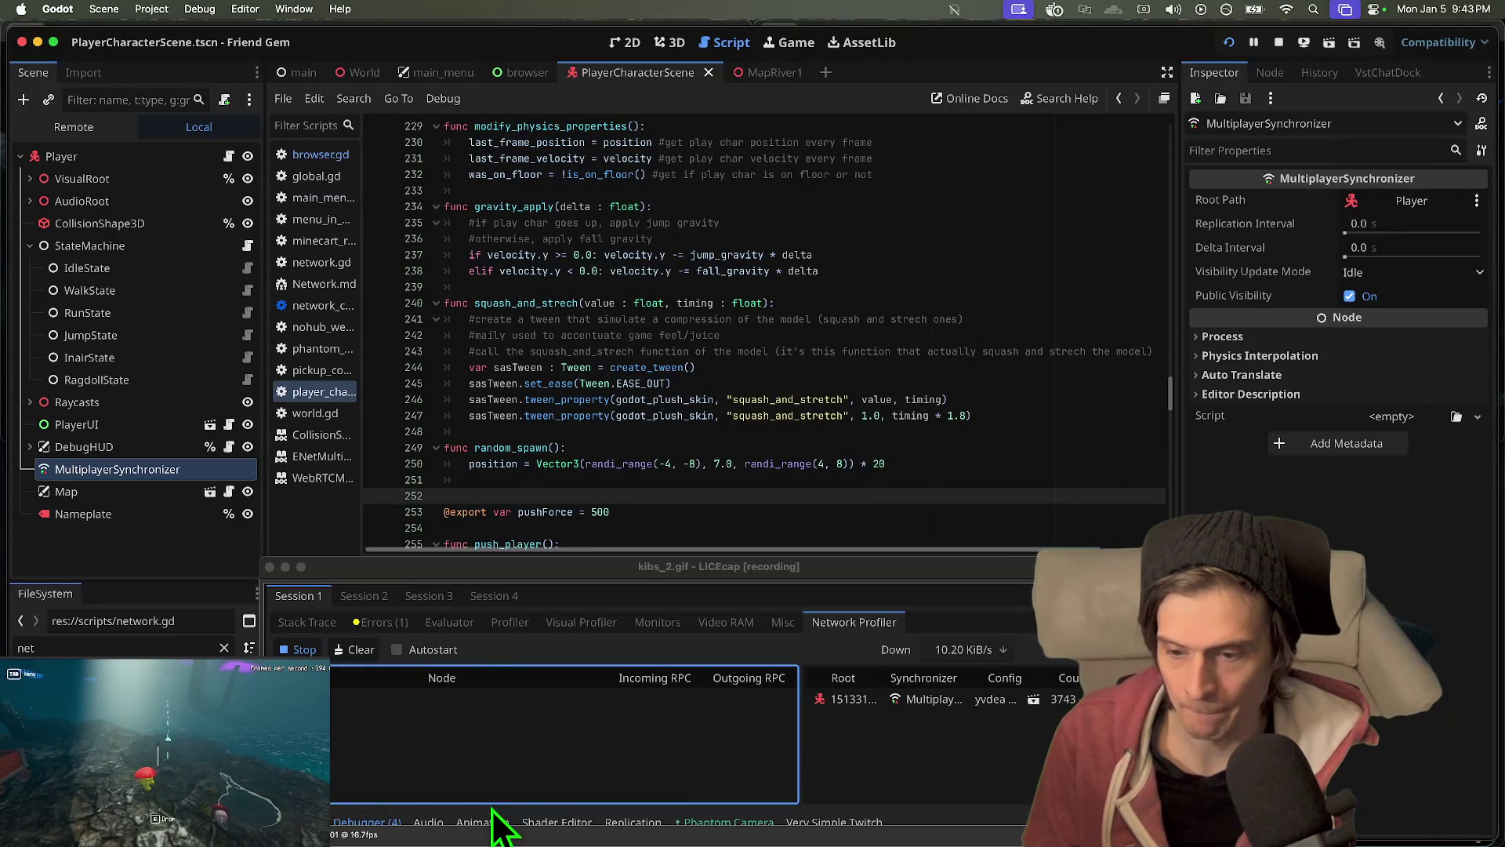
key(Tab)
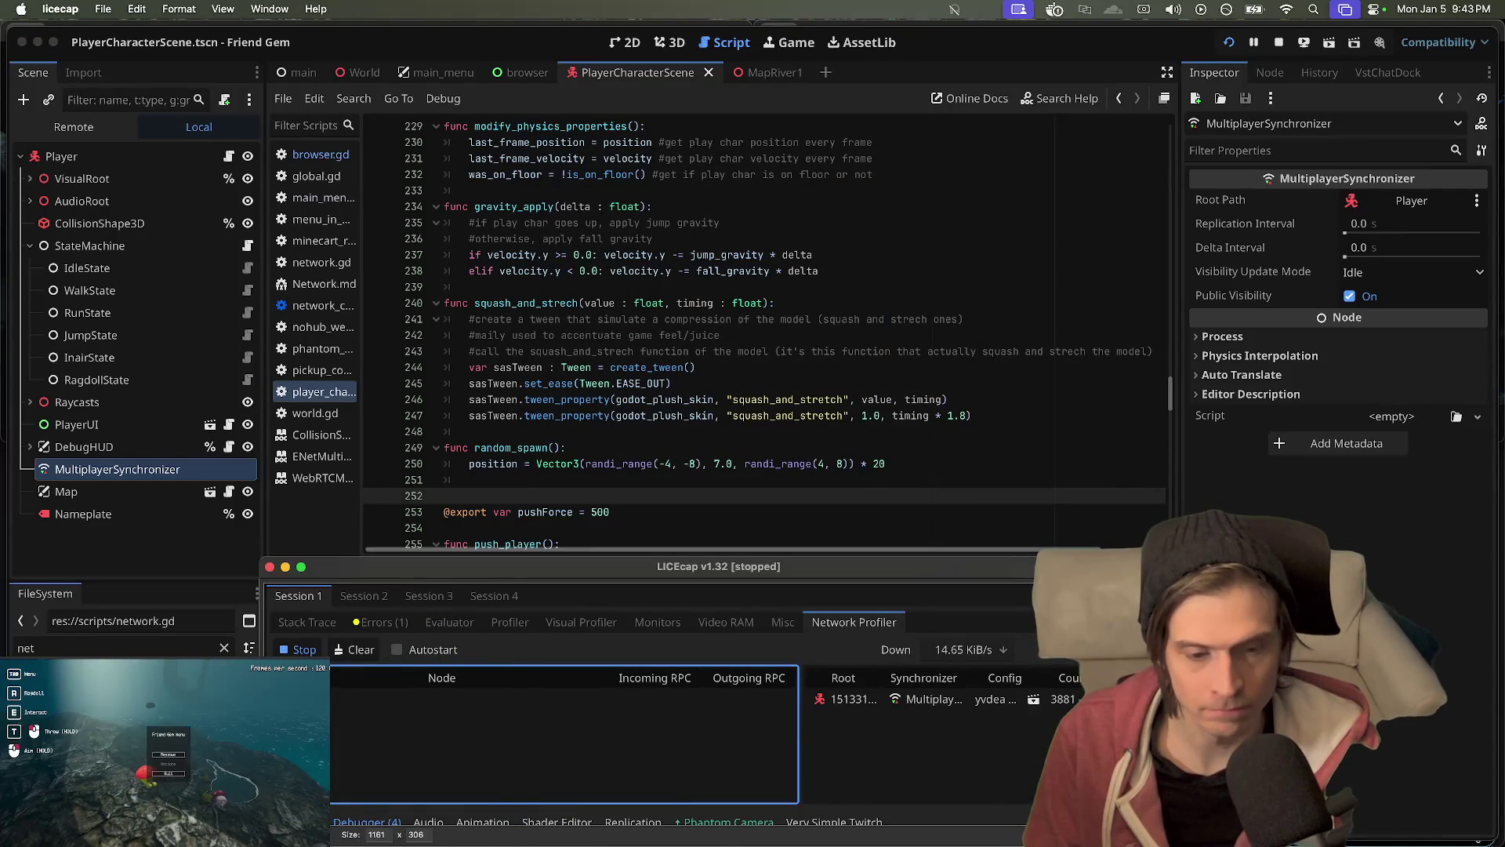
key(Tab)
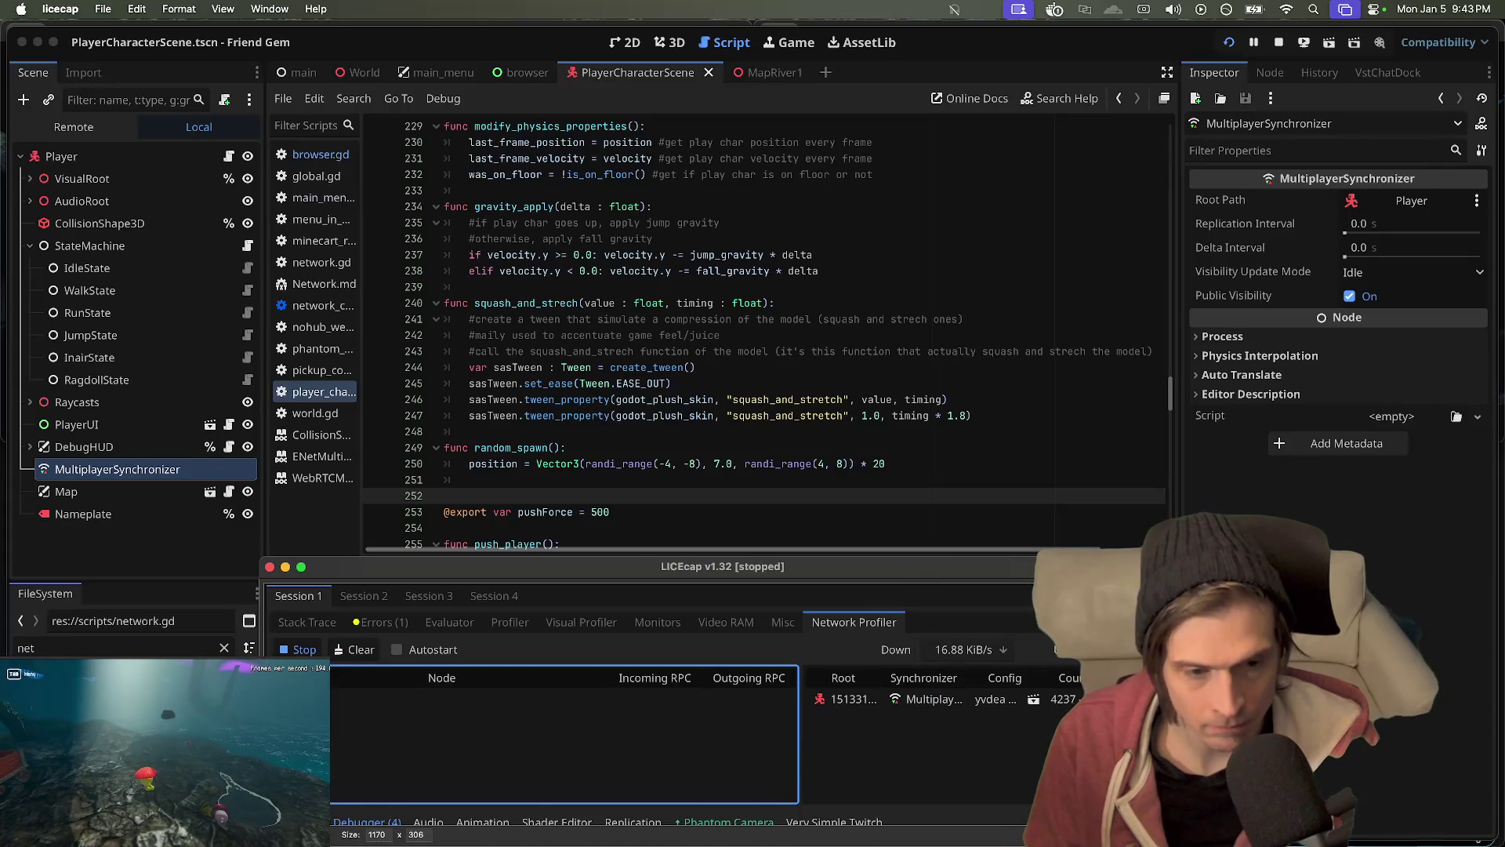
key(super+Tab)
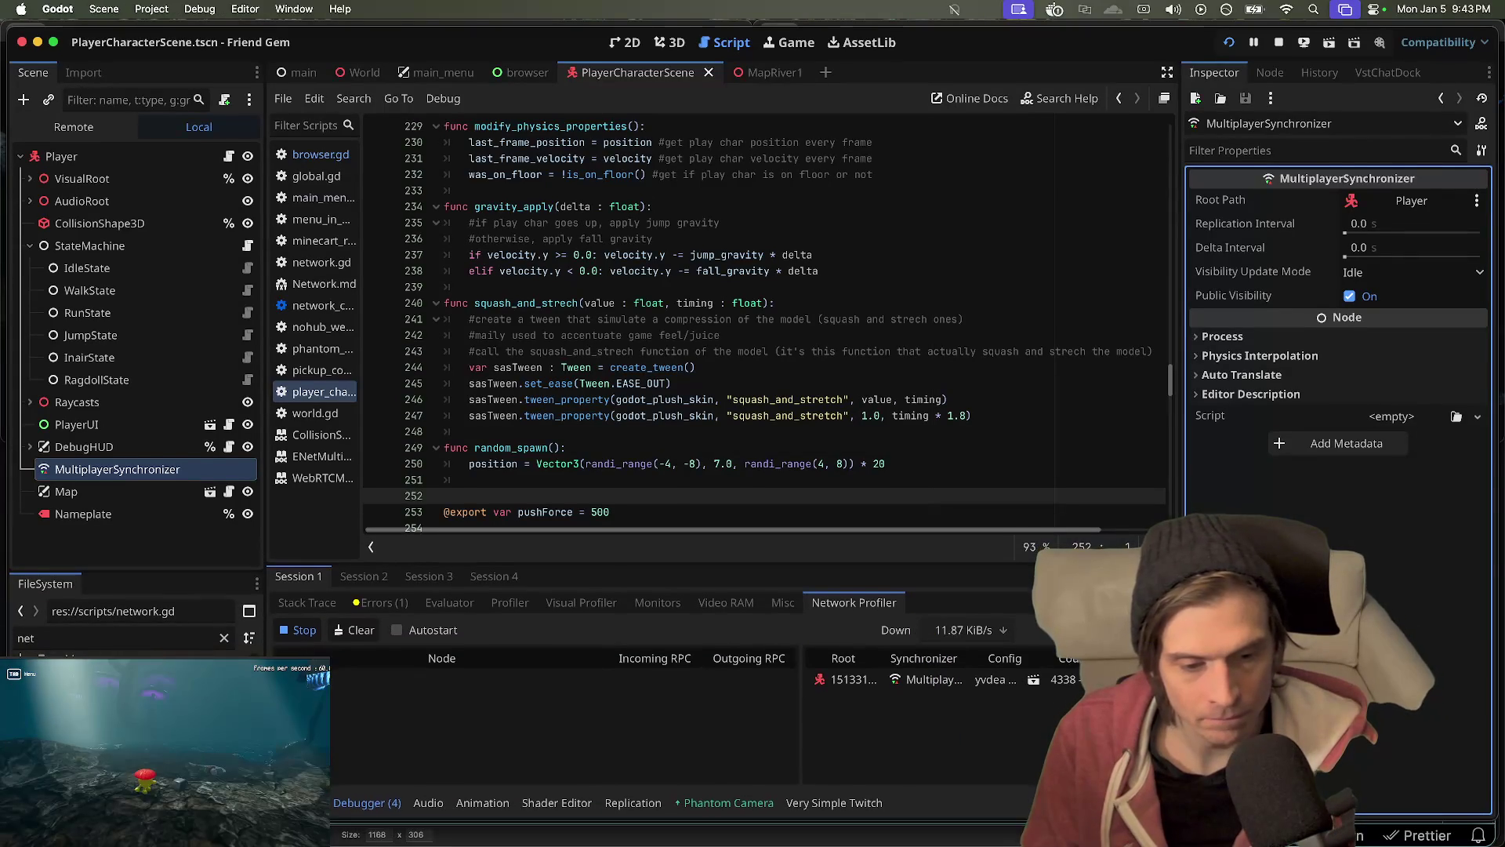
- Compare the errors and network profilers of Session 1 and Session 2 in the debugger
key(super+Tab)
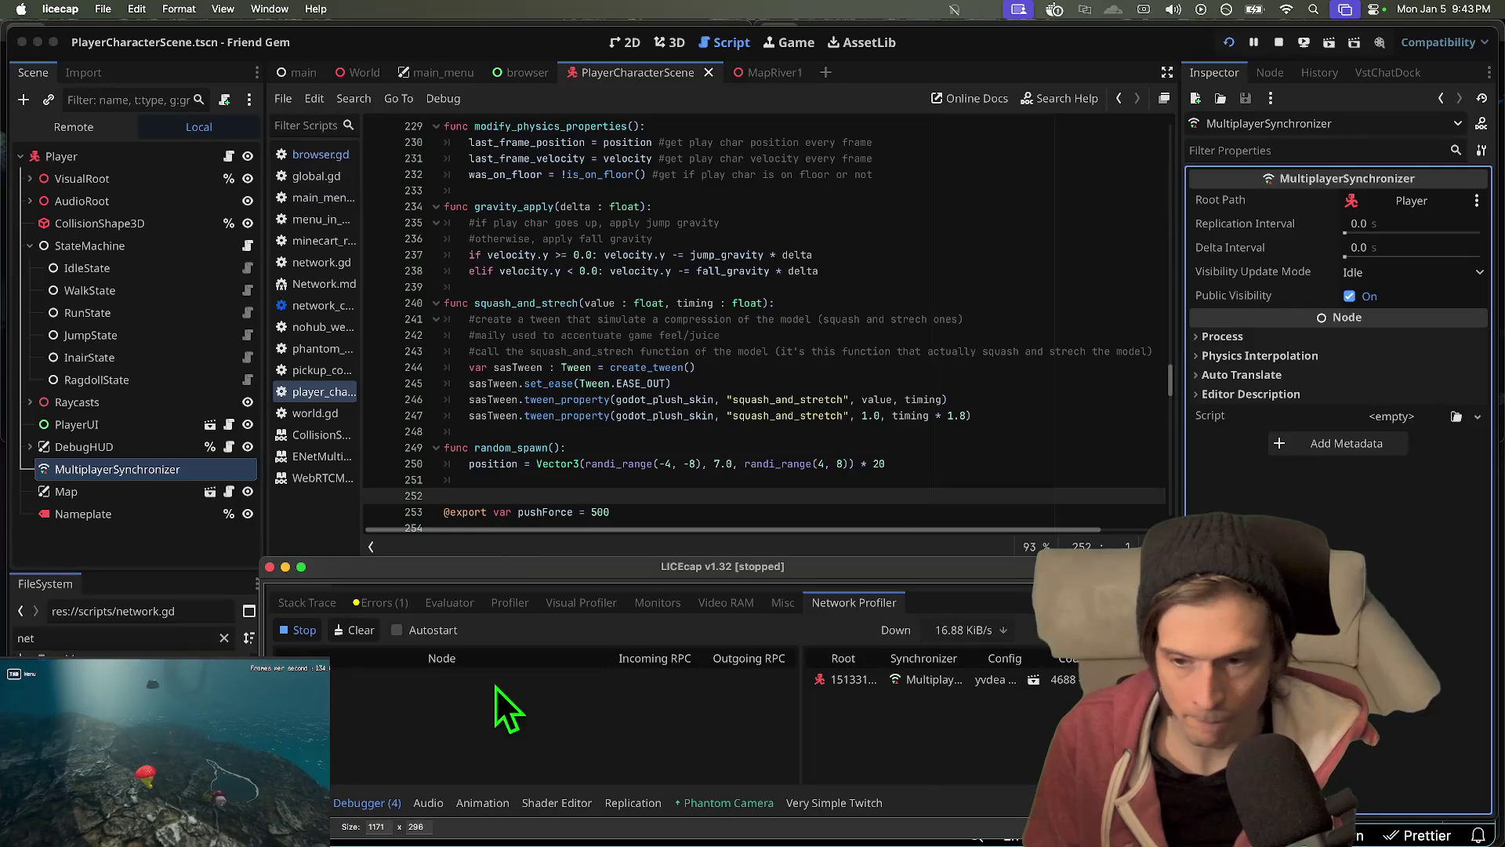
click(382, 603)
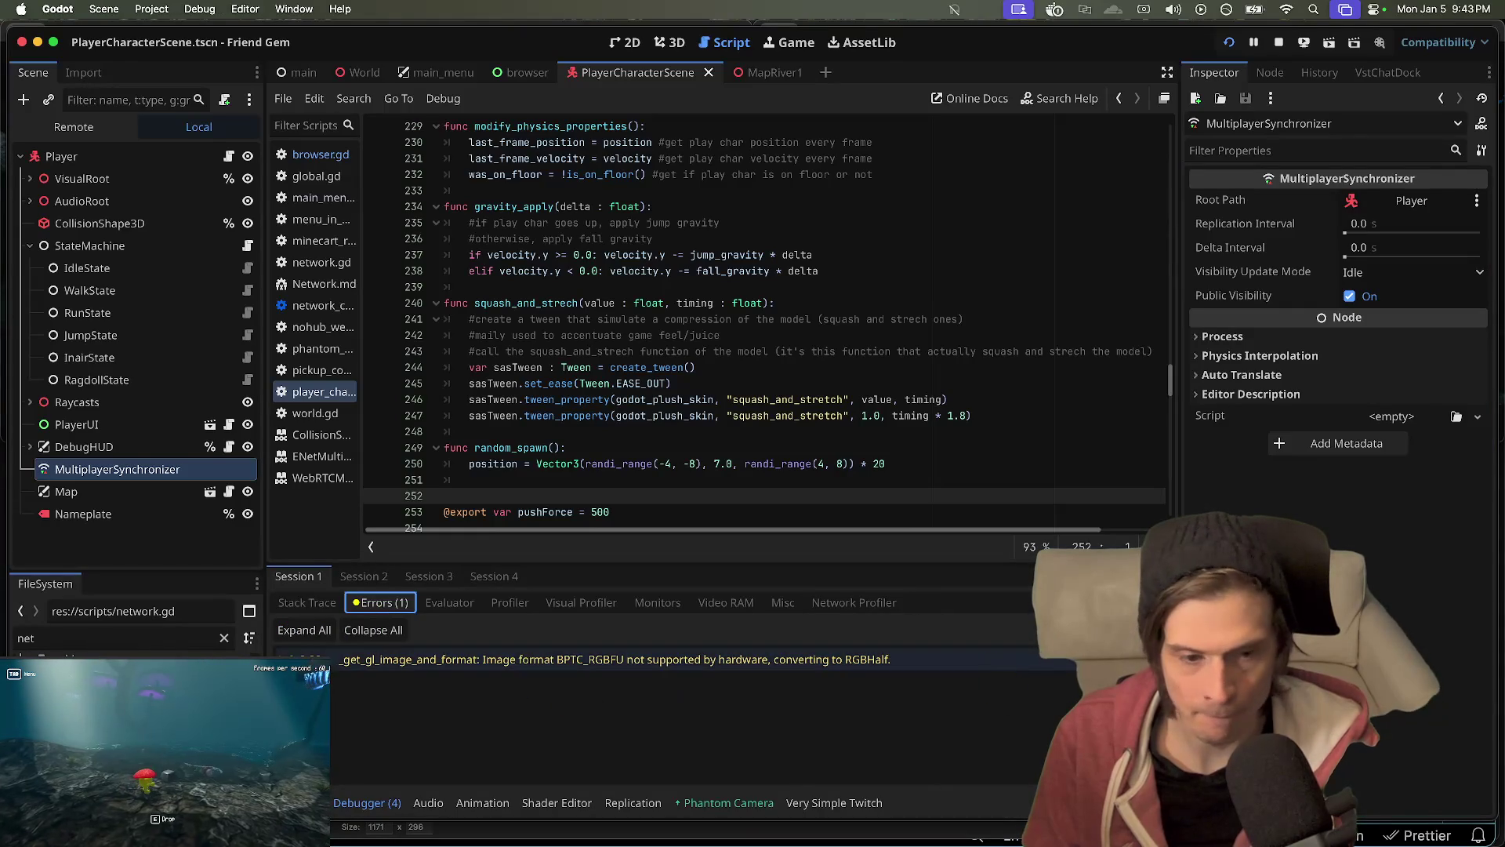
click(364, 575)
click(384, 602)
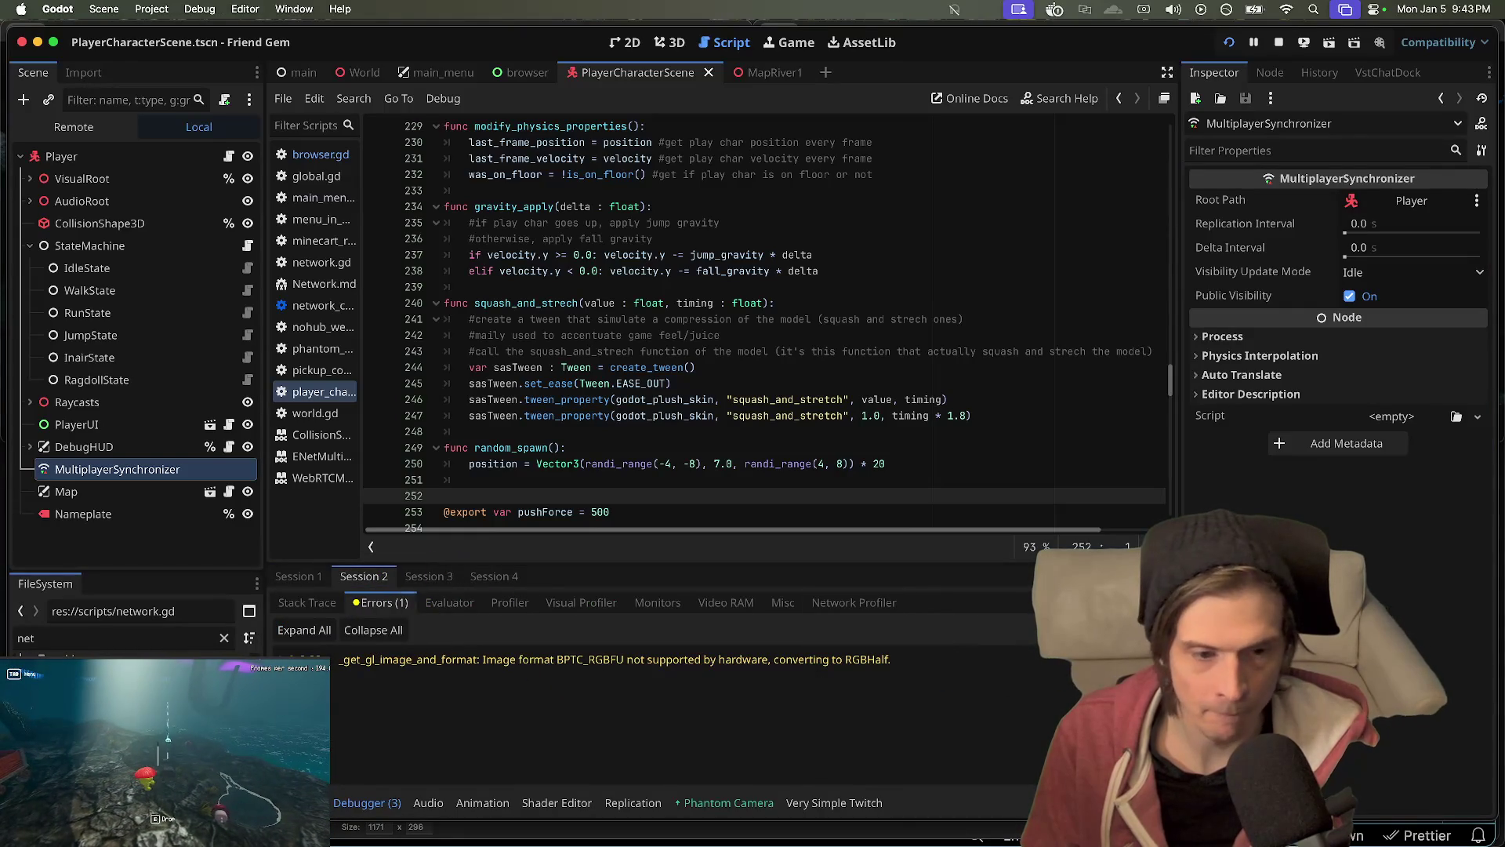
click(284, 598)
click(283, 573)
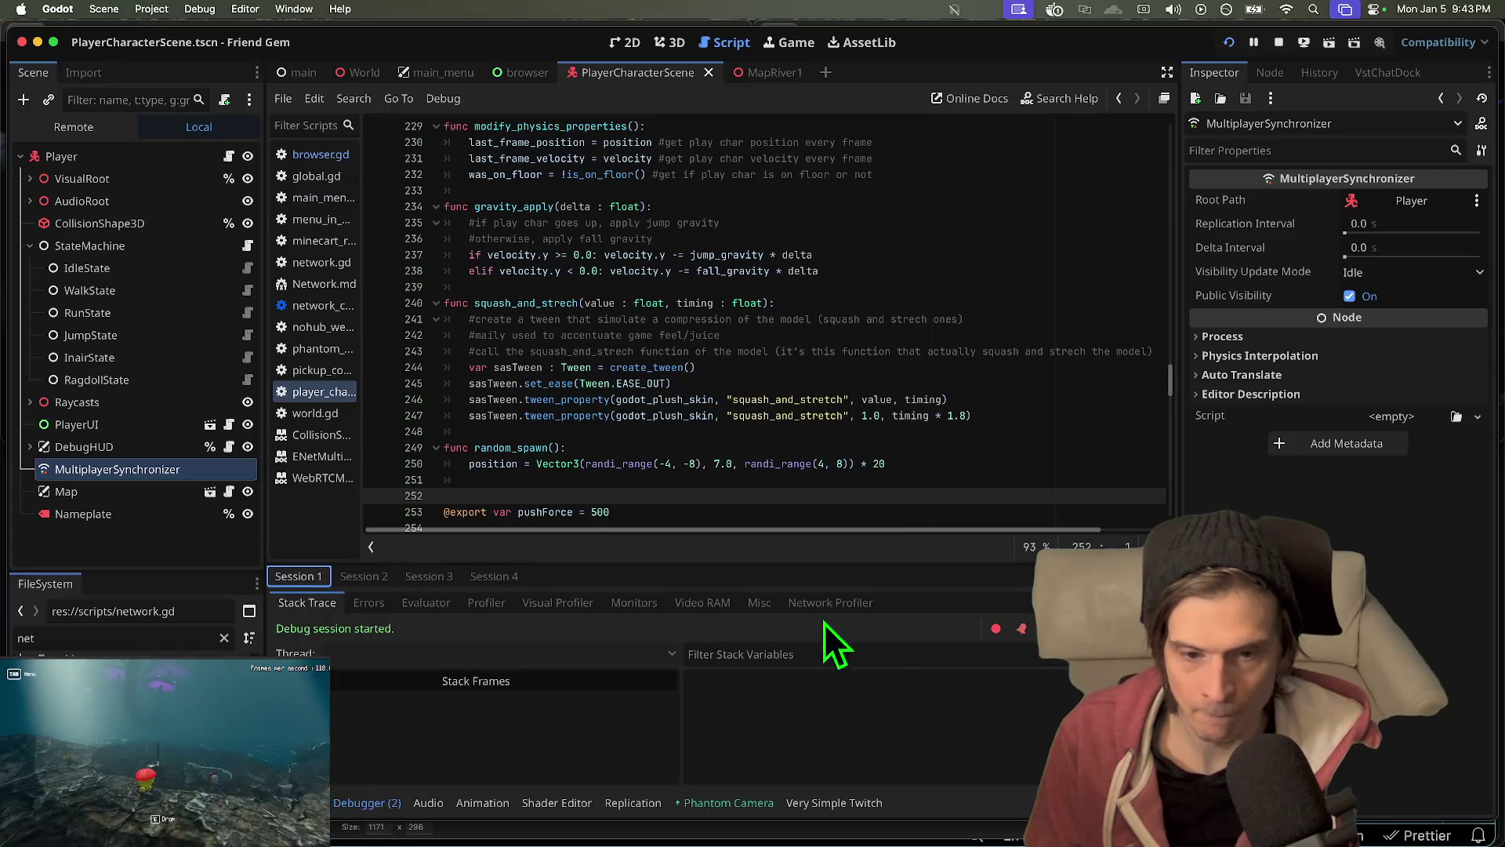
click(830, 602)
click(374, 574)
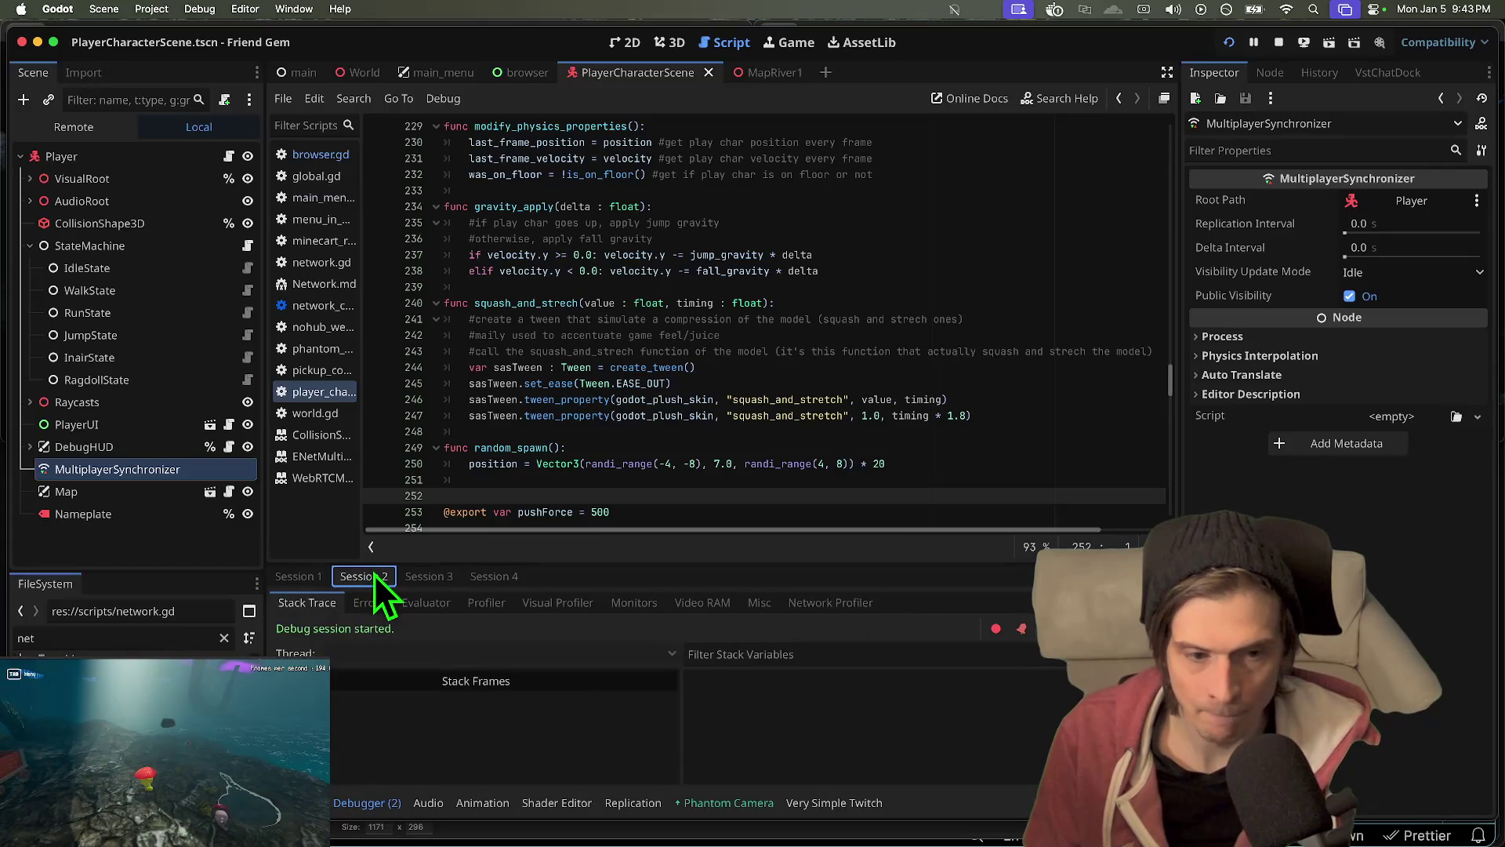
click(857, 603)
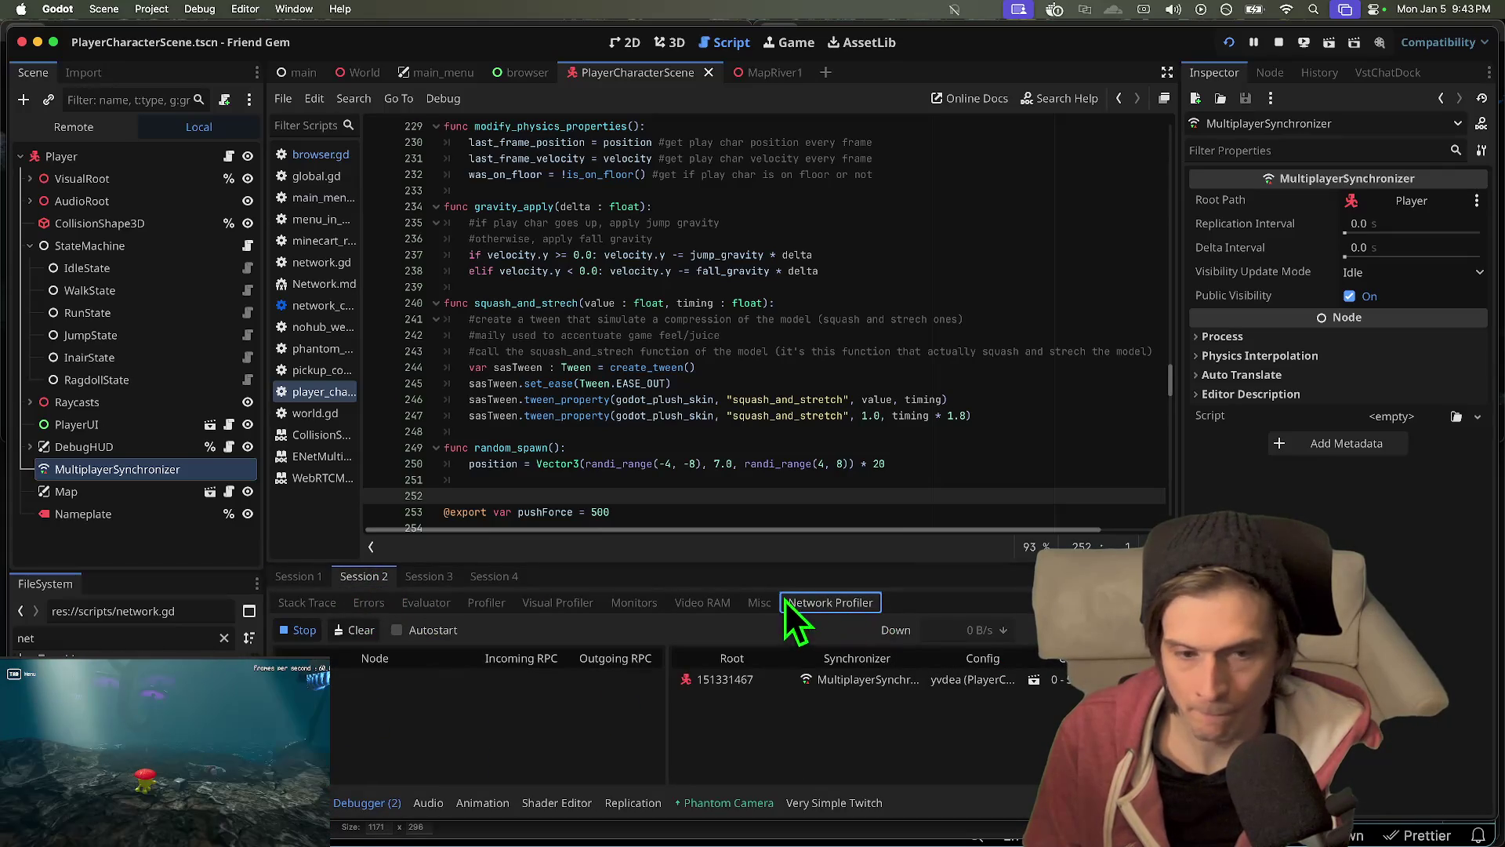
click(389, 574)
click(326, 574)
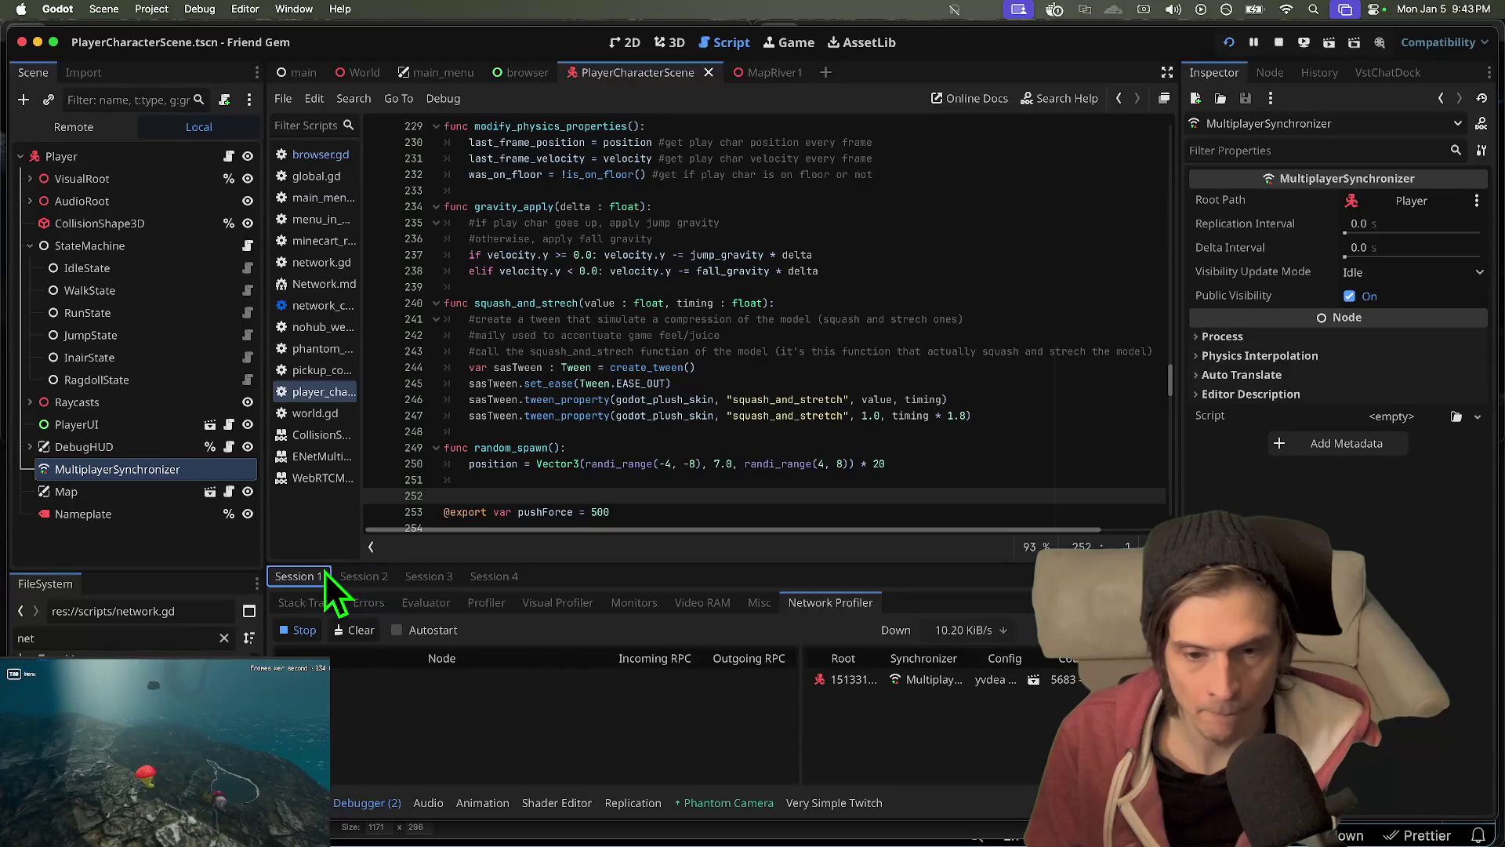
click(359, 578)
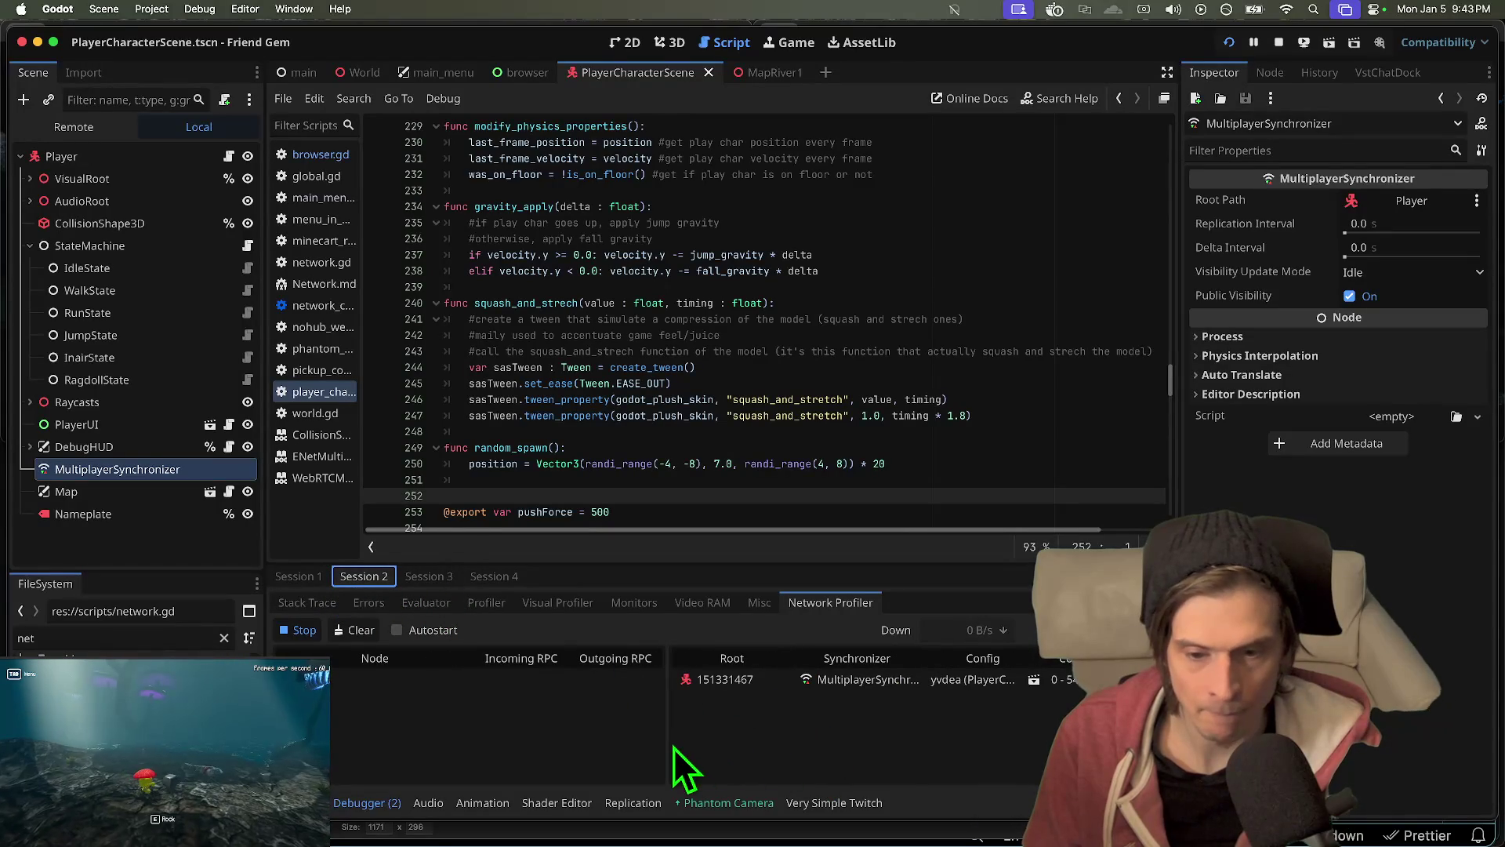
- Adjust the synchronizer table split in both sessions' profilers, ending on Session 2
mouse_move(665, 746)
mouse_down()
mouse_move(715, 747)
mouse_move(612, 746)
mouse_move(716, 739)
mouse_move(672, 739)
mouse_move(693, 733)
mouse_up()
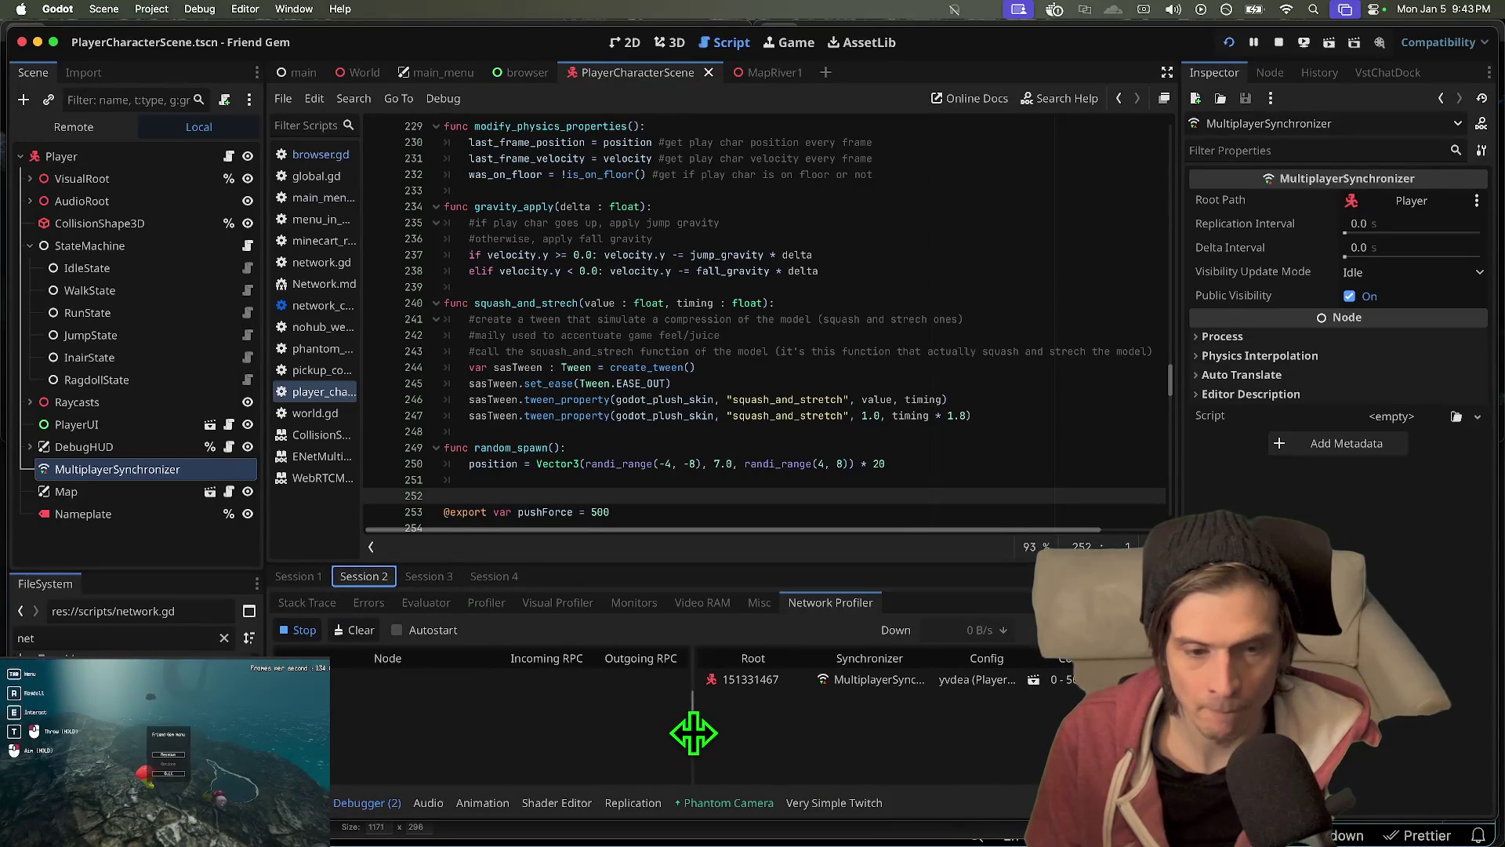
click(318, 580)
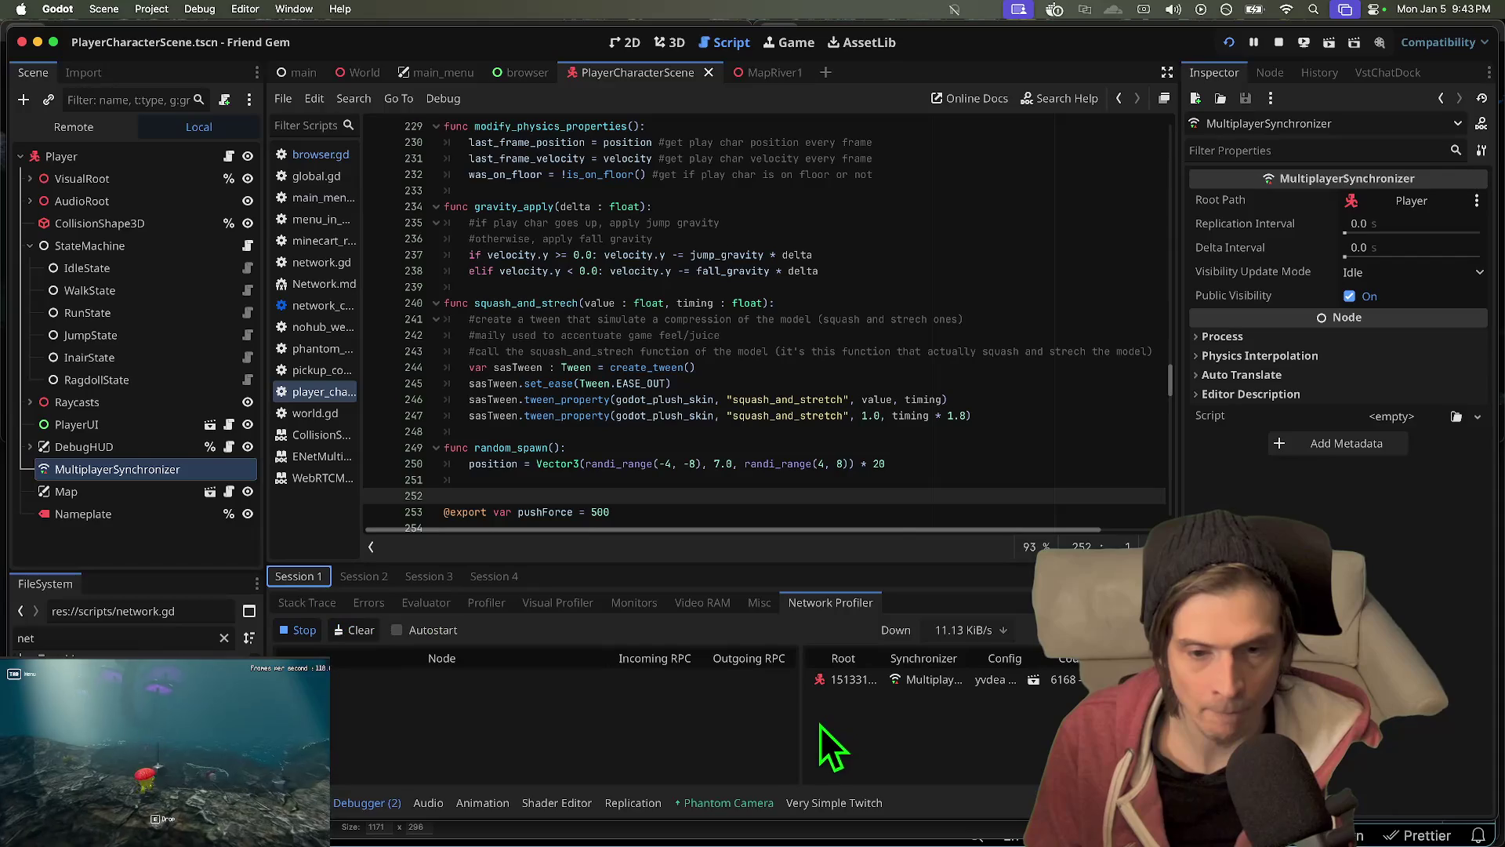
drag(799, 724, 693, 726)
click(350, 580)
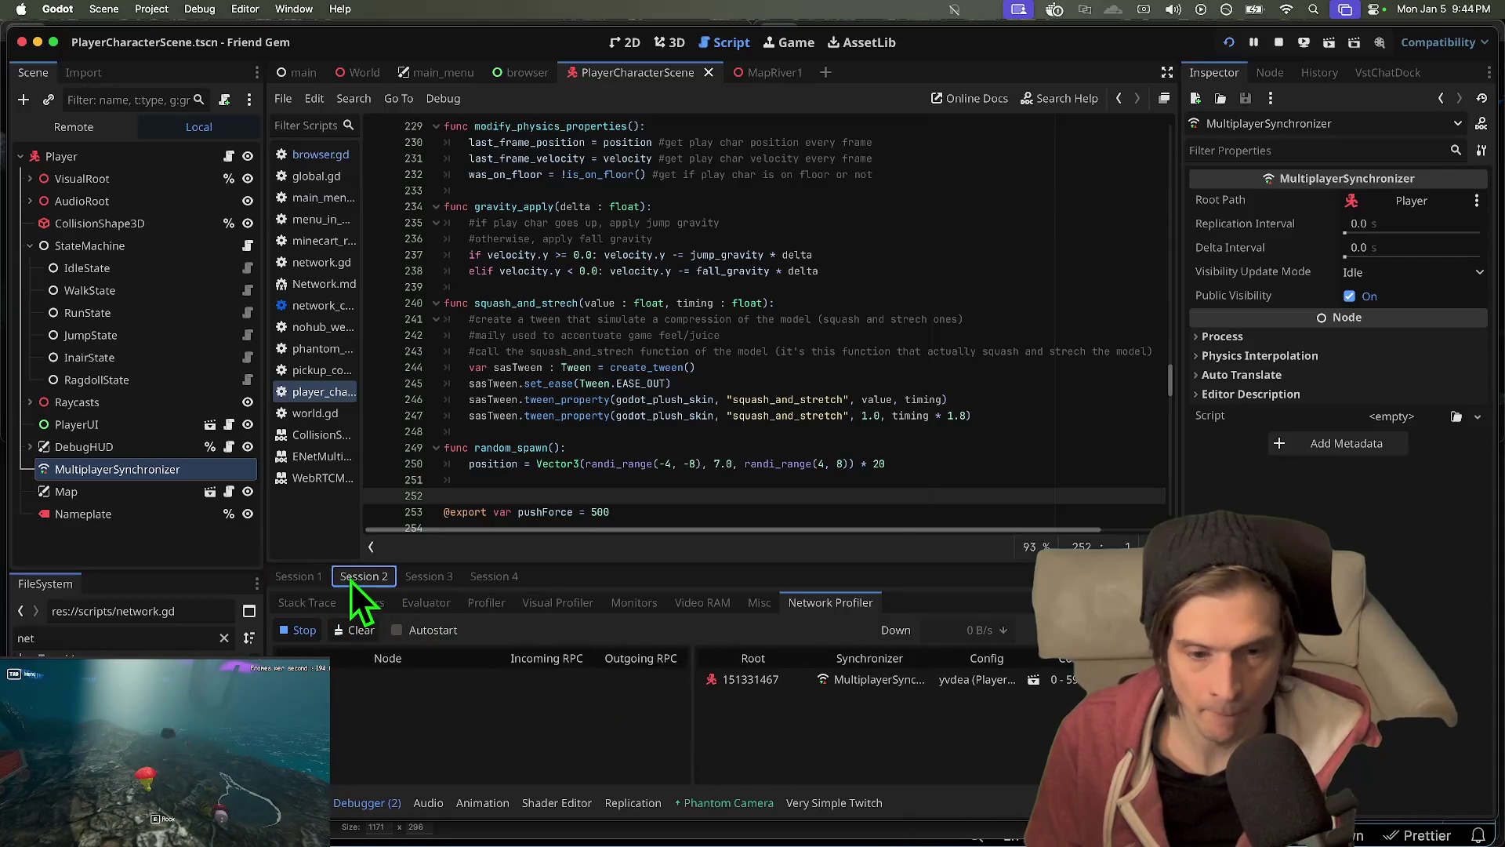
click(312, 580)
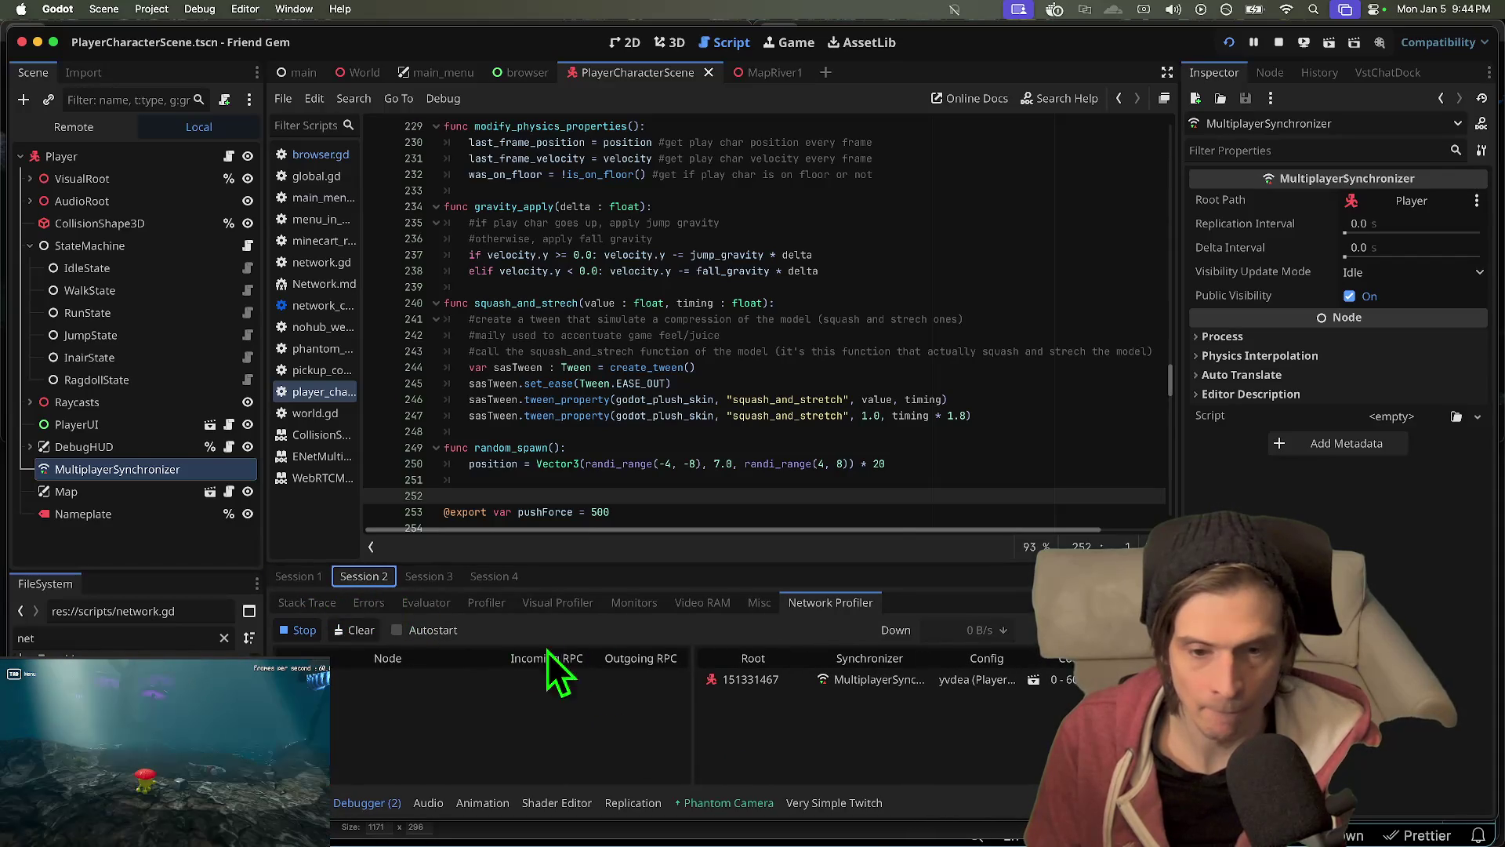
drag(689, 706, 696, 706)
click(339, 580)
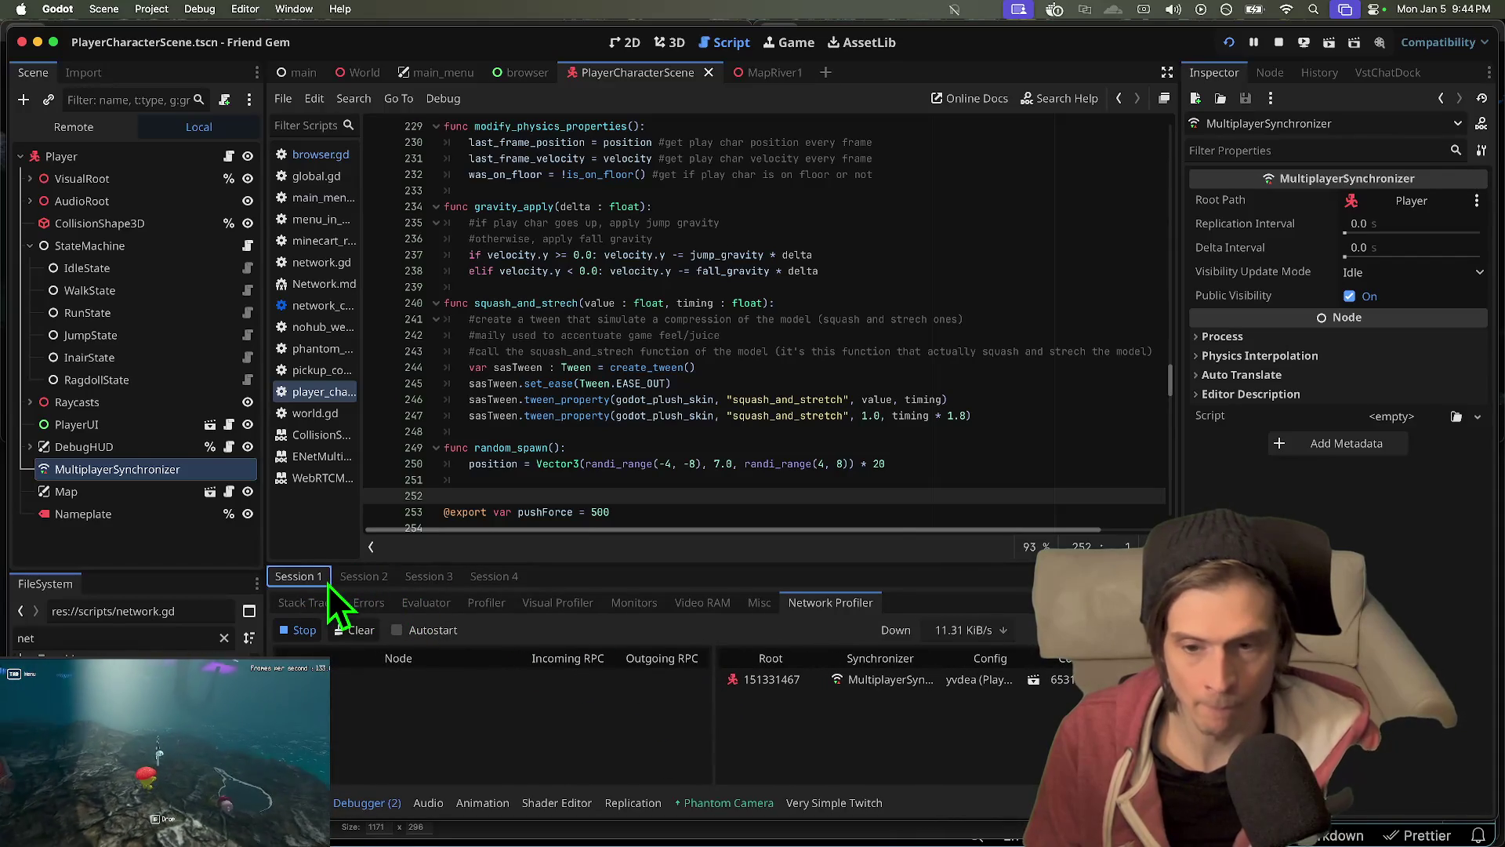
click(320, 577)
drag(715, 715, 711, 710)
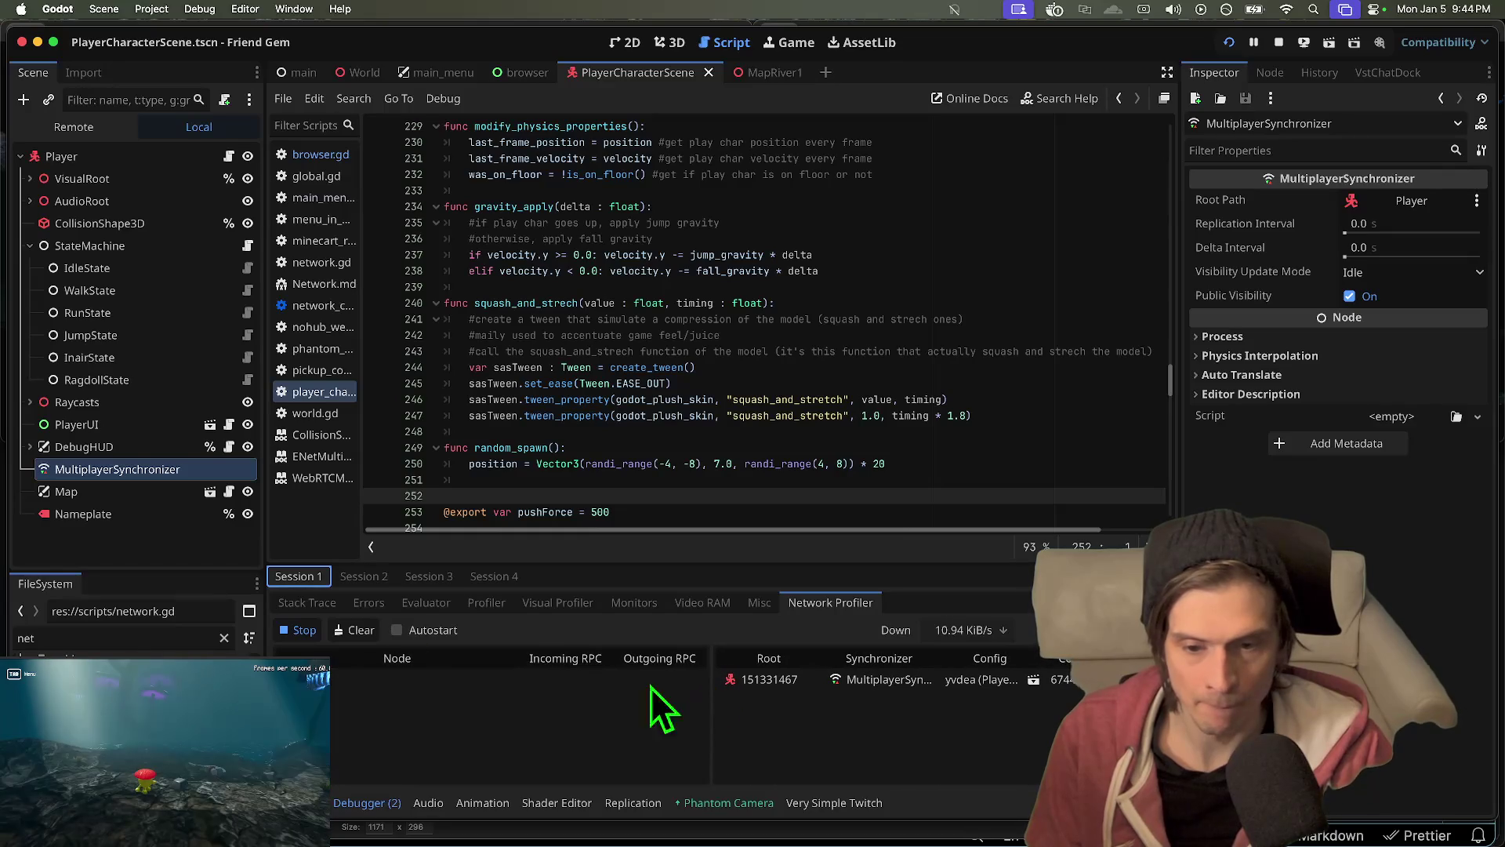
click(356, 575)
drag(700, 722, 715, 722)
click(862, 830)
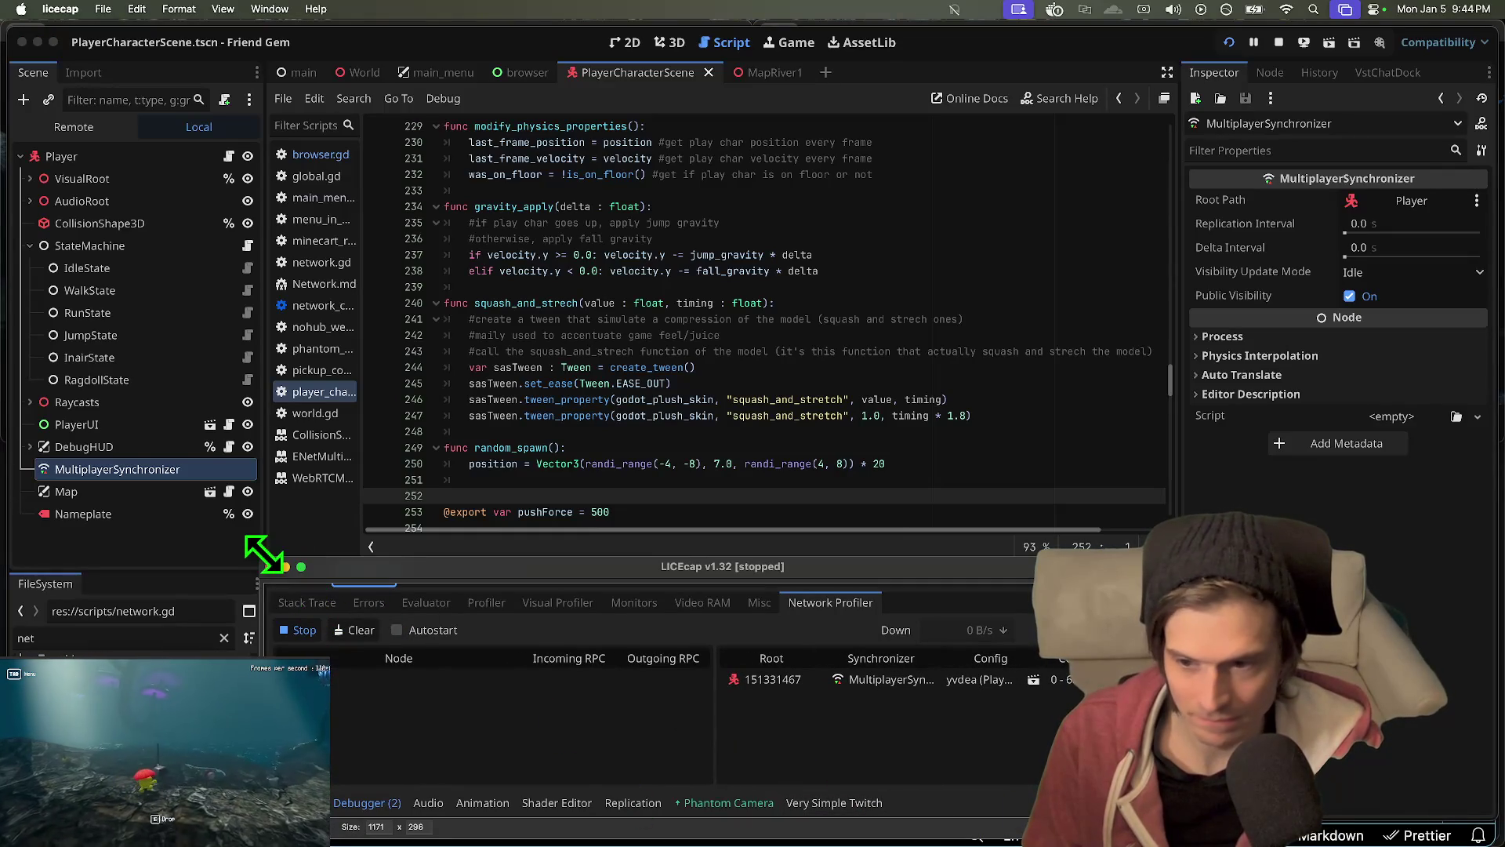
- Inspect the logged errors and warning sources for Sessions 3 and 4
click(372, 791)
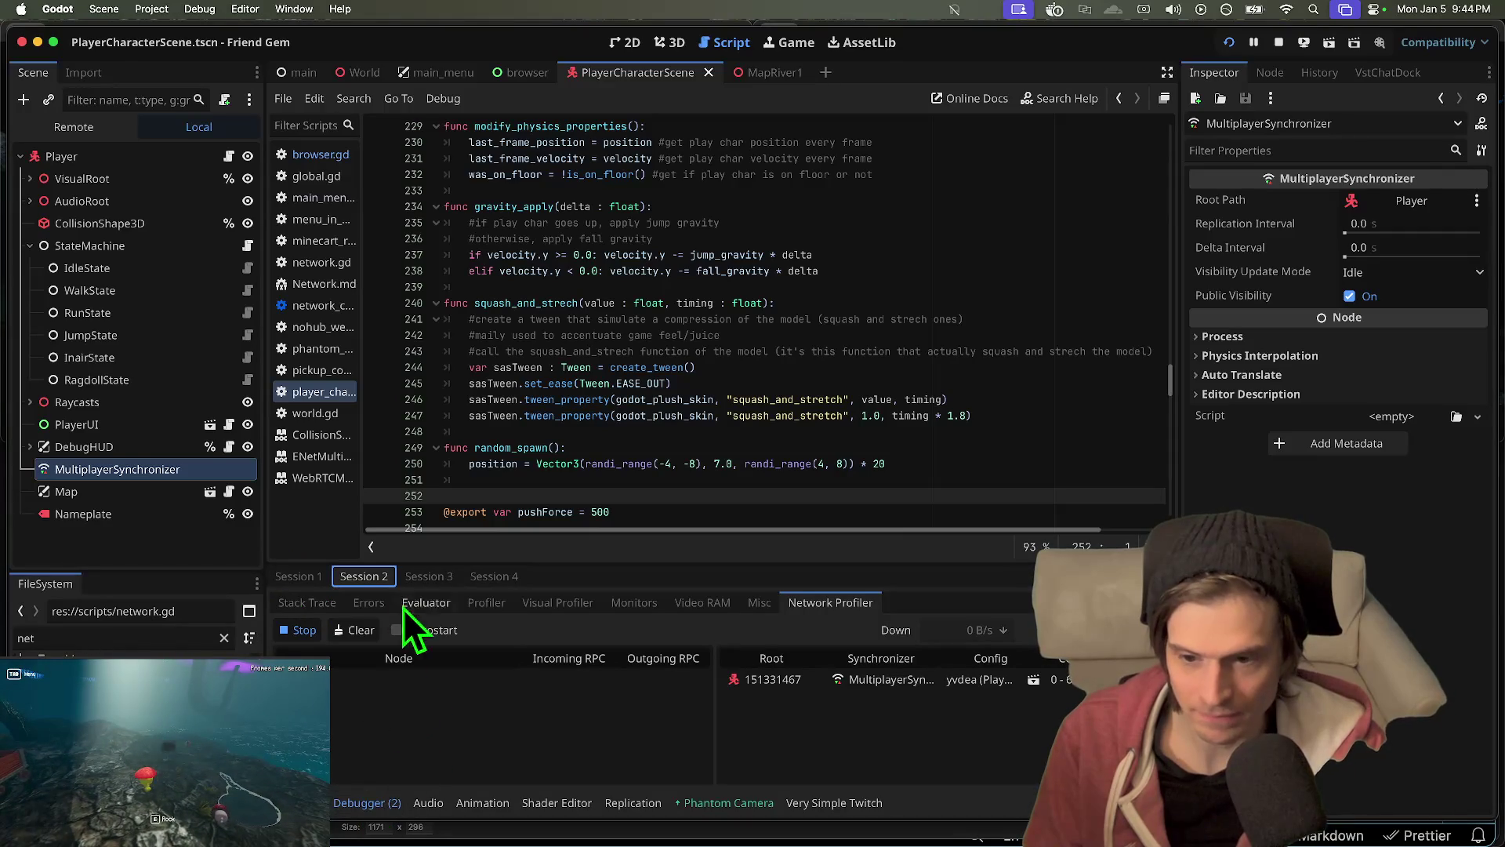
click(436, 577)
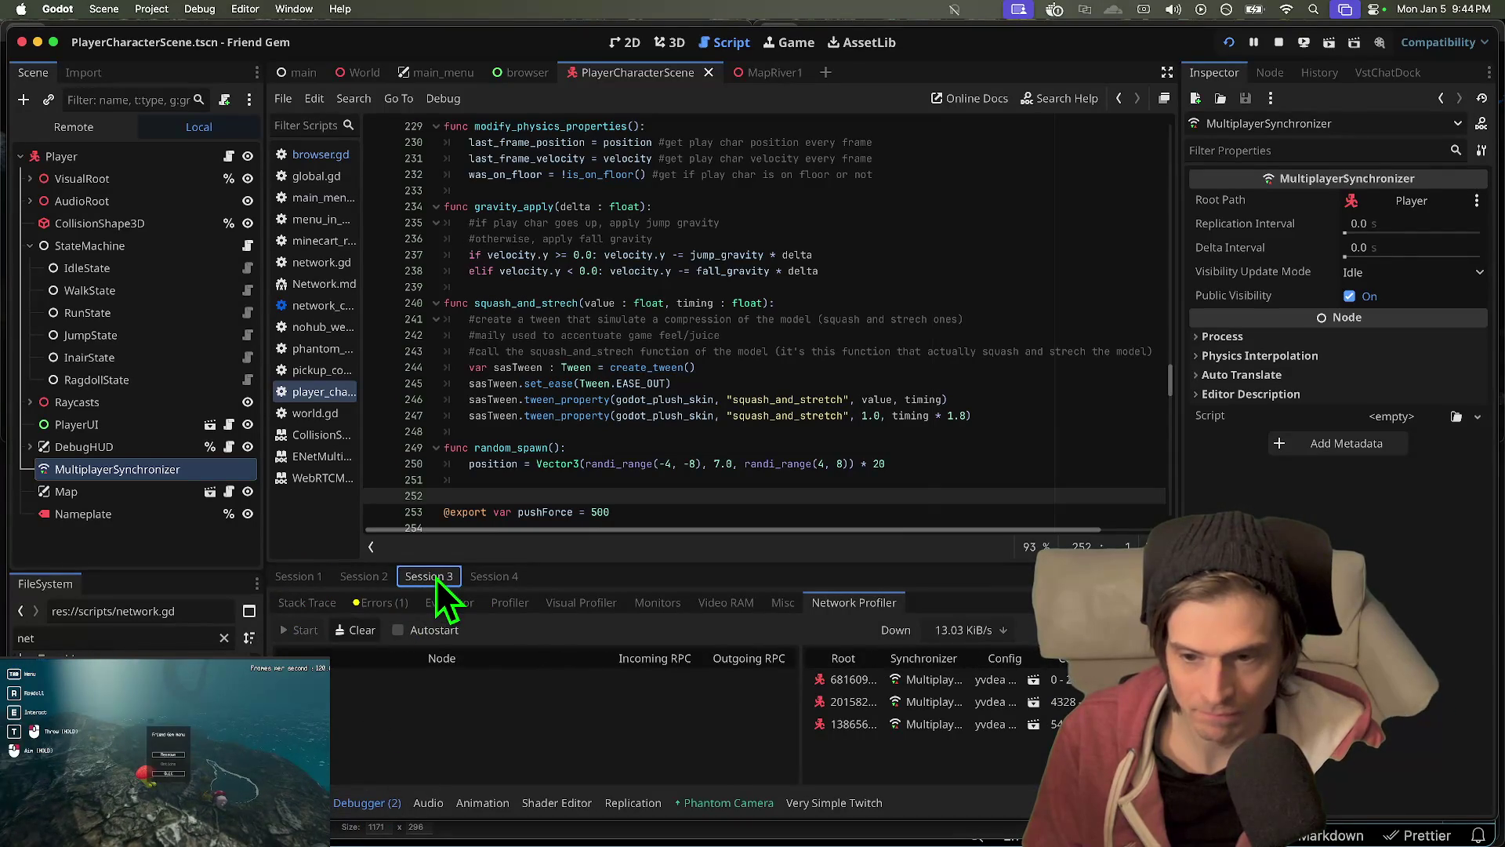
click(380, 602)
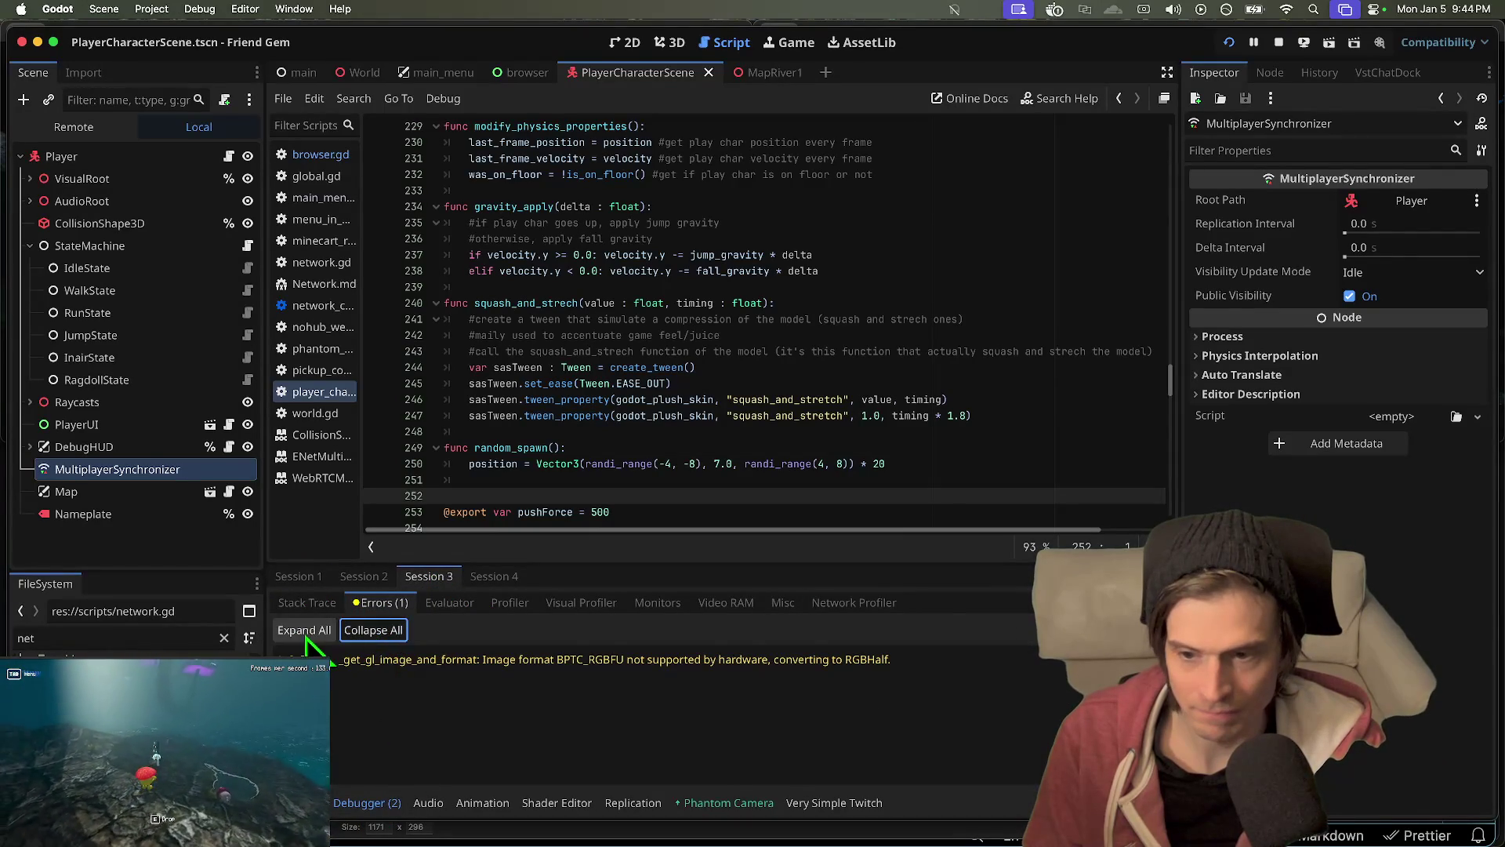
click(306, 637)
click(315, 603)
click(379, 603)
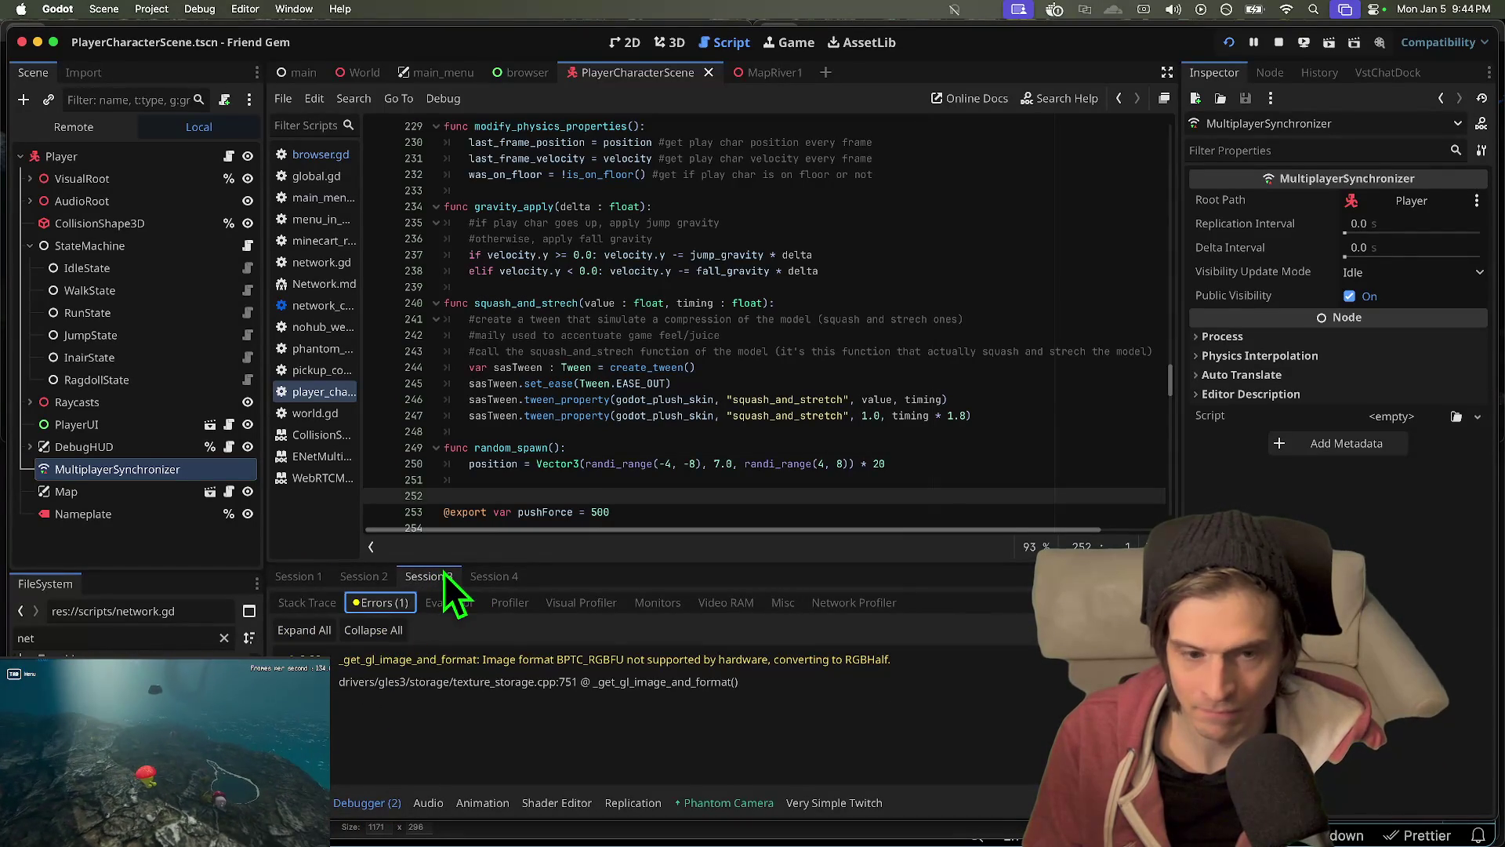
click(478, 578)
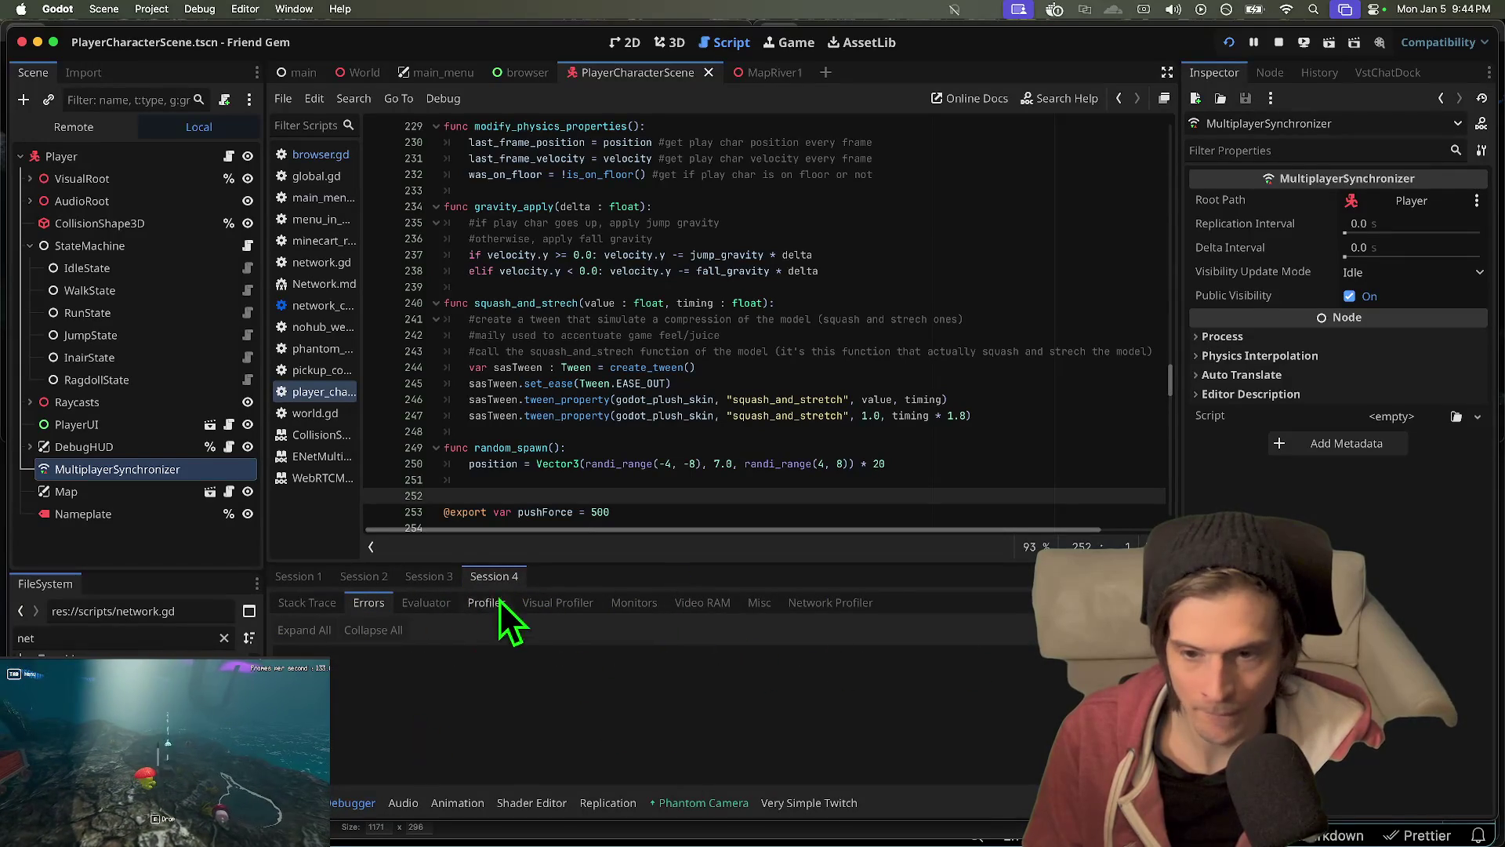
click(504, 576)
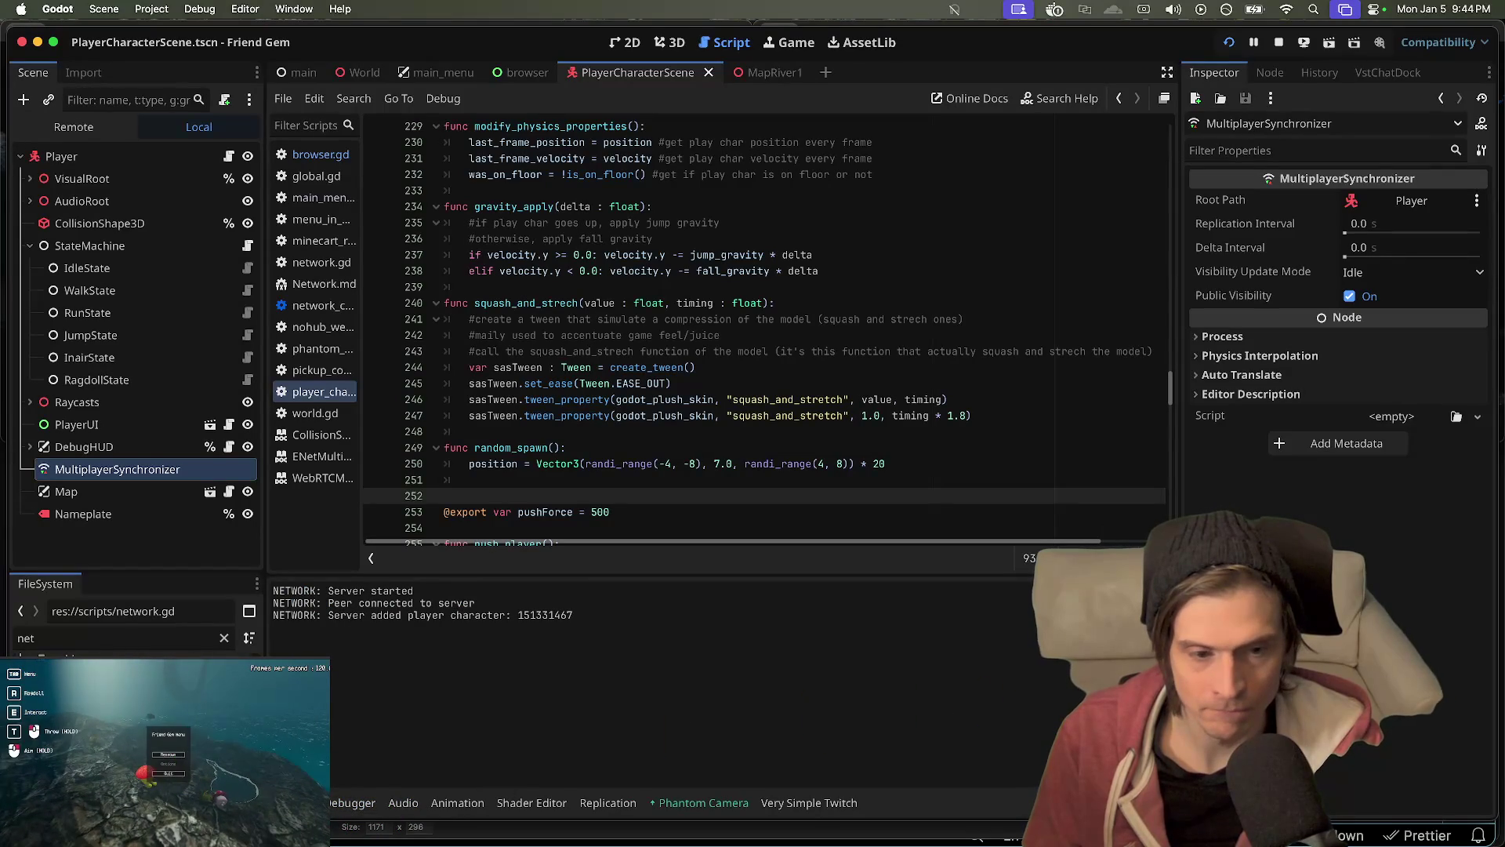
- Close the in-game pause menu and show Session 2's network profiler data
key(Tab)
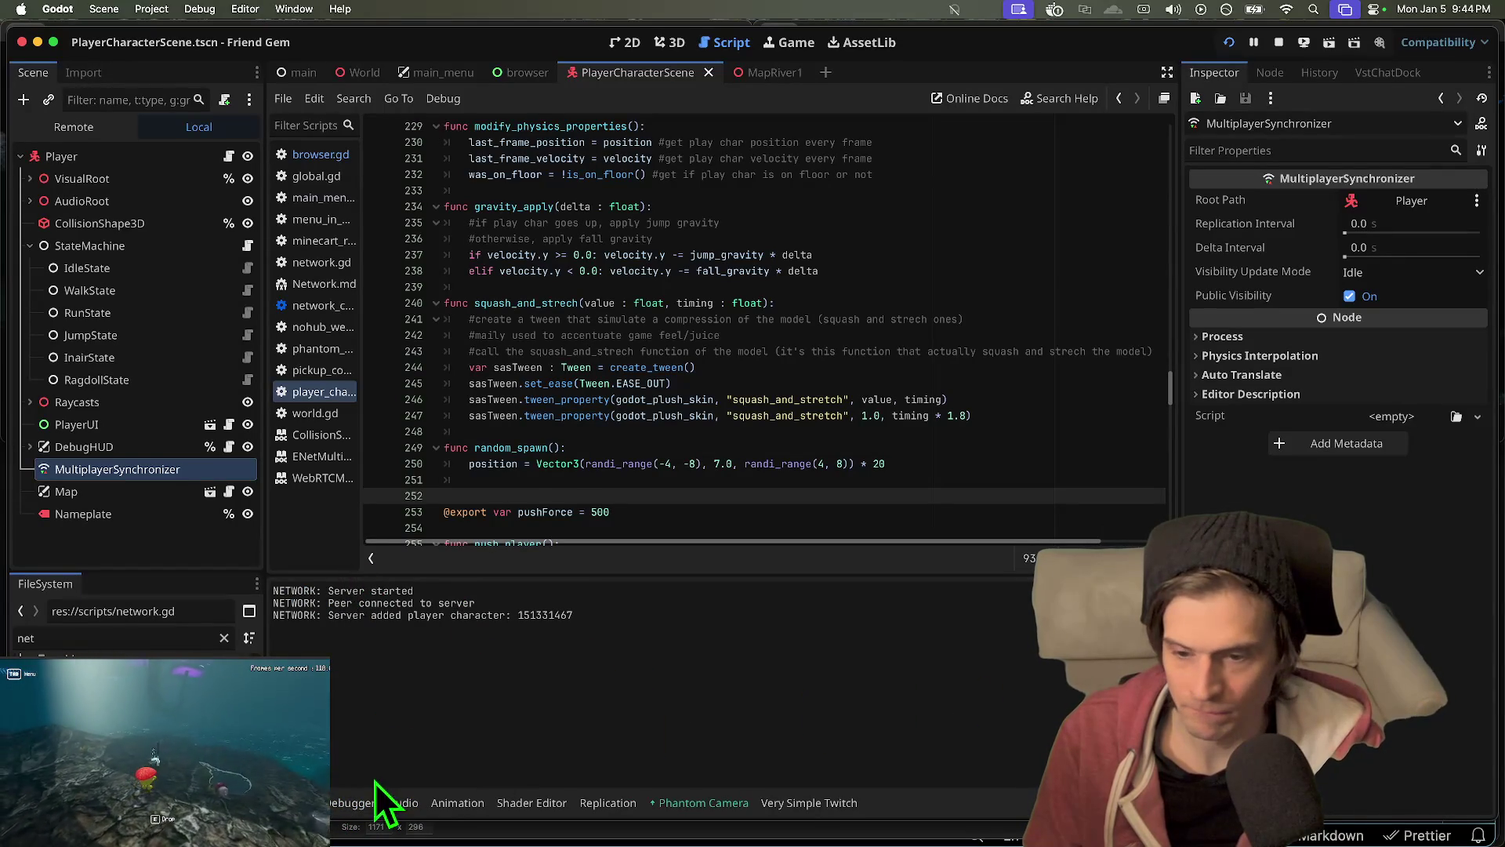
click(364, 784)
click(326, 575)
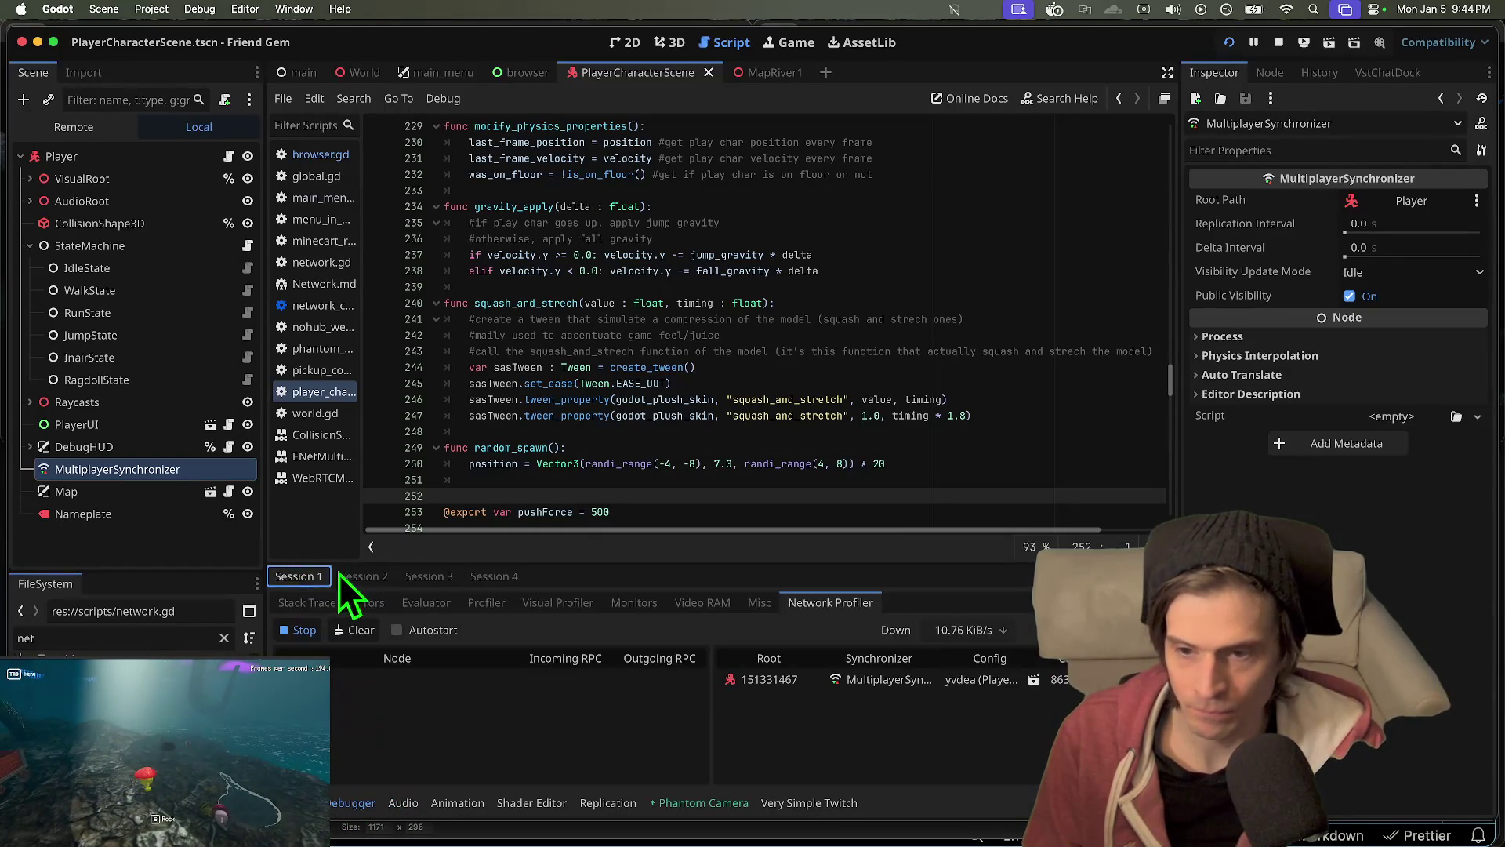
click(396, 706)
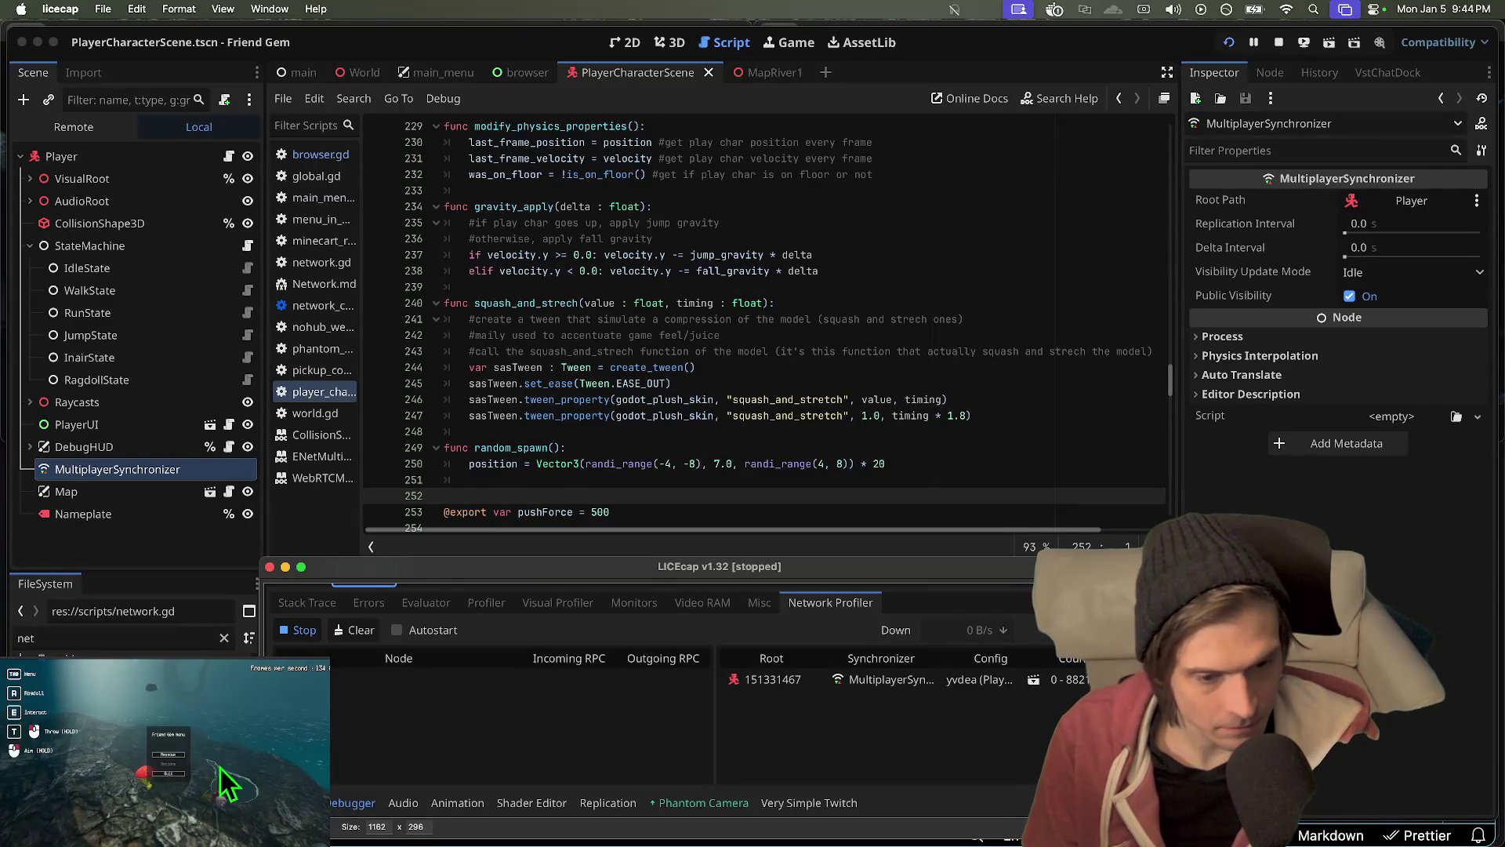
- Fit the LICEcap capture frame over Session 1's network profiler panel
drag(549, 566, 548, 545)
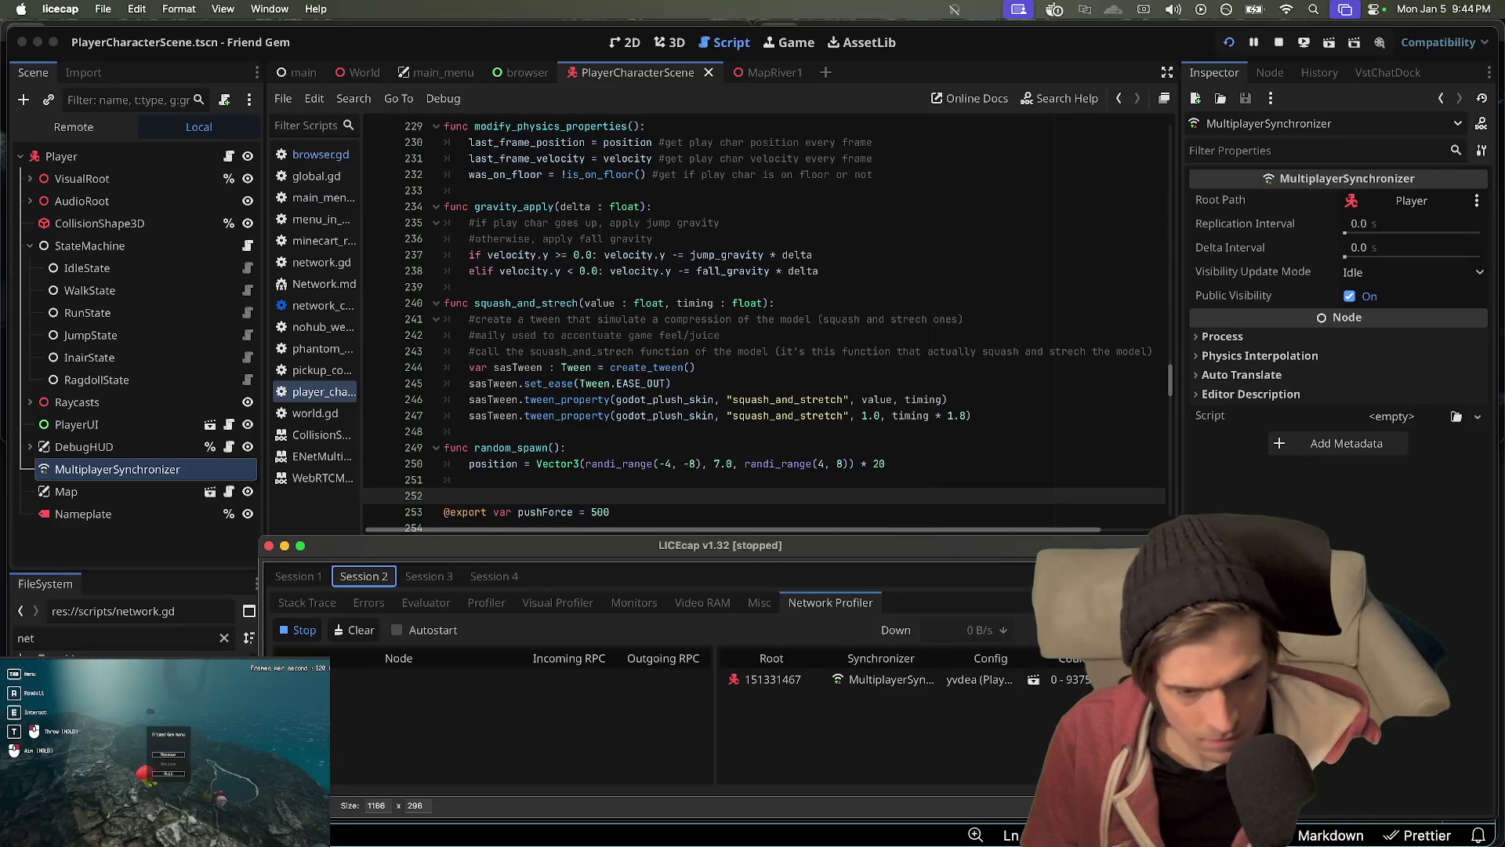
drag(1181, 817, 1184, 846)
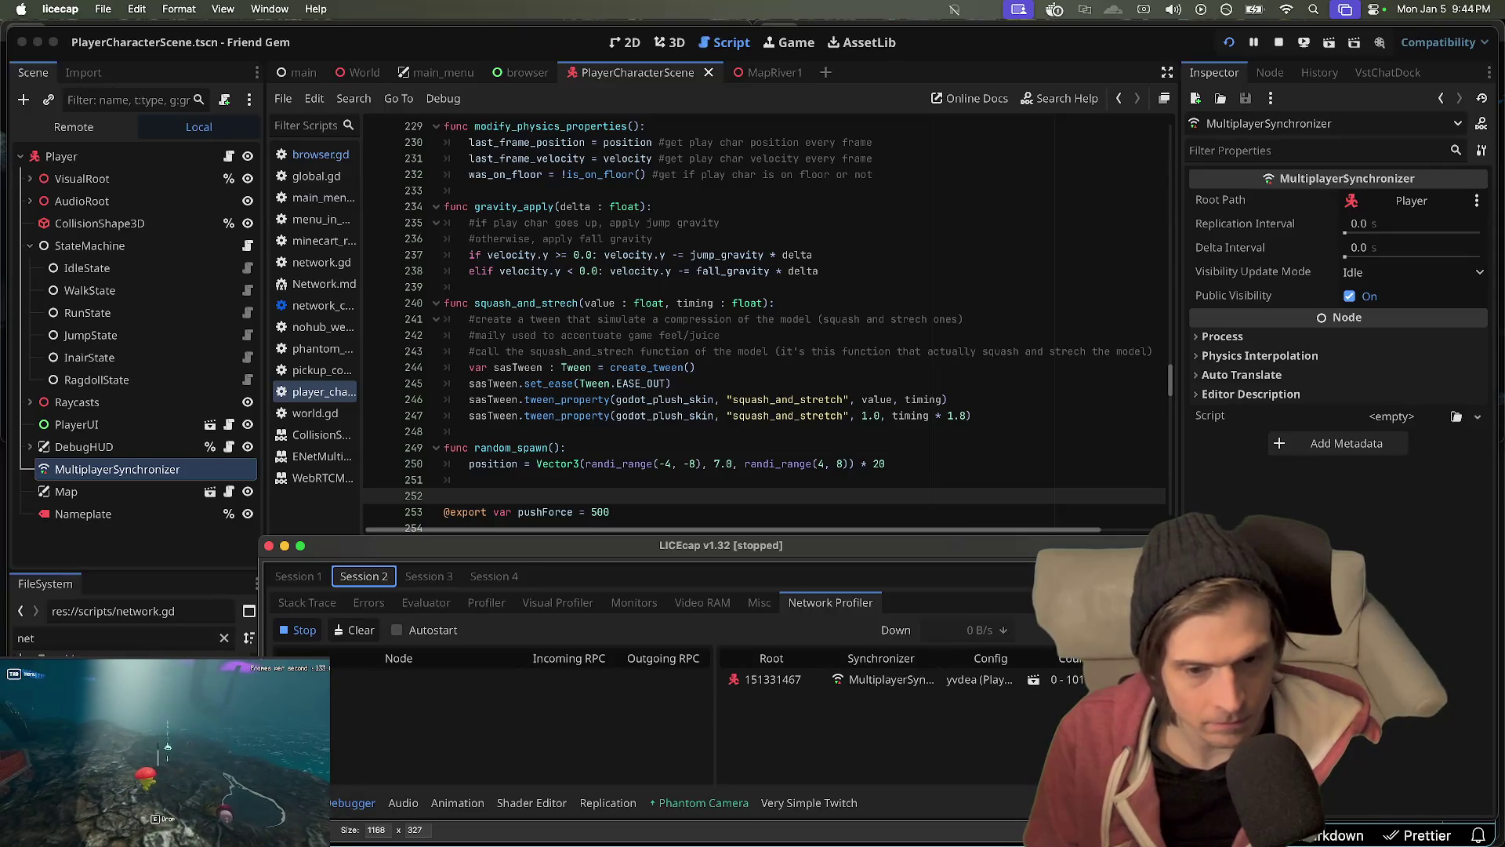
click(299, 578)
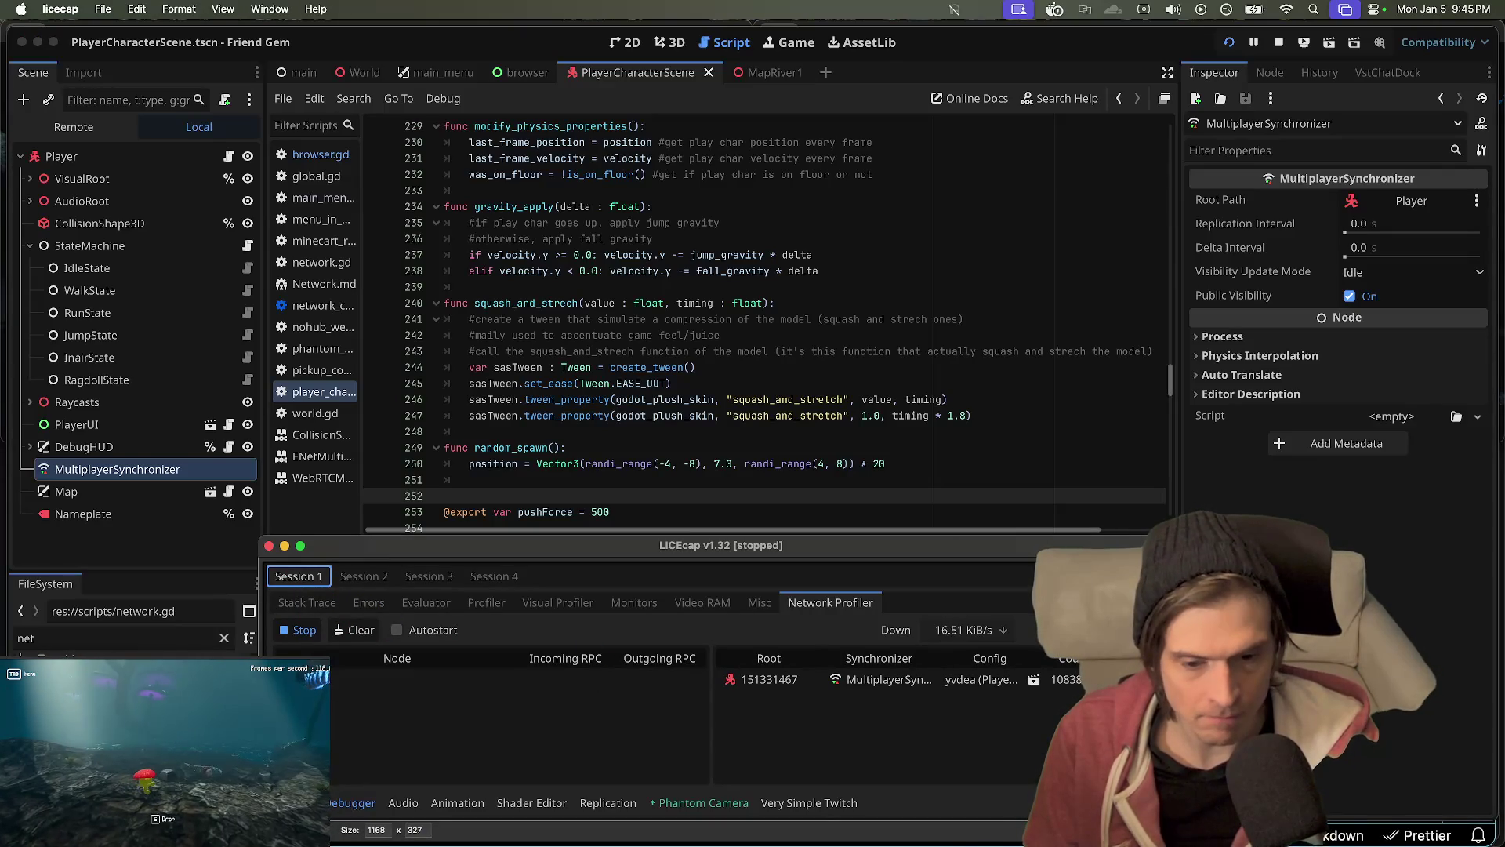
- Try saving the recording as kibs_2.gif, decline replacing it, then cancel a kibs_3.gif attempt
key(Return)
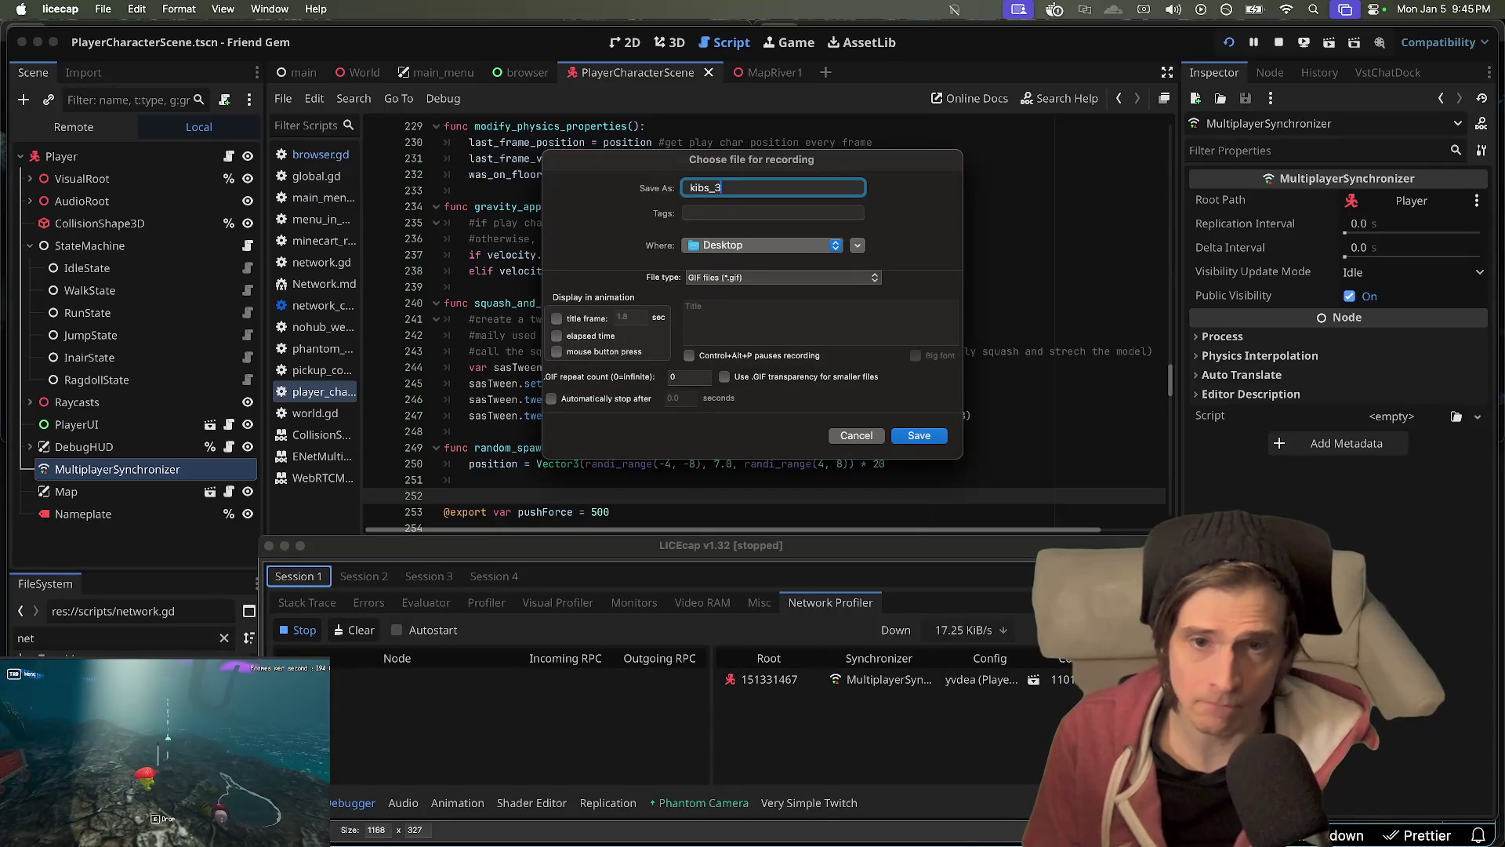
key(BackSpace)
text(2)
key(Return)
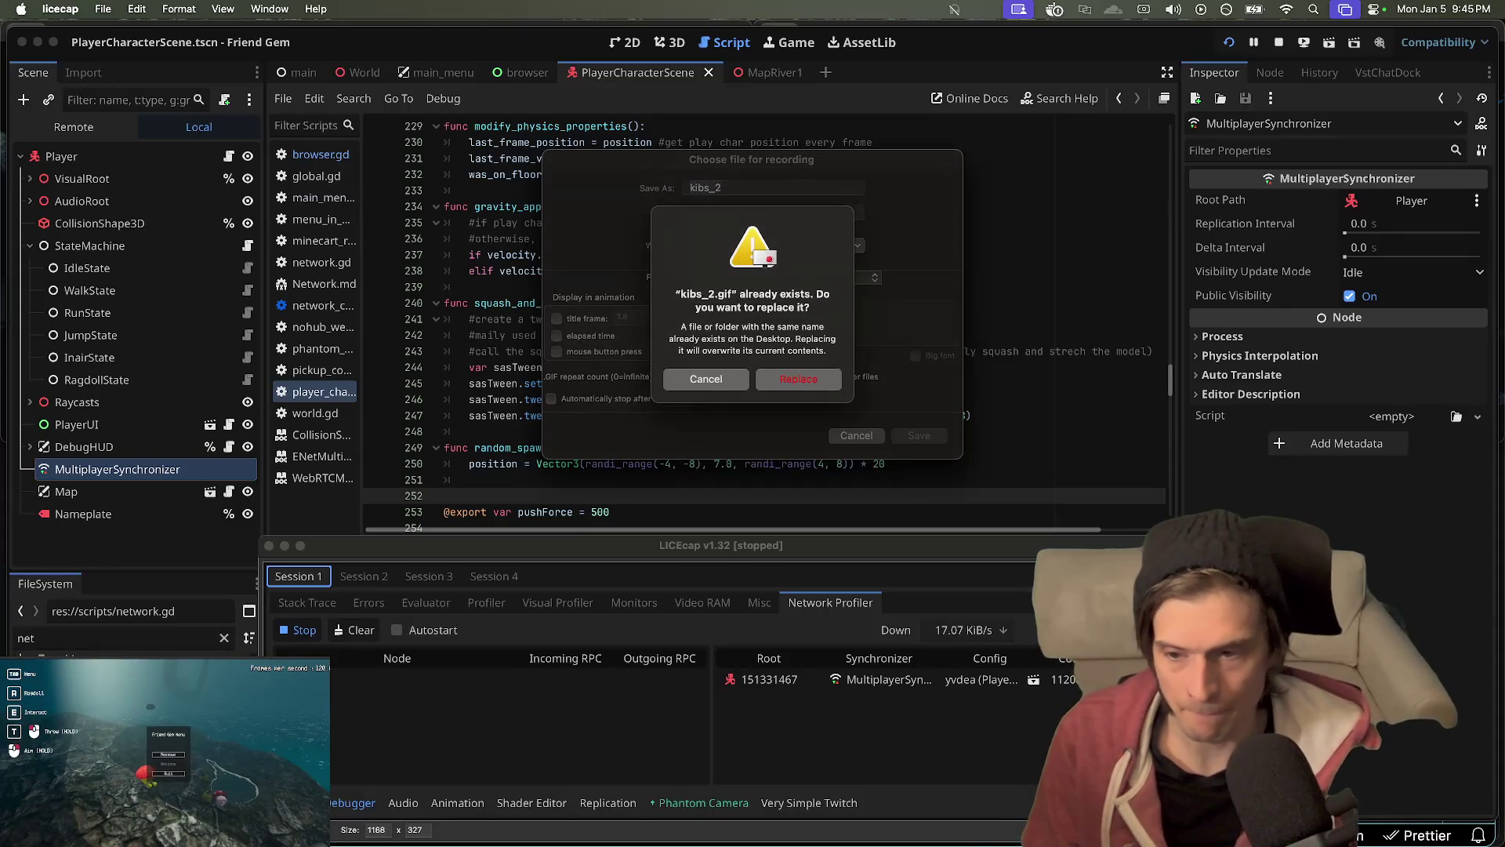
key(Escape)
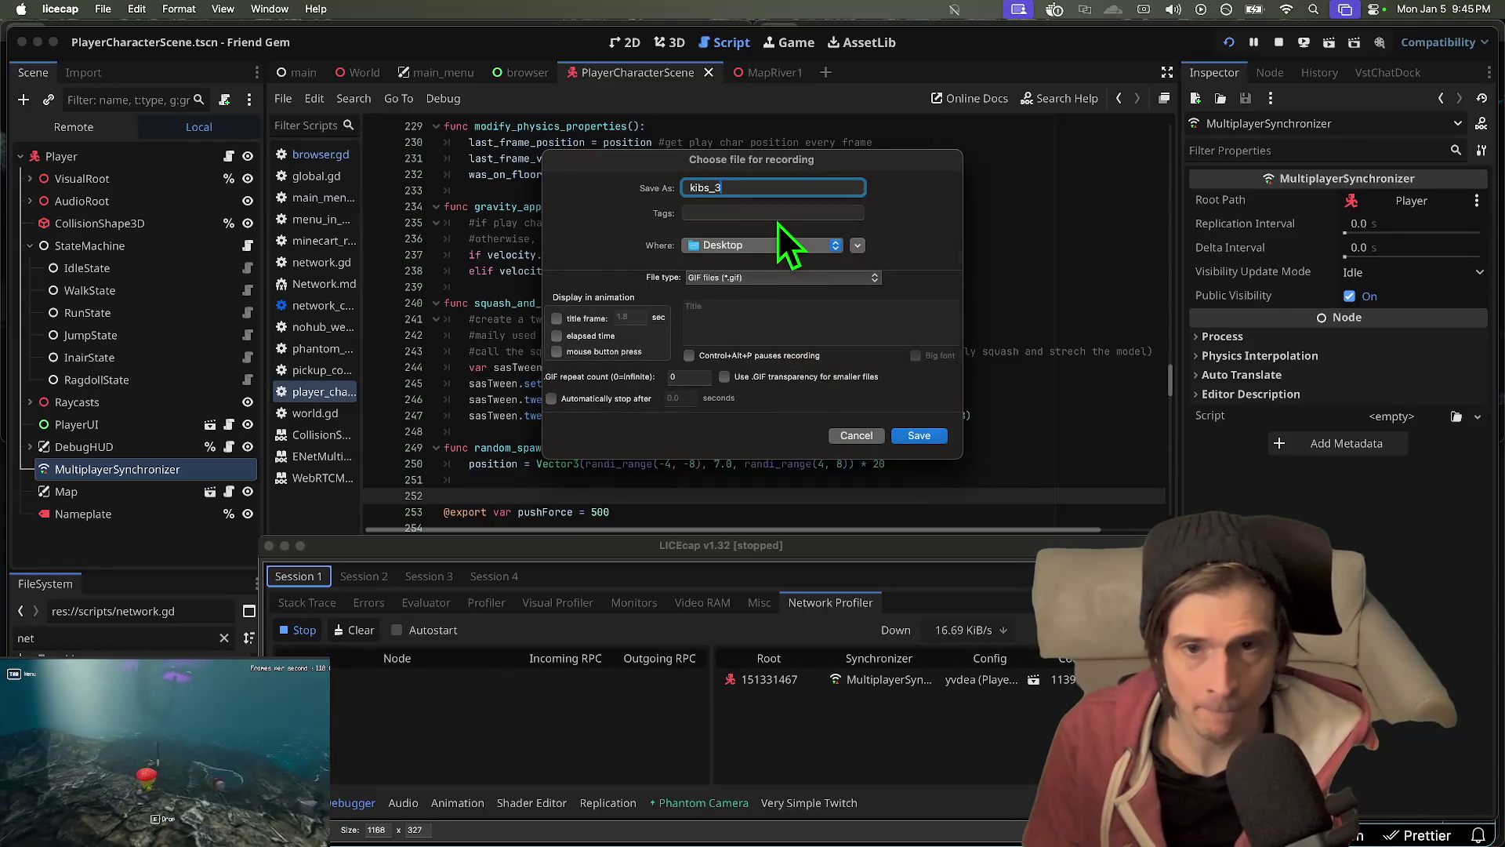
key(BackSpace)
text(3)
key(Return)
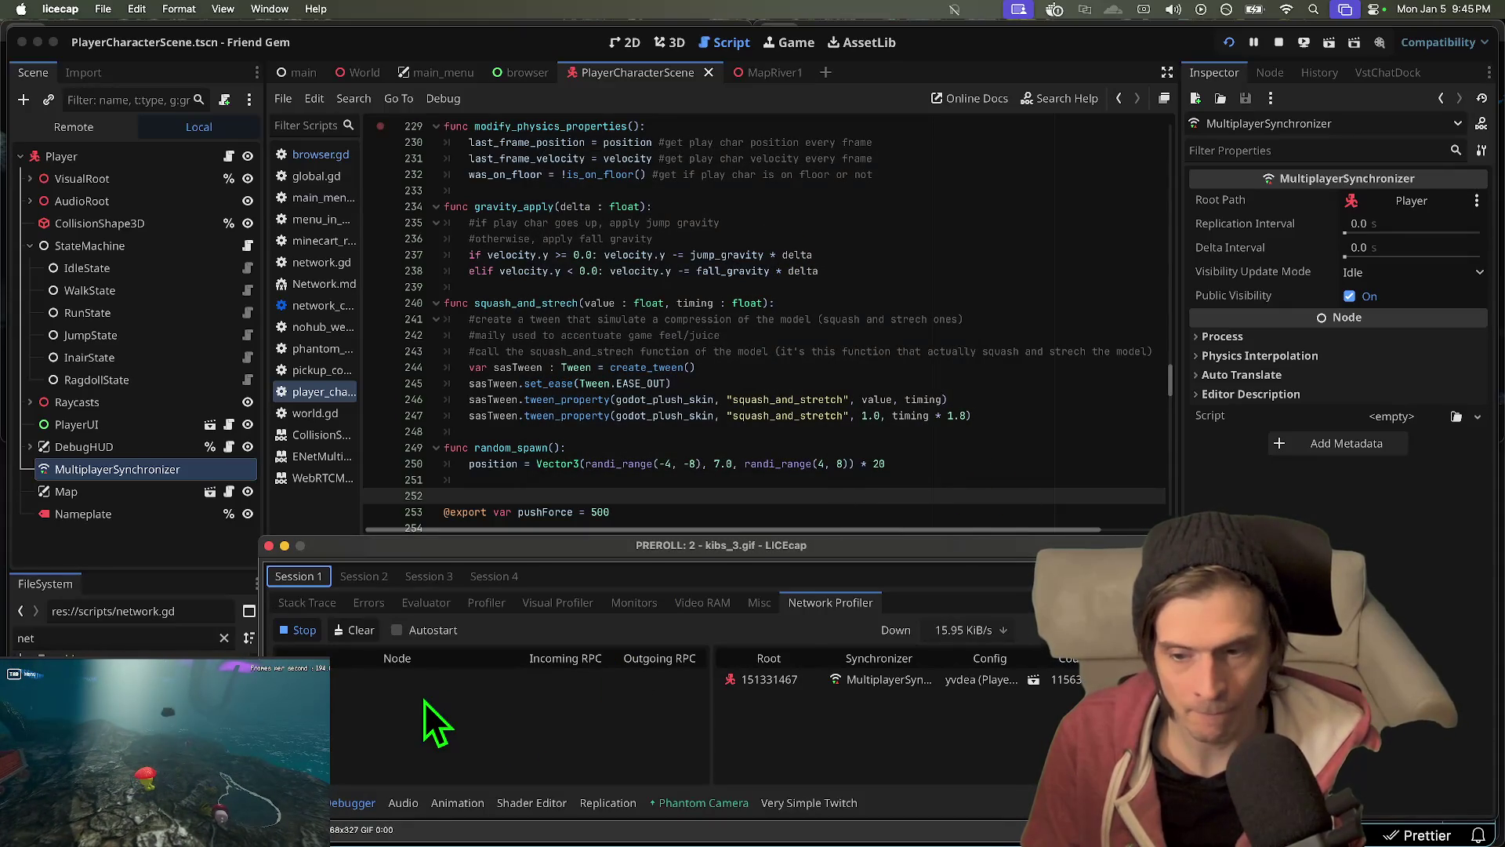
key(Escape)
- Record the profiler to kibs_2.gif, replacing the old file, then stop
key(Return)
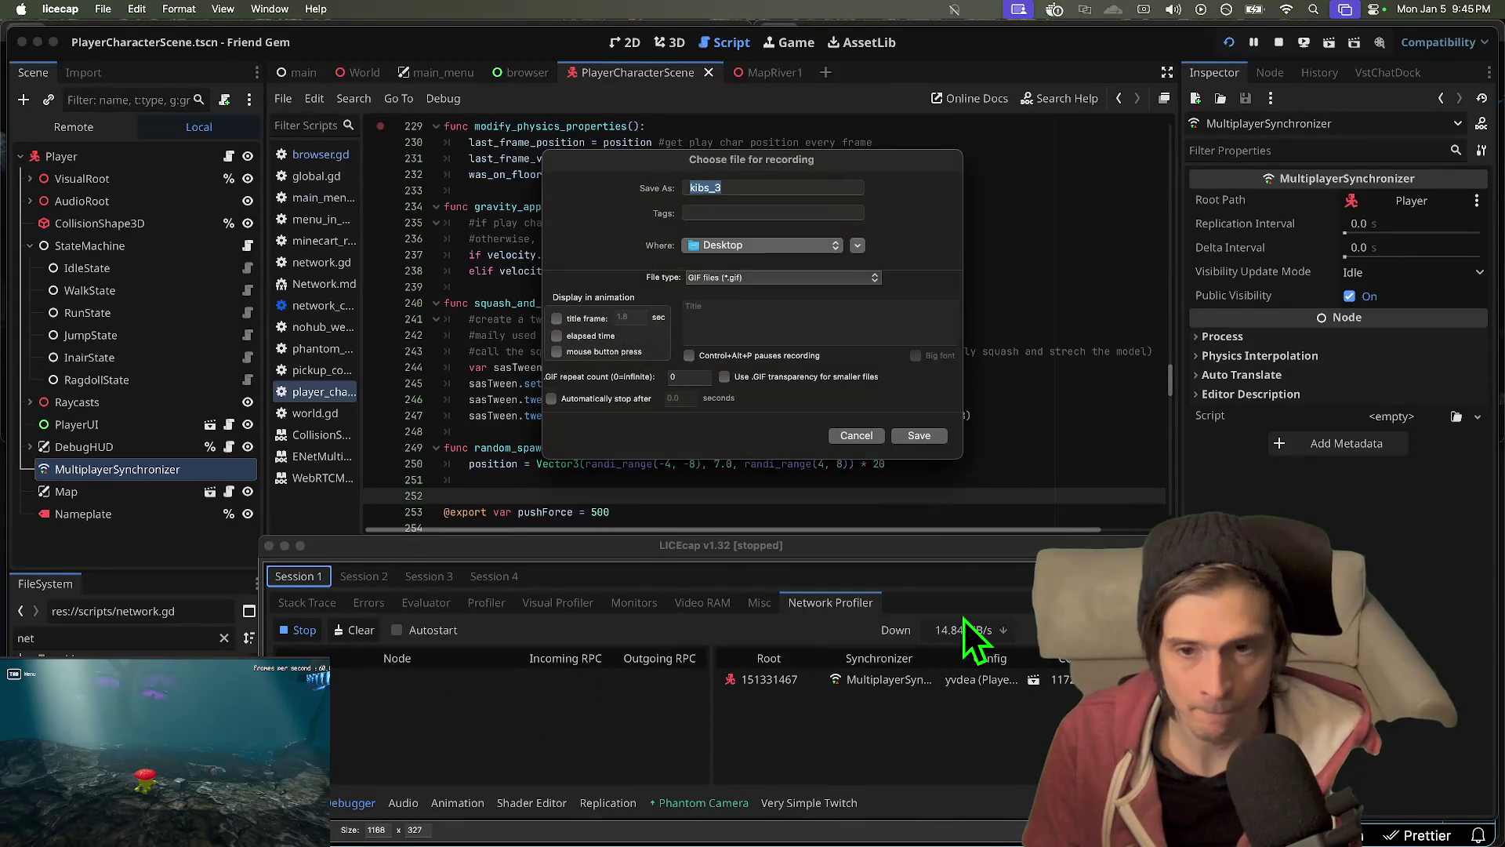
key(Return)
click(798, 378)
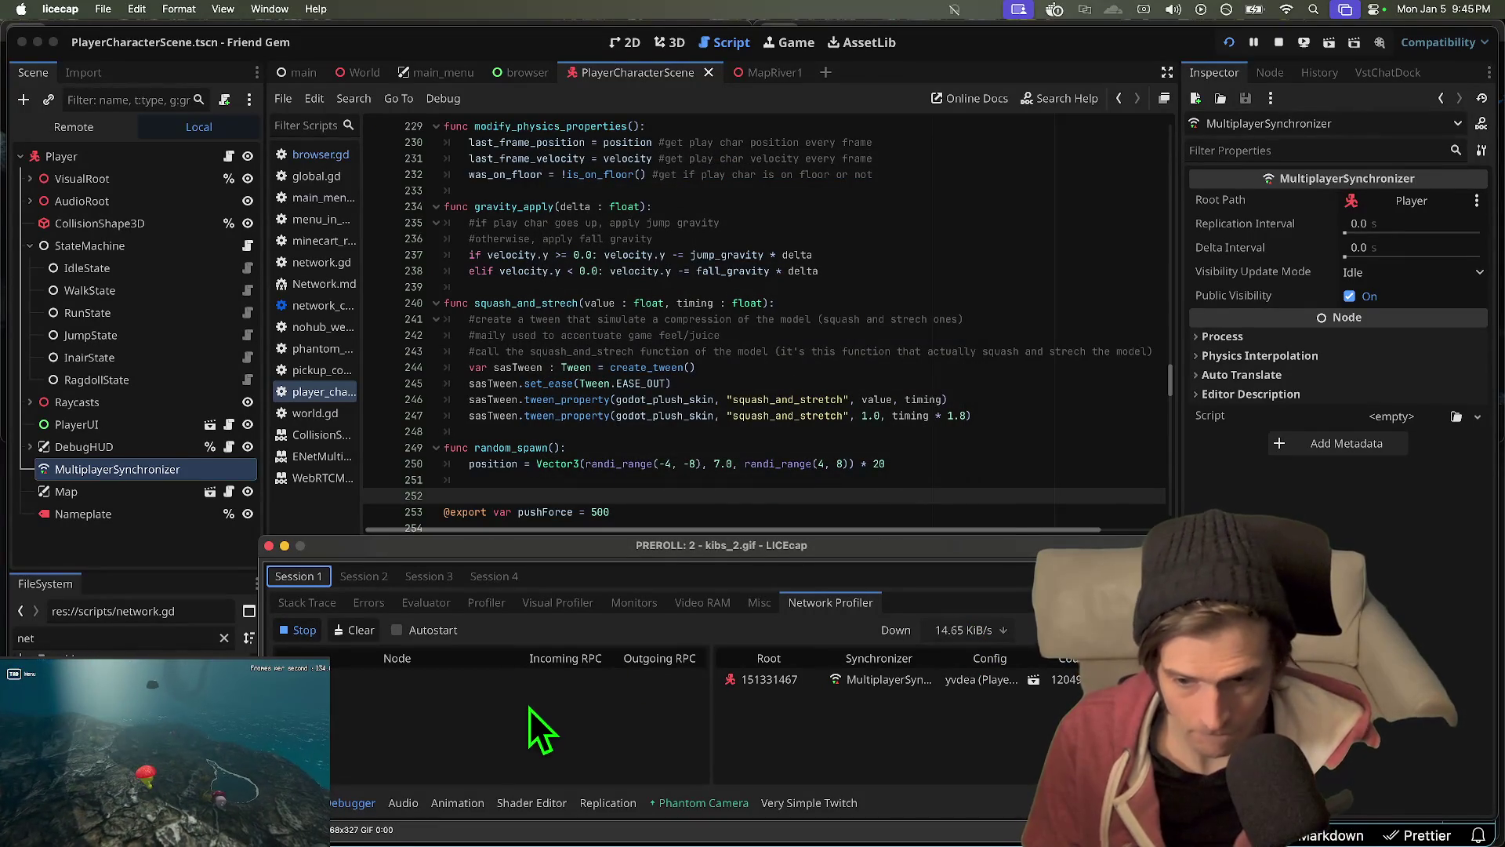
click(398, 715)
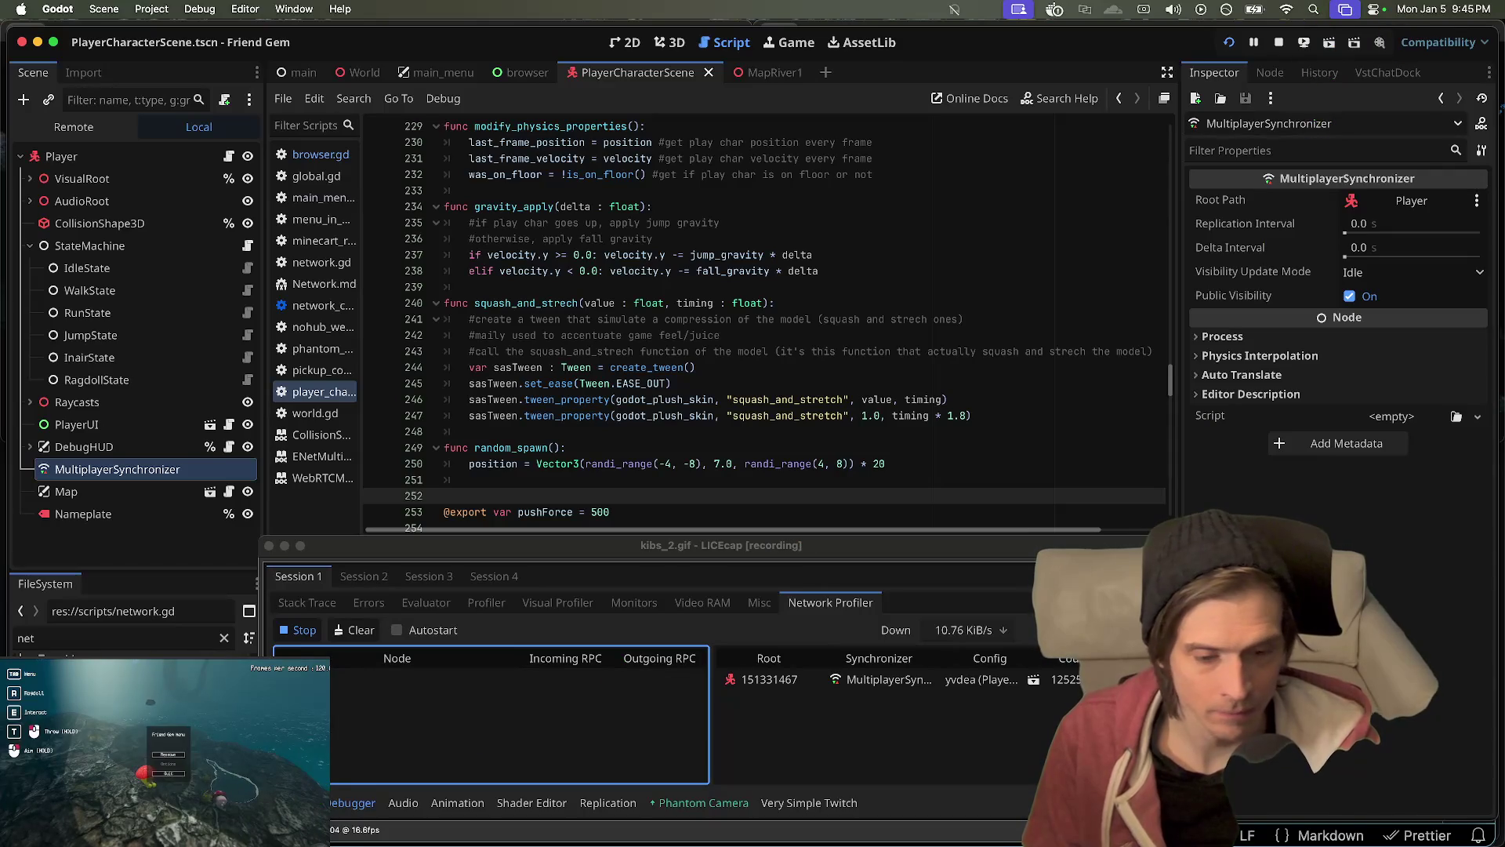
click(1050, 829)
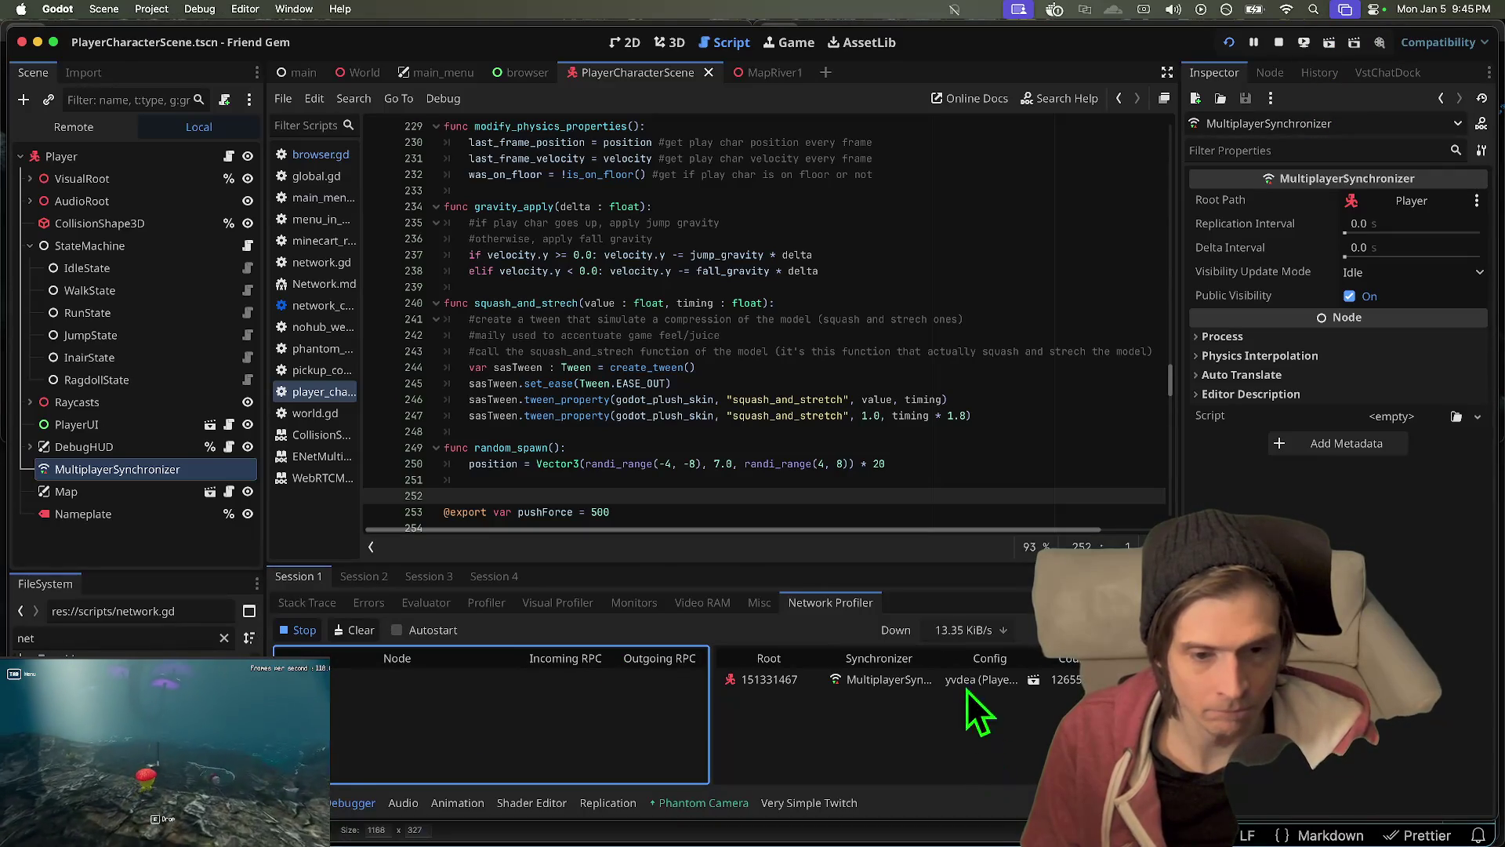
- Re-record kibs_2.gif over the old file while showing Session 2's profiler, then stop
click(1050, 829)
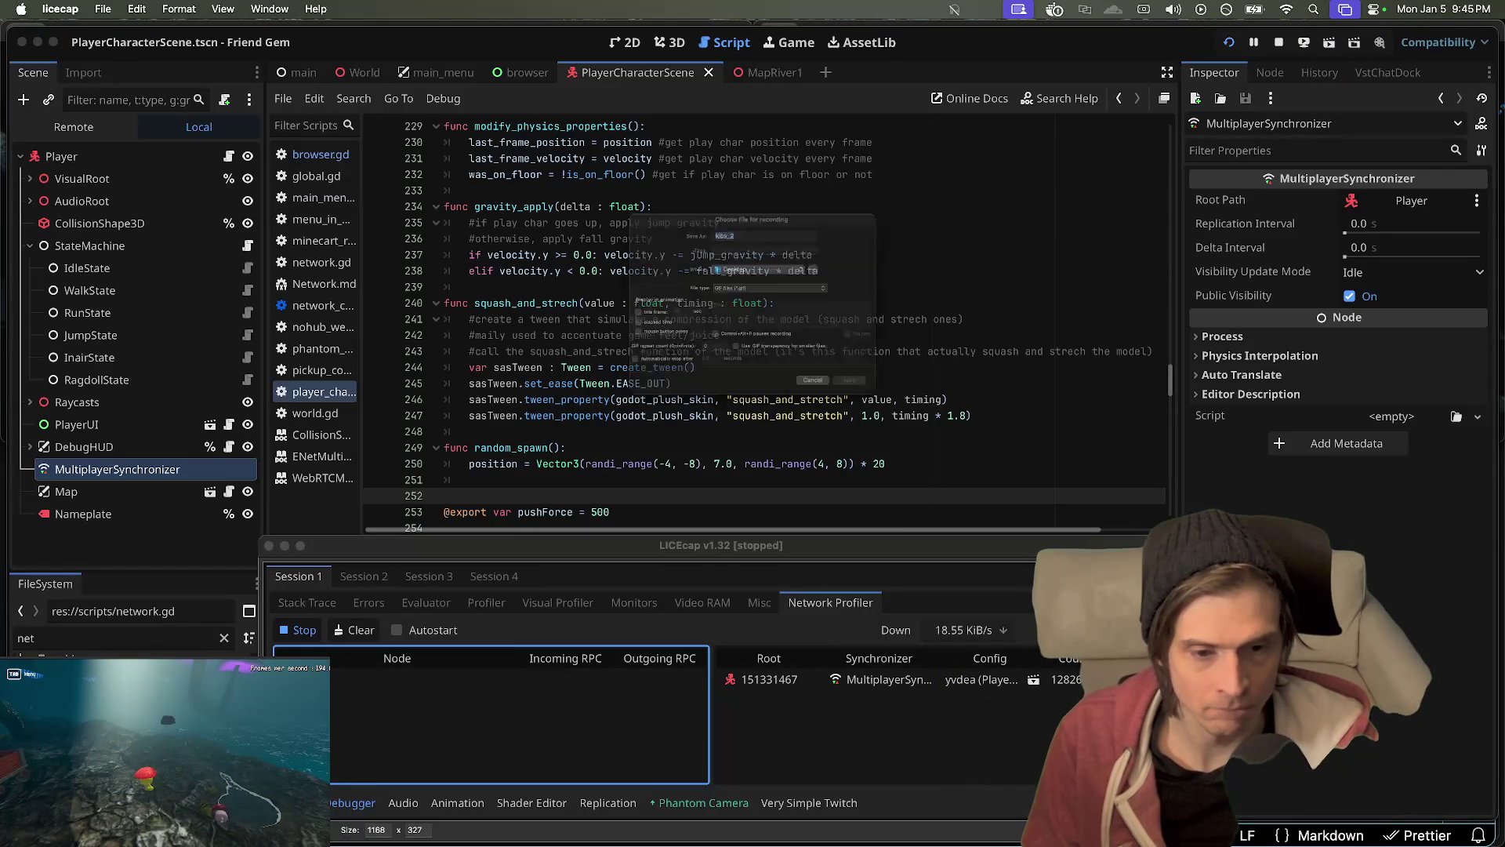
click(920, 436)
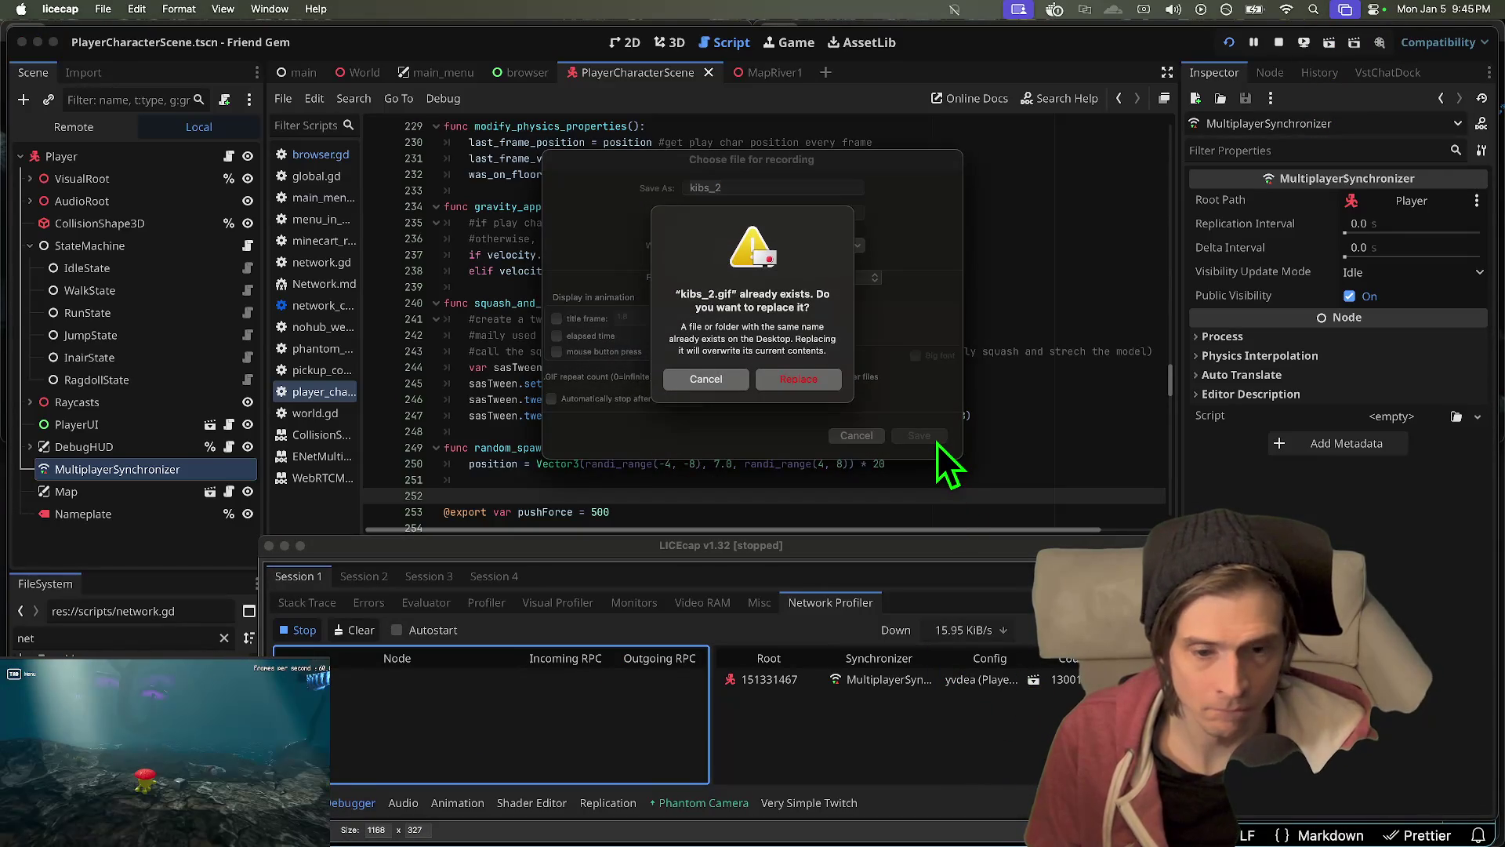
click(831, 380)
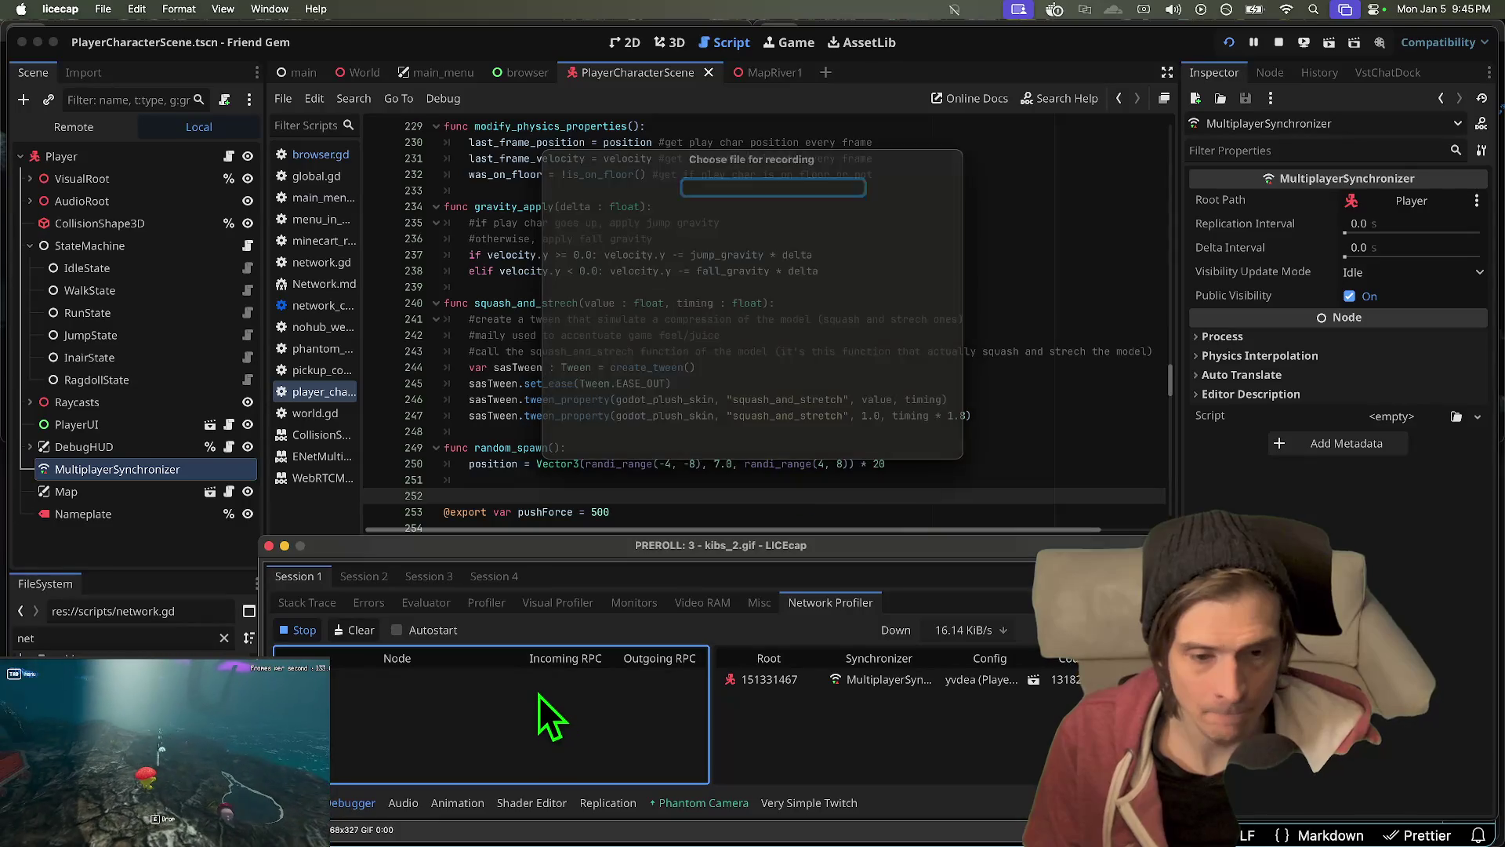
click(538, 694)
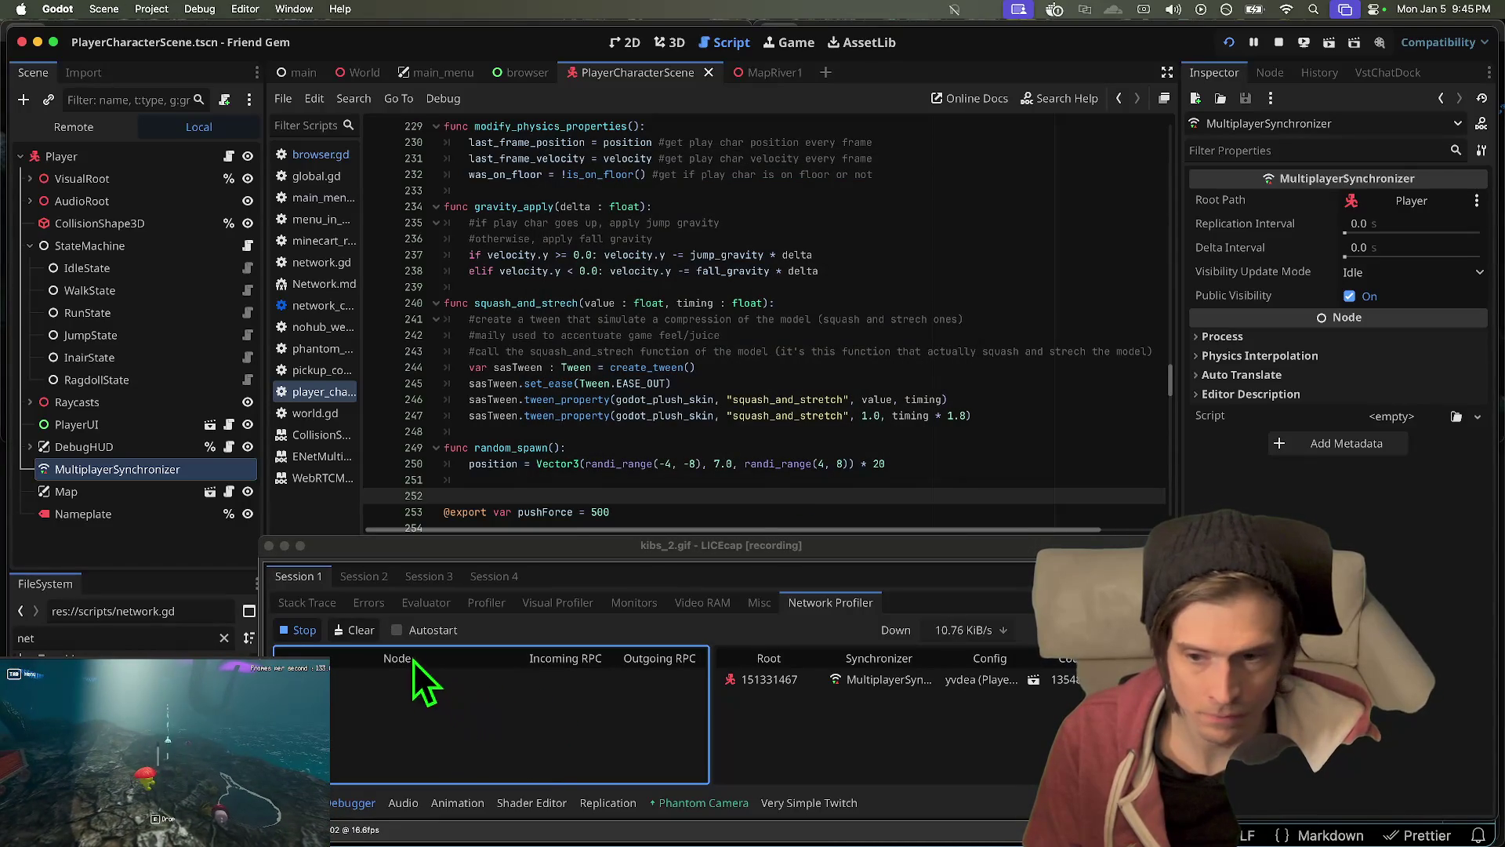
click(375, 583)
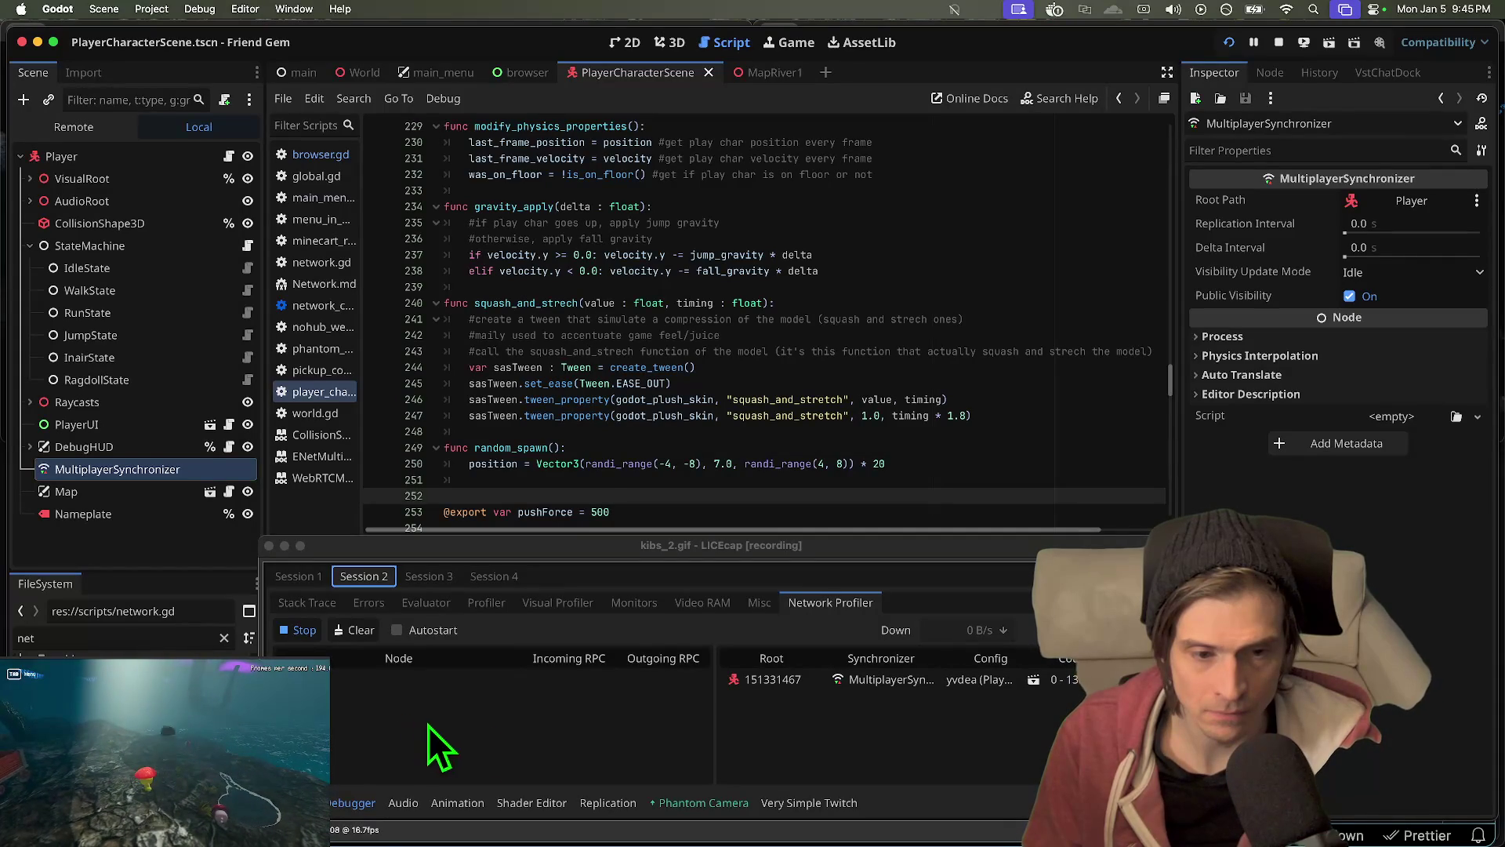
click(1097, 830)
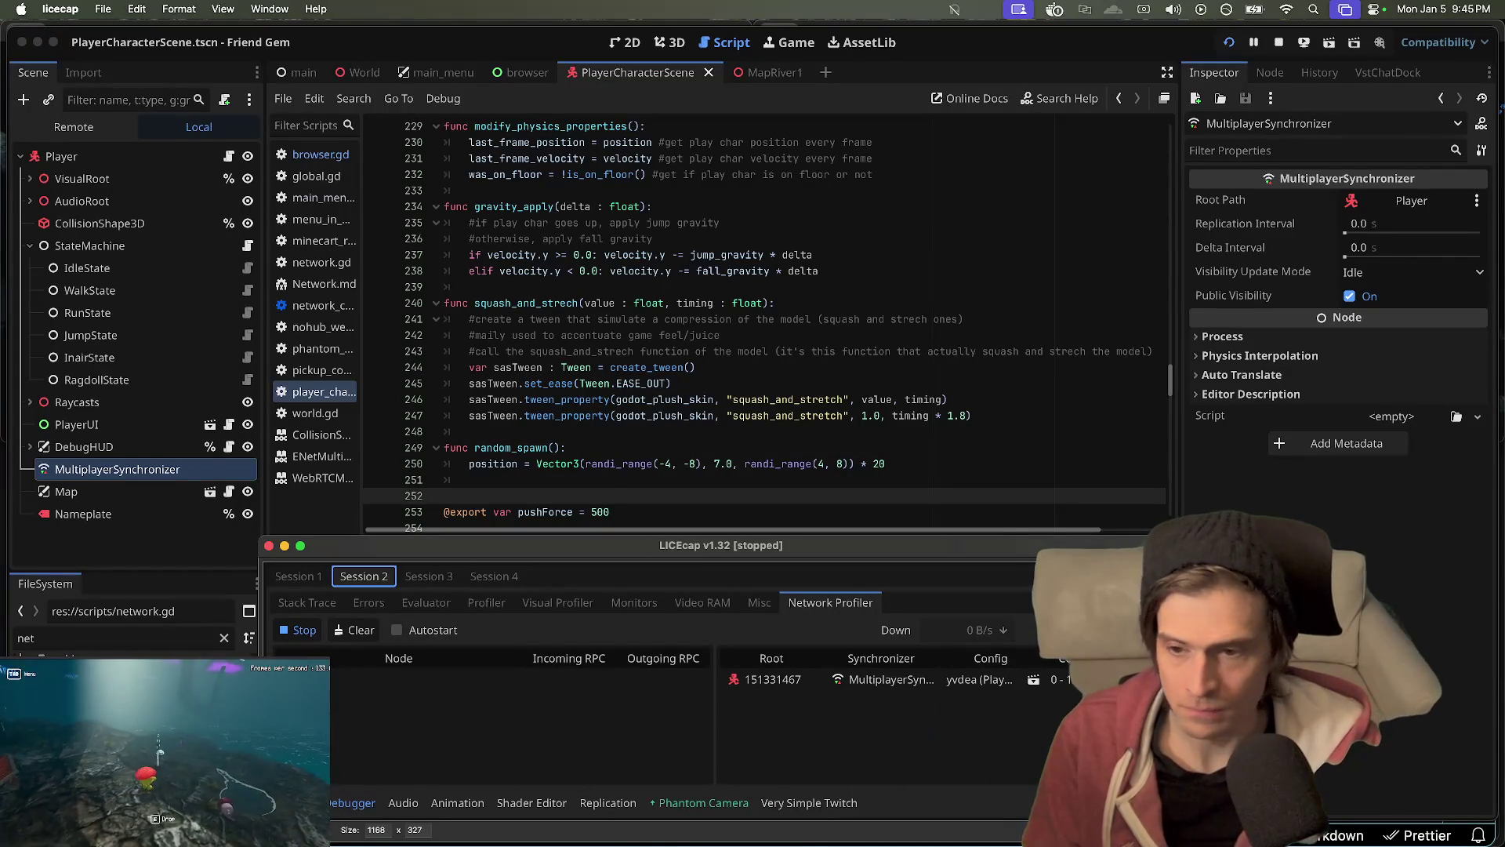
mouse_move(697, 831)
click(252, 800)
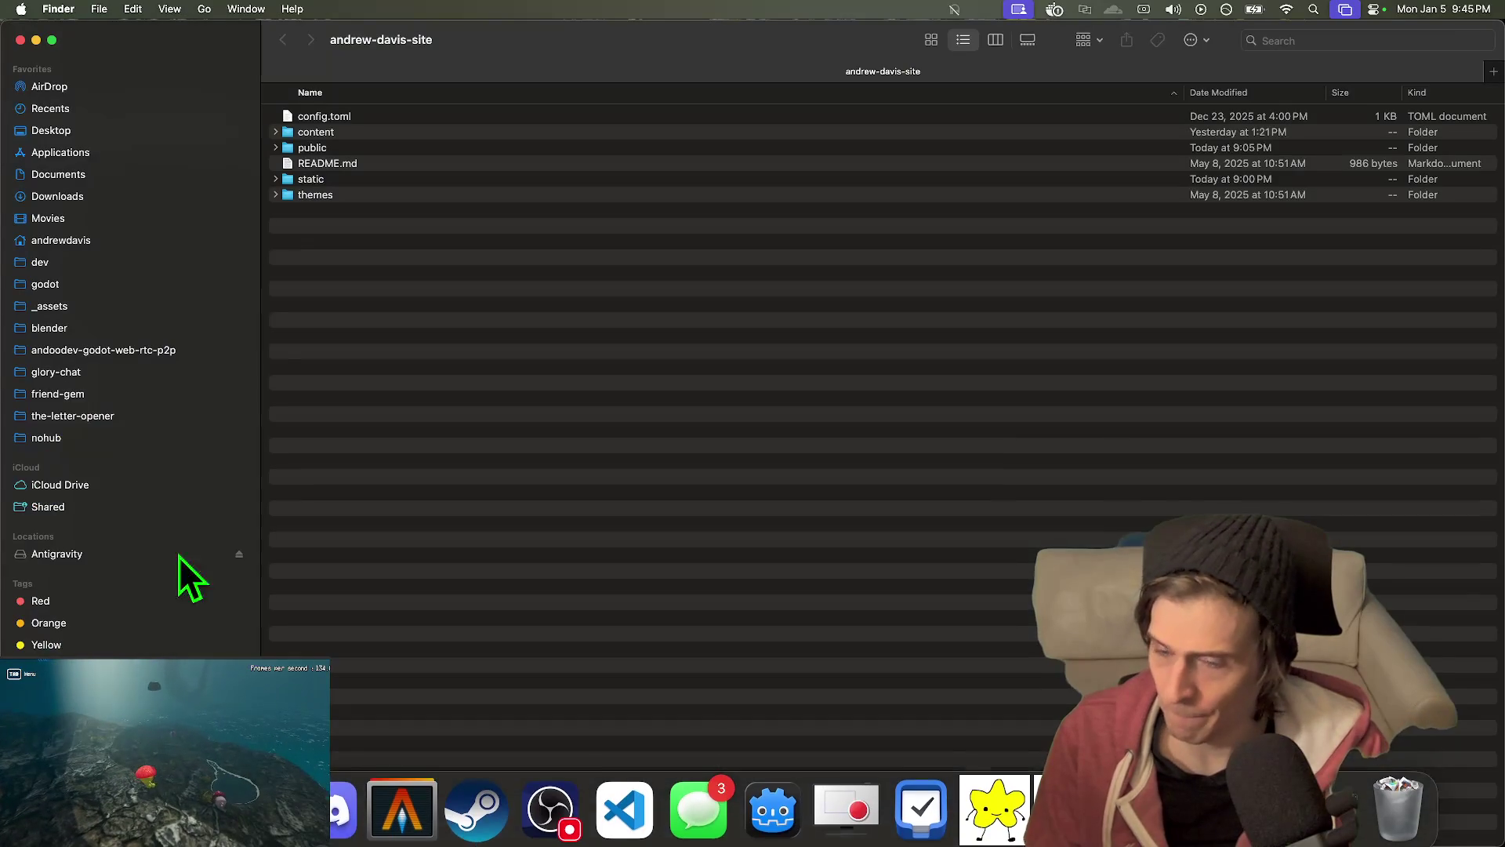
- Quick Look the 115 KB kibs_2.gif on the Desktop, then switch back to Godot
click(96, 132)
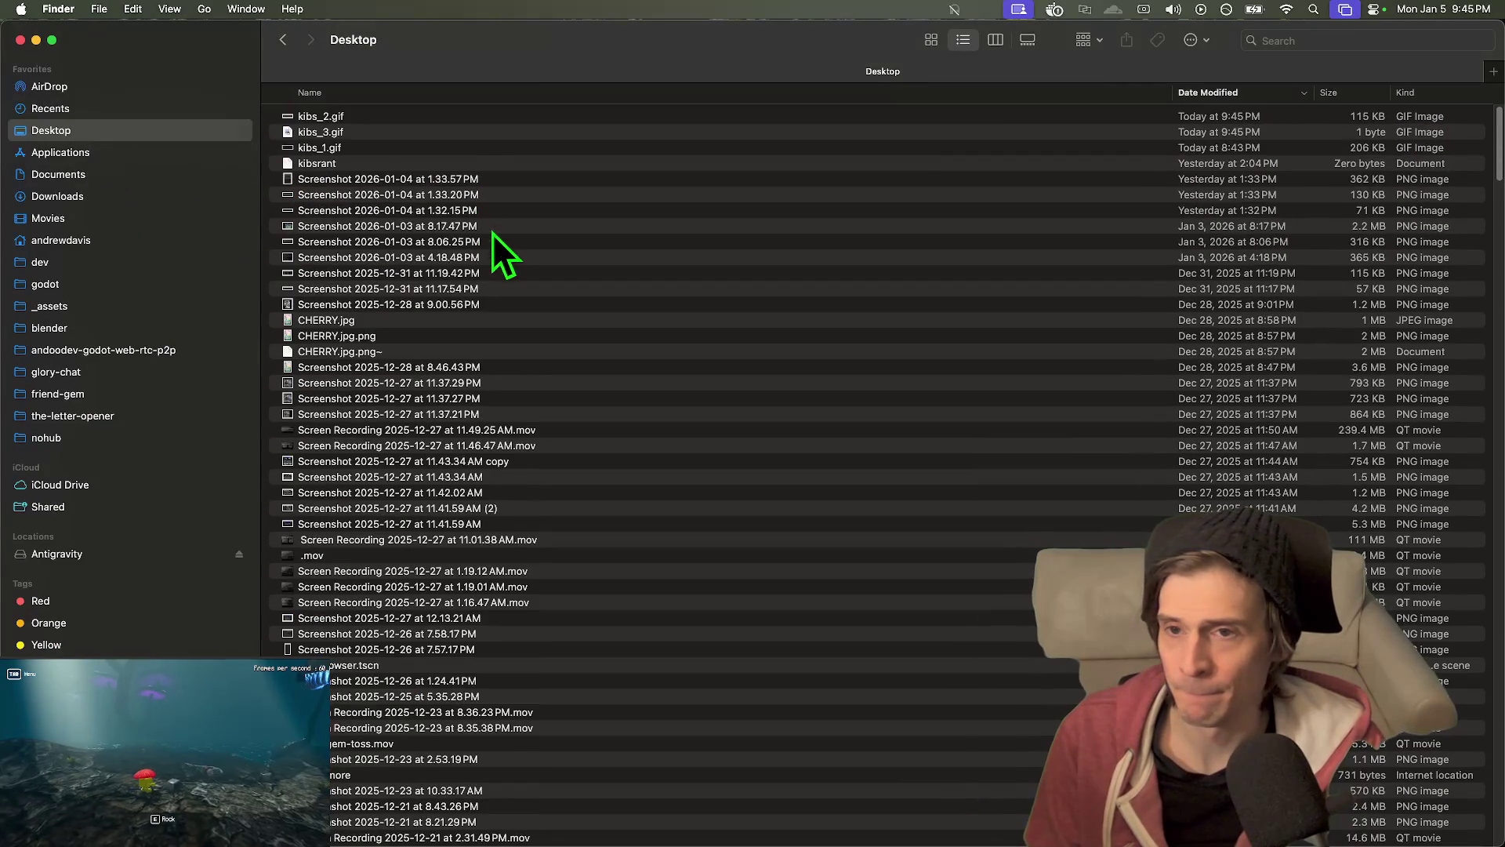
click(453, 117)
key(space)
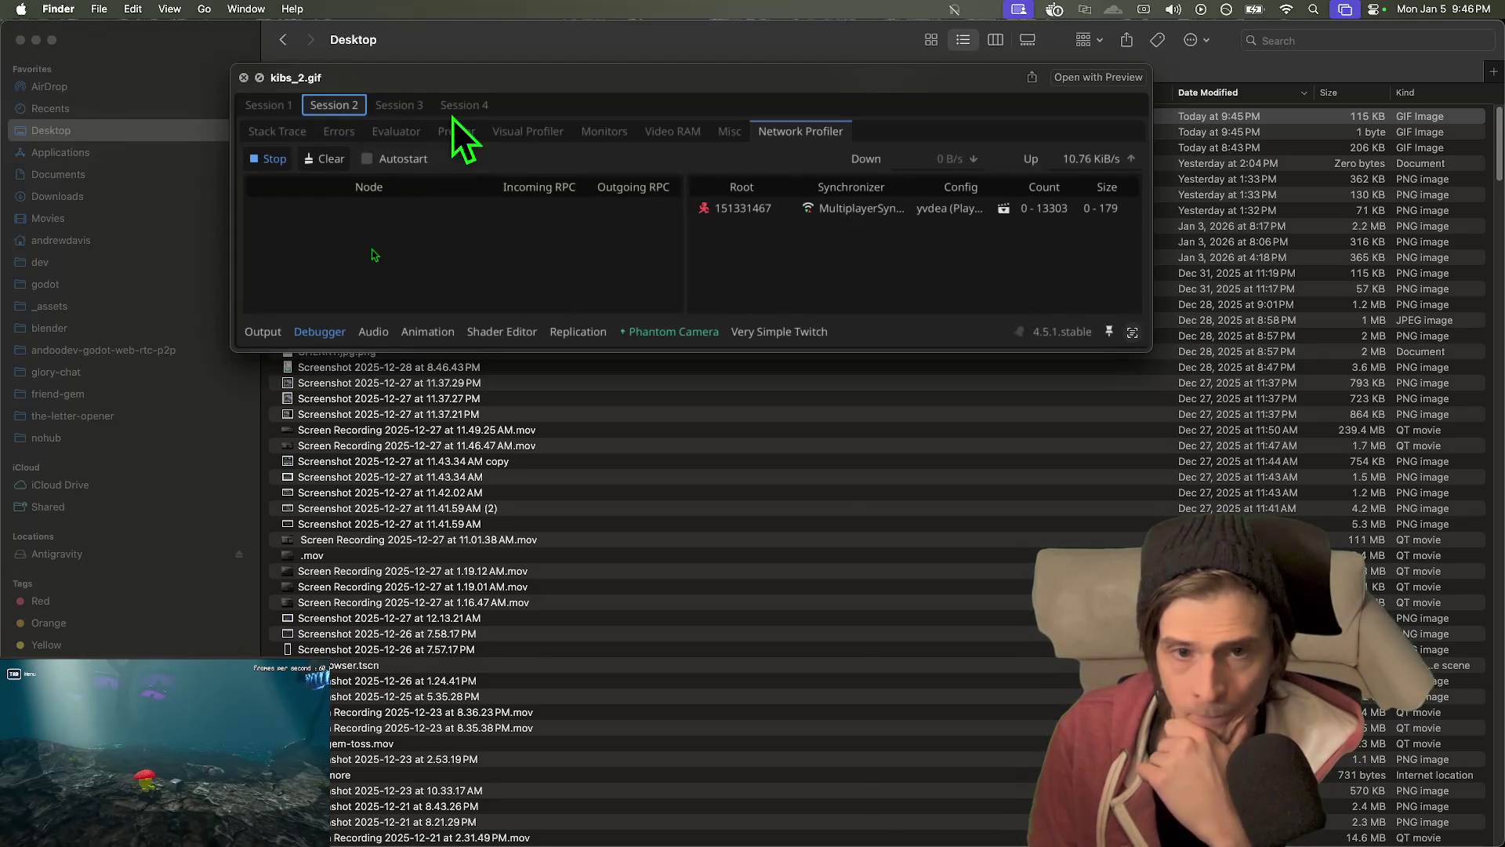
key(space)
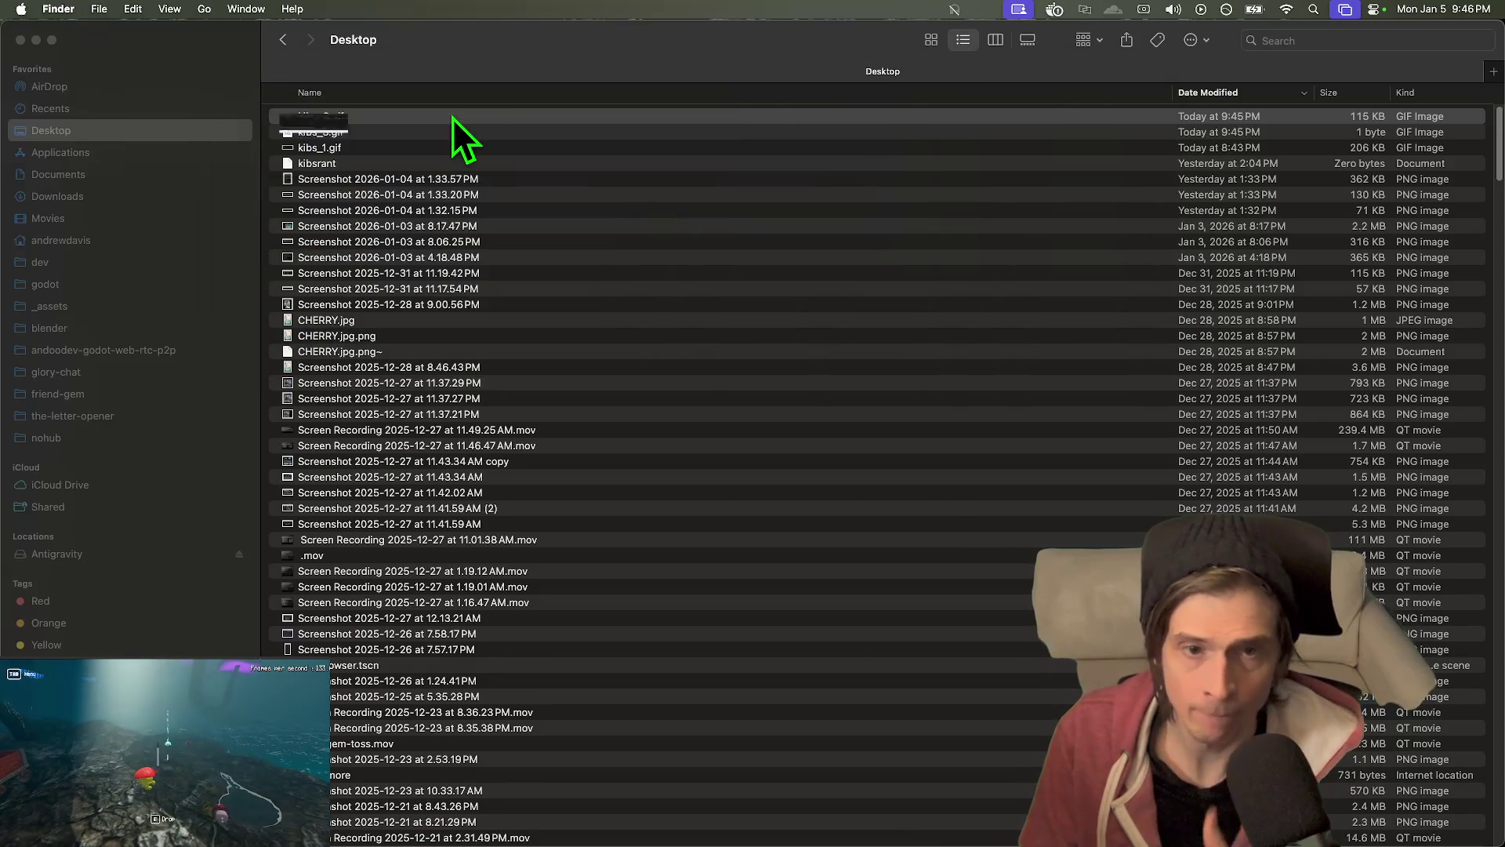
key(super+Tab)
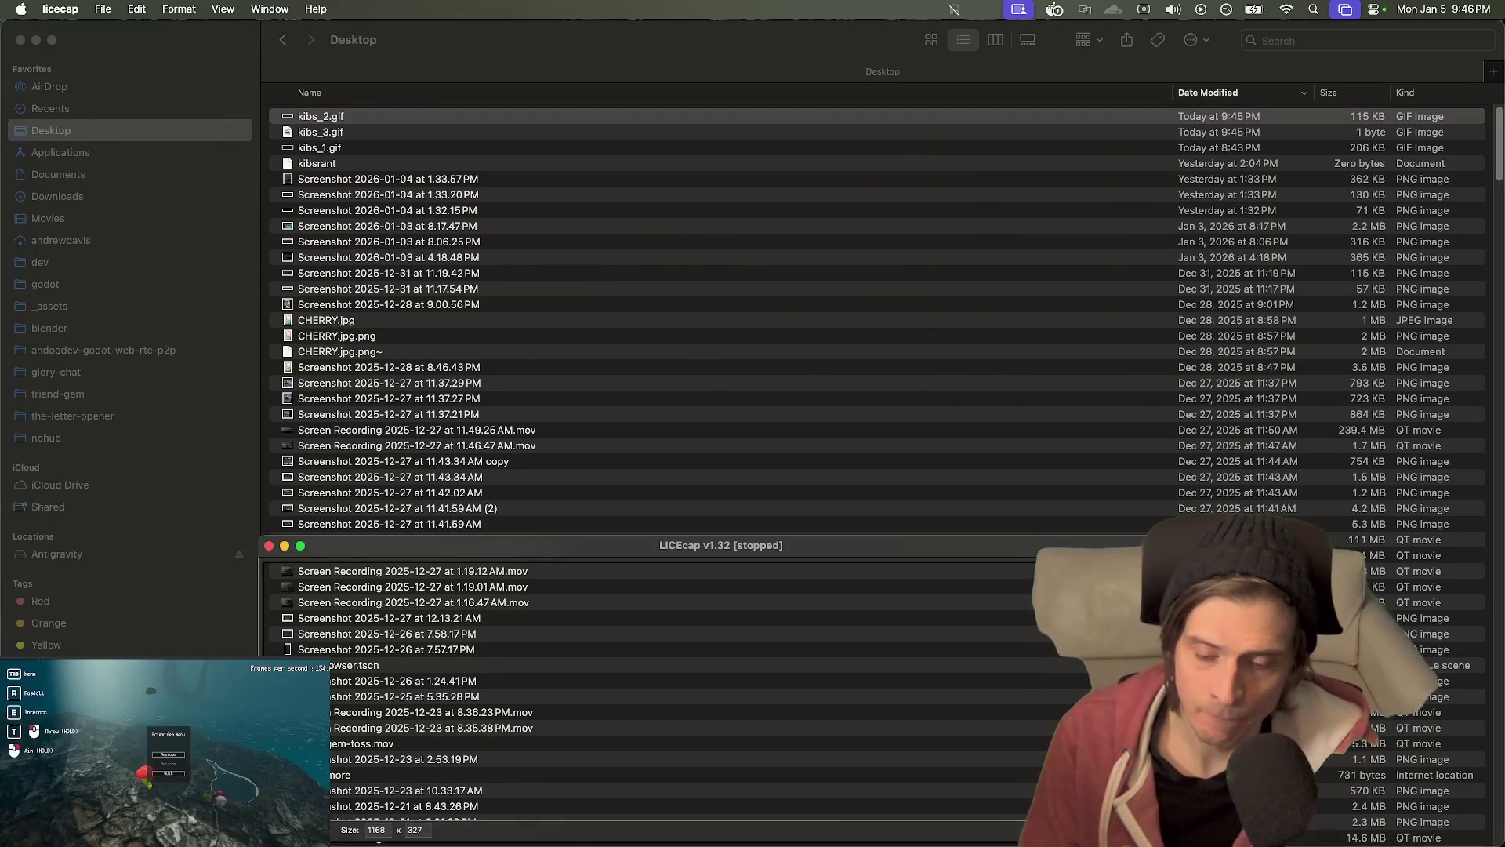
click(769, 803)
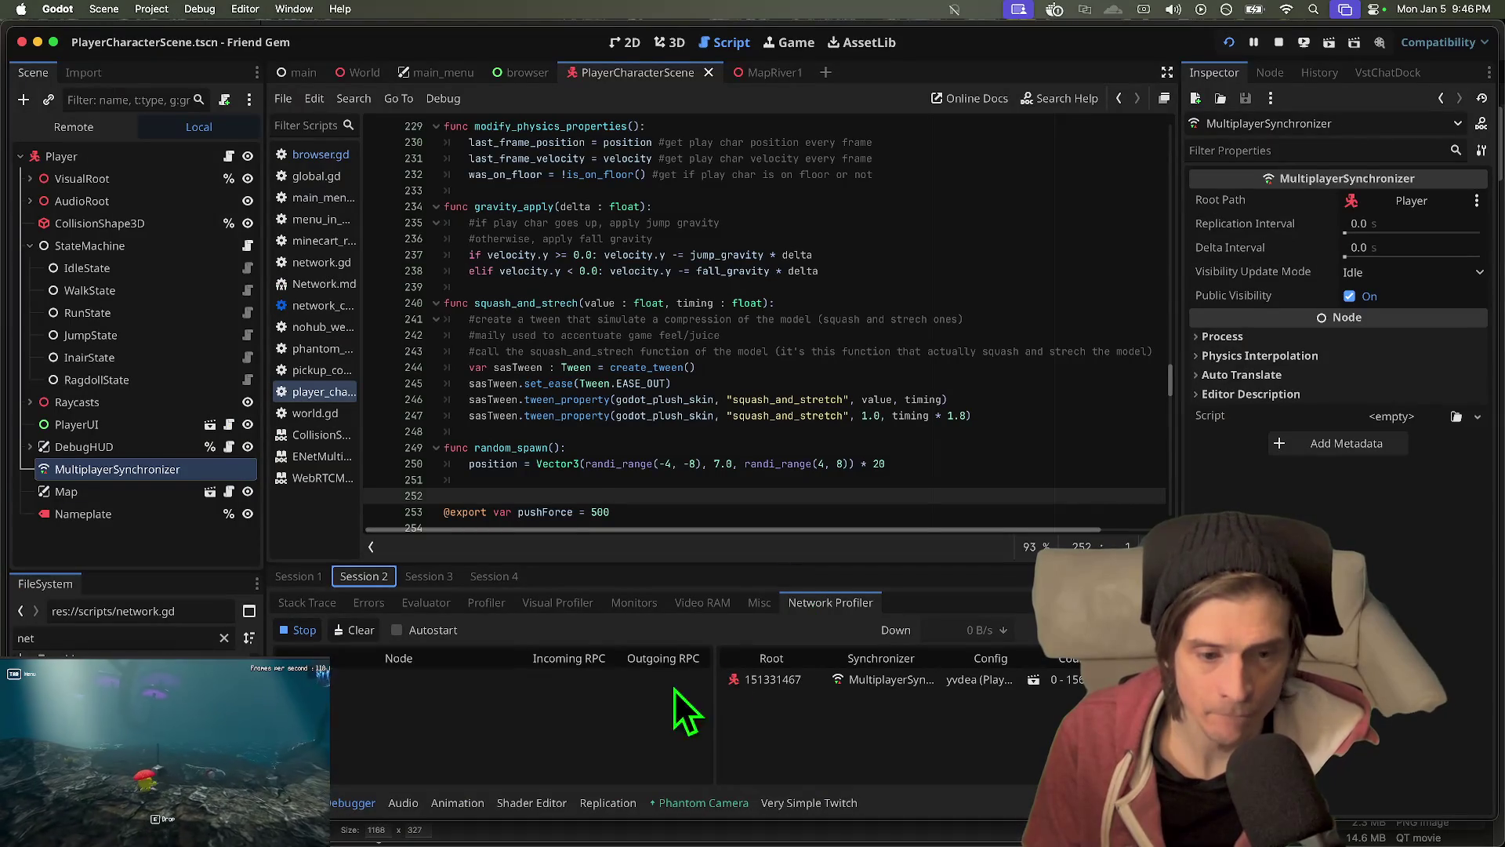
- Compare Sessions 1 and 2 network profiles, then stop the game and open the World scene
click(627, 694)
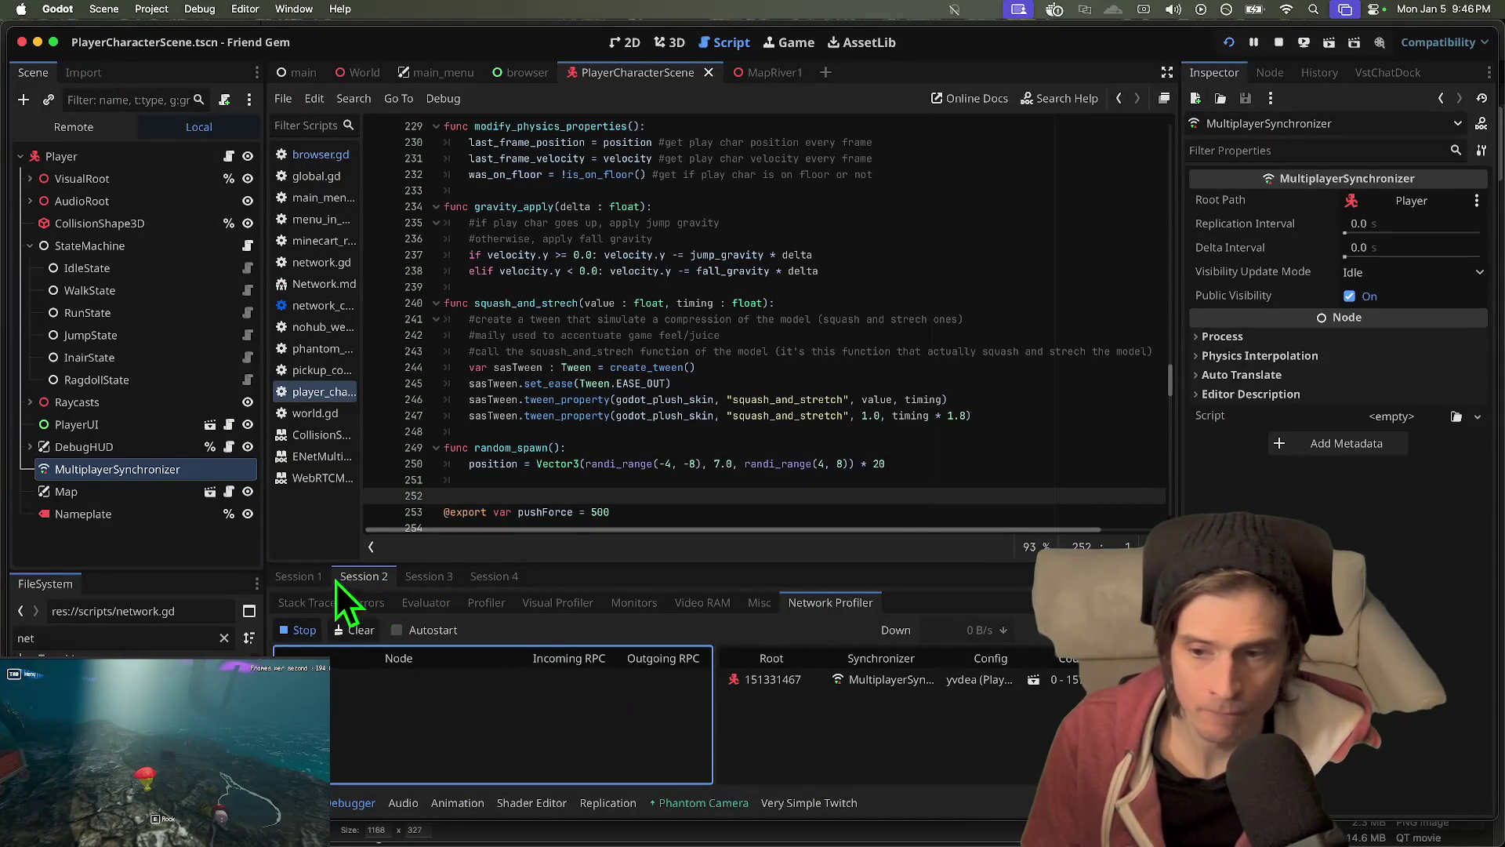
click(283, 571)
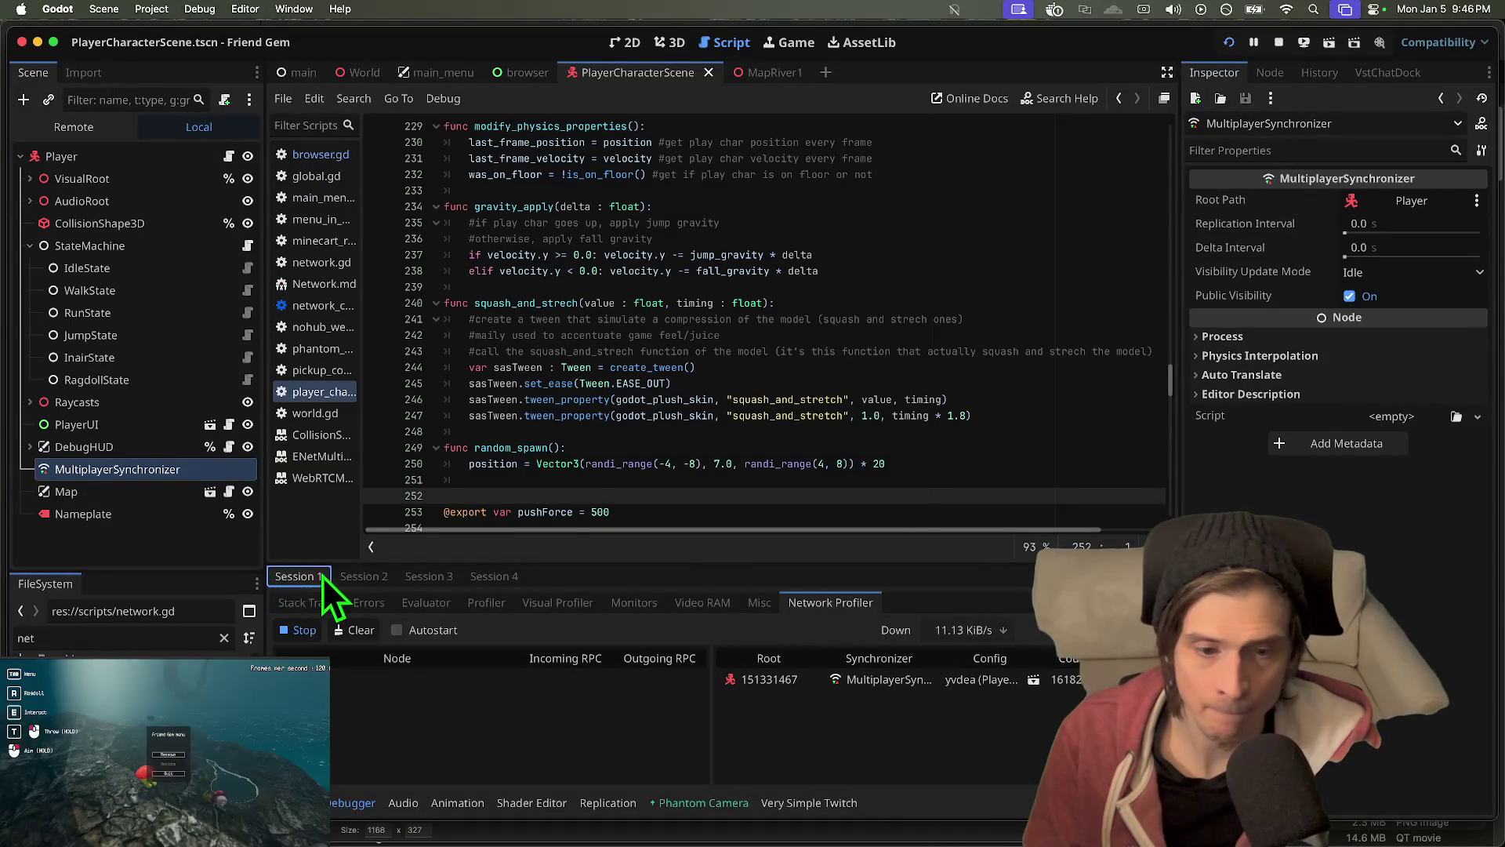
click(270, 574)
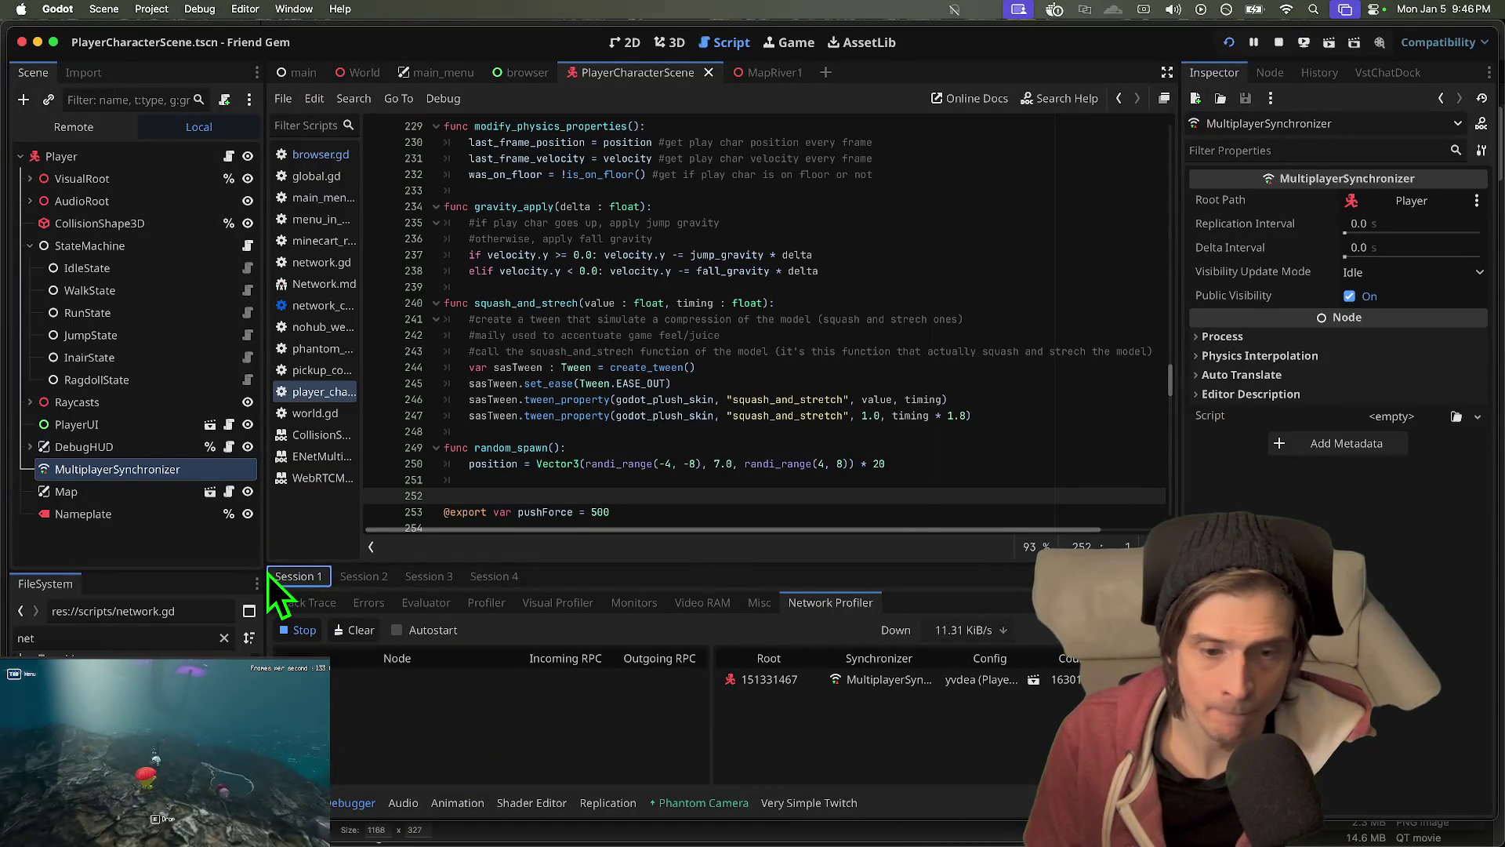
click(339, 582)
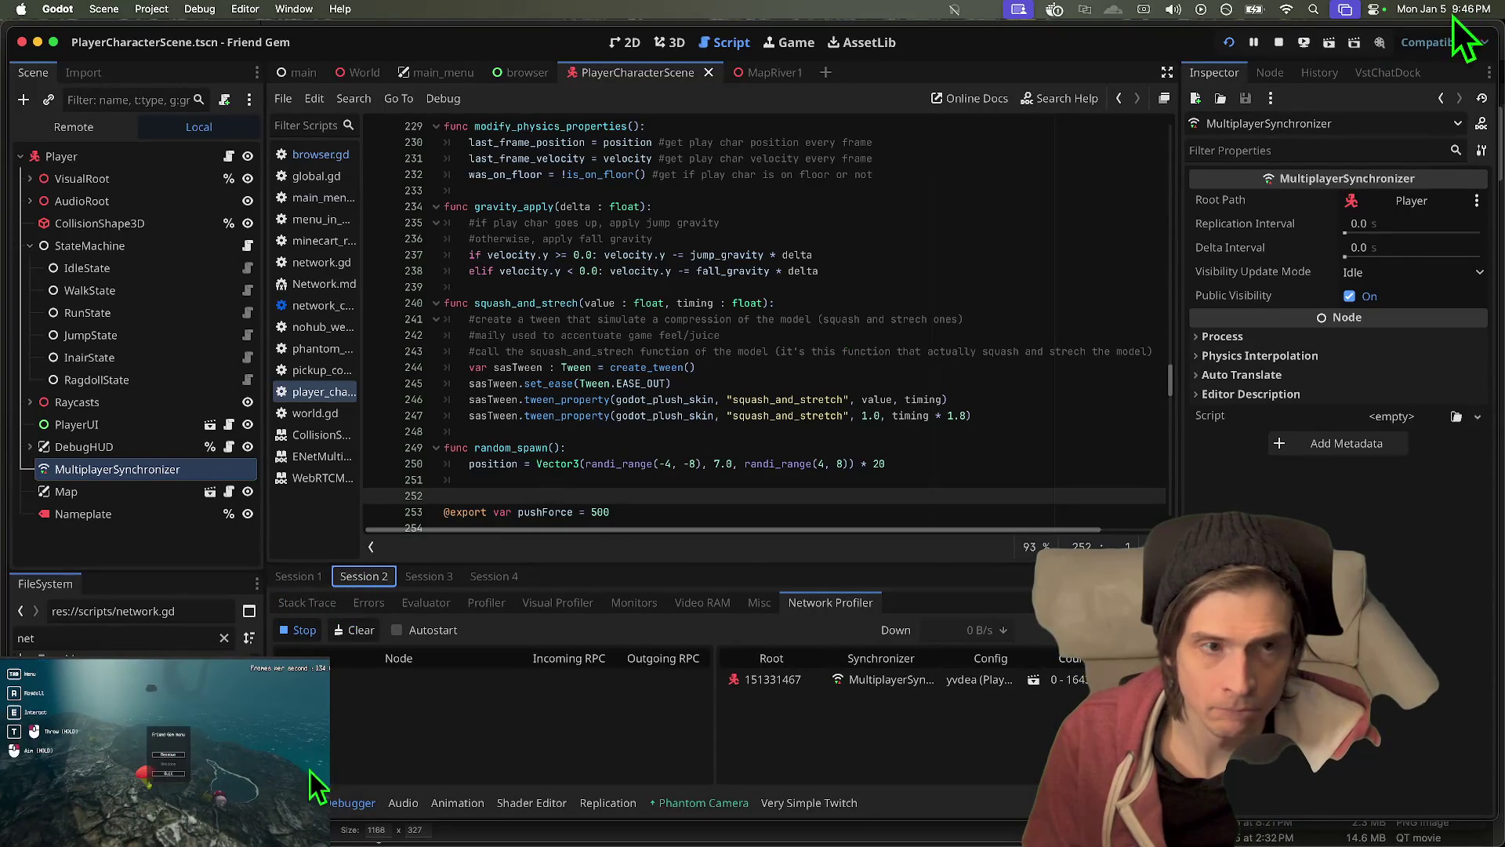
click(1279, 42)
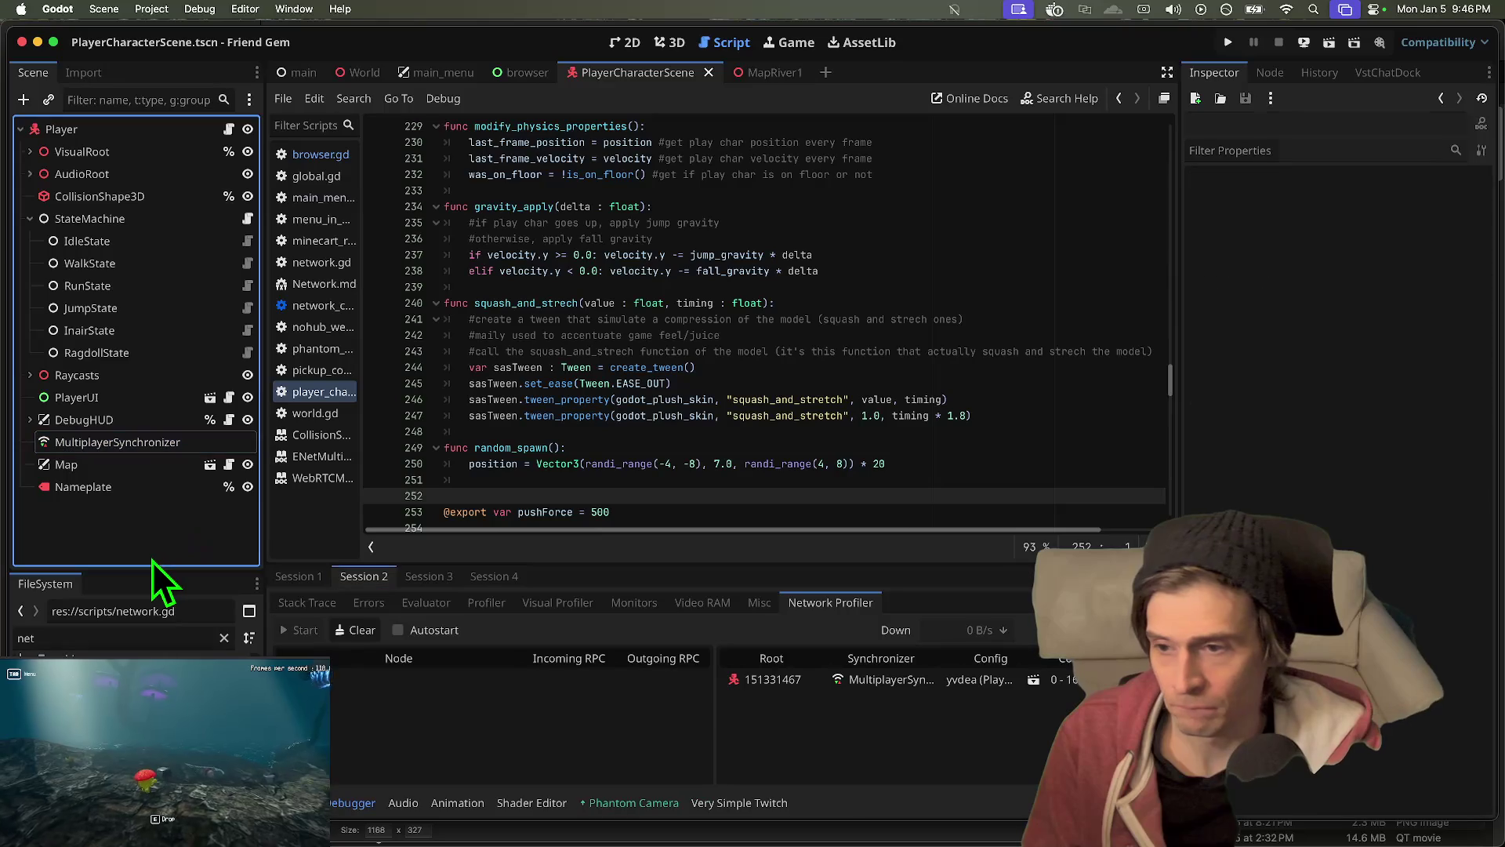
click(373, 72)
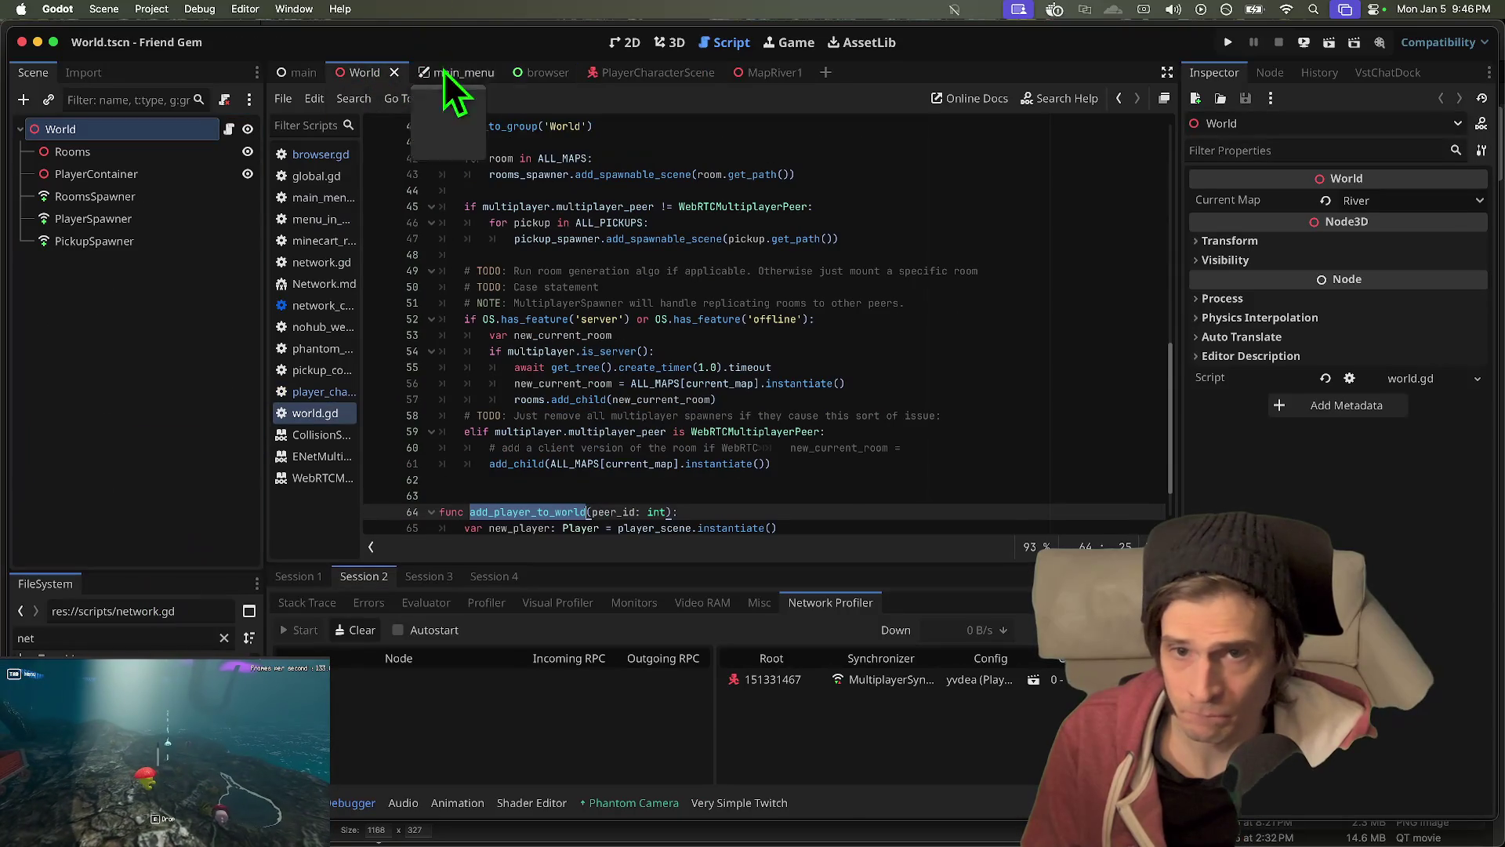
- Open MapRiver1 and instance Rock.tscn into it, undoing a wrongly added scene
click(774, 69)
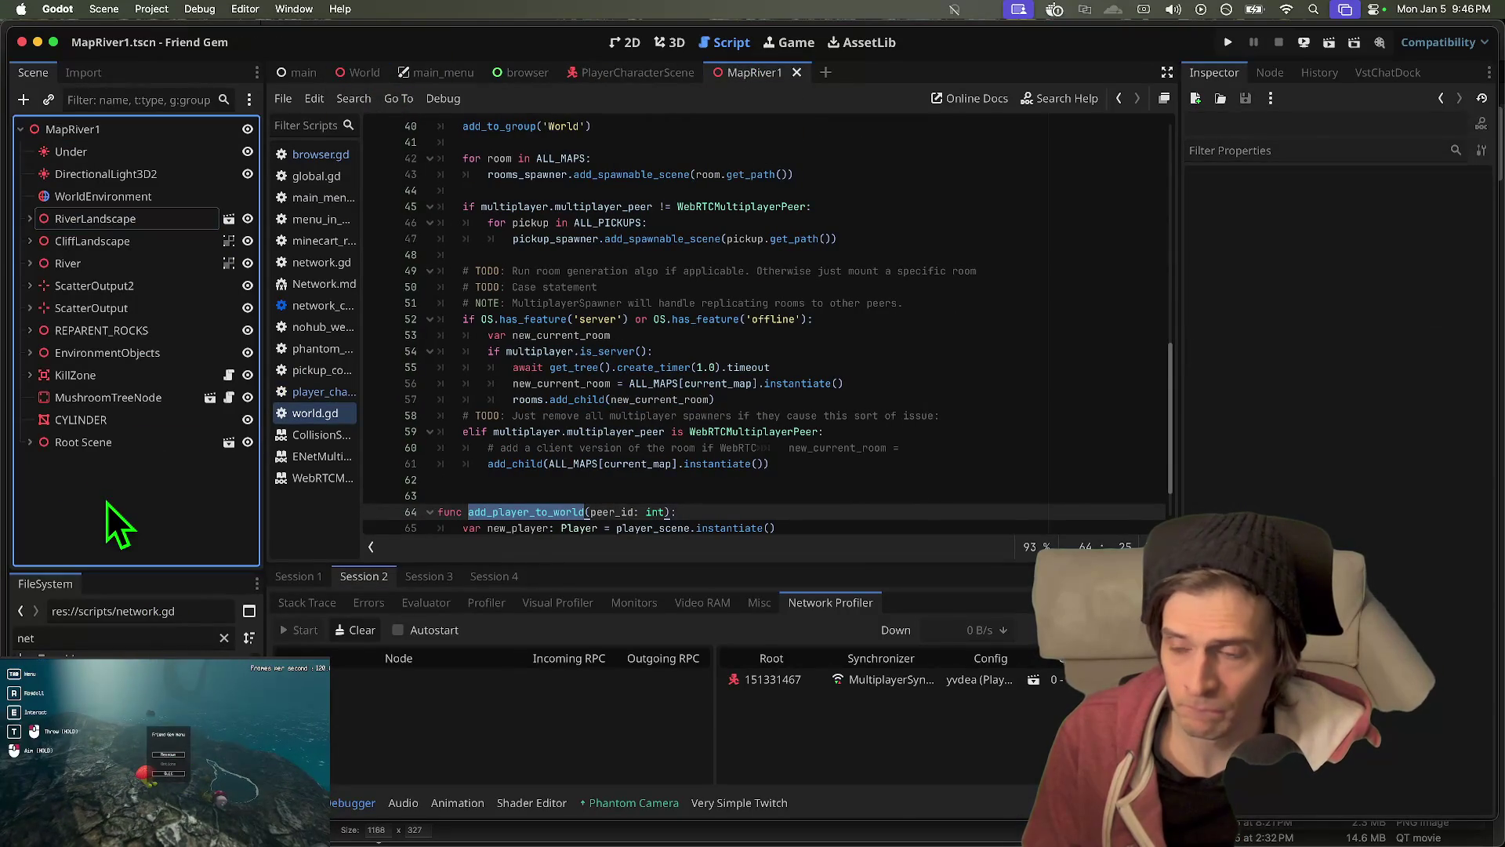
key(super+shift+o)
text(map)
key(Return)
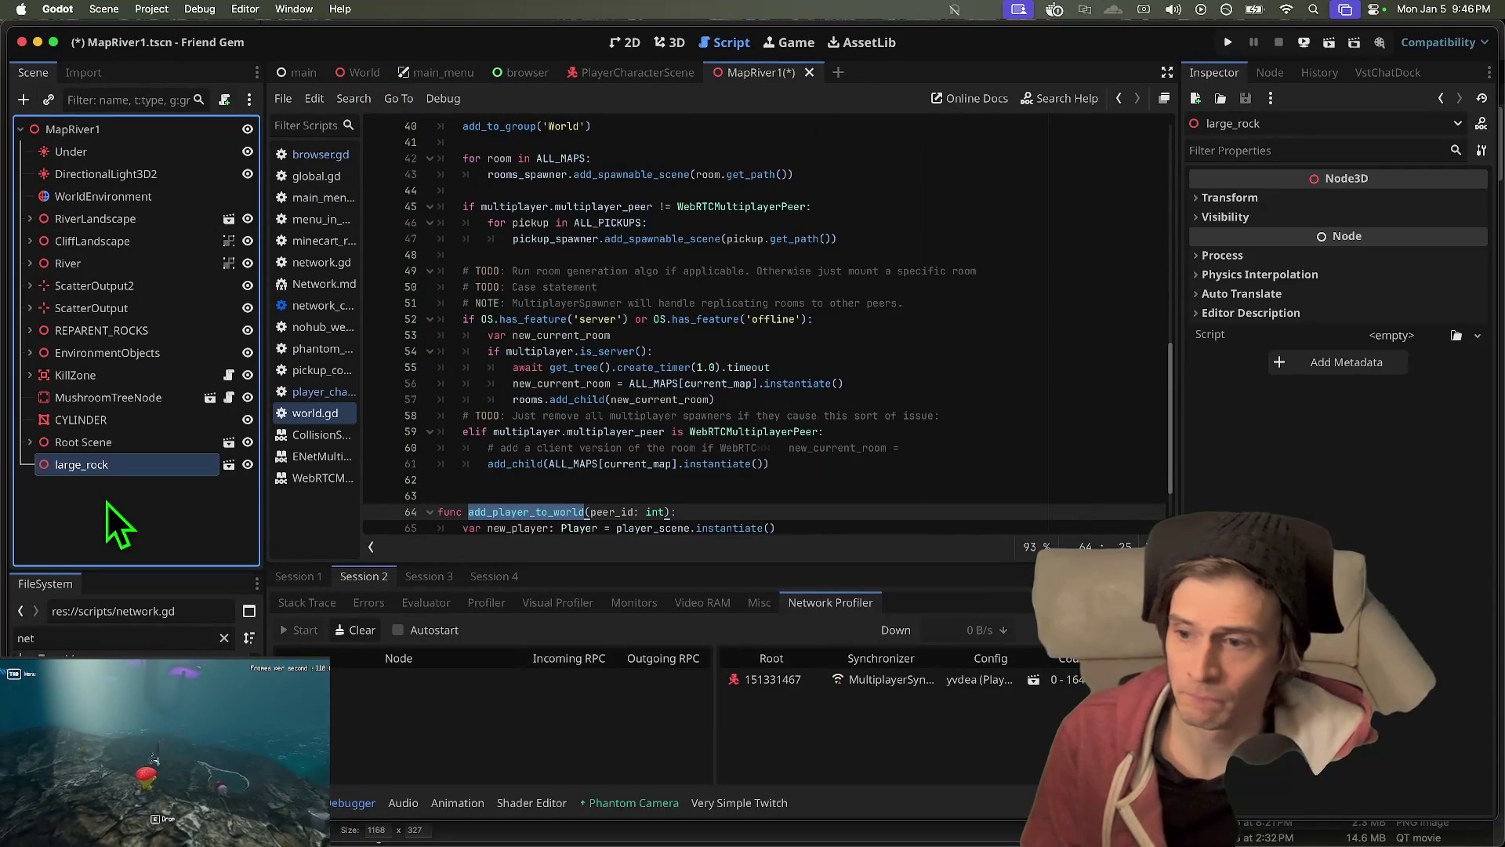
key(ctrl+z)
key(super+shift+o)
text(ro)
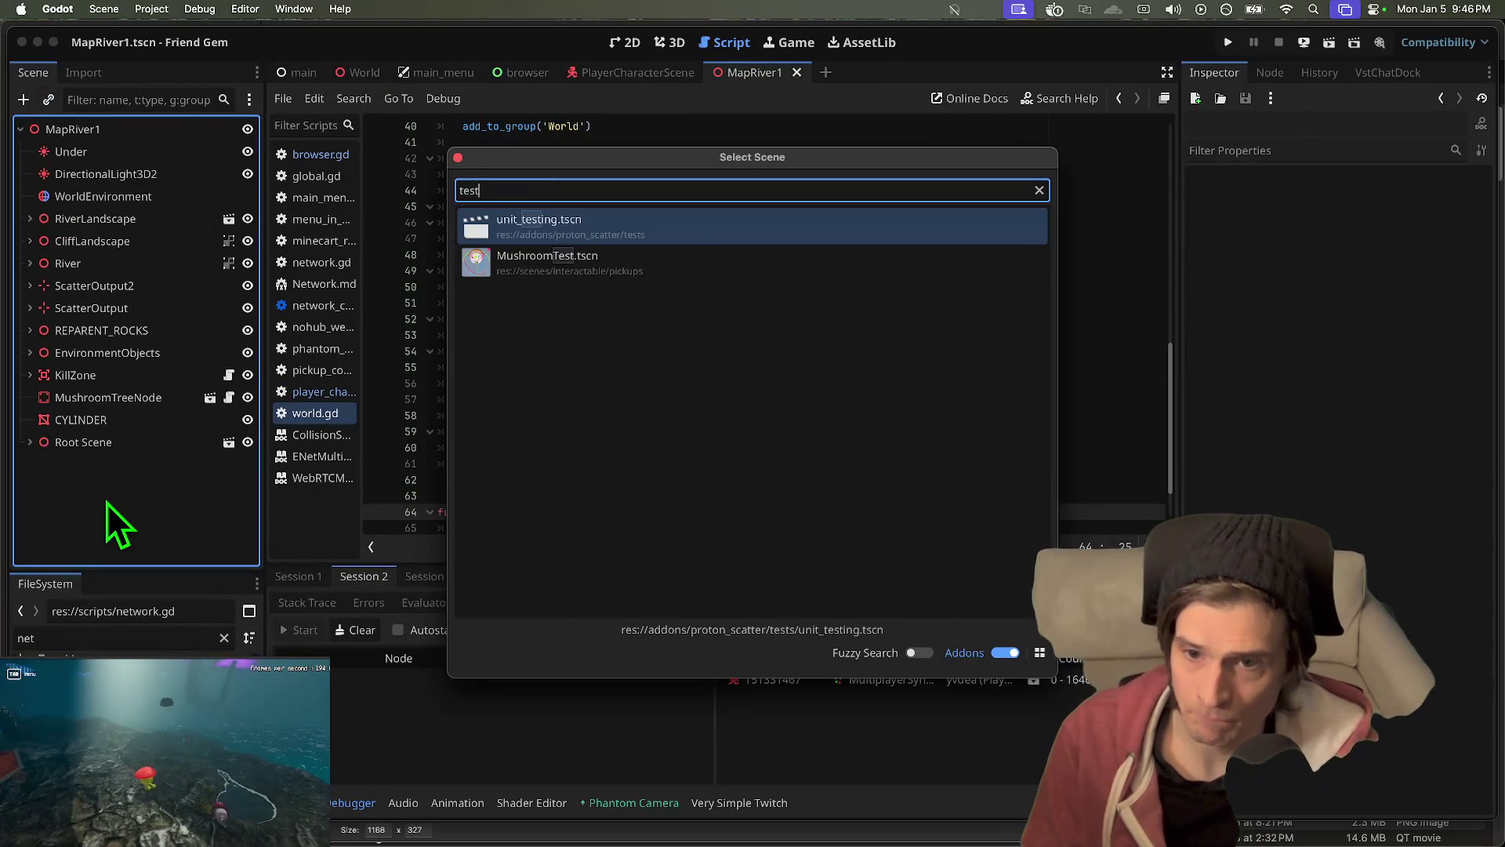
text(ck)
key(Down)
key(Down)
key(Down)
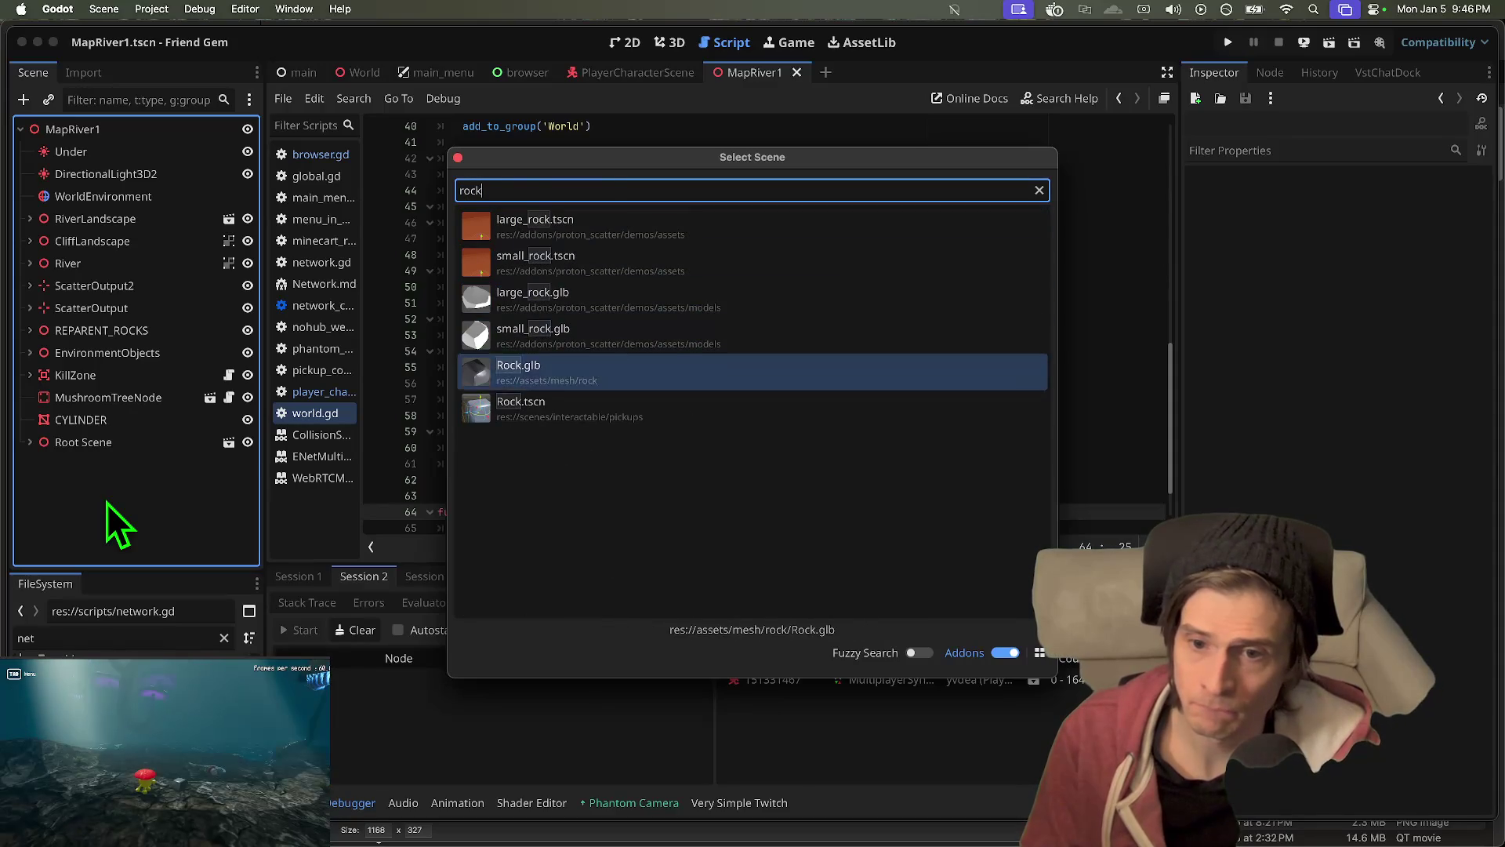
key(Return)
- Duplicate the rock repeatedly up to Rock59
key(super+d)
key(super+d)
key(super+d)
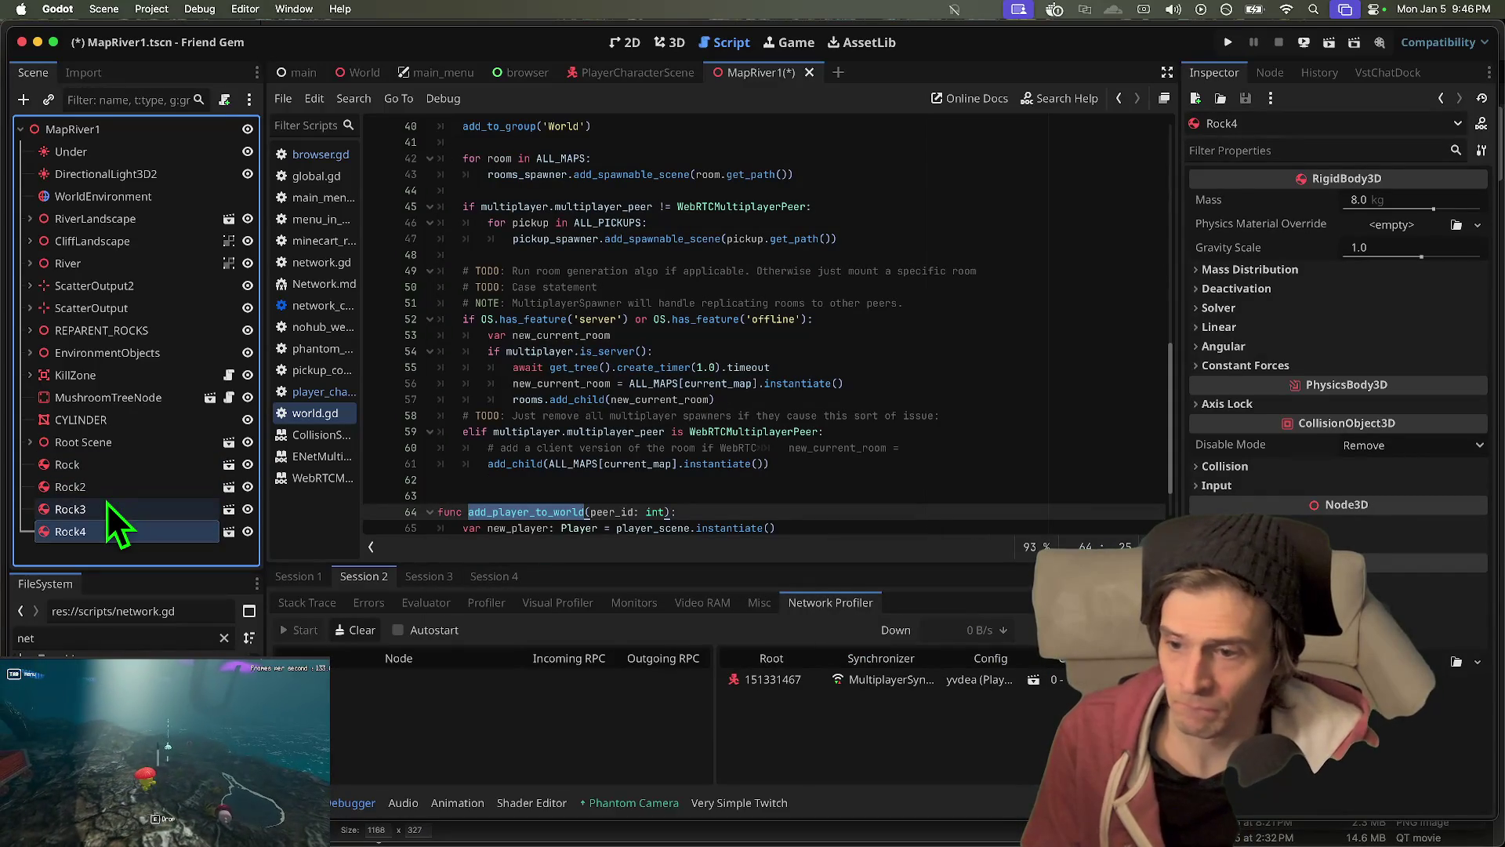
key(super+d)
key(super+d)
key(super+d)
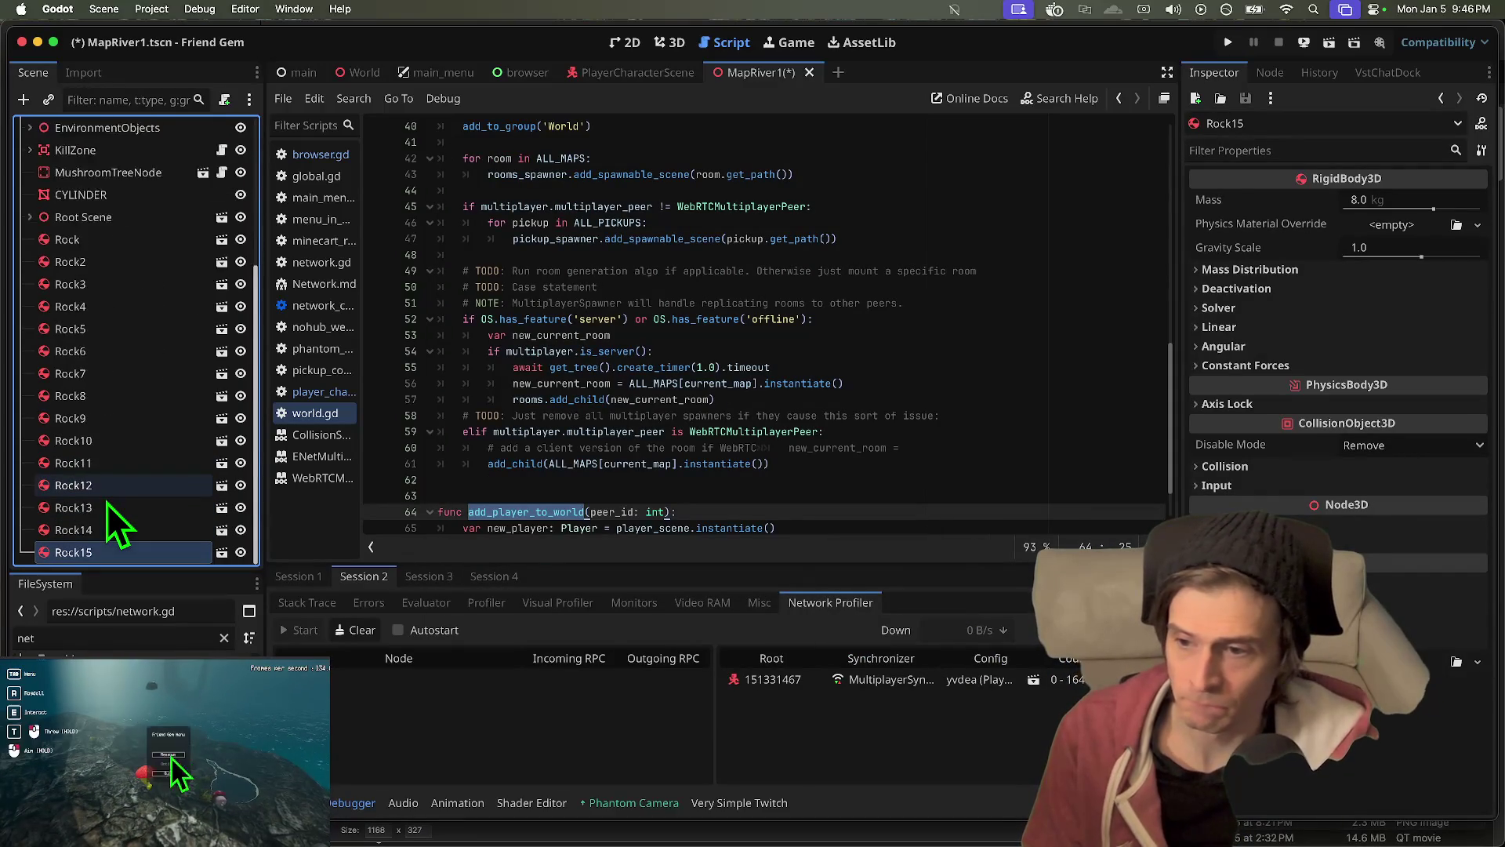
key(super+d)
key(super+d)
key(super+d)
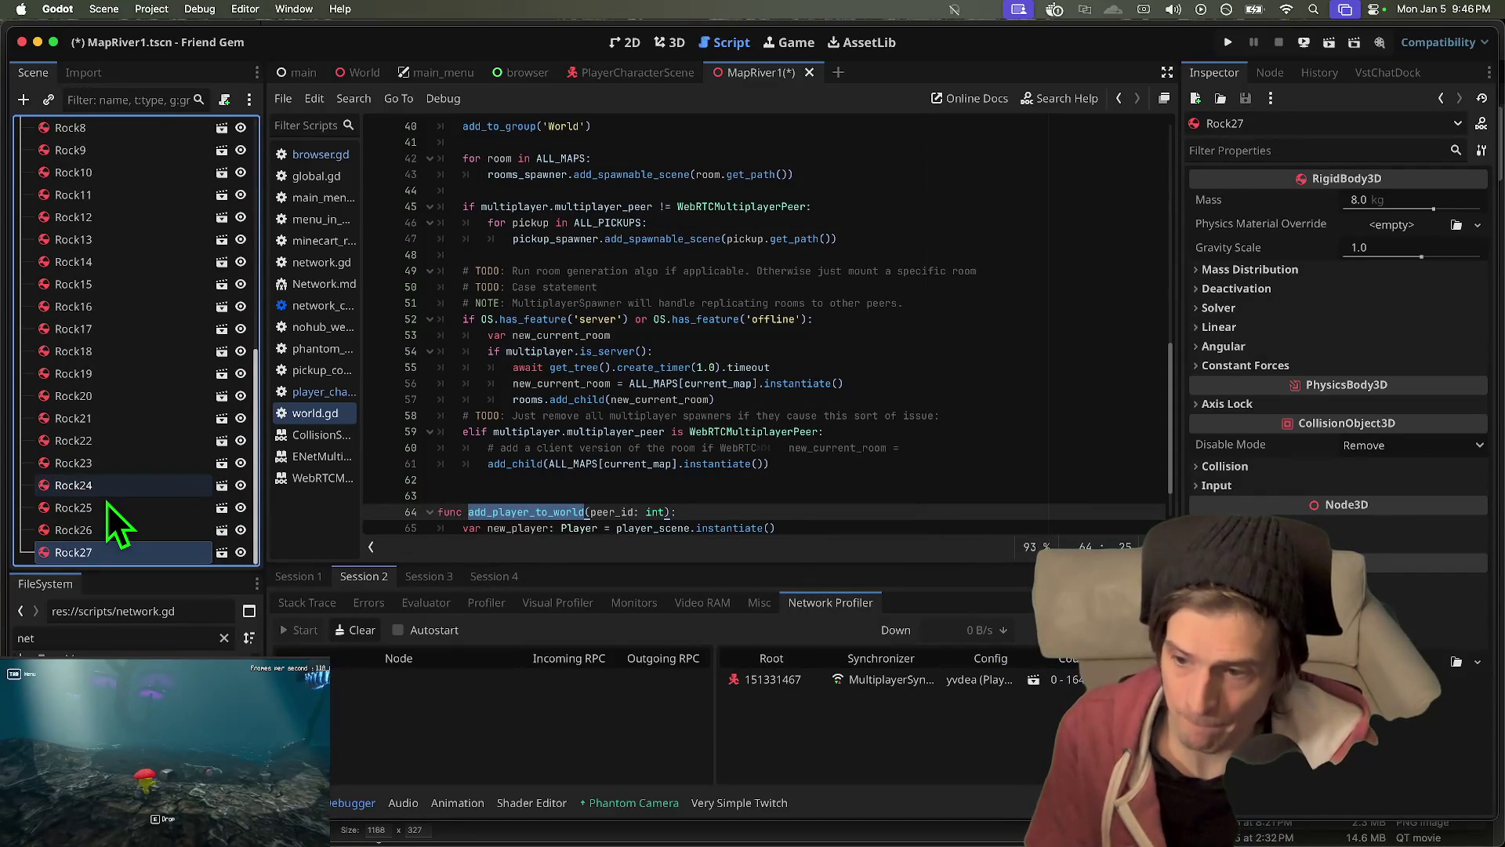
key(super+d)
key(super+d)
key(super+d)
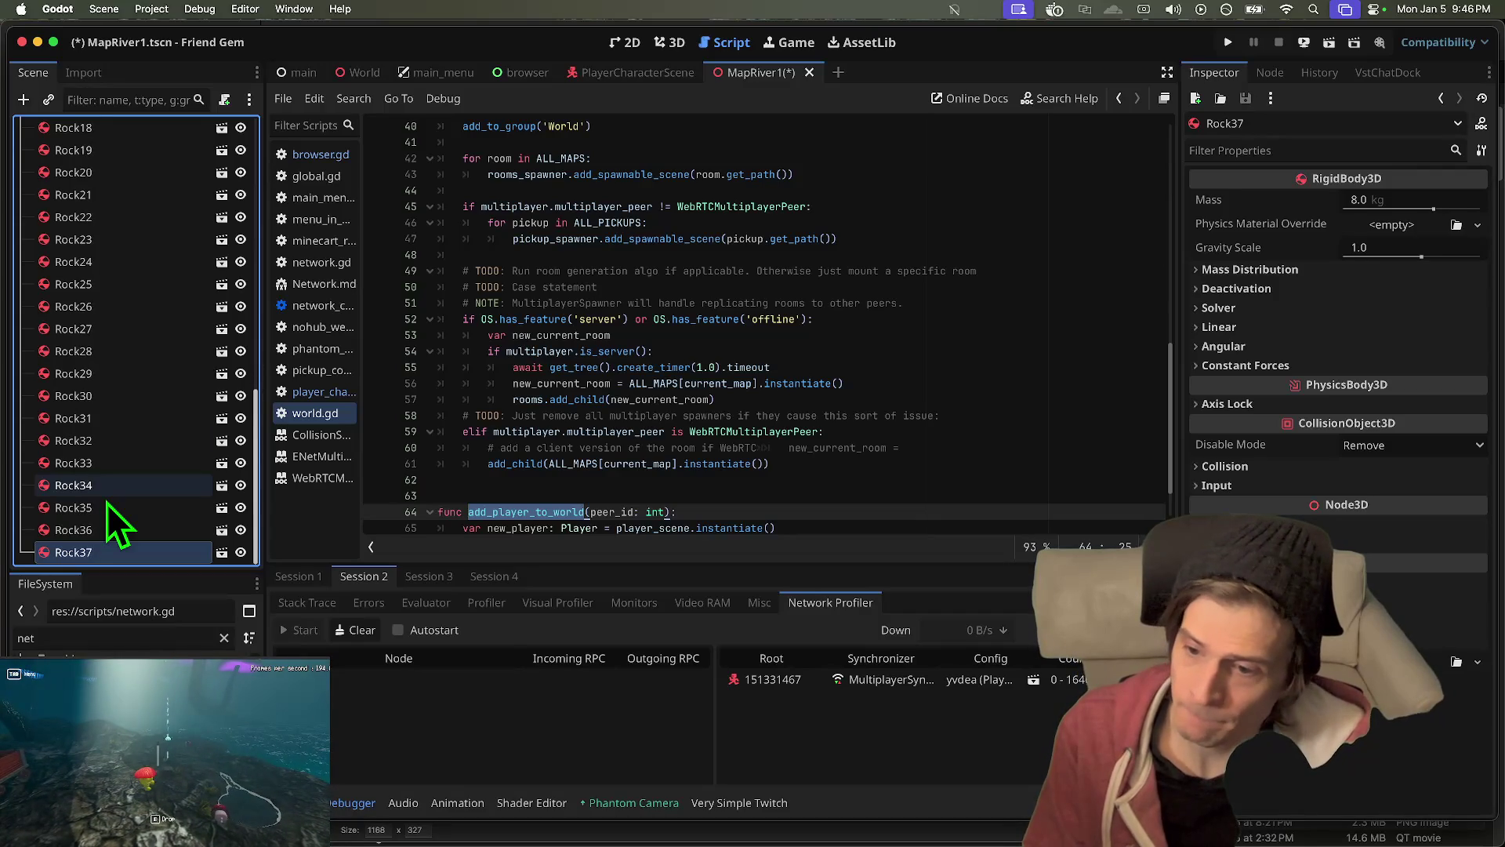
key(super+d)
key(super+d)
key(super+d)
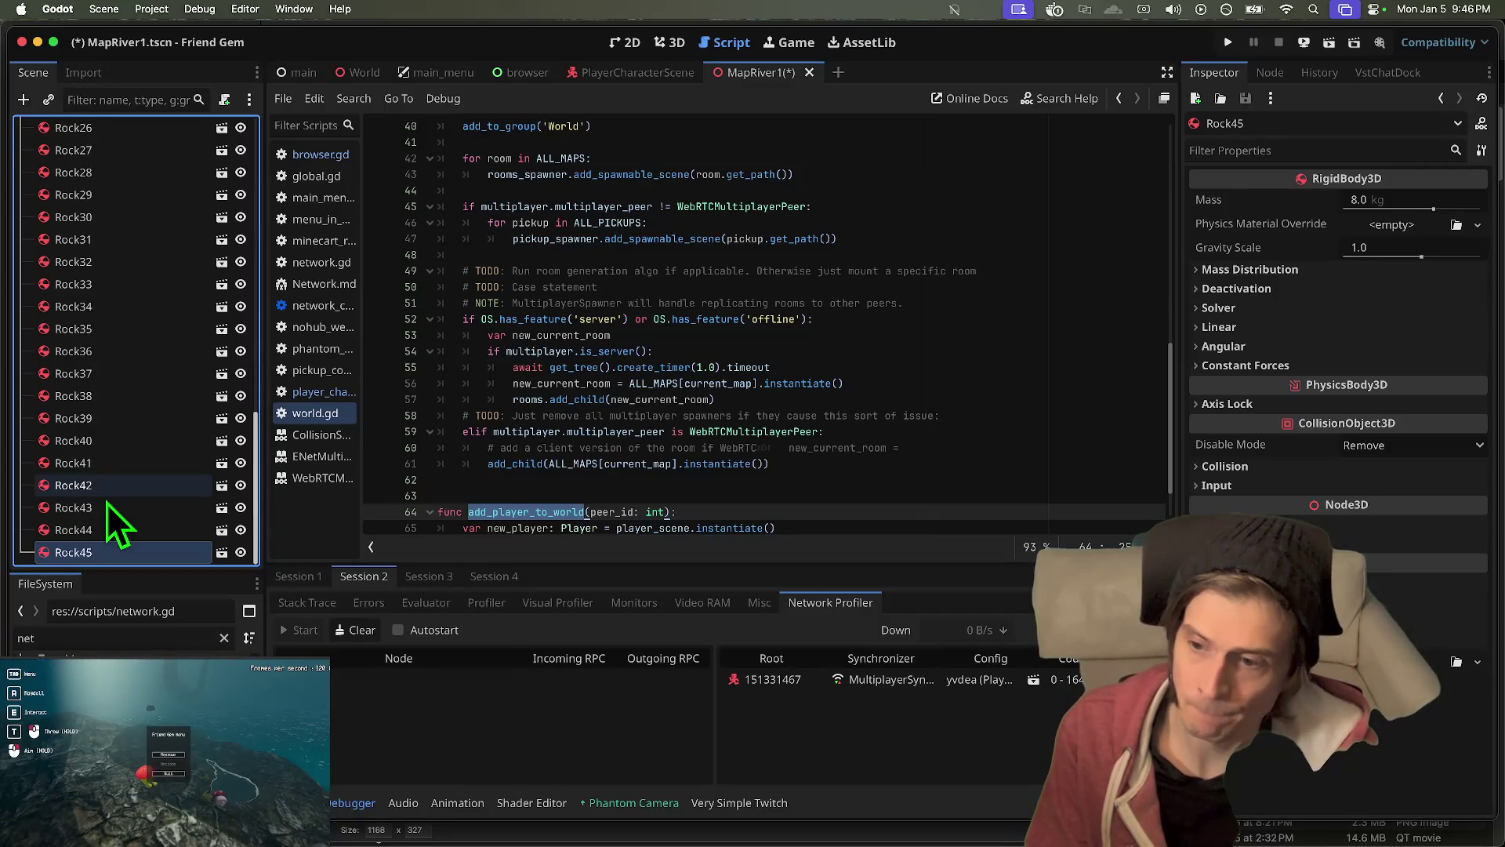
key(super+d)
key(super+d)
key(super+d)
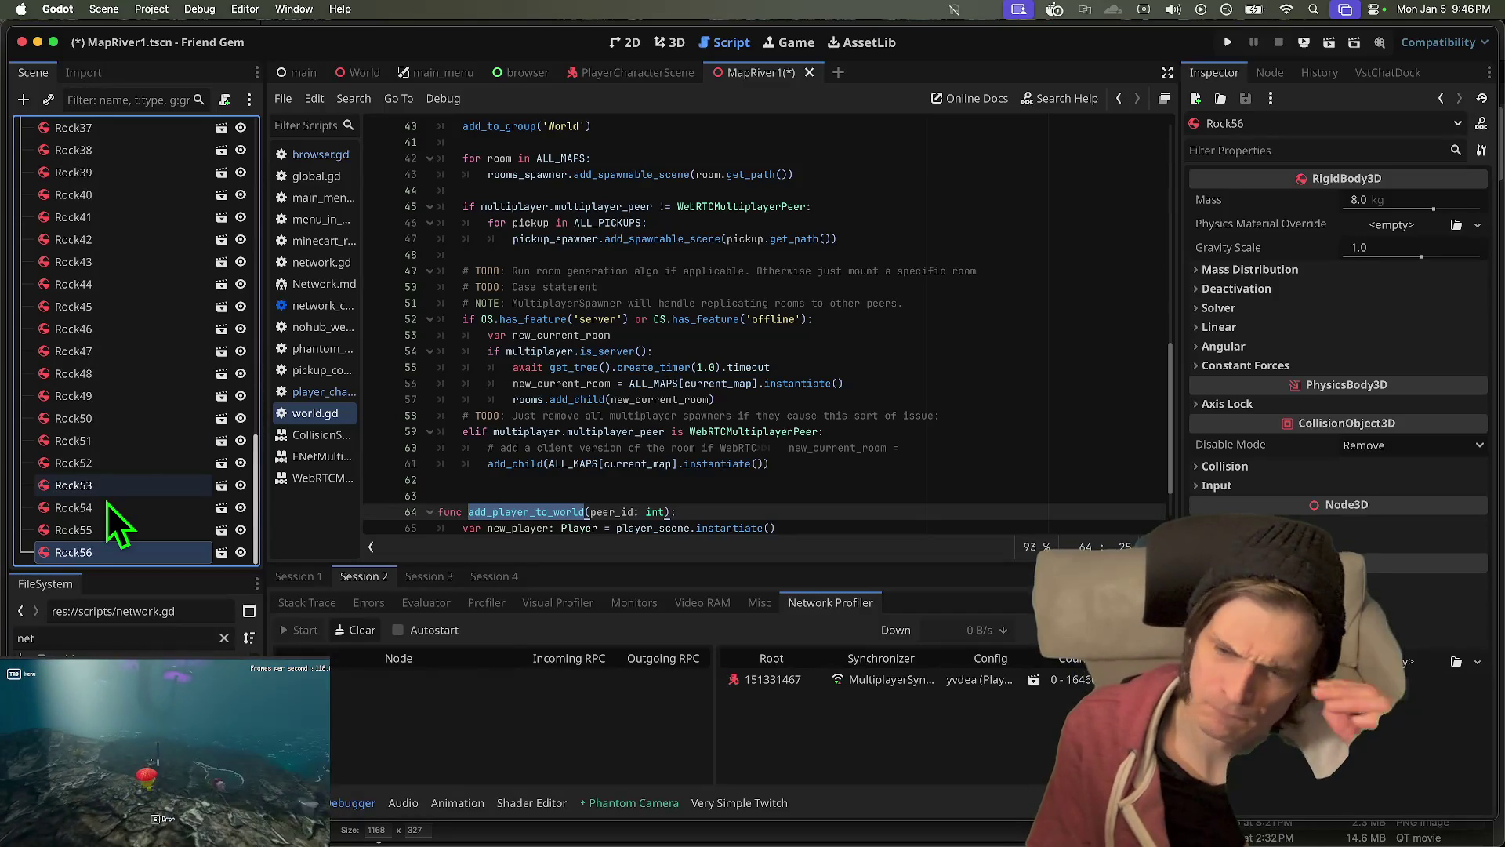
key(super+d)
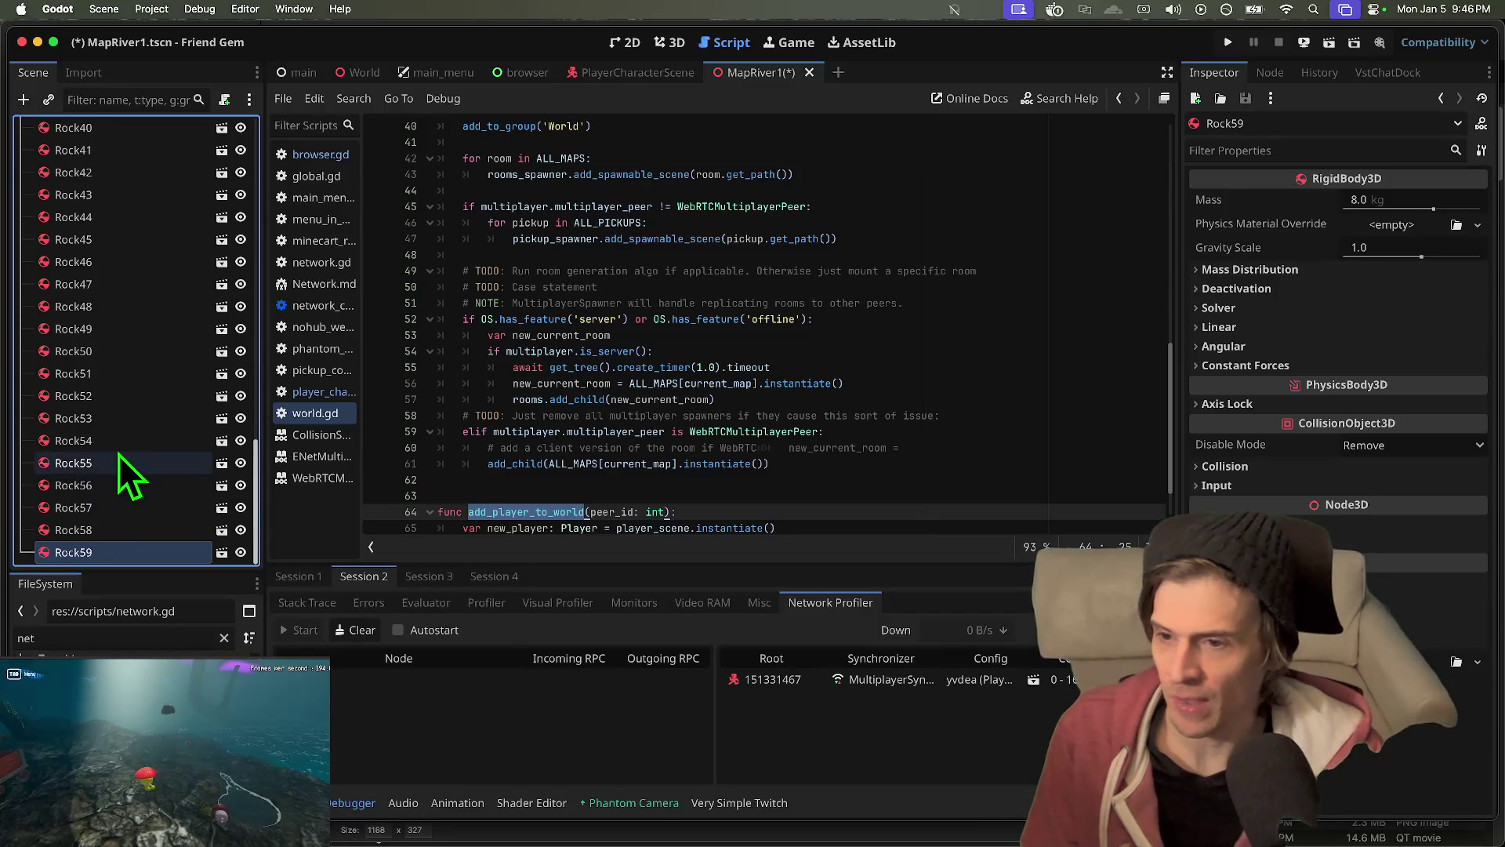
- Delete the extra rocks Rock51 through Rock59, then save and relaunch the game
shift+click(151, 374)
right_click(159, 369)
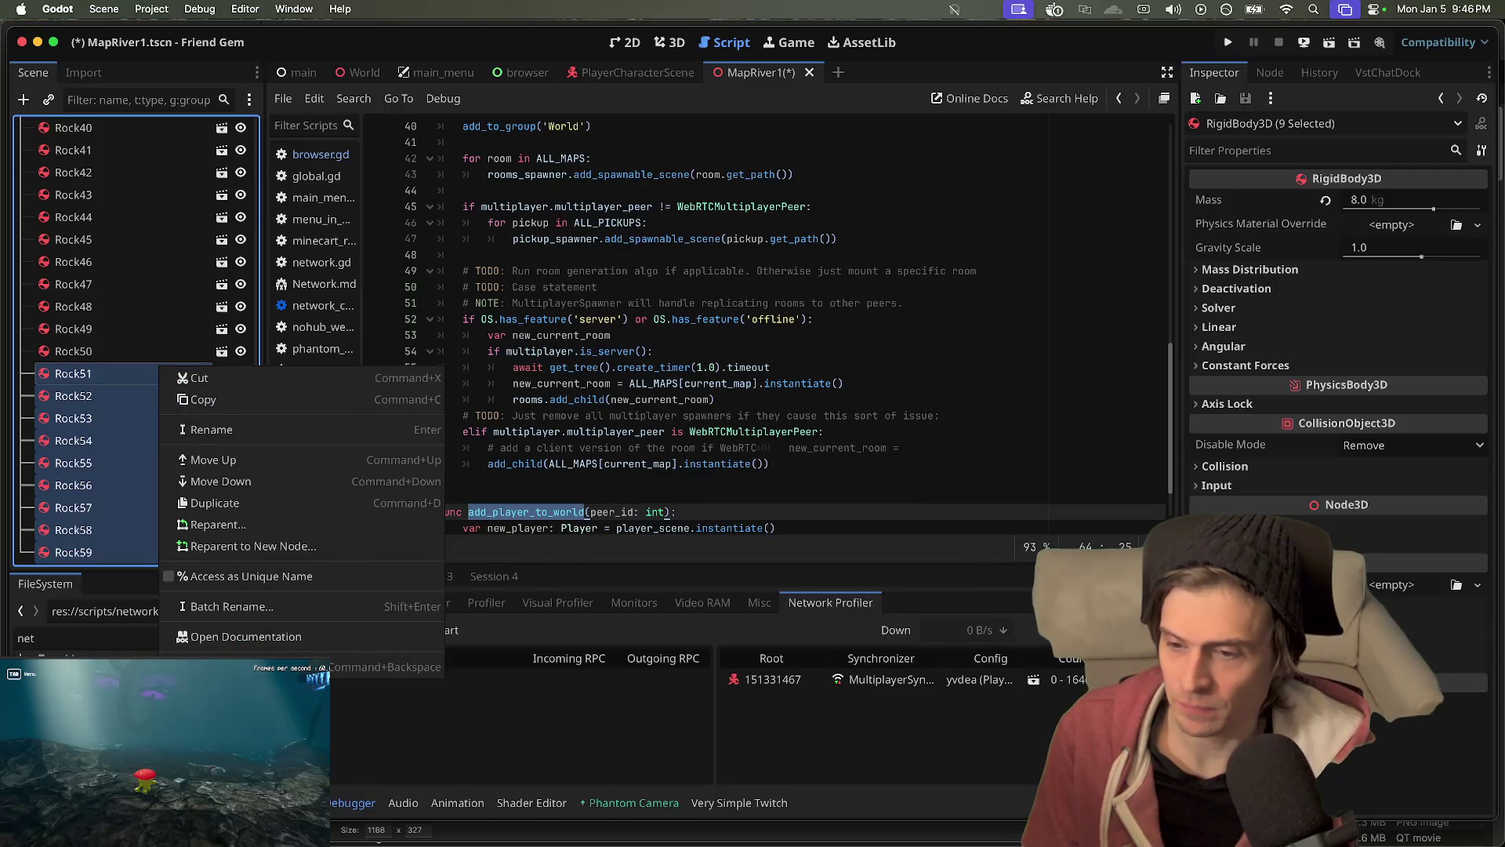
click(384, 666)
click(859, 437)
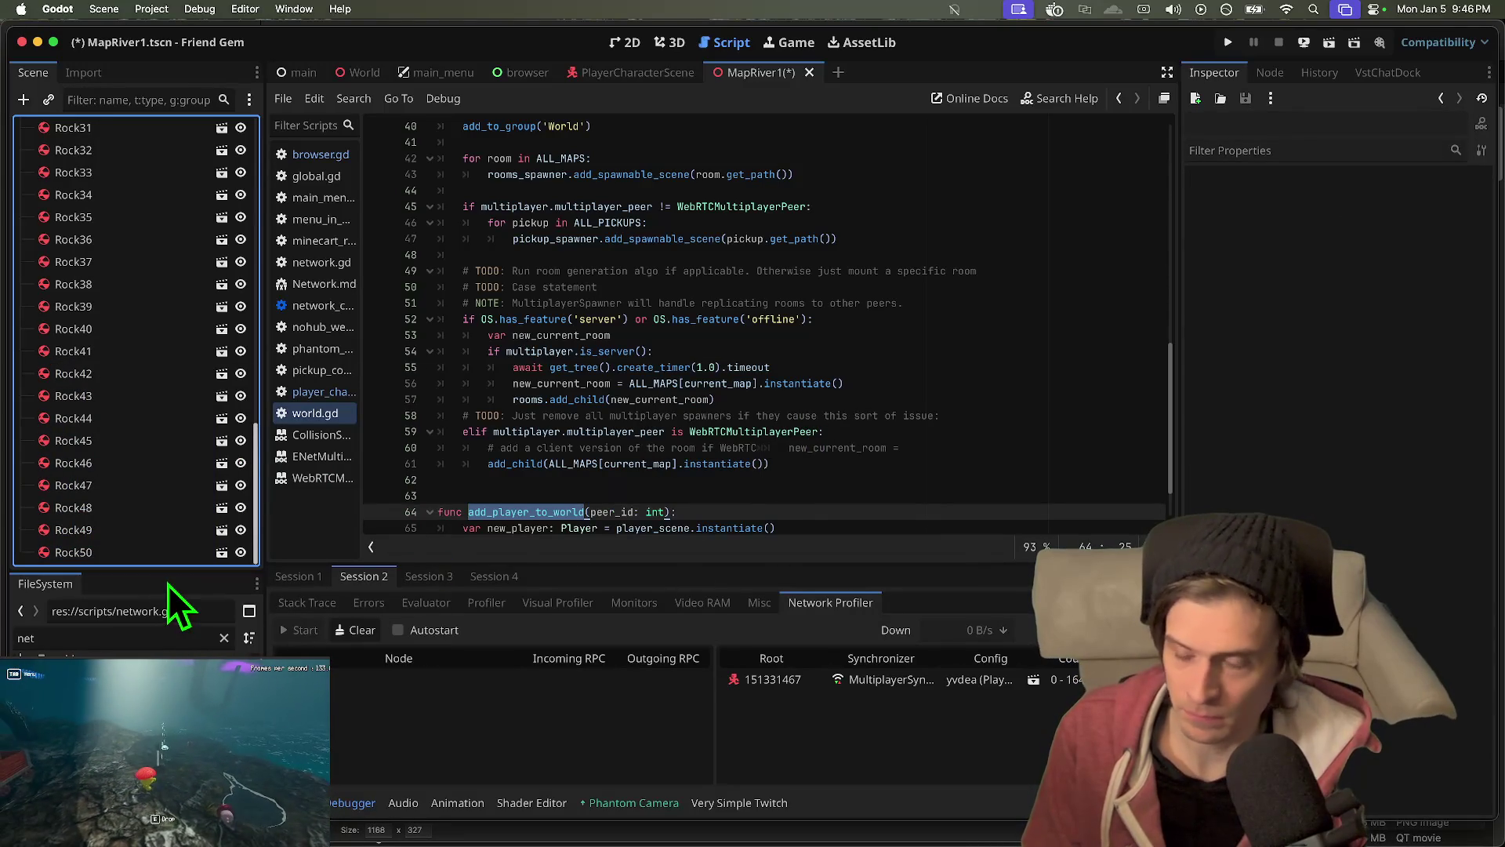
key(super+b)
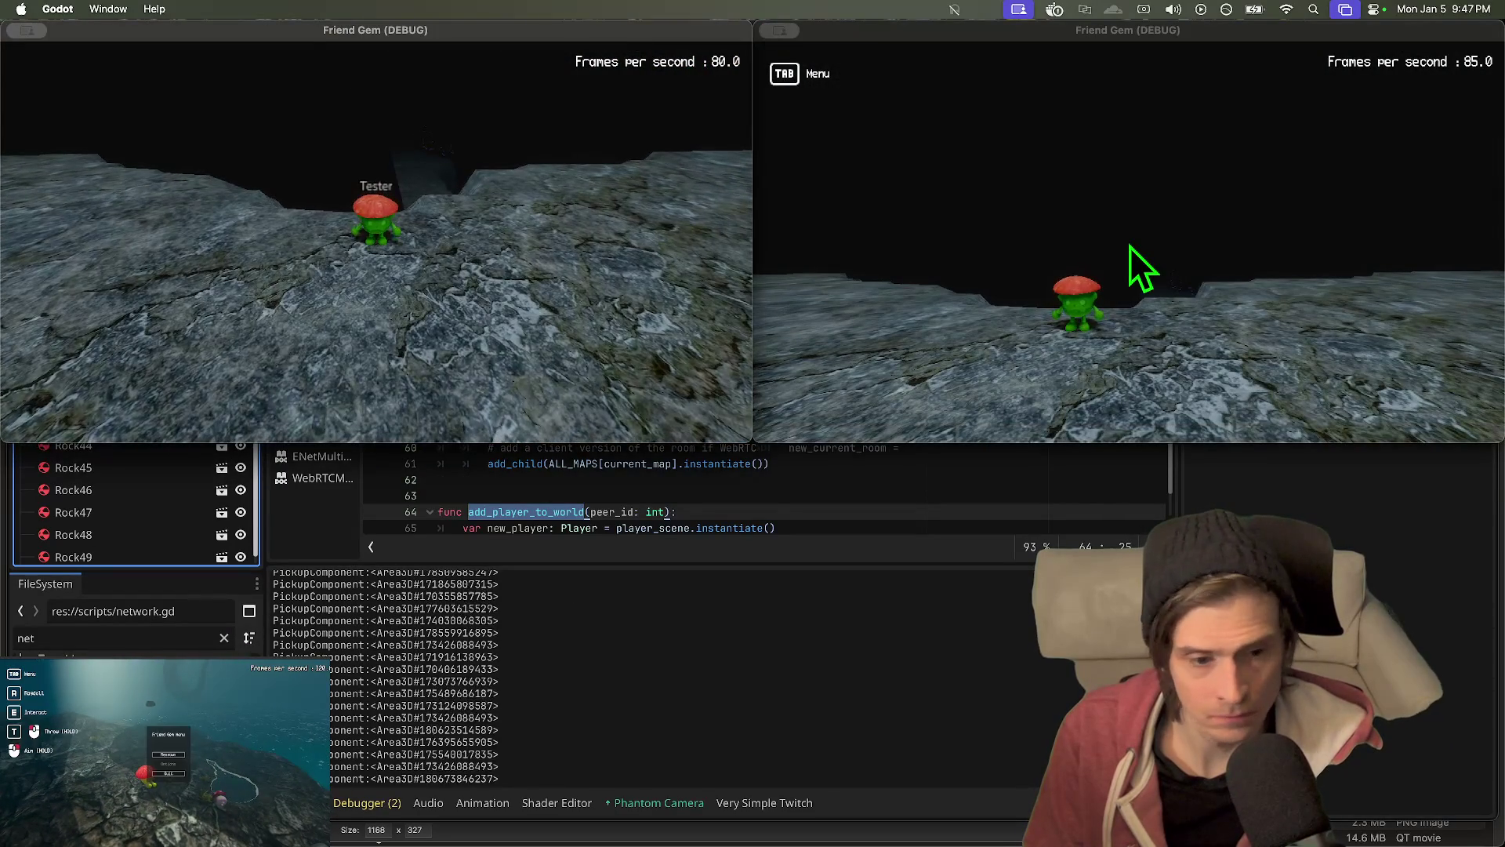
- Clear the logged errors in the debugger's sessions, ending on Session 1 with an empty list
key(super+Tab)
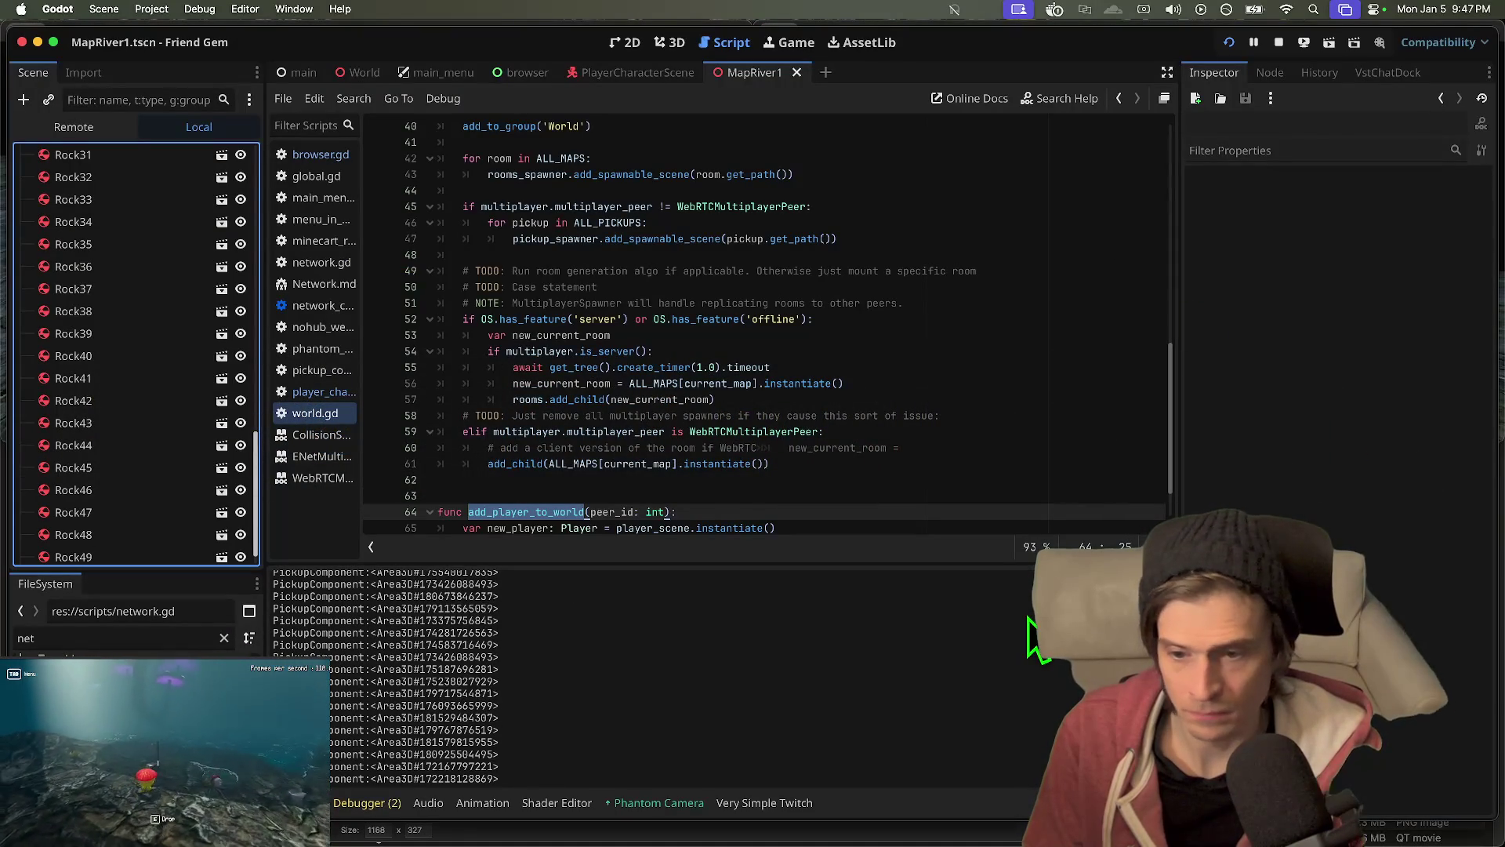
click(351, 803)
click(369, 602)
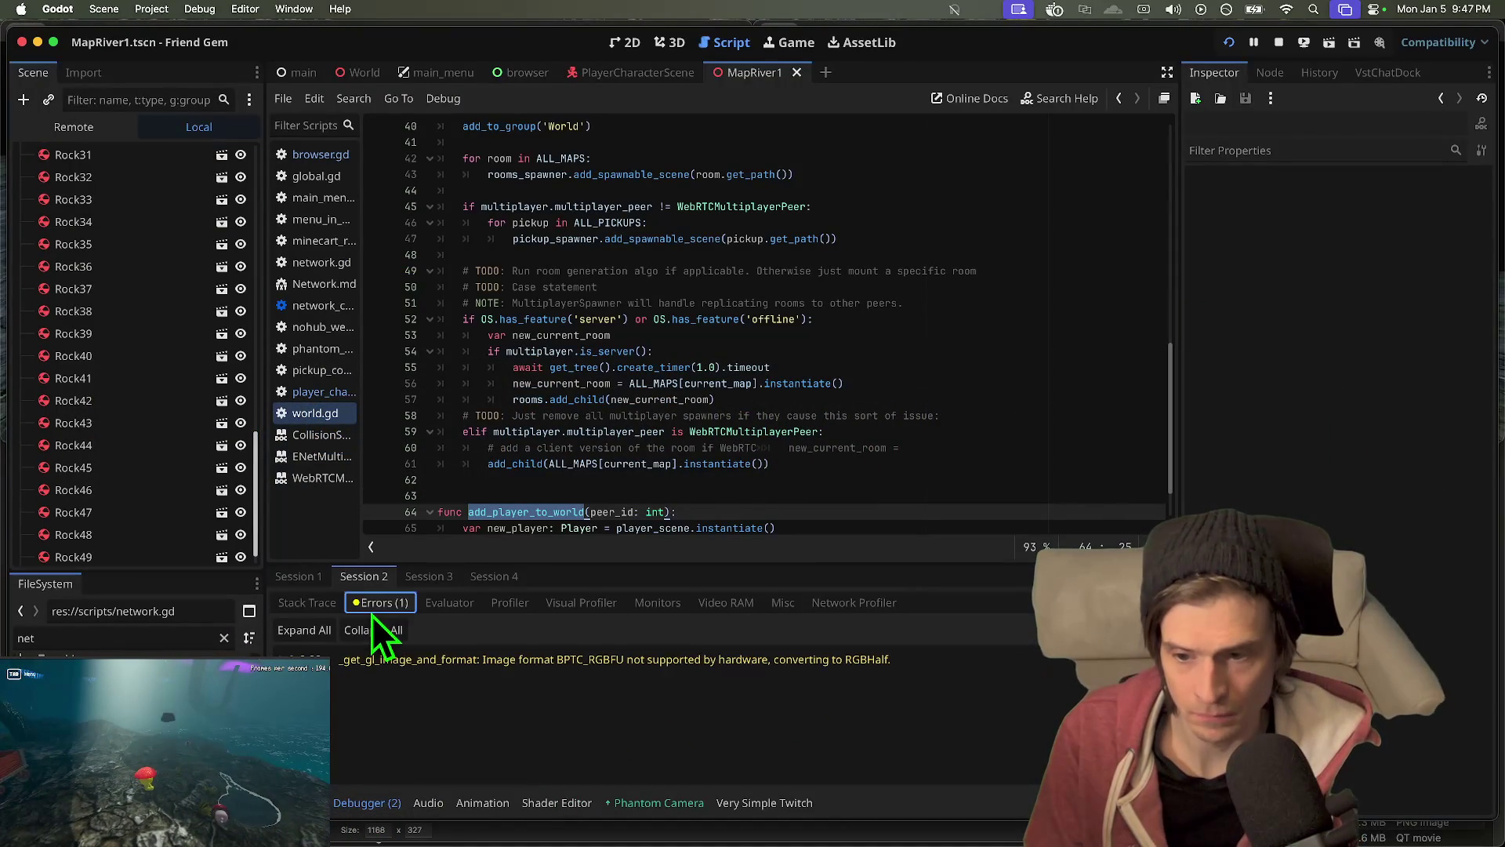
click(1152, 630)
click(474, 579)
click(349, 578)
click(314, 583)
click(375, 602)
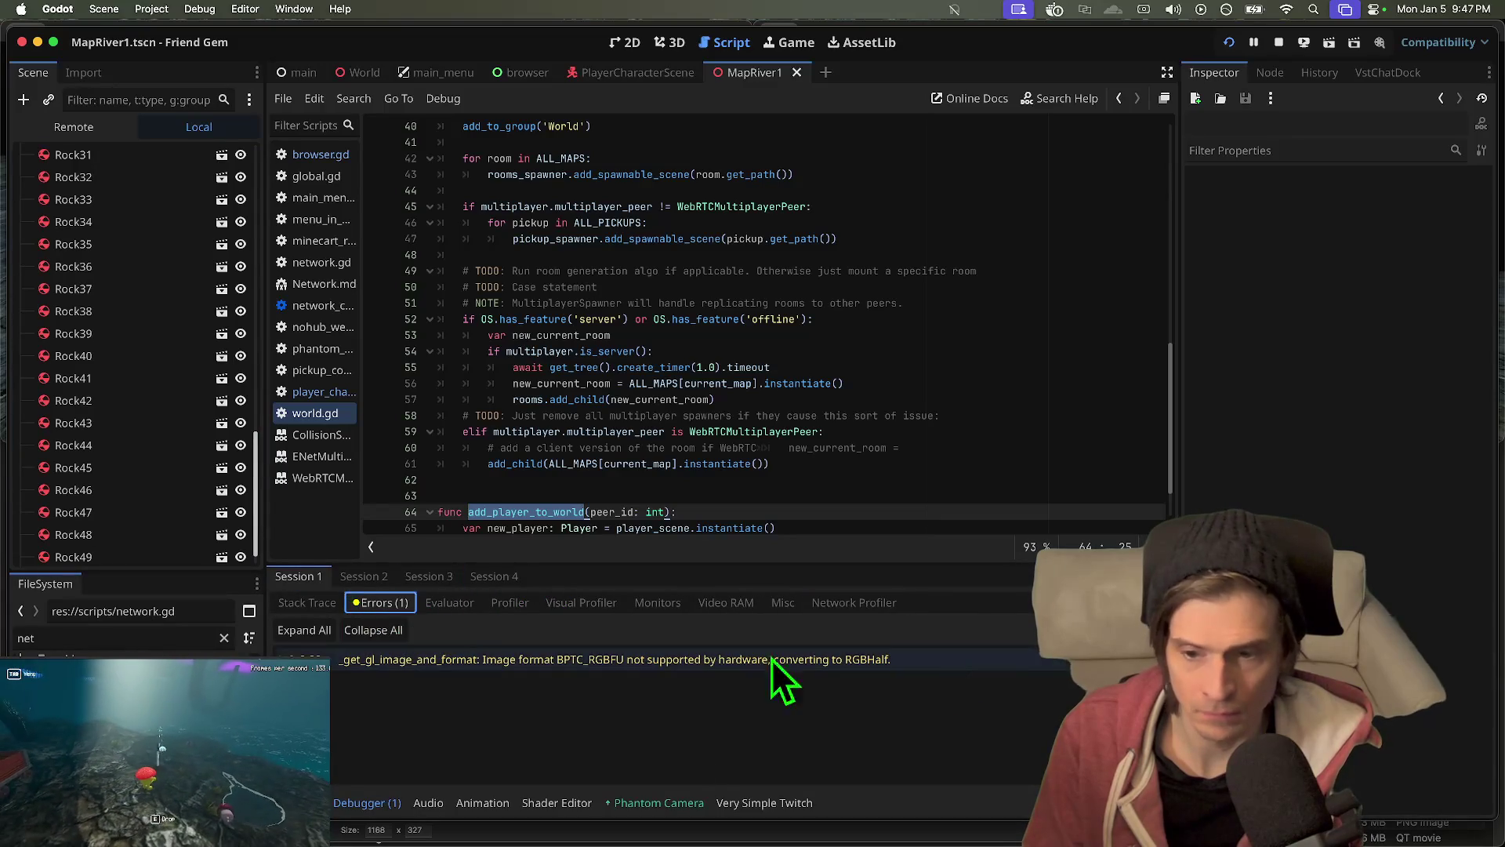
click(1153, 629)
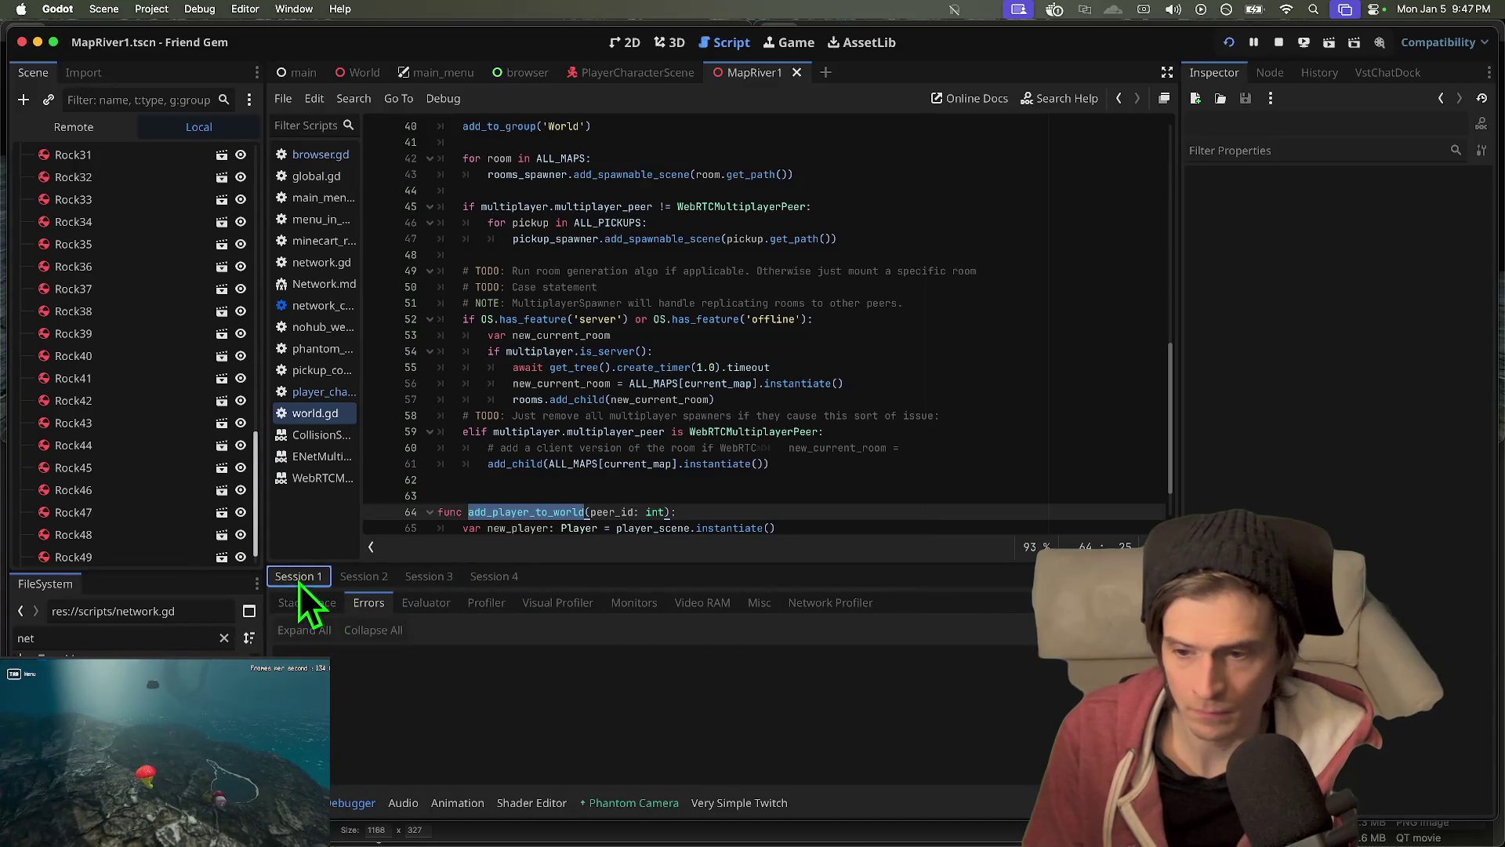
click(370, 579)
click(302, 580)
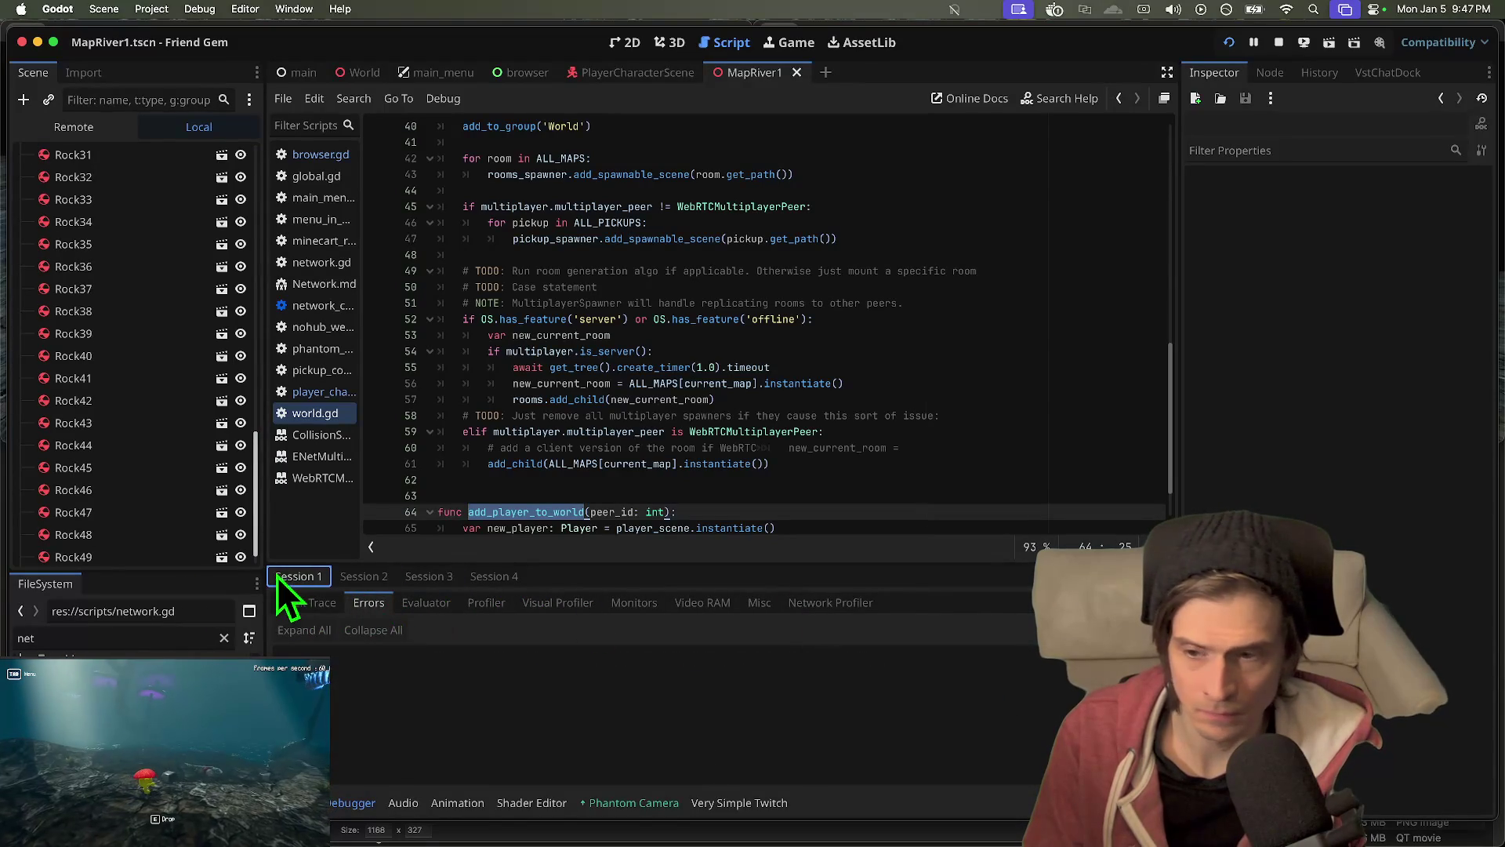
- Compare Session 1 and 2 network traffic for player and Rock synchronizers, about 9.46 KiB/s down
click(849, 605)
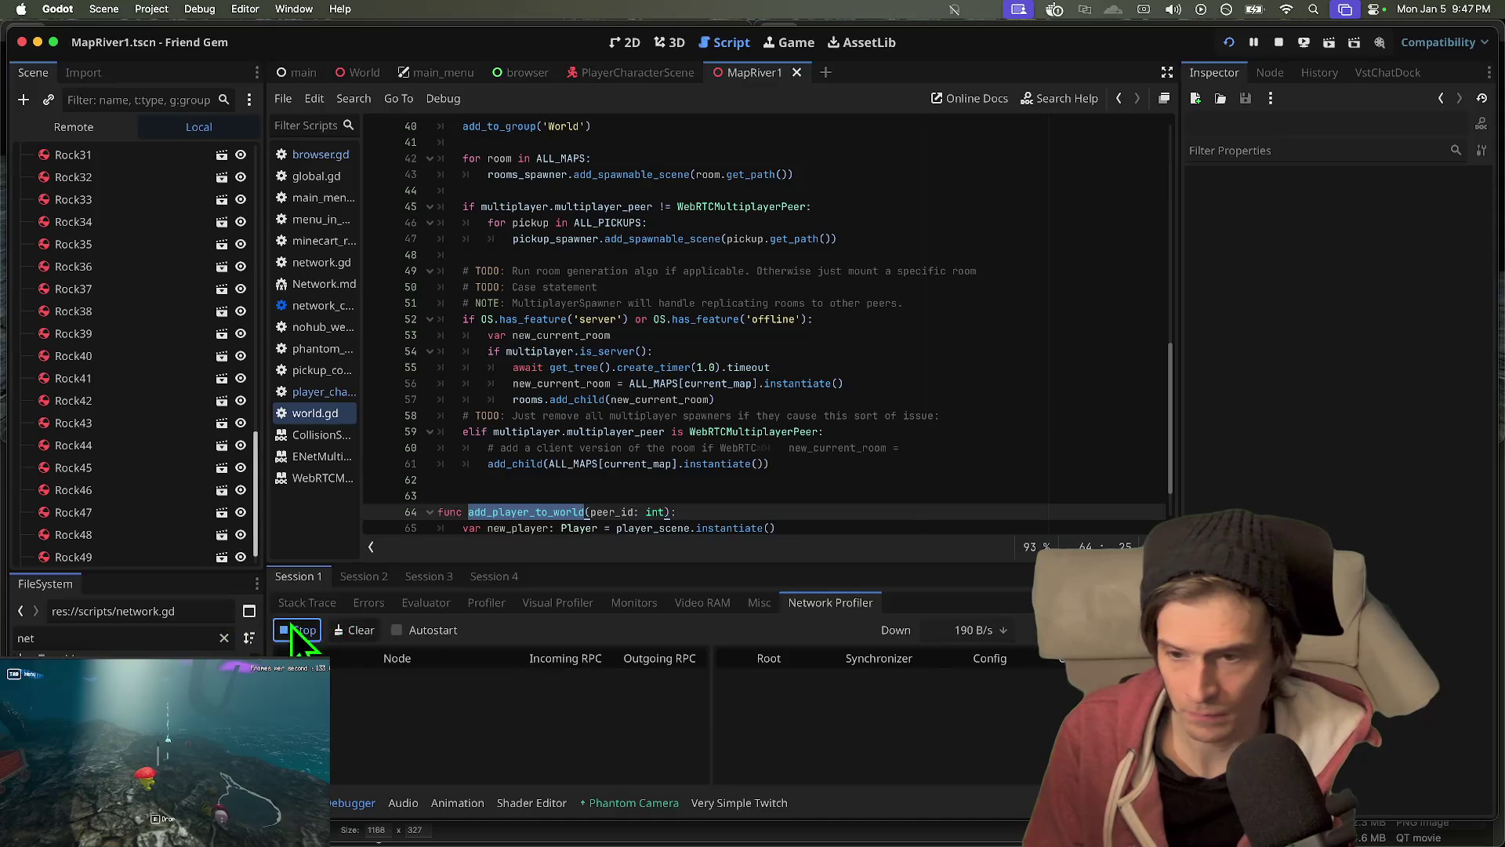
click(349, 577)
click(840, 602)
click(298, 629)
click(292, 579)
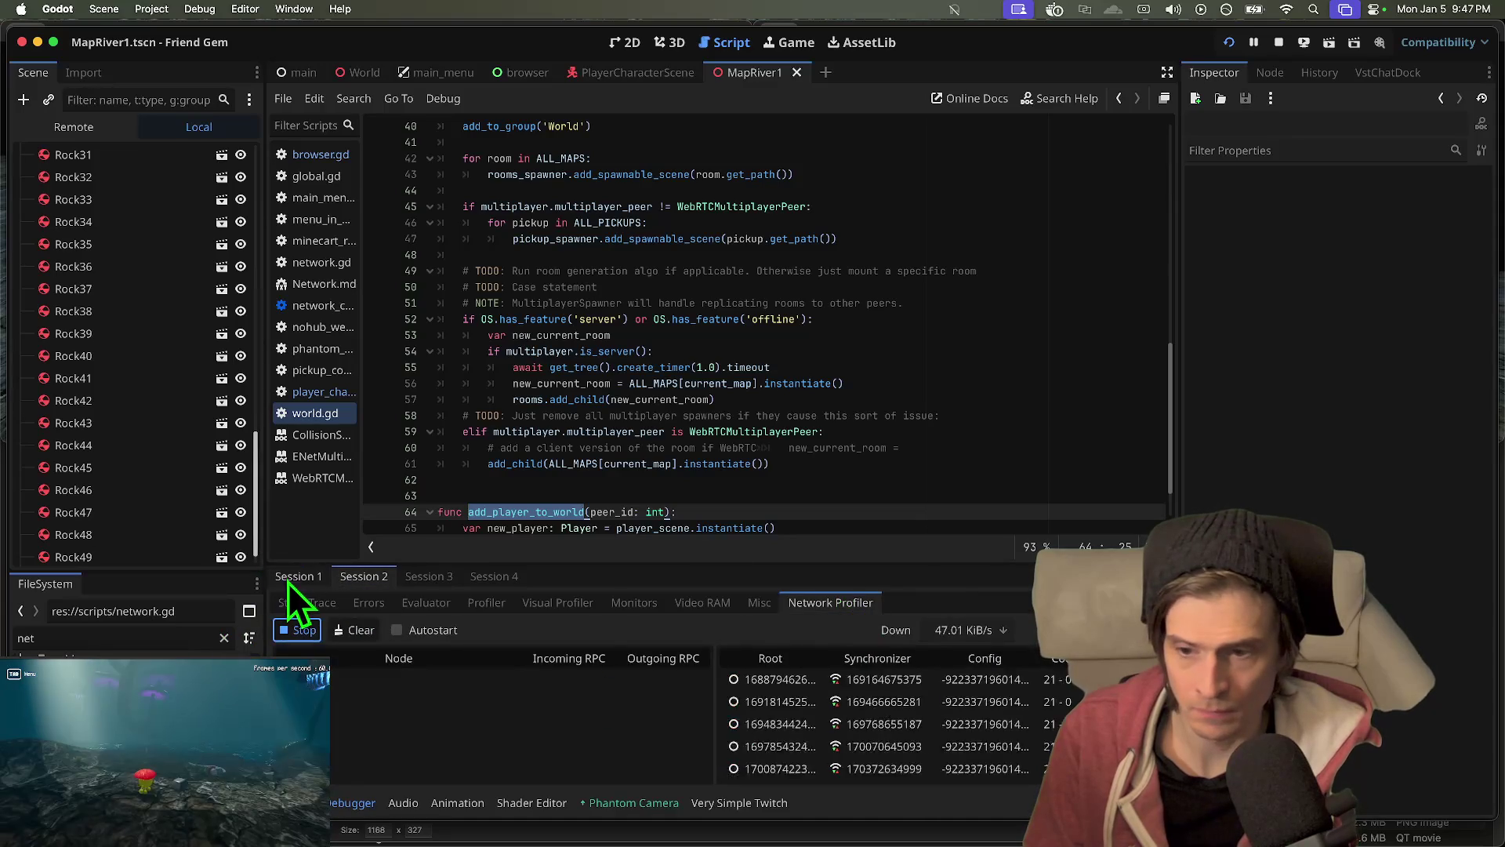
click(356, 576)
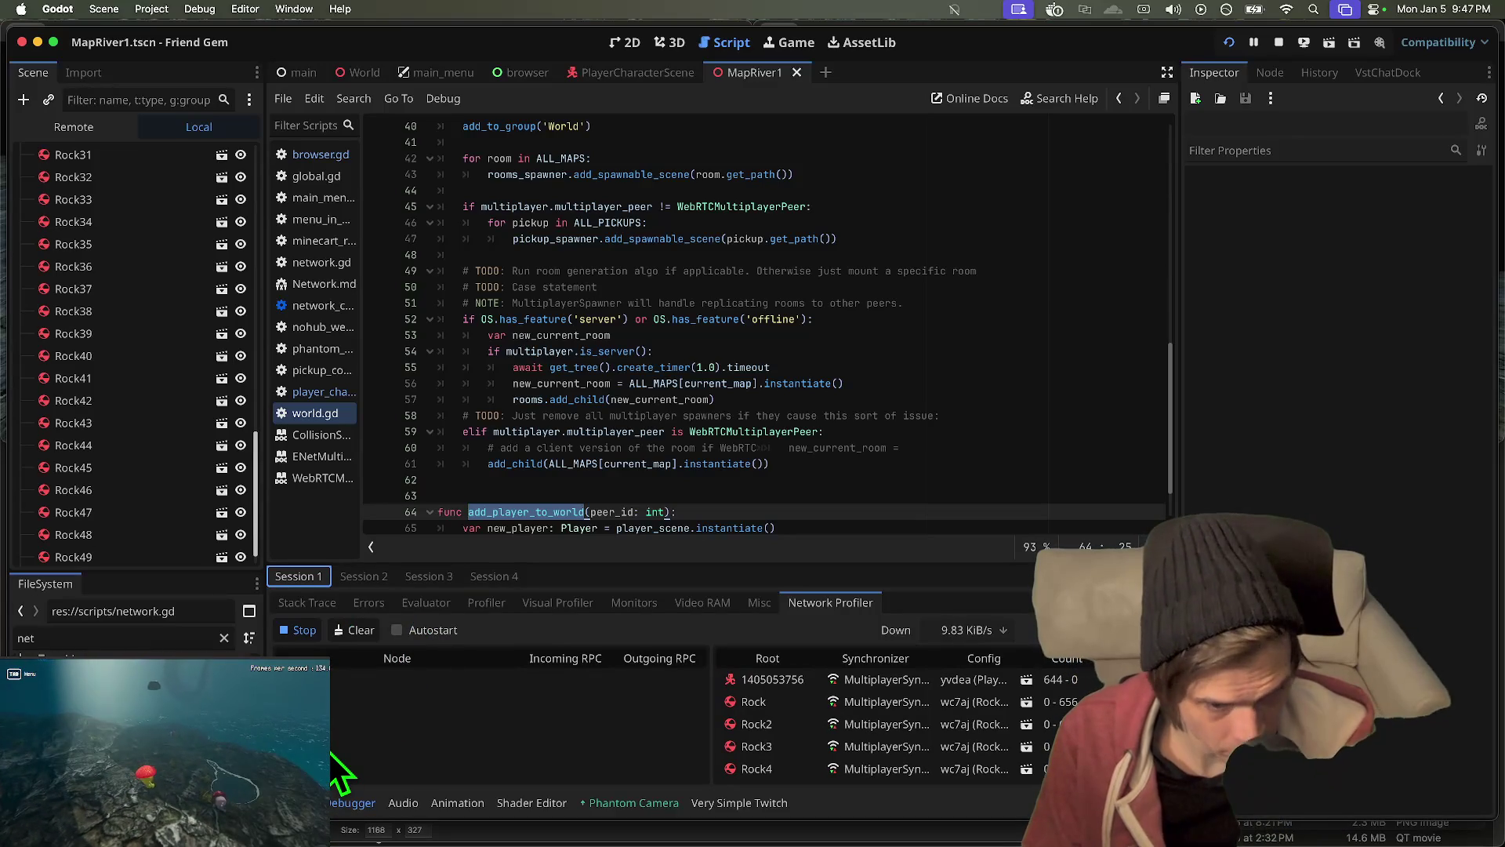
- Launch LICEcap from Spotlight and name the new recording kibs_3
key(super+space)
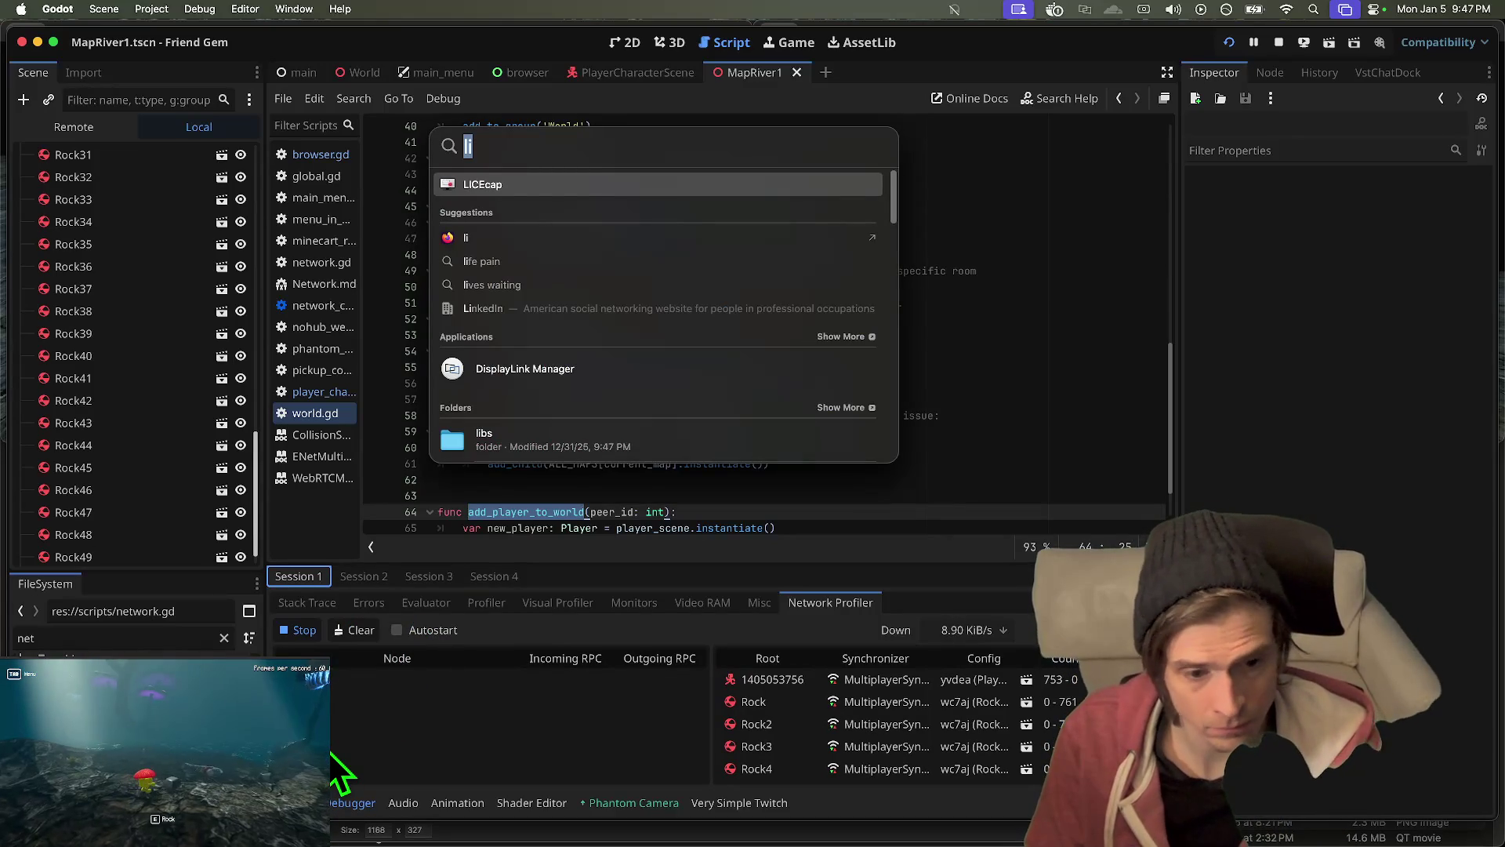
key(BackSpace)
key(Escape)
key(super+space)
key(super+space)
key(super+space)
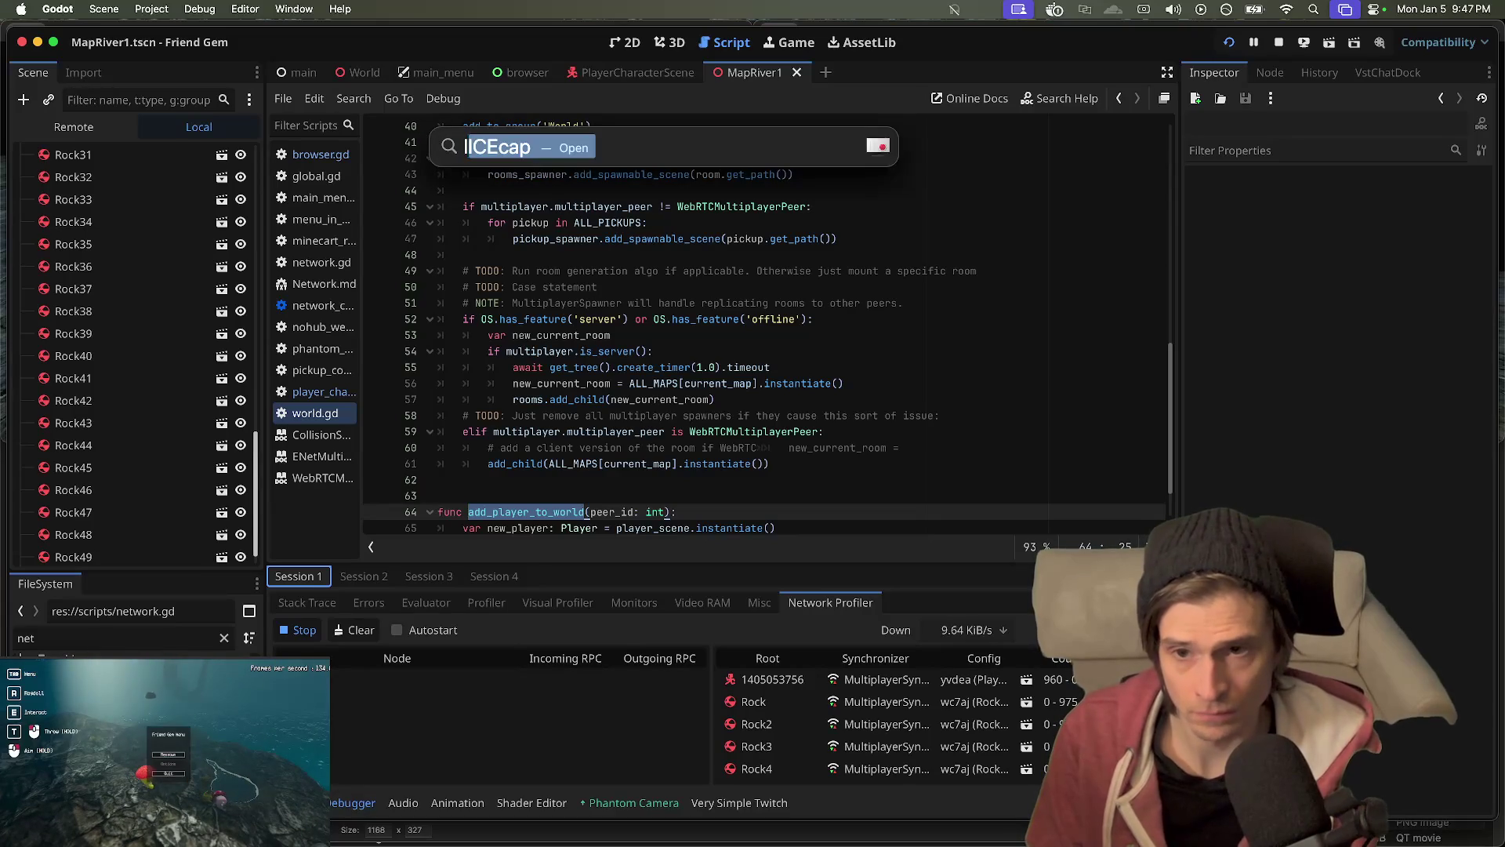
key(Return)
key(Return)
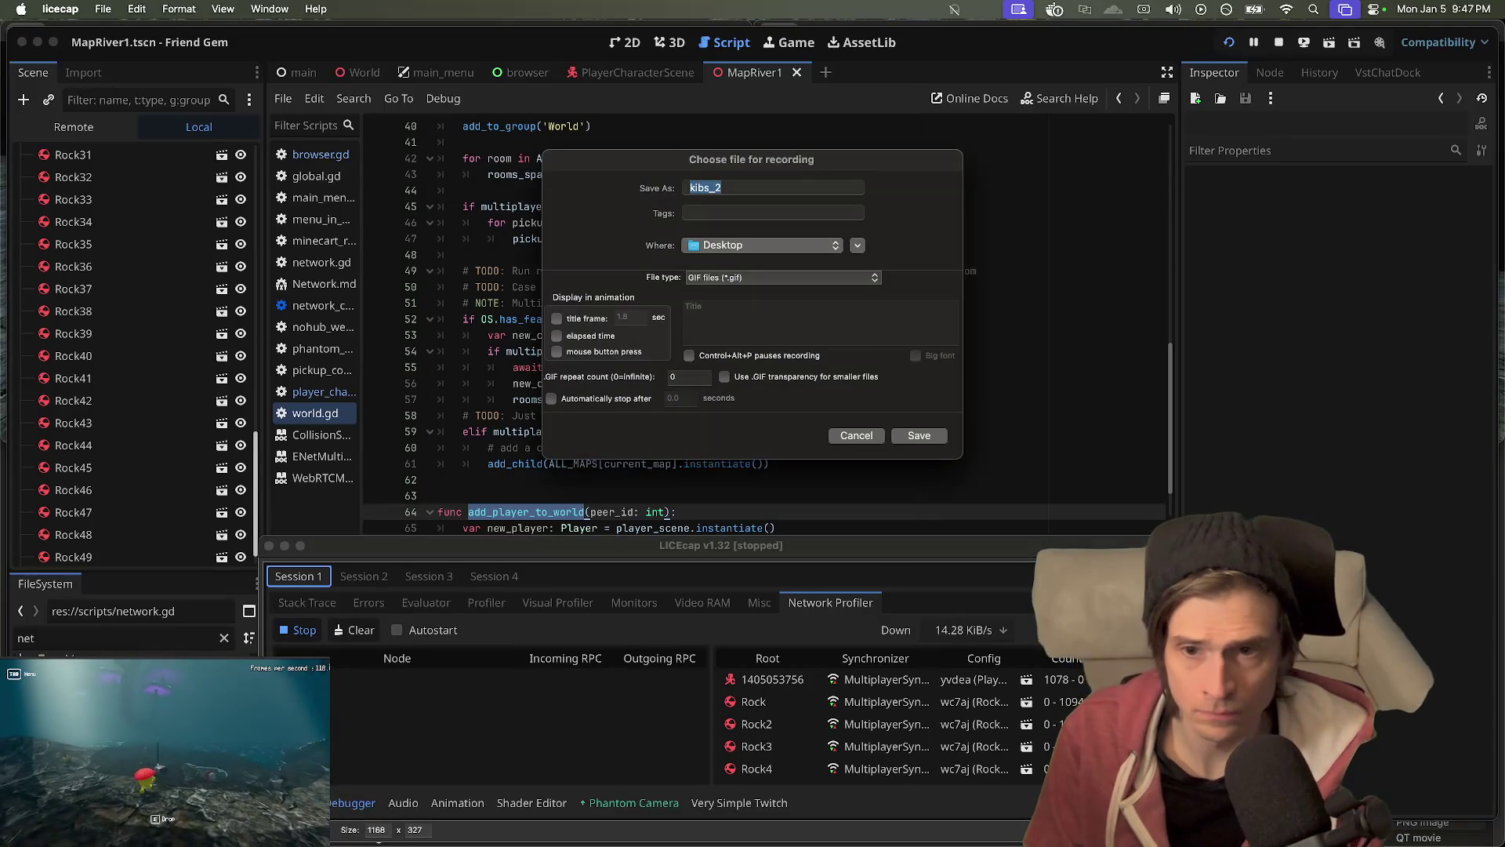
text(kibs_3)
key(Return)
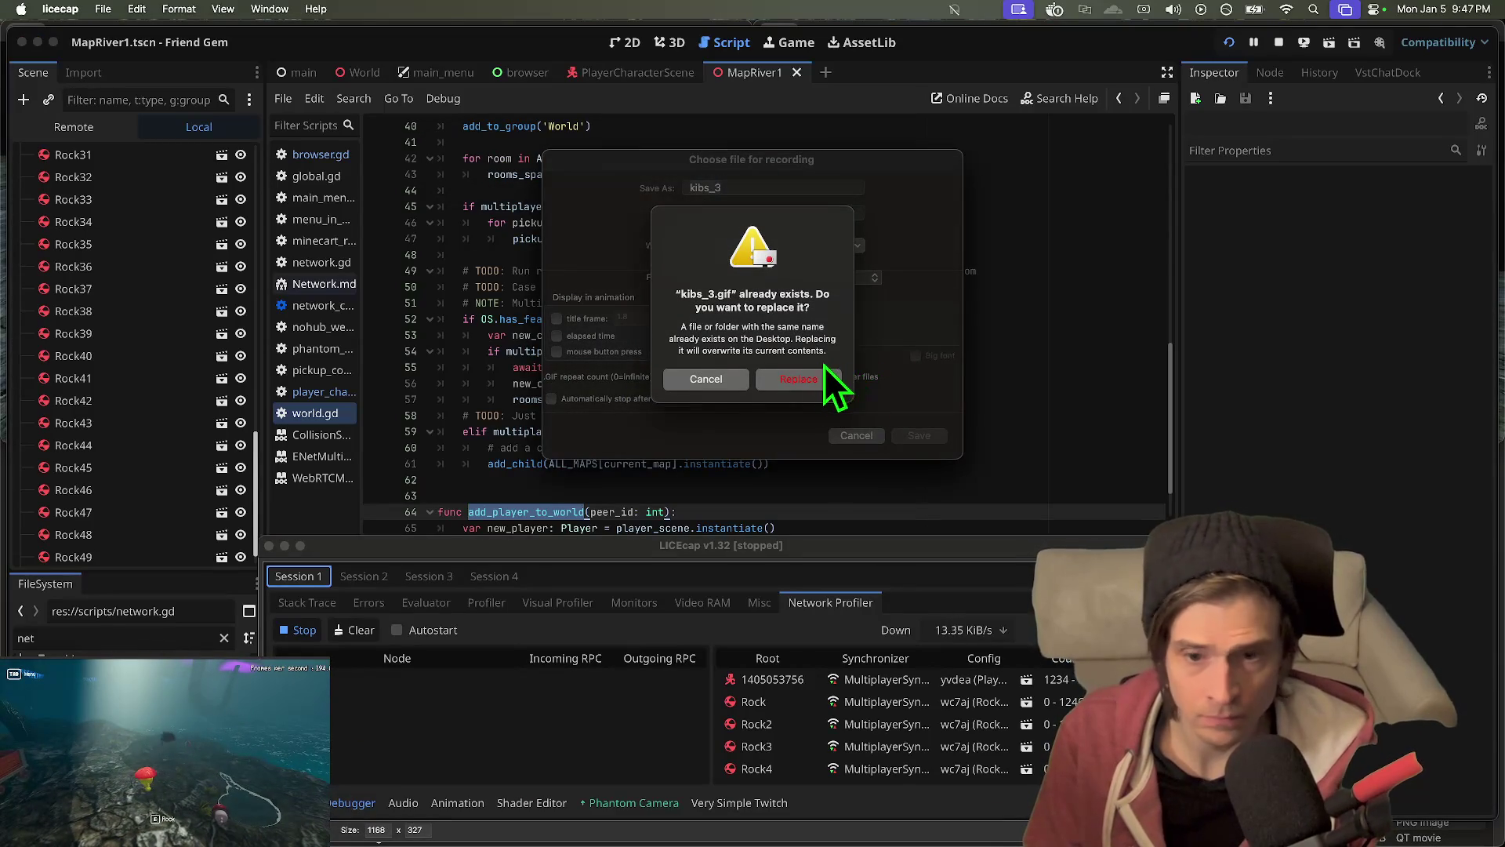
- Replace the existing kibs_3.gif, capture the Godot editor, then stop the recording
click(815, 376)
click(399, 737)
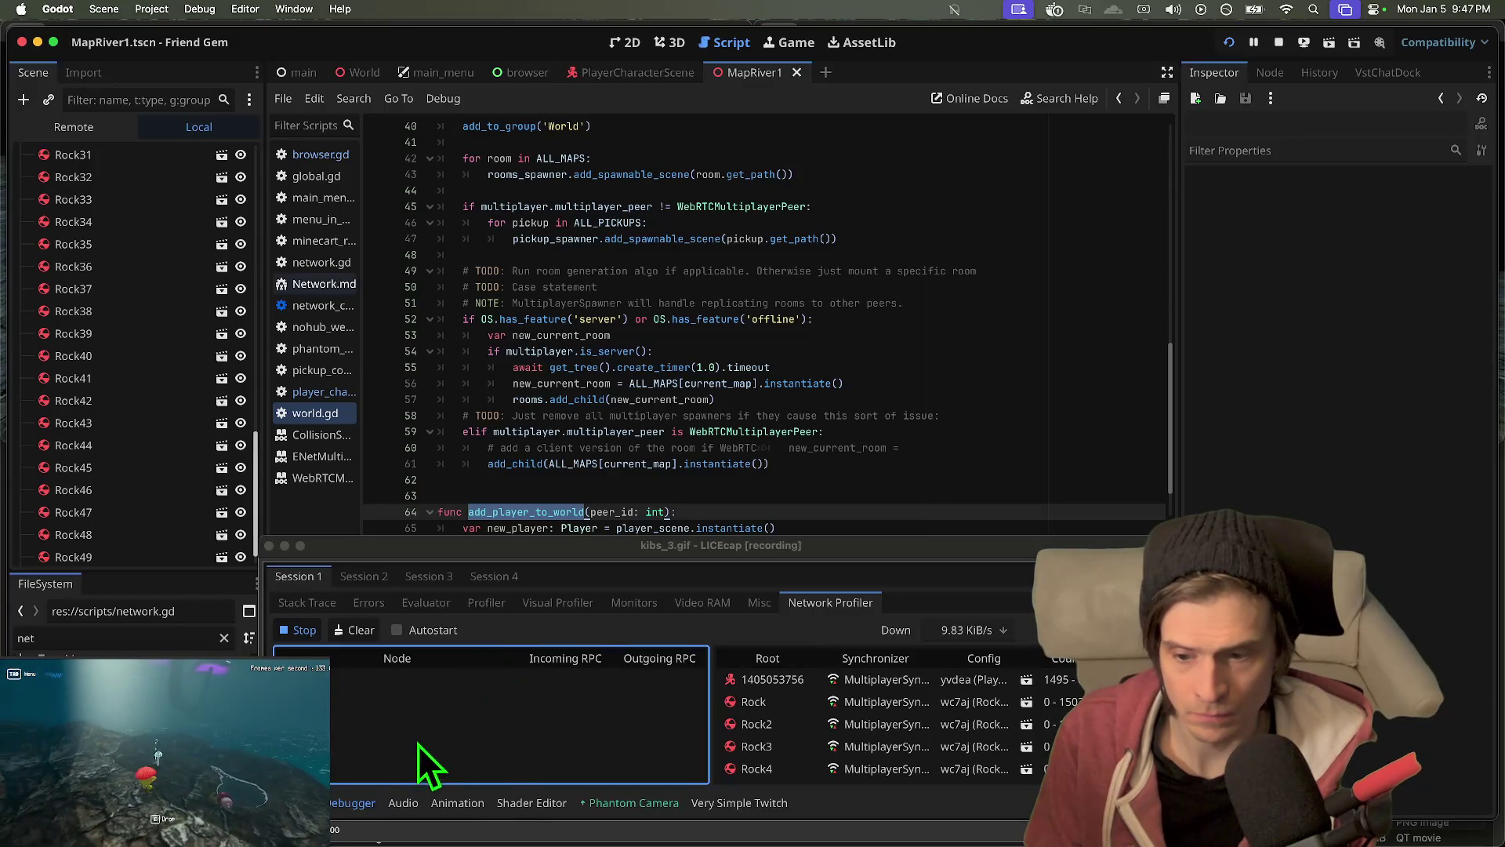
click(1128, 829)
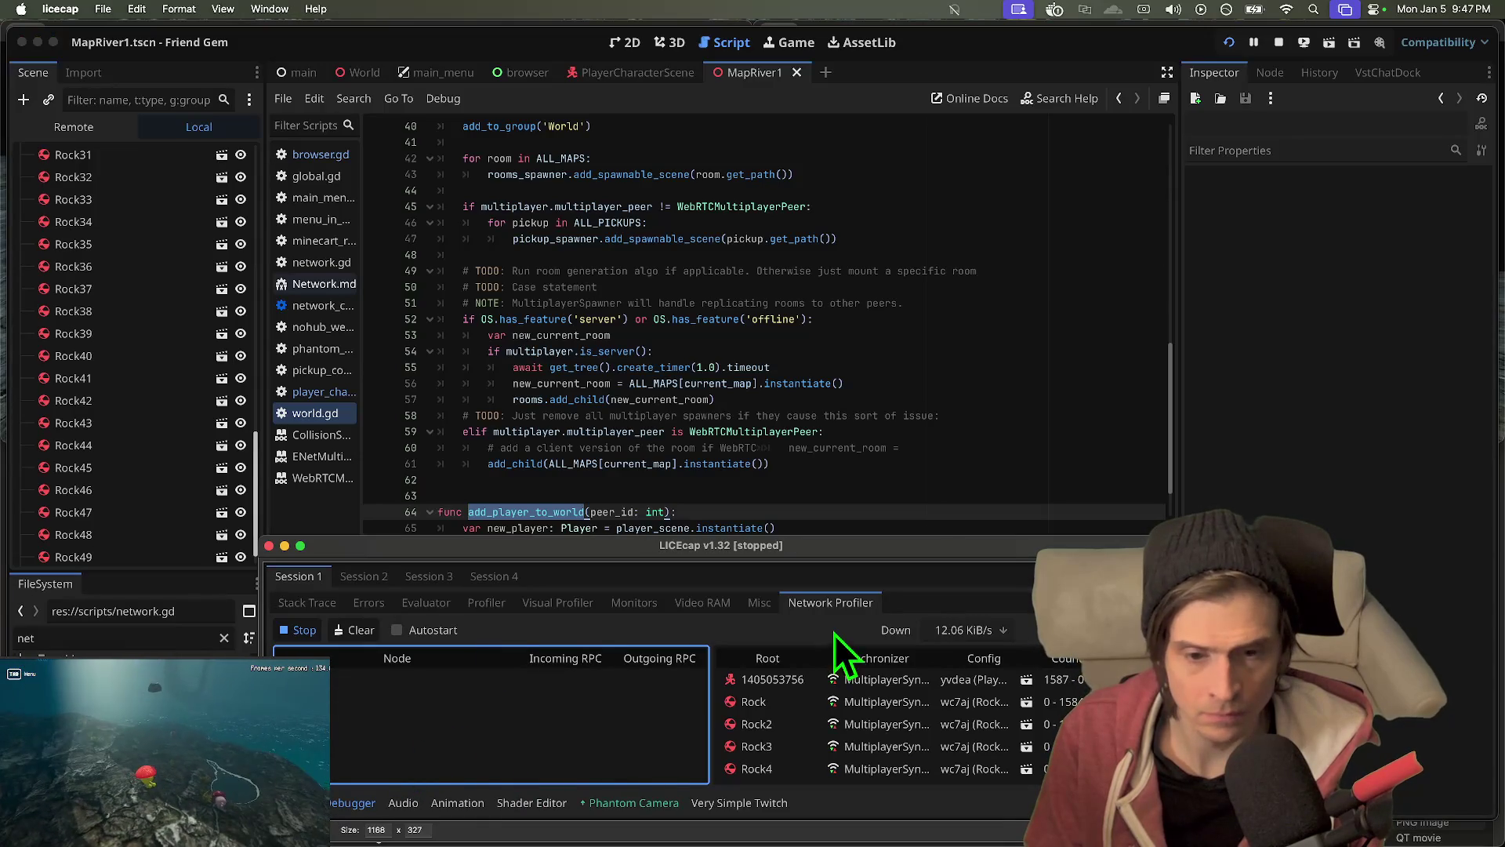
click(314, 605)
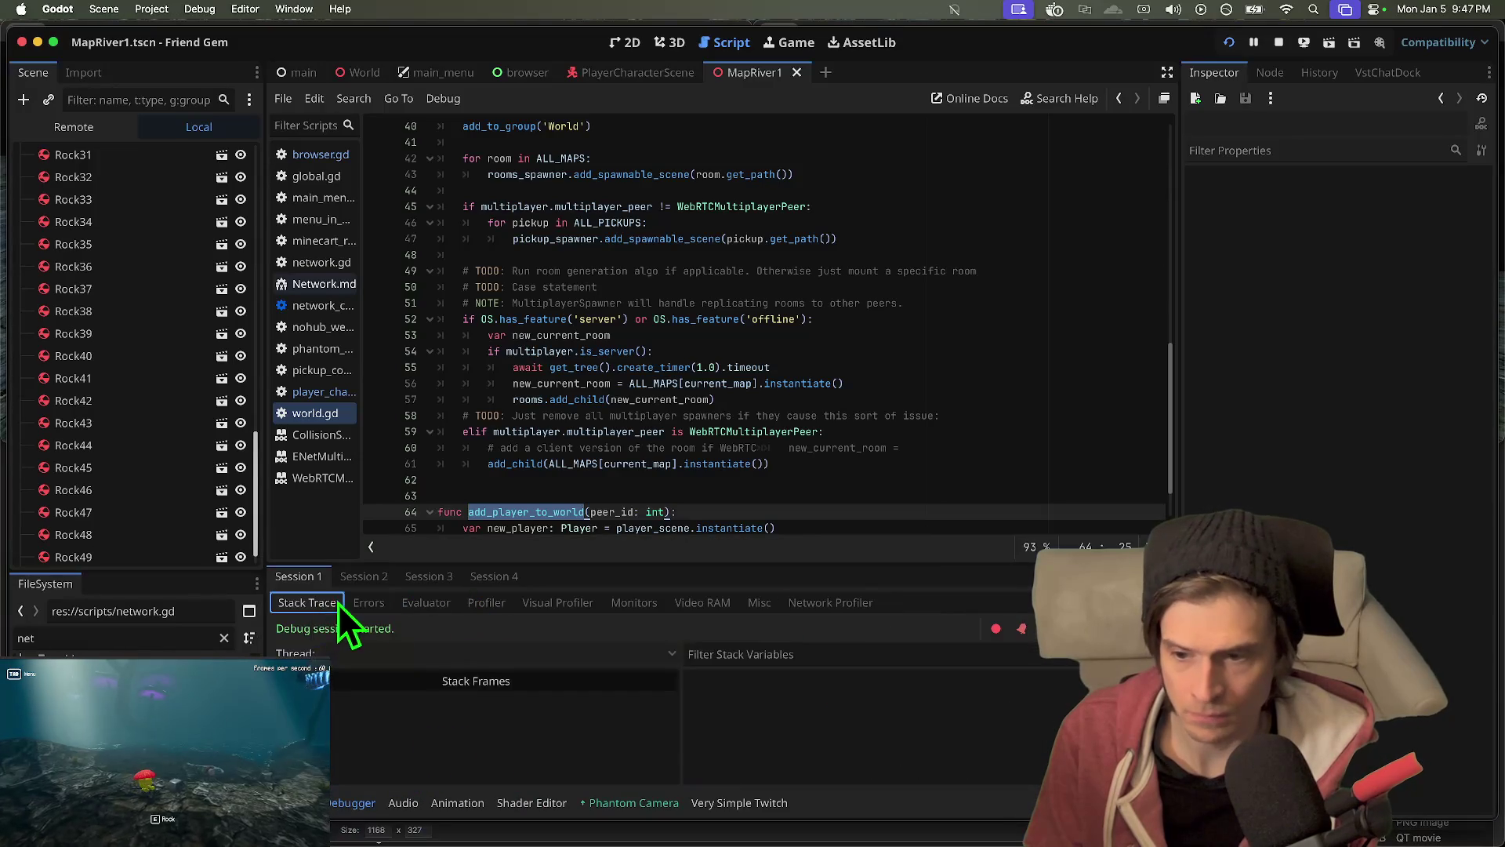
- Compare Session 1 and Session 2 in the Network Profiler, scrolling down to the Rock50 rows
click(847, 605)
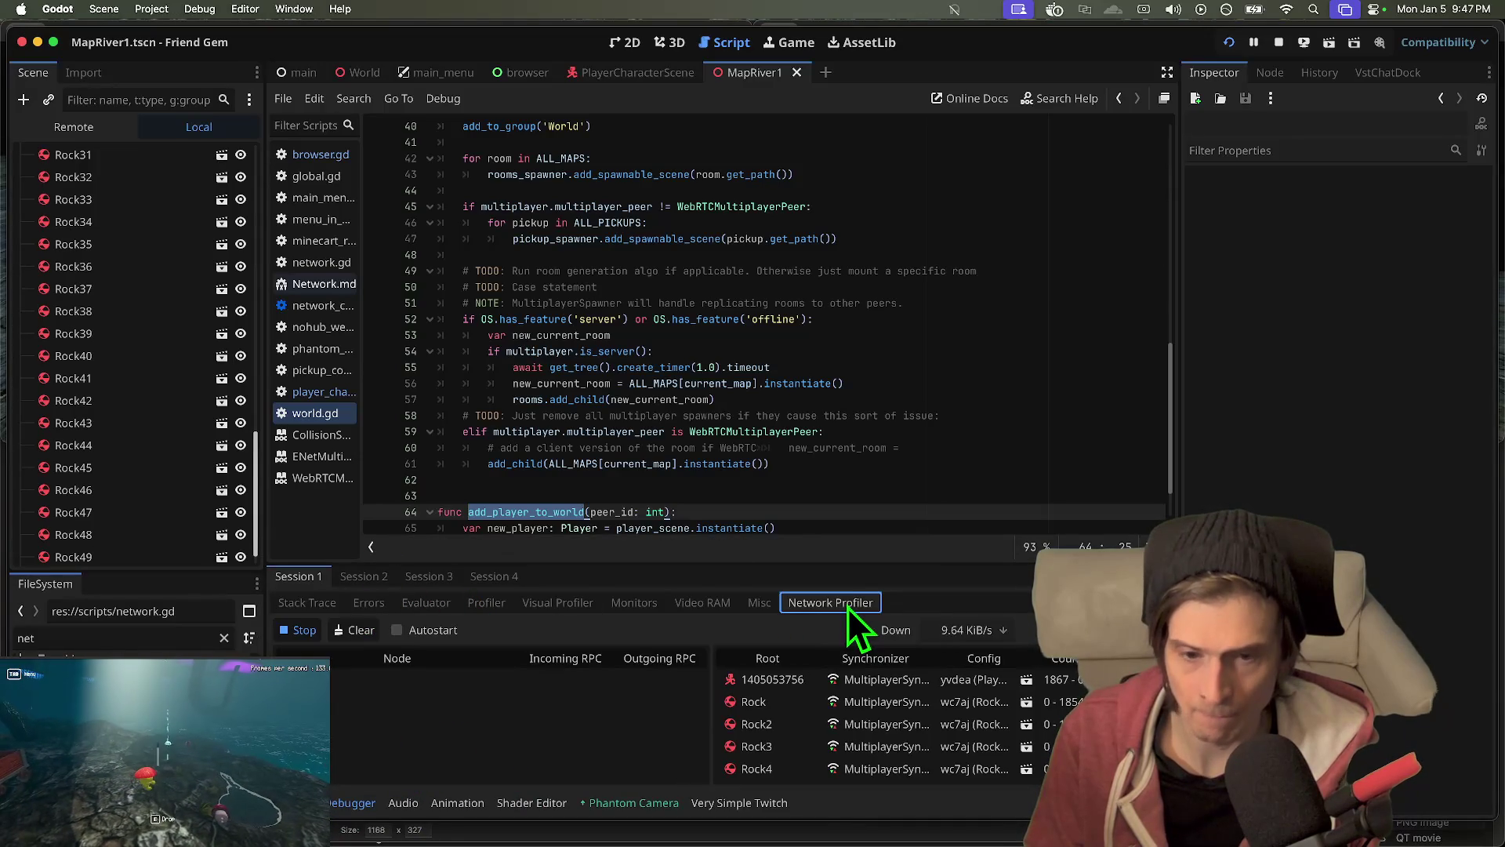
click(347, 581)
click(306, 581)
click(351, 580)
click(311, 581)
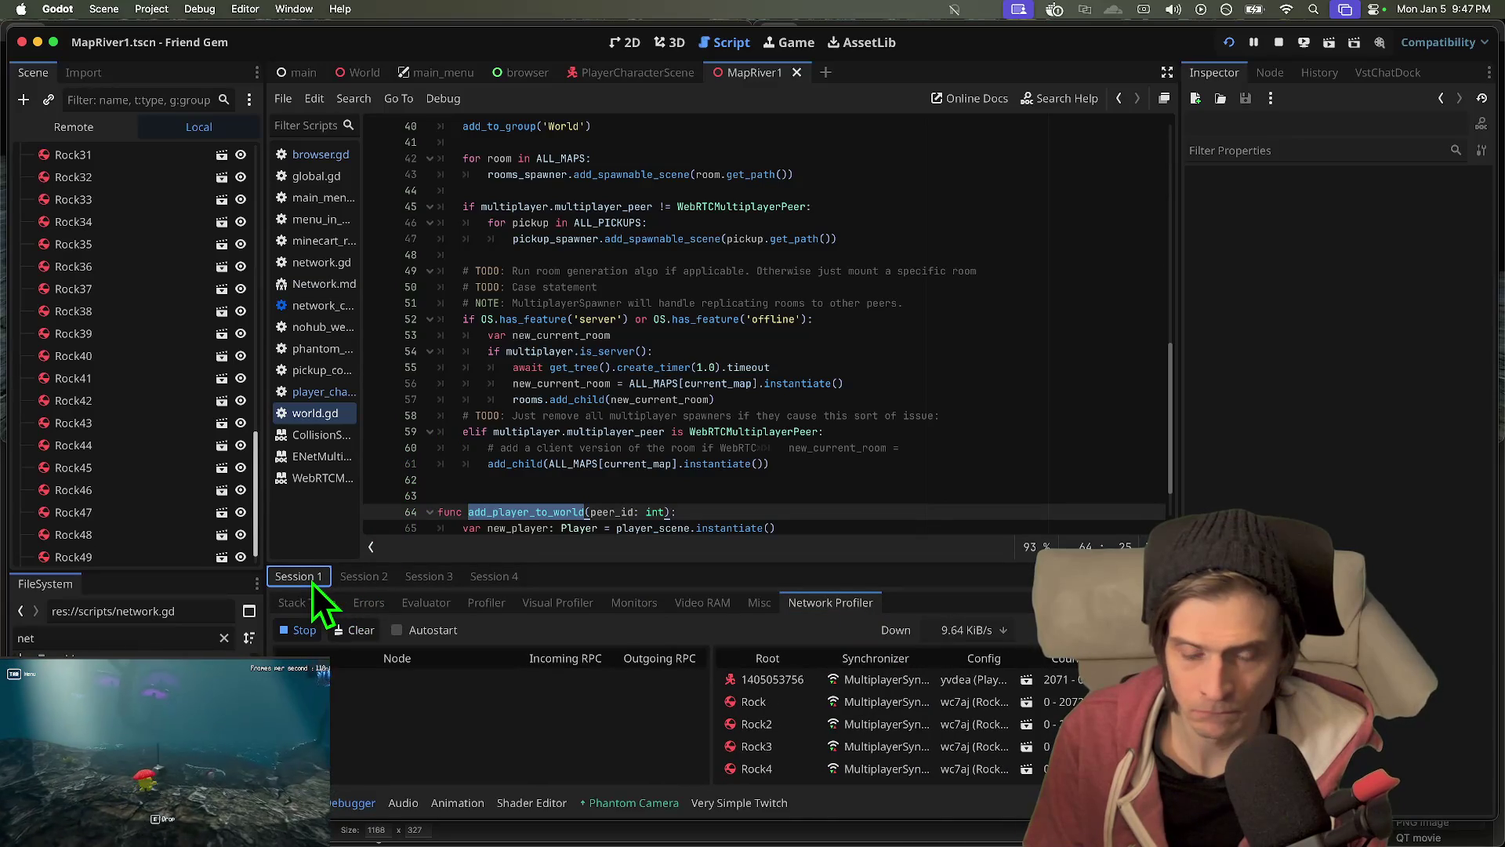
click(376, 581)
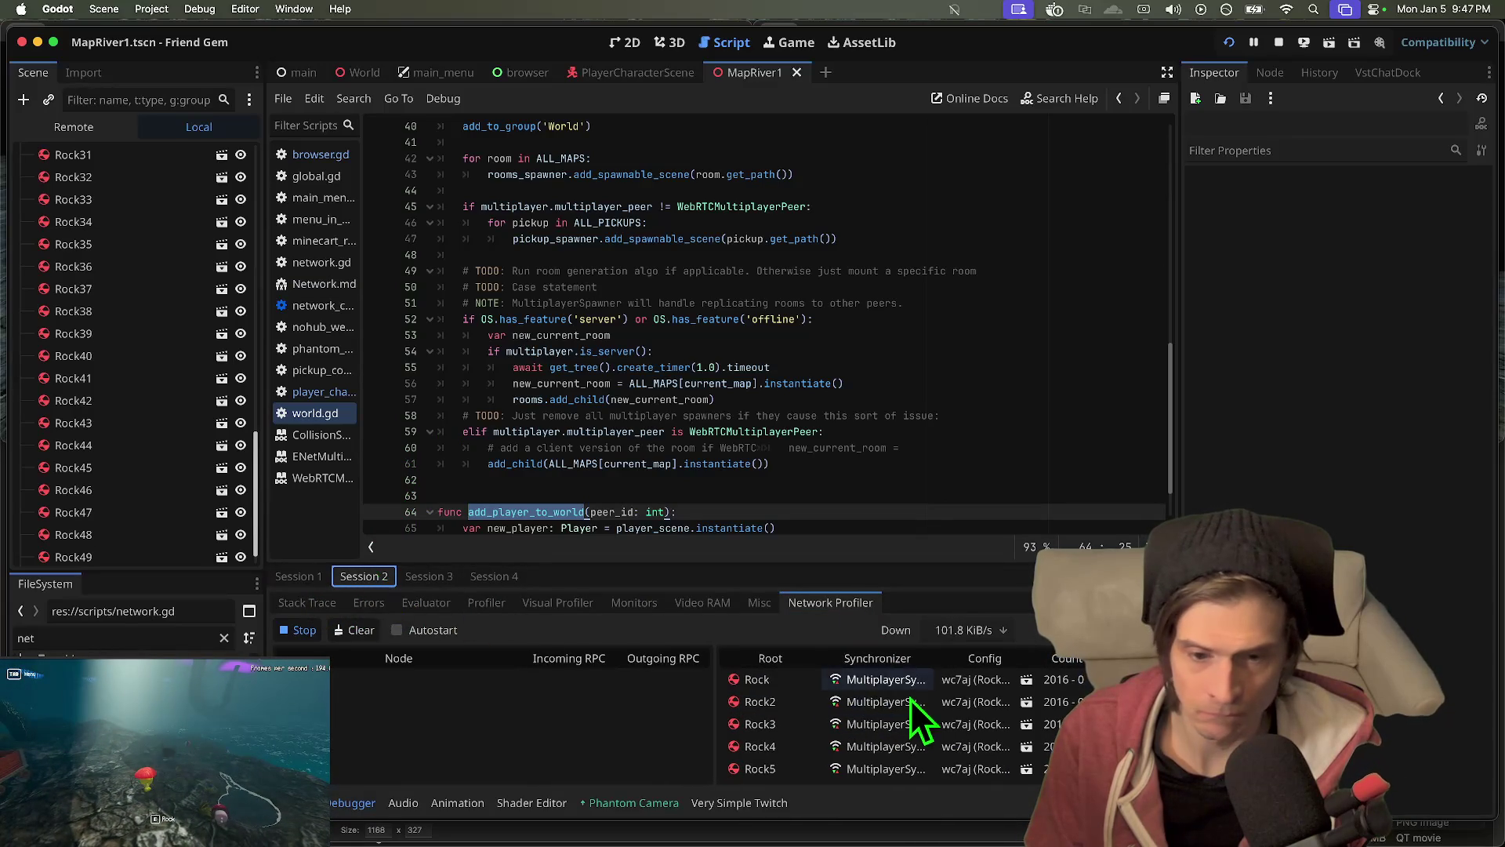
scroll(917, 695, down, 3)
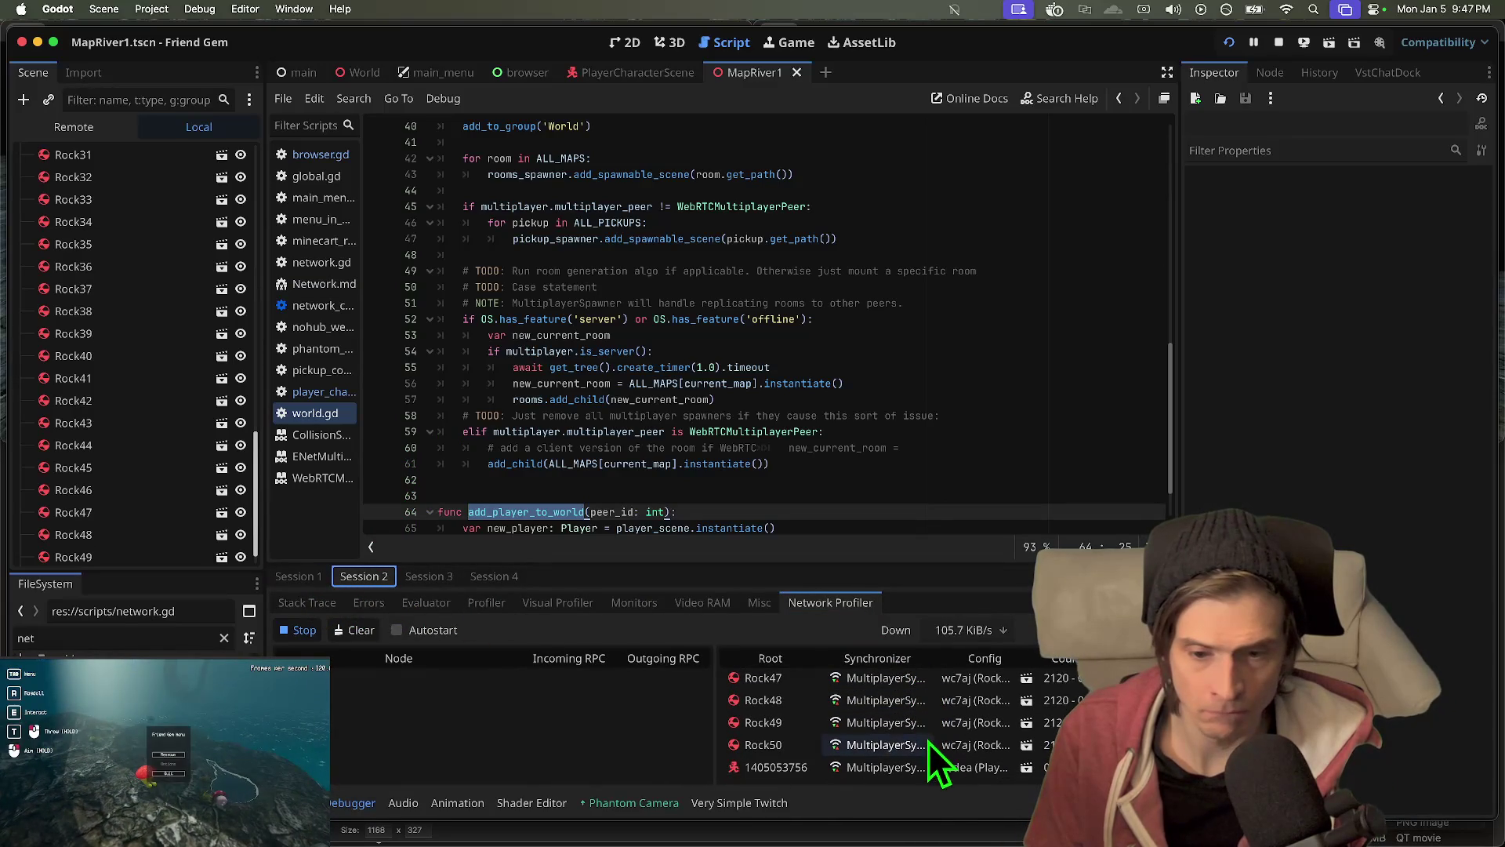
scroll(941, 778, down, 5)
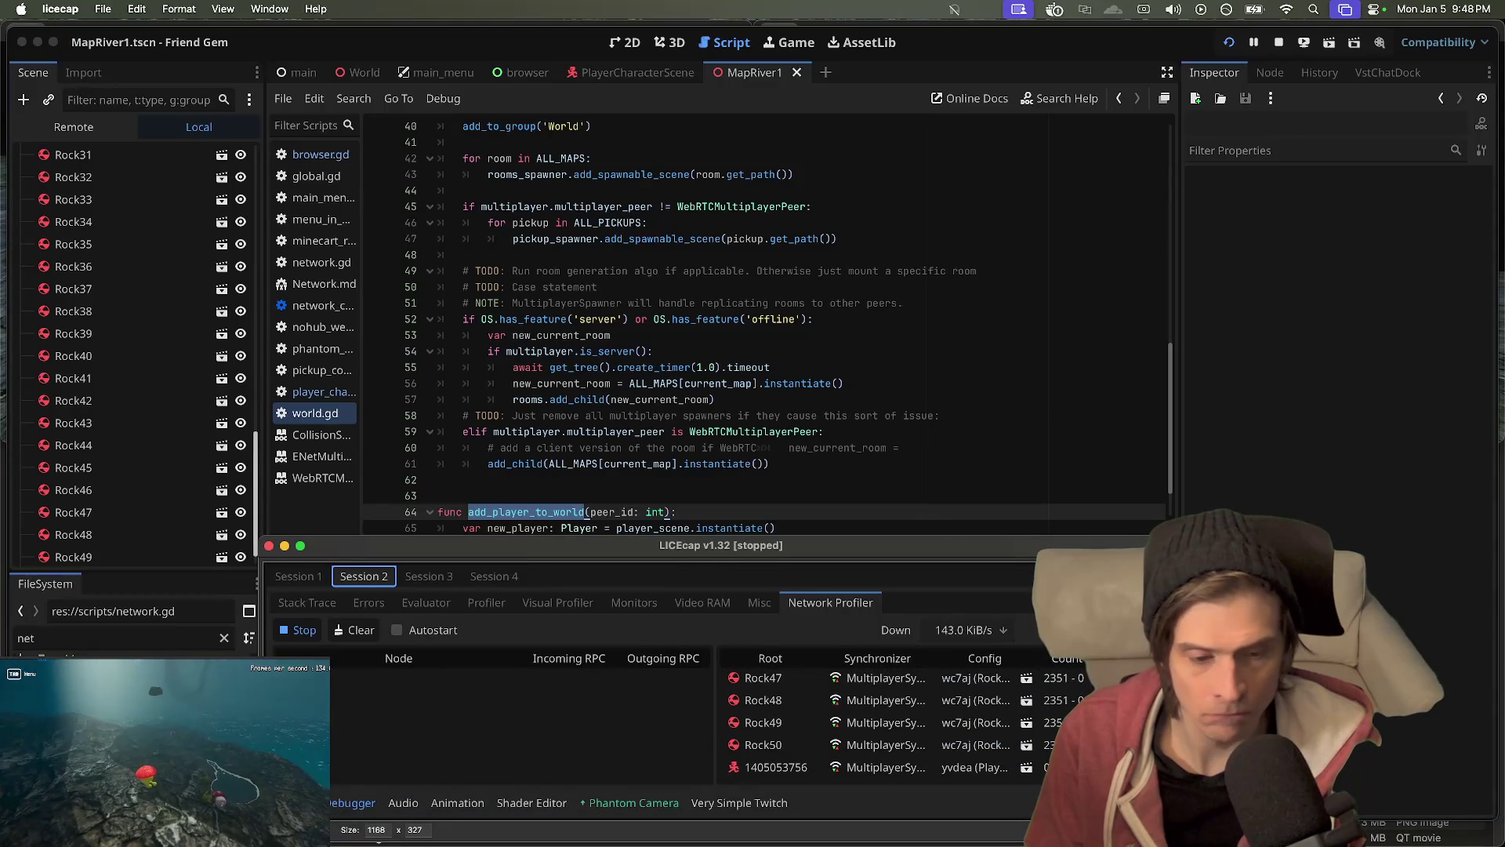
- Record over kibs_3.gif while switching between Session 1 and Session 2 twice, then stop
click(1042, 829)
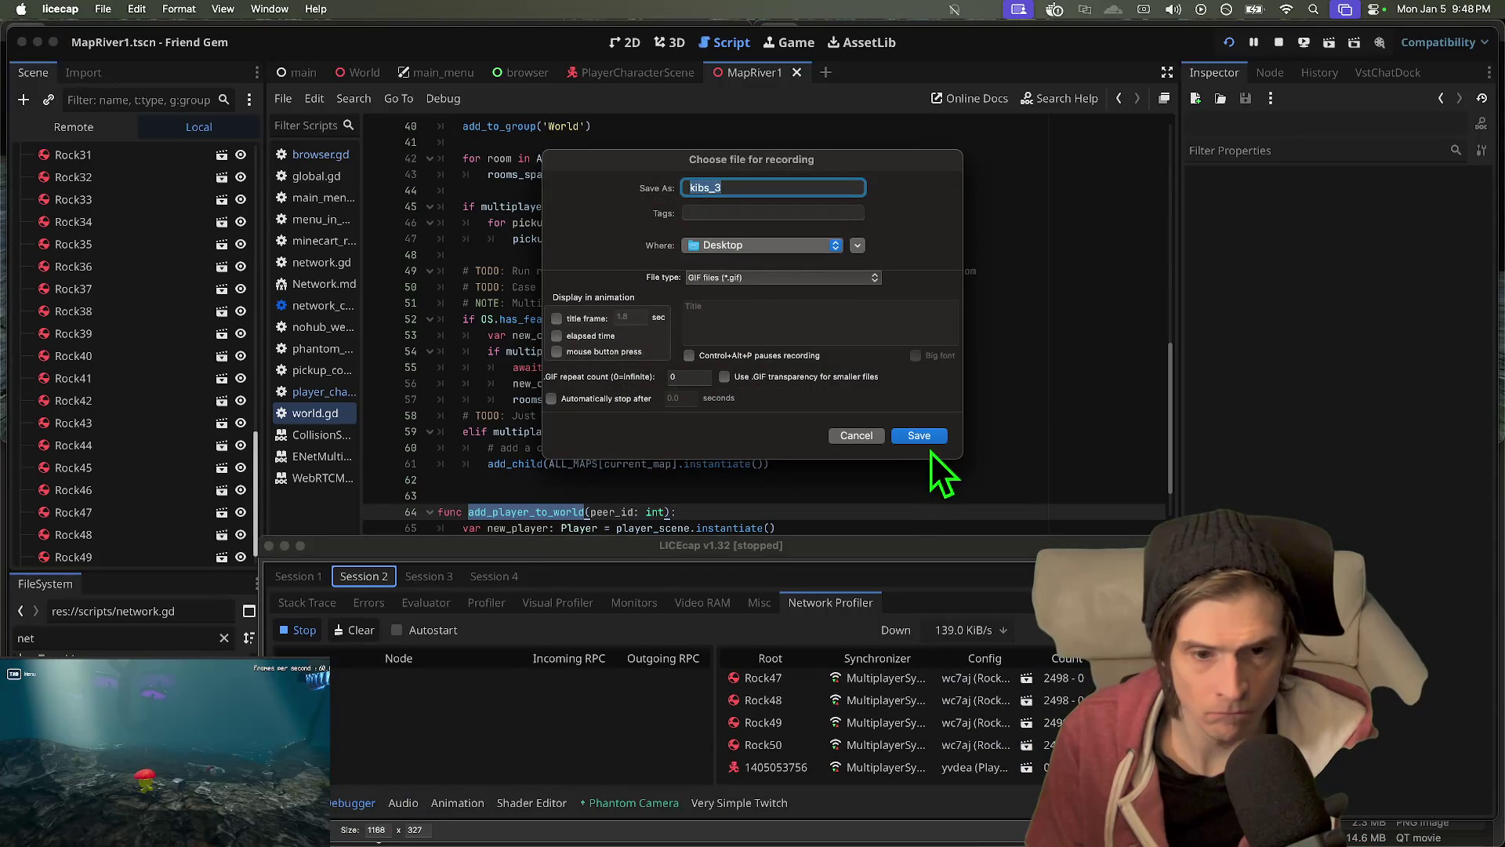
click(933, 440)
click(798, 366)
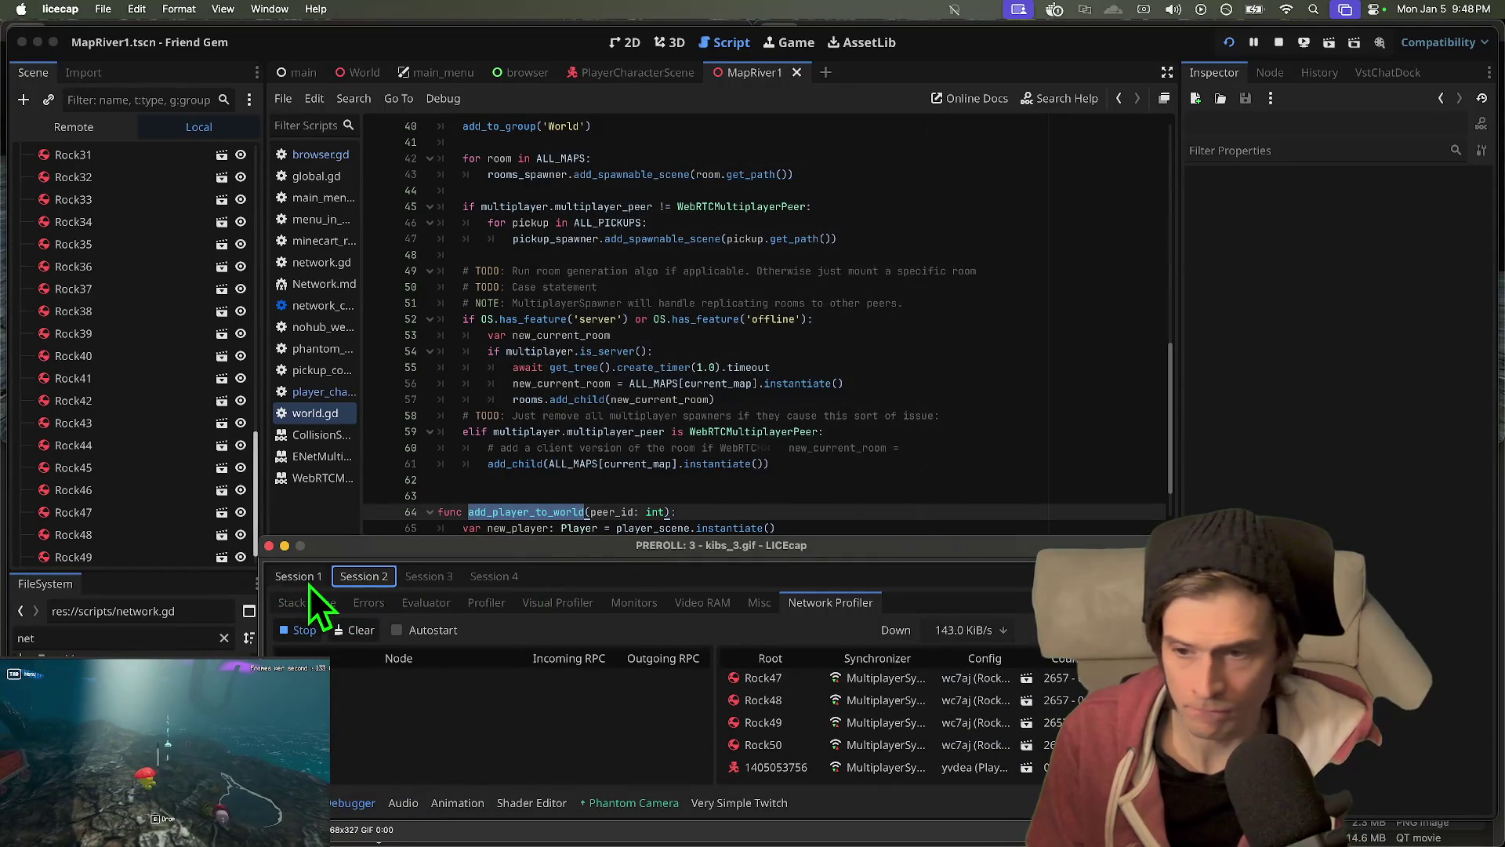
click(309, 584)
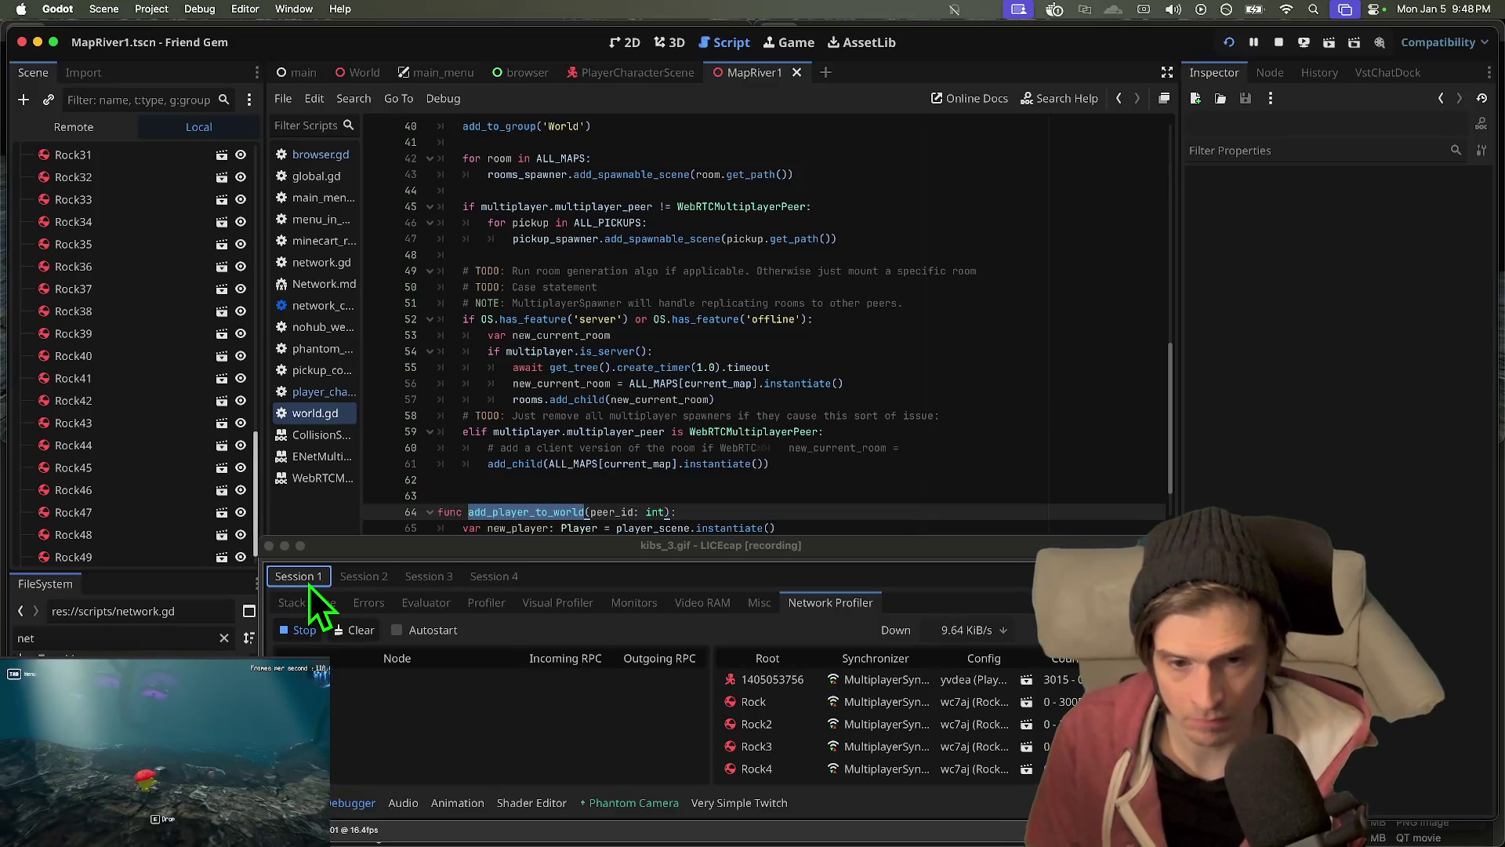
click(366, 584)
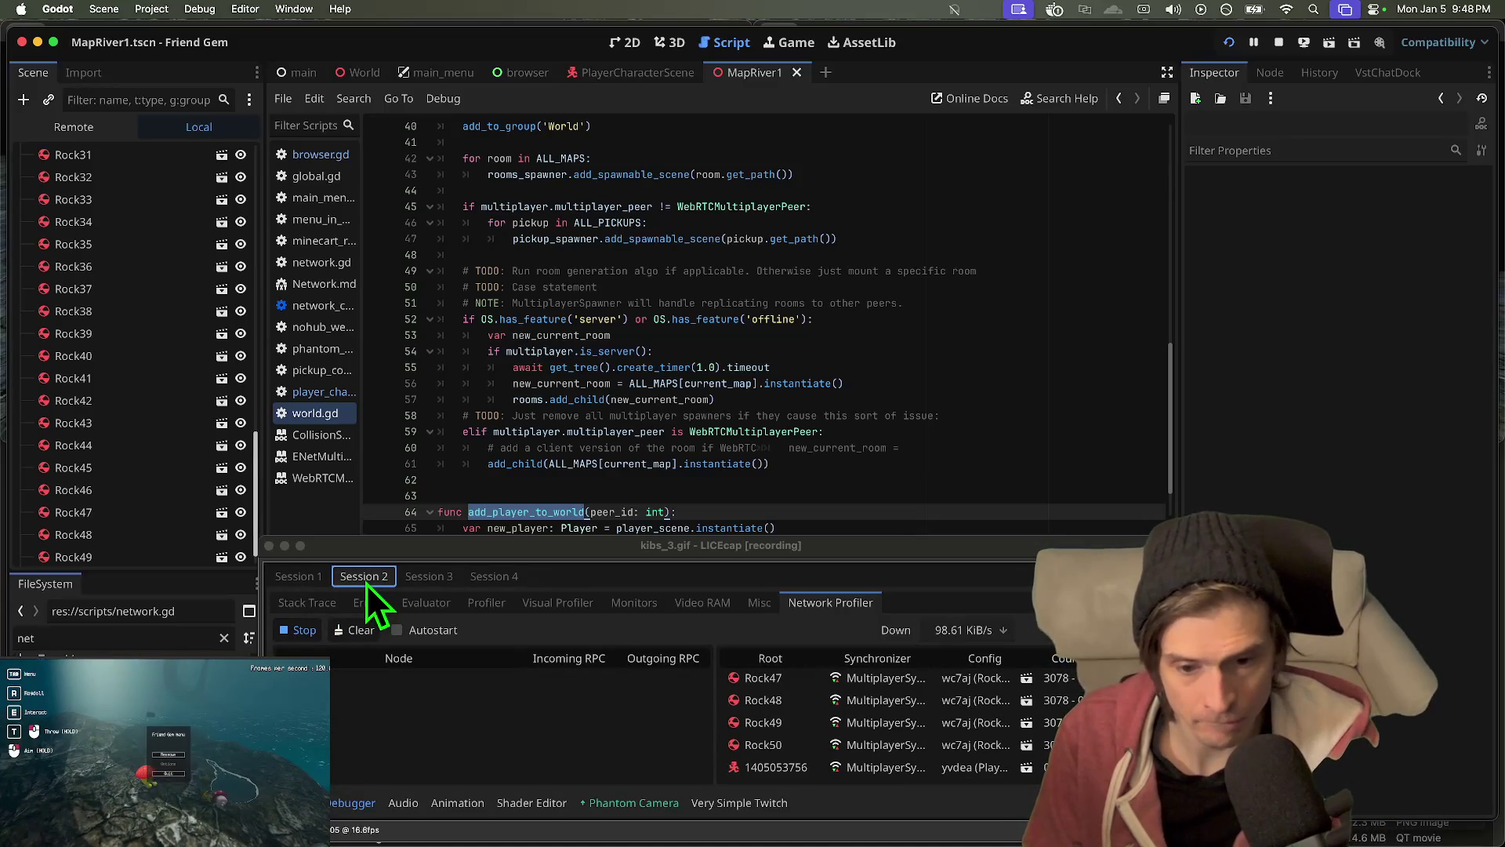
click(313, 584)
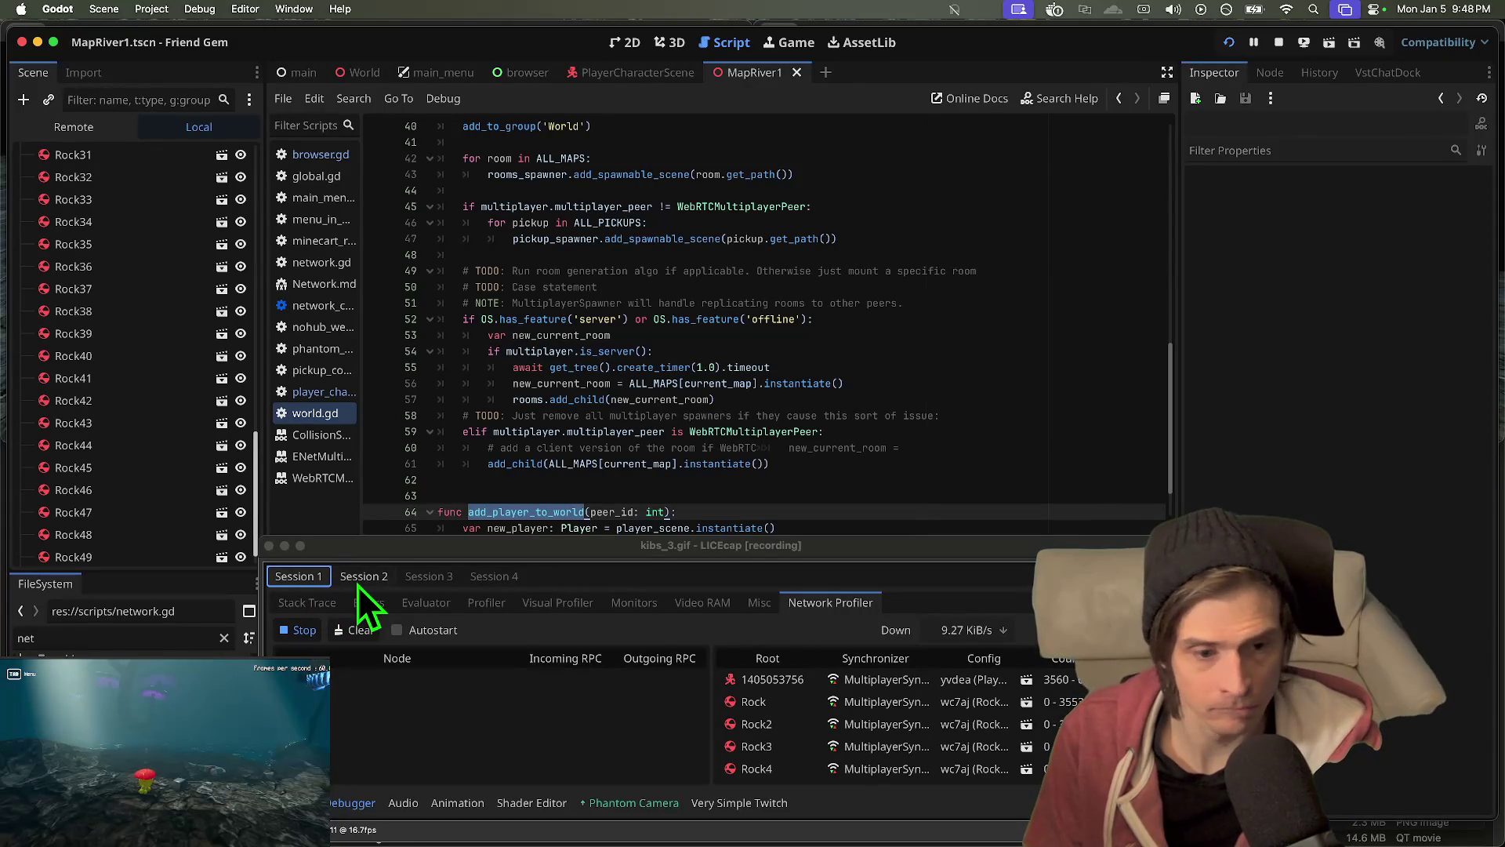
click(358, 580)
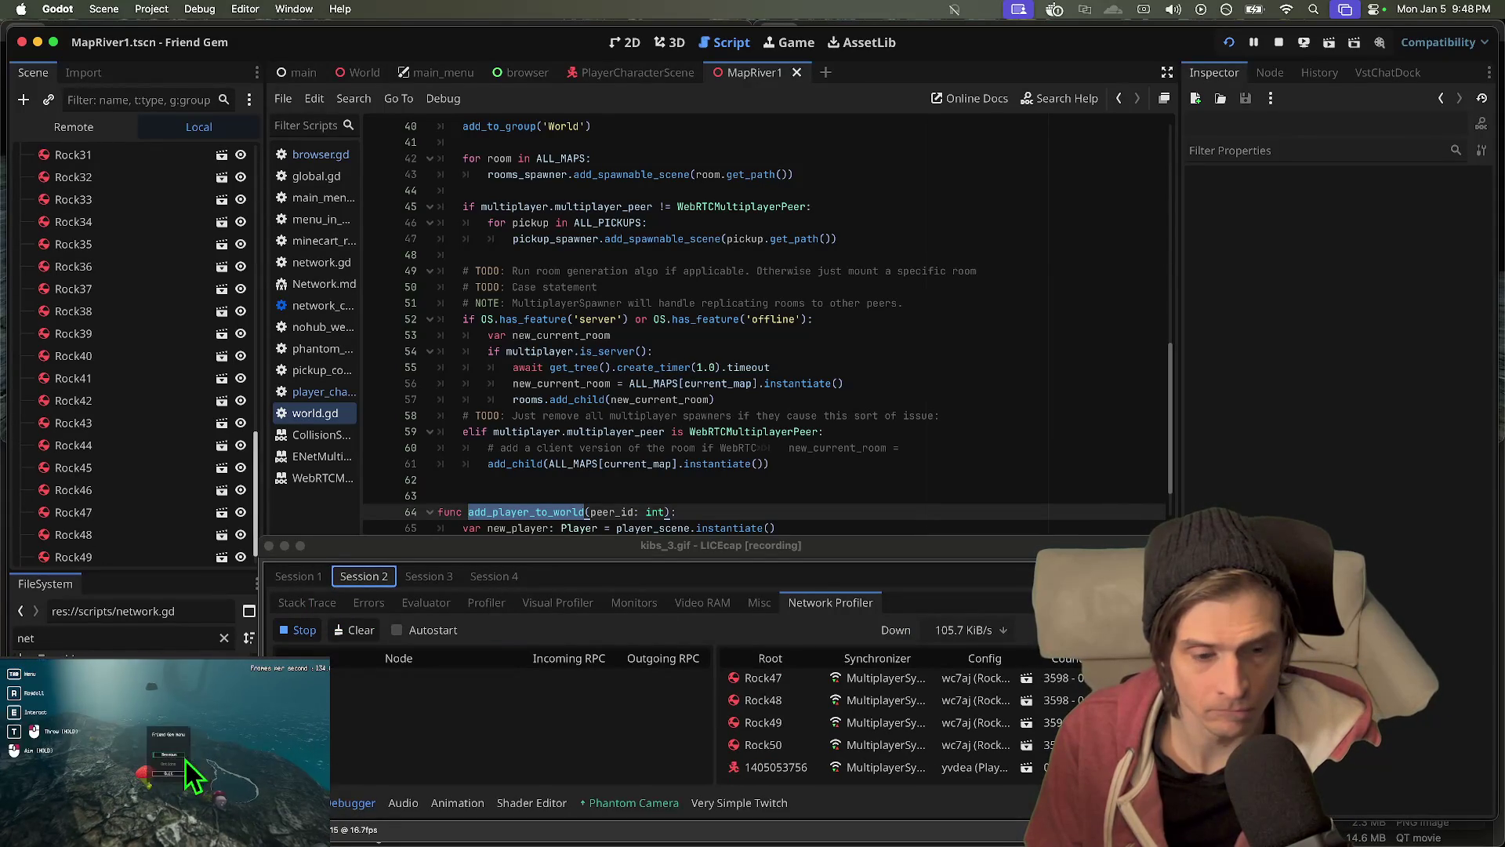
click(1144, 829)
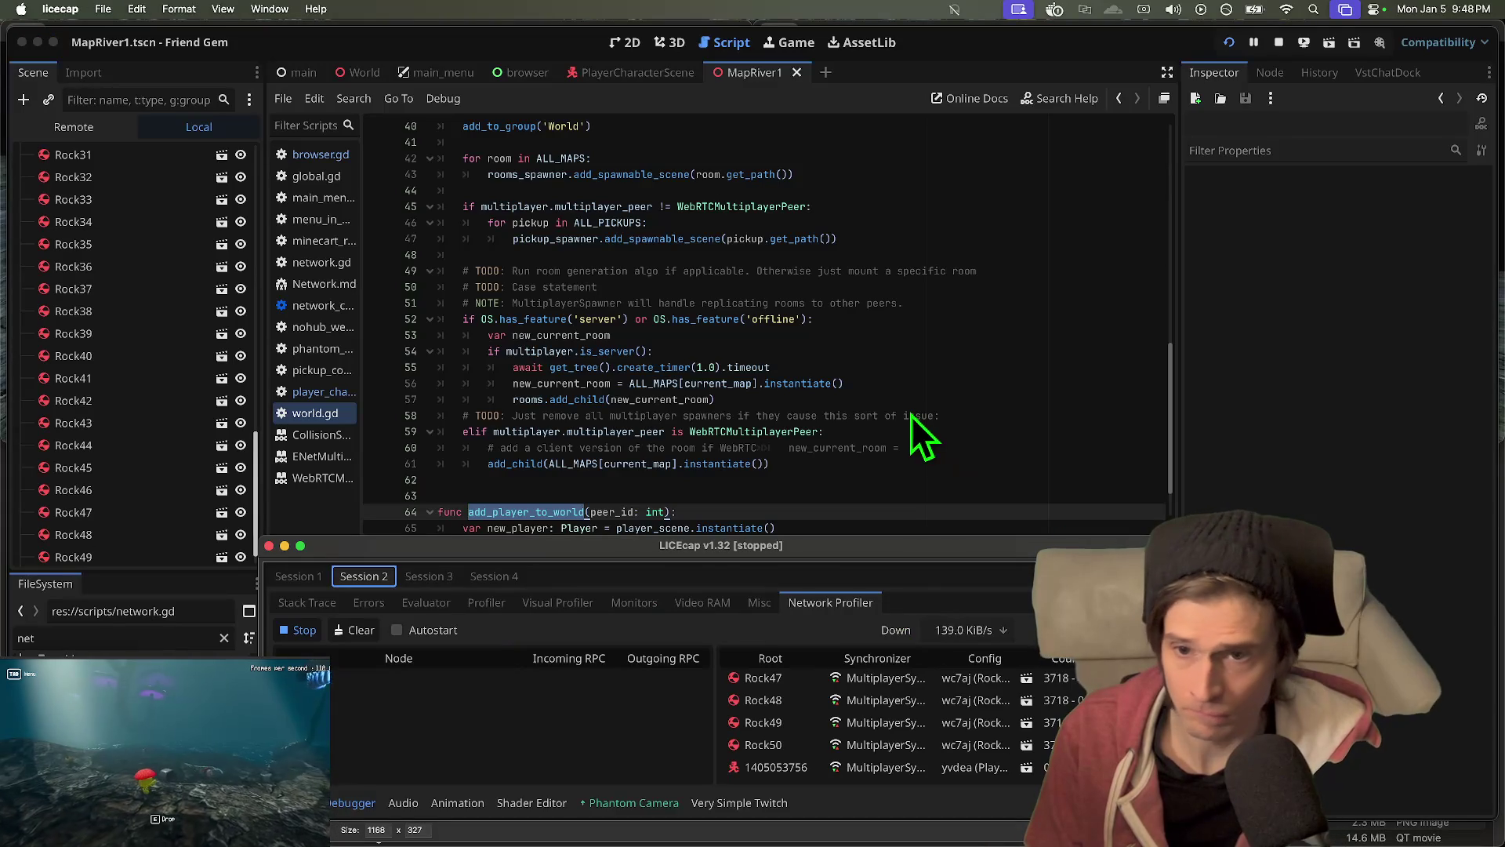
- Set Customize Run Instances to 3 and give the third instance the join feature tag
click(399, 172)
click(168, 8)
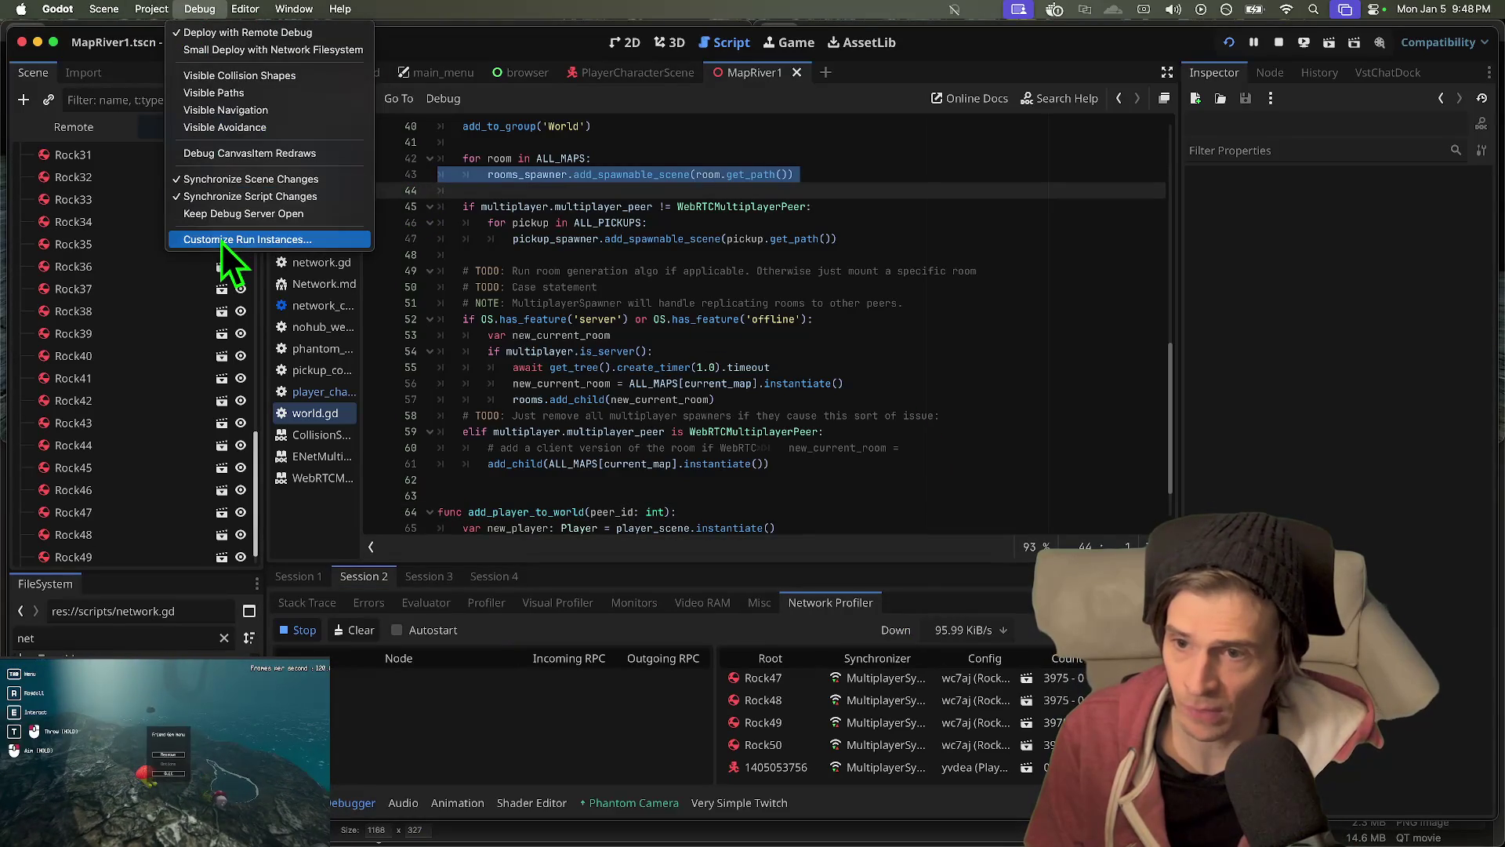
click(221, 241)
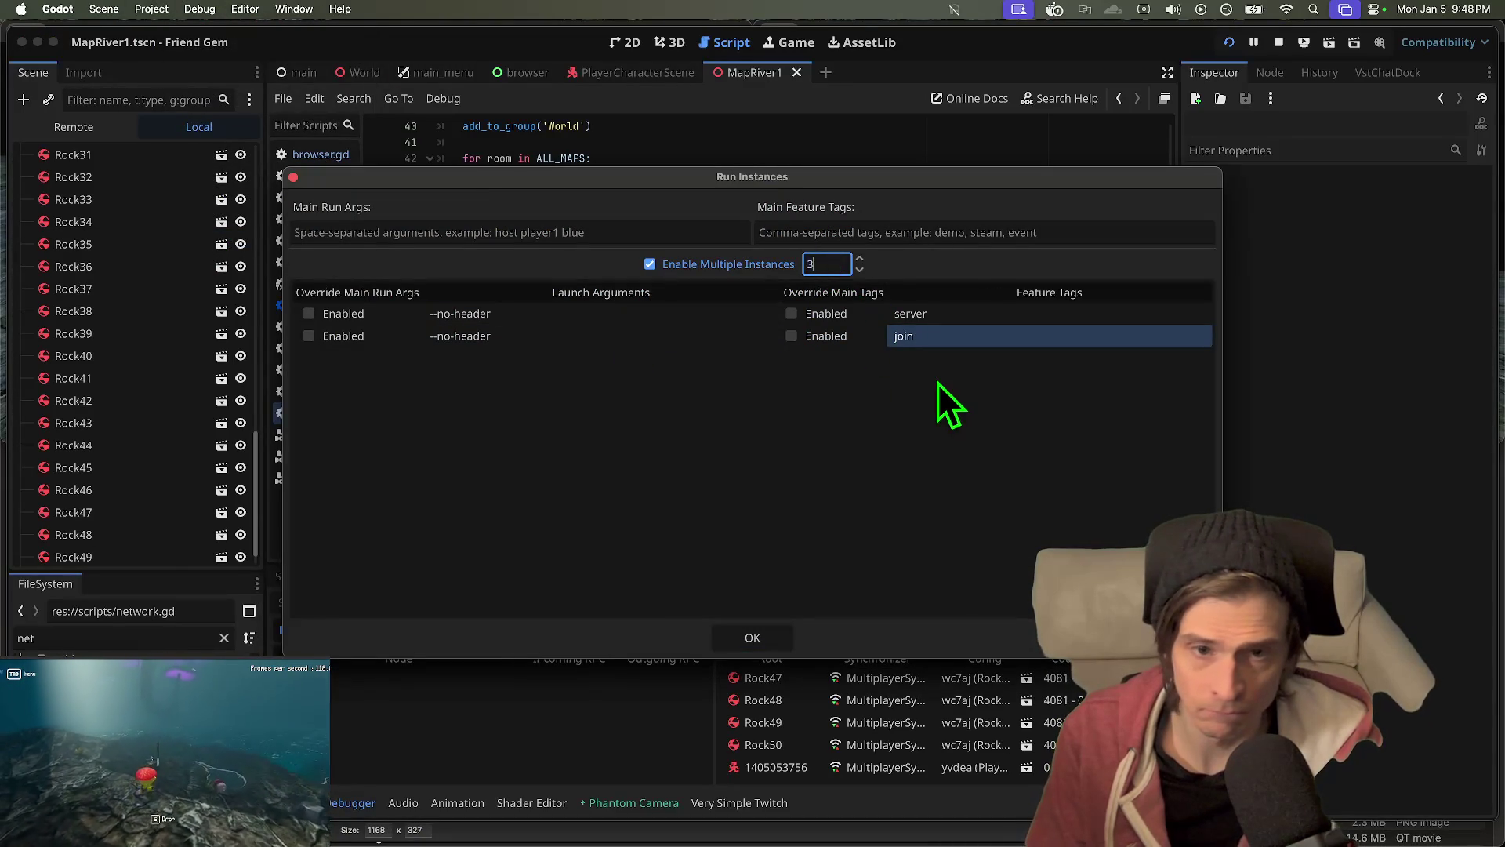
click(934, 359)
click(934, 360)
text(jo)
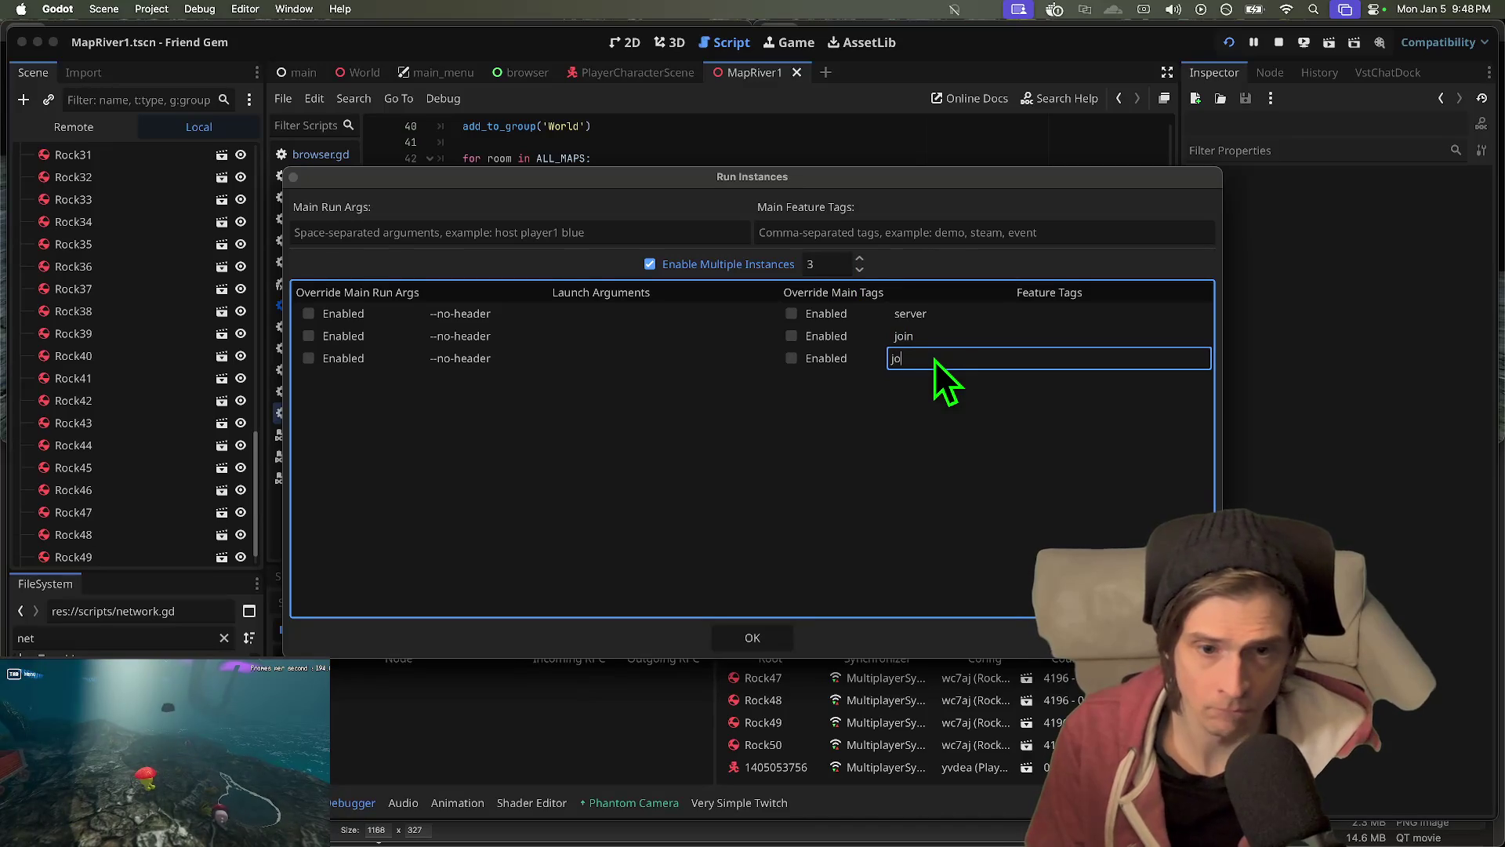
text(in)
key(Return)
click(751, 635)
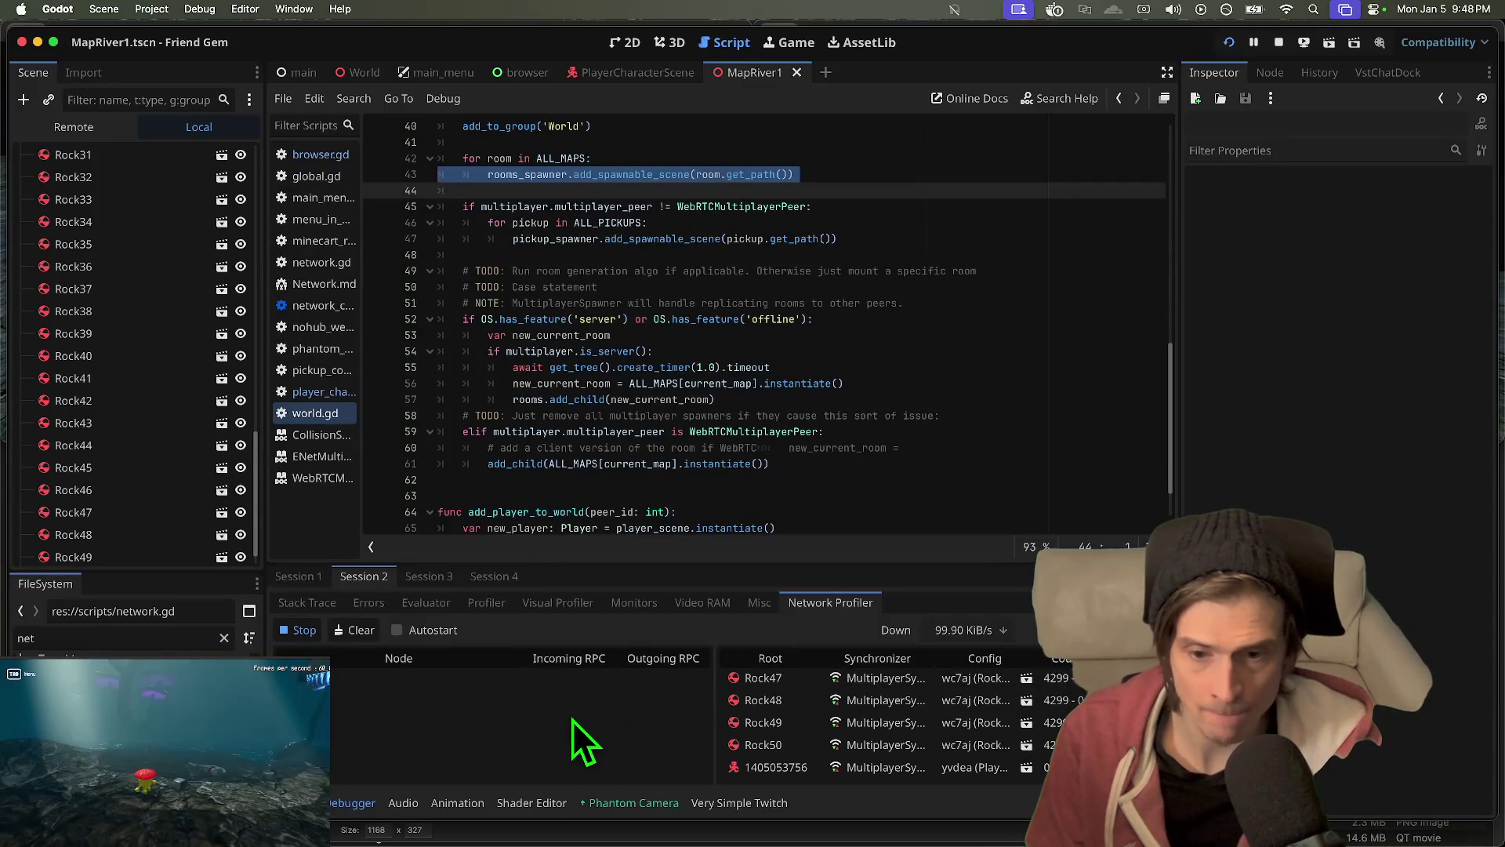
click(877, 447)
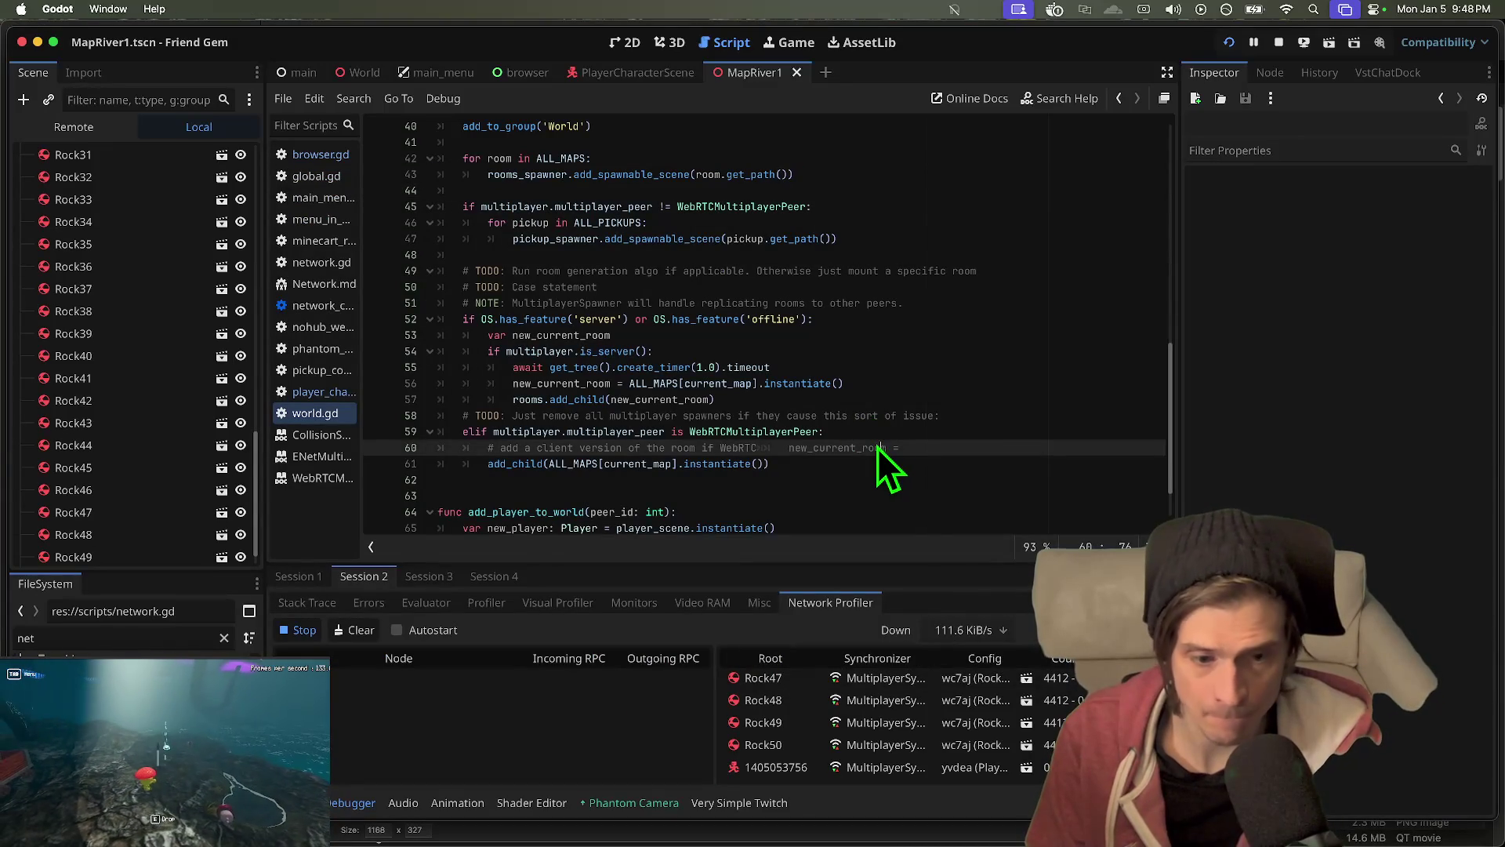
- Launch the game instances and check each debug session's errors in the Debugger
key(super+b)
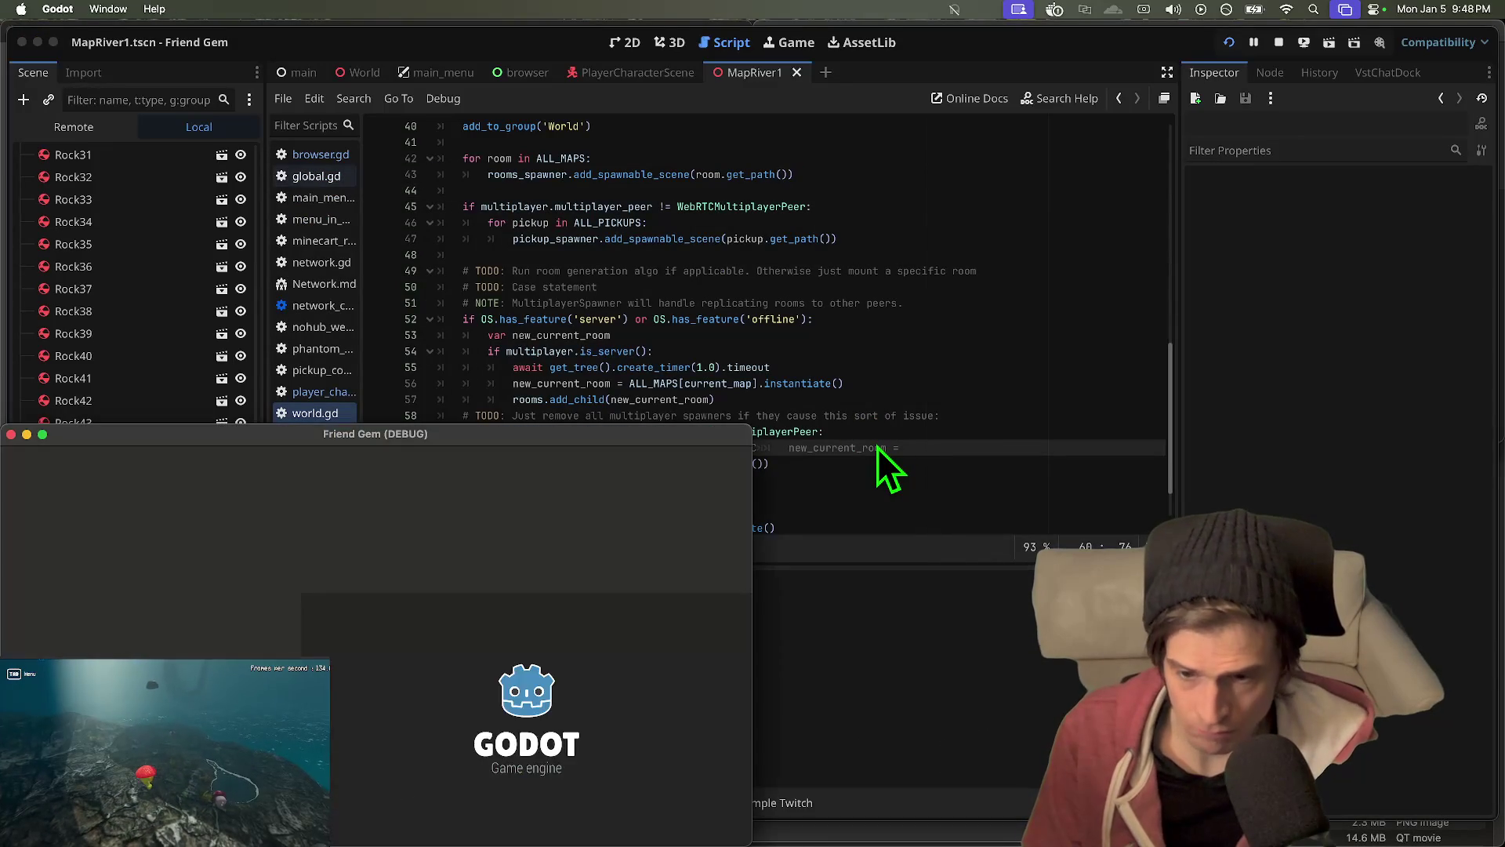
key(super+Tab)
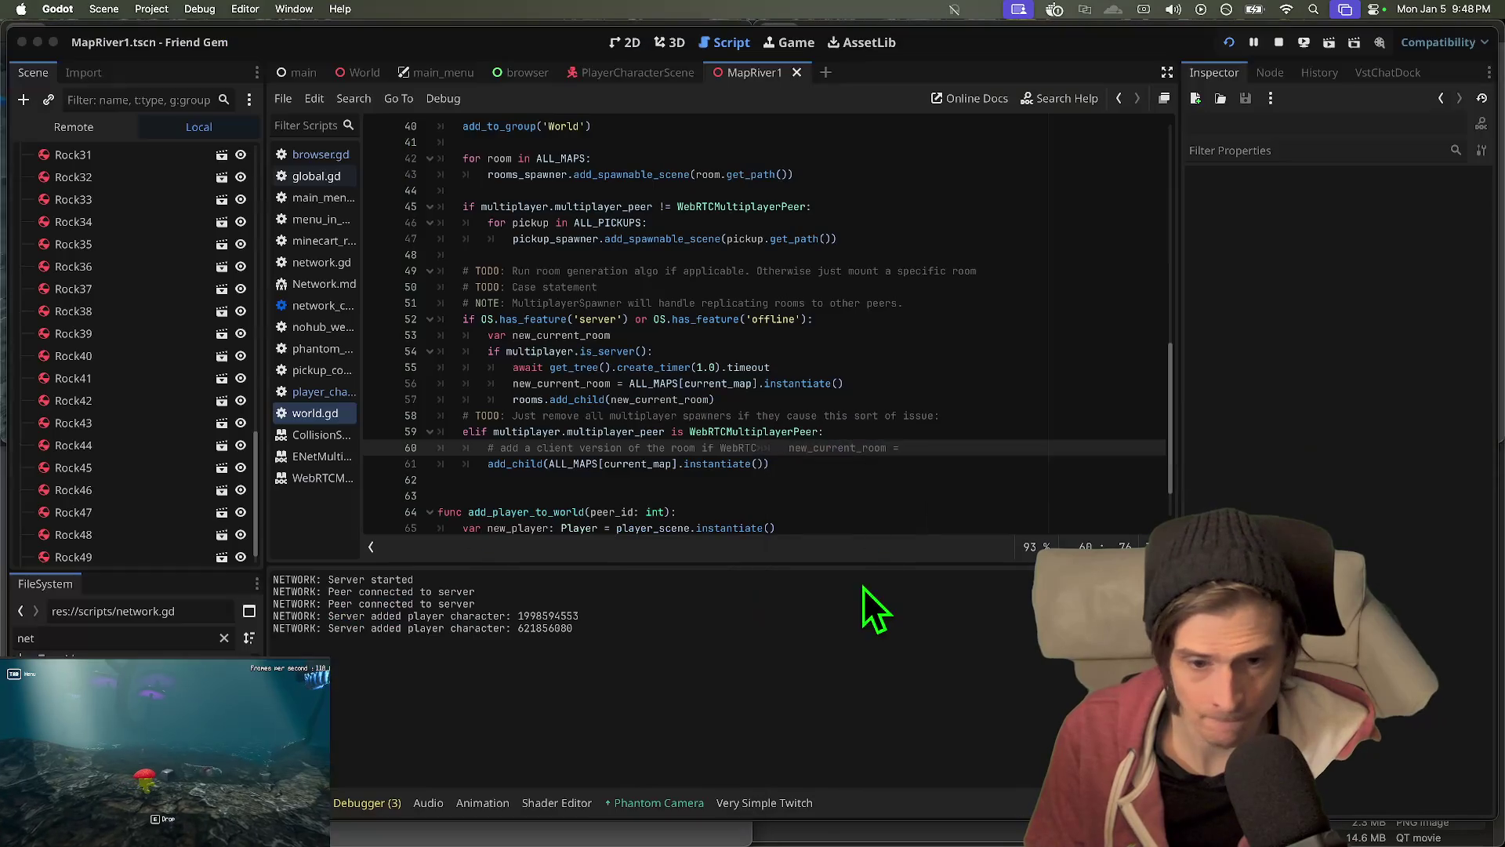
click(366, 802)
click(385, 609)
click(424, 577)
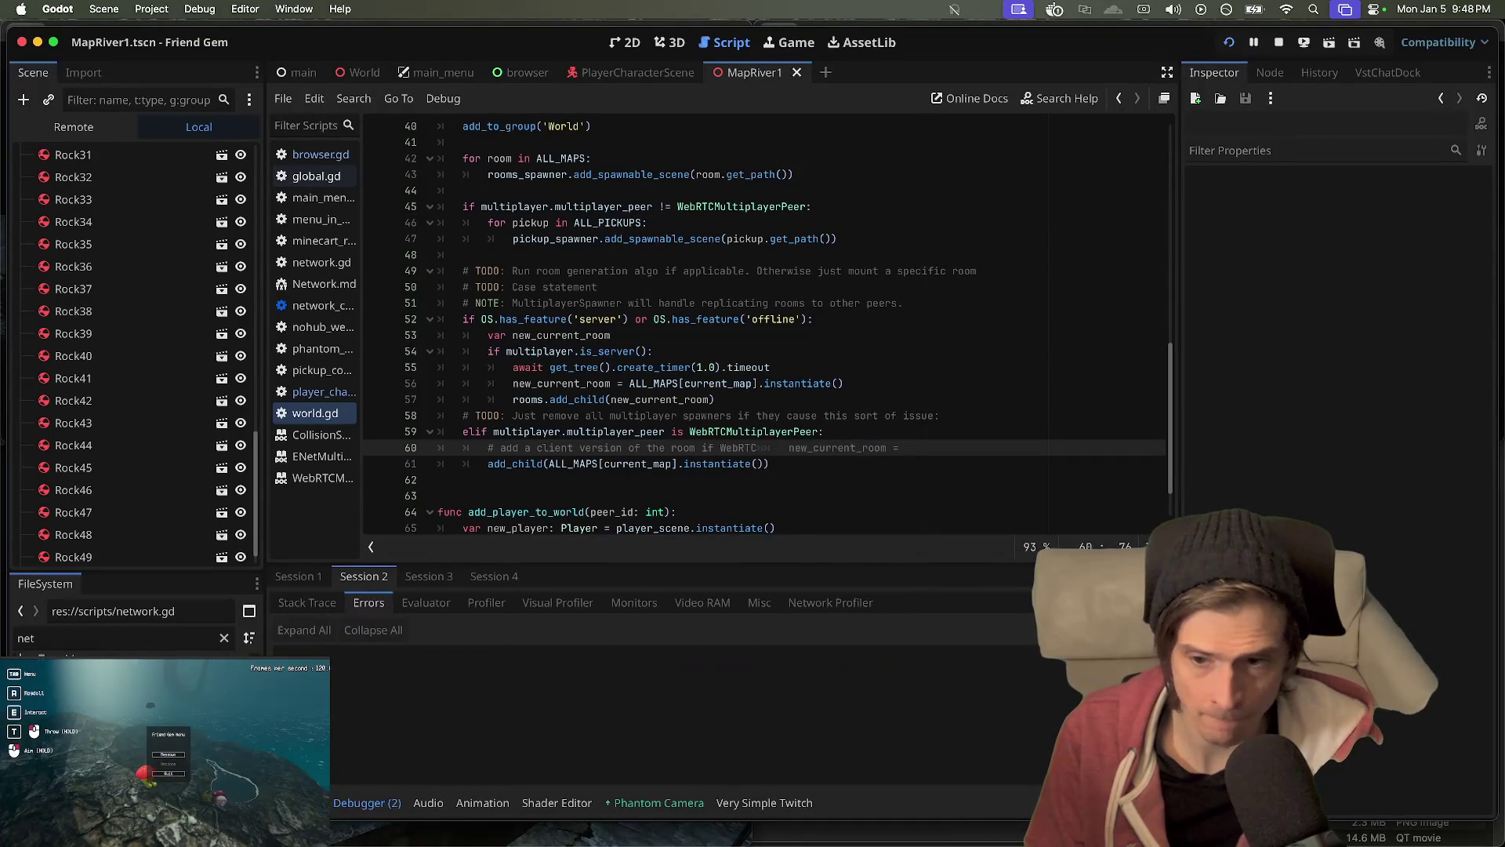
click(323, 577)
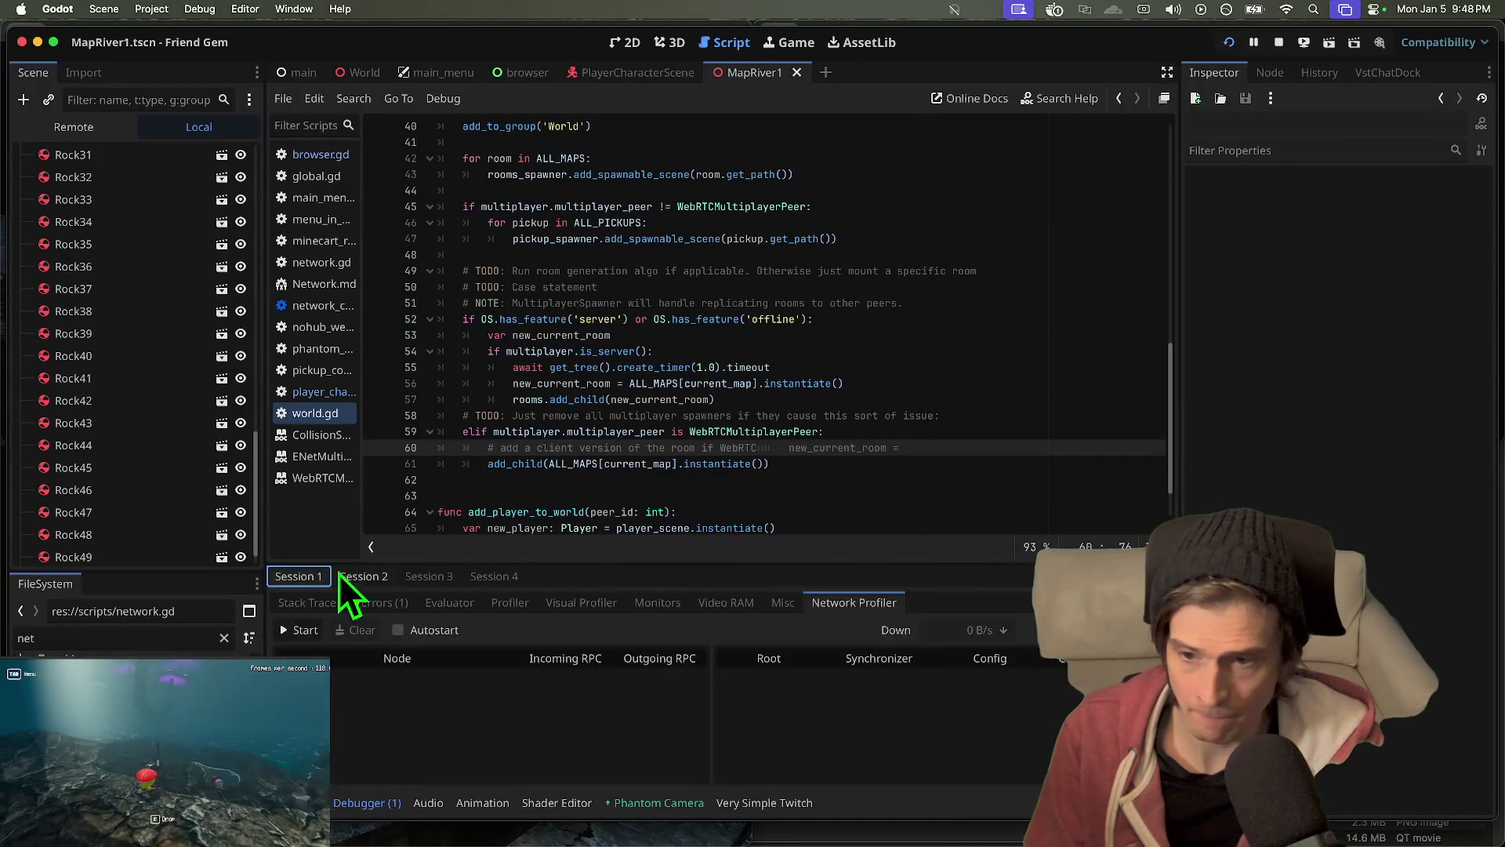
click(423, 576)
click(345, 577)
click(306, 576)
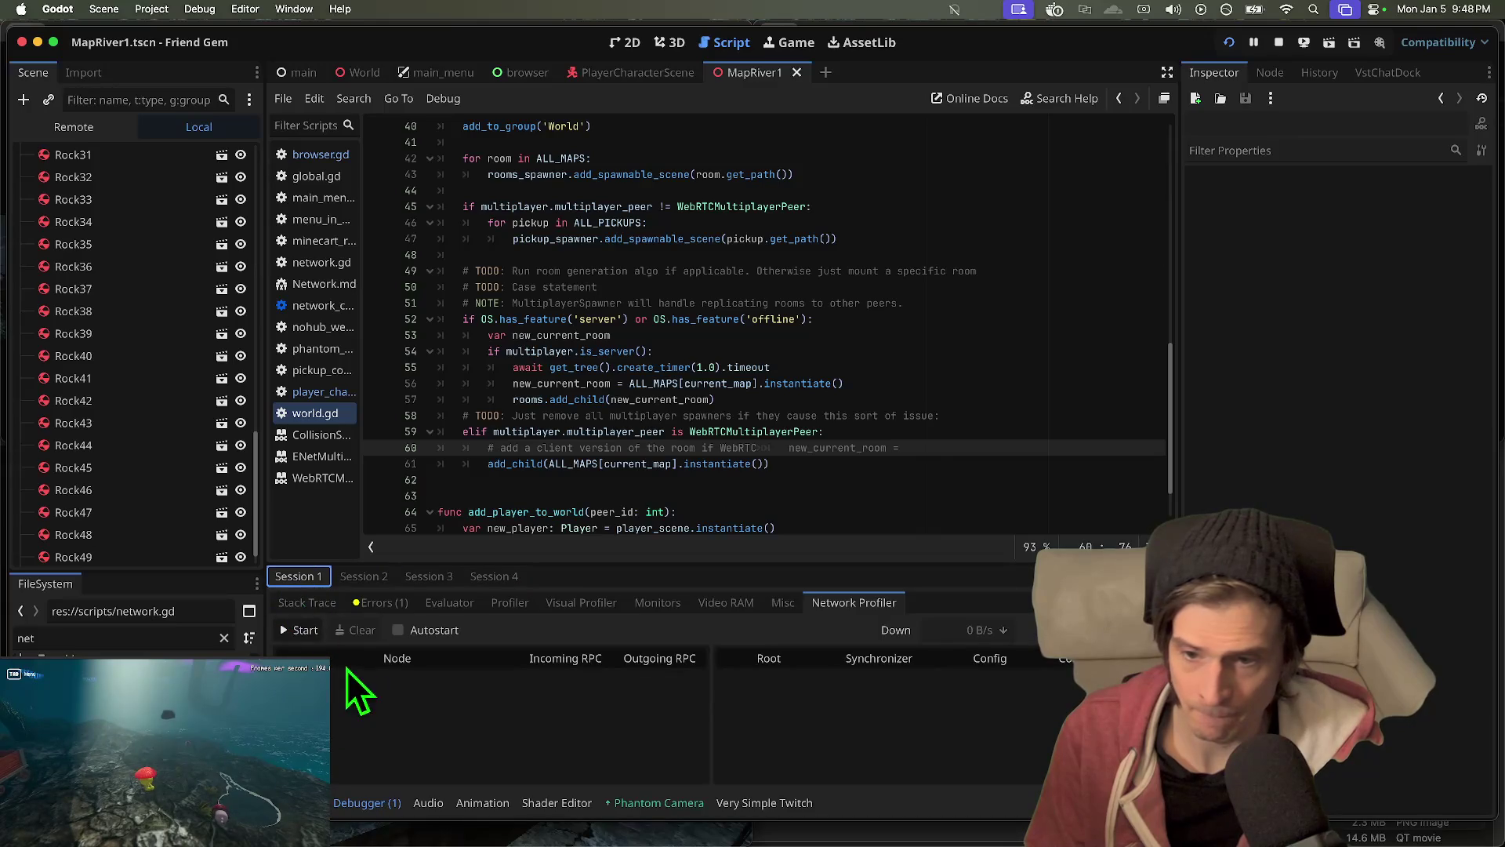
click(384, 602)
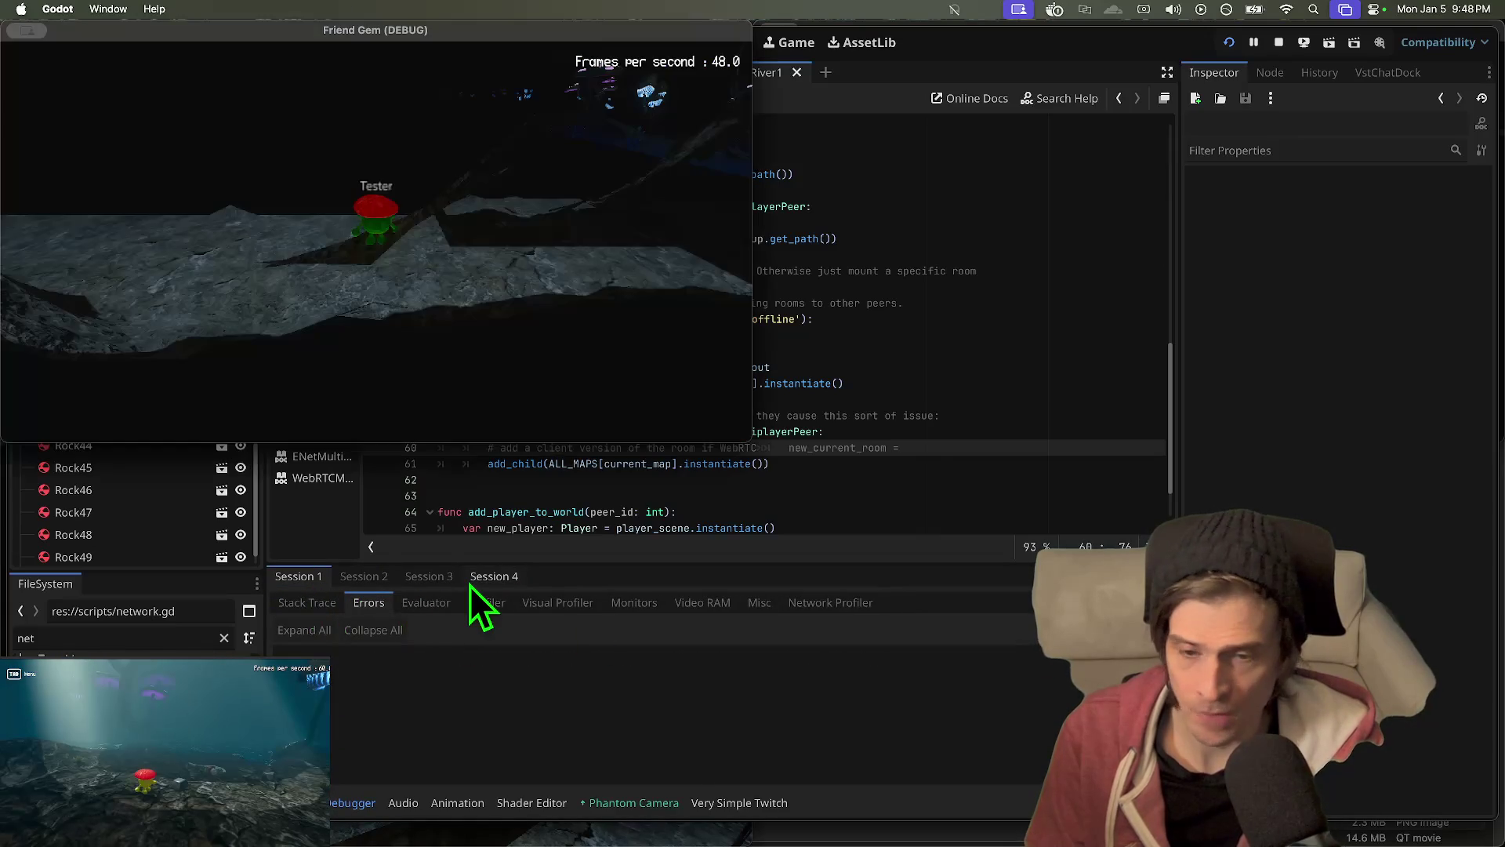
click(895, 674)
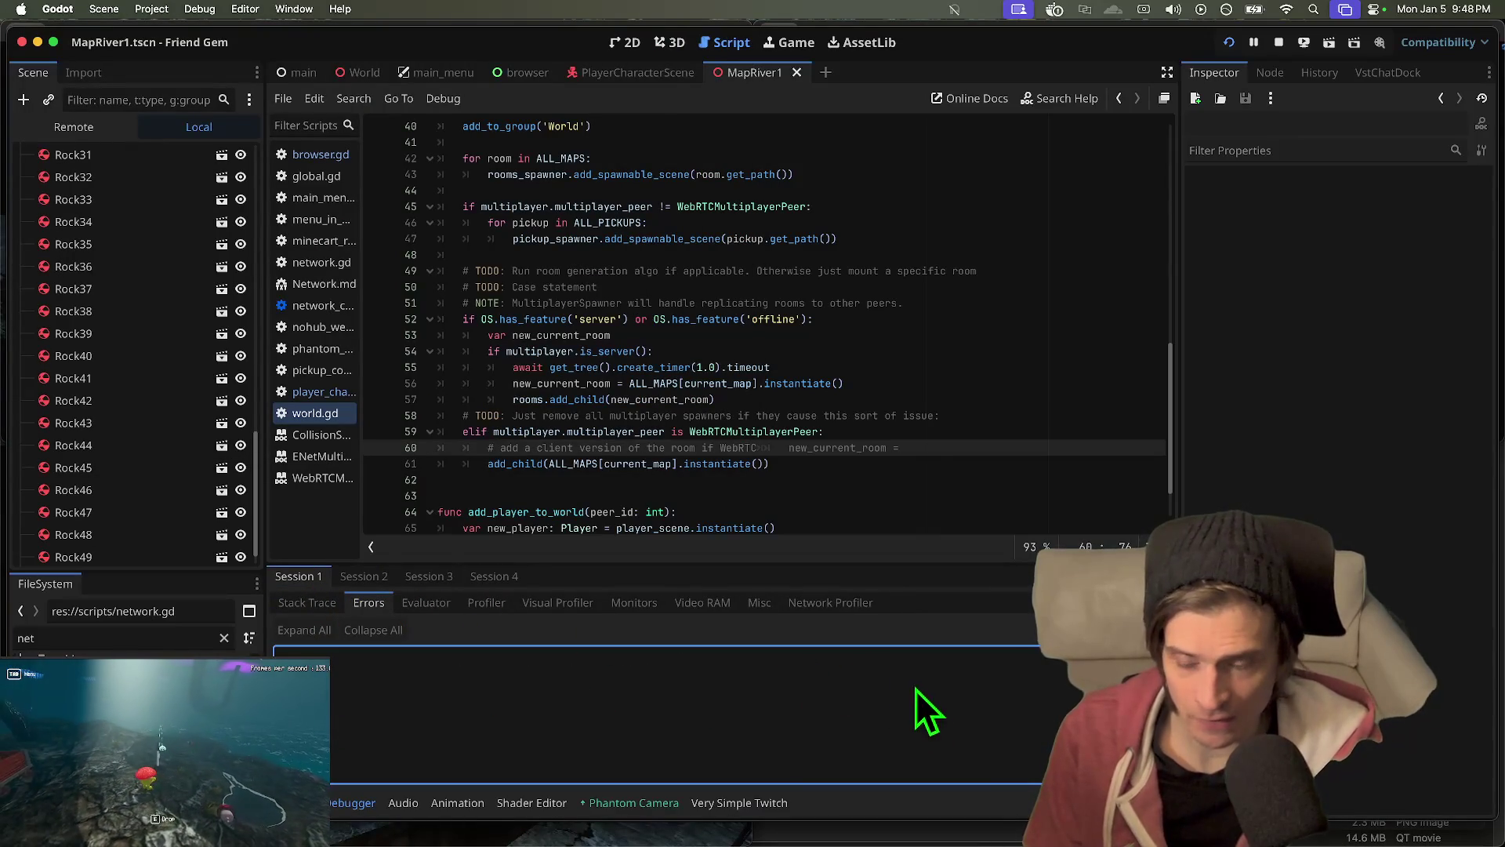
- Start network profiling in Session 1 and Session 3, opening Session 2's profiler too
click(829, 604)
click(313, 629)
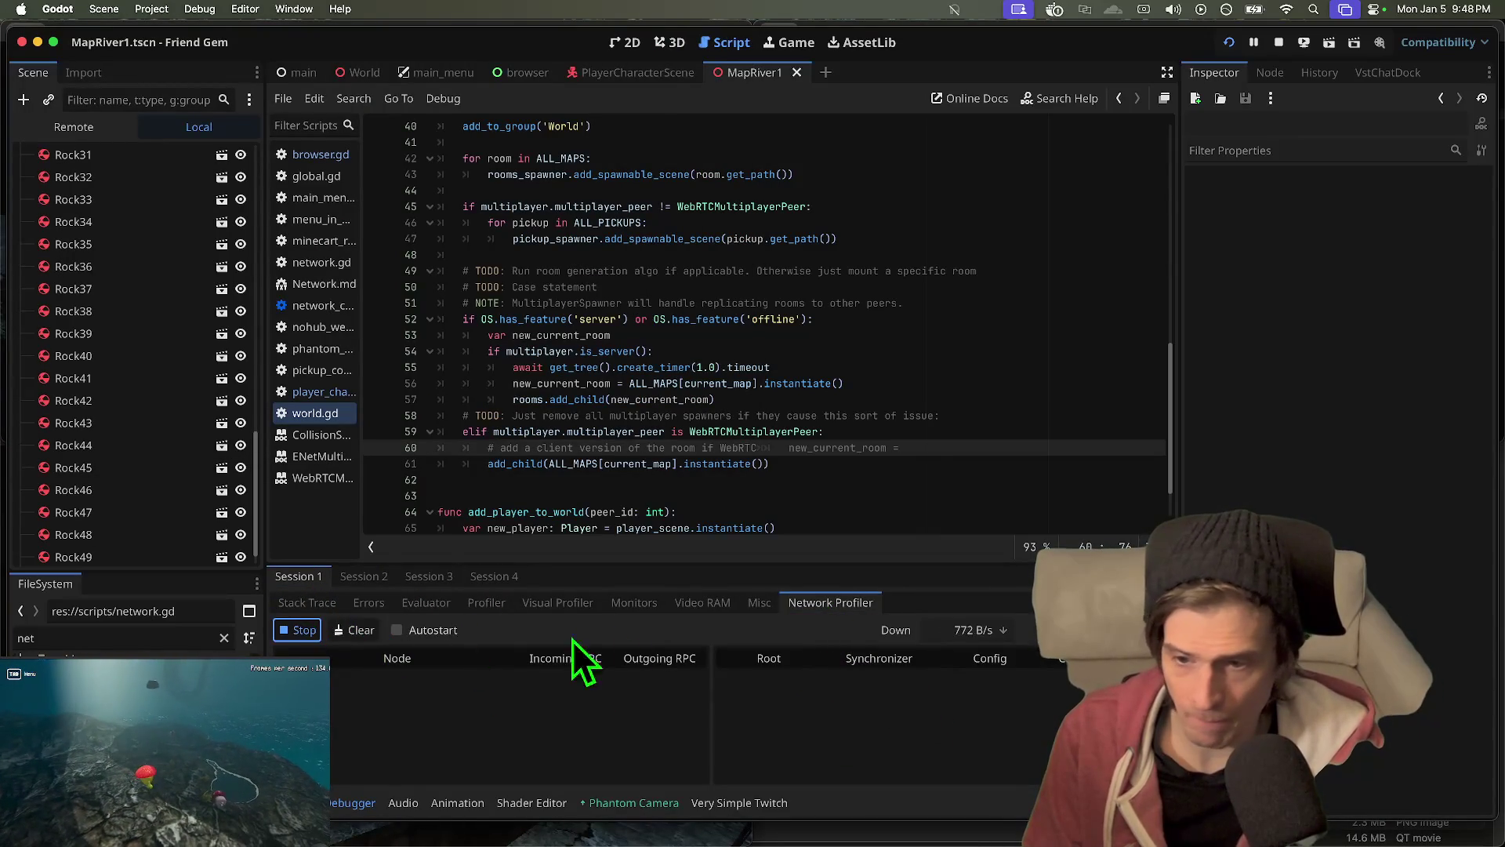
click(364, 576)
click(816, 603)
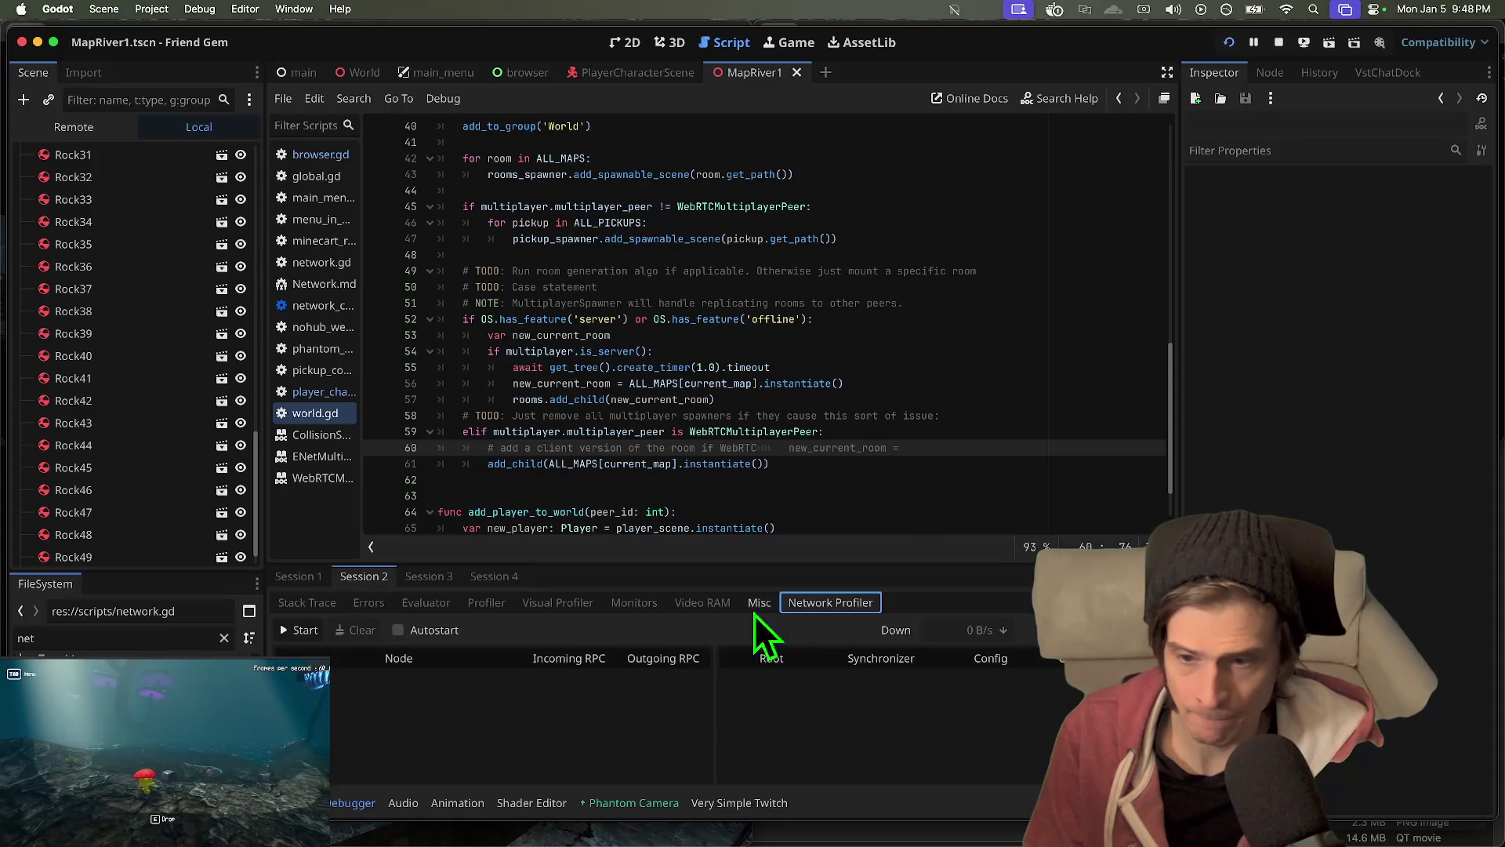
click(428, 577)
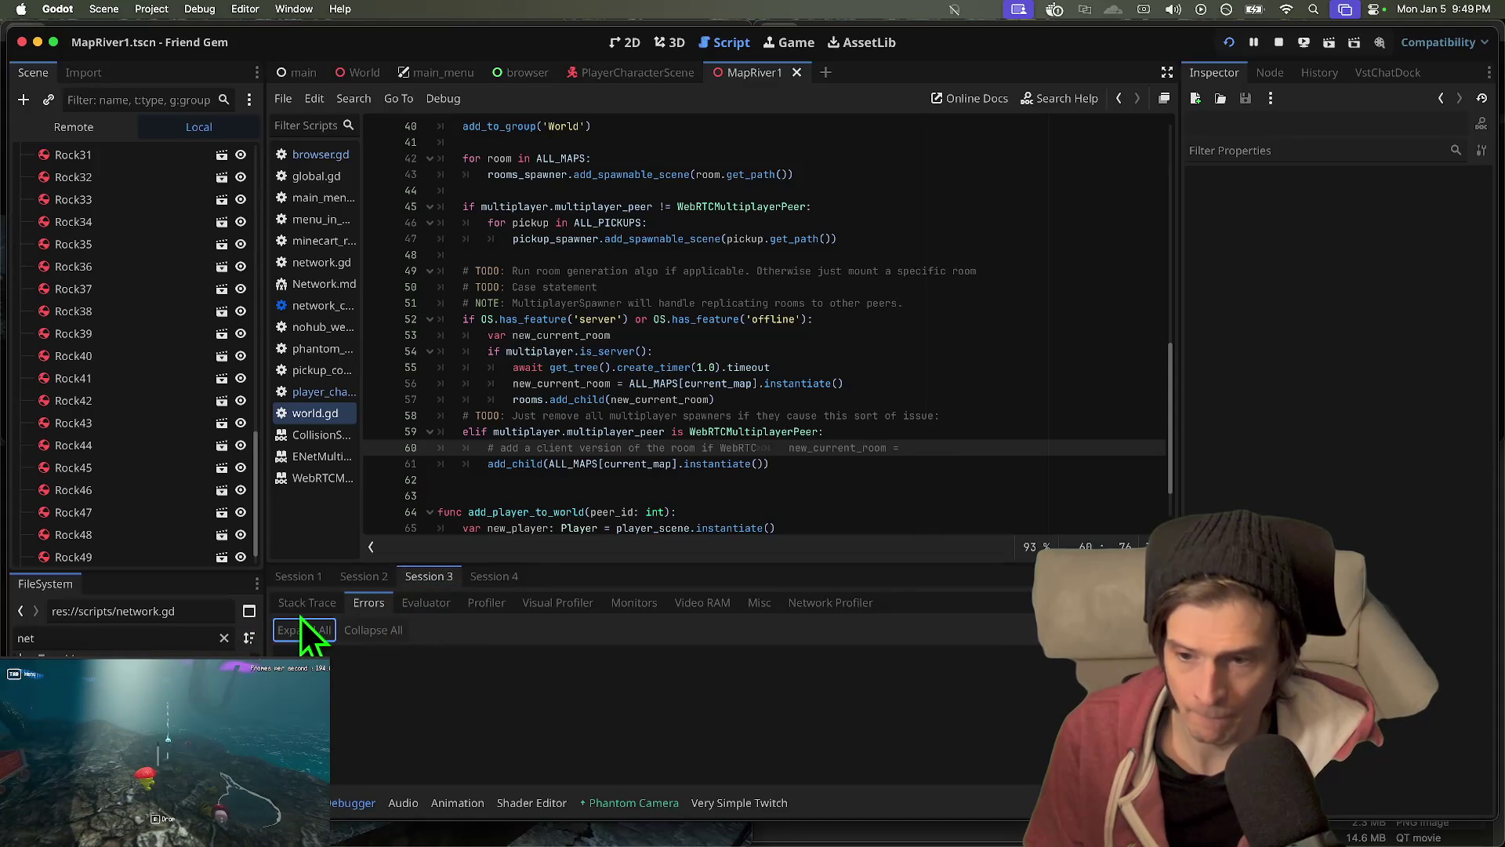
click(296, 605)
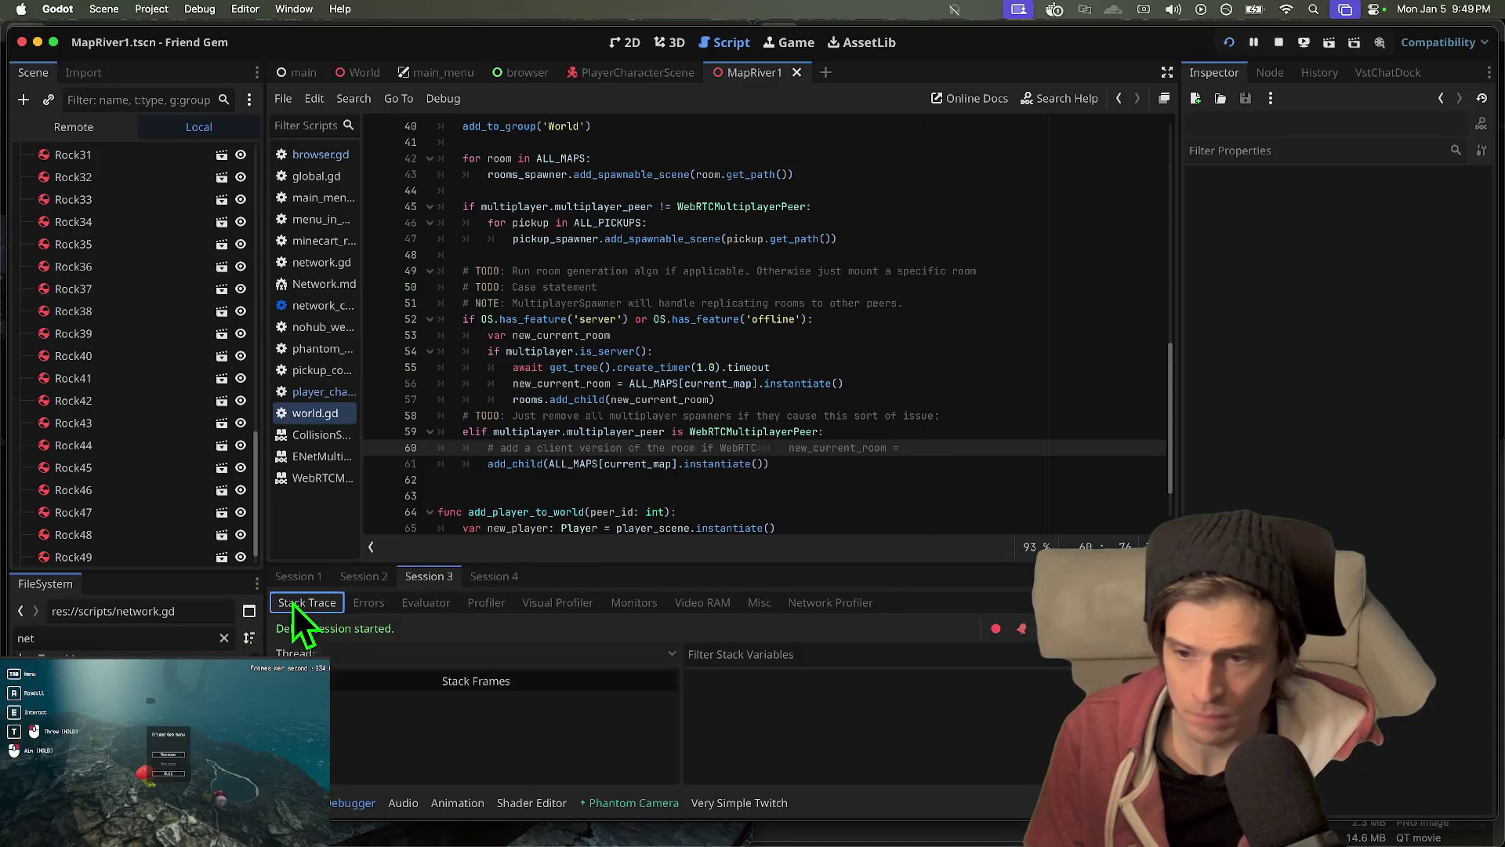
click(830, 602)
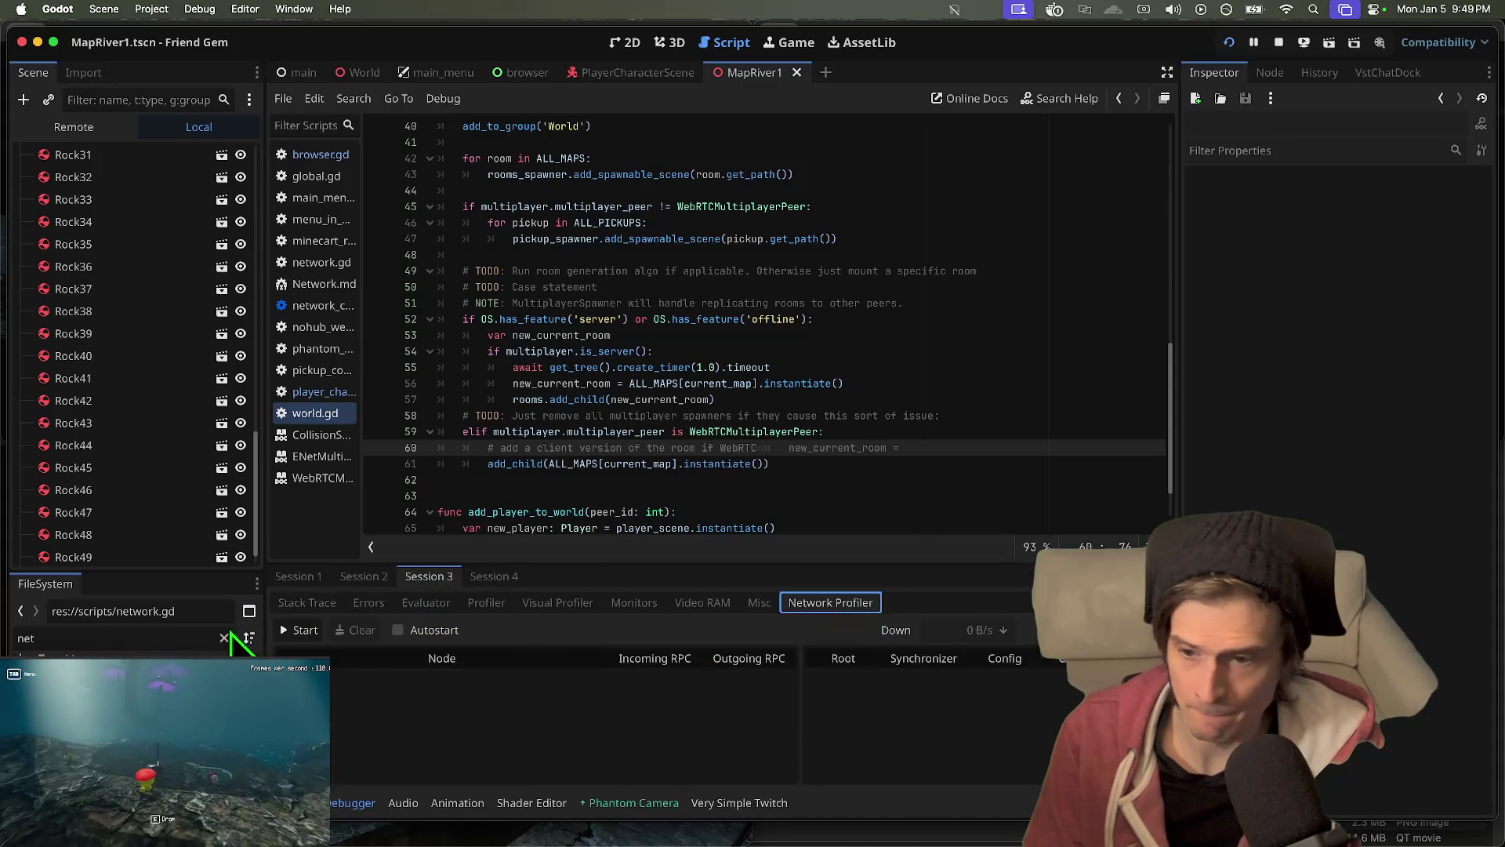
click(301, 629)
- Compare live network traffic across Sessions 1, 2 and 3
click(296, 577)
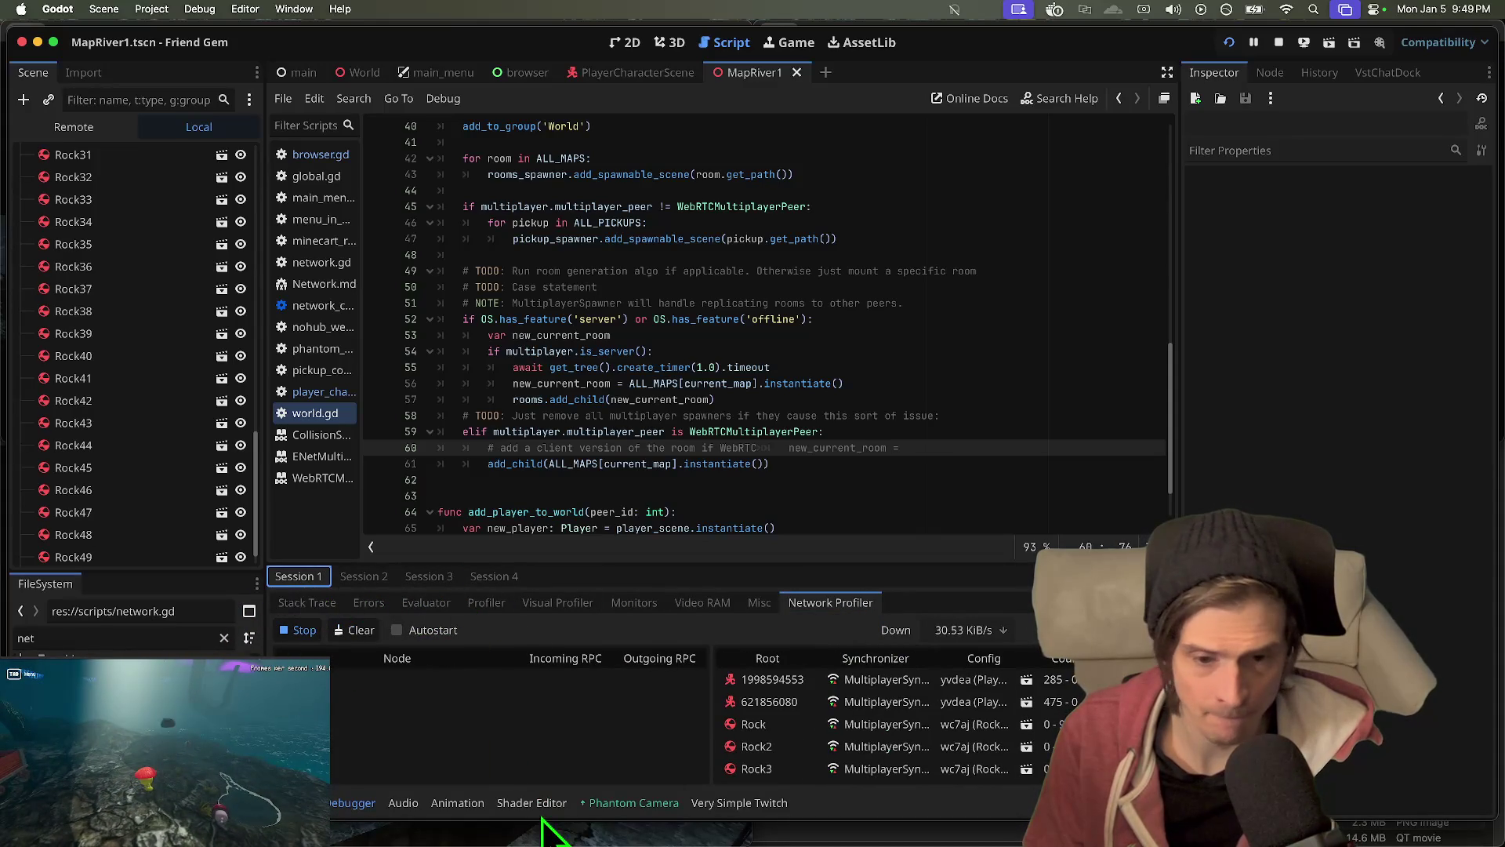
click(365, 580)
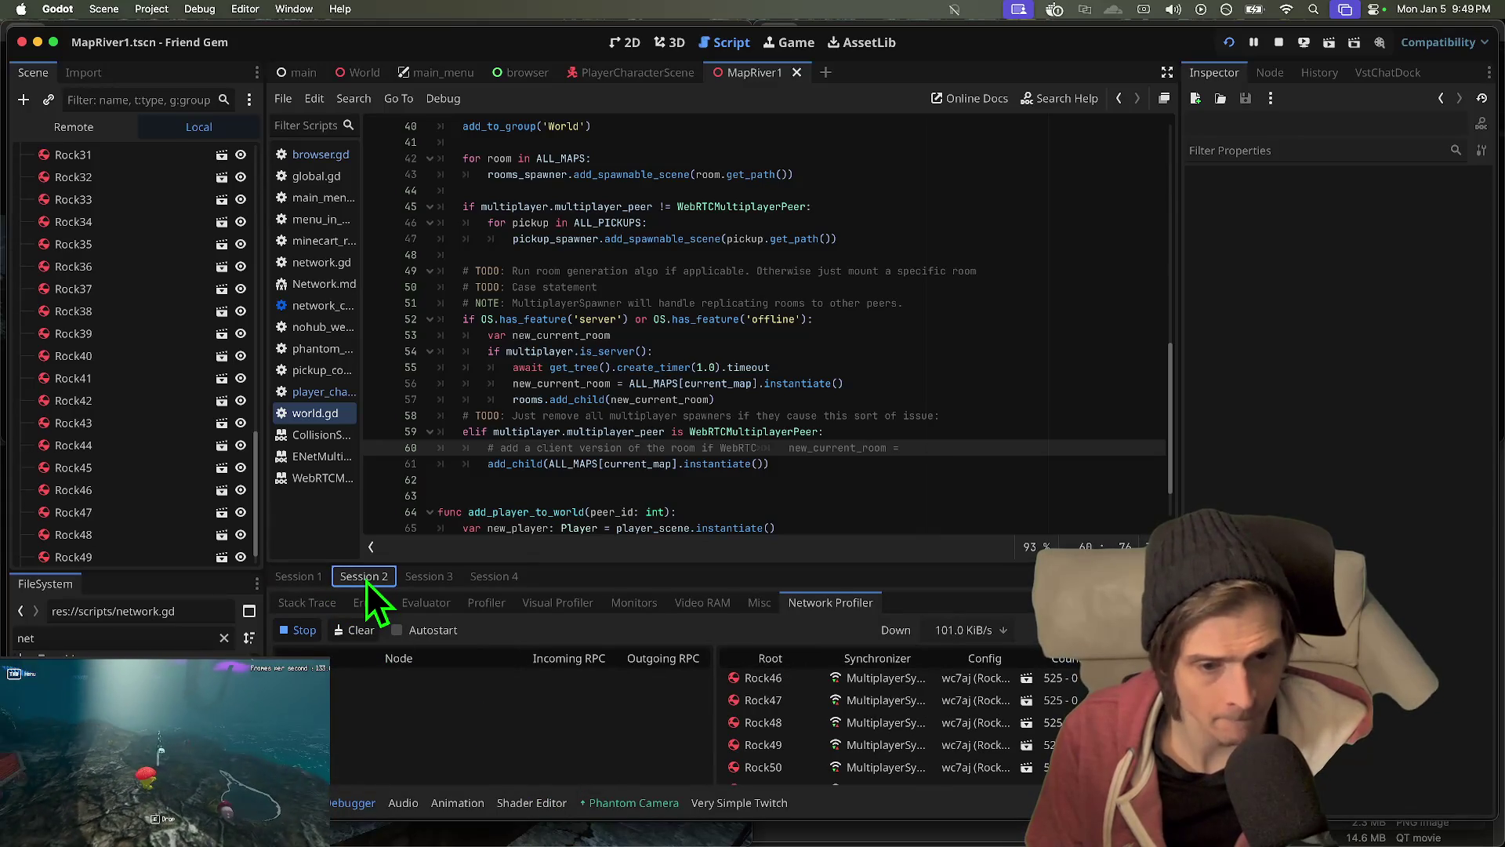
click(440, 583)
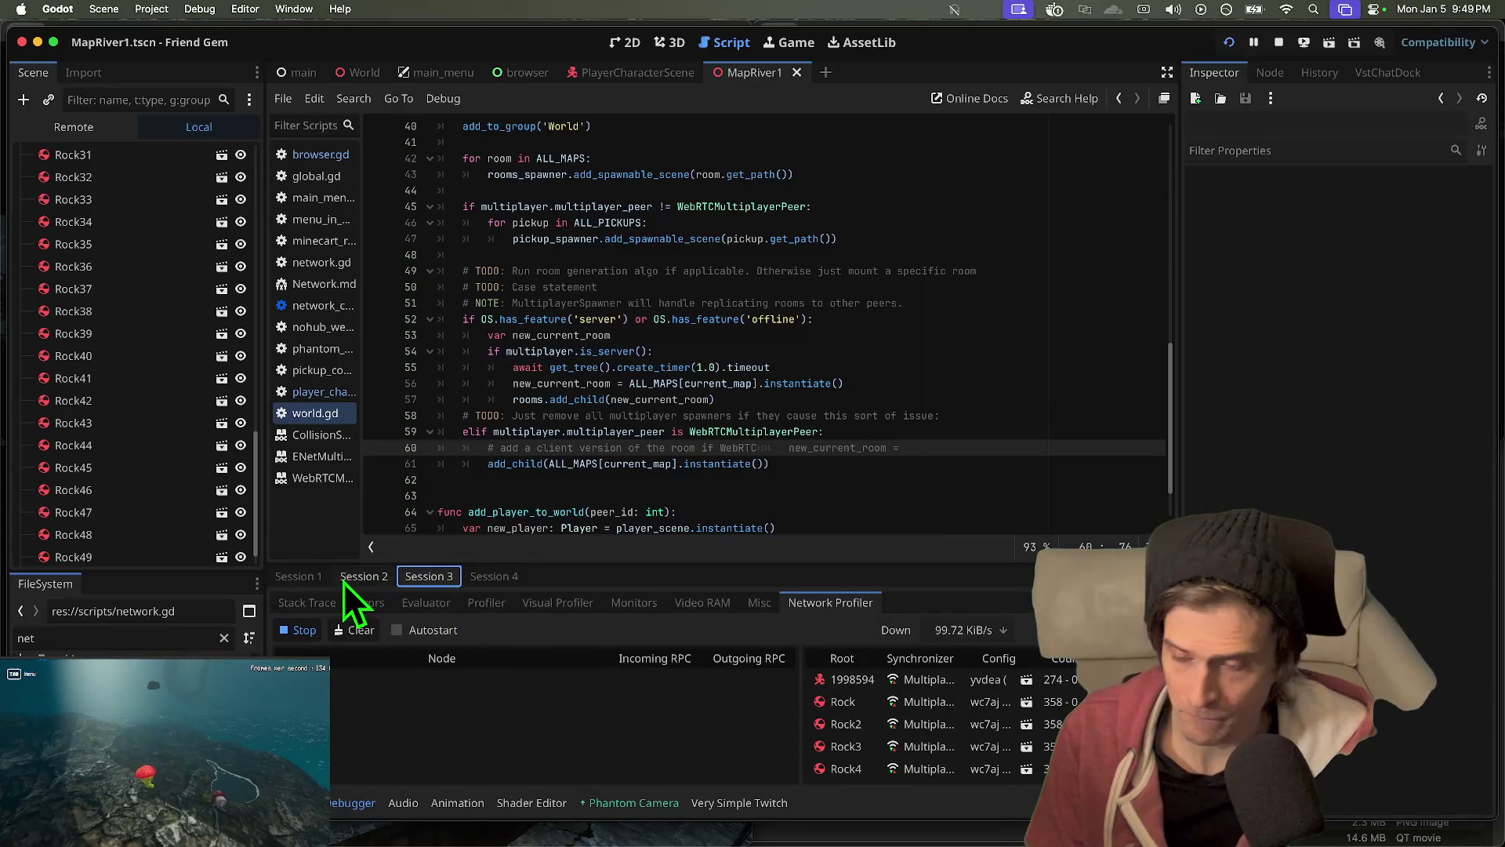
click(290, 580)
click(533, 736)
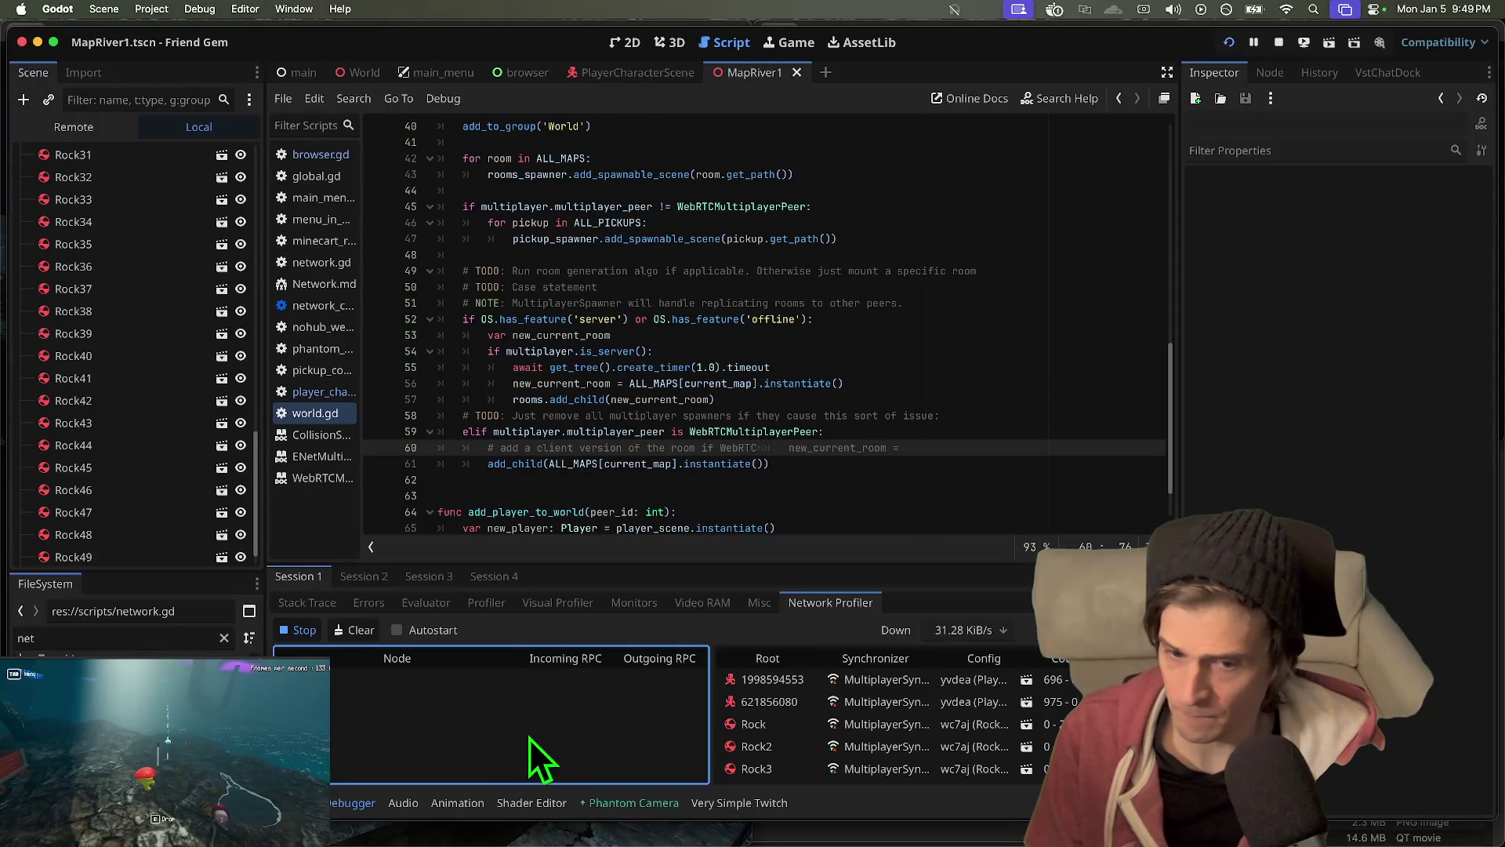
click(875, 606)
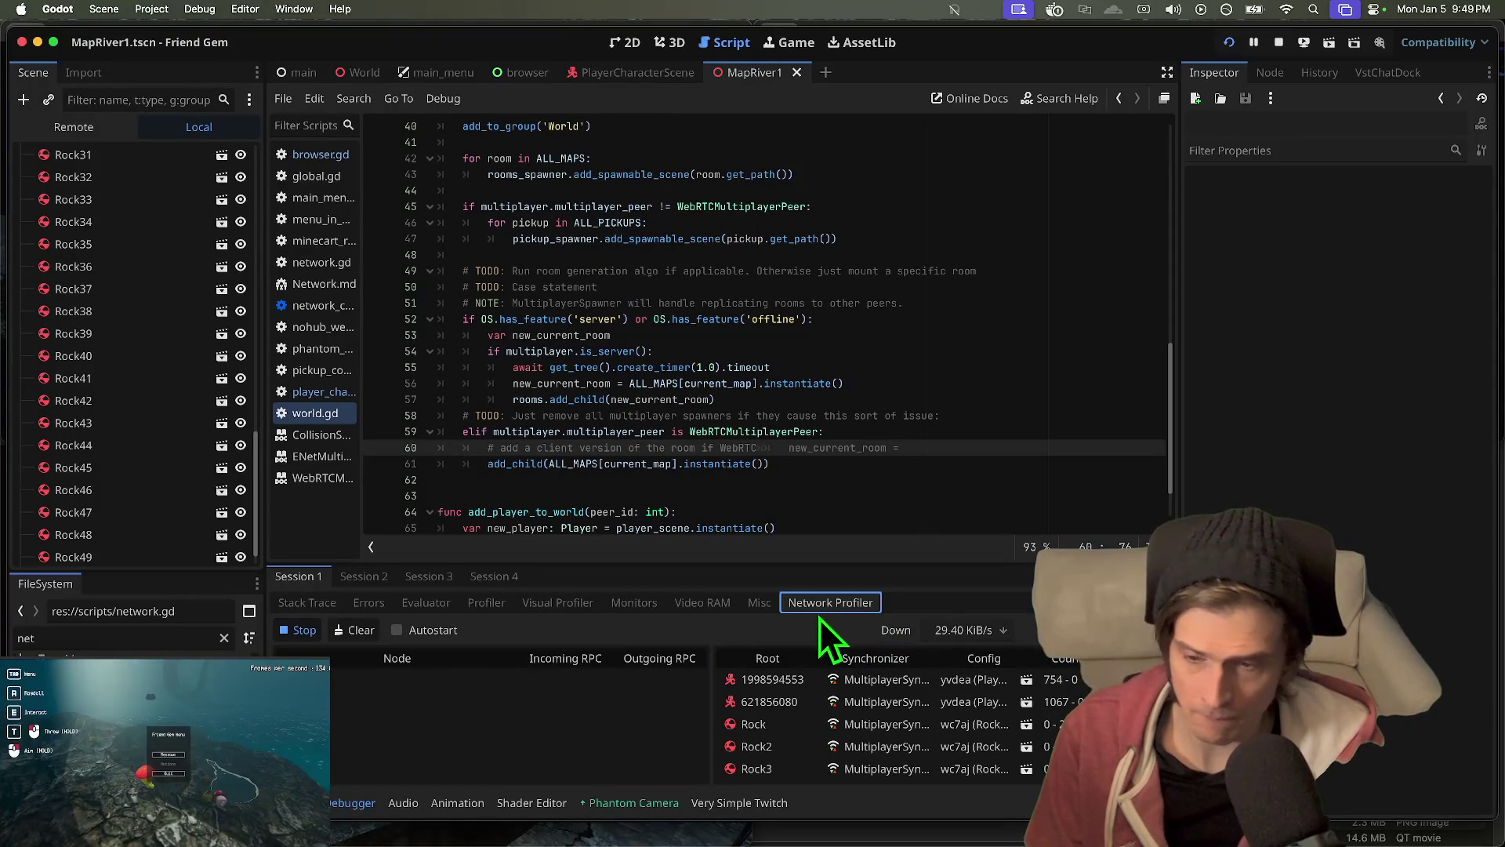
key(super+space)
- Record kibs_4.gif with LICEcap while cycling through Sessions 2, 3, 1, 2 and 3
text(li)
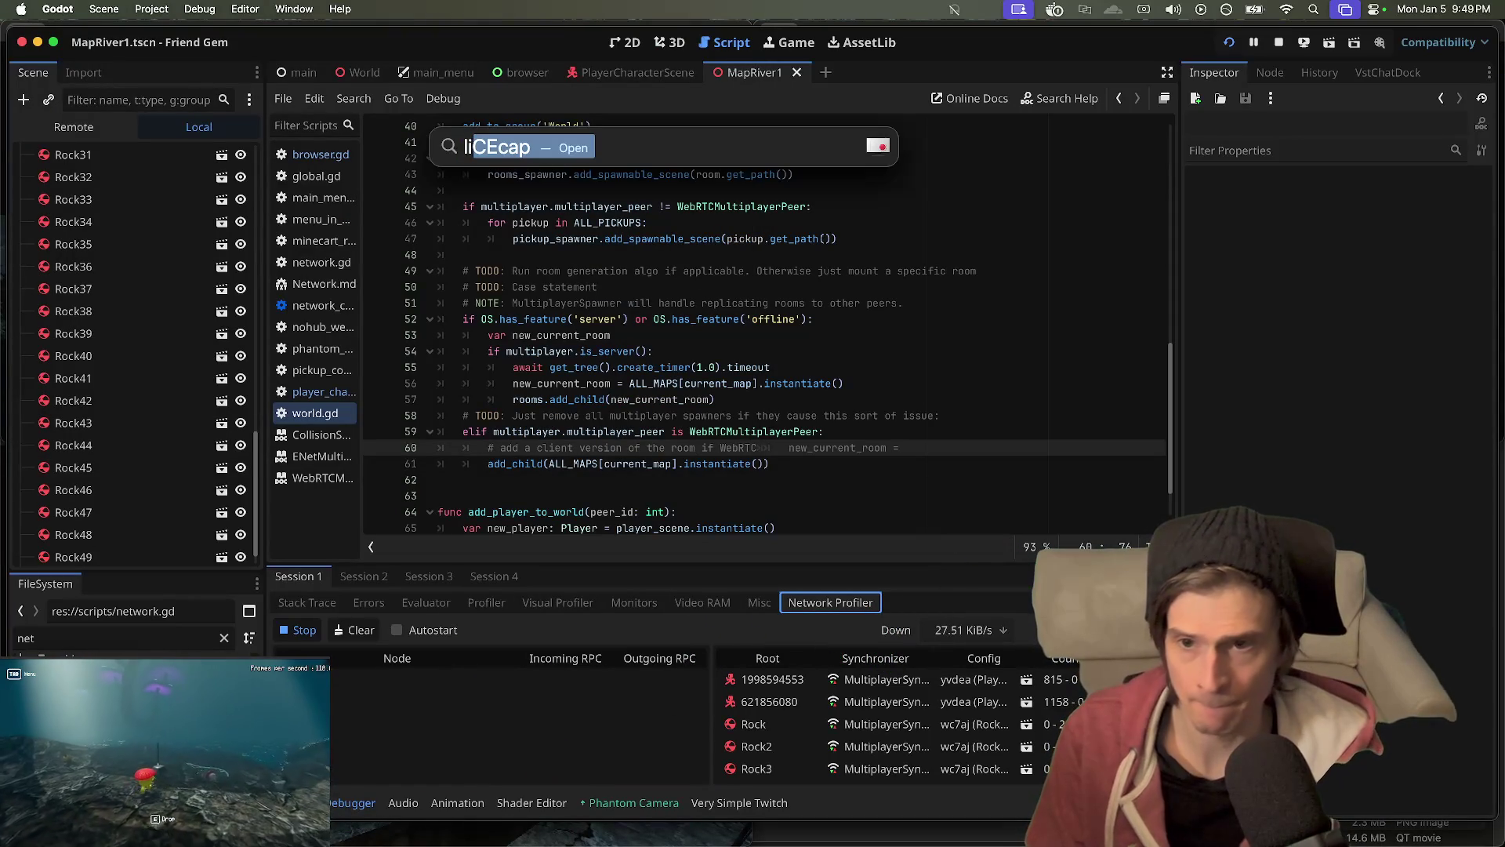
key(Return)
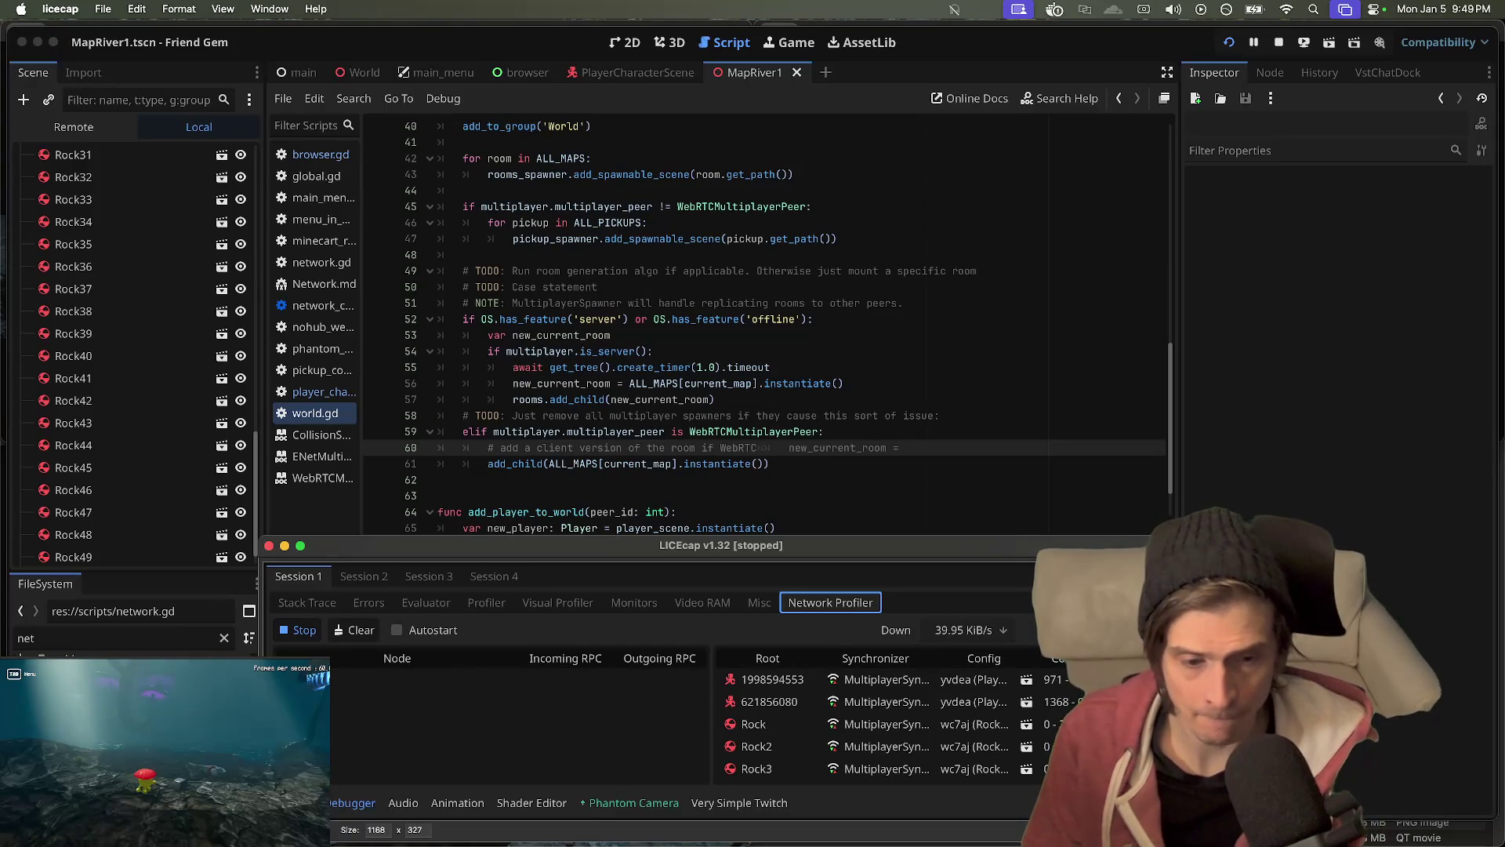
click(1098, 829)
text(kibs_4)
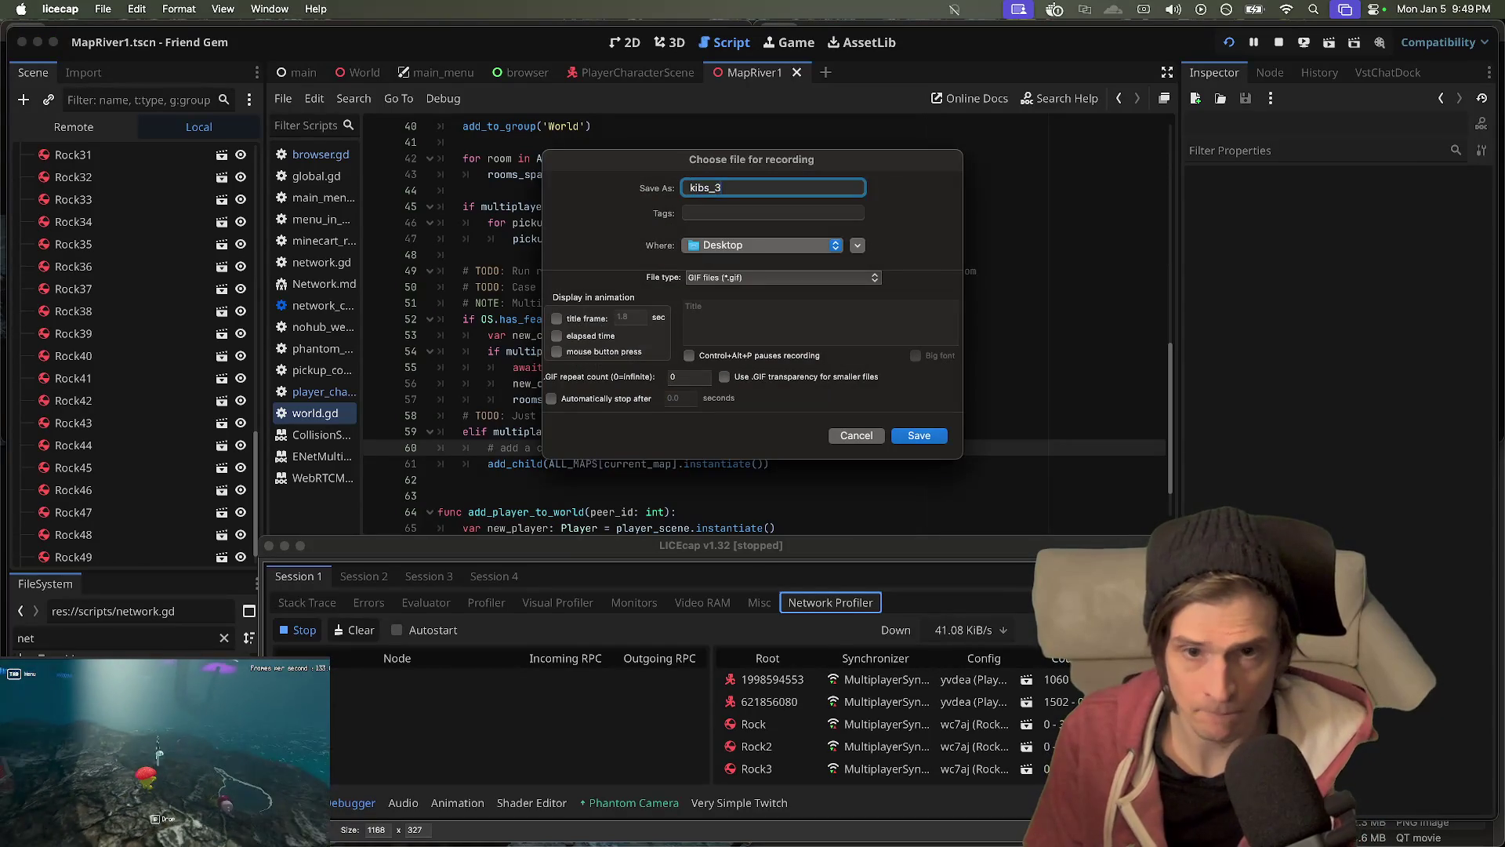
key(Return)
click(439, 717)
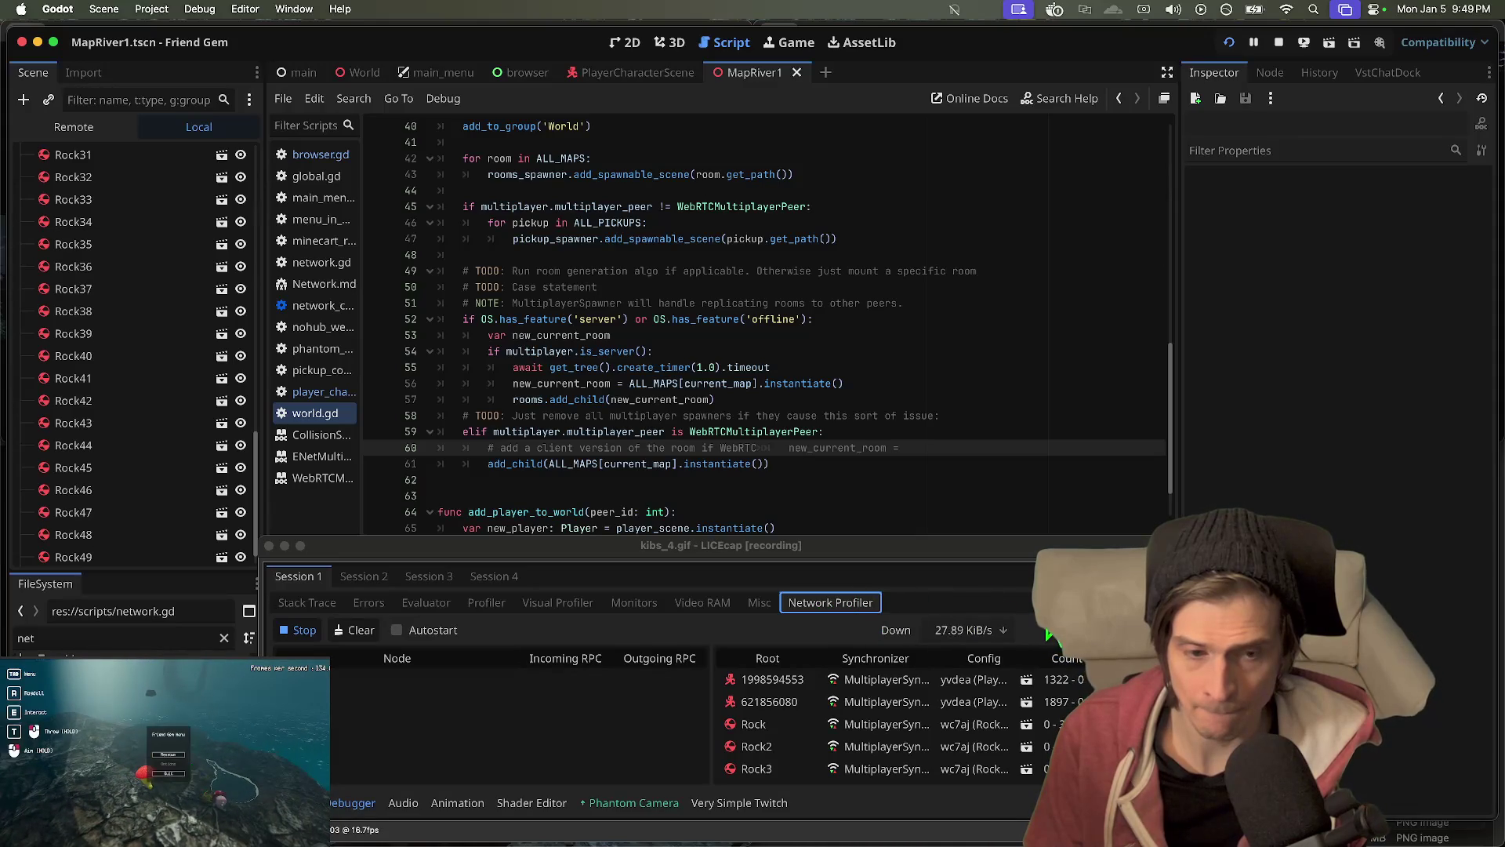
click(350, 578)
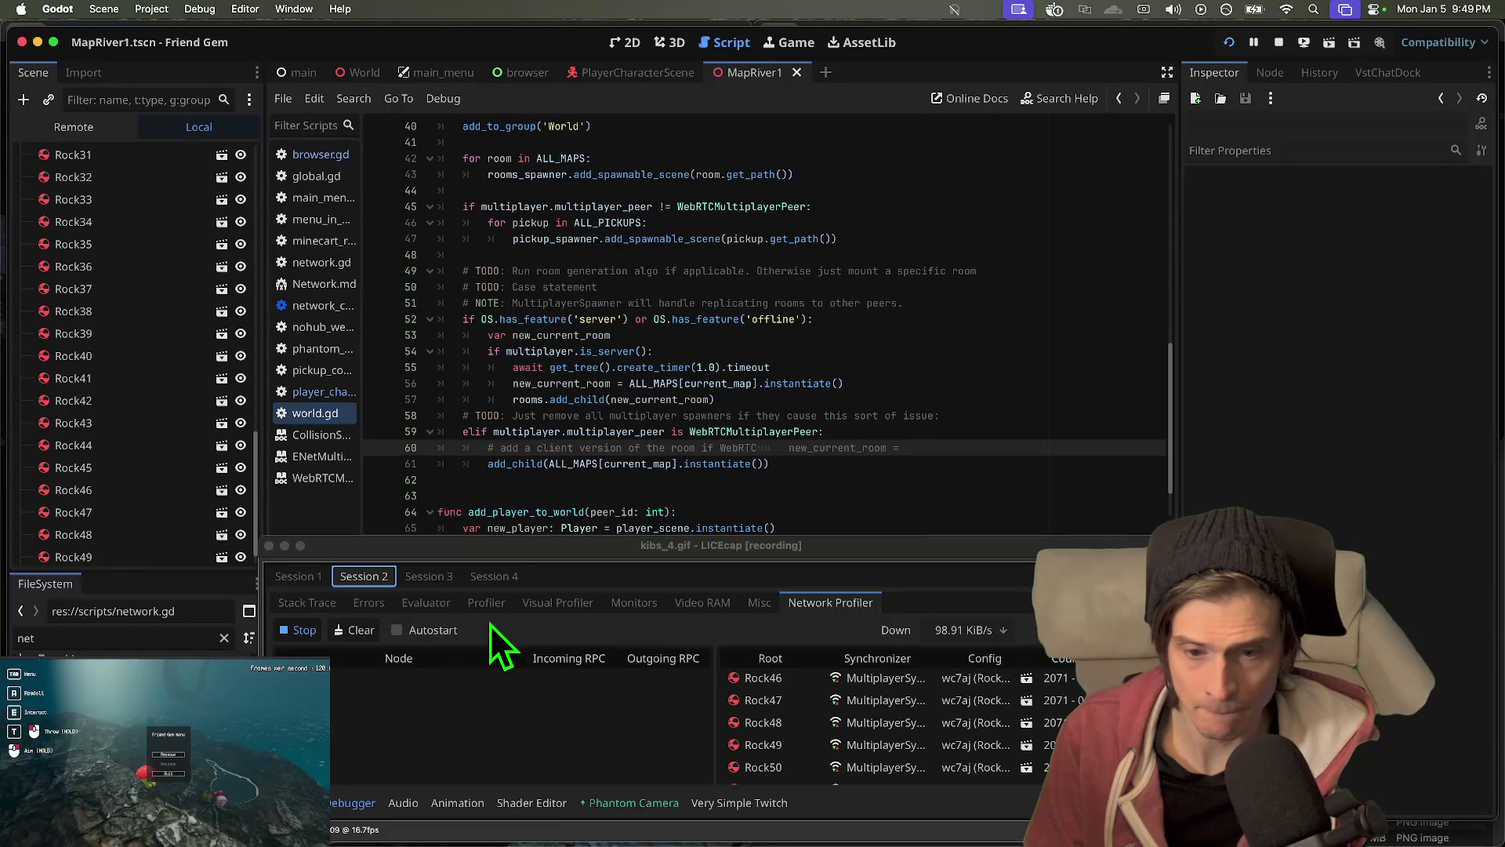
click(443, 581)
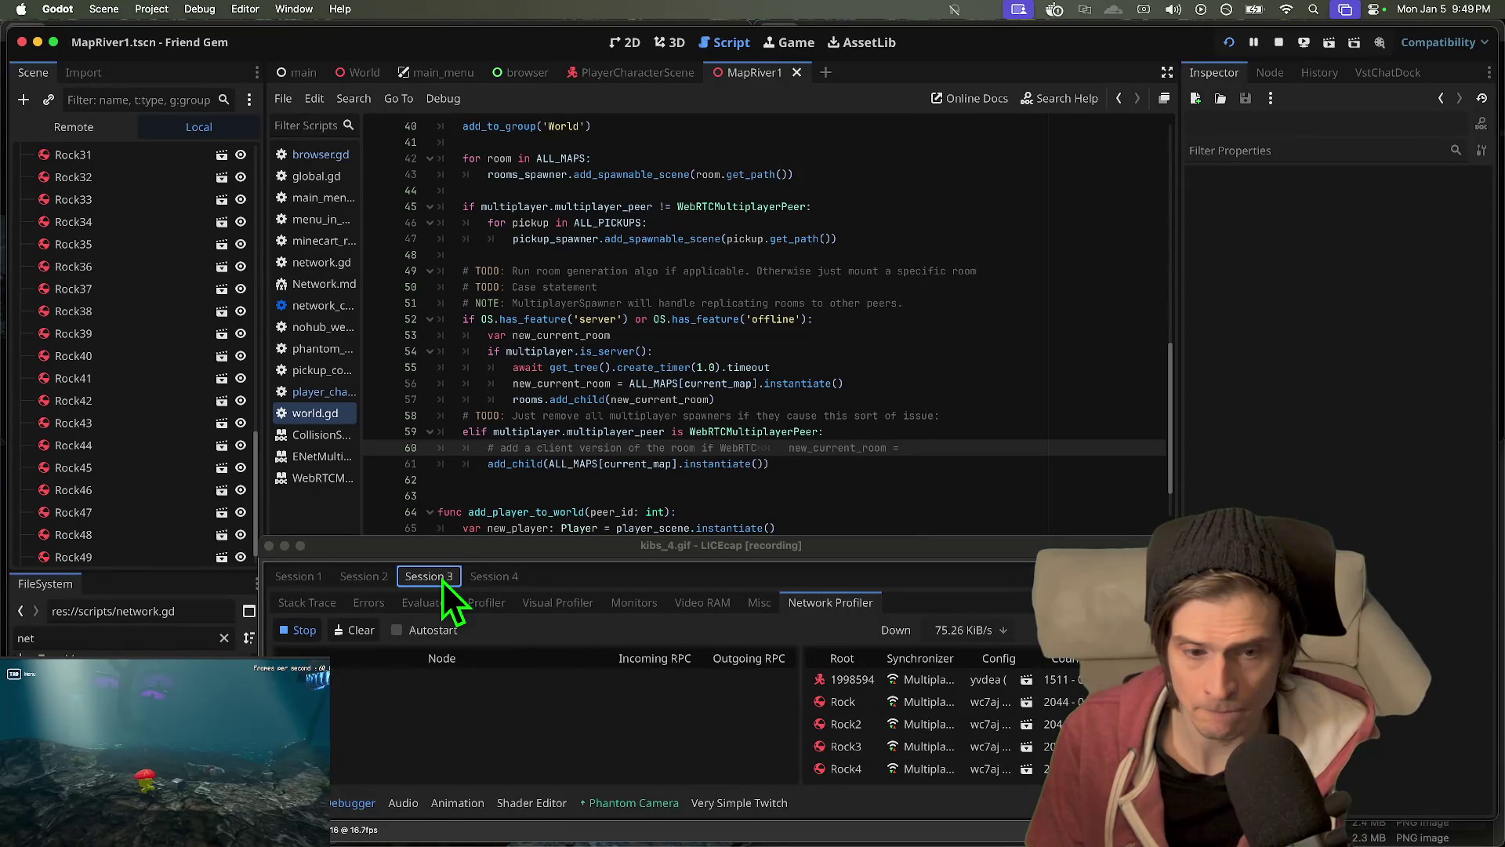
click(305, 580)
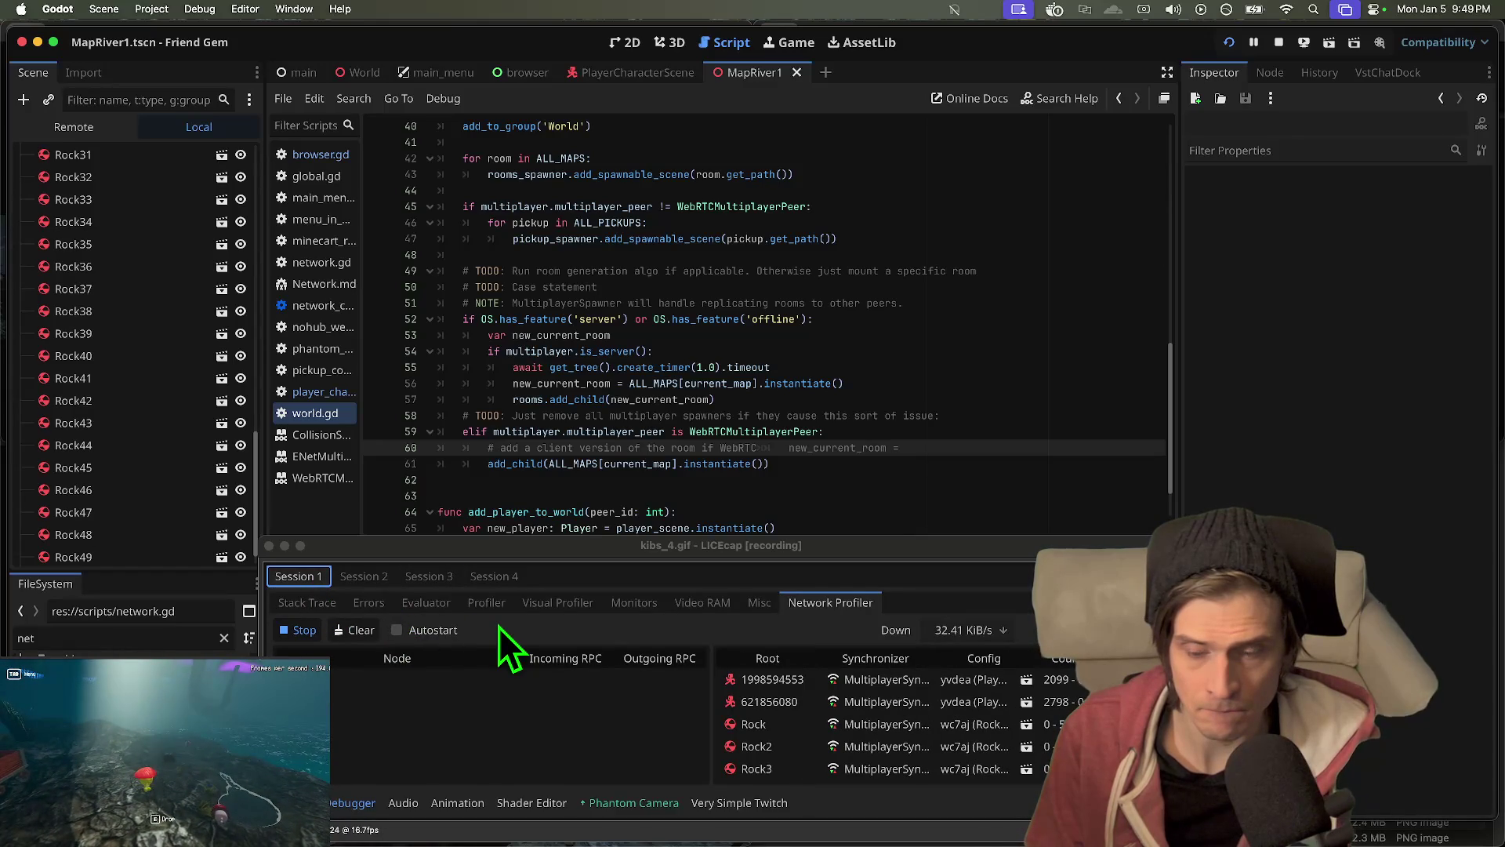
click(376, 574)
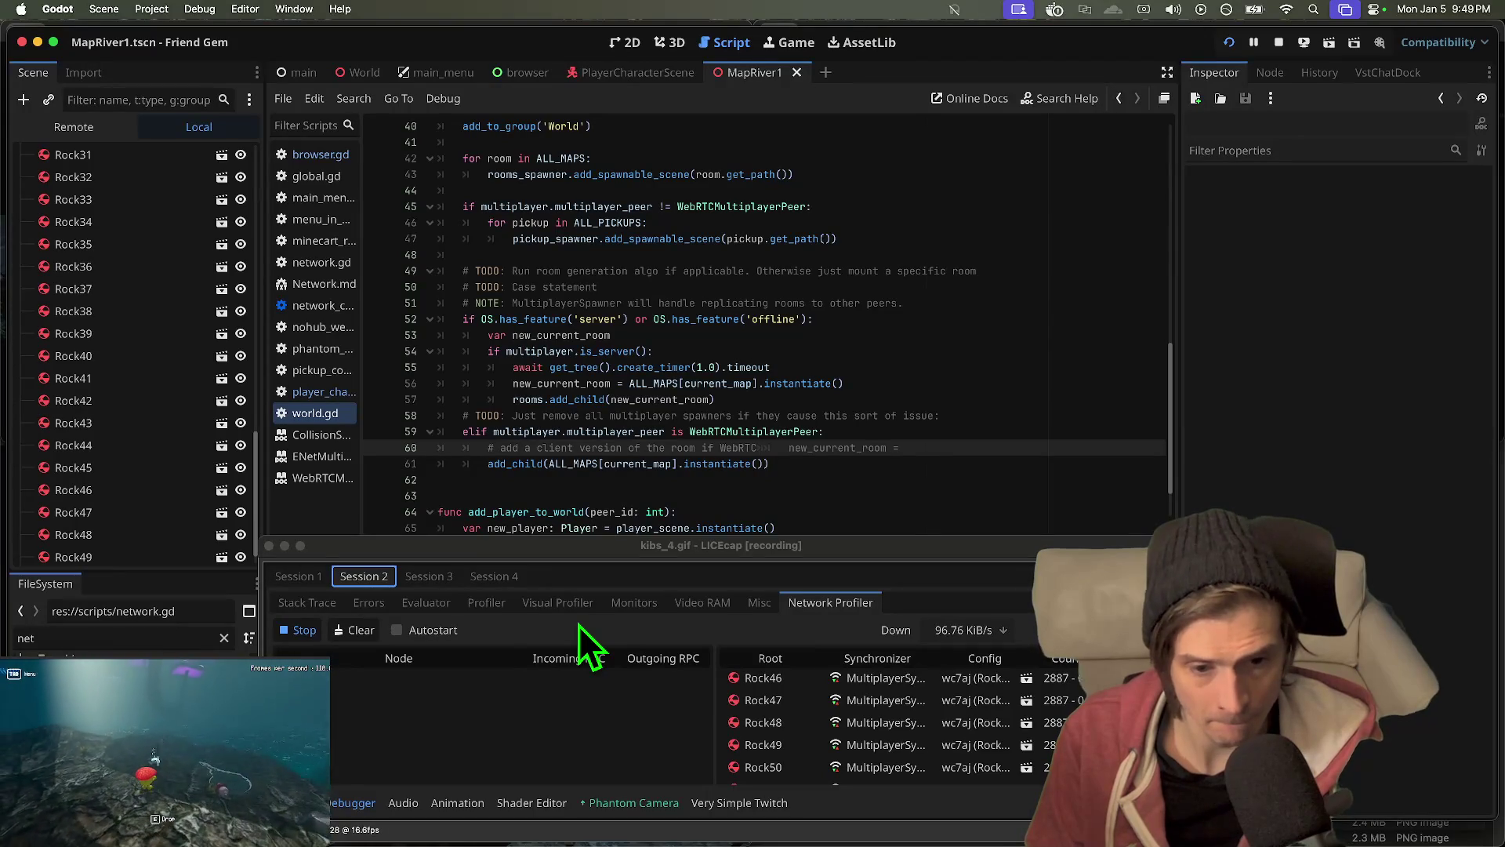
click(431, 577)
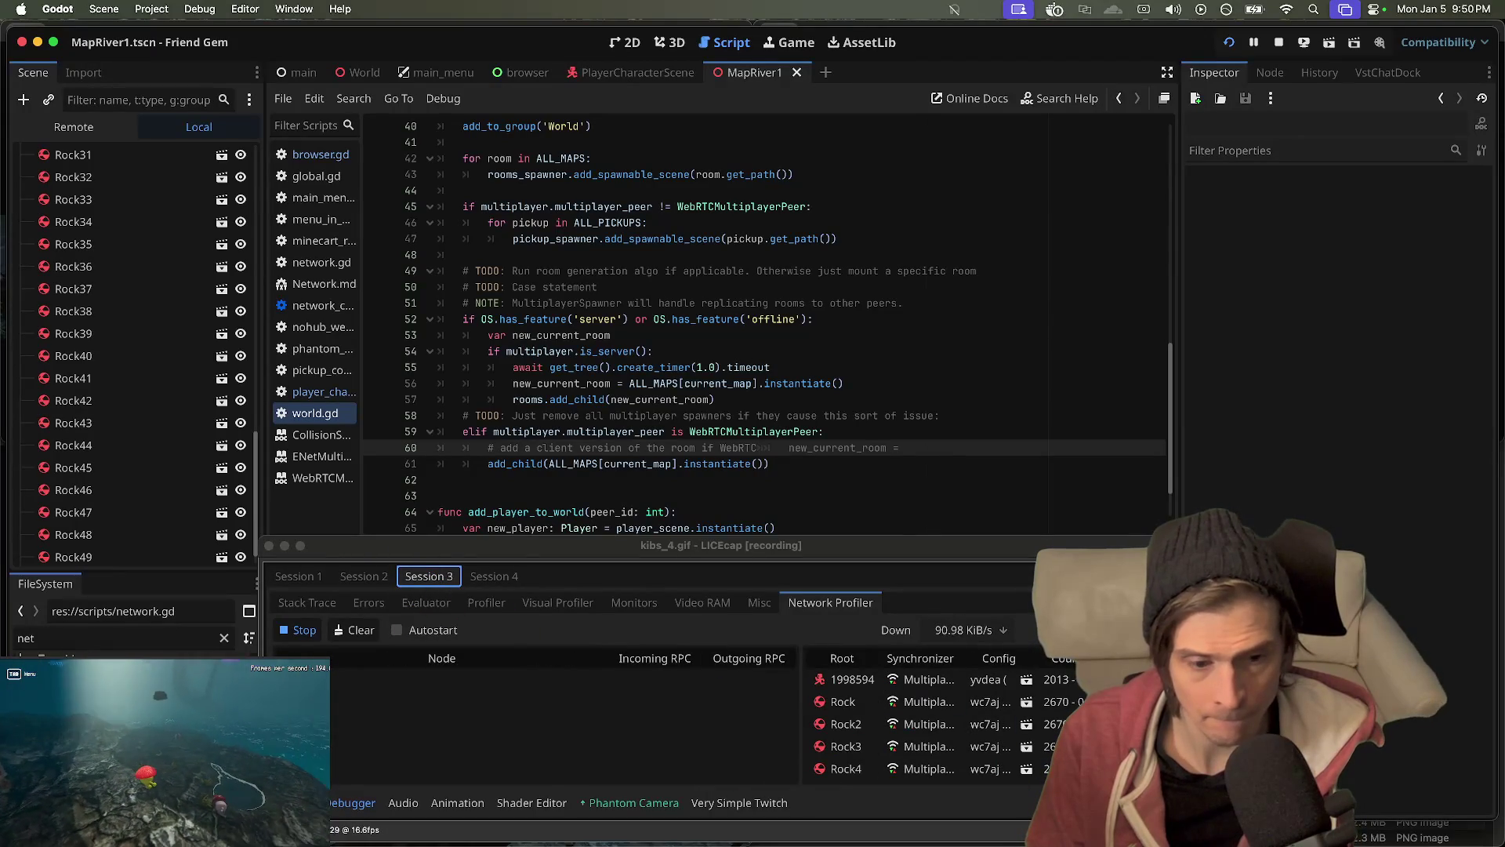
click(1133, 829)
- Widen the synchronizer table and review each session's network traffic again
mouse_move(799, 710)
mouse_down()
mouse_move(706, 699)
mouse_move(739, 710)
mouse_up()
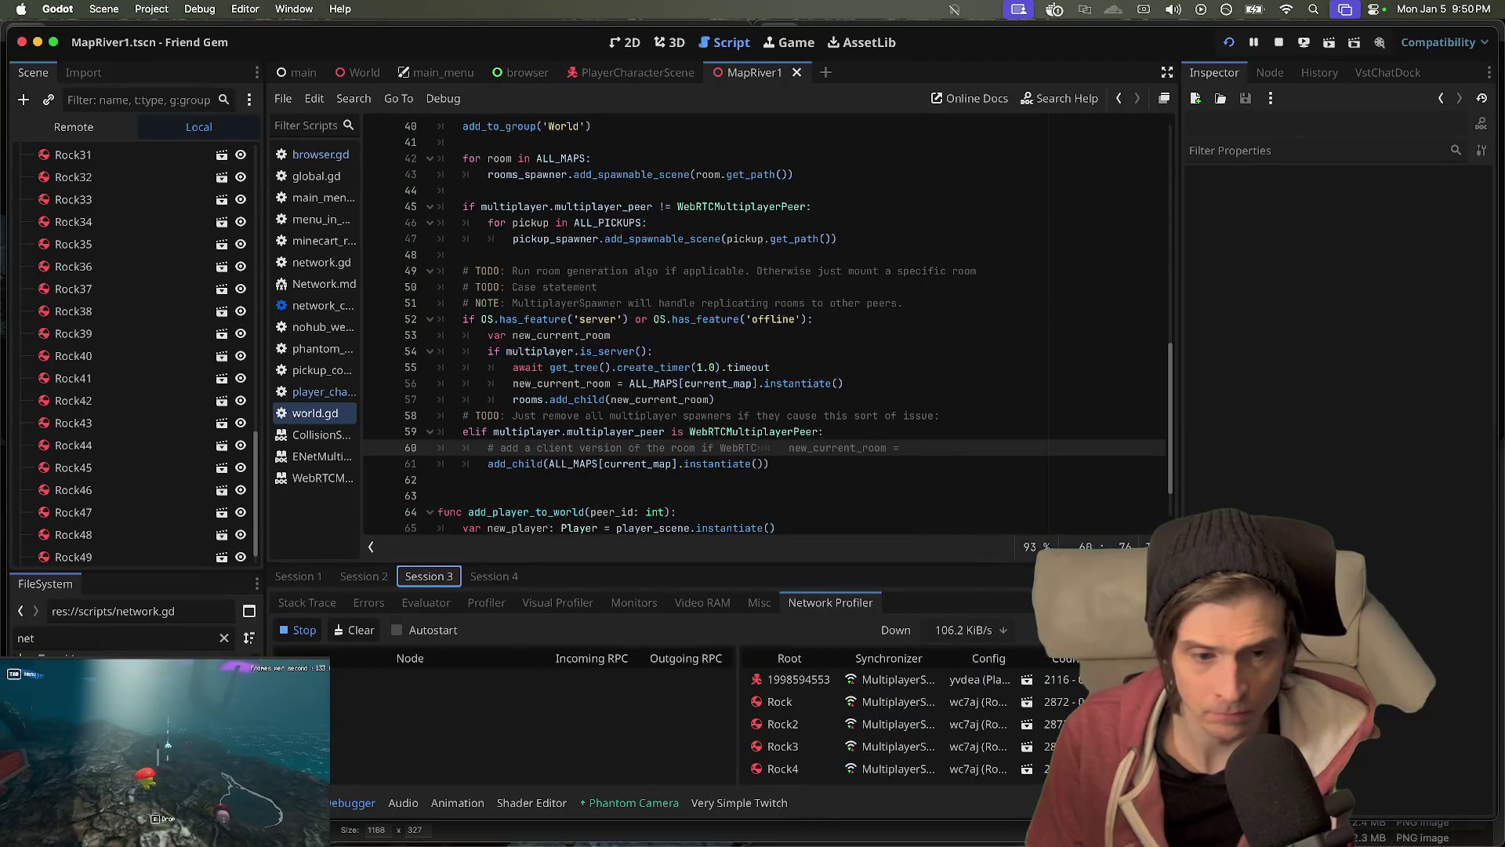
click(1063, 673)
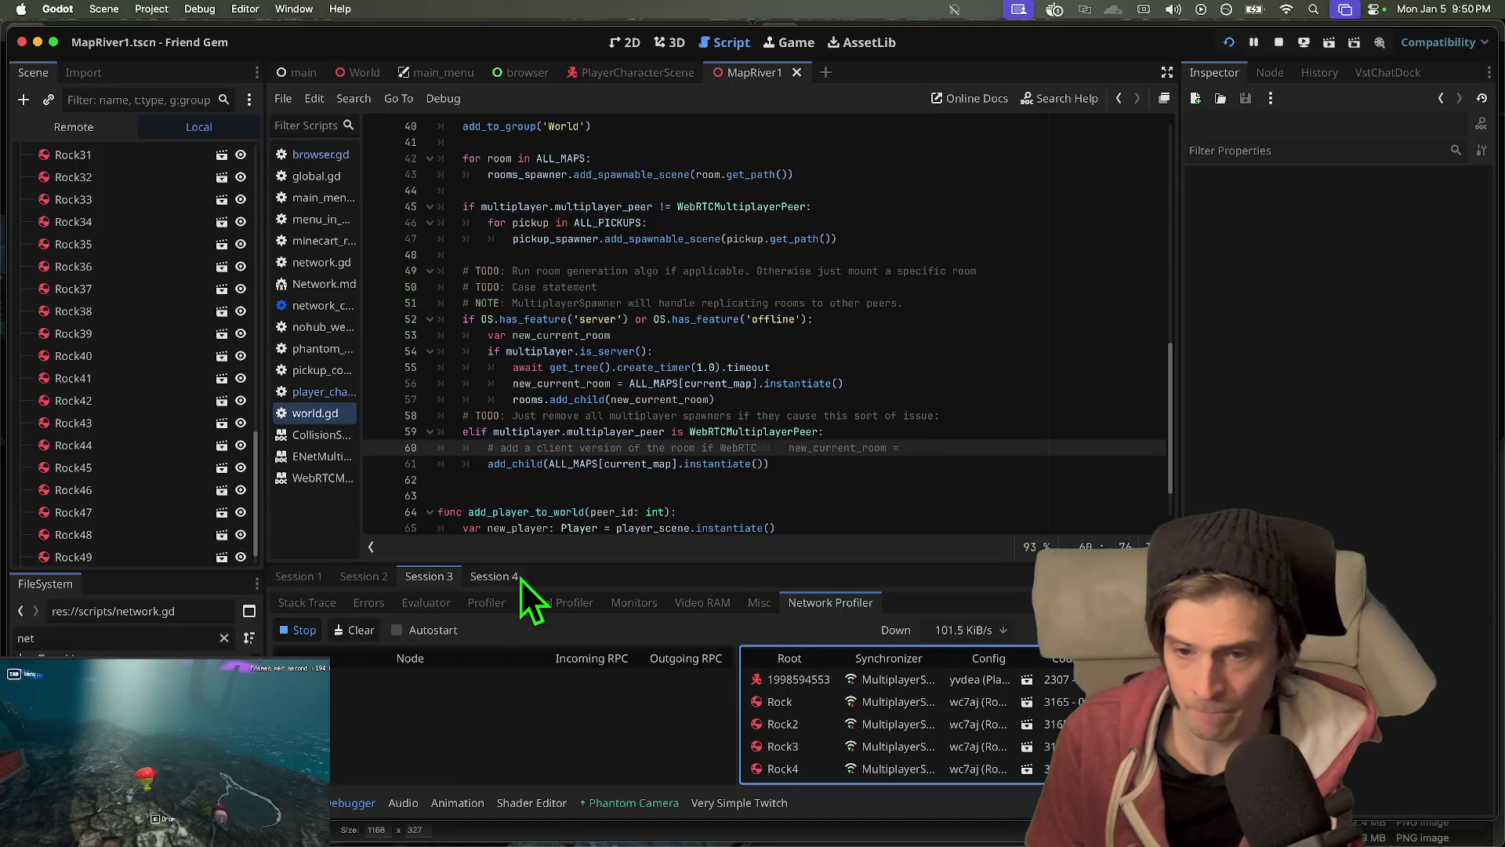
click(490, 581)
click(424, 582)
click(284, 580)
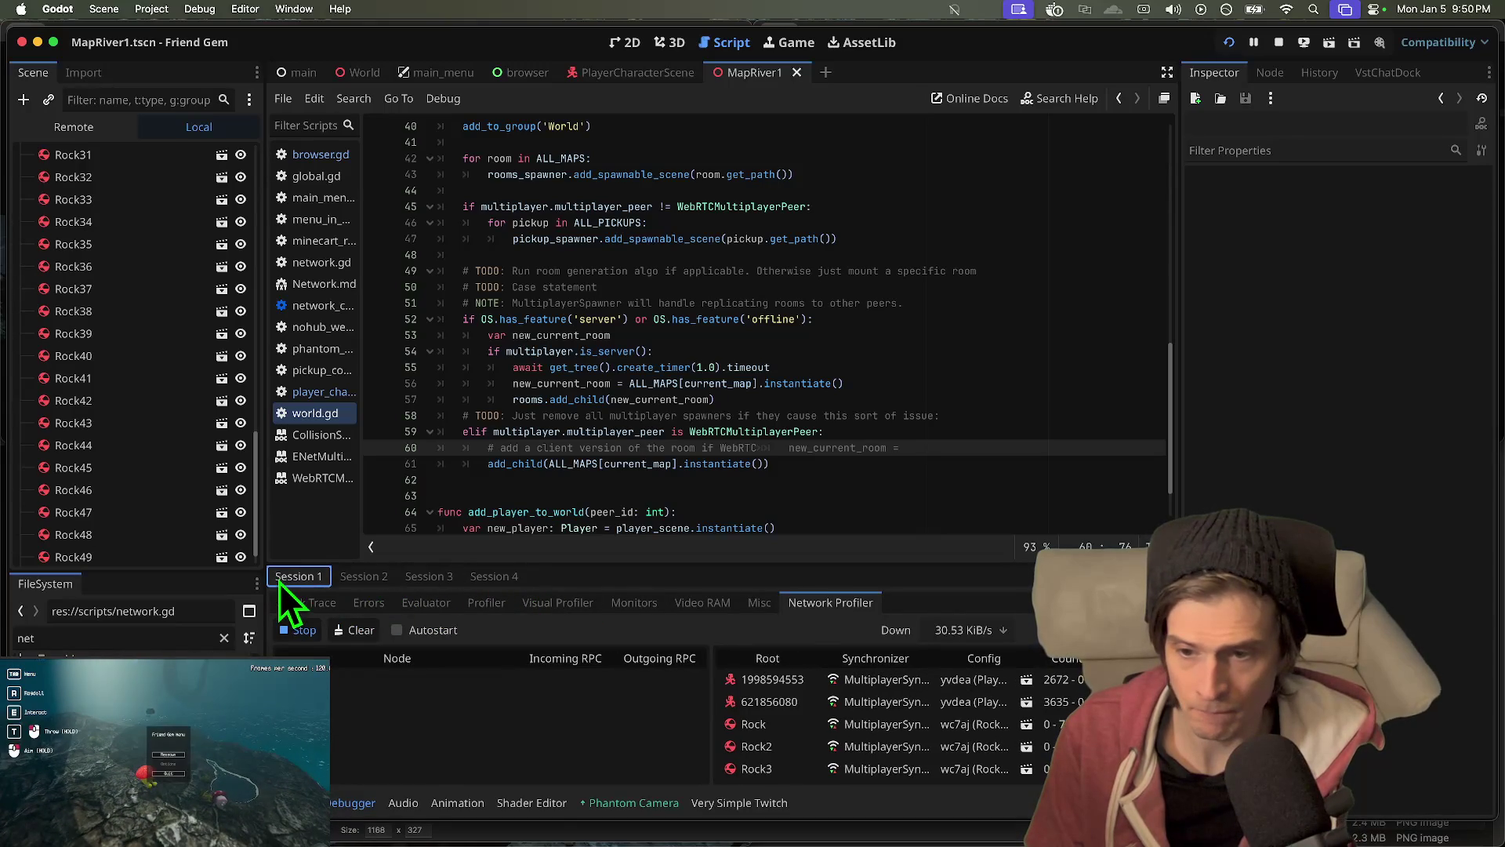
click(415, 576)
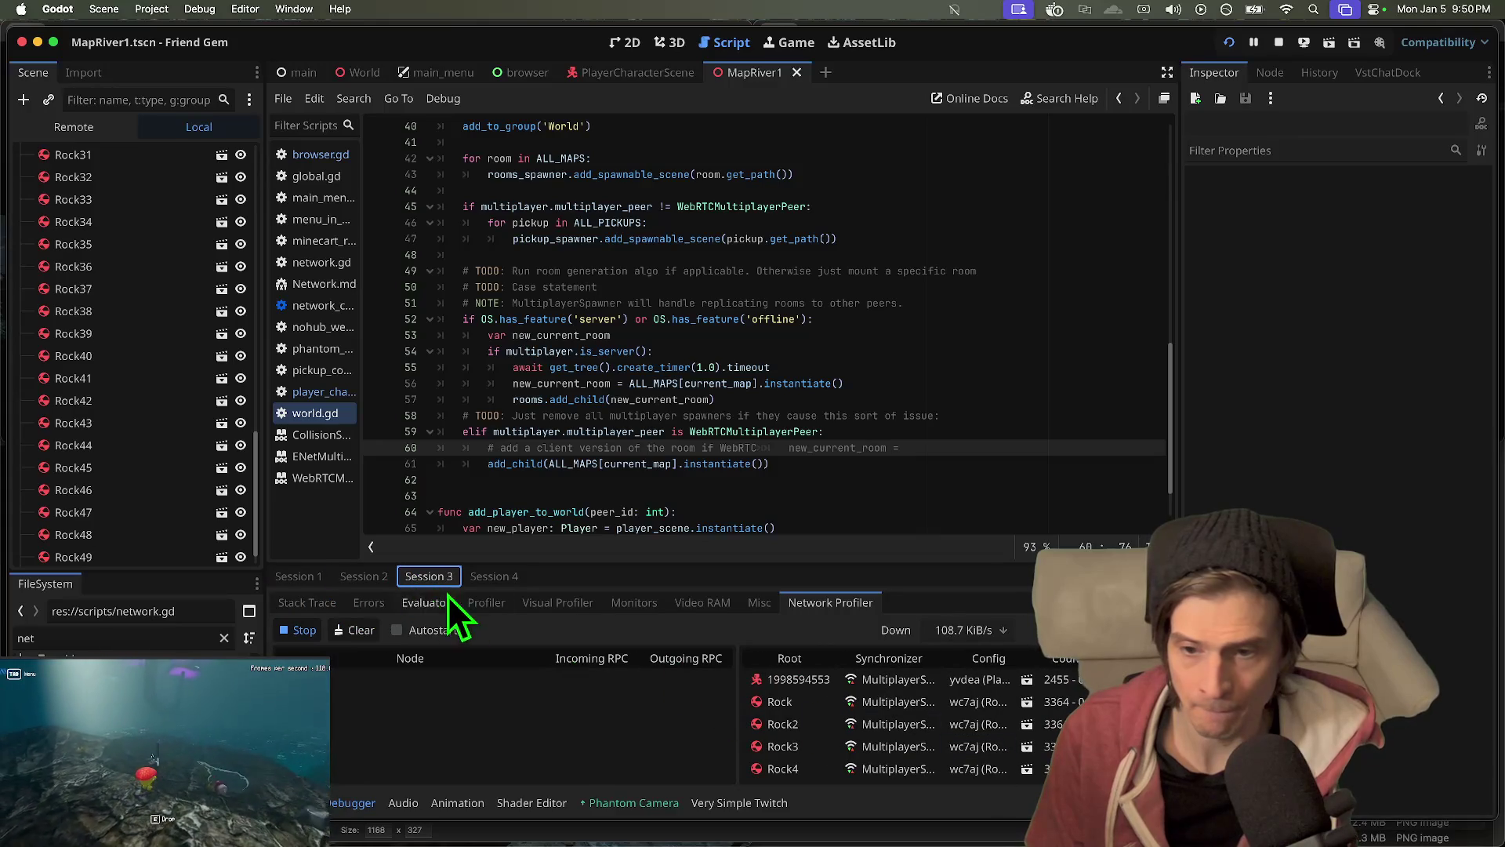
click(364, 578)
scroll(911, 726, down, 5)
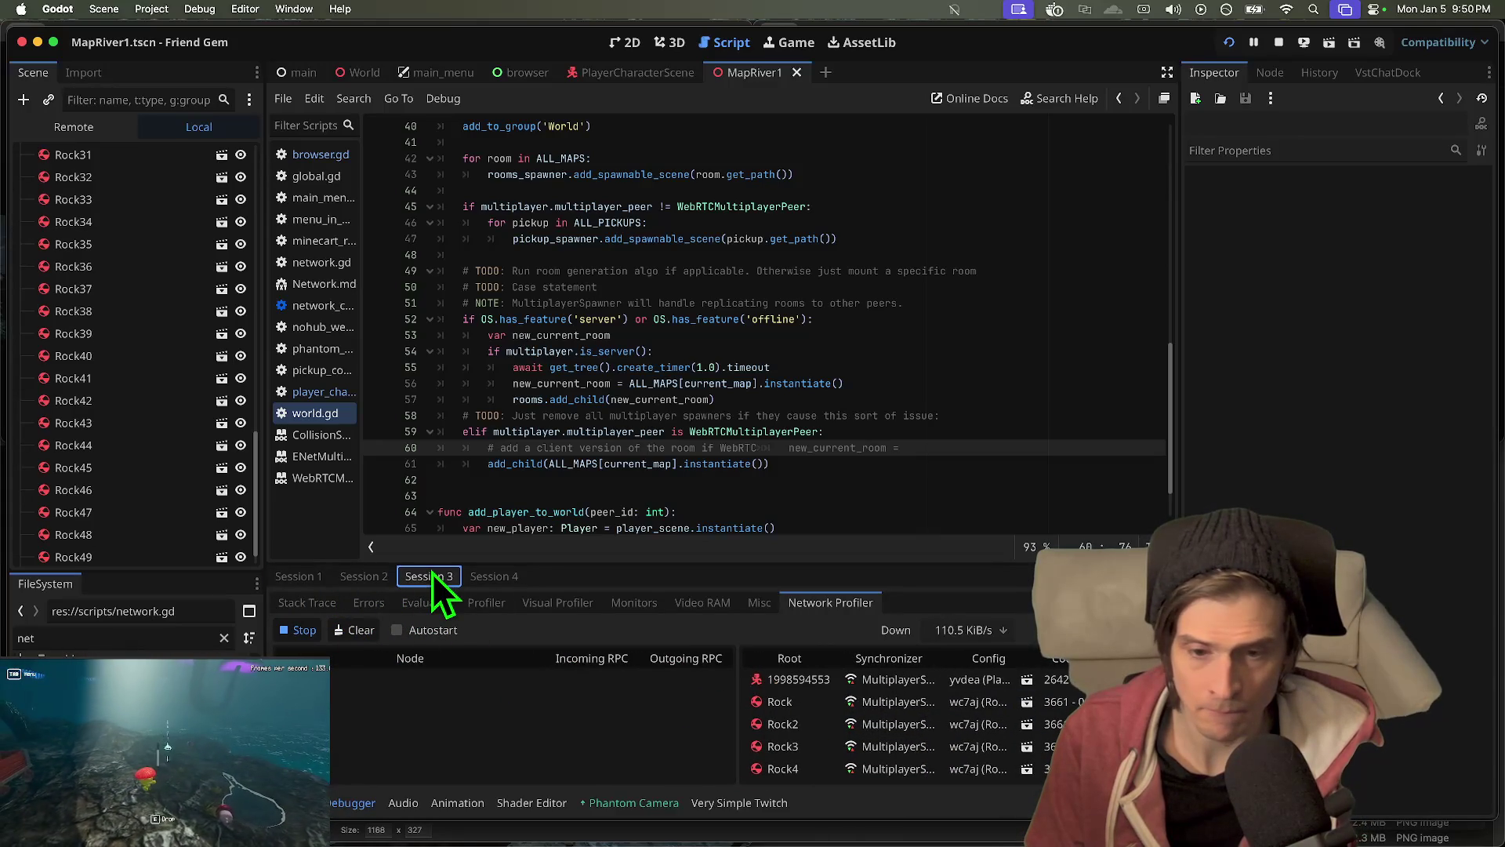
click(313, 577)
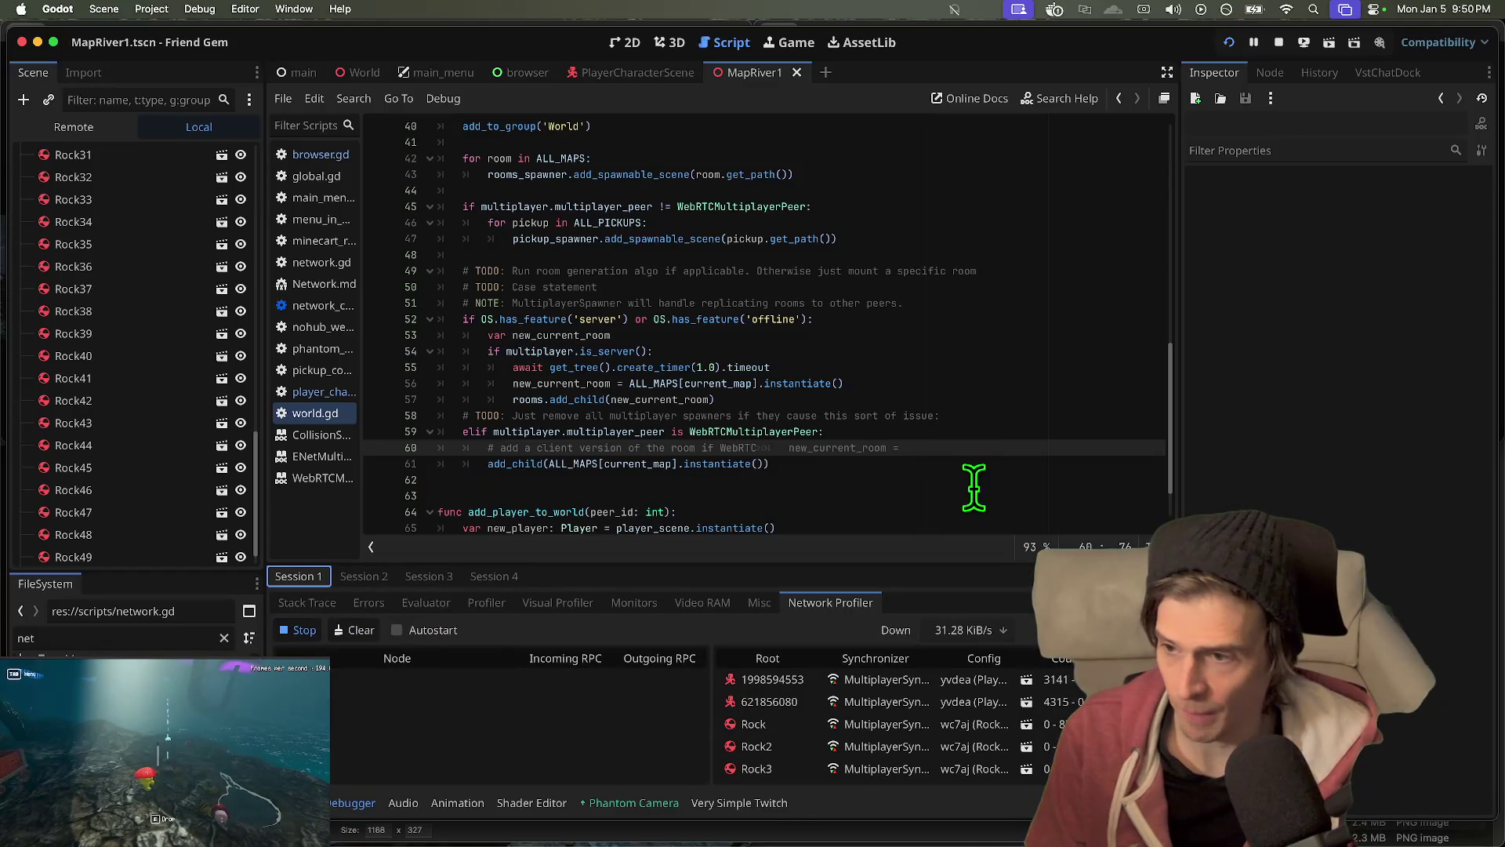
key(super+space)
- Launch LICEcap and start recording to kibs_4.gif, replacing the existing file
text(licecap)
key(Return)
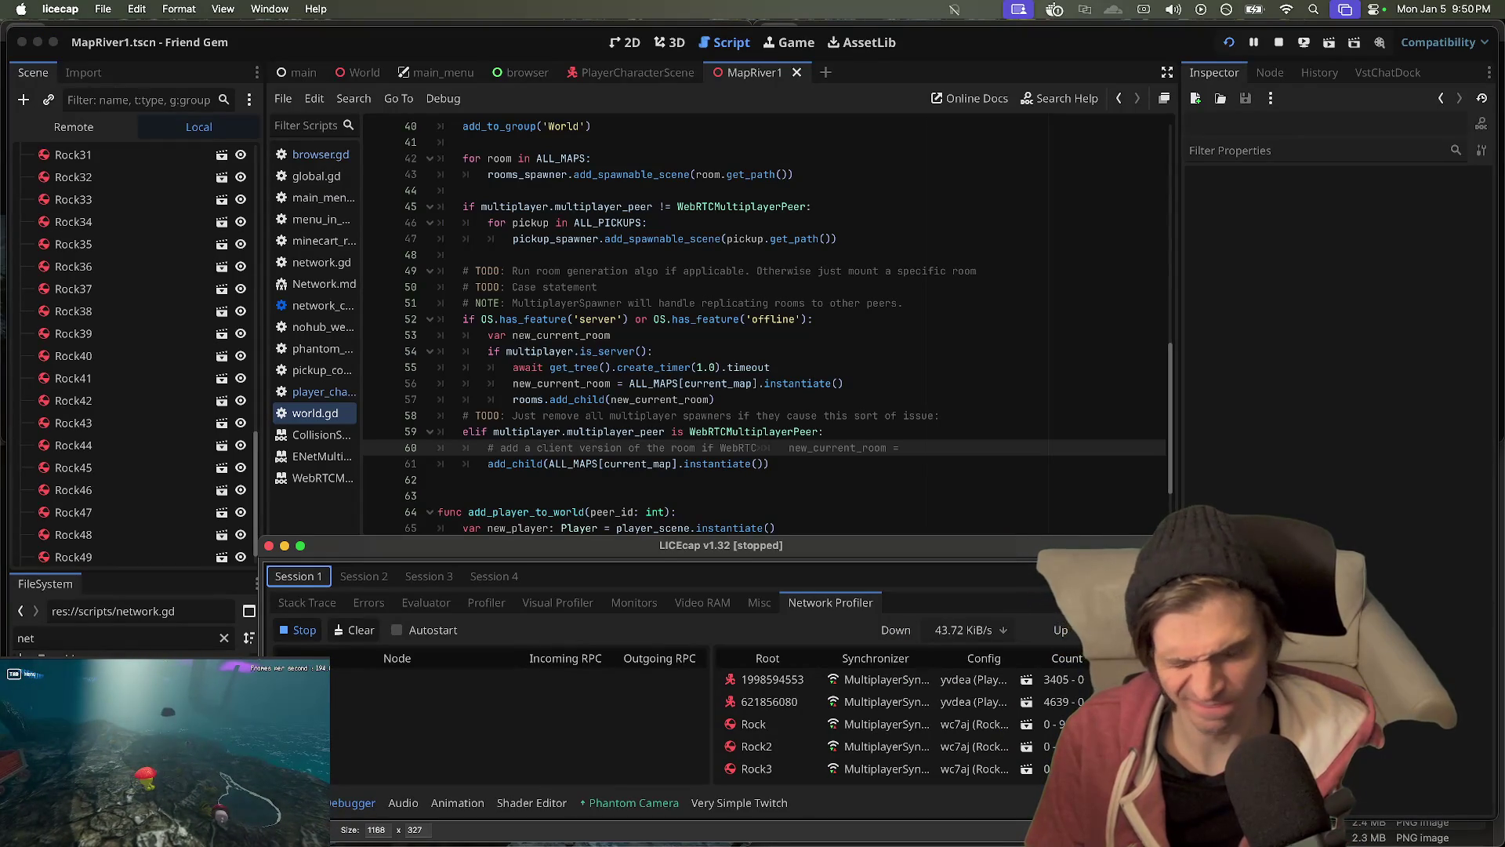
click(1058, 829)
click(918, 435)
click(825, 383)
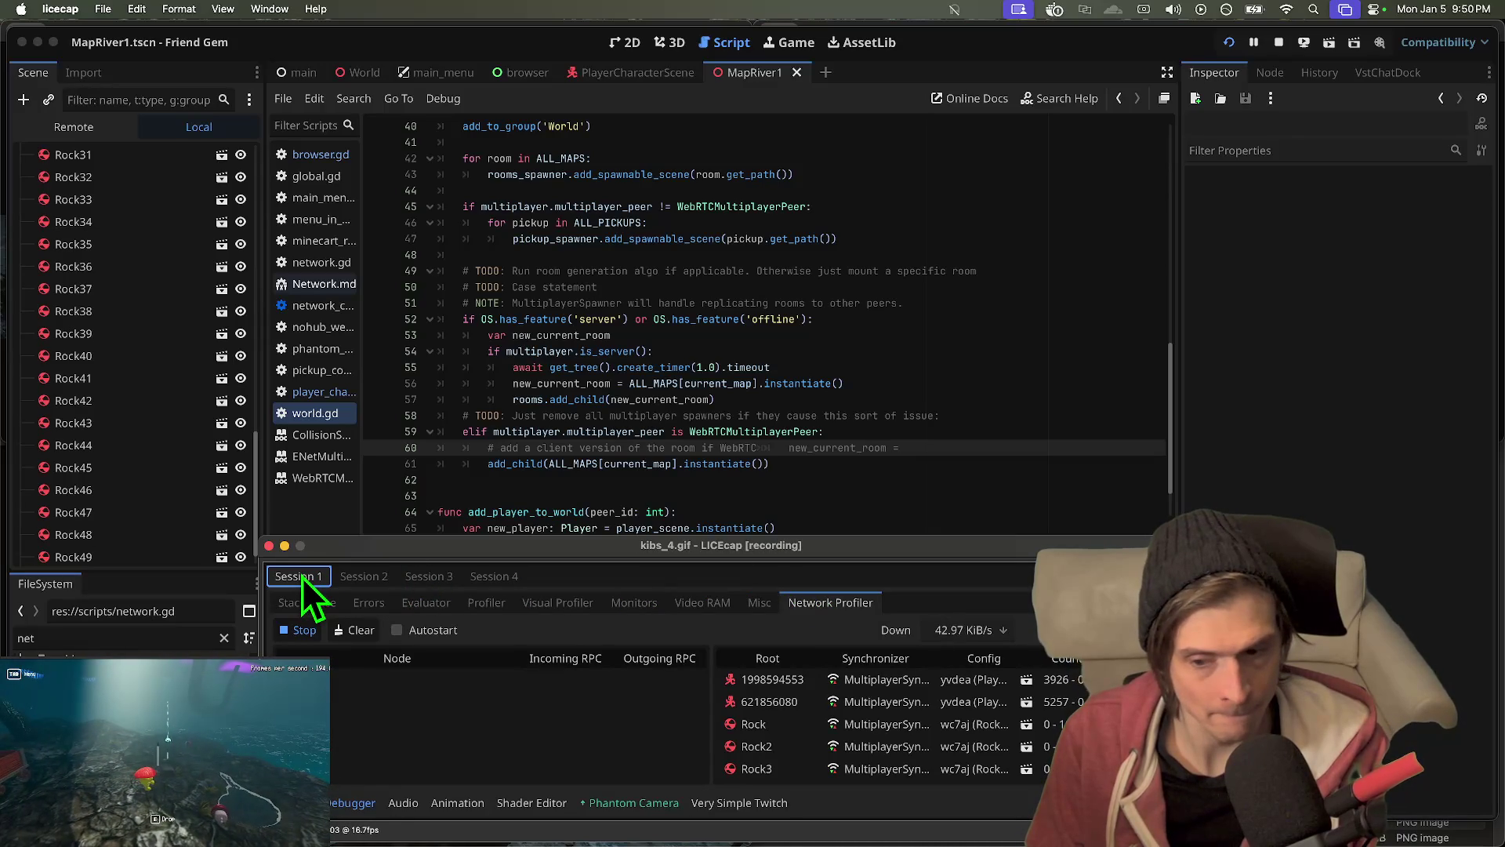
- Cycle through Sessions 2, 3 and 1, stop recording, and show the Desktop in Finder
click(359, 577)
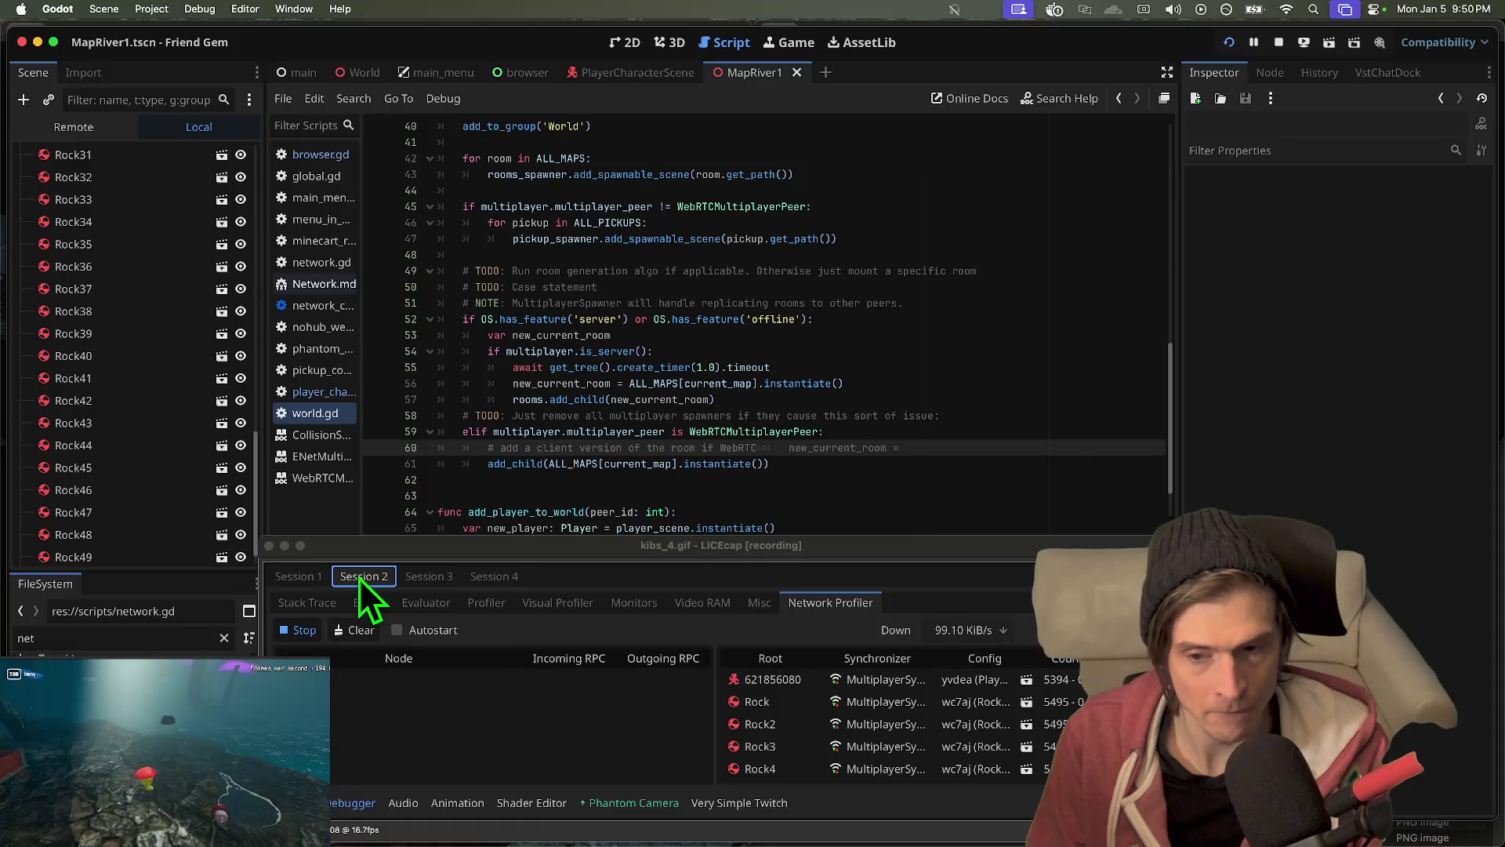
click(408, 576)
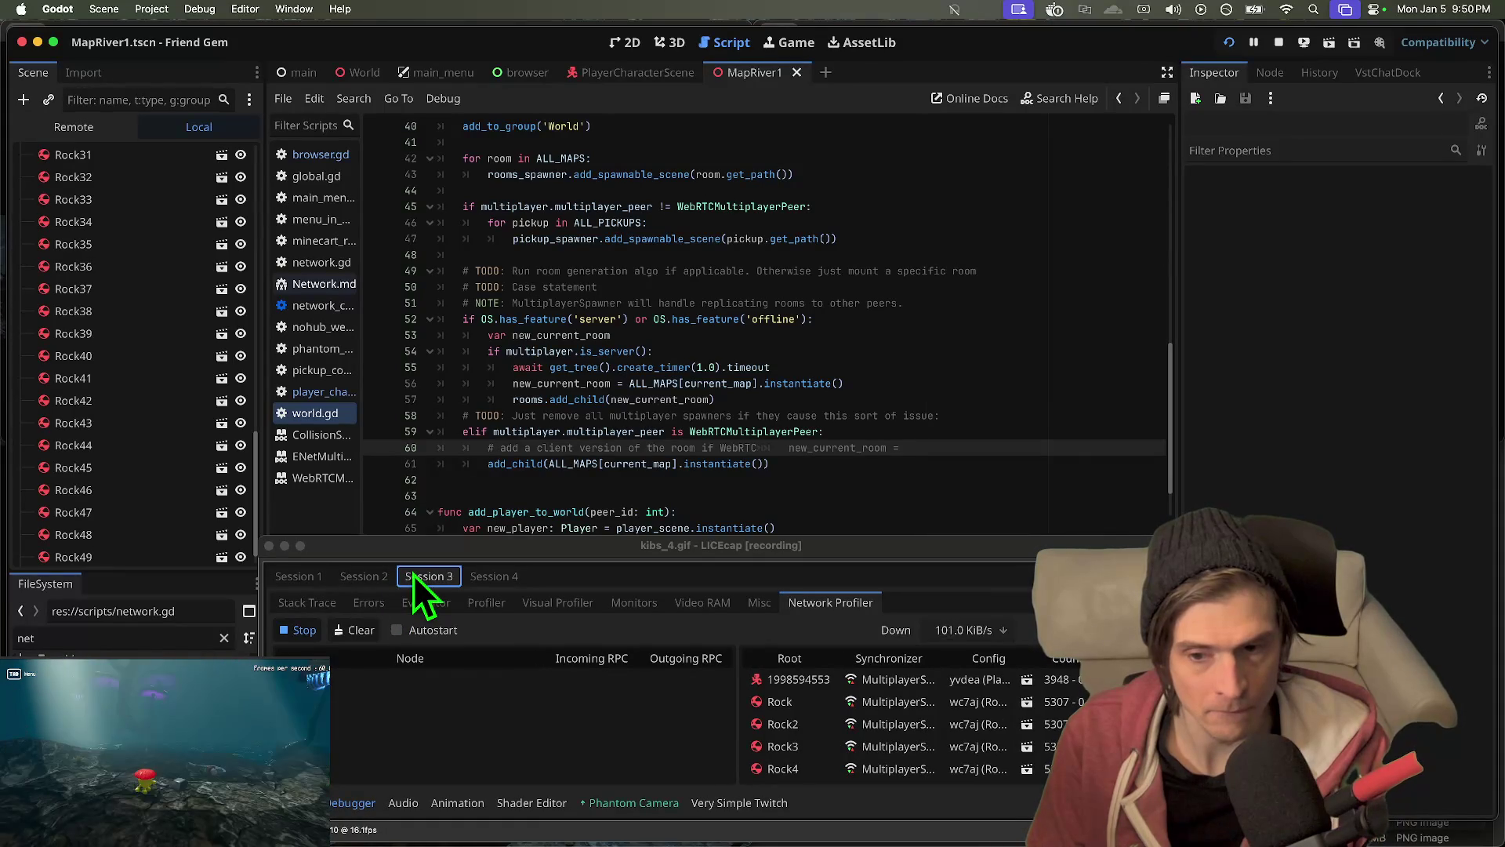
click(289, 575)
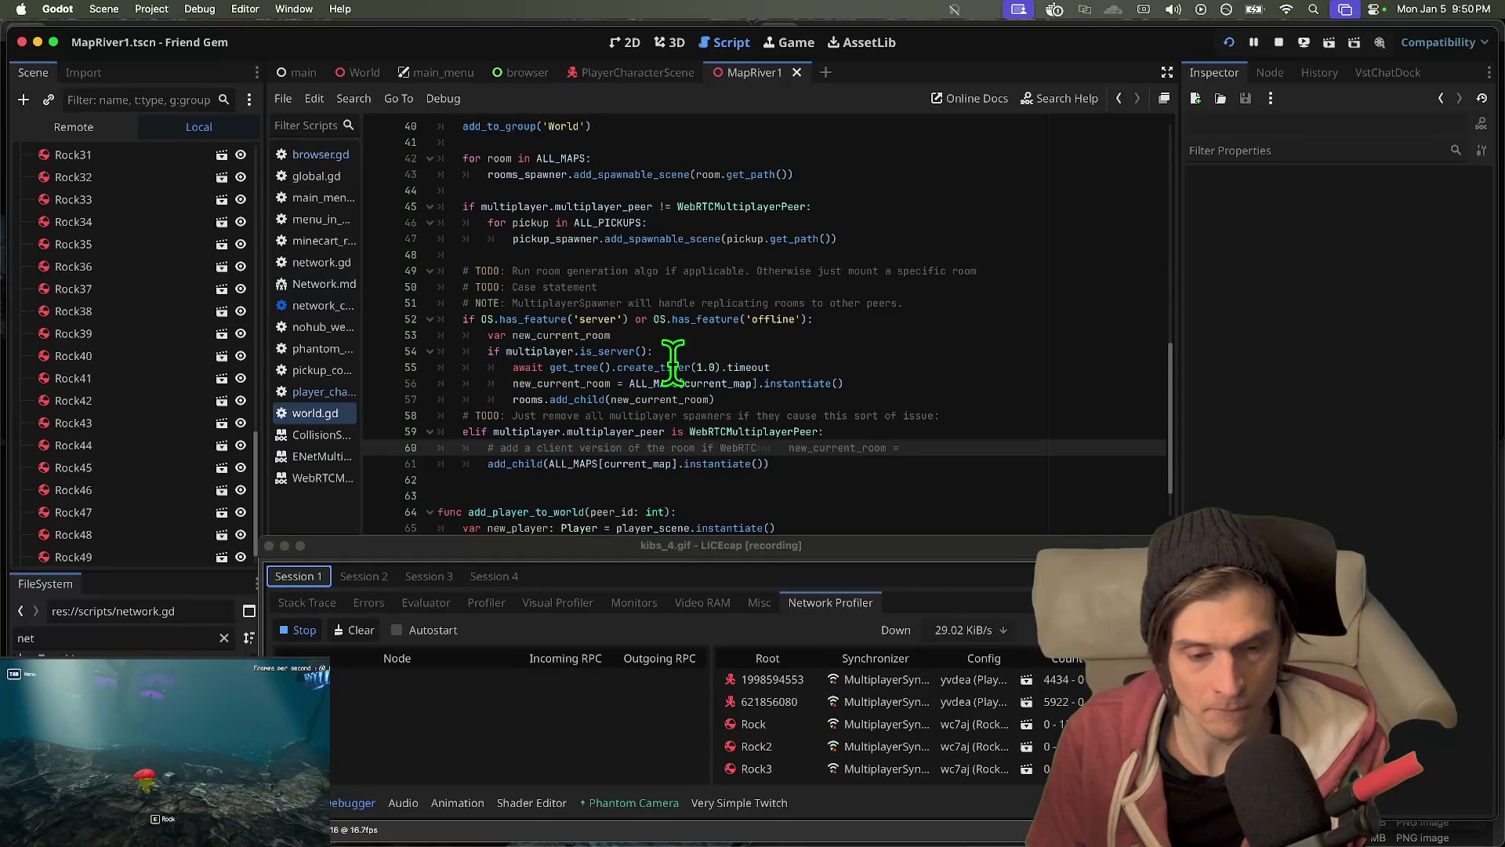
click(1149, 832)
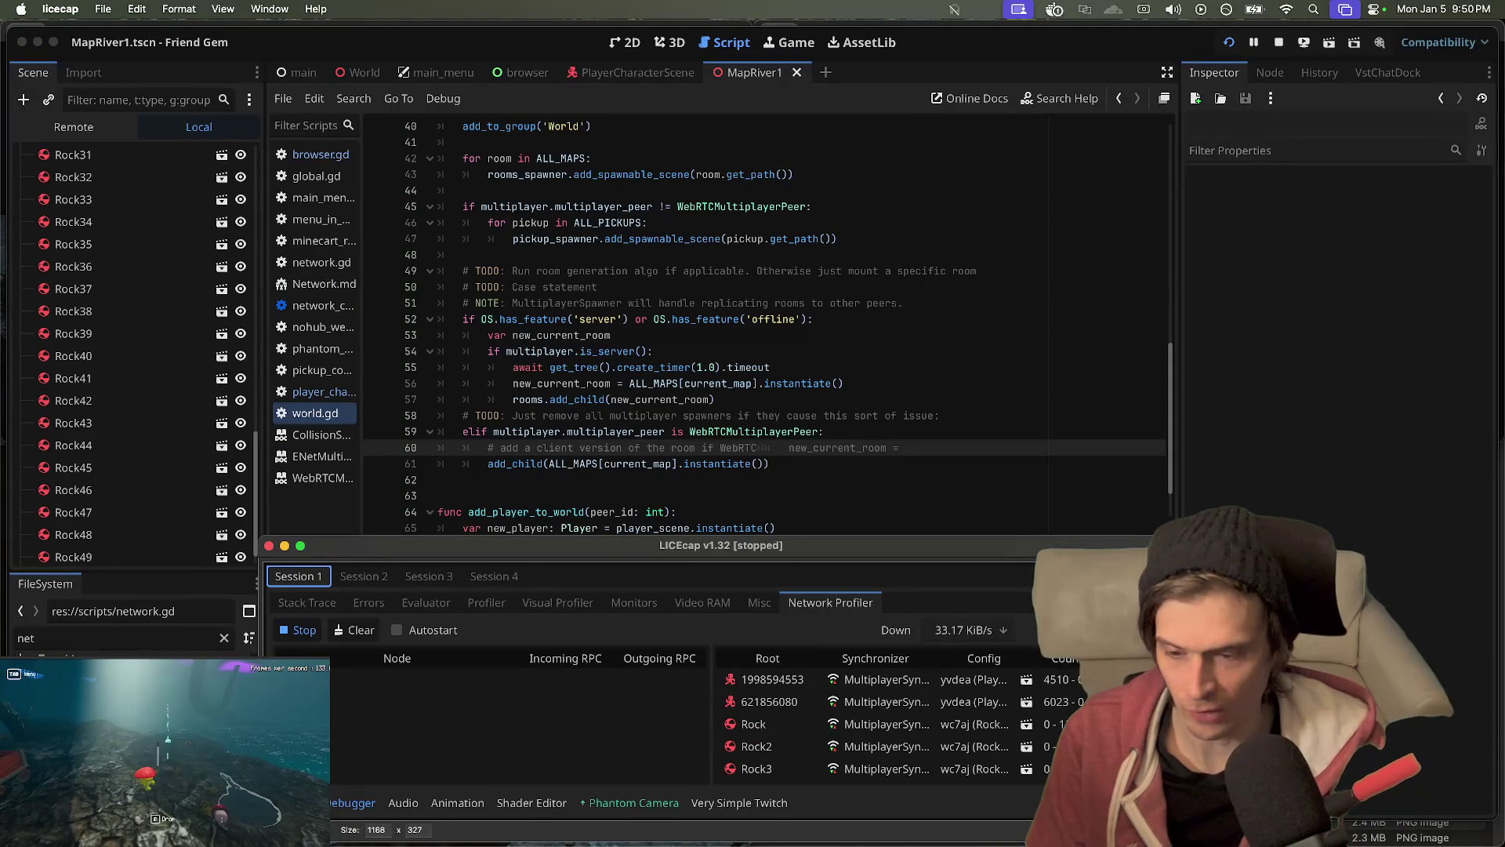
click(312, 801)
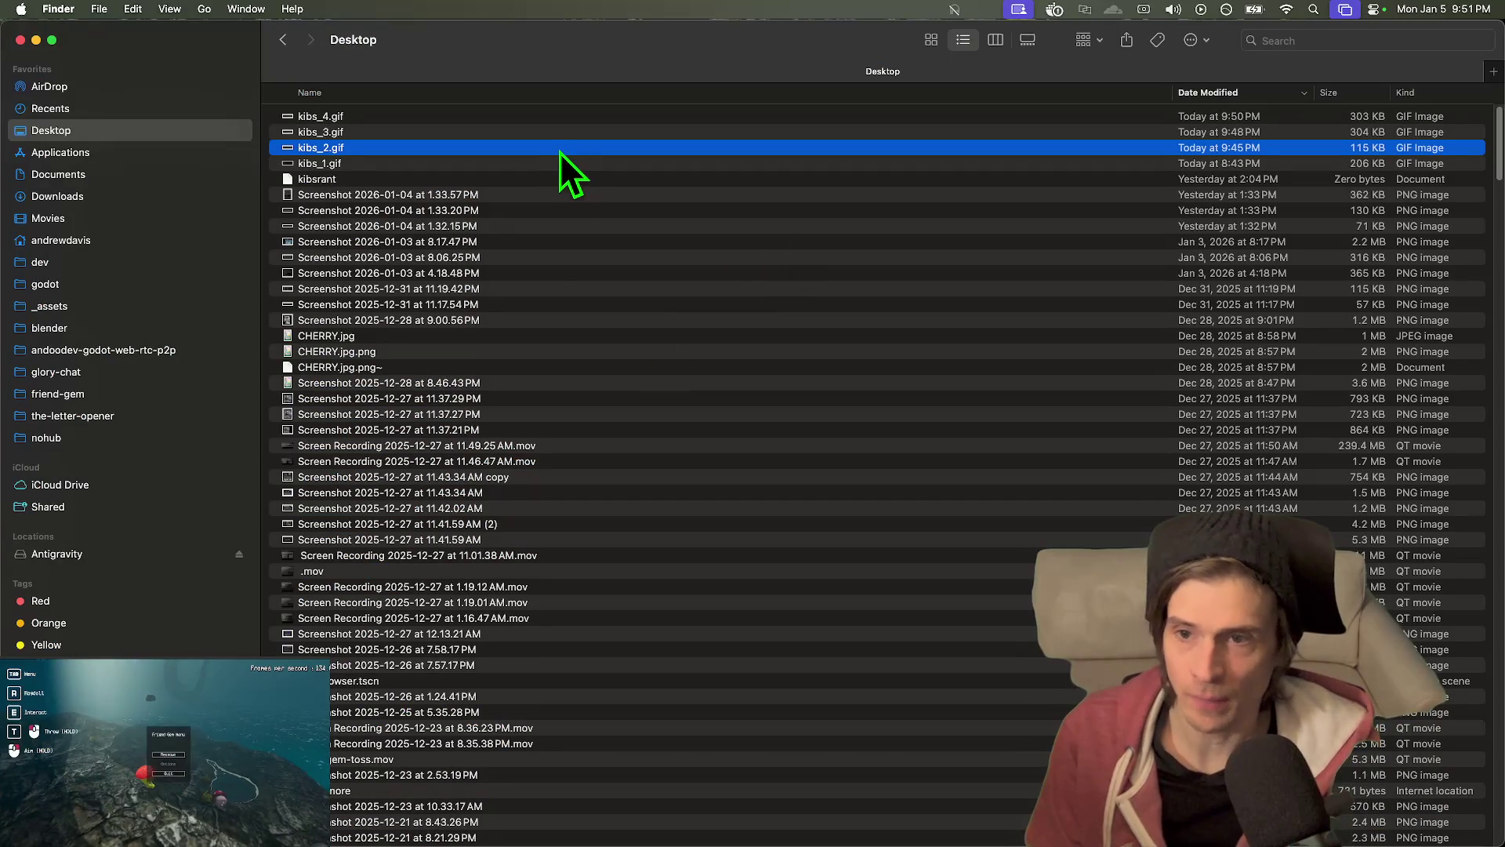
- Quick Look kibs_4.gif to watch it switch between Sessions 1, 2 and 3
key(space)
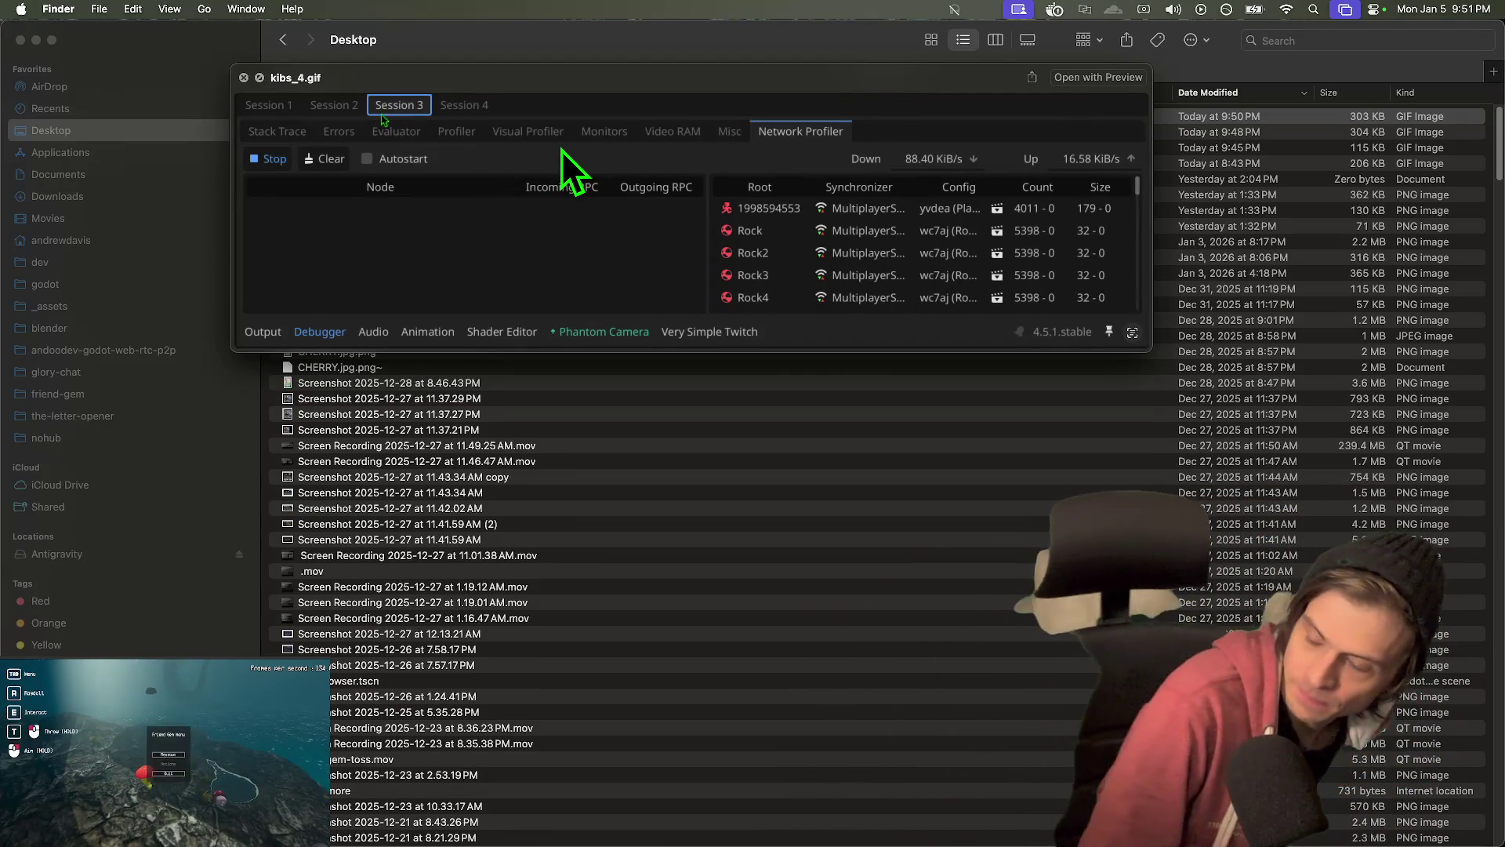
click(260, 106)
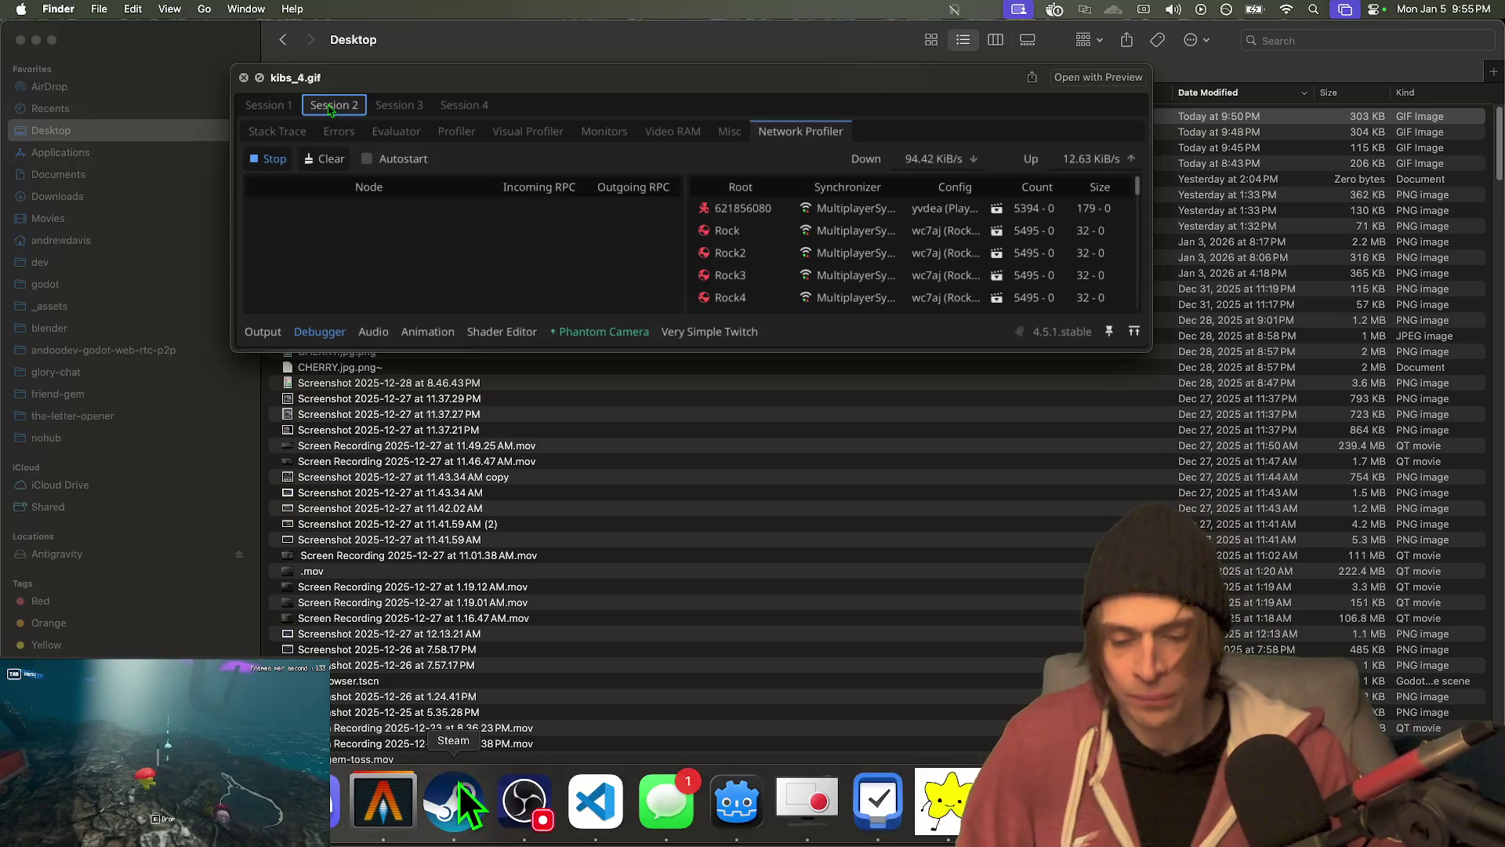
click(588, 811)
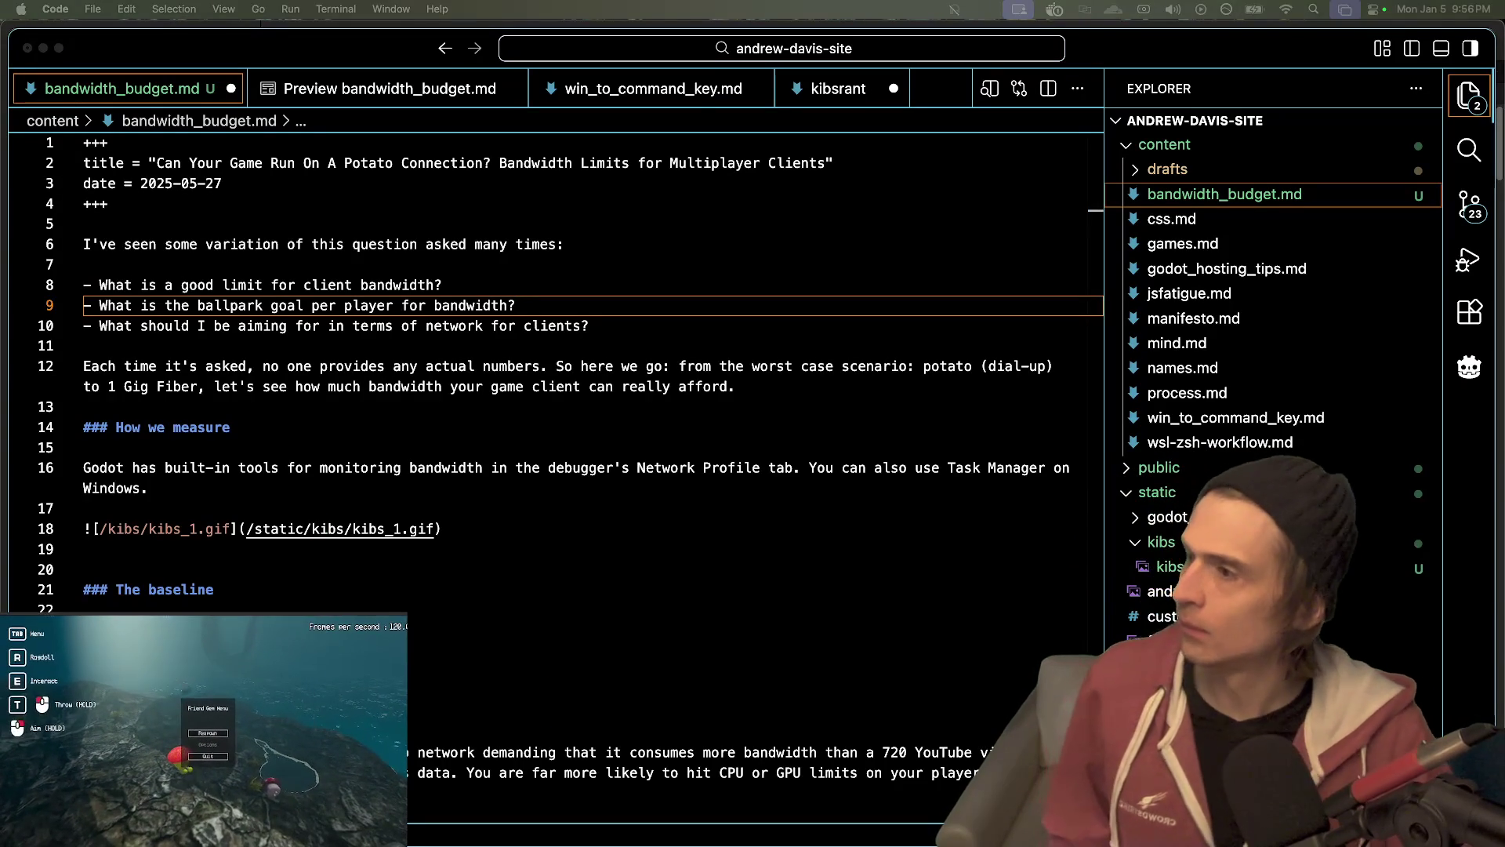
- Place the caret on empty line 19 below the kibs_1.gif embed
click(216, 556)
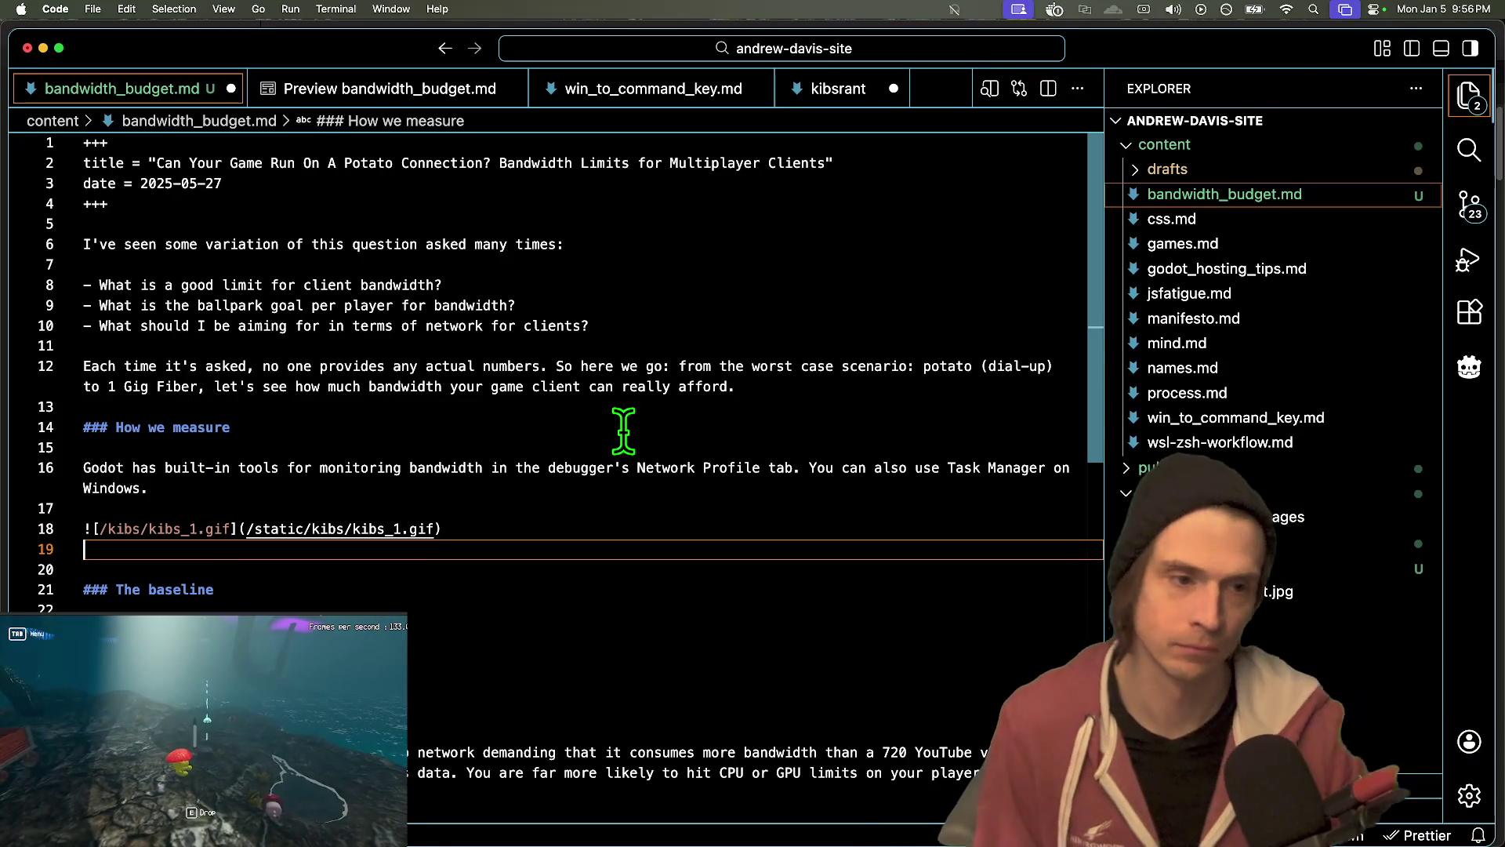
- Glance at the source control changes, then put the caret after The baseline heading
scroll(736, 485, down, 2)
scroll(738, 488, up, 2)
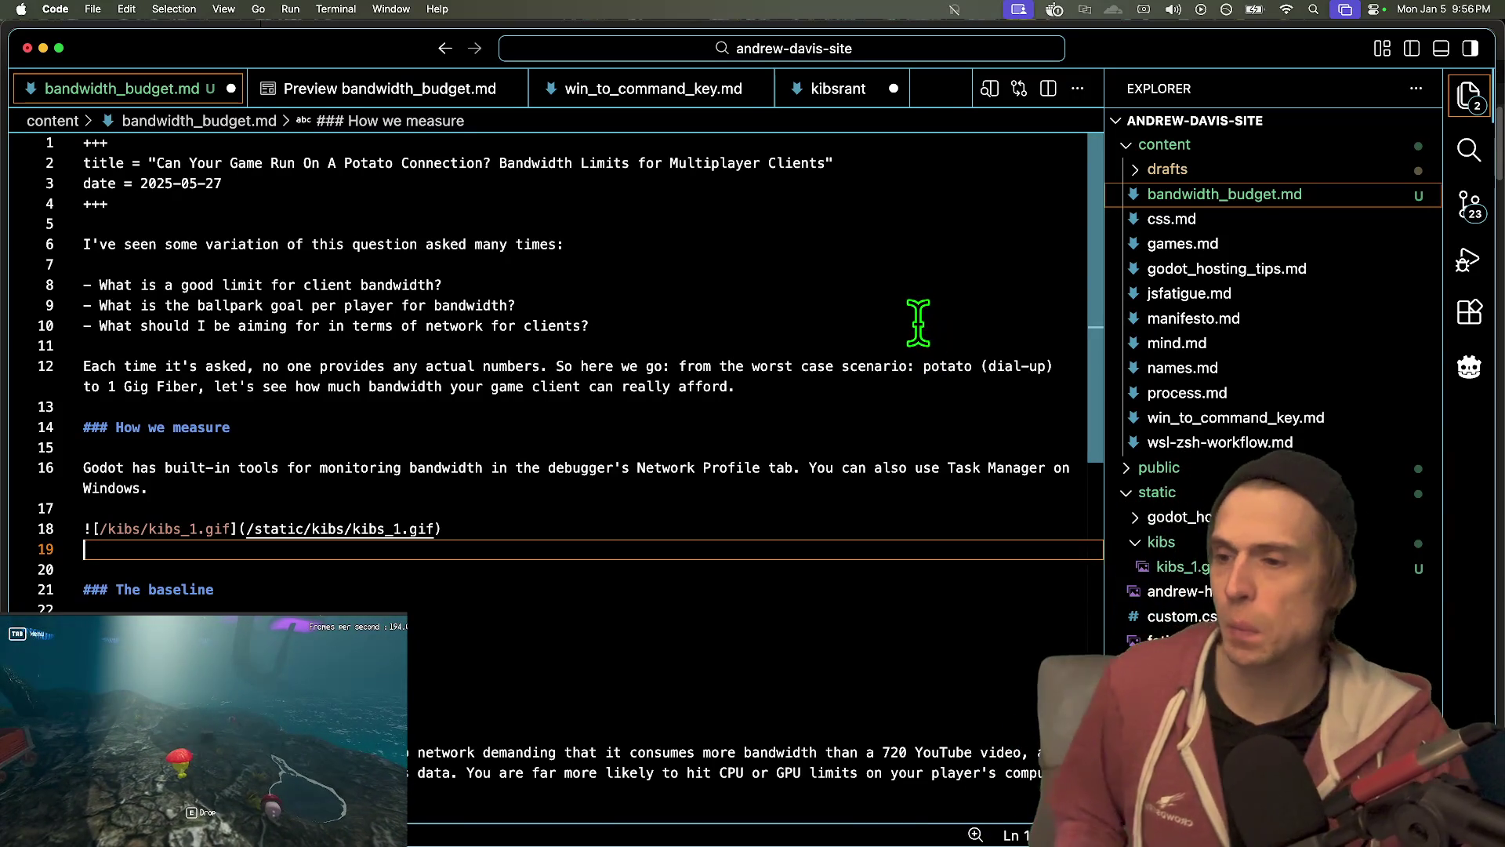
click(1470, 206)
click(1469, 153)
click(1469, 94)
click(543, 603)
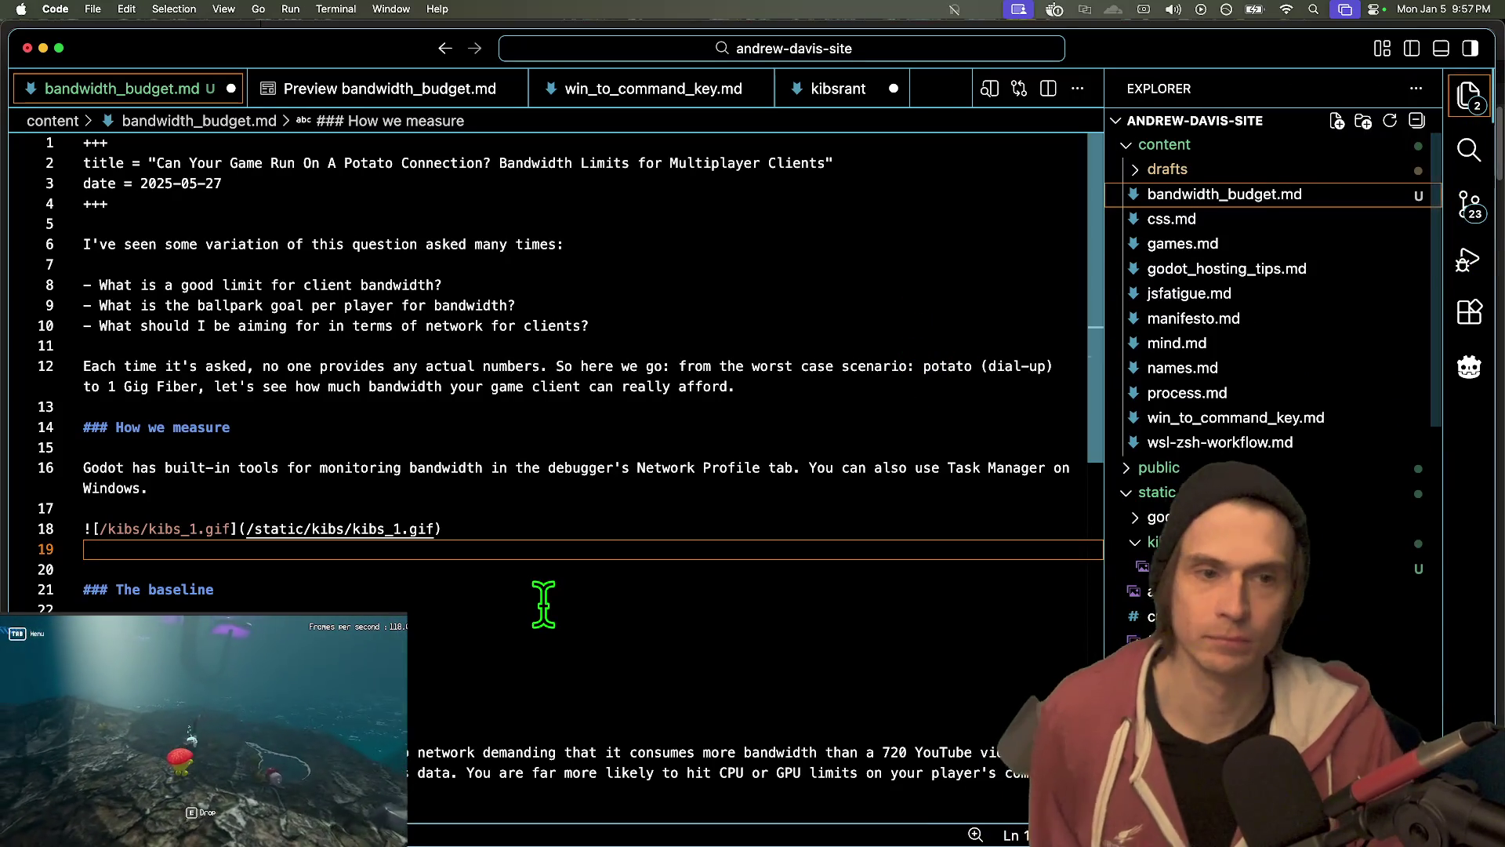
scroll(541, 606, down, 9)
scroll(539, 608, up, 5)
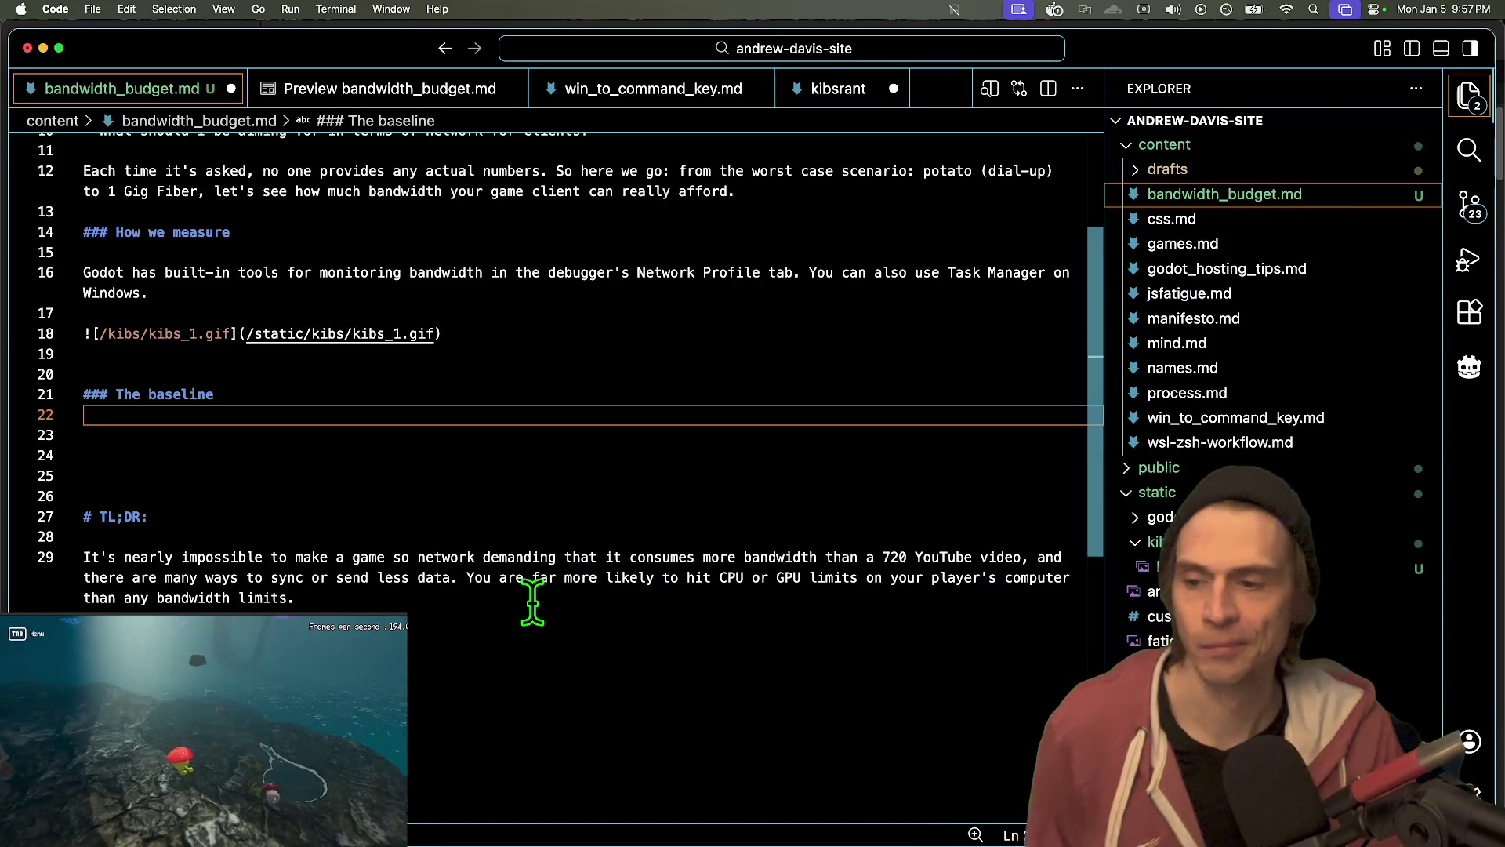
click(630, 737)
scroll(600, 627, up, 4)
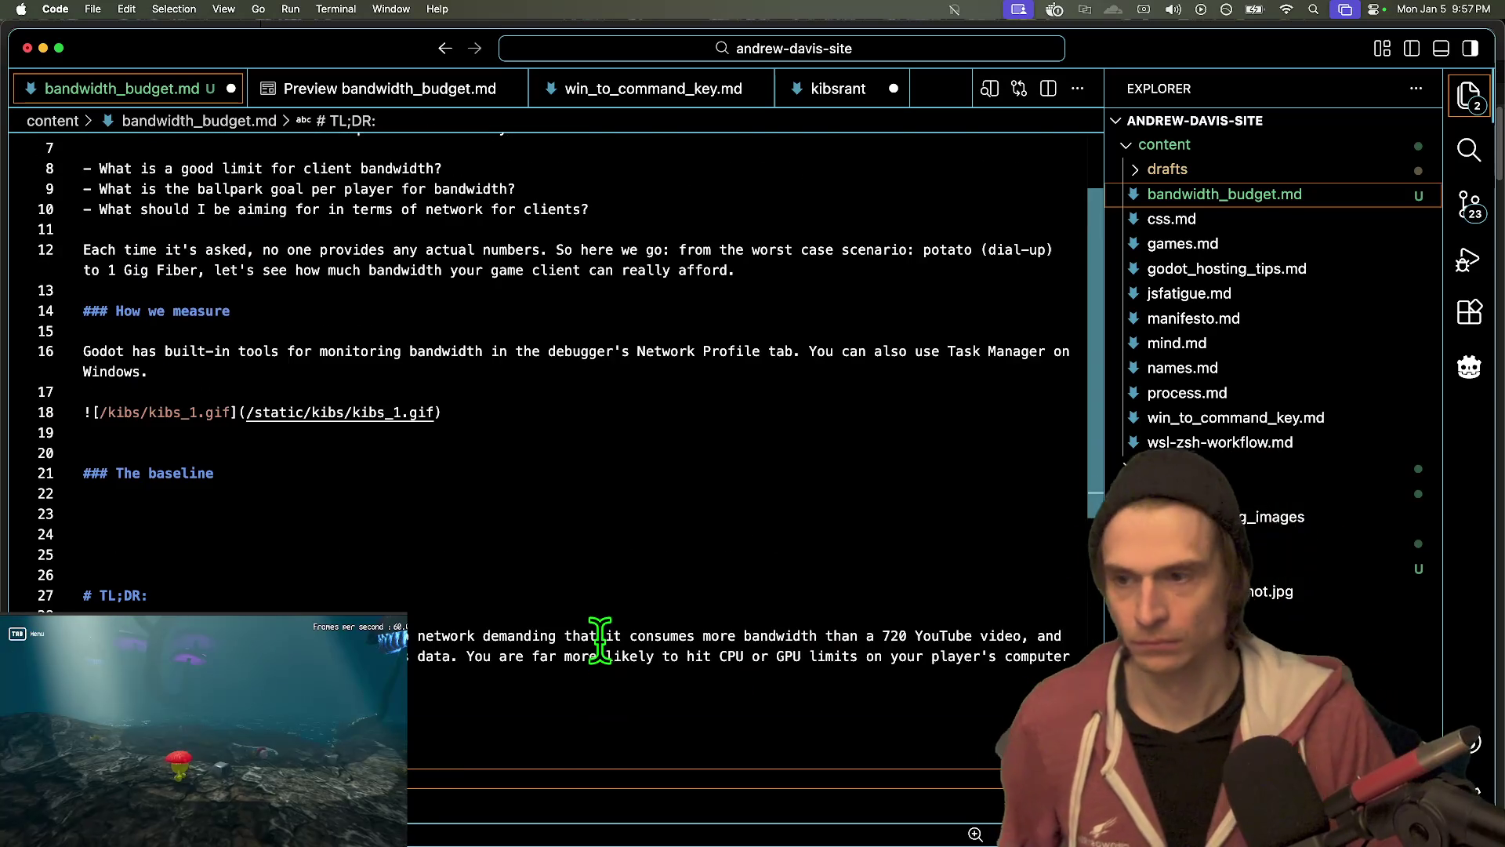
click(588, 595)
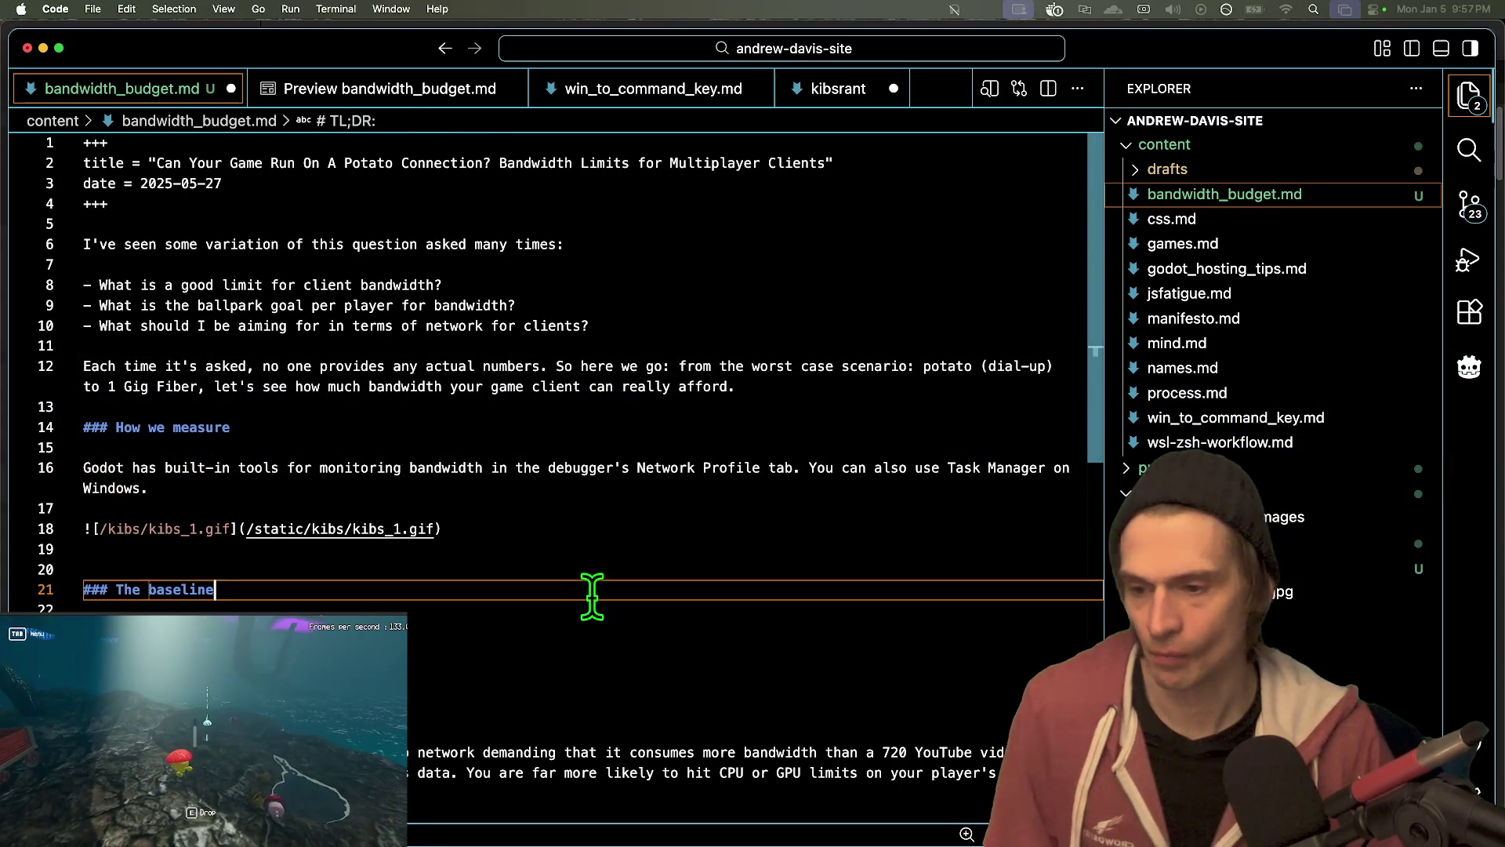
- Insert and trim empty lines below The baseline heading
key(Down)
key(Down)
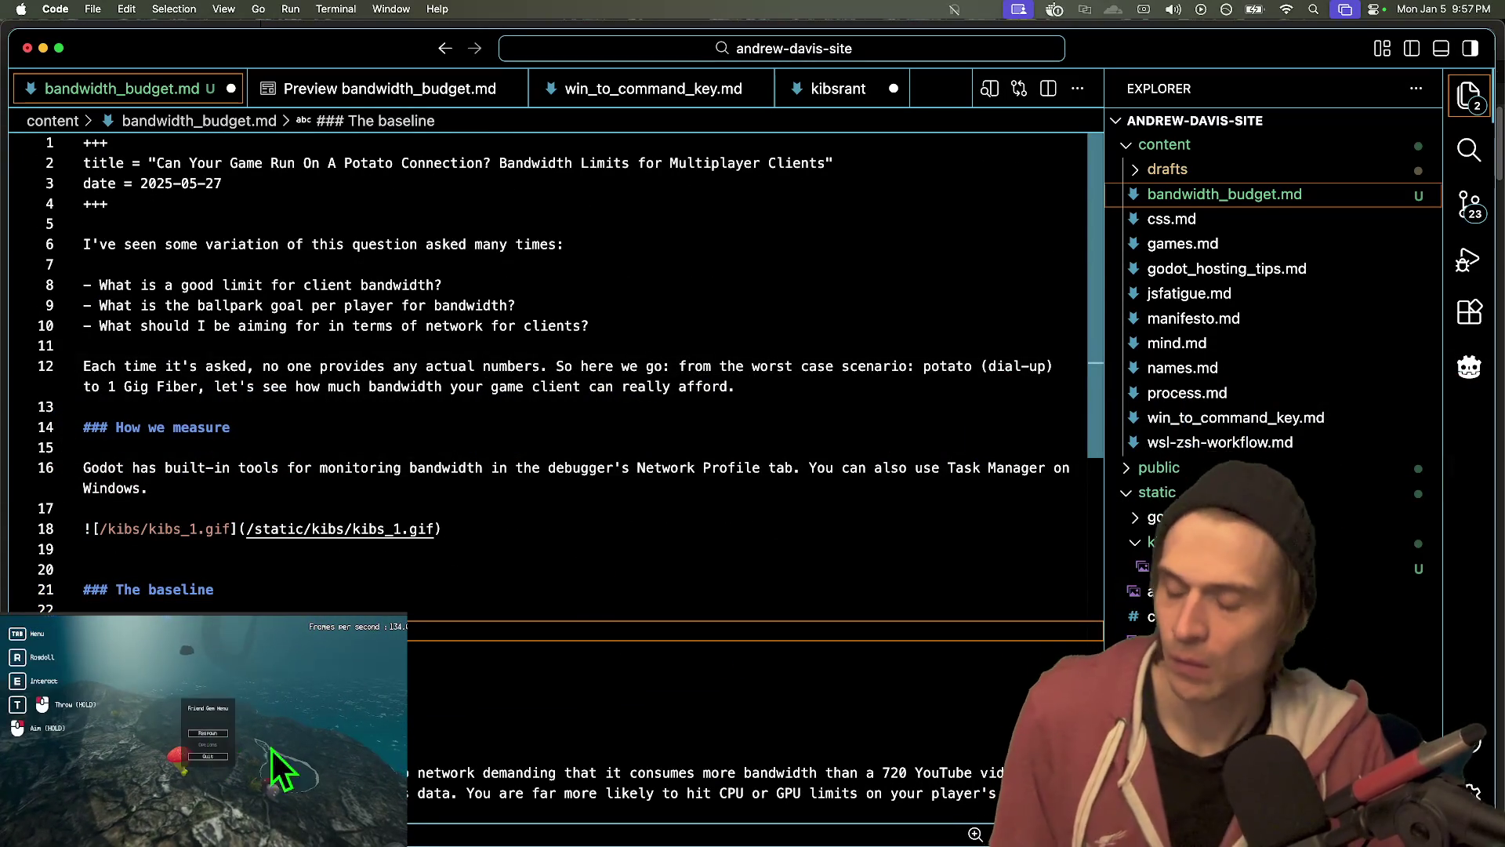
key(Return)
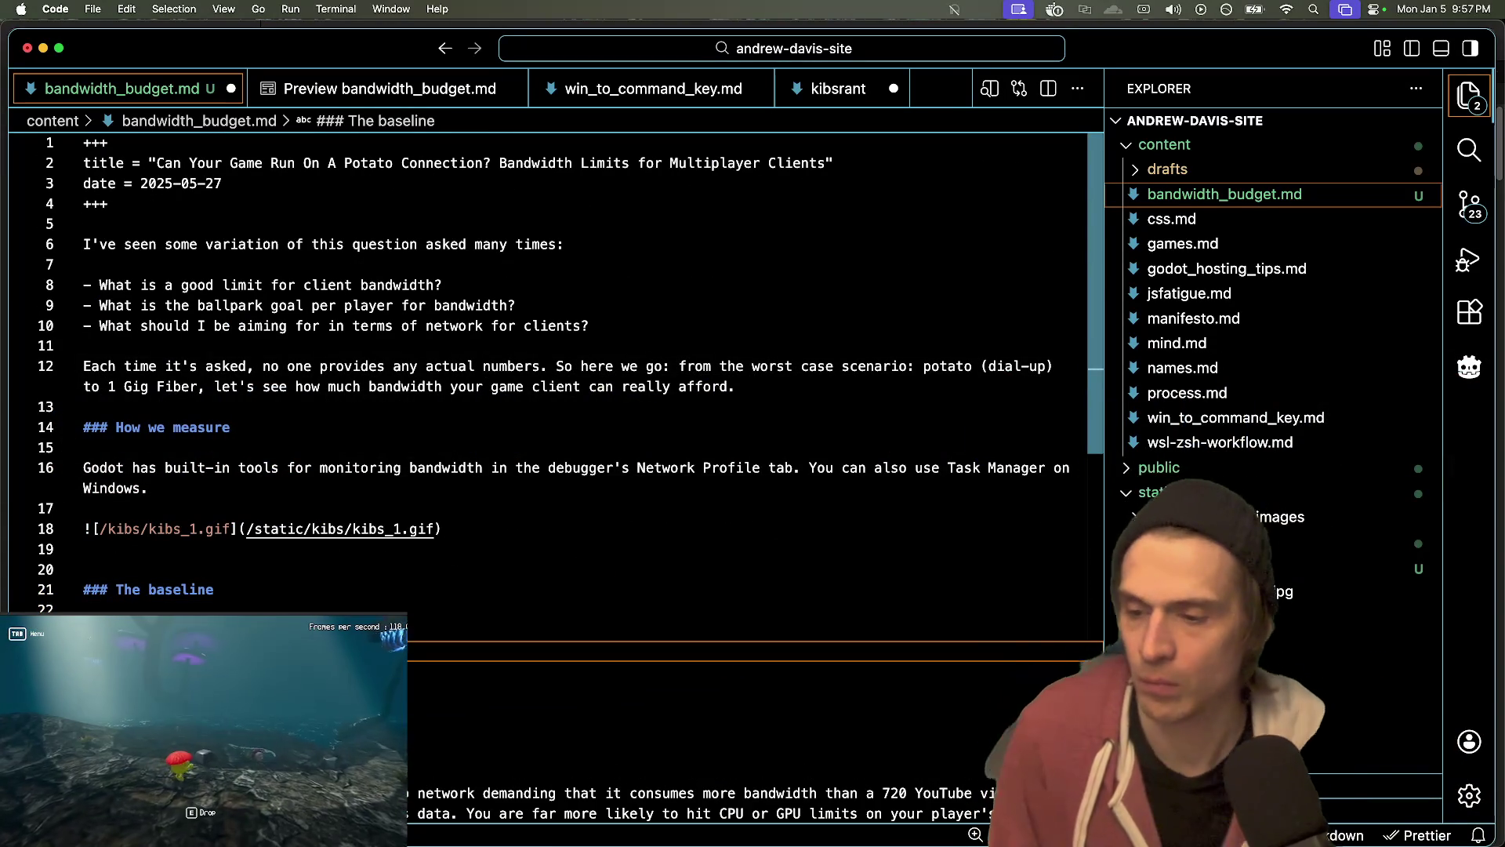
key(Return)
key(Return)
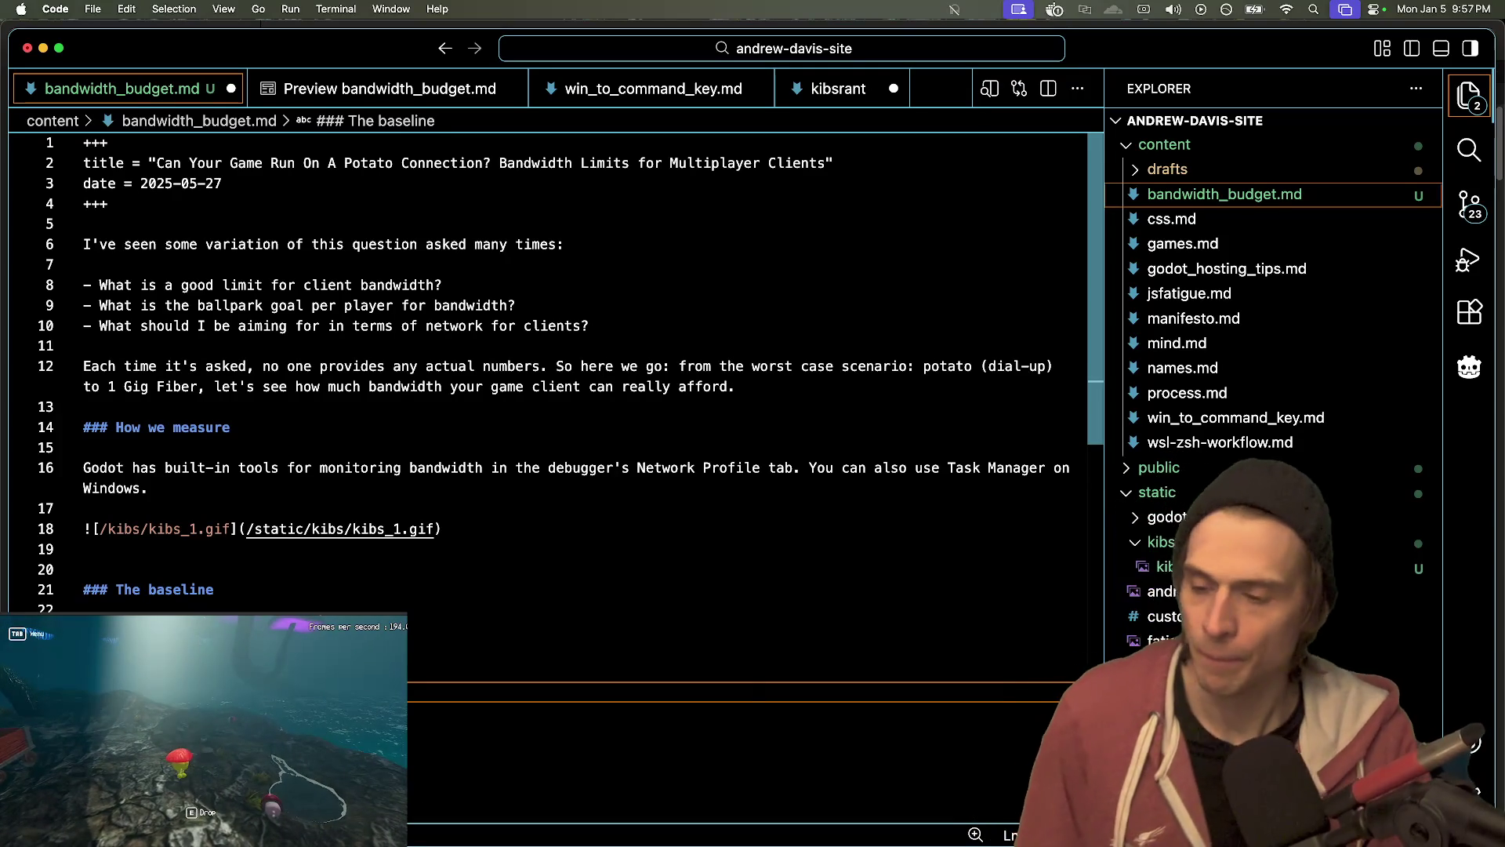
key(BackSpace)
key(BackSpace)
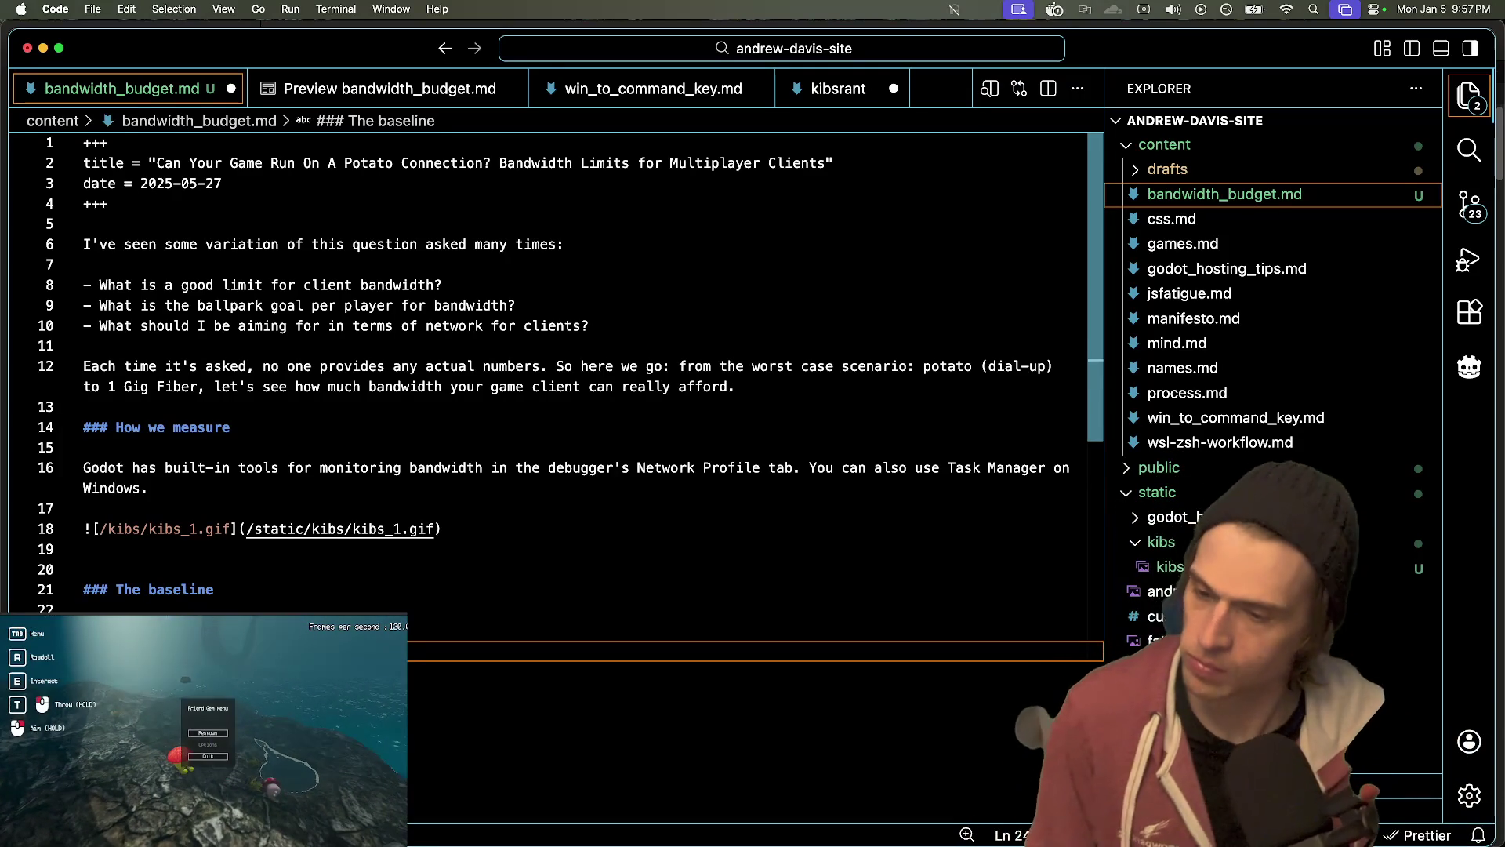
key(BackSpace)
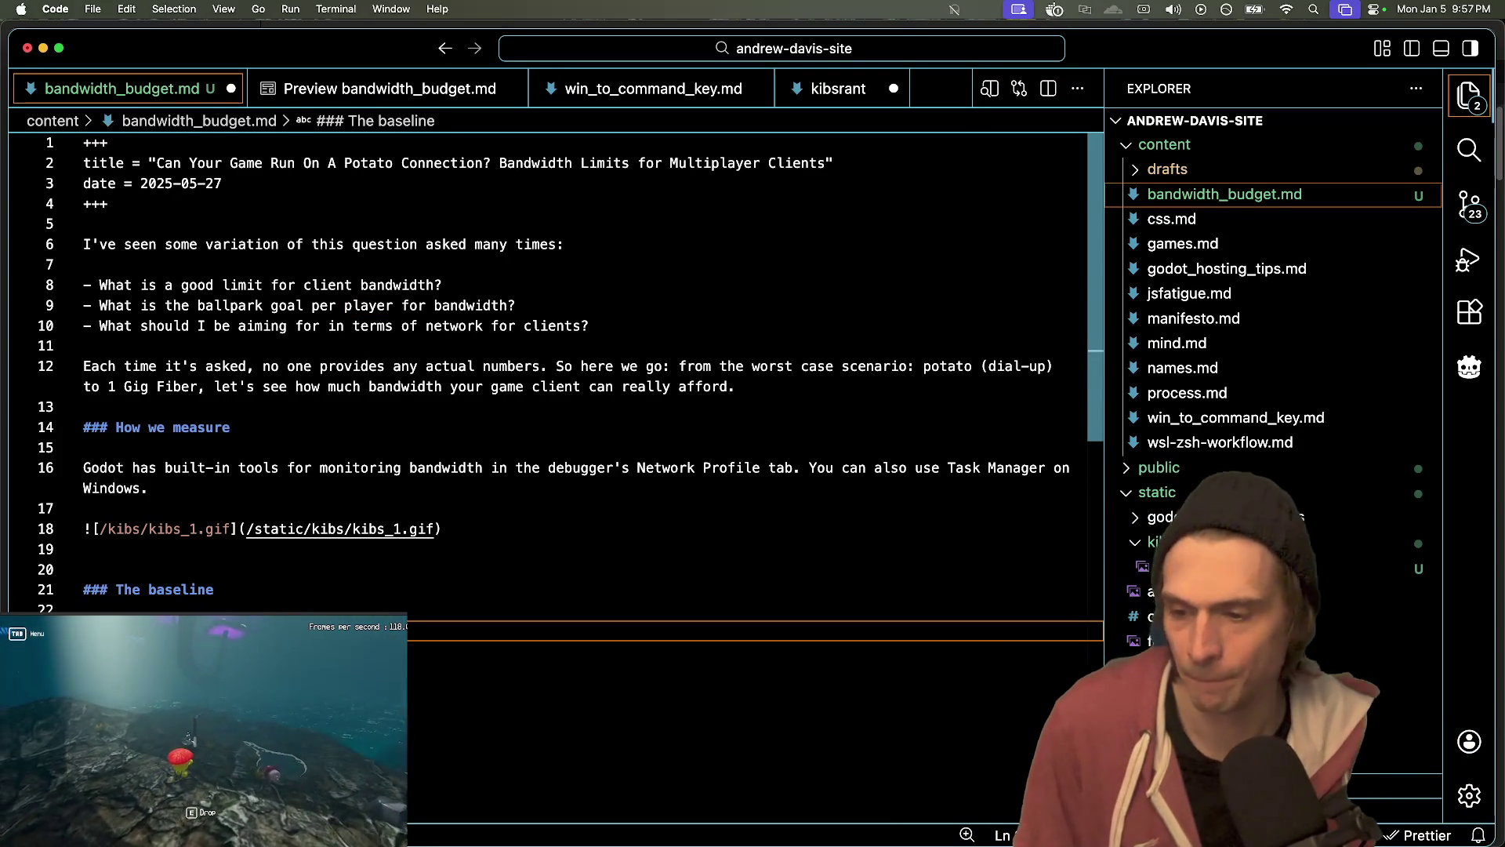
key(Return)
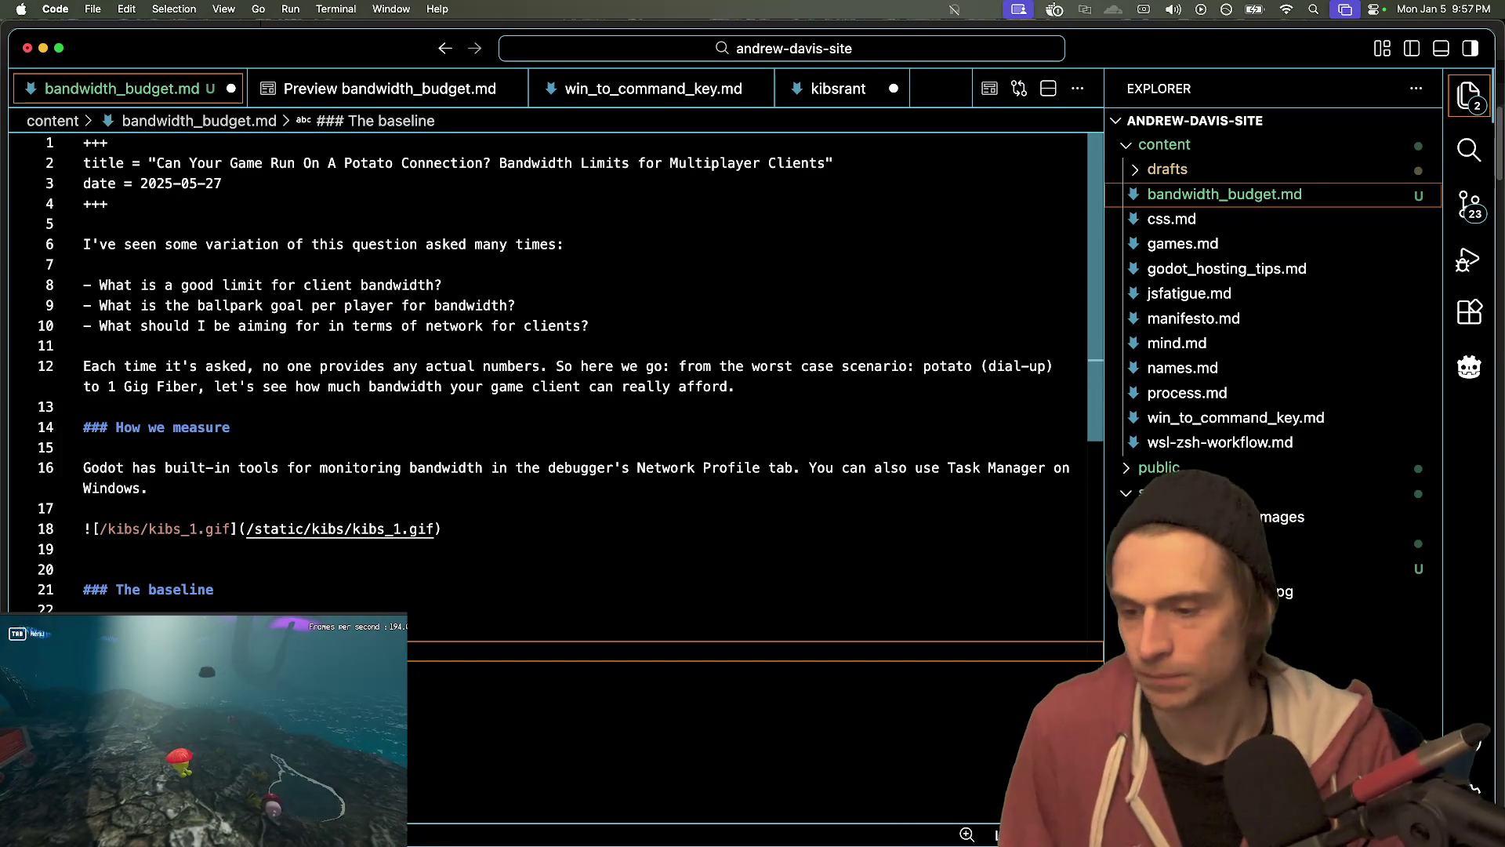
key(BackSpace)
key(BackSpace)
key(Return)
- Extend the Task Manager sentence after Windows with a simple view of how much bandwidth programs use
key(Up)
key(Up)
key(Up)
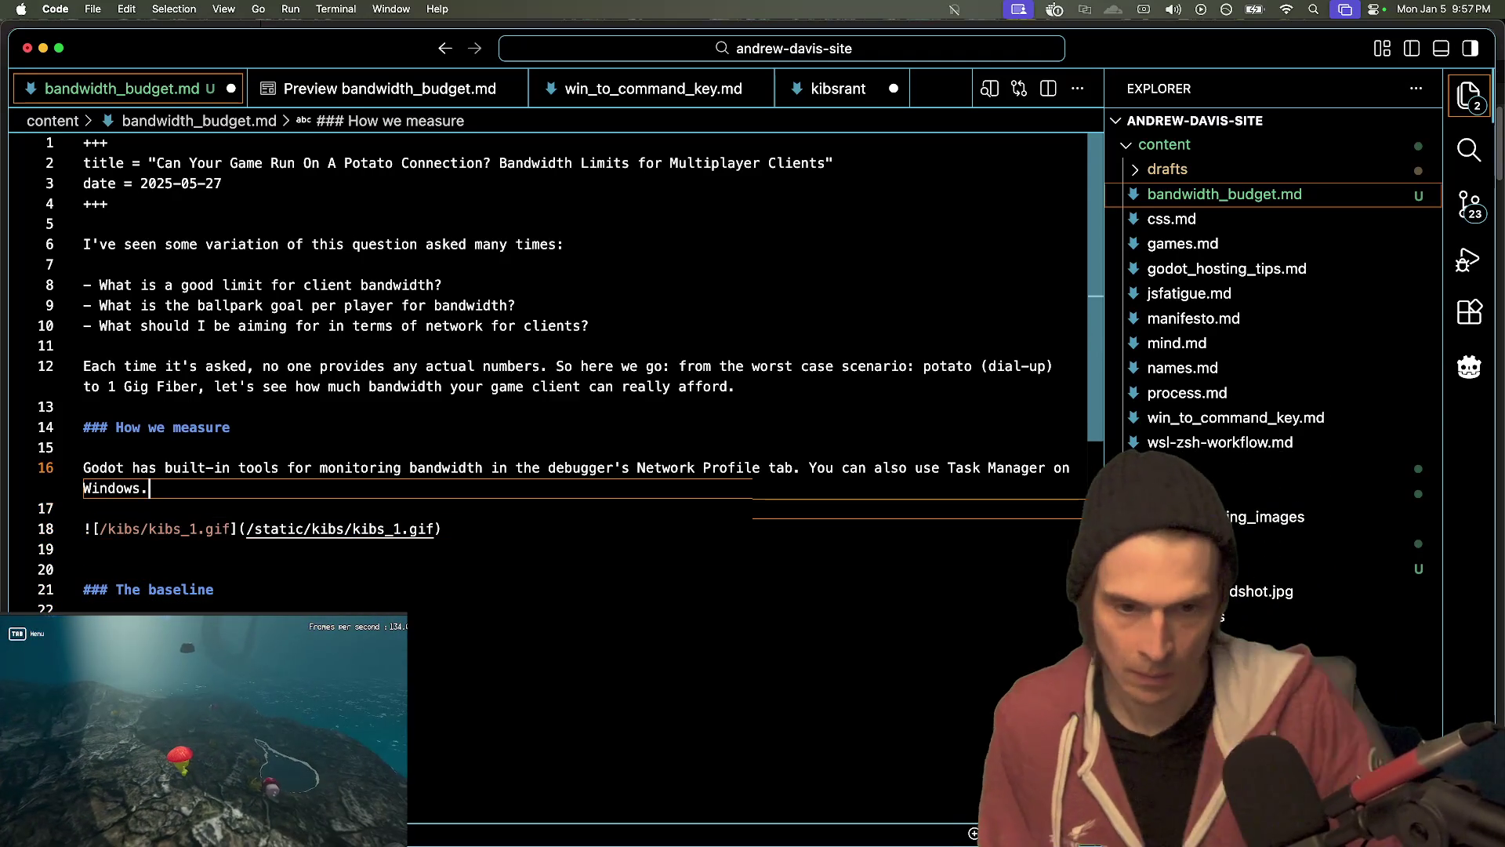
key(Left)
key(BackSpace)
text(to )
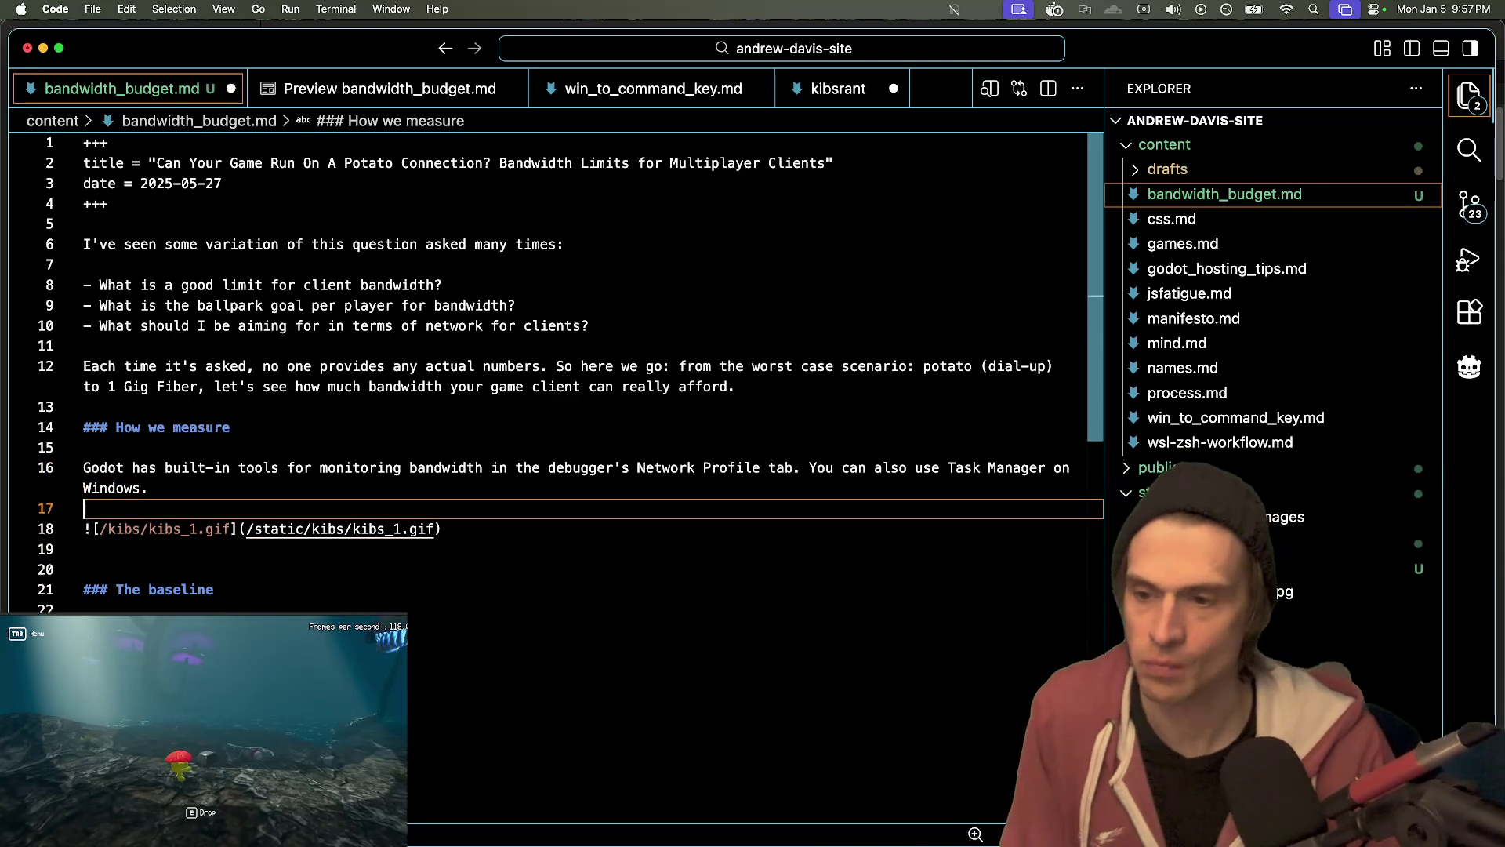
text(mesa)
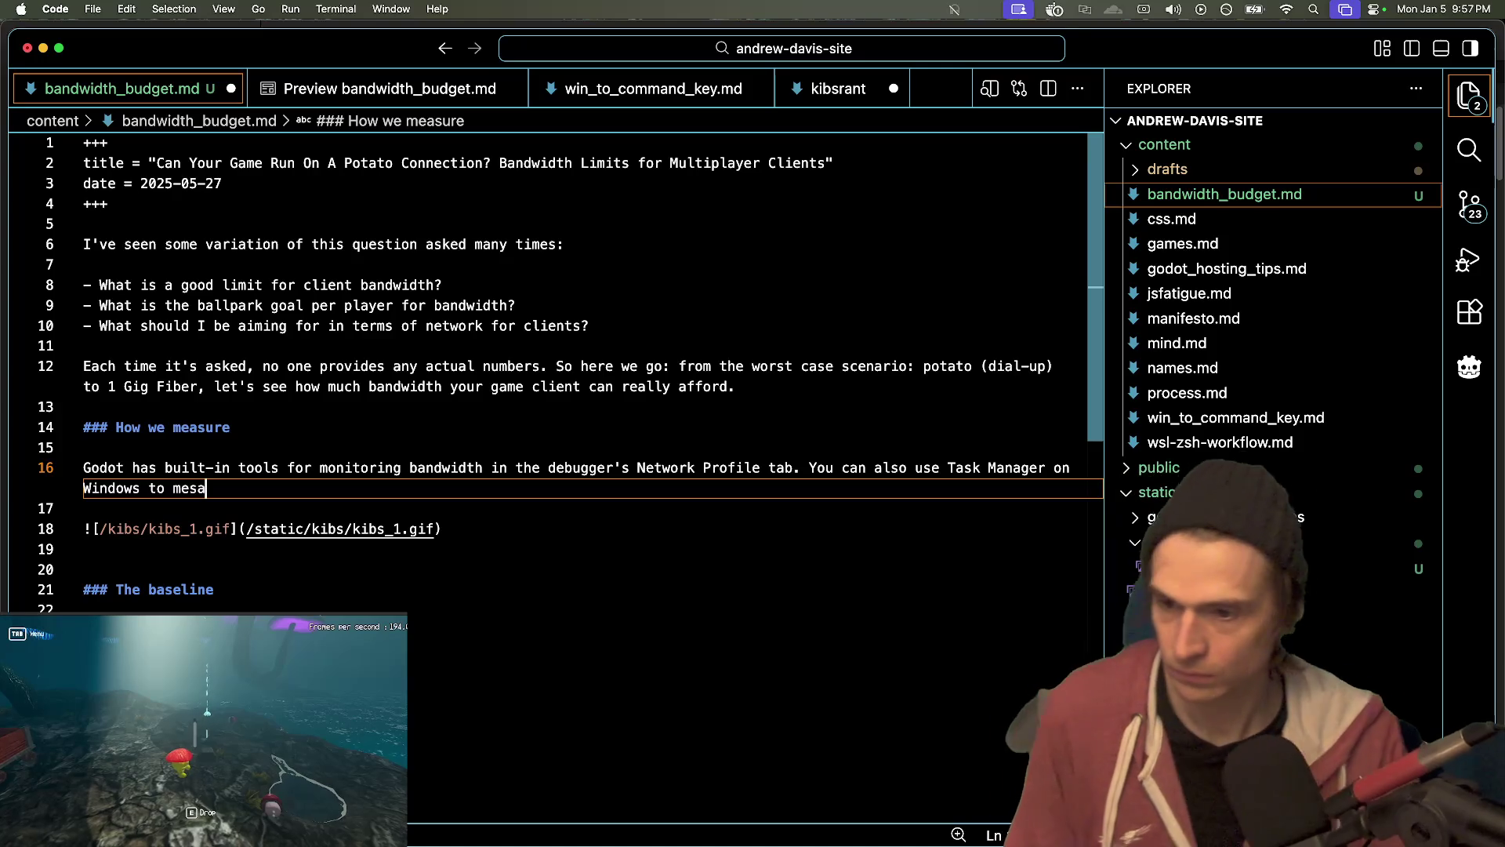
key(BackSpace)
key(BackSpace)
key(BackSpace)
key(BackSpace)
text(get a )
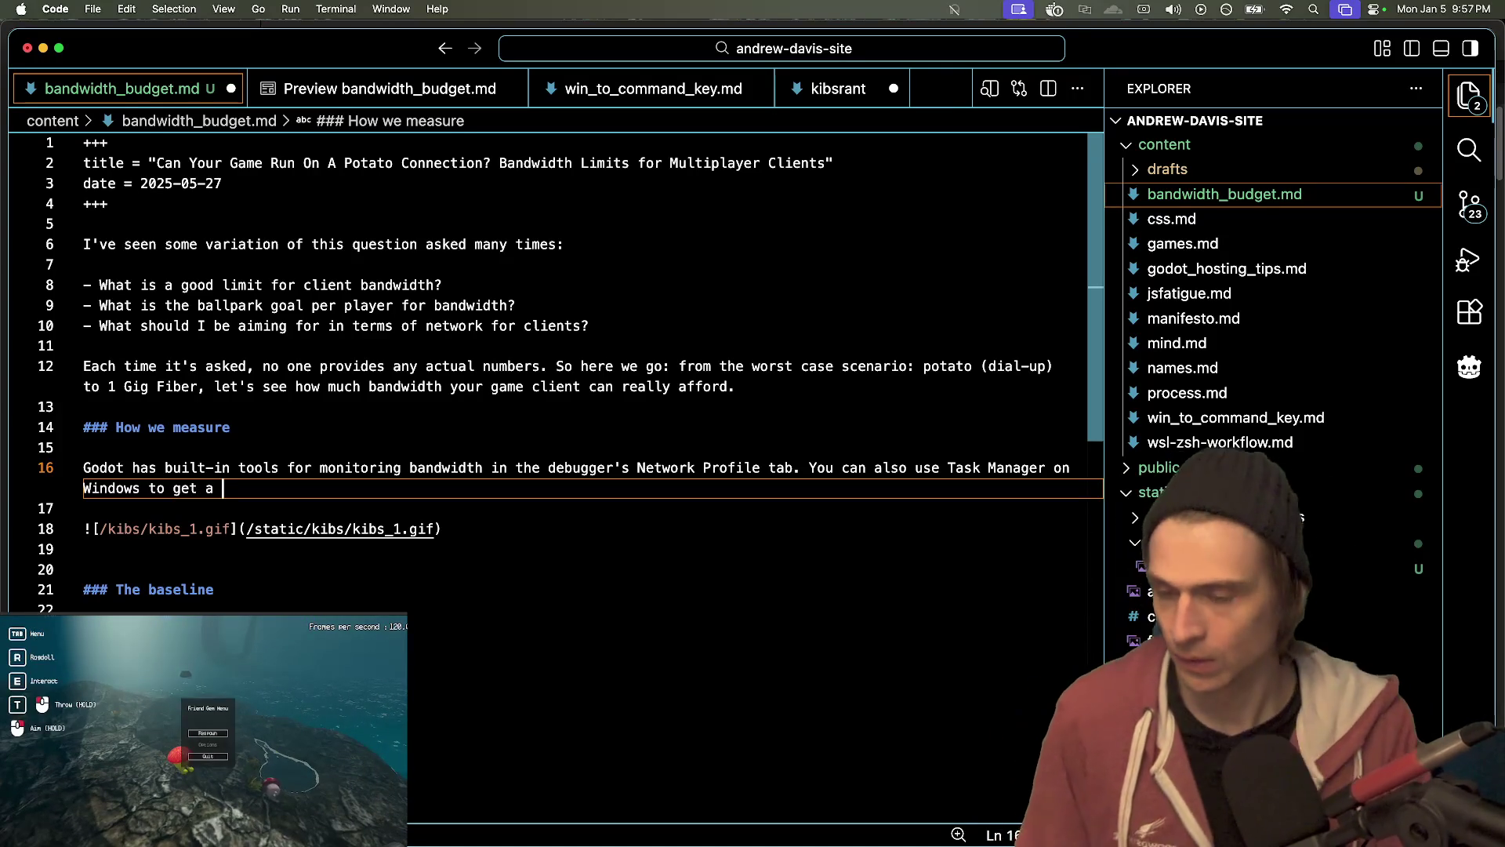
text(simple)
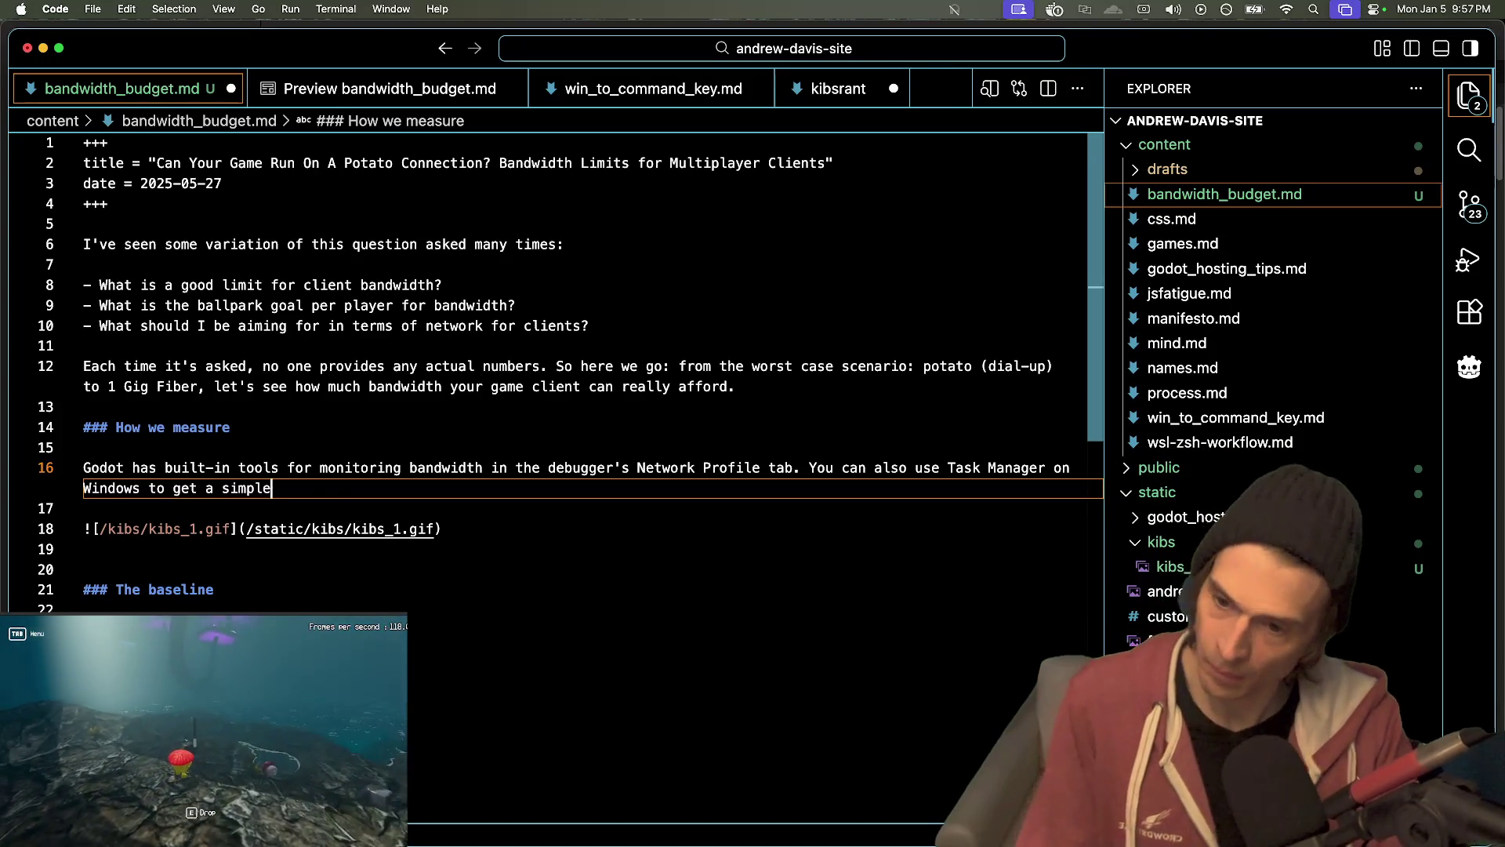
text( view of how much )
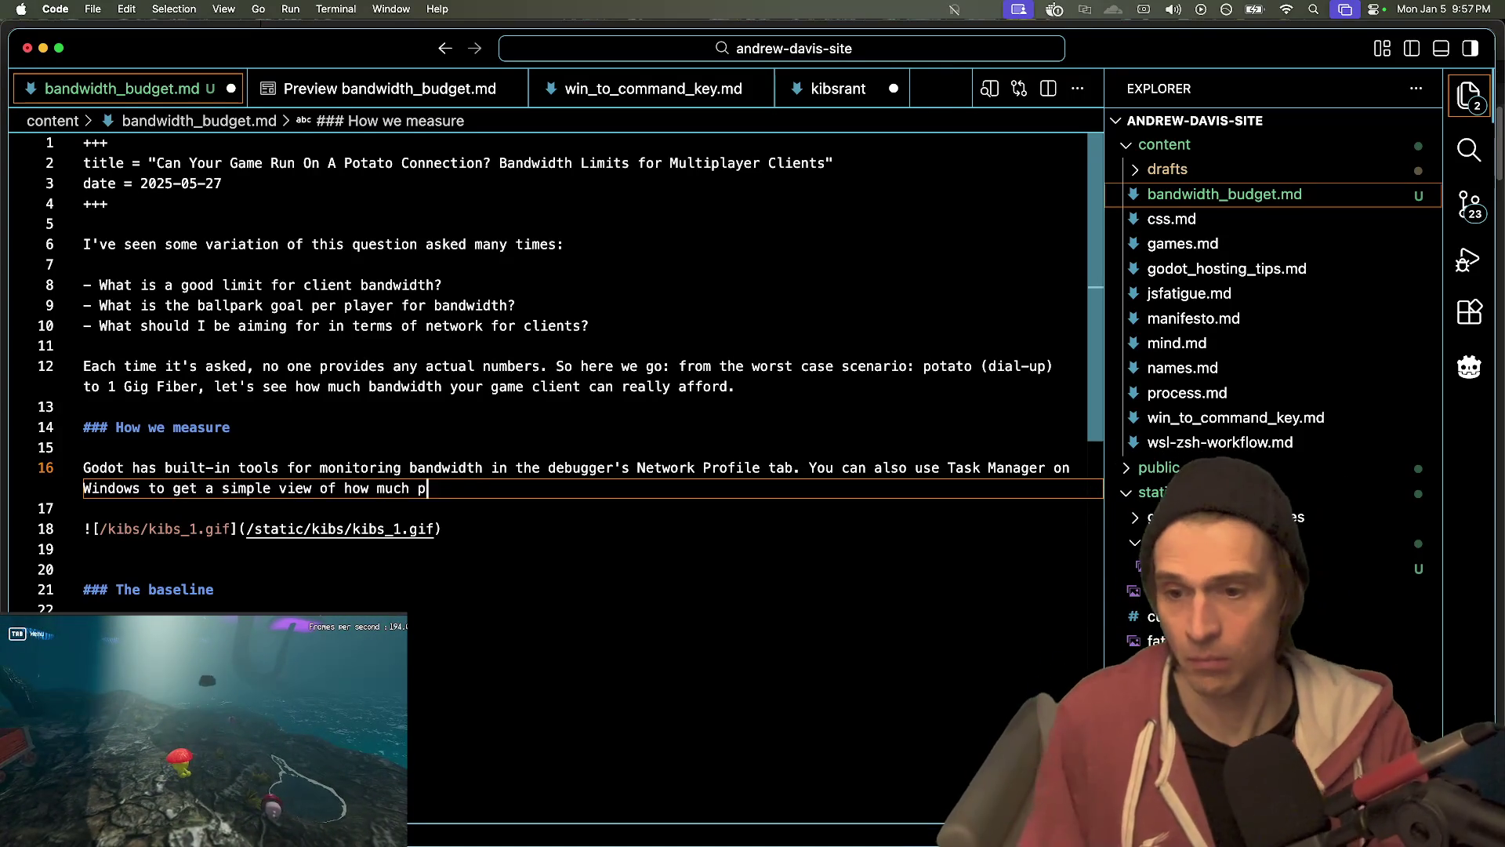
text(progr)
key(alt+BackSpace)
key(alt+BackSpace)
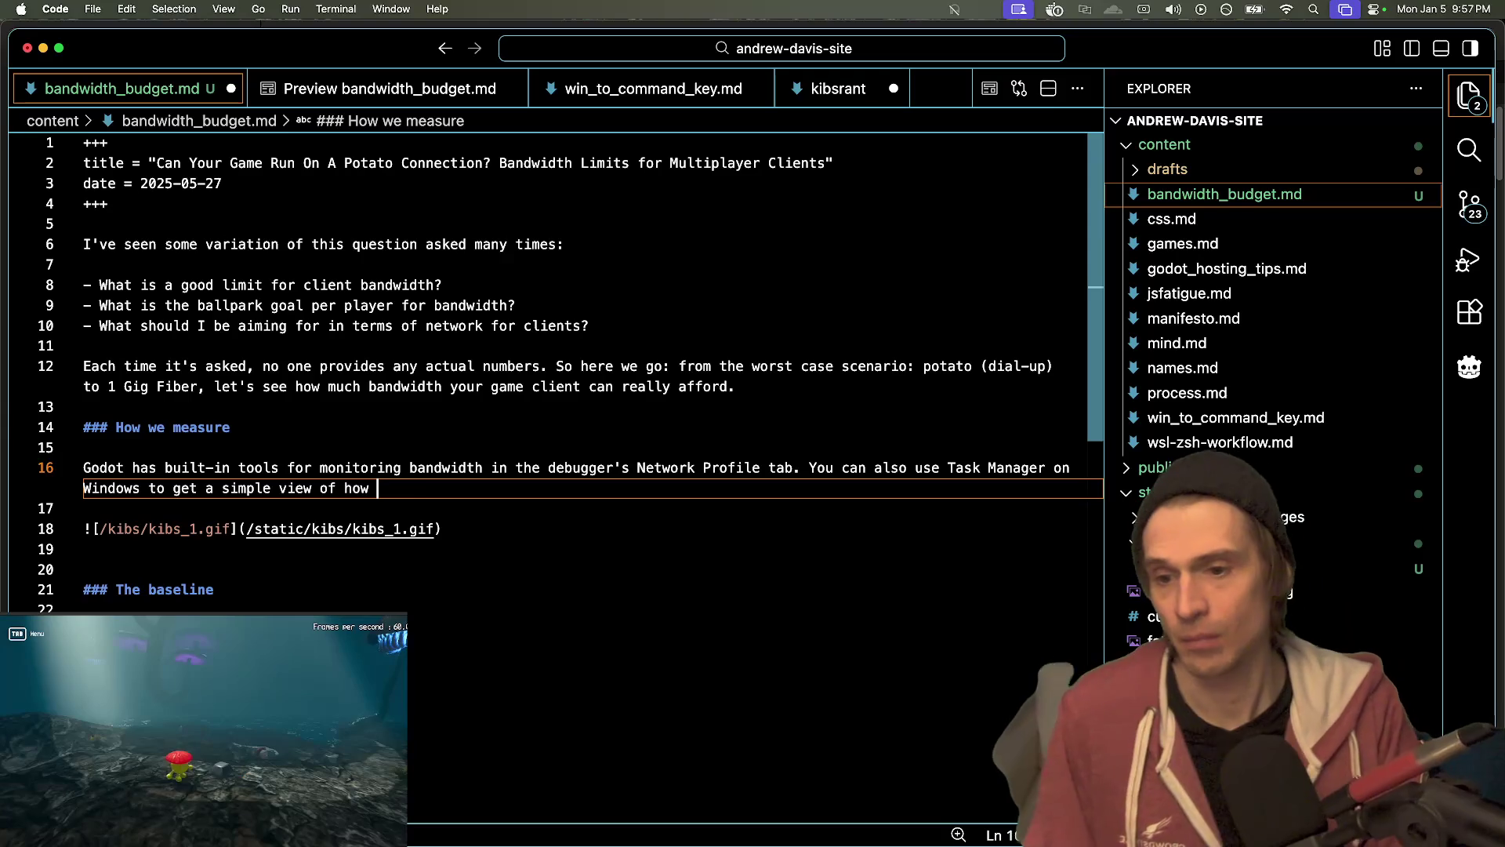
text(h bandwidht)
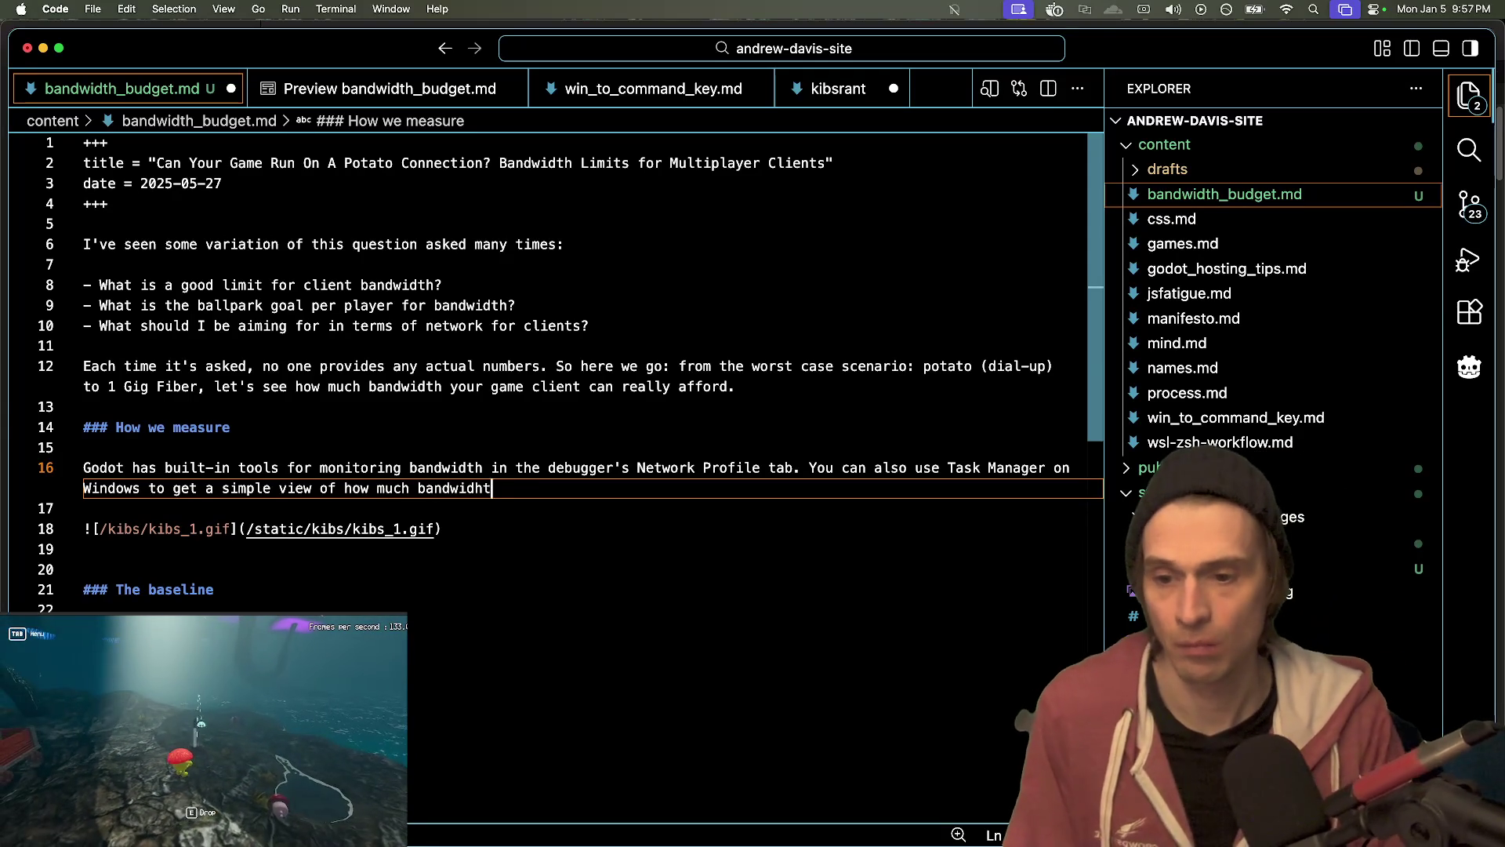
key(BackSpace)
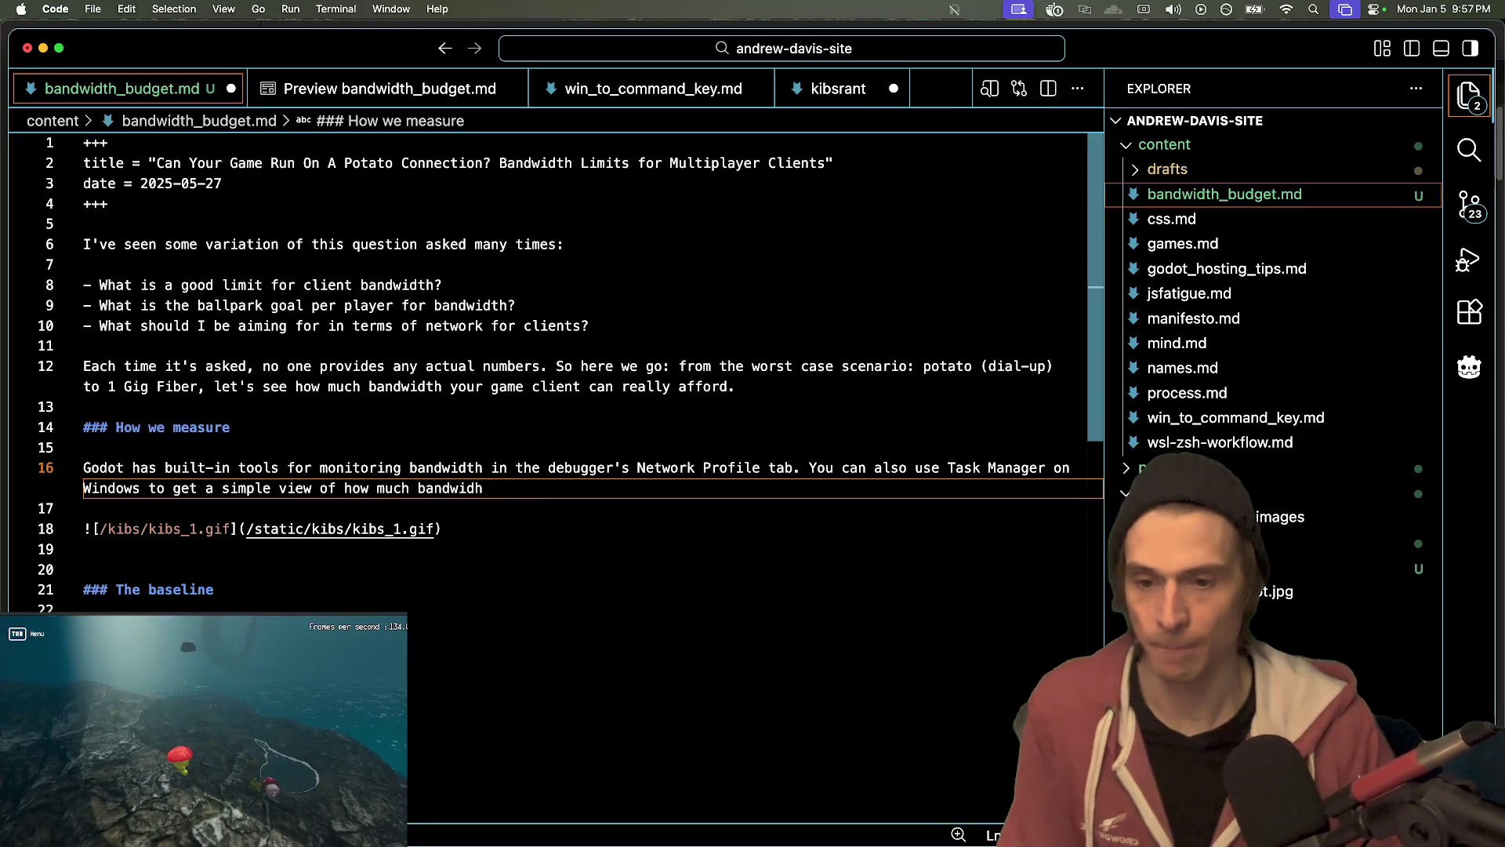
text(tprograms are using.)
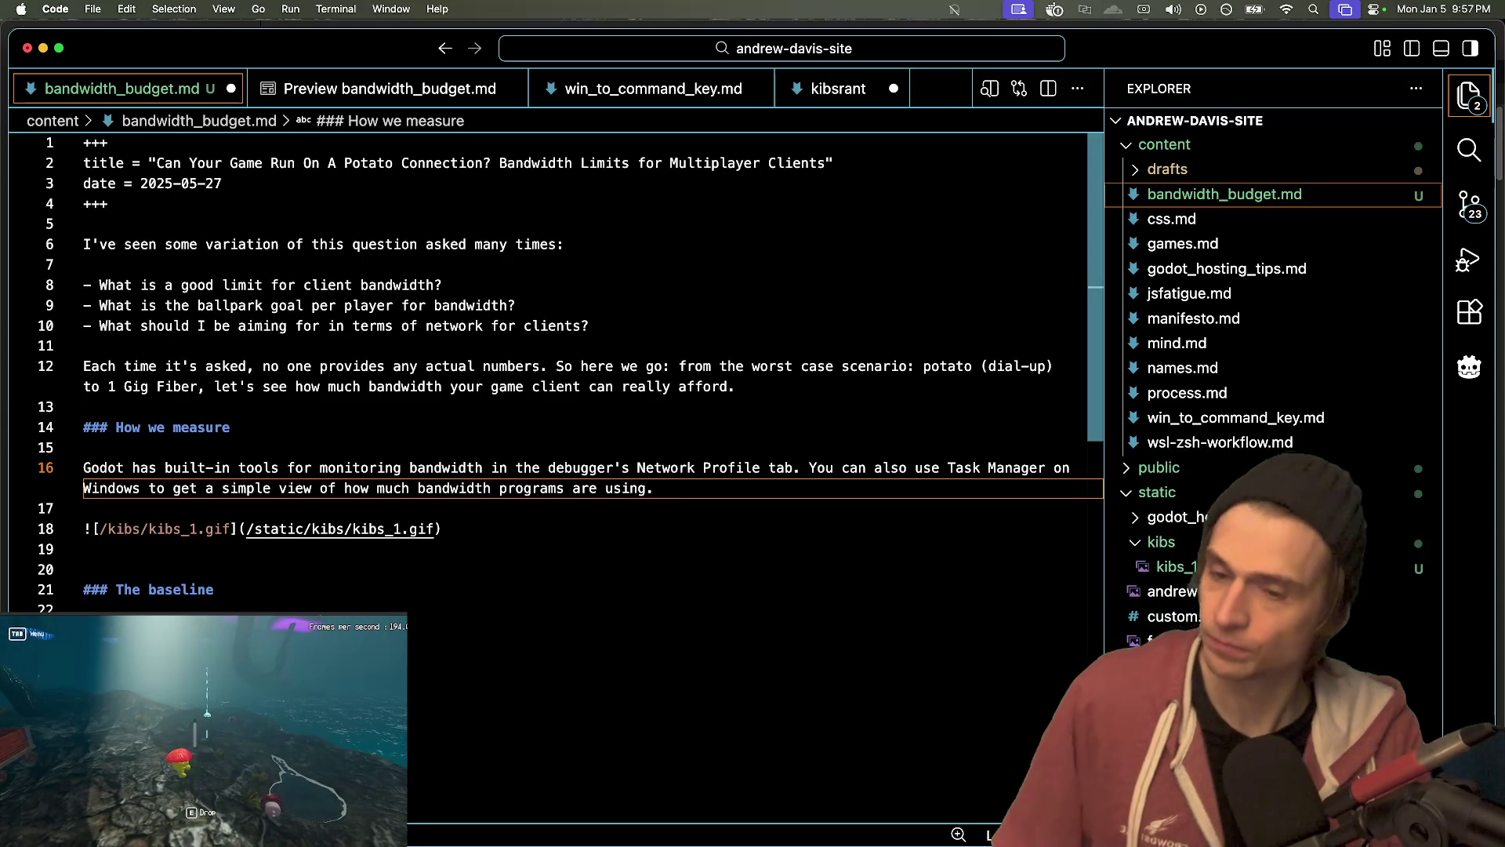
key(BackSpace)
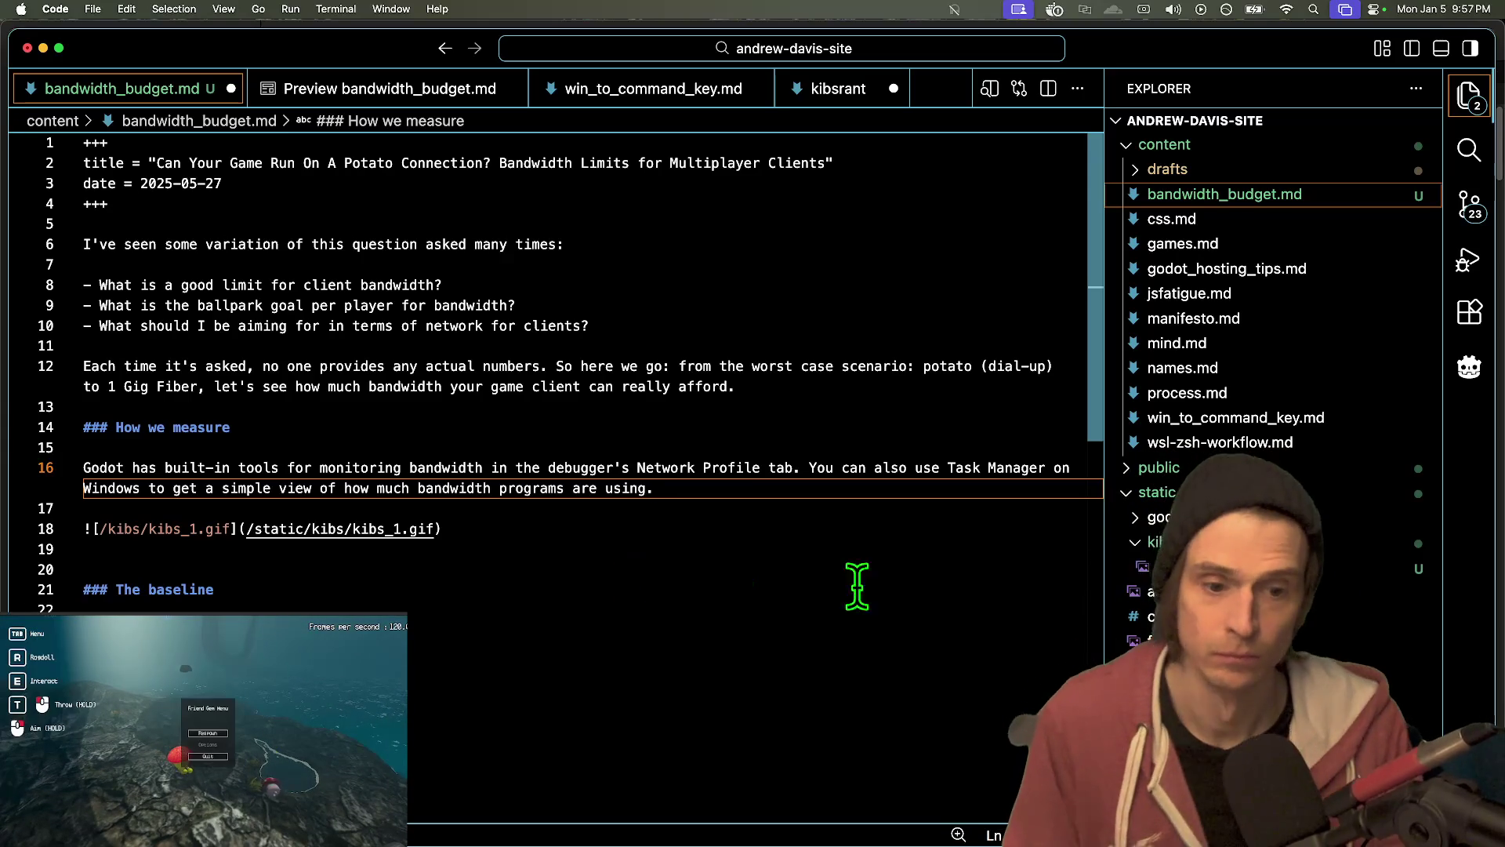
- Add one more empty line under the GIF embed, before The baseline heading
click(979, 469)
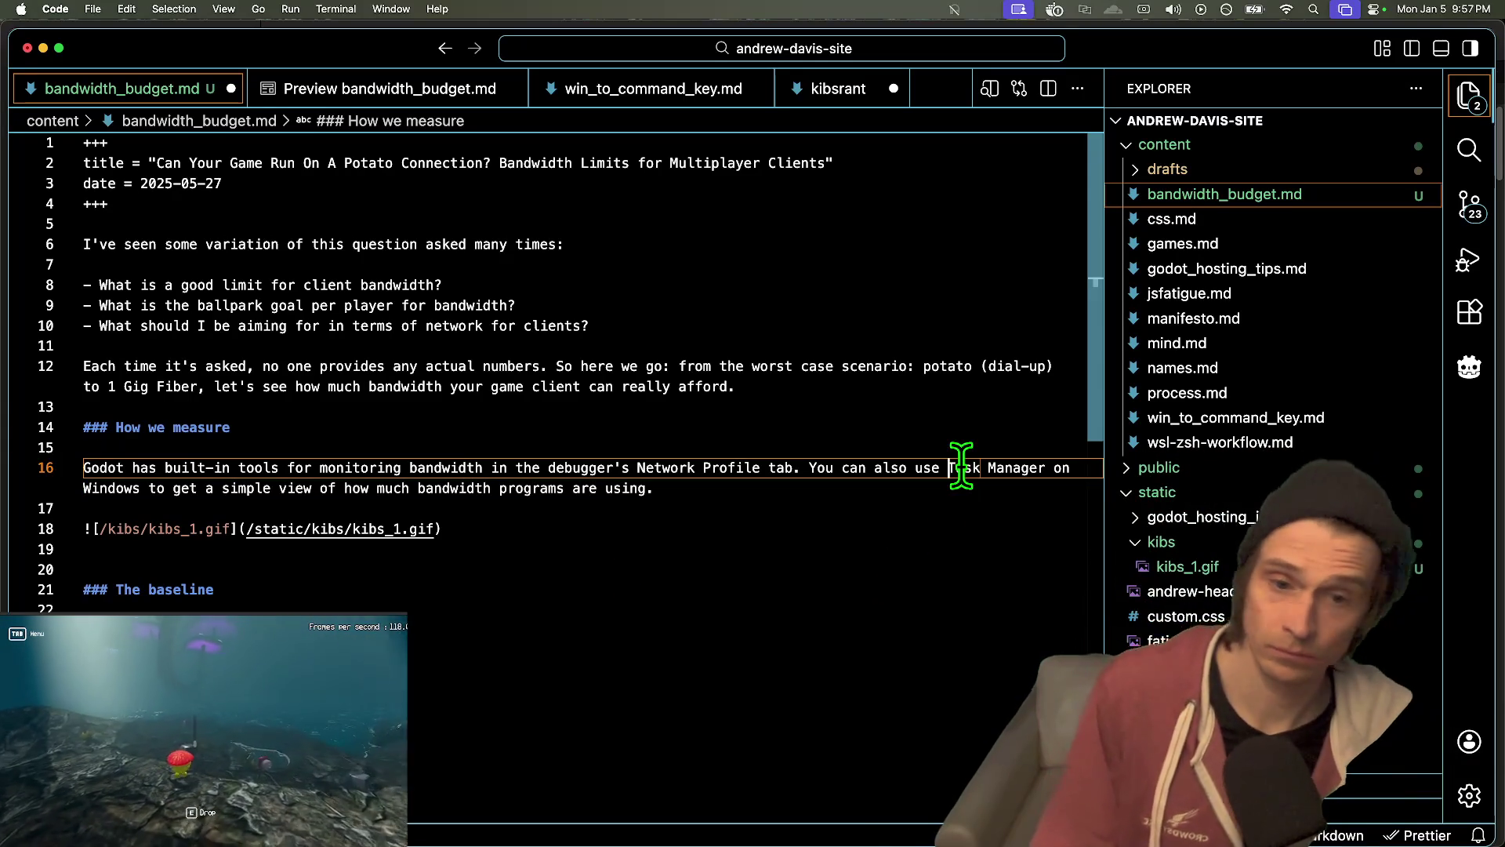
key(Down)
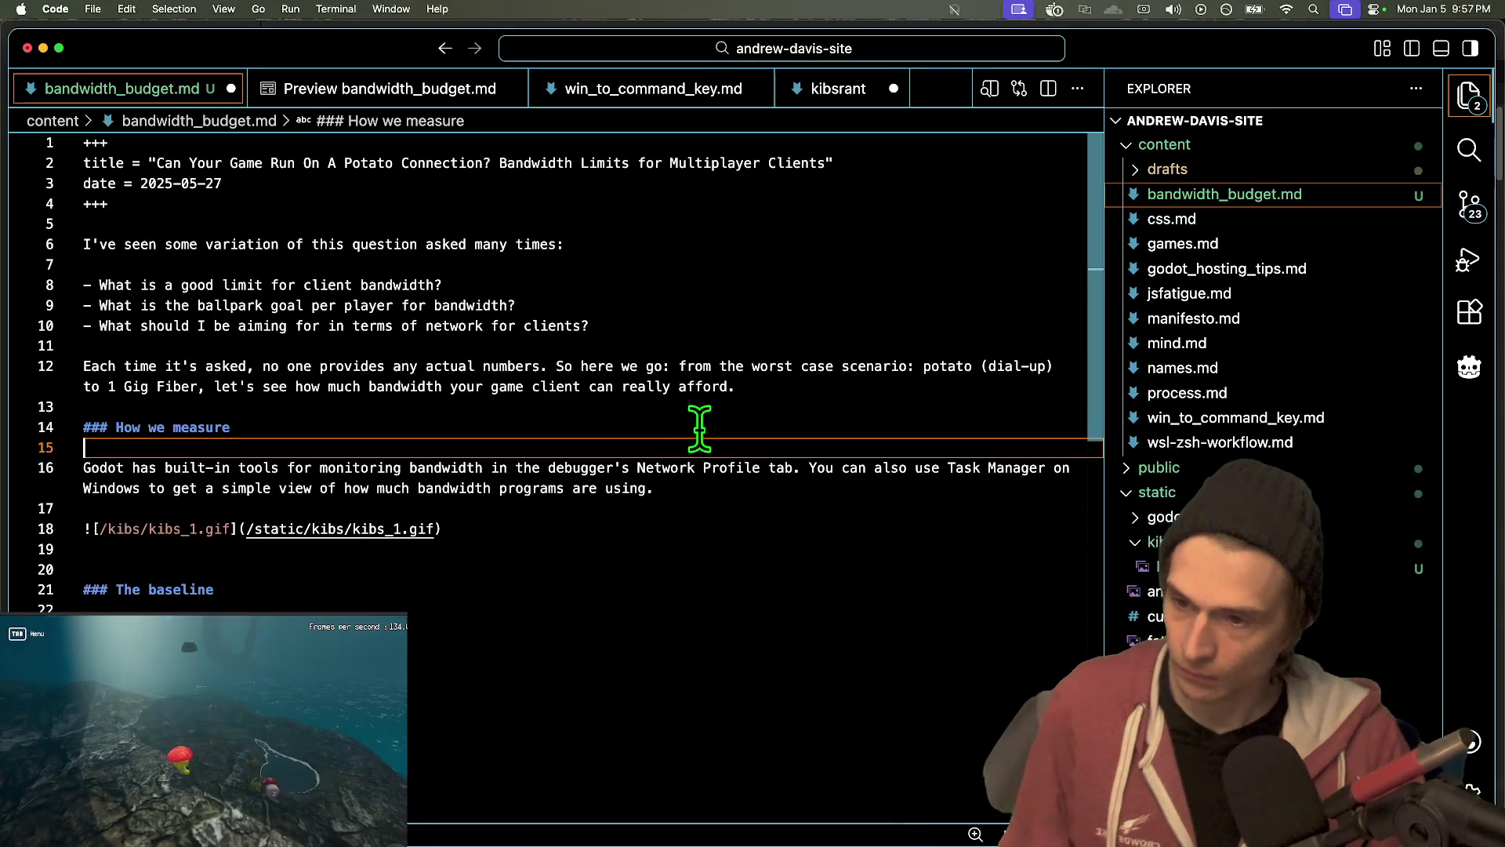
click(698, 423)
key(Down)
key(Down)
key(Down)
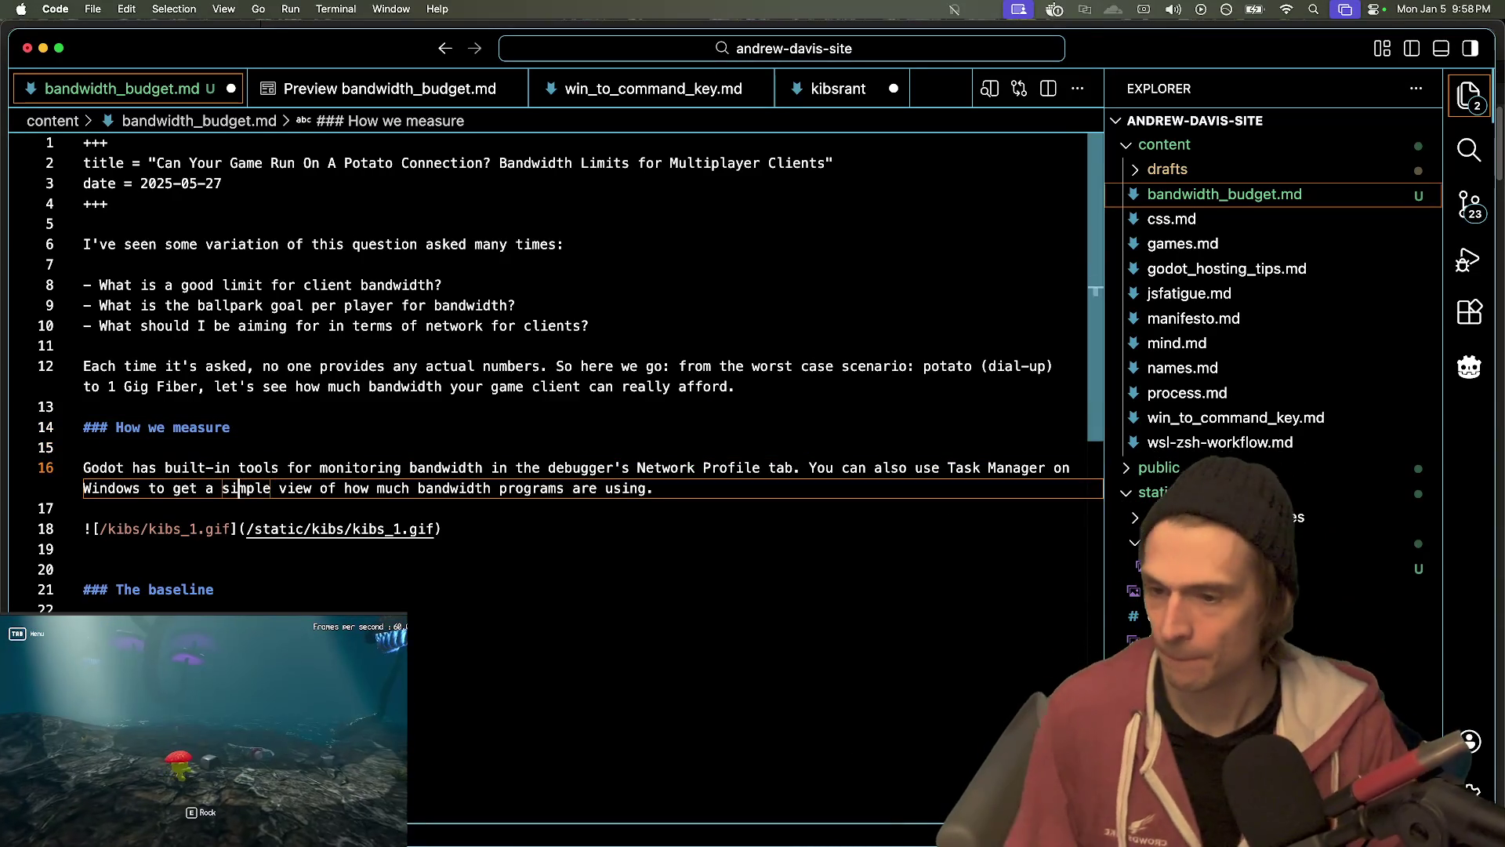
key(Return)
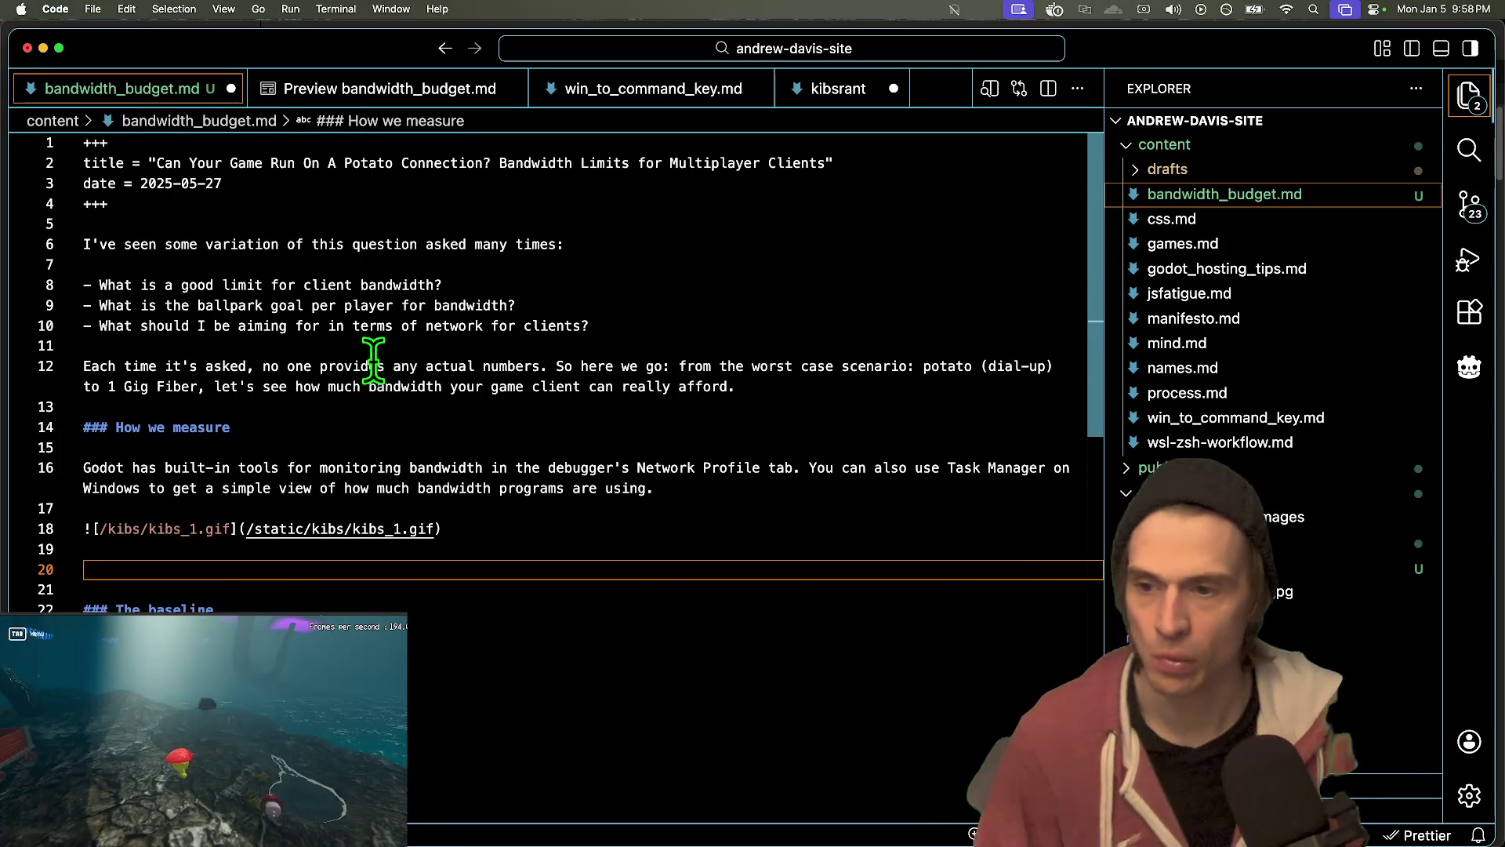
- Add a blank line after the intro paragraph and remove the extra blank lines
double_click(226, 366)
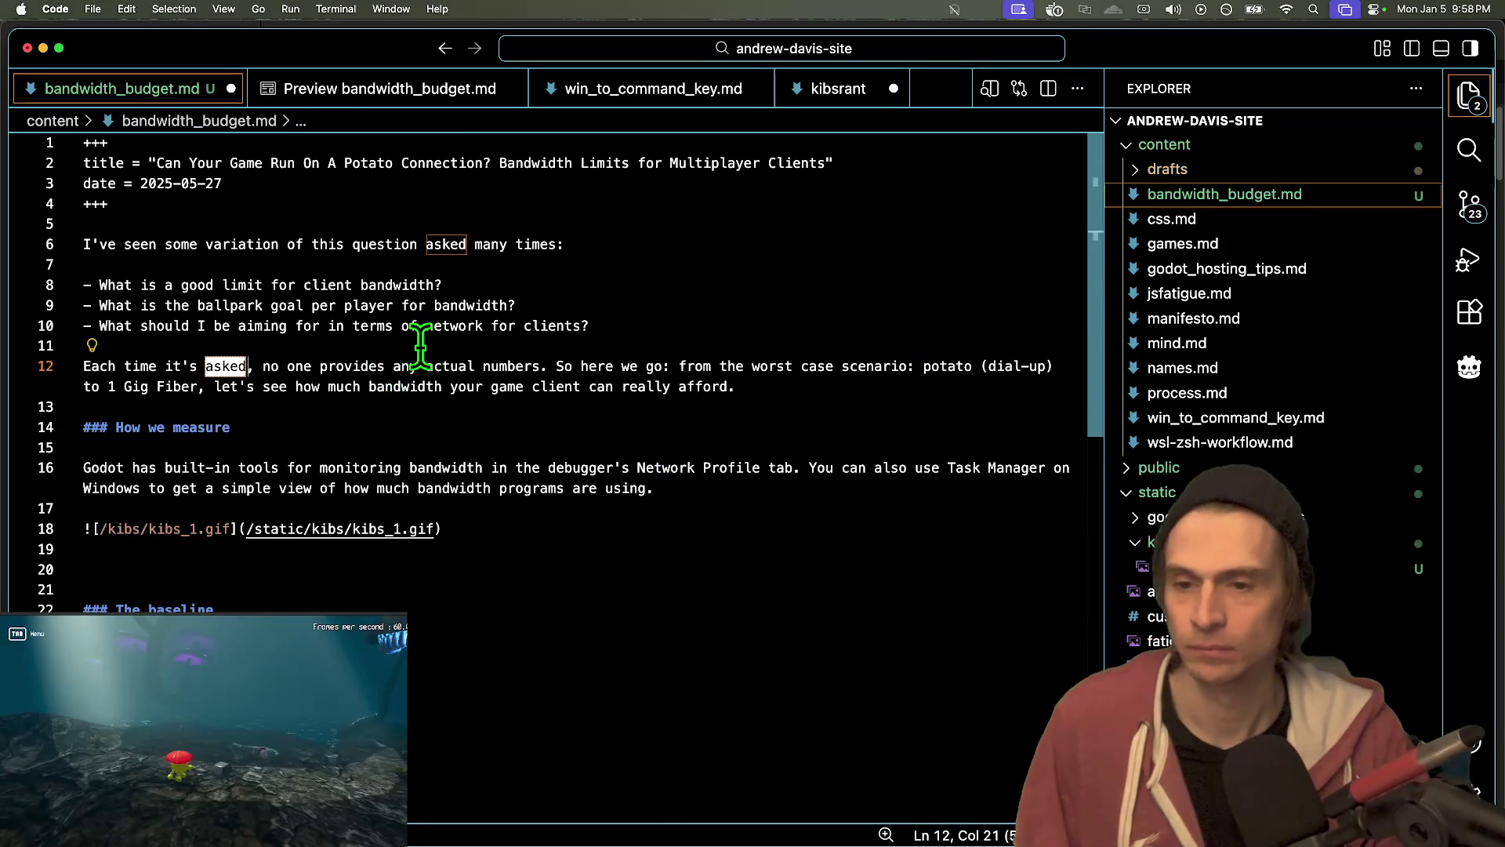
double_click(561, 386)
click(551, 366)
click(959, 389)
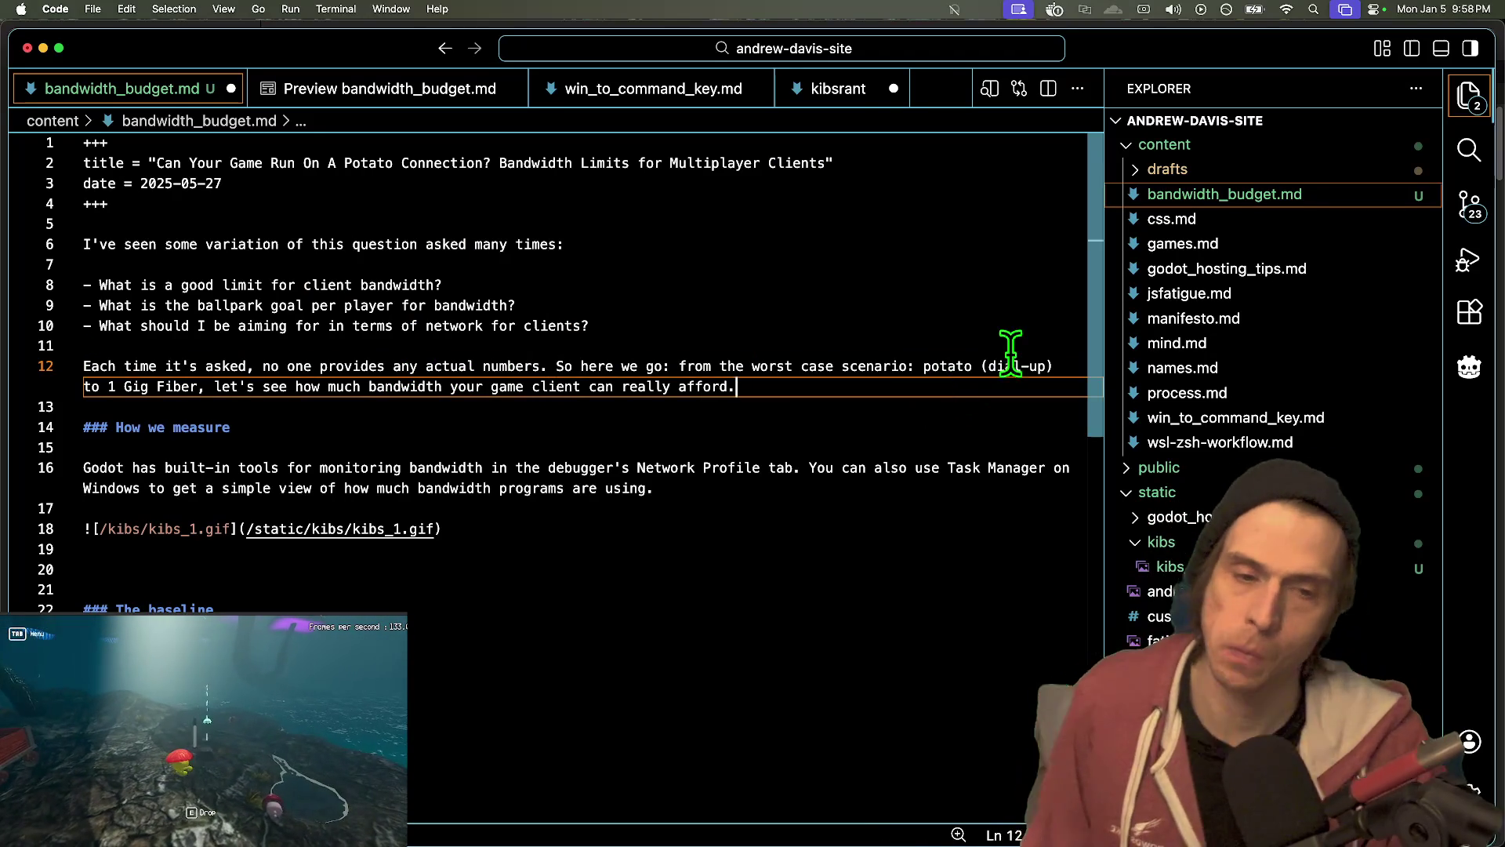
double_click(949, 366)
click(948, 388)
key(Return)
key(Return)
key(Return)
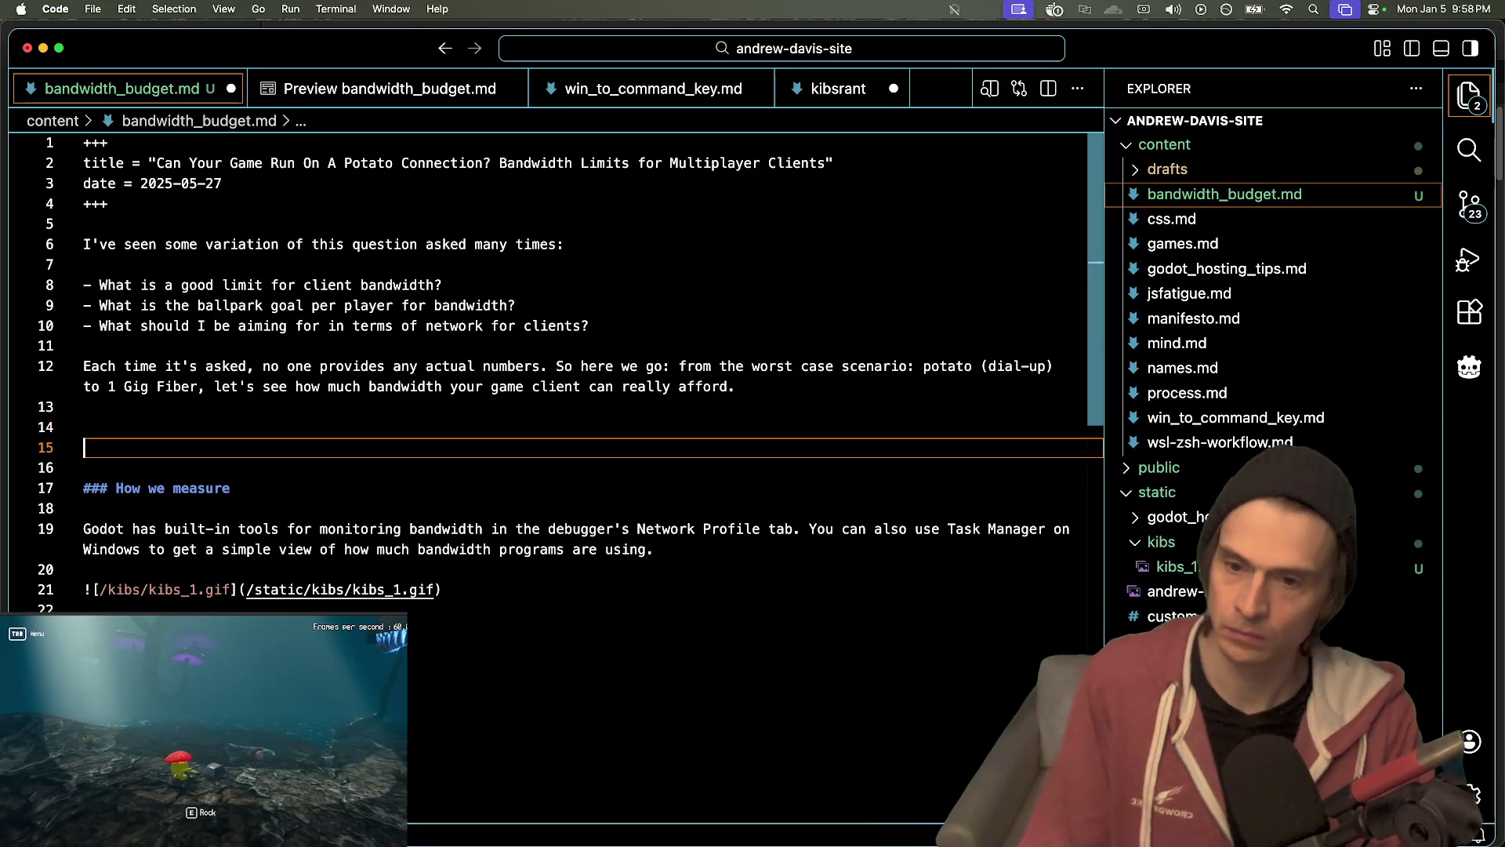
key(Up)
key(Up)
key(Up)
key(Down)
key(Down)
key(Delete)
key(Delete)
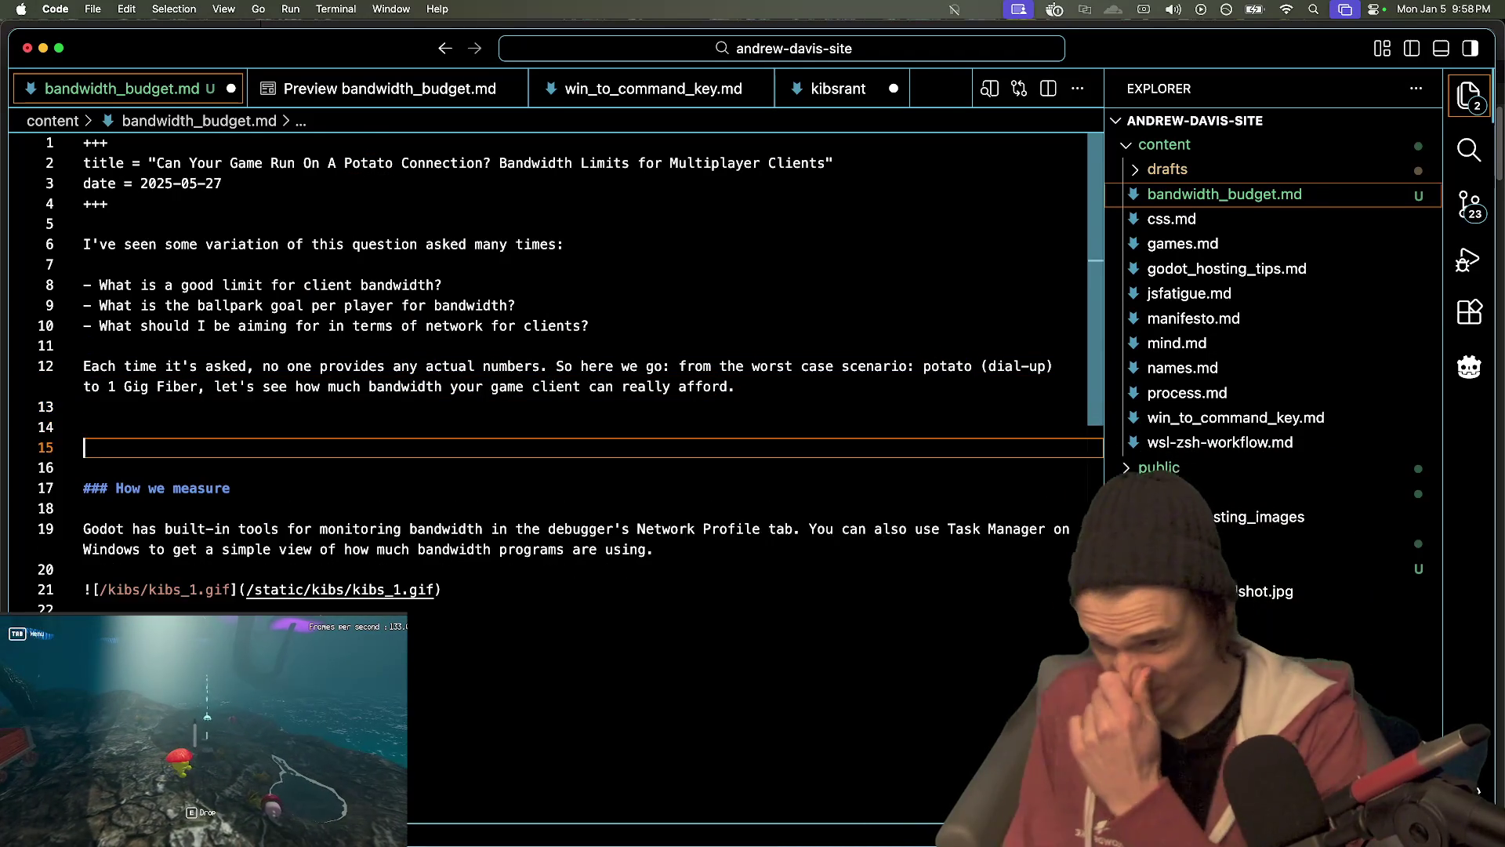
key(Down)
key(Down)
key(Down)
key(Left)
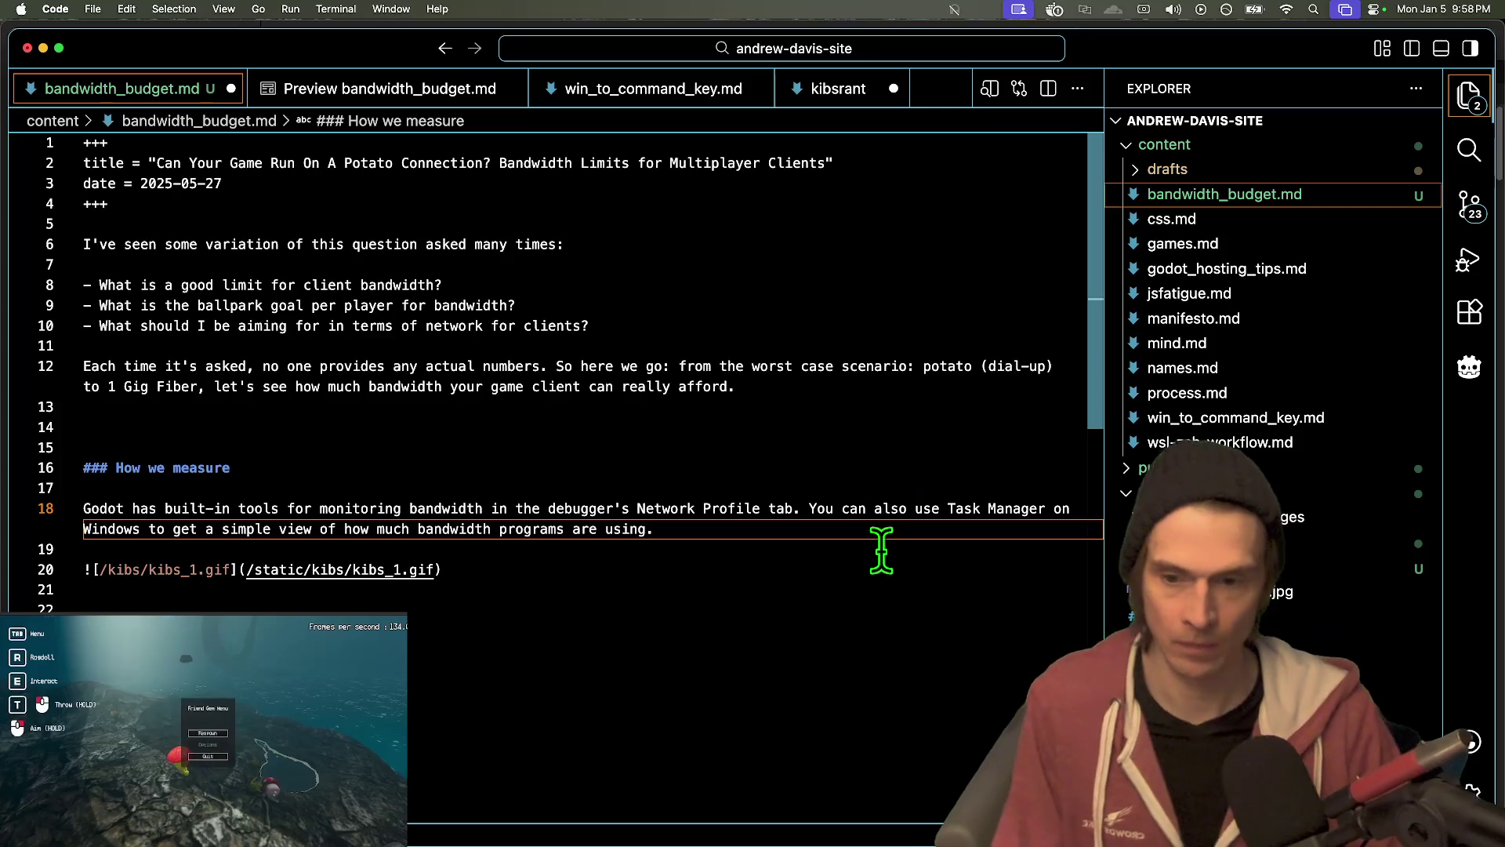
- Put the Task Manager sentence on its own line after the Network Profile sentence
click(810, 508)
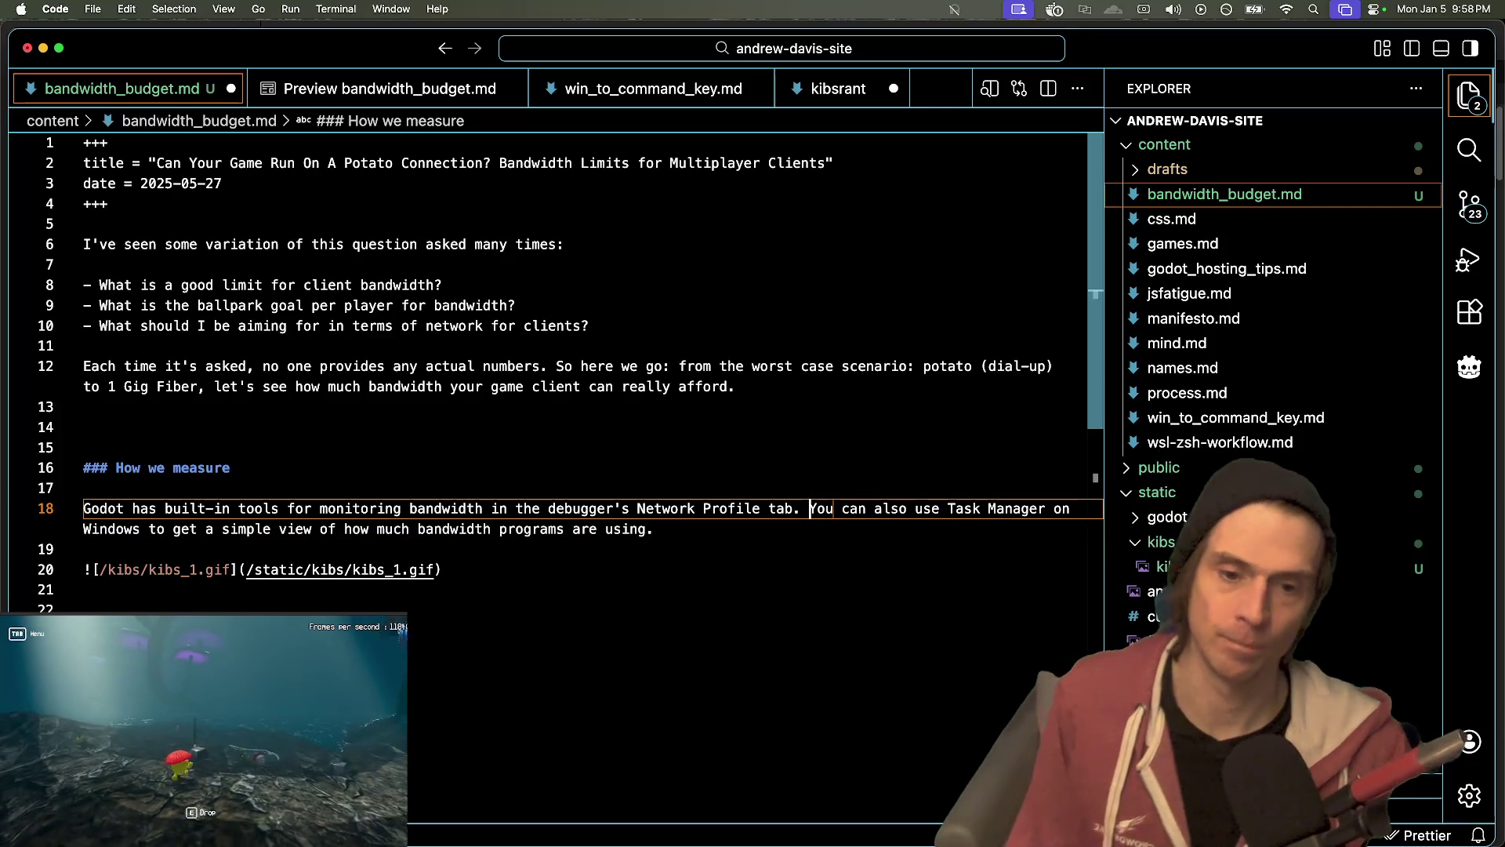
key(Return)
key(Left)
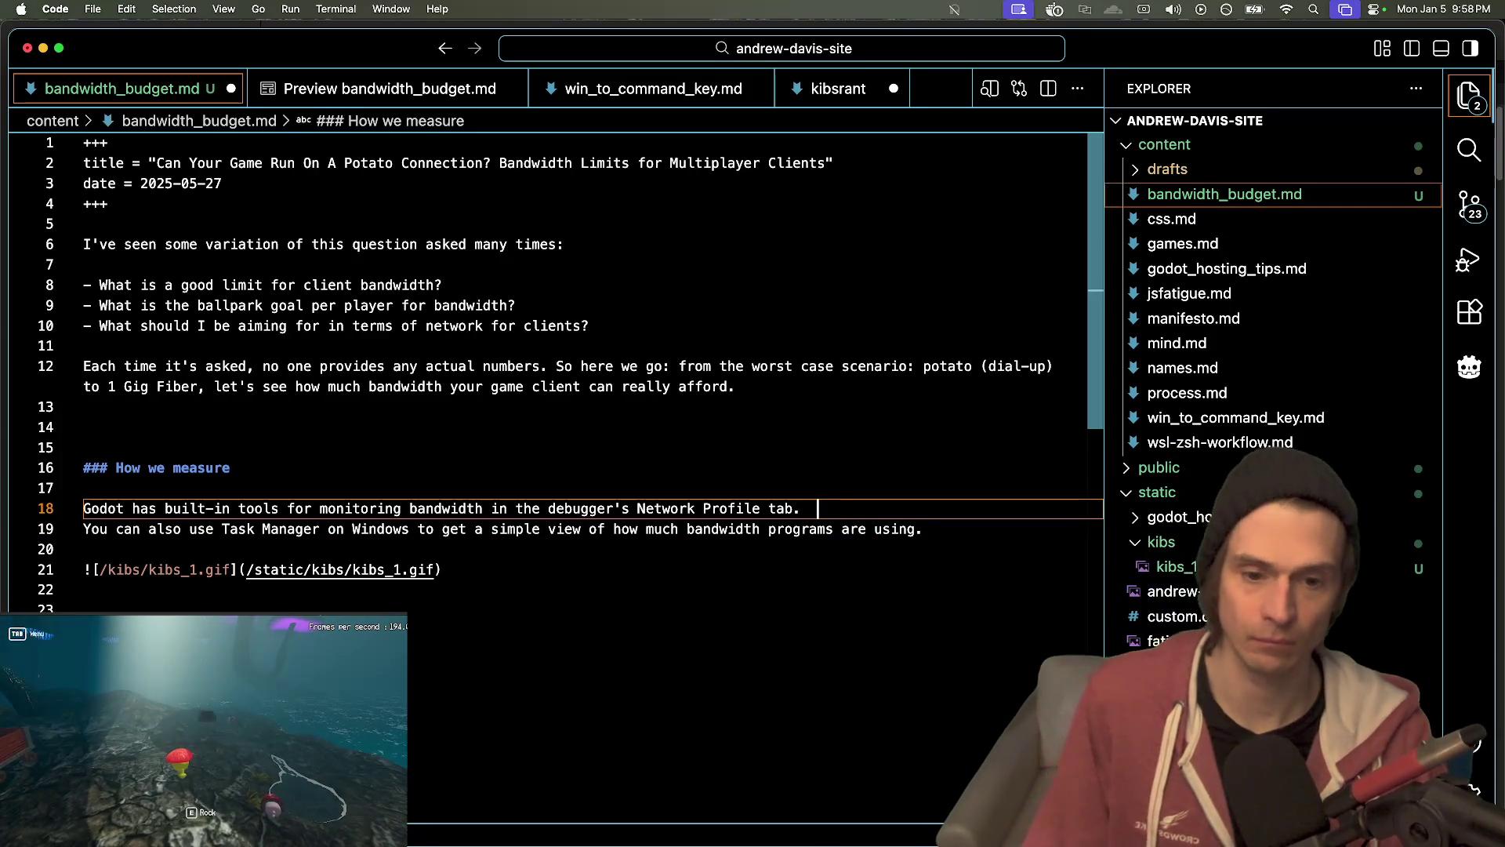
- Begin the sentence 'I've set up my project with a server using'
text(I've set up my pr)
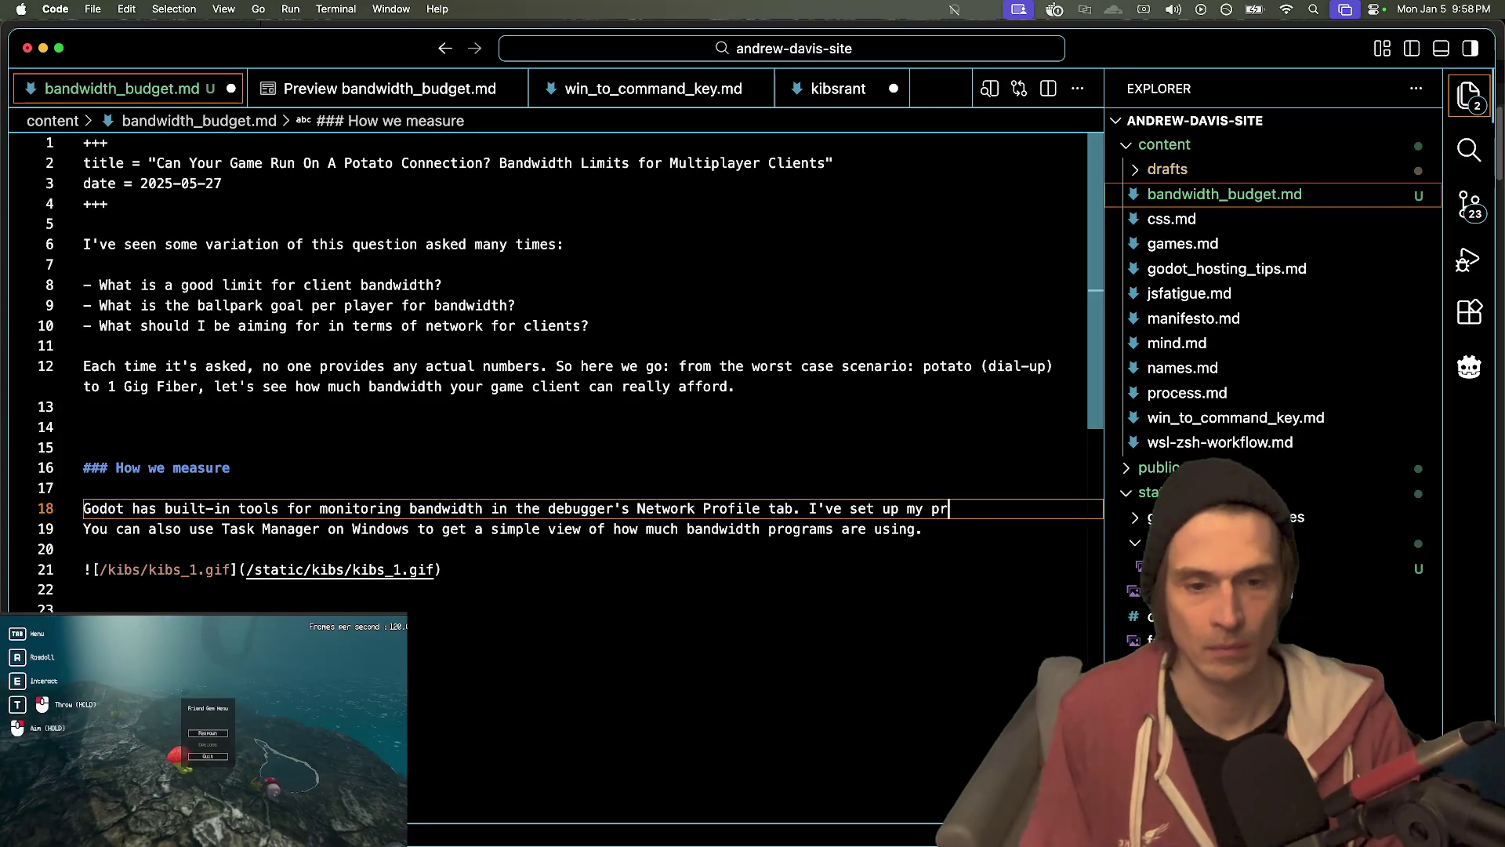
text(oje)
text(ct with a)
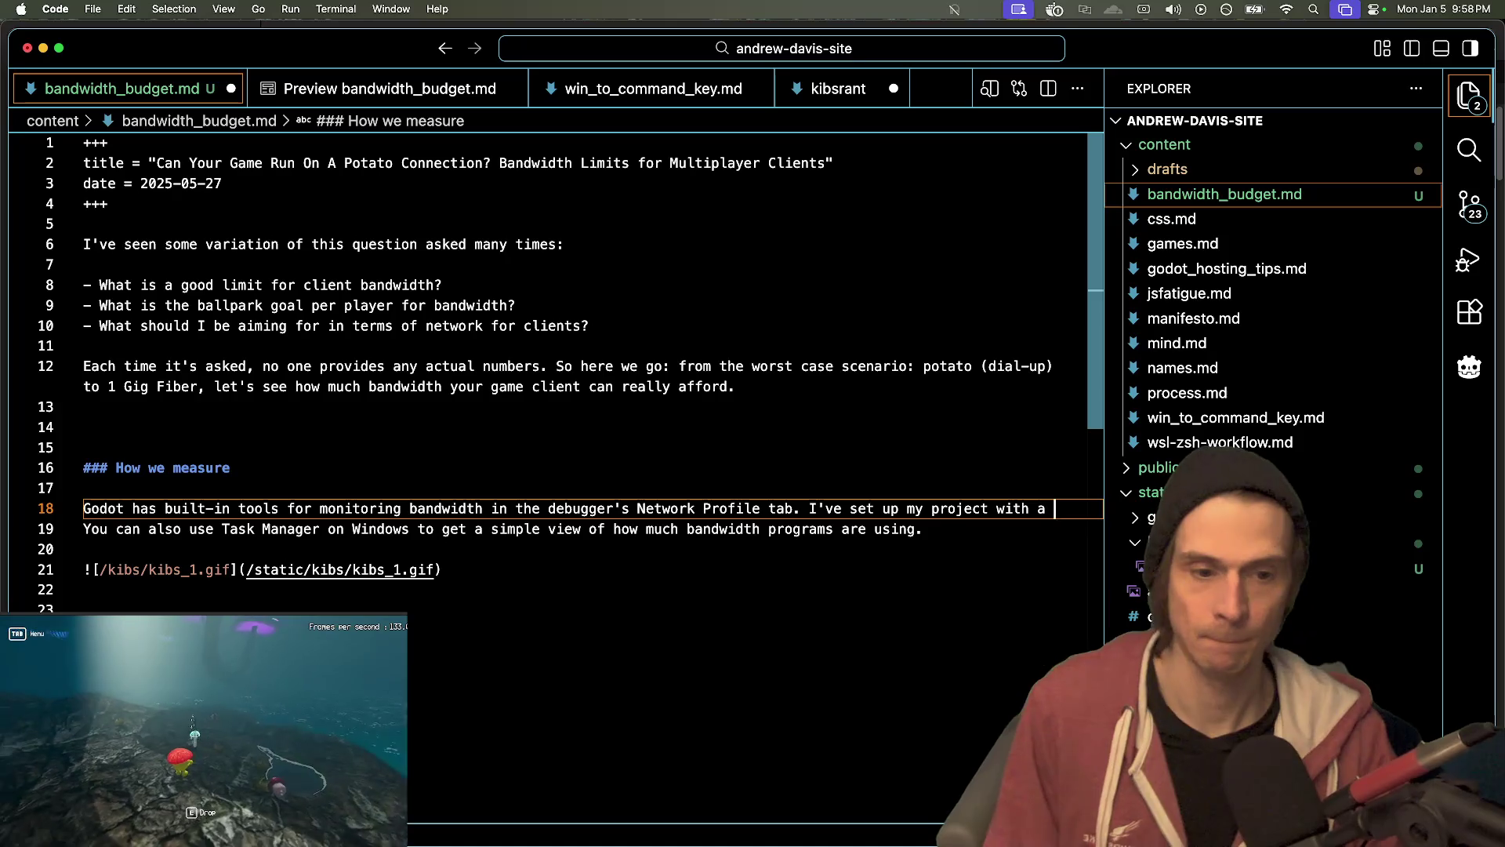
key(BackSpace)
key(BackSpace)
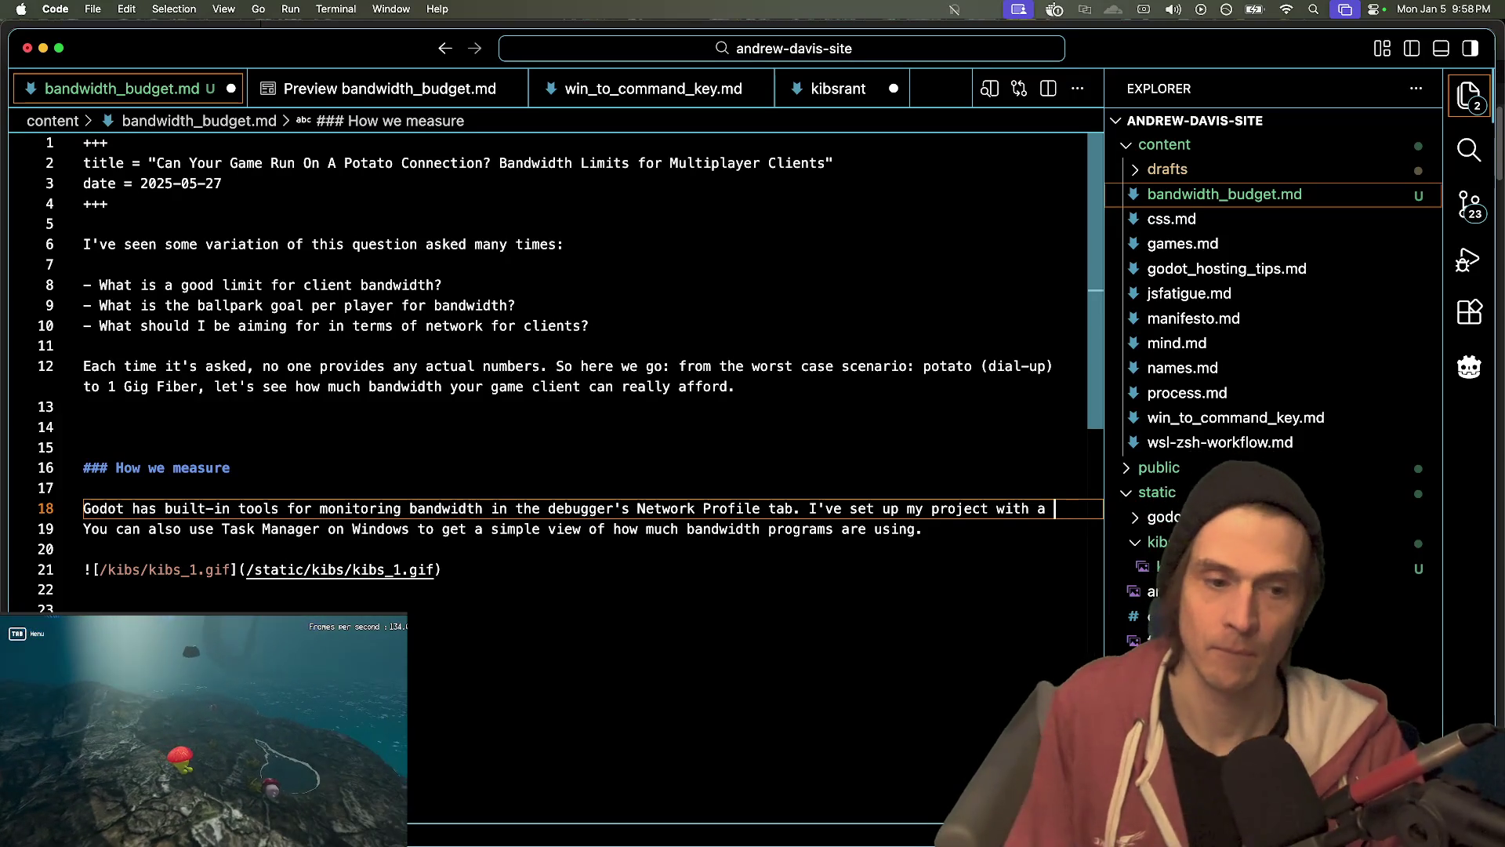
text(server using)
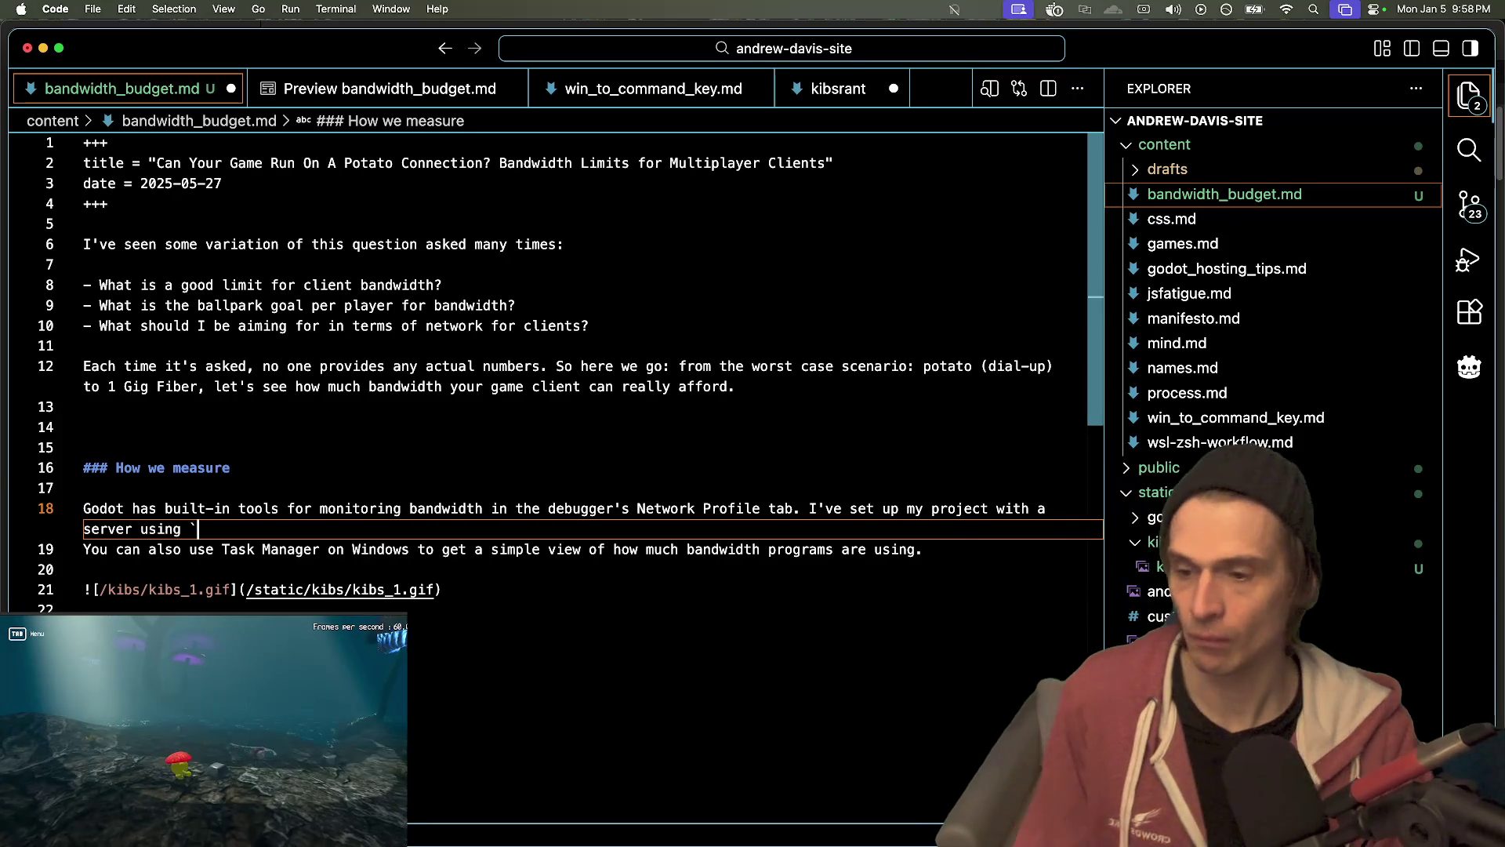
- Glance at Messages through the app switcher, then return to the Markdown editor
key(super+Tab)
key(super+shift+Tab)
key(super+shift+Tab)
key(super+shift+Tab)
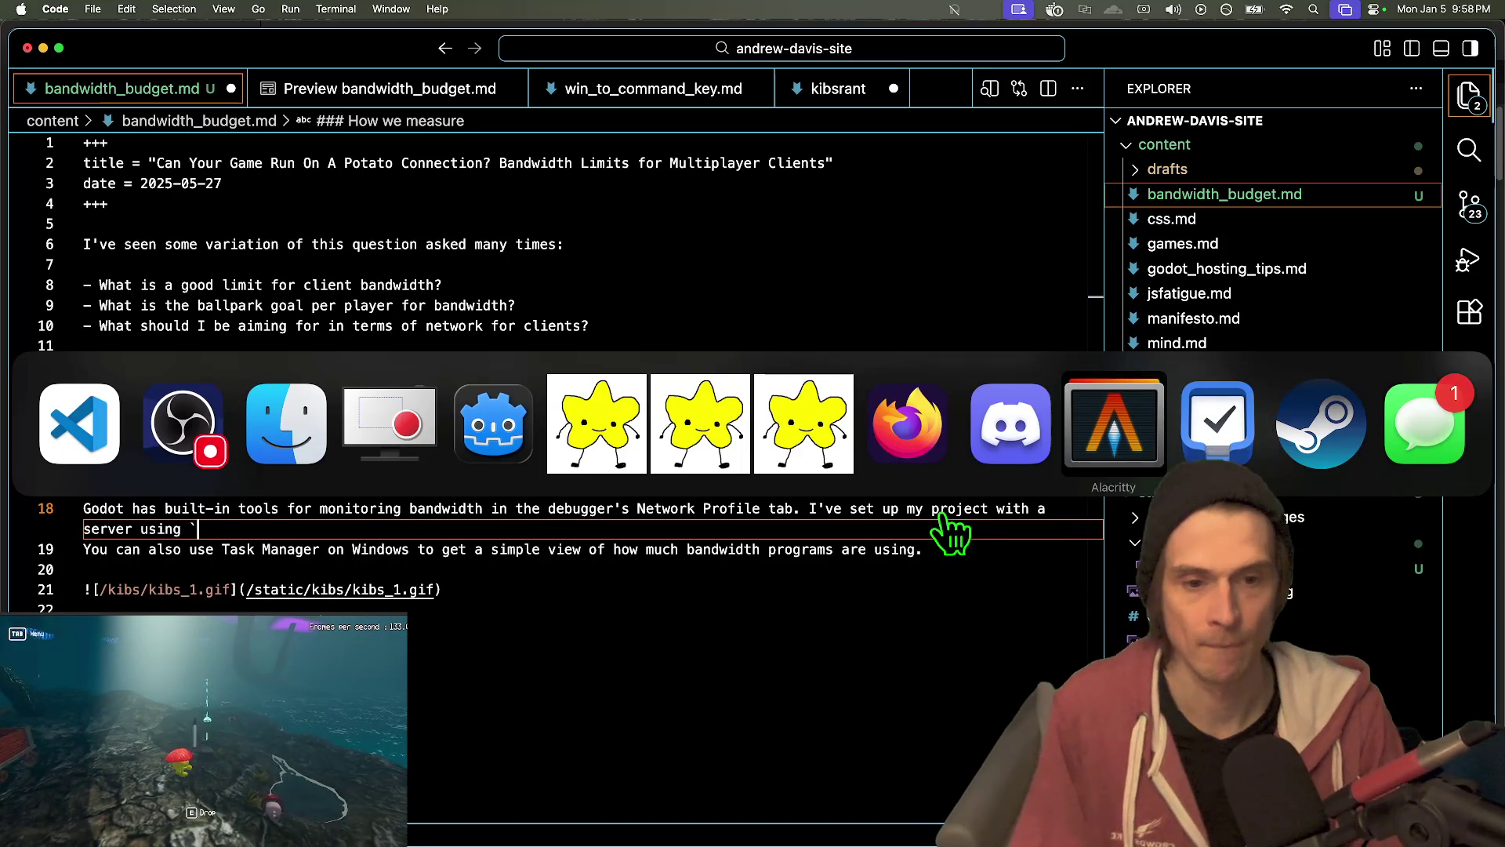
key(super+shift+Tab)
key(super+shift+Tab)
key(super+Tab)
key(super+Tab)
key(super+Tab)
key(super+Tab)
key(super+Tab)
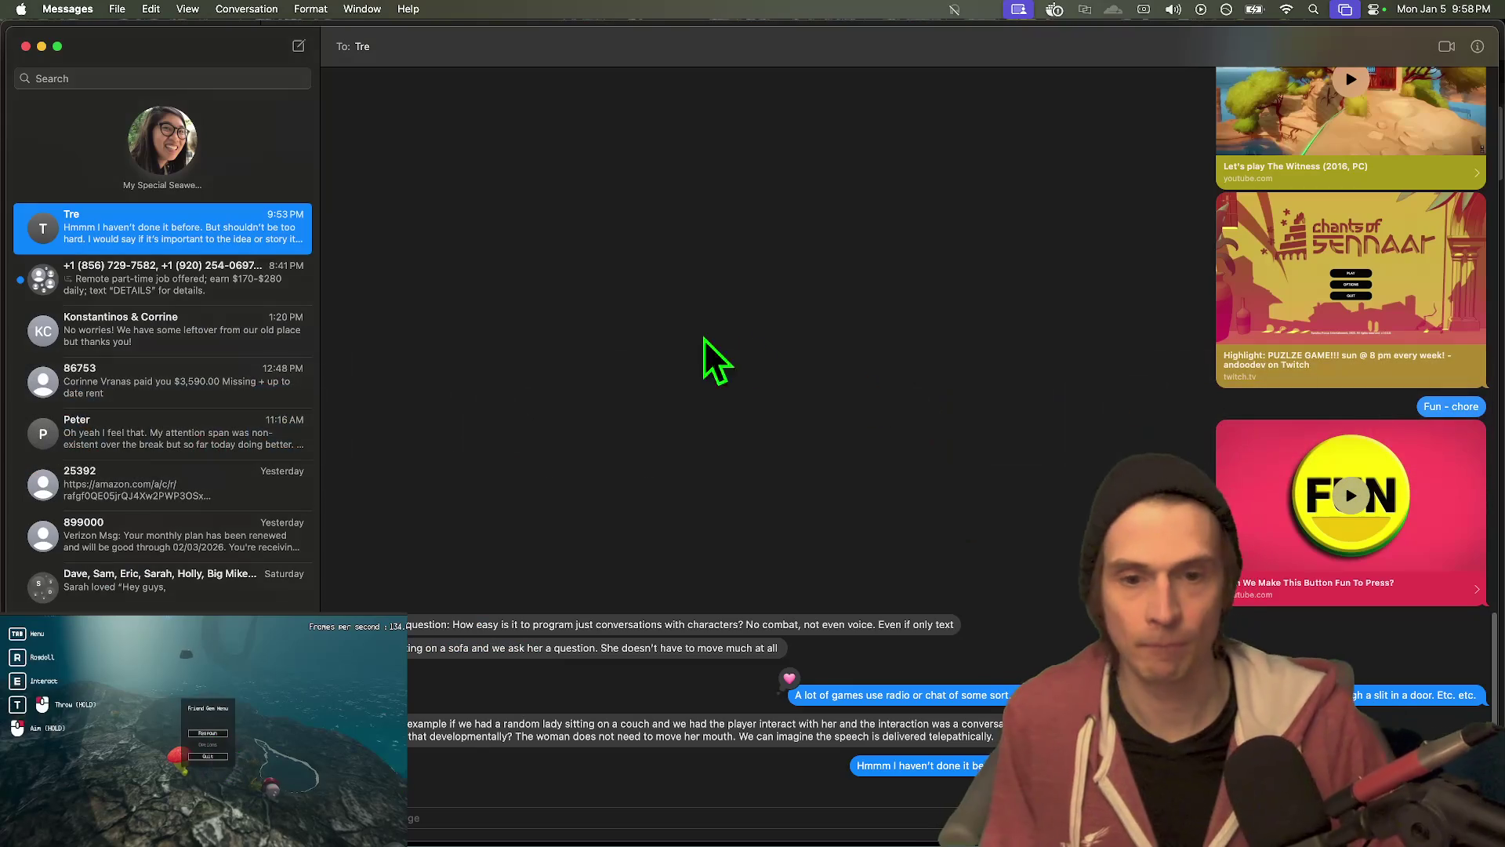
right_click(219, 229)
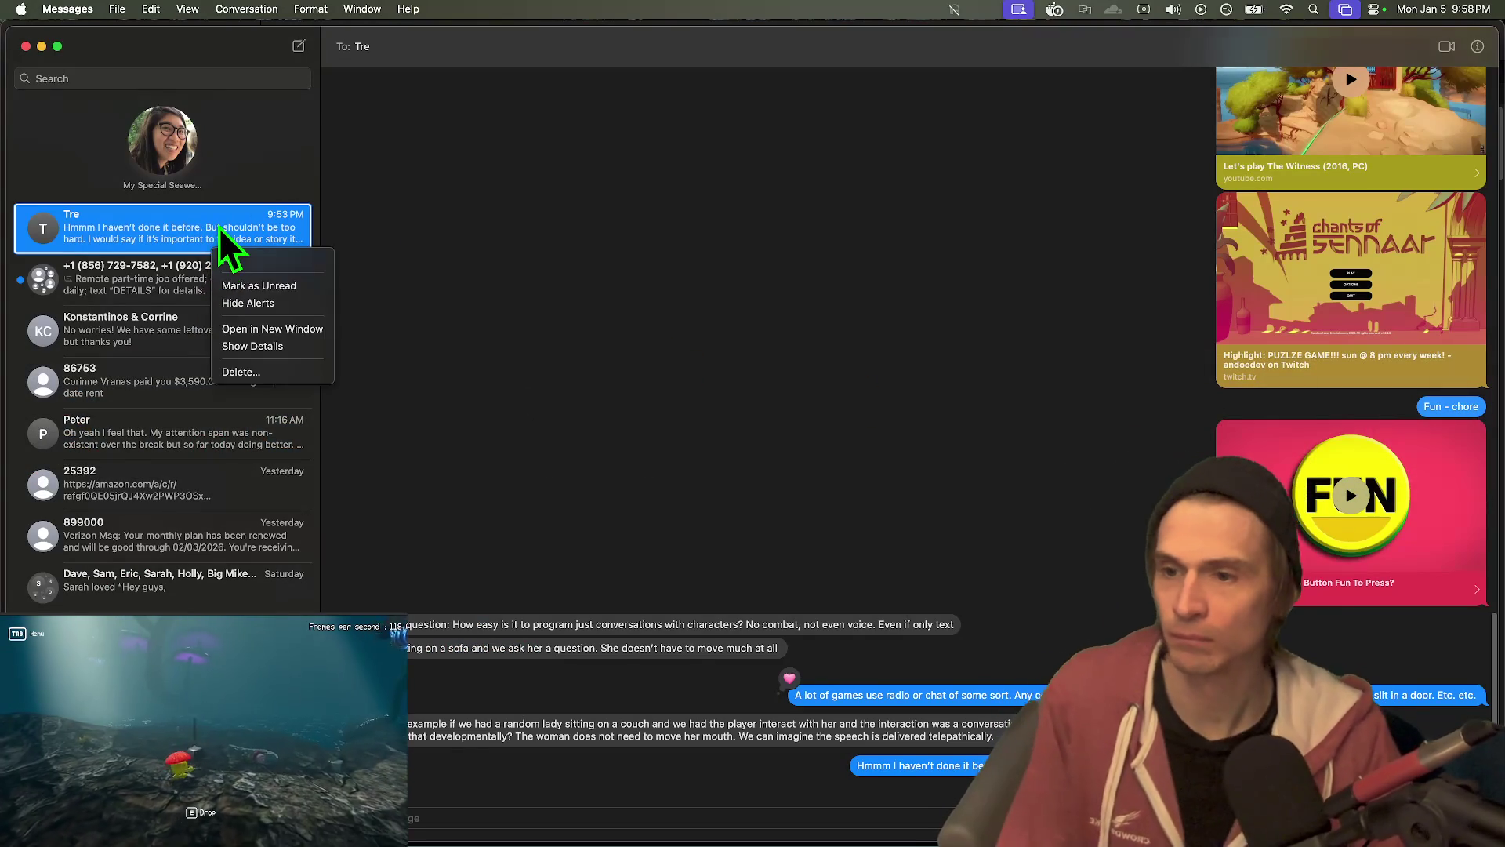
key(Escape)
key(super+Tab)
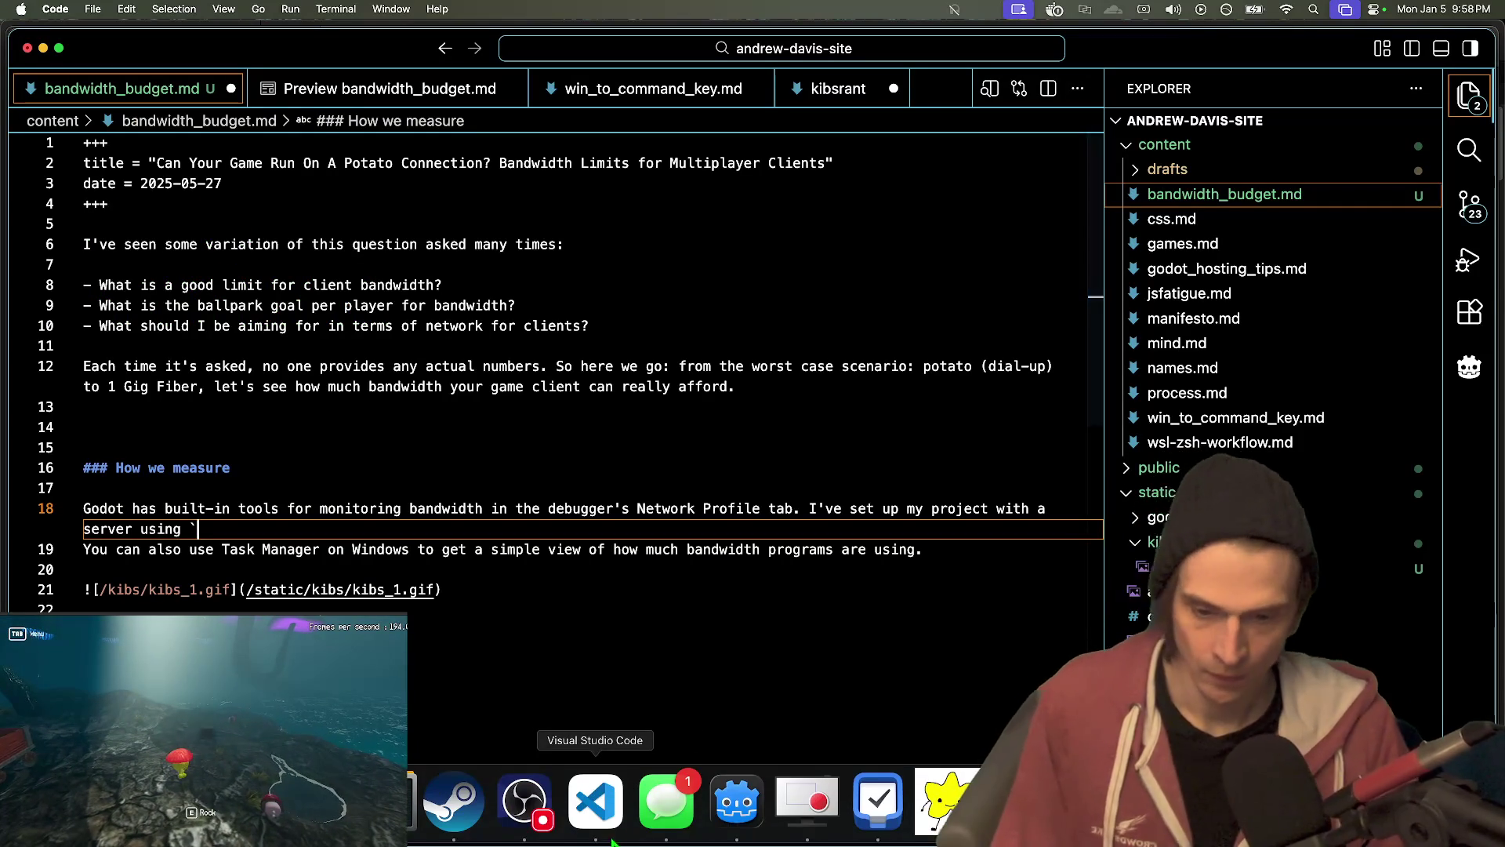
click(544, 827)
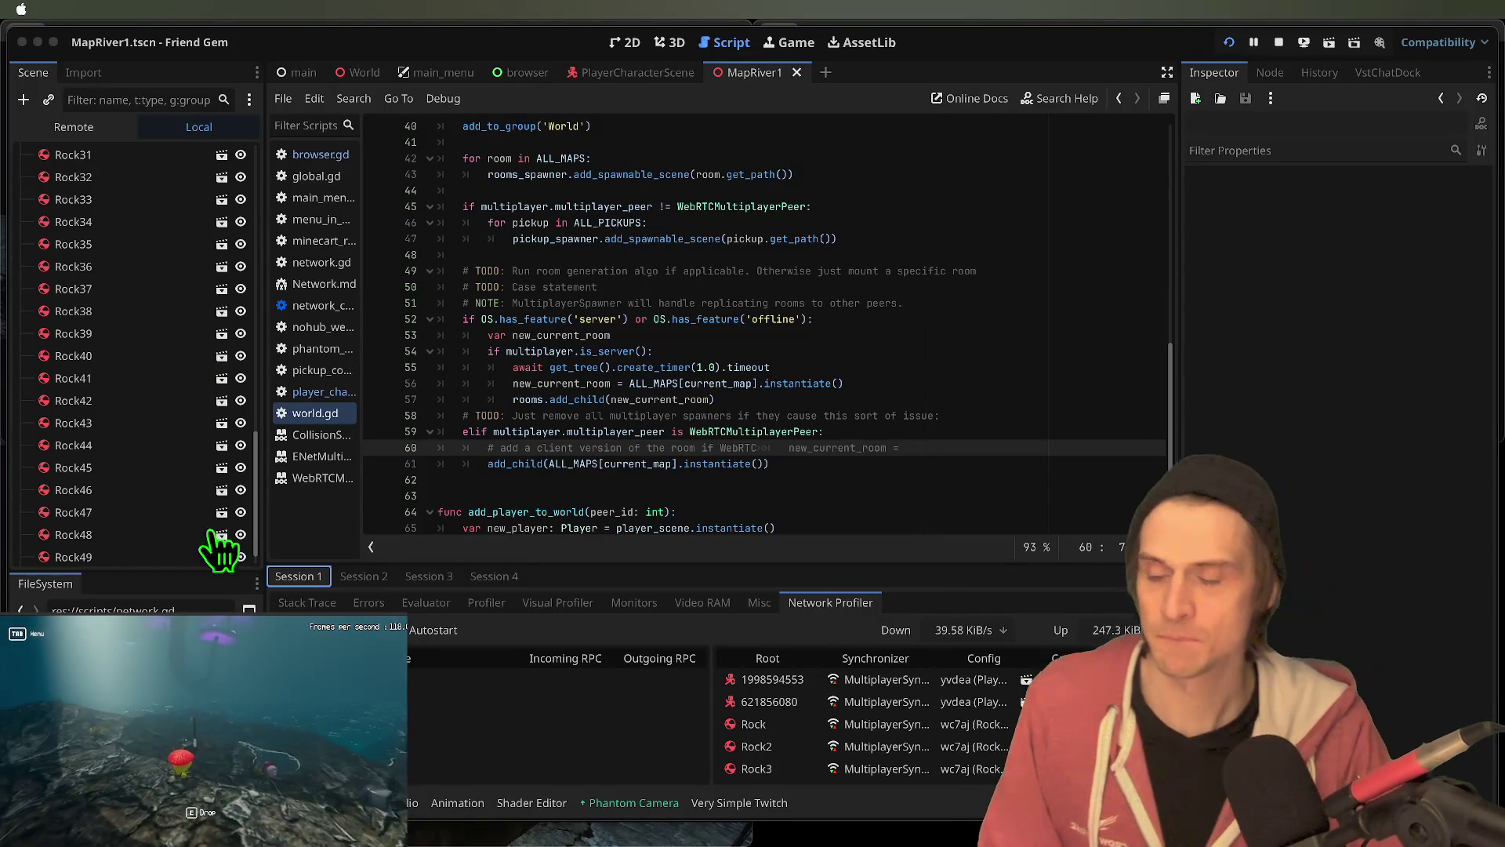
- Respawn the player at a new underwater spot from the in-game Tab menu, then refocus the editor
mouse_move(149, 148)
mouse_down()
mouse_move(737, 334)
mouse_move(788, 380)
mouse_up()
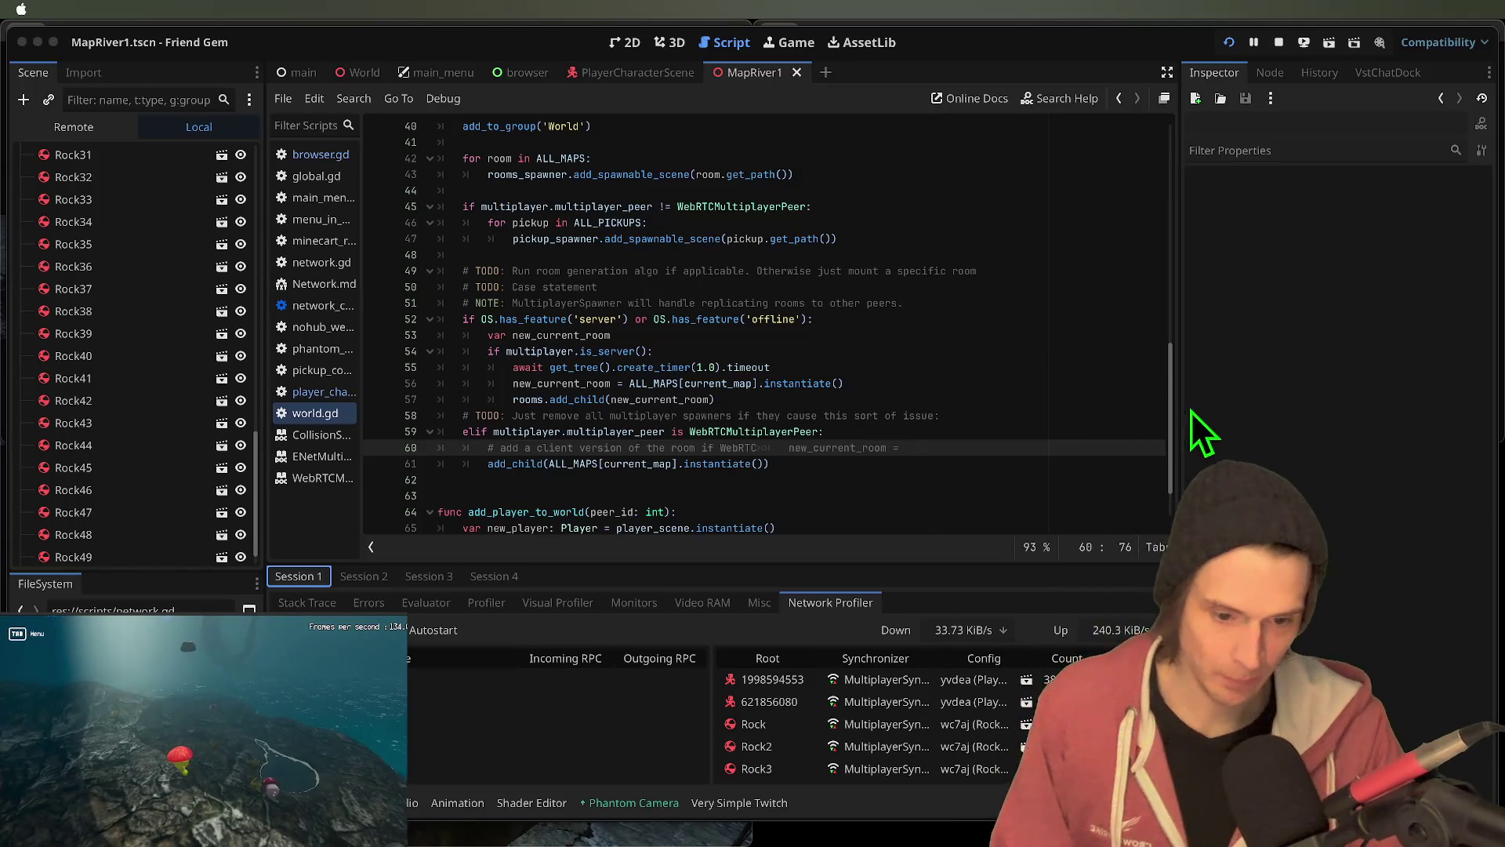
key(super+shift+4)
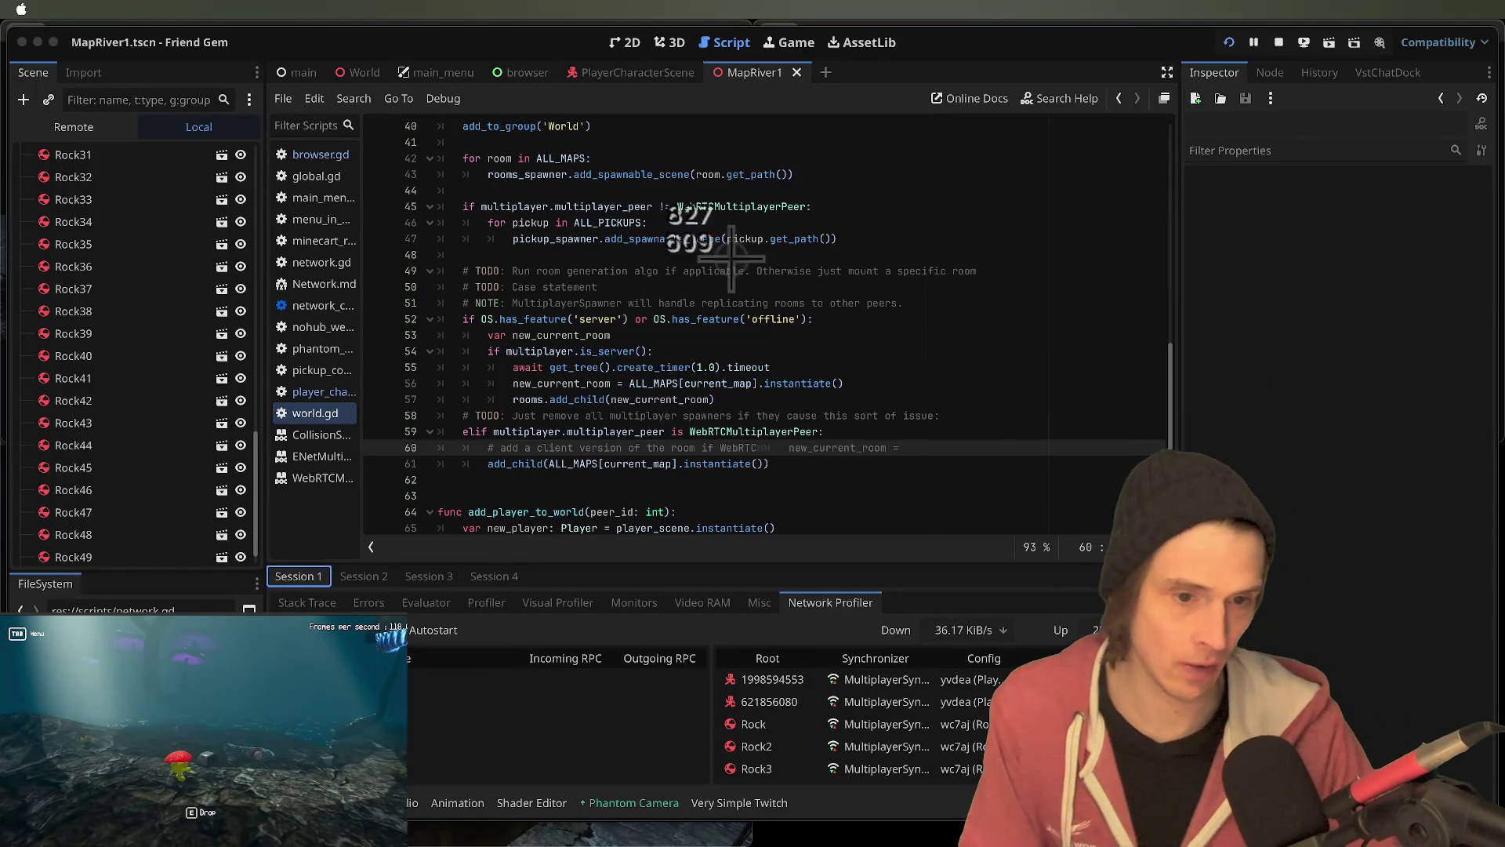
key(Escape)
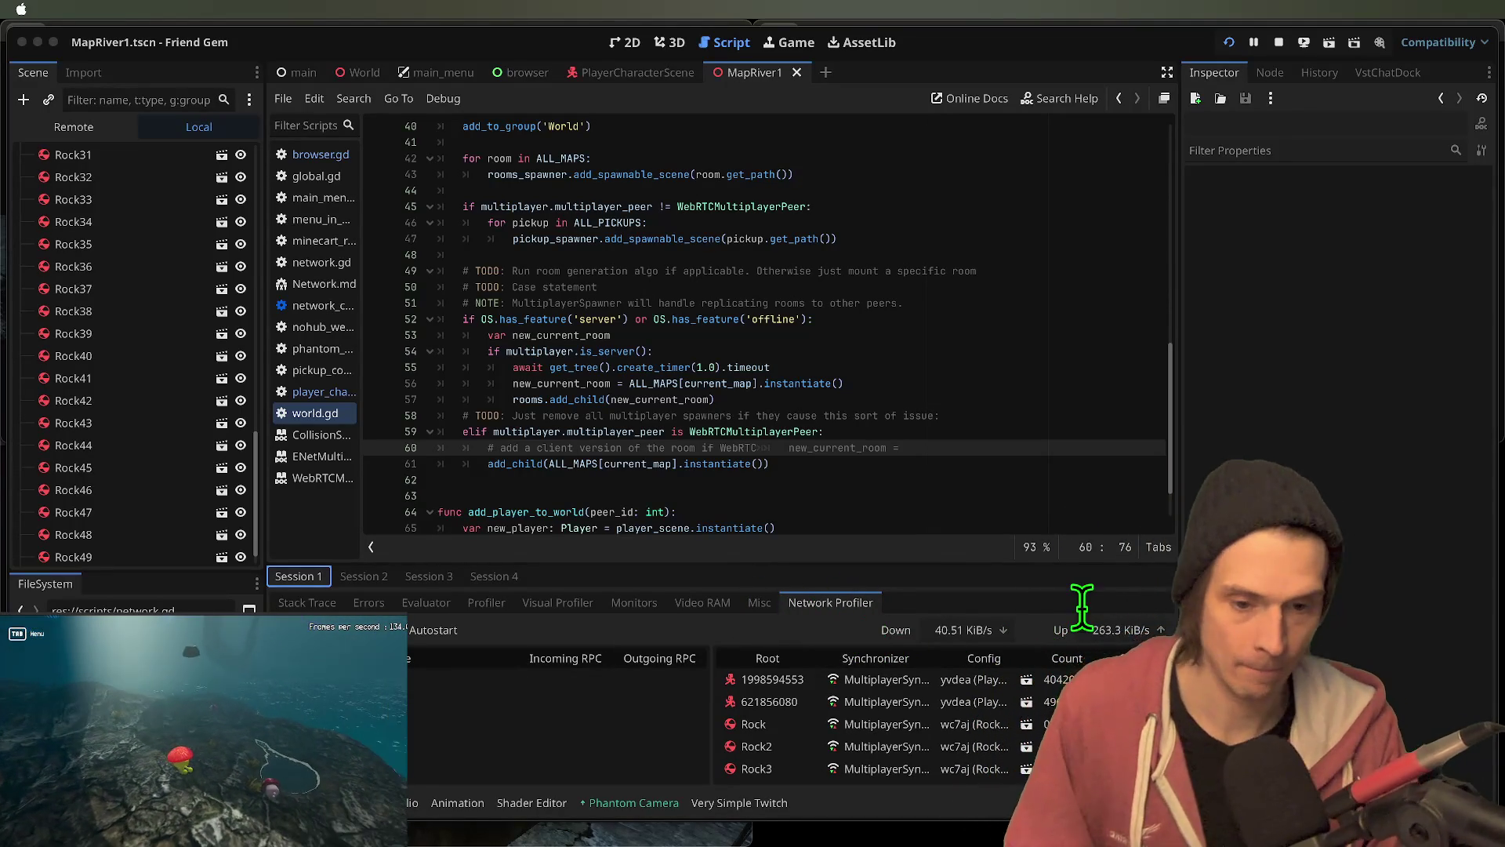
key(Tab)
click(226, 737)
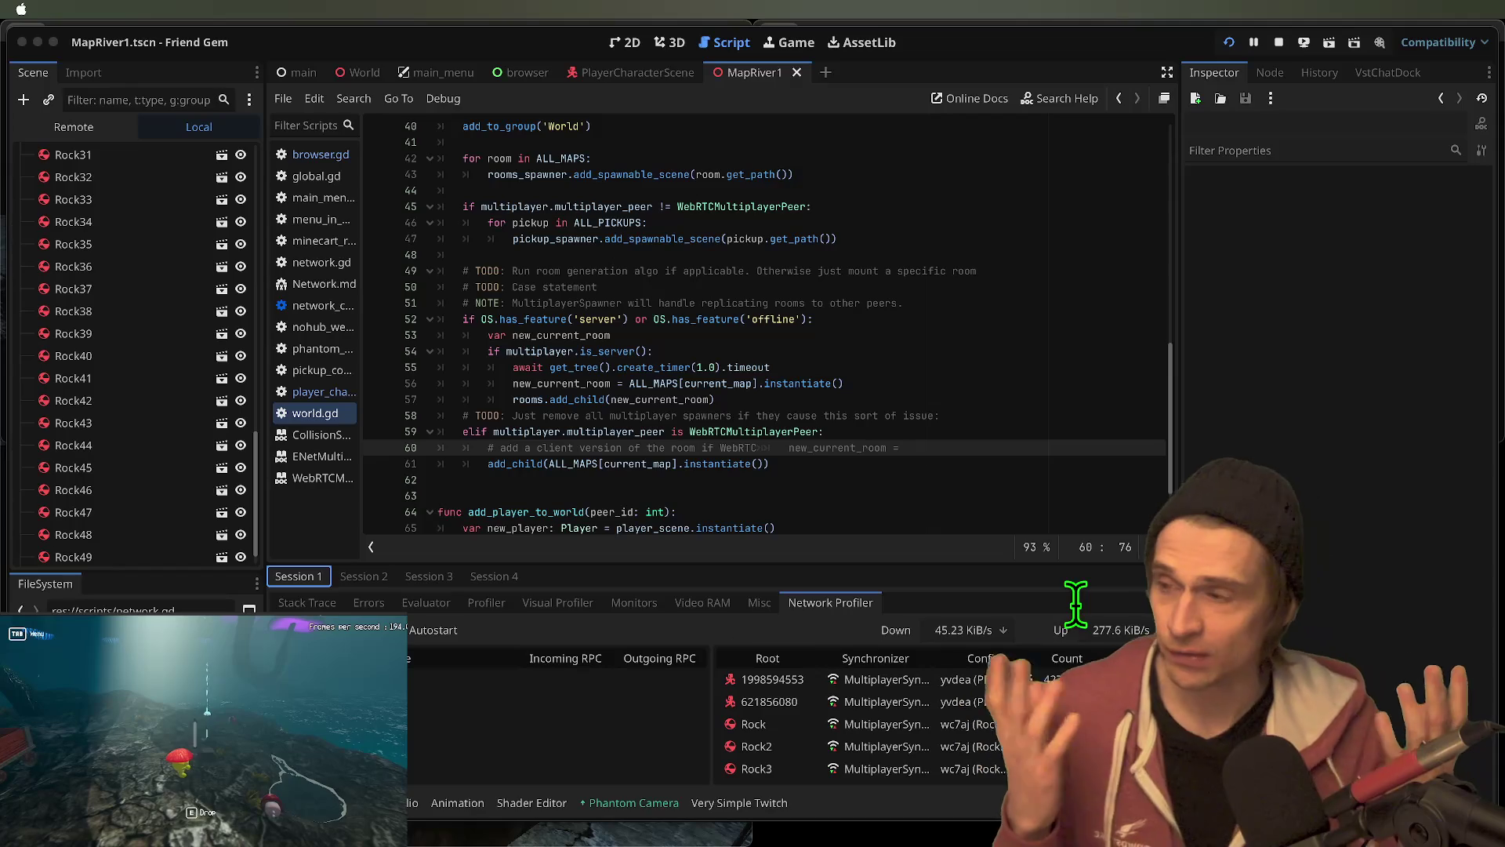
click(1076, 604)
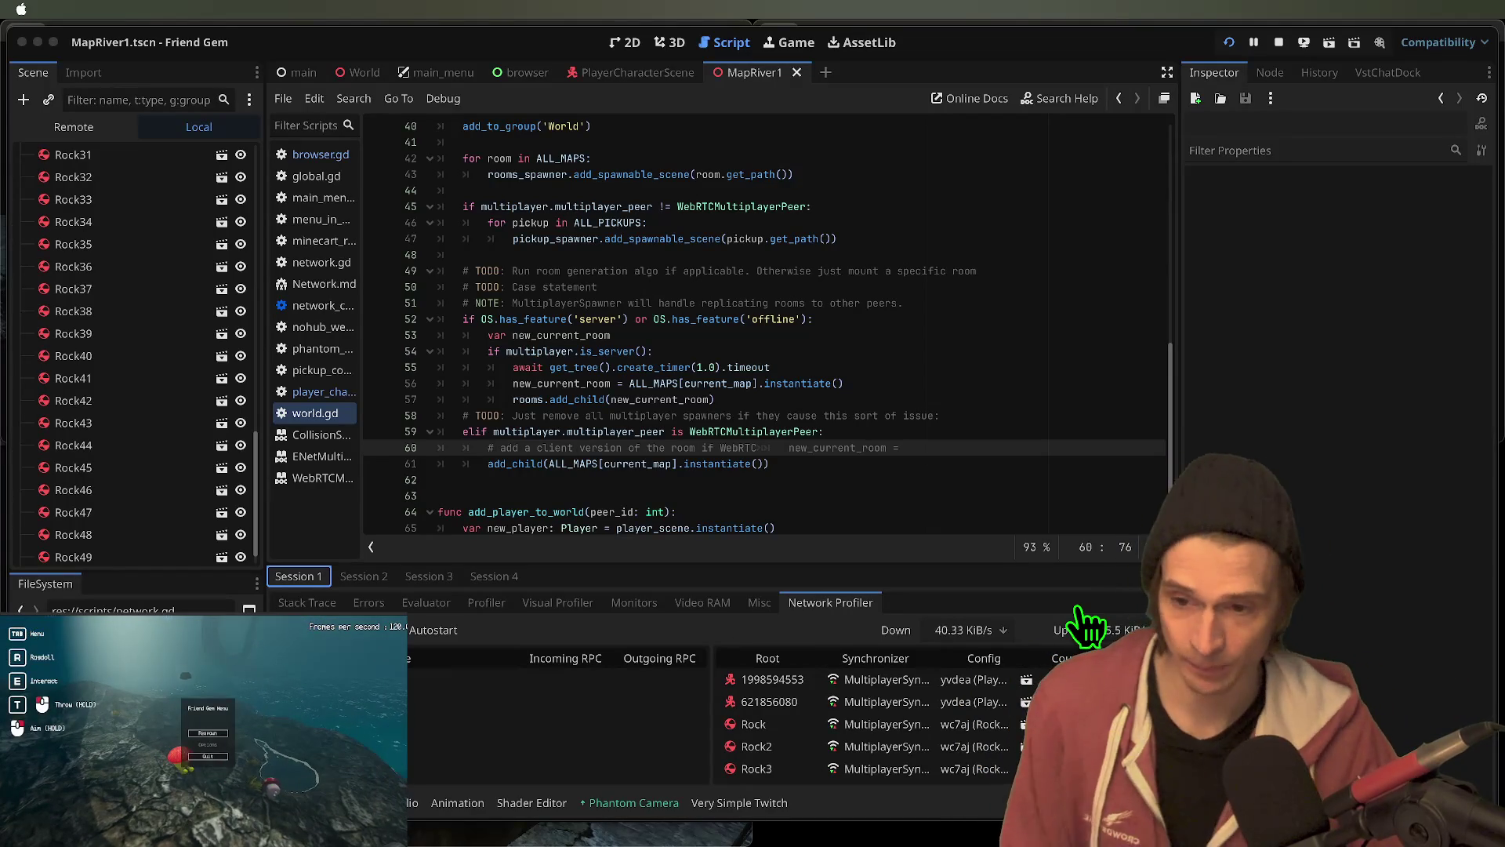
drag(819, 431, 493, 431)
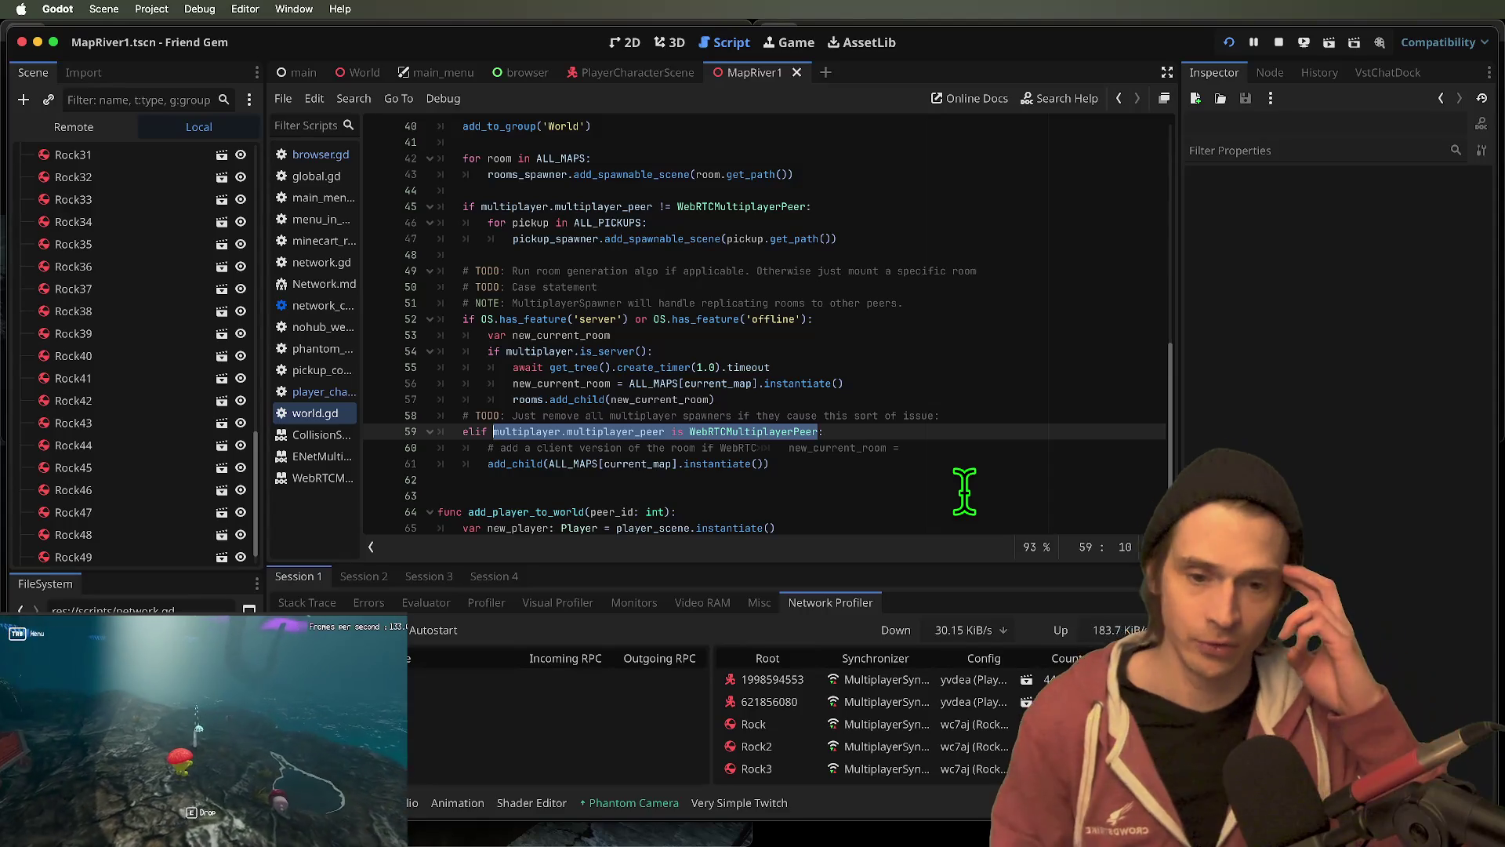
key(super+Tab)
key(Tab)
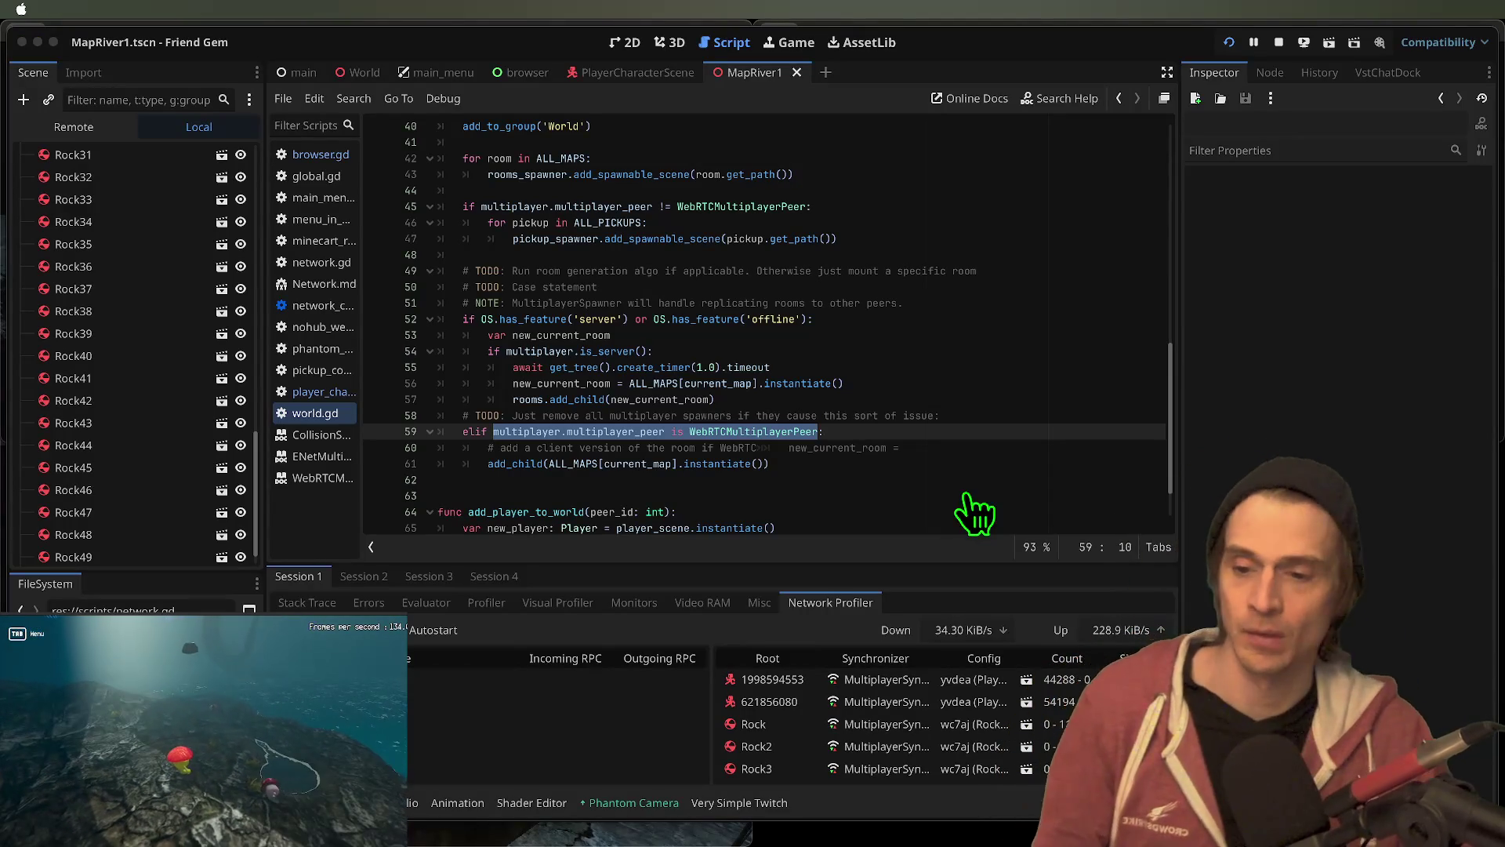
click(974, 513)
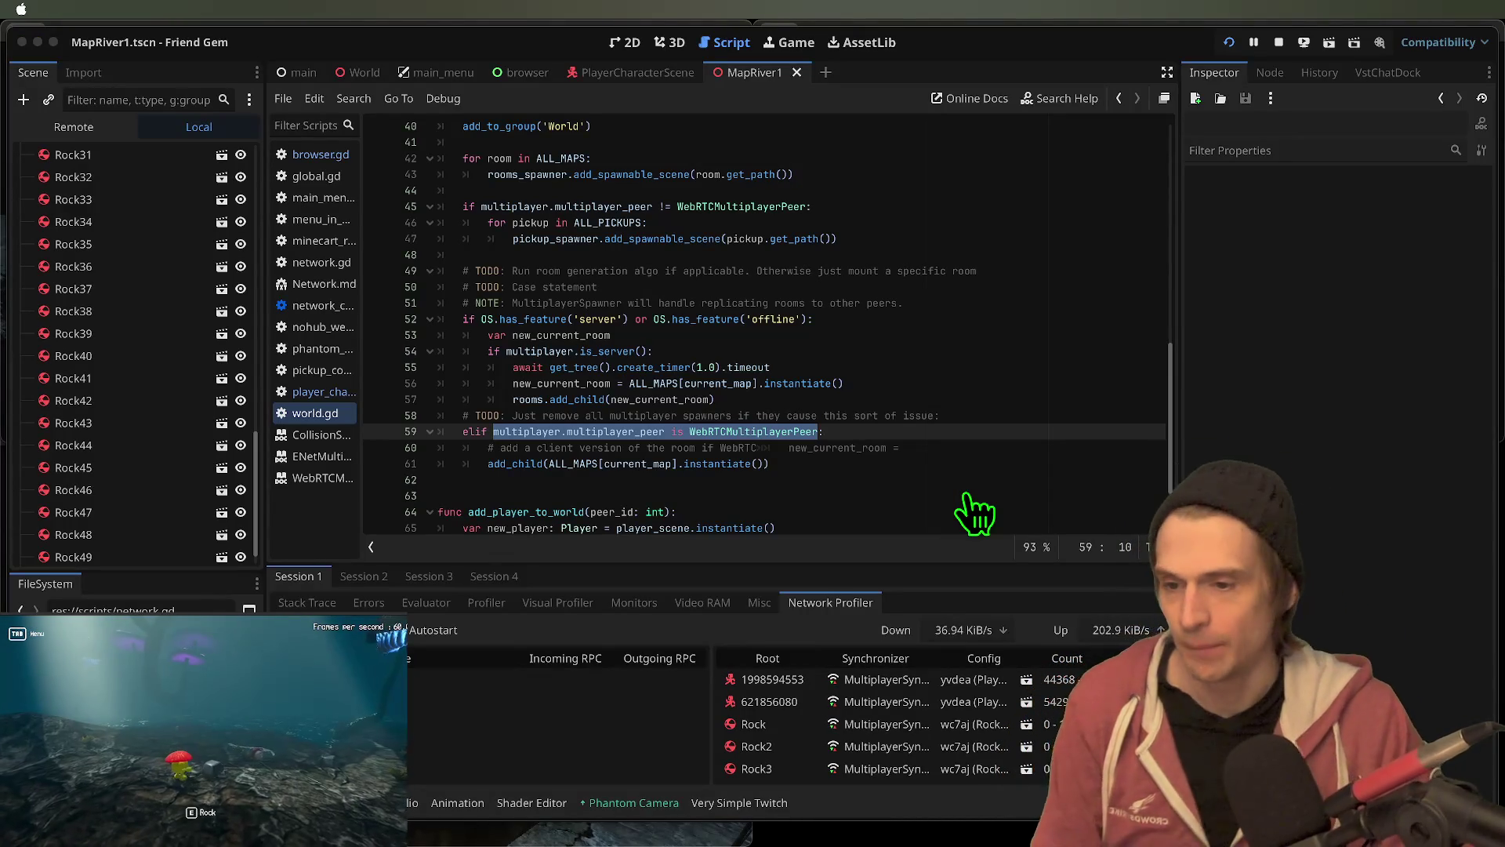
key(super+Tab)
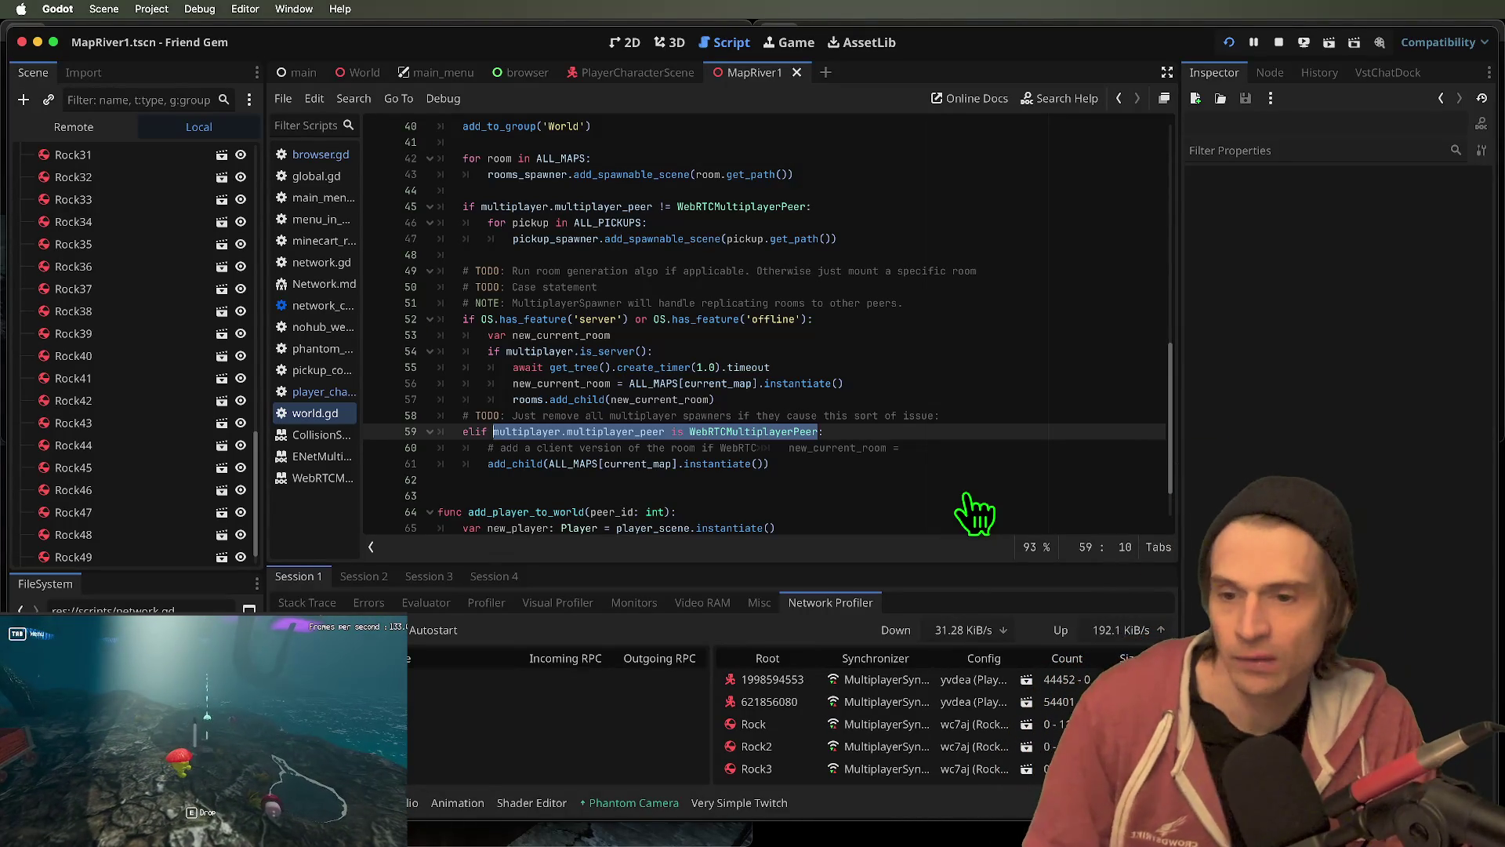
key(super+Tab)
key(Tab)
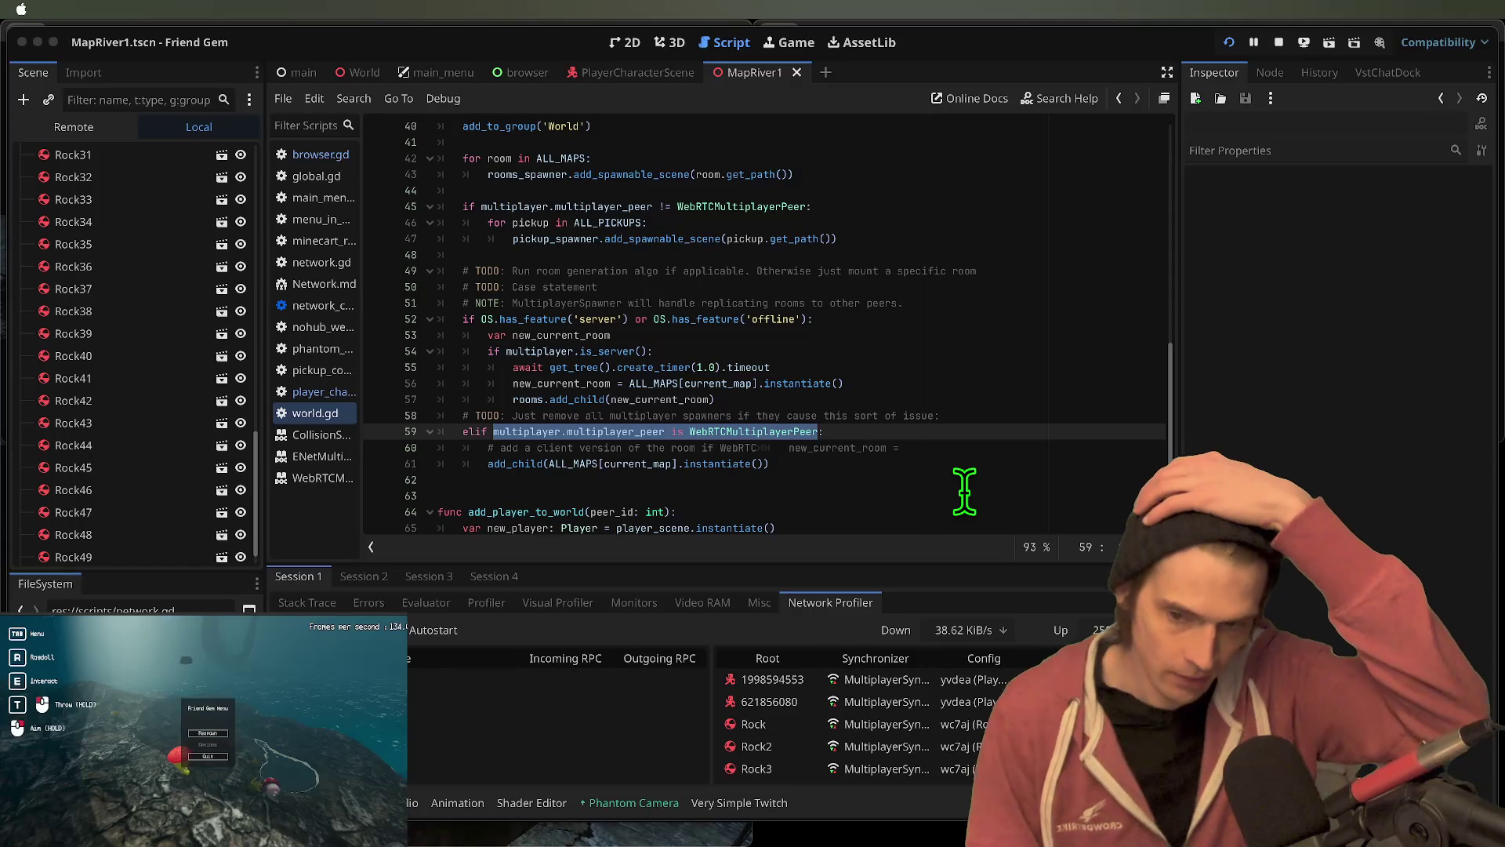
key(Tab)
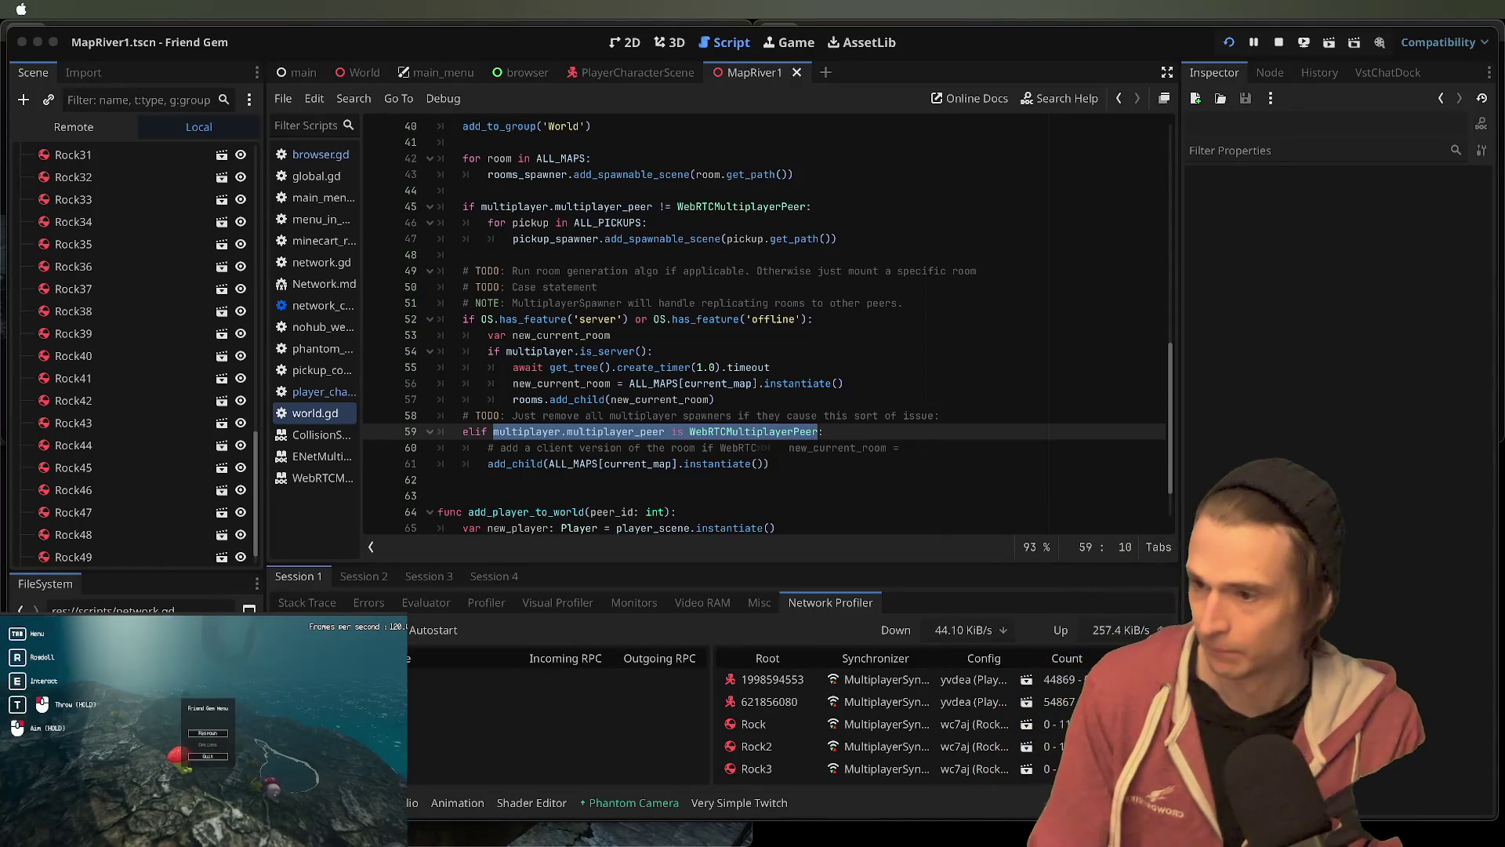
key(Tab)
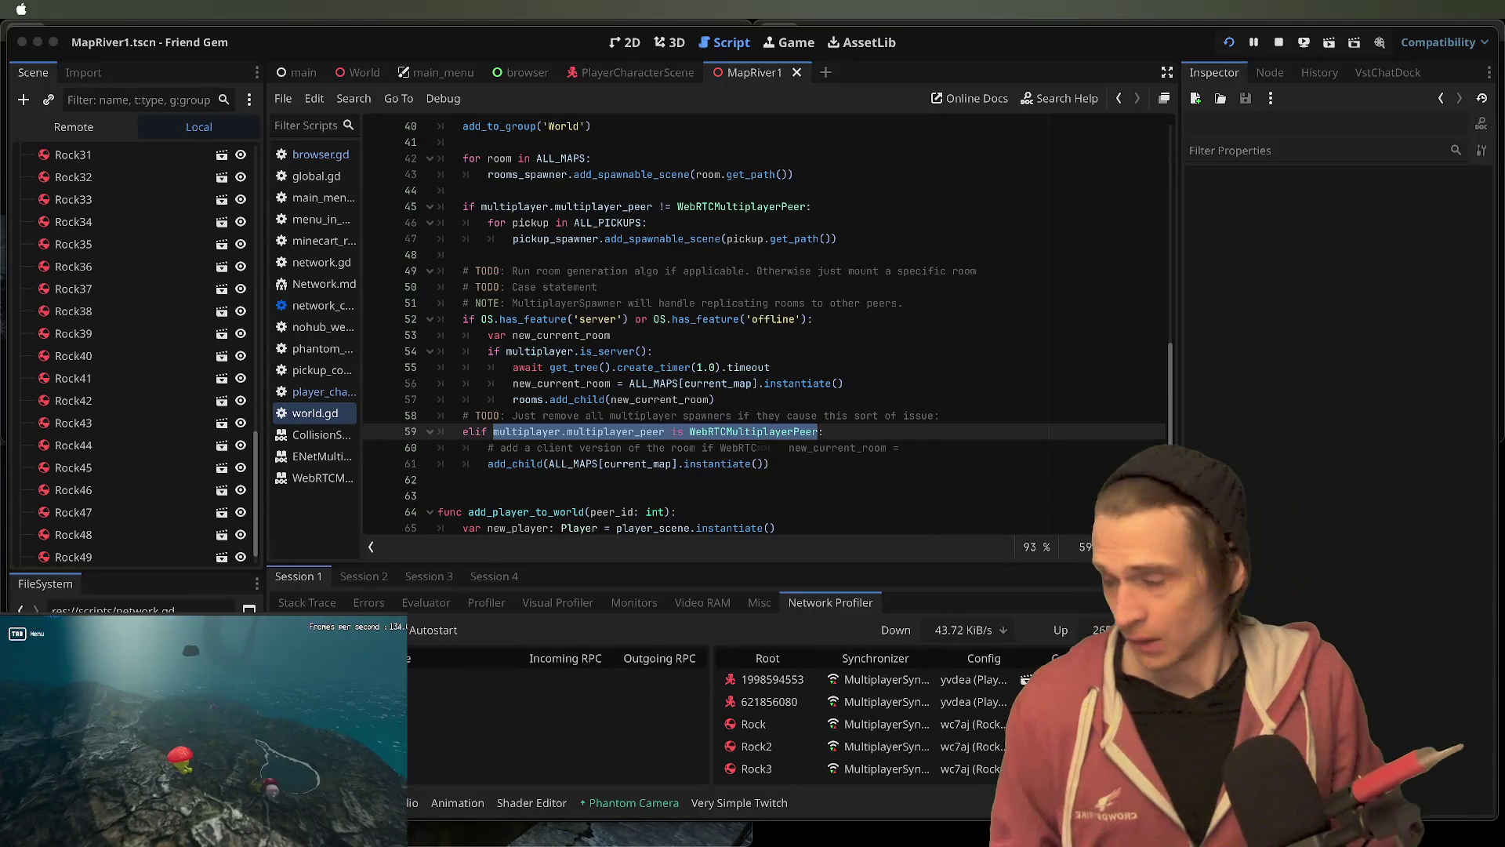
key(Tab)
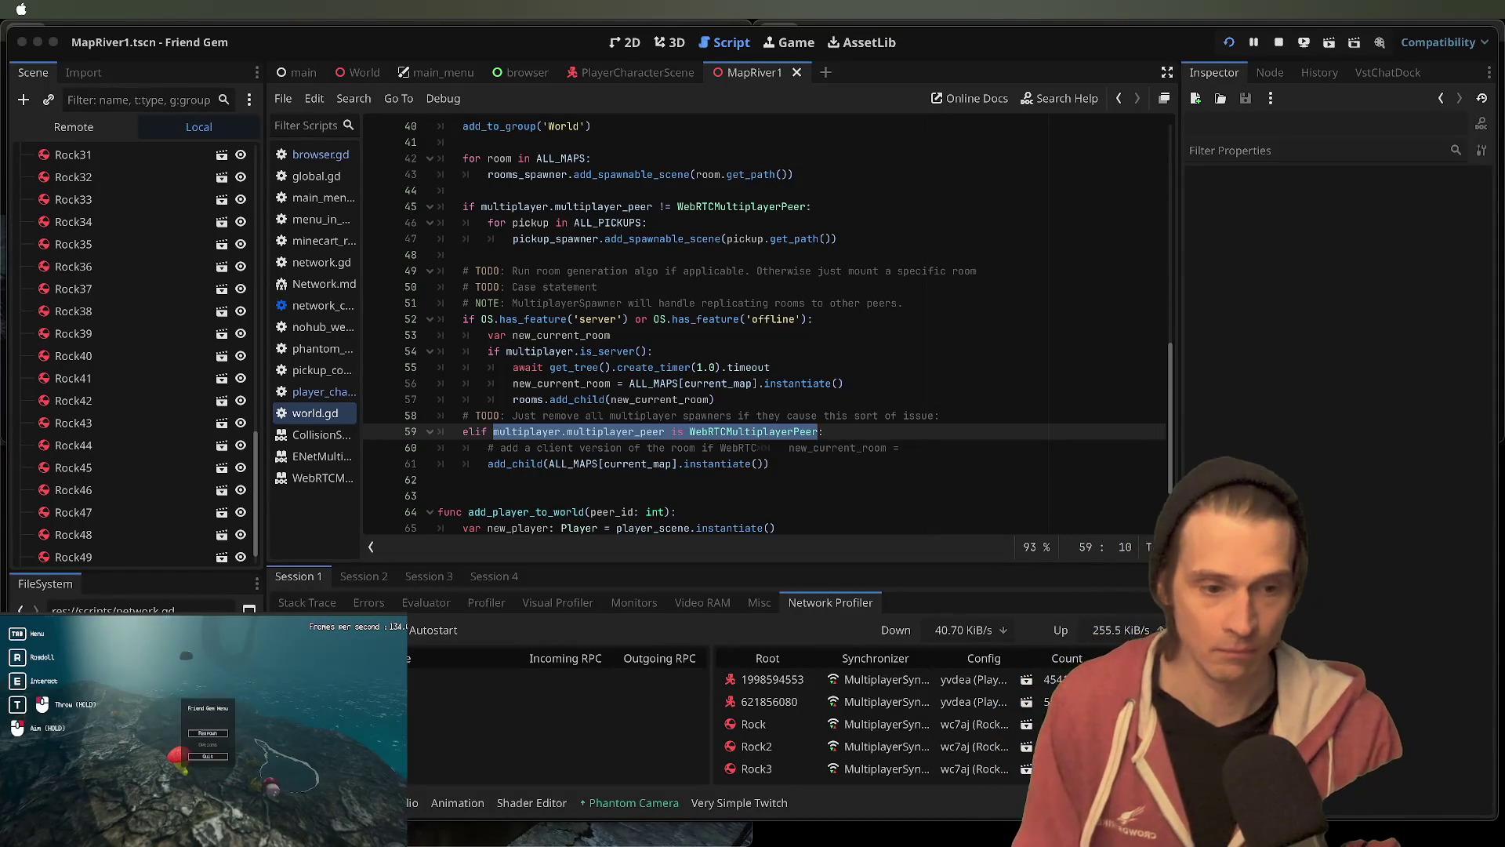
key(Tab)
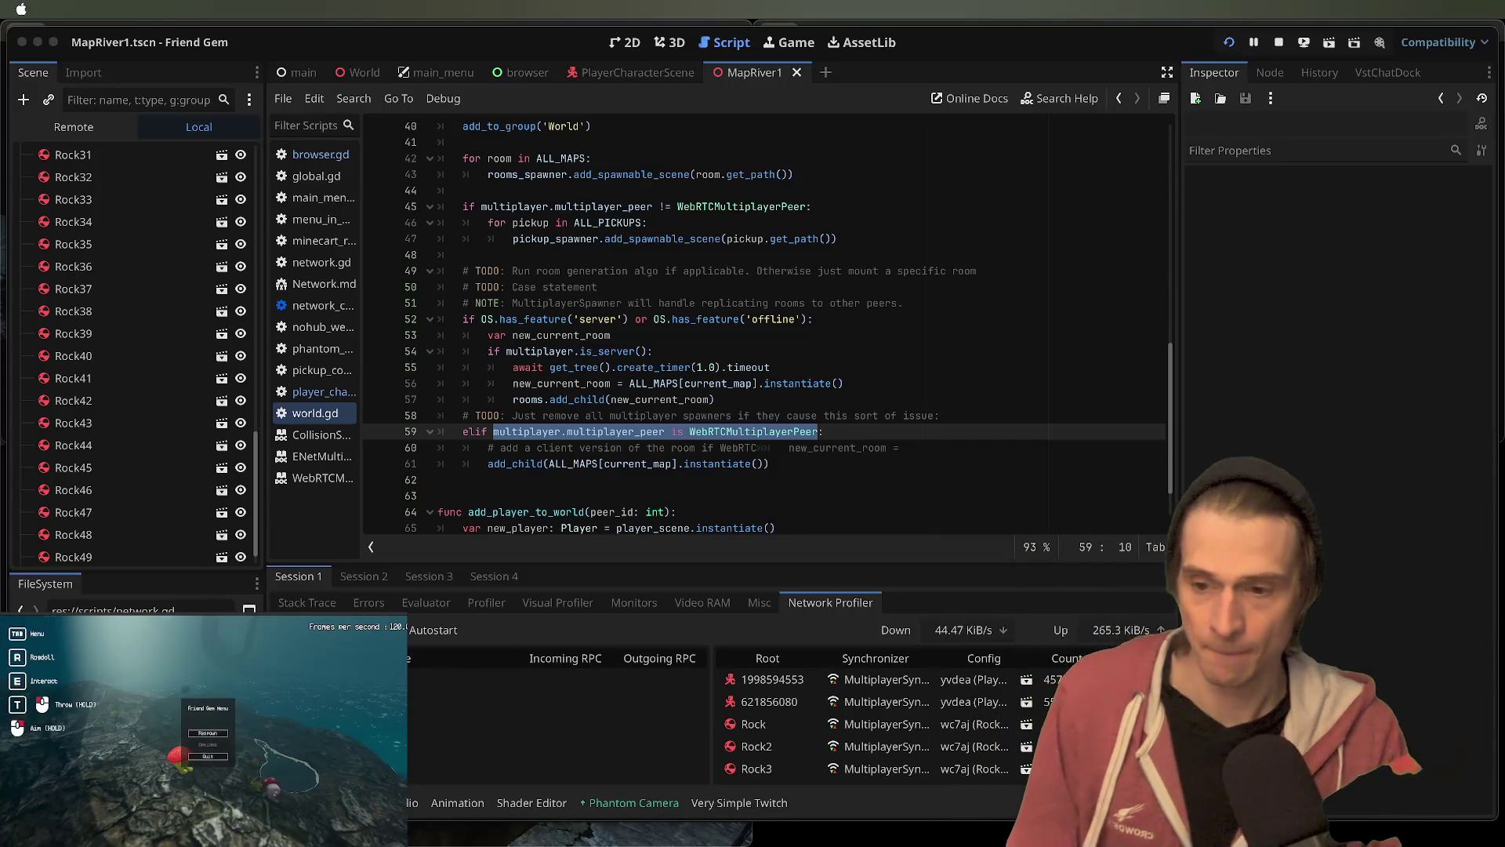
key(Tab)
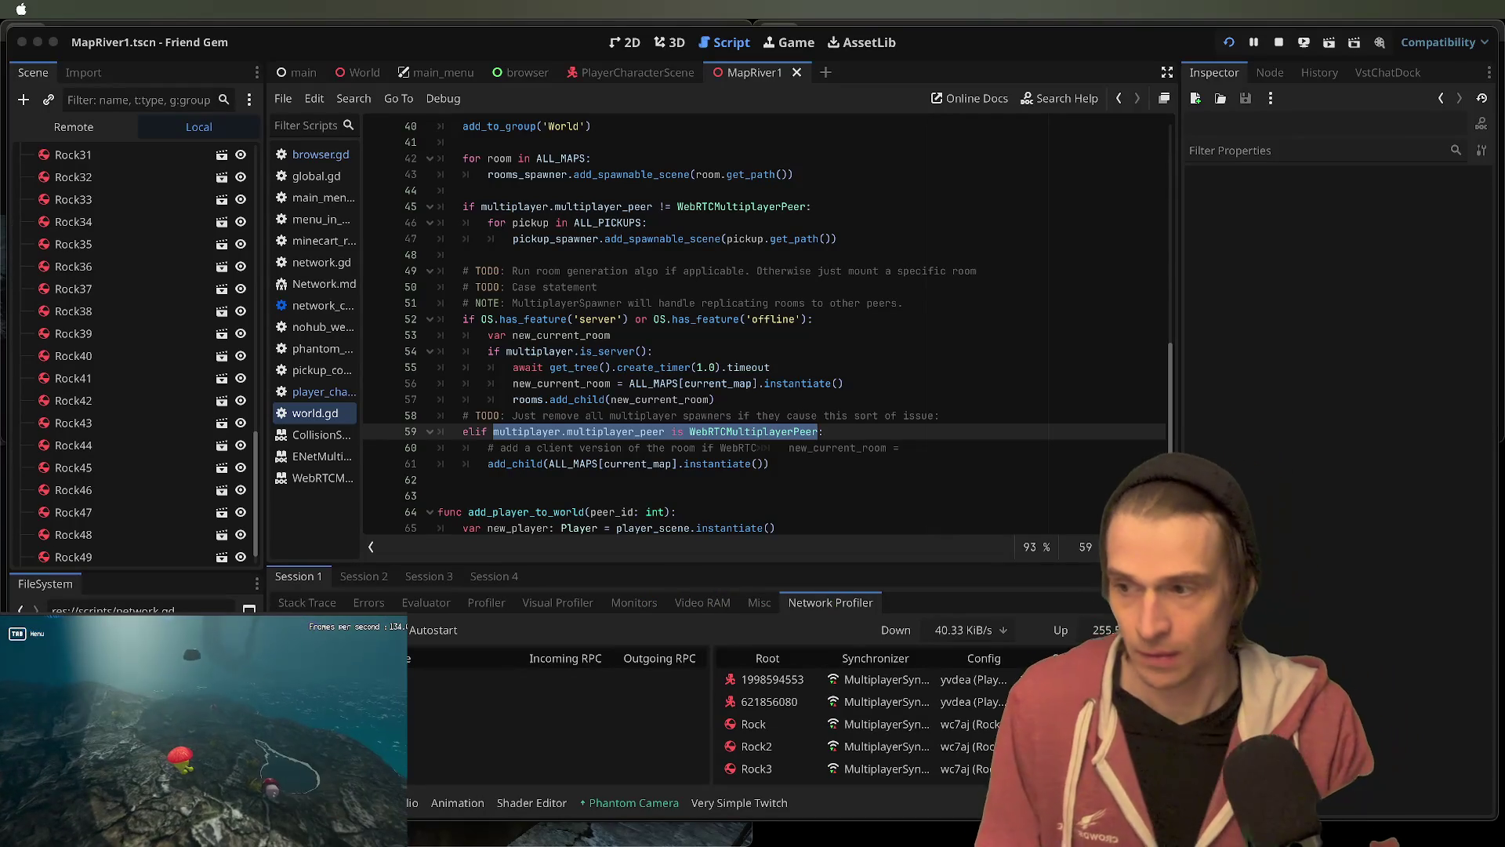
key(Tab)
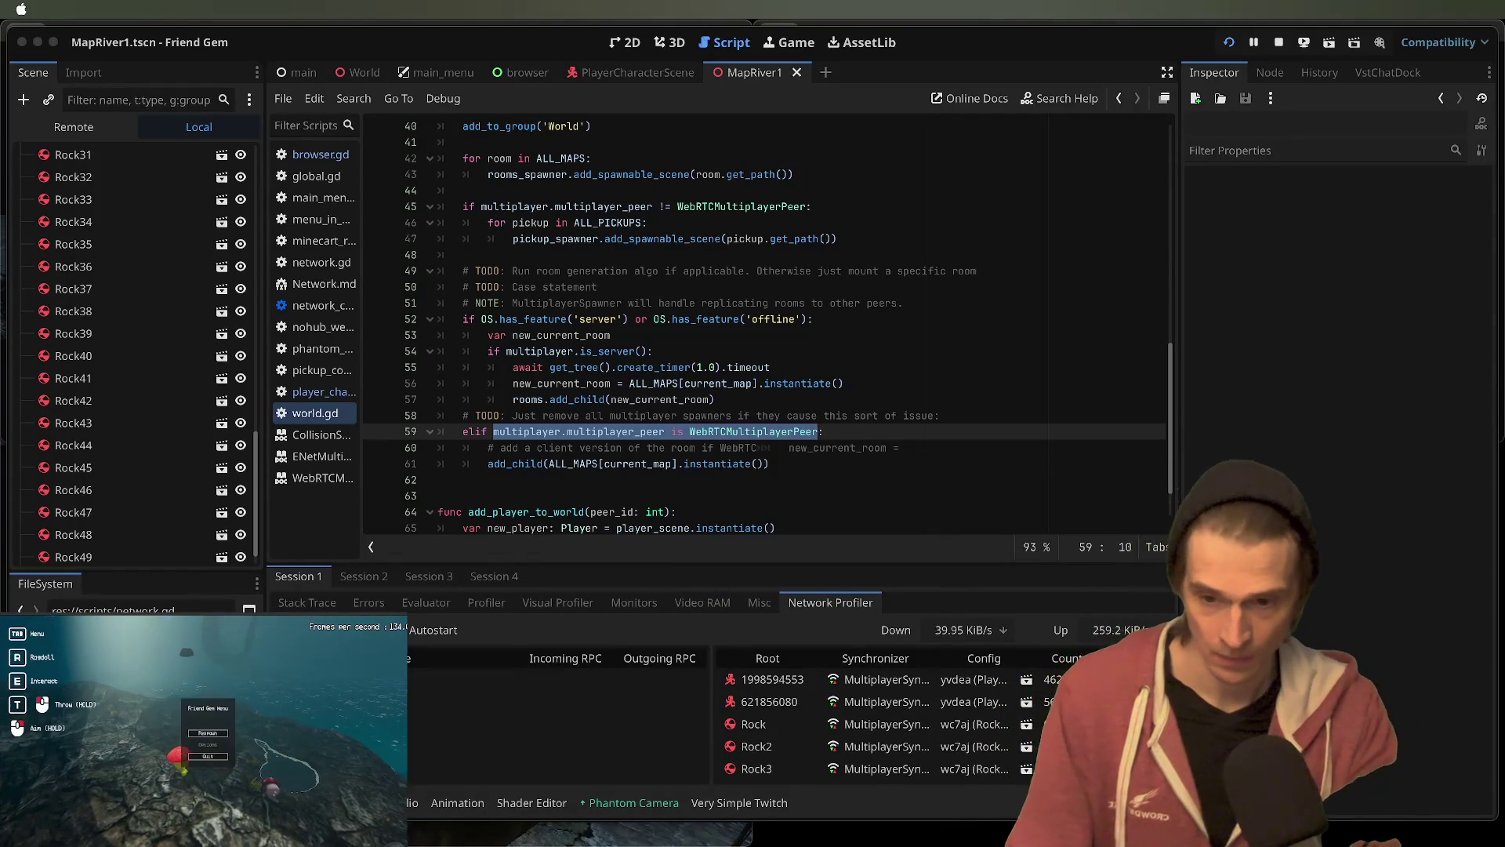
key(Tab)
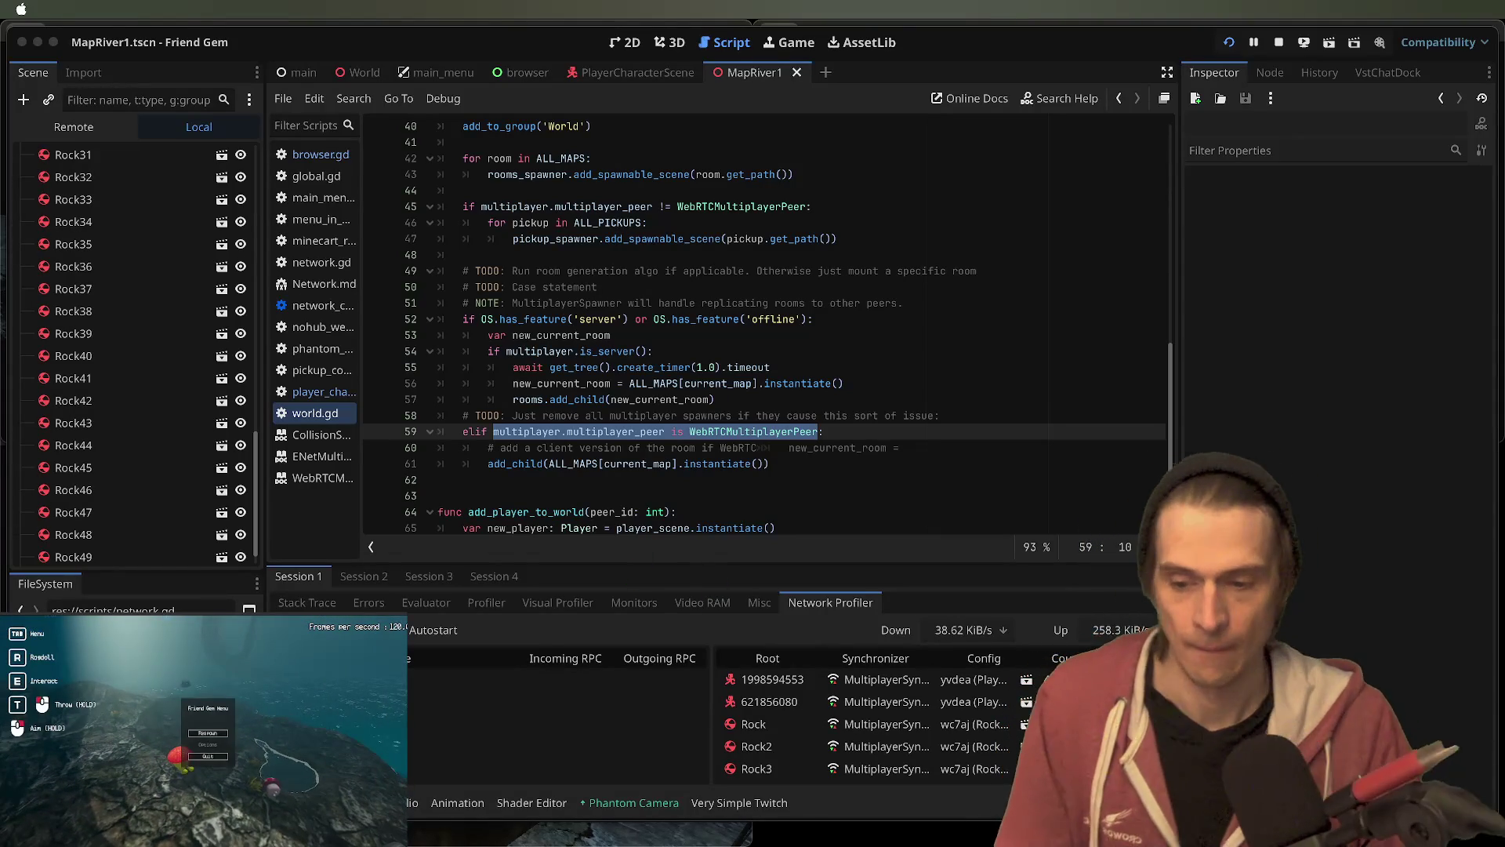
key(Tab)
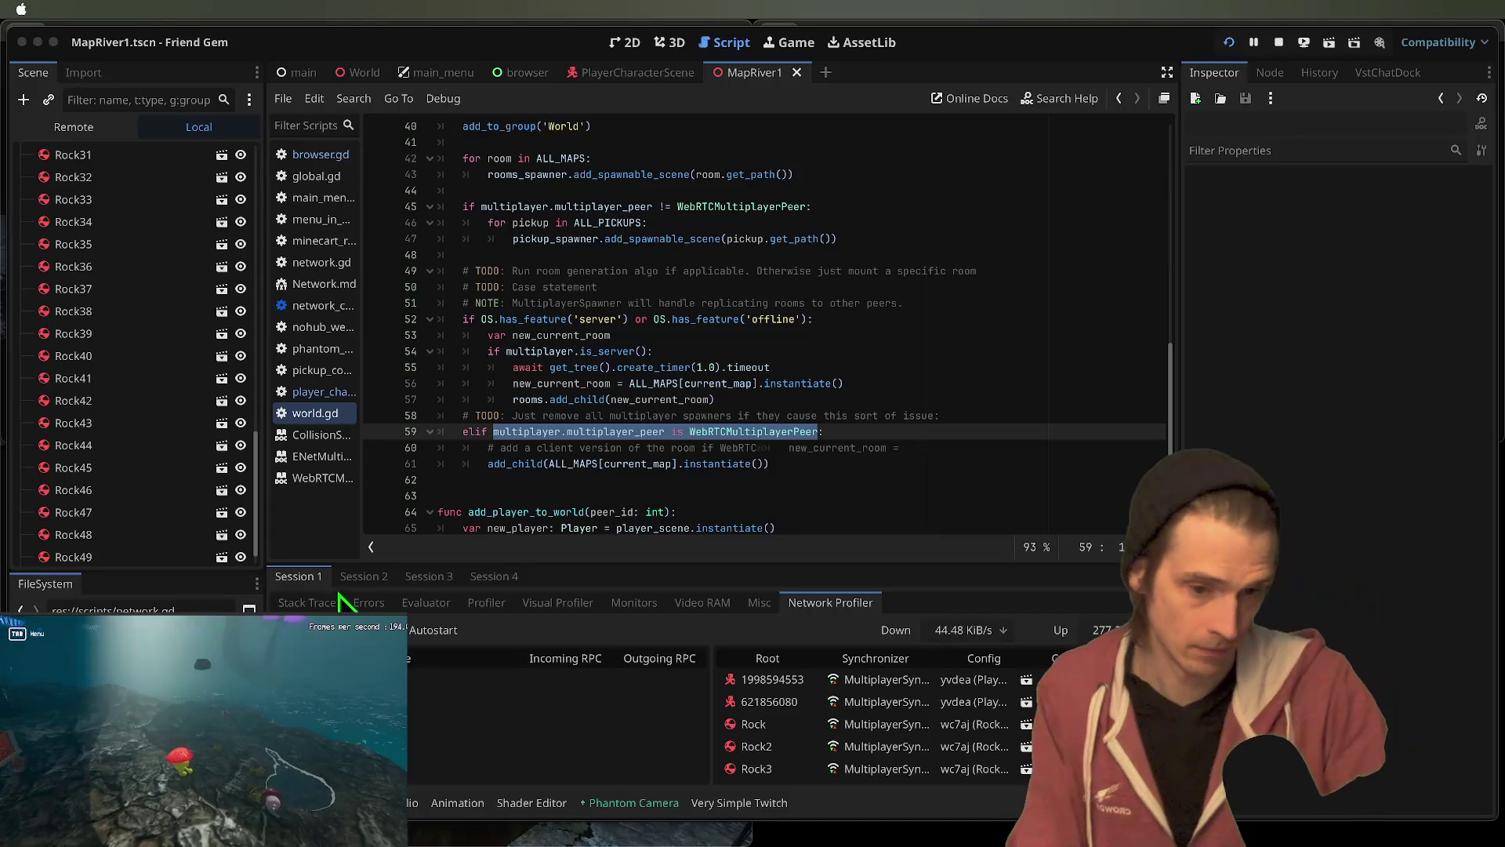
key(Tab)
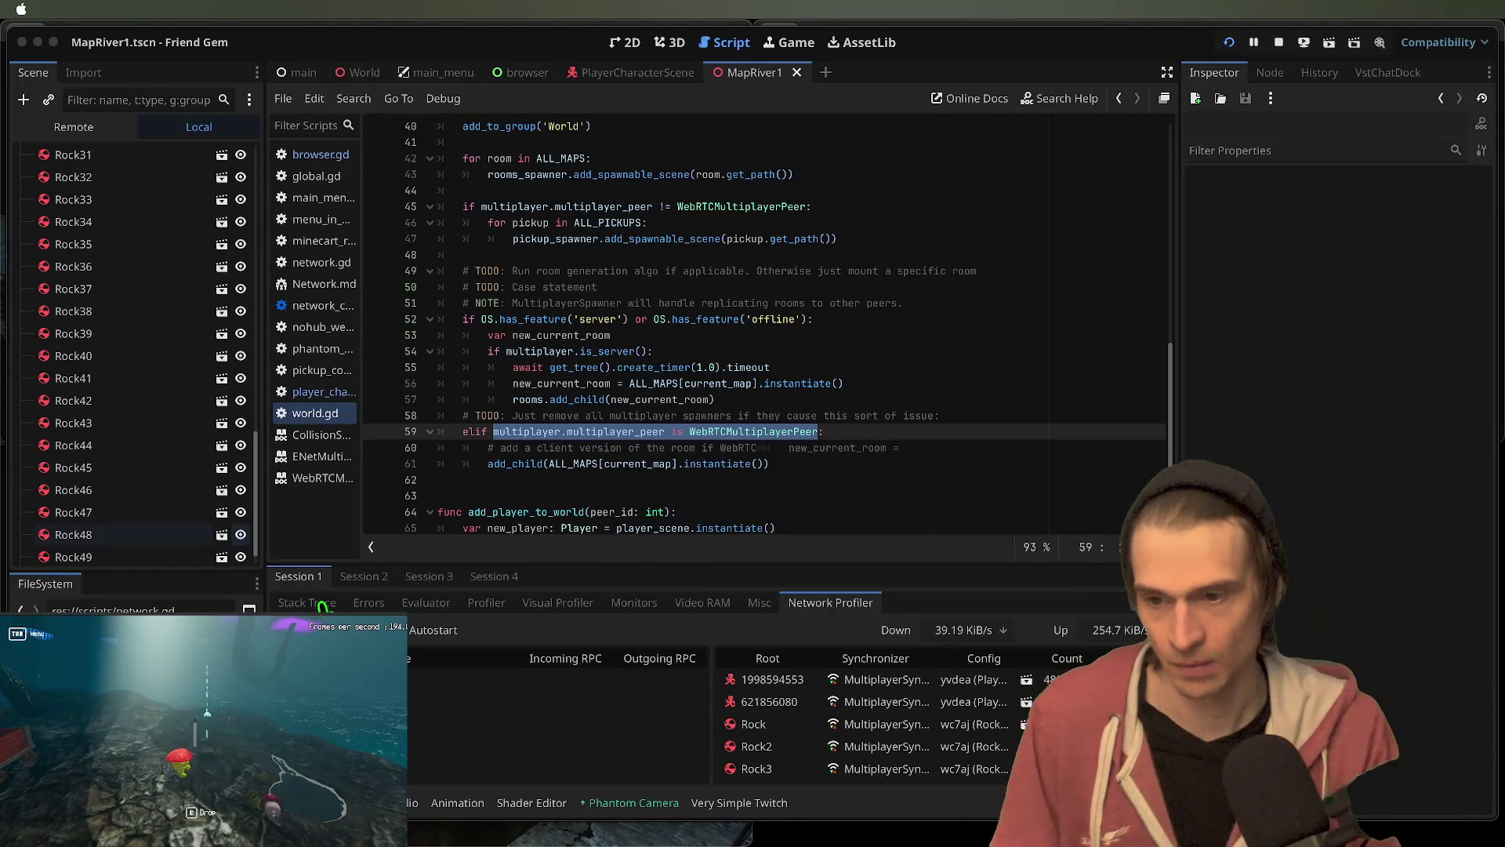
key(Tab)
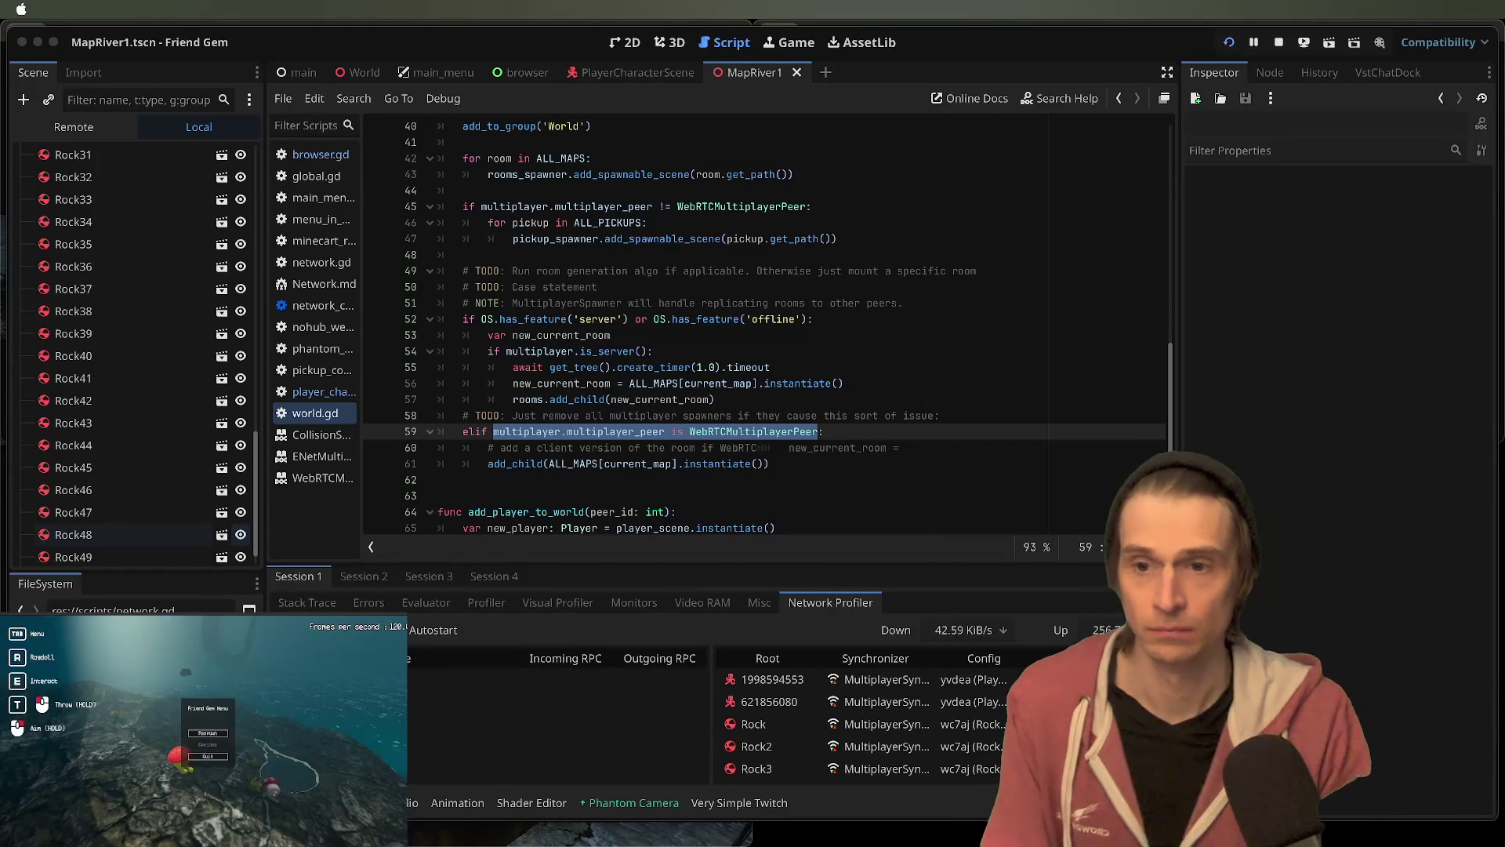
- Respawn the player from the Friend Gem Menu, then reopen and close the menu with Tab
click(223, 736)
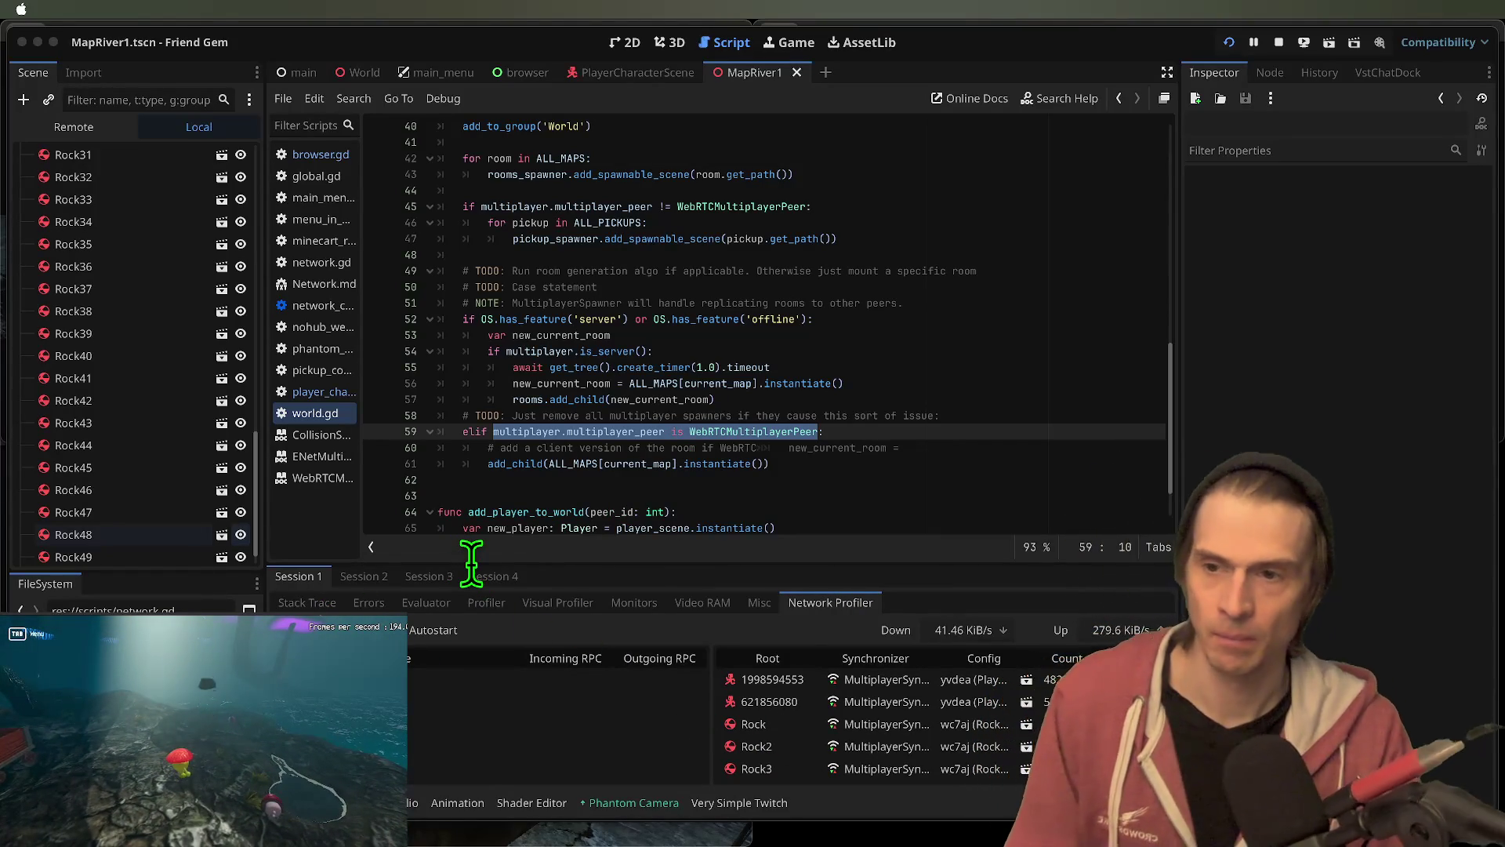
key(Tab)
key(Tab)
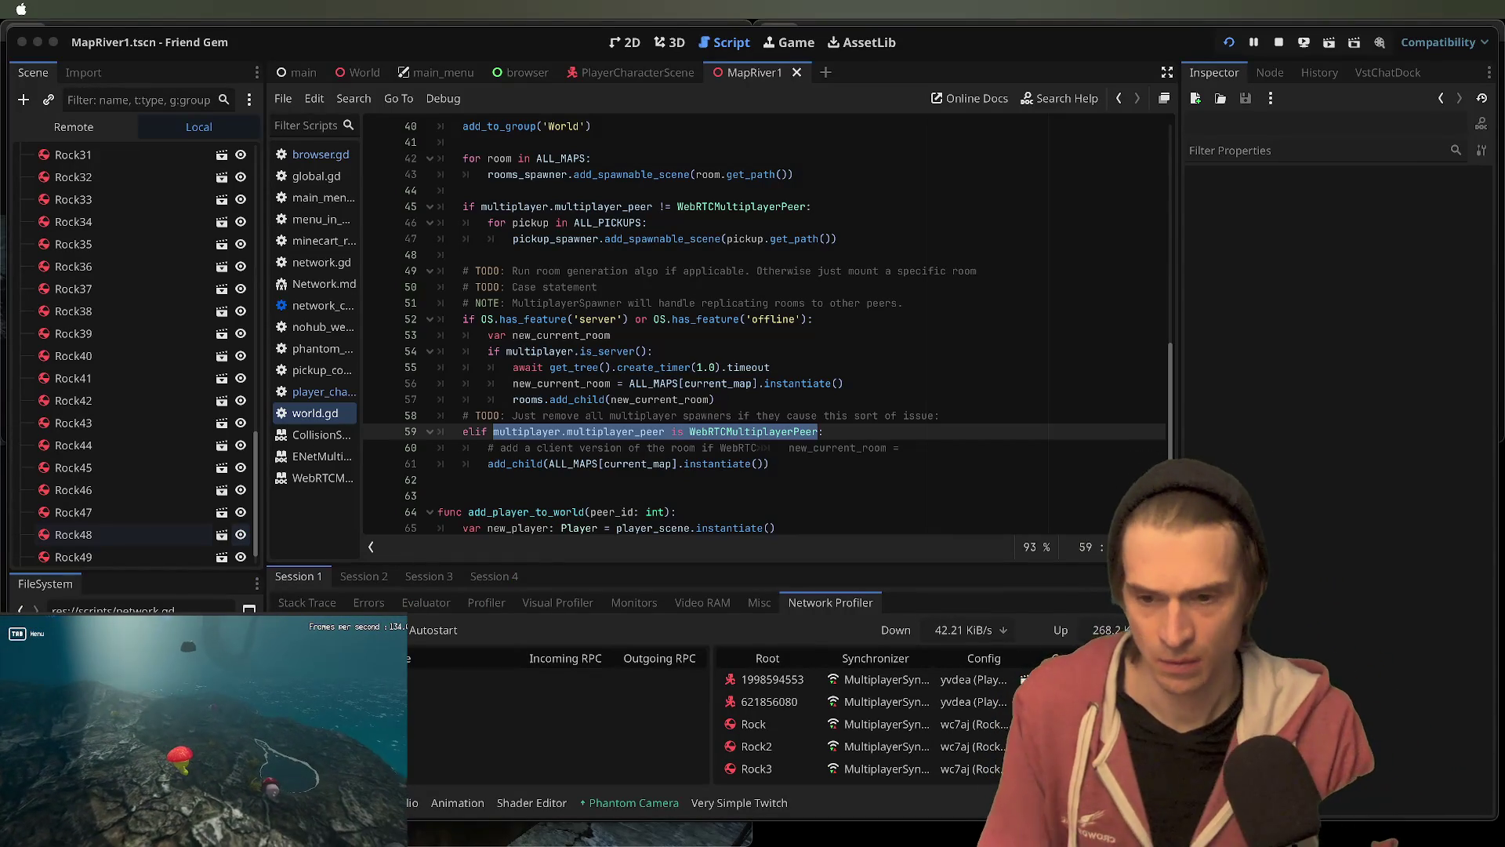
key(Tab)
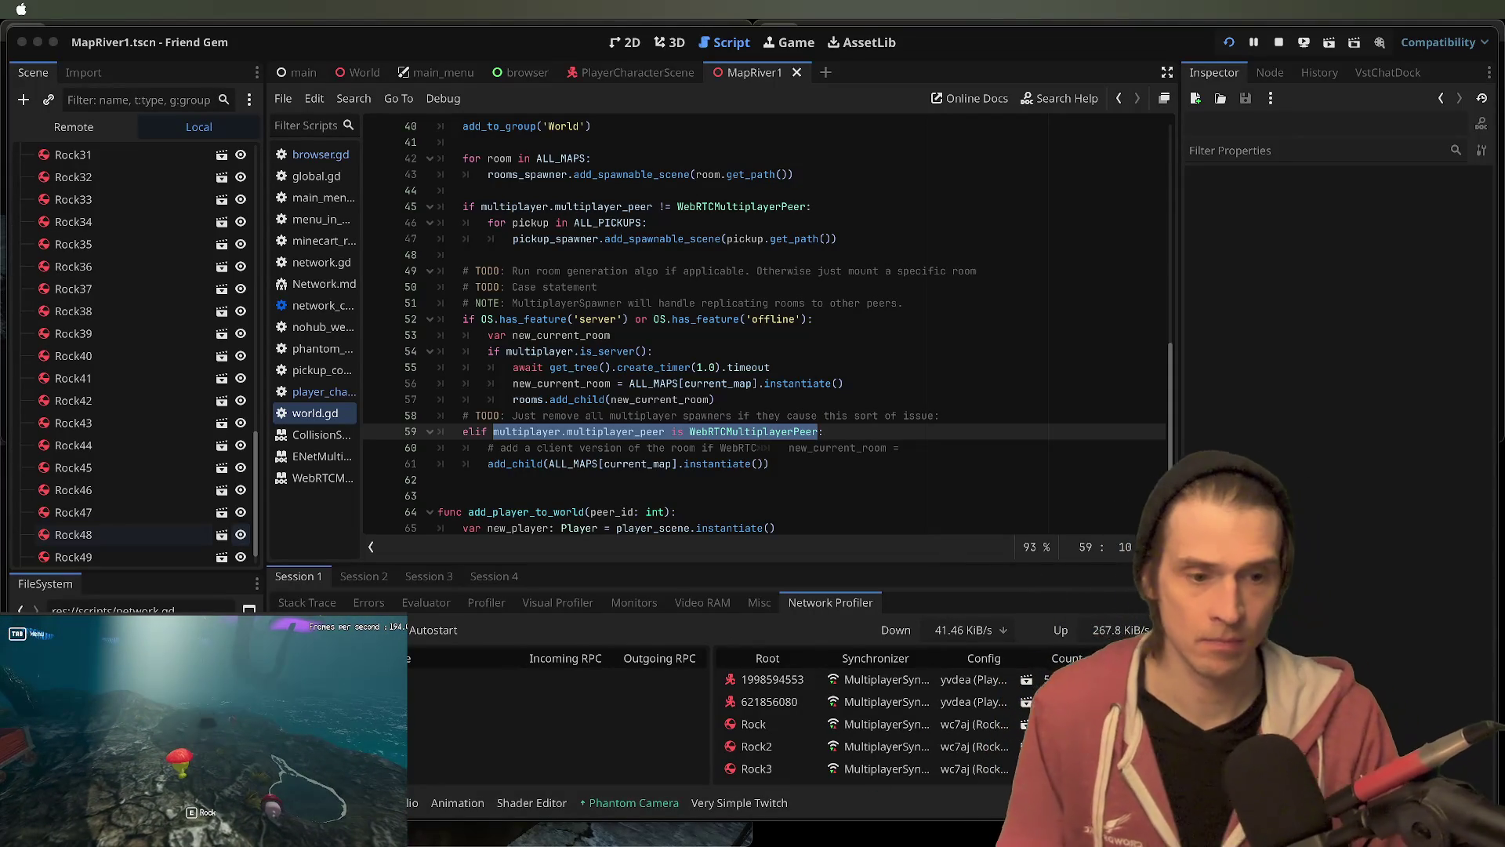
key(Tab)
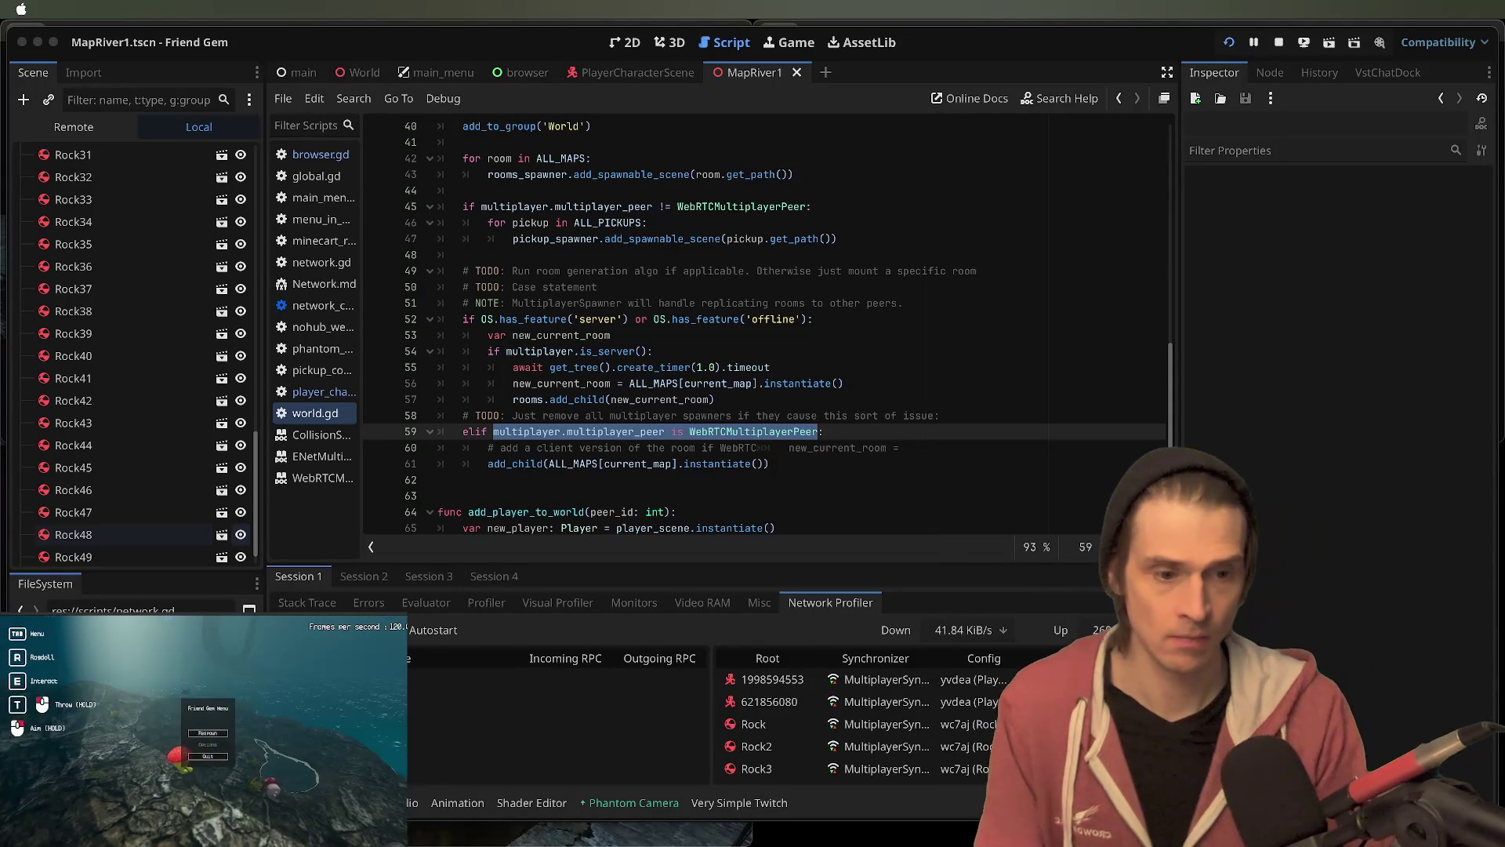
key(Tab)
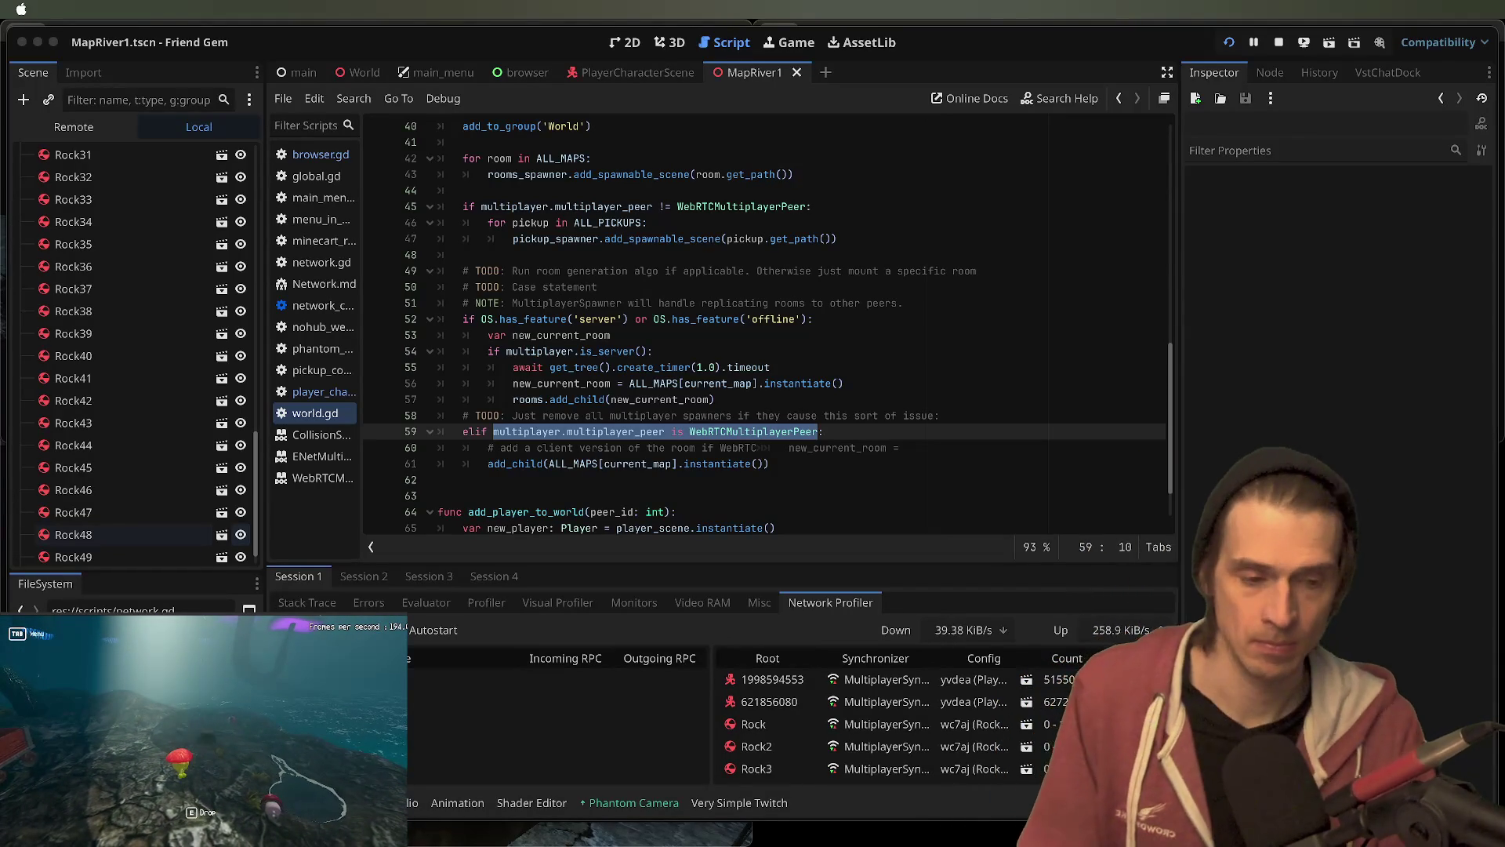
key(Tab)
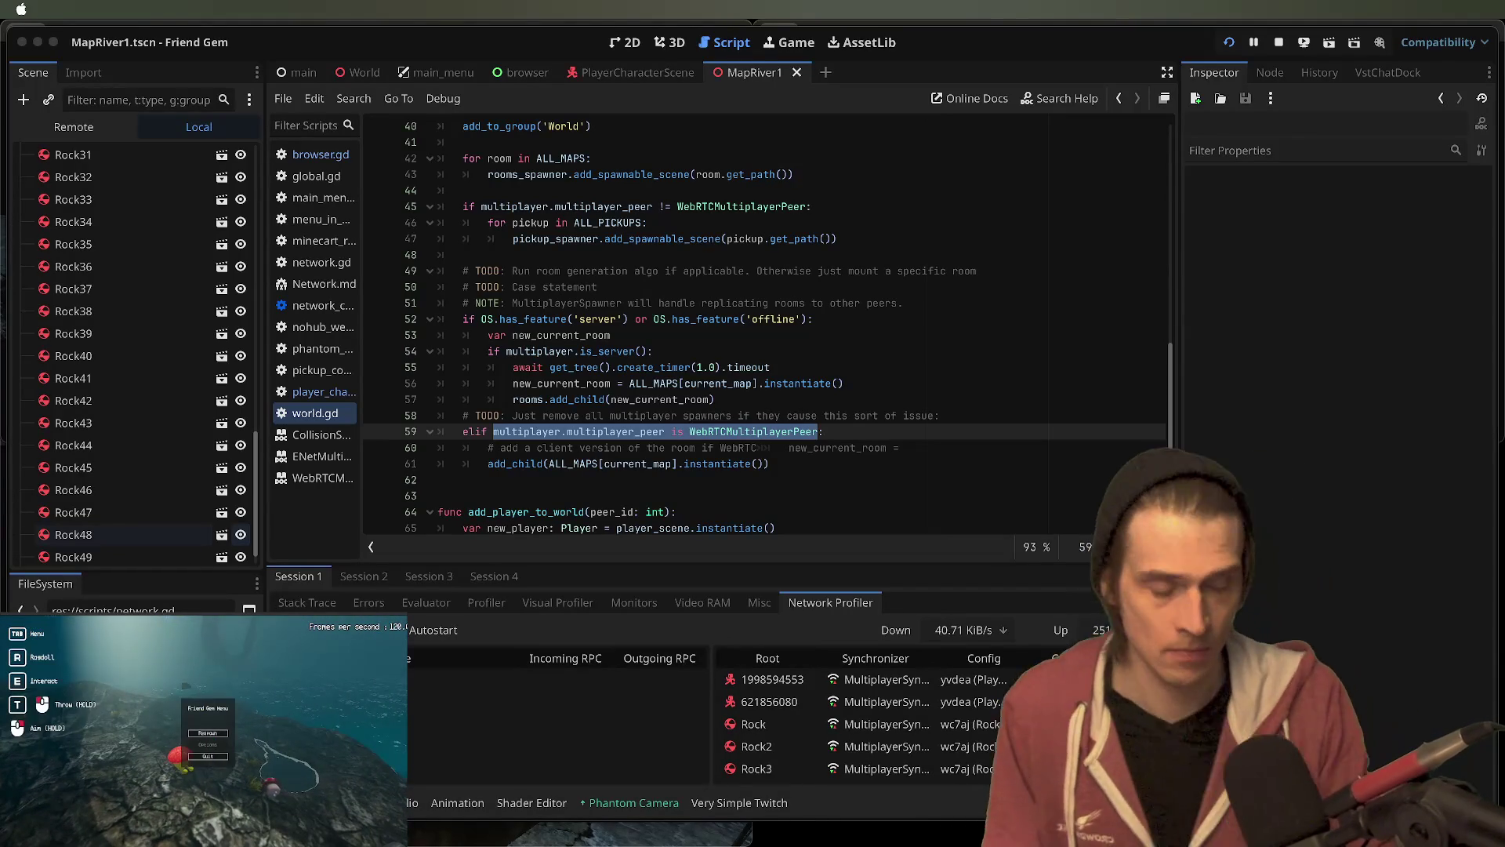
key(Tab)
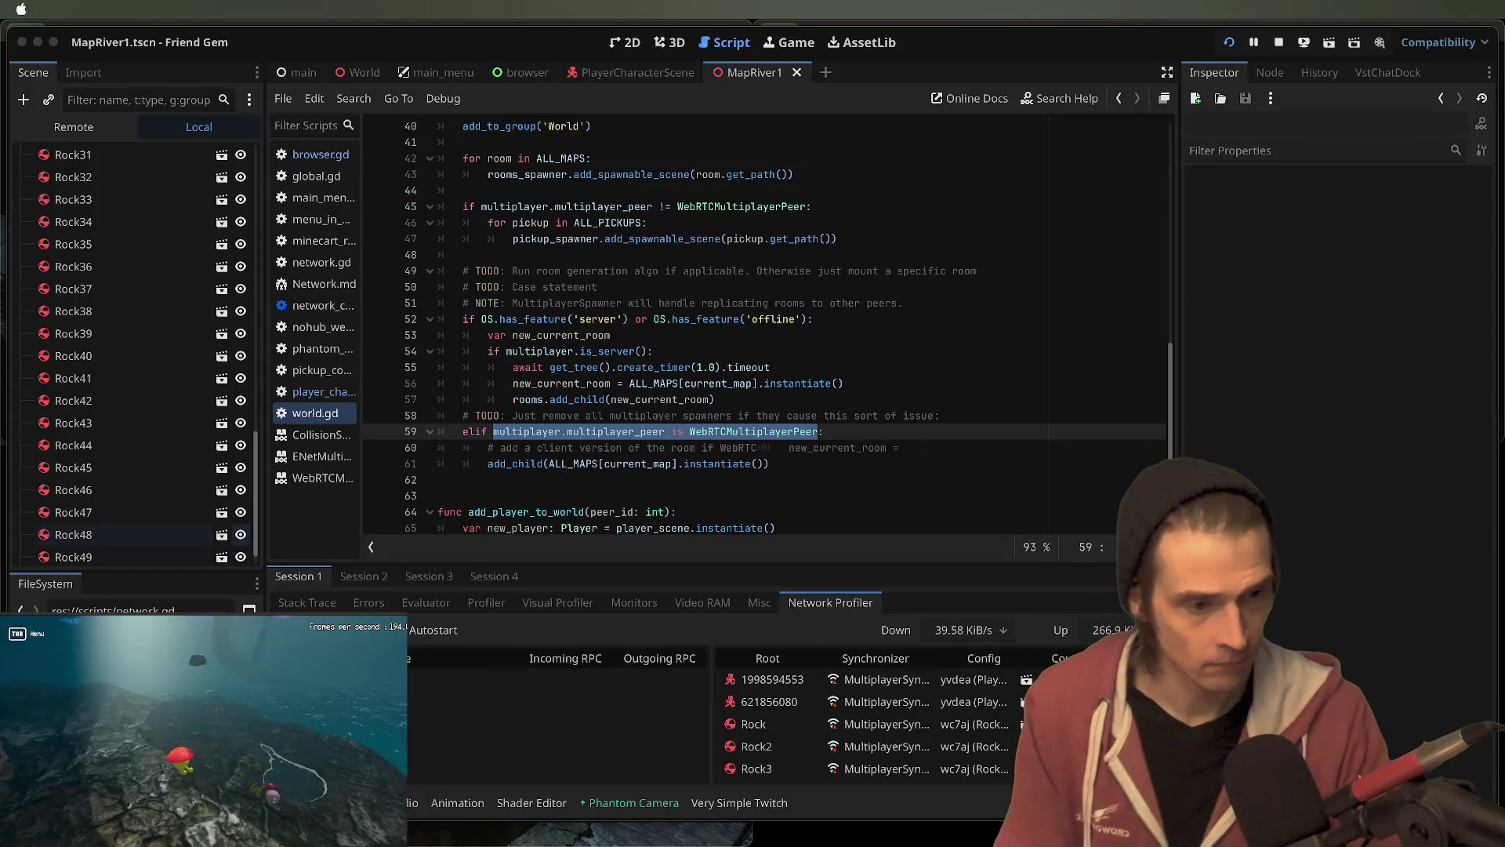
key(Tab)
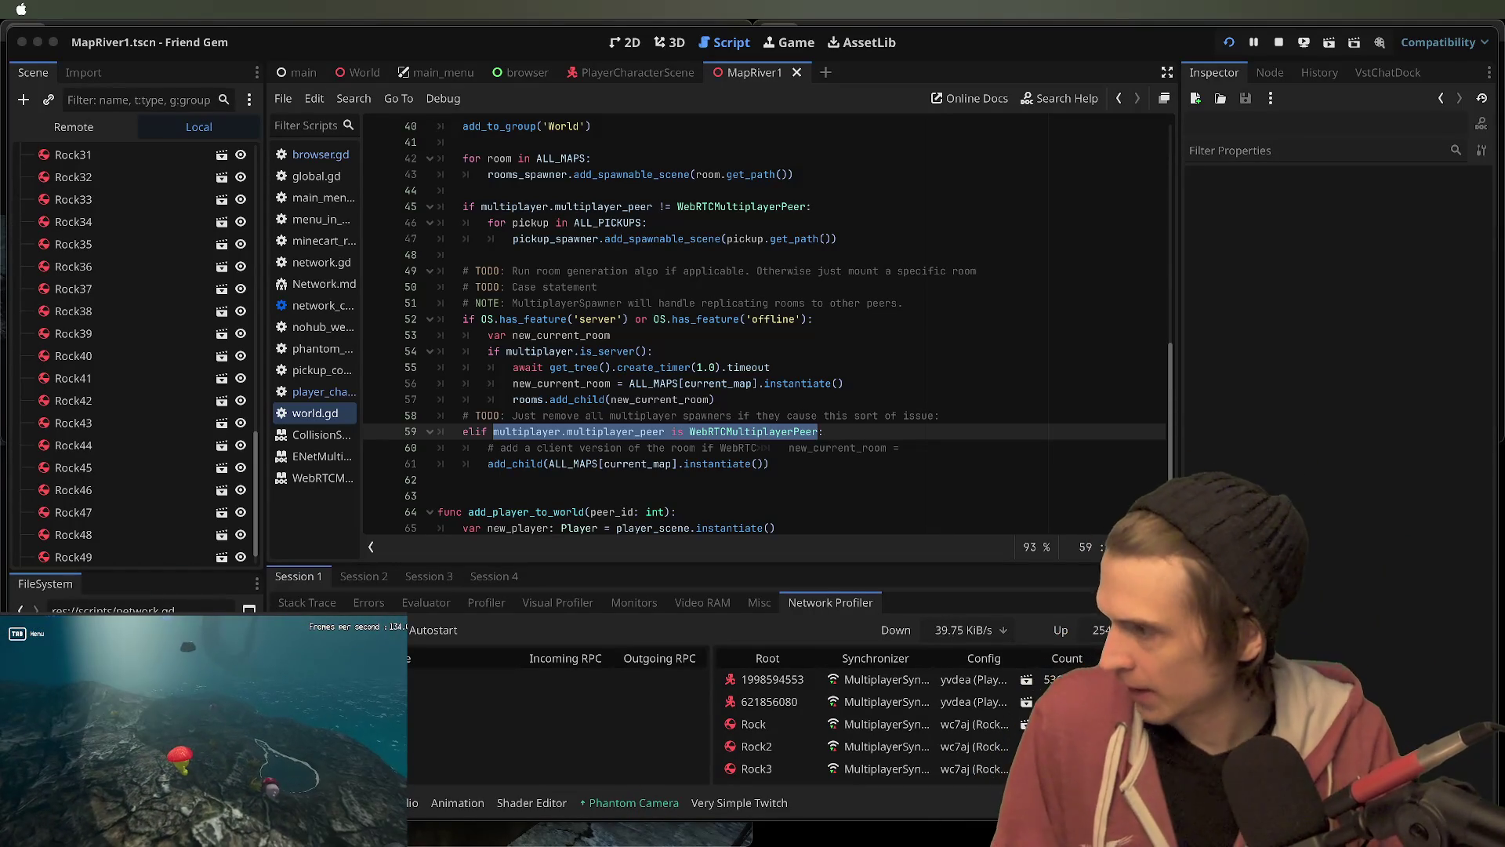
- Load the ENetMultiplayerPeer Godot docs page from an 'enet' search in a new Firefox tab and copy its URL
key(super+Tab)
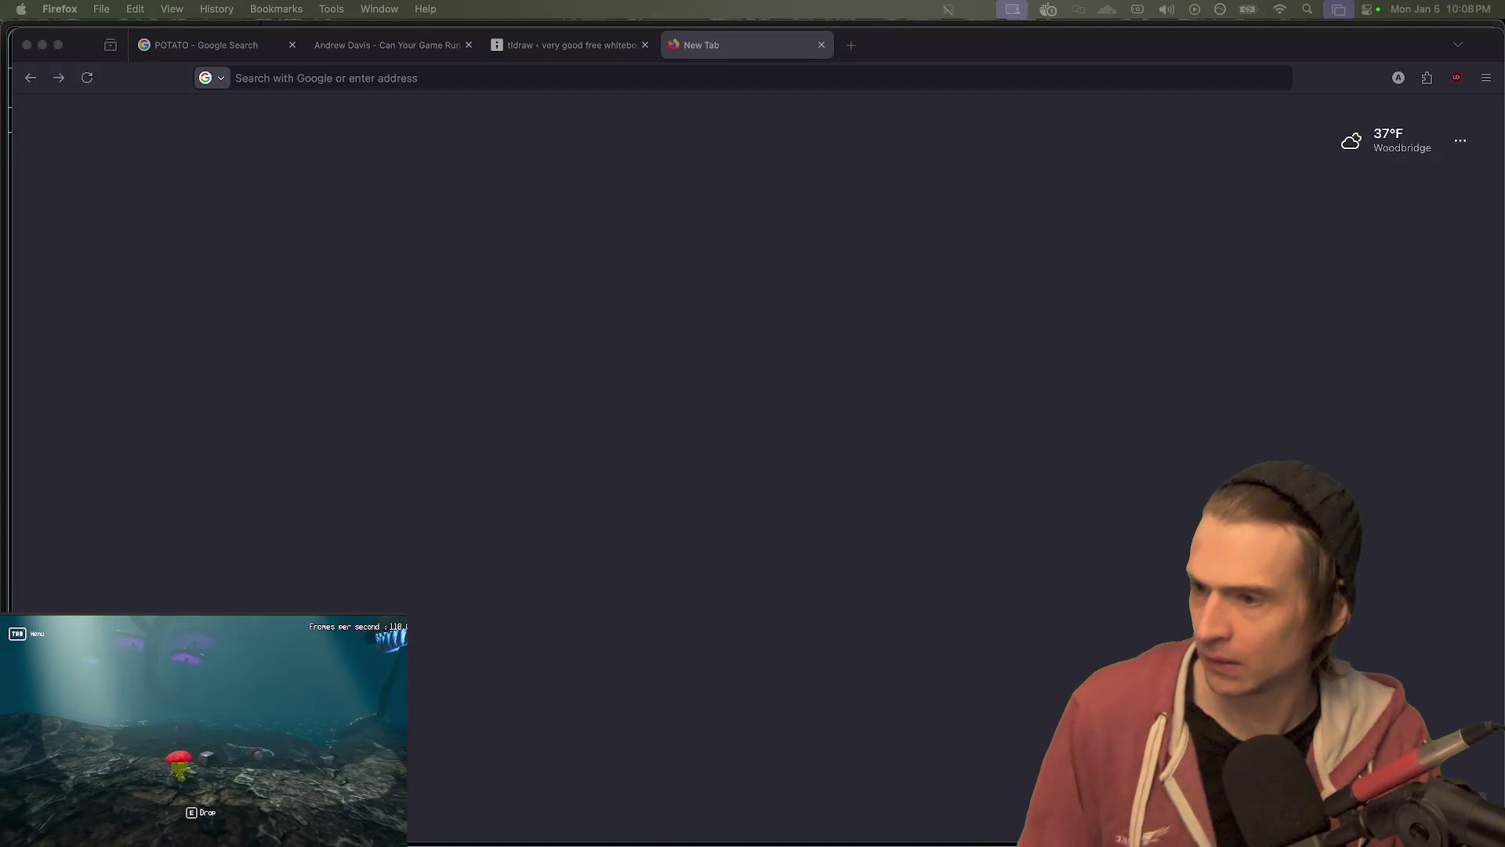
key(super+t)
text(enet)
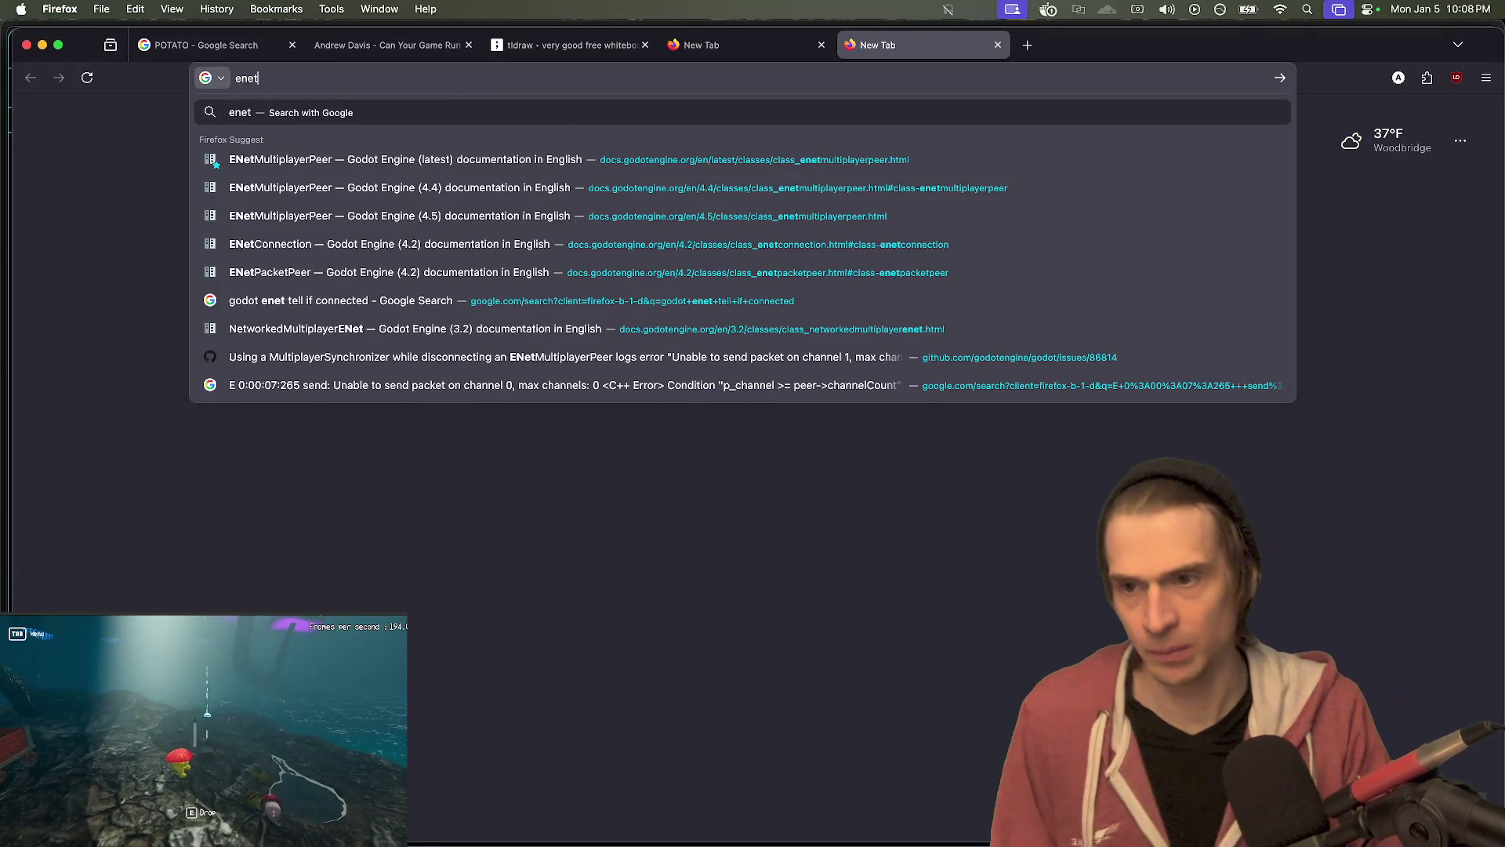
key(Down)
key(Return)
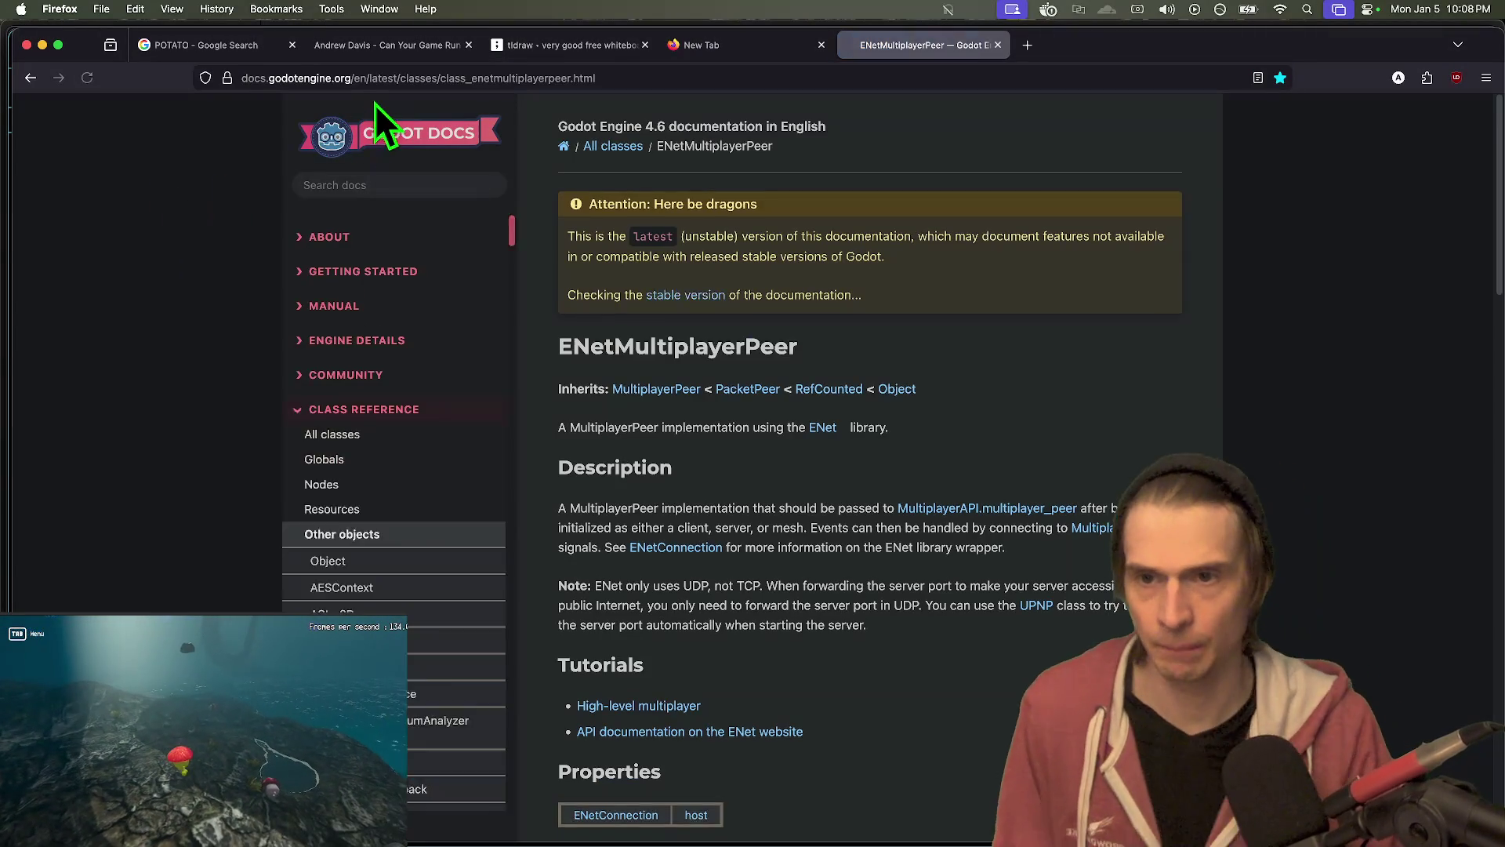
click(374, 76)
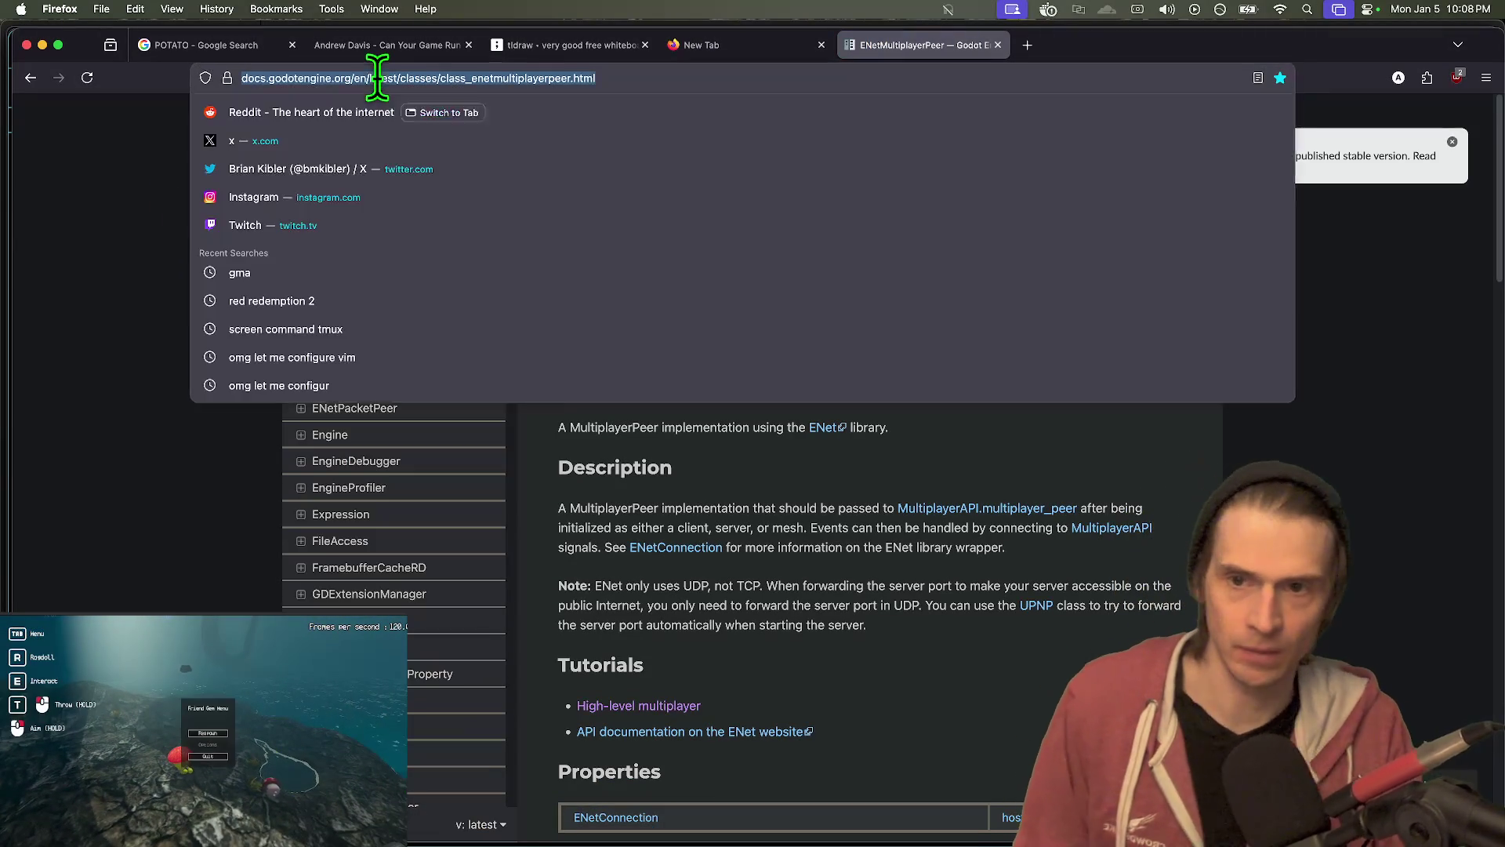
click(646, 327)
double_click(642, 347)
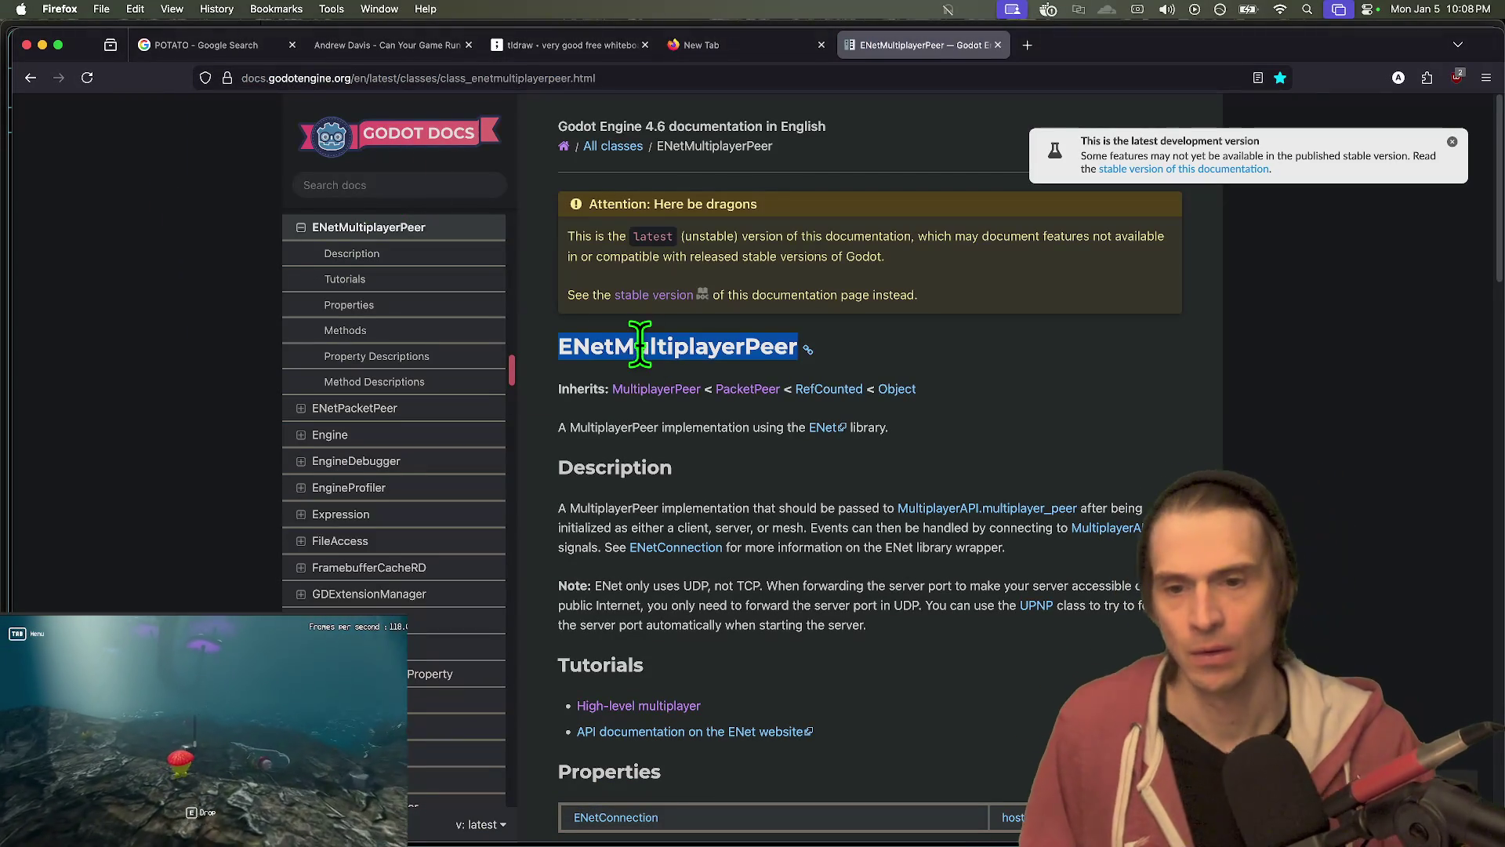
key(super+Tab)
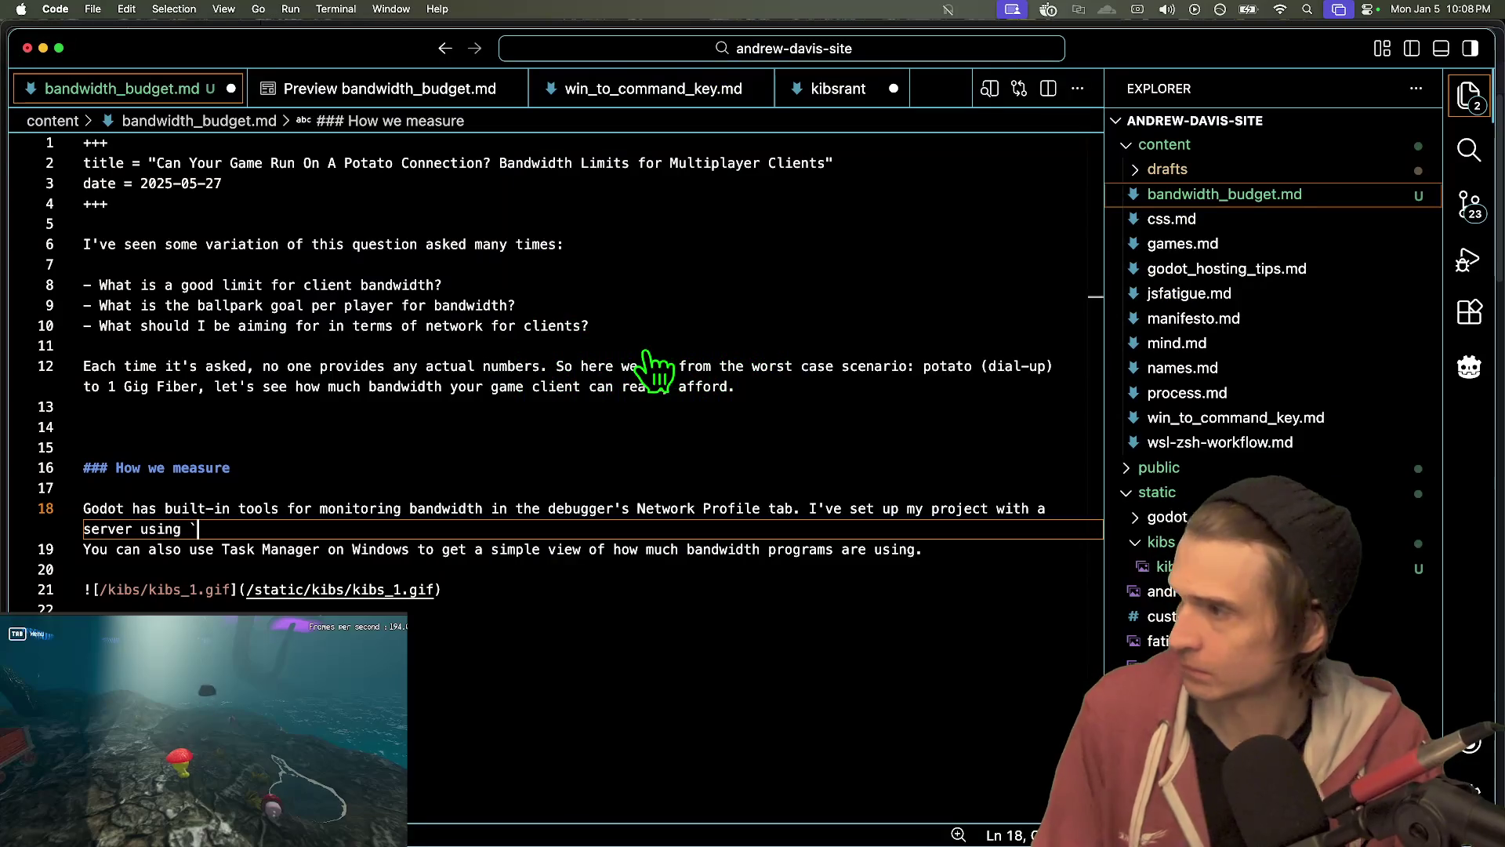
- Turn `ENetMultiplayerPeer` into a [ ] link pointing to the pasted Godot docs URL
text(` and)
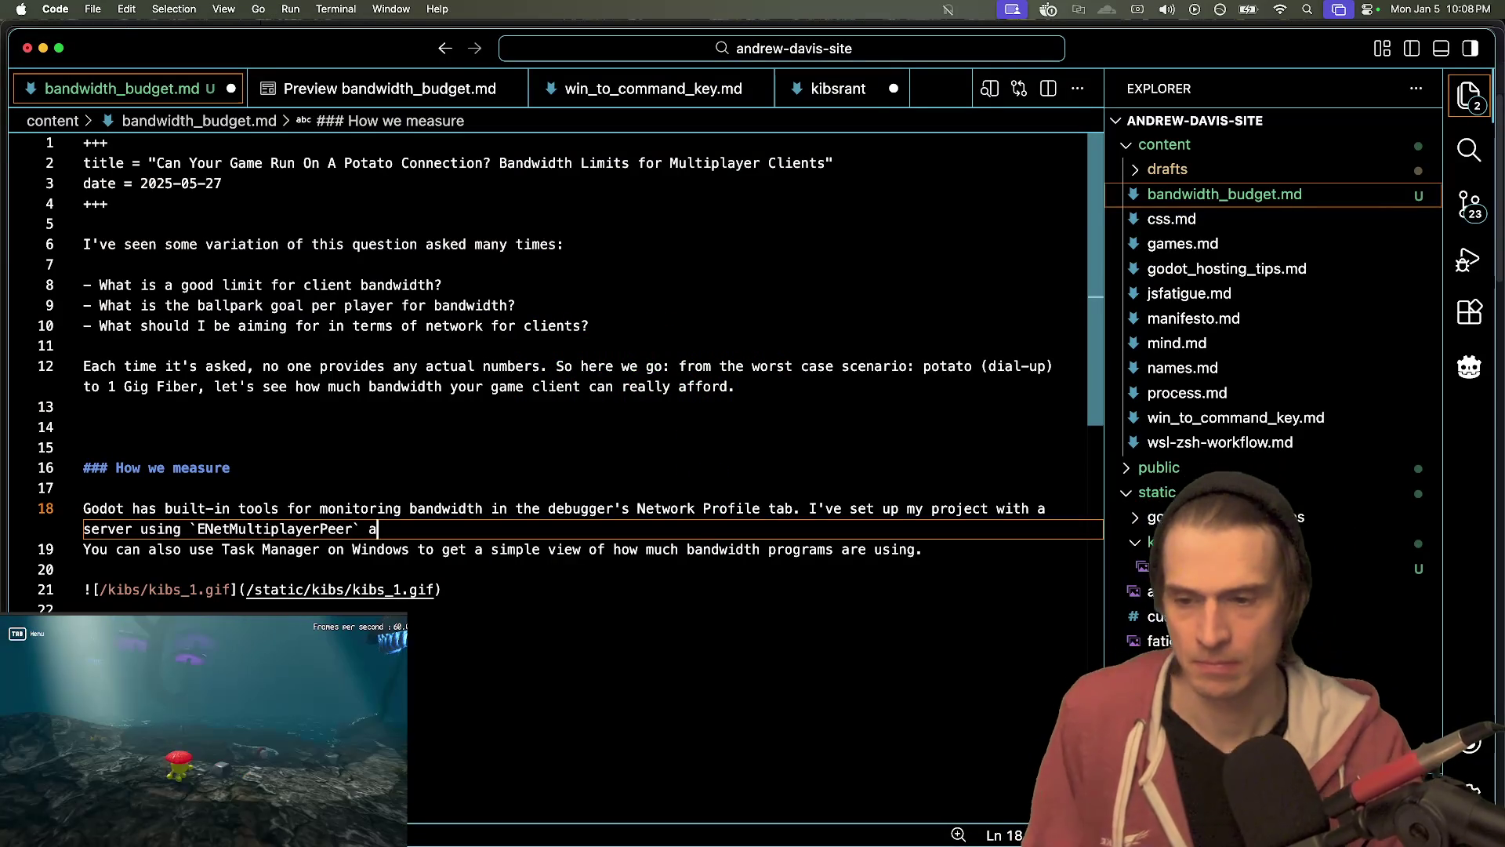
key(super+Tab)
key(super+Tab)
key(super+Tab)
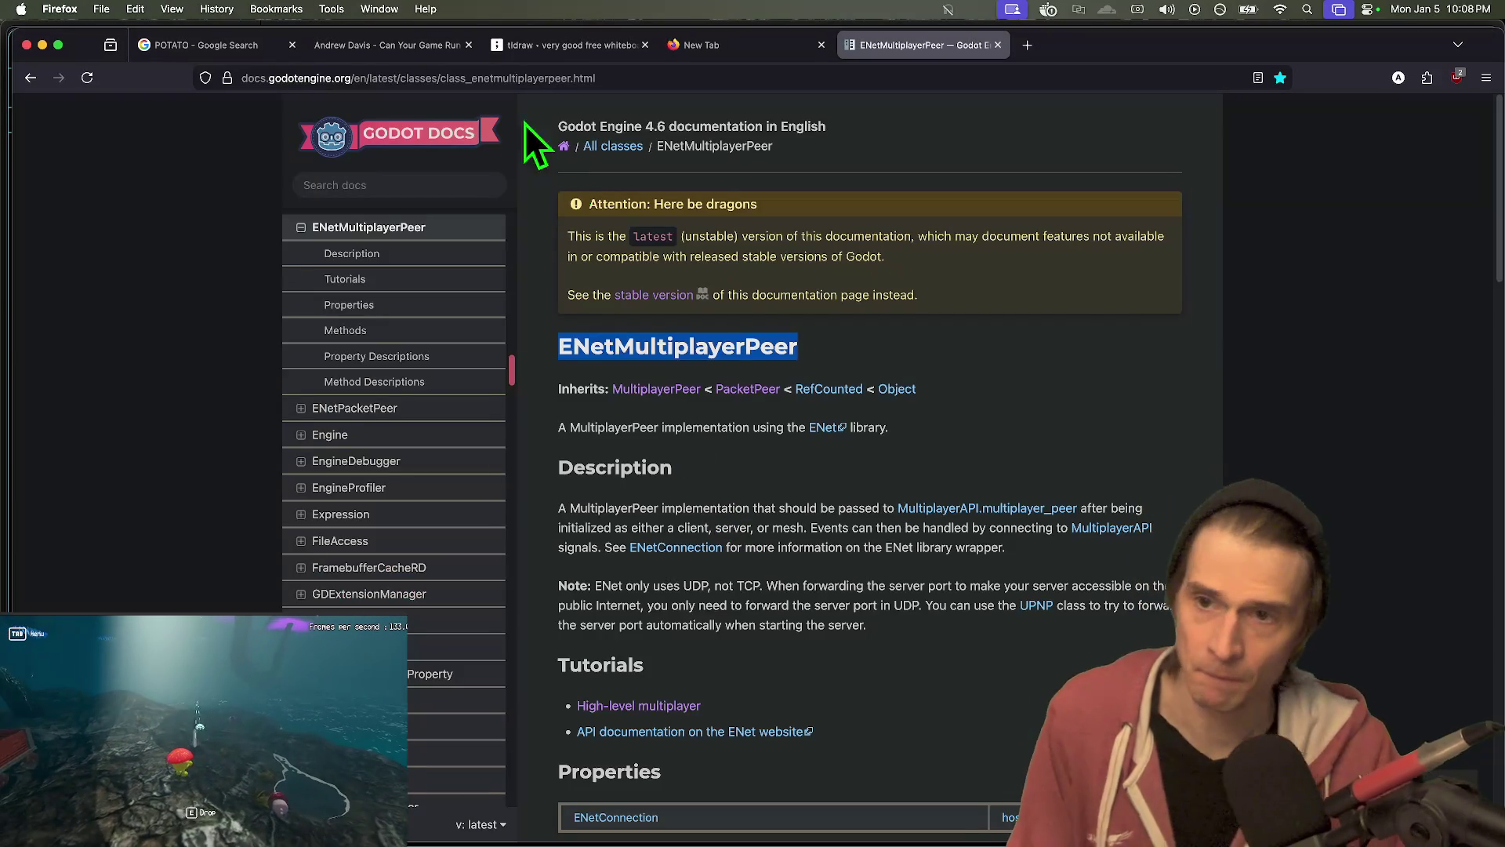
key(super+Tab)
key(BackSpace)
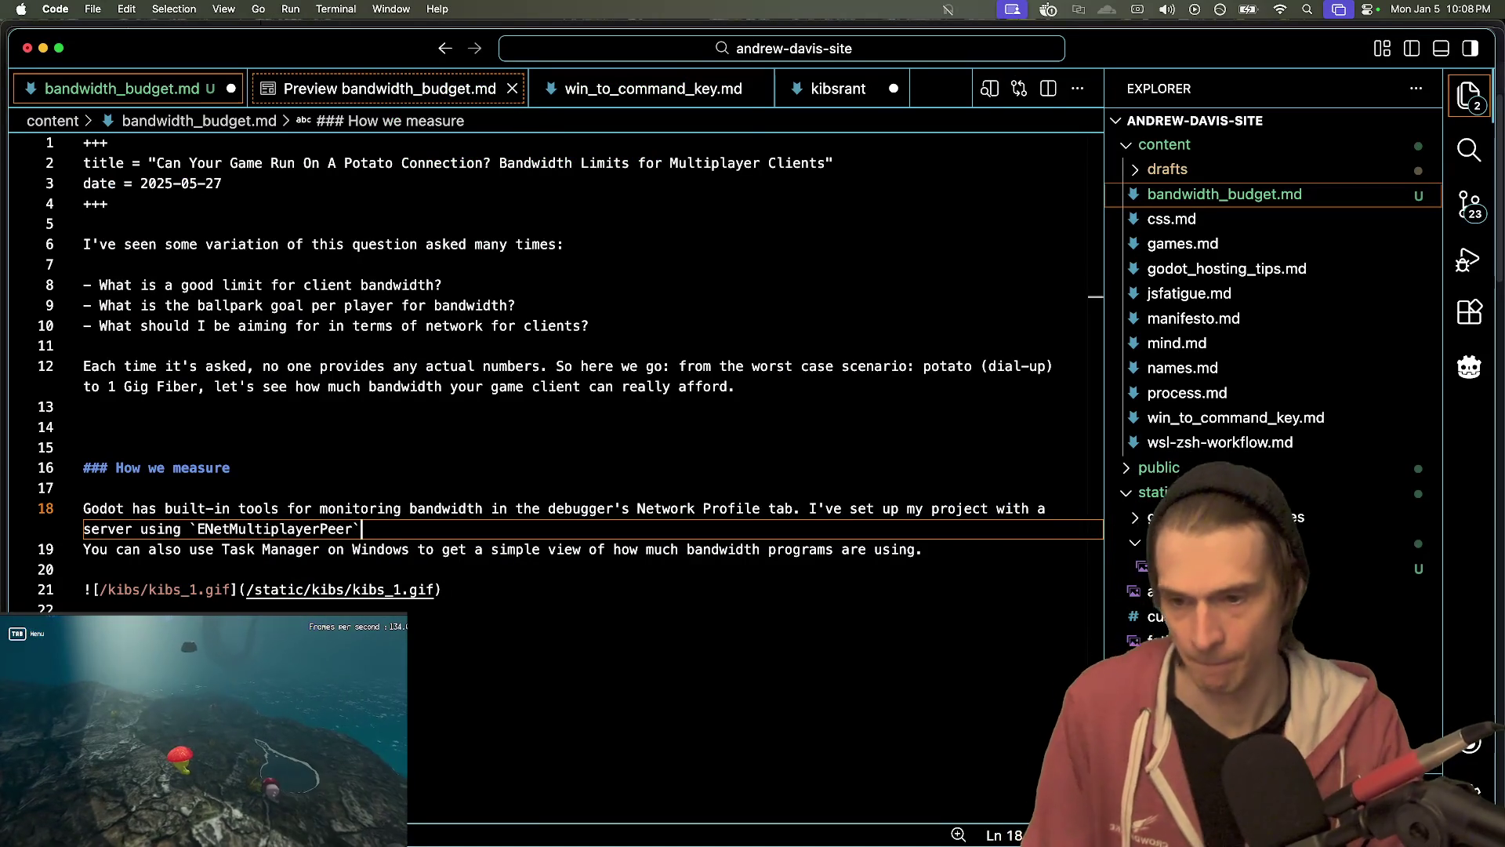
text(https://docs.godotengine.org/en/latest/classes/class_enetmultiplayerpeer.html)
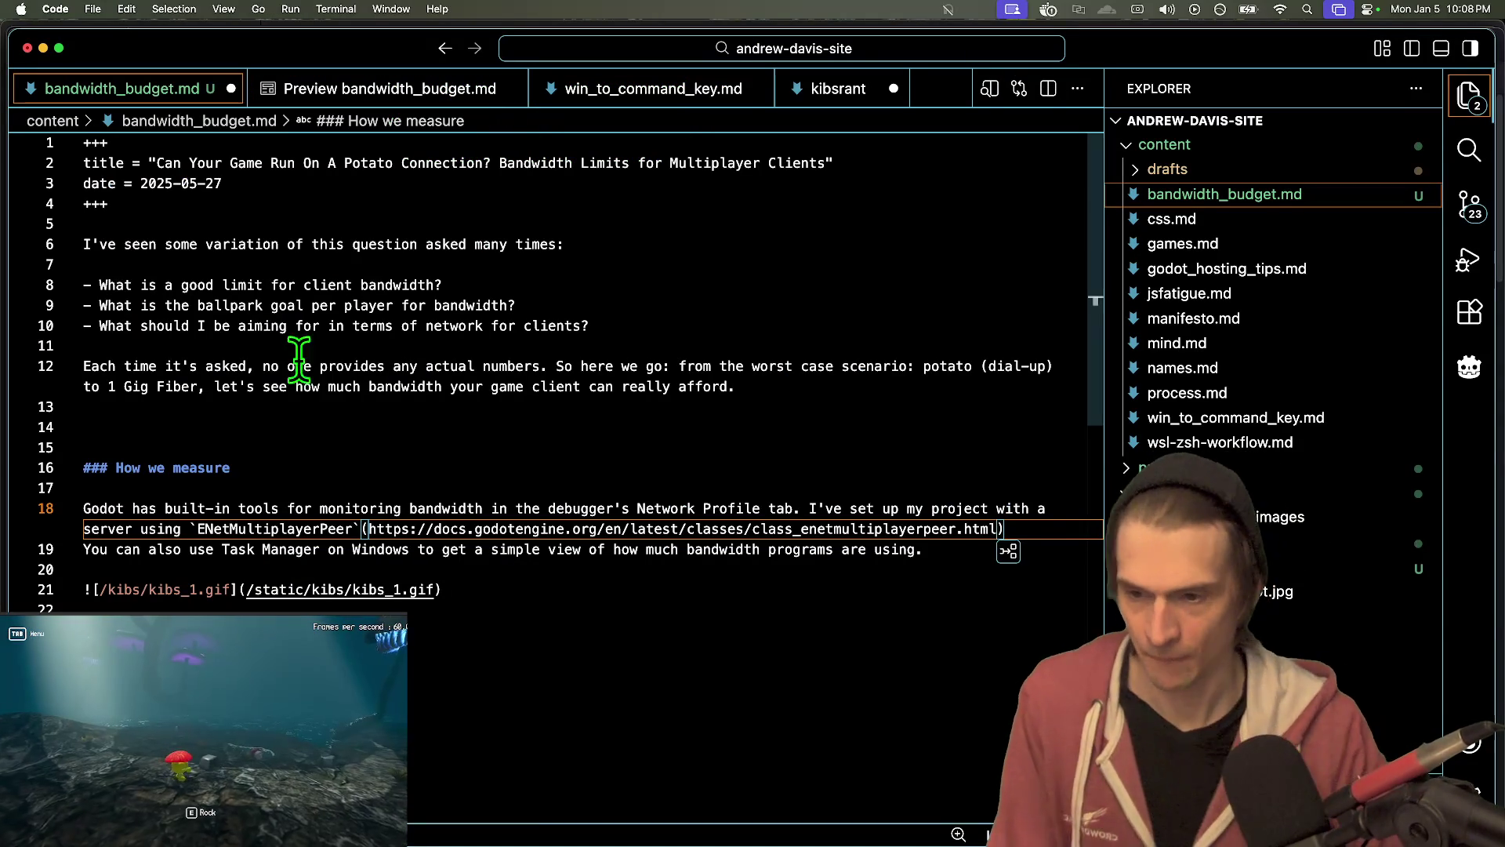
click(191, 528)
text([)
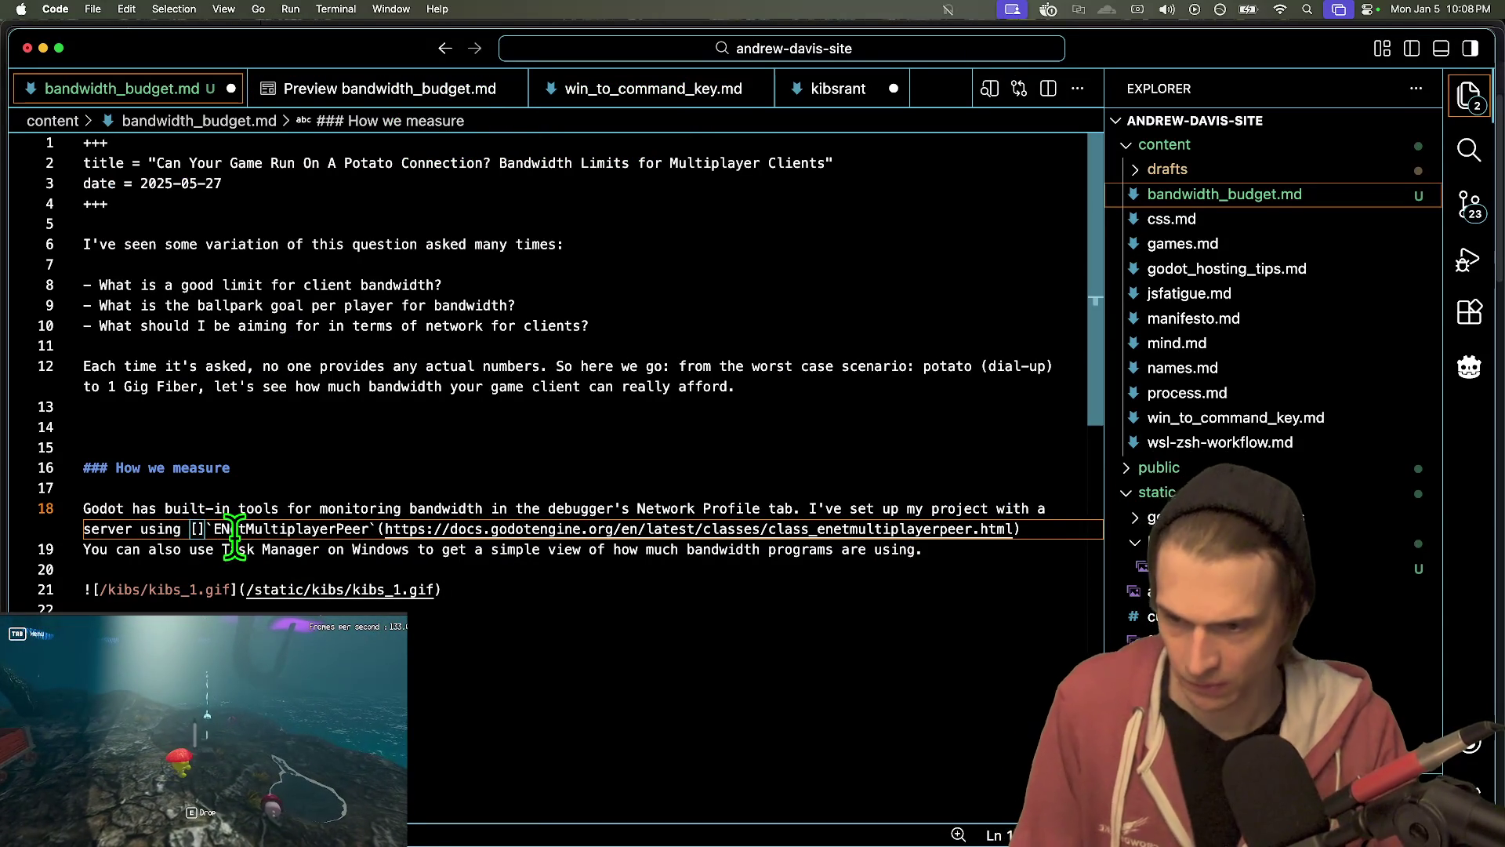
key(Delete)
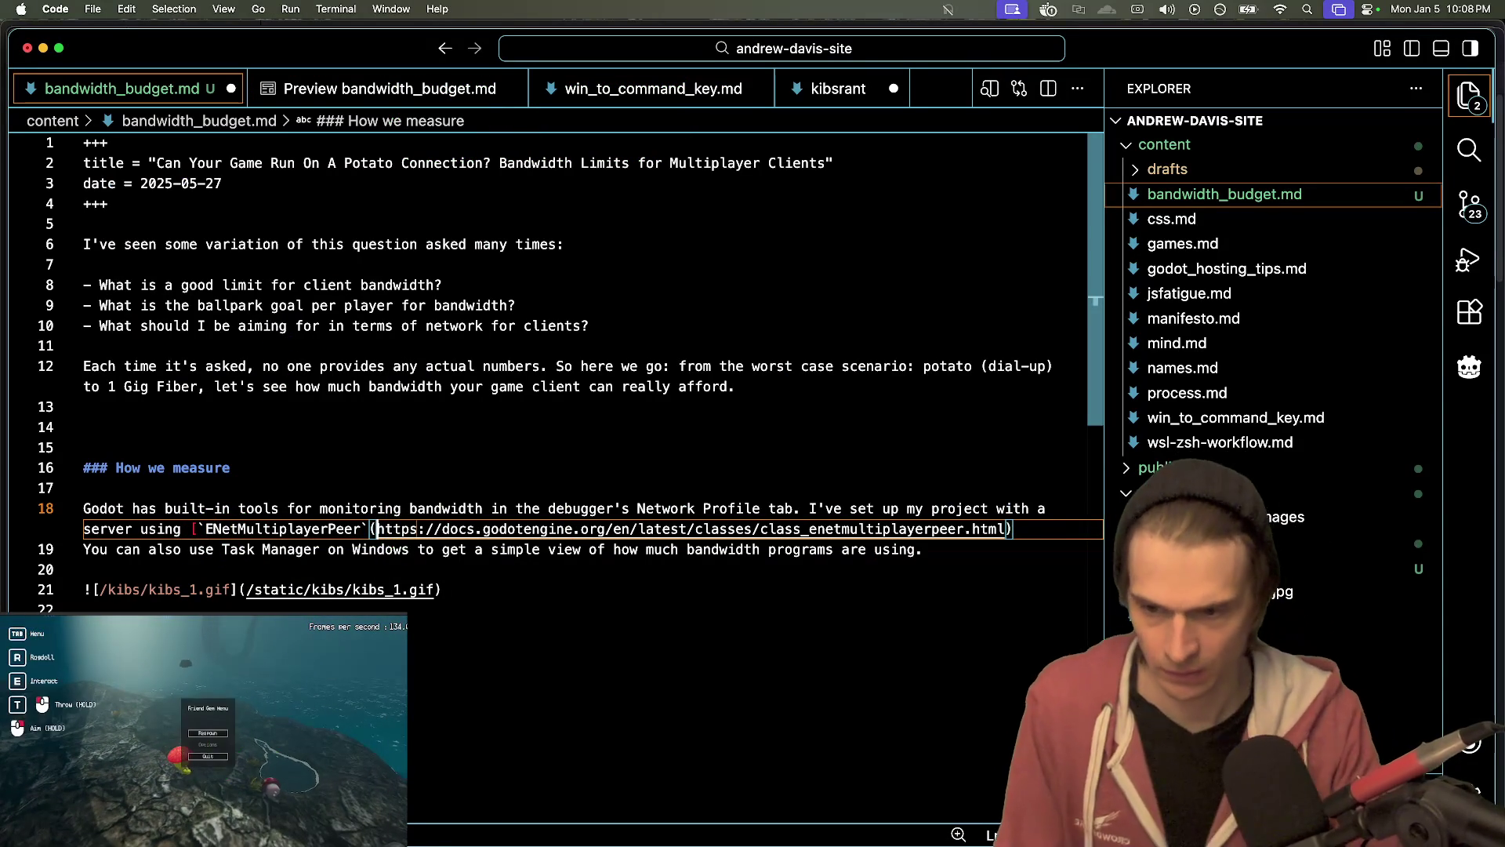
text(])
- Save bandwidth_budget.md and show its Markdown preview
key(super+s)
key(super+shift+p)
key(Return)
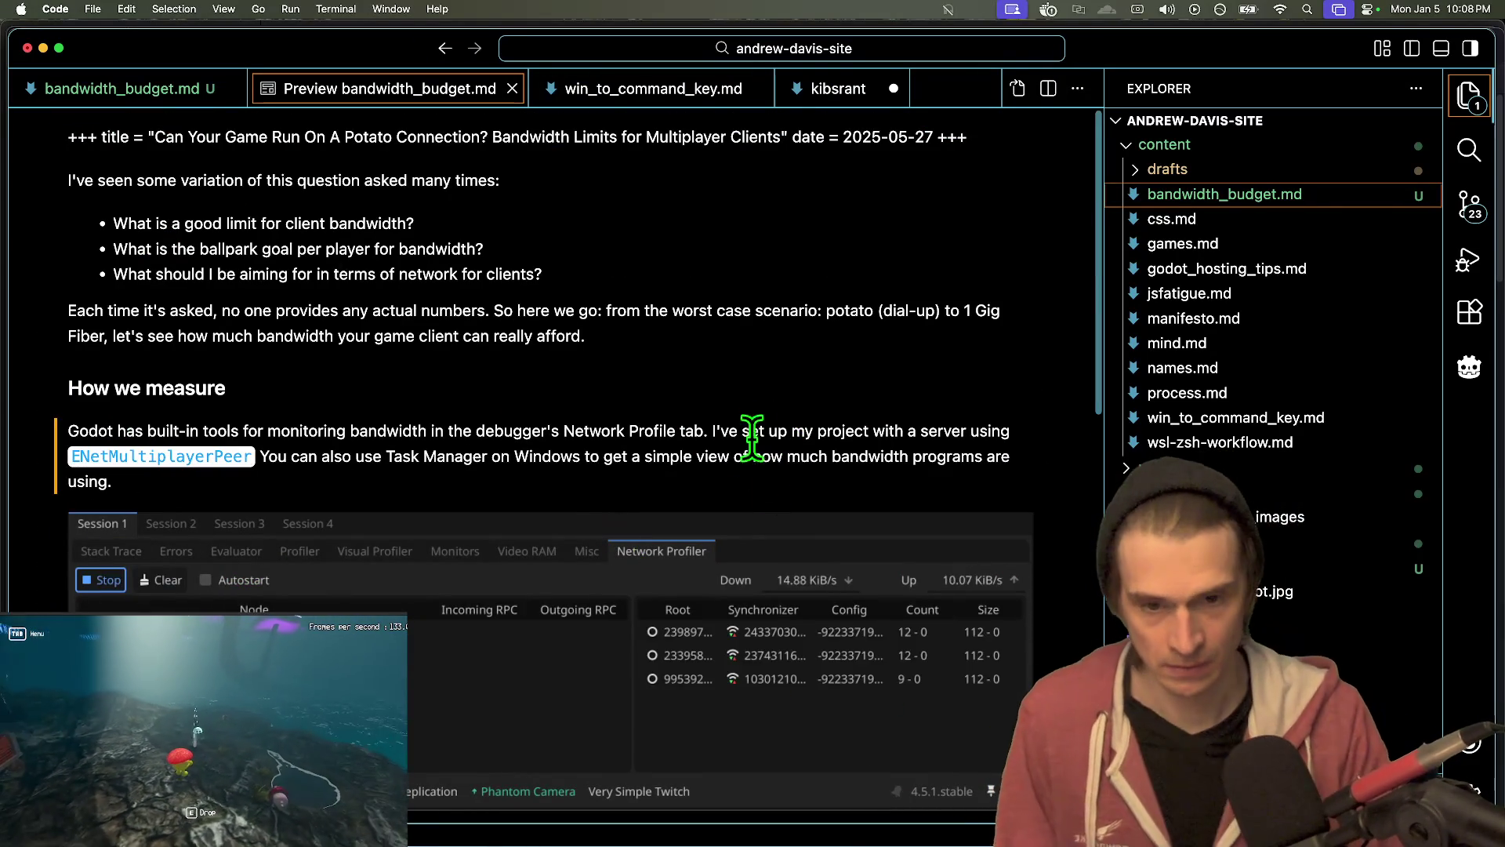
- Keep `ENetMultiplayerPeer` as plain code and relabel the following link as docs
key(super+w)
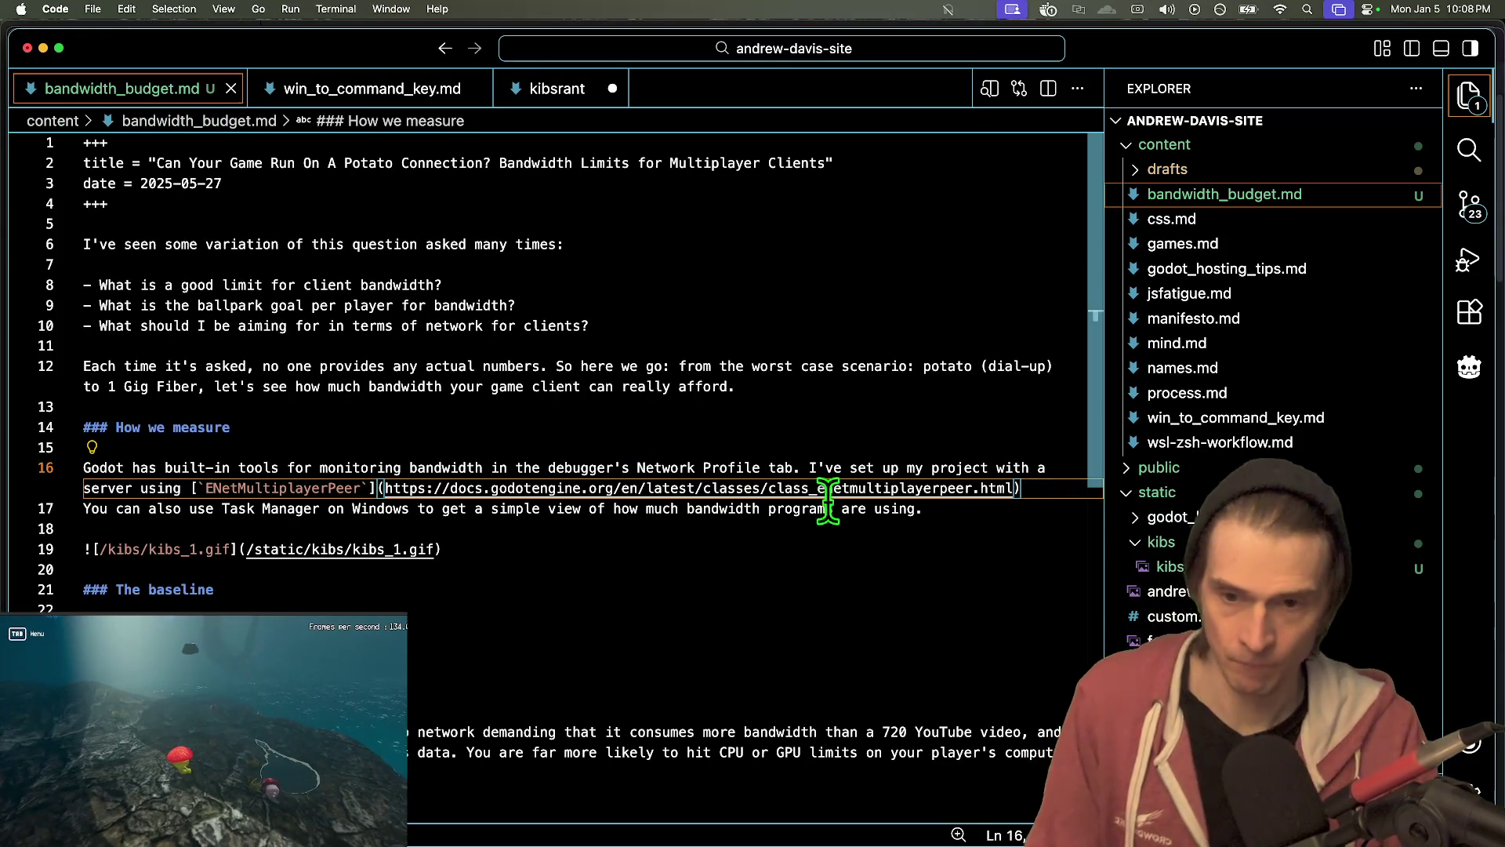
double_click(157, 487)
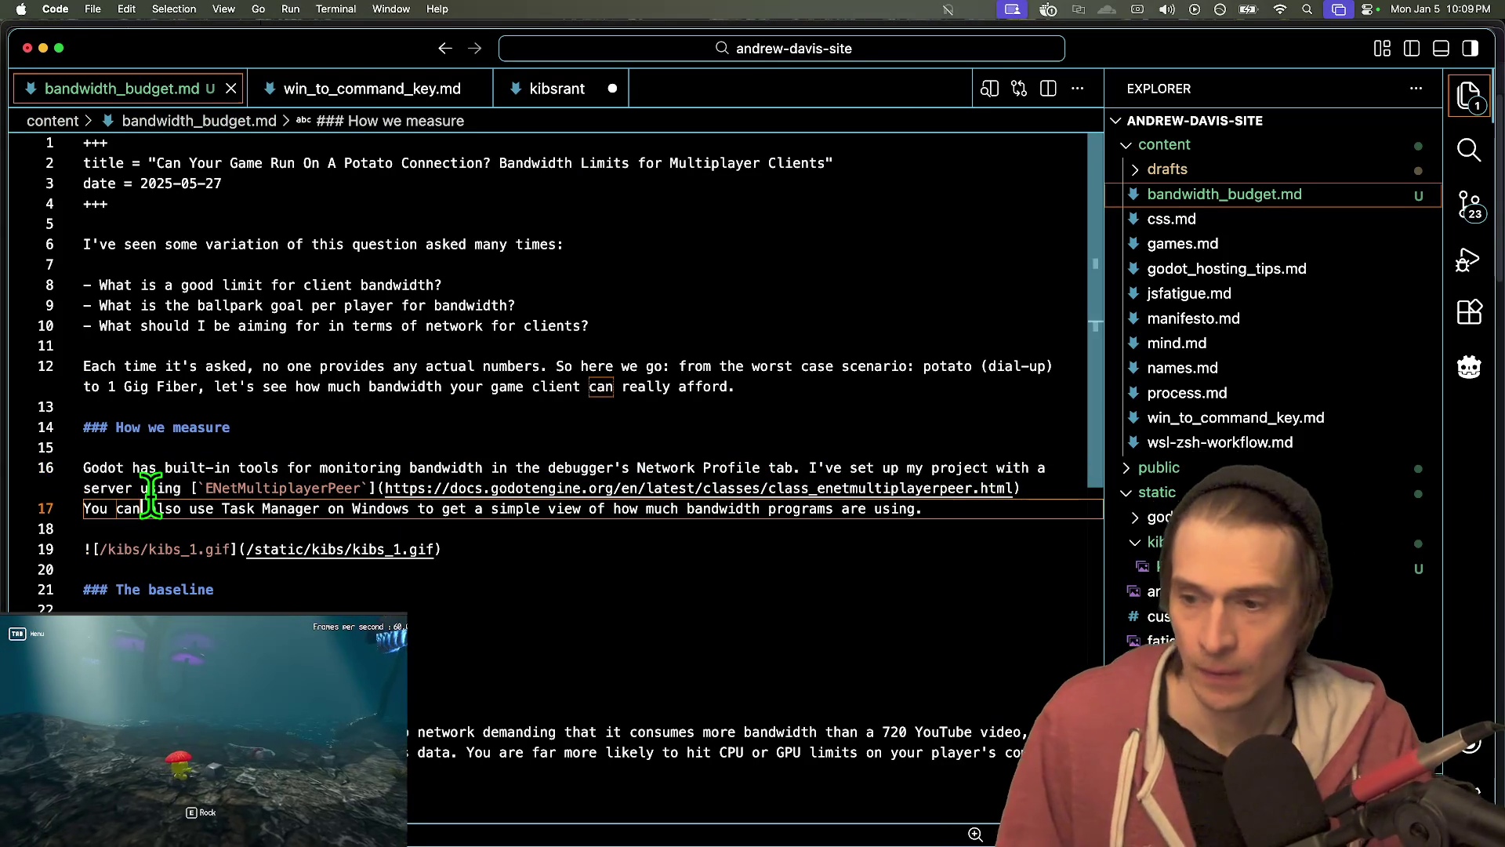
key(Left)
key(Left)
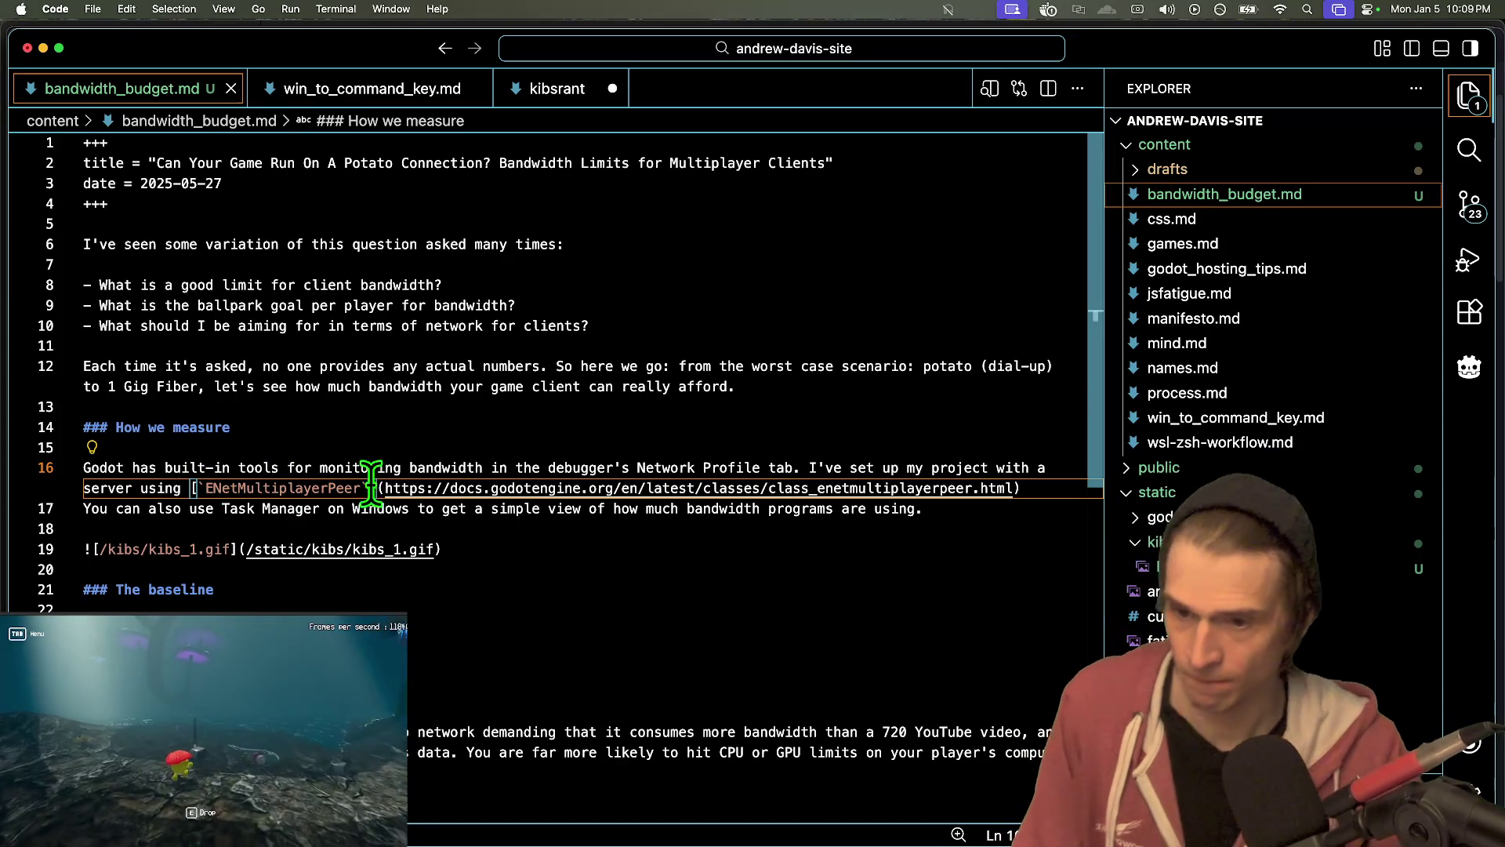
text([])
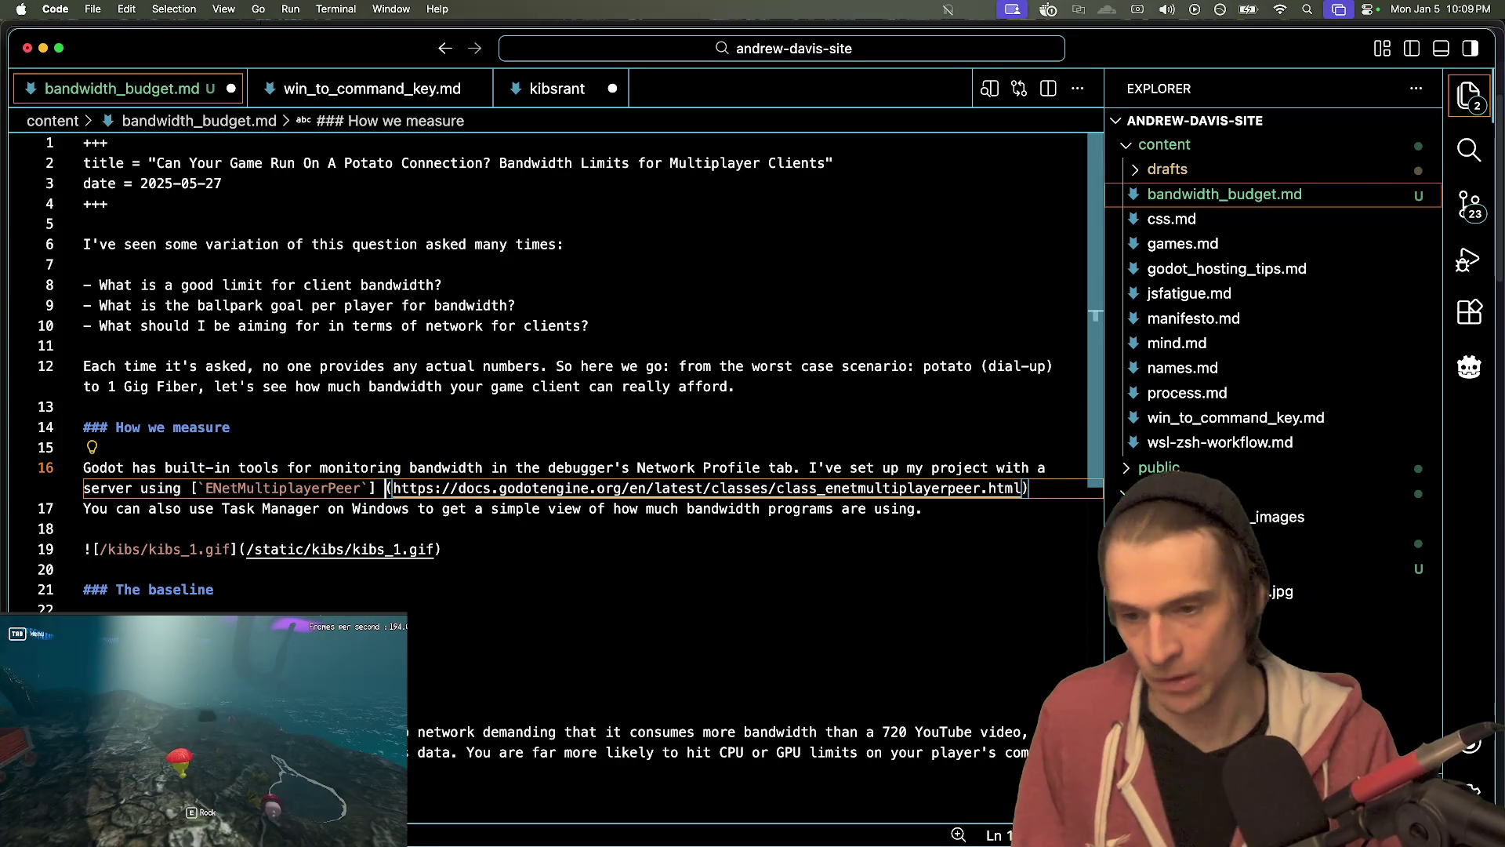
text(docs)
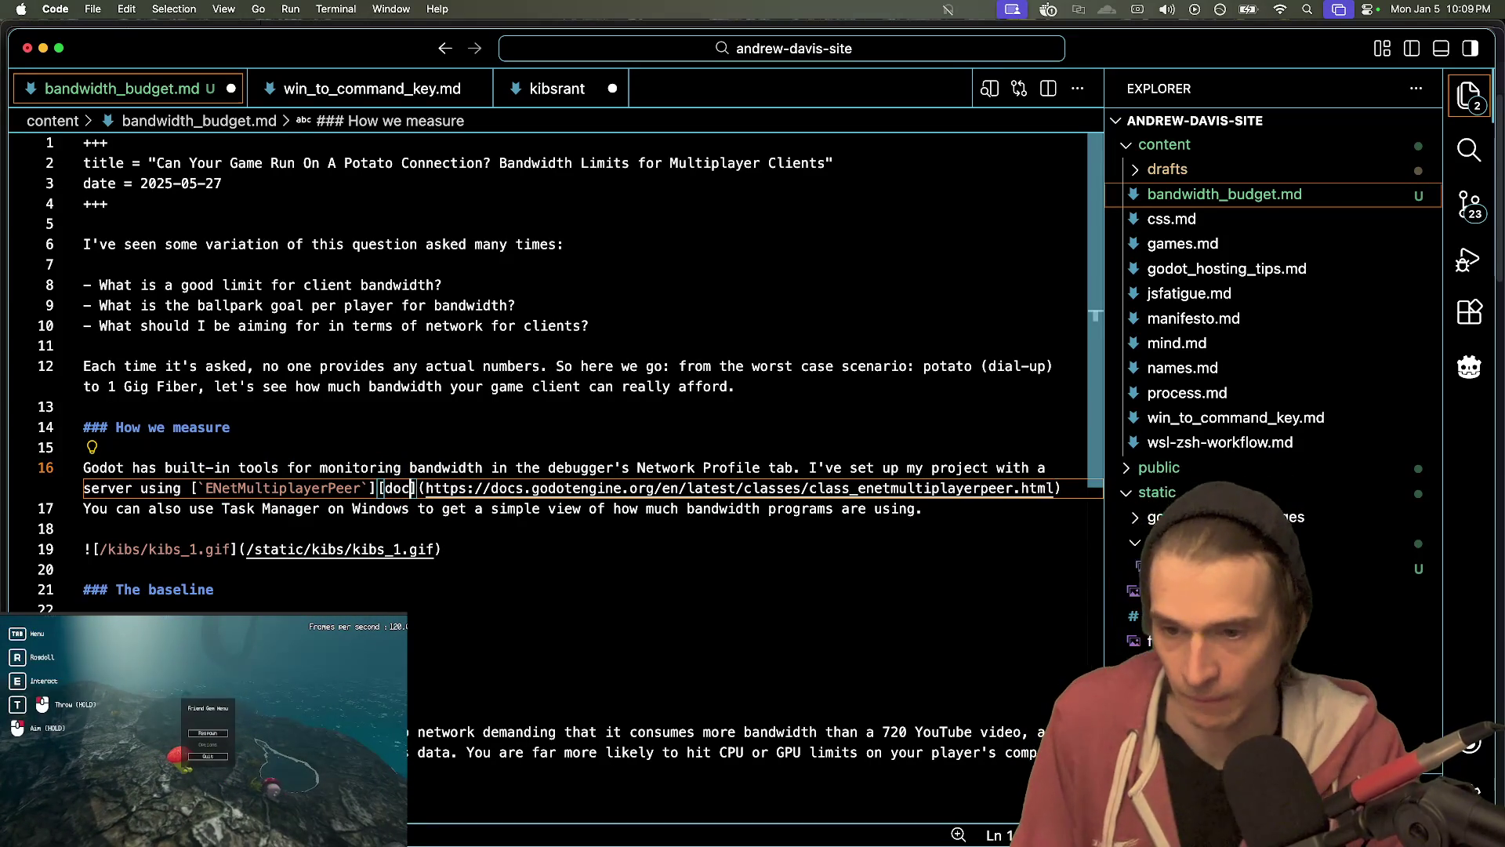
key(Delete)
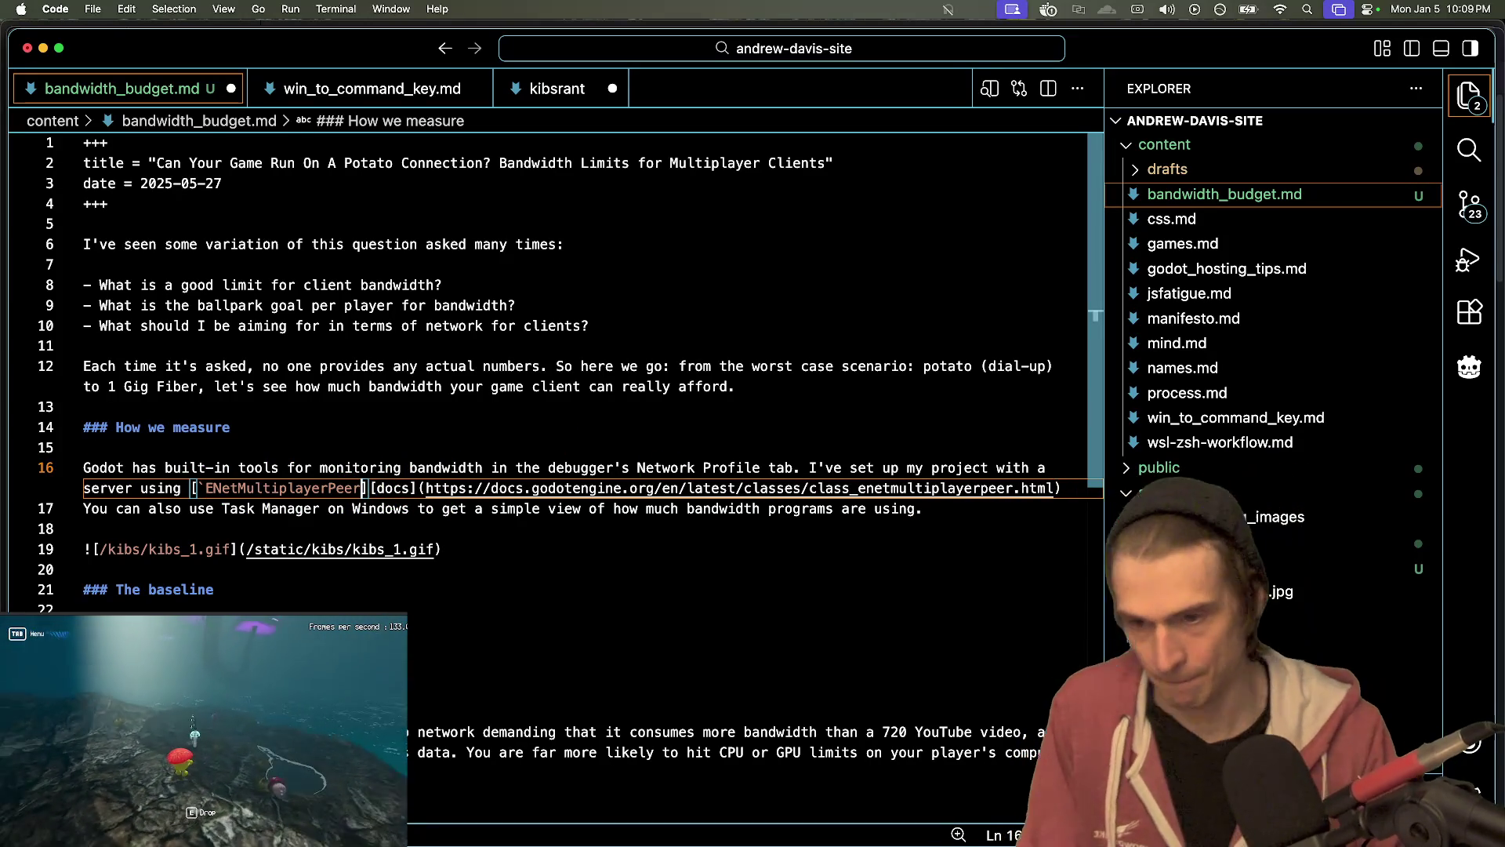
key(BackSpace)
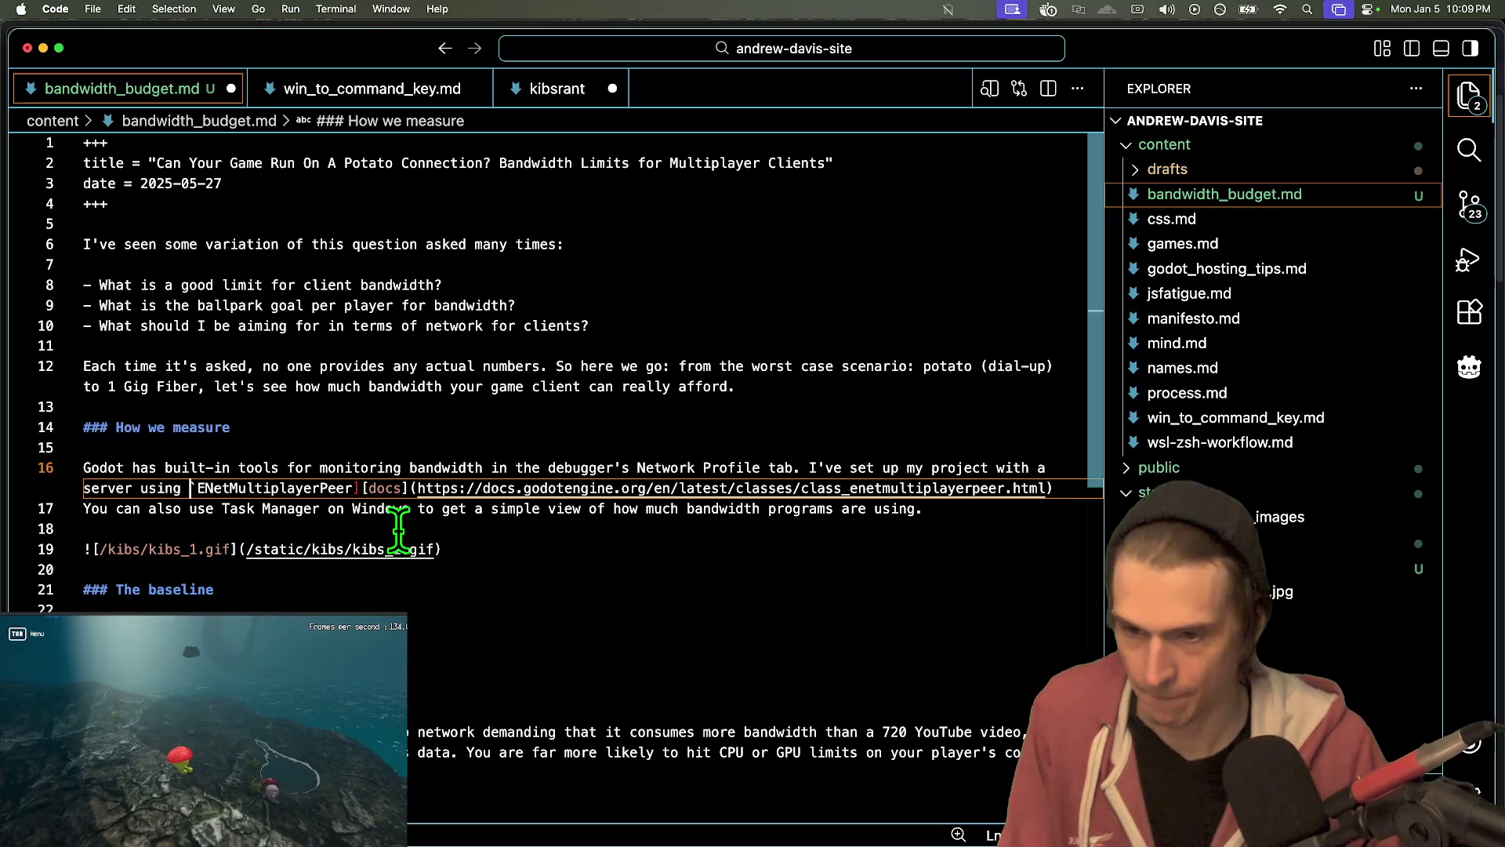
key(BackSpace)
text(`)
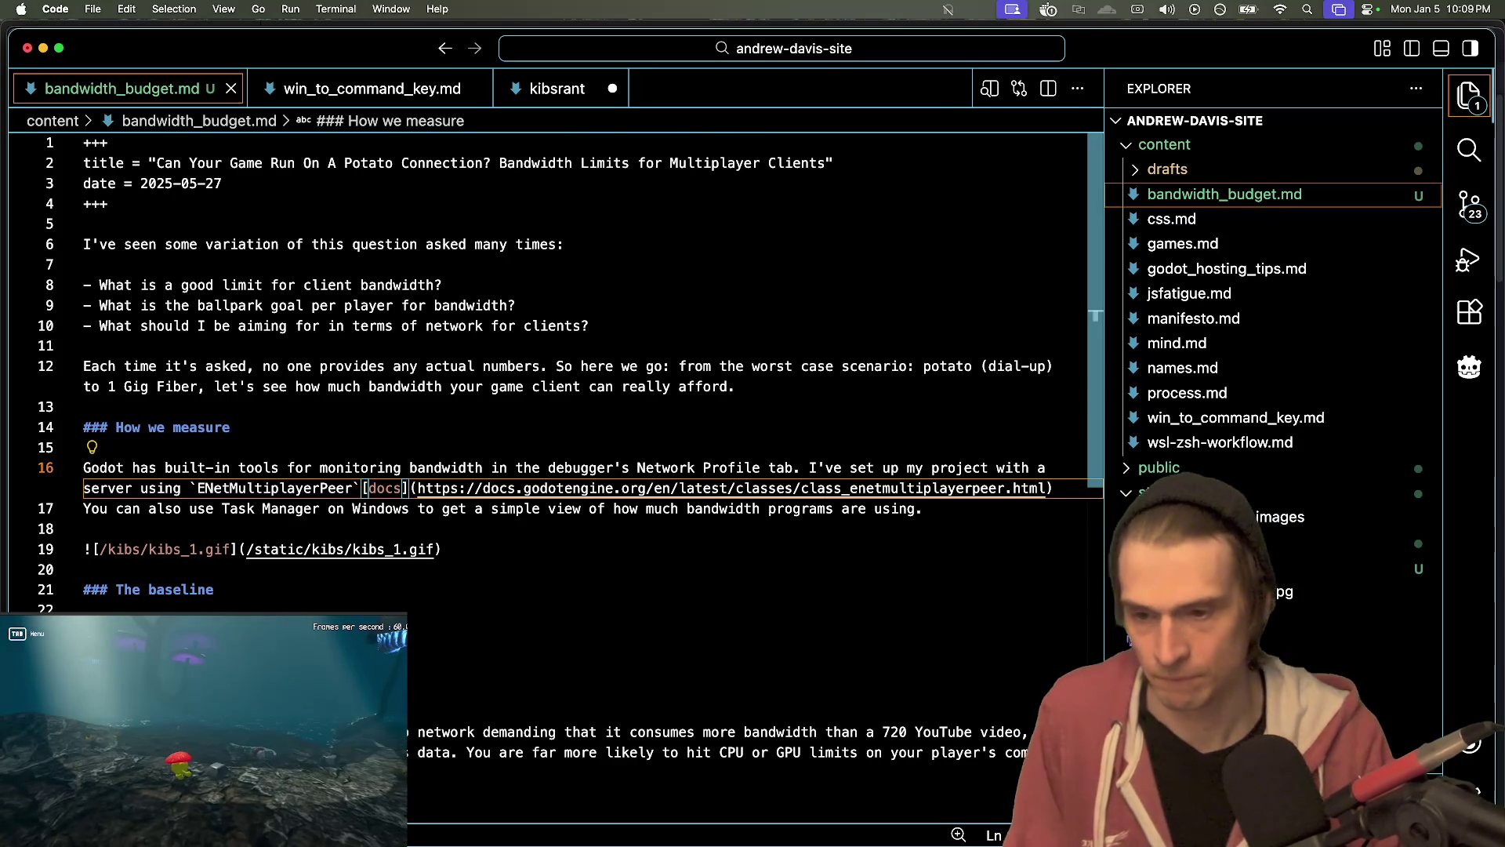
- Preview the post and test the docs link, then return to the source
key(super+shift+p)
key(Return)
click(232, 508)
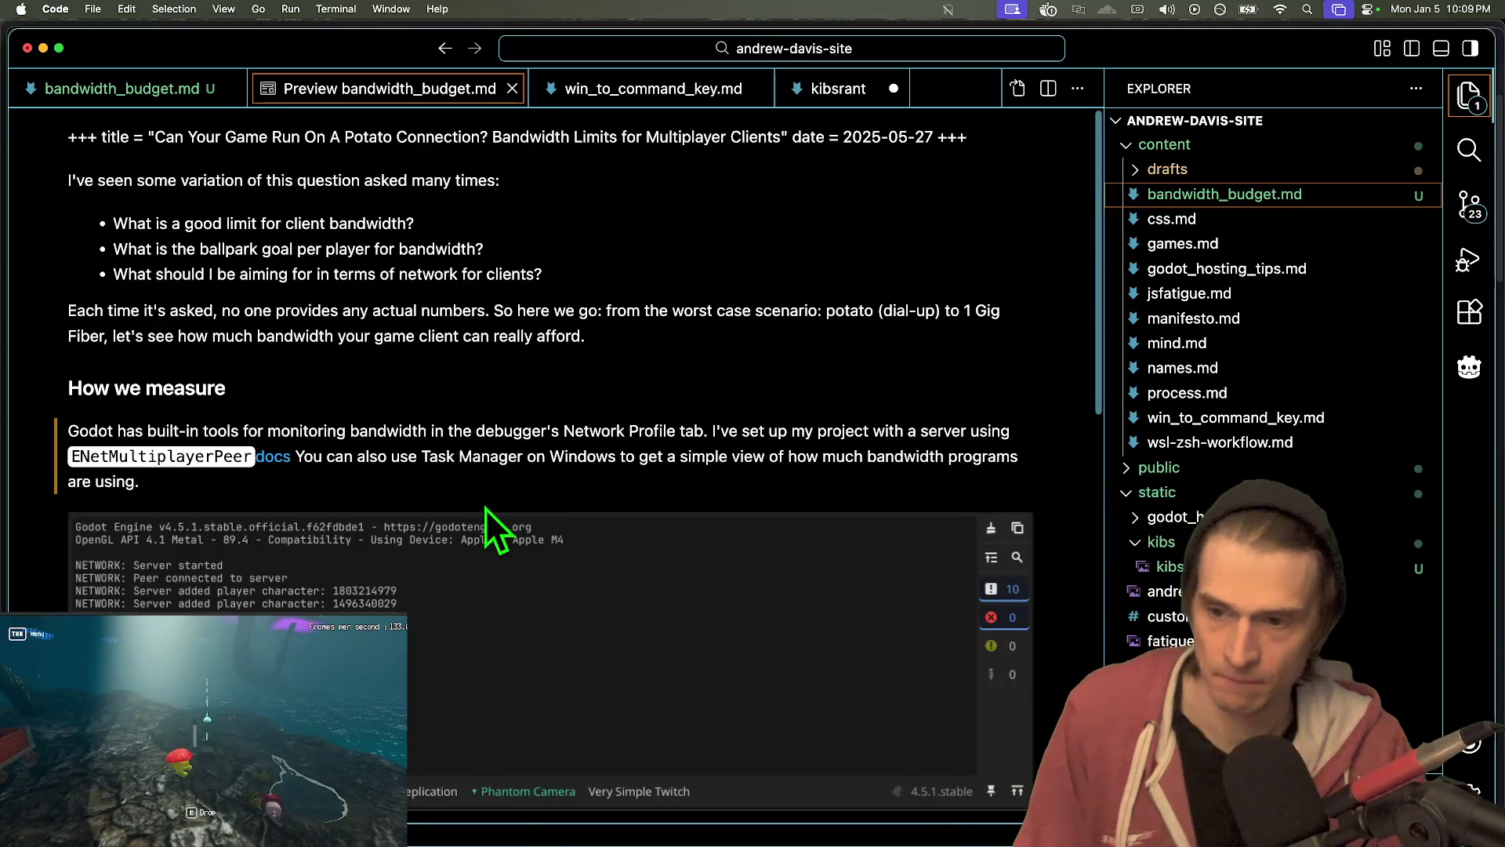
key(super+Tab)
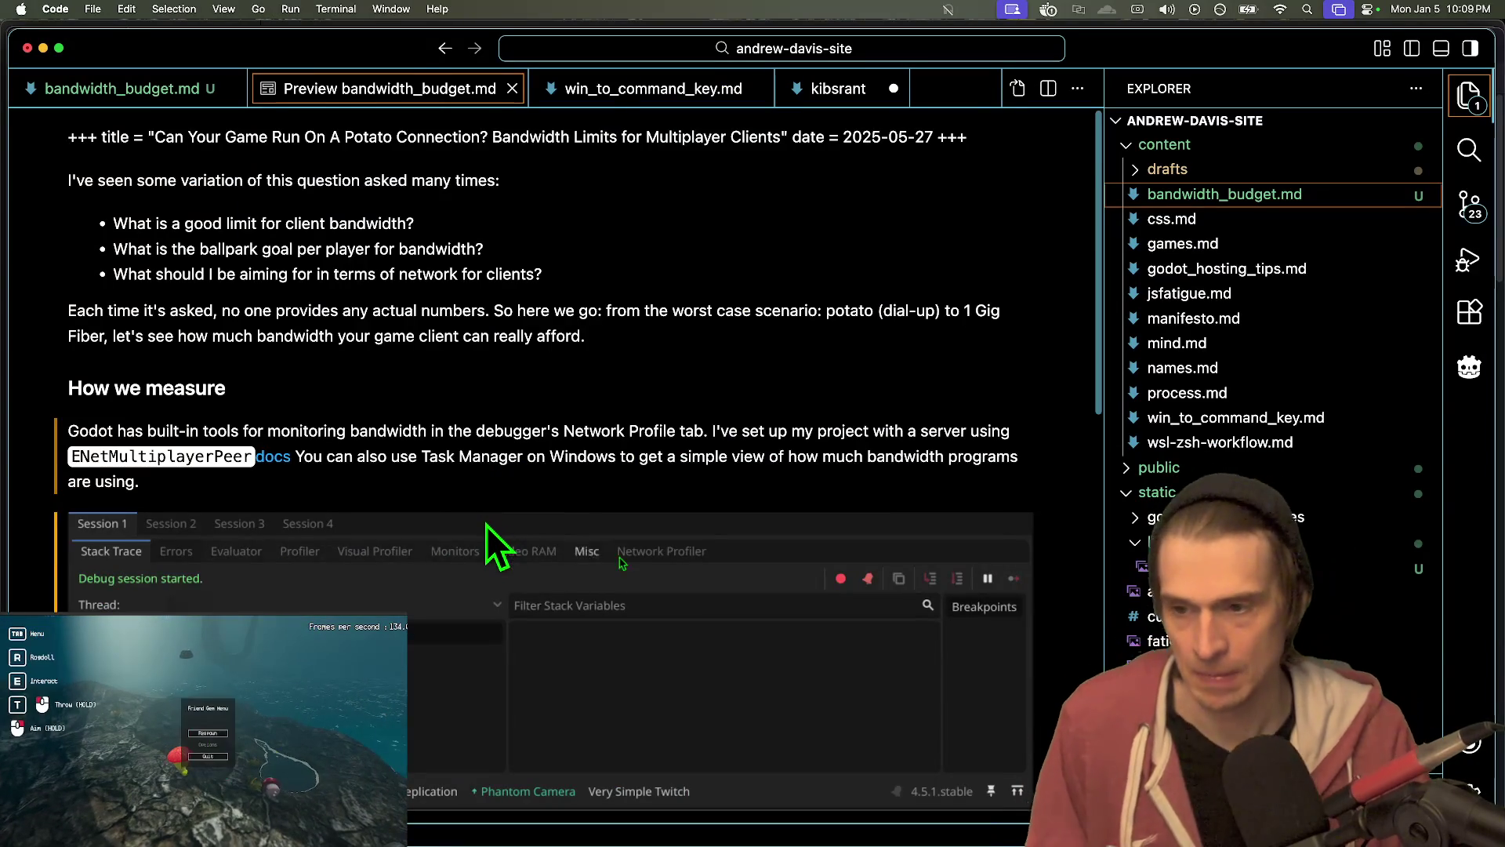
- Add the missing bracket to make [[docs]], save, and follow the link from the preview
text([)
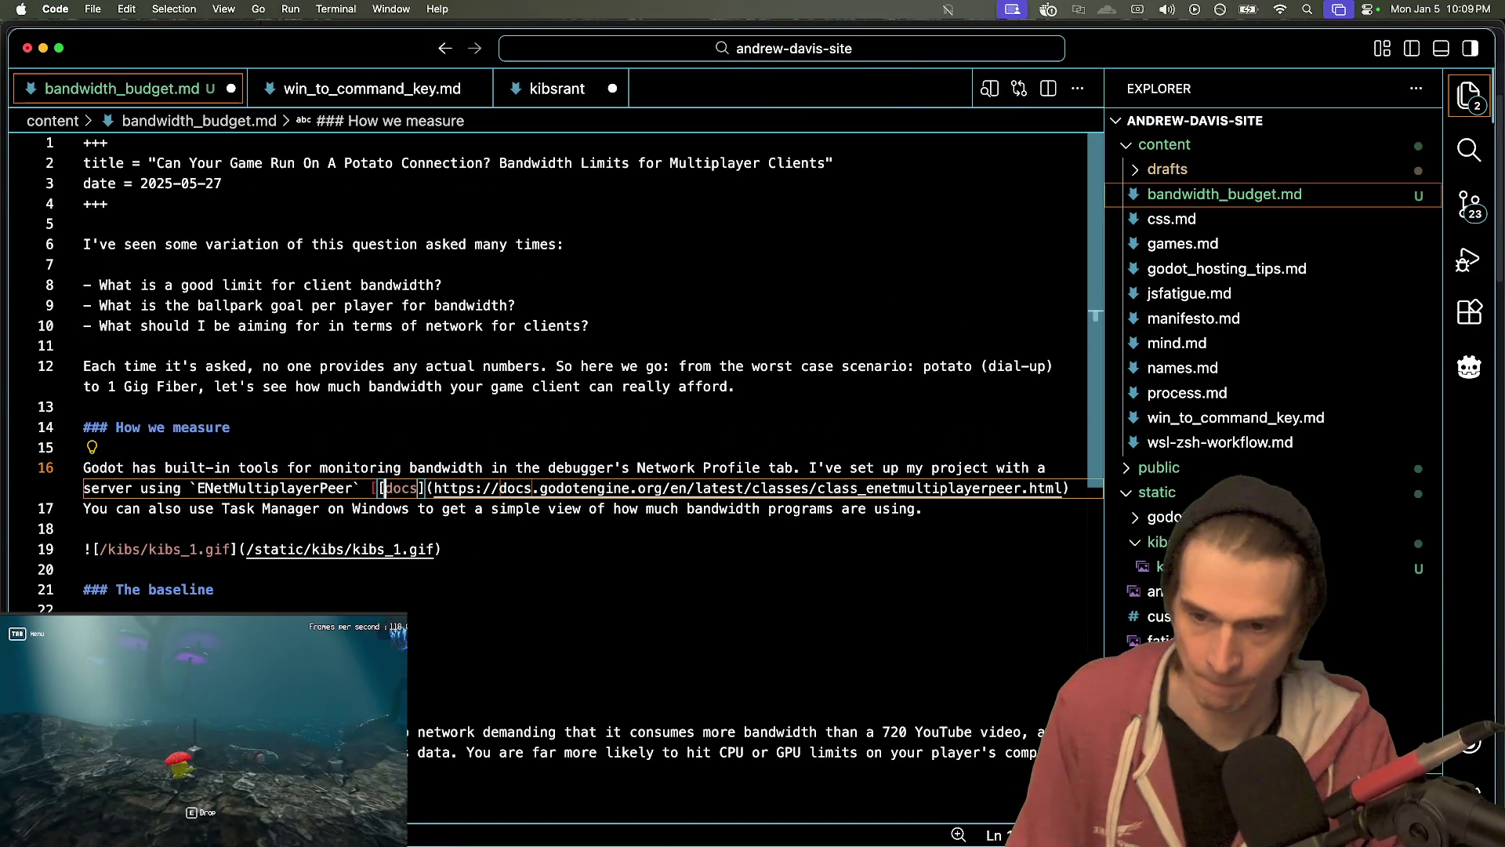
key(super+s)
key(super+shift+p)
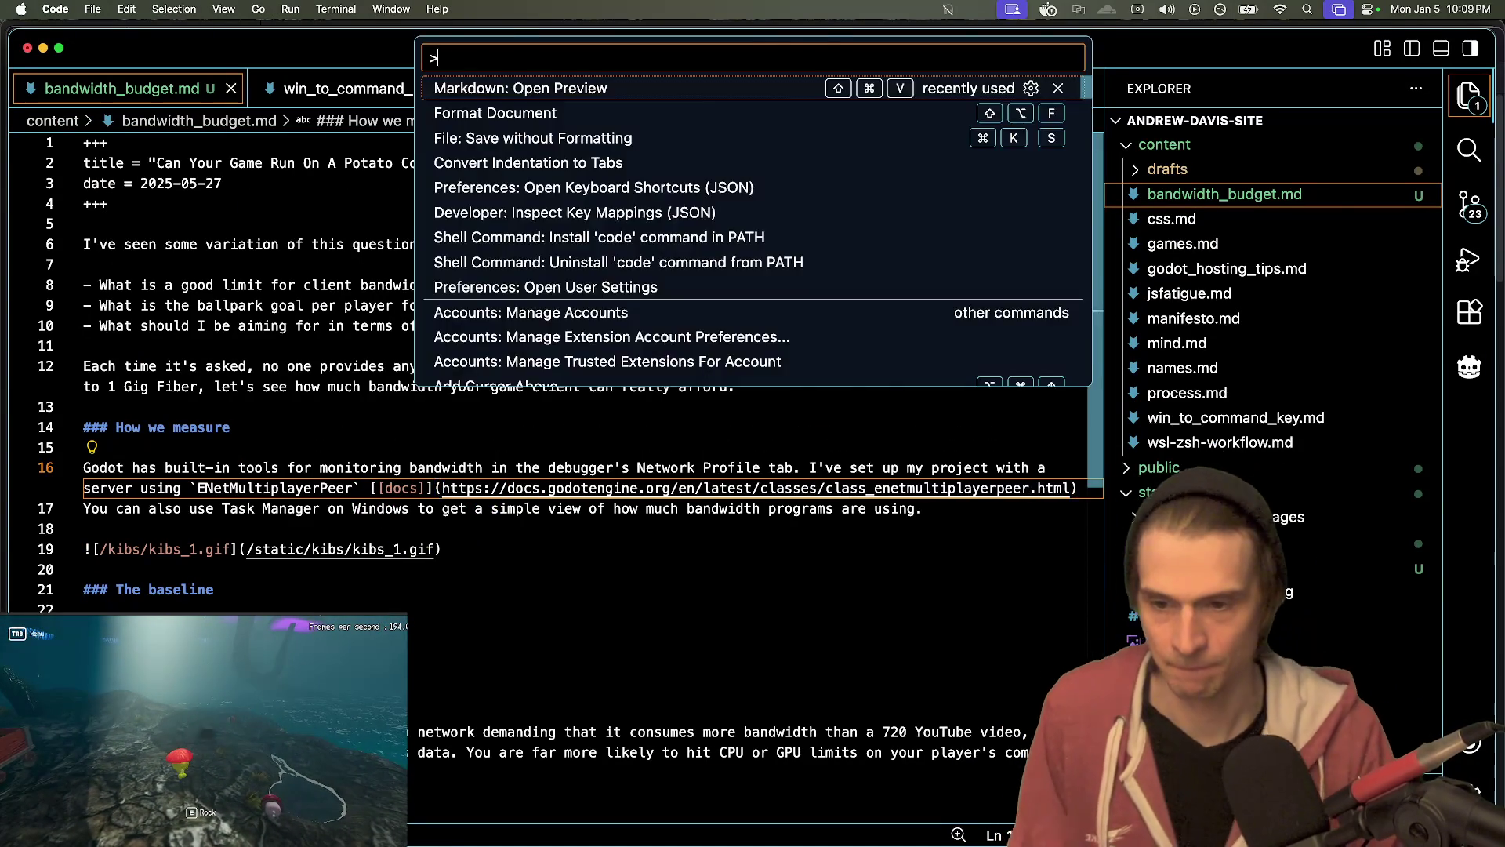
key(Return)
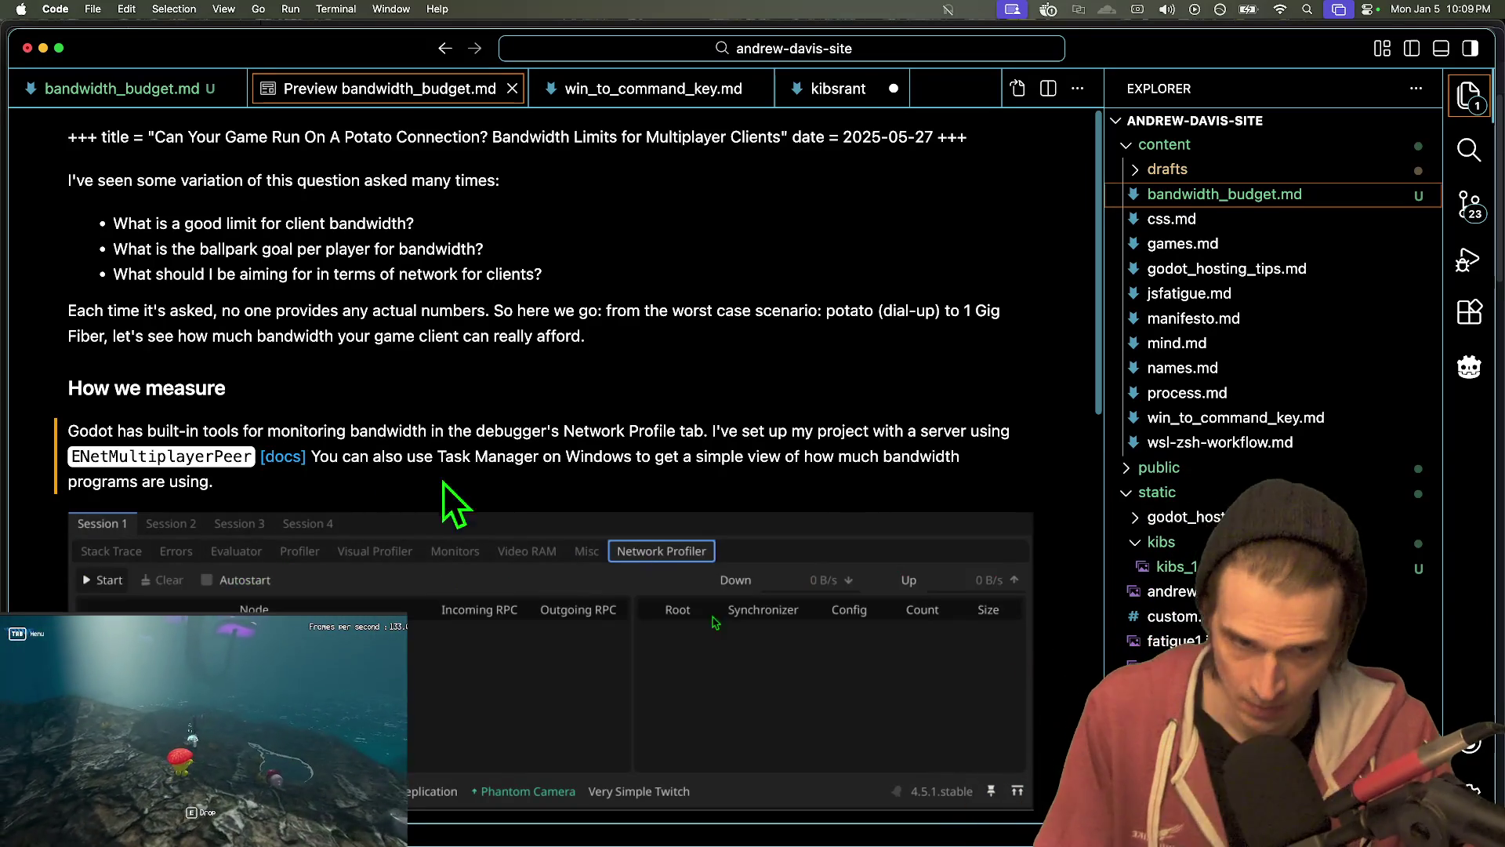
click(283, 456)
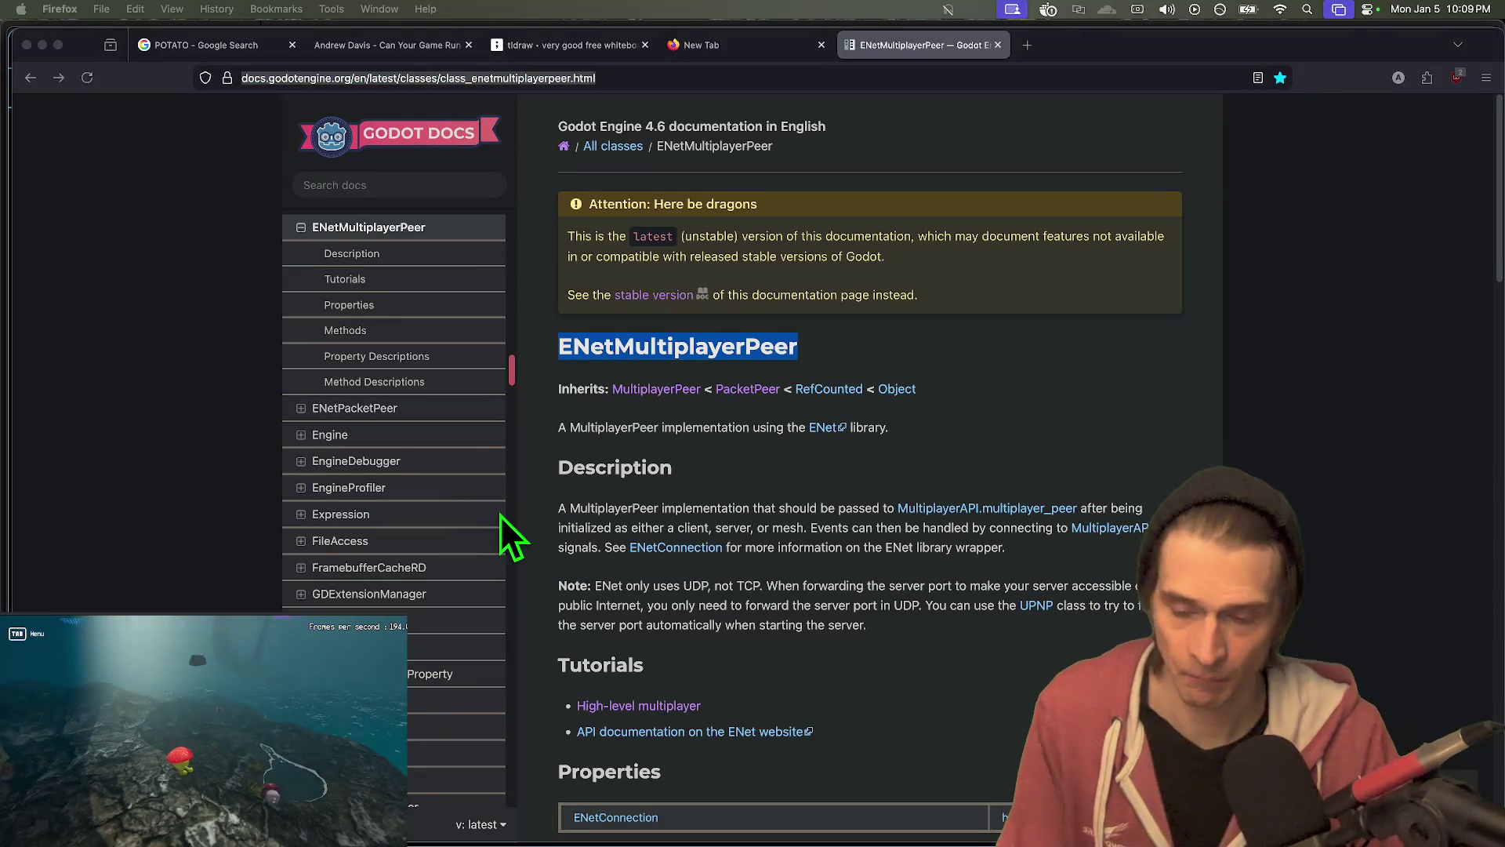
- Follow the [docs] link from the preview once more, then bring VS Code back to the front
key(super+Tab)
click(293, 454)
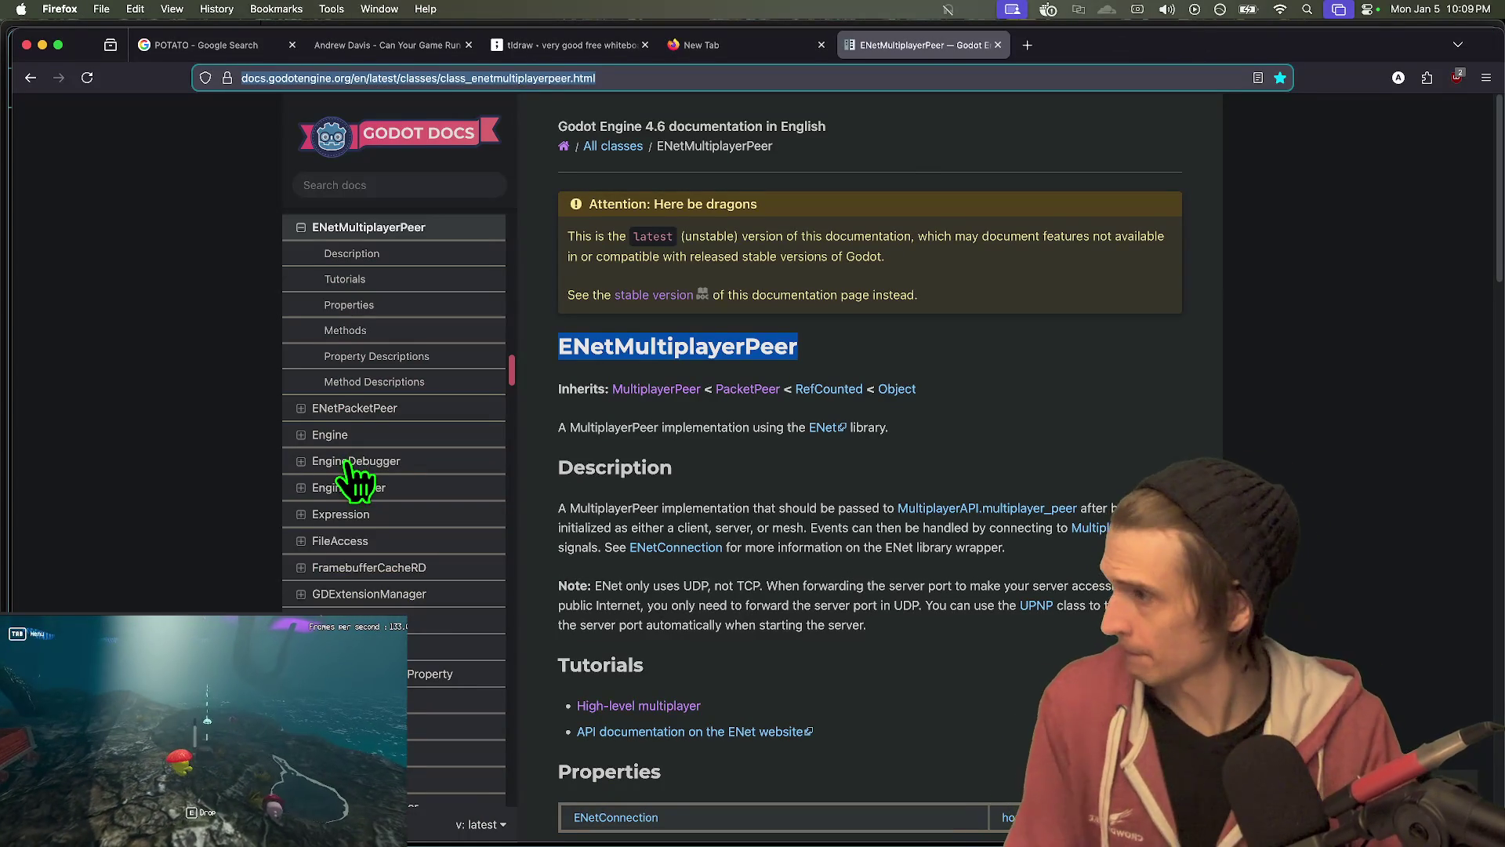
key(super+Tab)
key(super+Tab)
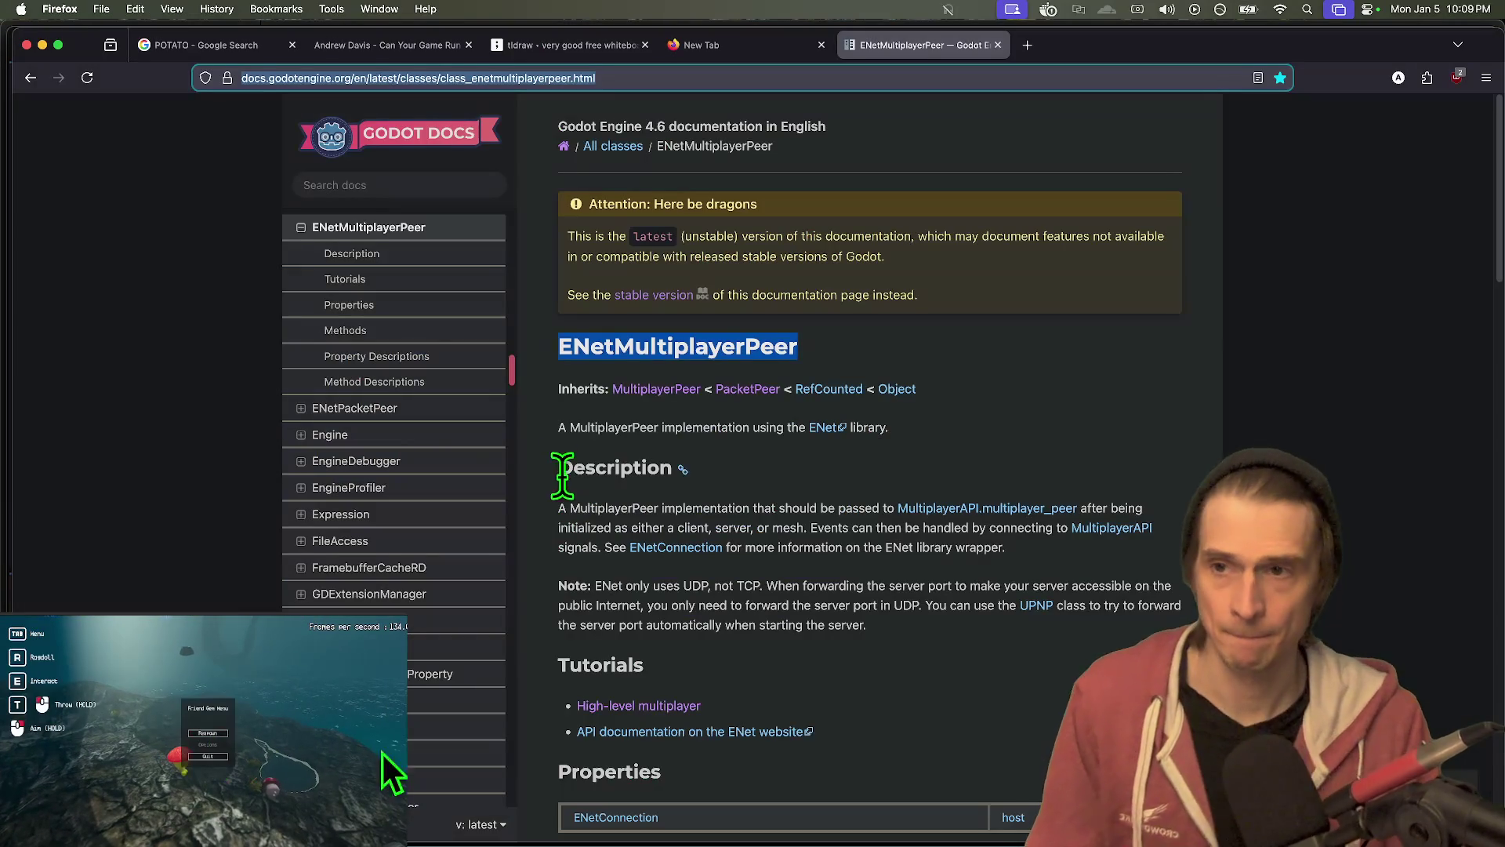
click(602, 805)
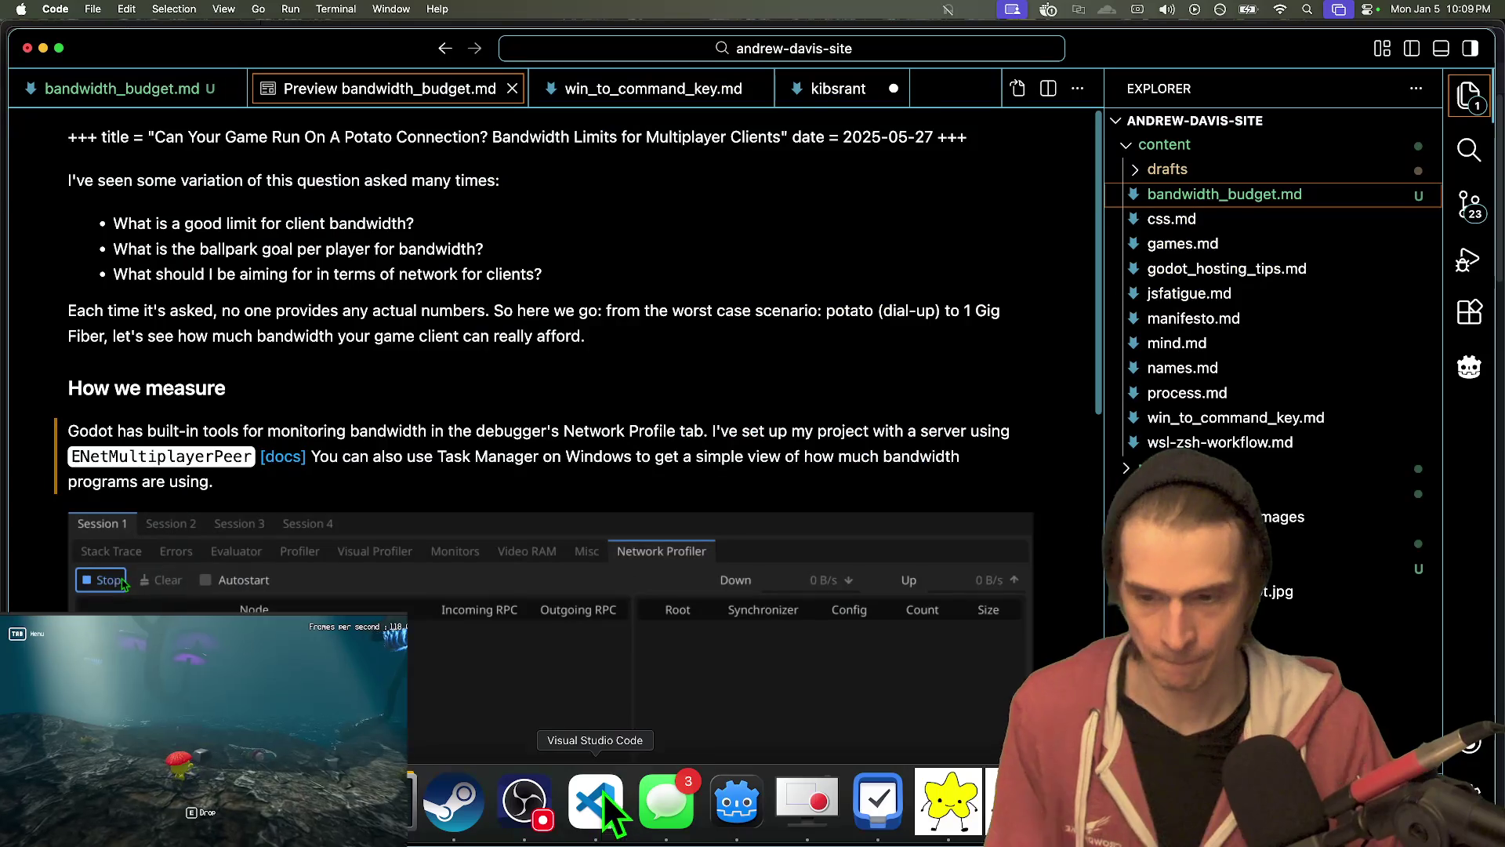
- Extend line 16's server sentence to end with 'and any number of client peers,'
key(super+w)
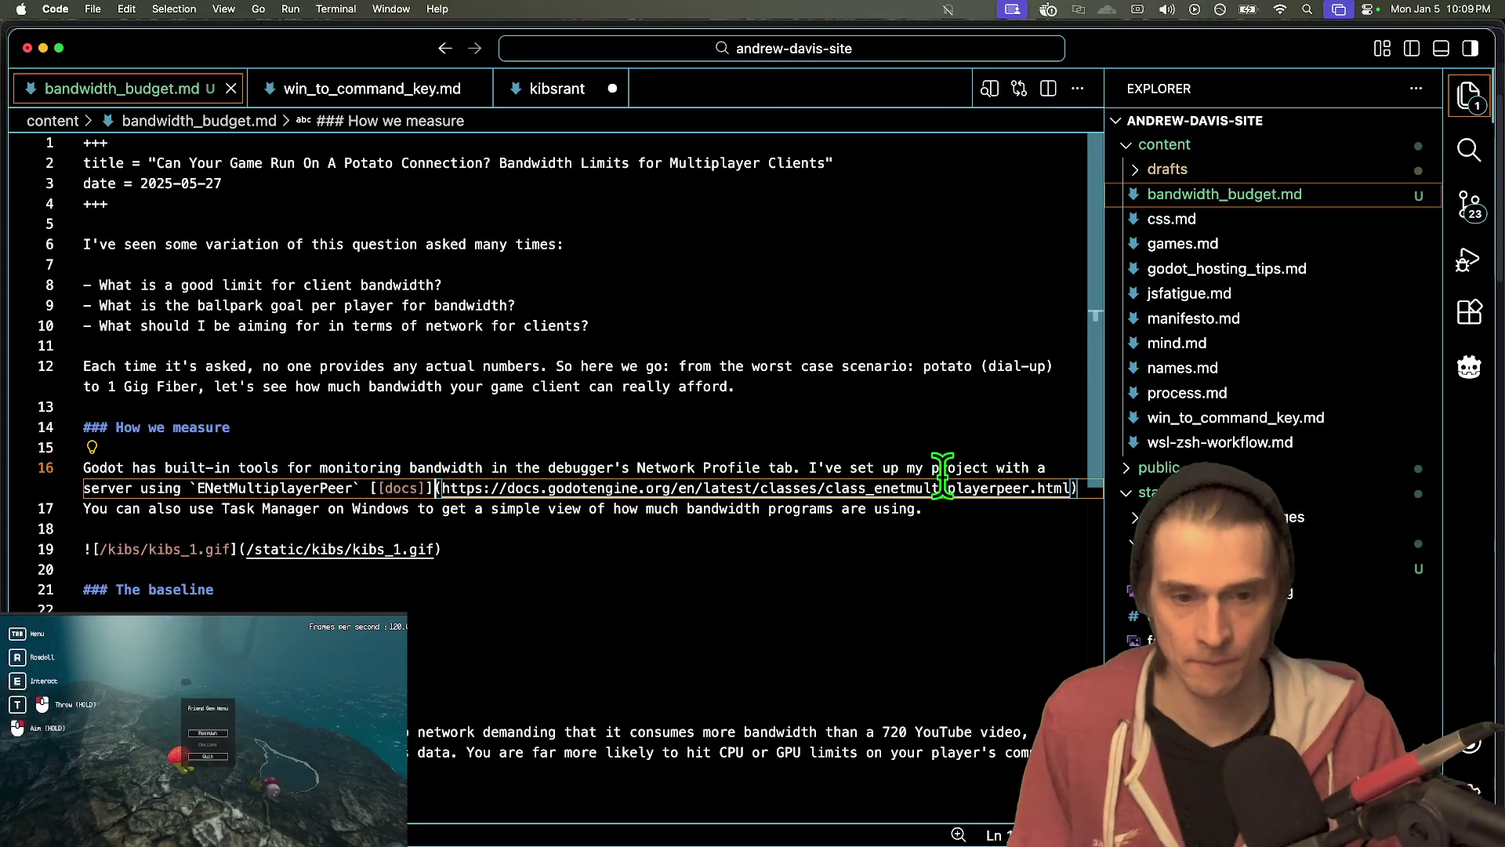
key(Down)
key(Down)
key(Down)
key(Up)
key(Up)
key(Up)
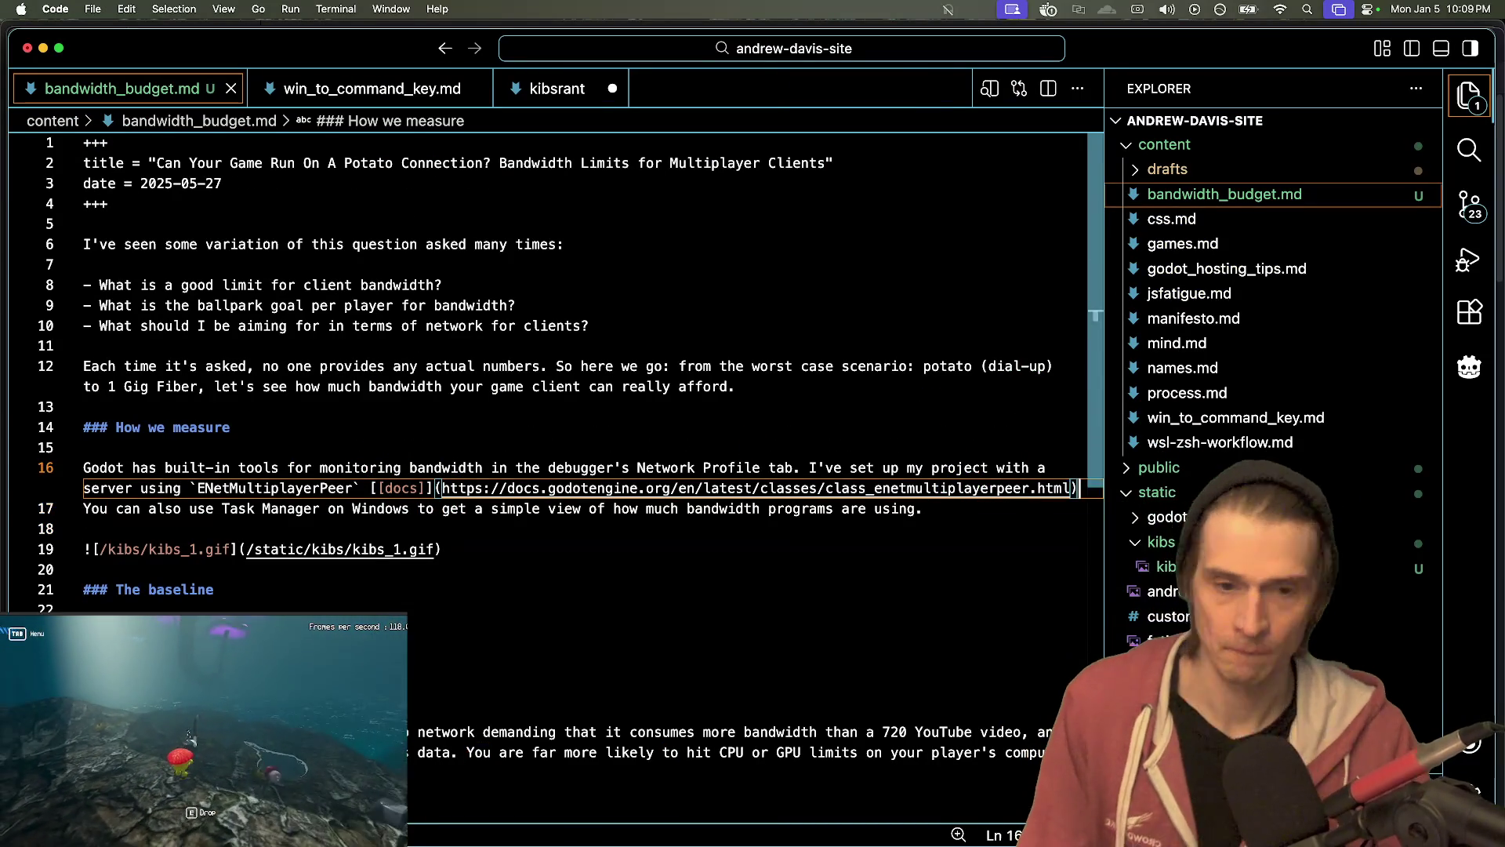
text( and 3)
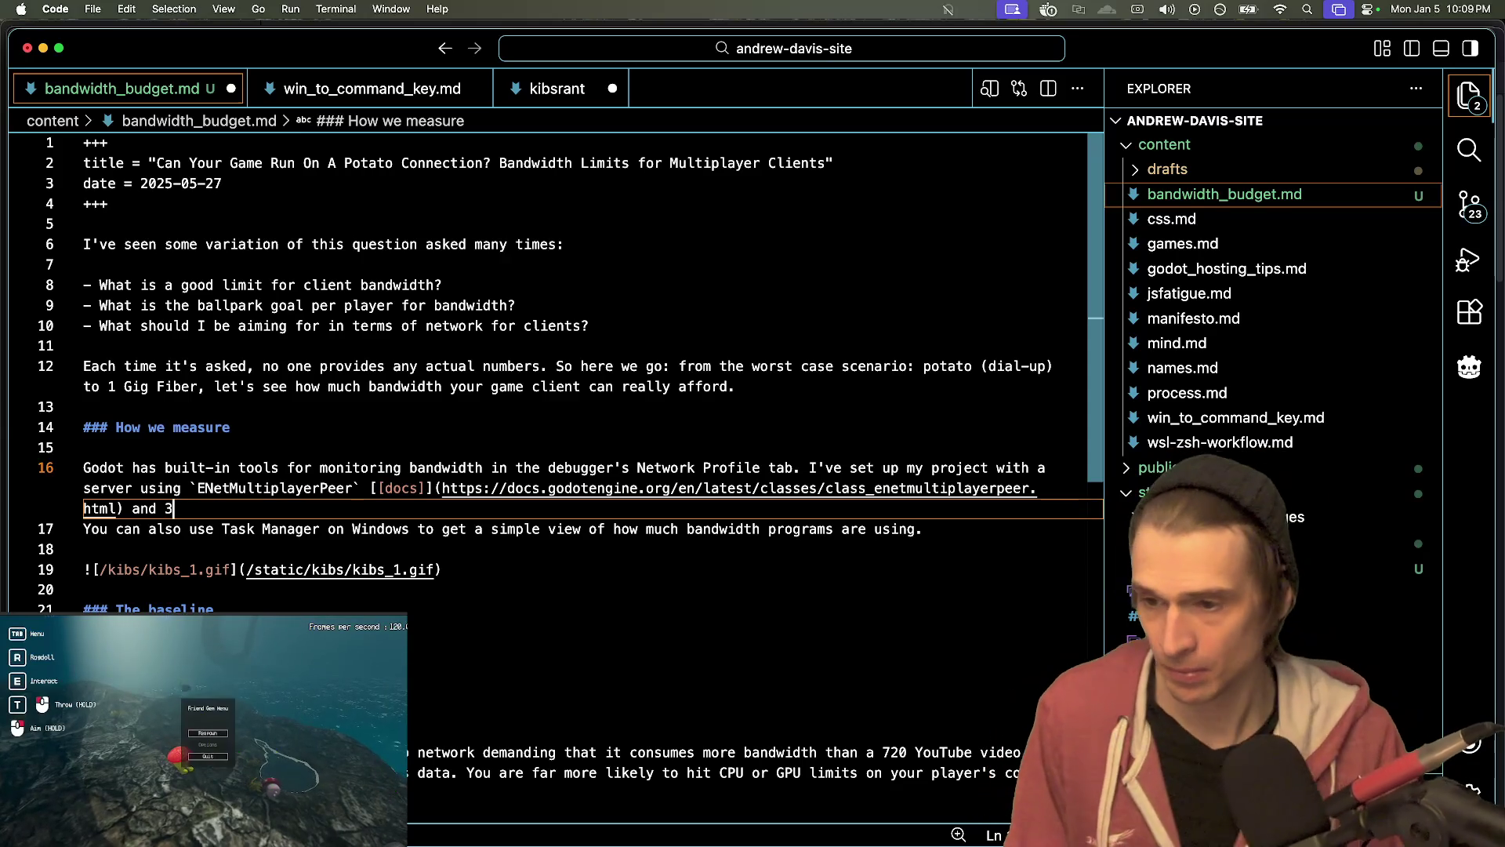
key(BackSpace)
text(2 )
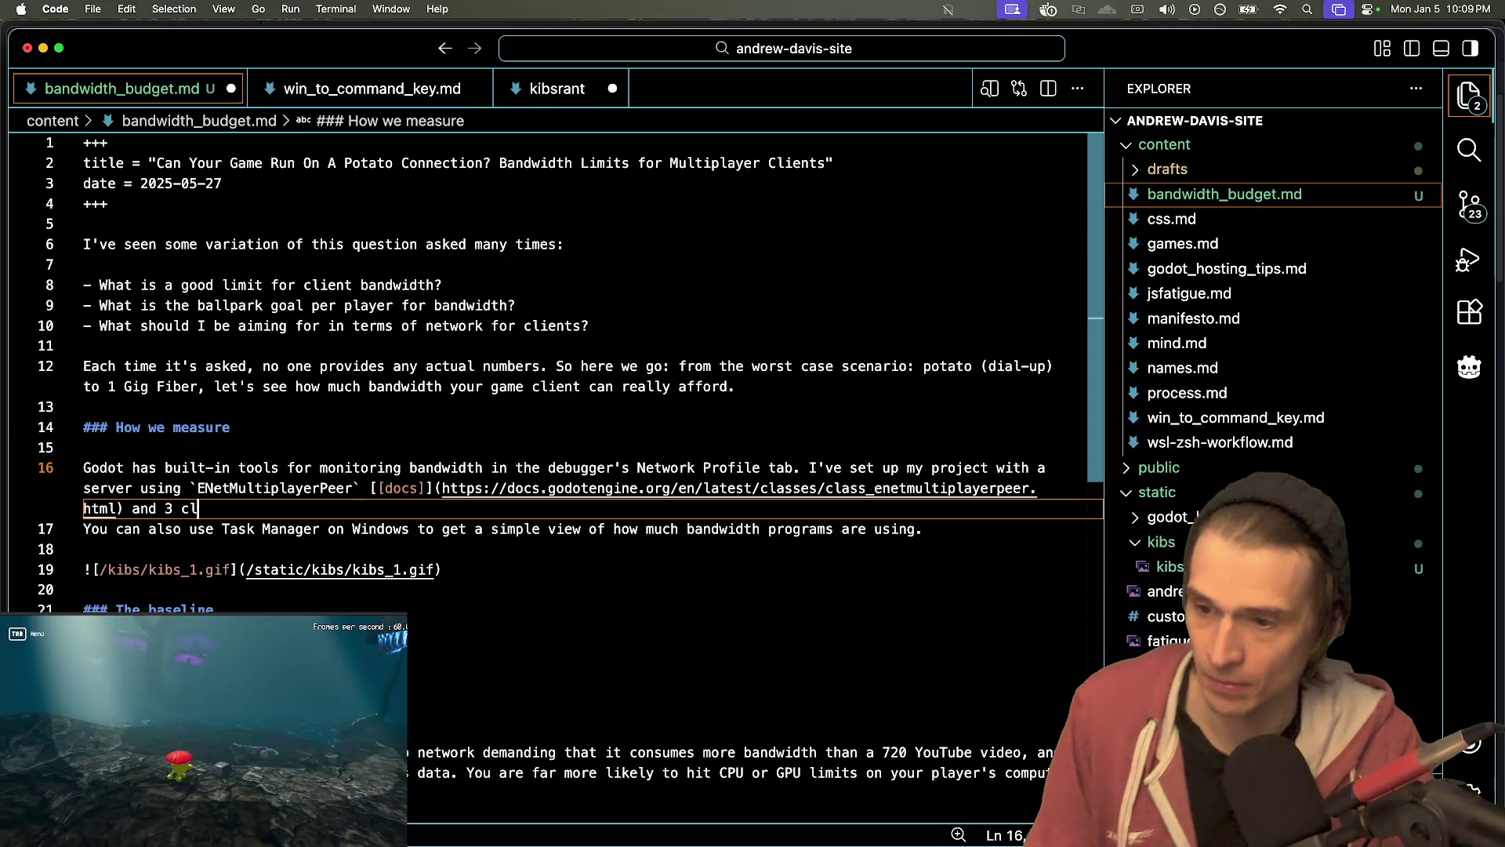
text(cl)
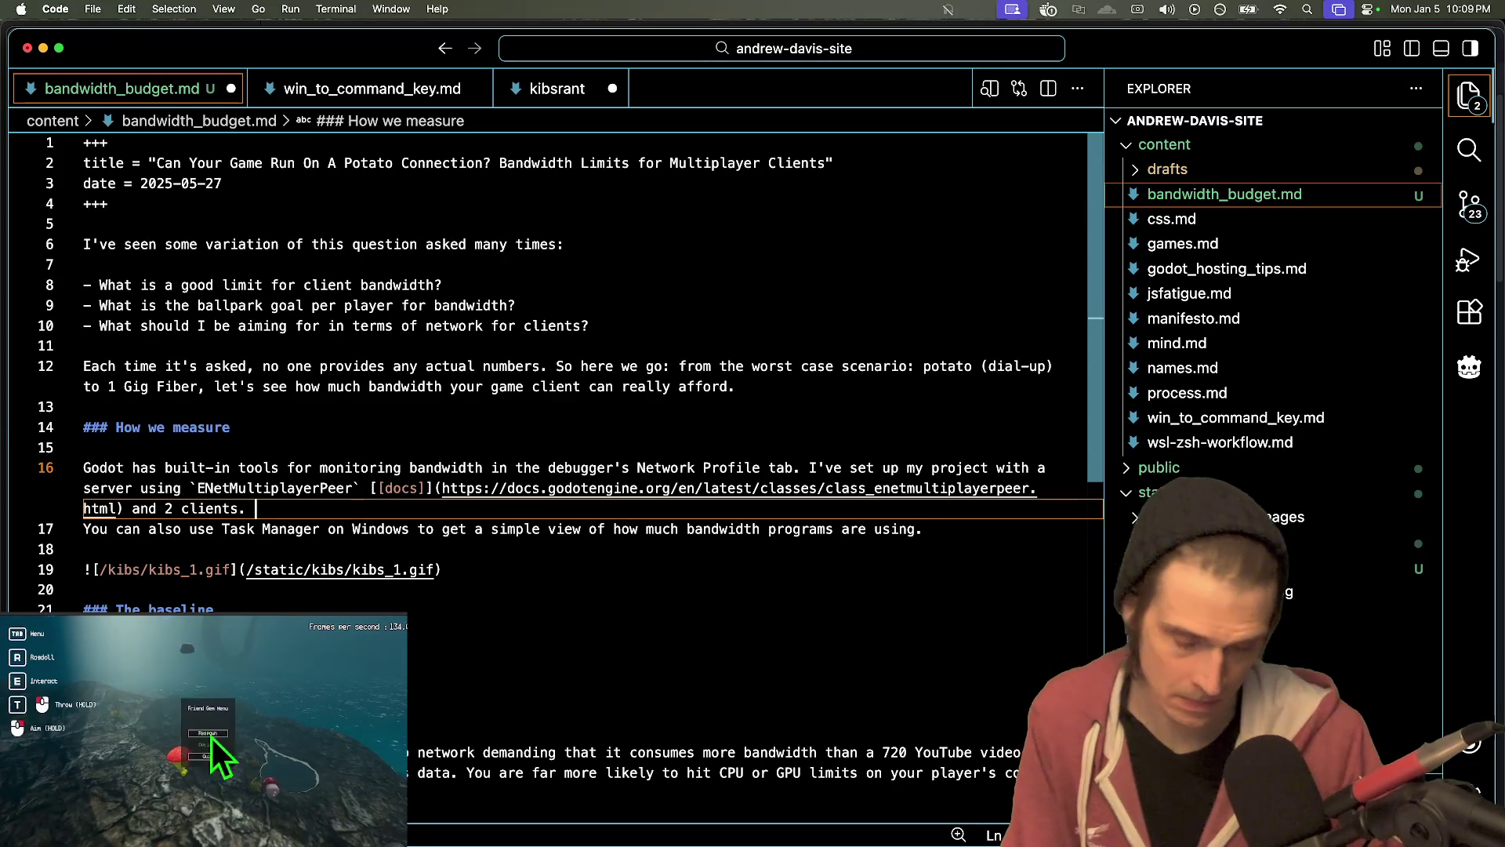
key(BackSpace)
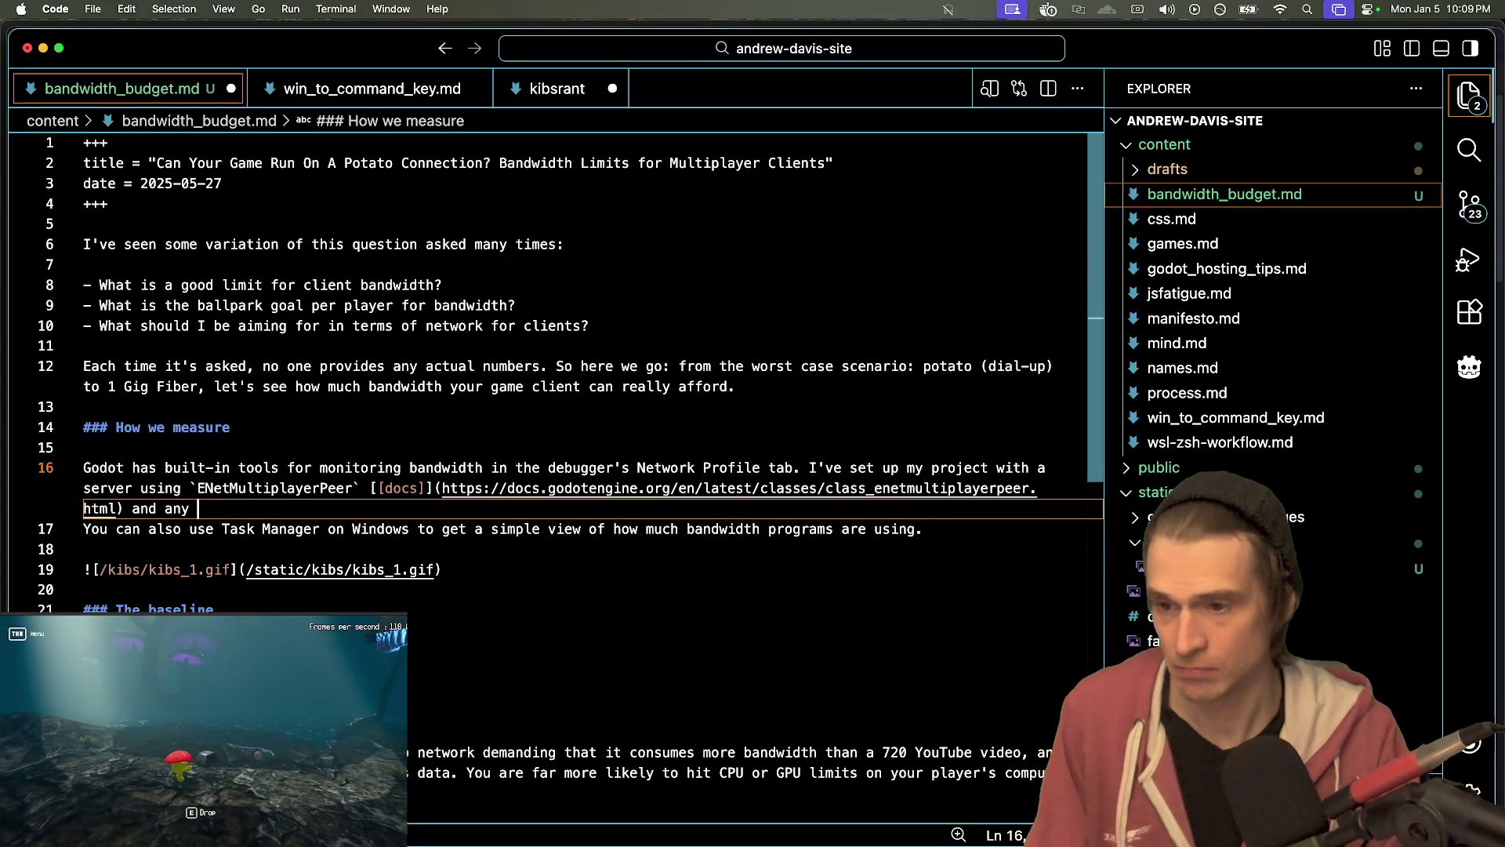
text(number of players.)
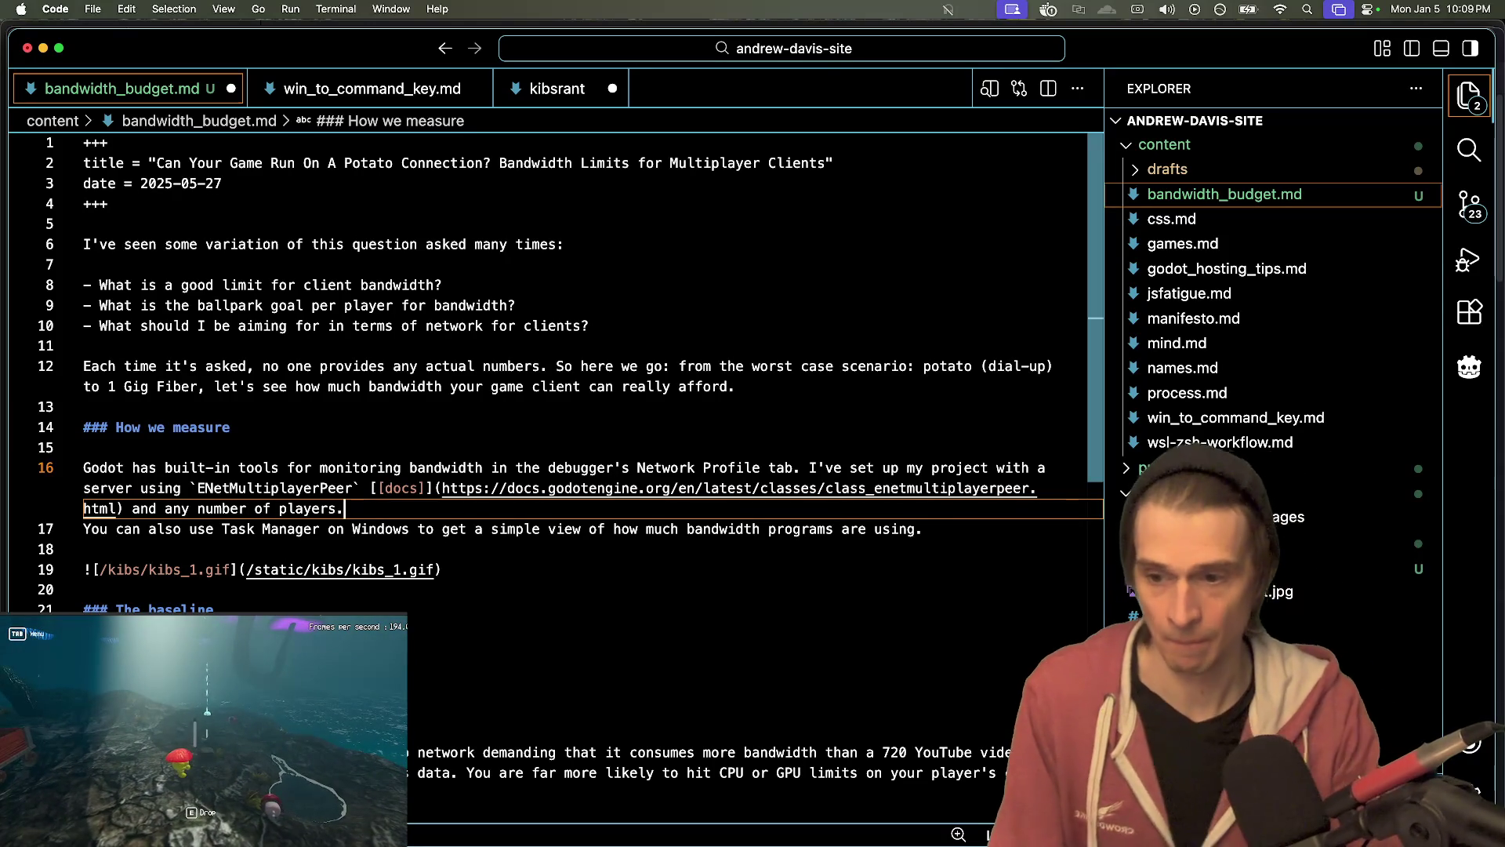
key(alt+BackSpace)
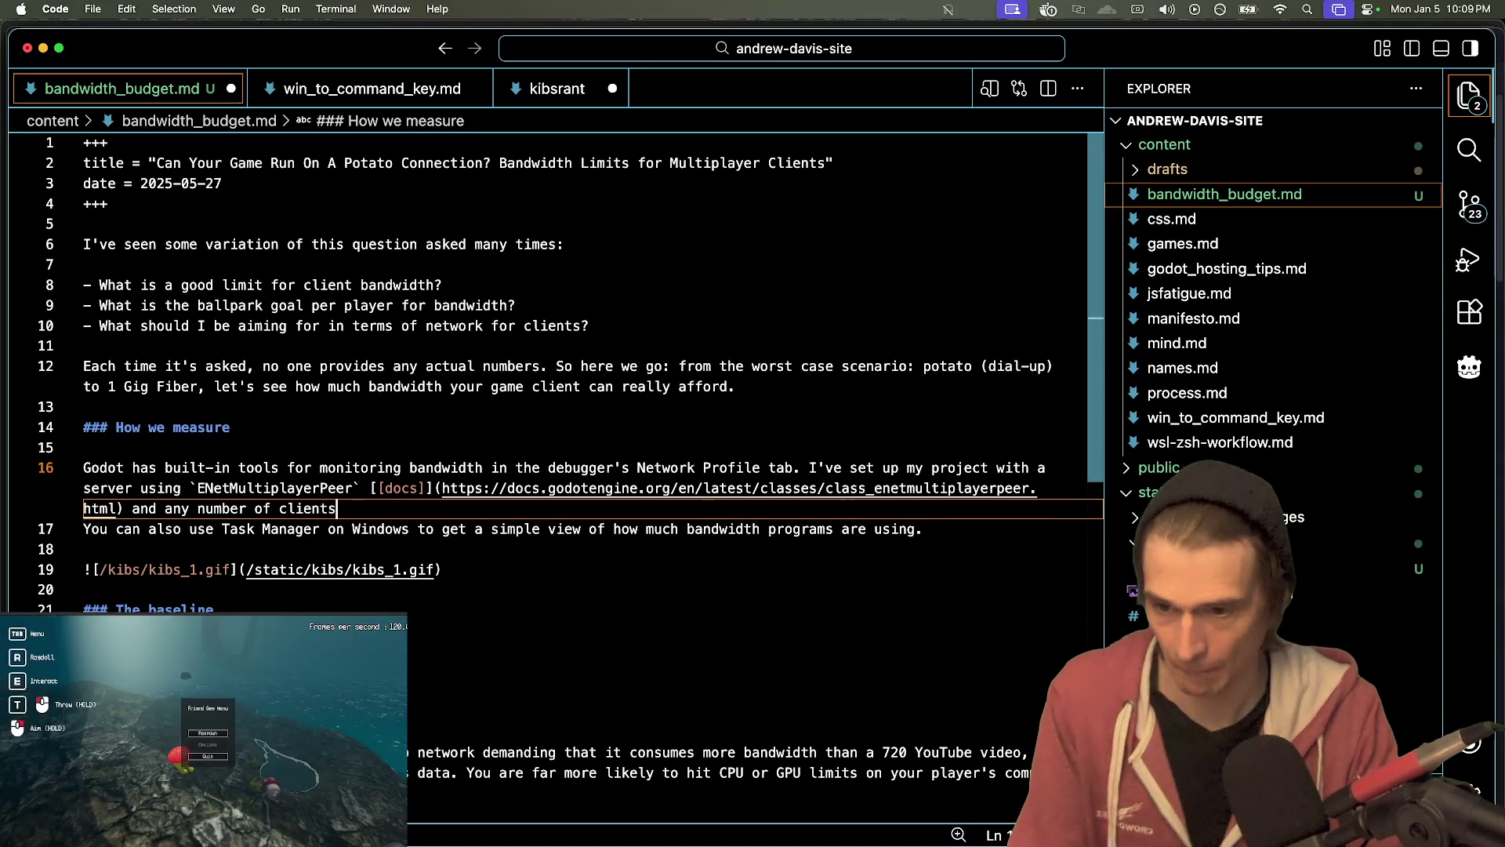
key(BackSpace)
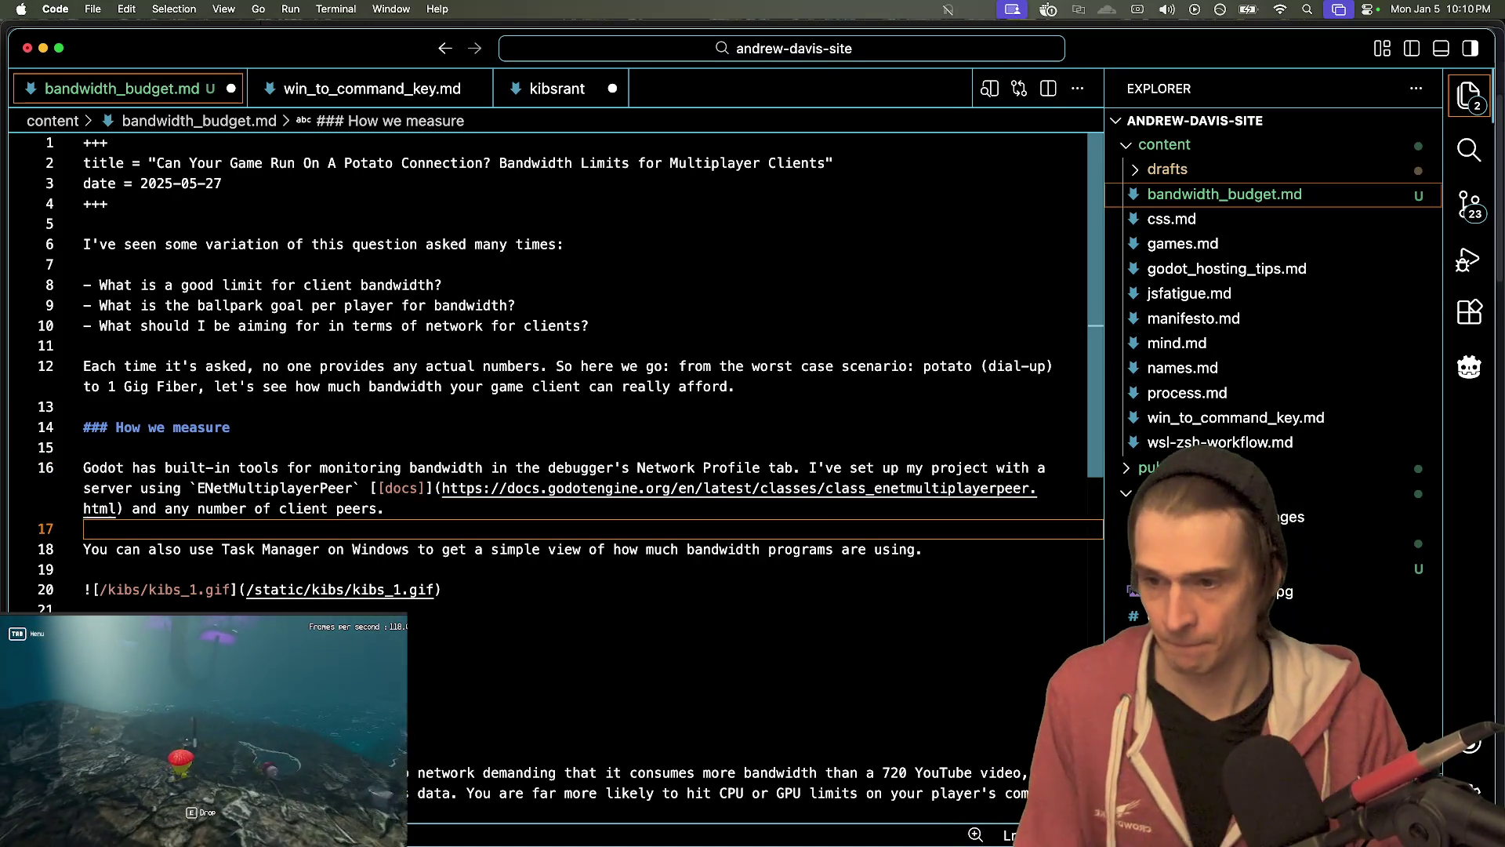
- Join the Task Manager sentence onto the end of the server sentence's line
click(83, 528)
key(BackSpace)
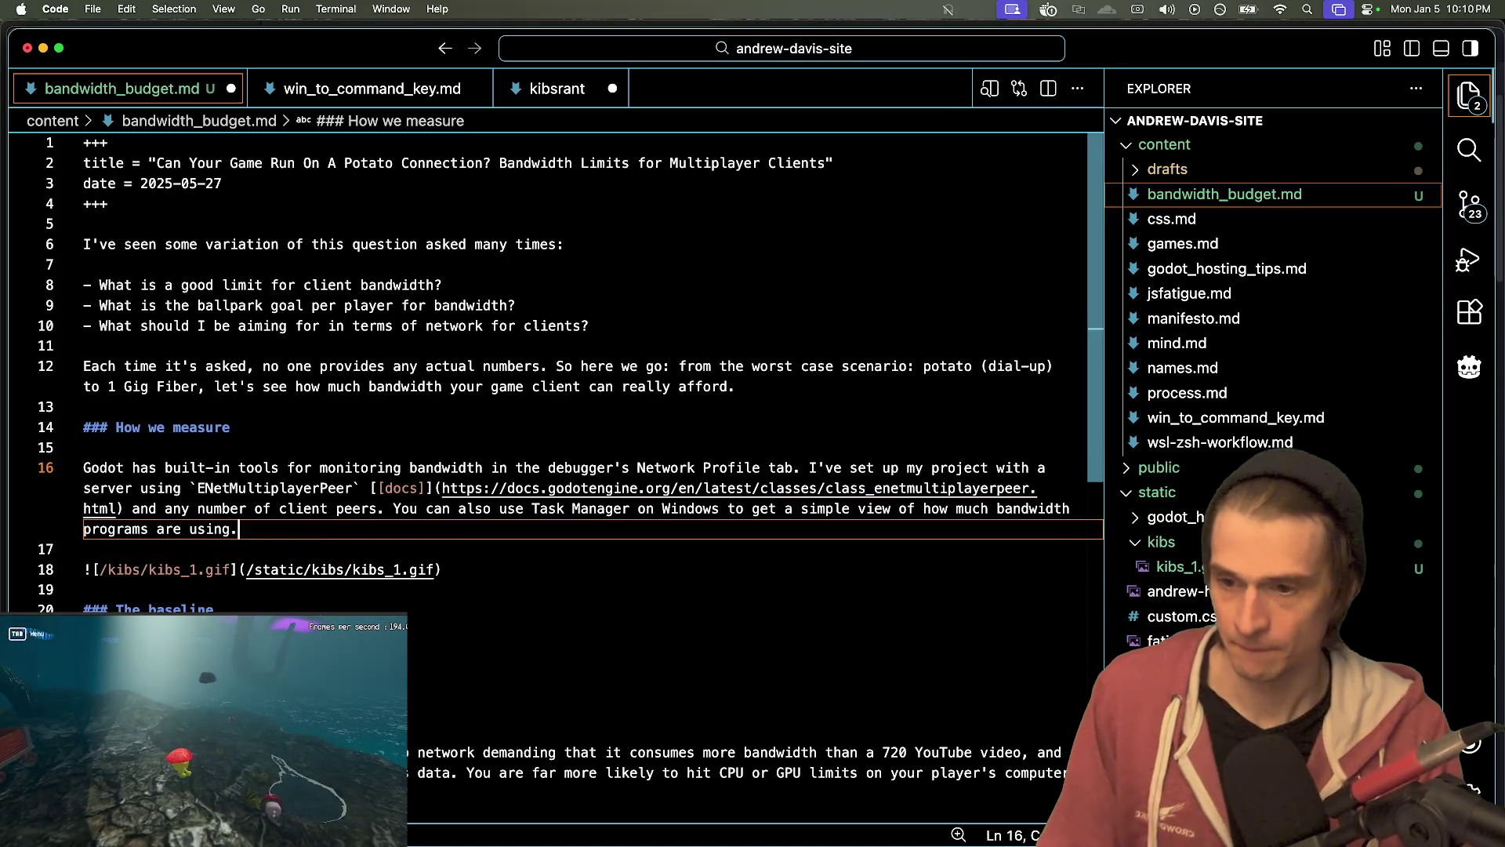
click(239, 528)
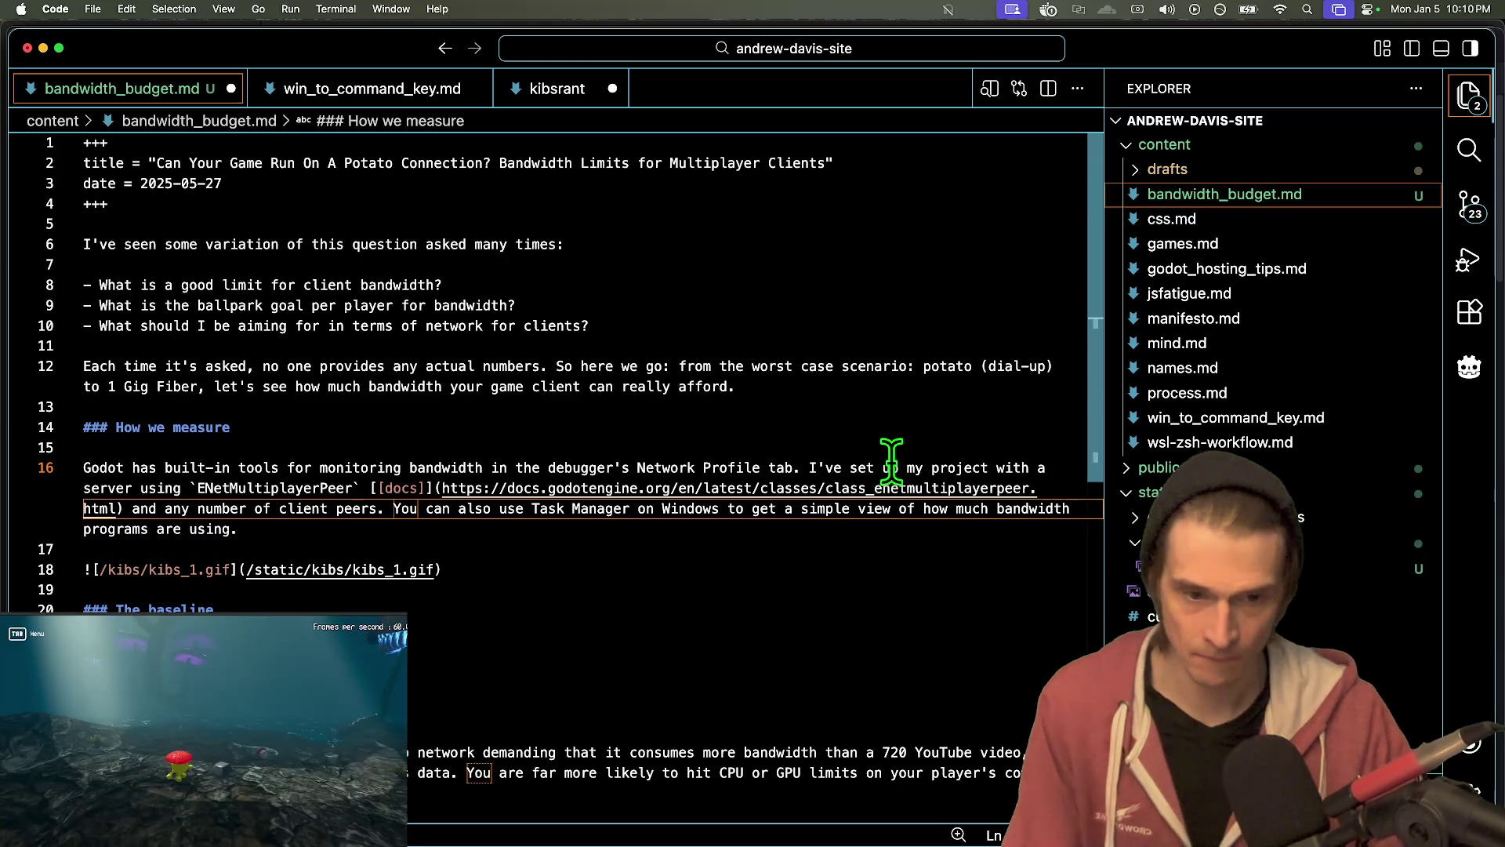
- Delete the Godot Network Profile sentence from line 16
double_click(779, 468)
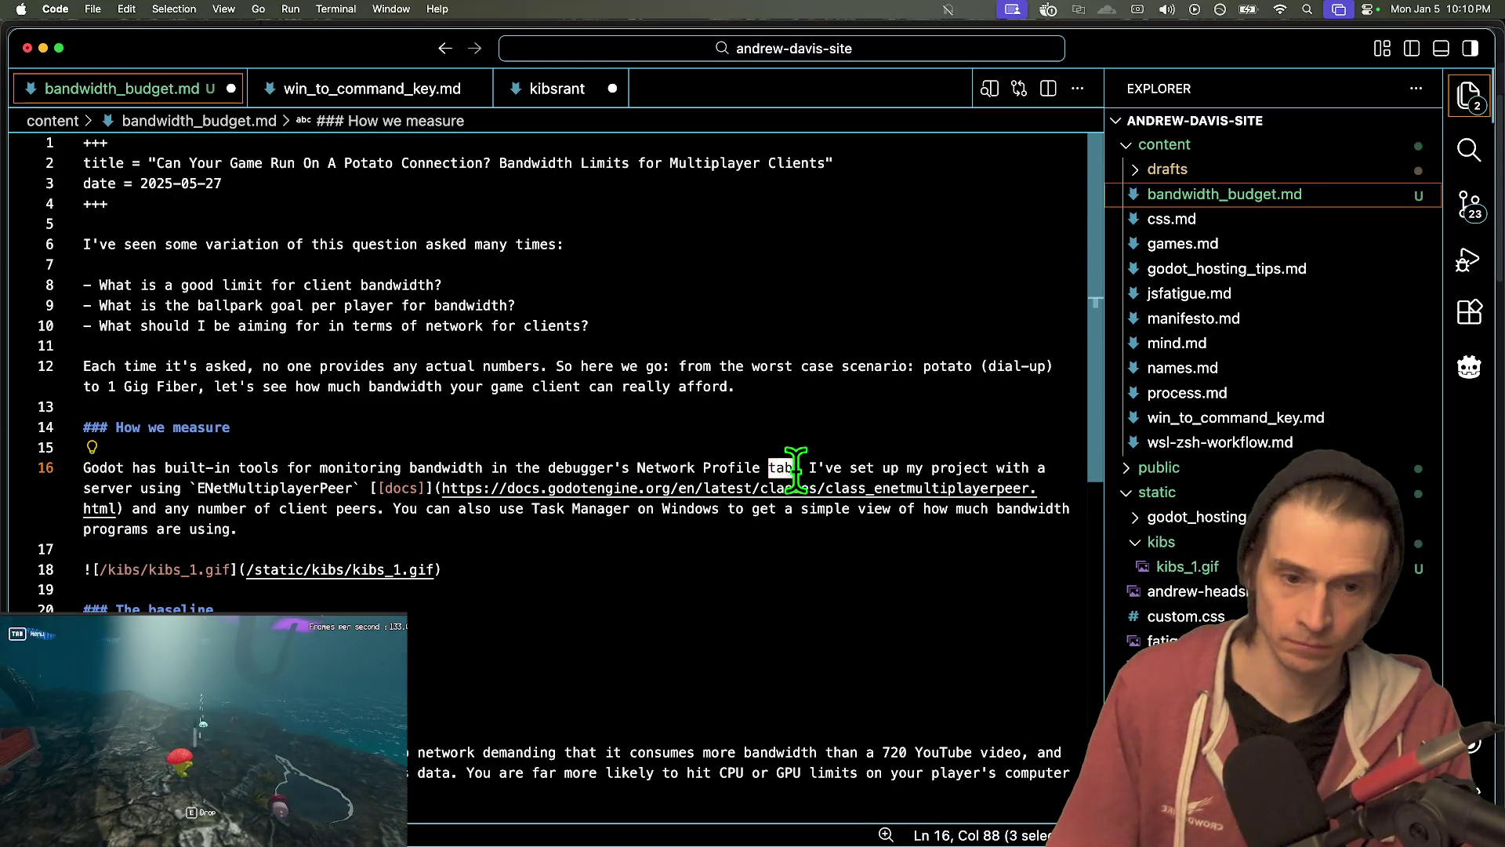
drag(798, 468, 192, 455)
key(BackSpace)
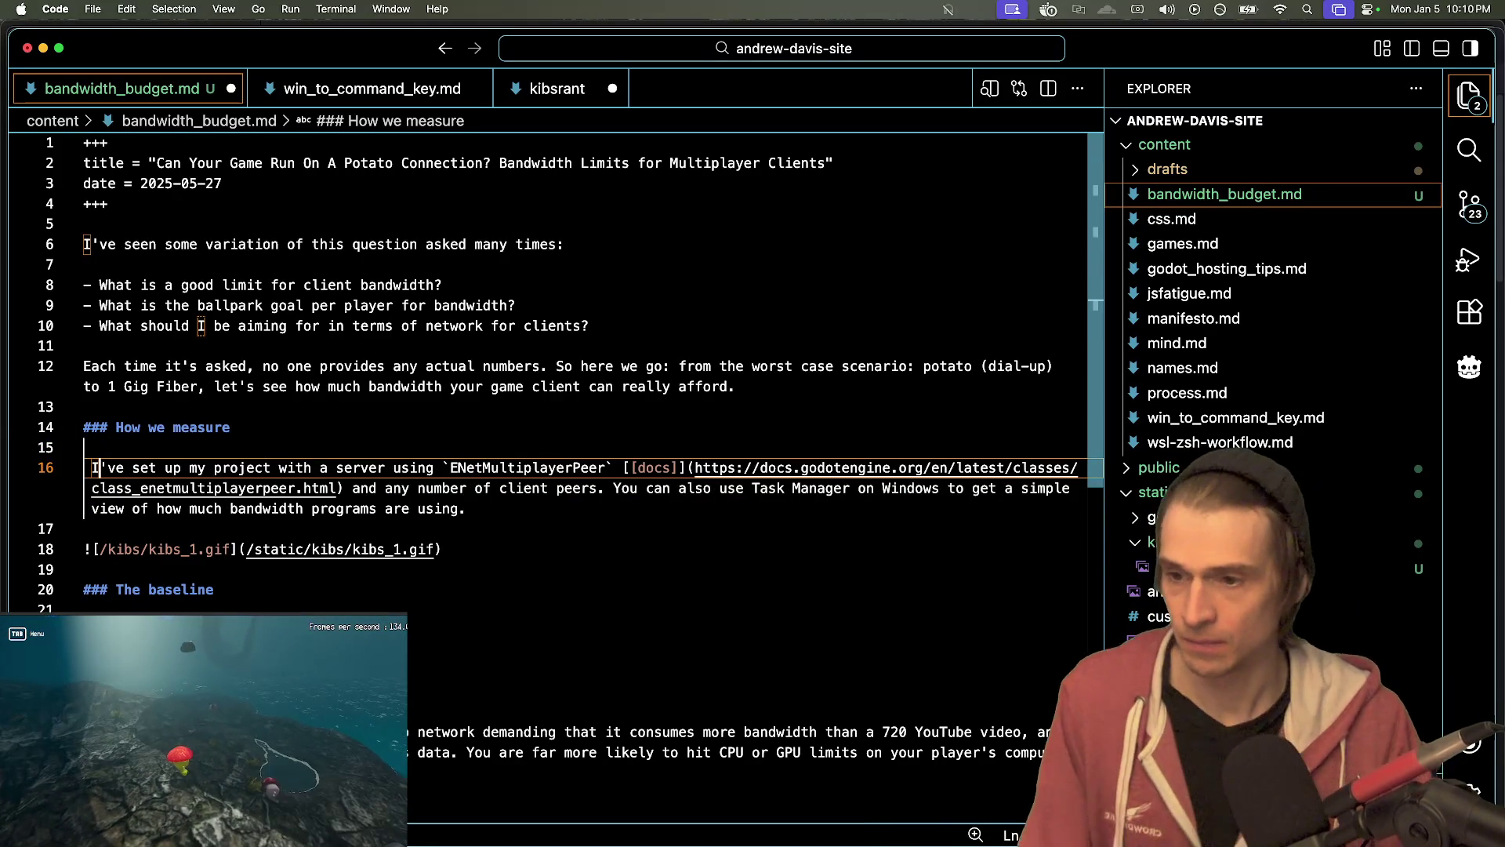
- Reword the opening to 'I've set up my project using', dropping 'with a server'
double_click(197, 468)
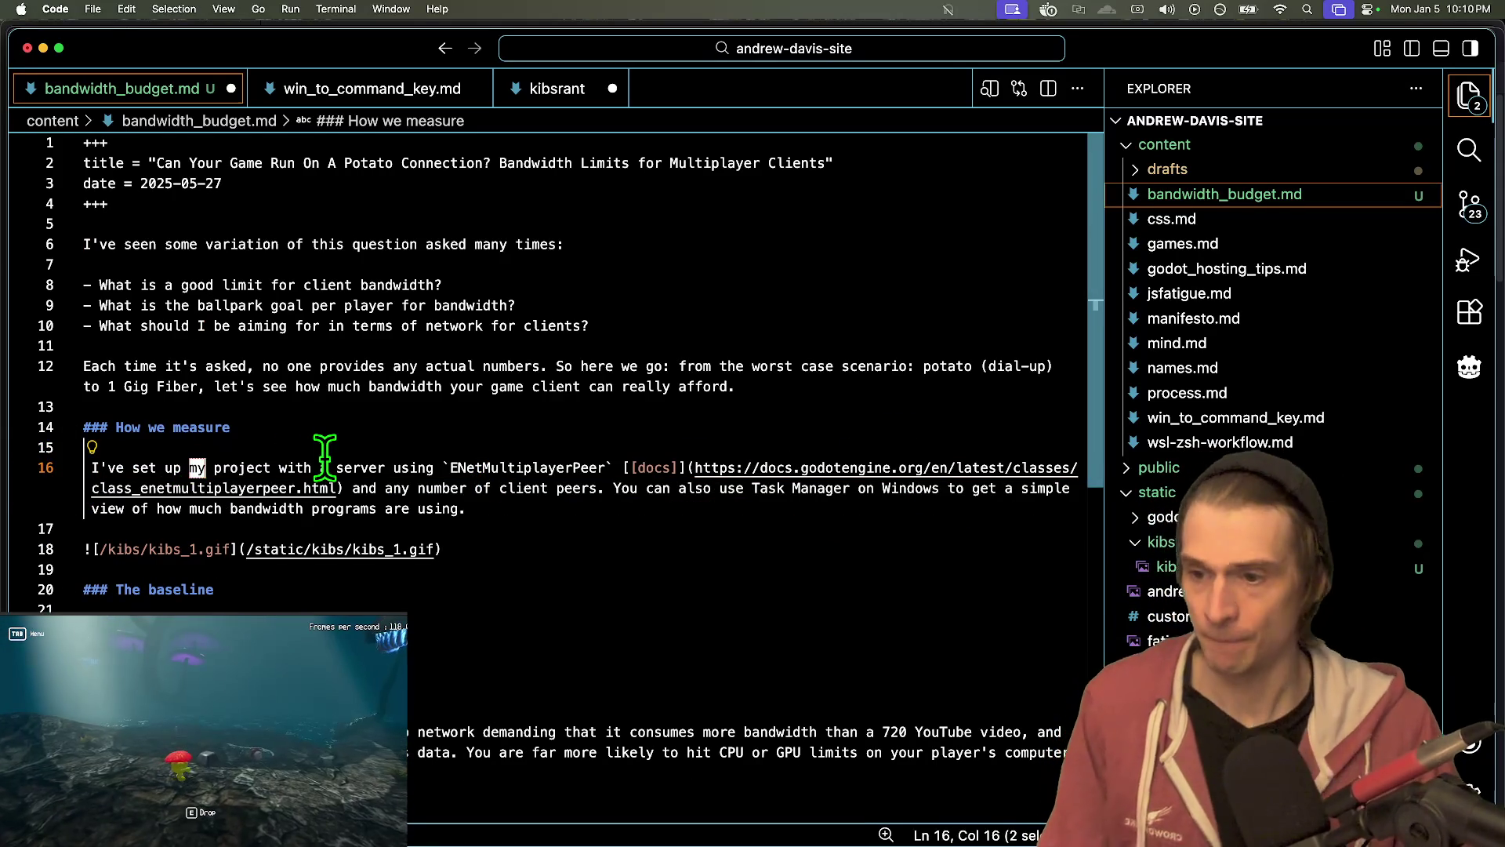
key(BackSpace)
key(alt+BackSpace)
key(alt+BackSpace)
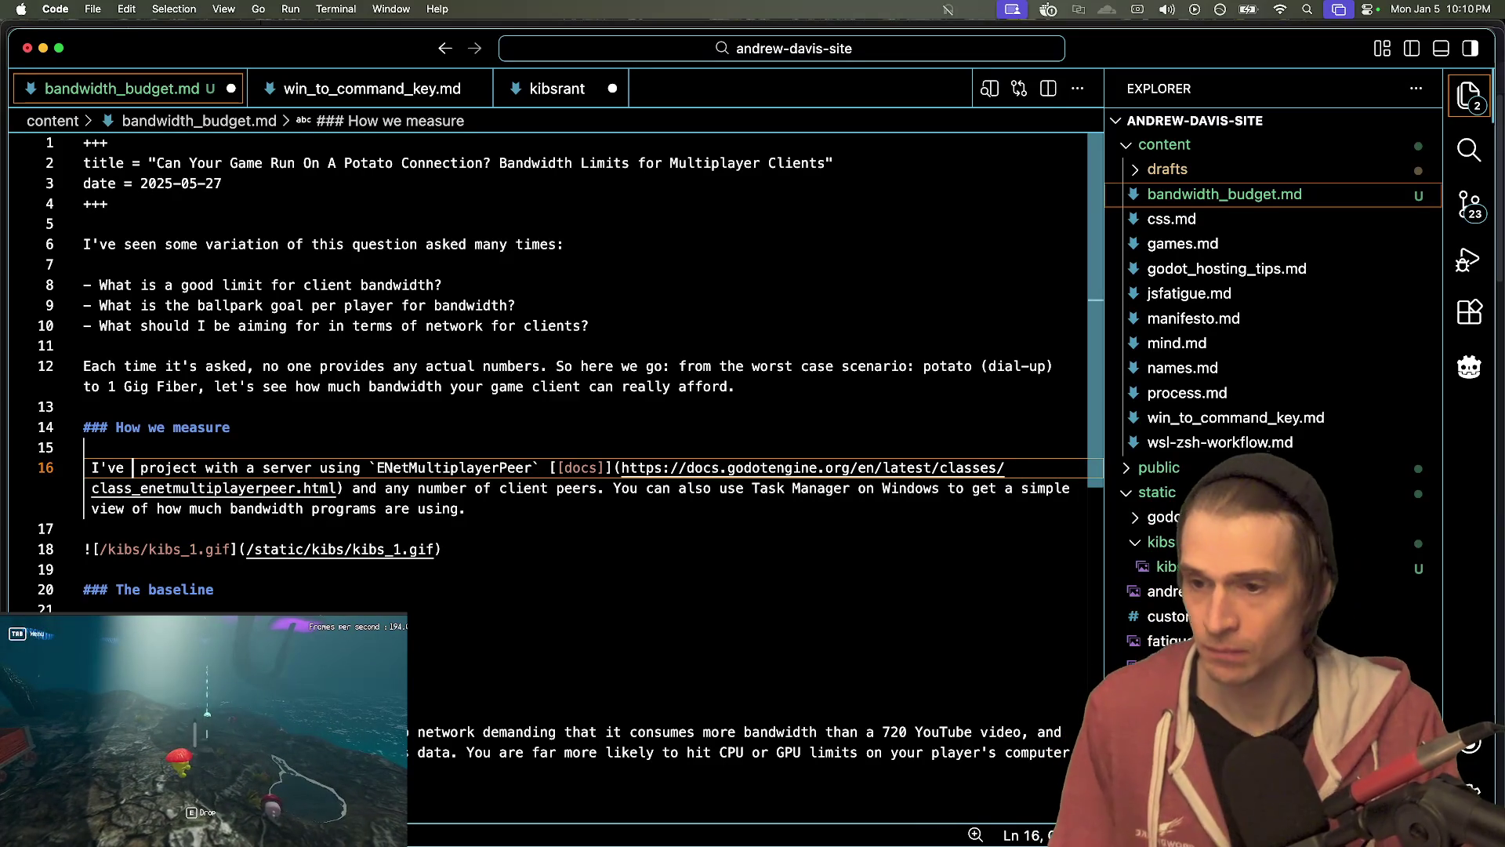
text(set up my)
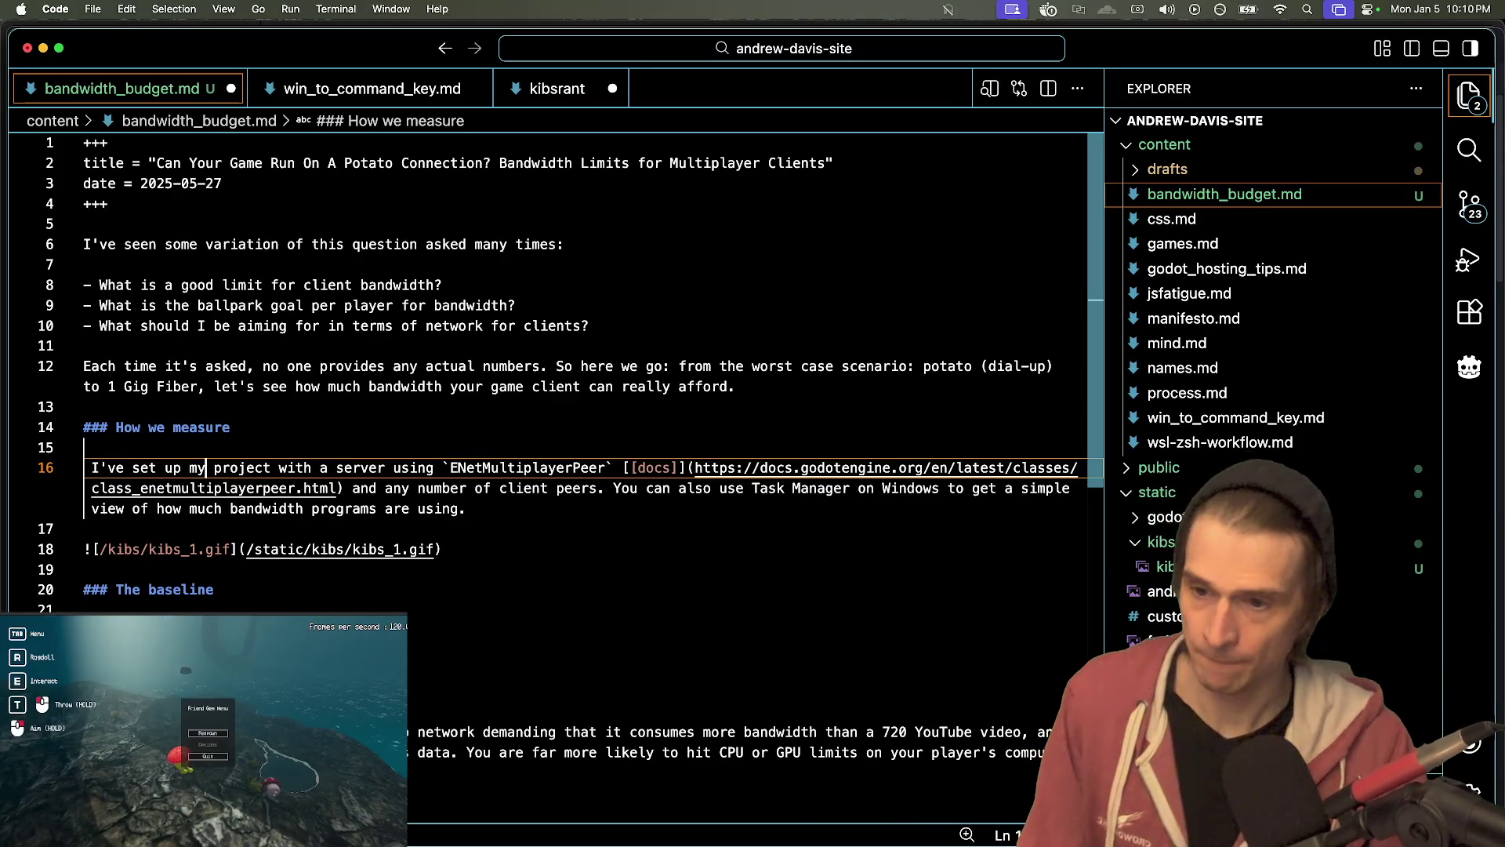
double_click(365, 468)
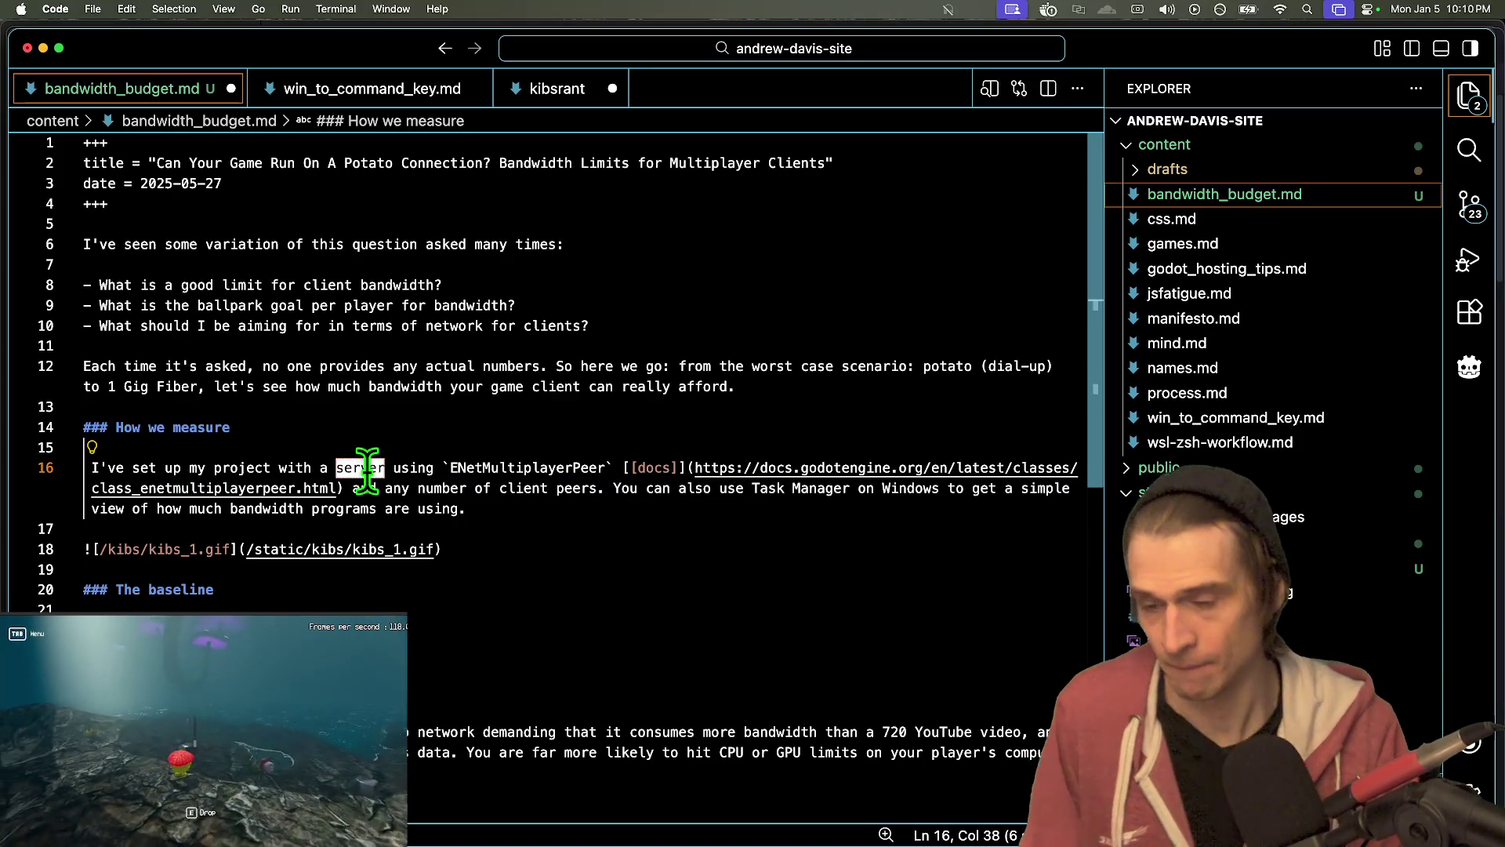
key(BackSpace)
key(alt+BackSpace)
text(a simple)
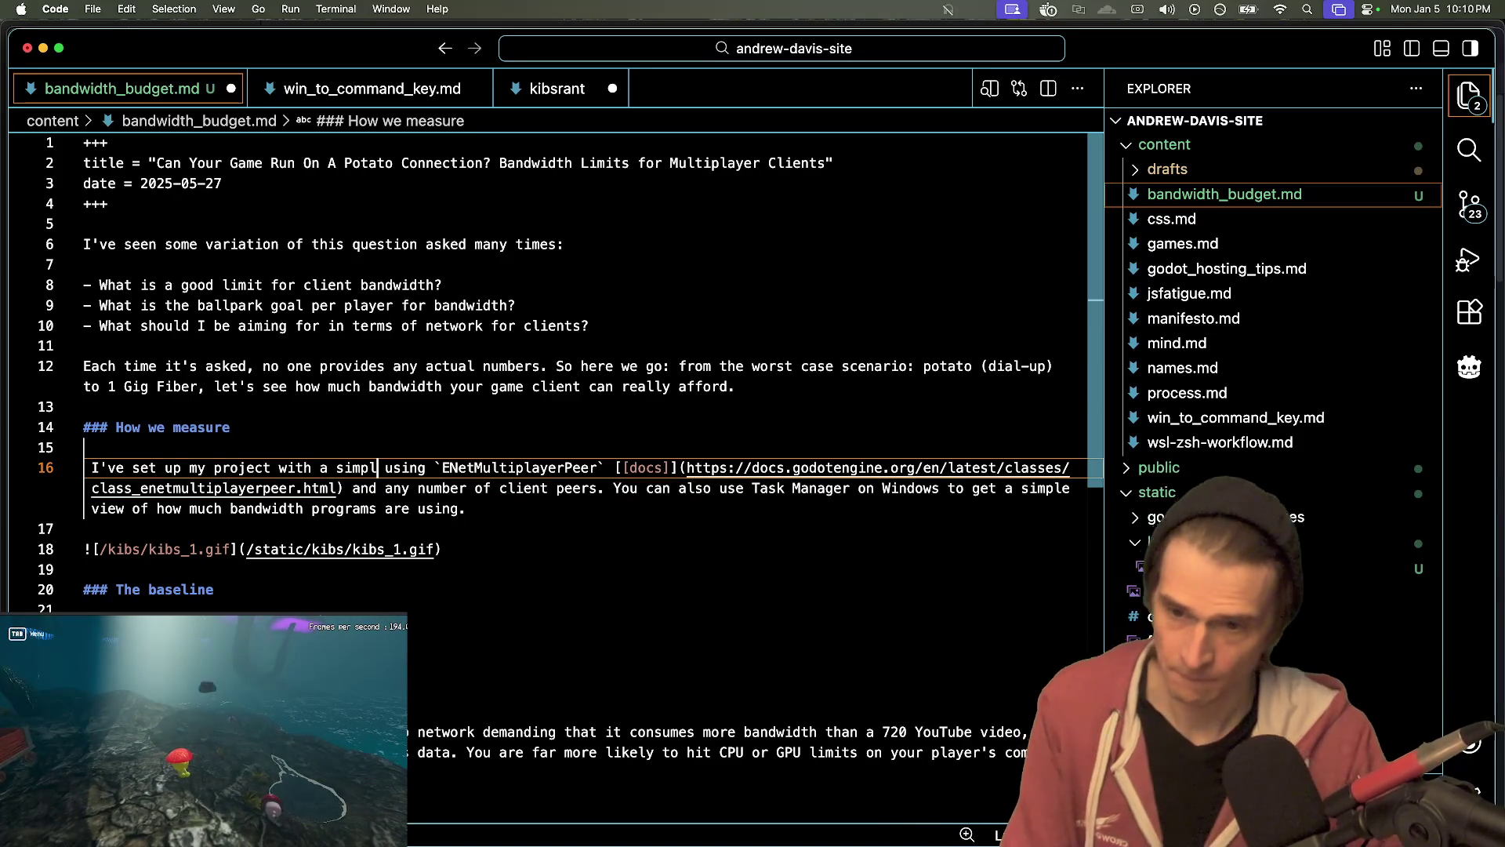
key(alt+BackSpace)
key(alt+BackSpace)
key(alt+BackSpace)
key(alt+BackSpace)
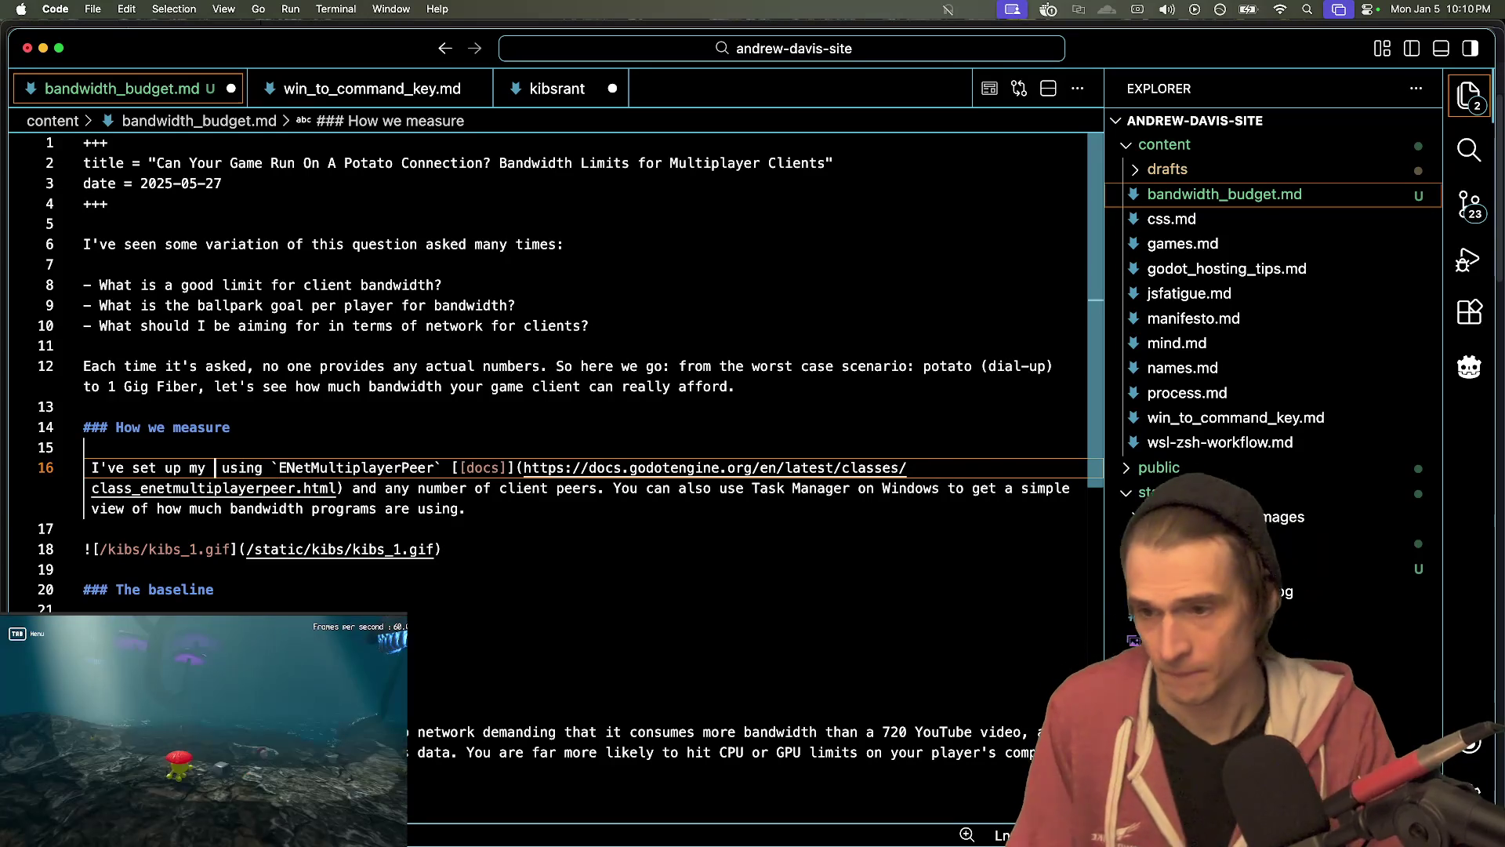
text(project)
click(549, 506)
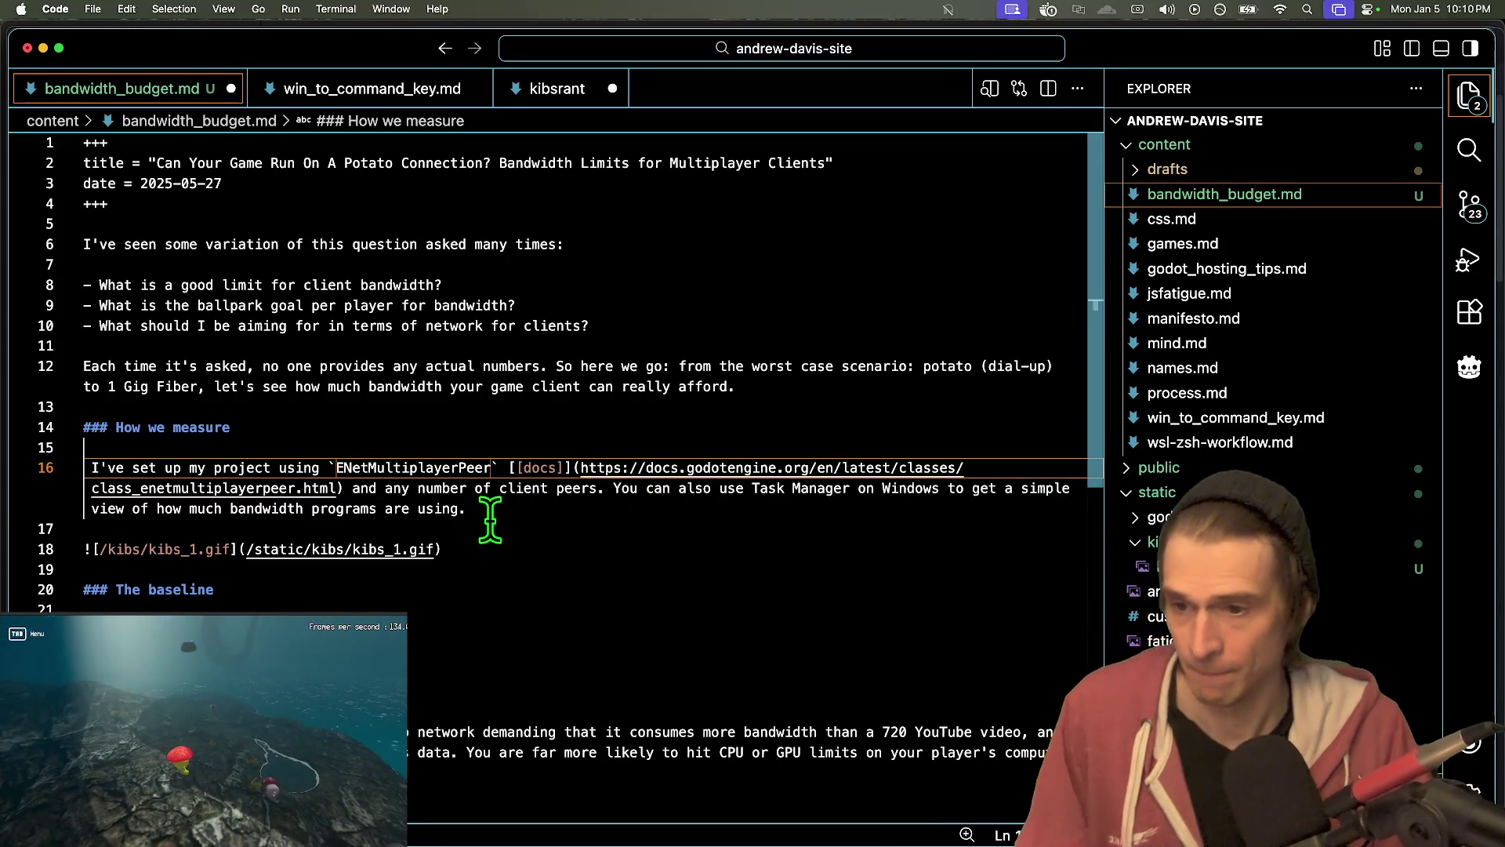
click(686, 510)
- Type the Godot debugger Network Profile sentence and move the Task Manager sentence below the GIF
text(Godot has built-in tools for monitoring bandwidth in the debugger's Network Profile tab.)
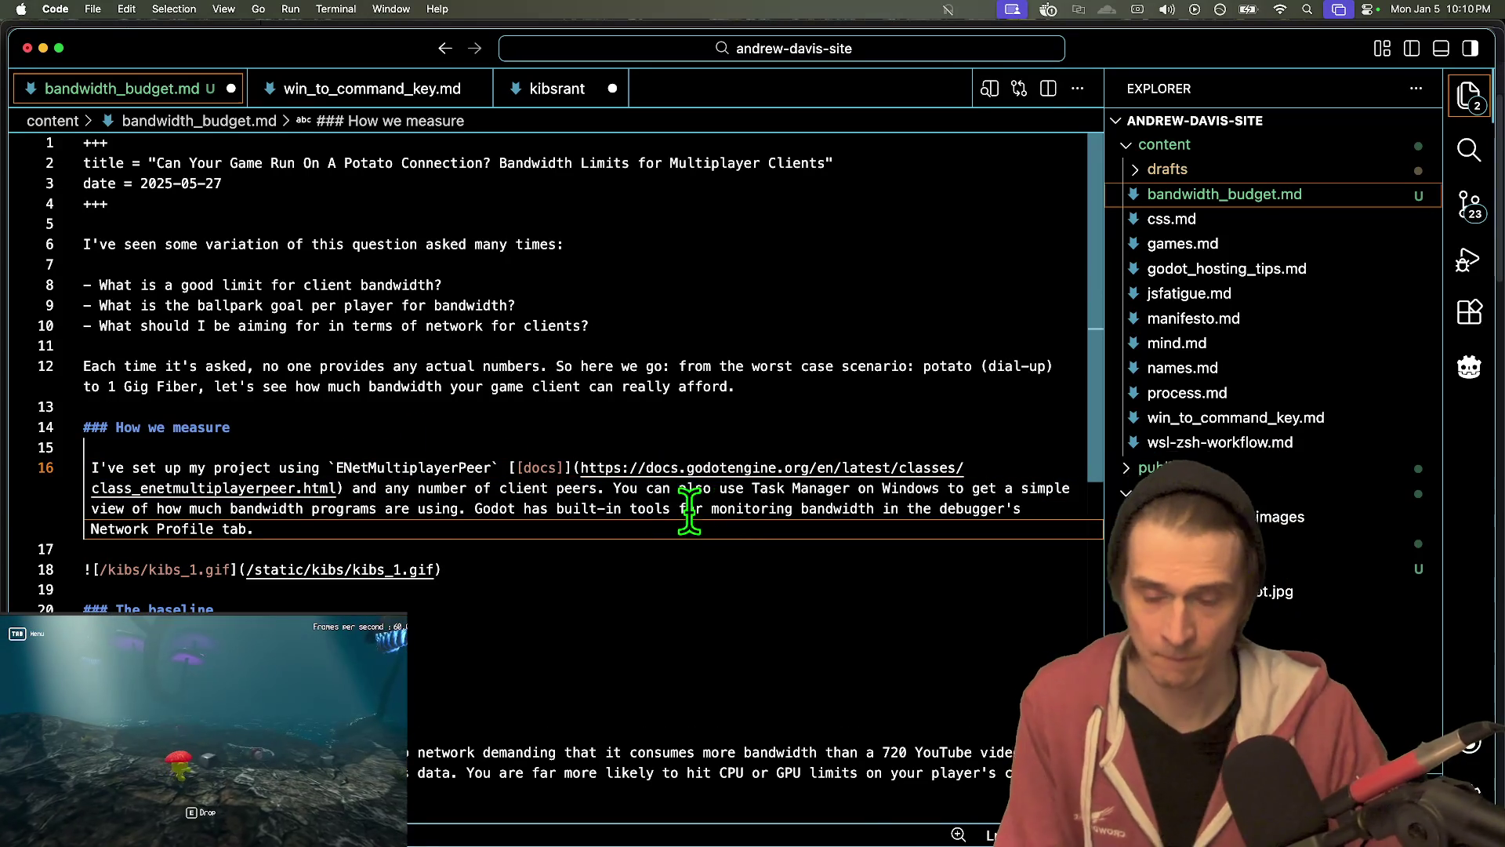
drag(613, 488, 463, 508)
key(super+c)
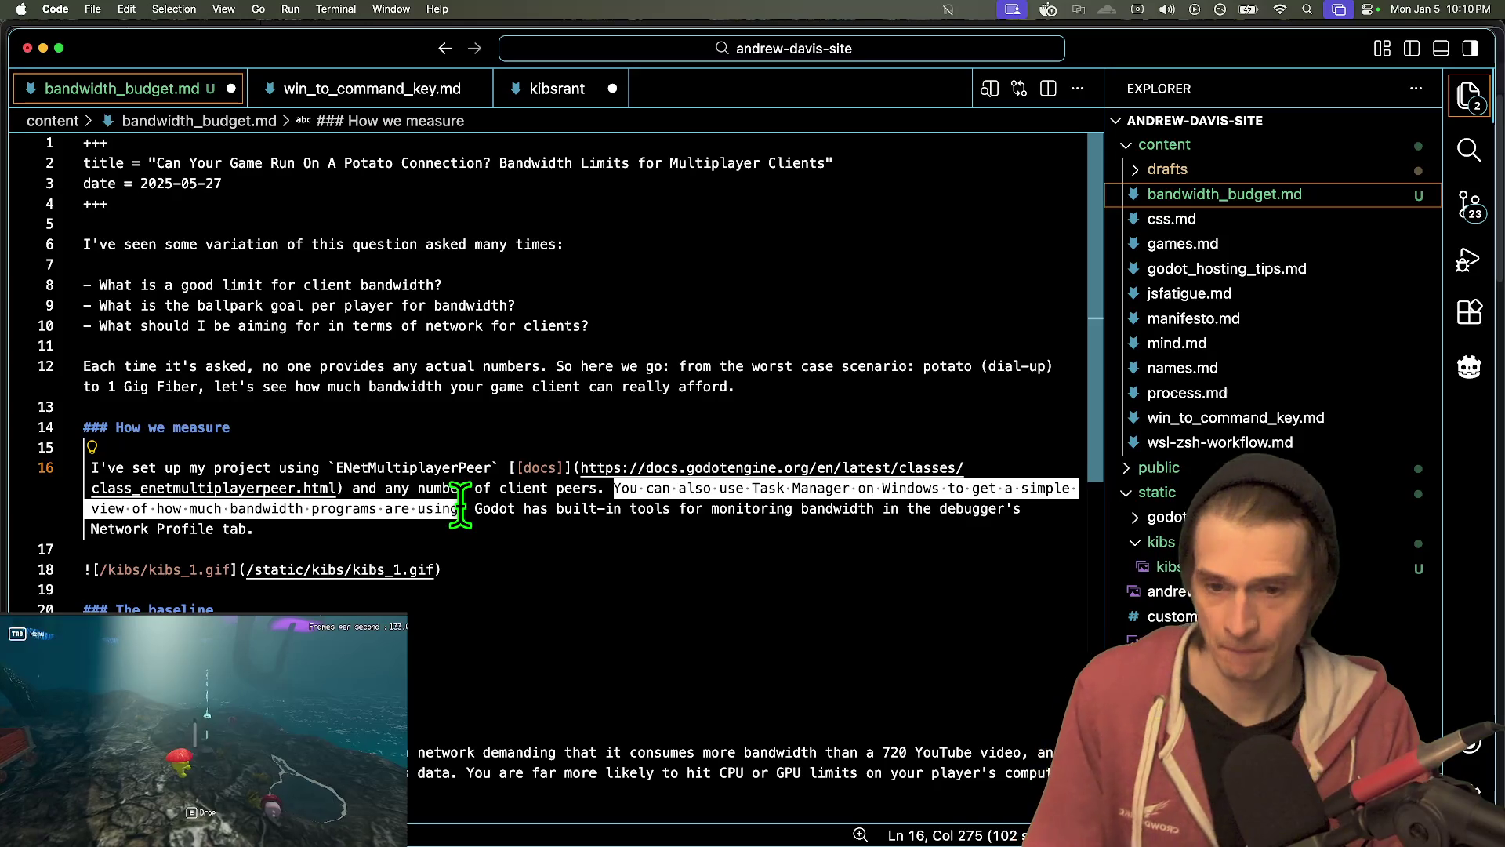
key(BackSpace)
key(Delete)
key(Down)
key(Down)
key(Down)
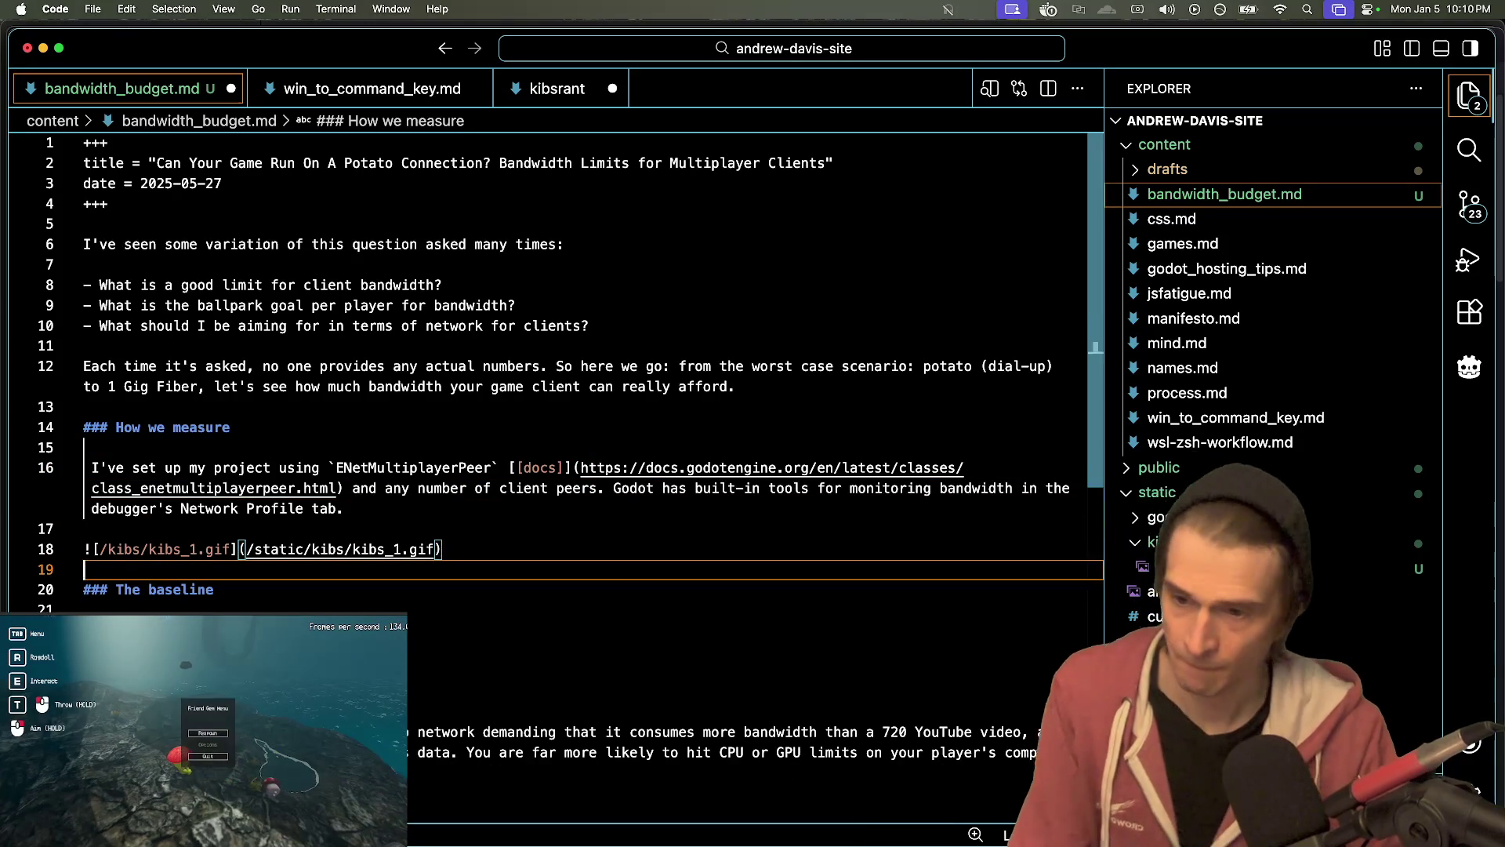
key(Return)
key(super+v)
- Move the Godot Network Profile sentence to the start of line 16's paragraph
key(Up)
key(Up)
key(Up)
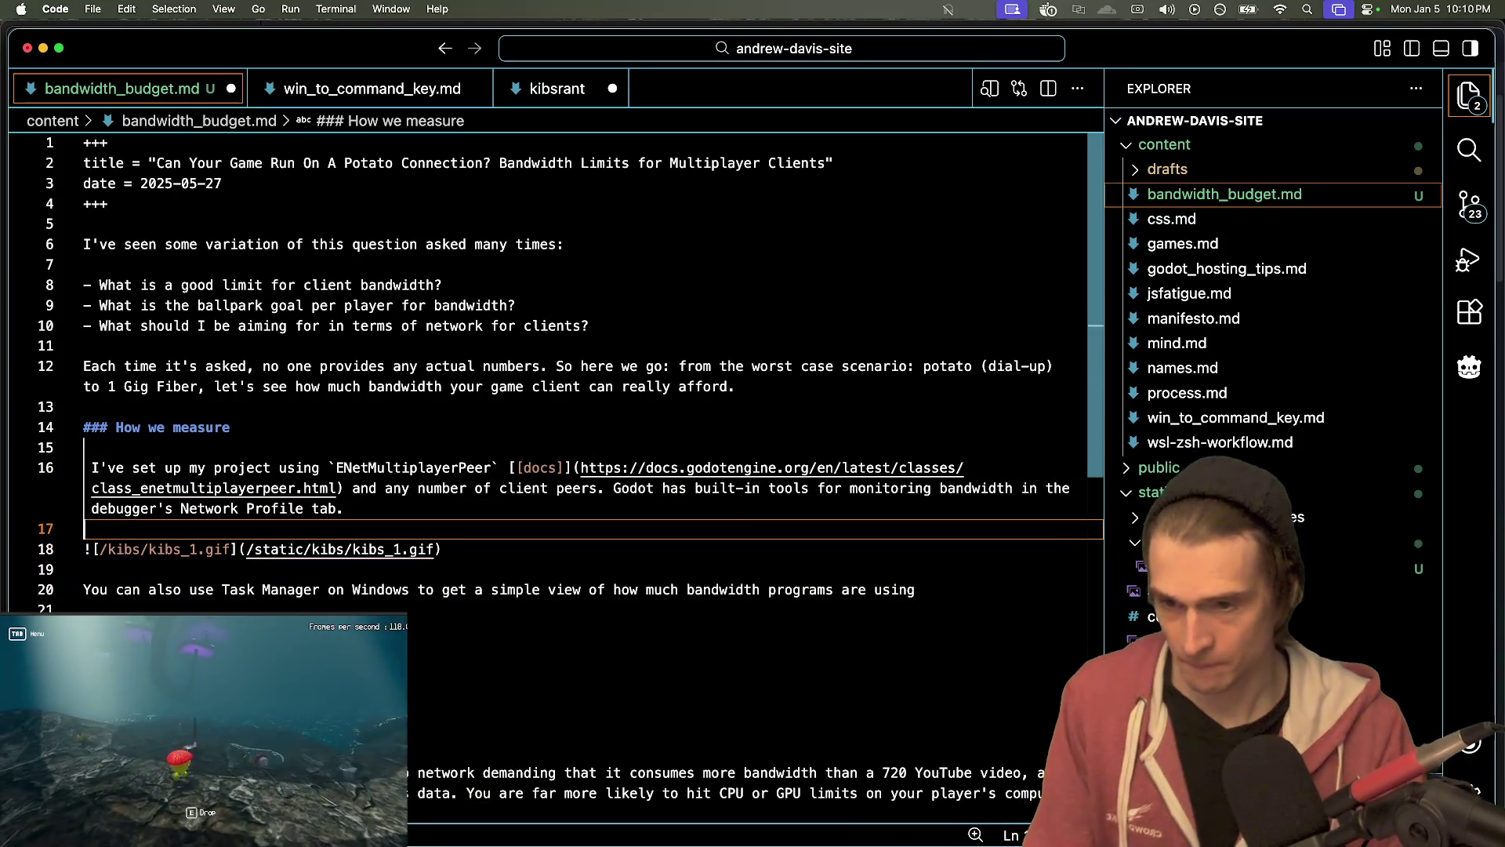
key(Up)
key(Down)
key(Down)
key(Up)
key(Up)
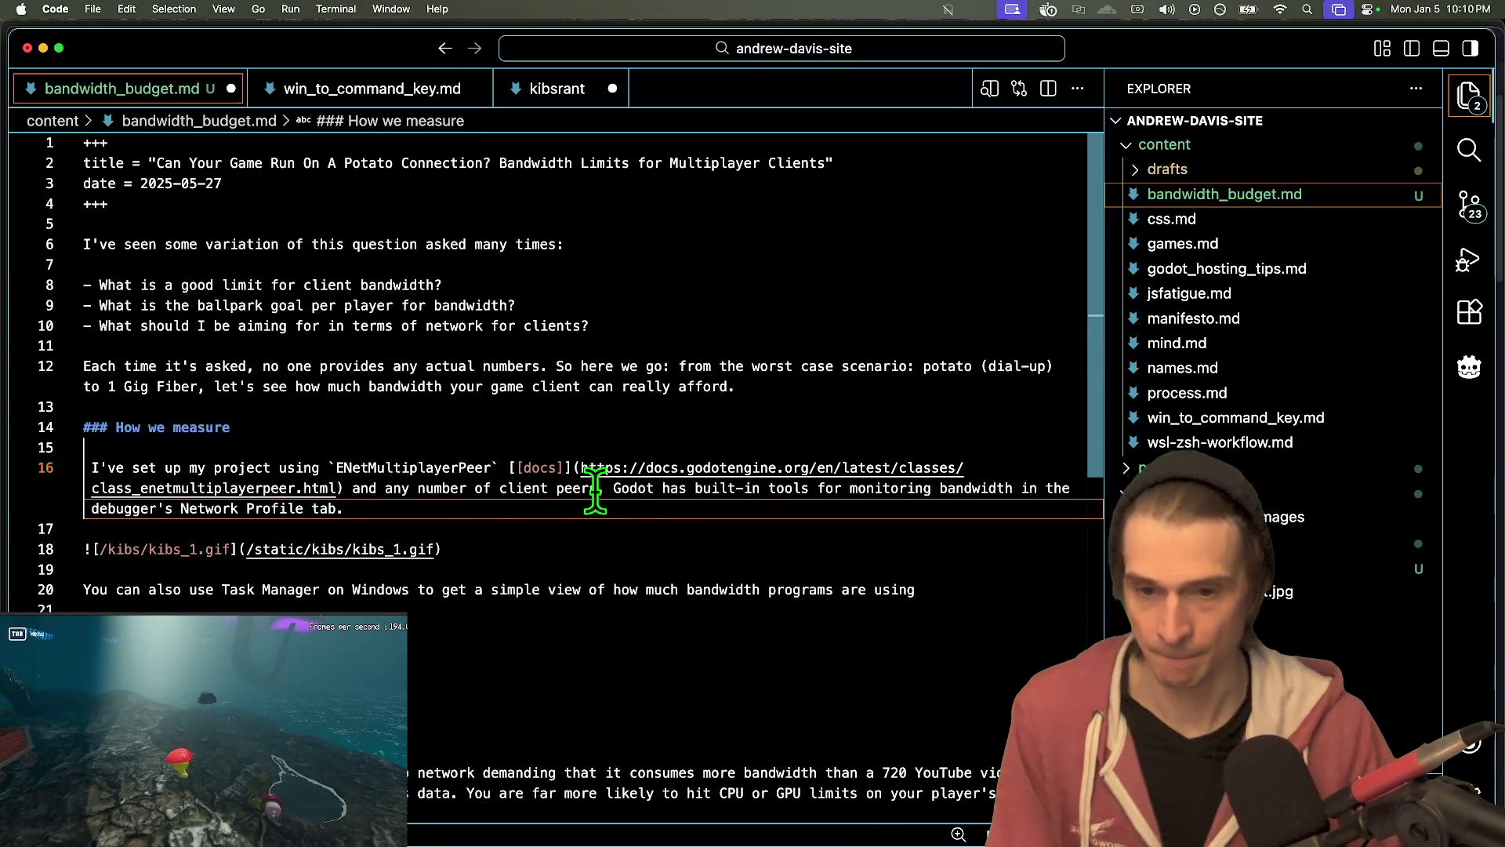
shift+click(614, 488)
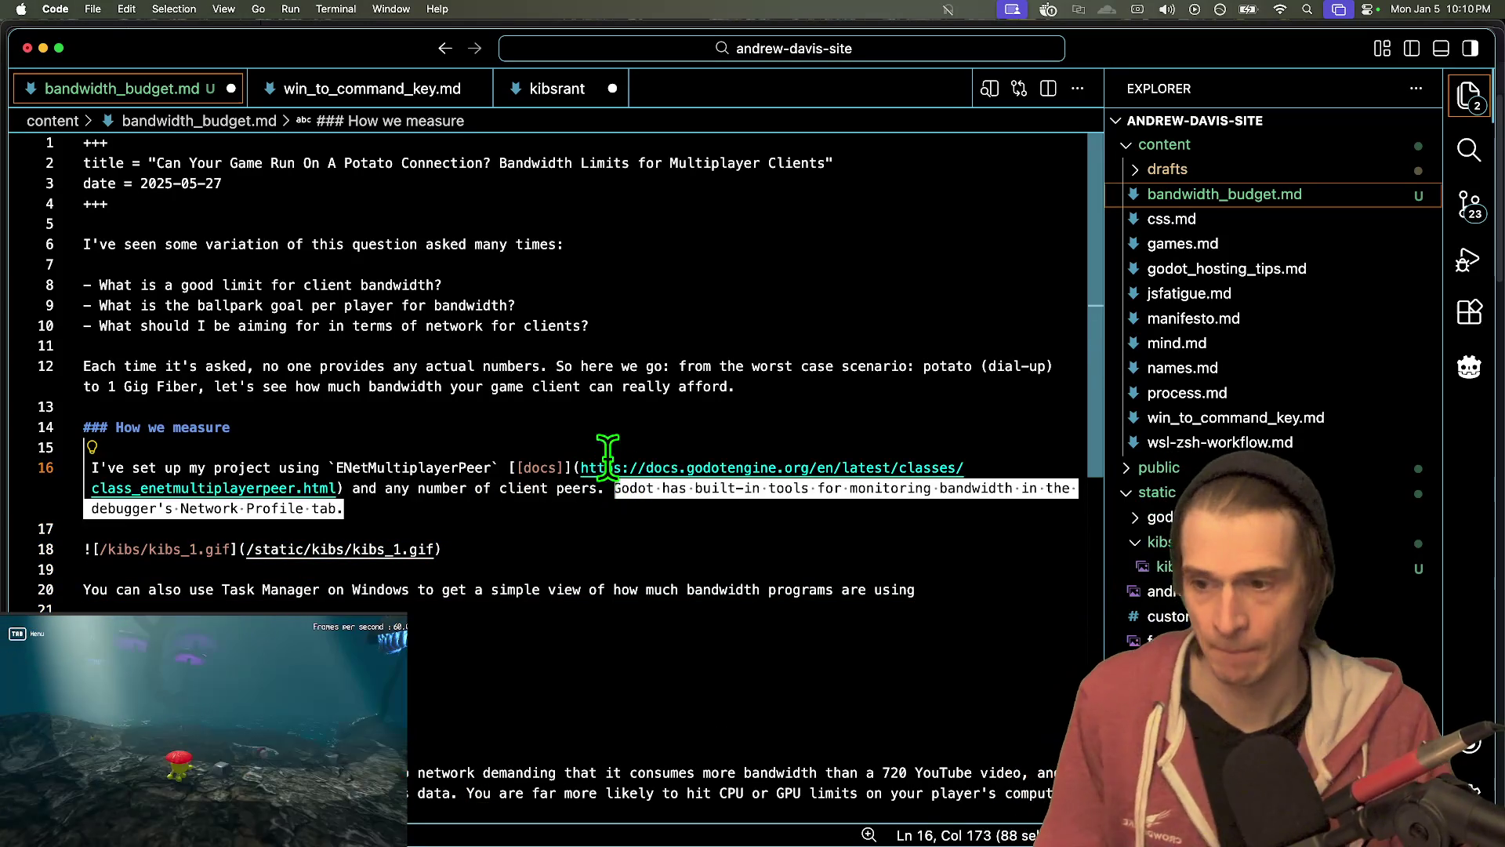
key(BackSpace)
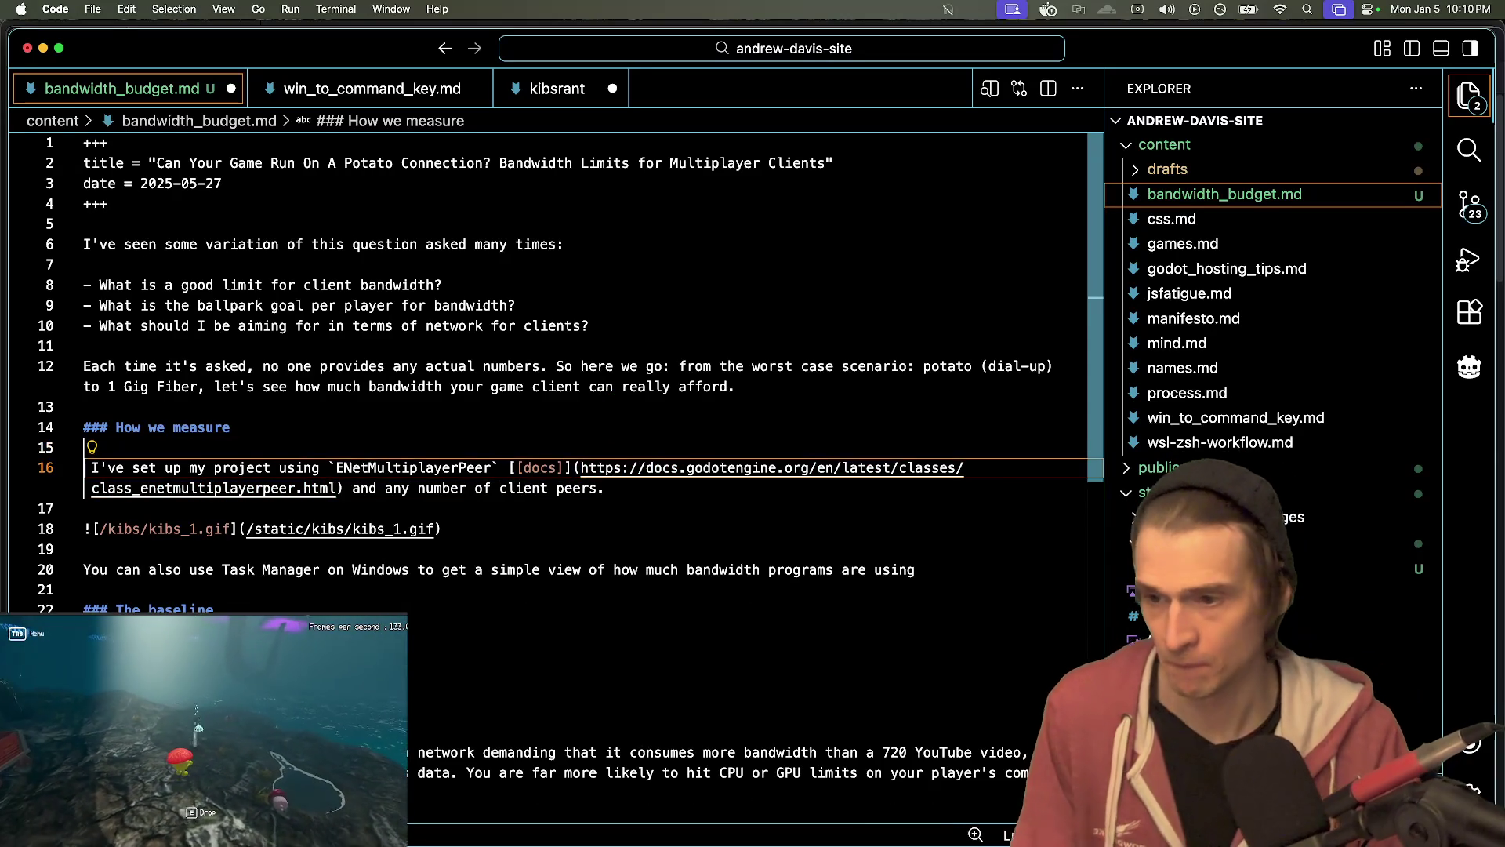
key(super+z)
key(super+shift+z)
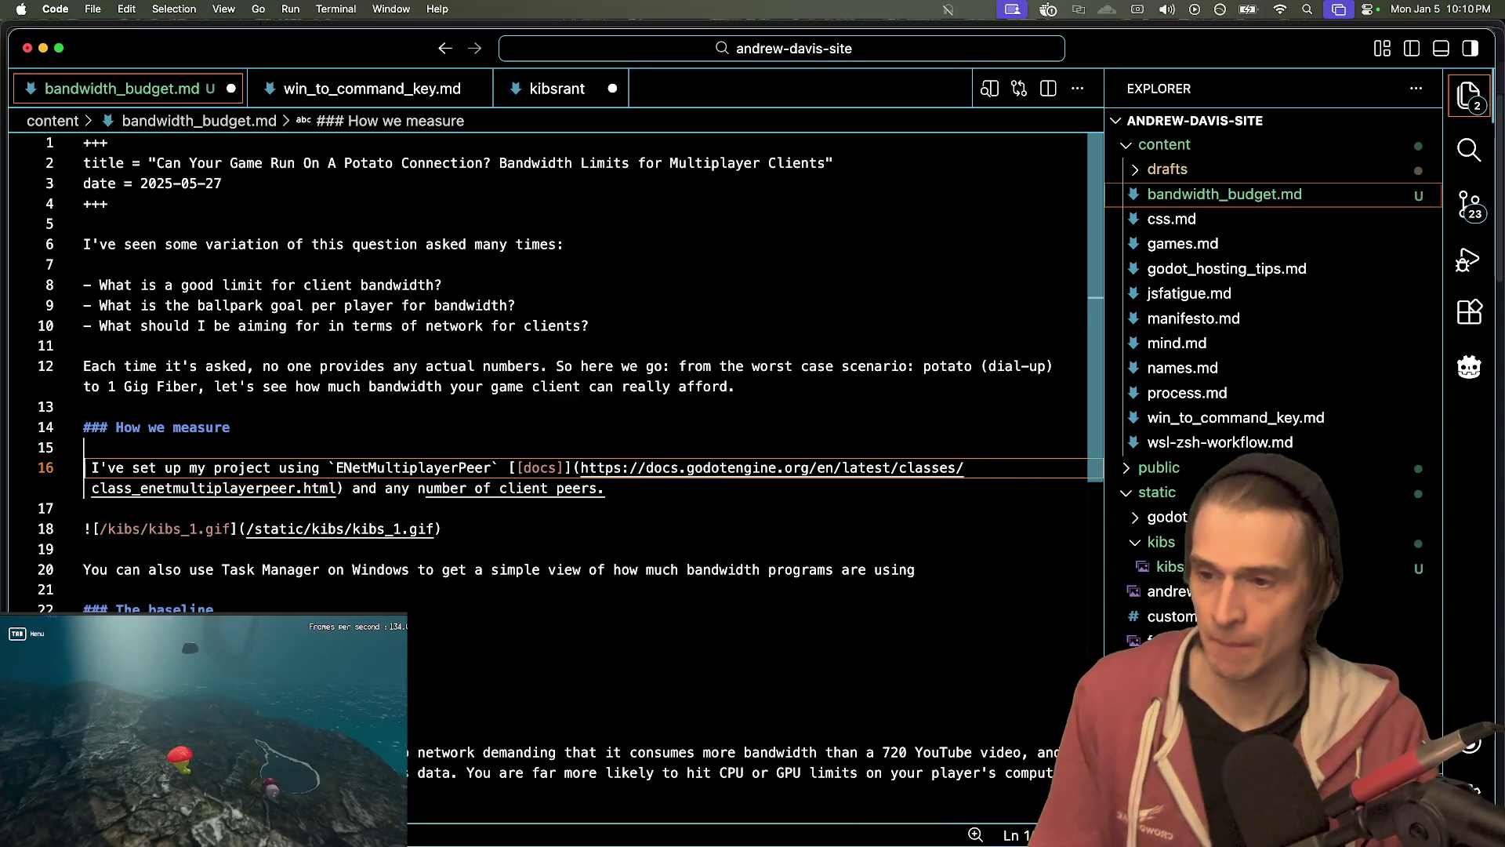
key(super+z)
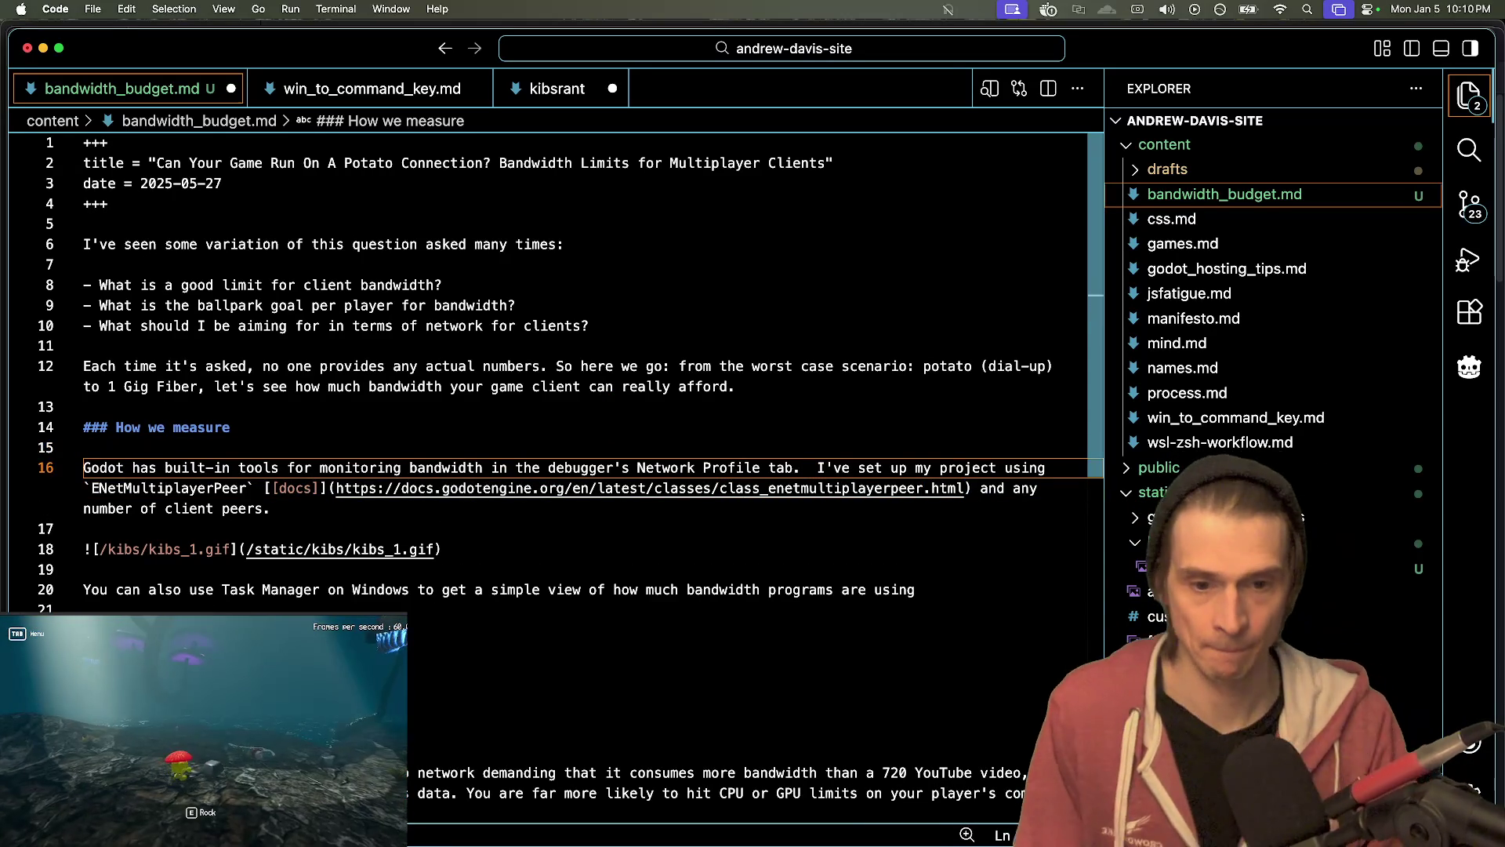
- Close win_to_command_key.md, keep the unsaved kibsrant file open, and show the Markdown preview
click(325, 91)
key(ctrl+Tab)
middle_click(420, 85)
middle_click(349, 89)
click(768, 530)
key(ctrl+Tab)
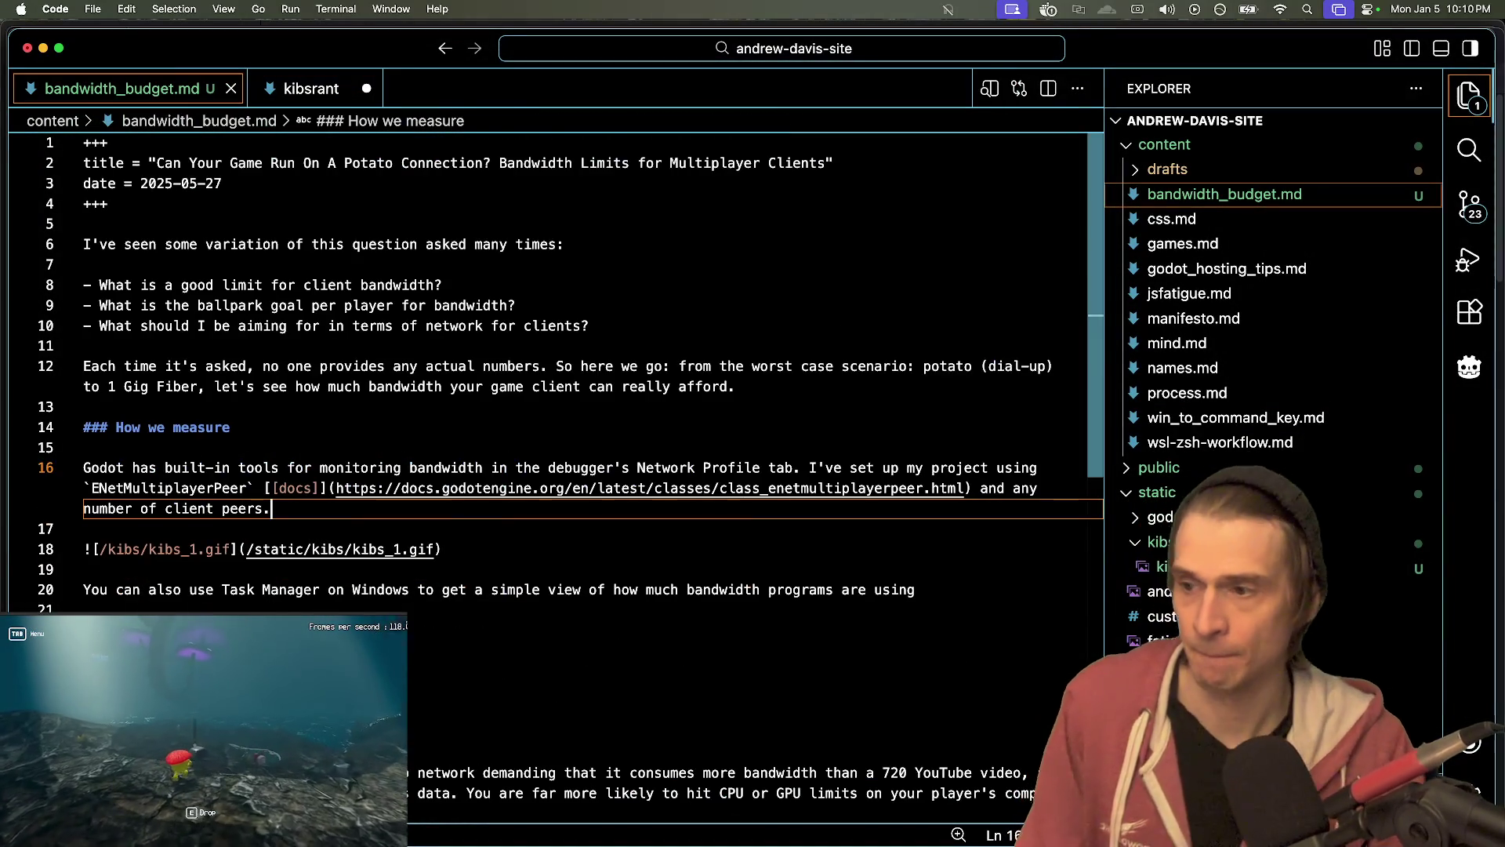
key(super+shift+p)
key(Return)
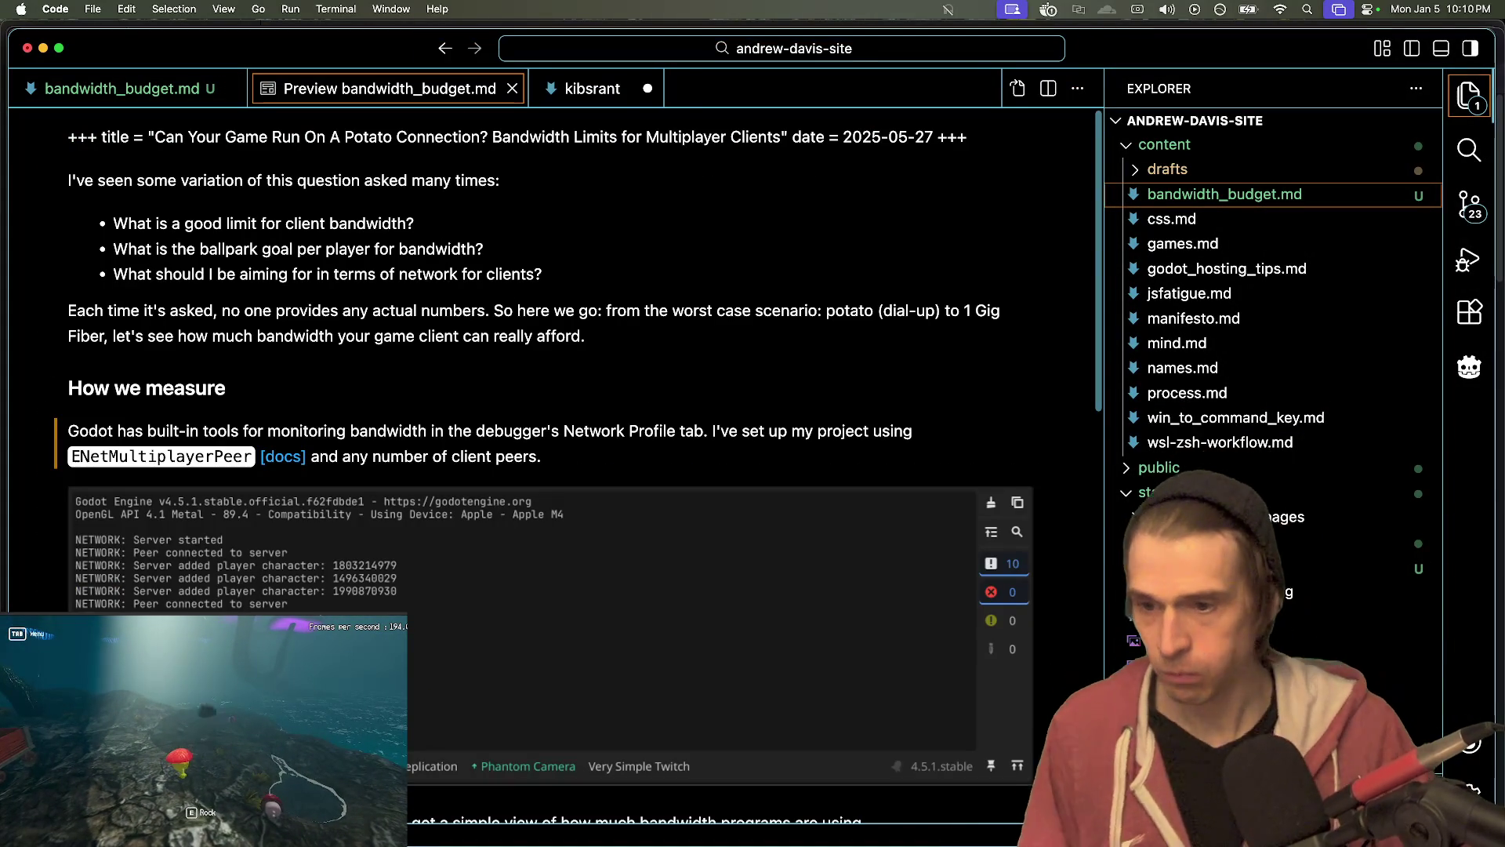
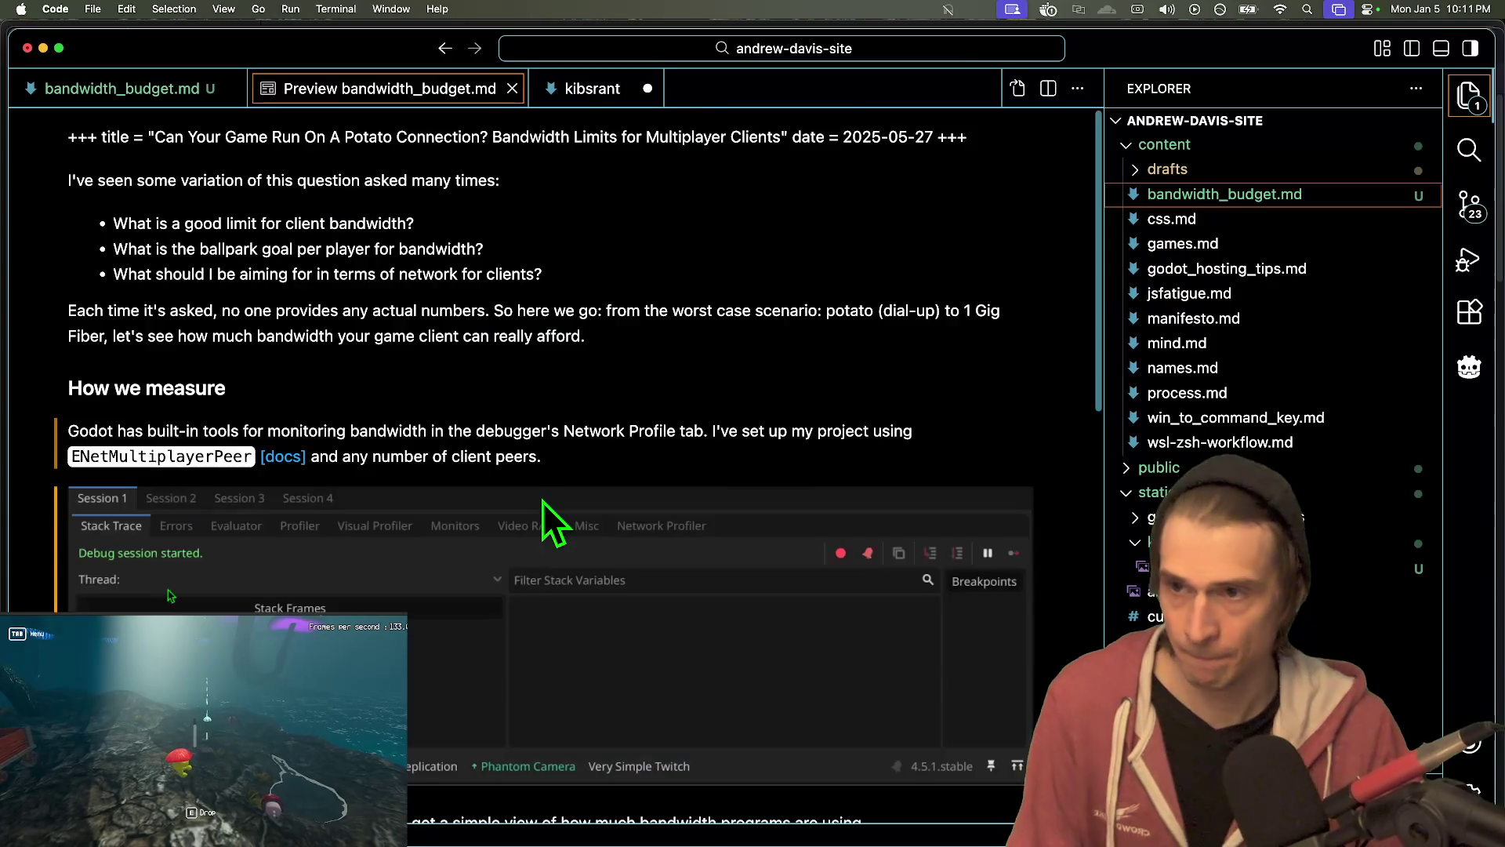
- End the How we measure paragraph with 'Here we've got 4 Godot running: 1 server, 3 clients:'
double_click(543, 501)
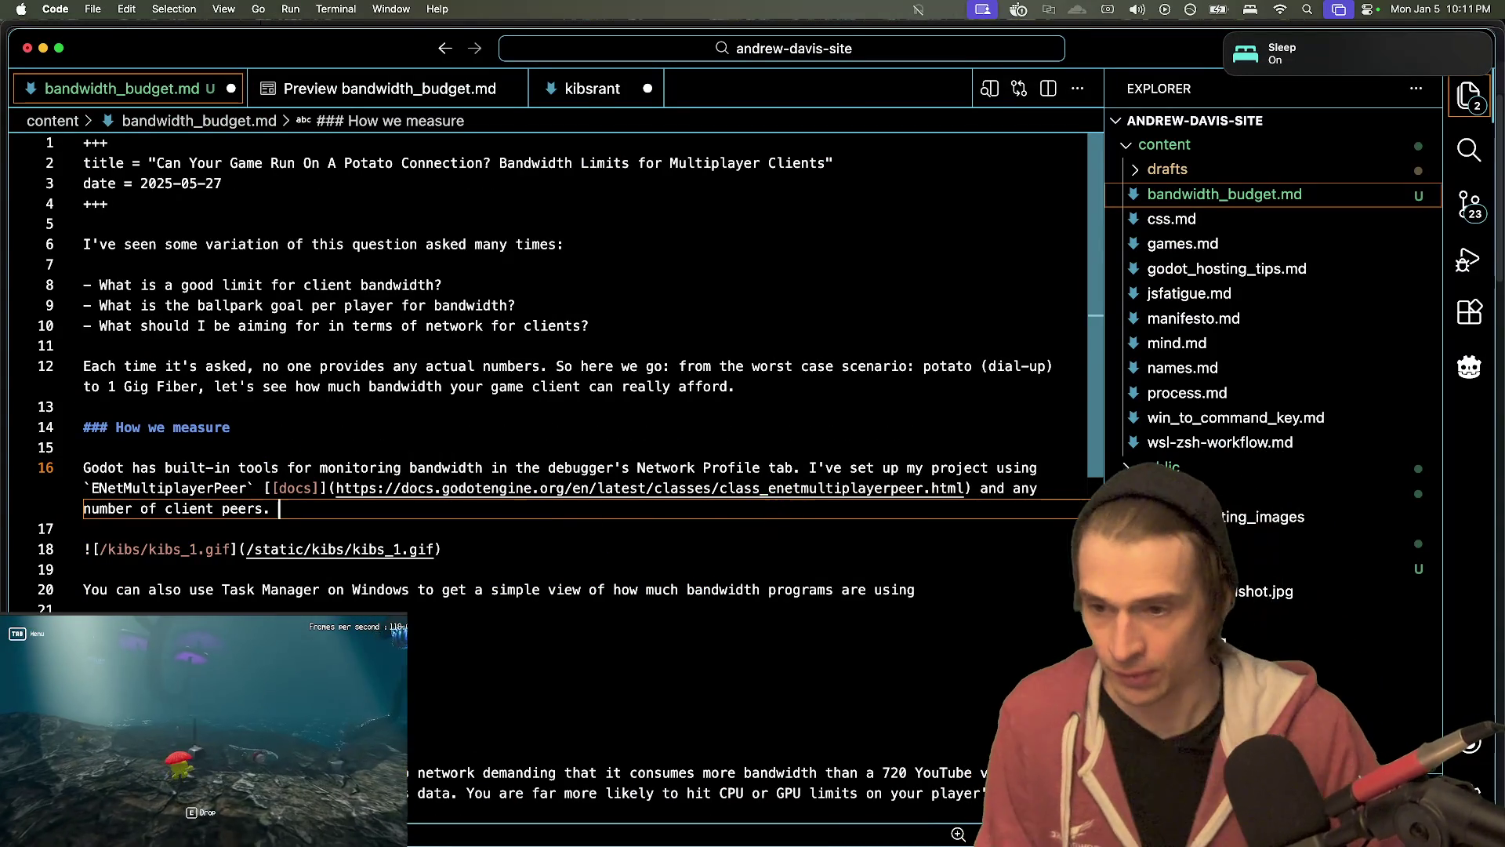
text(Here')
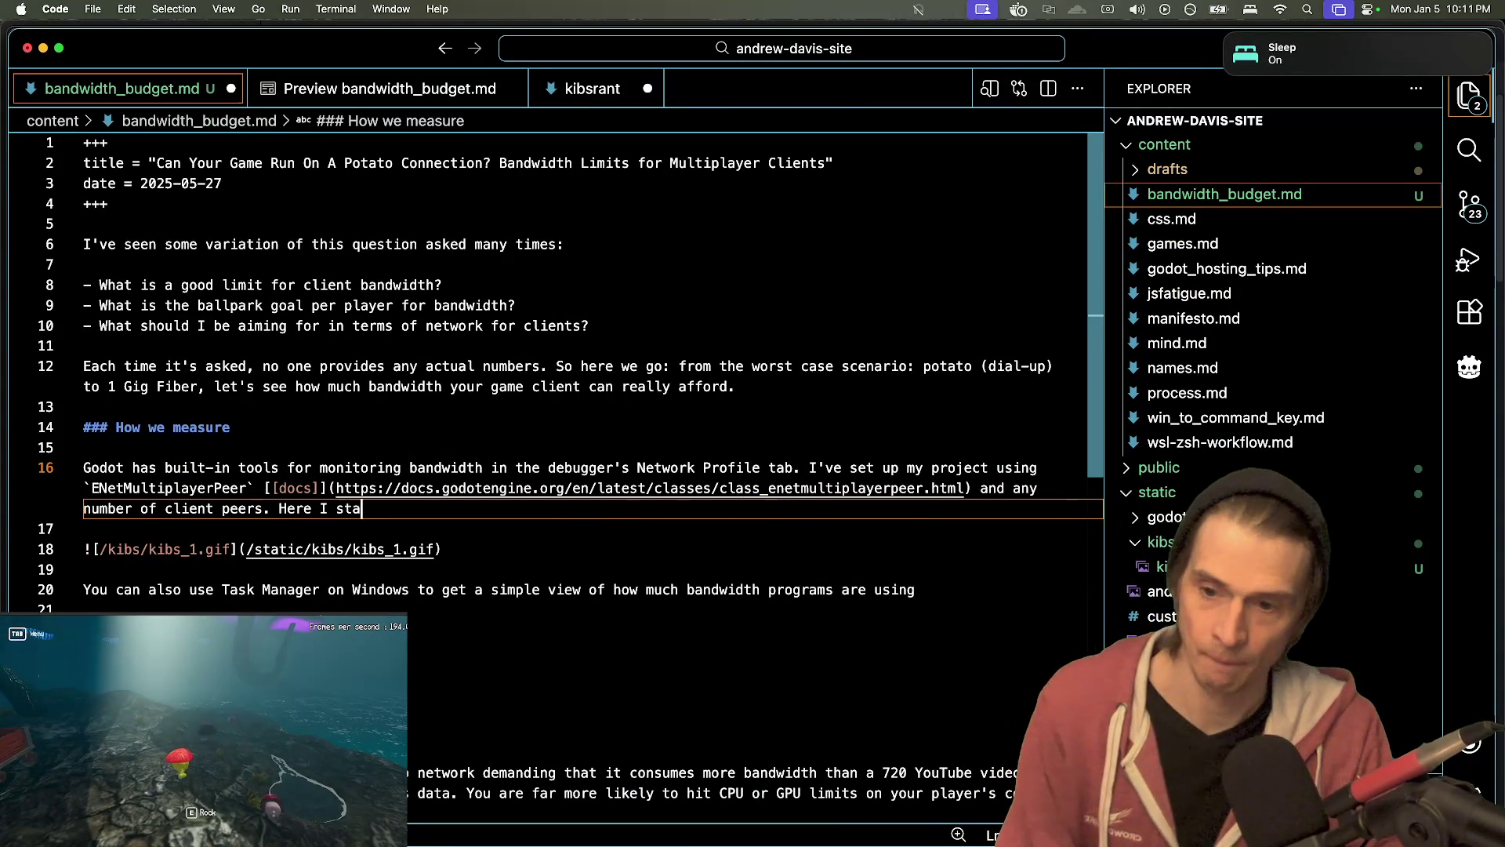
text(art the)
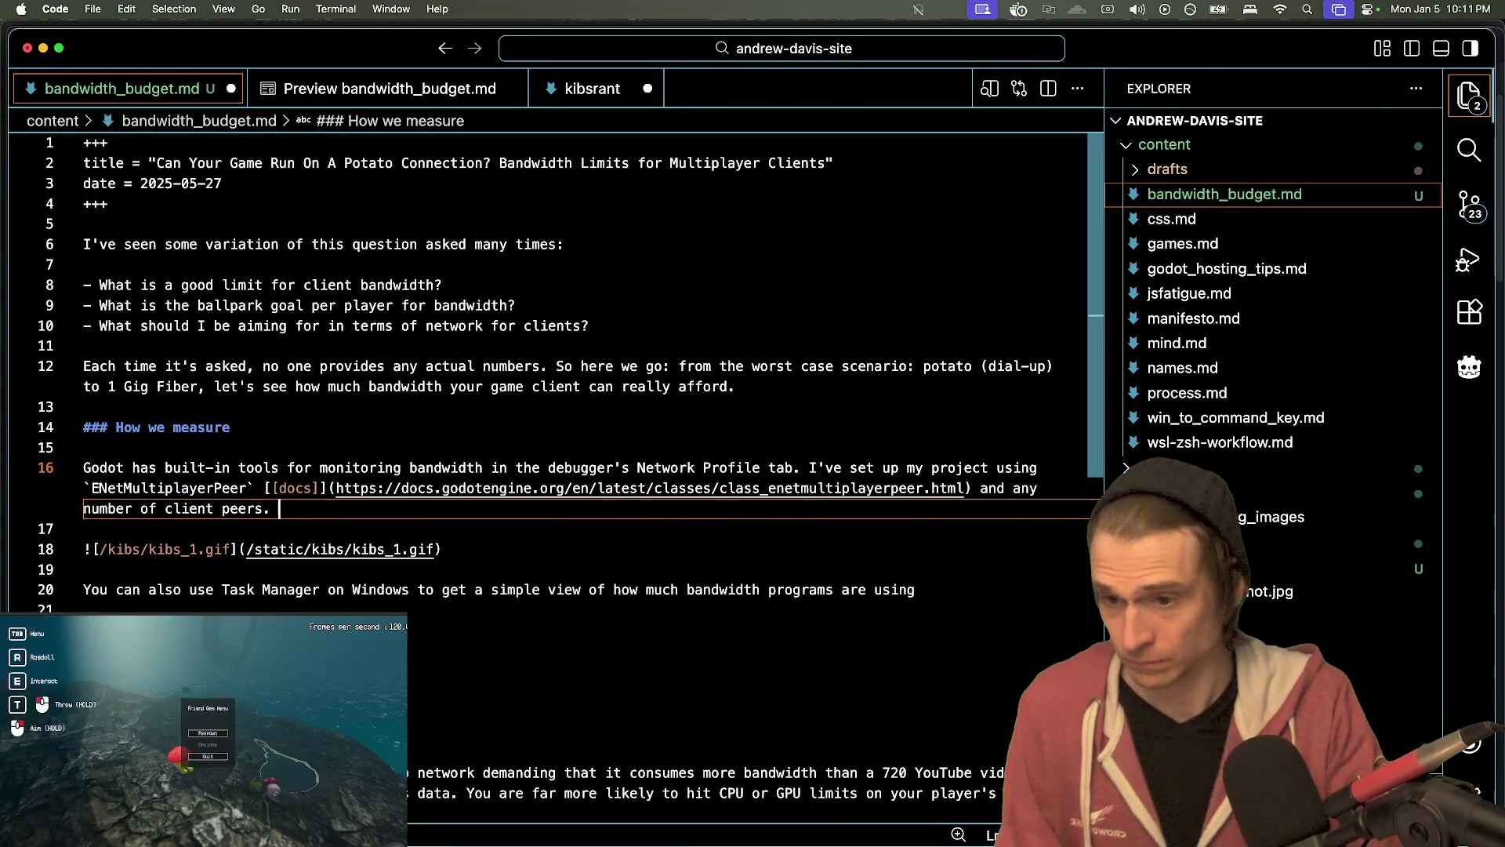
text(Here)
text(t 4 )
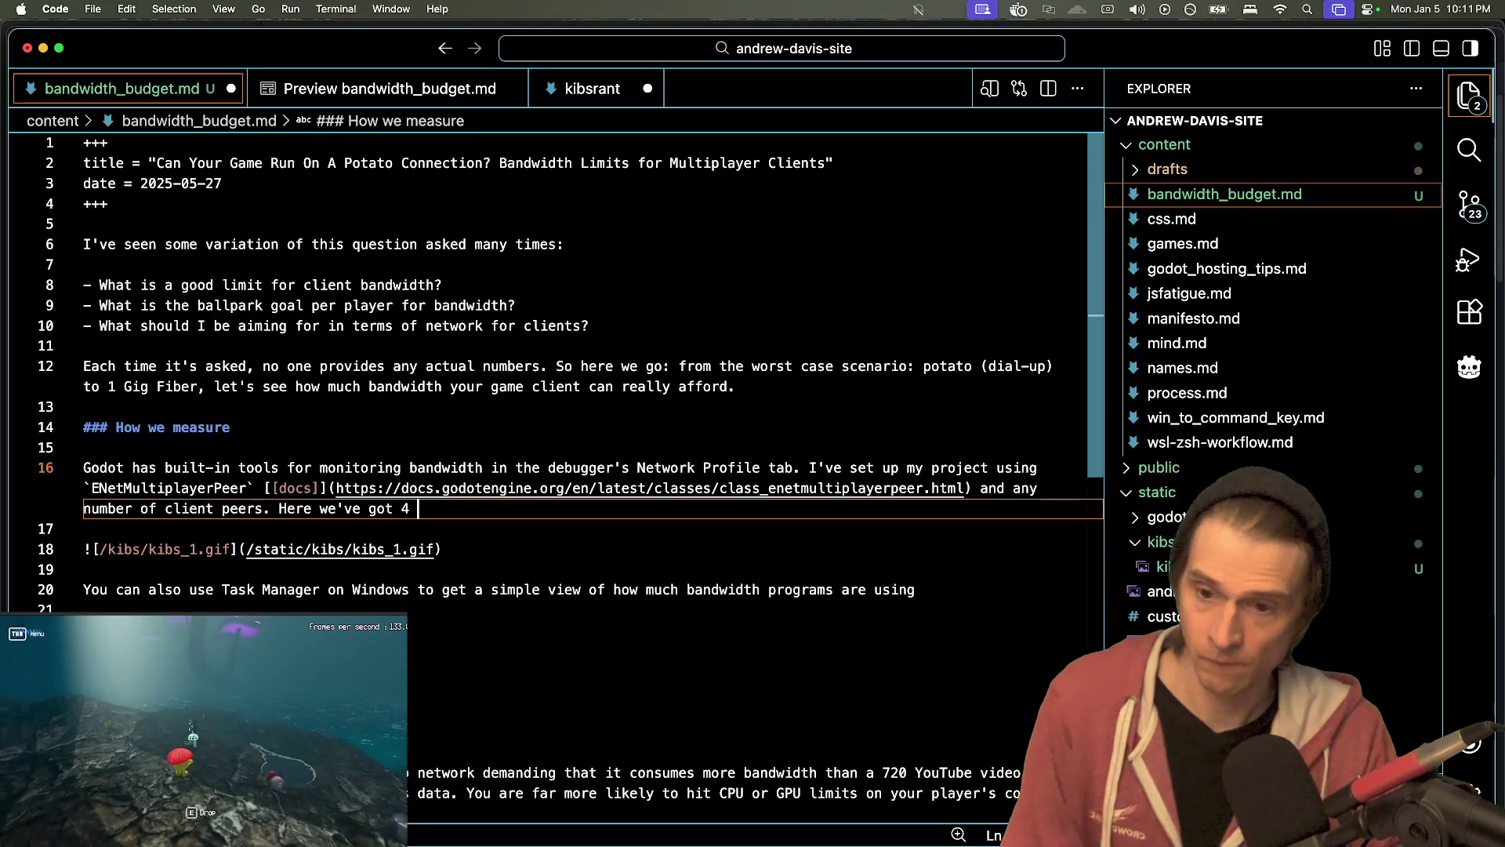
text(Godot running)
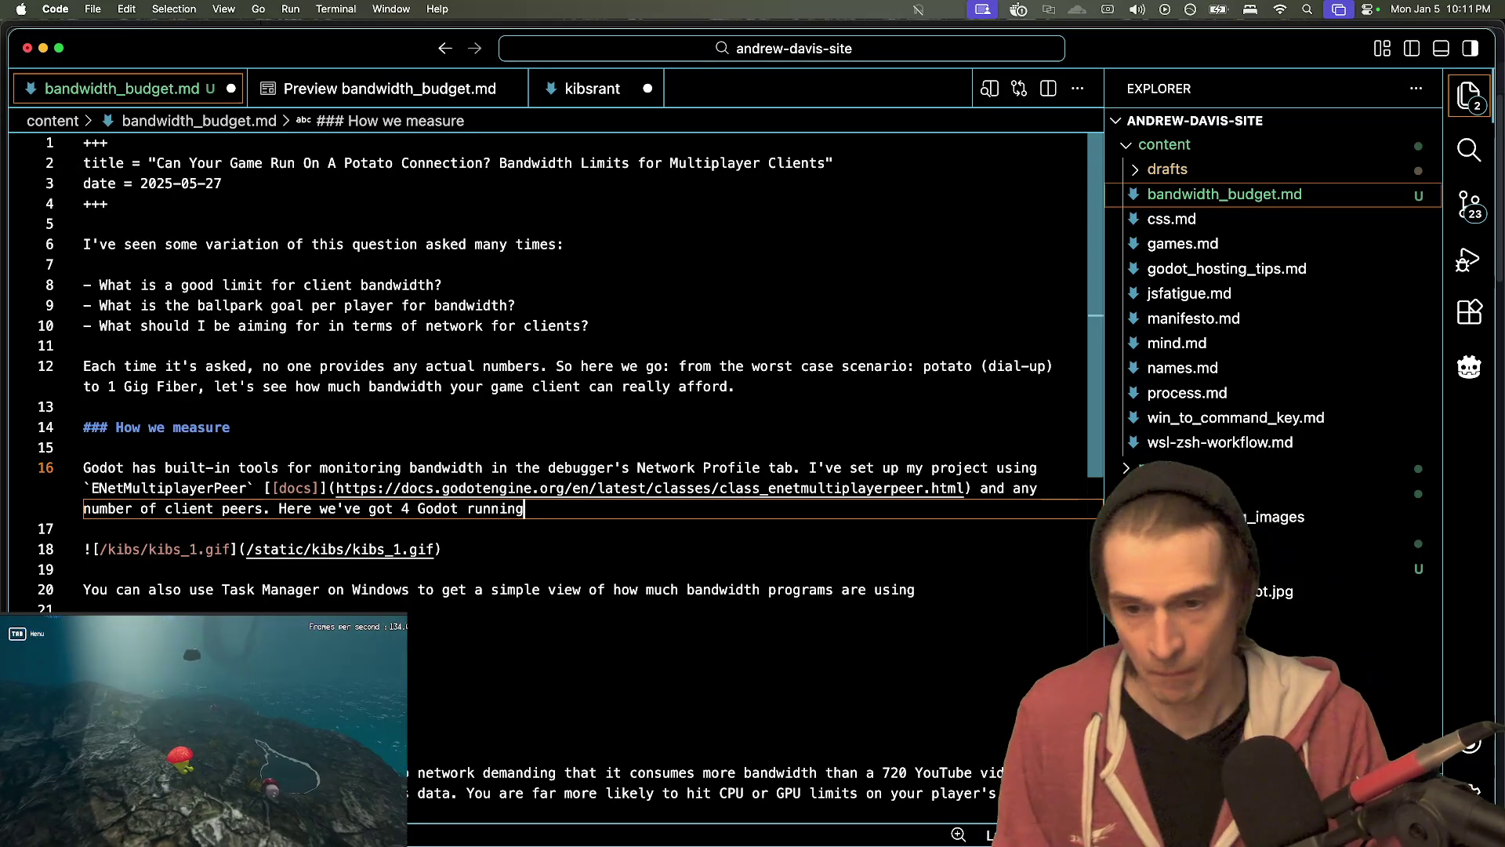
text(: 1 )
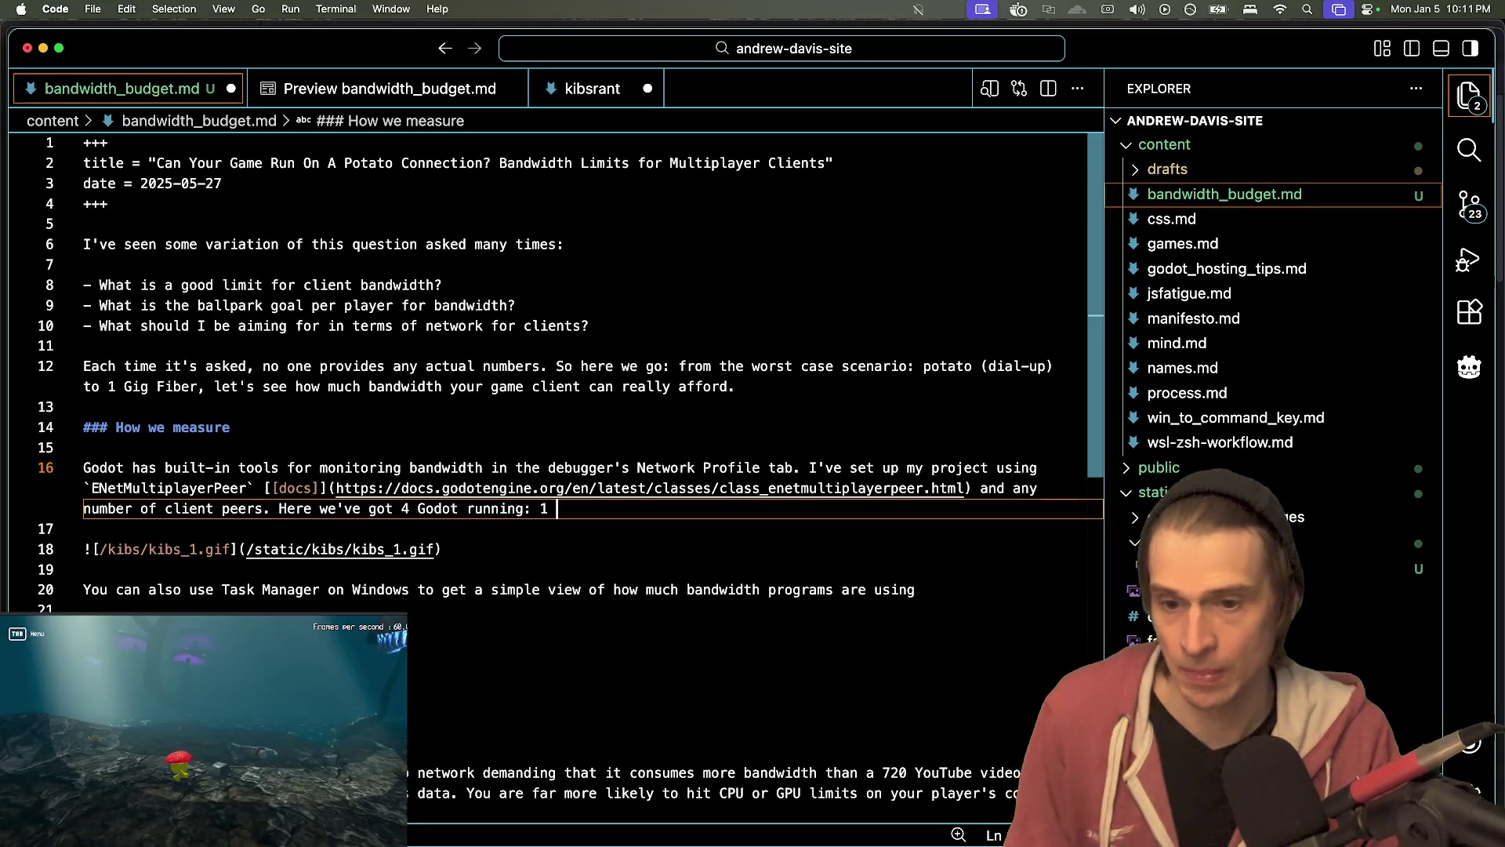
text(server, 3 clients:)
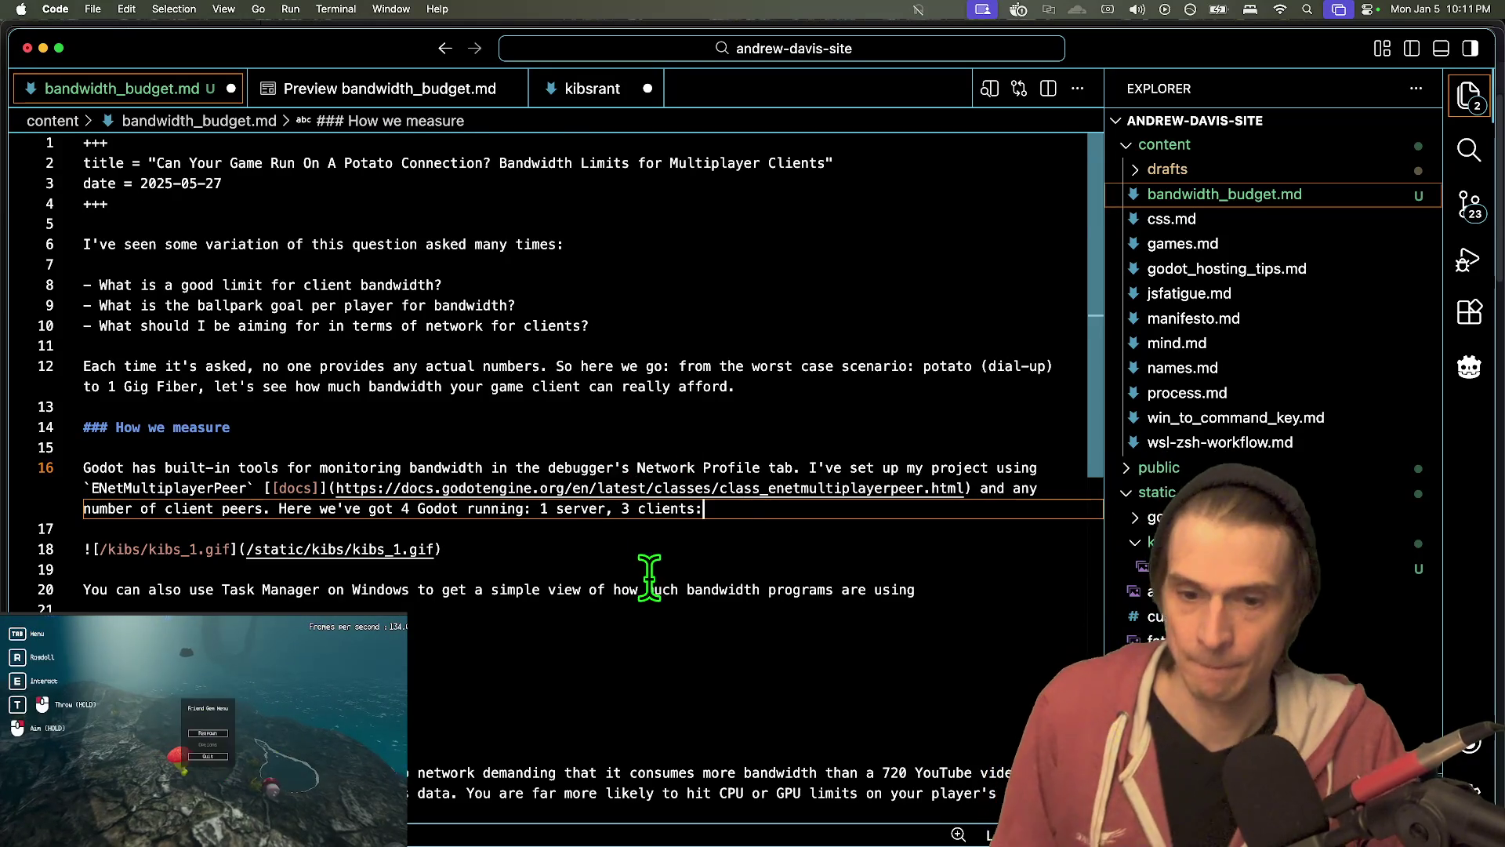
scroll(705, 549, down, 5)
click(826, 430)
key(Up)
key(Up)
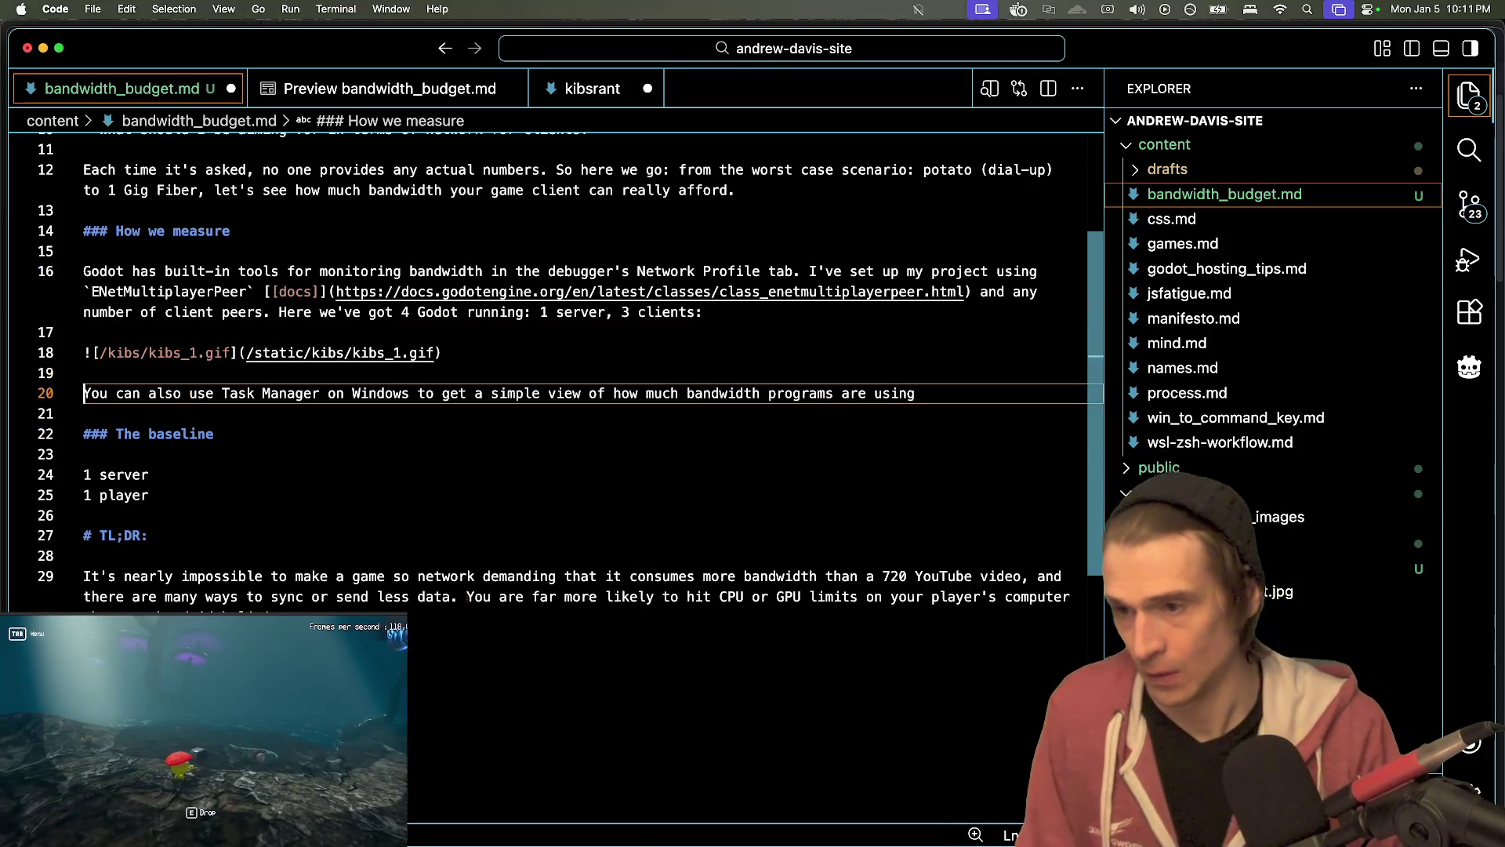
- Wrap the Task Manager sentence in parentheses, adding 'More on that later', and space out TL;DR
text(()
key(End)
text())
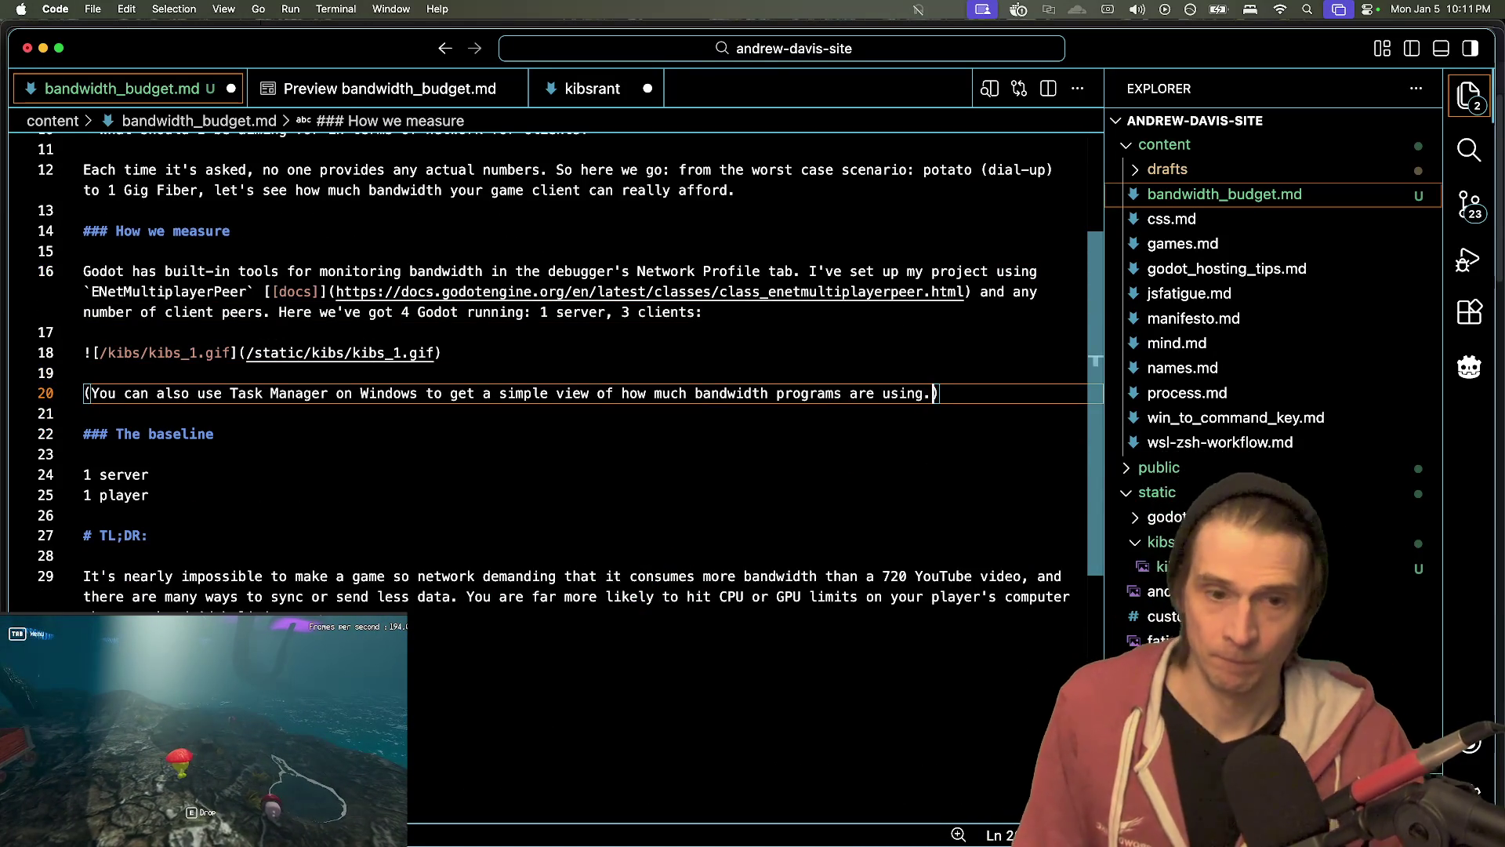
text(More om)
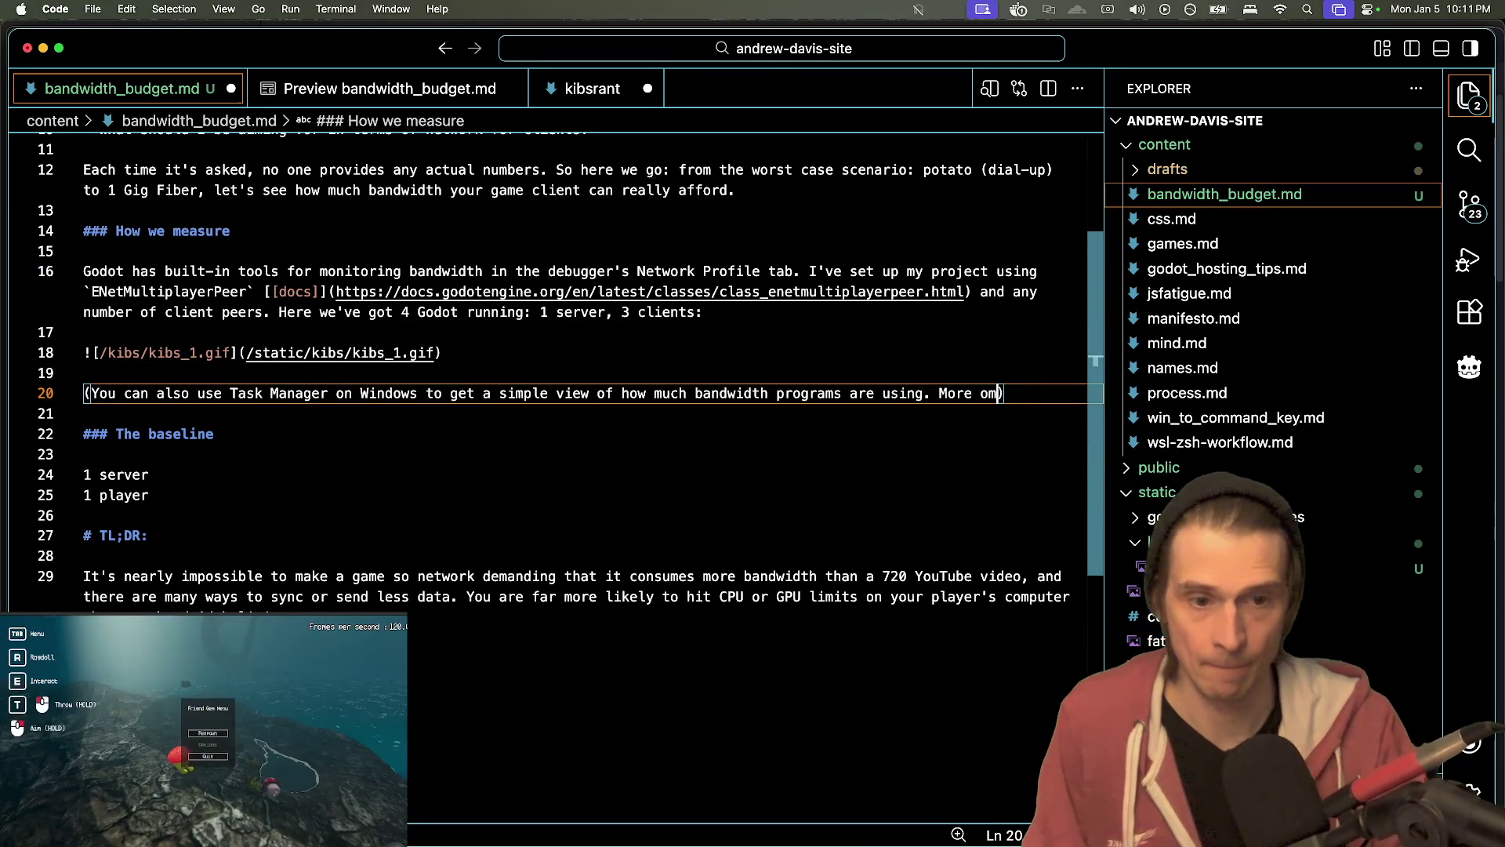
key(BackSpace)
text(n that later)
key(Down)
key(Down)
key(Down)
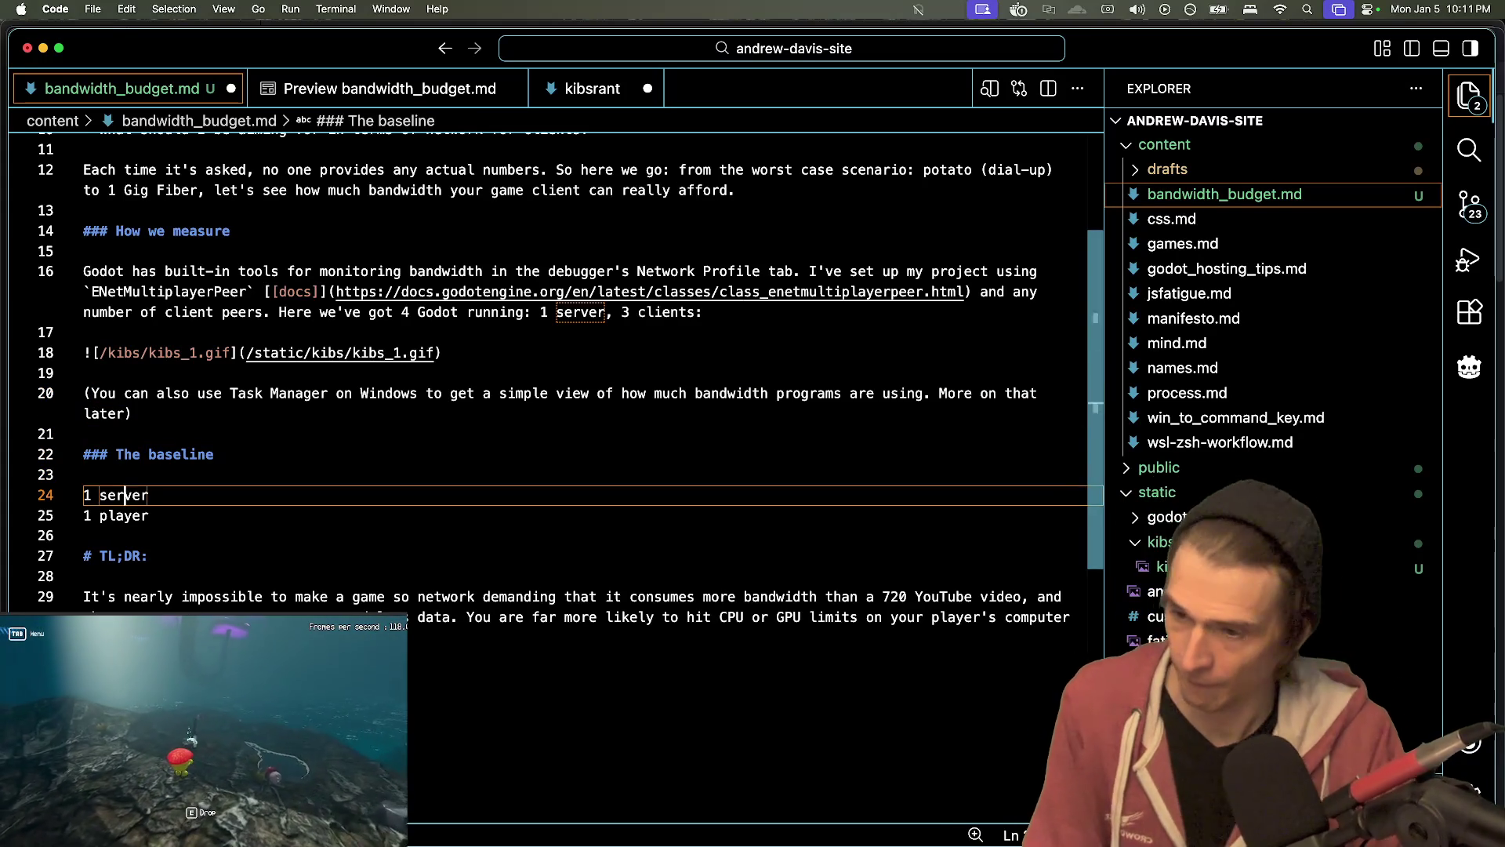
key(Home)
key(Return)
key(Return)
key(Return)
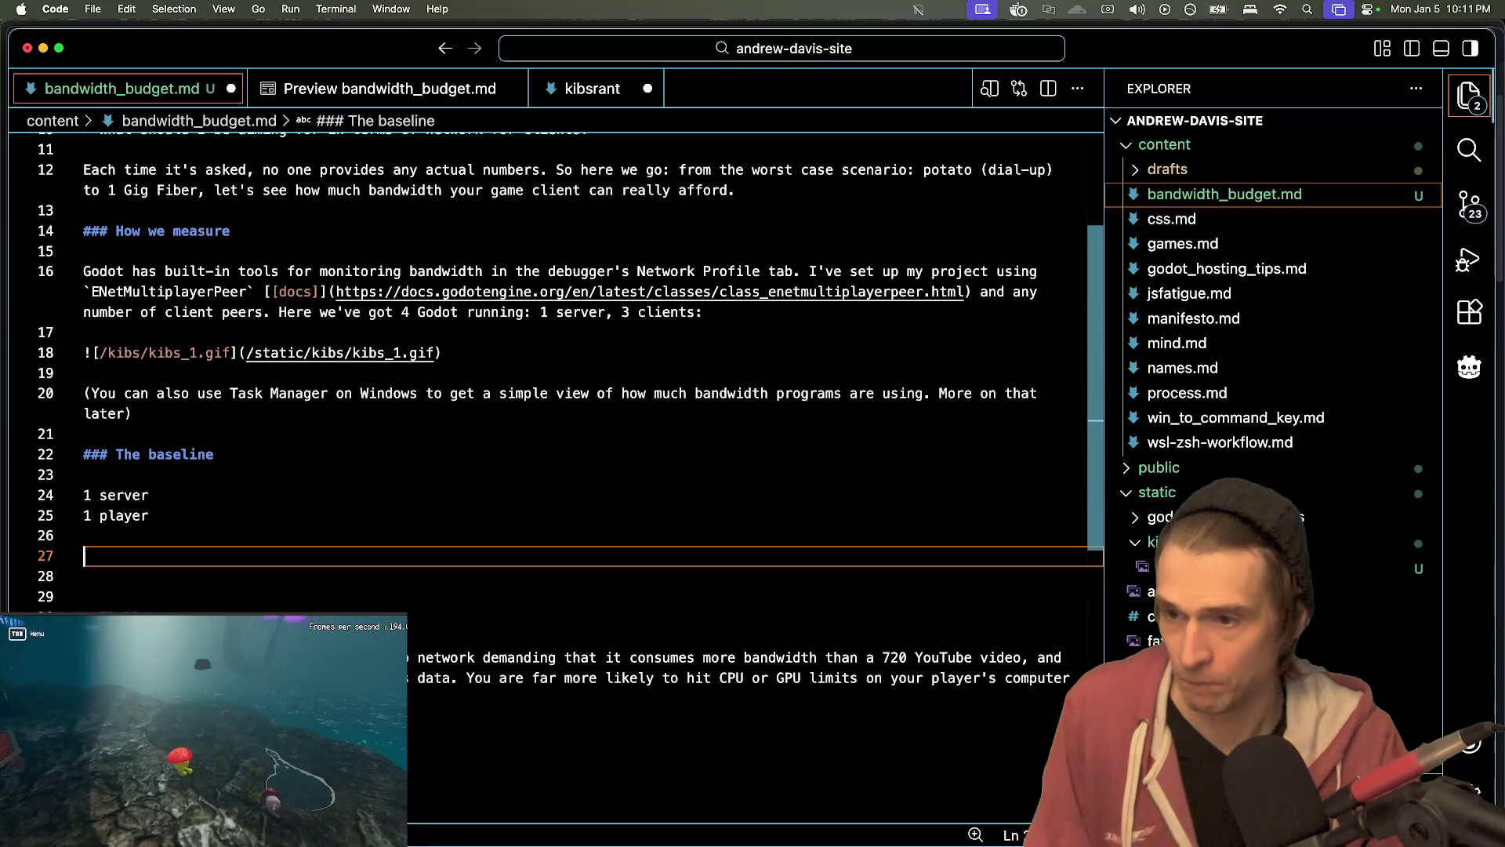
- Duplicate the kibs_1.gif image embed under The baseline and change it to kibs_2
click(753, 351)
key(super+c)
click(746, 564)
key(super+v)
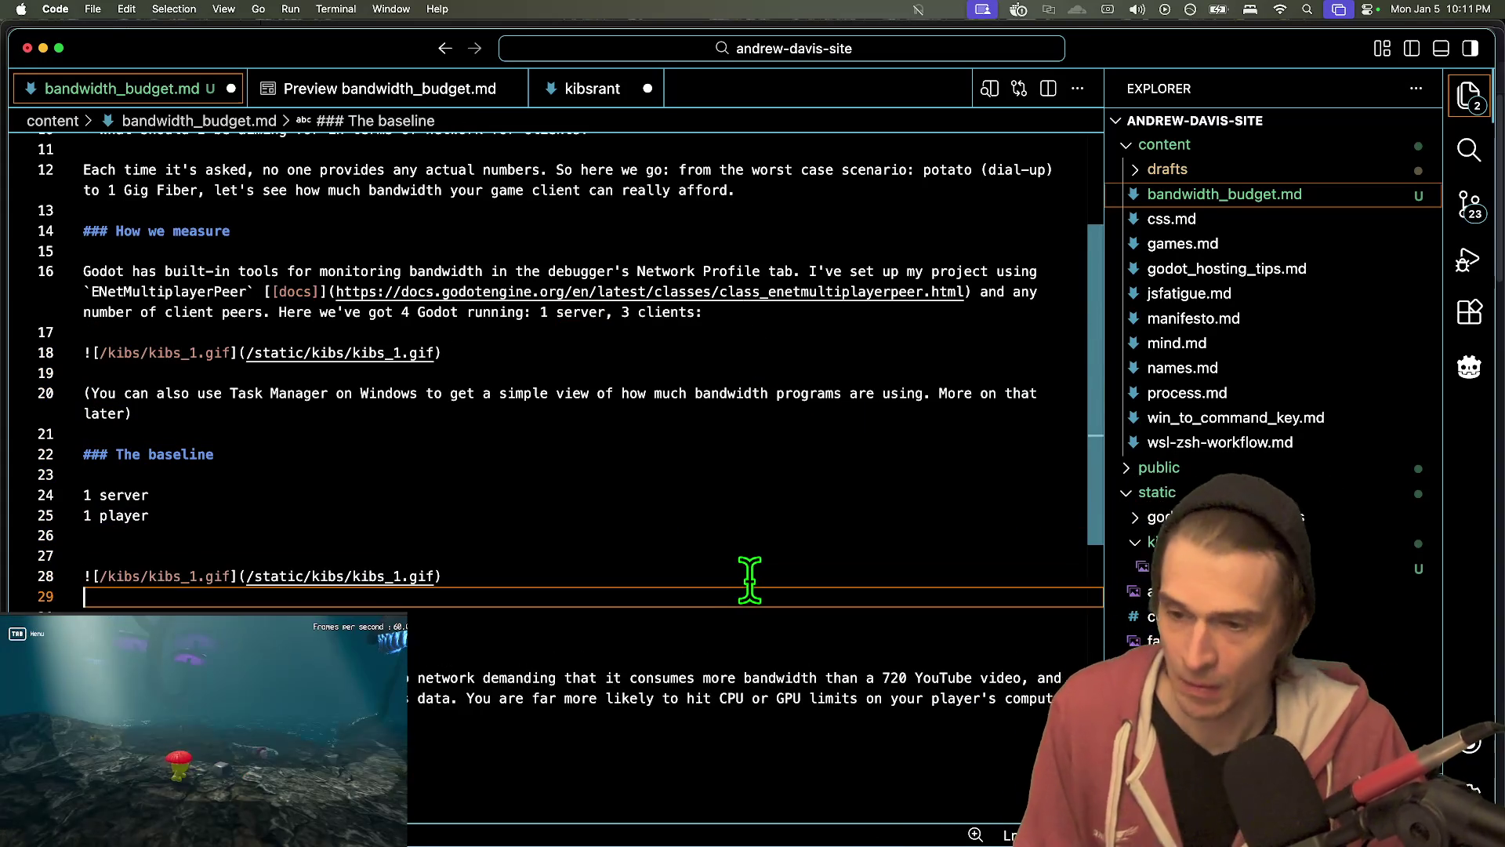
click(435, 555)
key(Left)
key(BackSpace)
text(2)
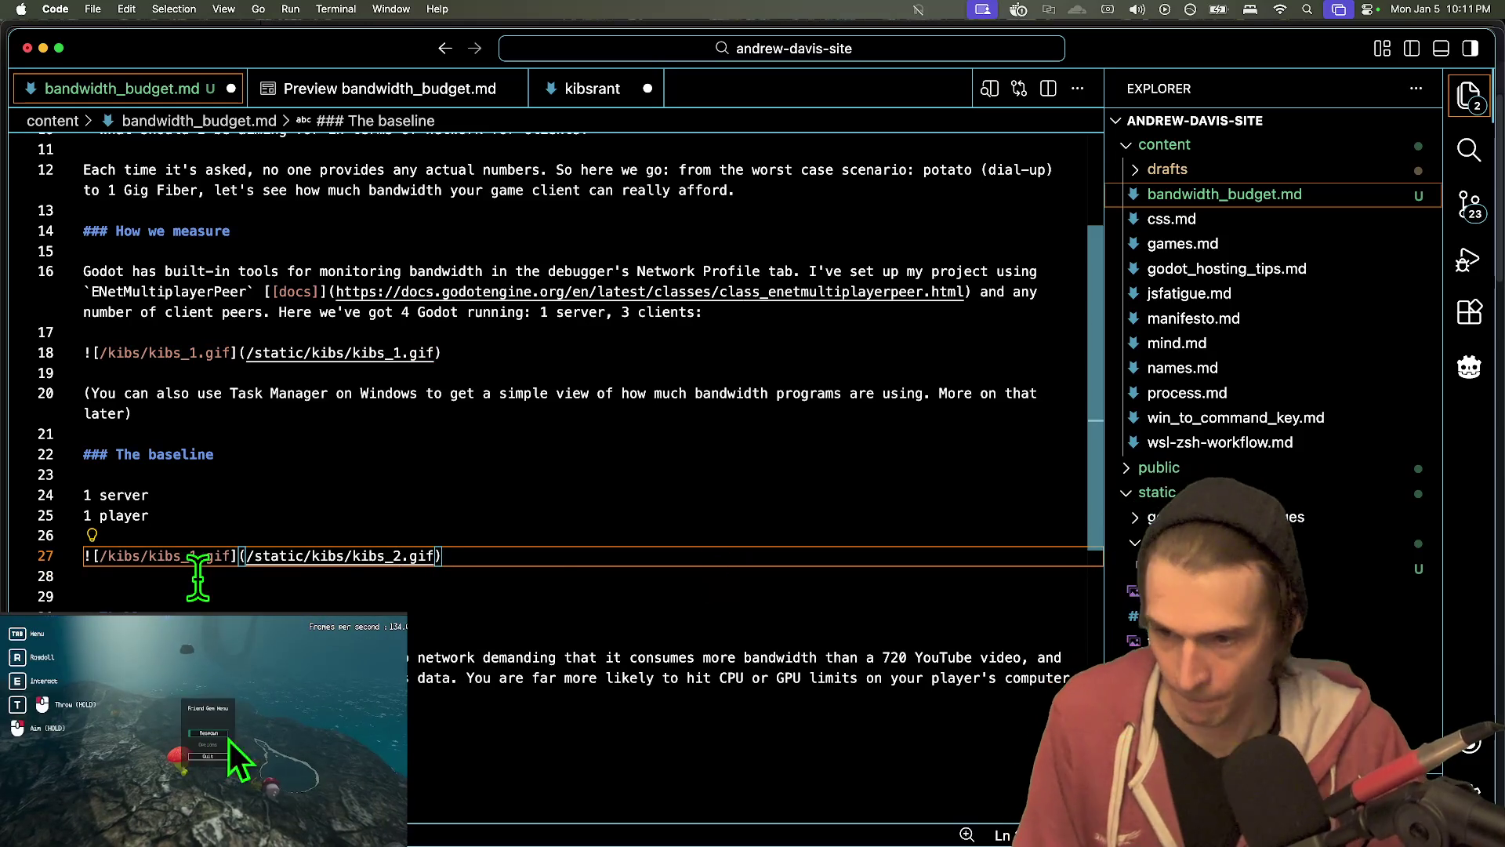
key(BackSpace)
text(2)
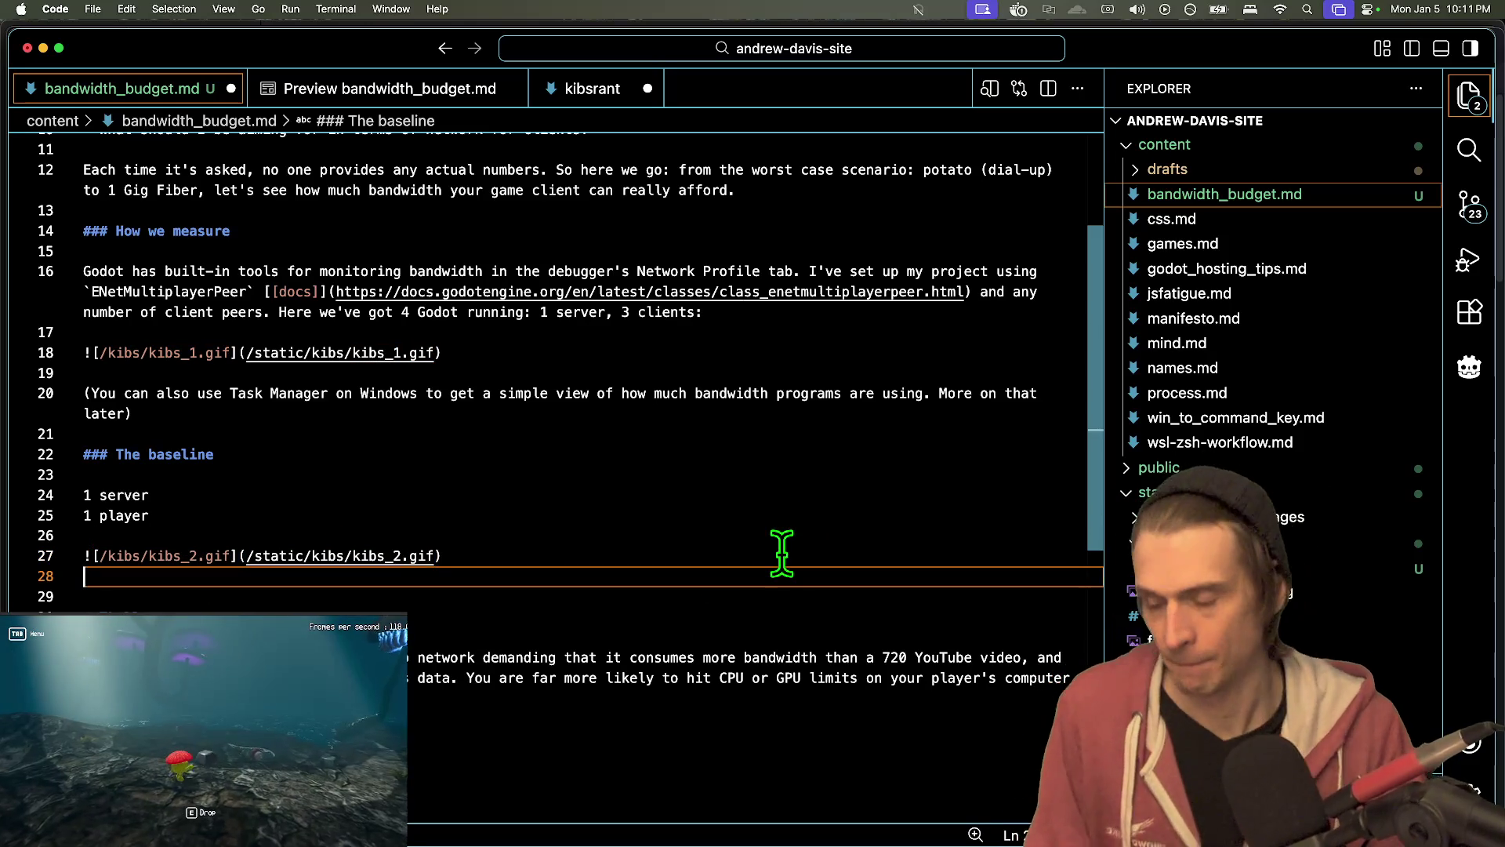
- Mark the server as 10 KiBs down and the player as 10 KiBs up, then save
key(Up)
key(Up)
key(Up)
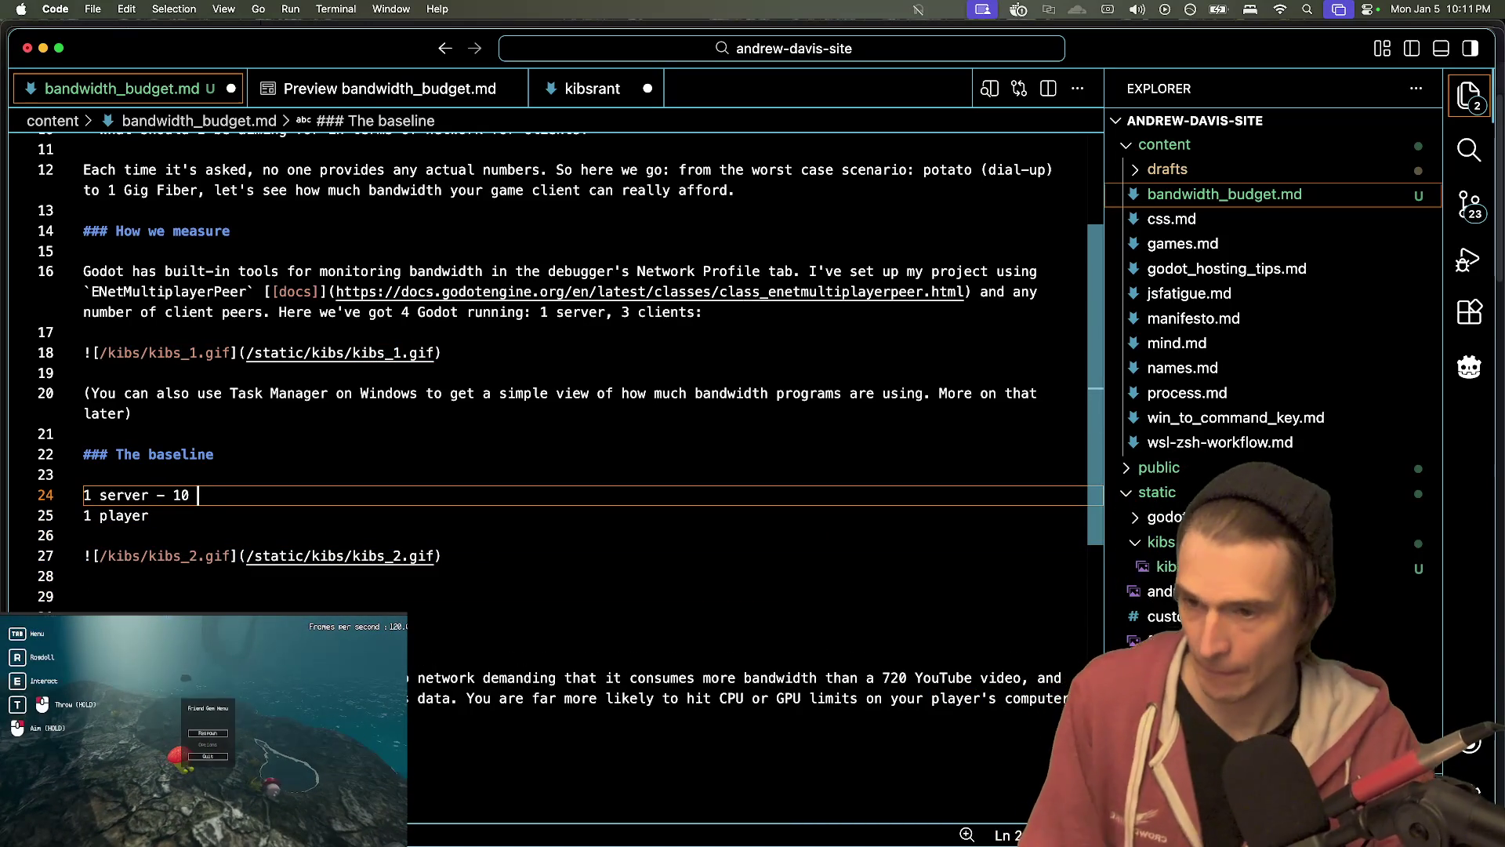
text(down)
text(KiBs)
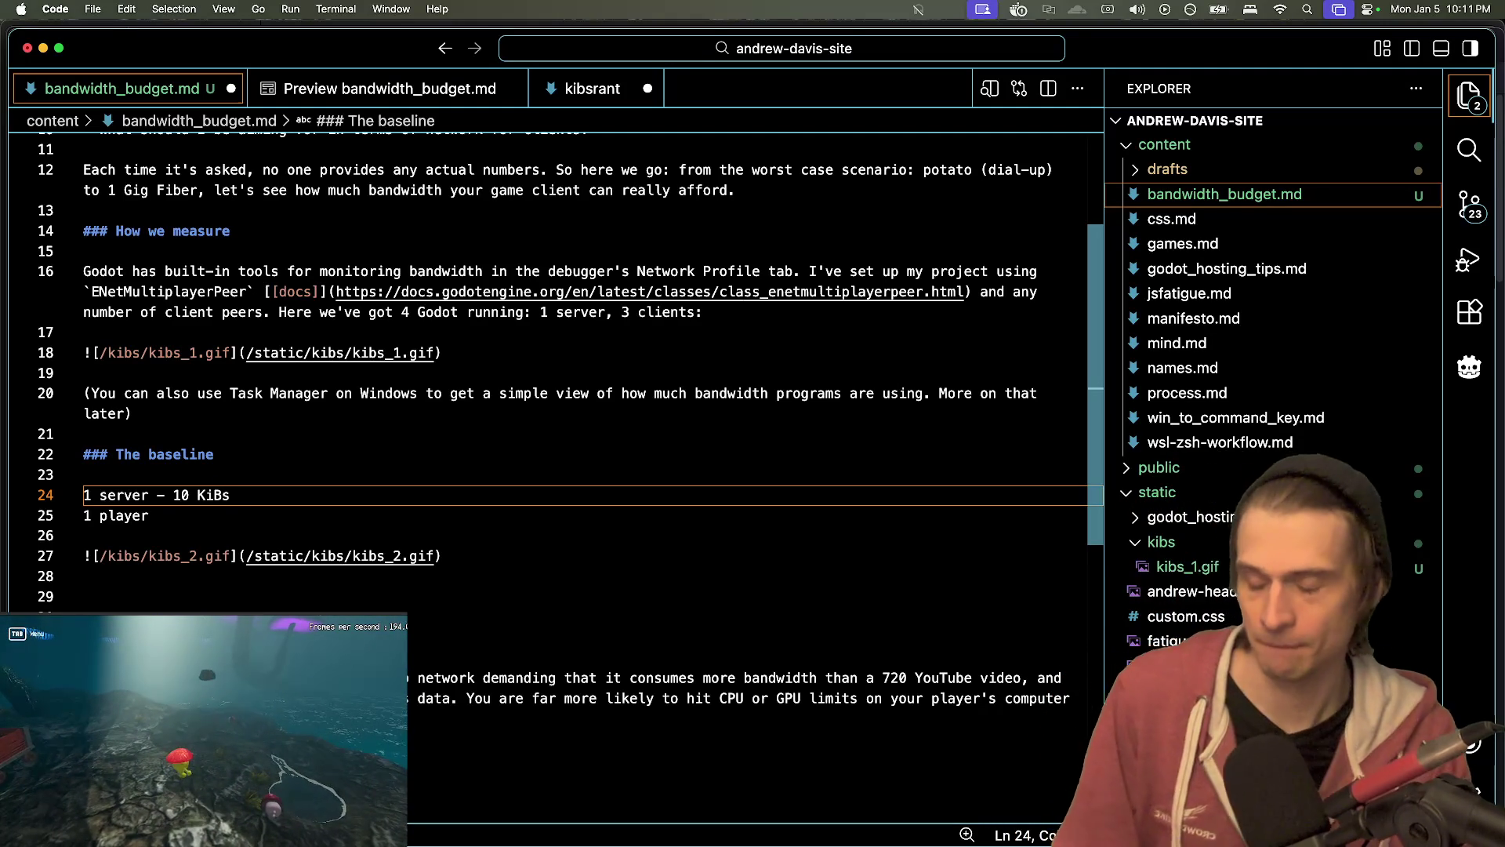
key(Down)
text(-)
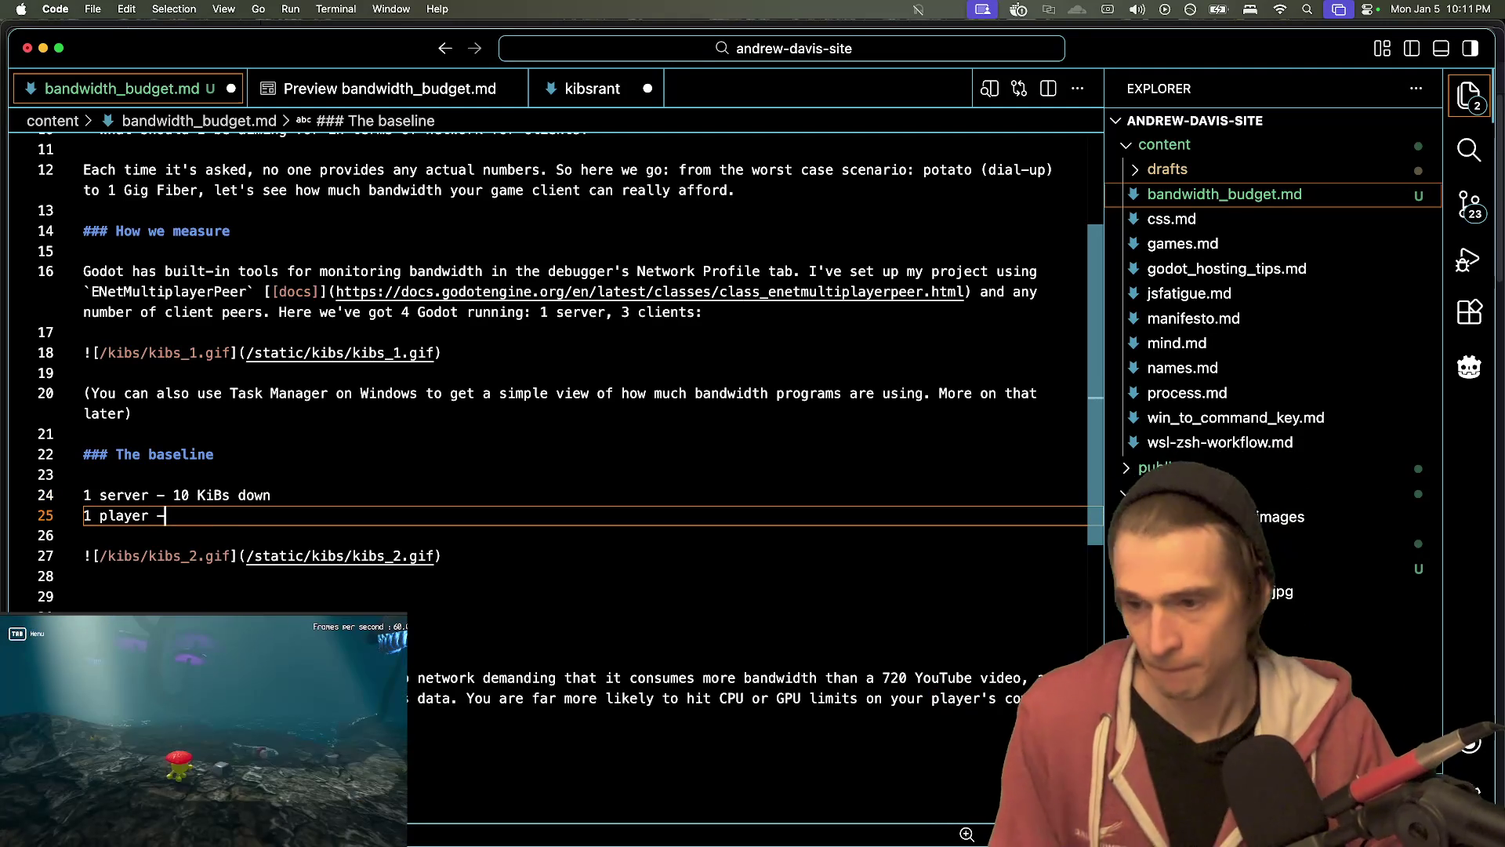
text( 10 KiBs)
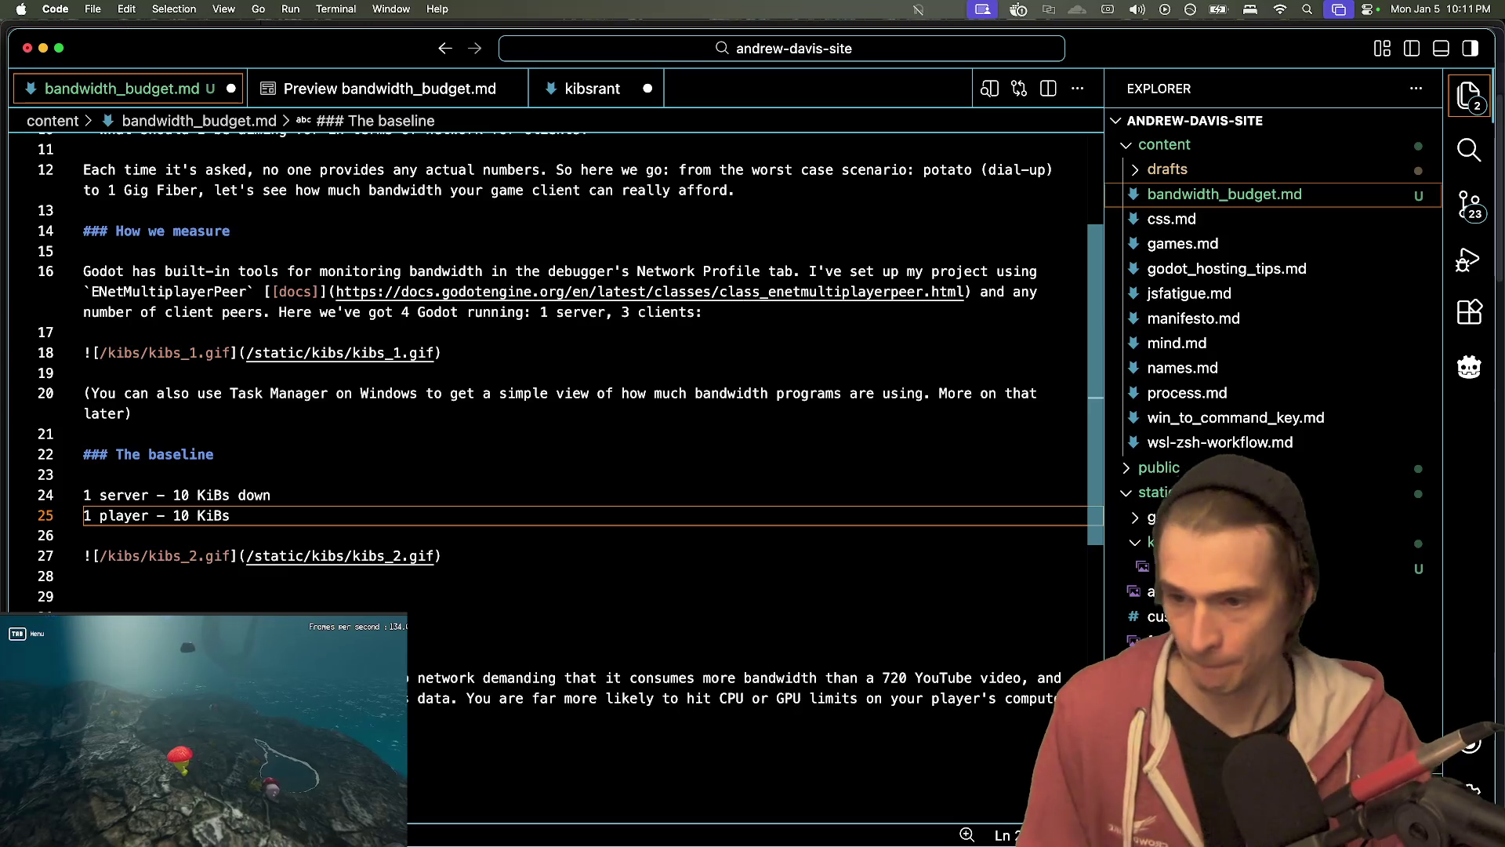
text(up)
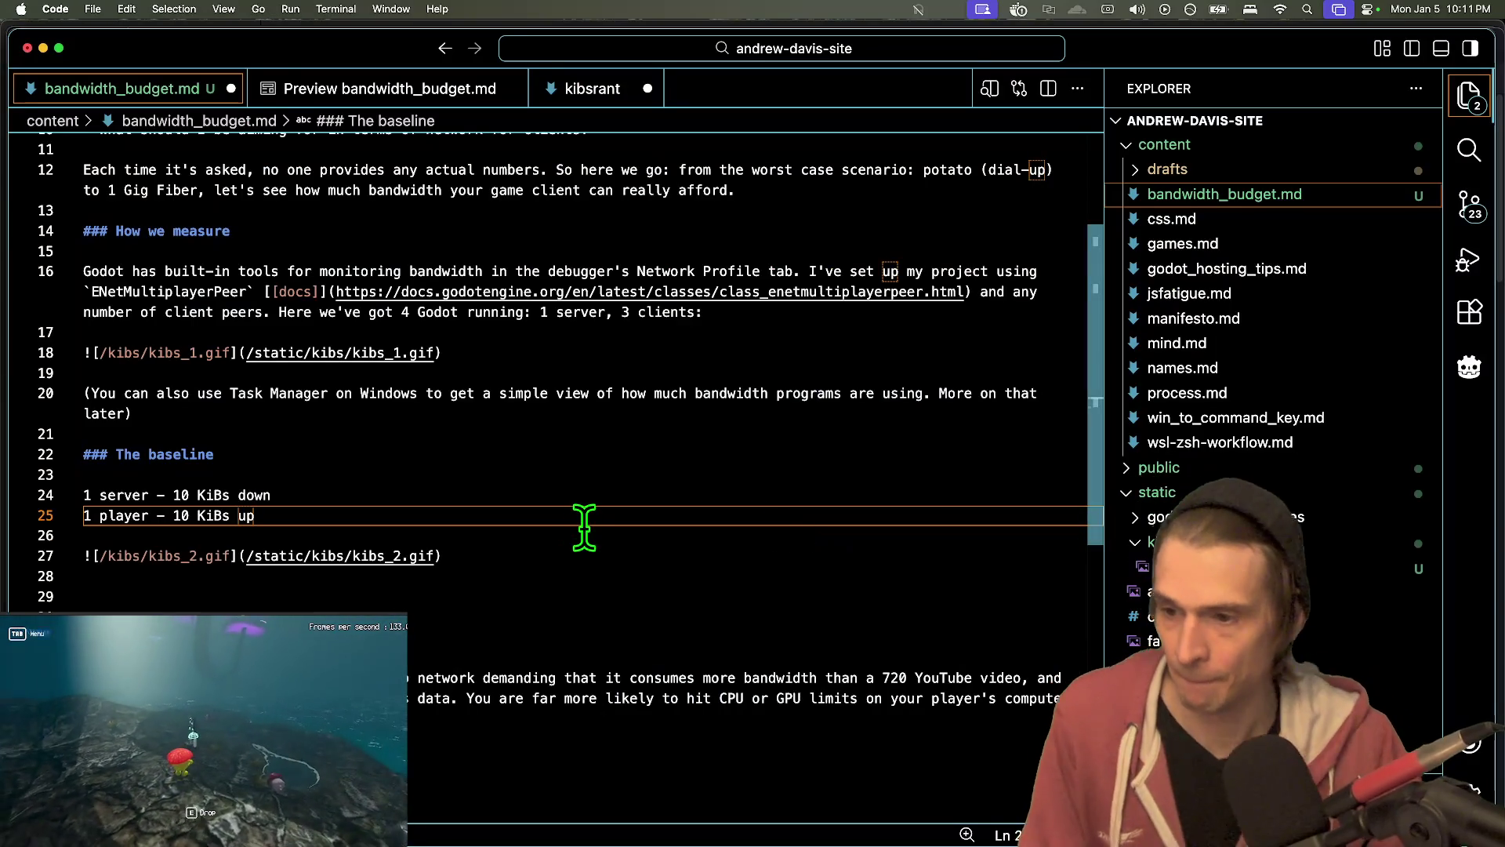
key(Down)
click(594, 496)
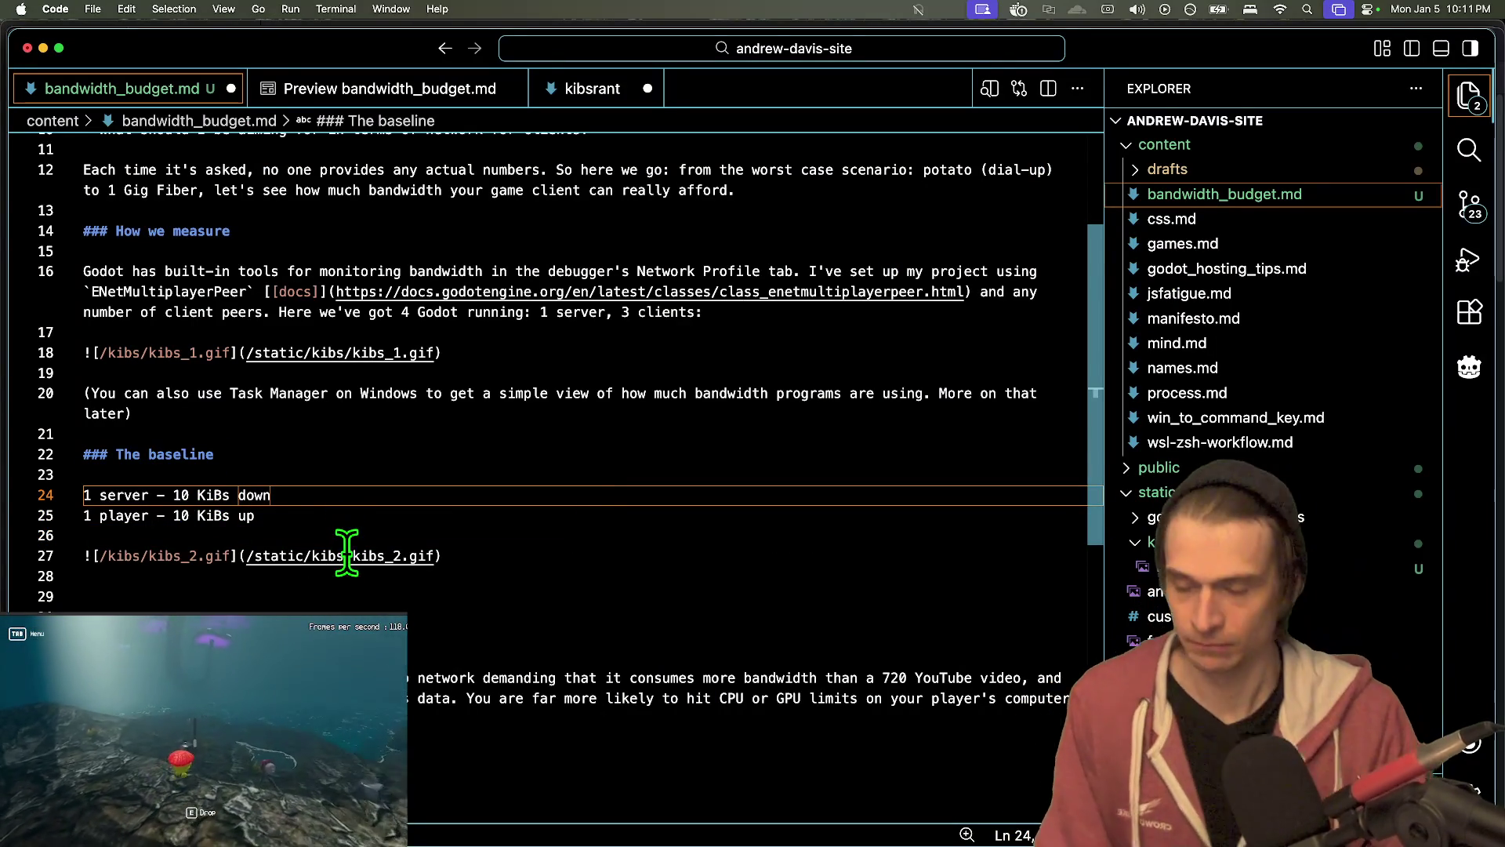
key(super+s)
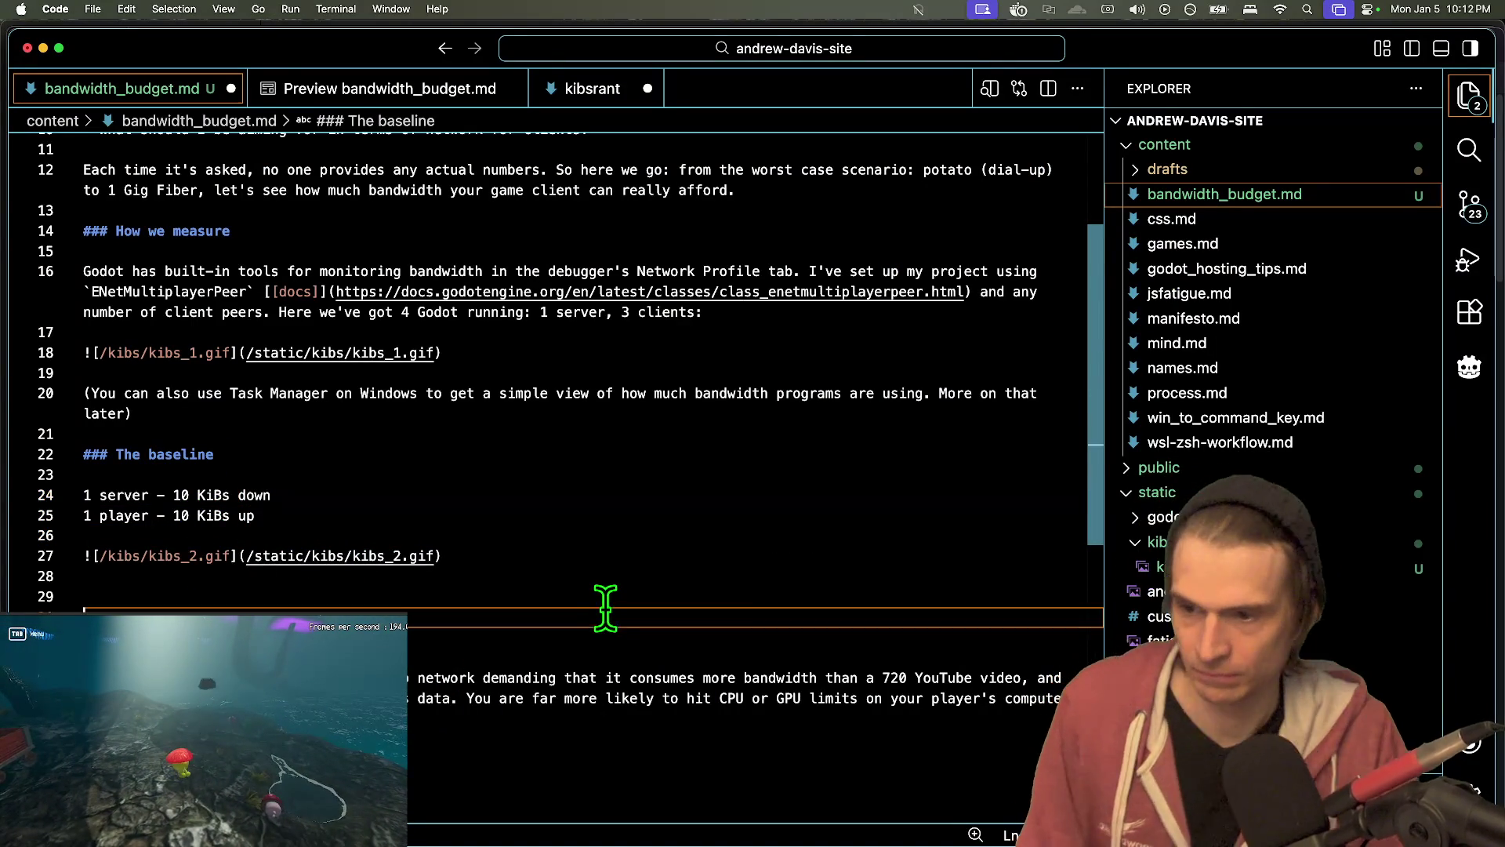
- Check the post's rendered preview, then return to the markdown source
scroll(588, 609, up, 1)
key(ctrl+Tab)
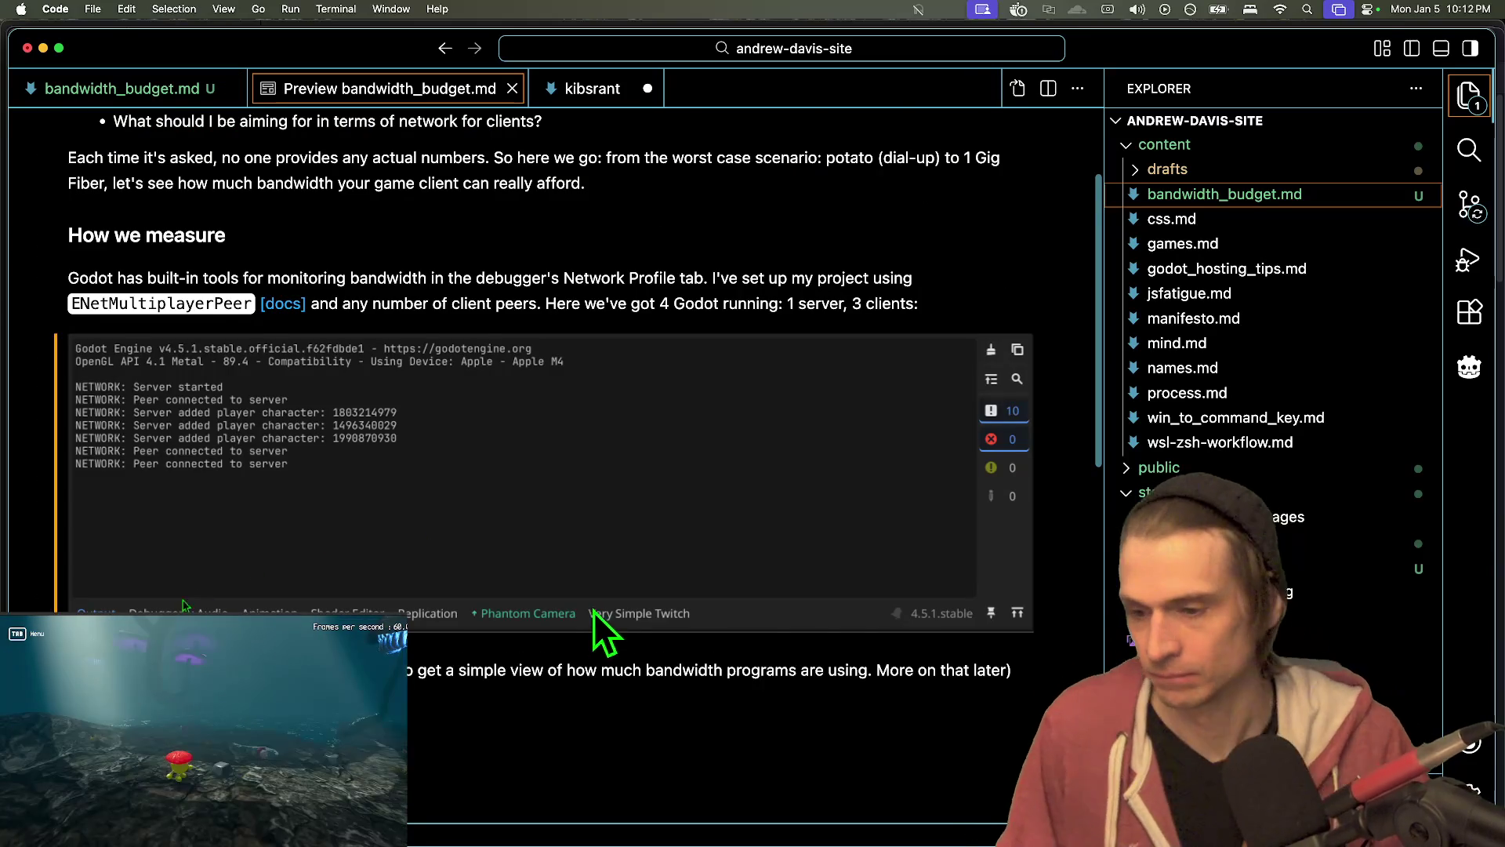
scroll(608, 627, down, 5)
key(ctrl+Tab)
- Delete the server and player bandwidth lines, leaving a blank line above the image
key(Up)
key(Up)
key(Up)
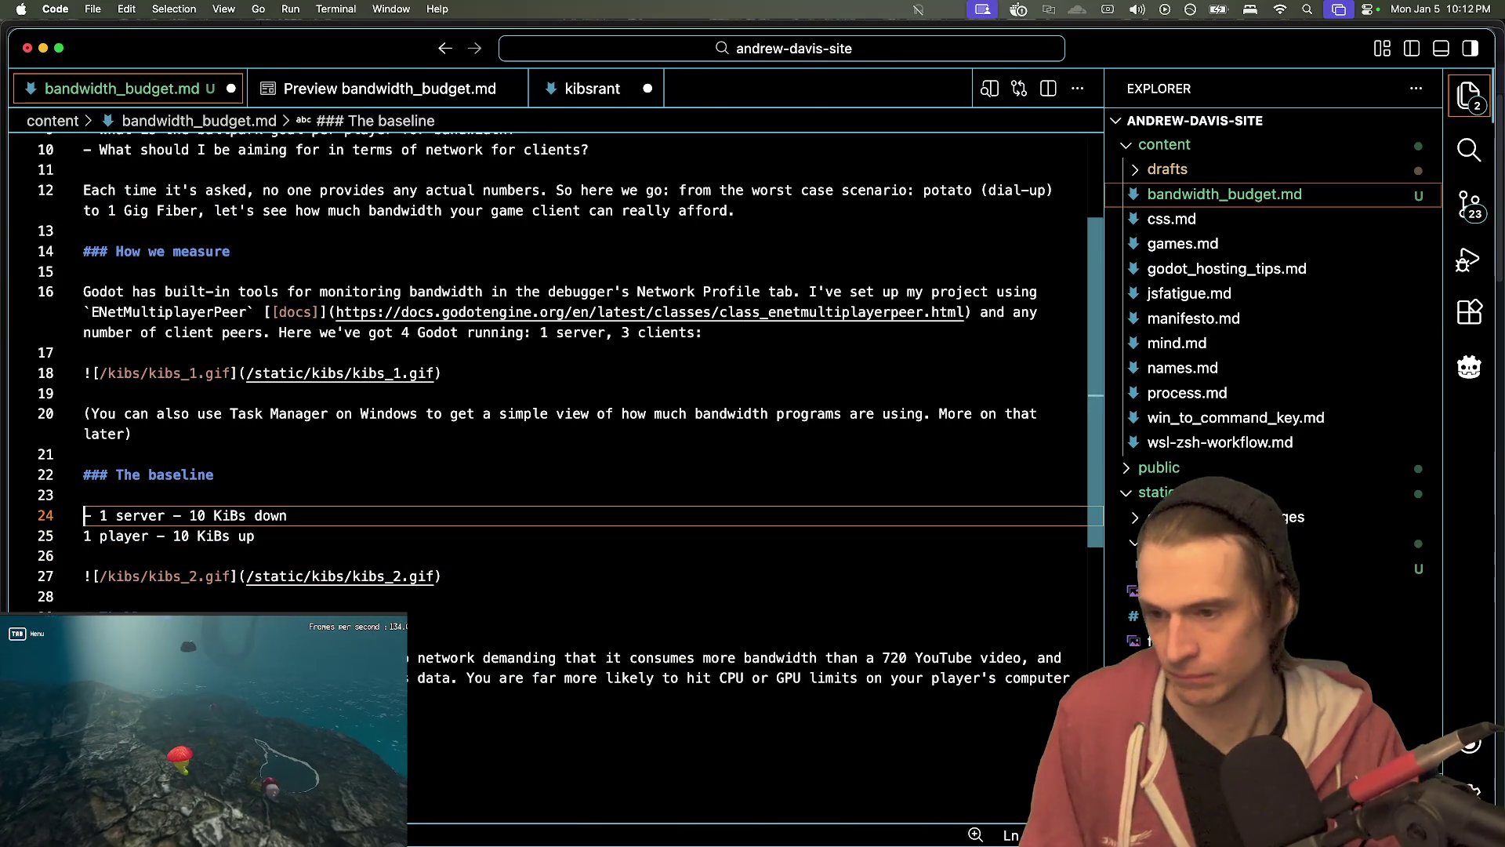
click(85, 536)
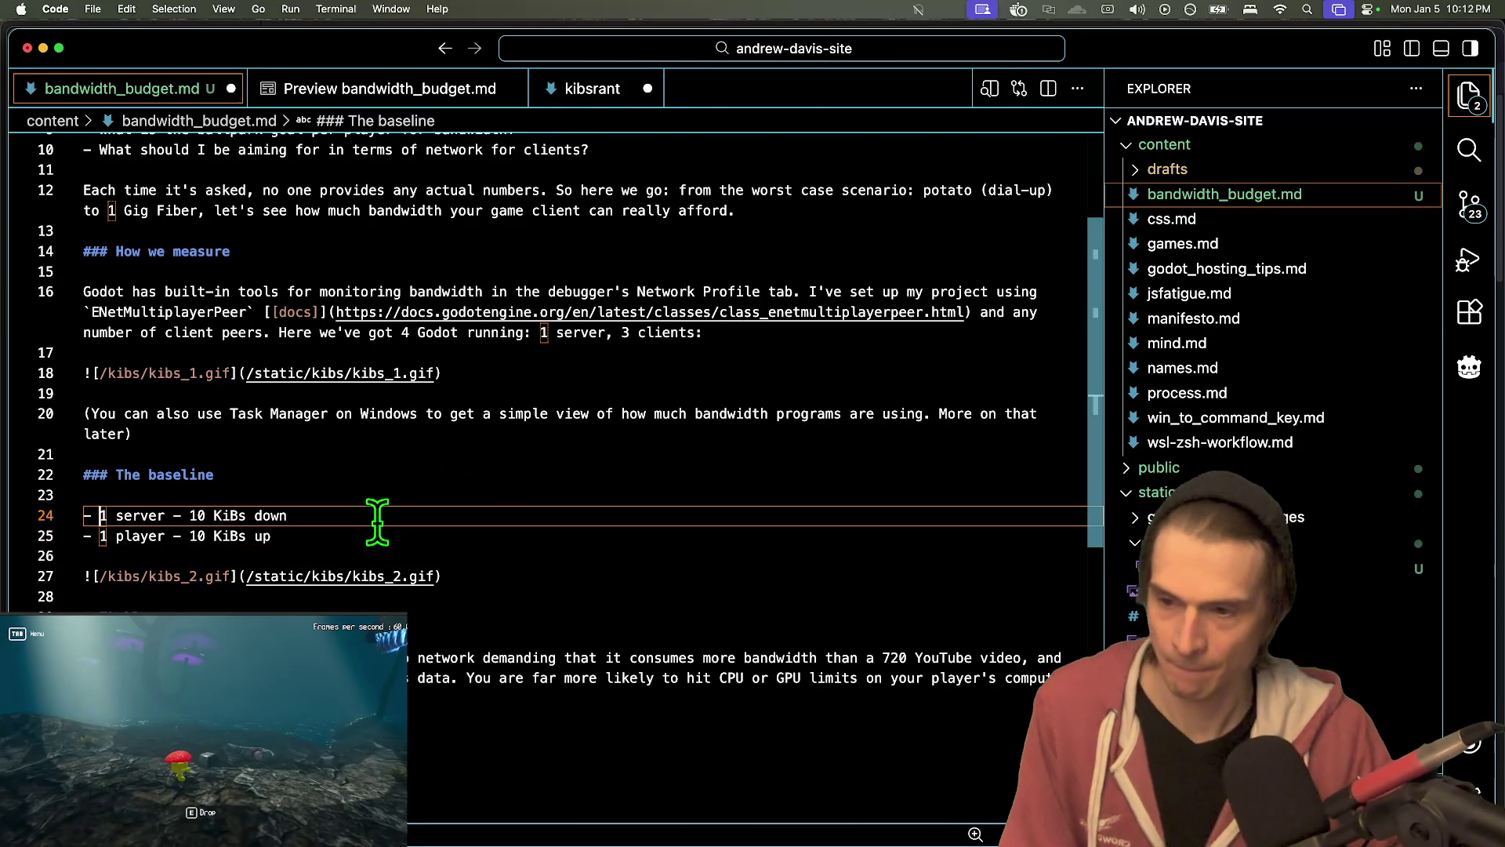
triple_click(376, 515)
drag(376, 515, 372, 531)
key(BackSpace)
key(Return)
key(Return)
click(380, 517)
- Search the Command Palette for 'markdown: chan' without running anything, then cycle open apps
key(super+shift+p)
key(Escape)
key(super+shift+p)
text(markdown: chan)
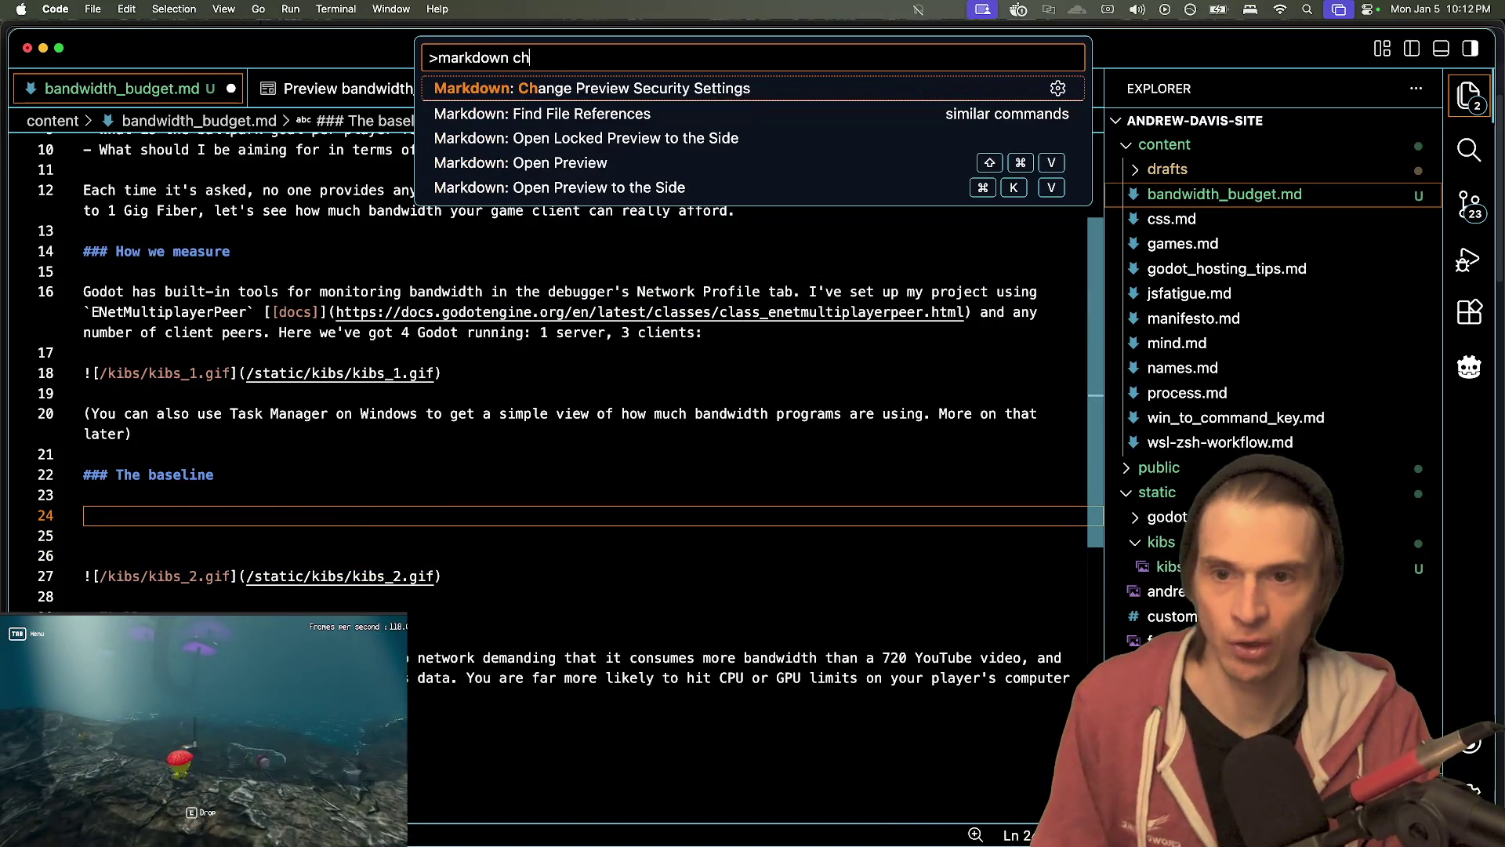
key(Escape)
key(super+shift+p)
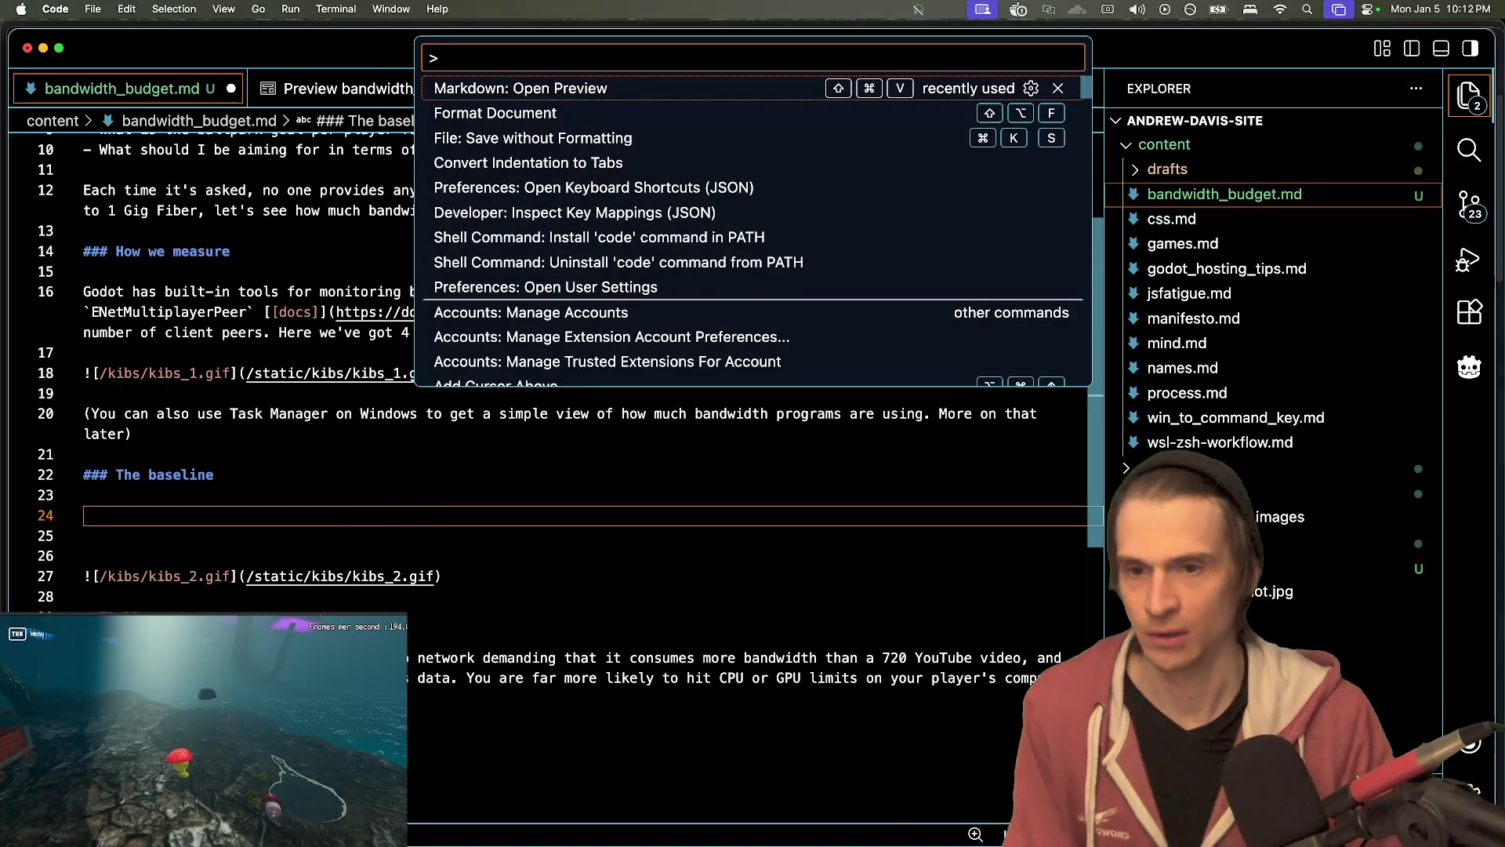
text(cha)
key(Escape)
key(super+Tab)
key(super+Tab)
key(super+shift+Tab)
key(super+Tab)
- Skim godot_hosting_tips.md, names.md, win_to_command_key.md and wsl-zsh-workflow.md
click(1219, 275)
scroll(800, 538, up, 15)
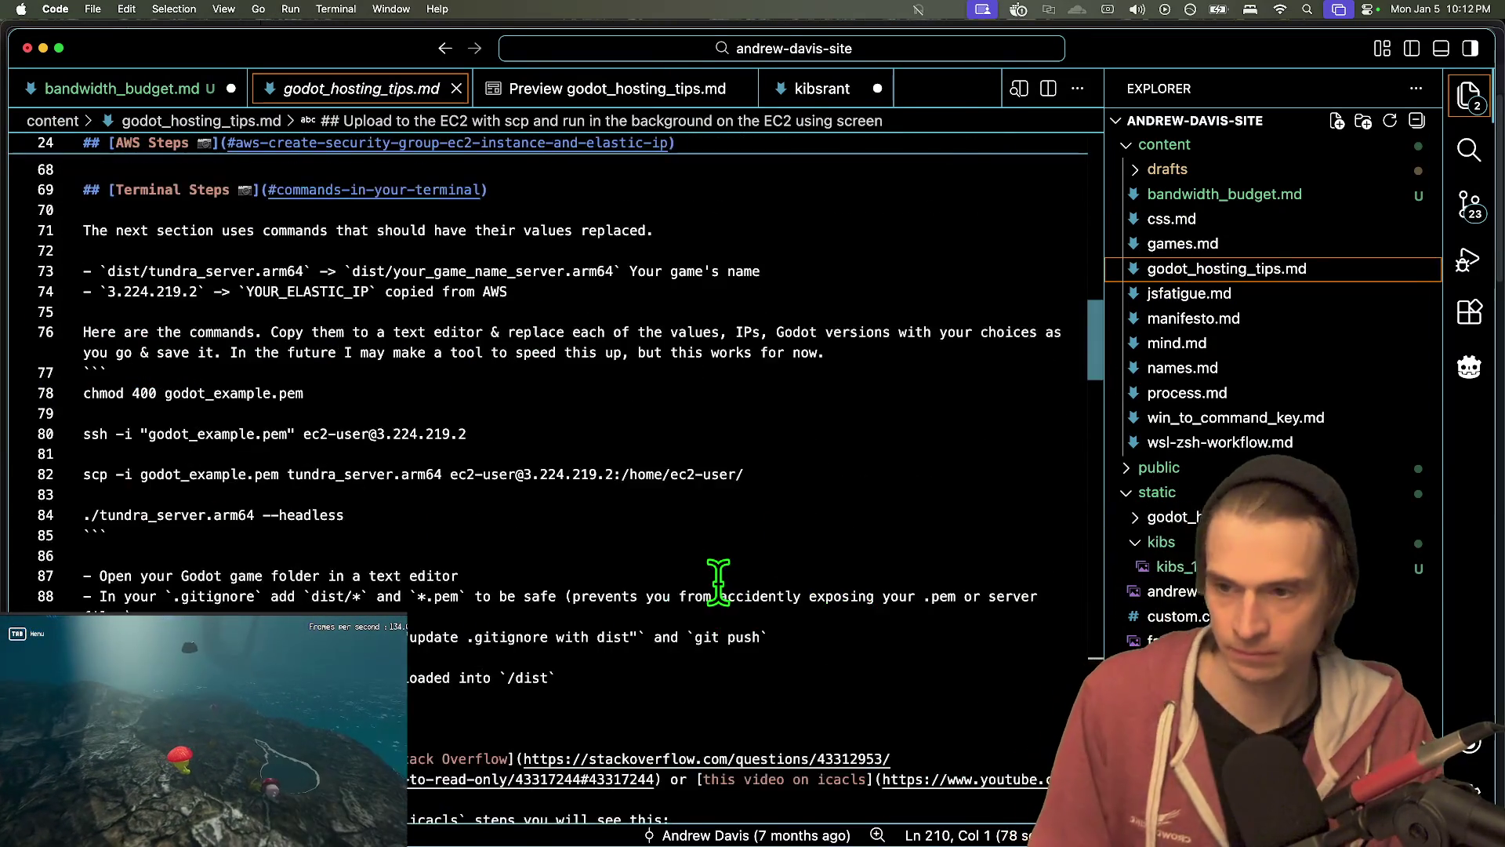
scroll(719, 580, up, 15)
scroll(745, 580, down, 20)
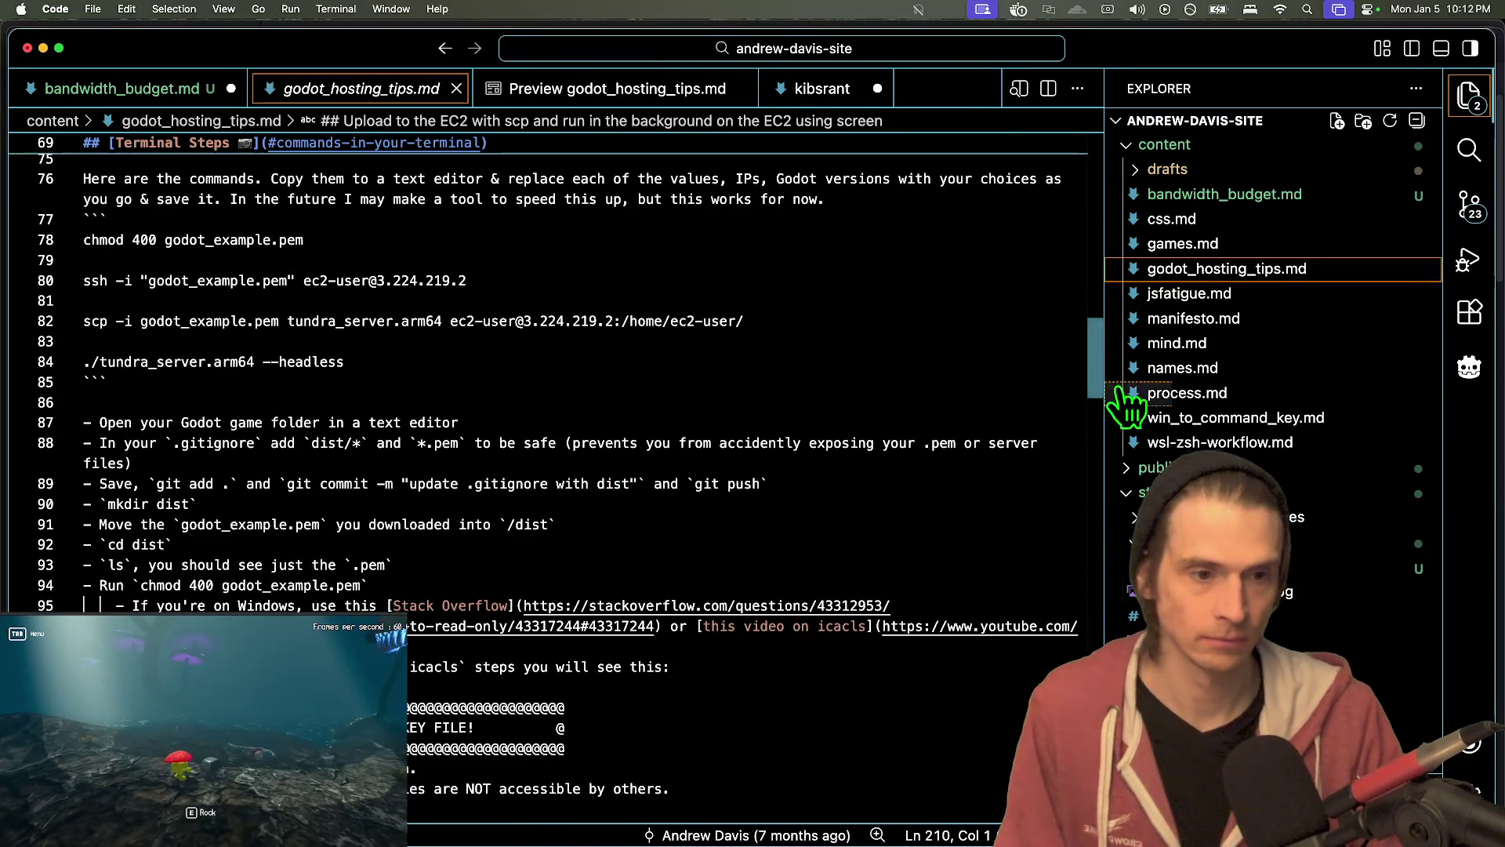
click(1182, 367)
key(ctrl+a)
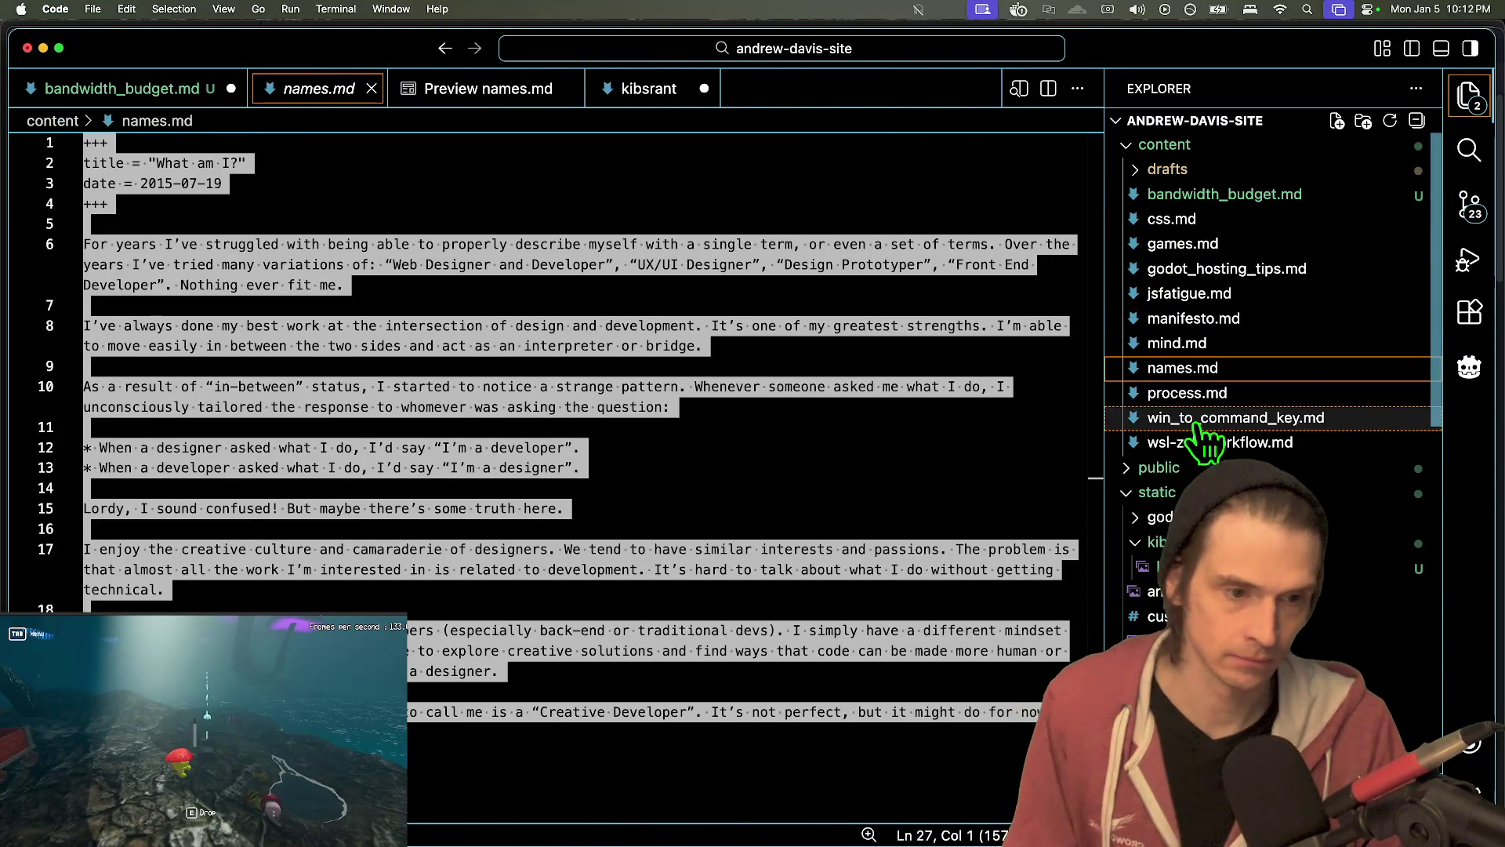
click(1197, 424)
scroll(795, 437, down, 10)
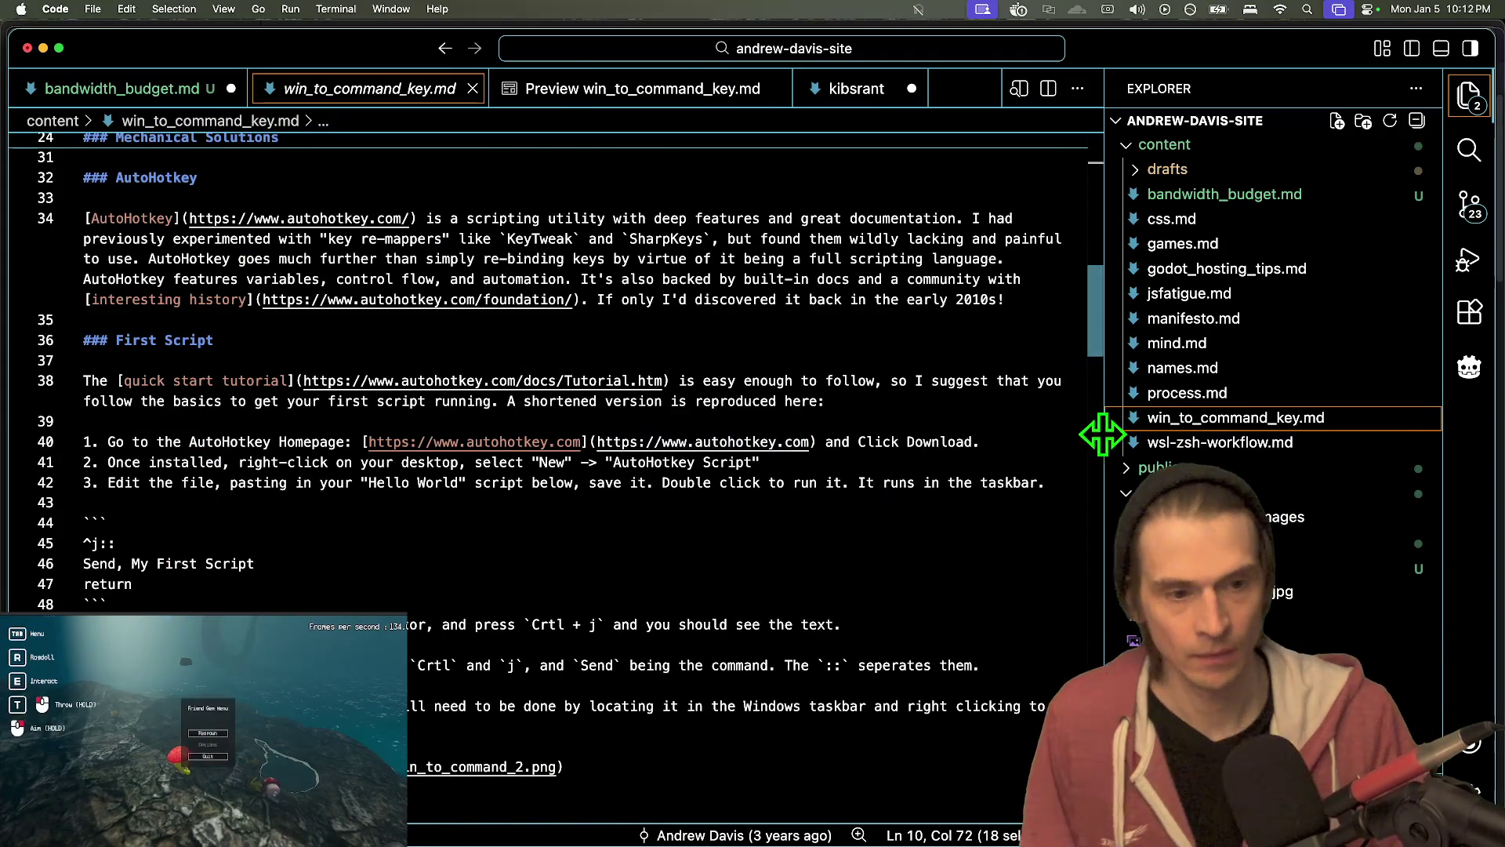
click(1220, 442)
scroll(779, 470, down, 15)
scroll(553, 584, down, 20)
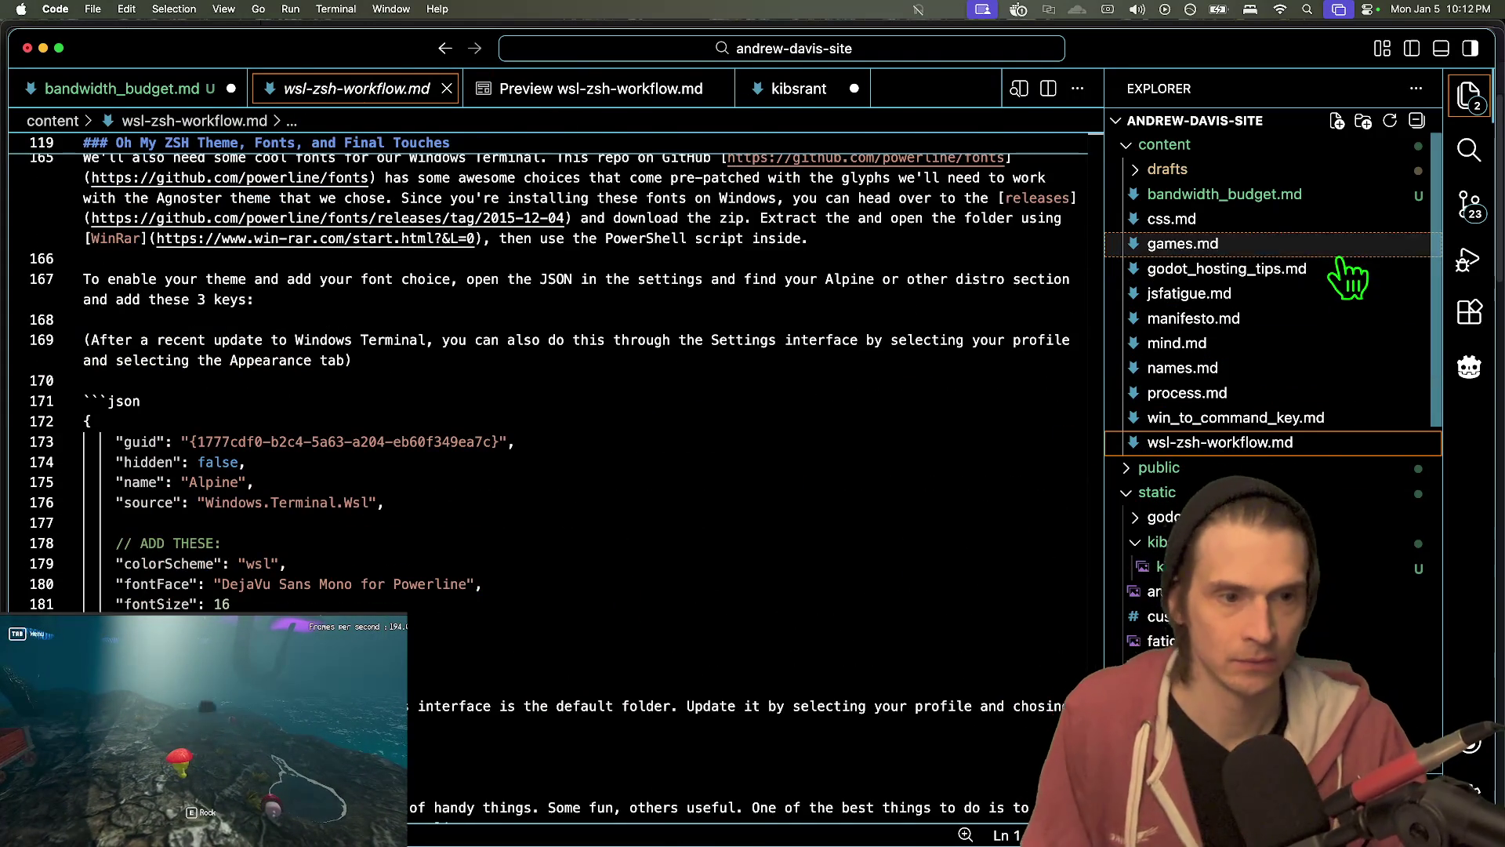
- Skim games.md, jsfatigue.md, manifesto.md and css.md, then switch to Firefox
click(1339, 249)
click(1336, 271)
click(1332, 294)
click(1325, 318)
click(1332, 271)
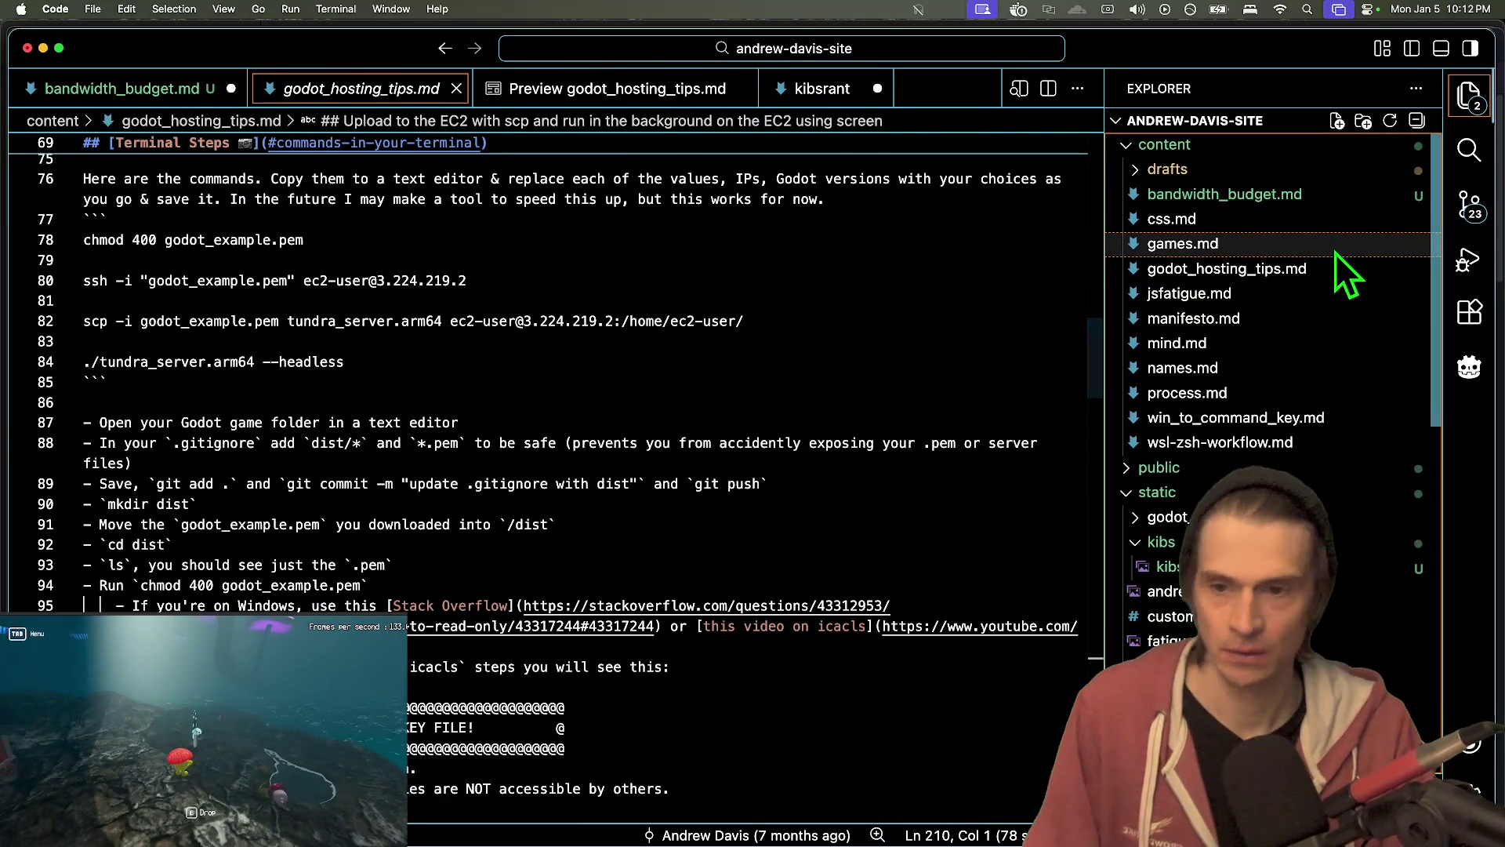
click(1334, 249)
scroll(830, 447, down, 10)
scroll(824, 498, up, 15)
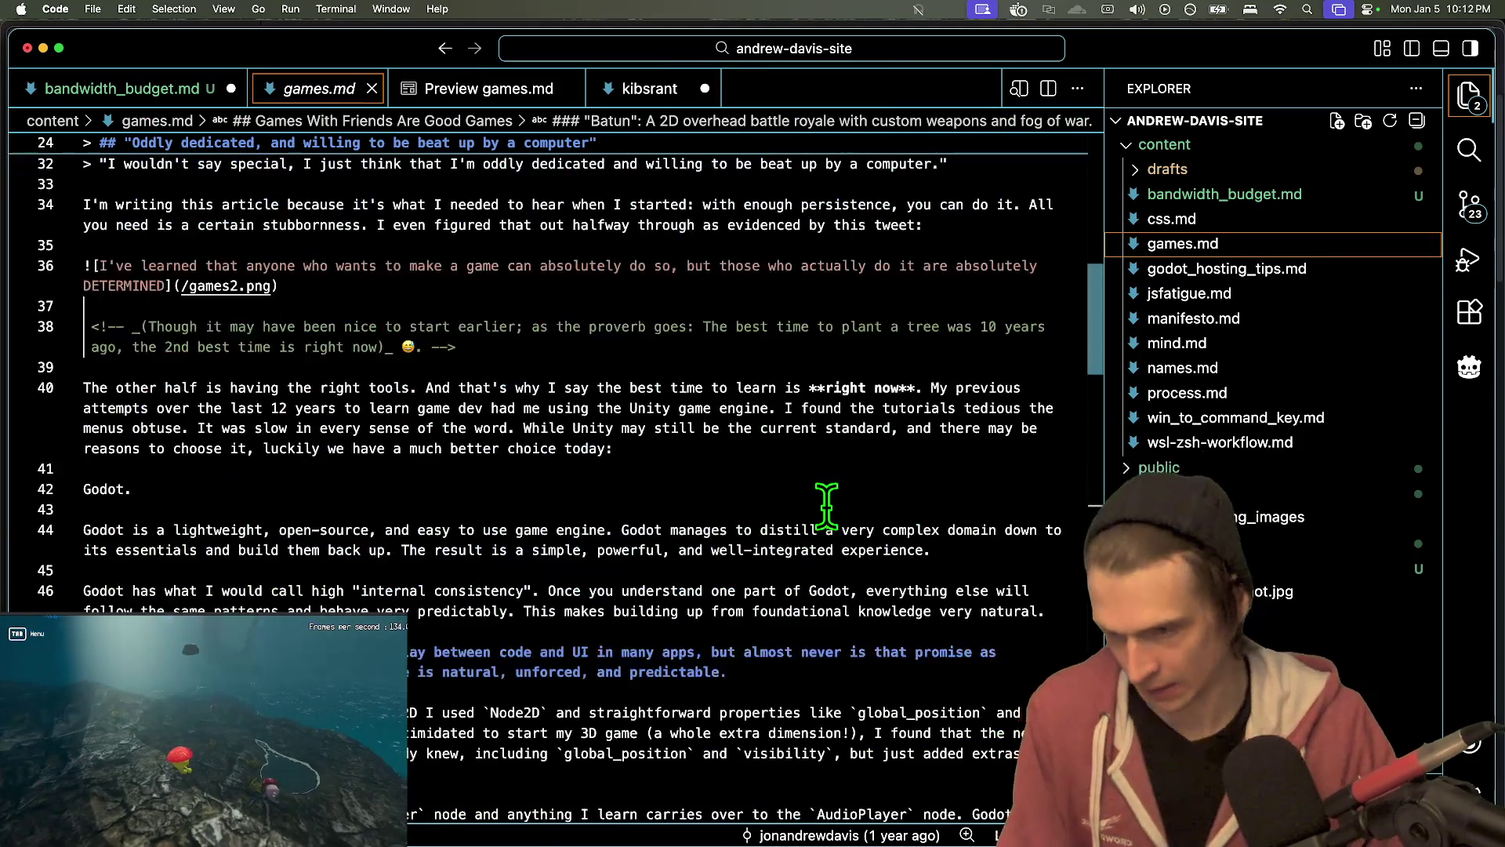
scroll(819, 445, up, 10)
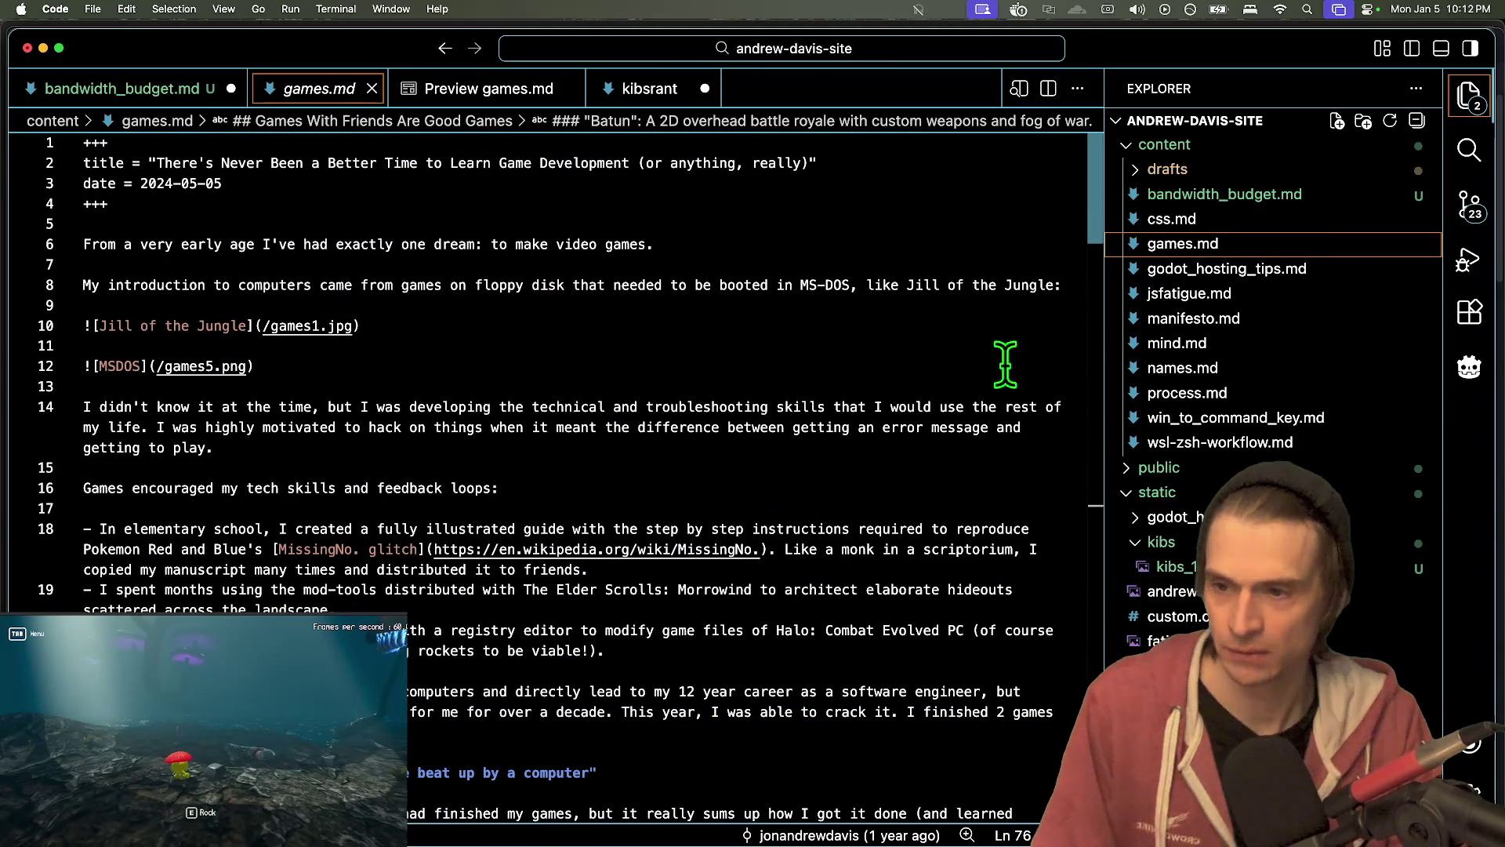
click(1172, 219)
scroll(753, 437, down, 10)
key(super+Tab)
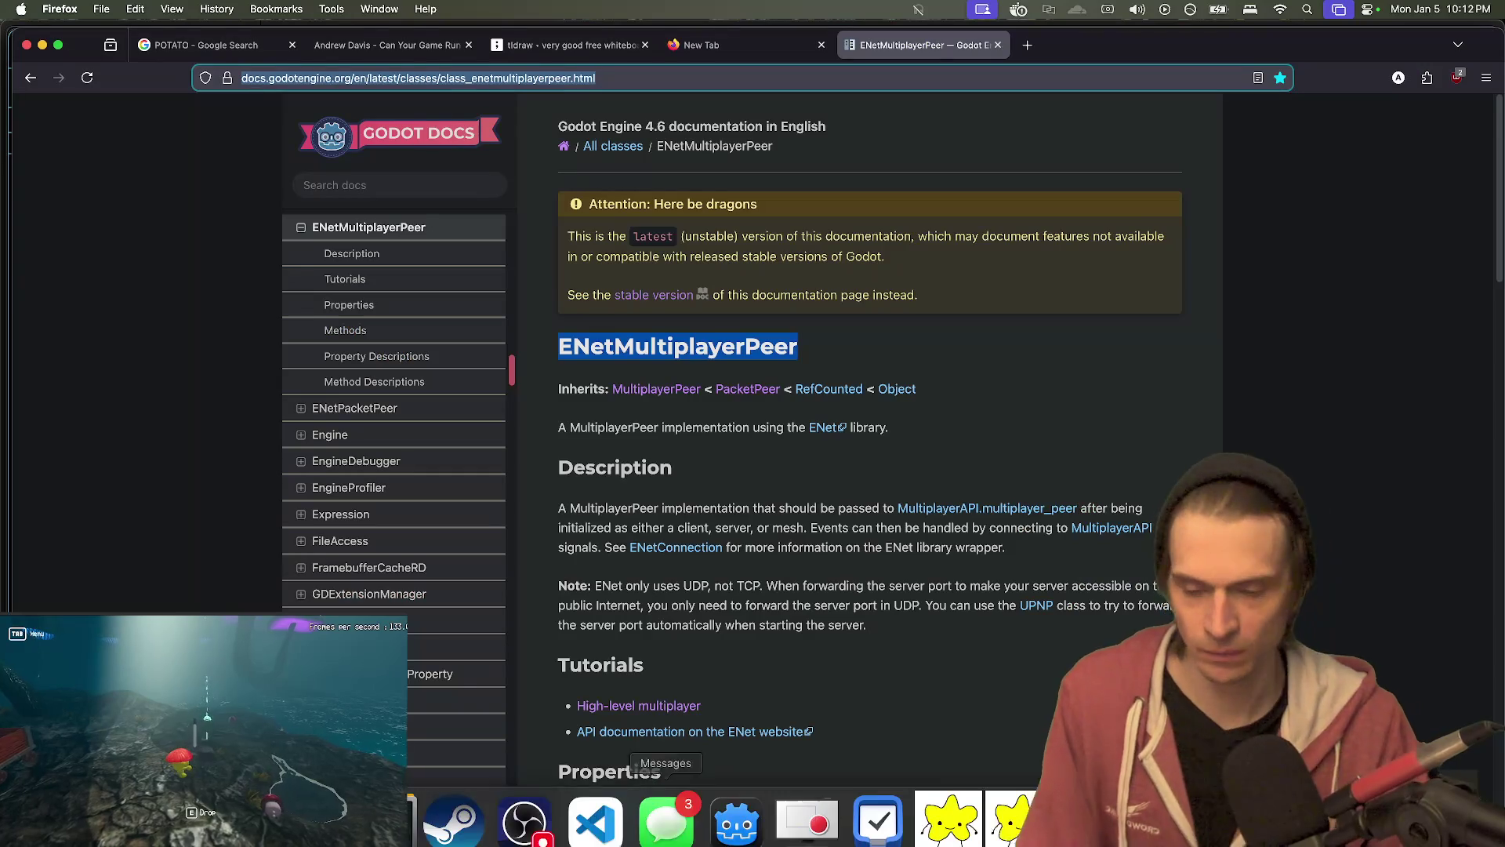
- Google 'markdown table' and glance at the Codecademy Markdown Tables result
key(super+t)
text(markdown table)
key(Return)
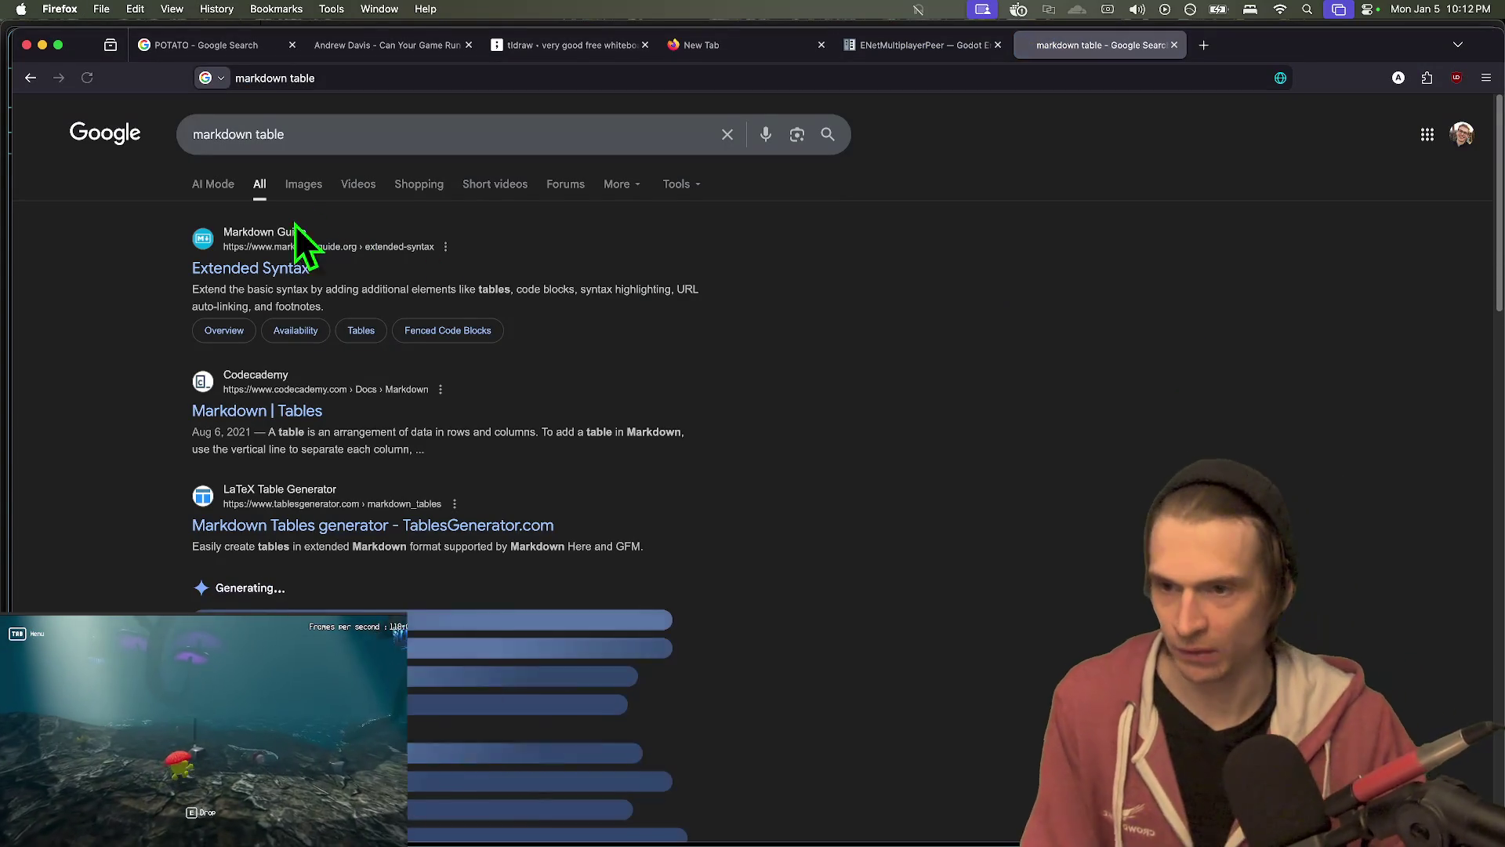
click(258, 411)
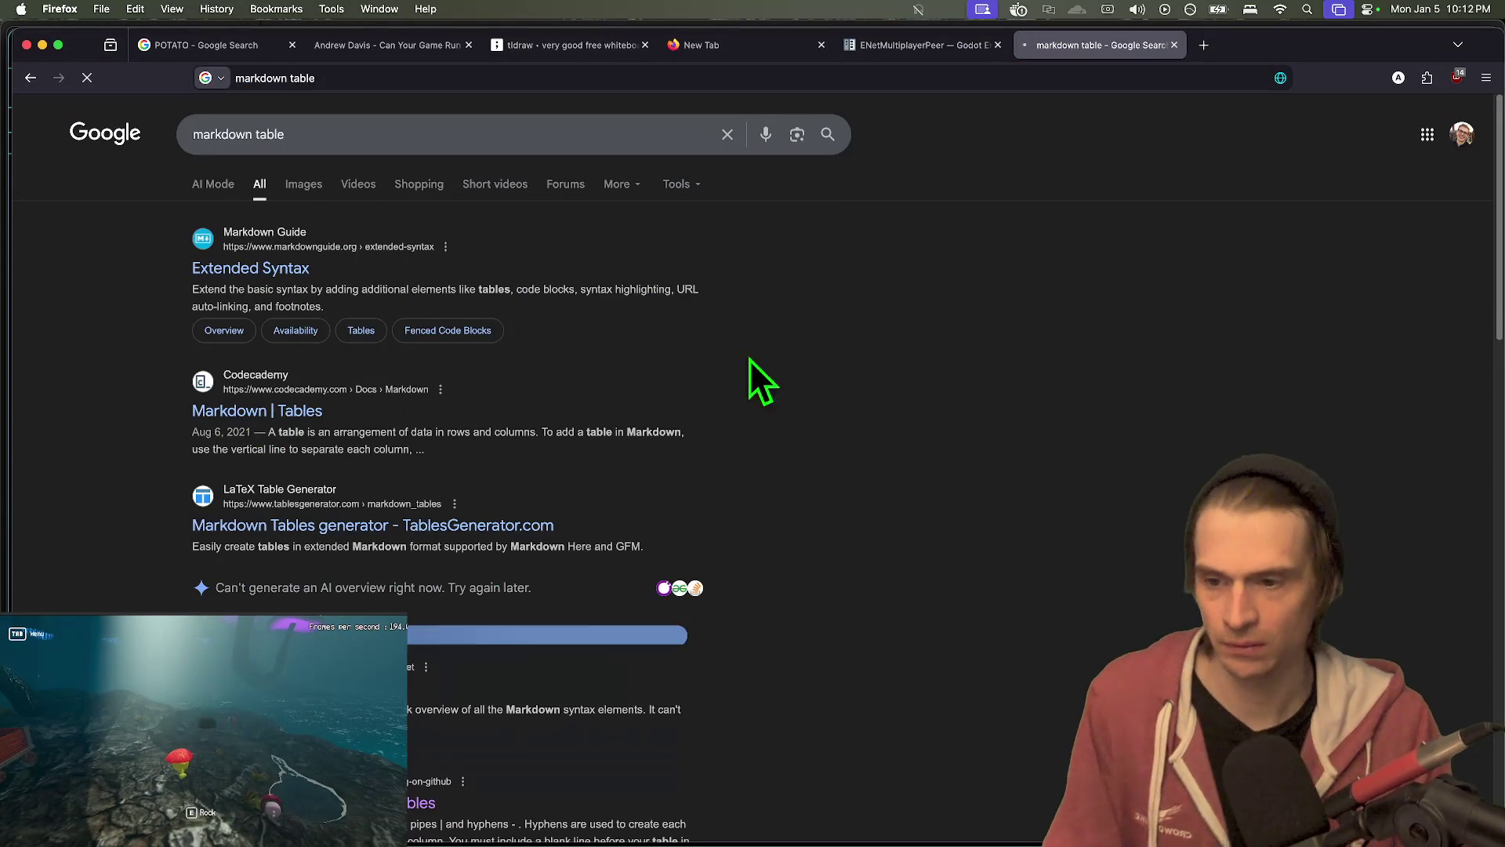
key(super+bracketleft)
- Copy the sample table from the GitHub Docs tables article and return to VS Code
scroll(421, 742, down, 3)
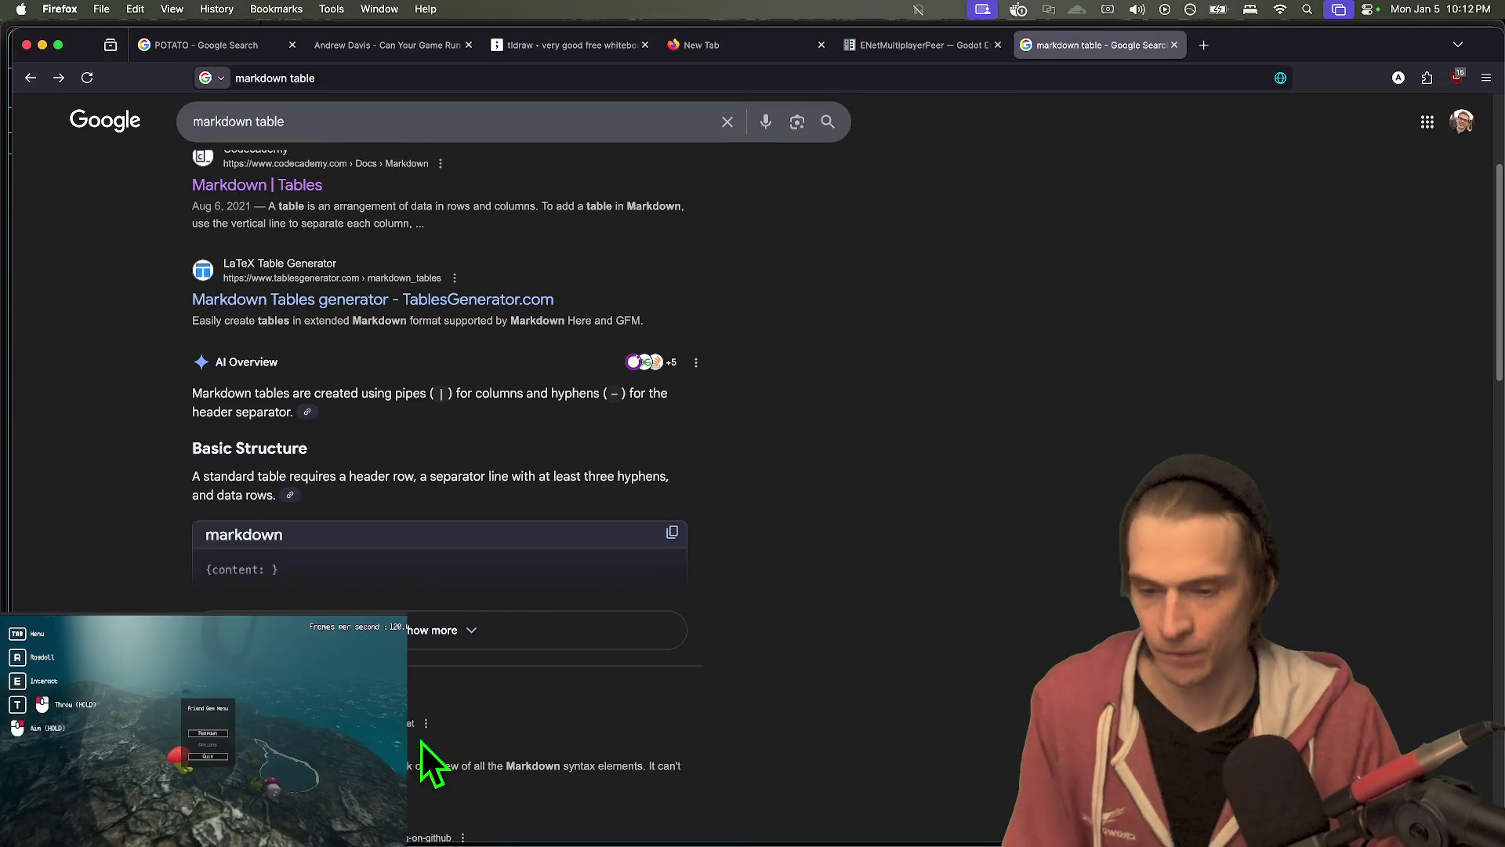
scroll(421, 741, down, 5)
click(414, 618)
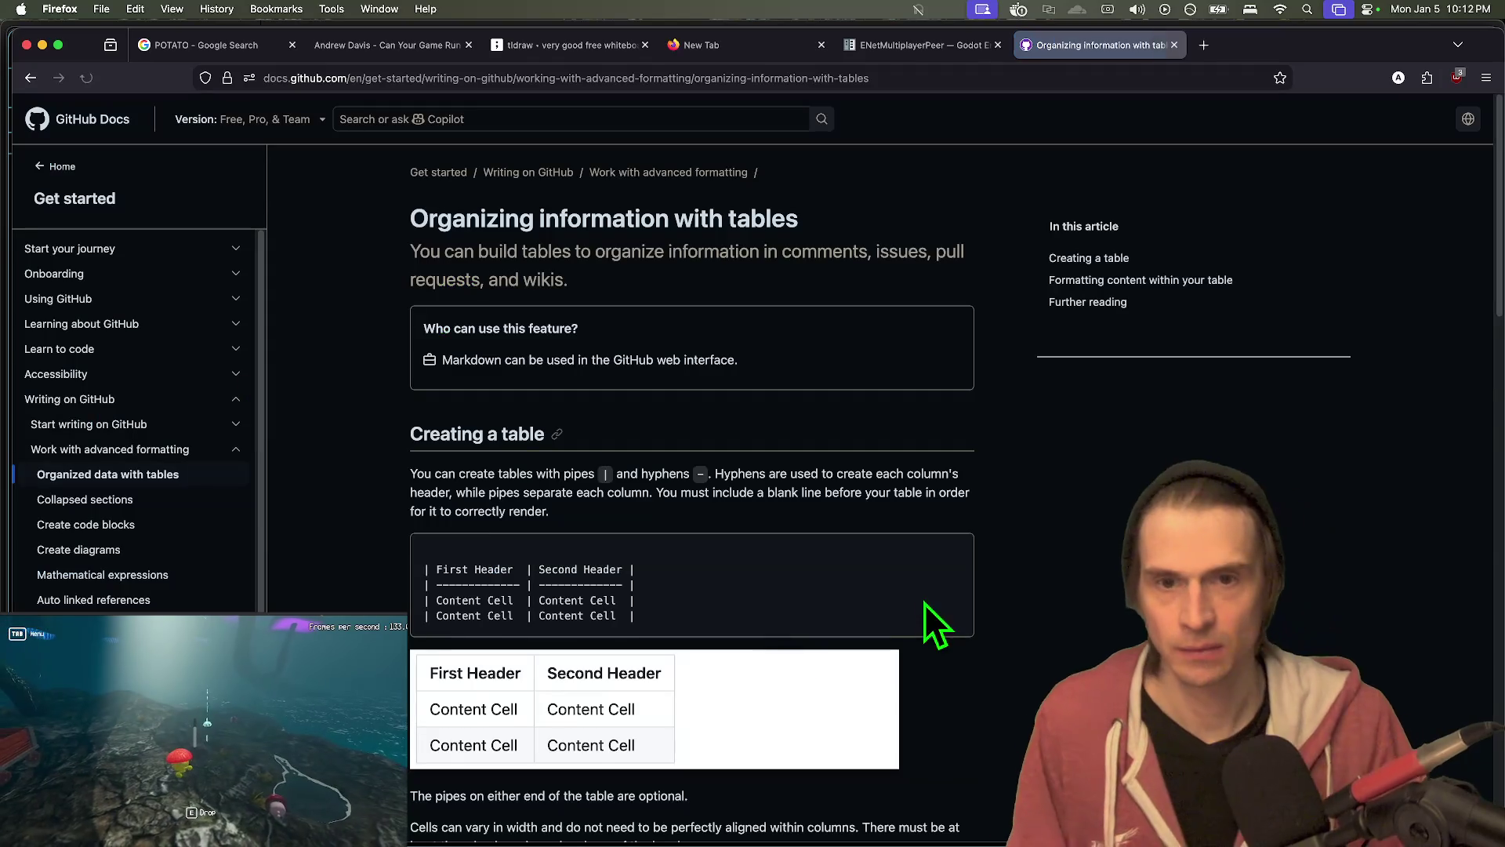
scroll(902, 596, down, 5)
drag(825, 331, 825, 384)
key(super+c)
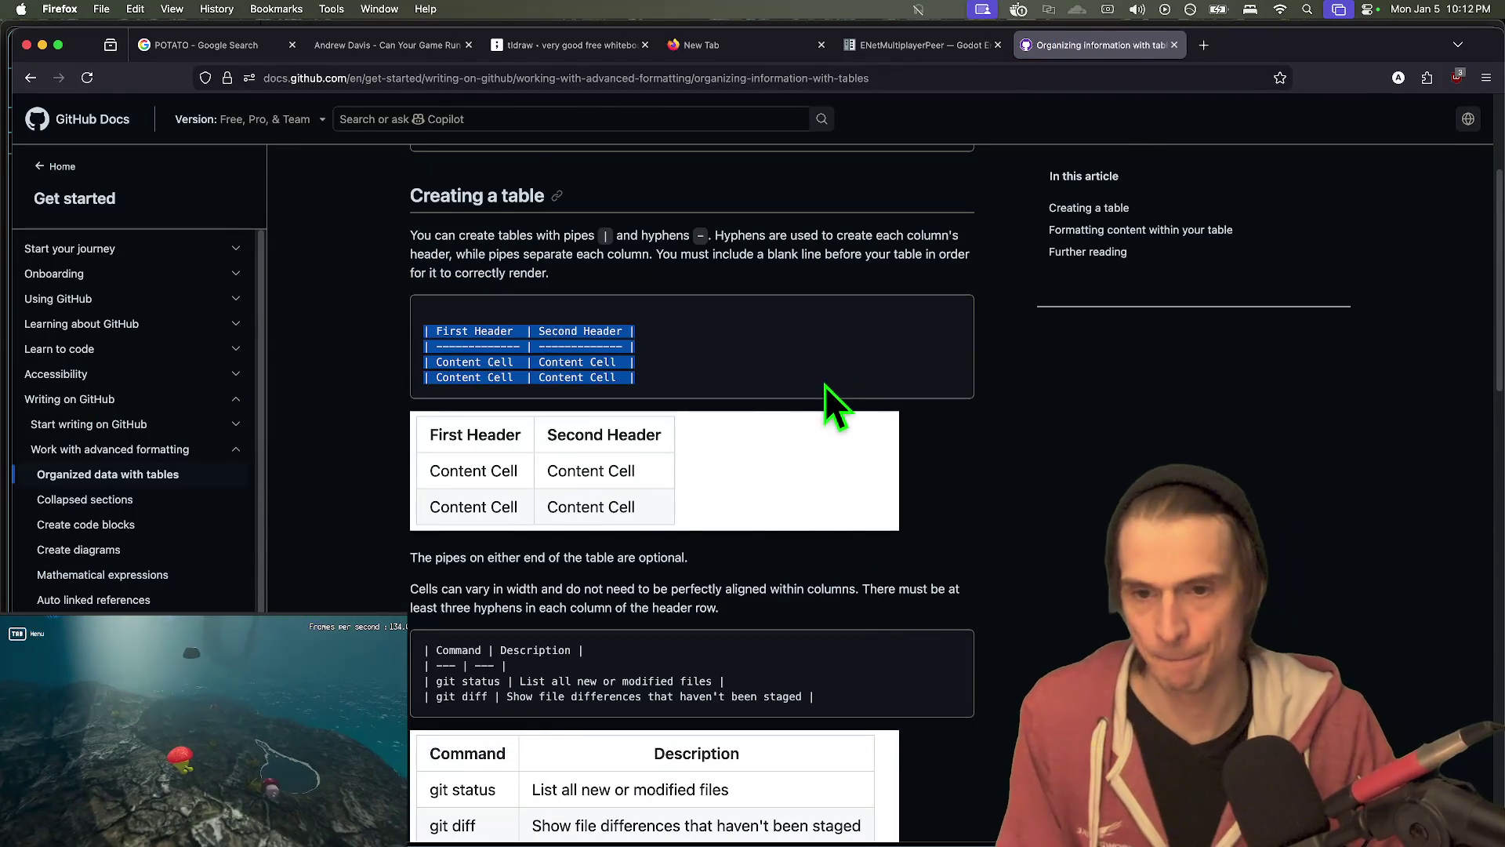
key(super+Tab)
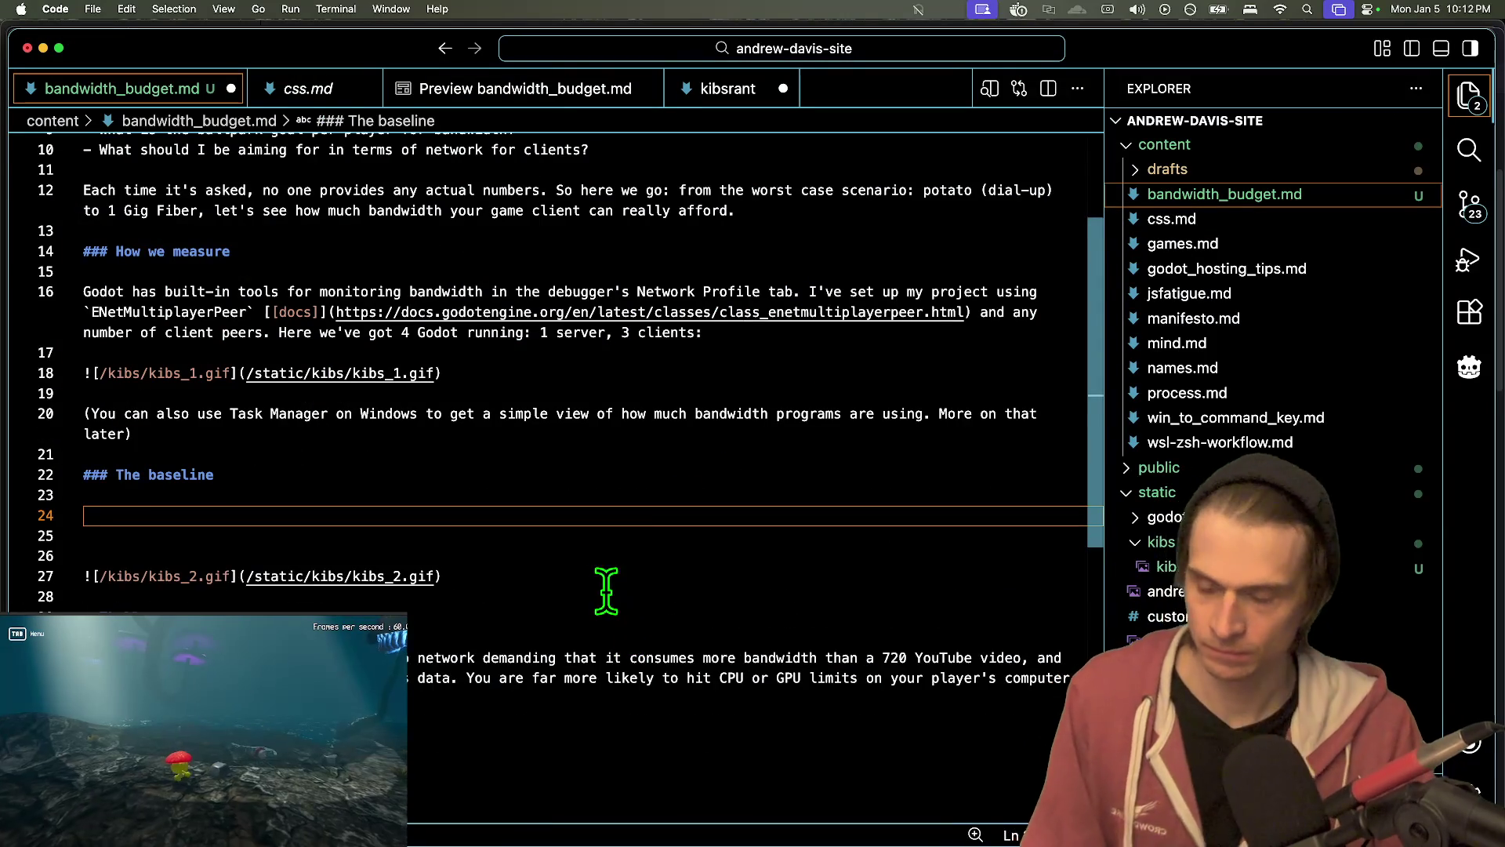
- Paste the GitHub sample table under The baseline, with headers Up and Down and a blank first header
key(super+v)
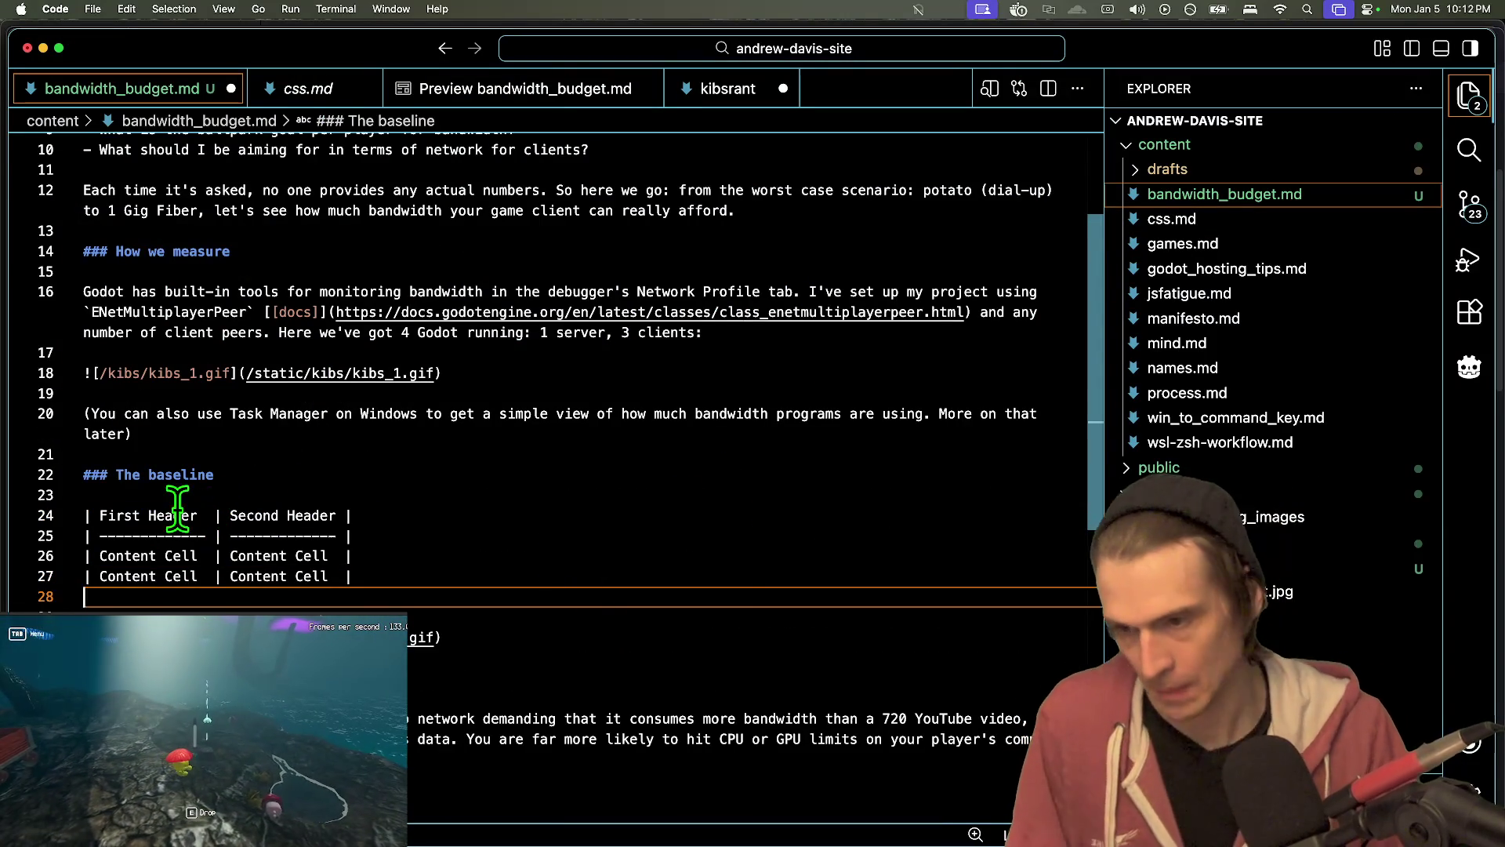
drag(177, 515, 124, 515)
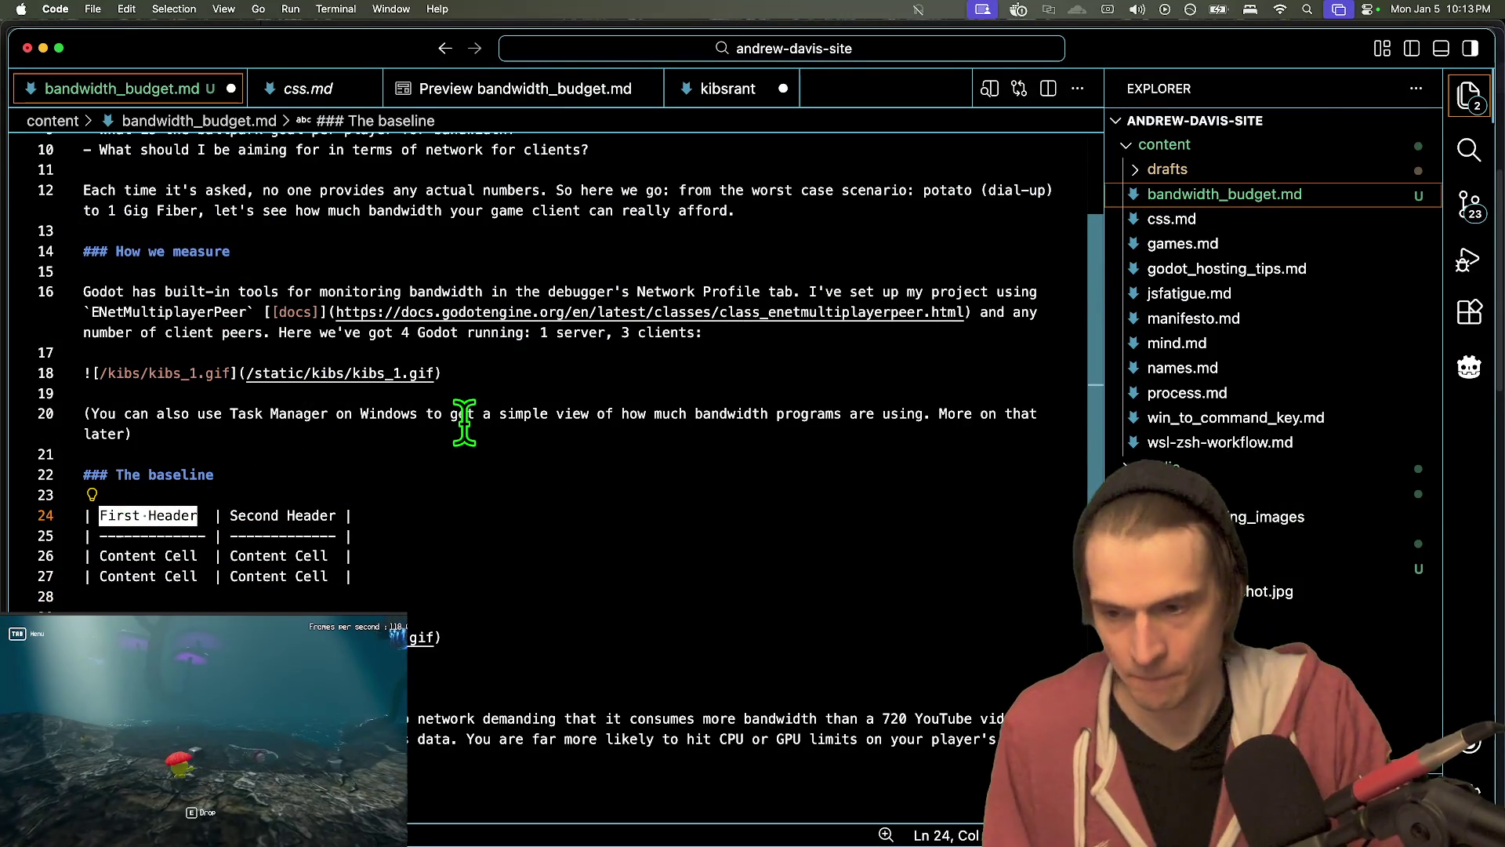
text(Entity)
double_click(276, 515)
shift+click(181, 515)
text(Up)
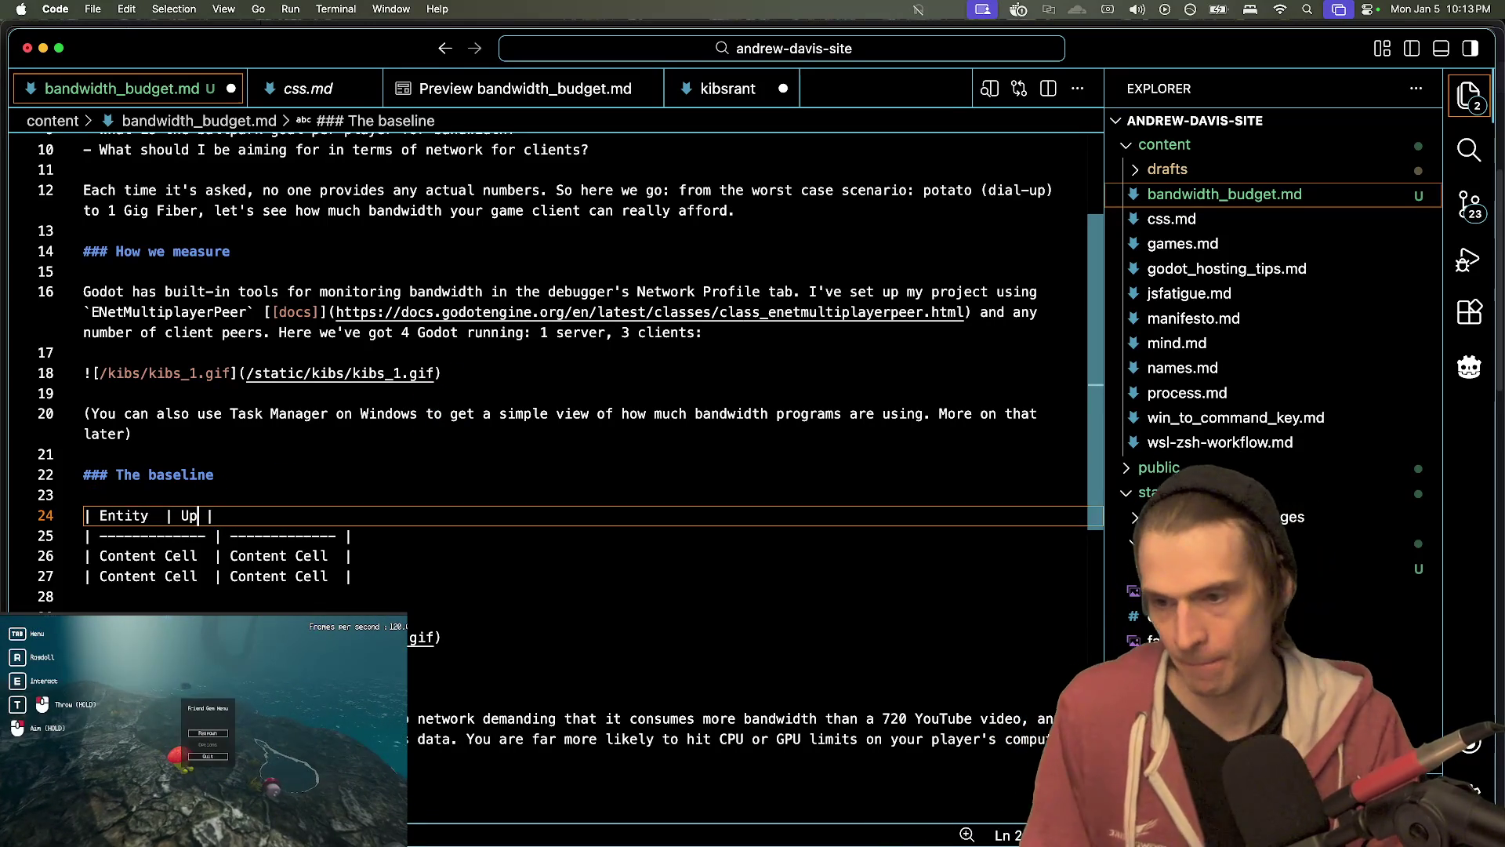
key(End)
text(|)
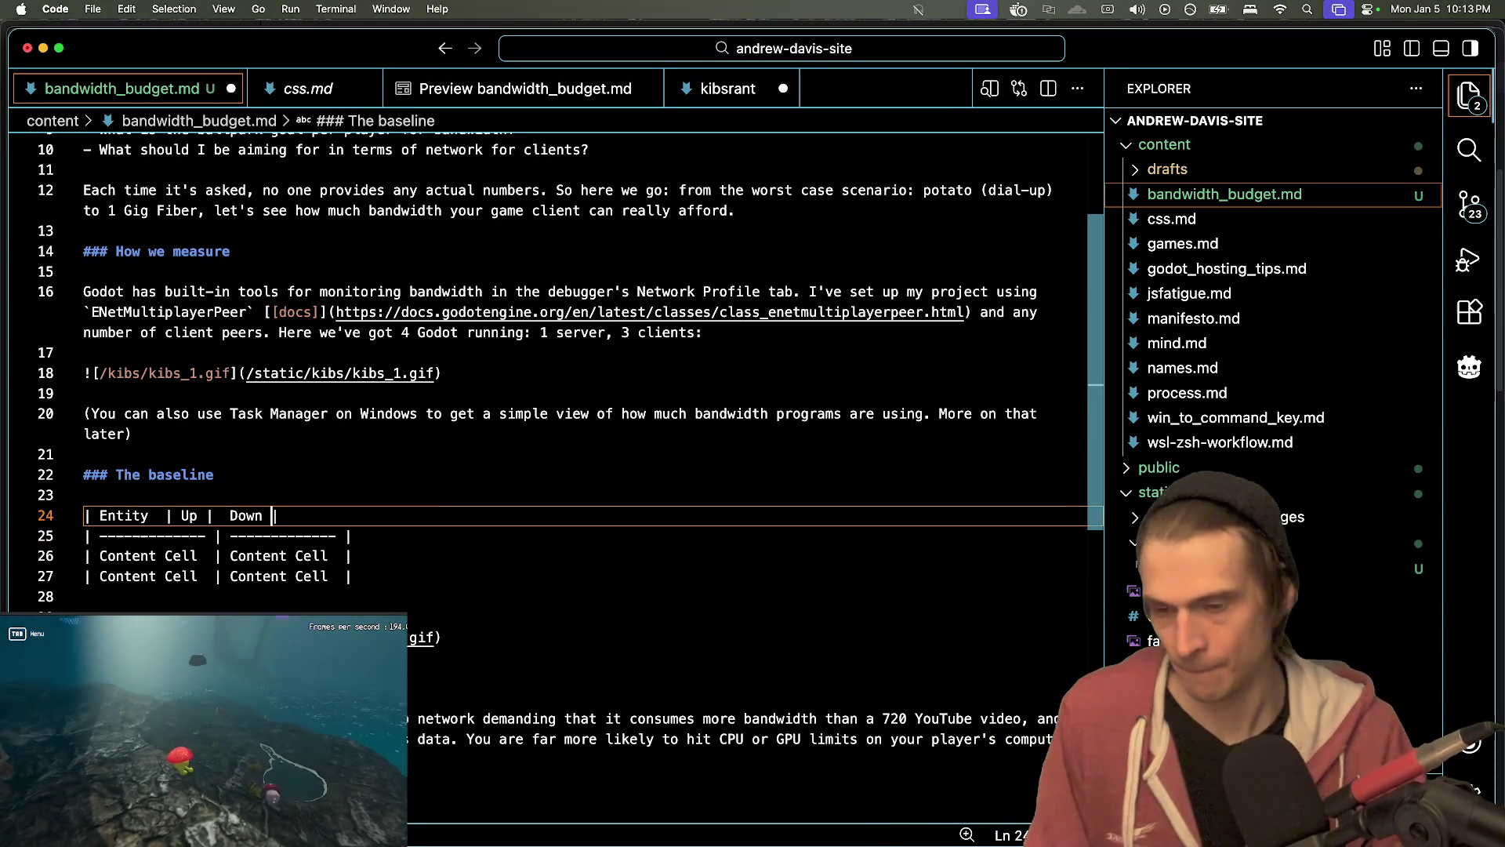
double_click(117, 555)
double_click(123, 515)
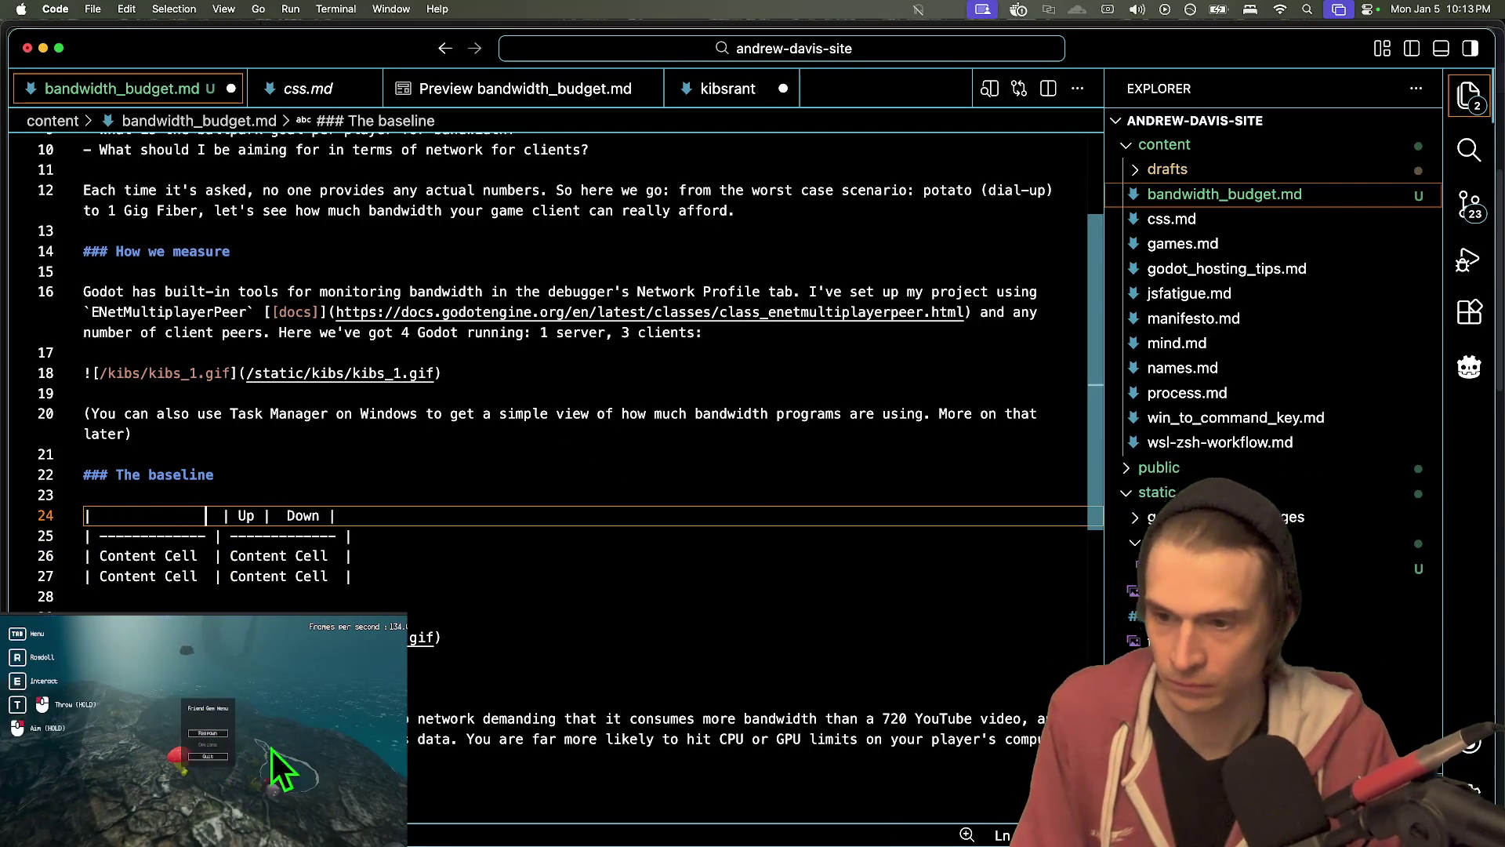
key(BackSpace)
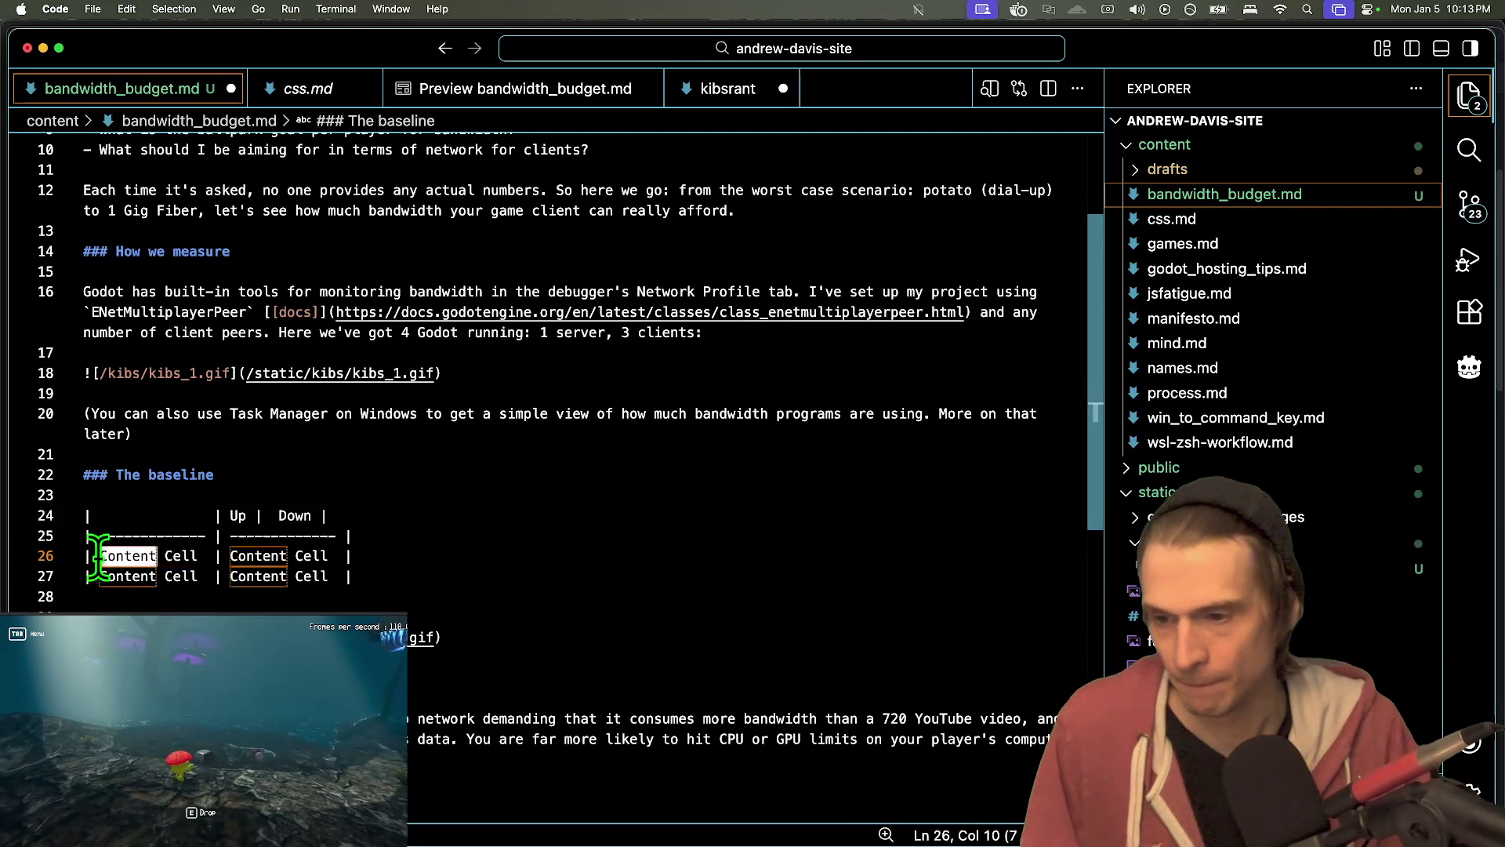
- Label the table rows '1 Server' and '1 Client'
drag(88, 556, 212, 555)
text(Server)
double_click(128, 574)
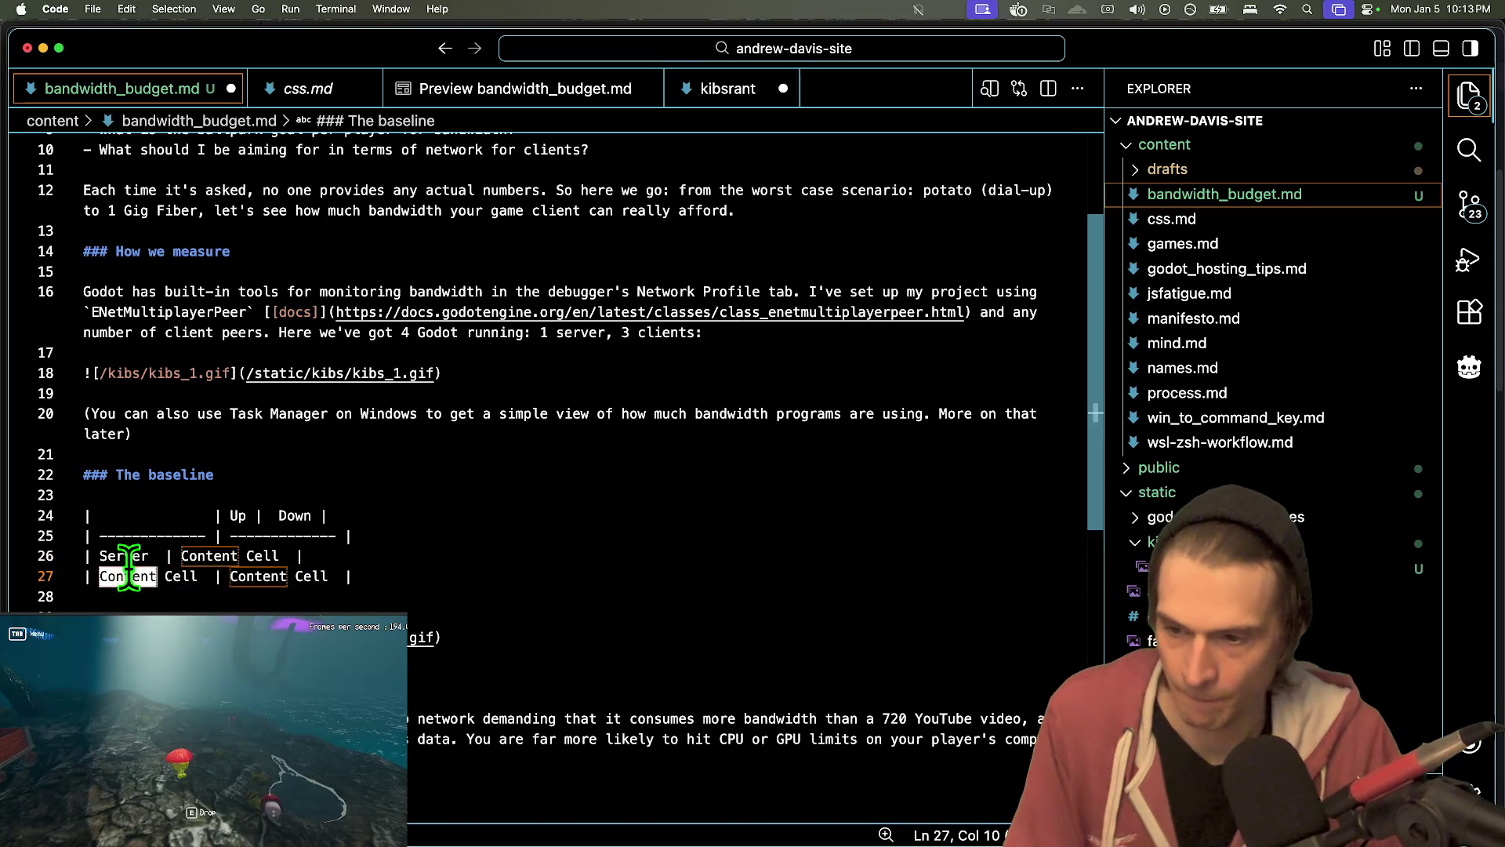
text(Cli)
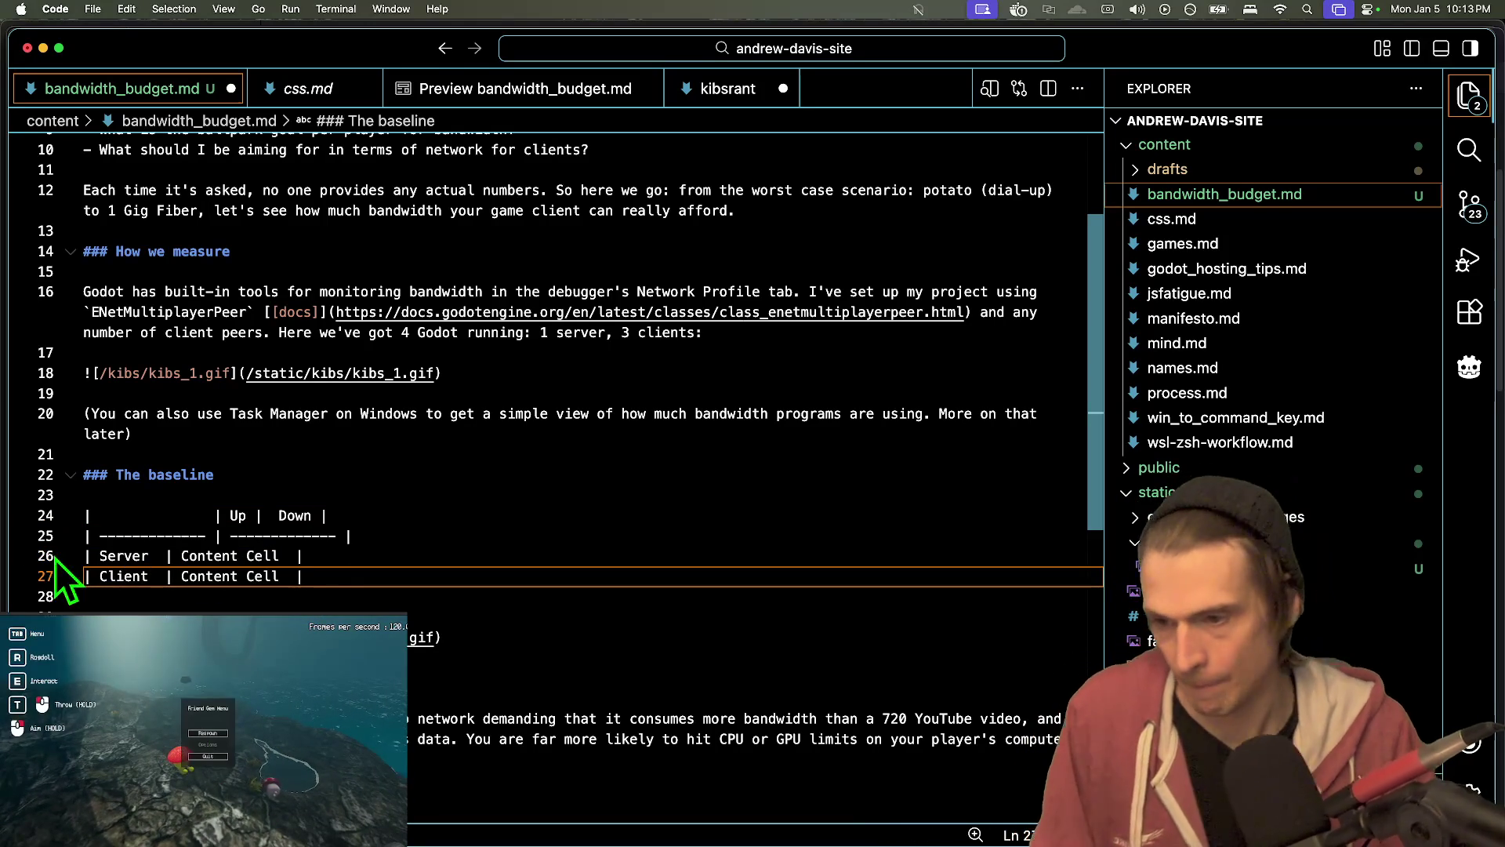
click(99, 556)
text(1)
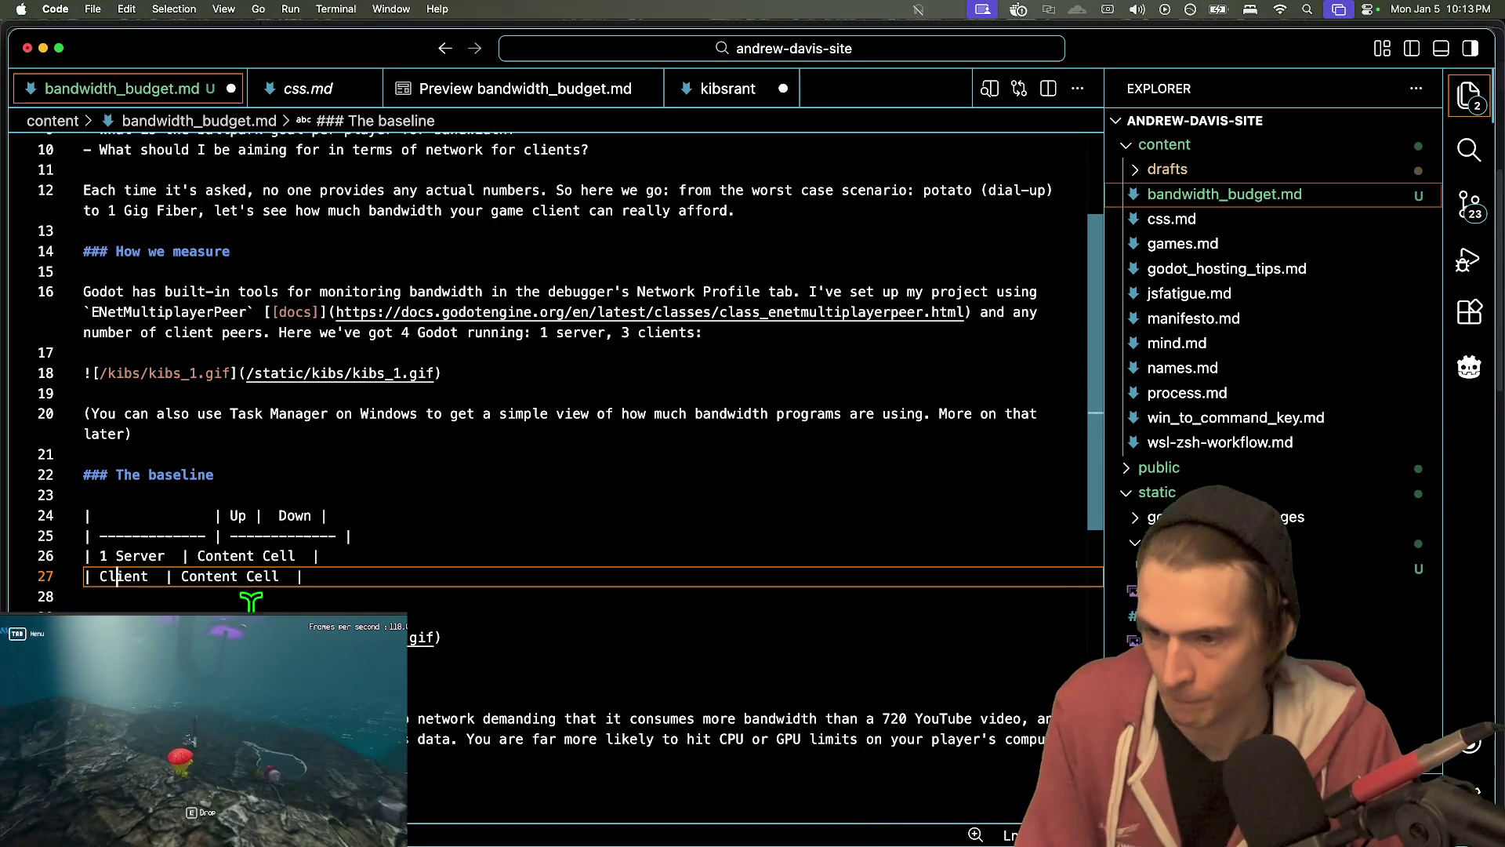
click(100, 576)
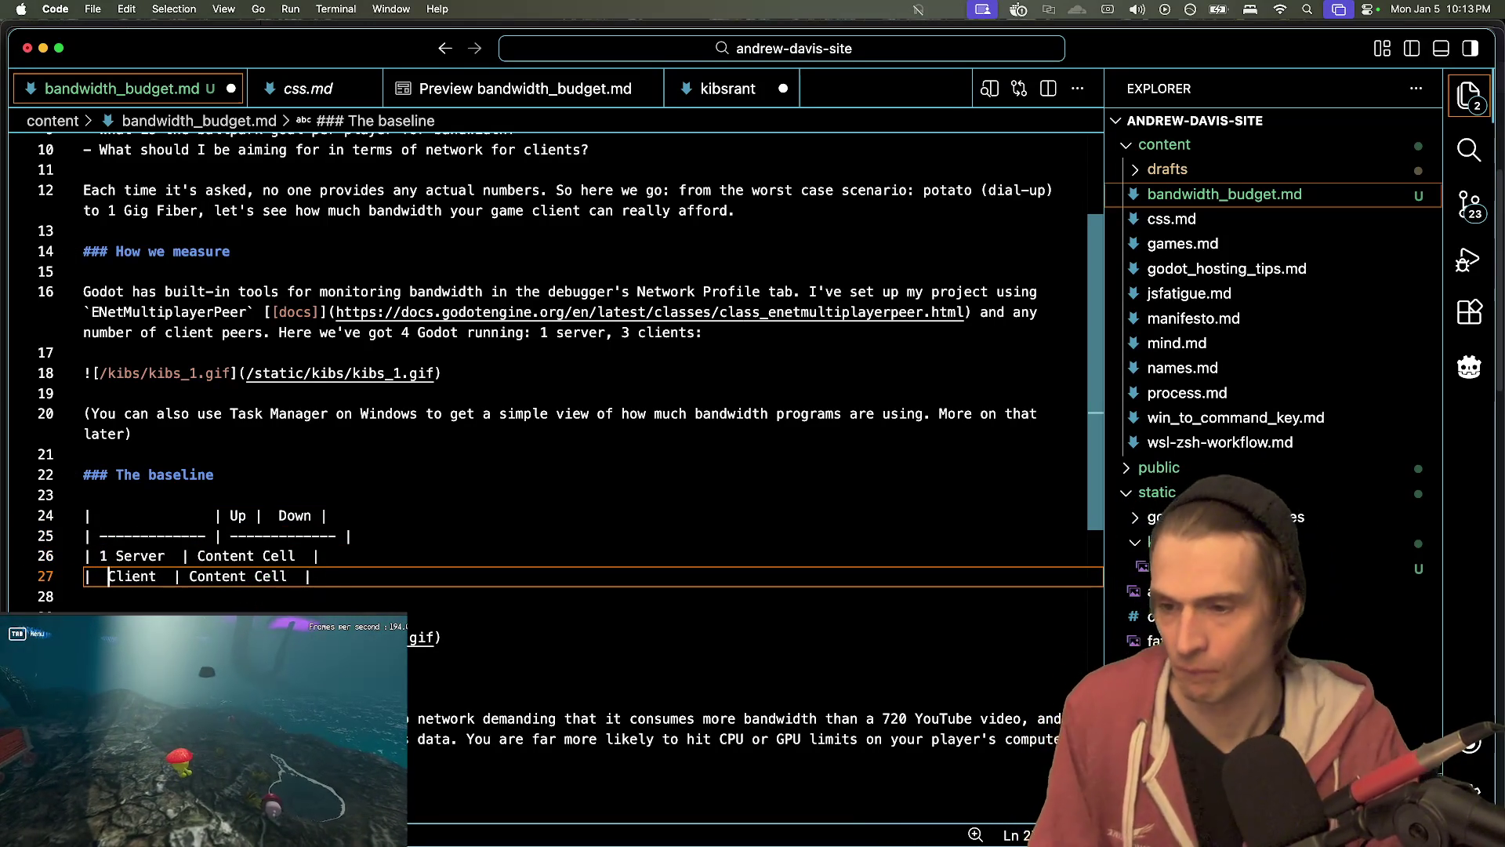
key(BackSpace)
key(BackSpace)
text(1)
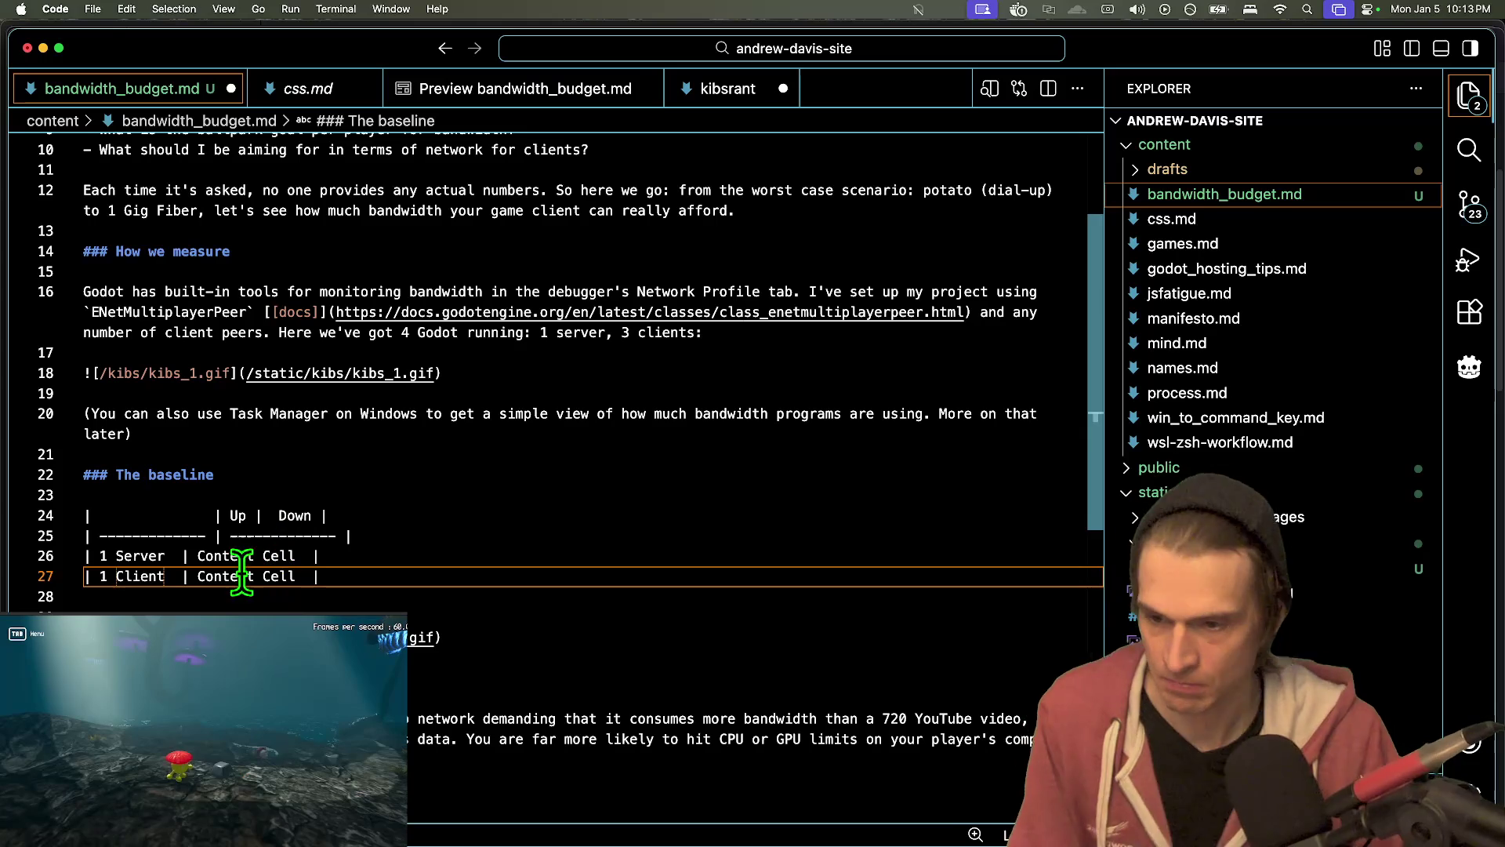
- Clear the 'Content Cell' placeholders from the Server and Client rows
drag(197, 556, 296, 556)
key(BackSpace)
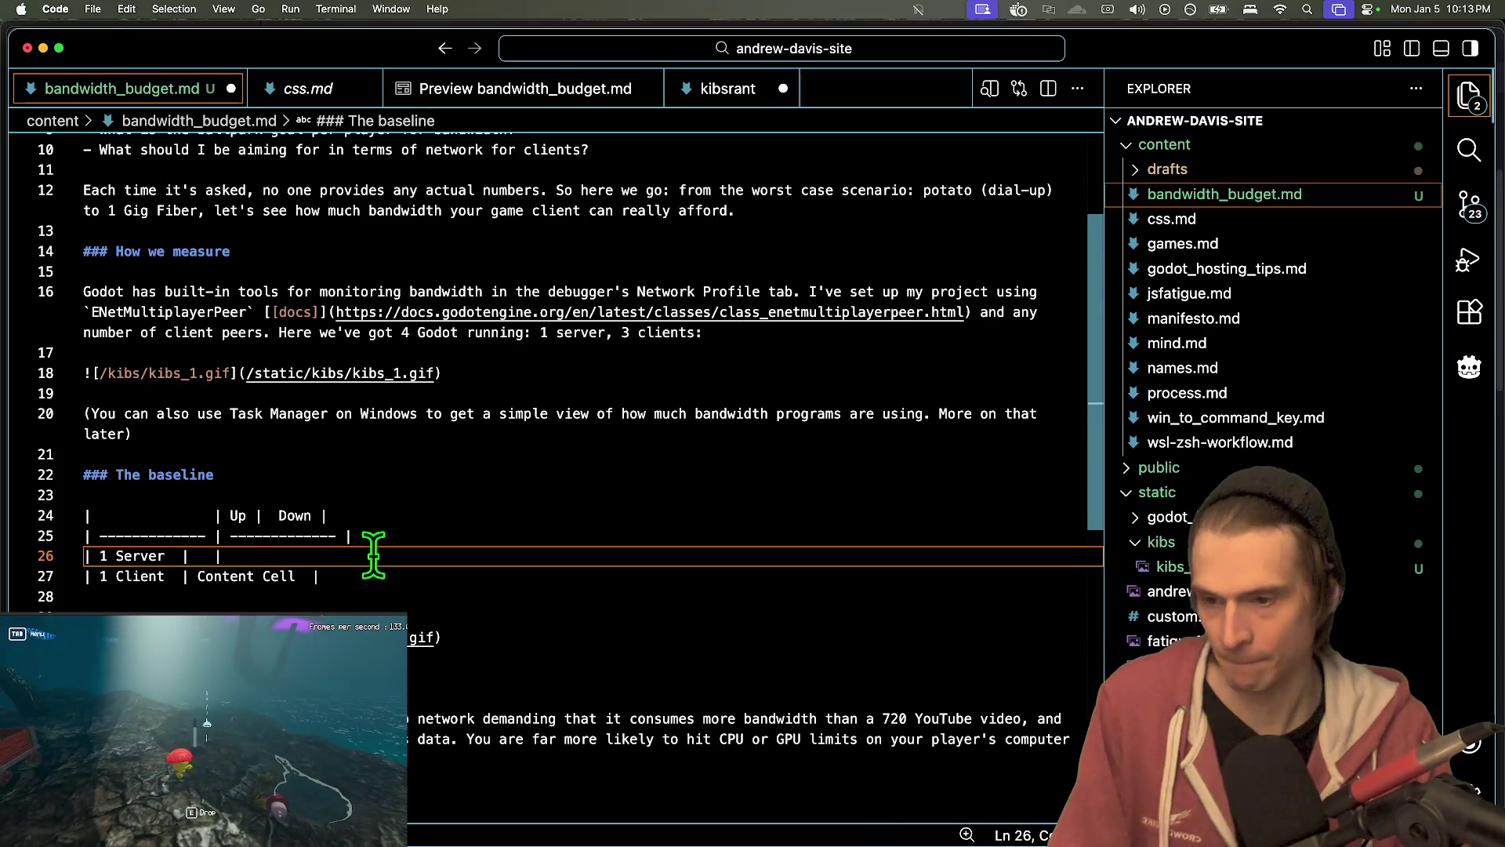
click(198, 555)
text(0)
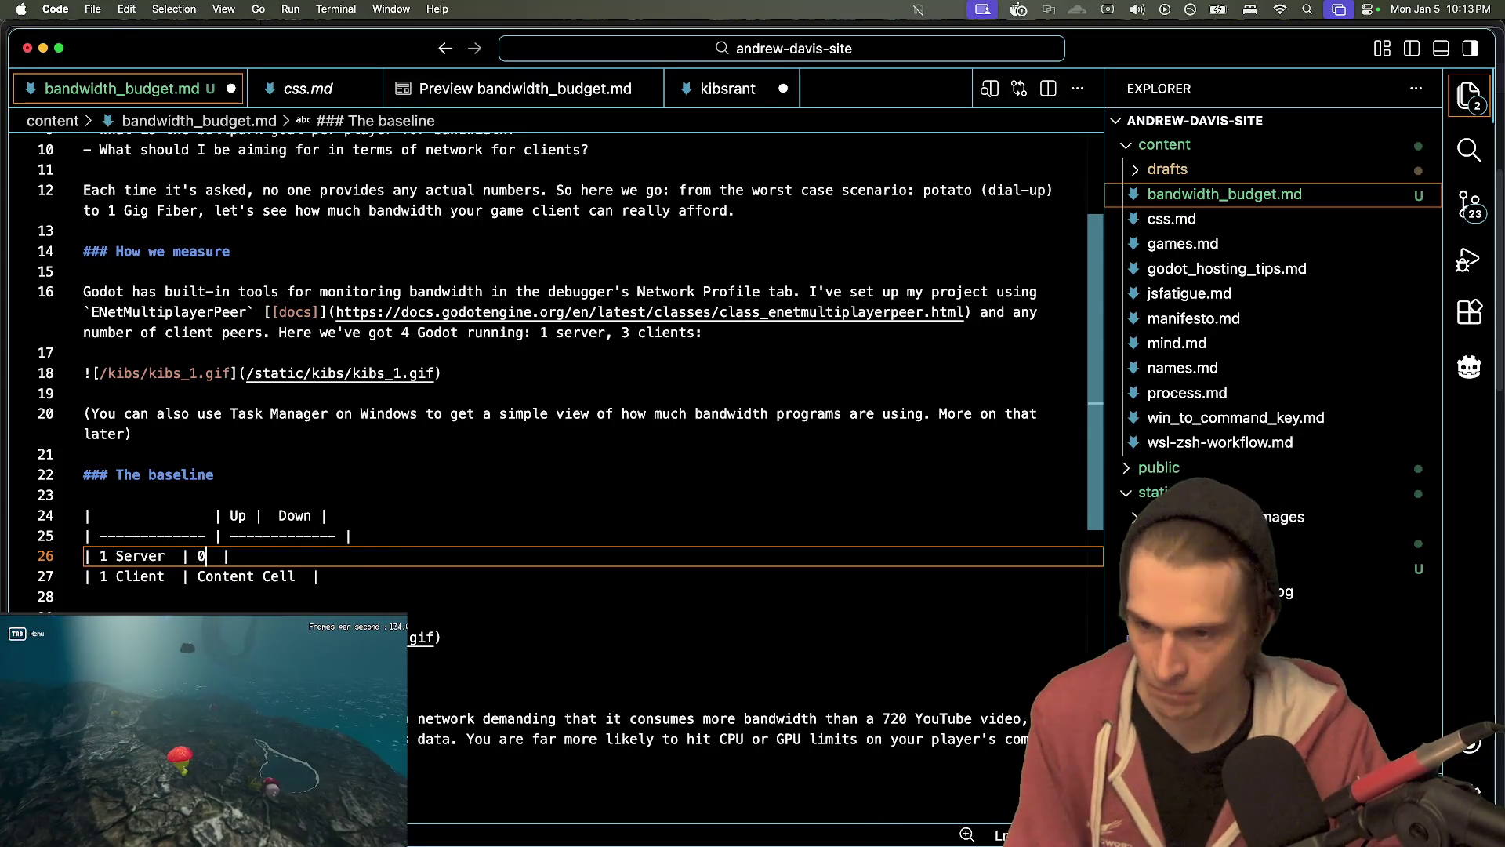
key(Down)
double_click(282, 576)
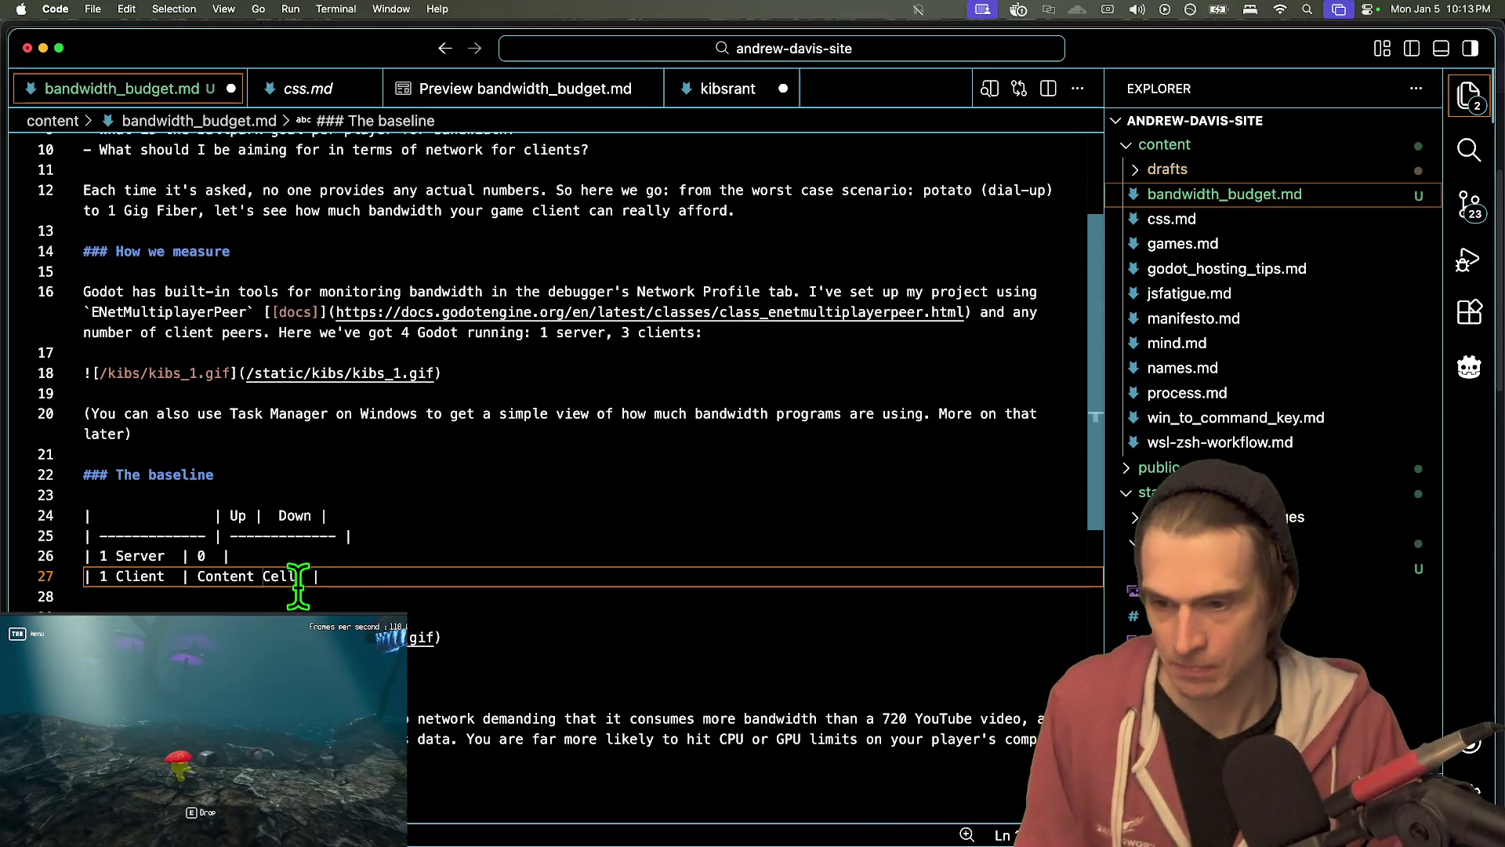
key(BackSpace)
key(alt+BackSpace)
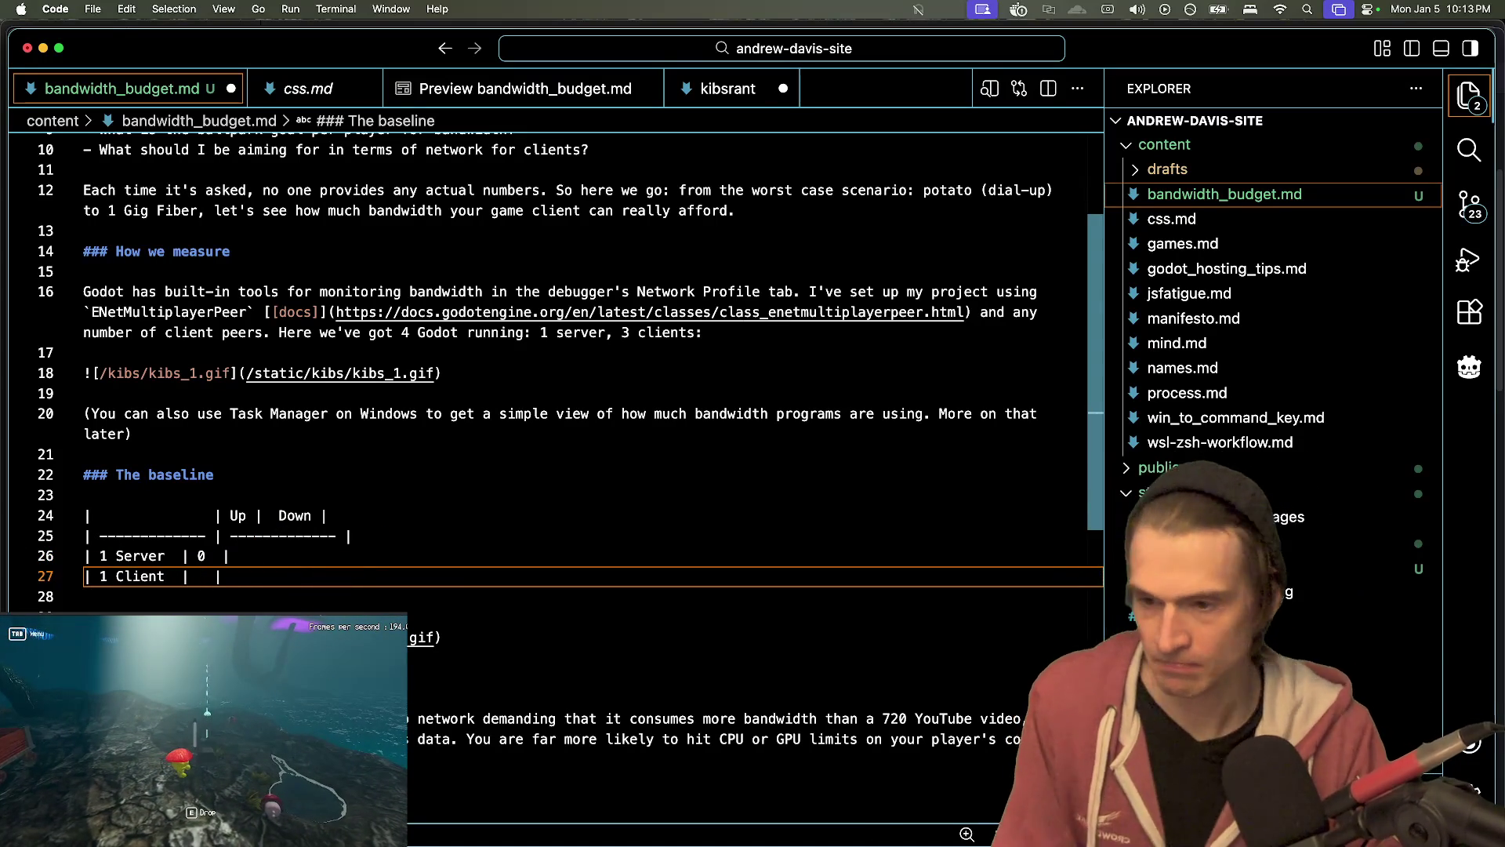
click(202, 556)
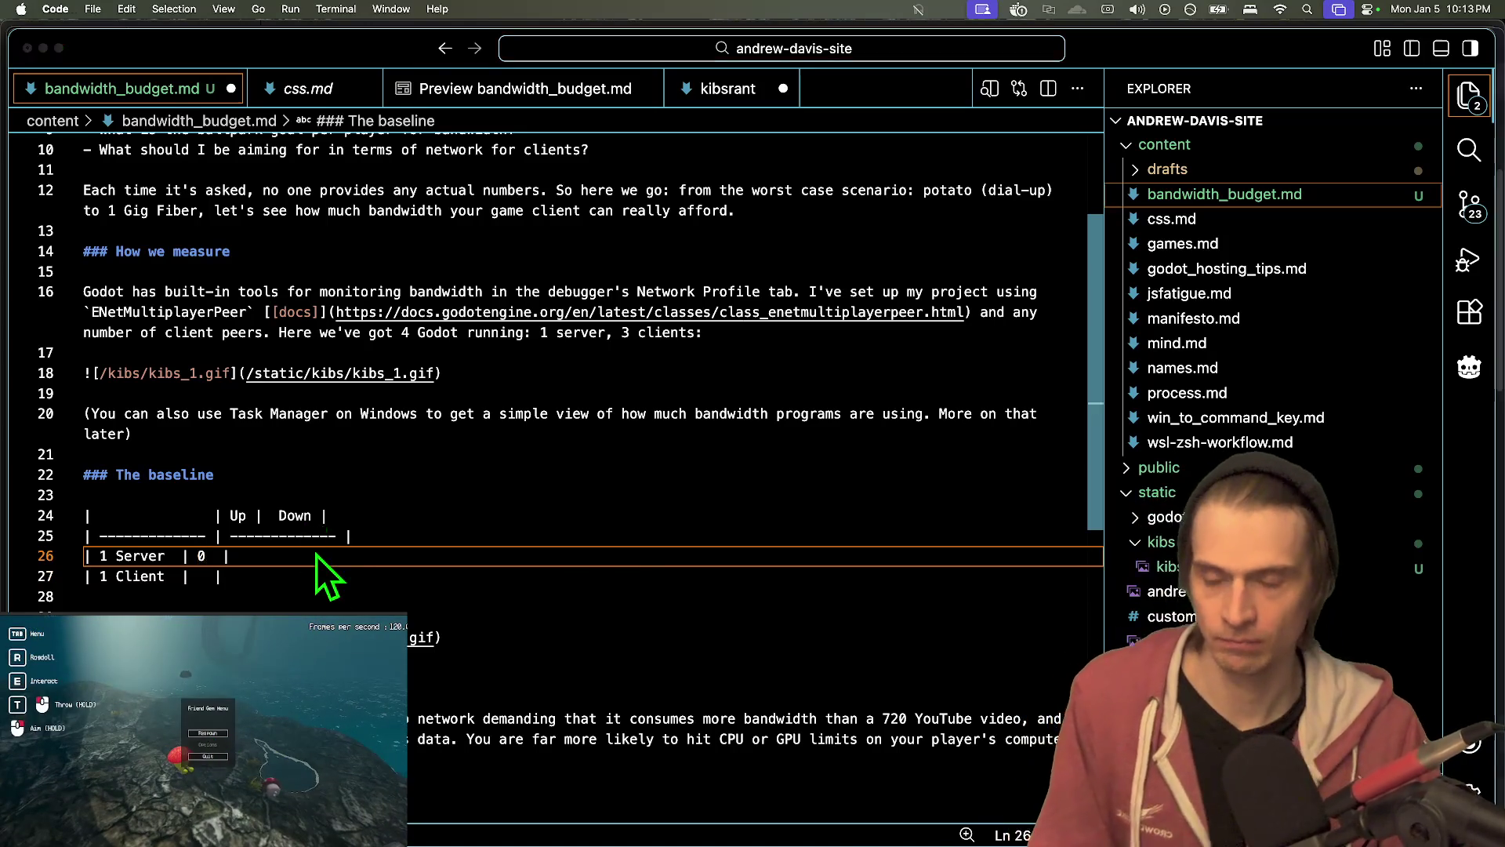
key(super+Tab)
key(super+Tab)
- Enter the KiBs figures: Server 0 up, 10 down; Client 10 up, 0 down
key(Down)
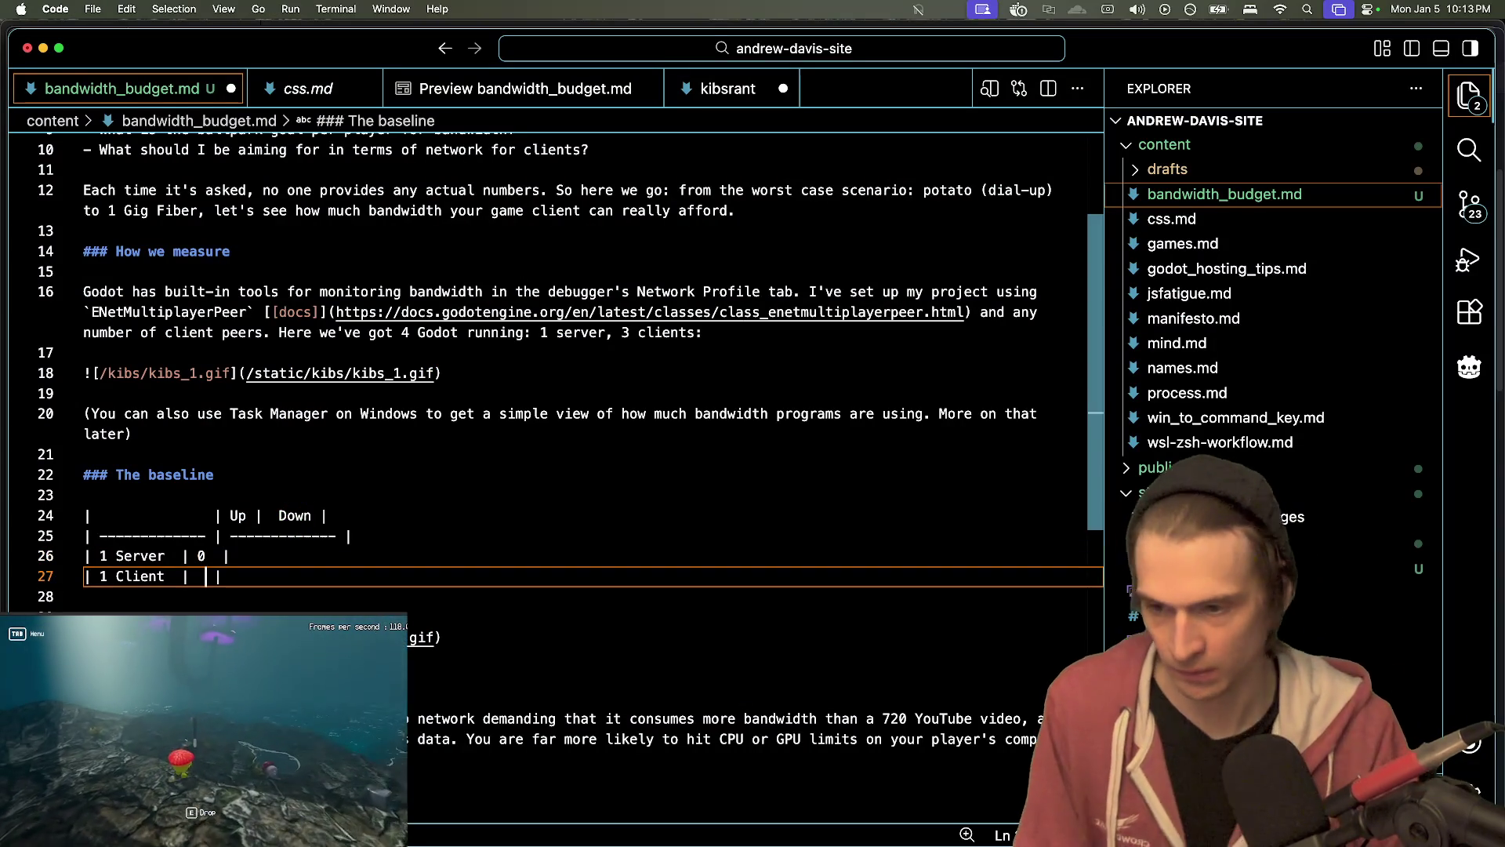
text(10 )
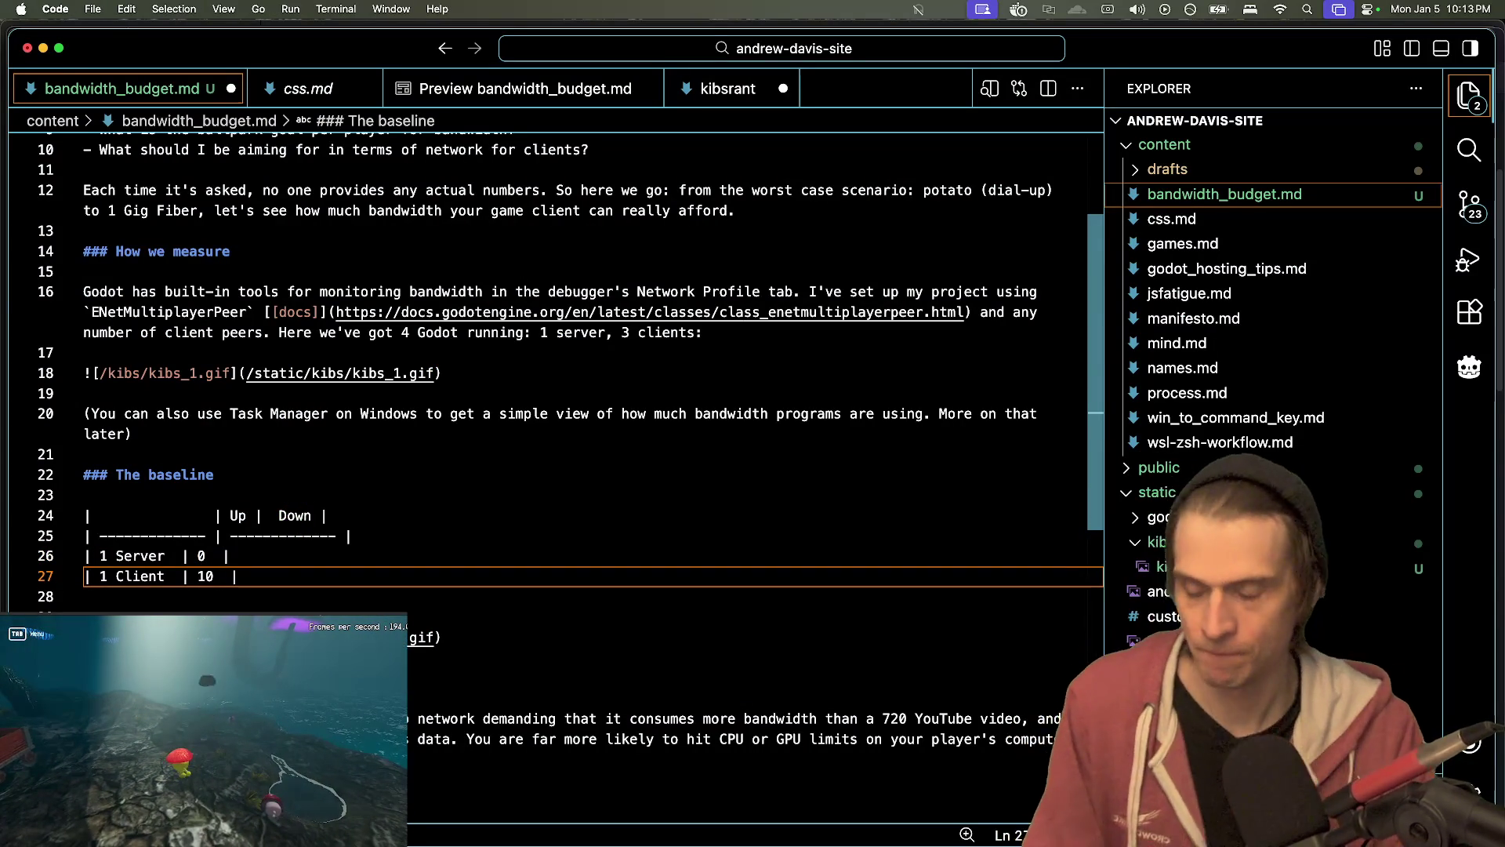
text(|)
key(BackSpace)
key(BackSpace)
text(KiB |)
key(Left)
key(Left)
text(s)
key(Up)
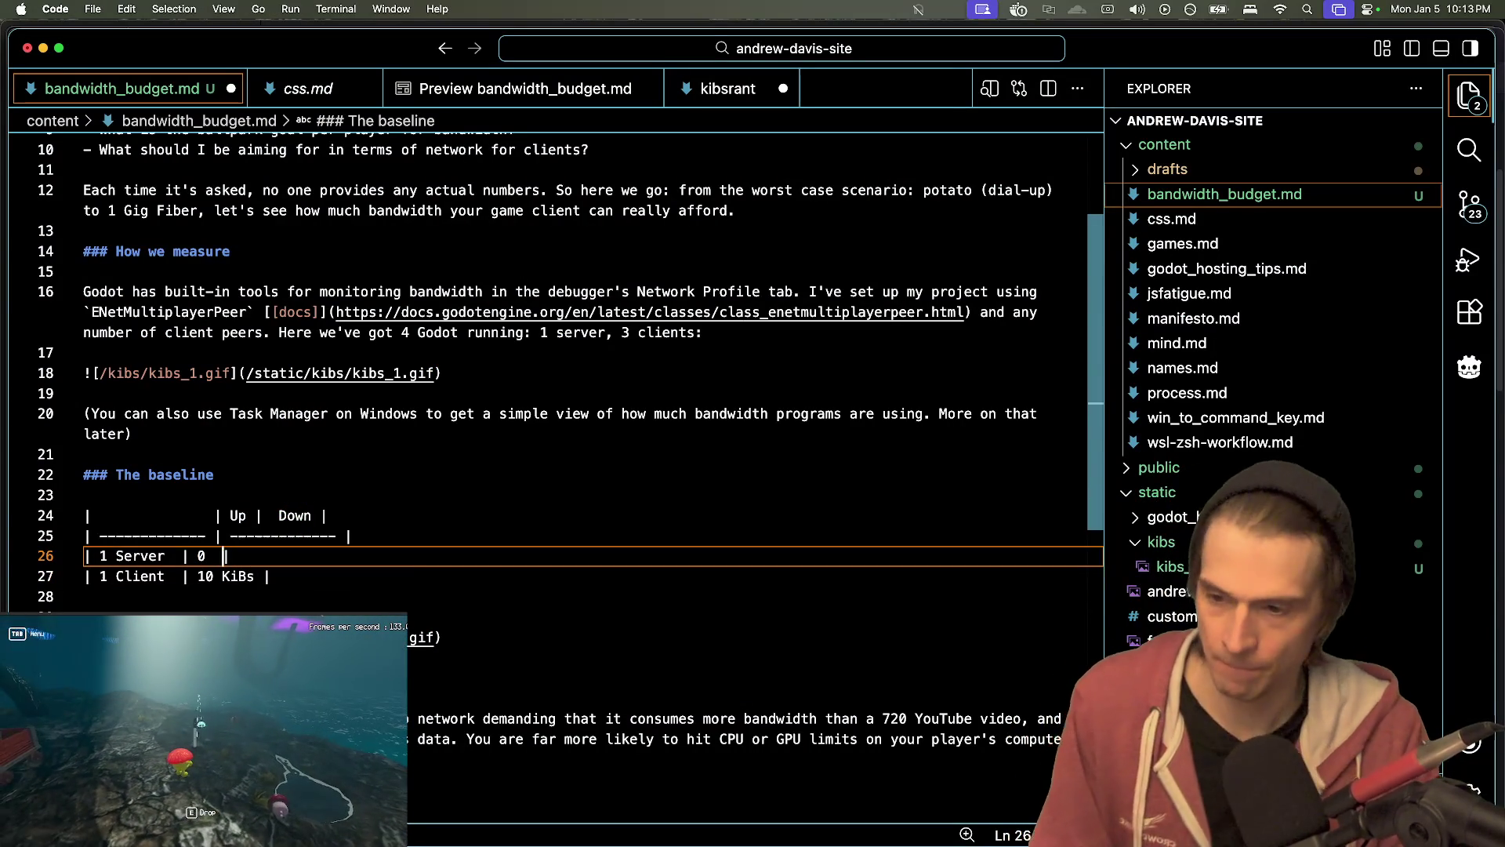
text(Kibs)
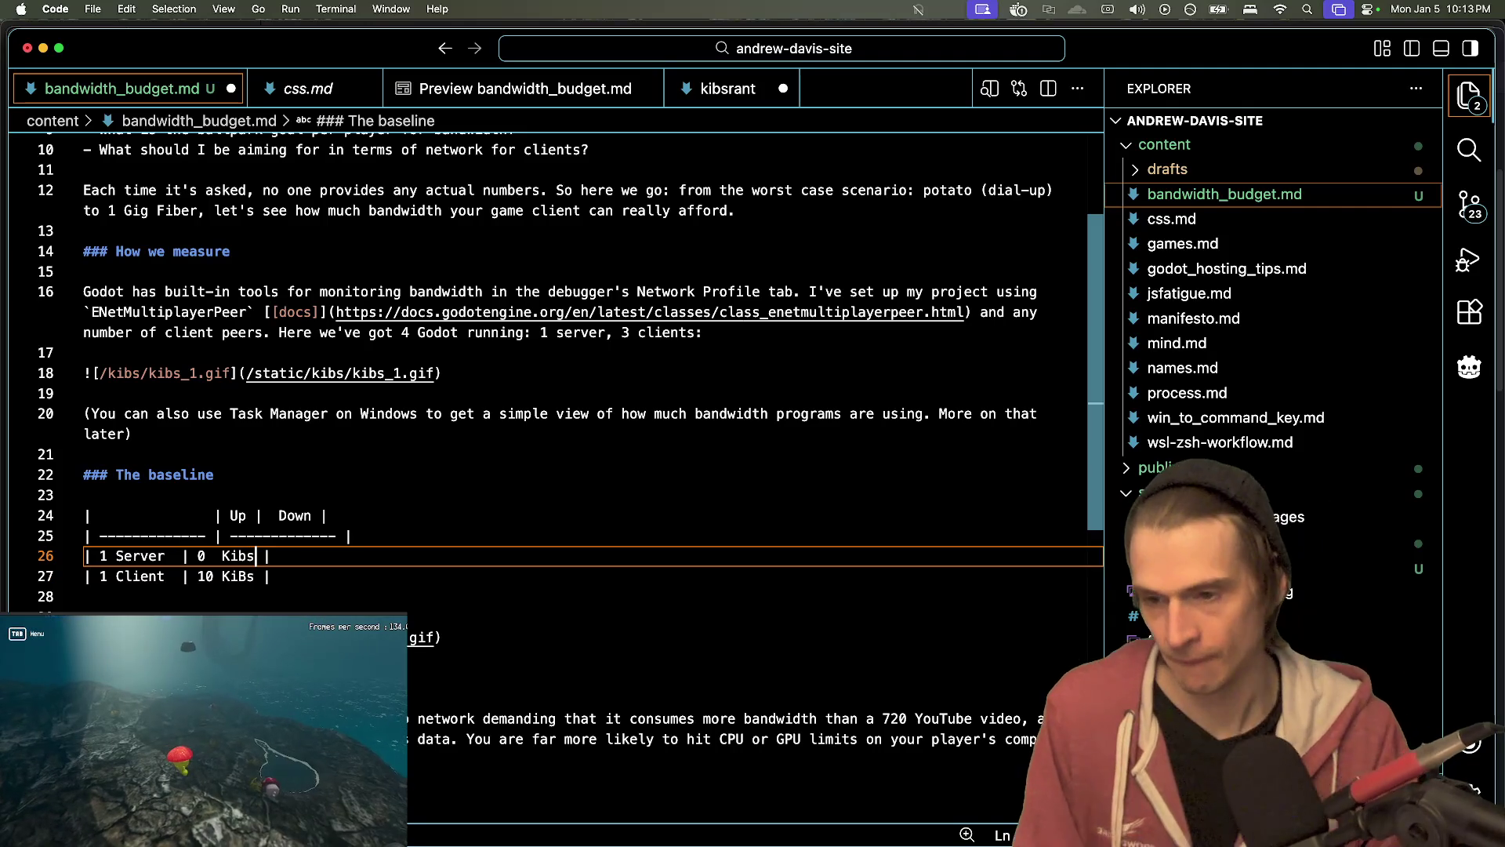
key(Left)
key(BackSpace)
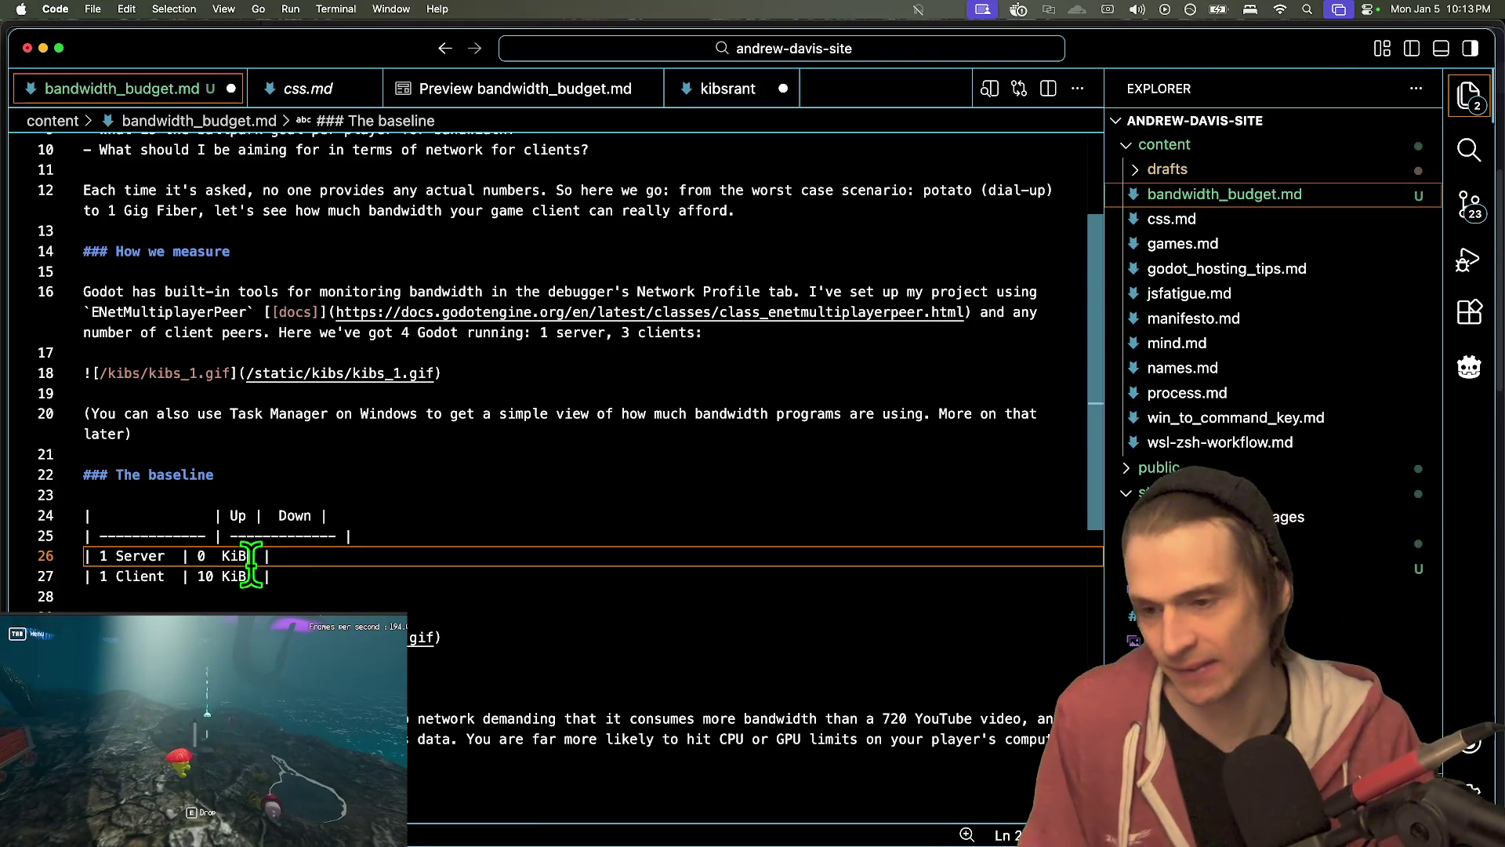
text(B)
click(342, 556)
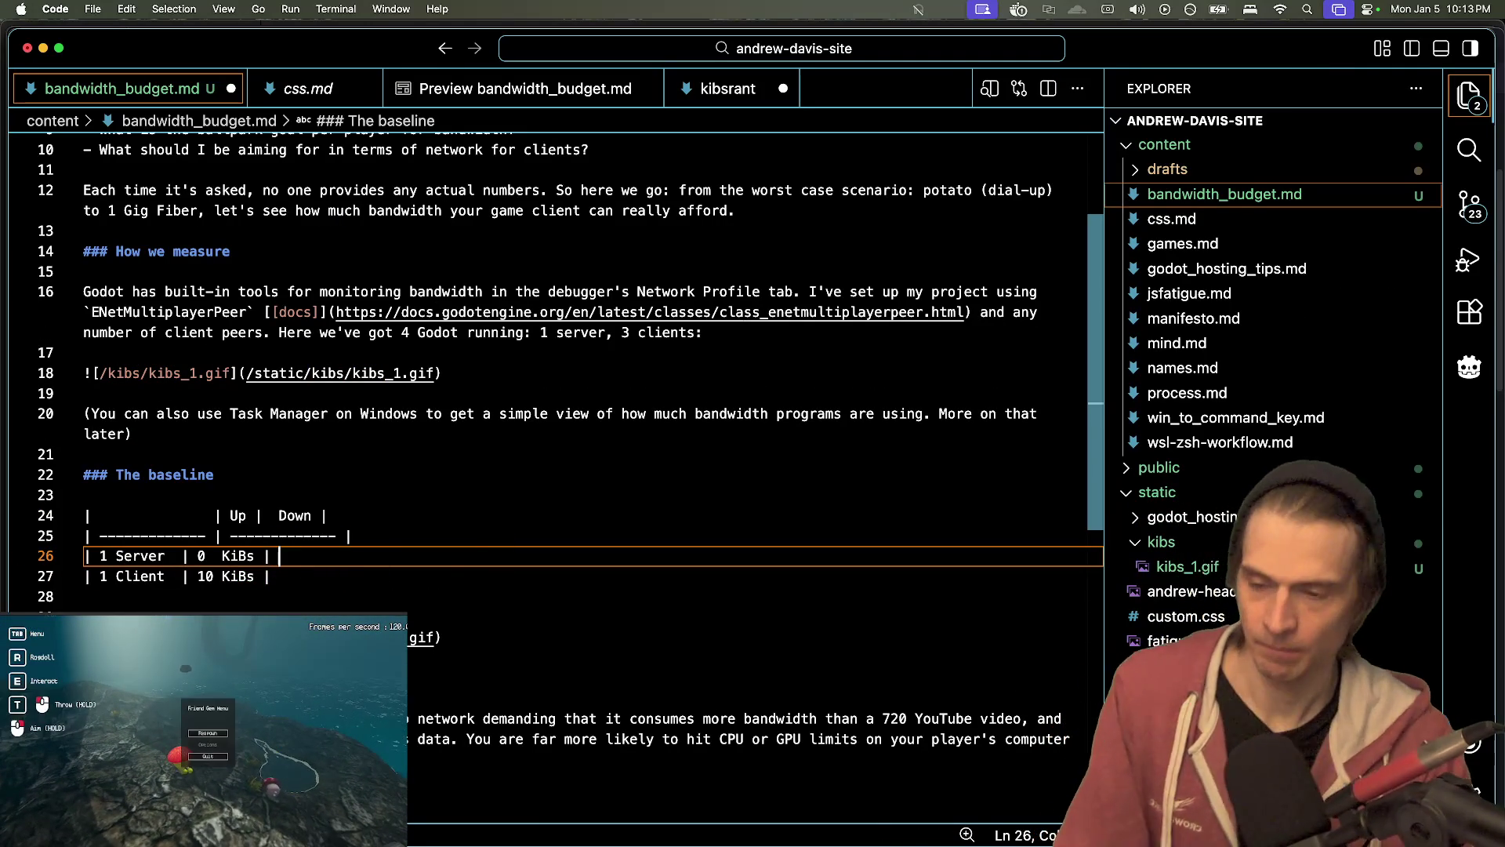
text(KiBs)
key(Down)
text(0 KiBs)
key(super+shift+p)
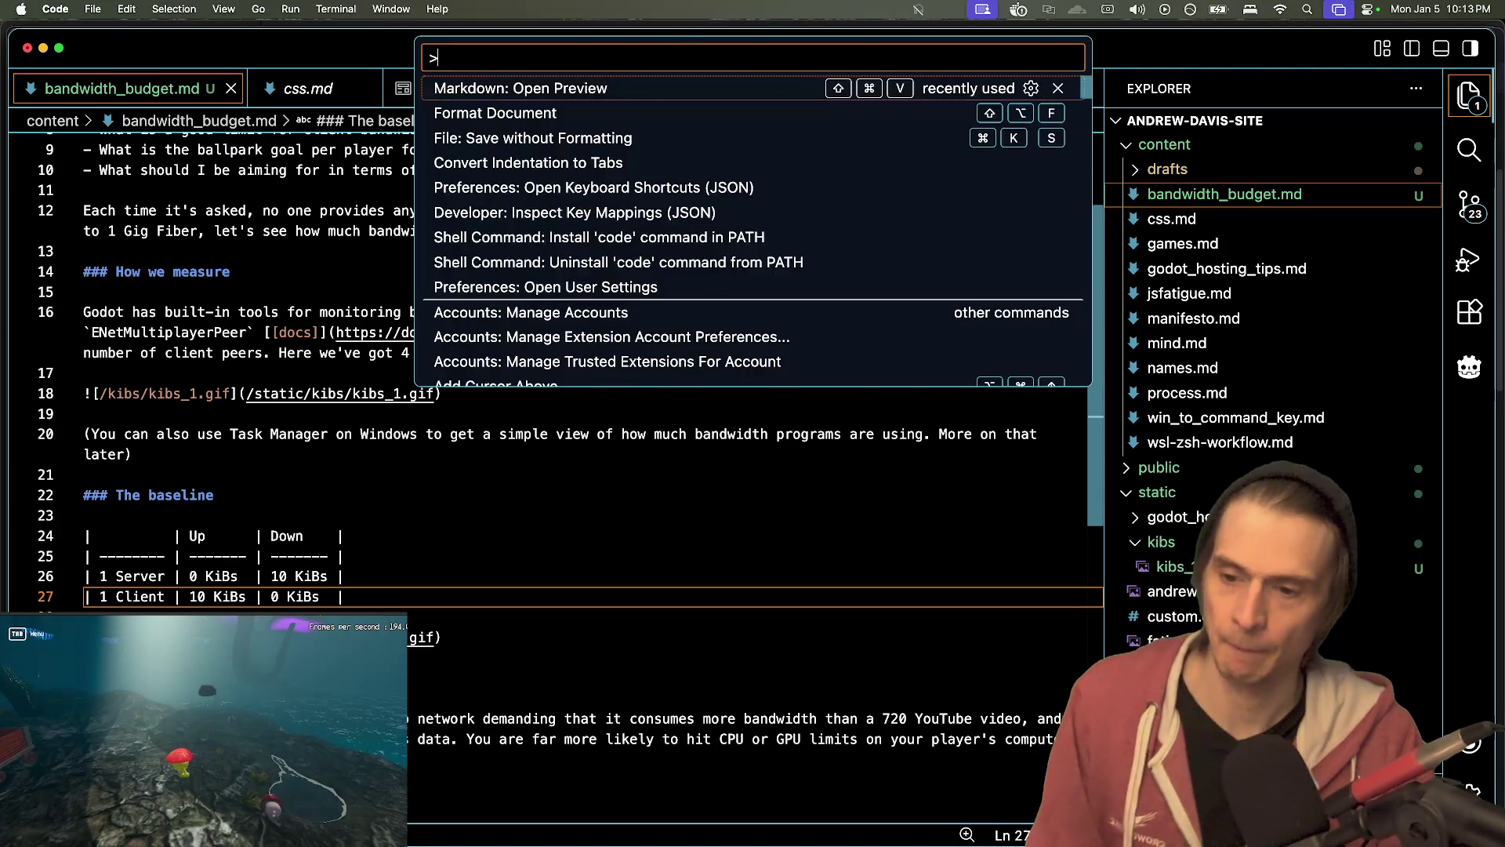
- Preview the post, then label the empty first header cell 'Peer' and save
key(Return)
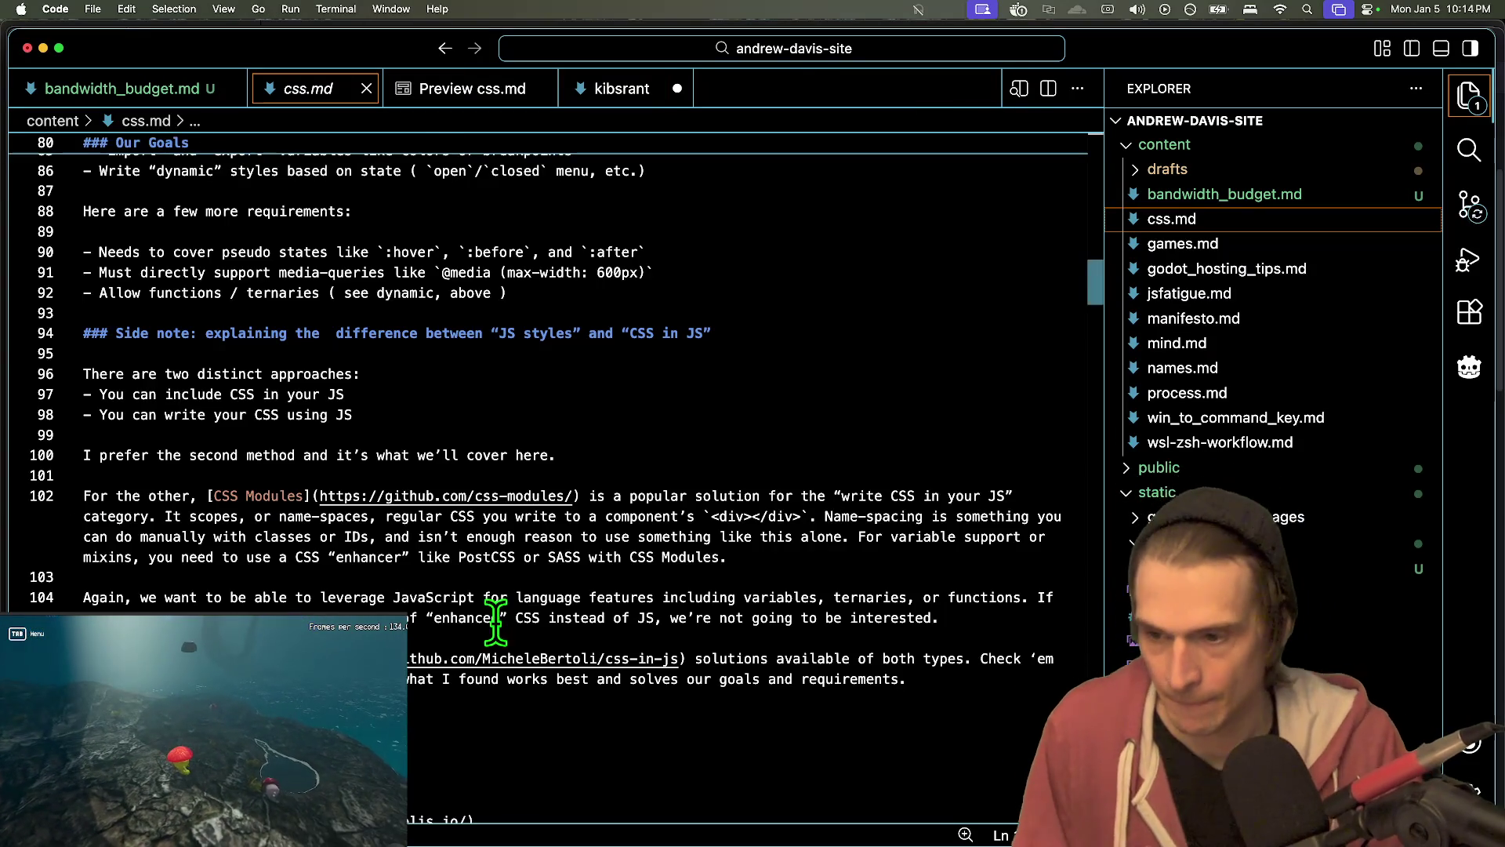
double_click(497, 624)
click(100, 536)
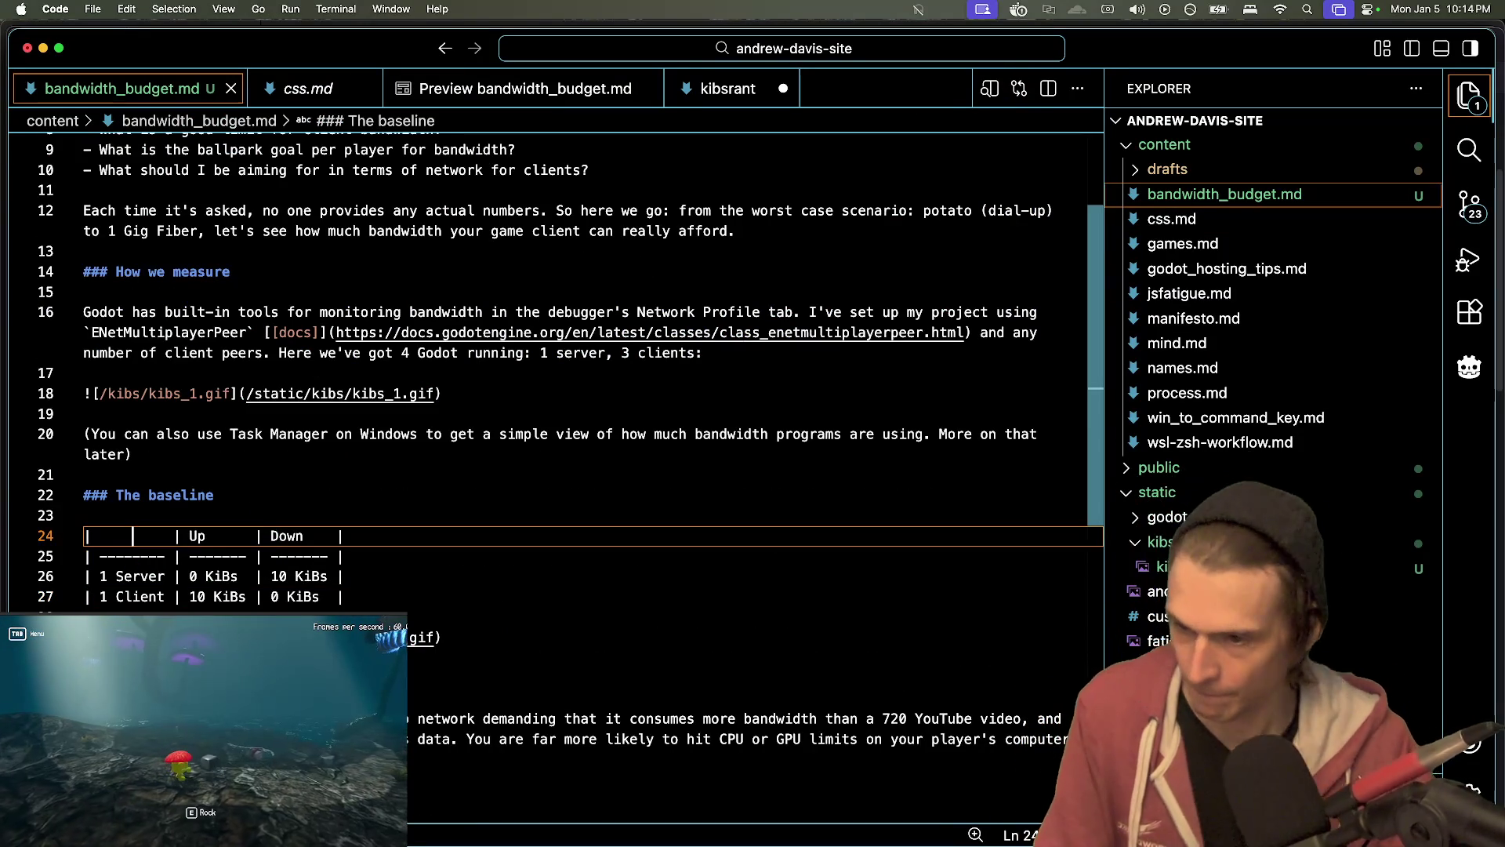
text(Peer)
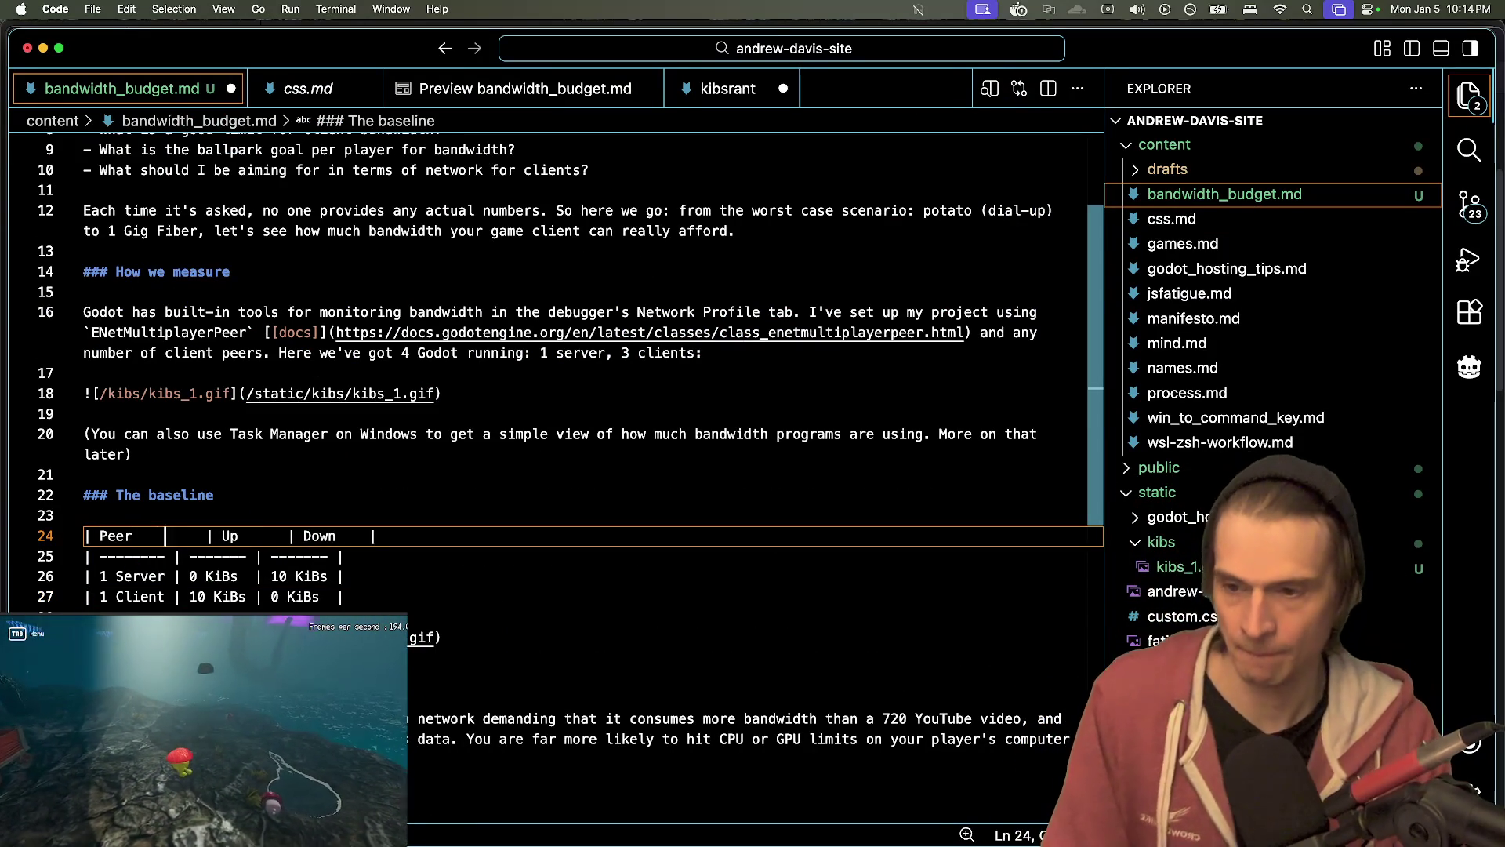
key(Delete)
key(Delete)
key(Delete)
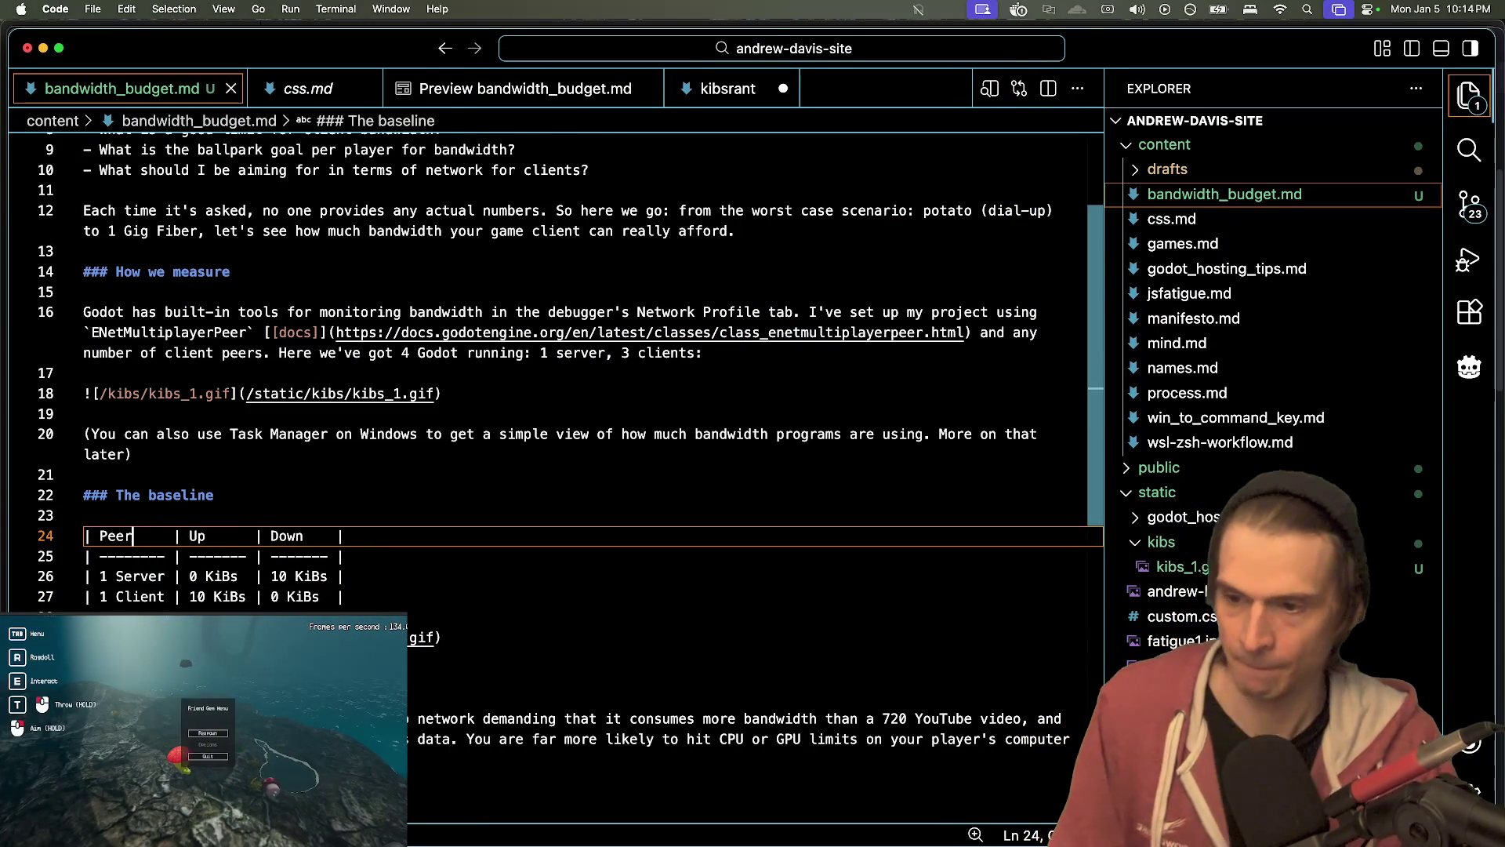
key(ctrl+s)
- Reopen the preview, close css.md, and return to the bandwidth_budget.md source
key(ctrl+shift+p)
key(Return)
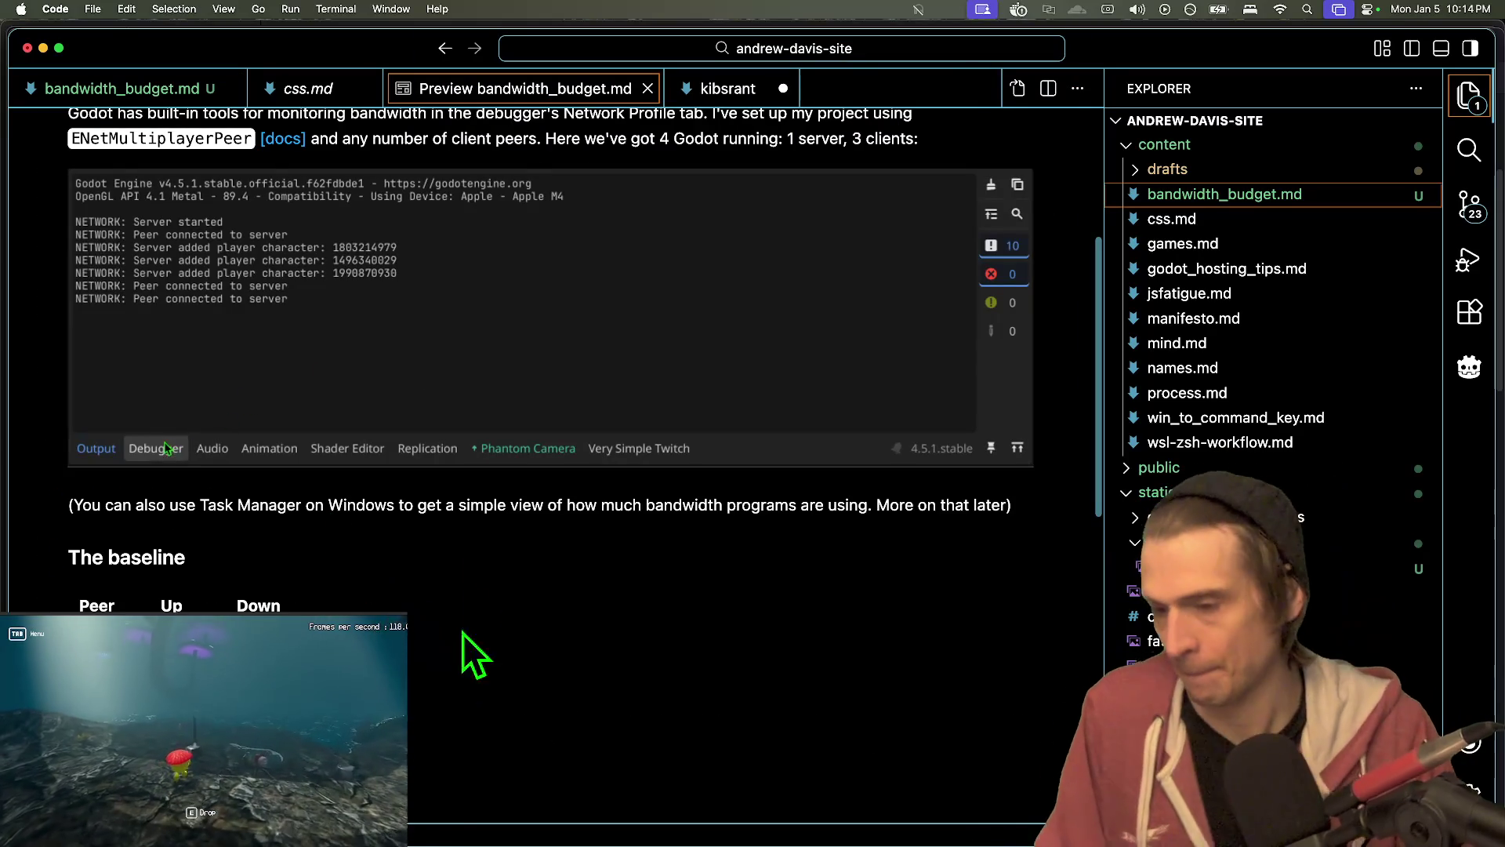
key(super+Tab)
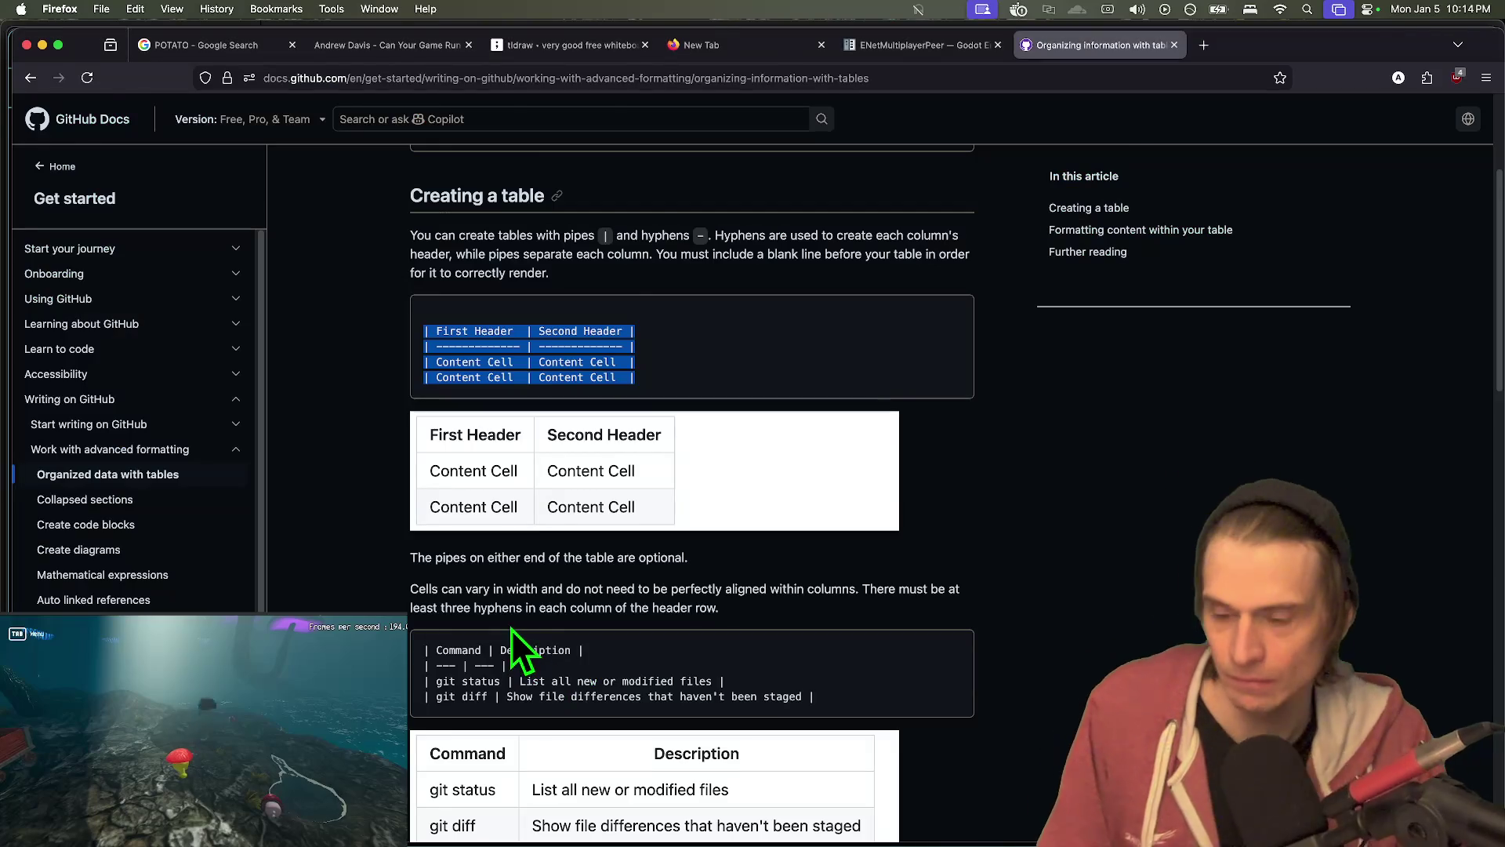
key(super+Tab)
key(ctrl+shift+Tab)
key(super+shift+v)
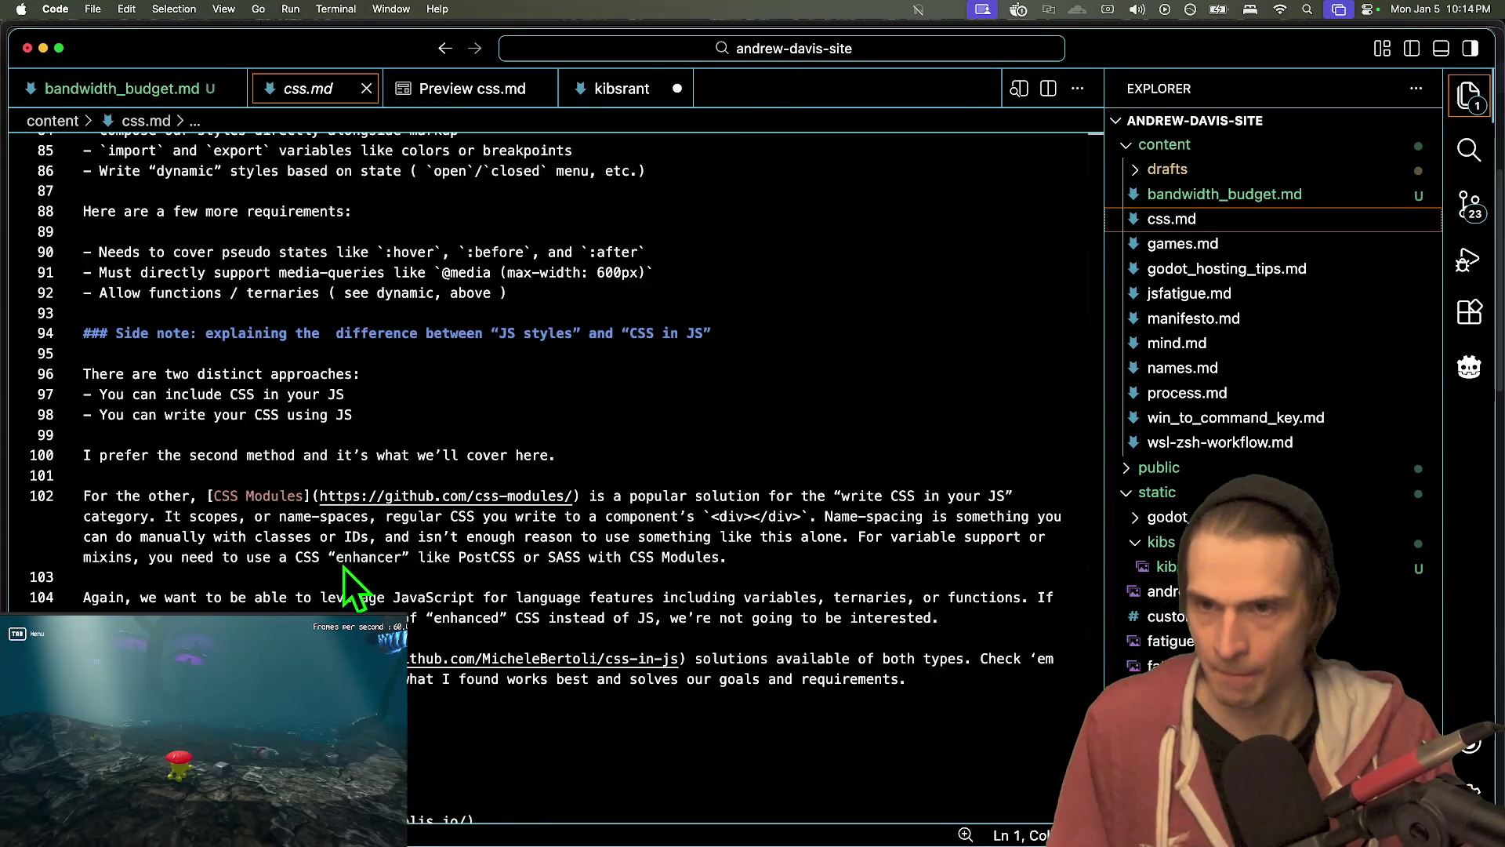
key(ctrl+shift+Tab)
key(super+w)
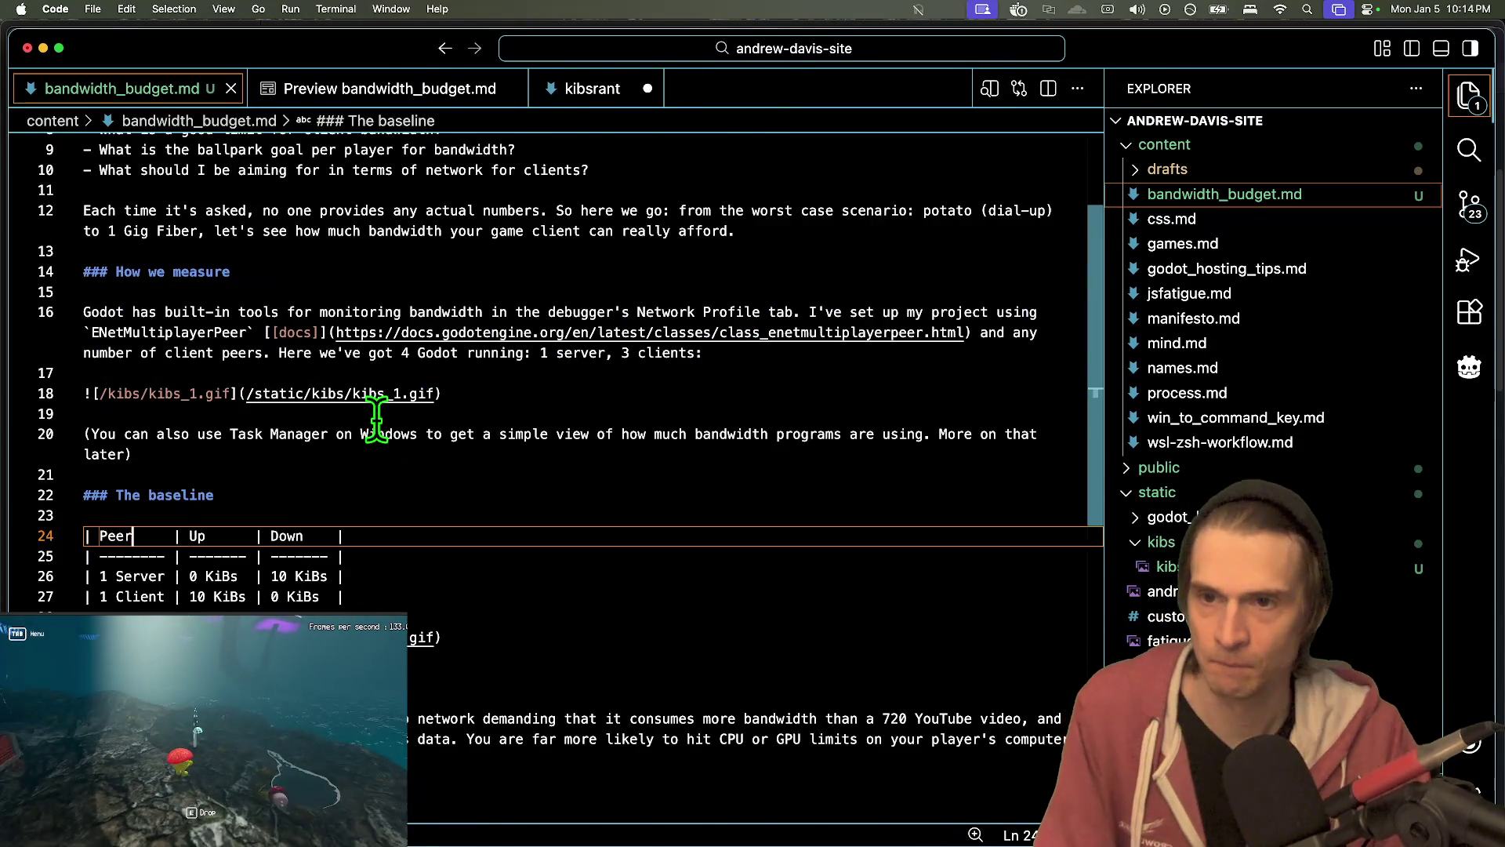
key(ctrl+shift+Tab)
key(ctrl+Tab)
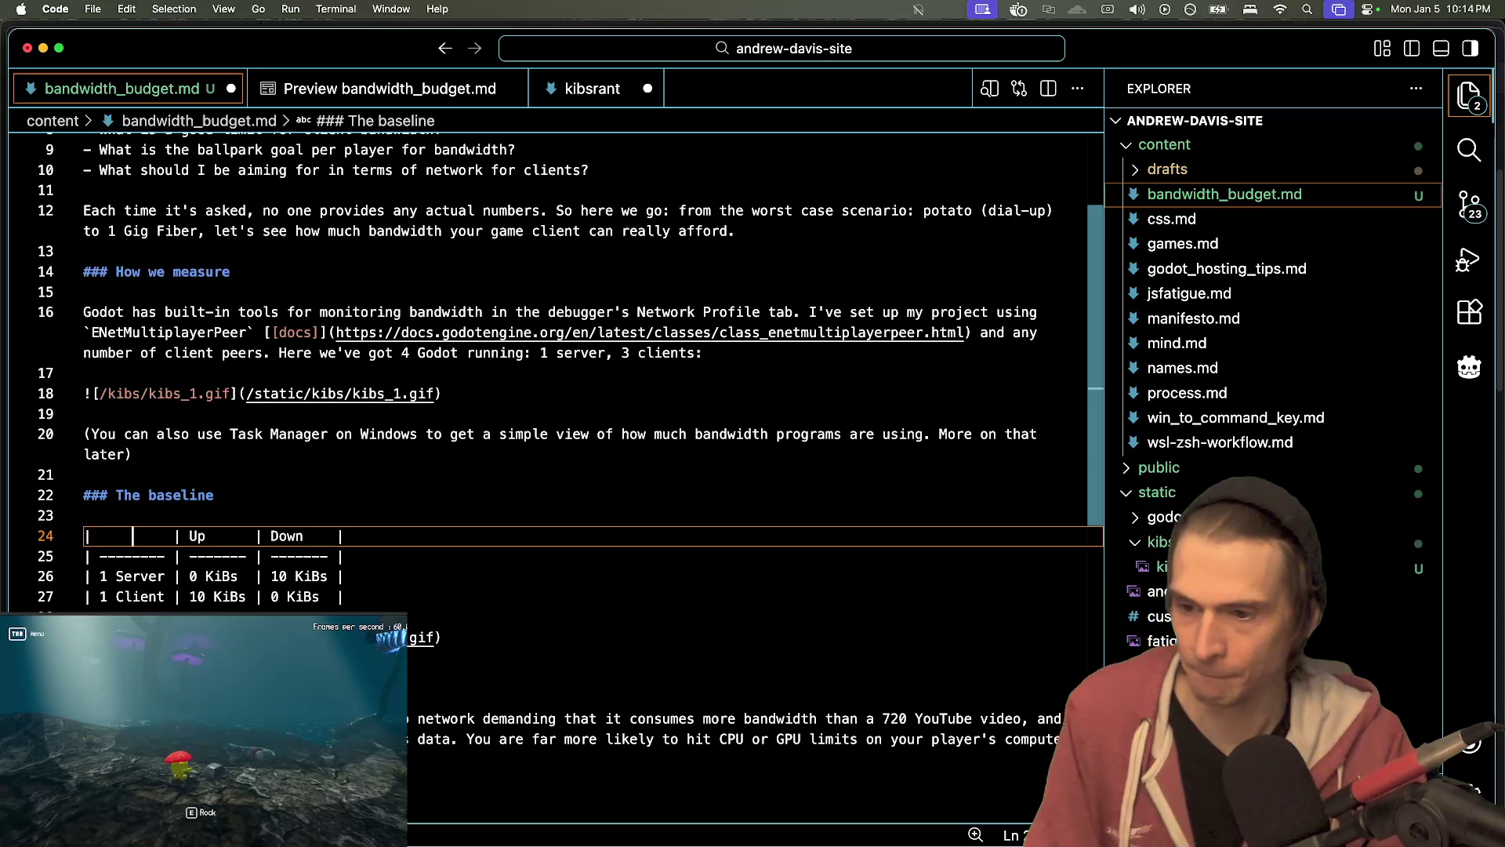
- Preview the post again, glance at the kibsrant notes, then view kibs_4.gif in Finder
key(super+shift+p)
key(Return)
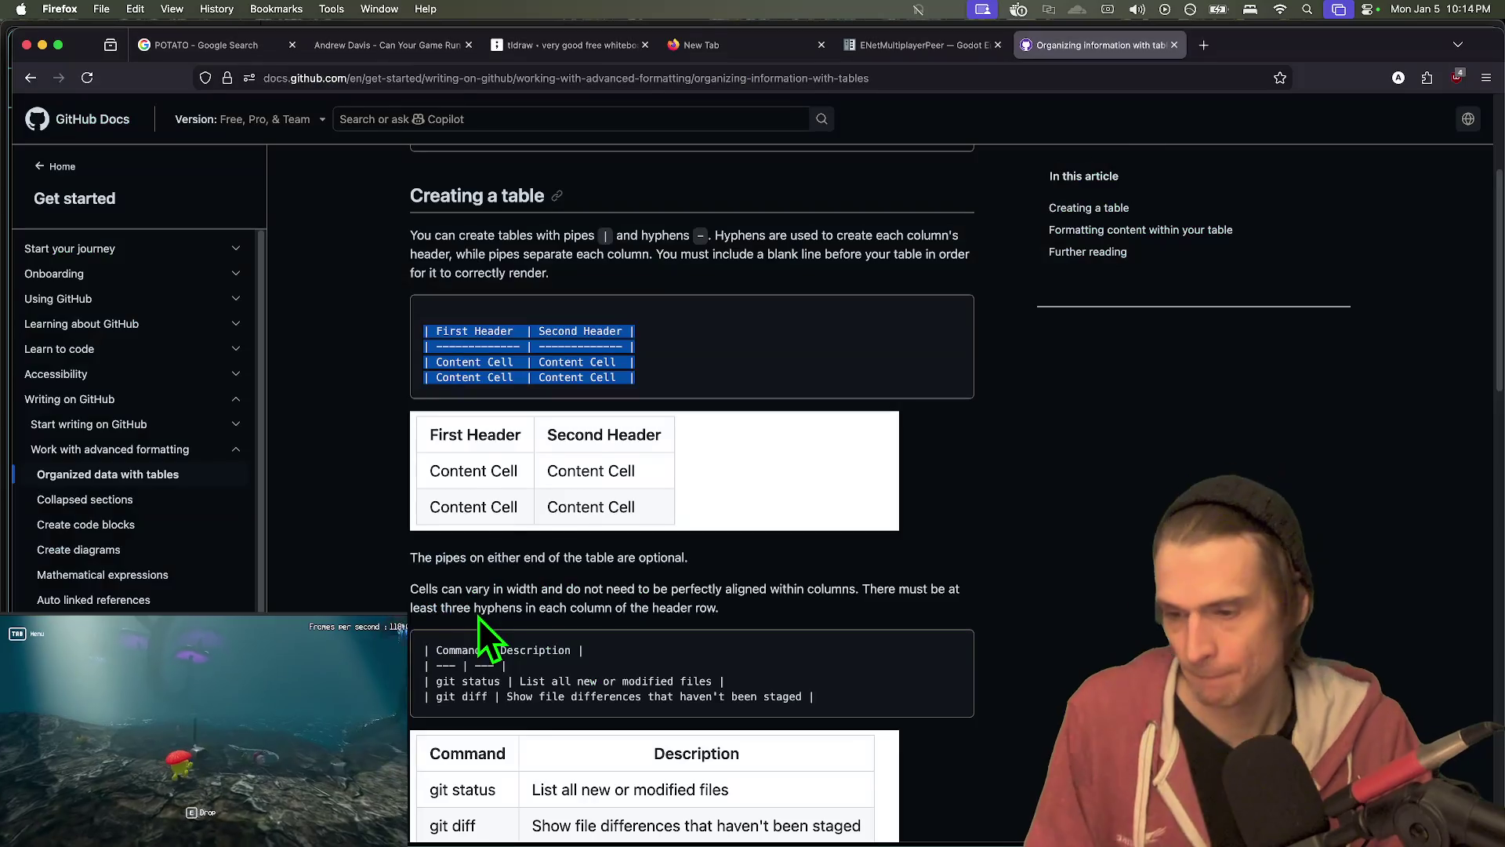
key(super+shift+bracketright)
key(super+shift+bracketleft)
key(super+Tab)
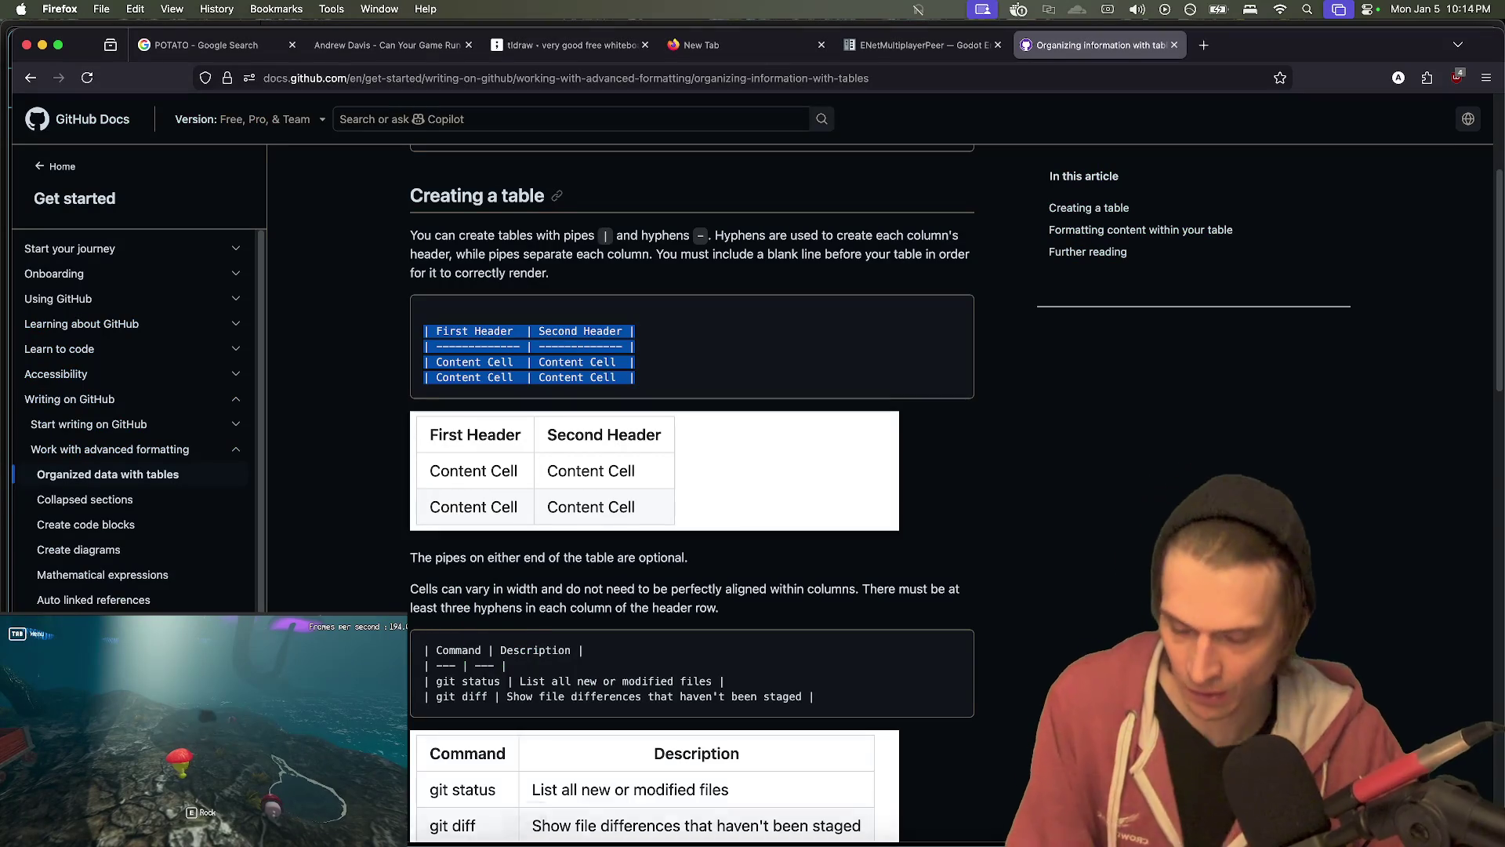
key(super+Tab)
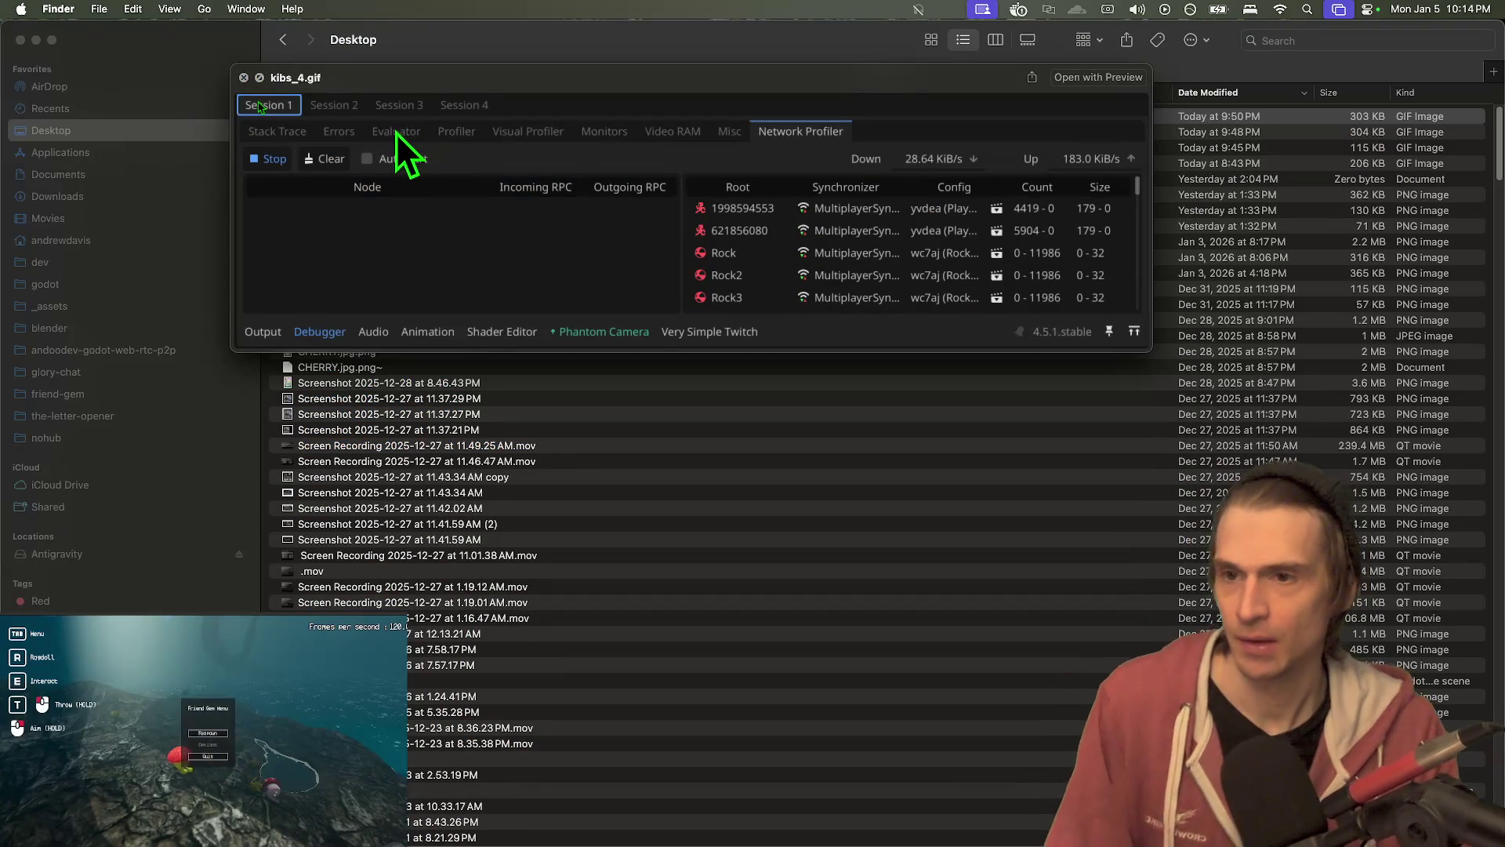
- Close the kibs_4.gif preview and select kibs_2, kibs_3 and kibs_4 GIFs on the Desktop
key(space)
shift+click(409, 163)
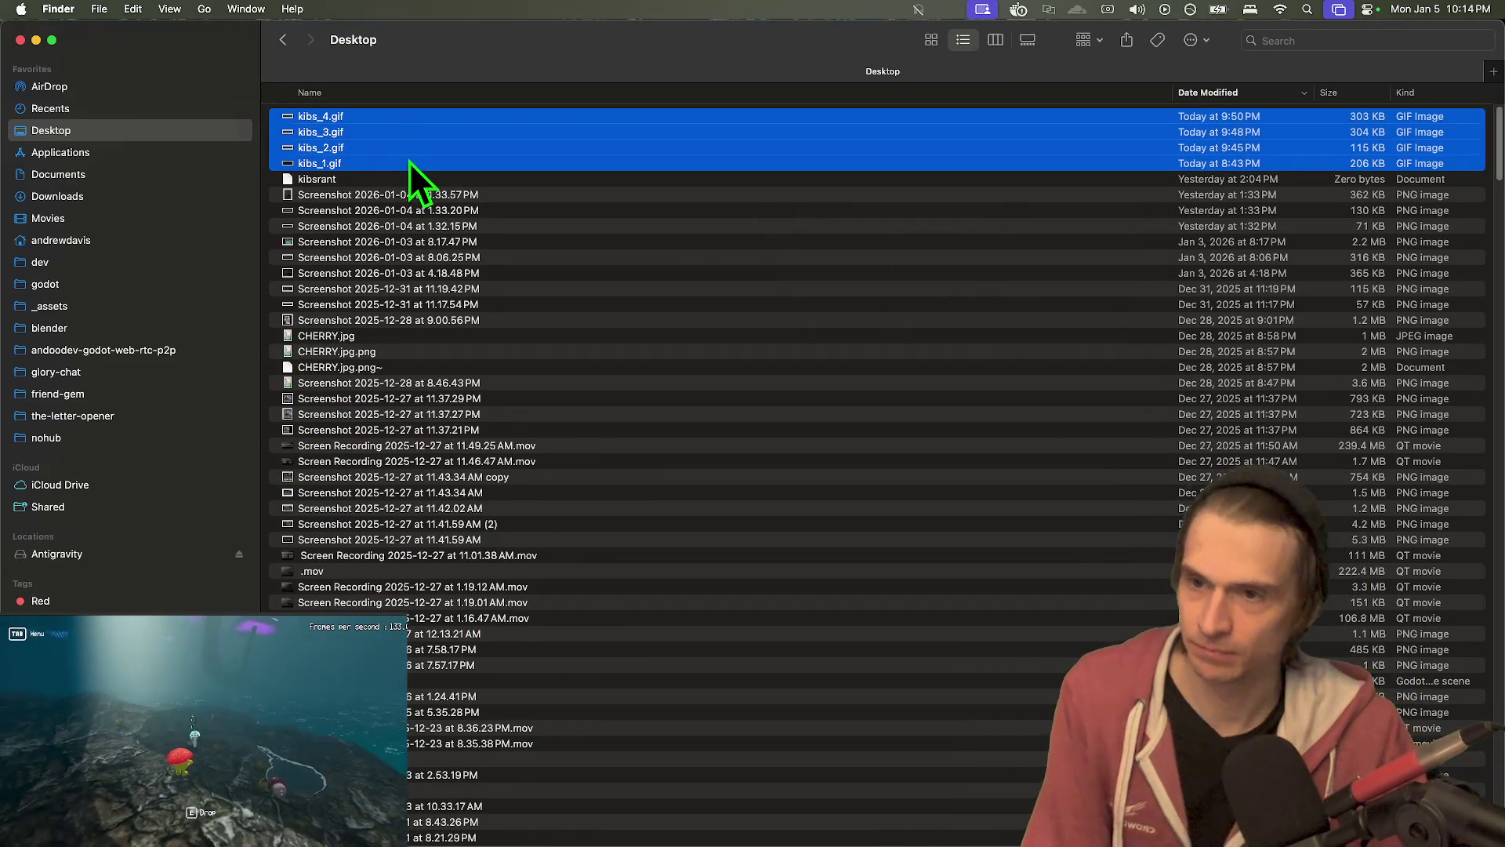
click(410, 163)
click(441, 129)
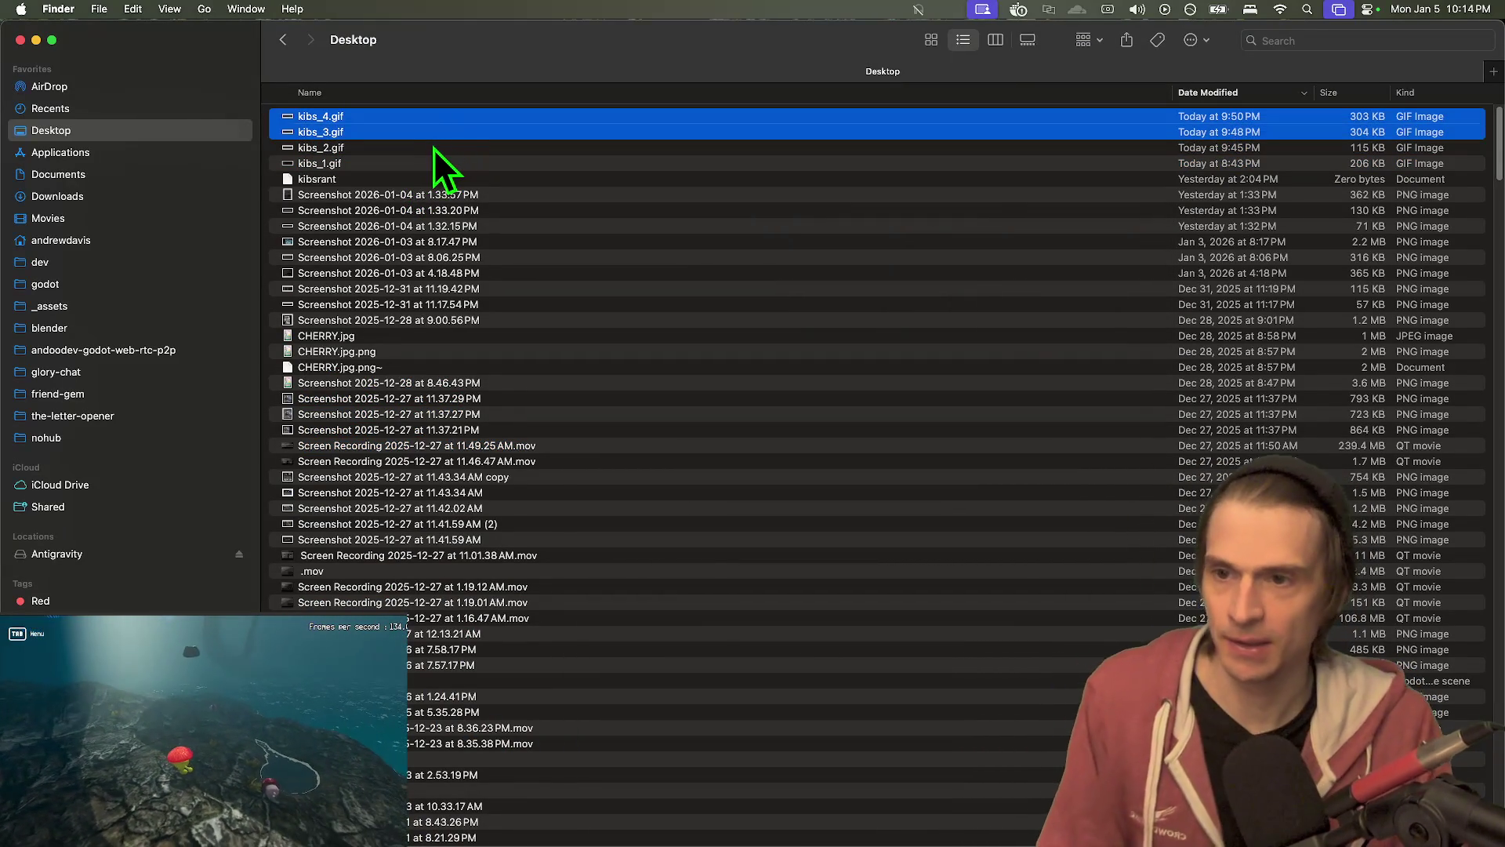
click(434, 148)
shift+click(447, 123)
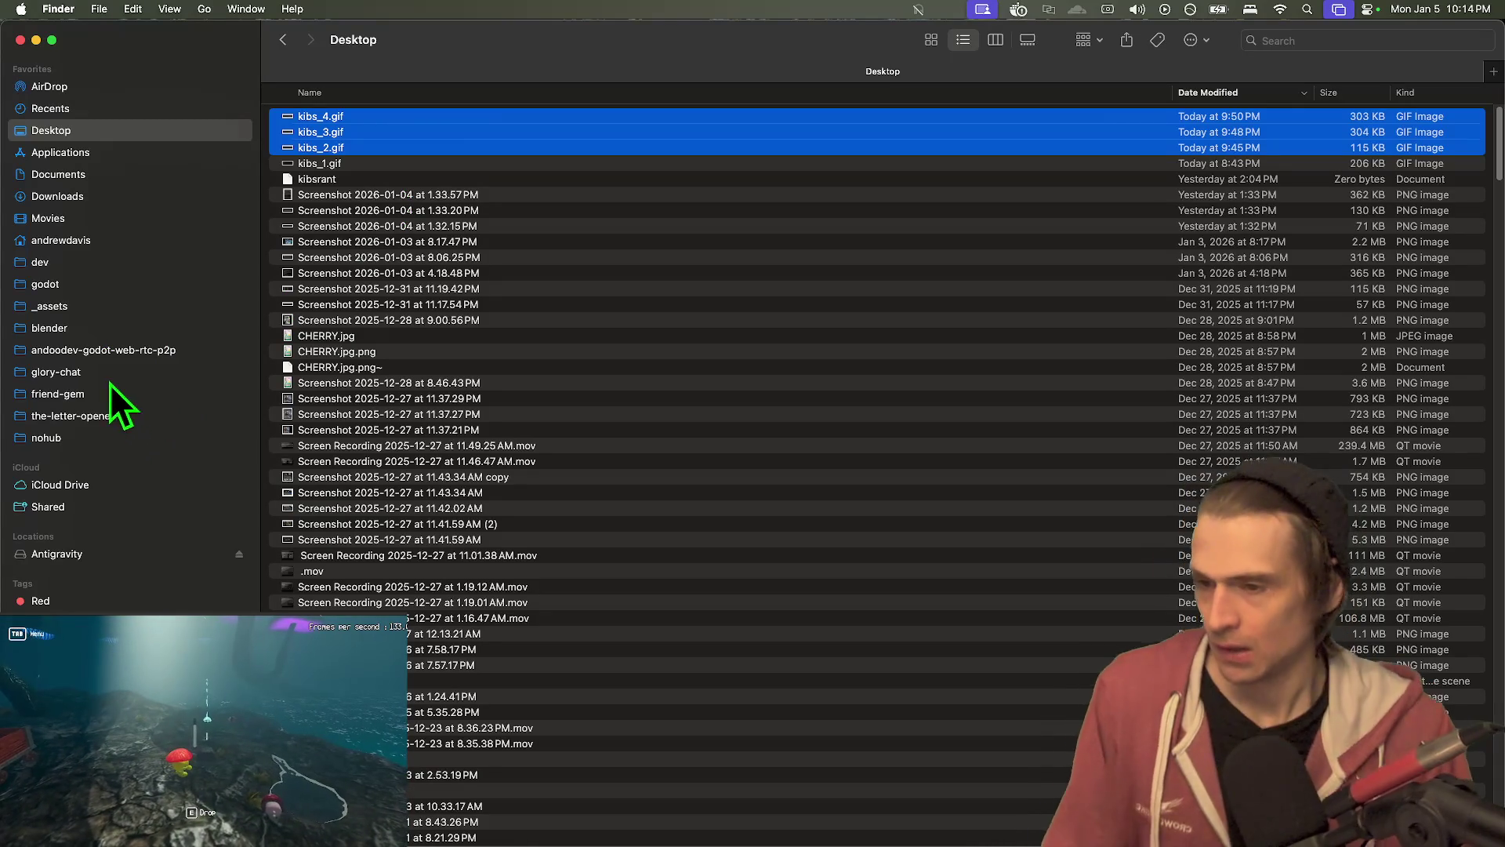
- Paste the GIFs into dev > andrew-davis-site > static > kibs
click(142, 263)
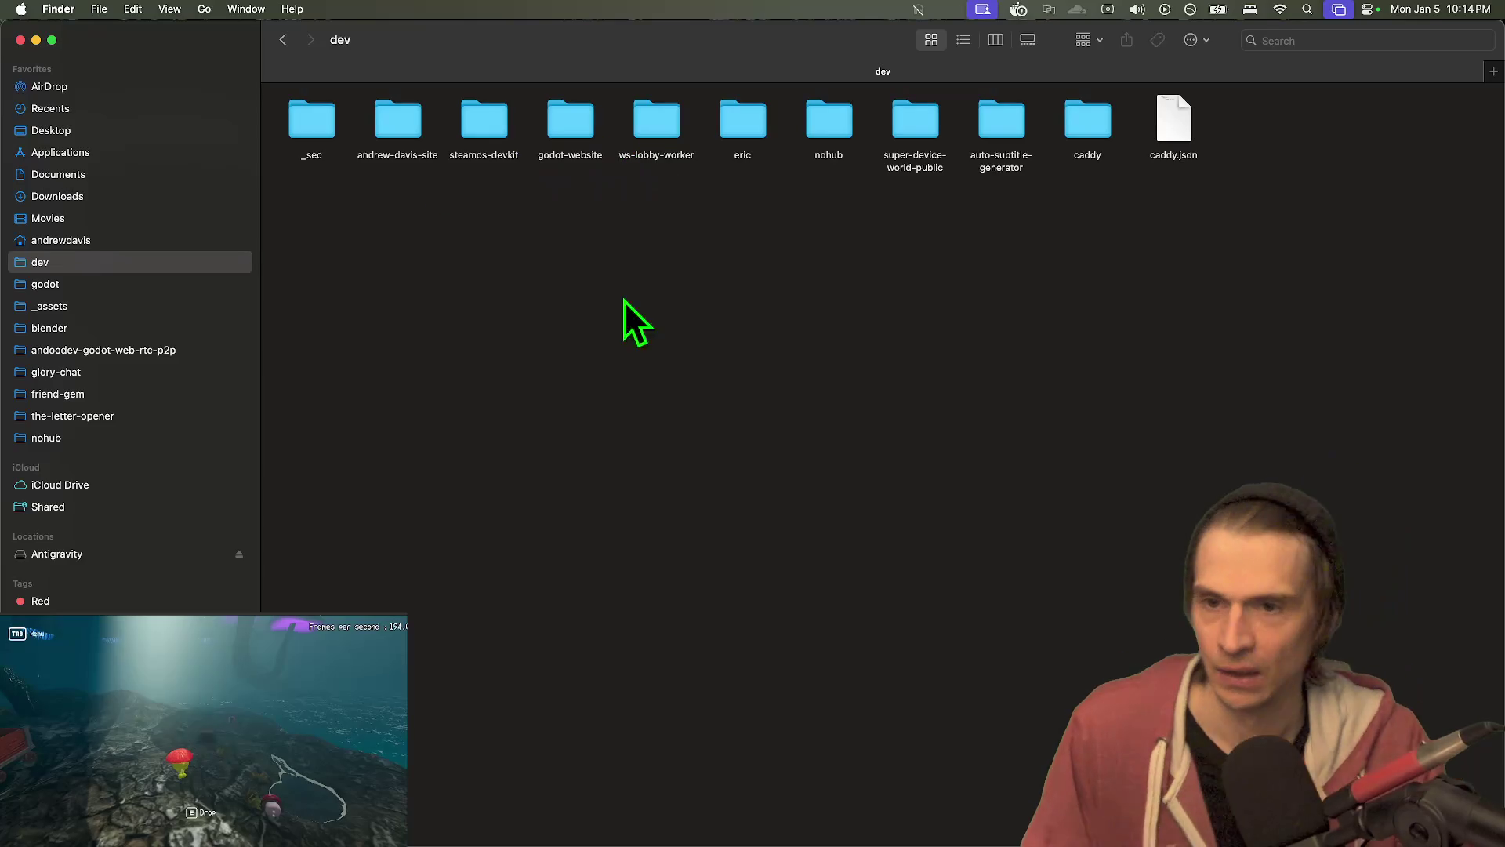
double_click(403, 116)
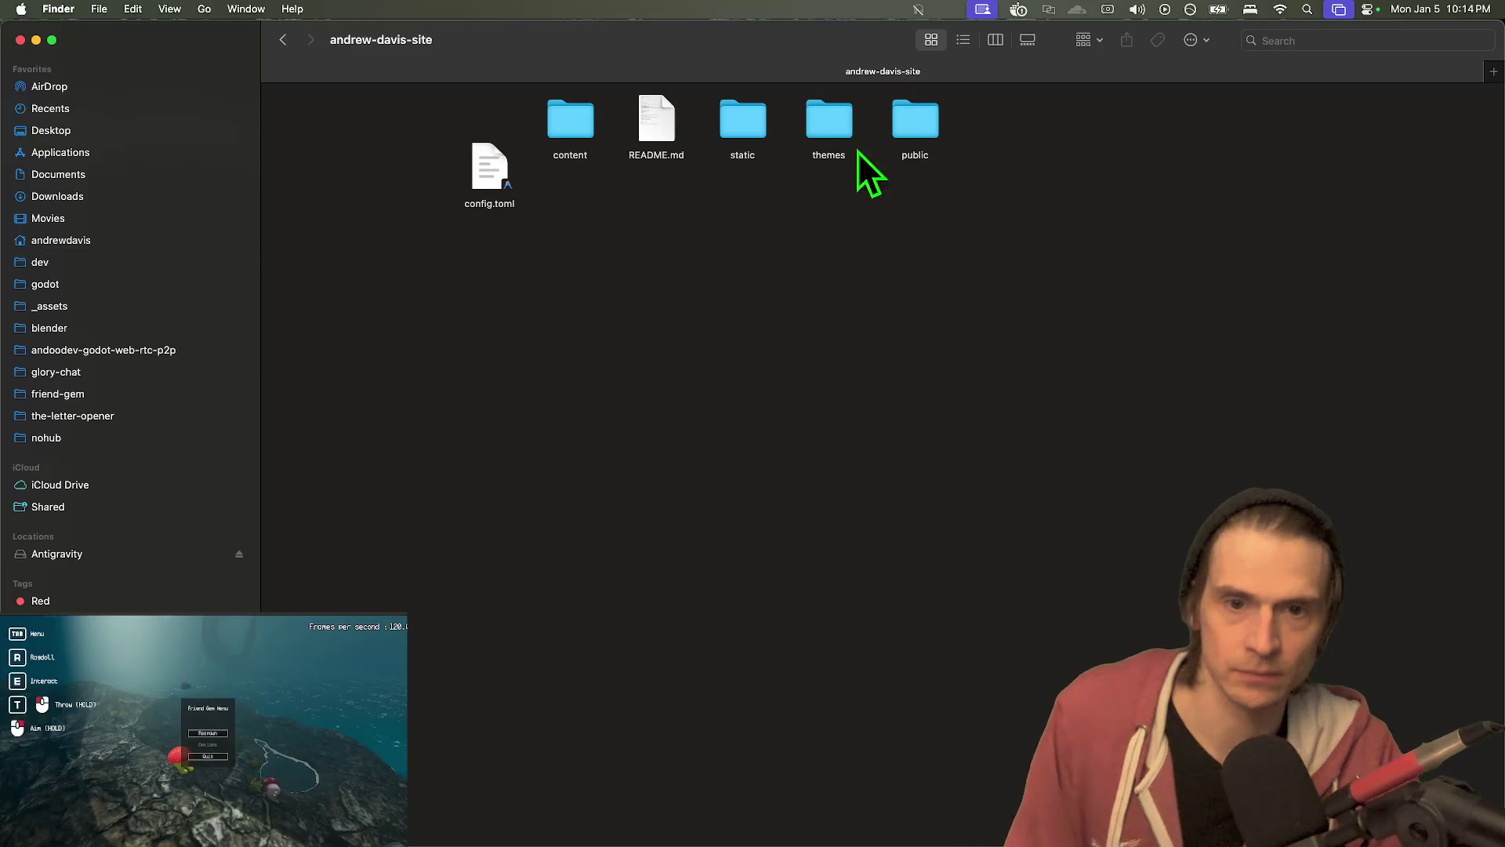
click(914, 119)
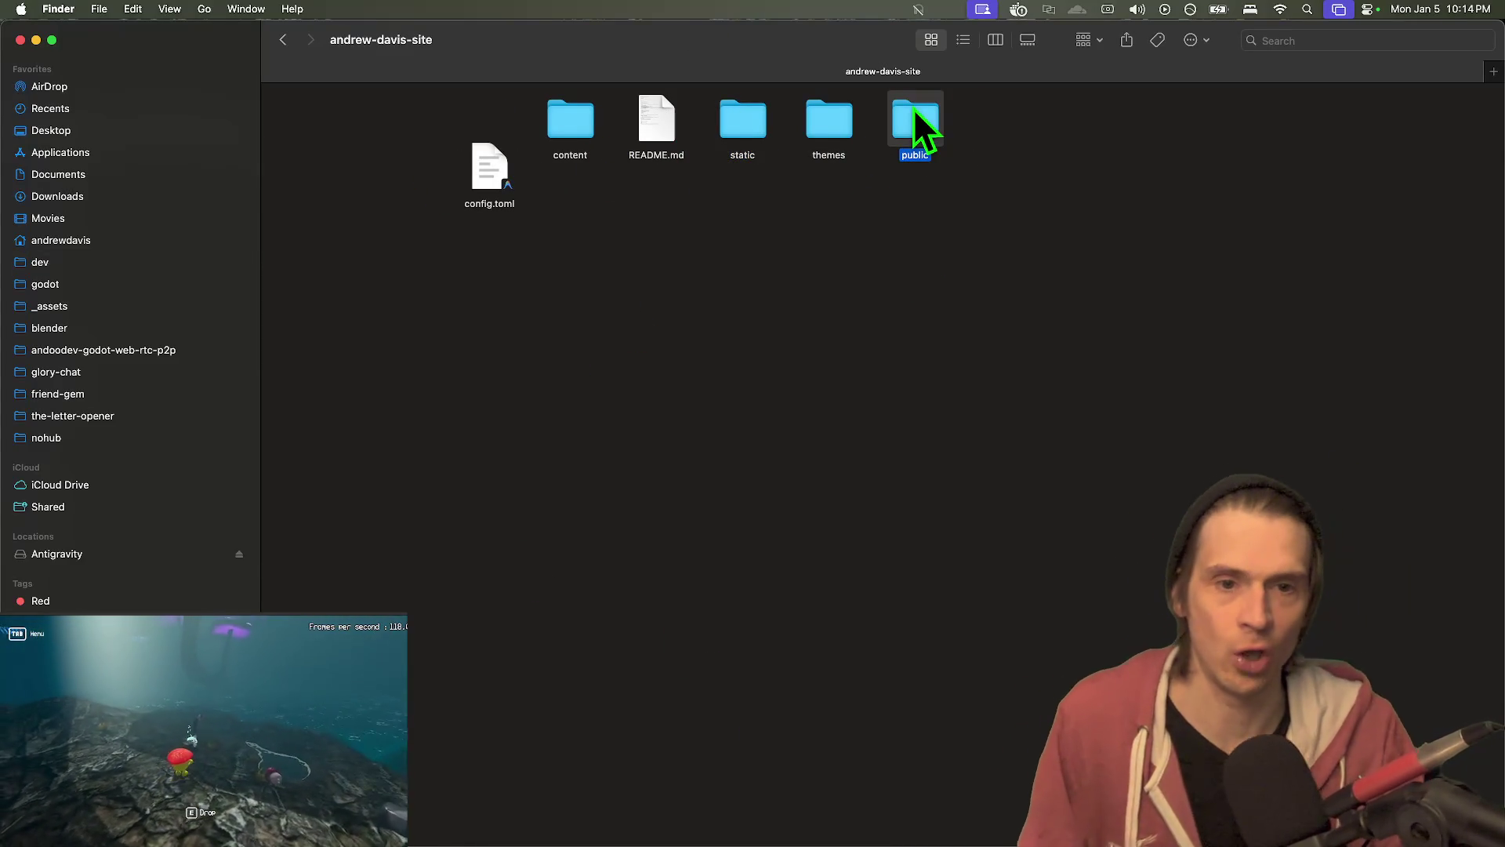
double_click(914, 119)
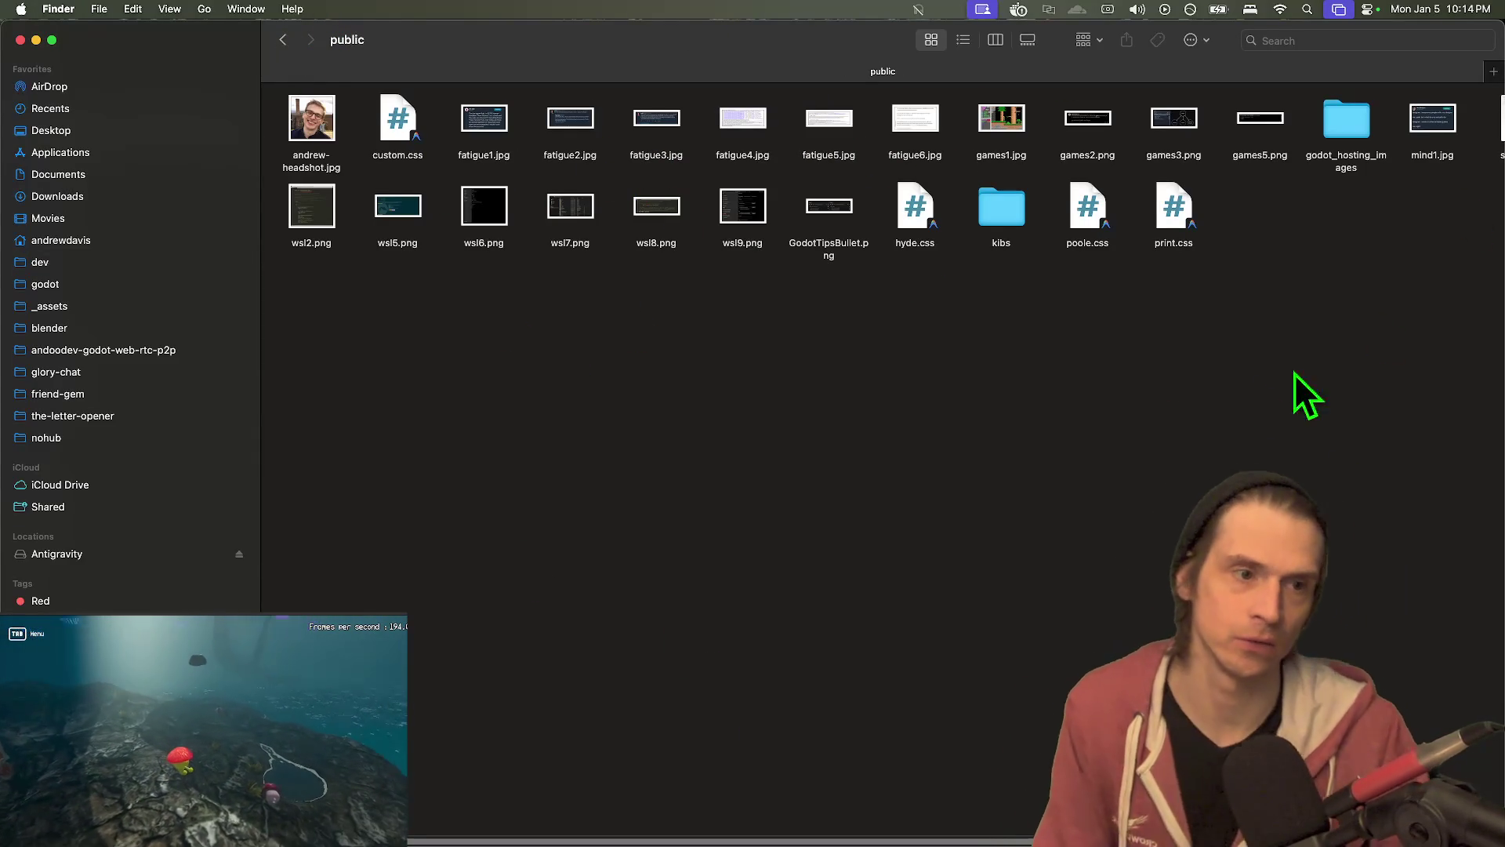
double_click(1001, 196)
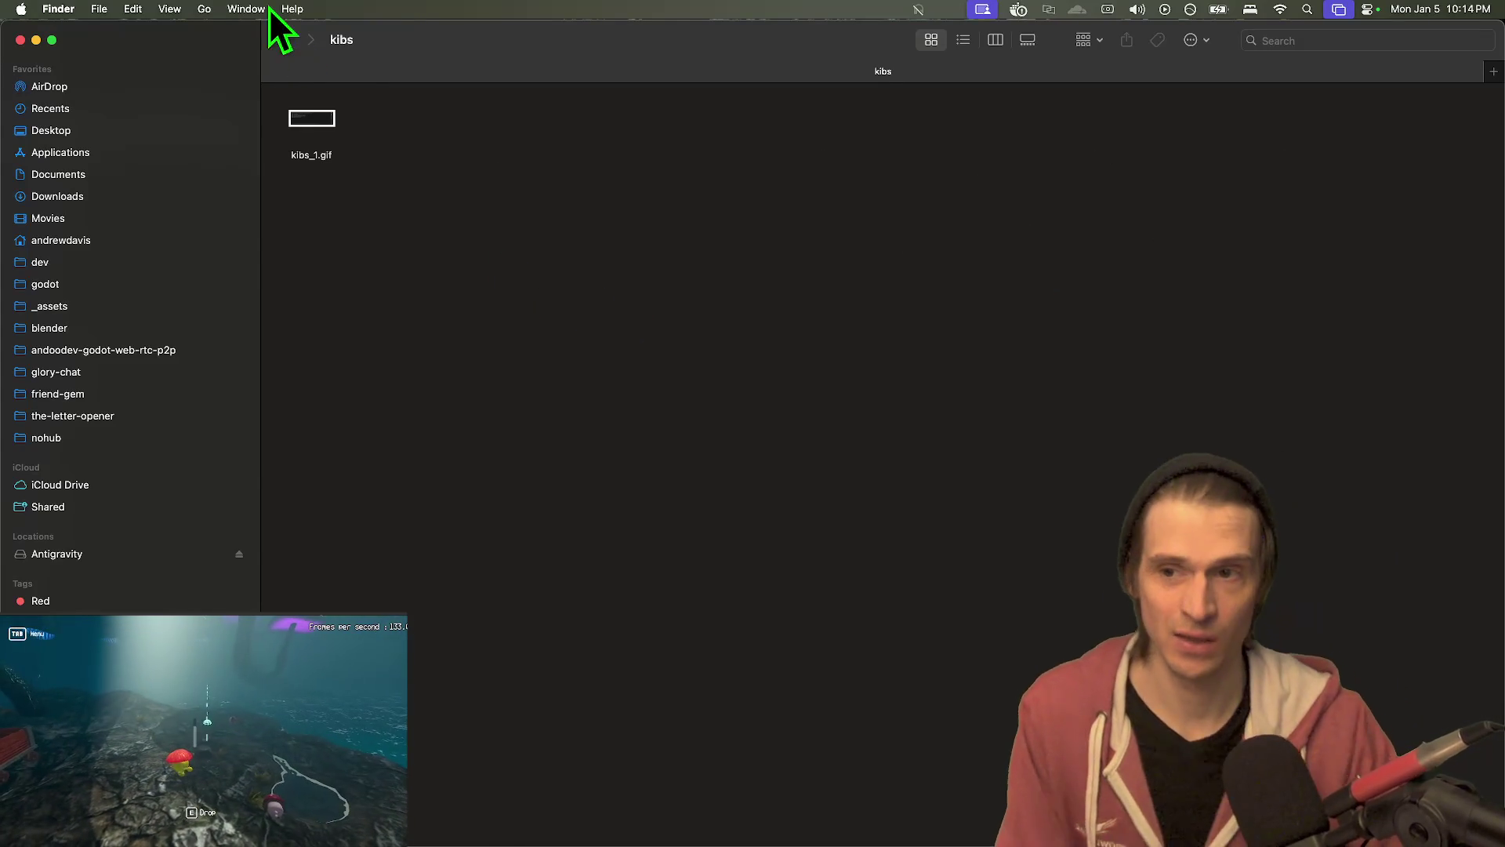
click(282, 47)
click(281, 47)
double_click(732, 130)
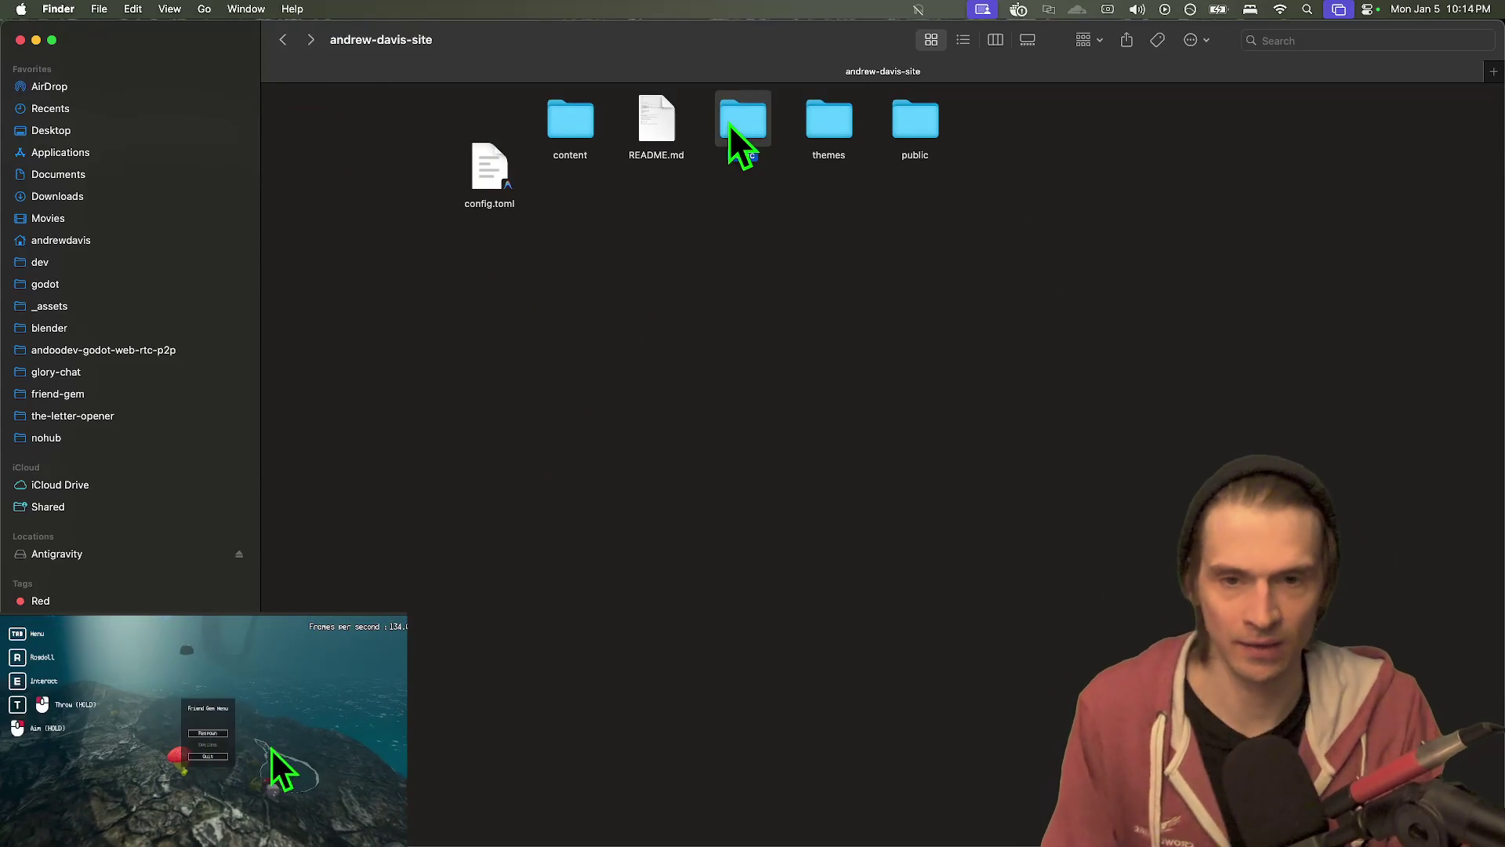
double_click(916, 208)
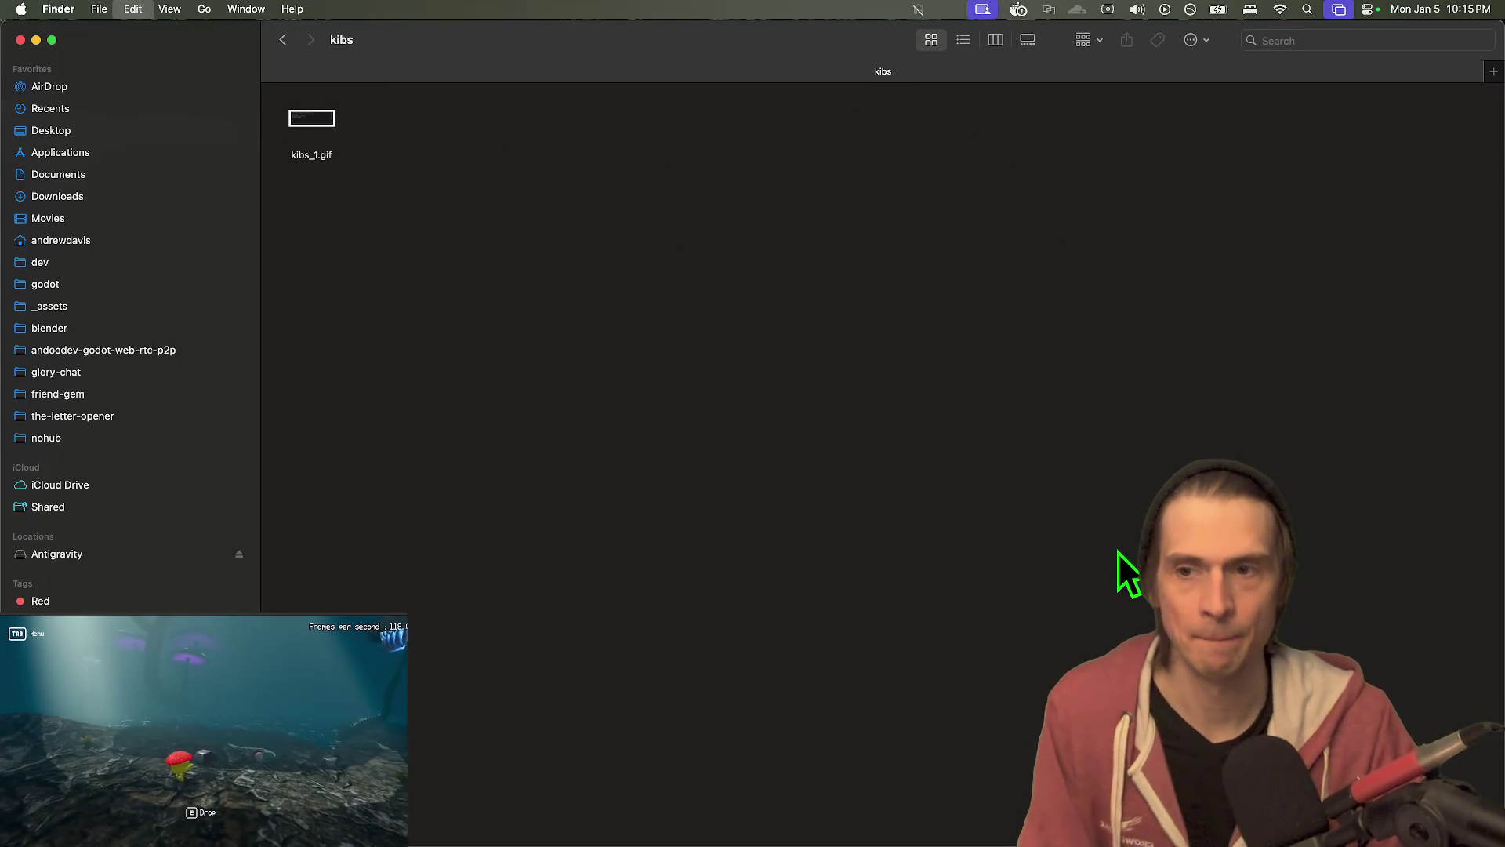
key(super+Tab)
- Switch past the site-server terminal back to Visual Studio Code
key(Tab)
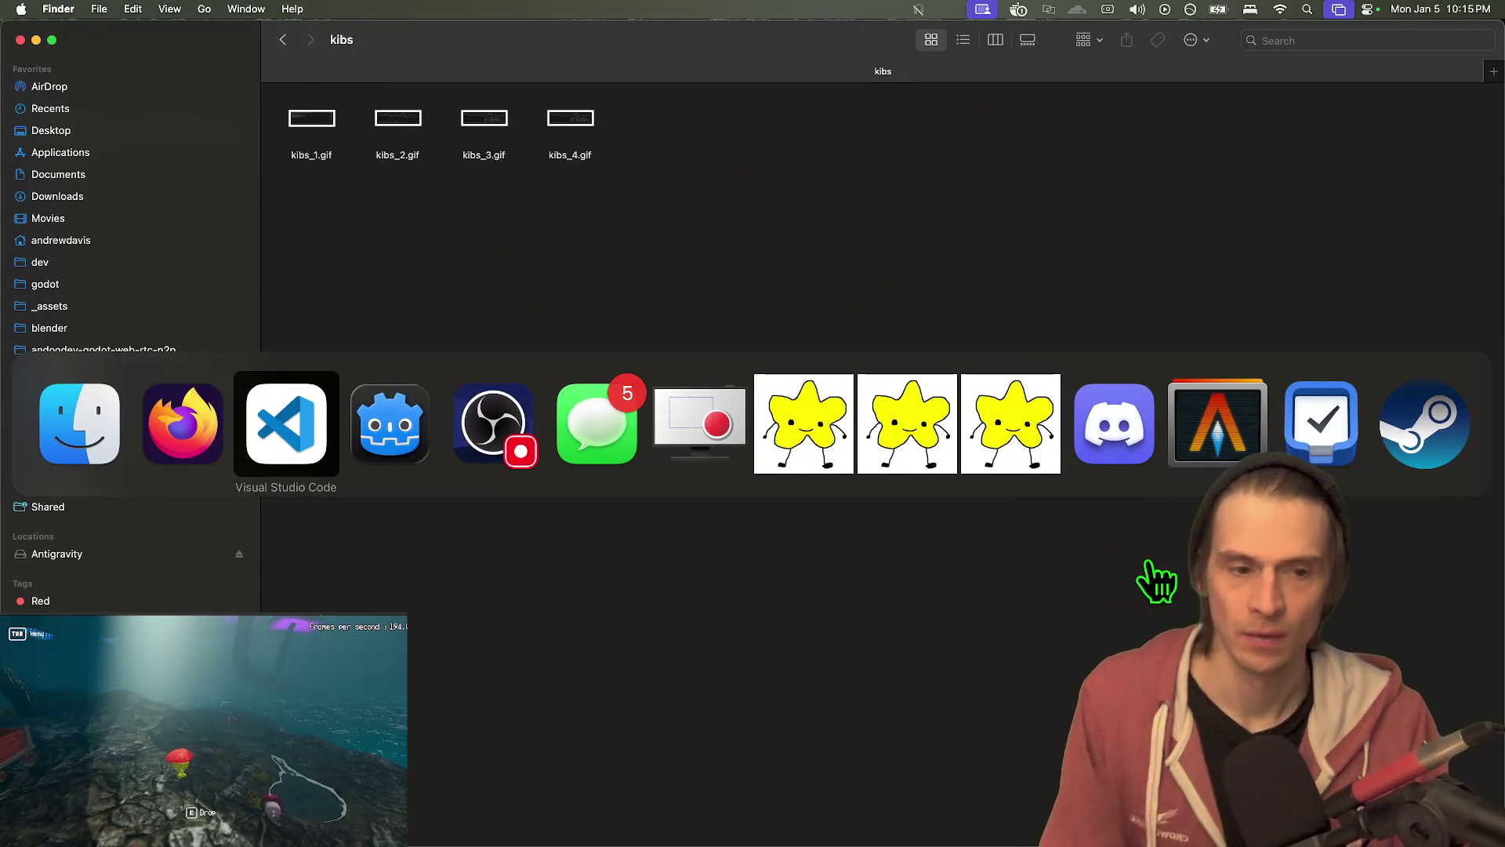
key(super+shift+Tab)
key(super+shift+Tab)
key(super+shift+Tab)
key(super+shift+Tab)
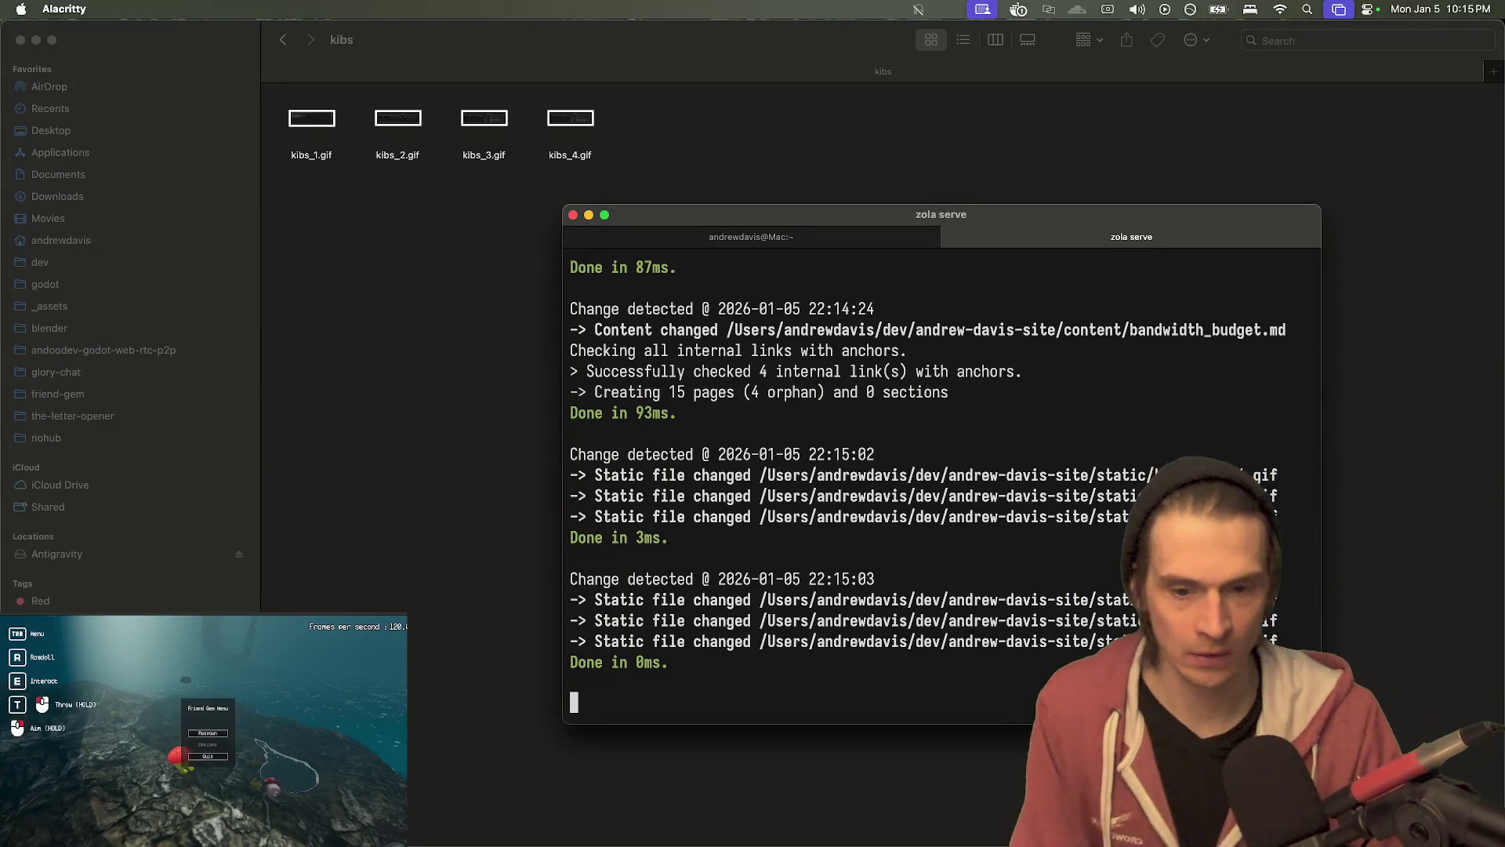
key(super+Tab)
key(Tab)
key(Tab)
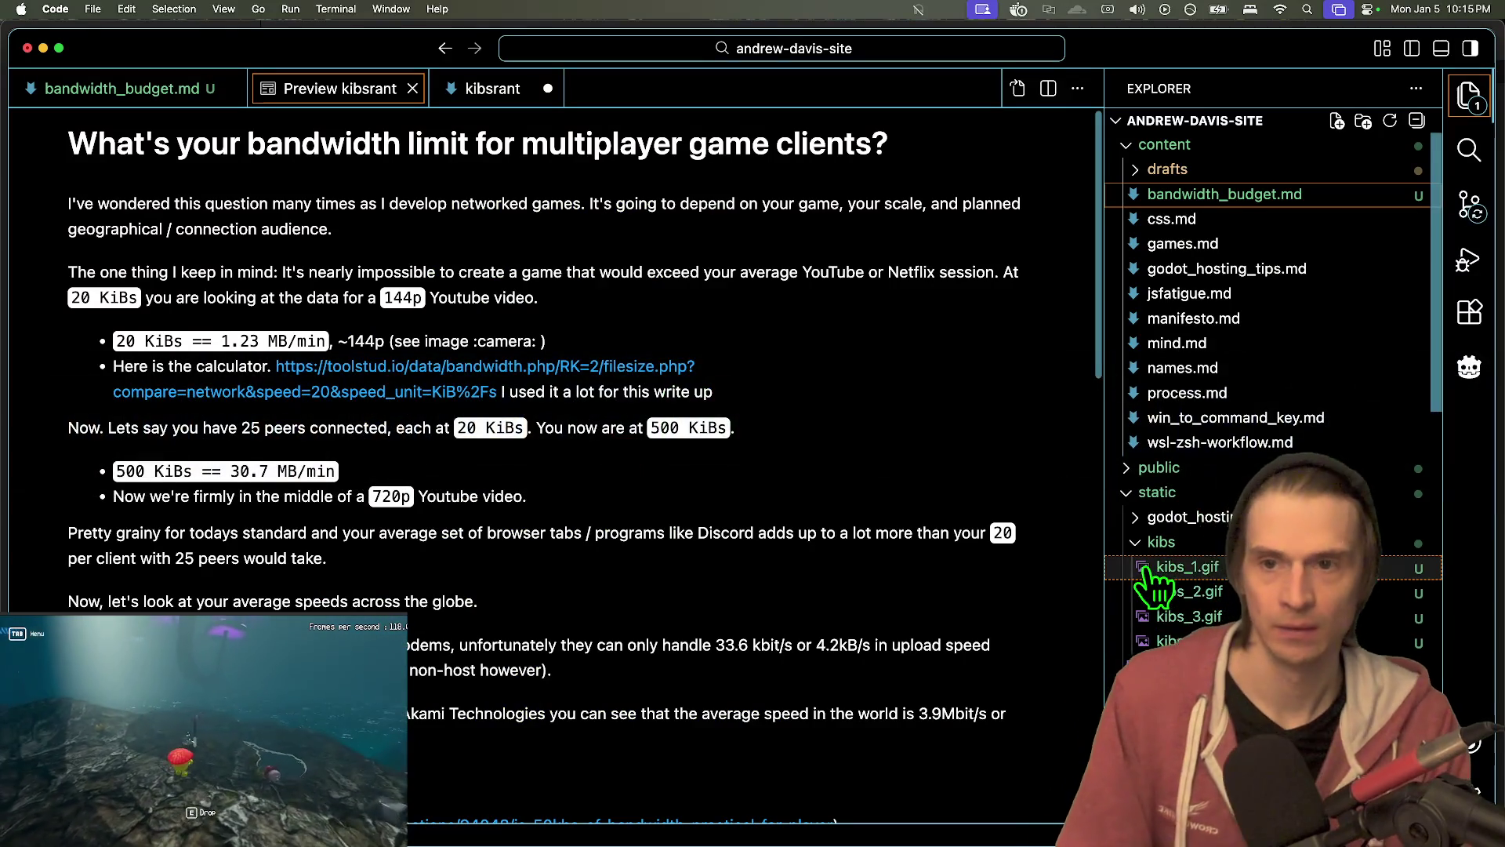
- Scroll through the rendered post with its kibs GIFs, jumping to source and back
scroll(948, 541, down, 10)
scroll(944, 539, up, 15)
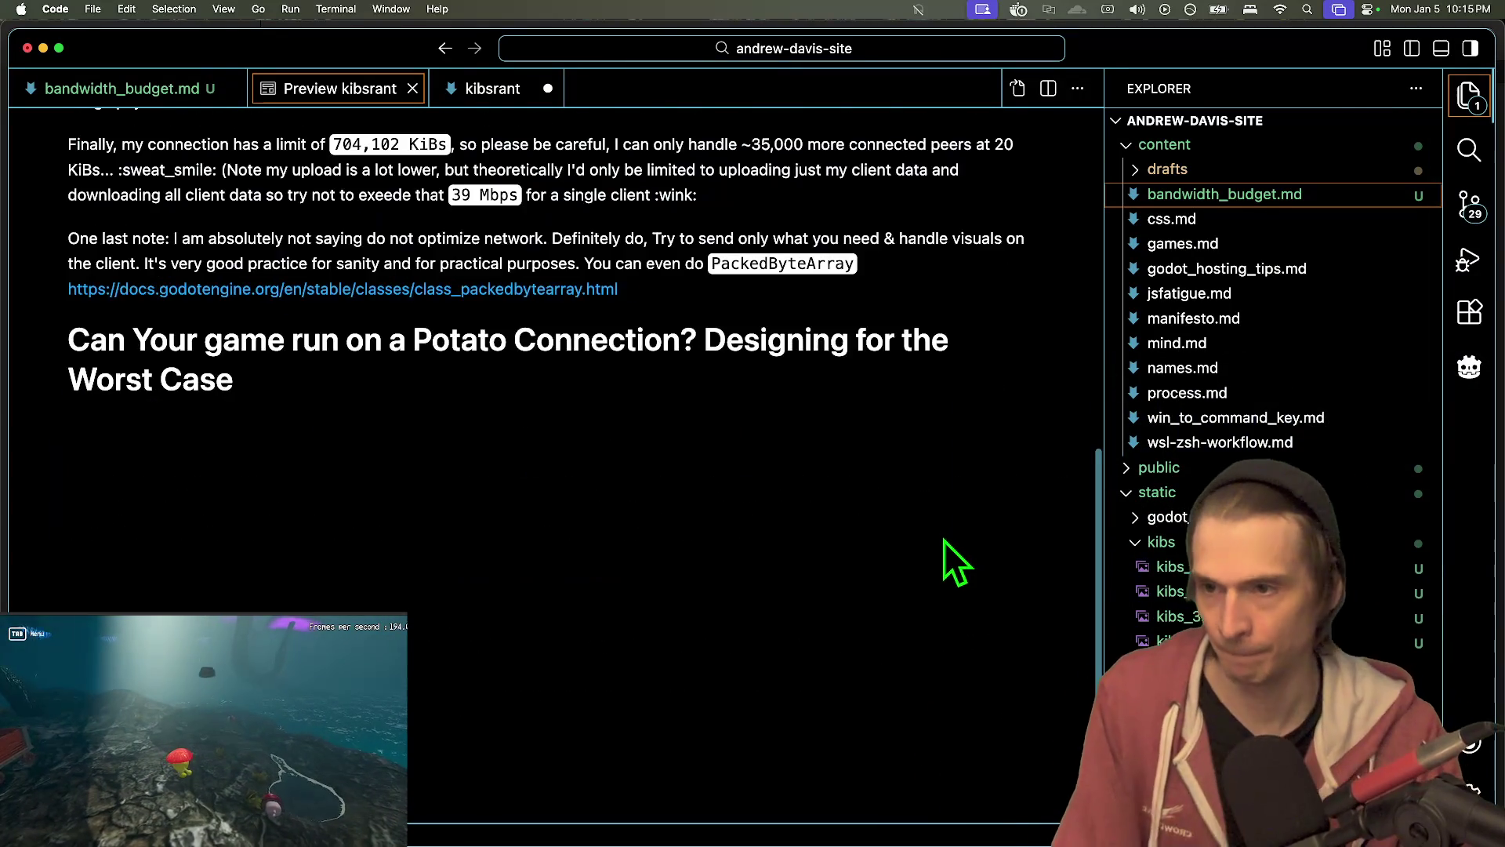
double_click(933, 540)
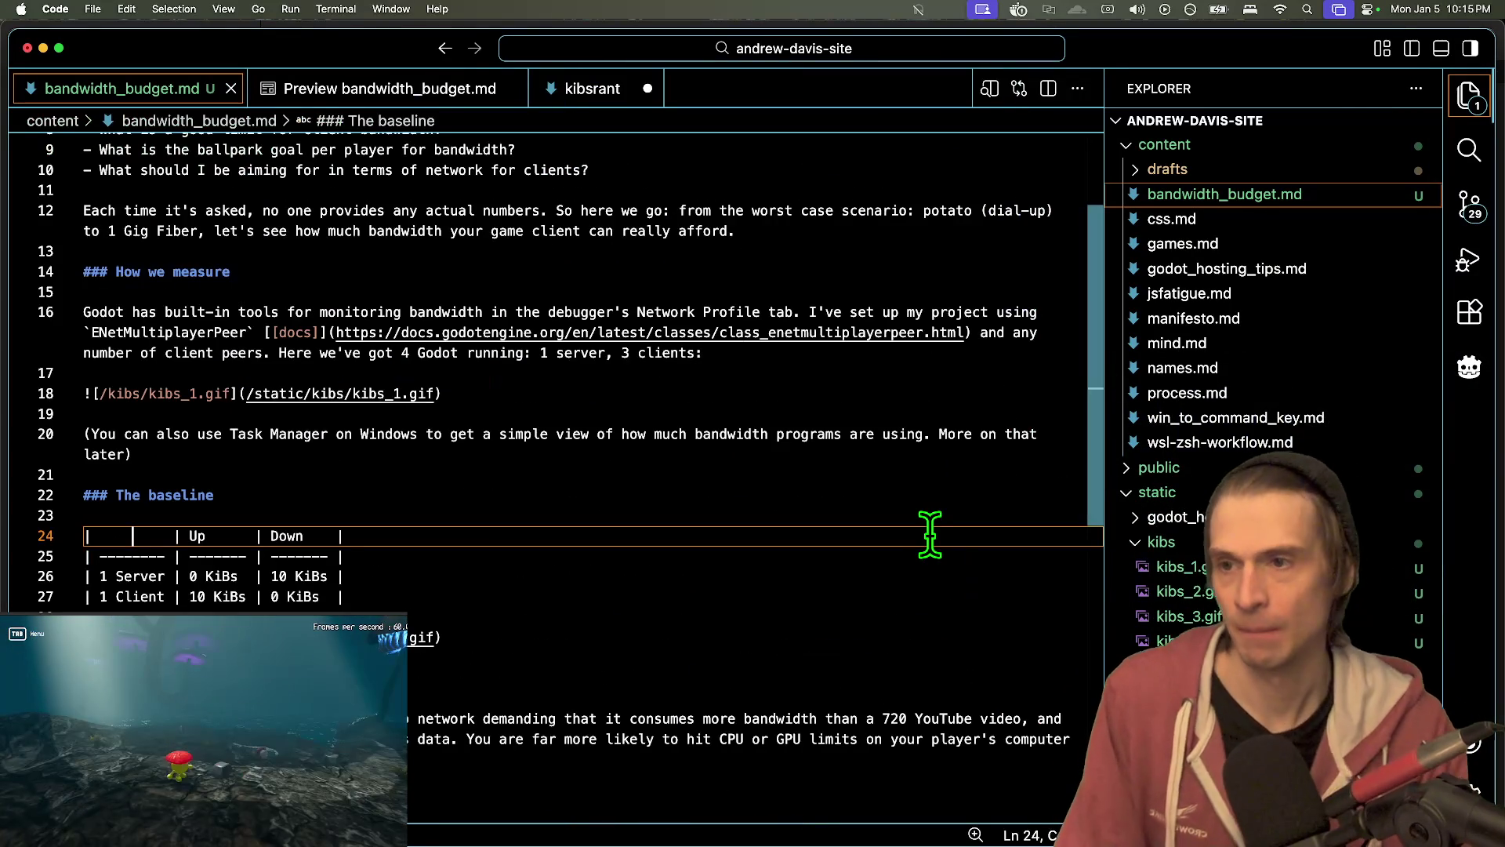
key(super+shift+v)
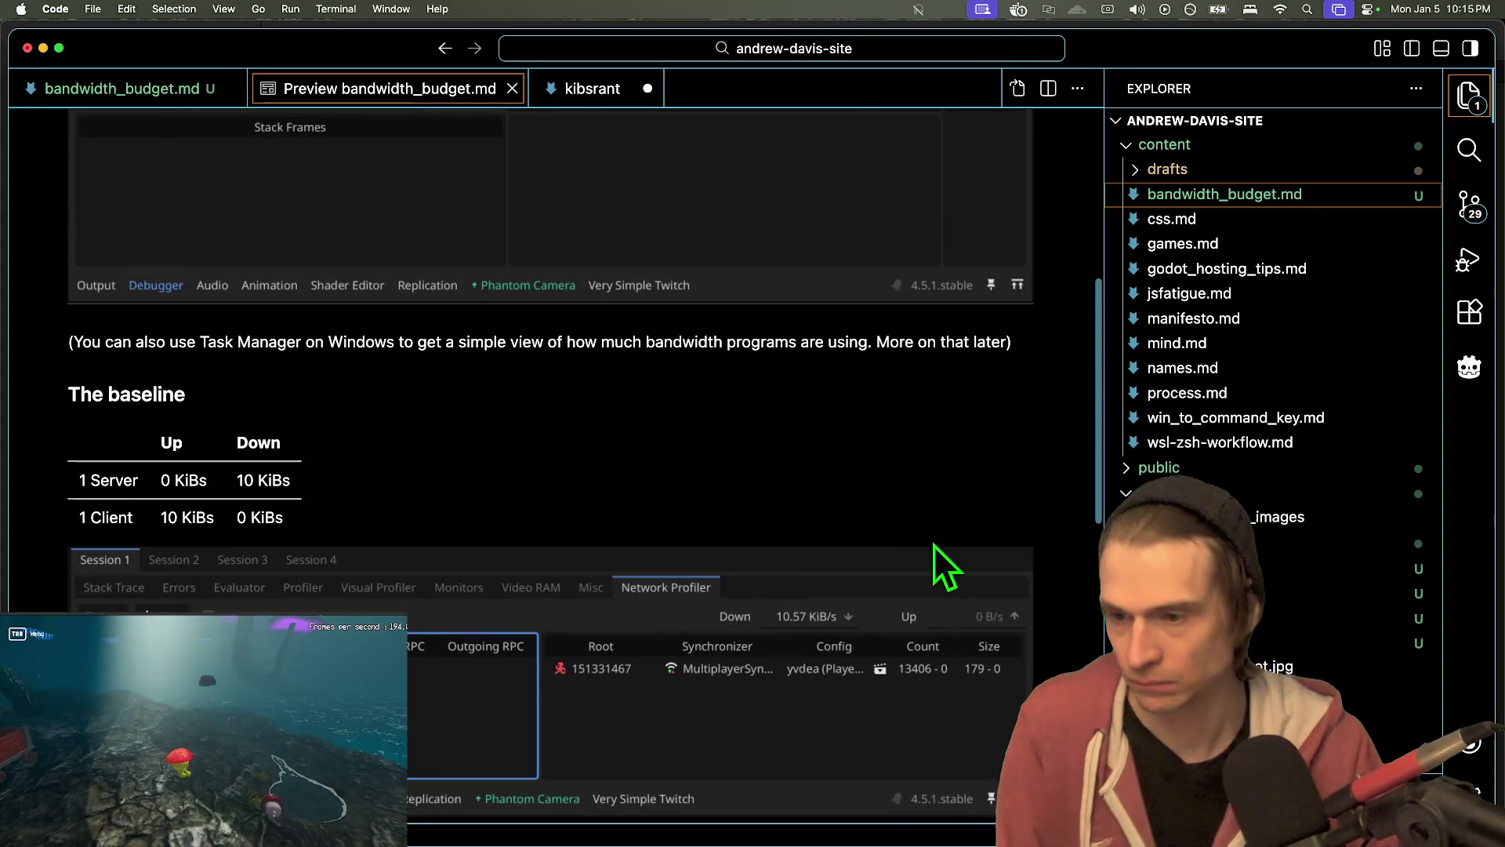
- Return from the terminal and Finder, jump to the baseline table source, and select the server row label
key(super+Tab)
key(super+t)
key(super+Tab)
key(super+Tab)
key(super+Tab)
key(super+Tab)
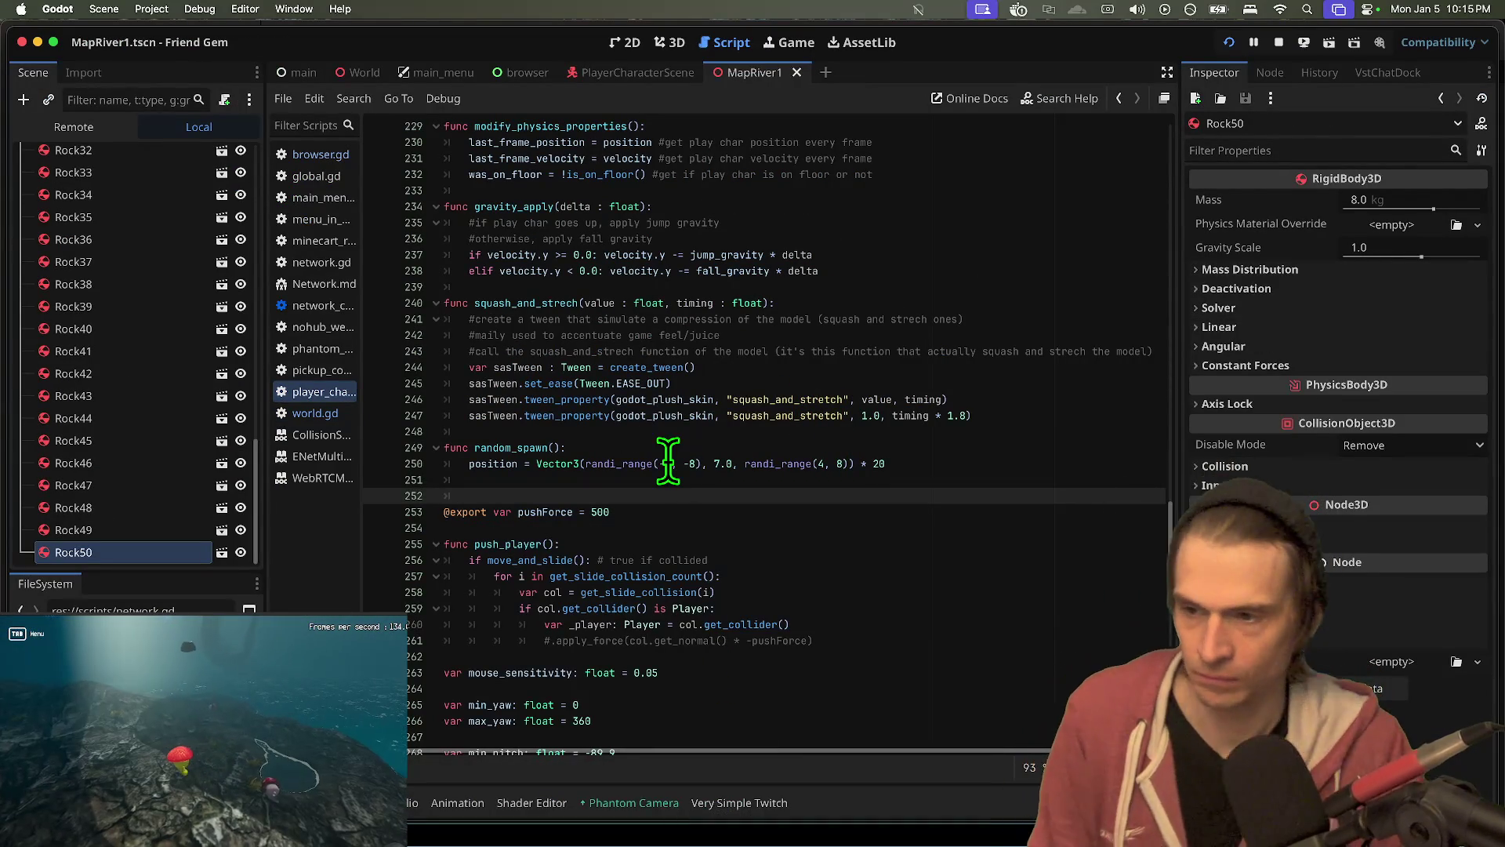
key(super+Tab)
key(super+Tab)
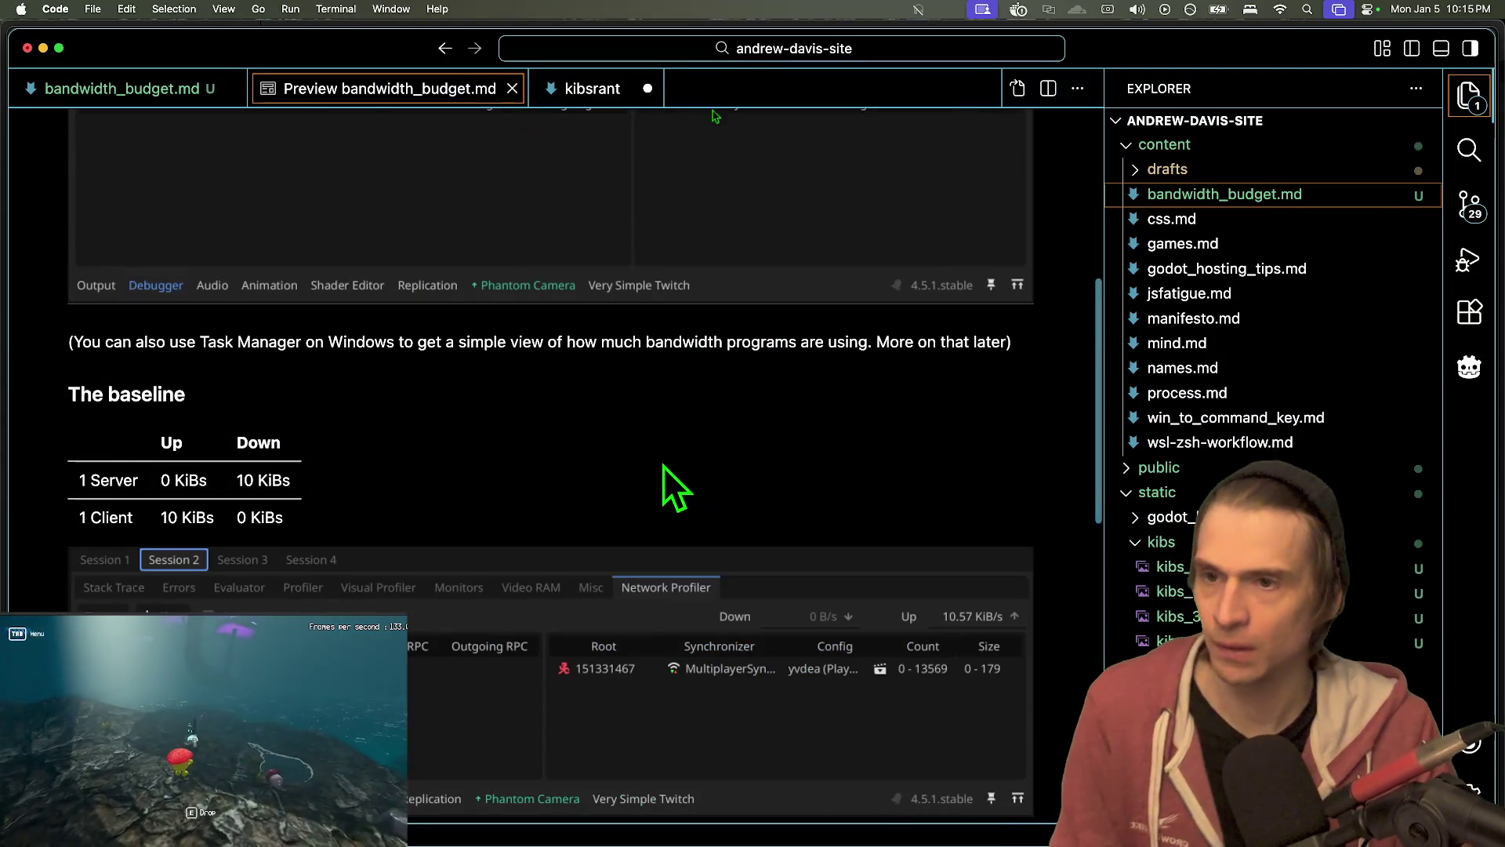
double_click(663, 466)
mouse_move(165, 576)
mouse_down()
mouse_move(136, 560)
mouse_move(106, 576)
mouse_up()
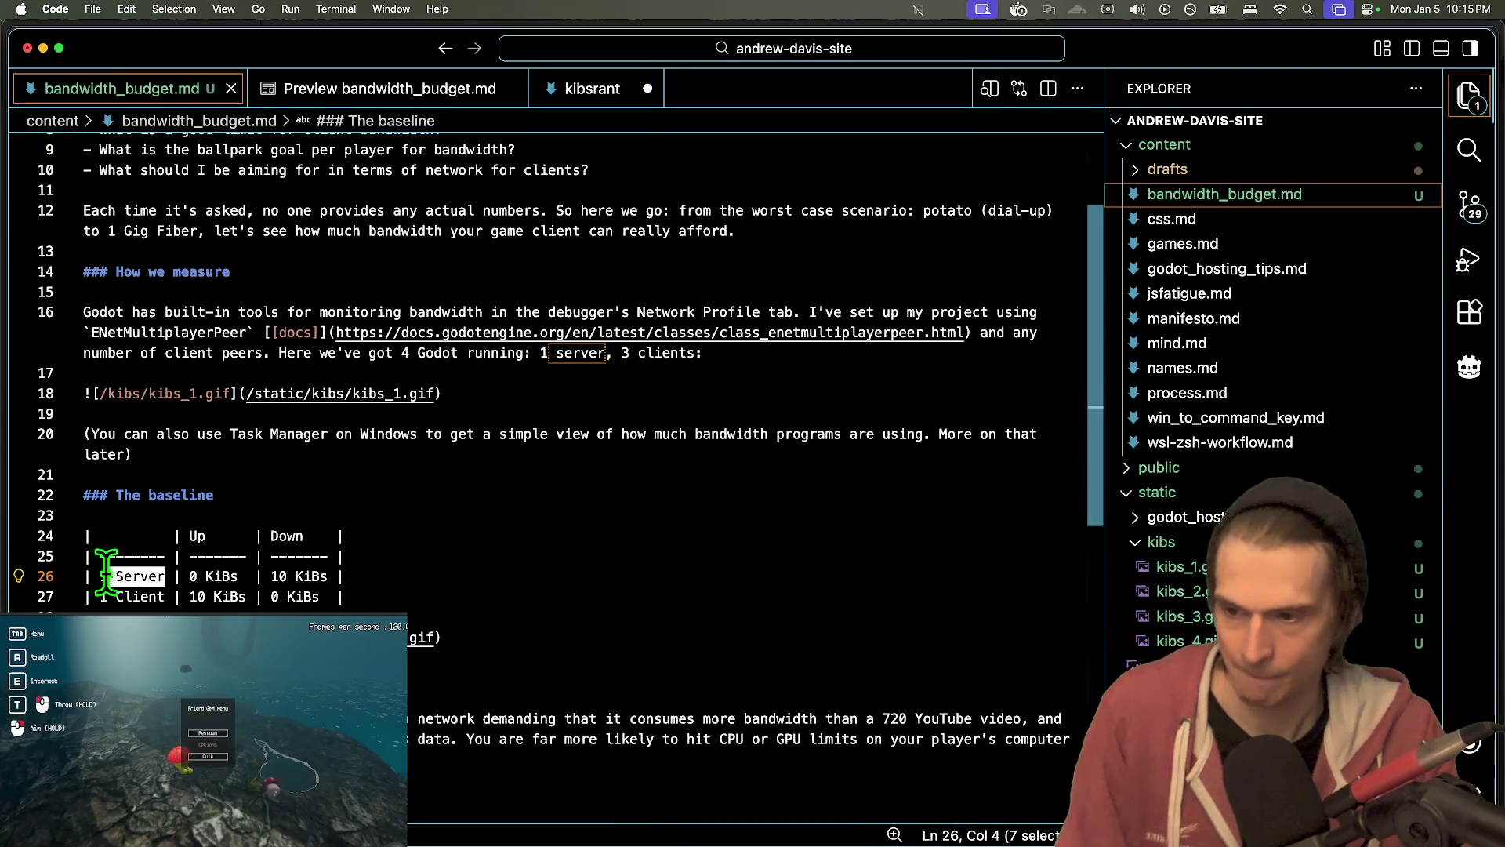
- Rename the table rows to 'Session 1 (Server)' and 'Session 2 (Client)'
key(BackSpace)
key(BackSpace)
text(Sers)
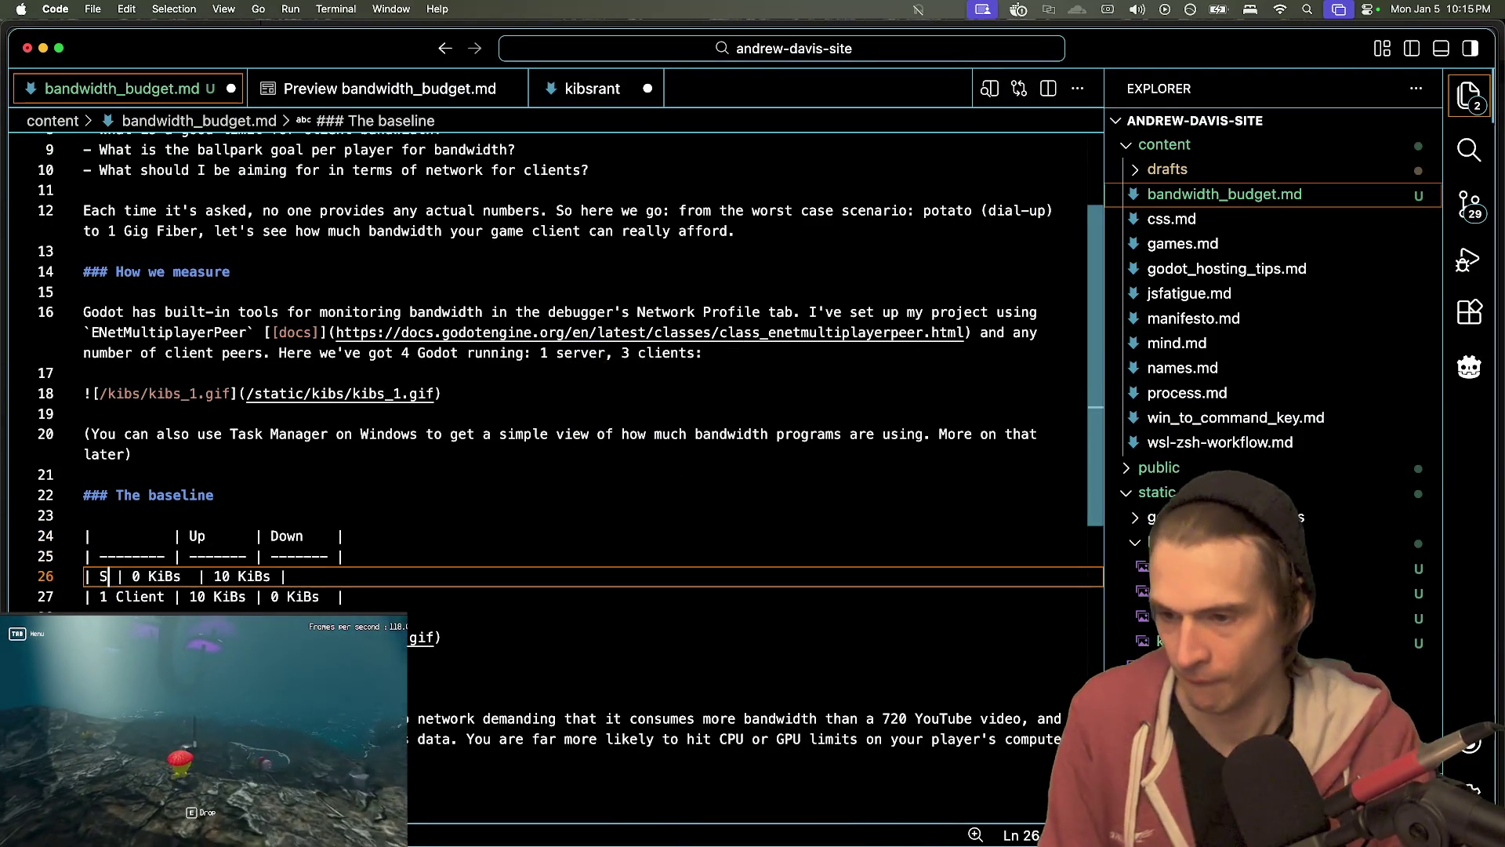
key(BackSpace)
key(BackSpace)
text(ssion 1 ()
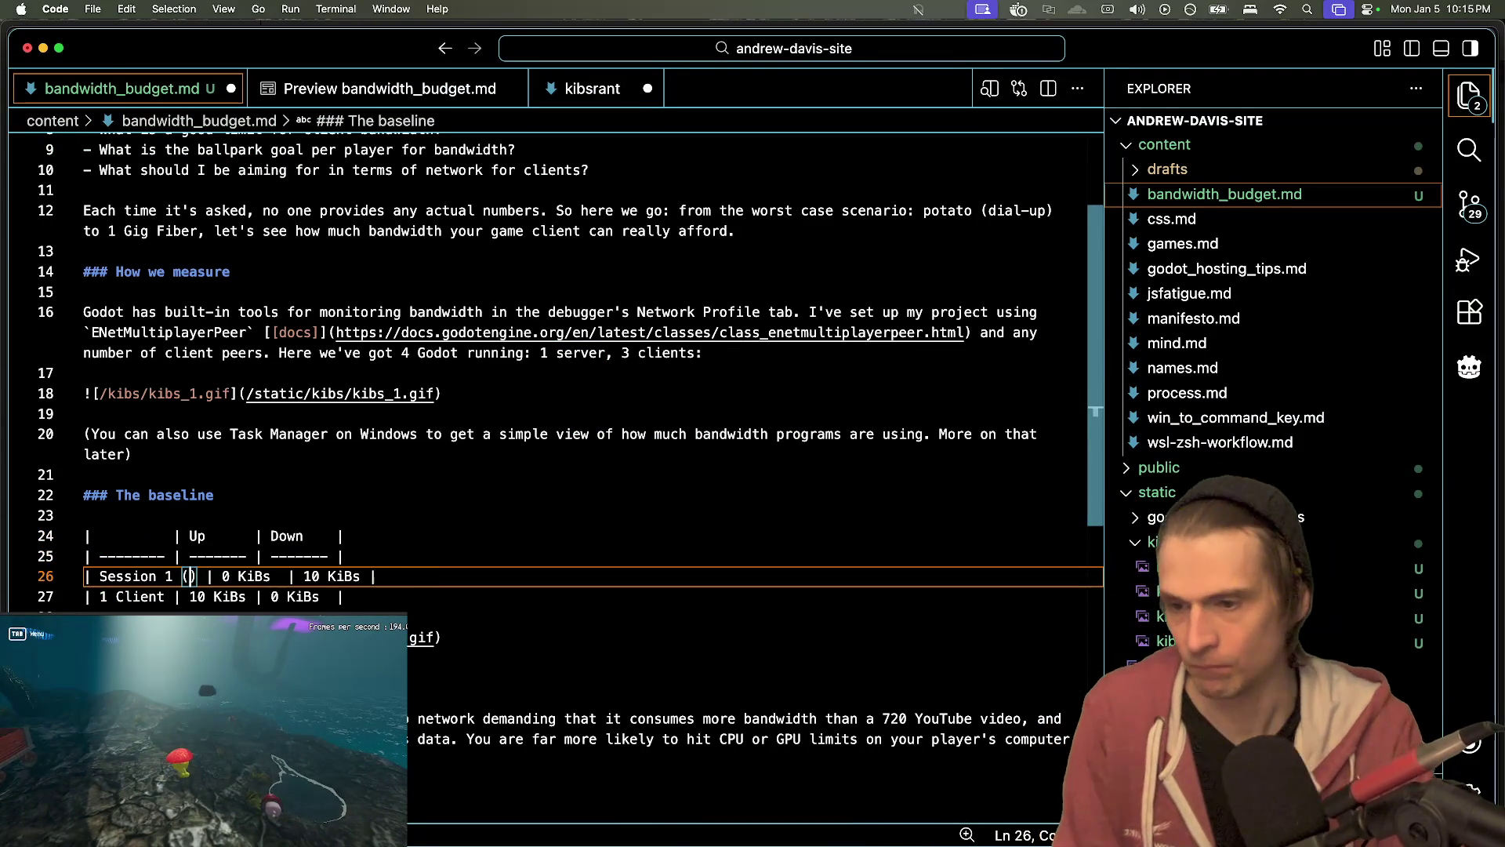
text(Server)
drag(93, 597, 169, 596)
text(Session 2 (Client)
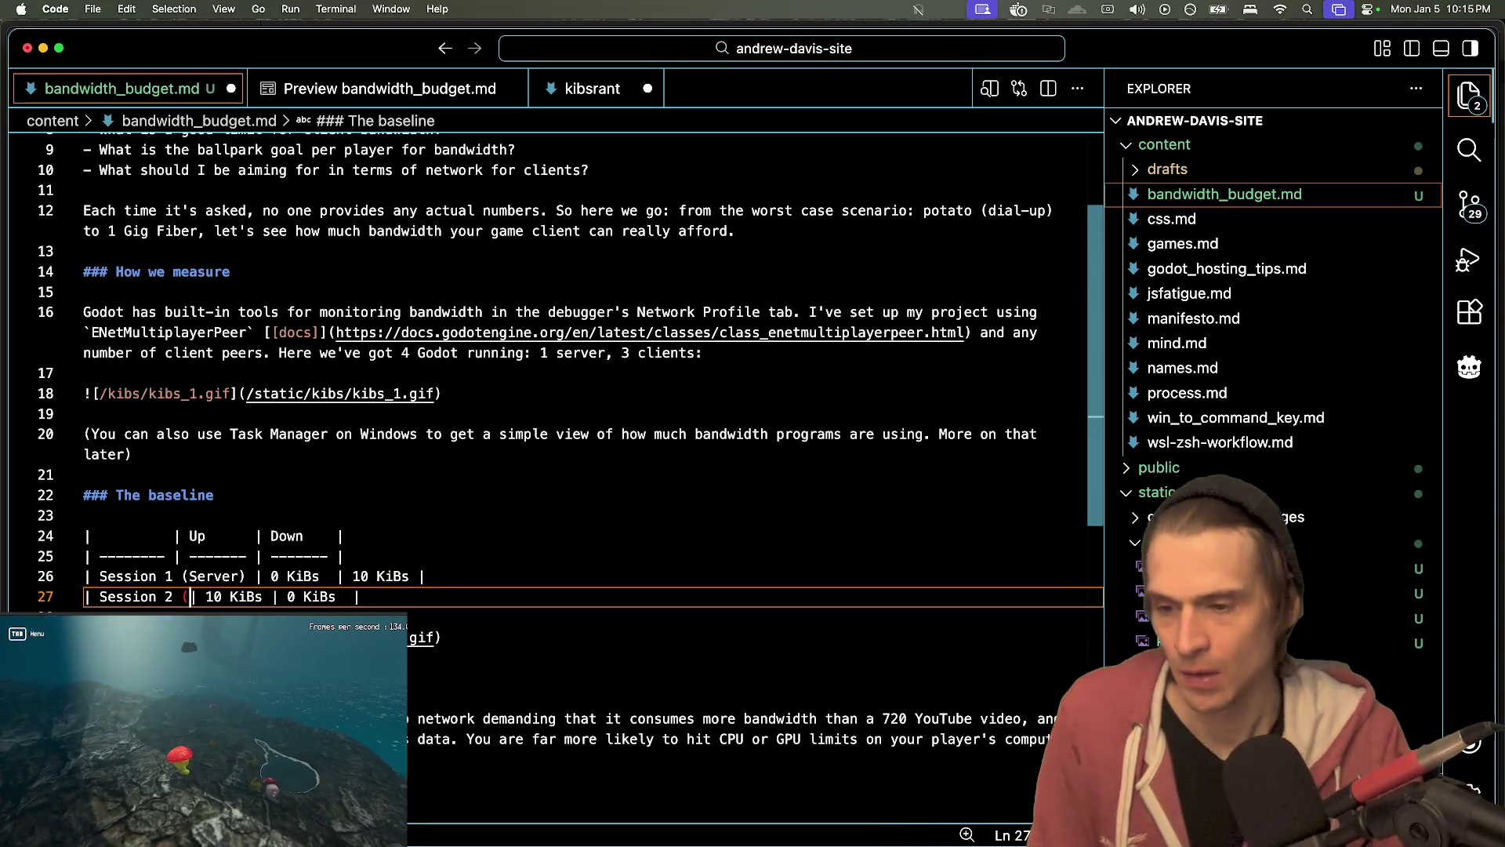
text())
- Save with aligned columns, check the preview, and add a blank line below the table
key(super+s)
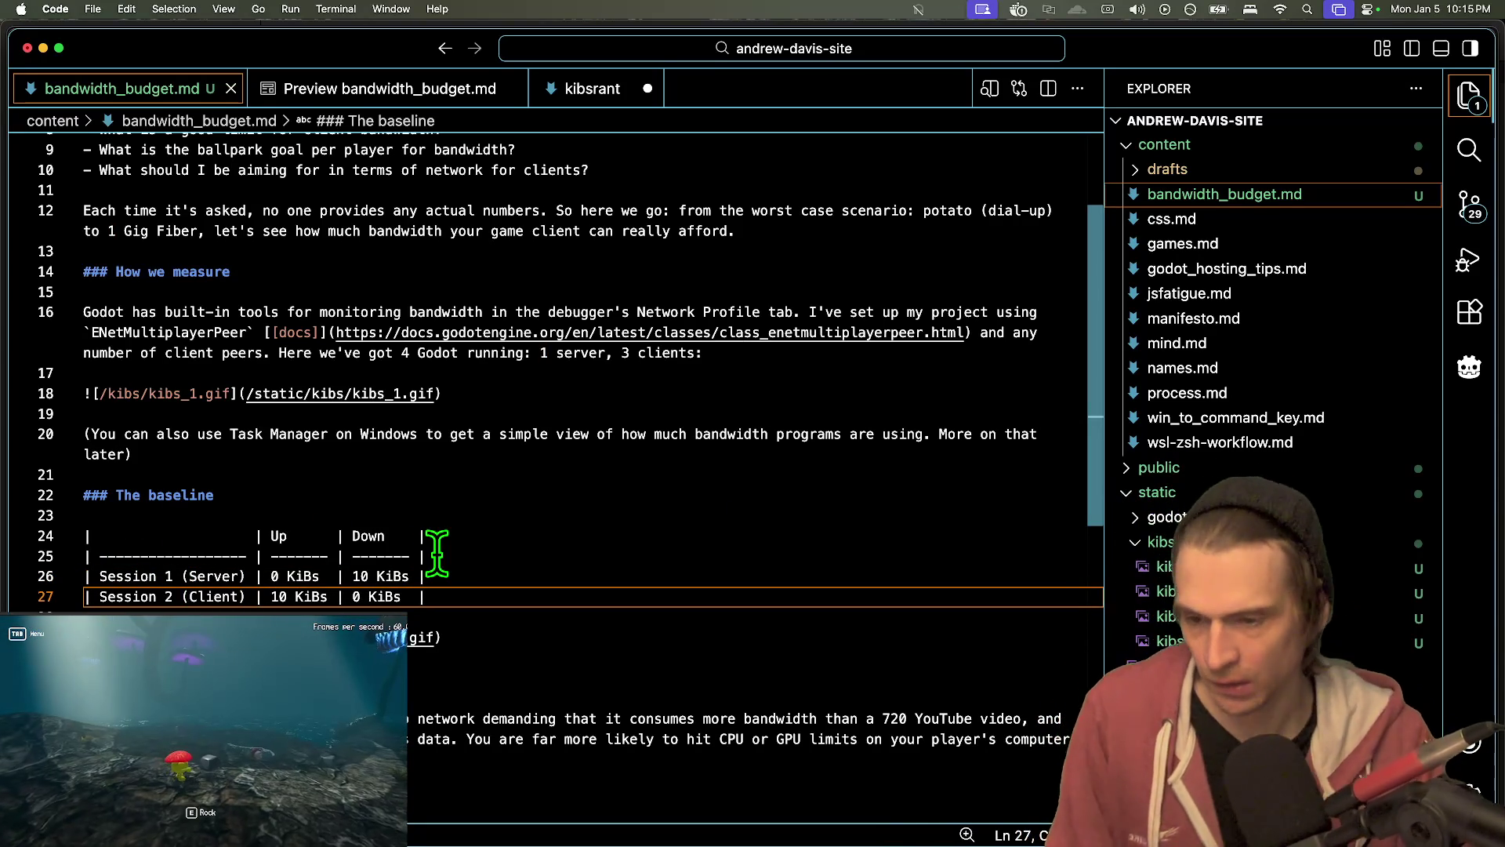
key(ctrl+Tab)
key(ctrl+Tab)
key(ctrl+Tab)
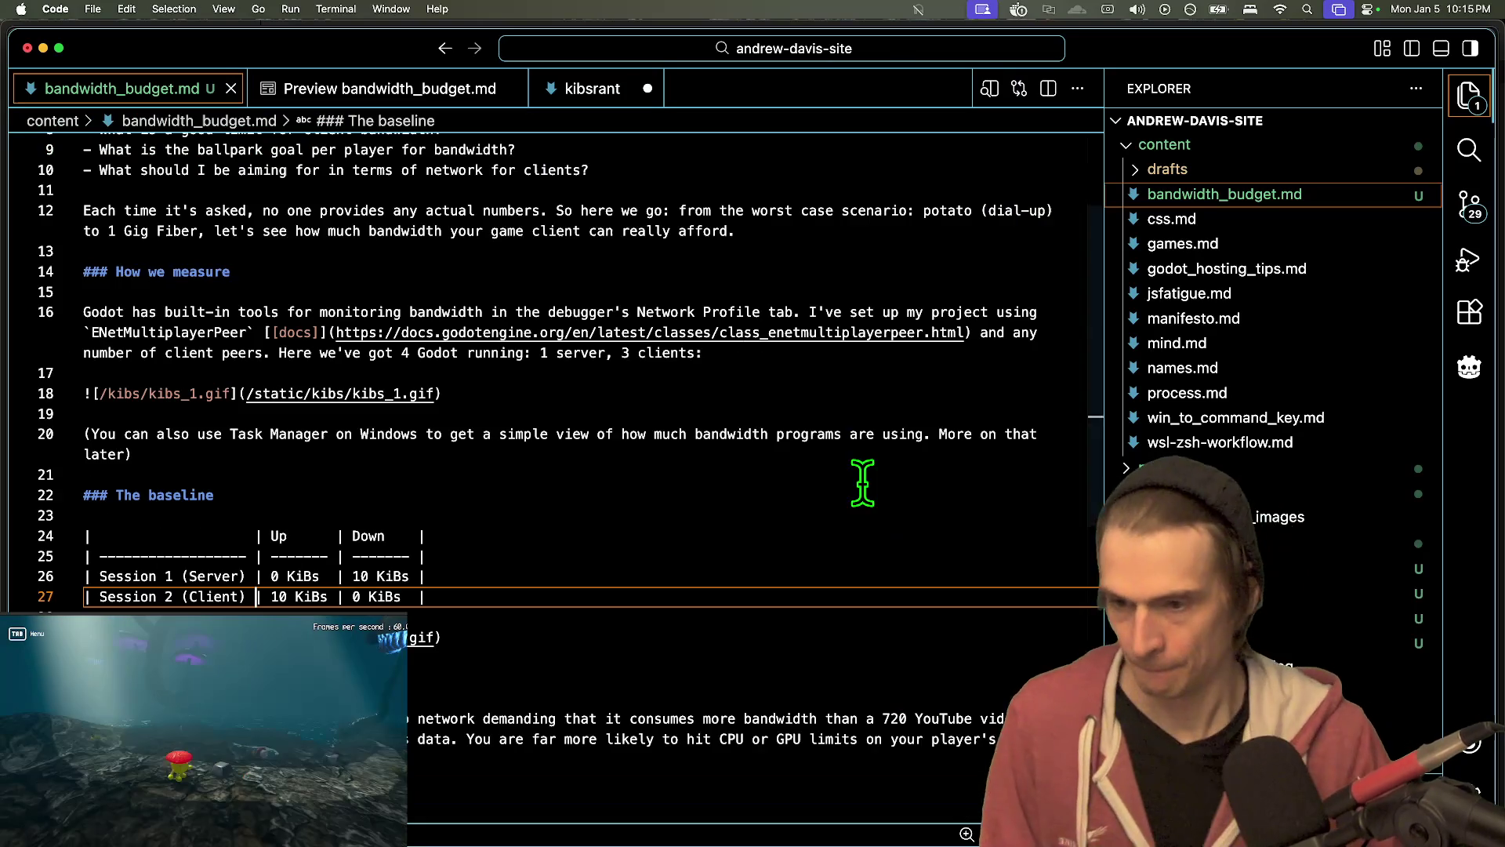
double_click(864, 487)
key(shift+alt+Down)
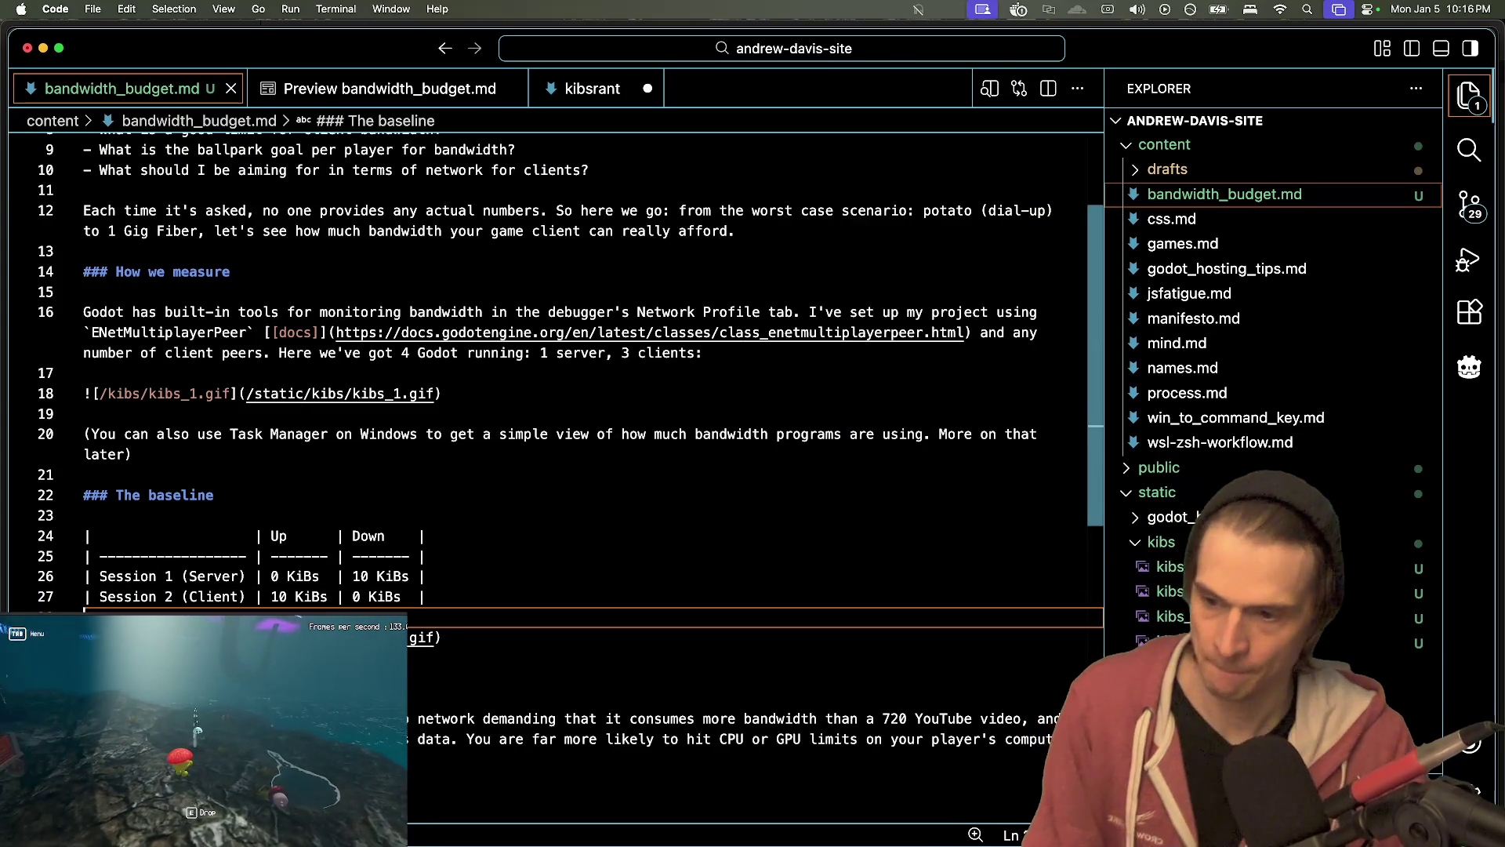
- Append ': 1 Server 1 Client' to the baseline heading and save
key(Up)
key(Up)
key(Up)
key(super+Left)
key(Up)
key(Up)
key(Up)
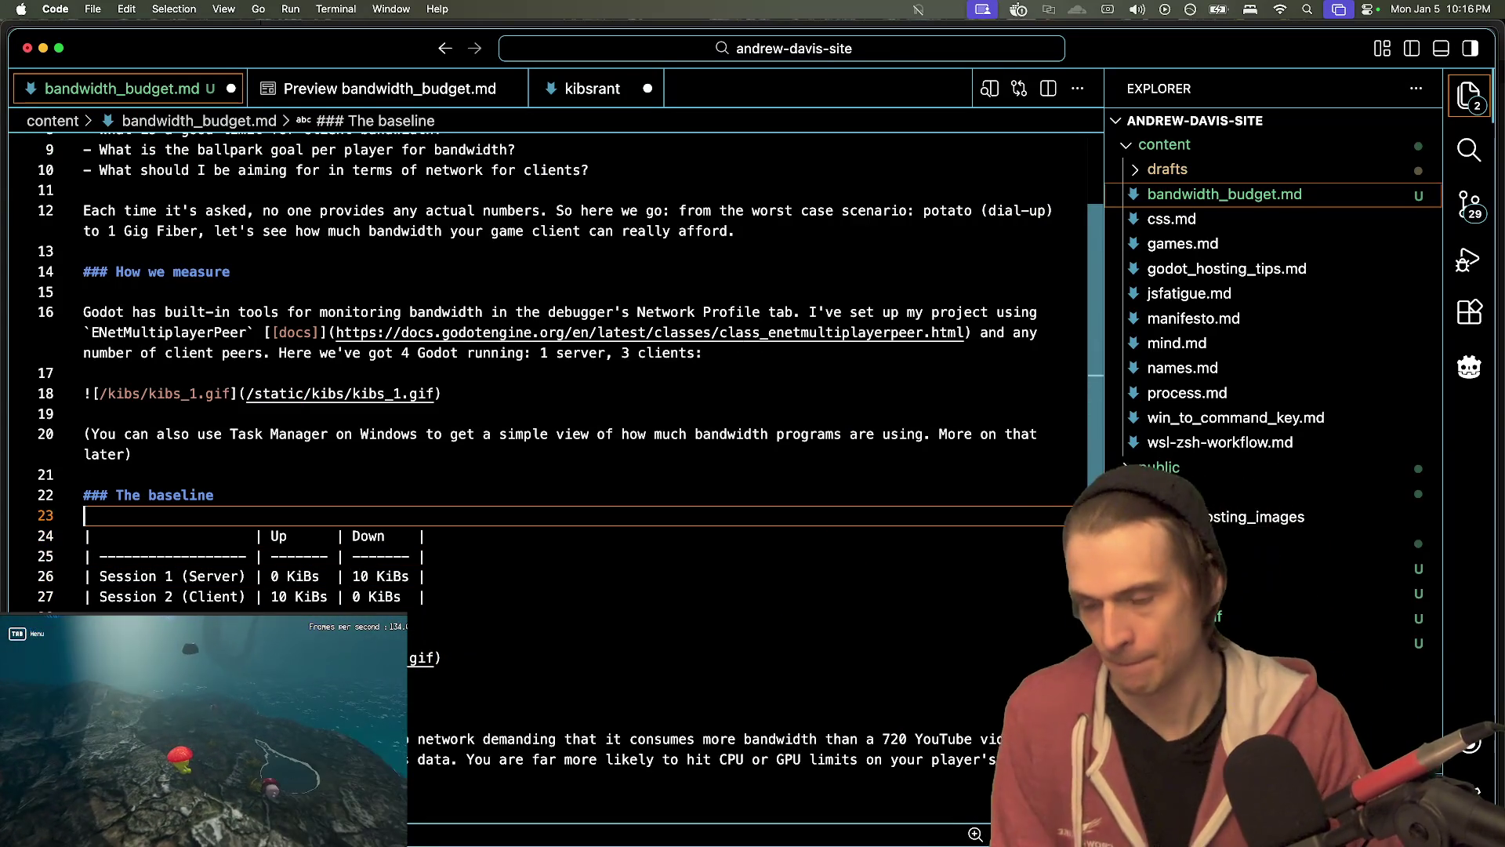
key(super+Right)
text(: 1 S)
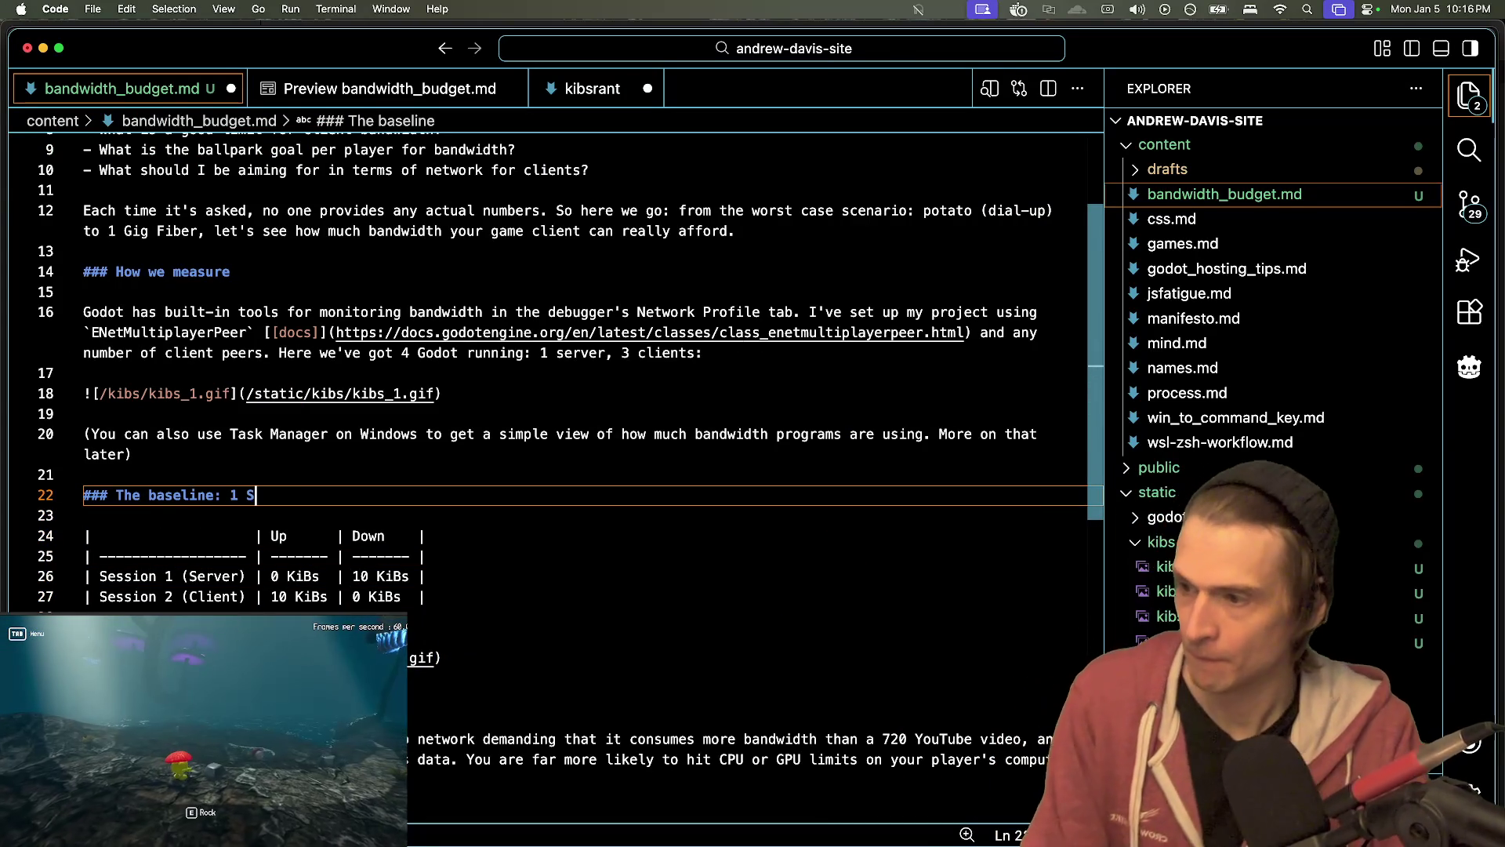
text(erver 1 Client)
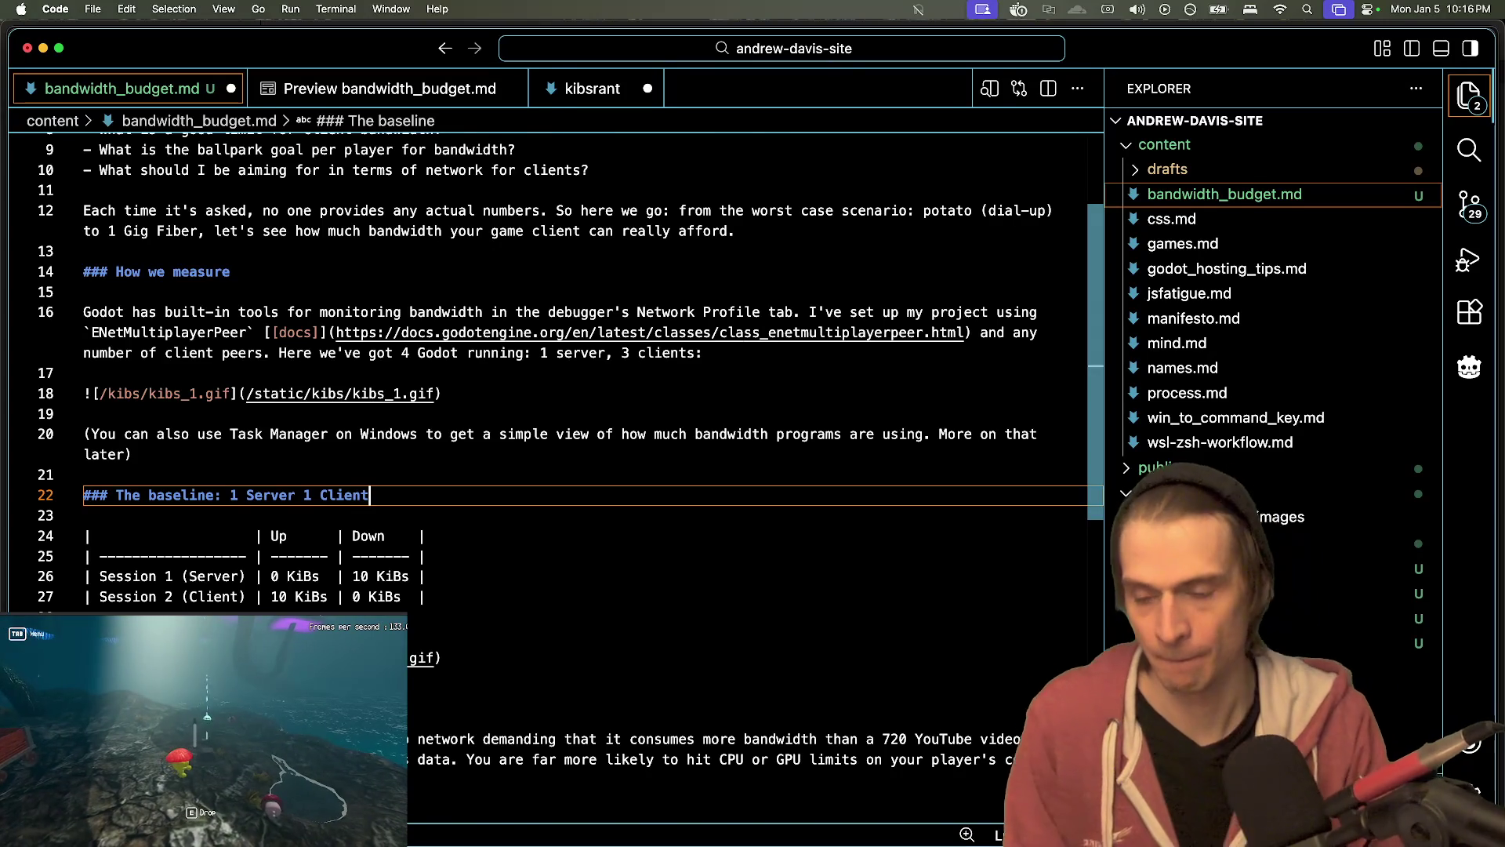
key(super+s)
- Change line 16 to read '4 Godot debug sessions running:'
key(super+alt+Left)
key(super+alt+Left)
key(super+alt+Left)
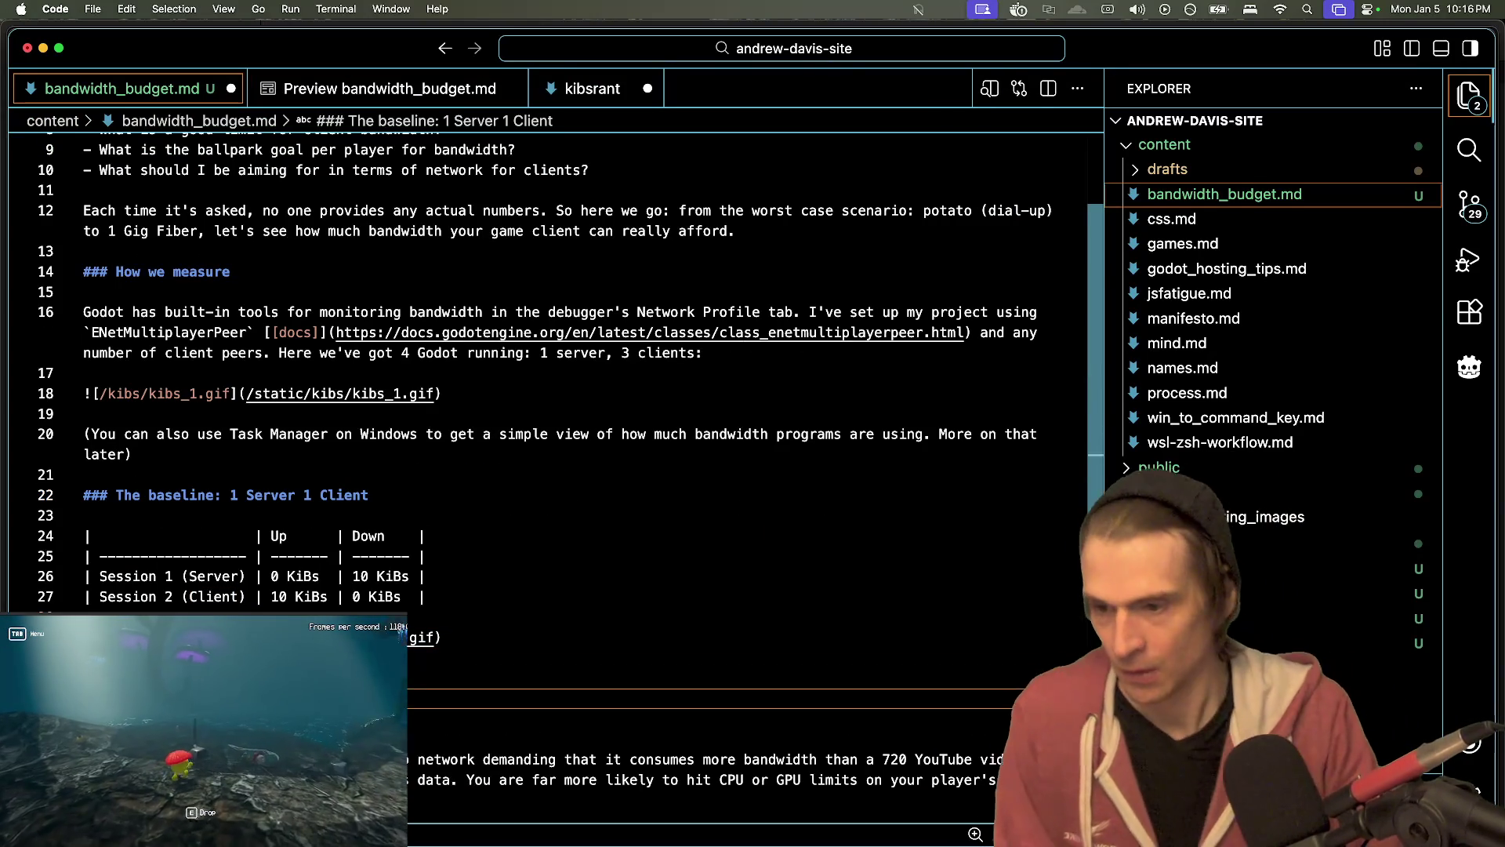
key(Up)
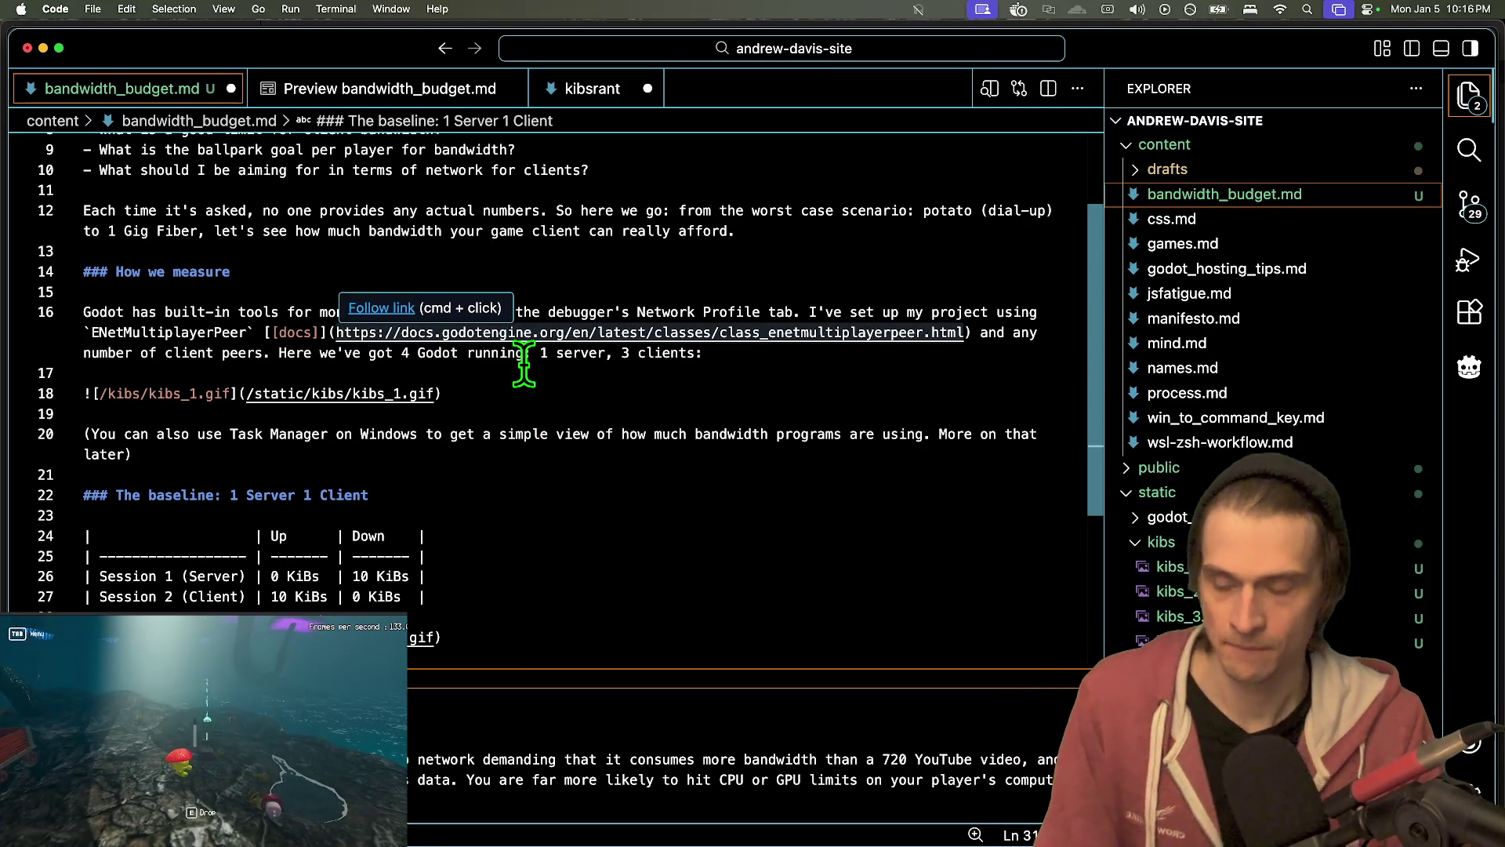
click(519, 357)
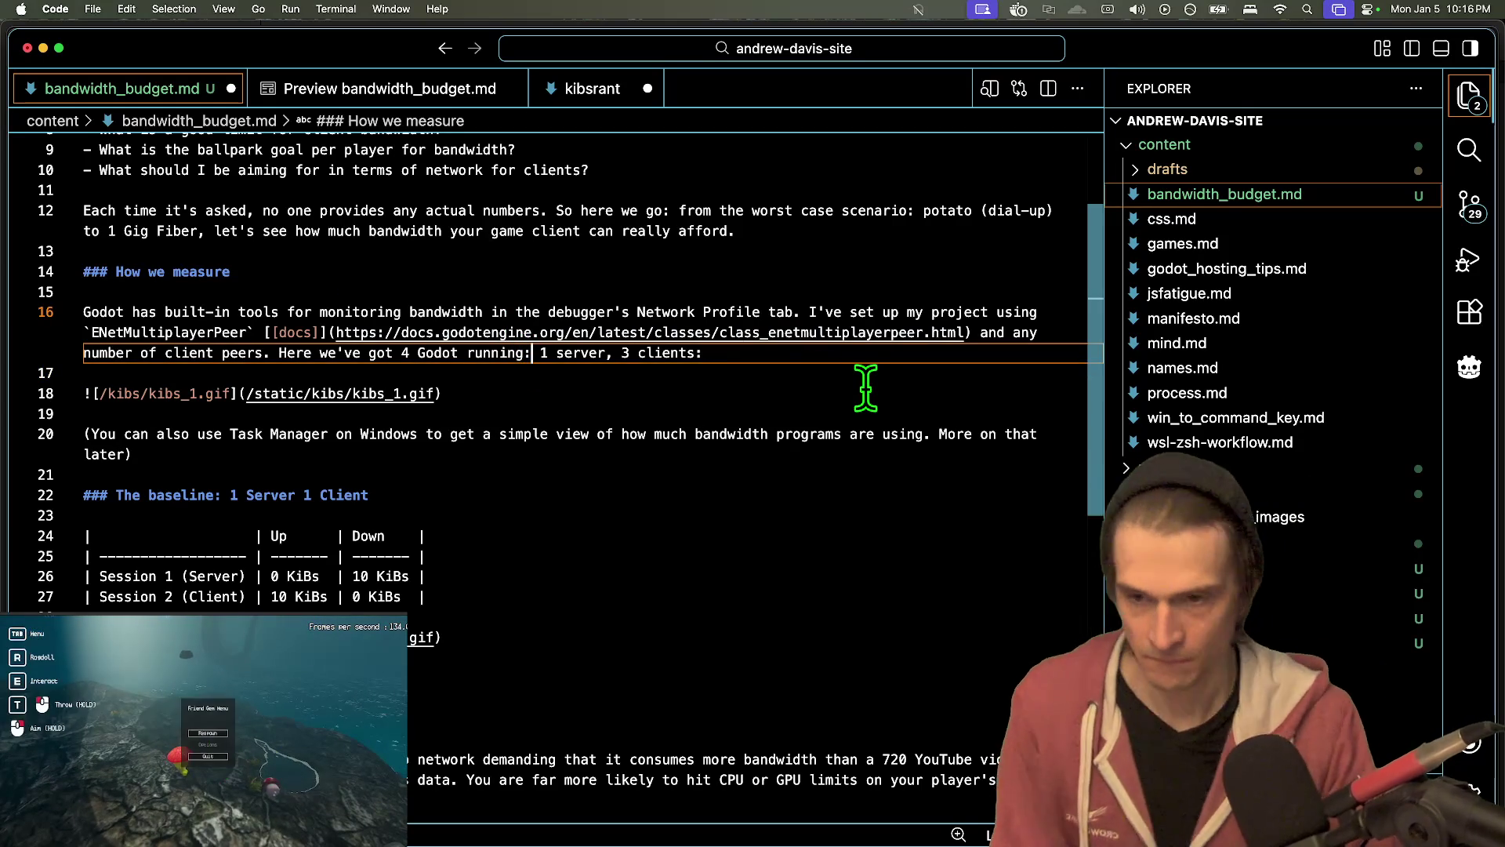
key(super+alt+Right)
key(super+alt+Right)
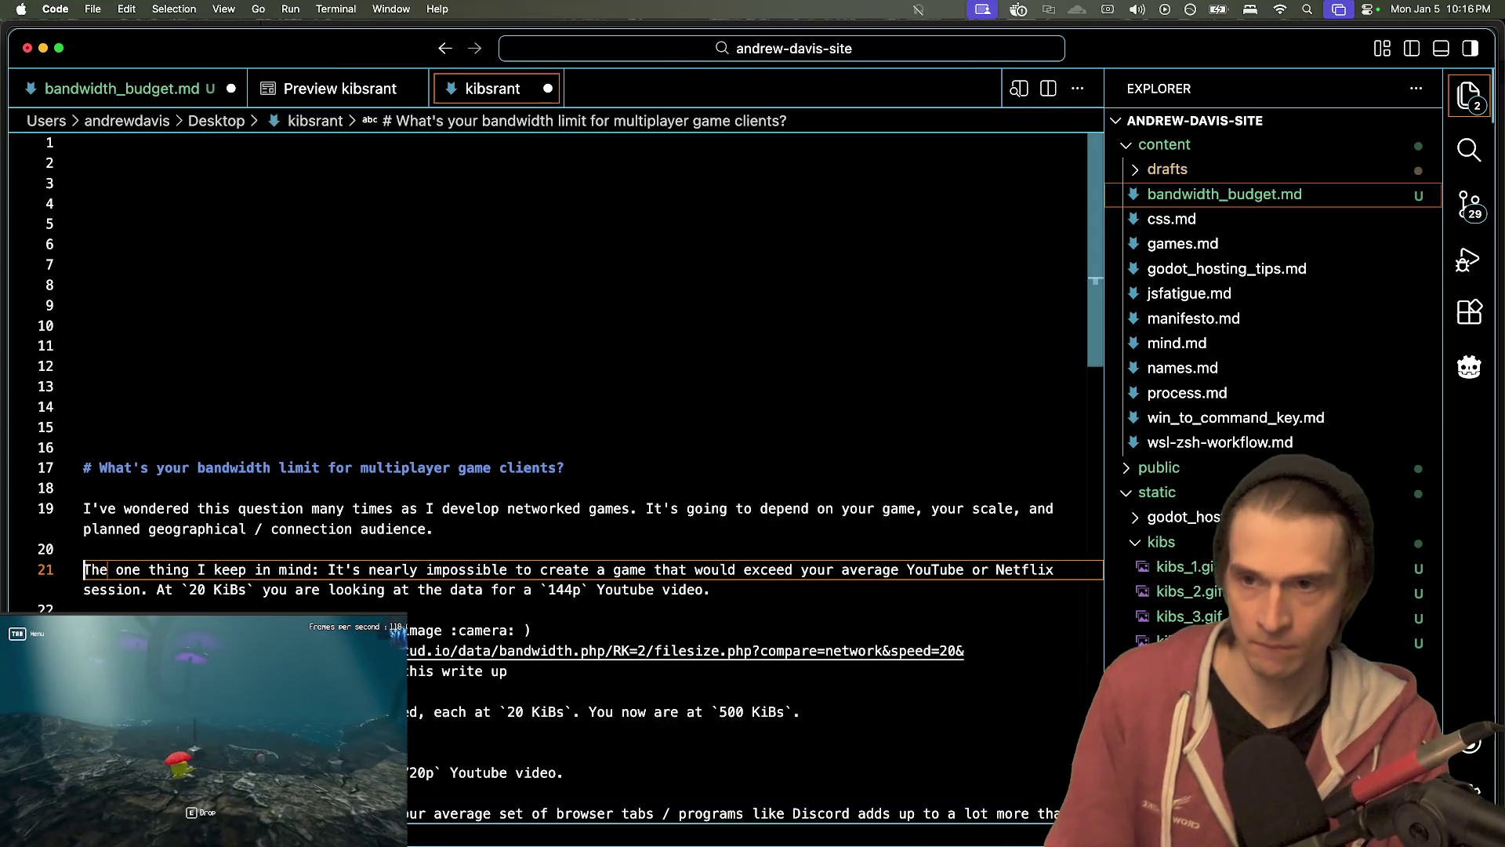
key(super+alt+Left)
key(super+alt+Left)
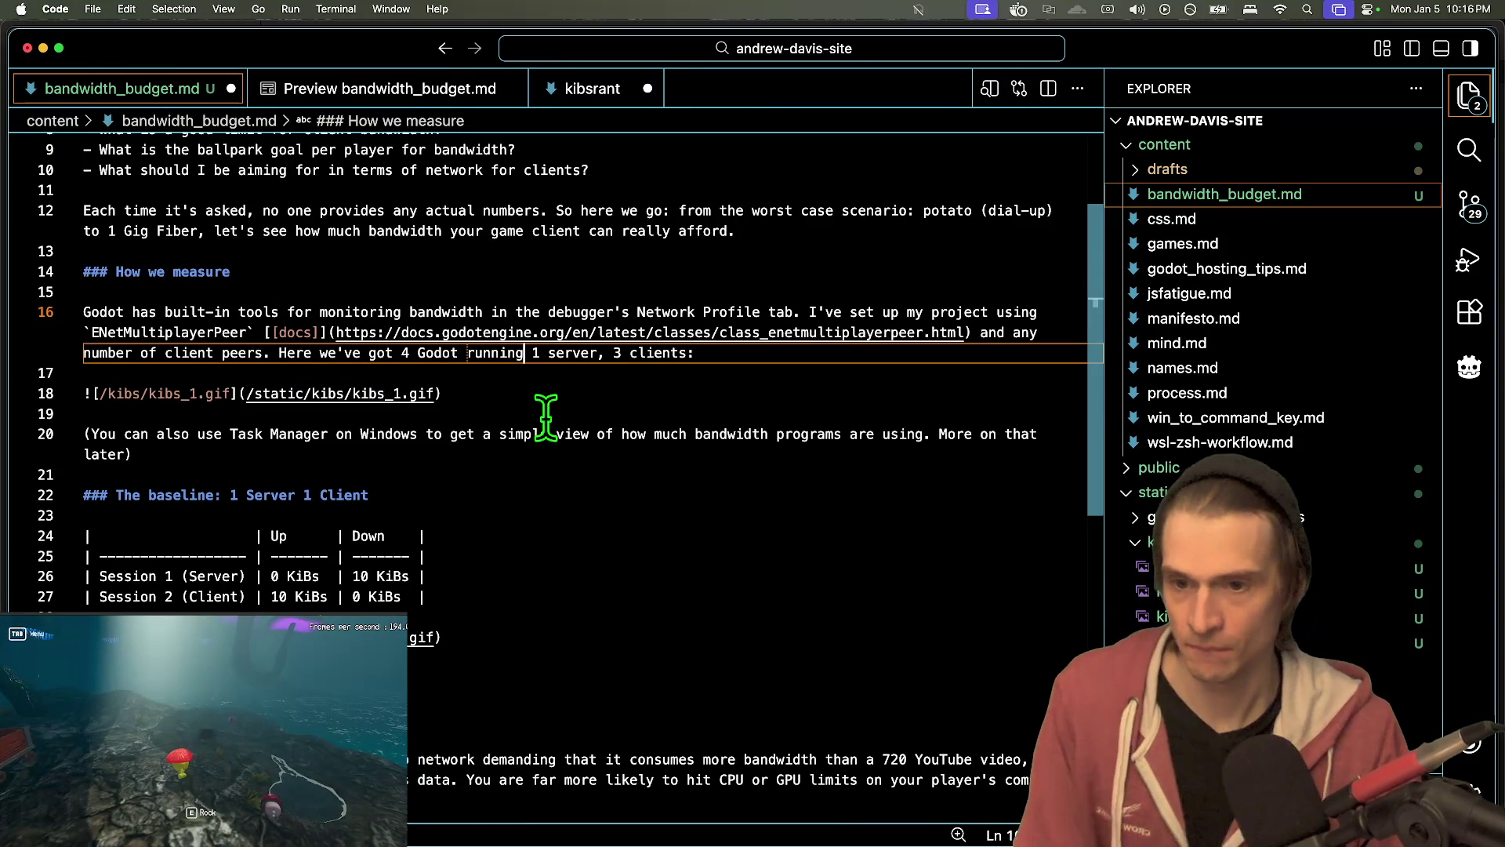
text(debug )
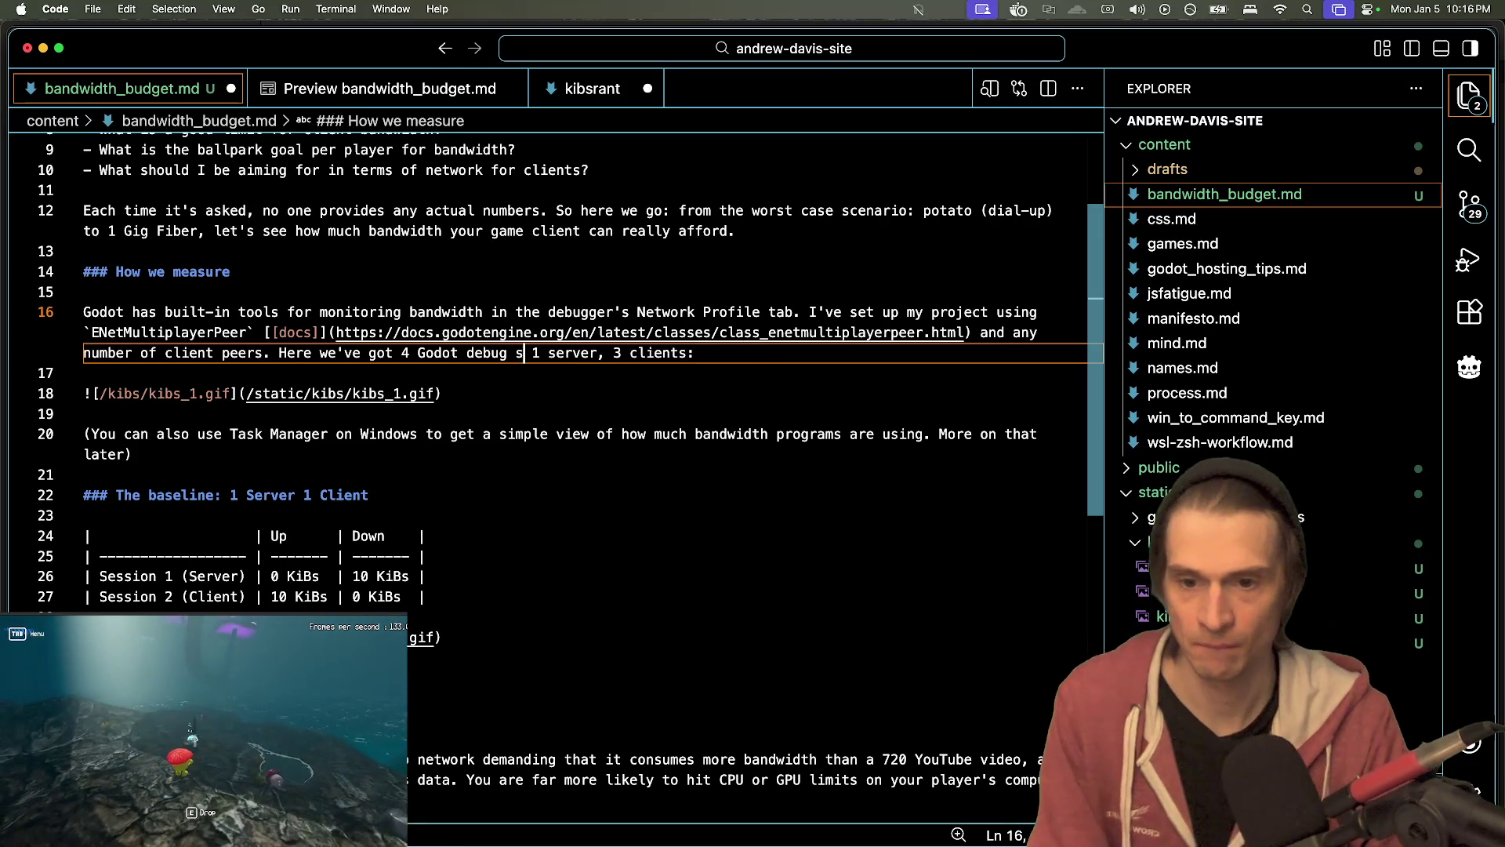
text(sessions running:)
key(Down)
key(Down)
scroll(643, 453, down, 5)
click(674, 480)
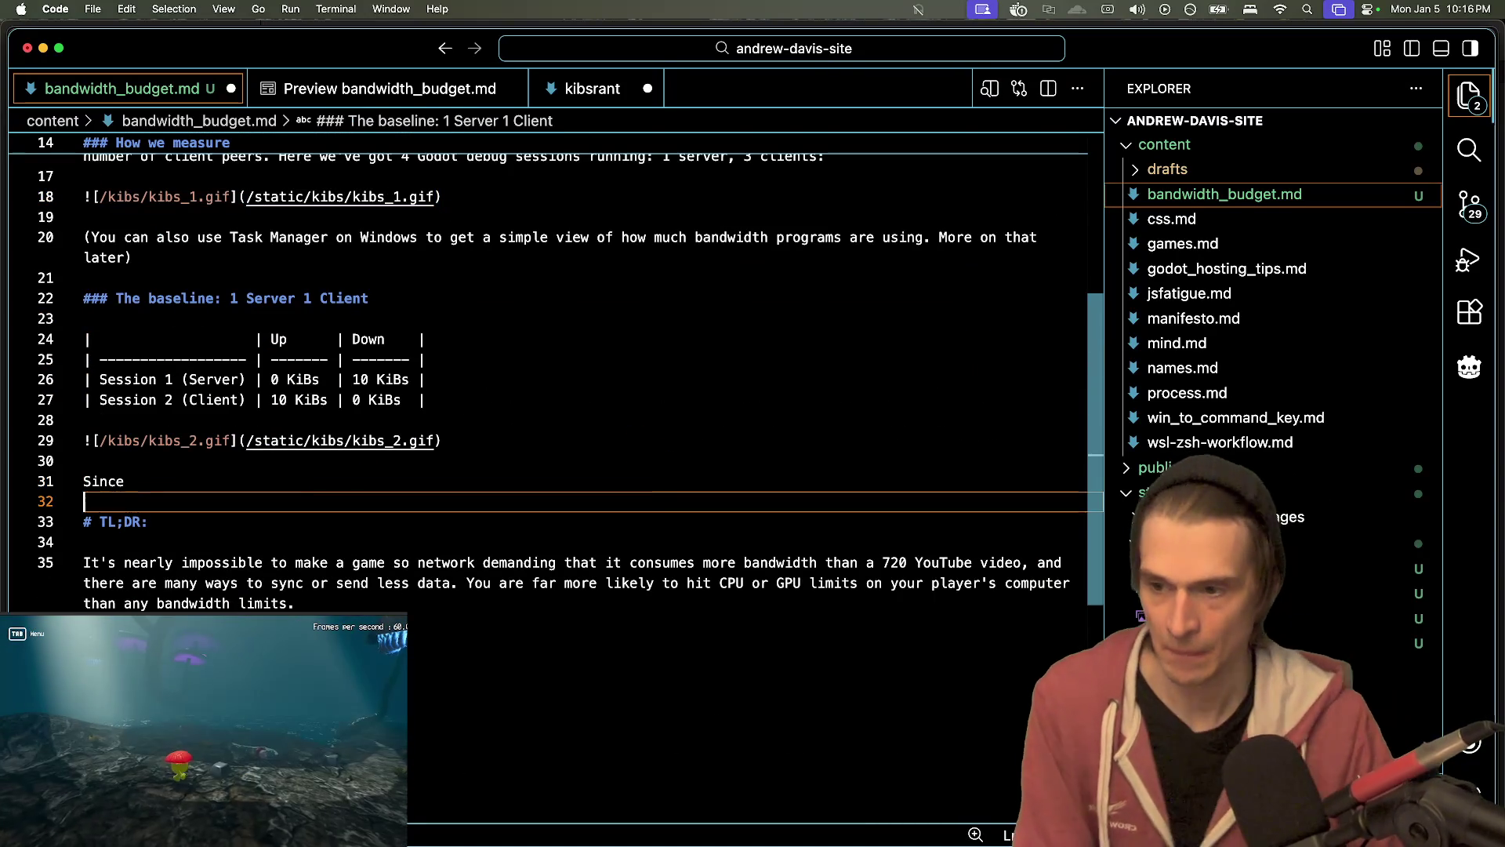
- Replace 'Since' with a sentence stating the setup is client-authoritative
key(BackSpace)
key(BackSpace)
key(BackSpace)
text(M)
text(I)
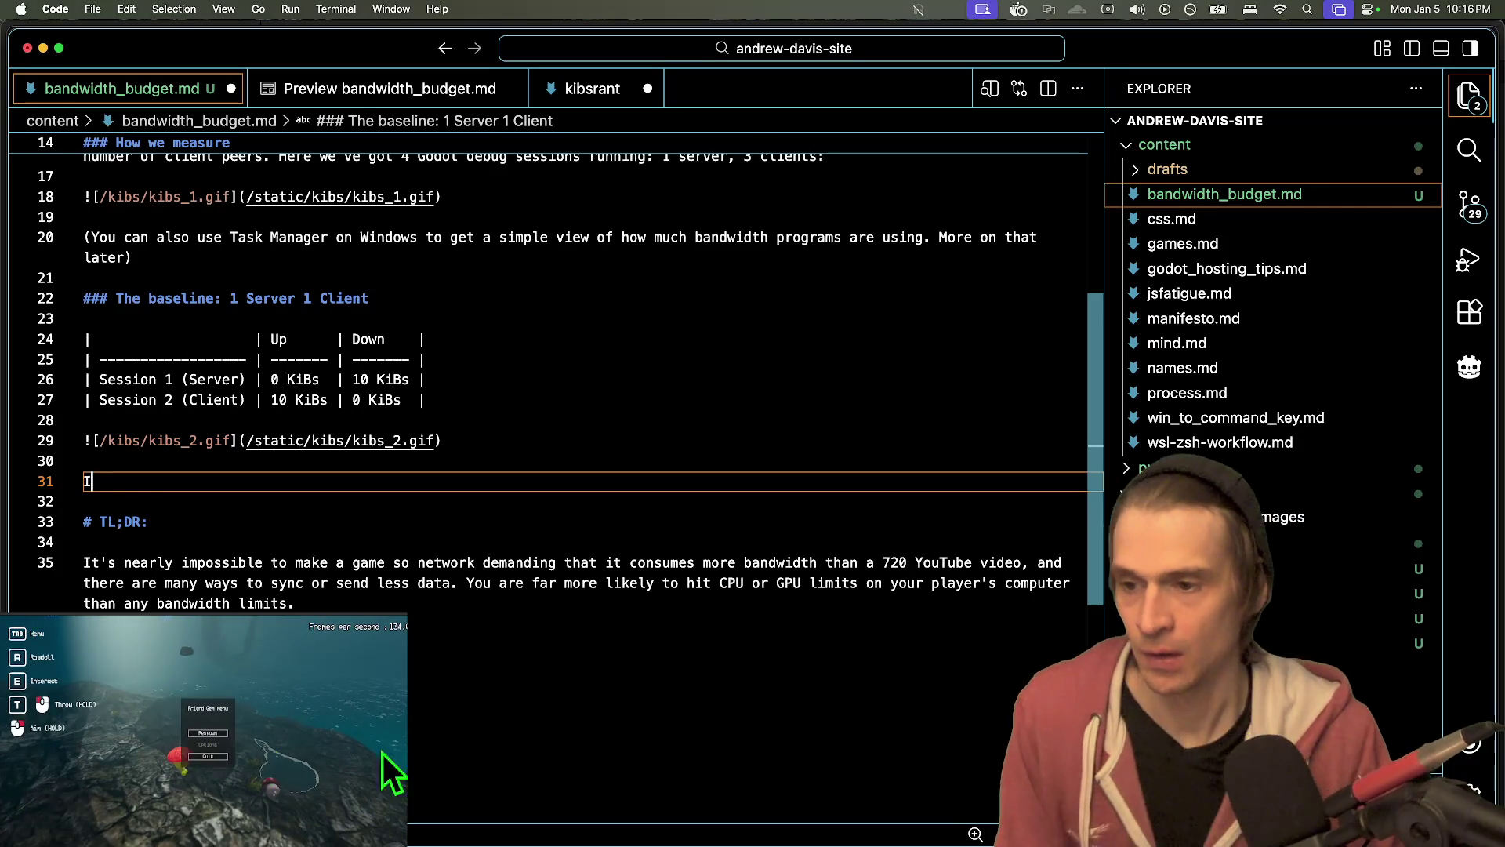
text(s formation, the )
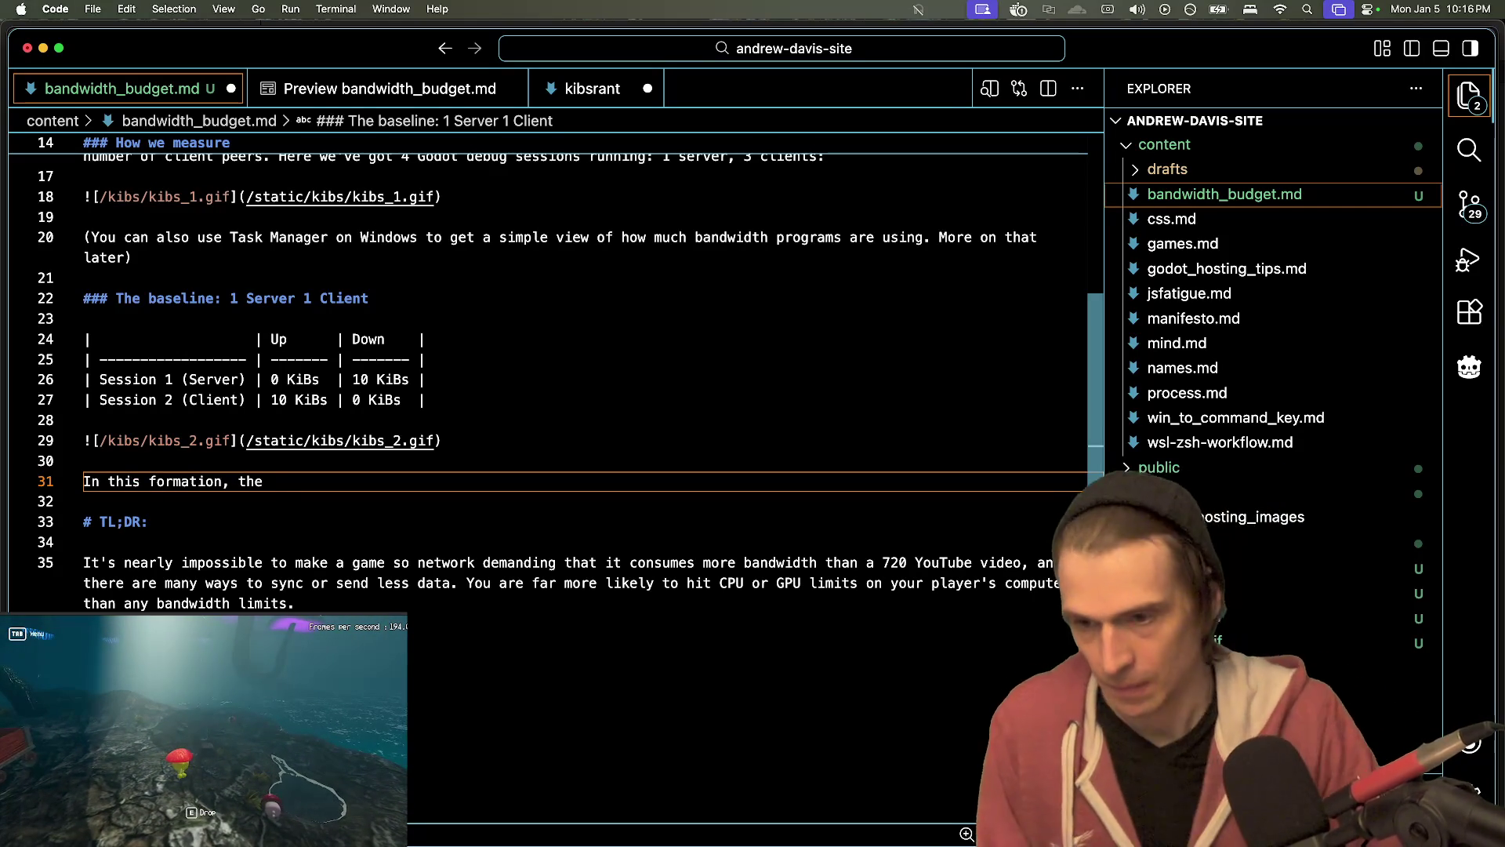
text(Cli)
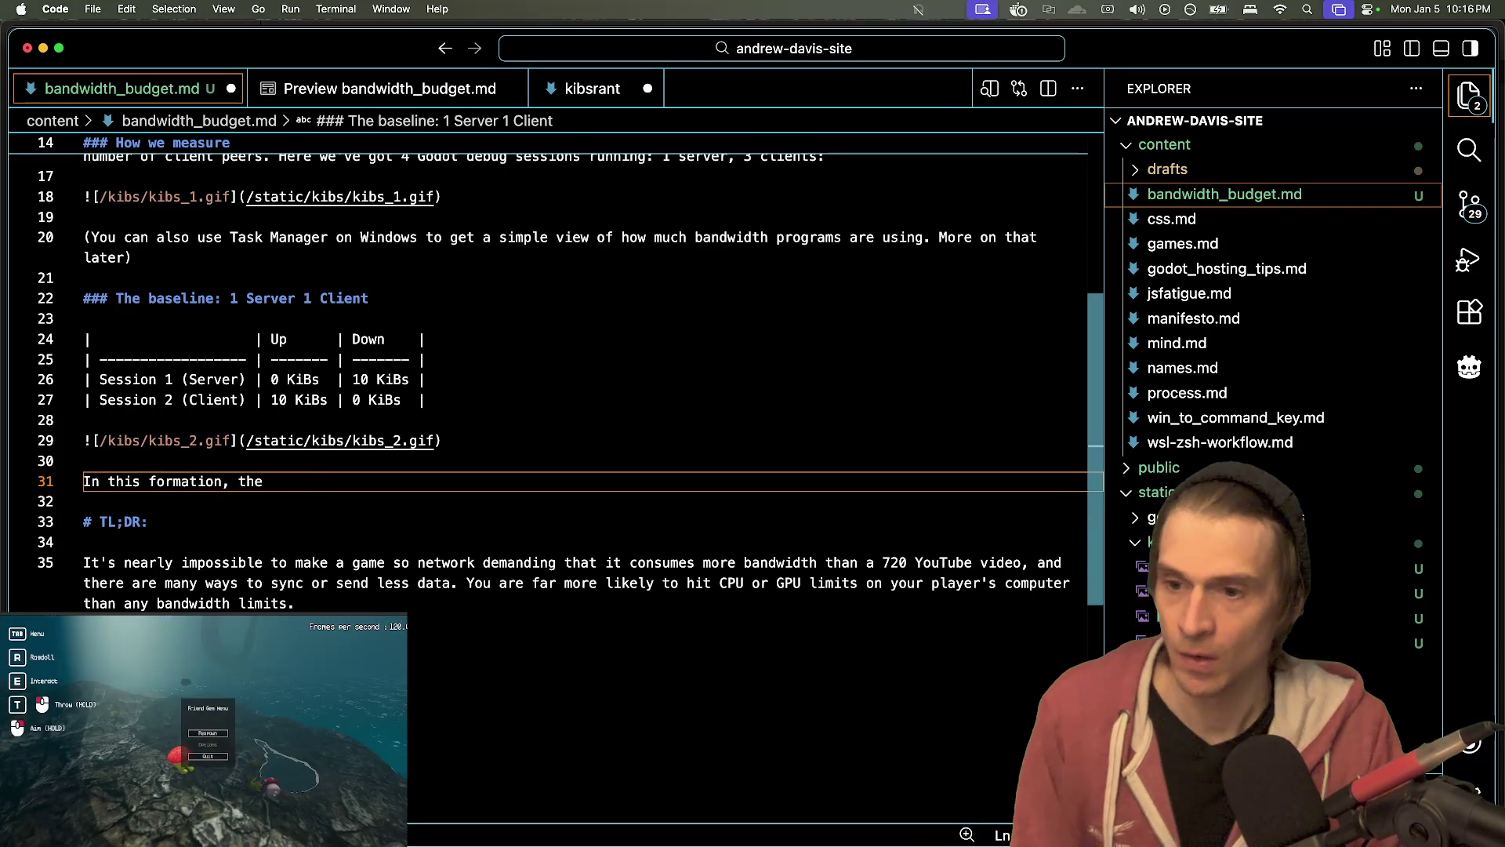
text(Server i)
text(s syncing 10)
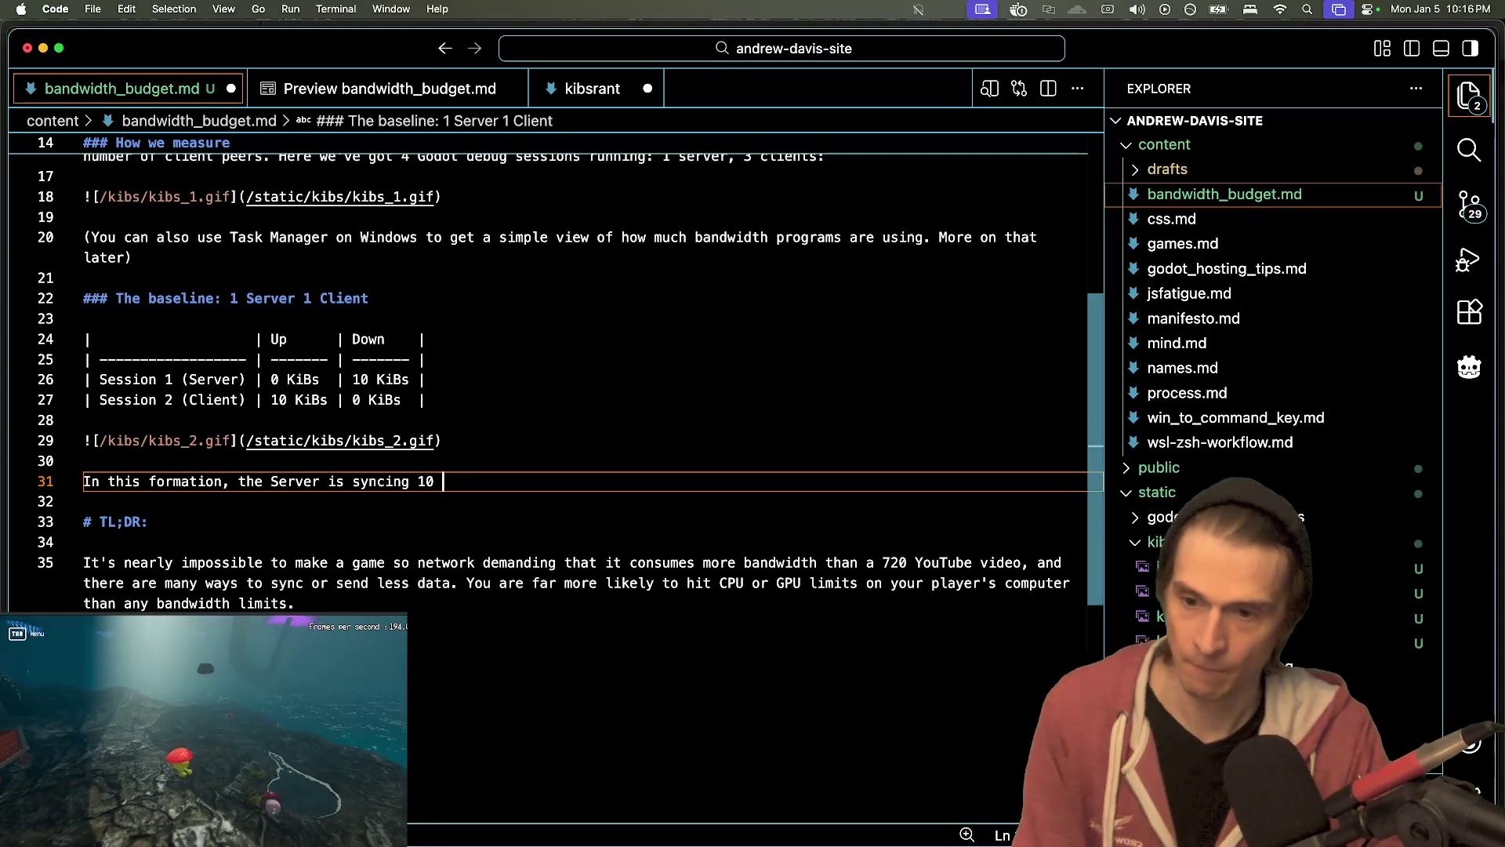
text(K)
key(BackSpace)
key(BackSpace)
key(BackSpace)
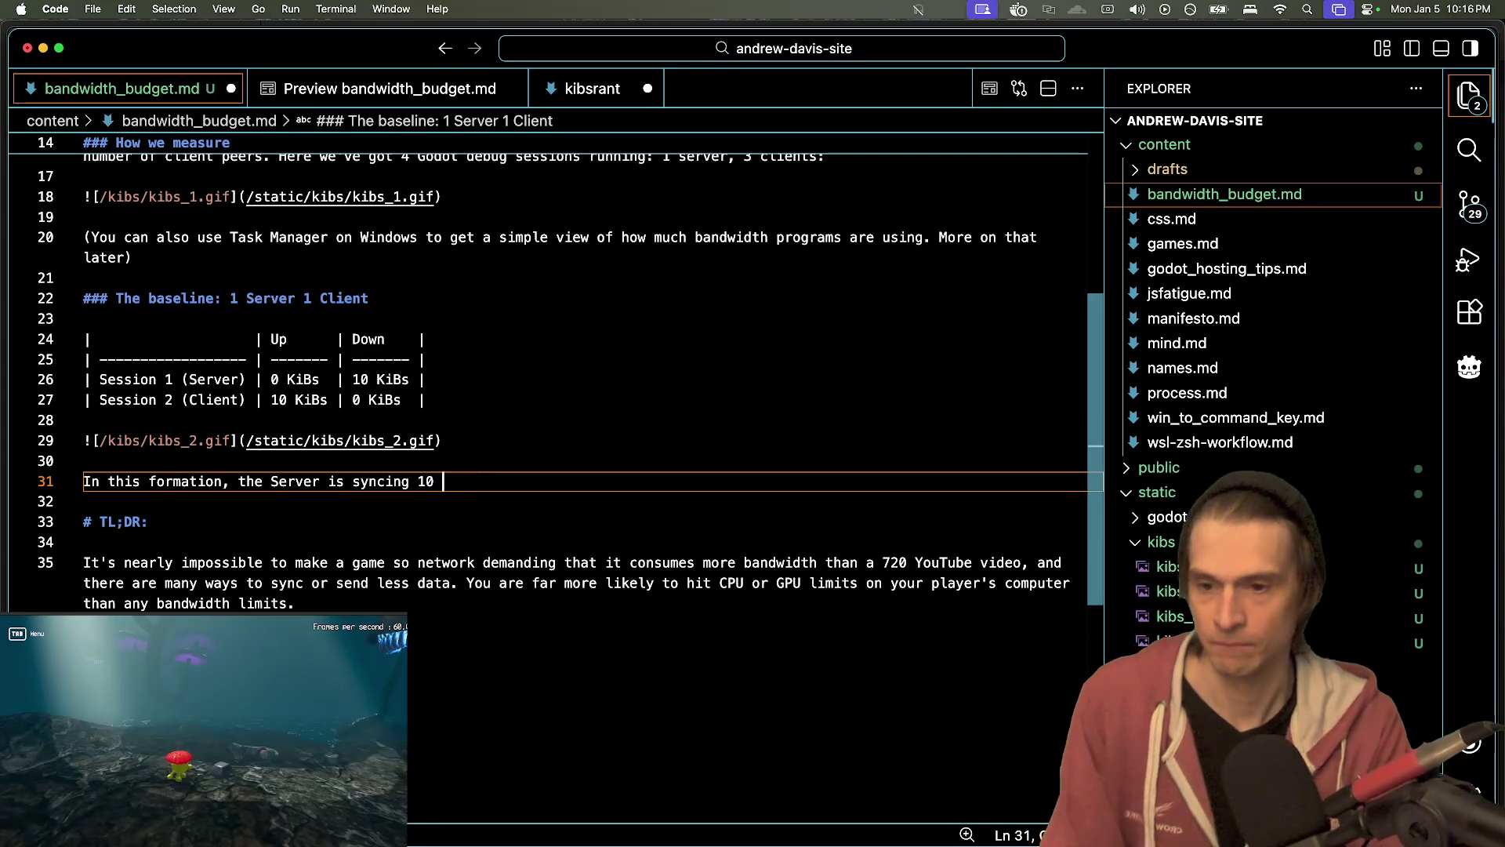
key(BackSpace)
key(BackSpace)
key(BackSpace)
text(10)
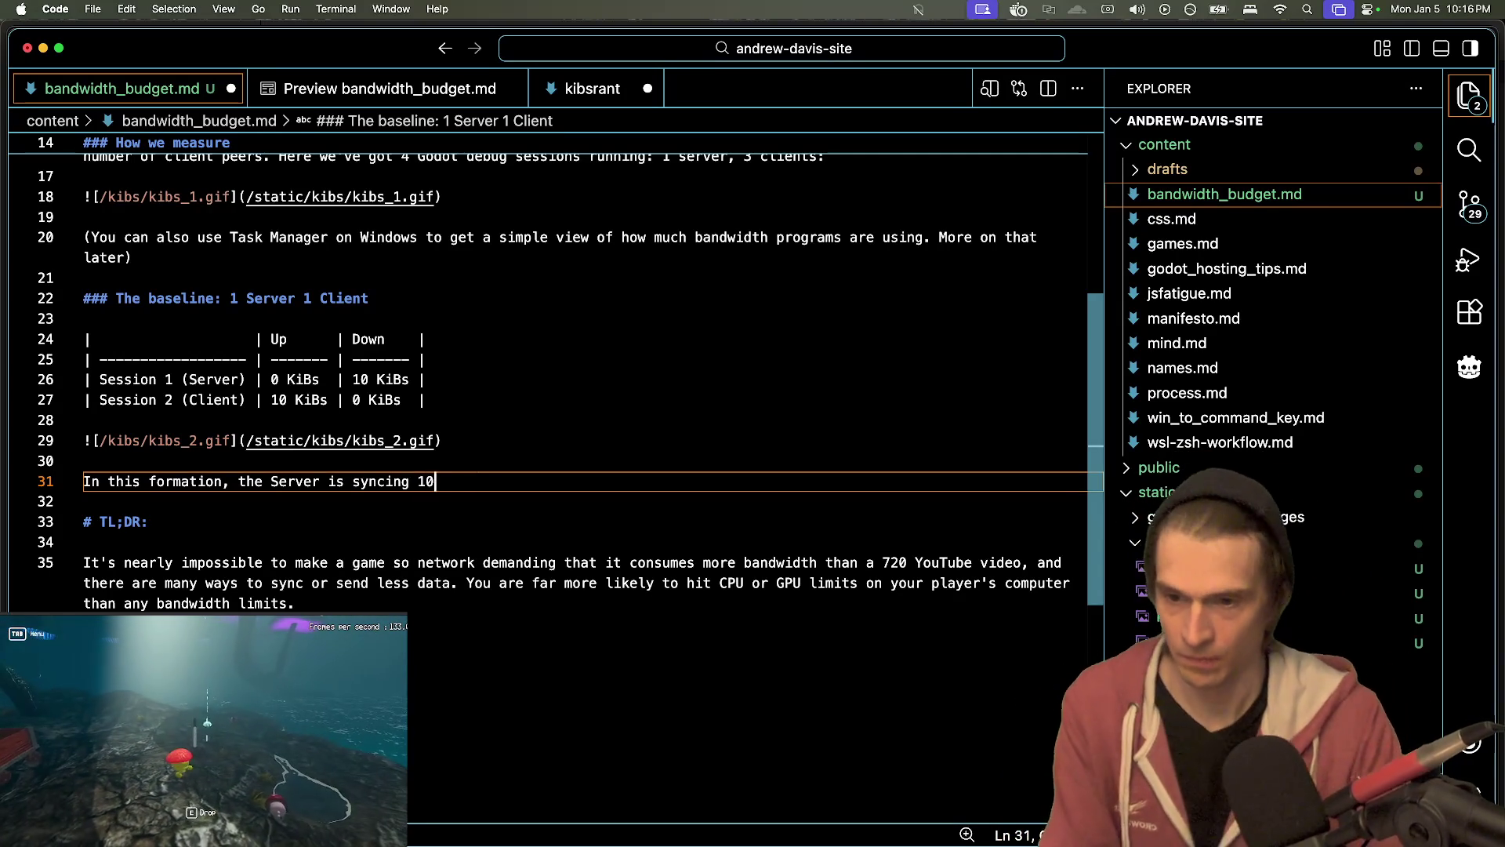
key(alt+BackSpace)
key(alt+BackSpace)
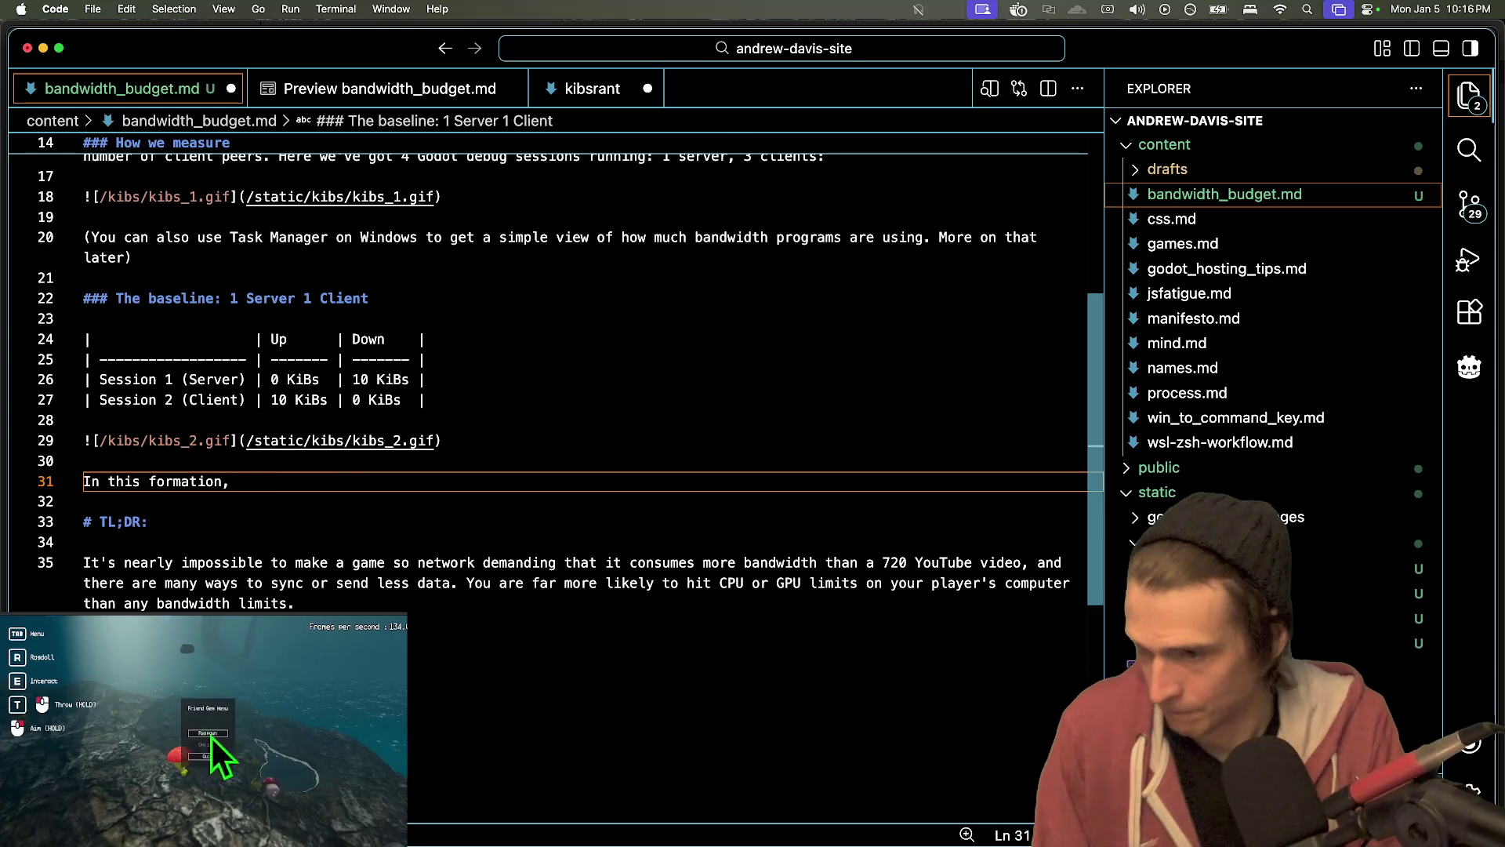
text(We are using a Clien)
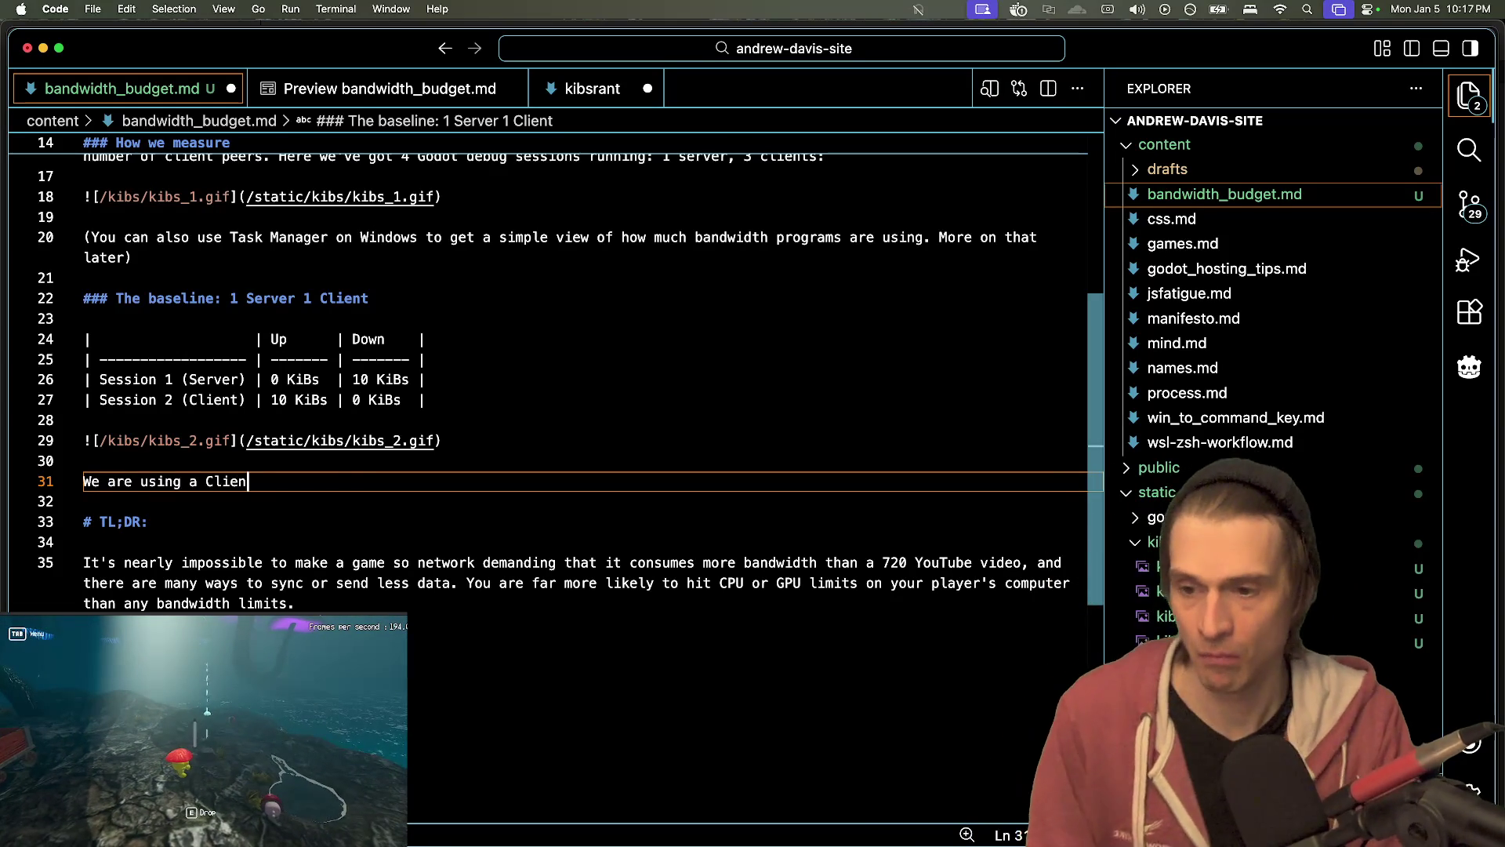
text( -)
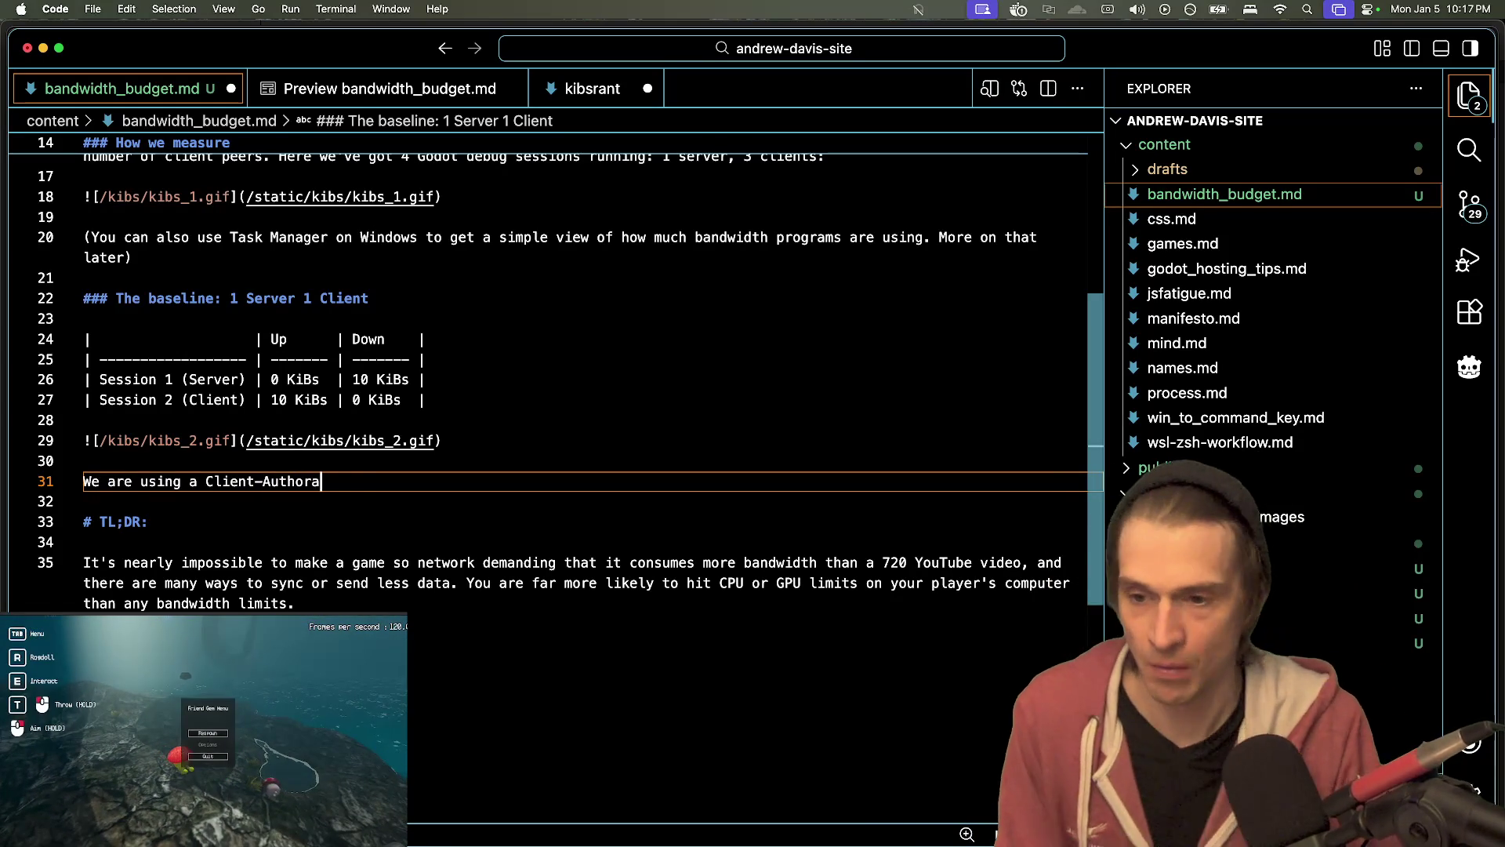
text(atitve set up.)
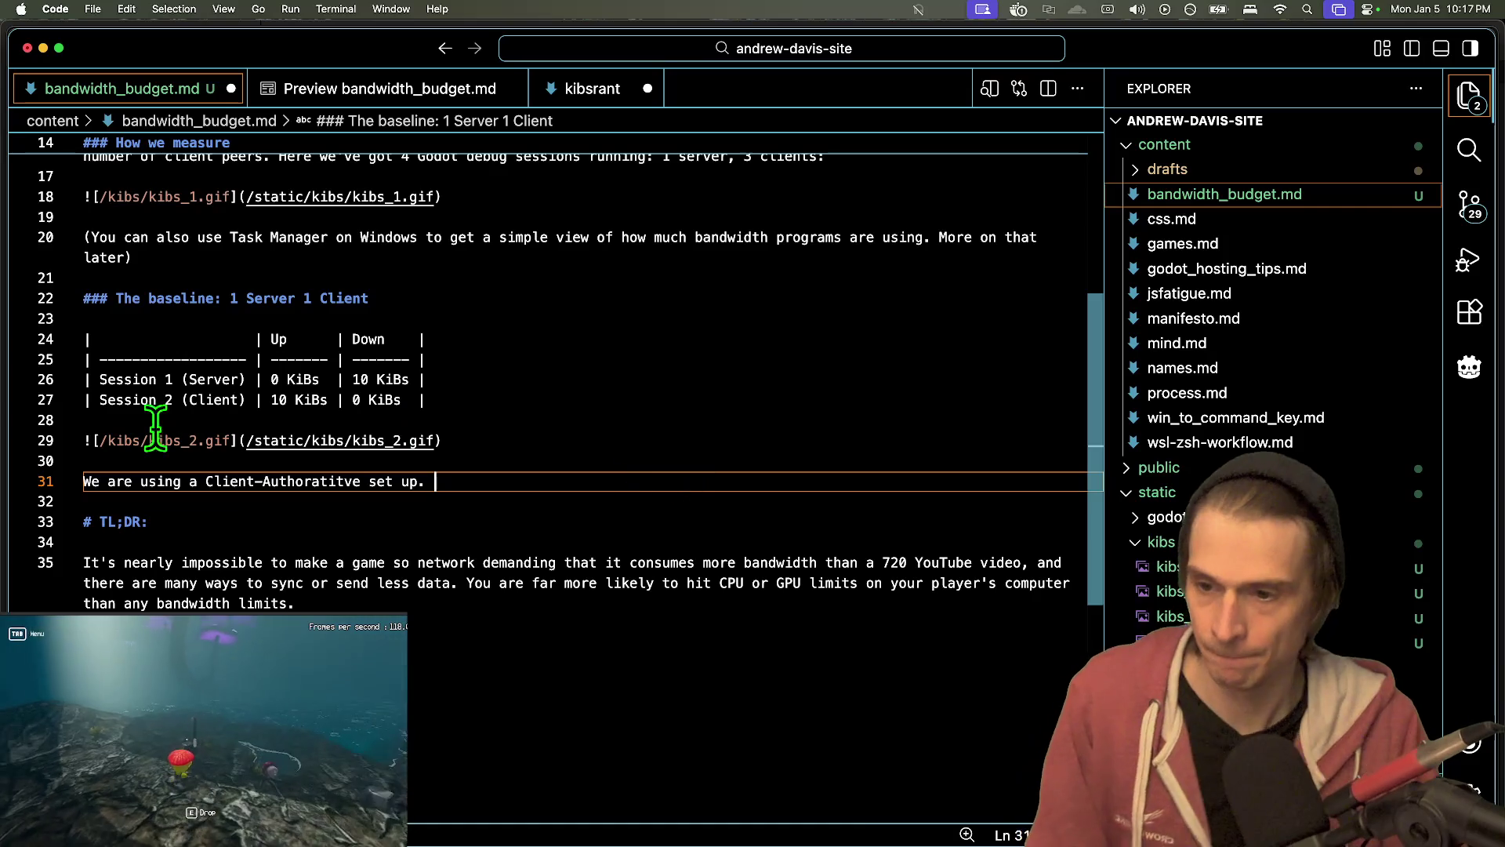
double_click(273, 480)
text(A)
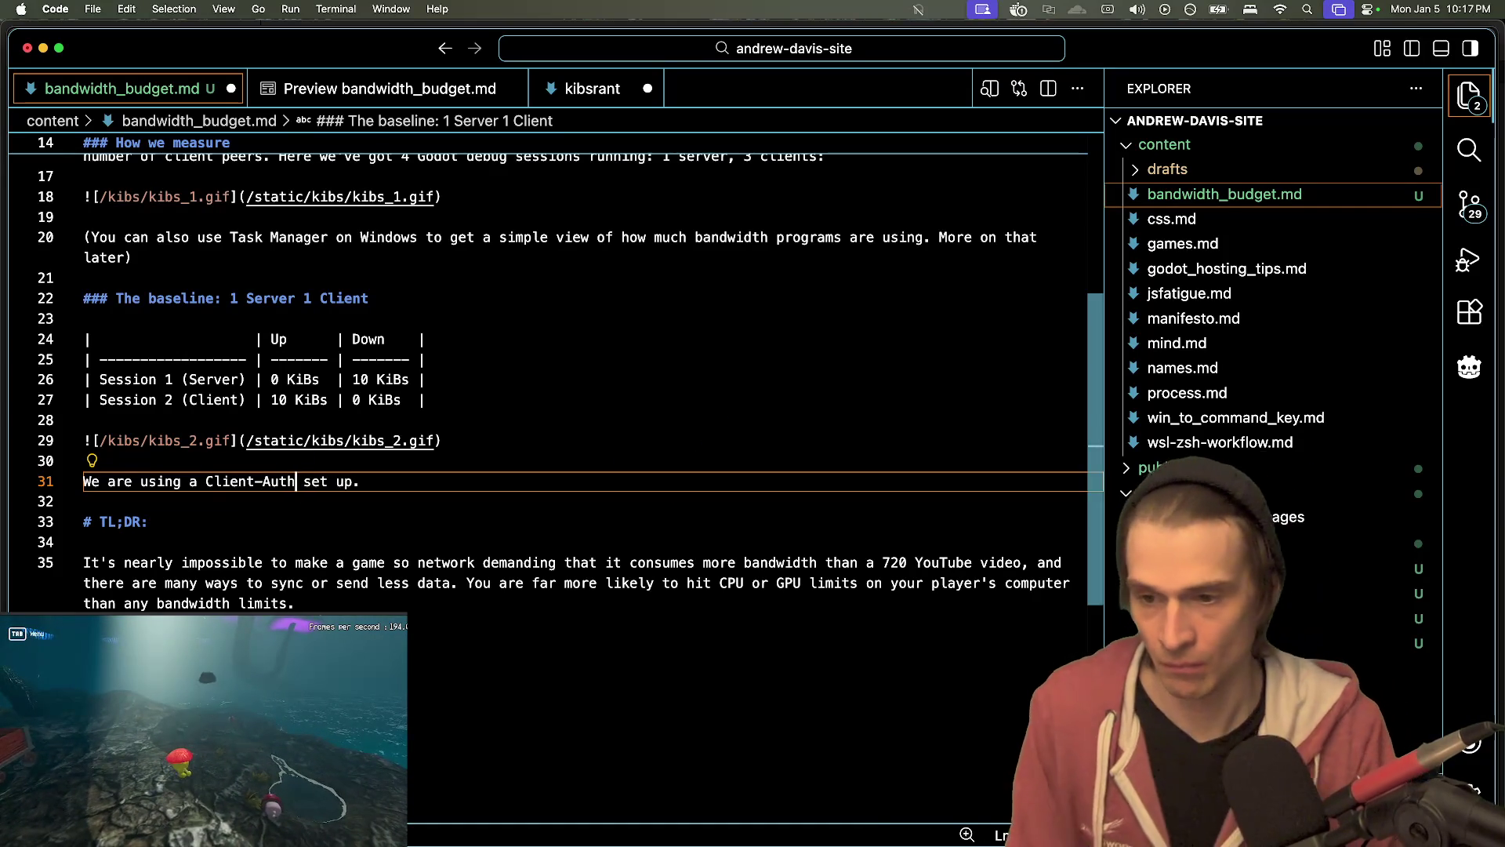
text(orative)
- Describe the client sending `Position`, `Rotation`, `Velocity`, and a few other values
click(436, 480)
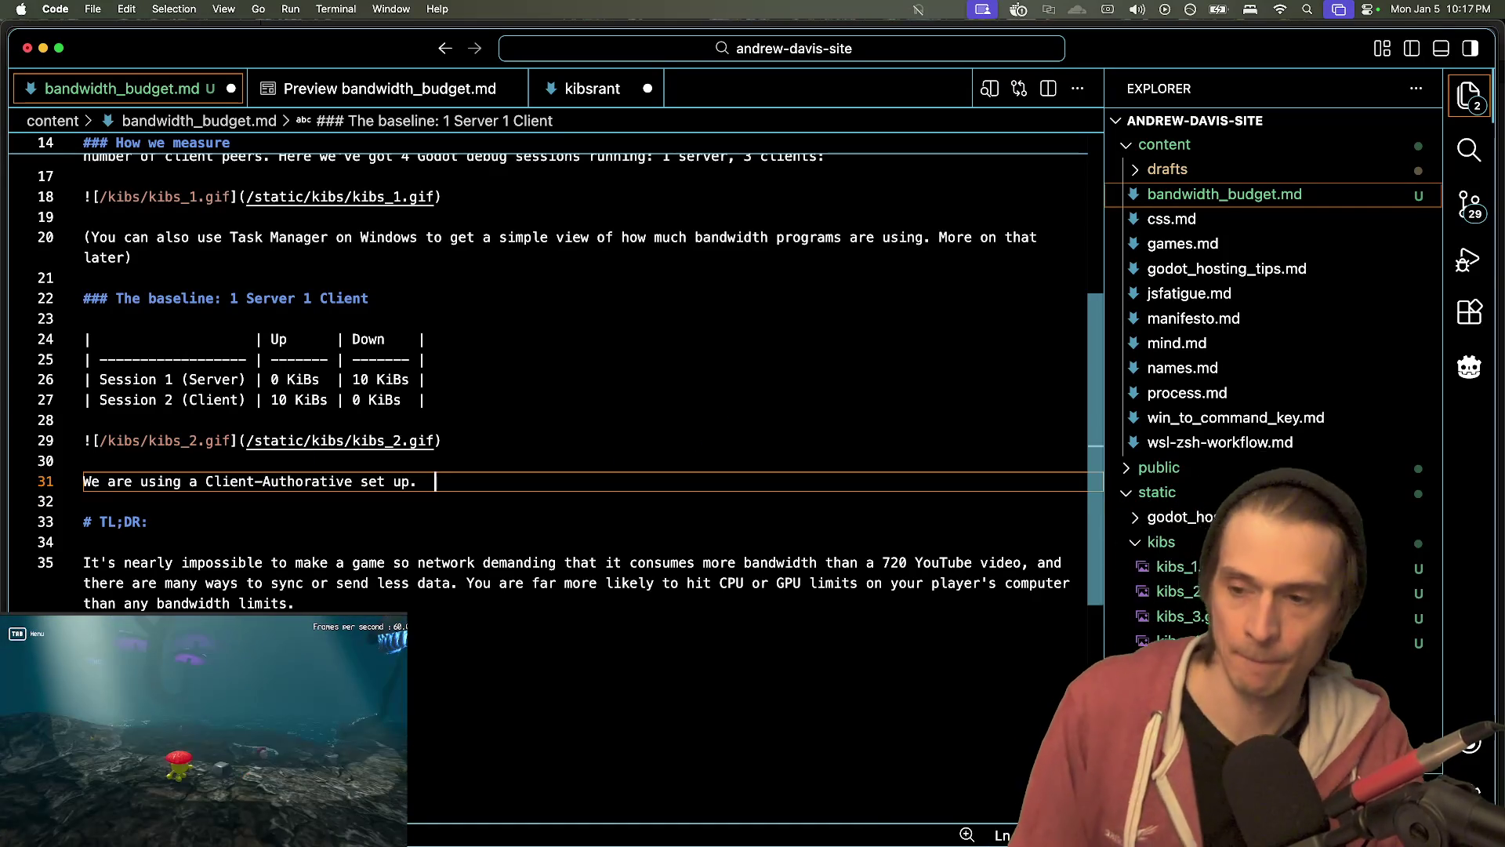
text(yer)
key(alt+BackSpace)
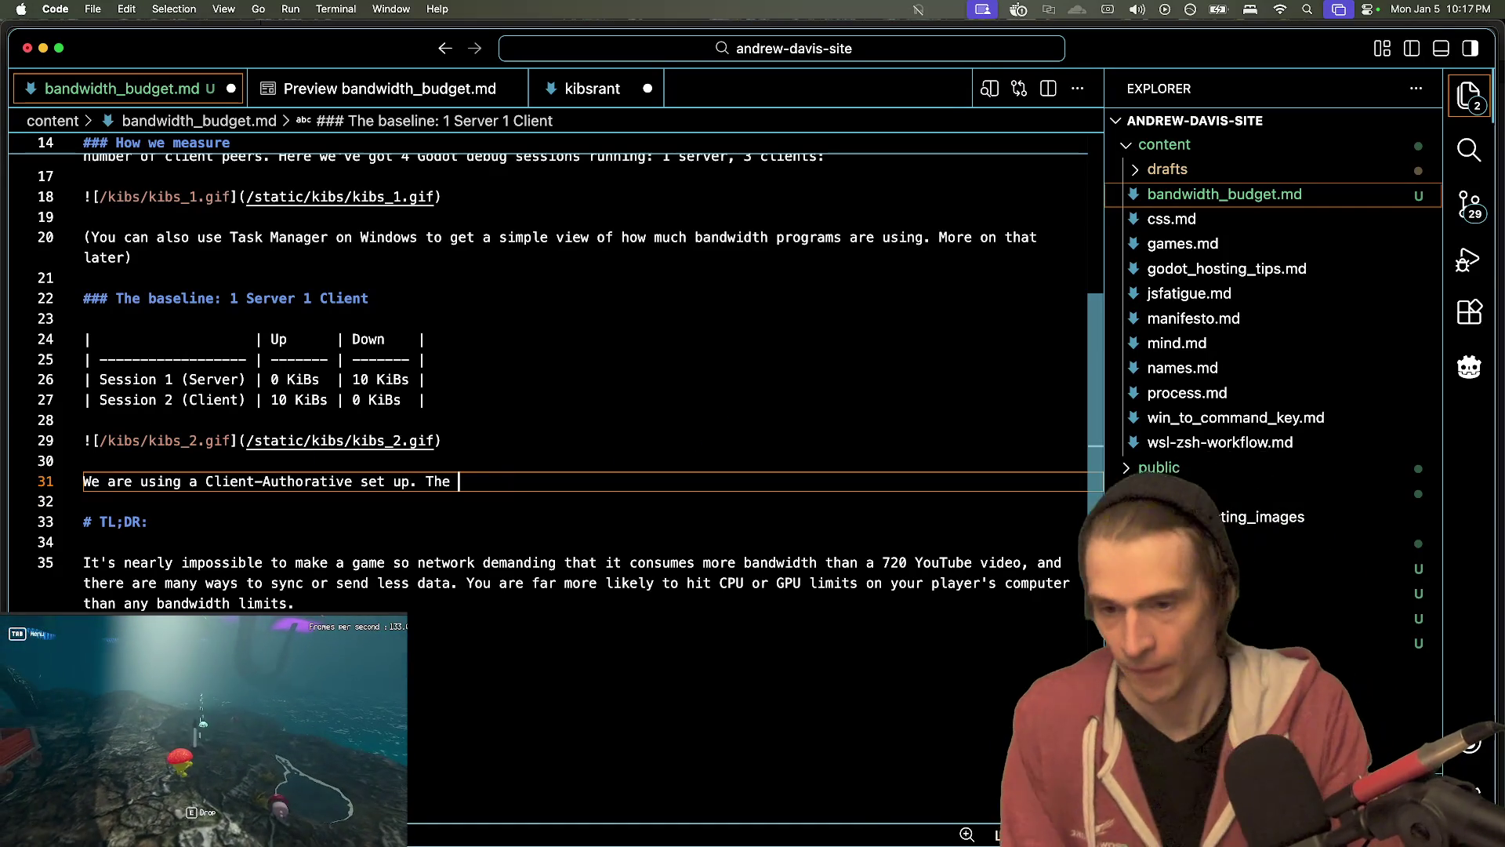
text(is providing)
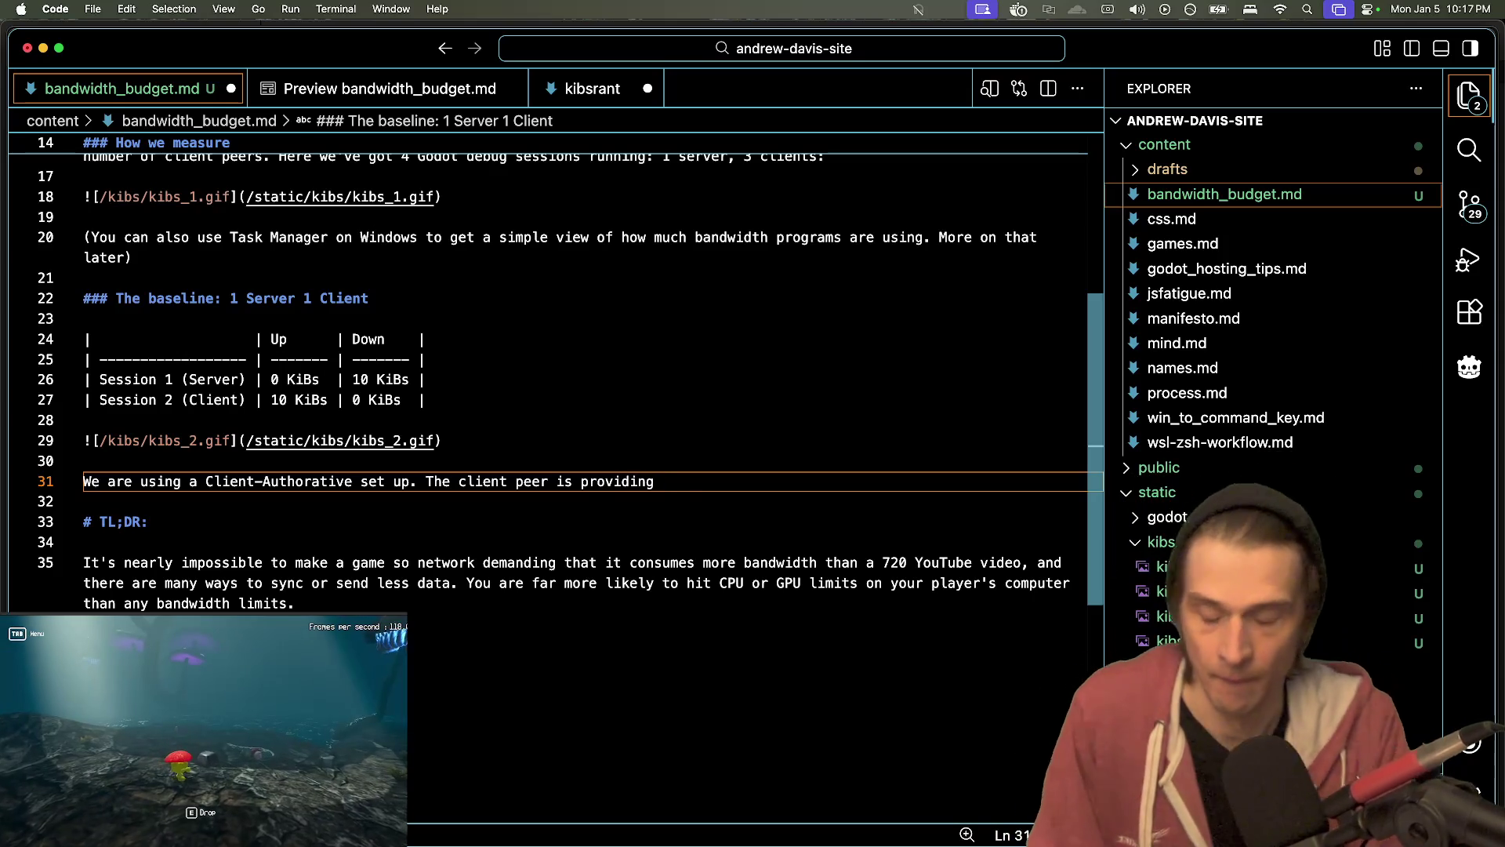
key(BackSpace)
key(BackSpace)
key(BackSpace)
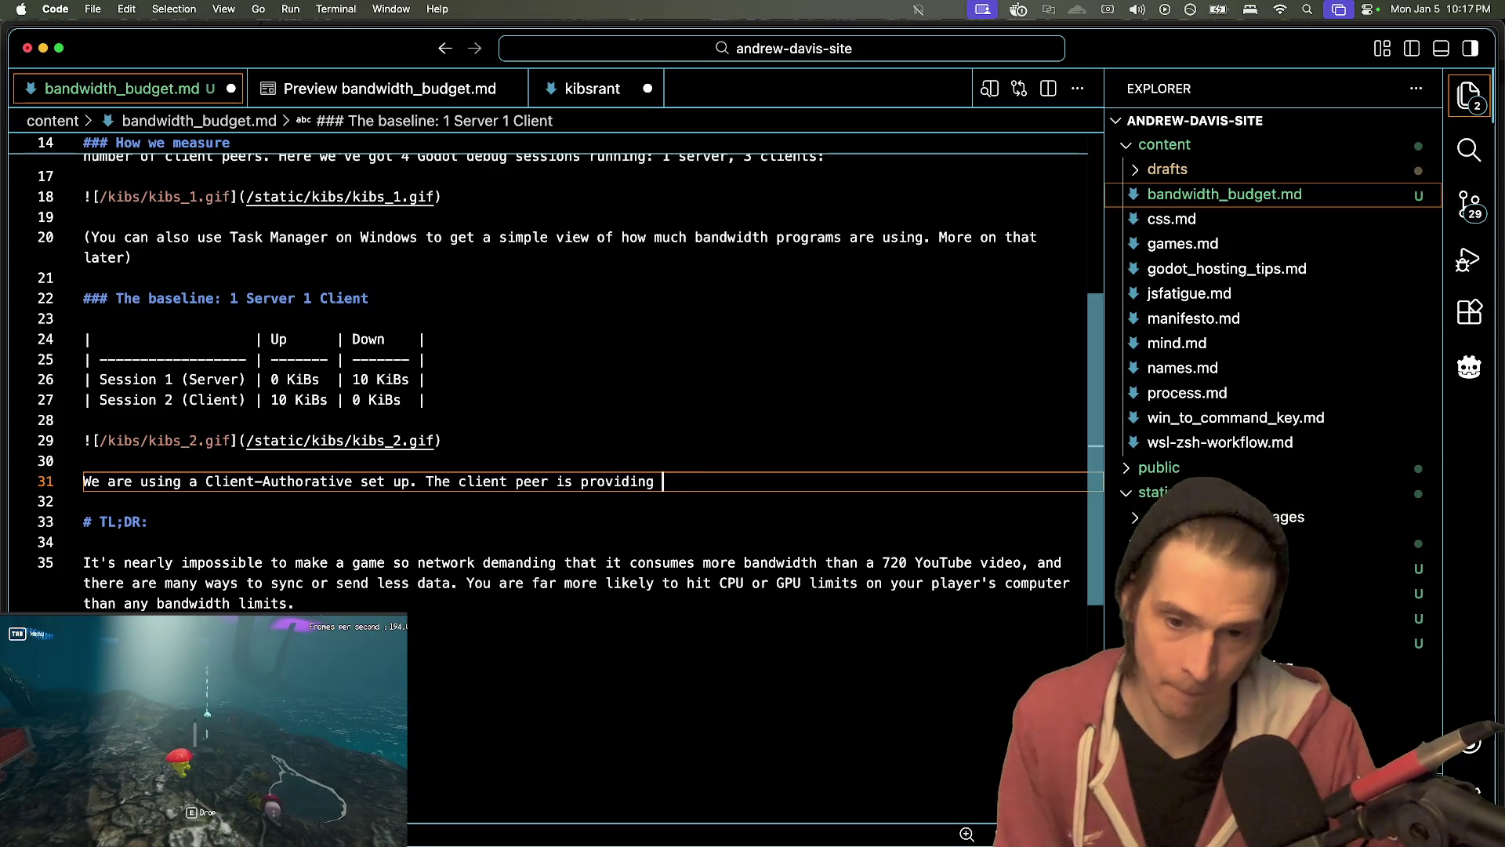
text(Position`)
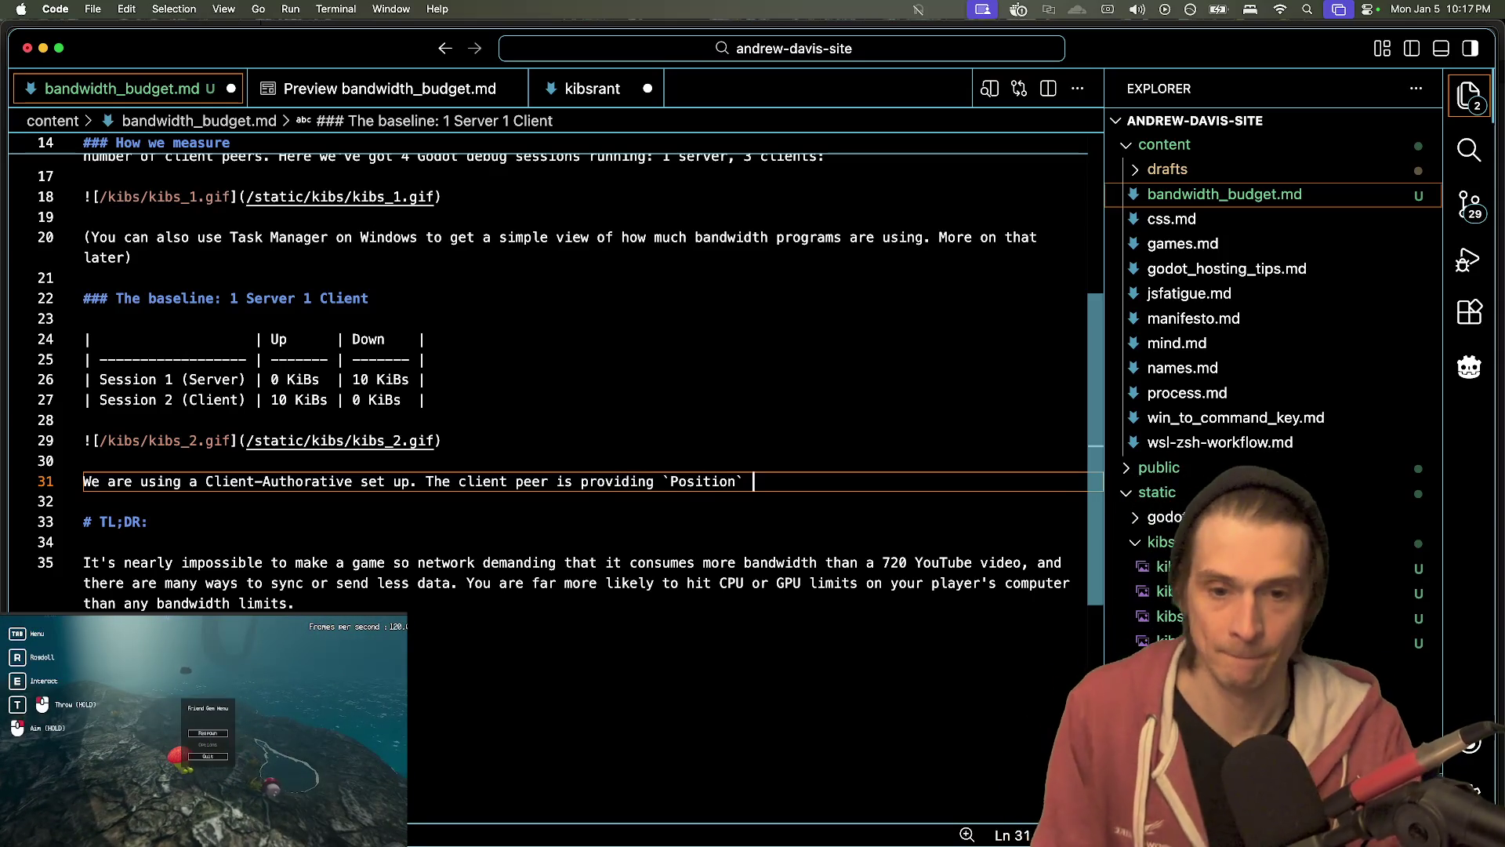
key(BackSpace)
key(BackSpace)
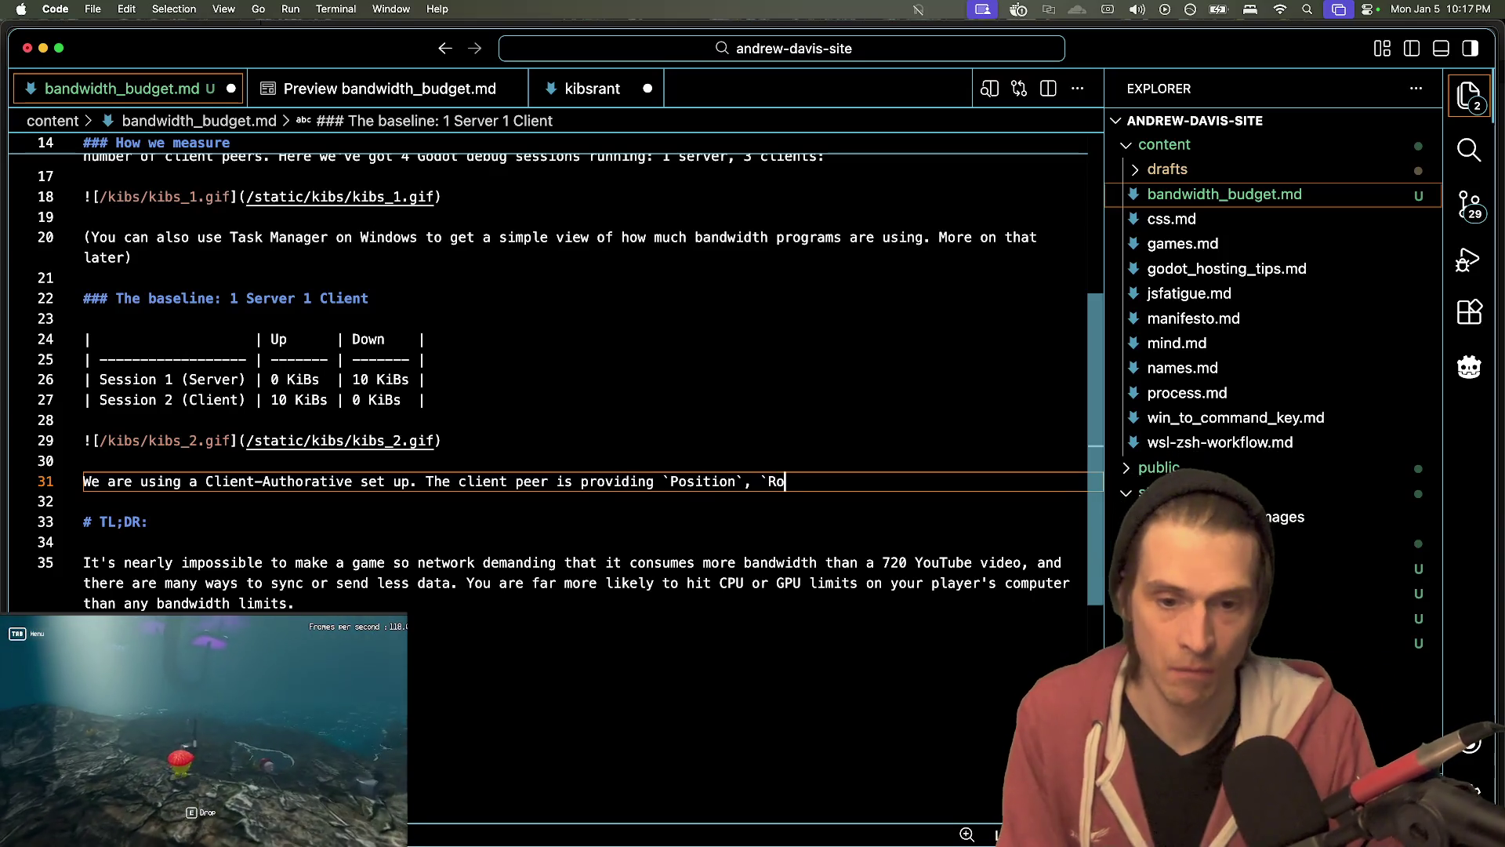
text(Rotation`,)
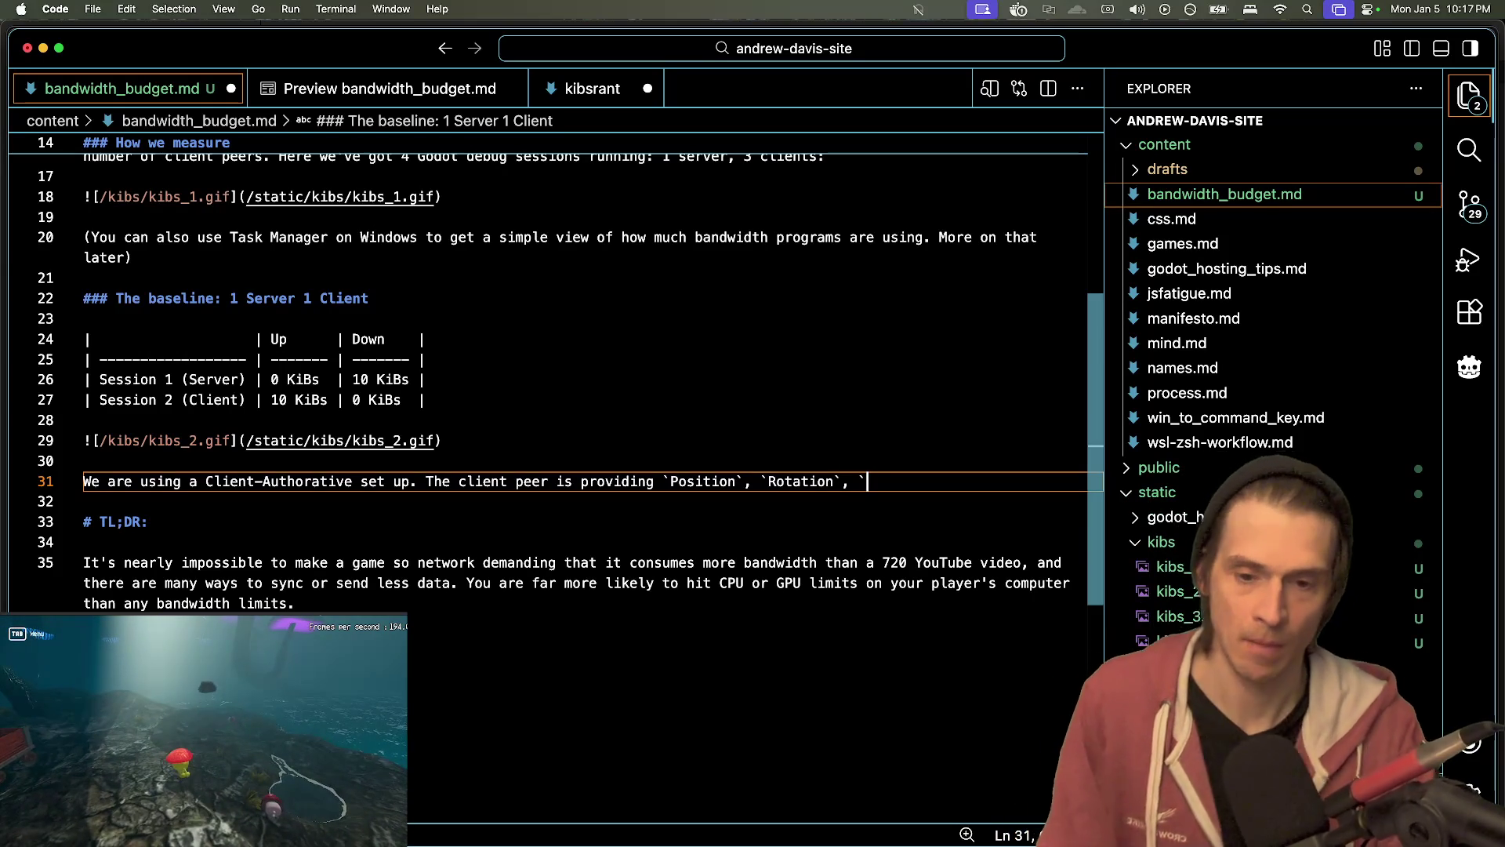
text( `V)
key(BackSpace)
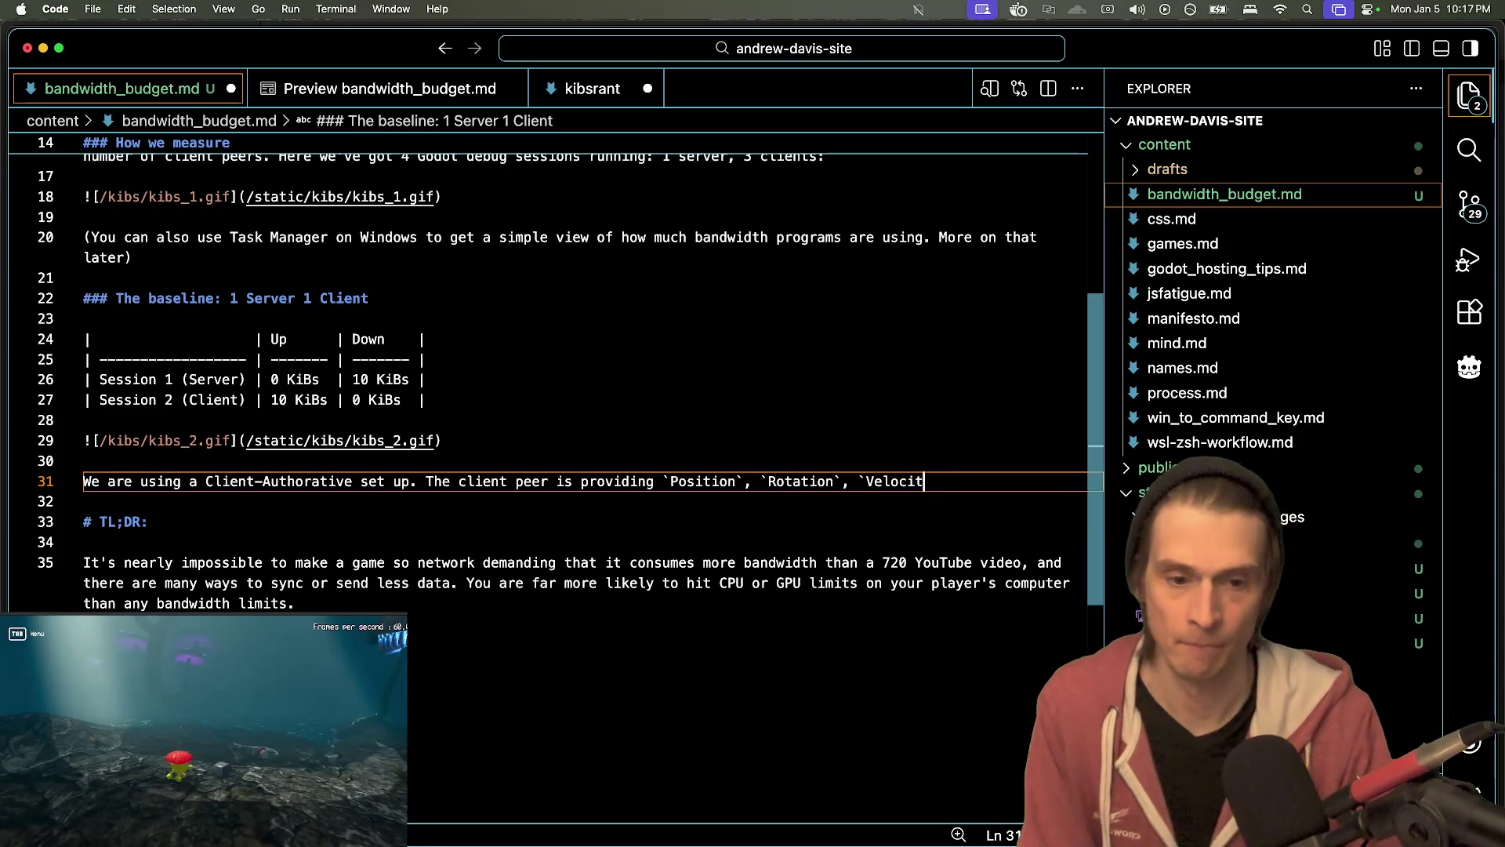
text(, and a few)
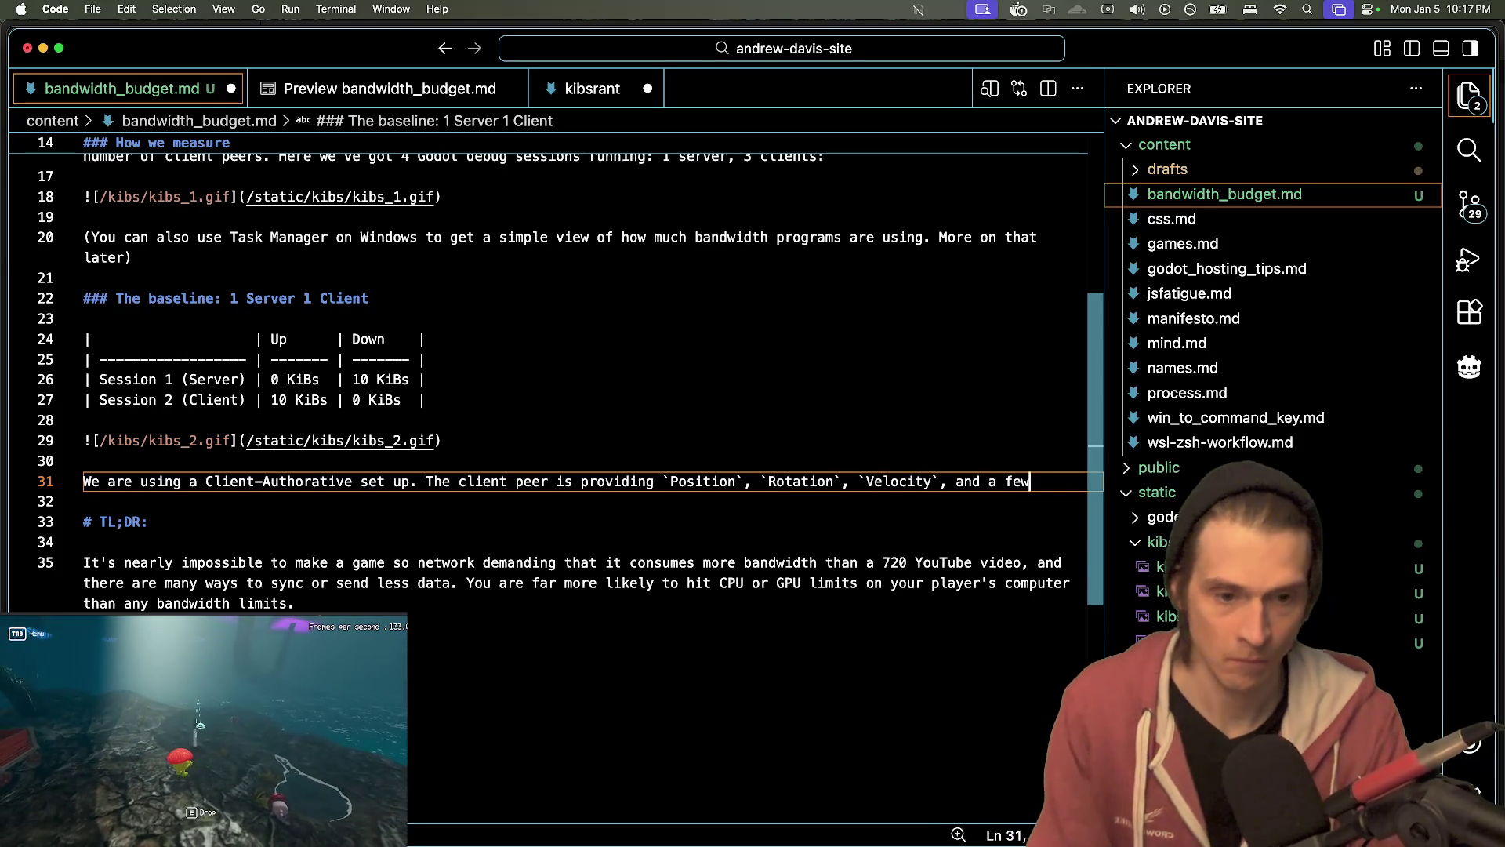
text( other)
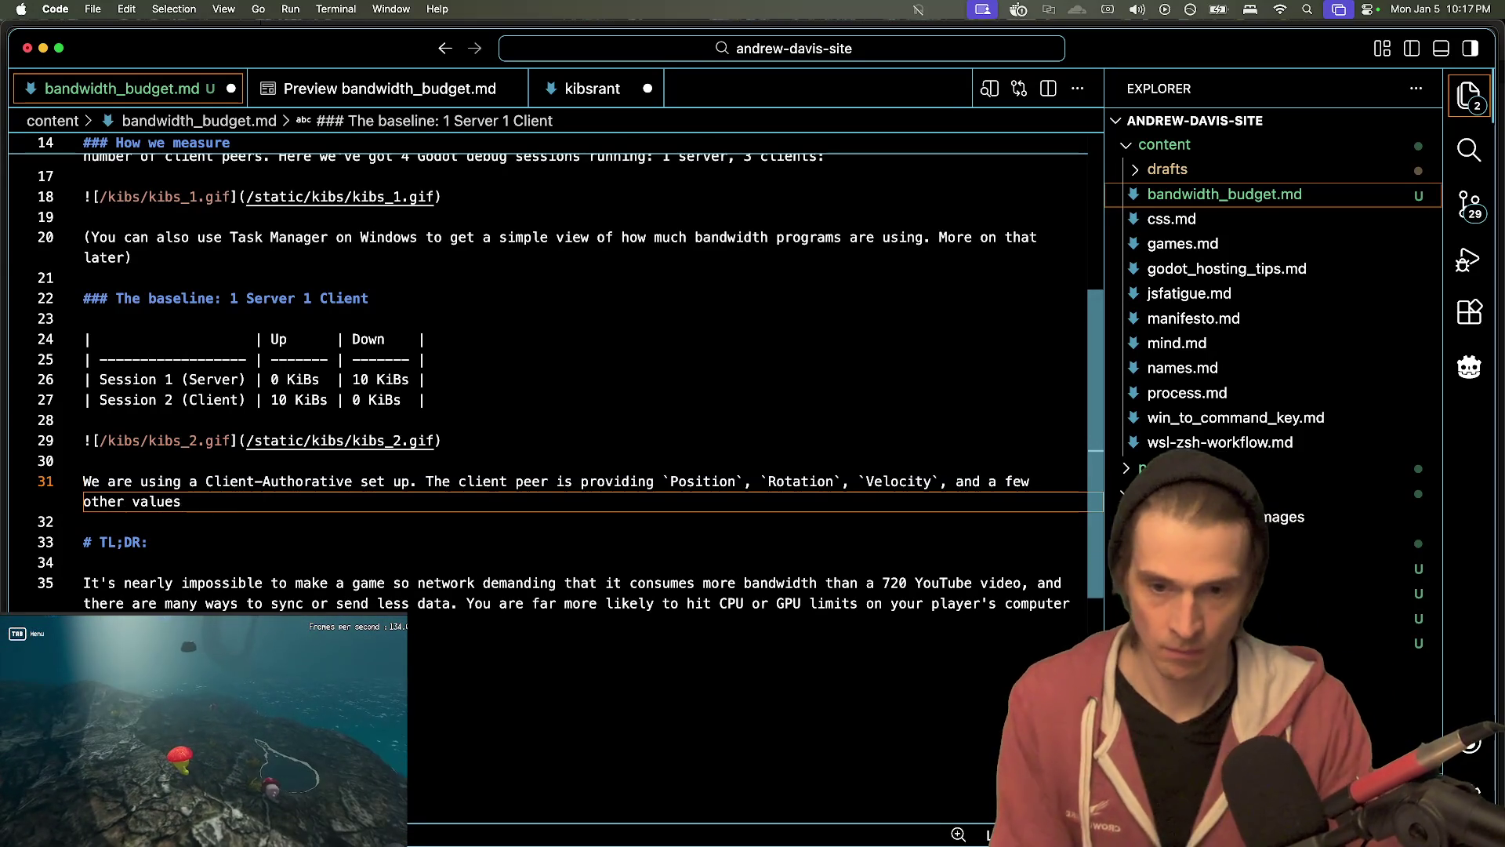
double_click(617, 481)
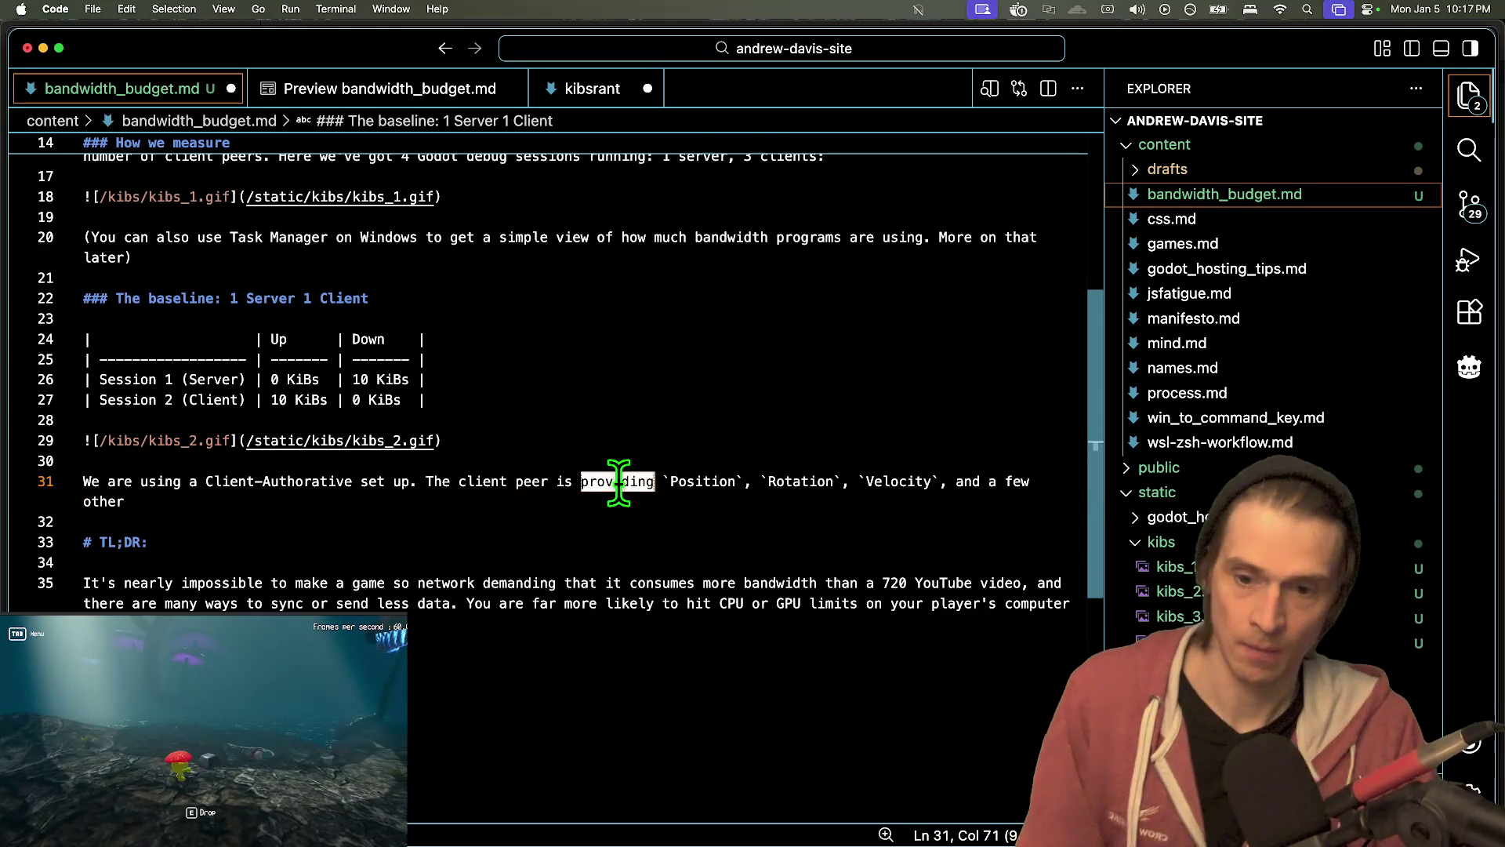
text(sending)
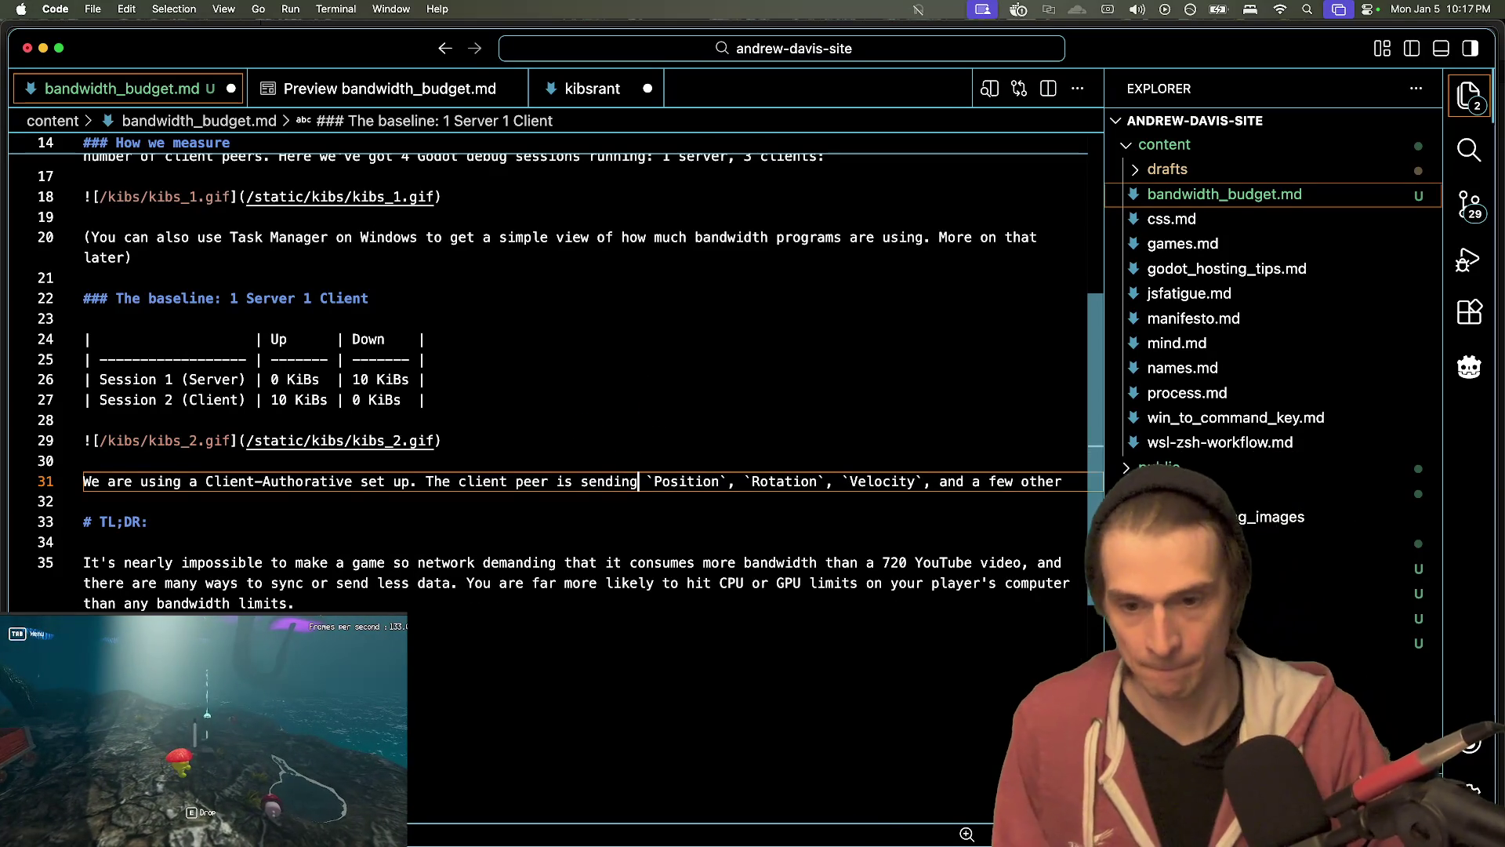
- Italicise 'sending' and continue the sentence with 'datapoints using the'
double_click(608, 480)
text(_)
click(657, 481)
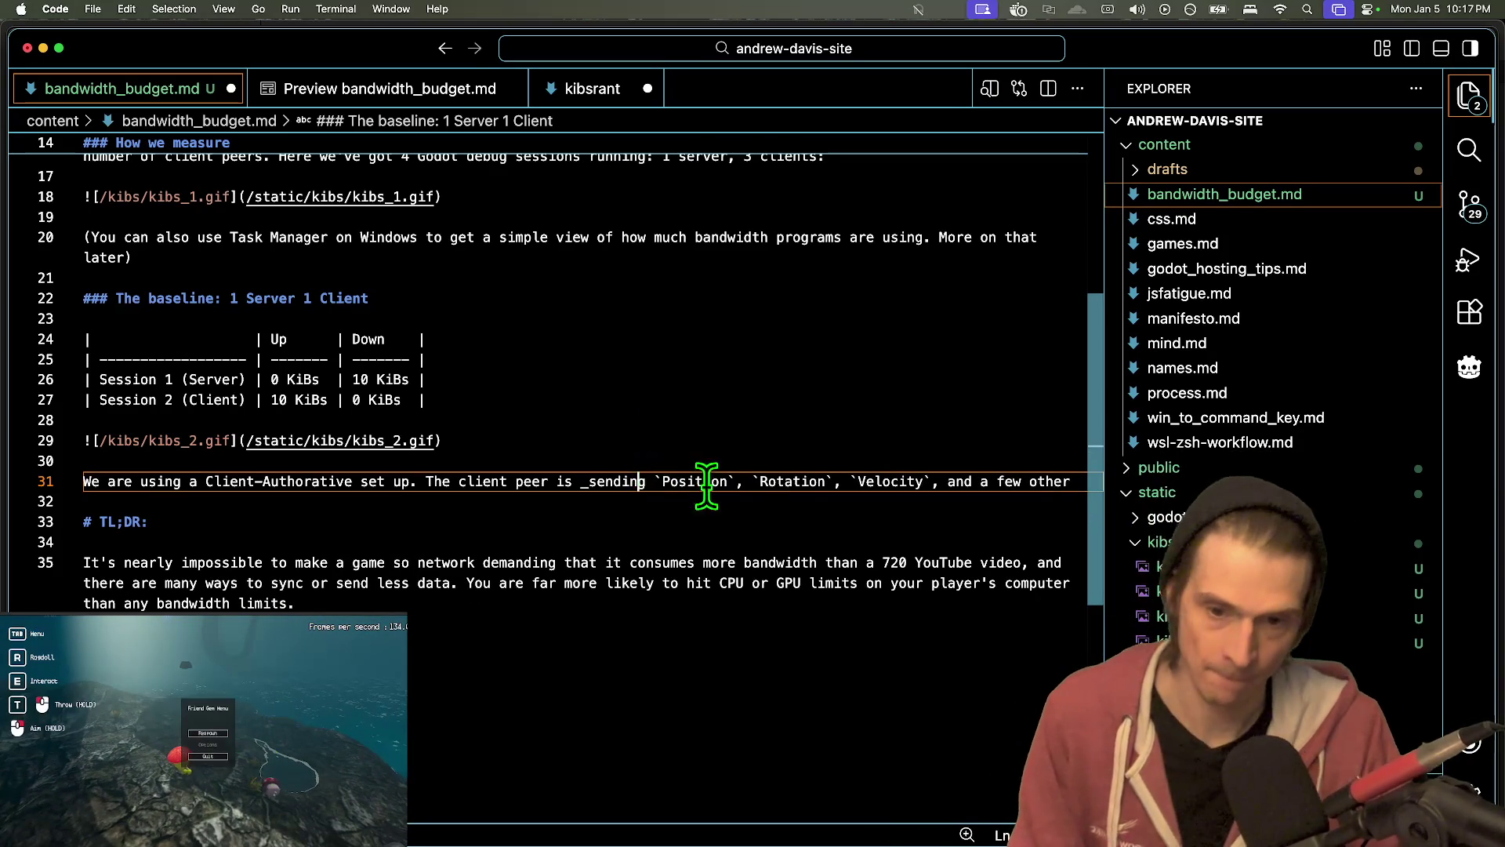
key(Down)
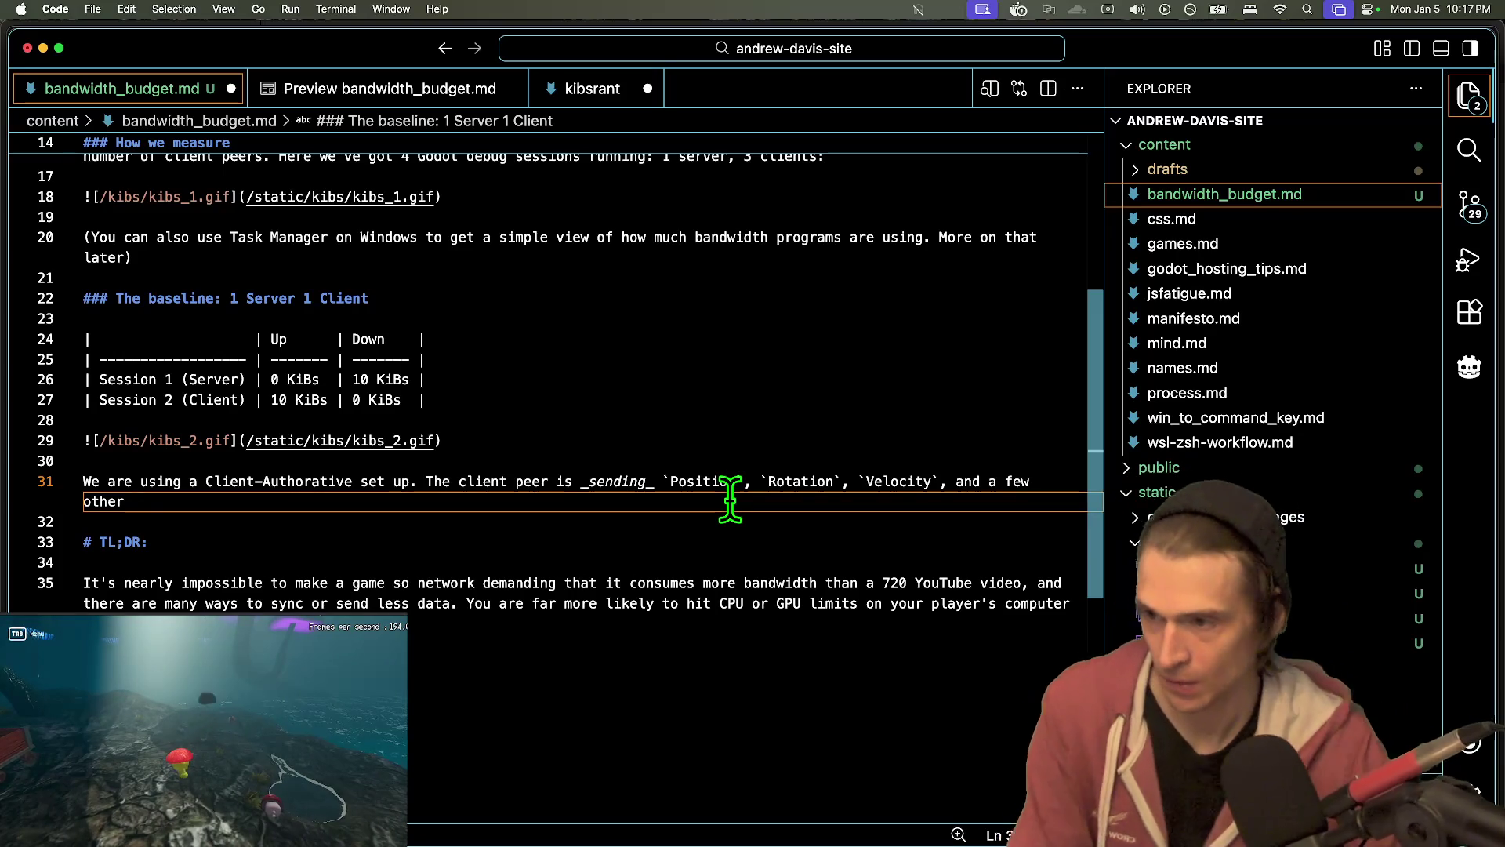
key(BackSpace)
key(BackSpace)
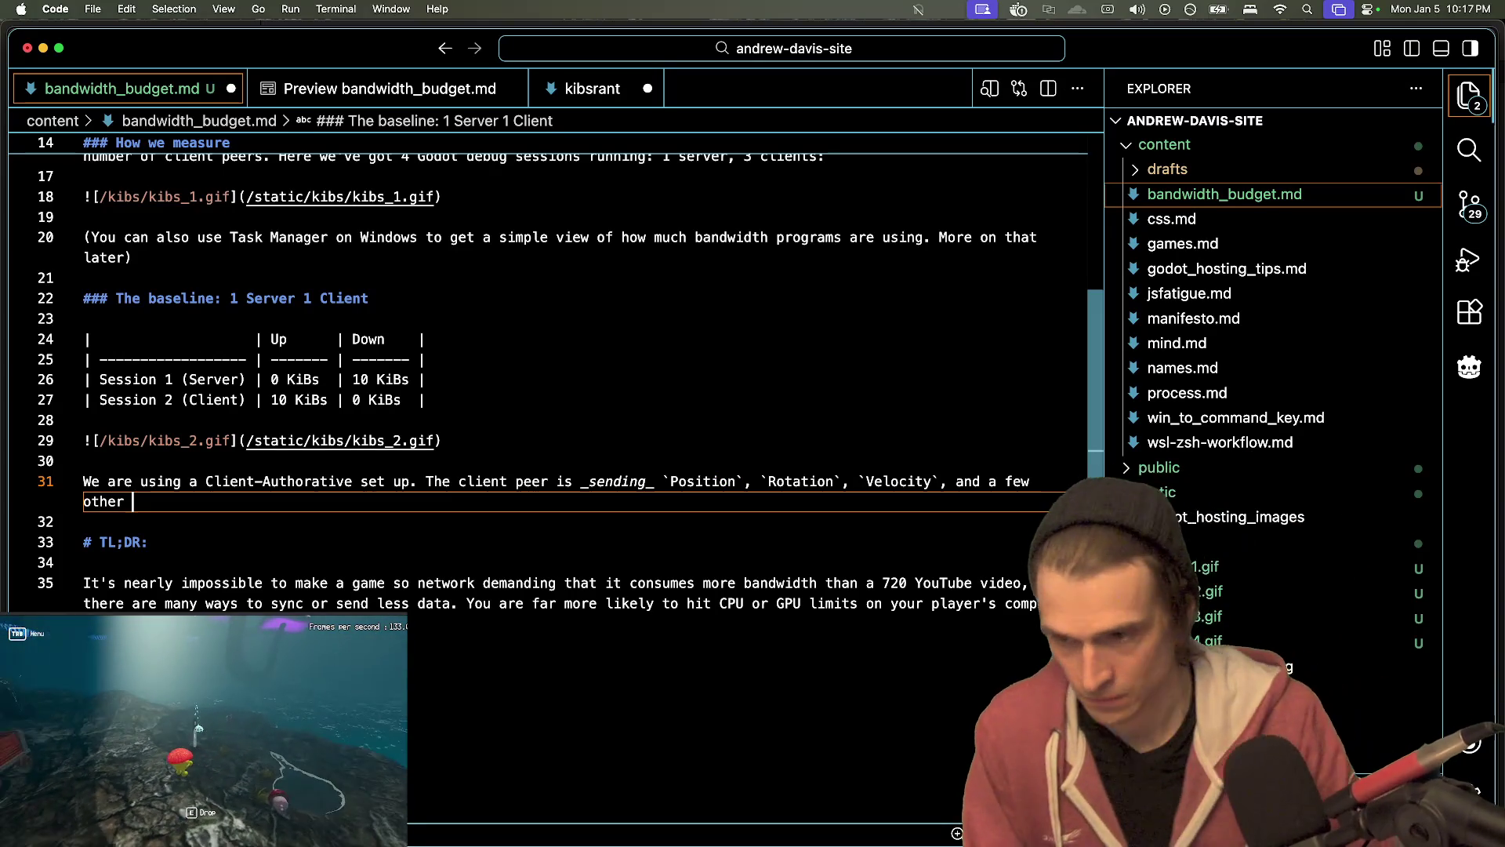
key(BackSpace)
text(s)
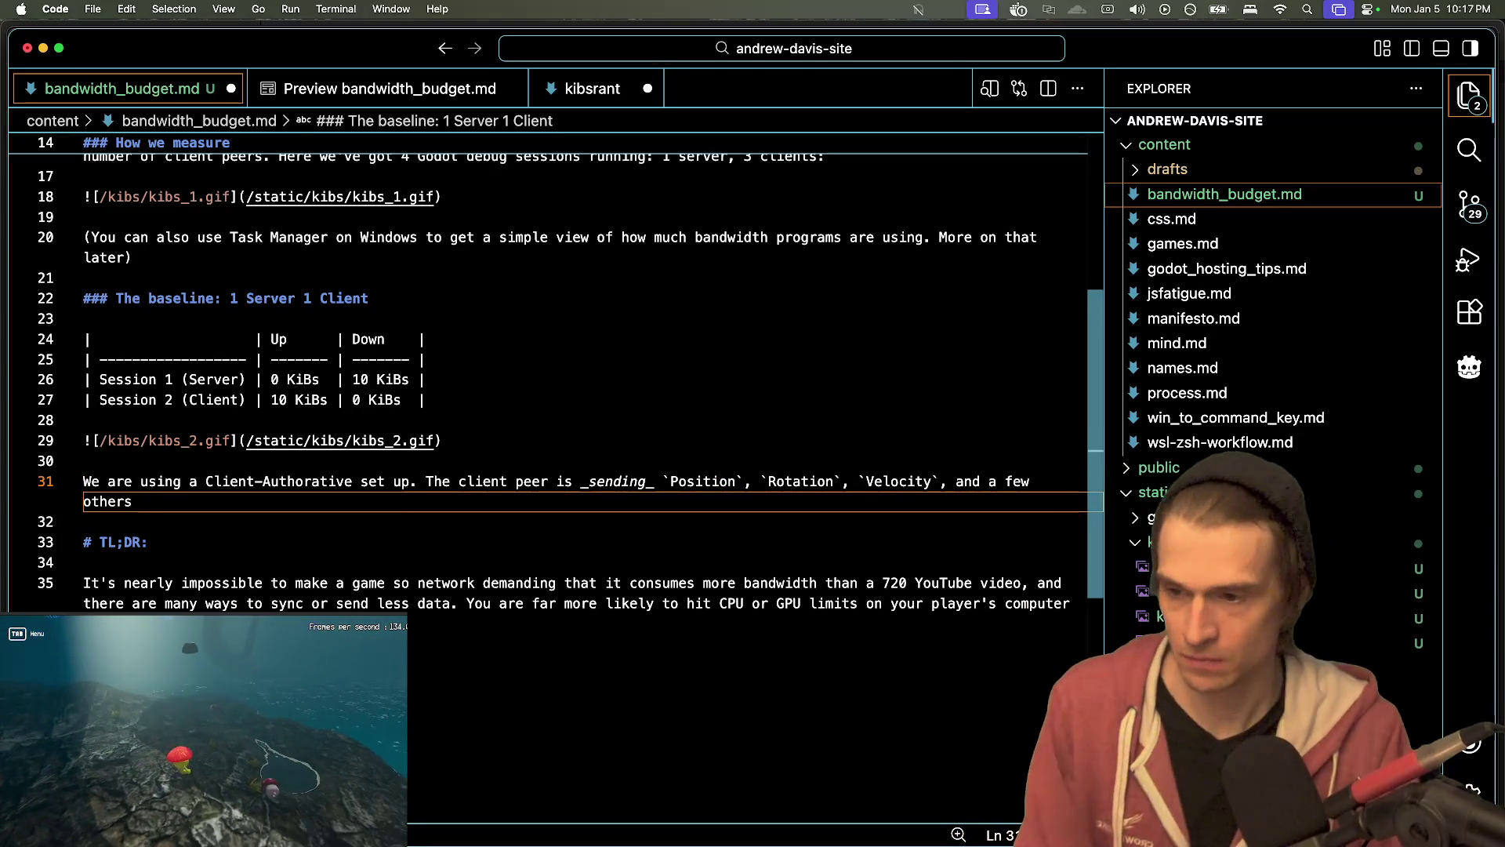
key(BackSpace)
text(d)
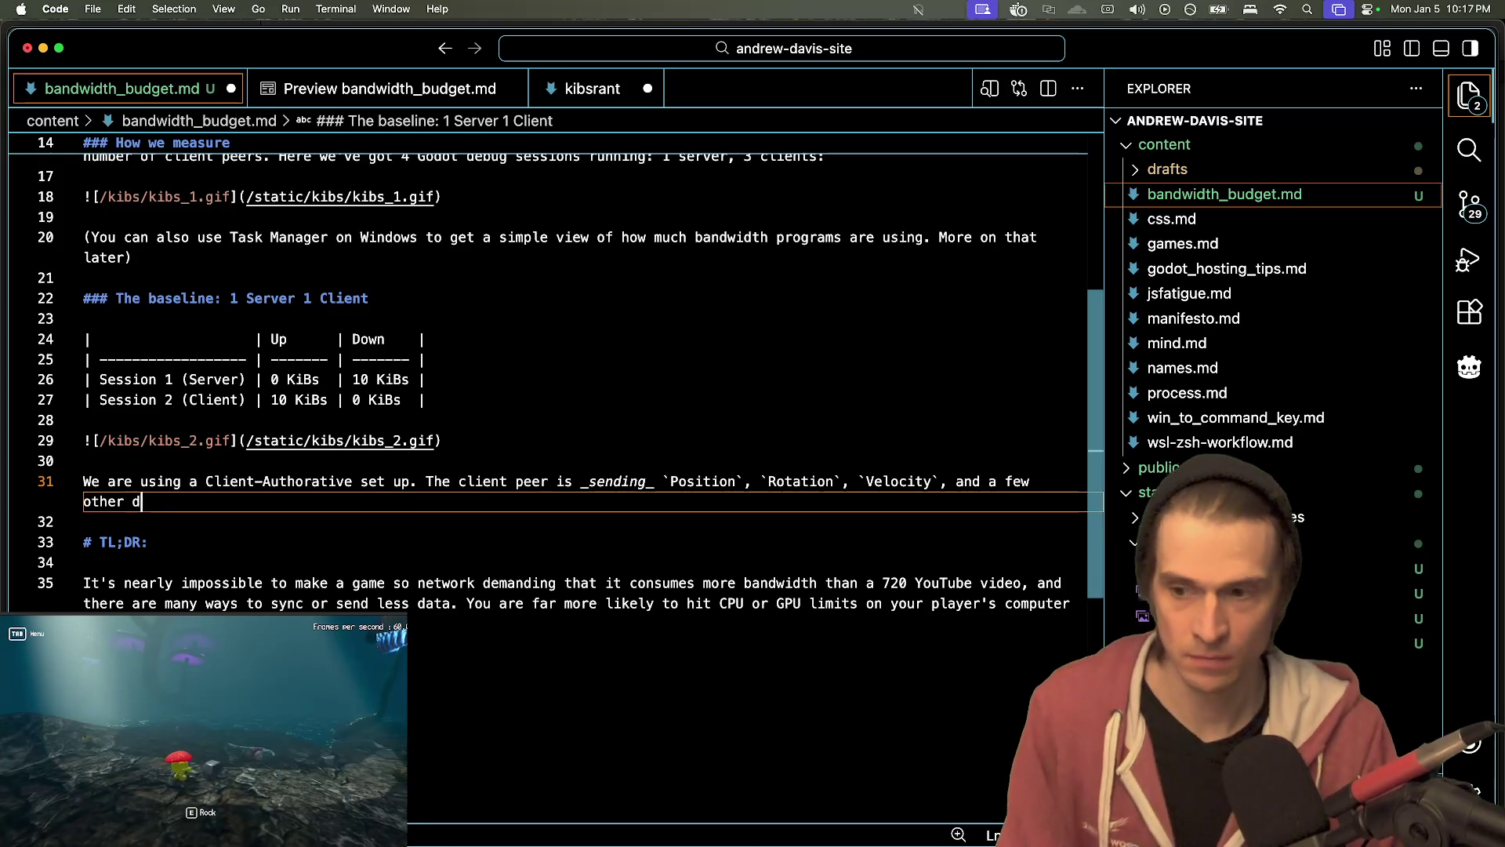
text(atapoints w)
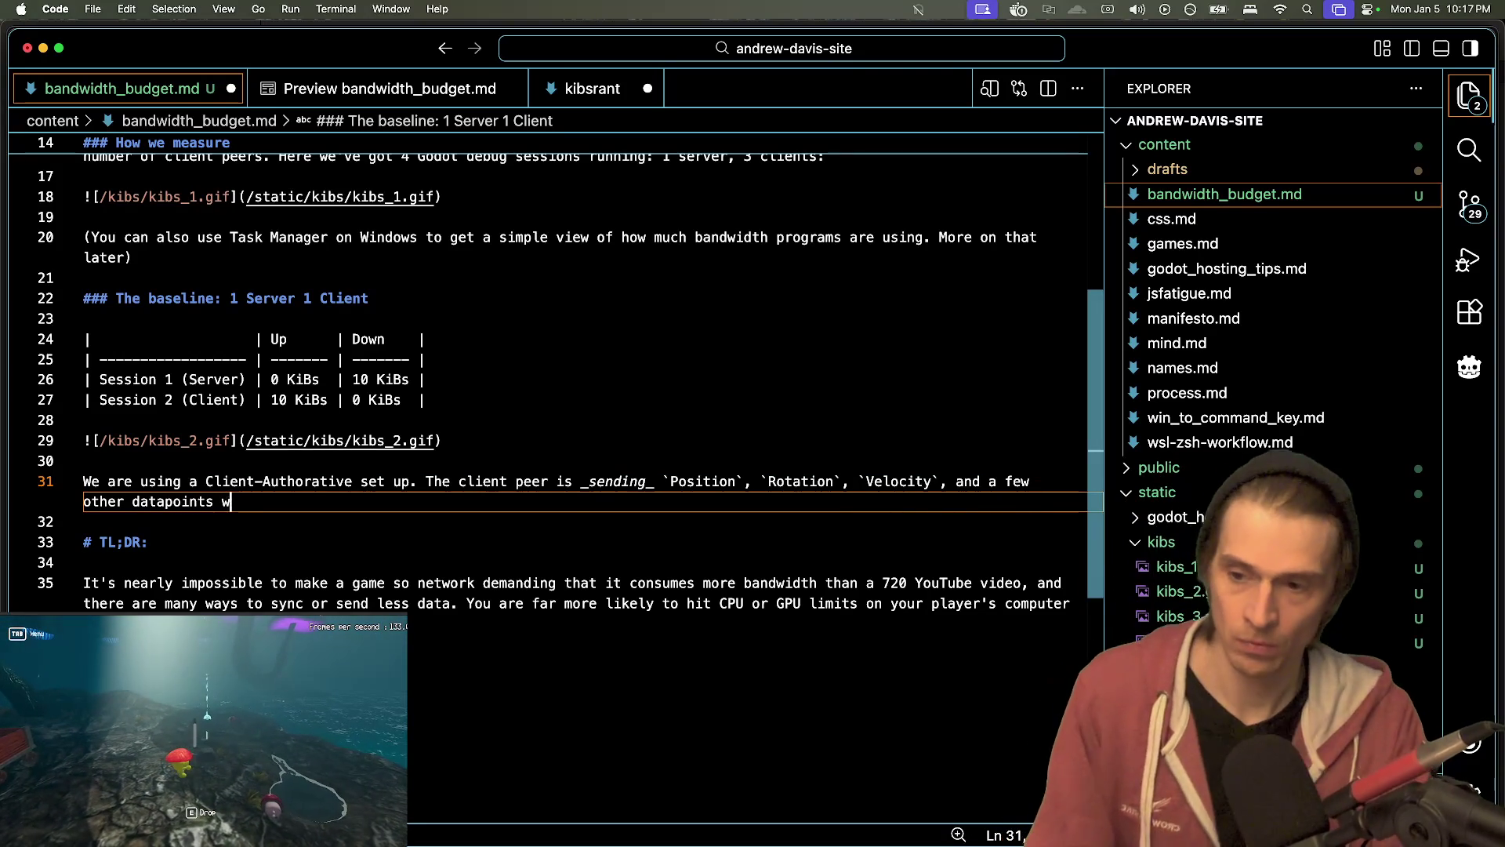
key(BackSpace)
text(using it's)
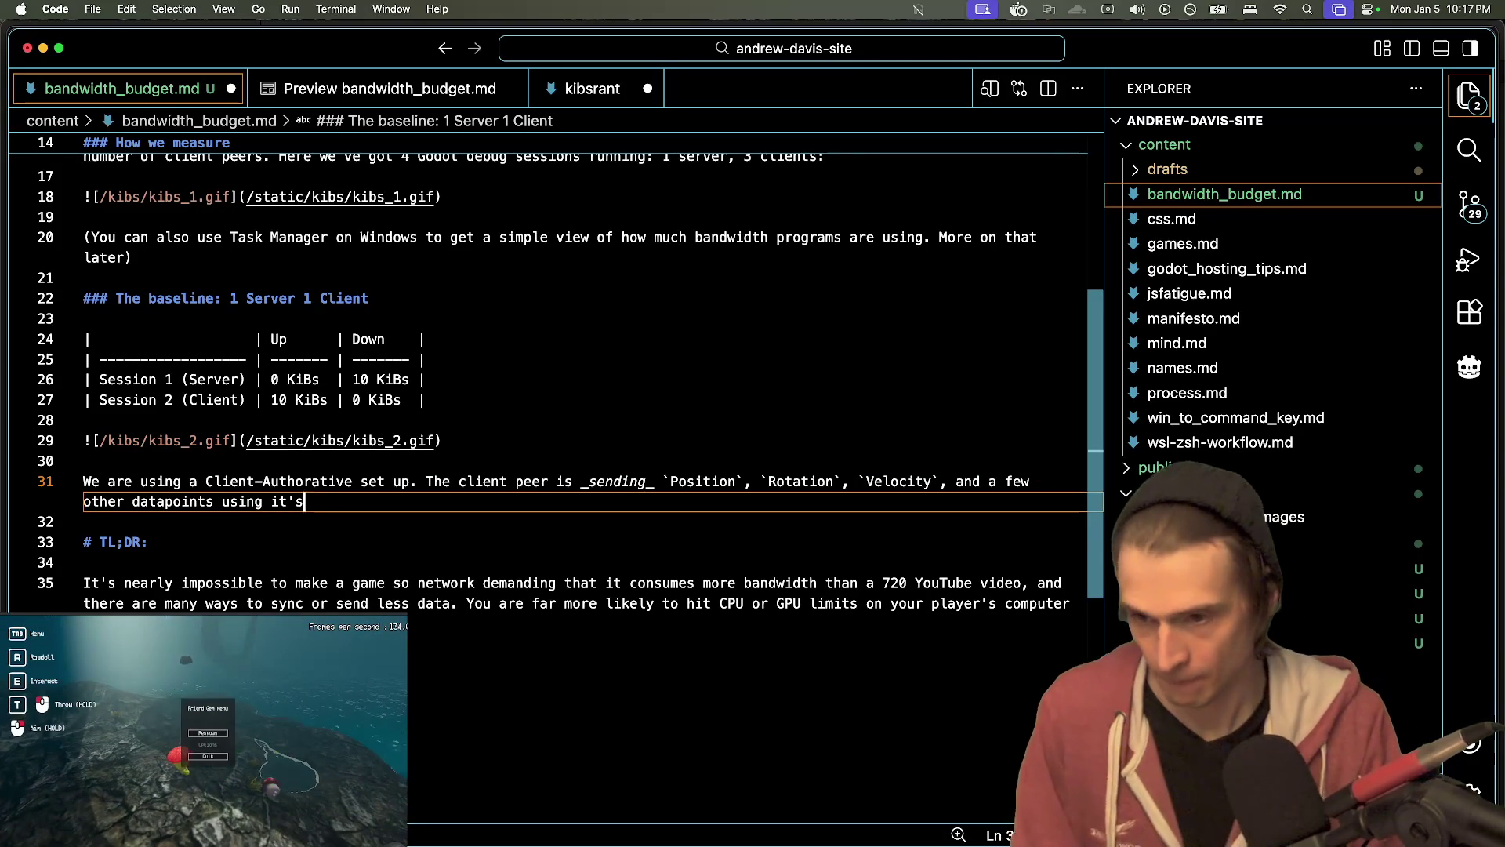
key(BackSpace)
key(BackSpace)
key(BackSpace)
key(BackSpace)
text(the Multipla)
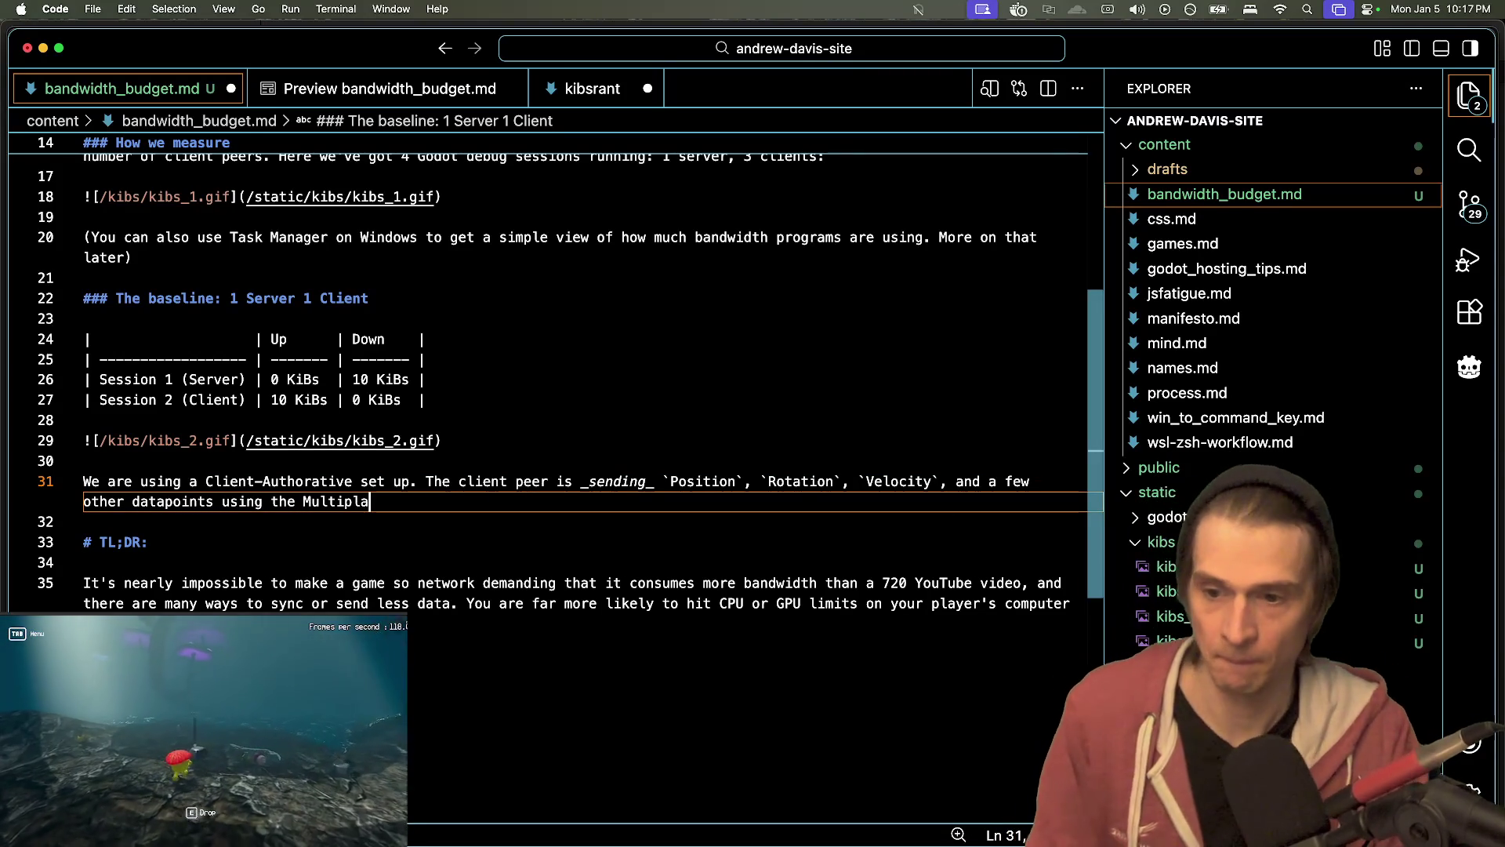
- Finish with `MultiplayerSynchronizer` and 'That is the 10 KiBs "Up"', then check the preview
key(alt+BackSpace)
text(`)
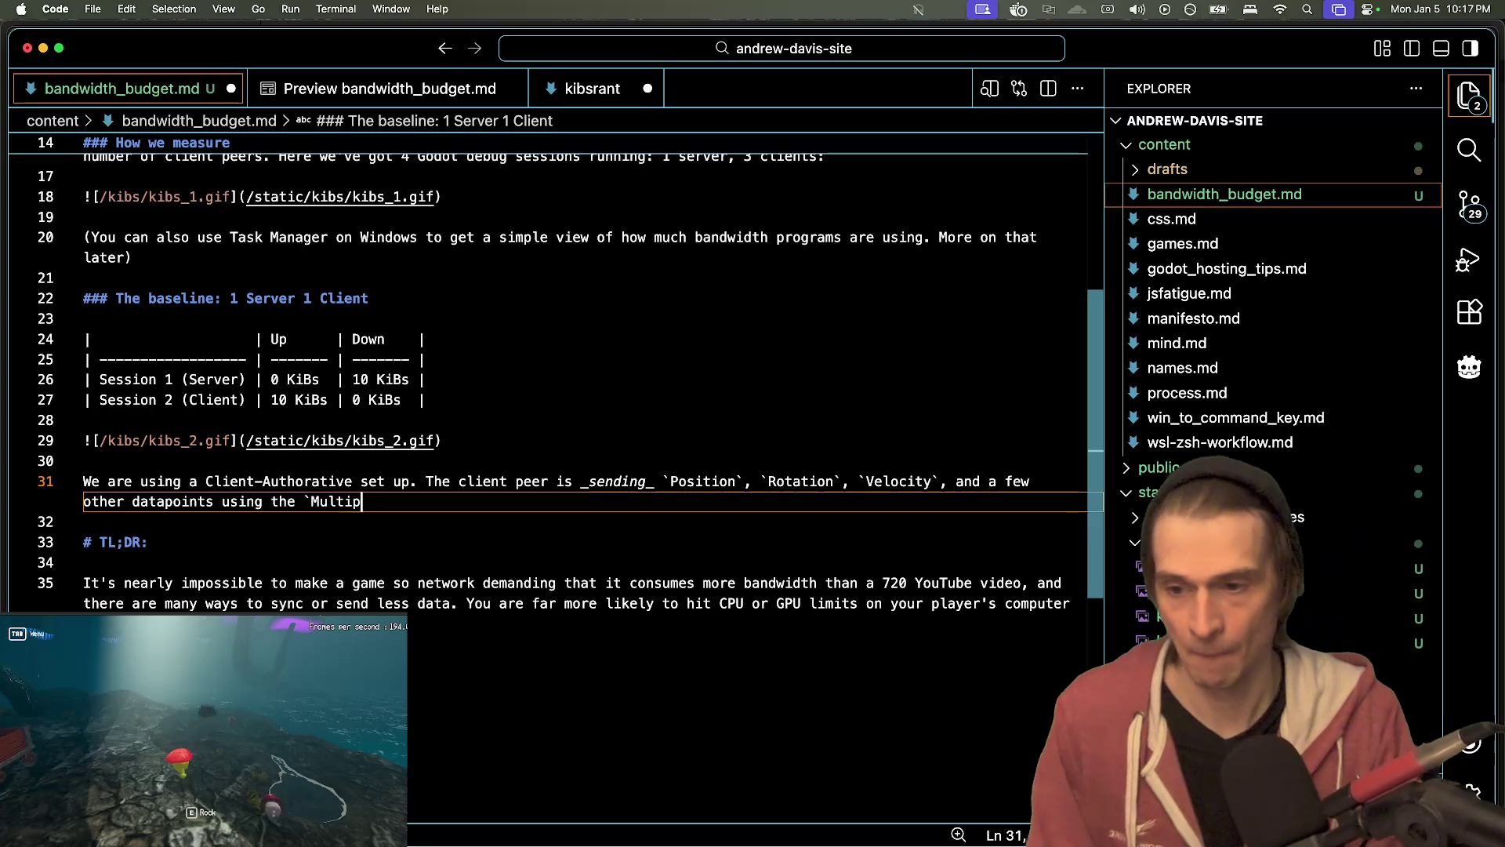
text(ayerSynn)
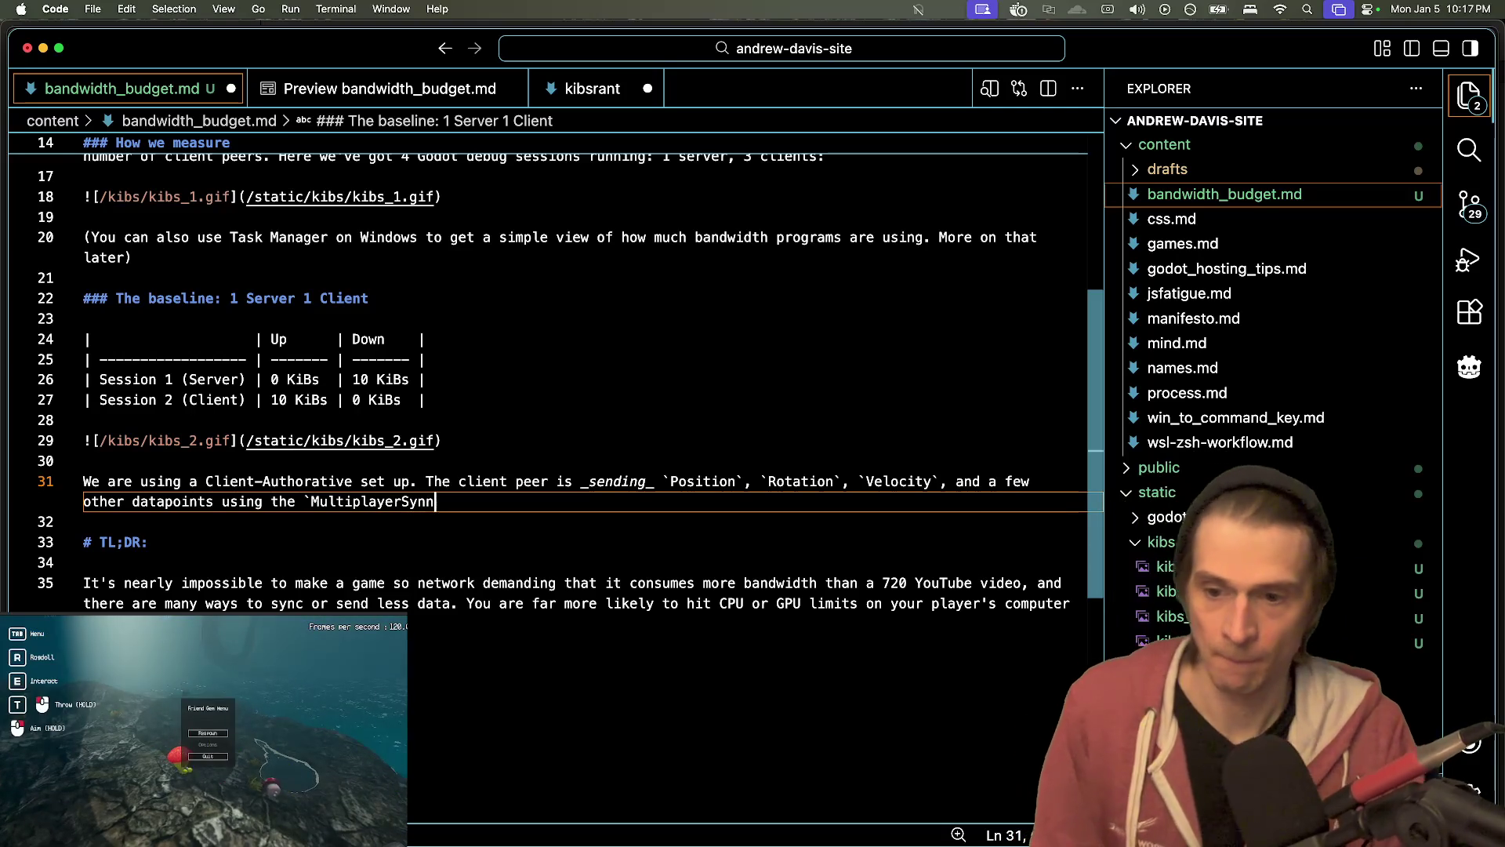
text(ch)
key(BackSpace)
text(r)
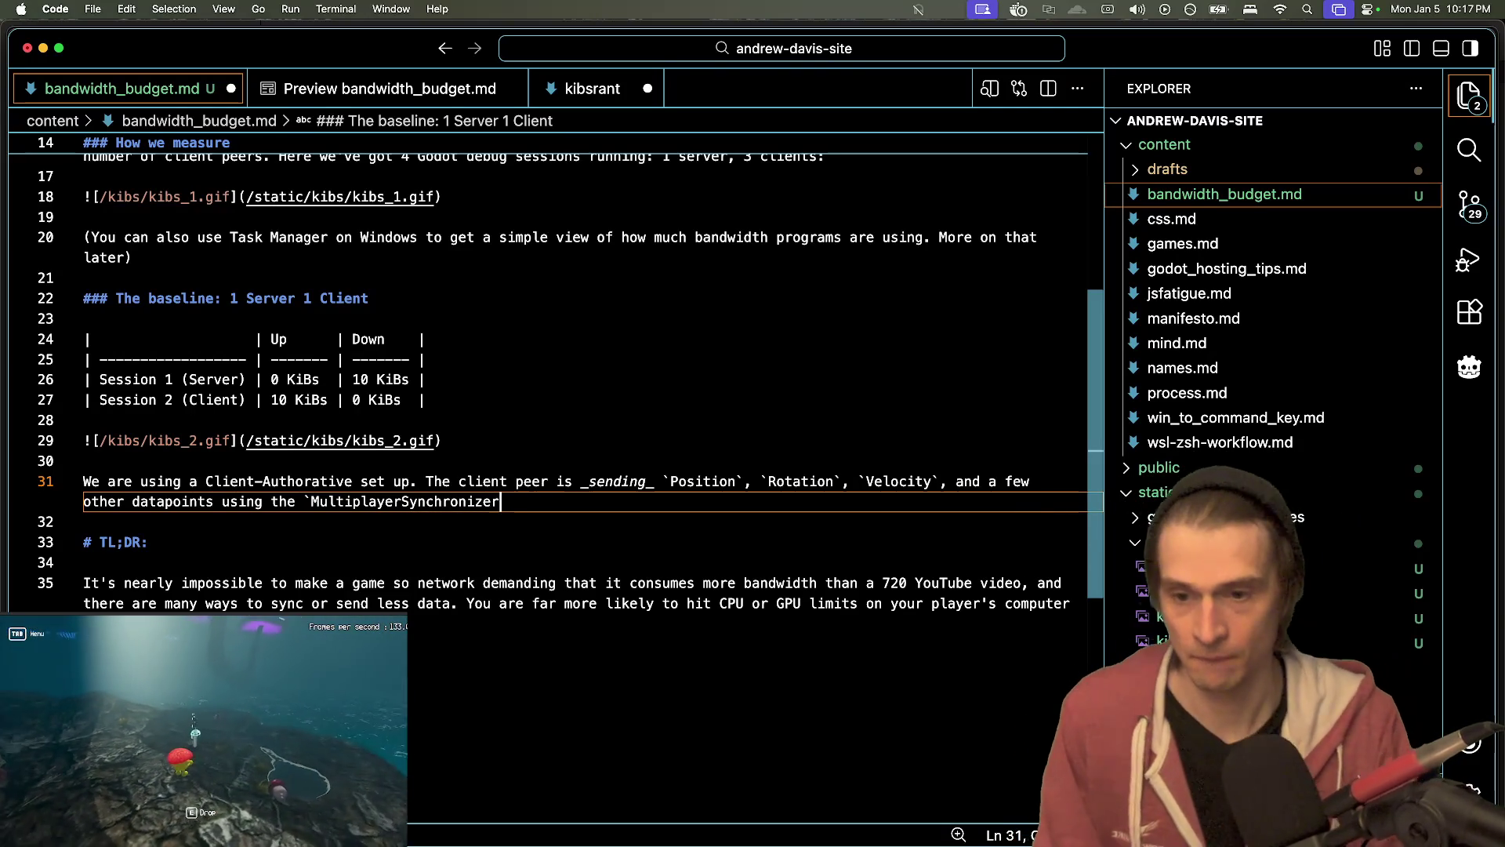
text(`. That)
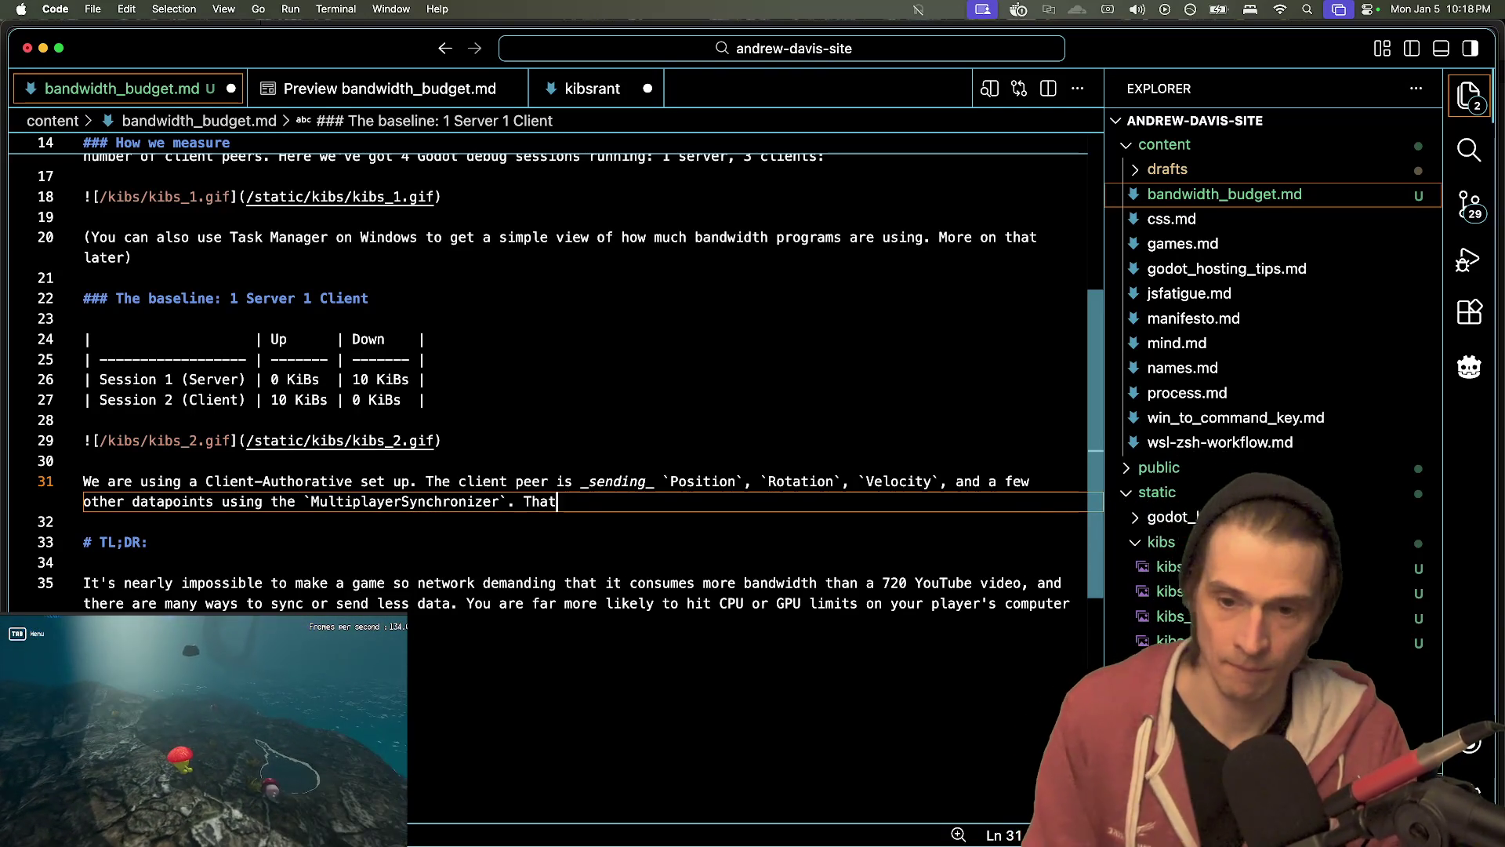
text(KiB)
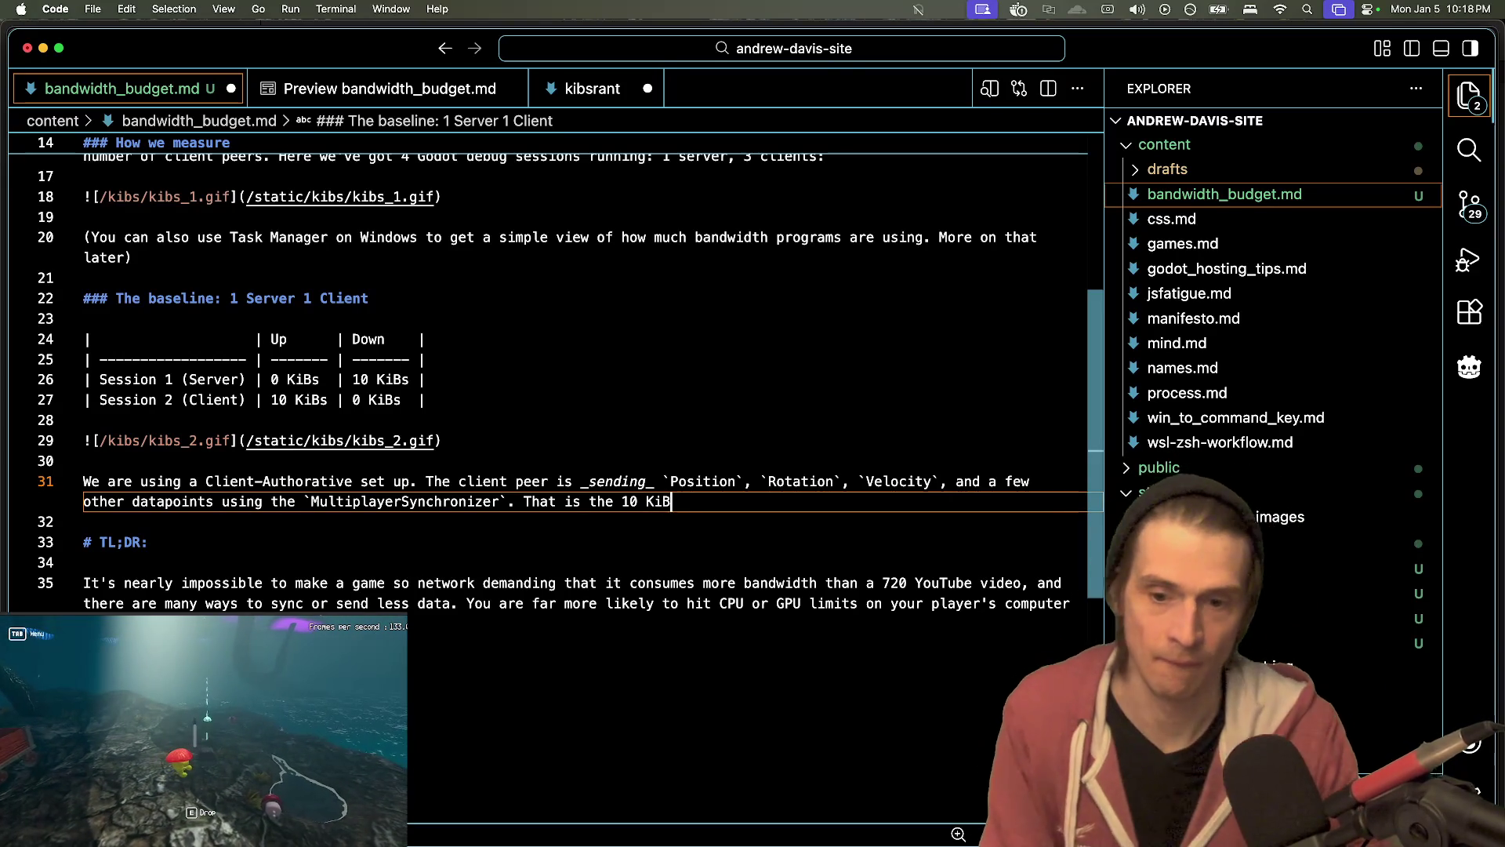
text(up)
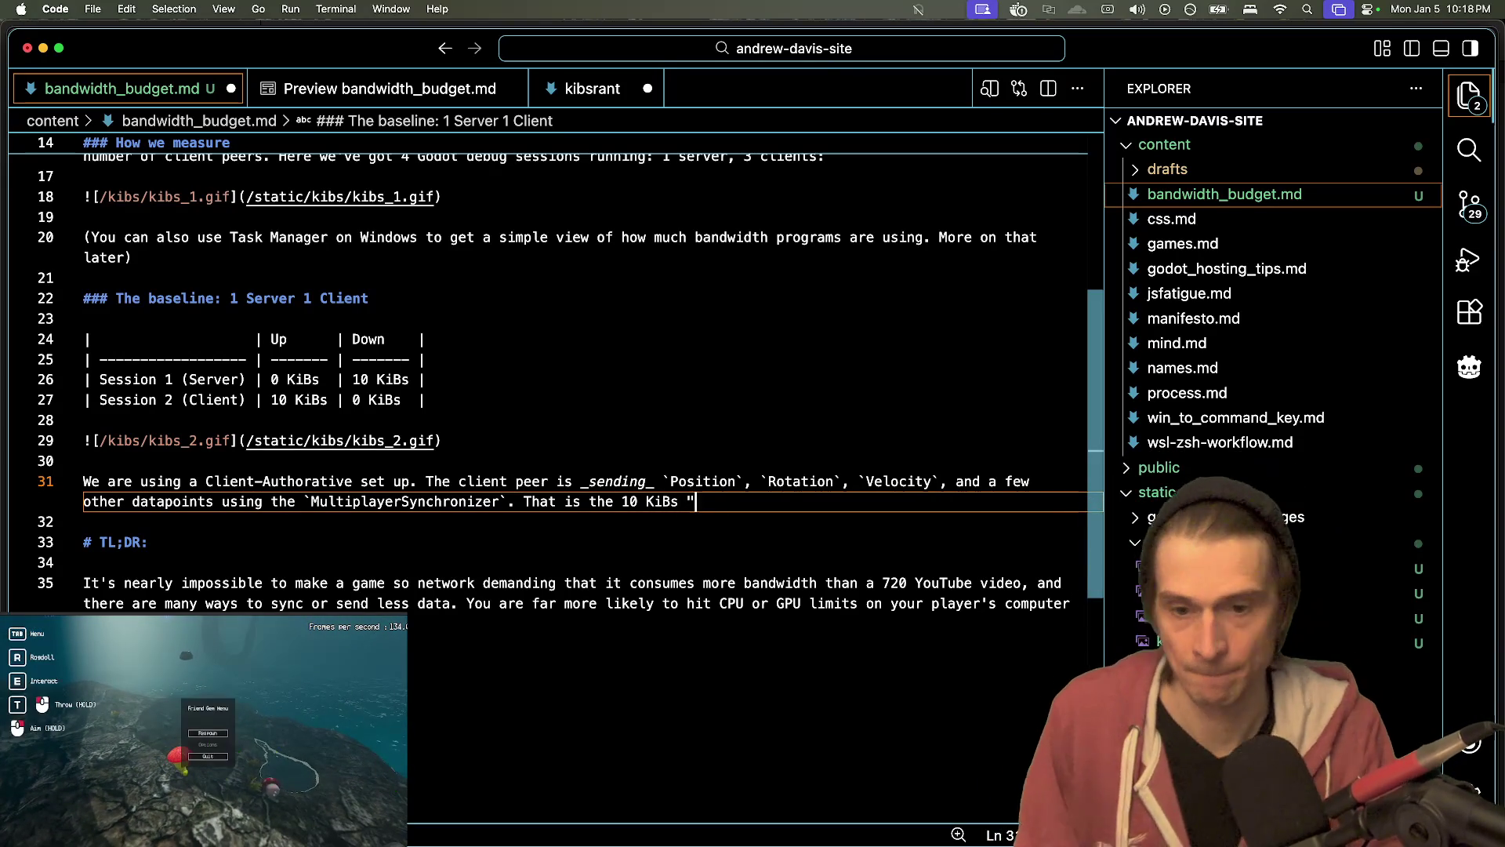
text(p")
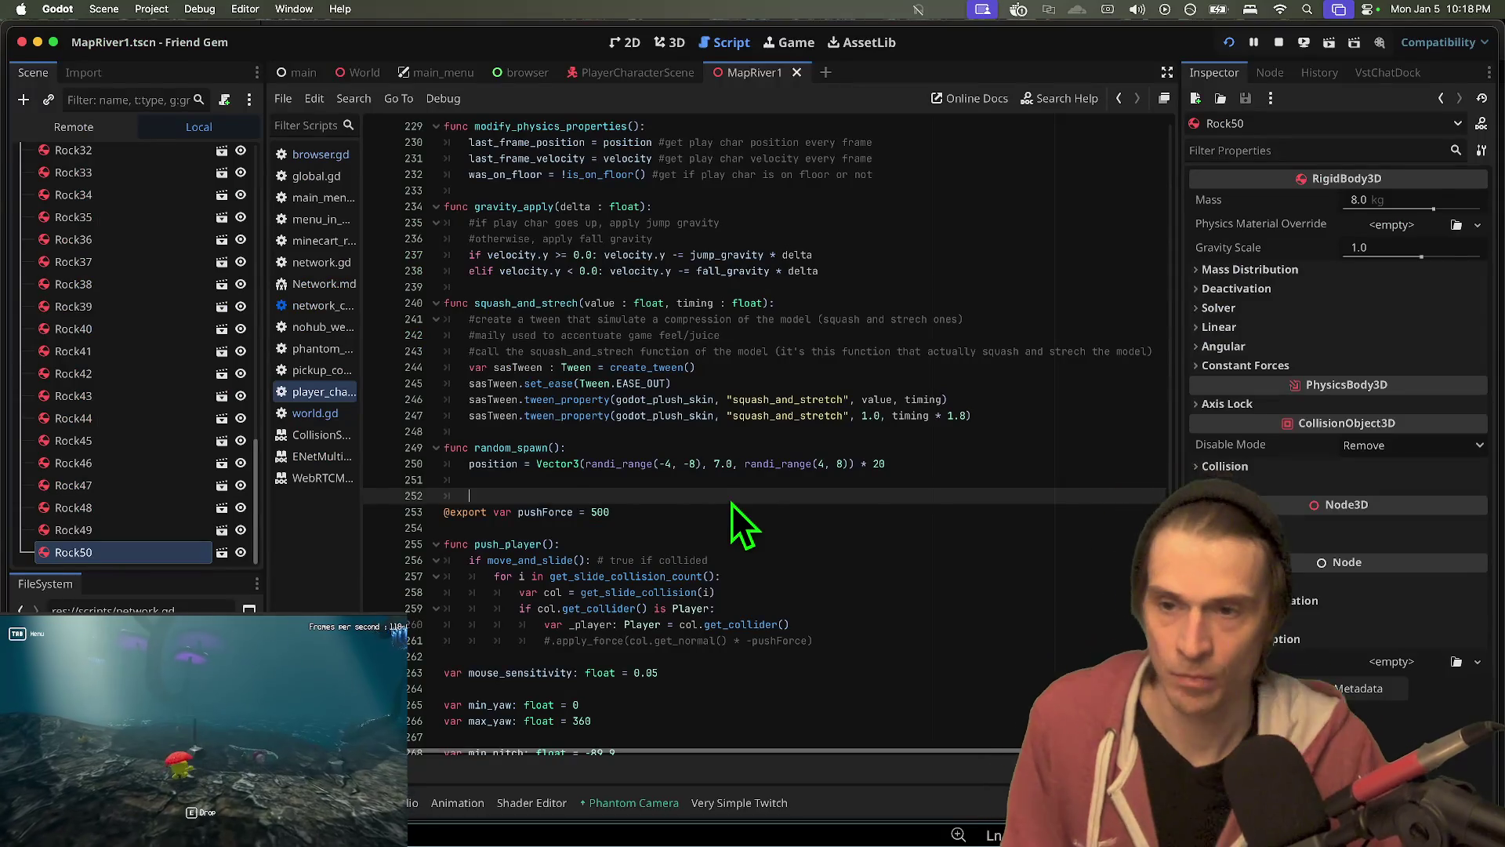
key(super+shift+v)
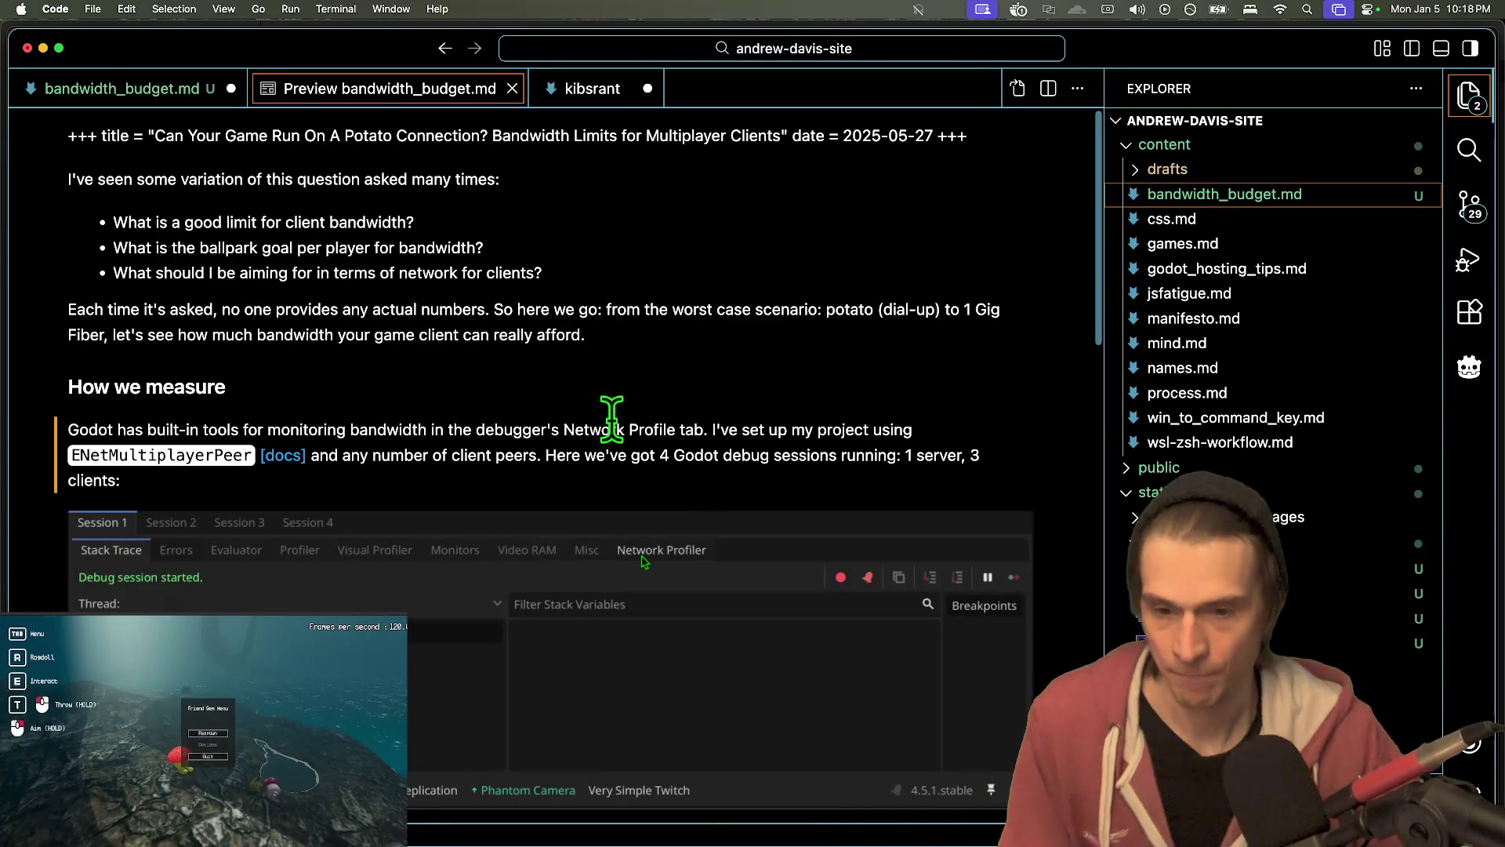
key(ctrl+Tab)
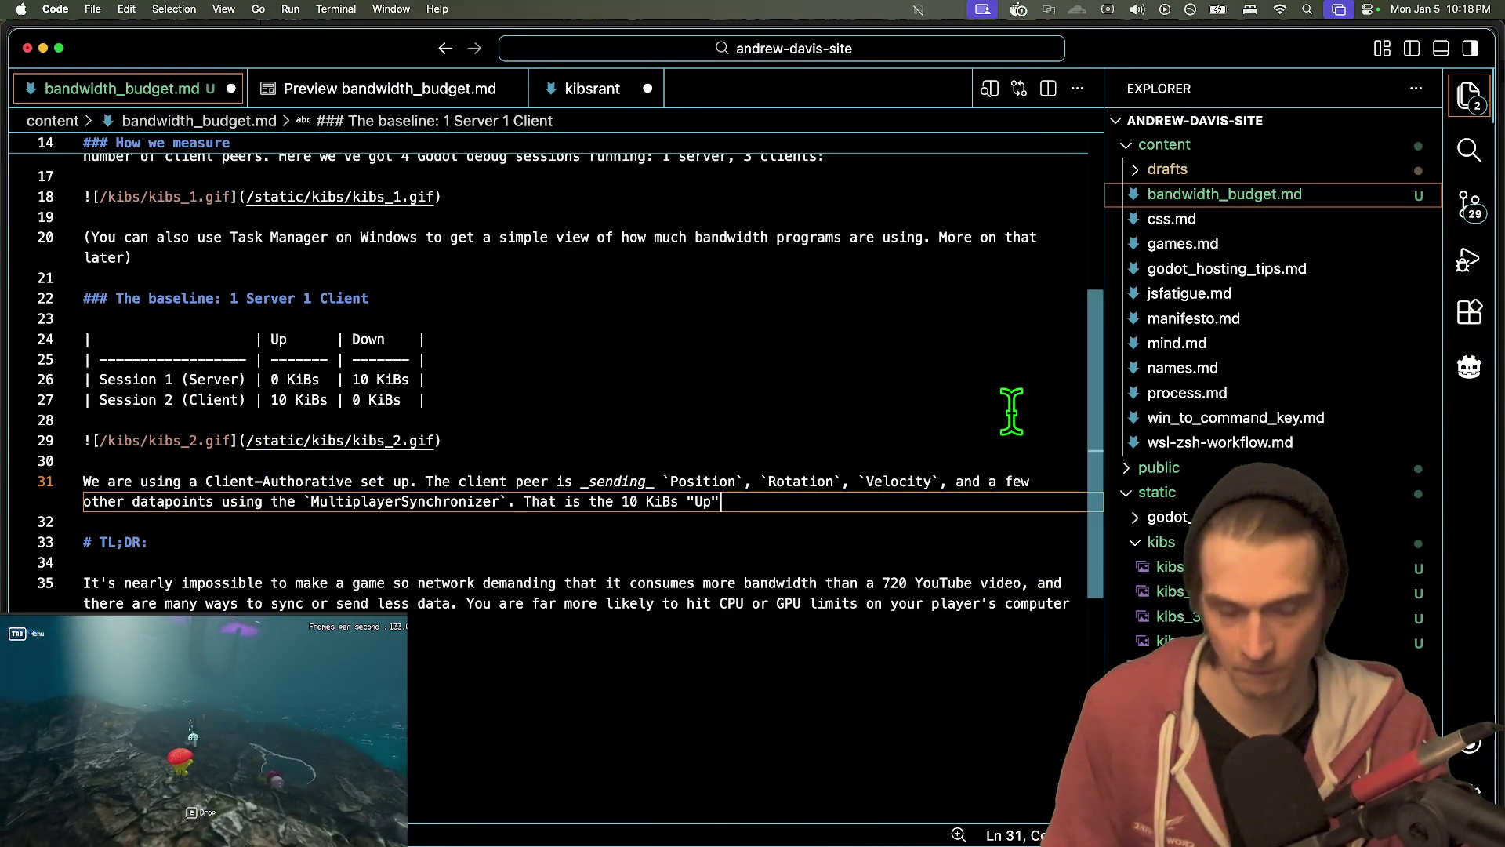
- Start a new paragraph below the 'Up' sentence for the follow-up question
key(BackSpace)
text(.)
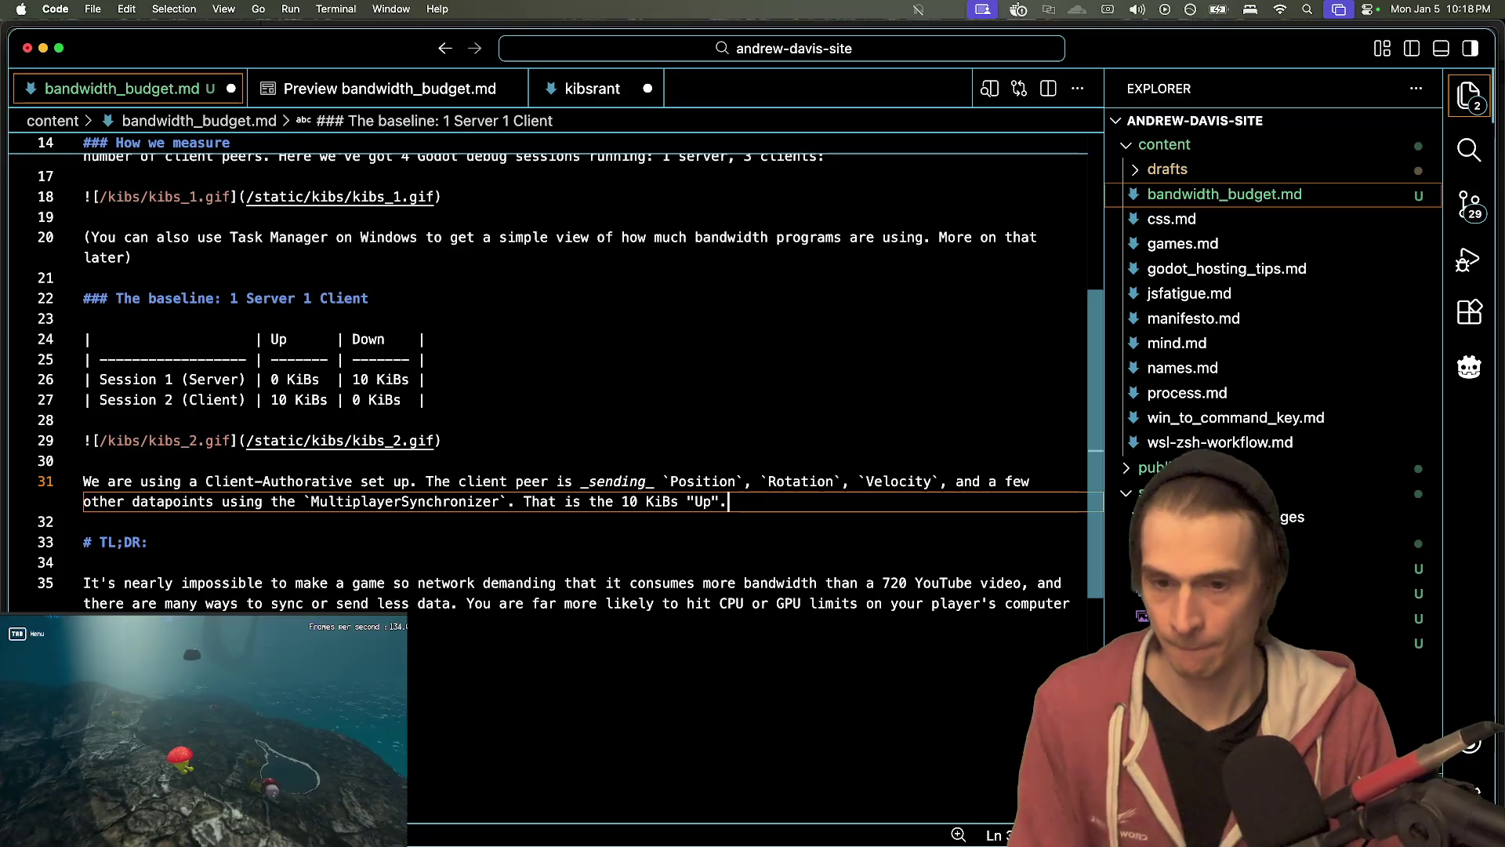
key(Return)
key(Return)
text(What i)
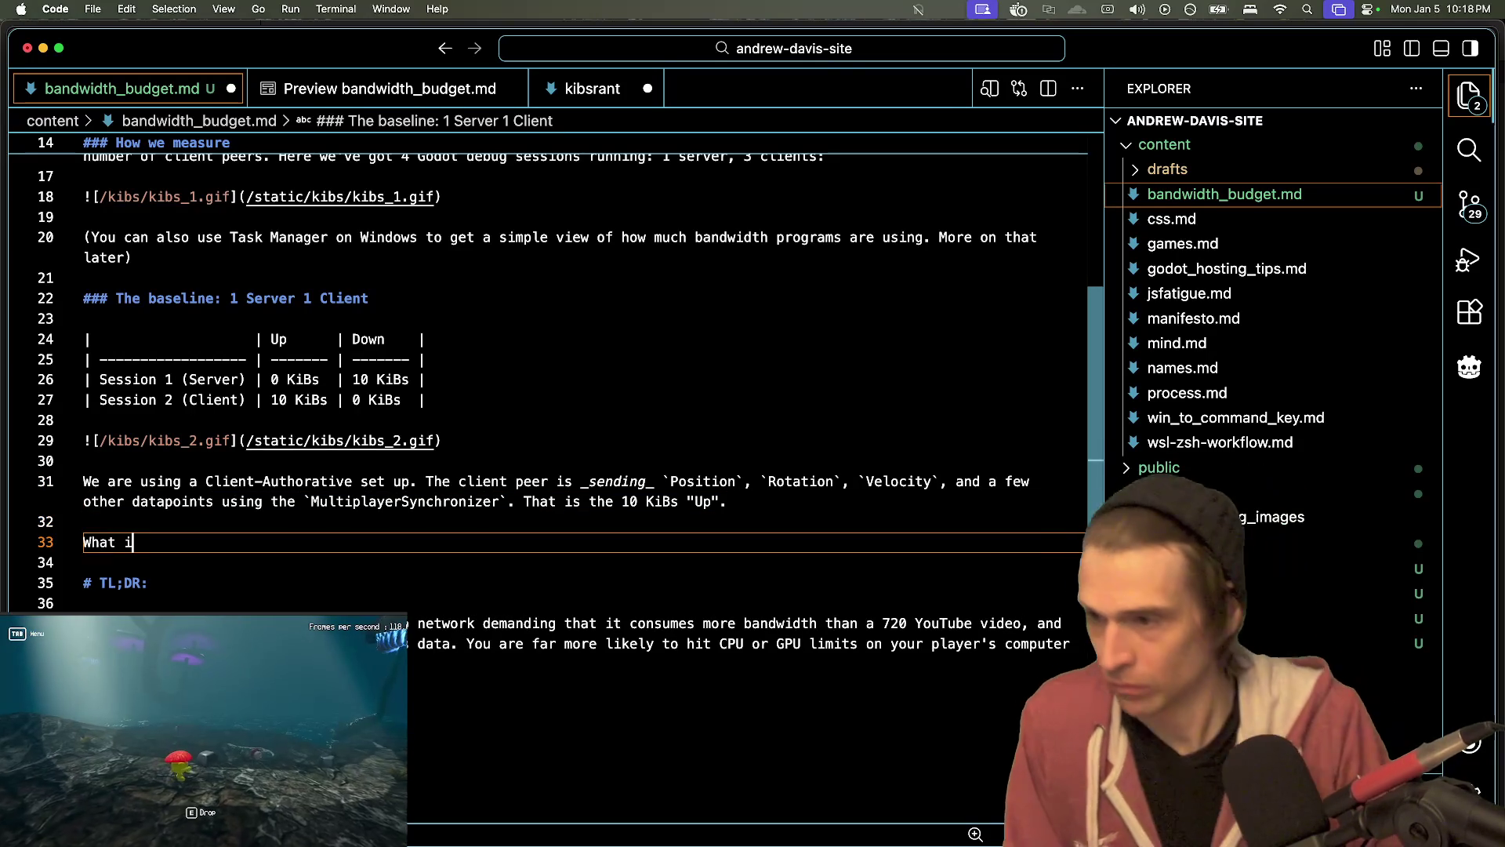
key(BackSpace)
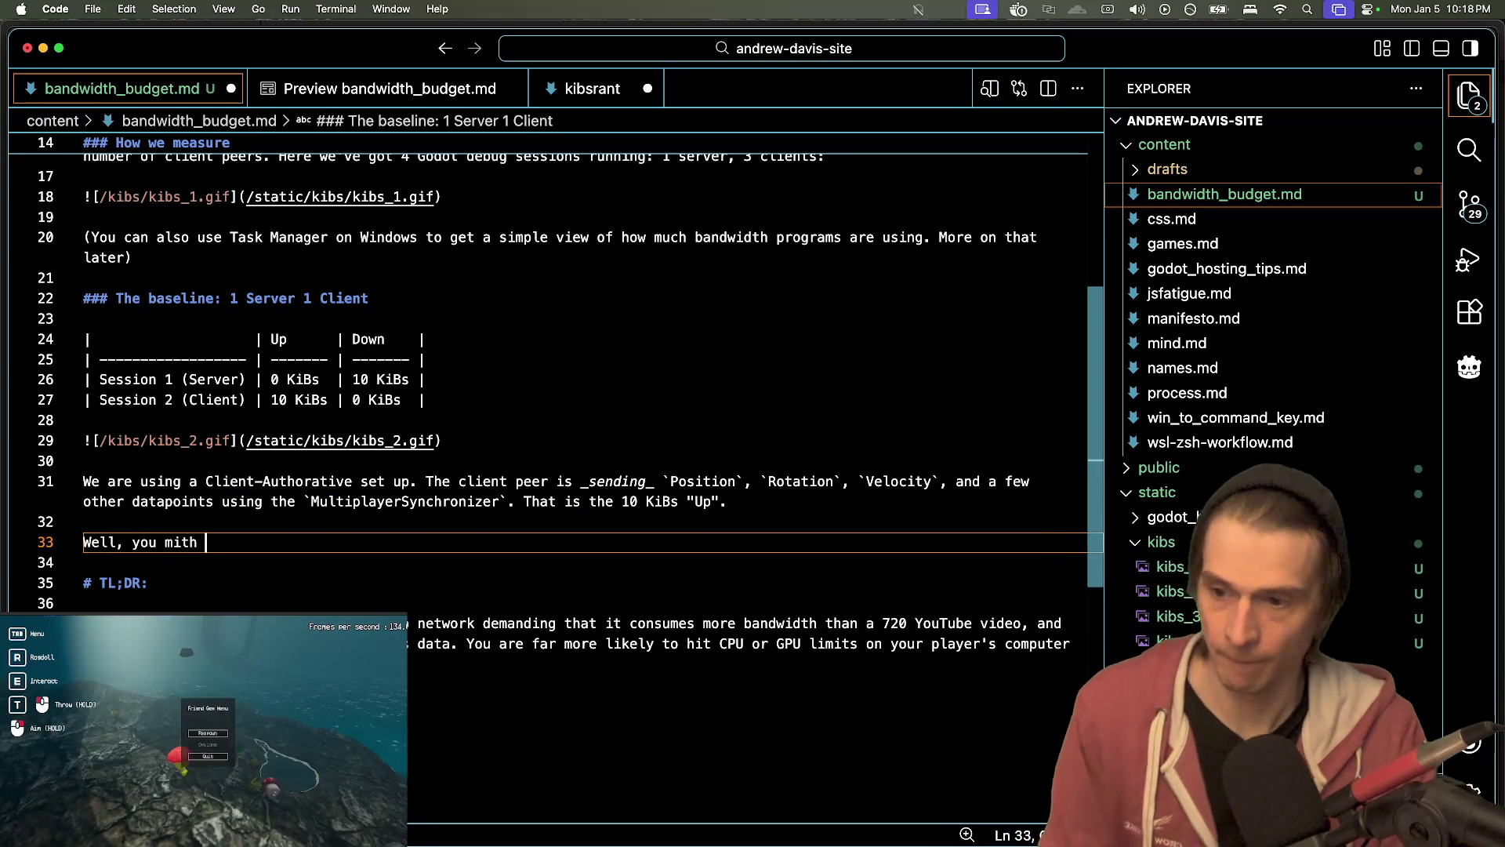
text(ght ask how much is that?)
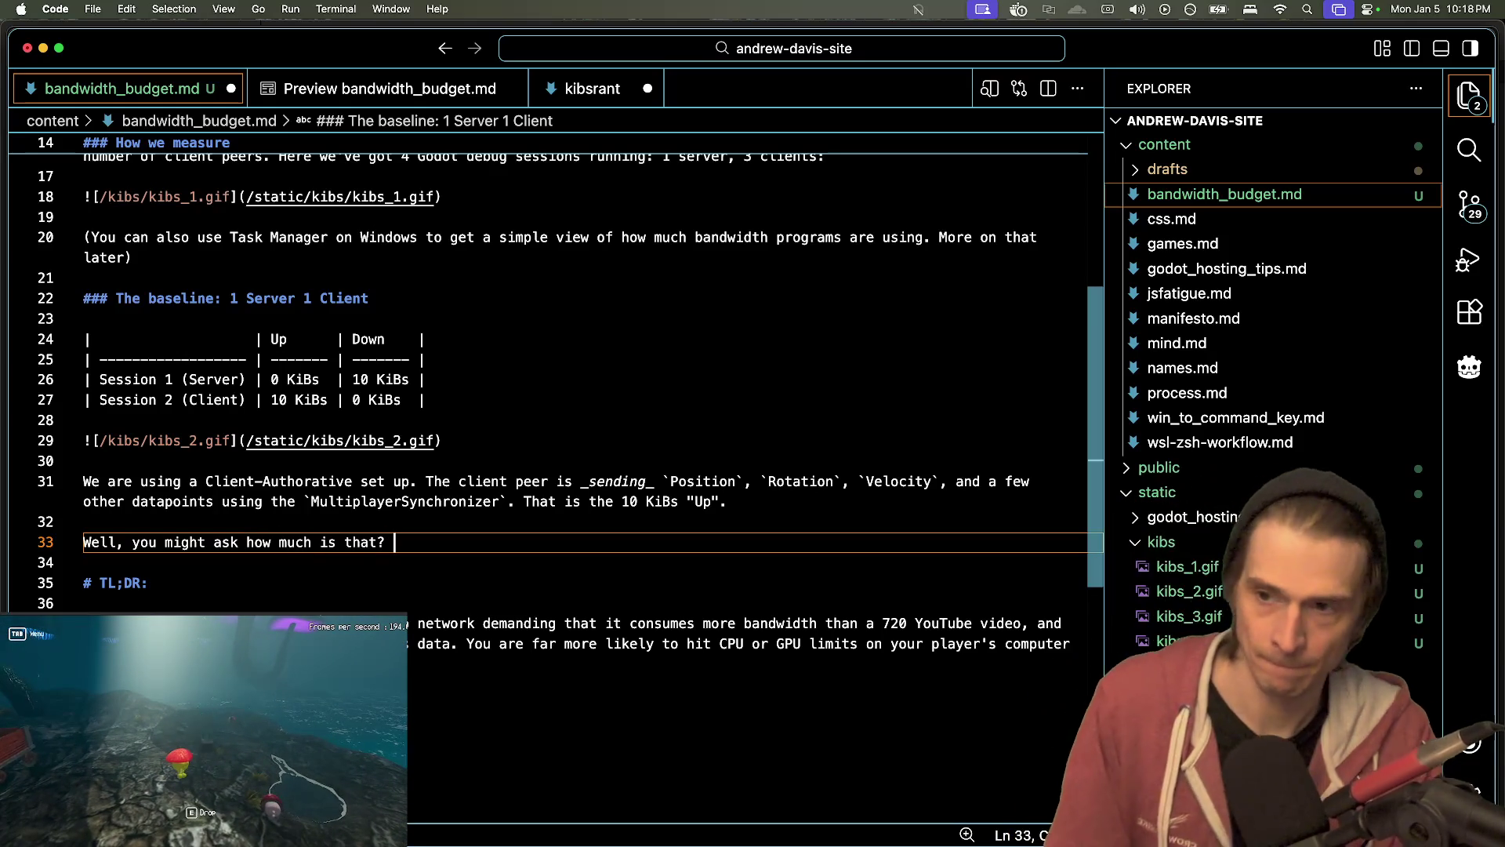
key(Return)
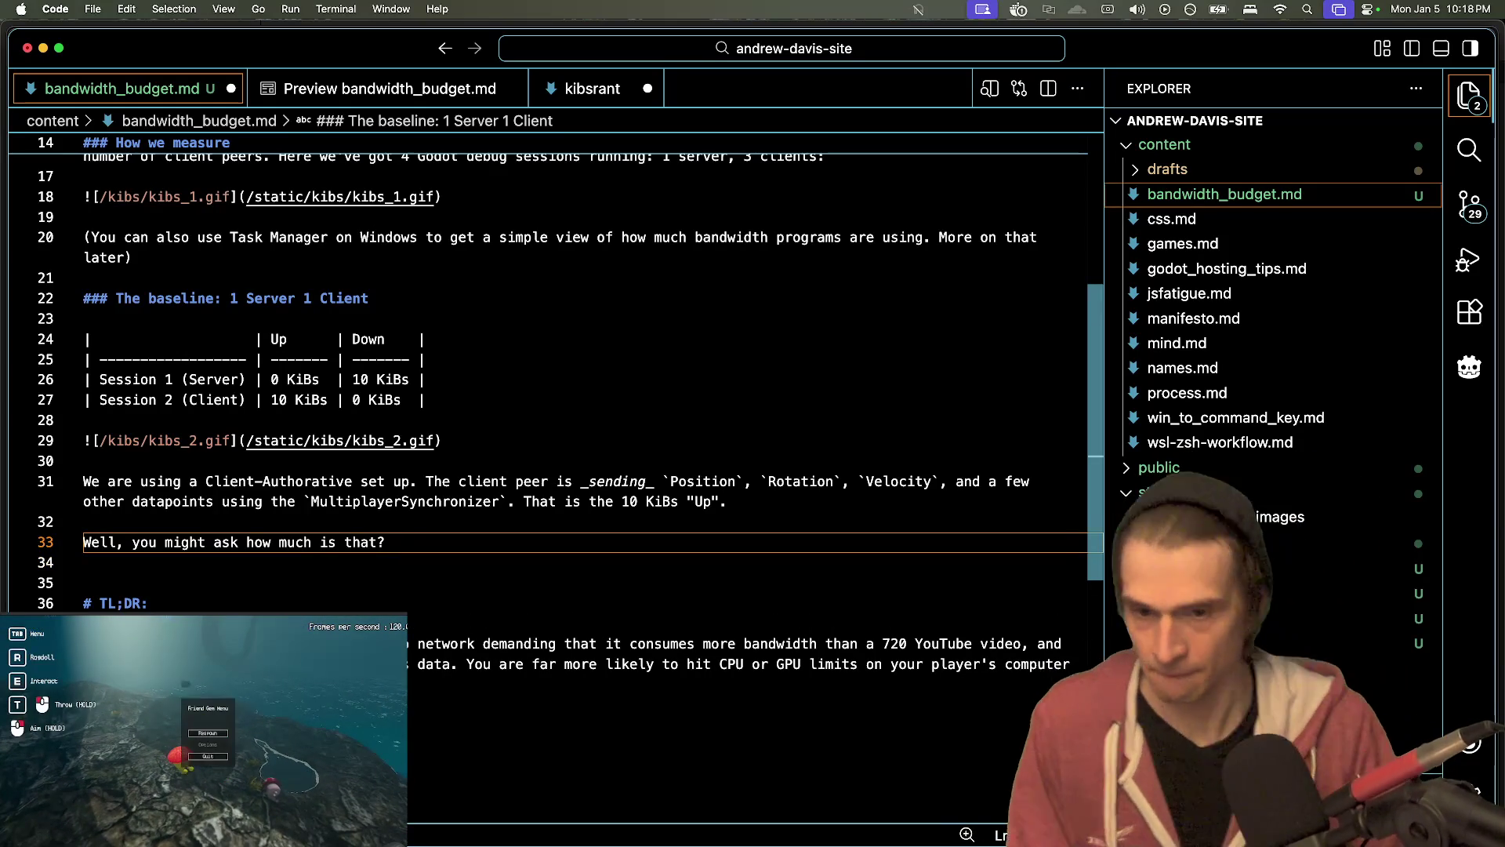
- Add a full stop and capitalise 'Down' in the server-receiving sentence
click(84, 521)
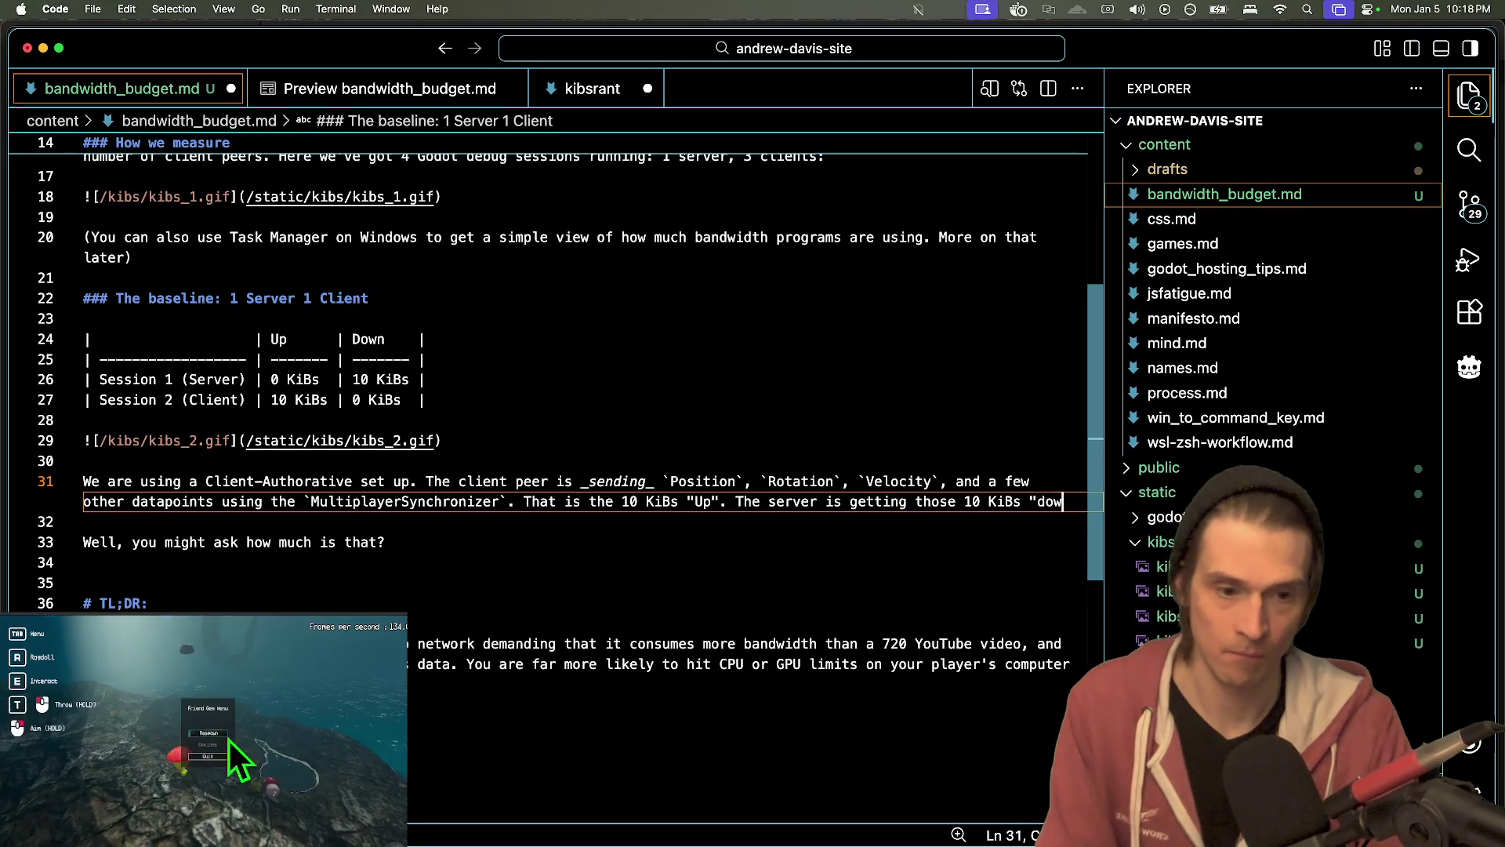
text(n".)
click(84, 542)
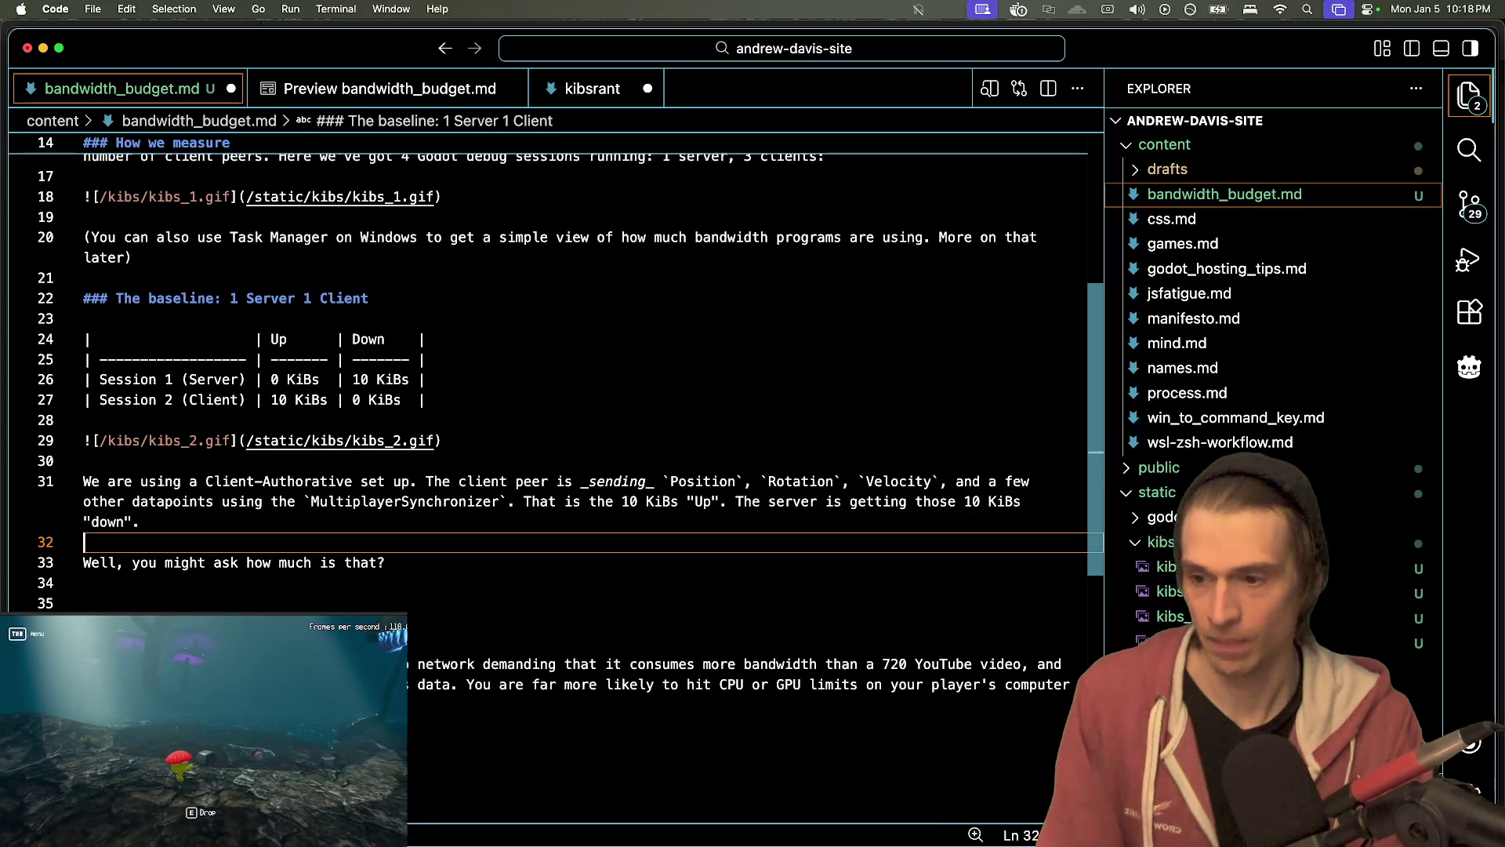
key(Left)
key(Left)
key(BackSpace)
text(D)
key(Down)
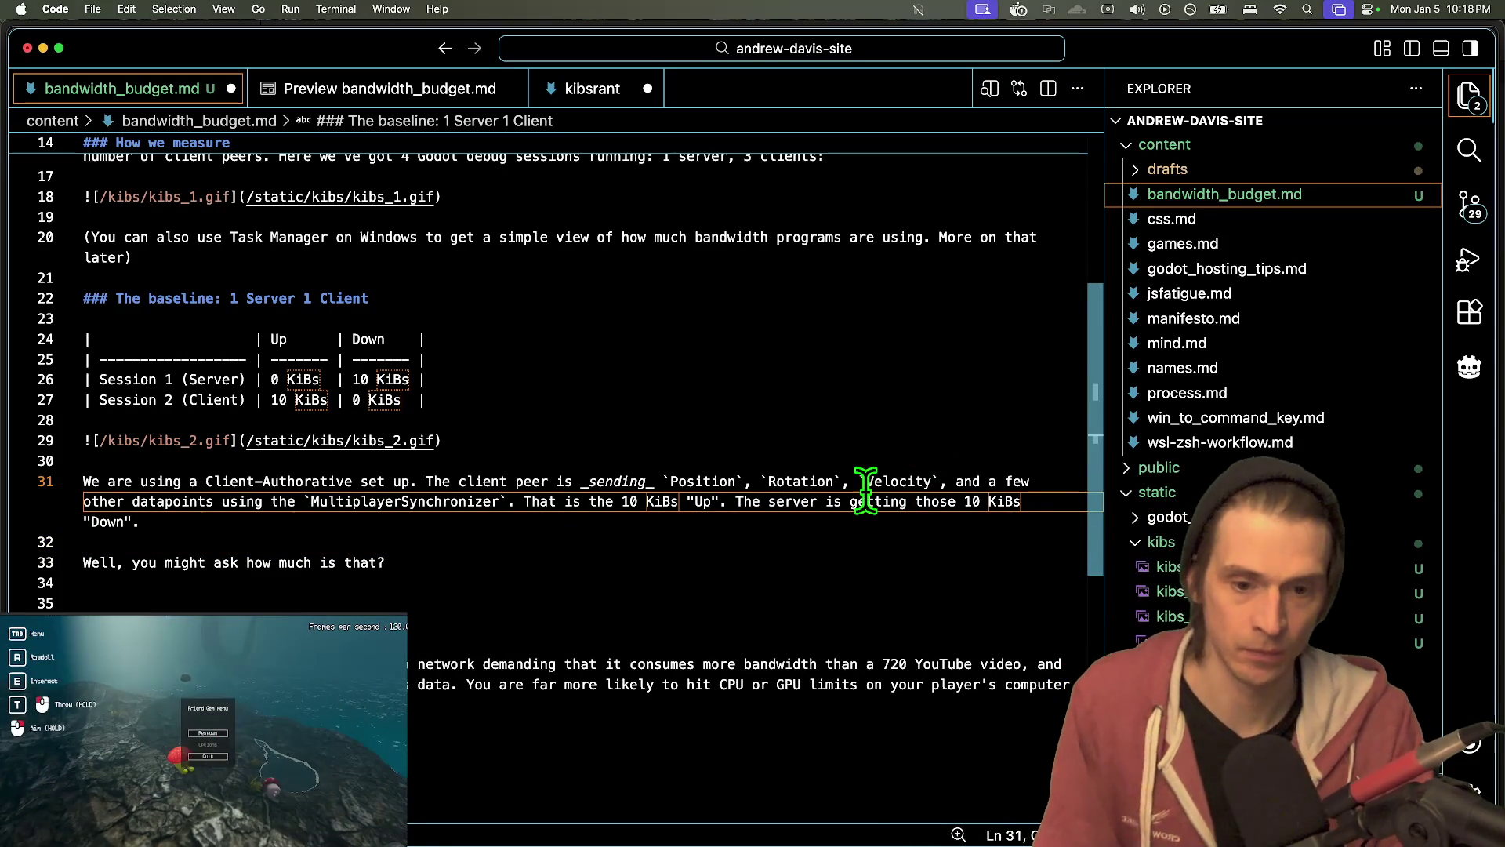
- Replace 'getting' with 'recieving' on line 31
double_click(870, 500)
key(BackSpace)
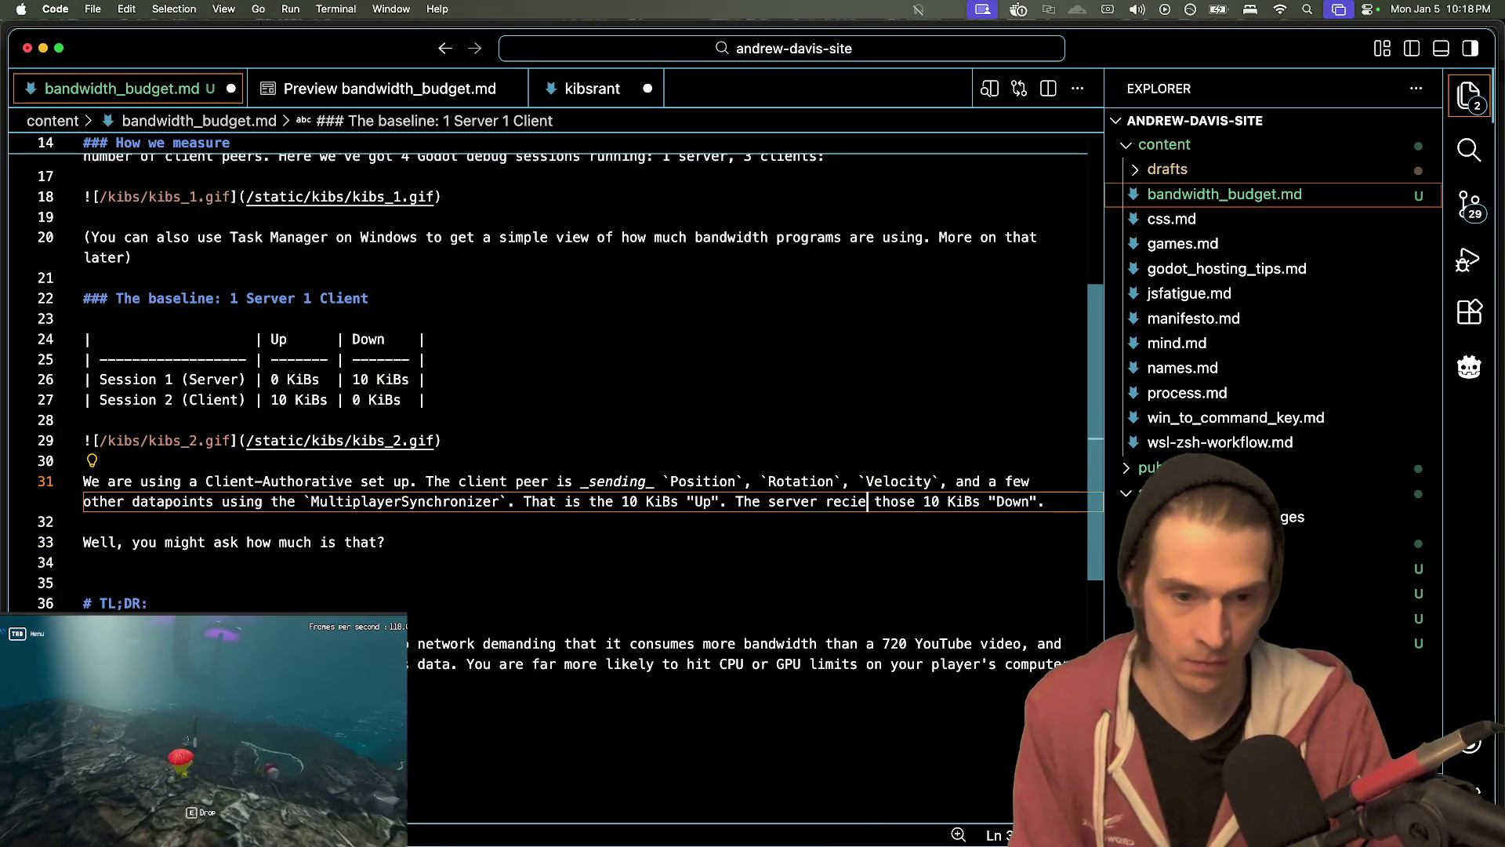
key(Down)
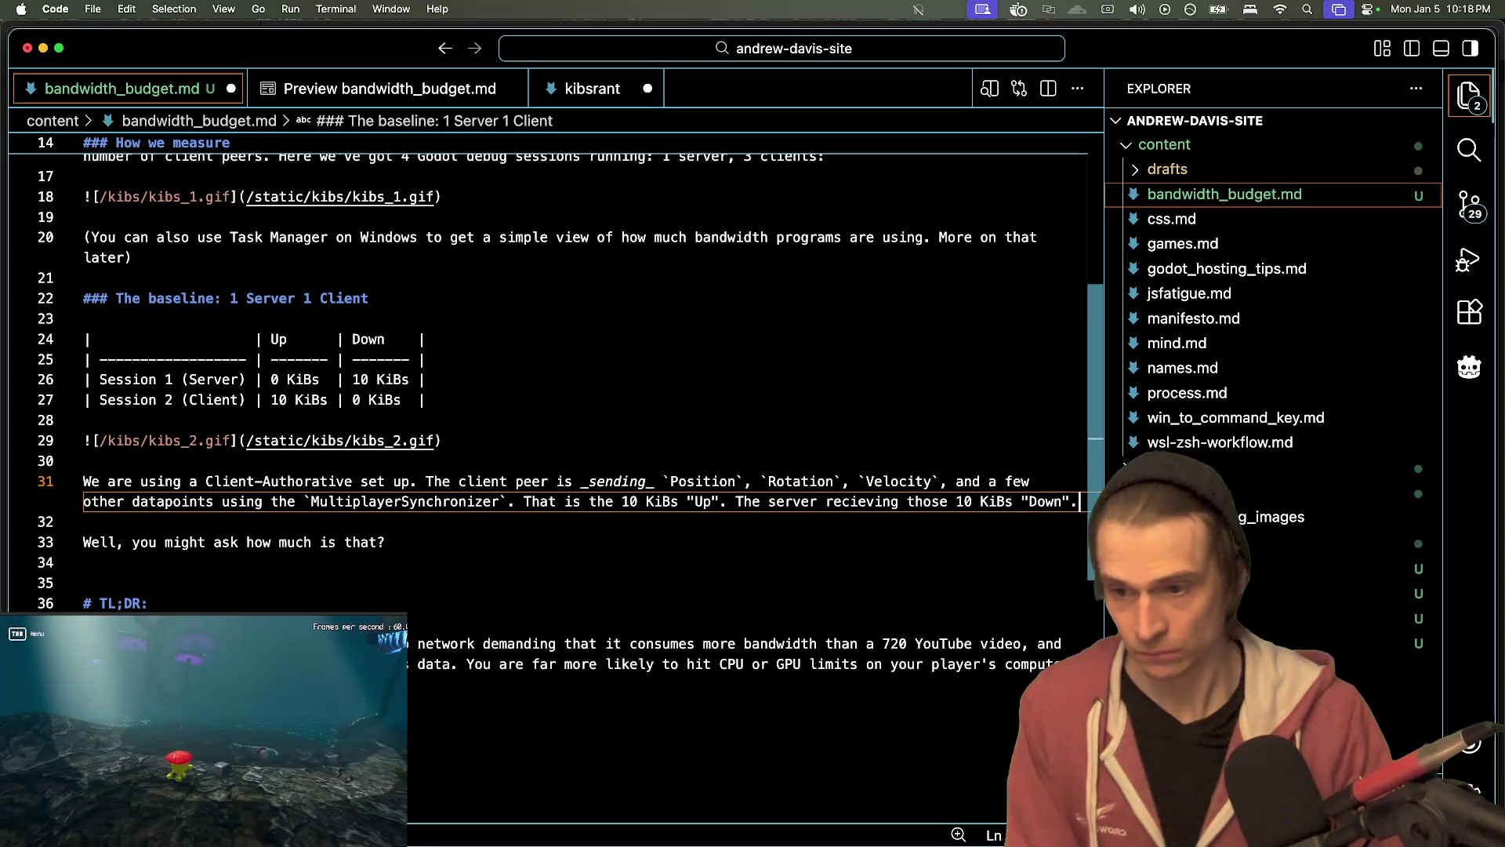
key(Down)
key(Down)
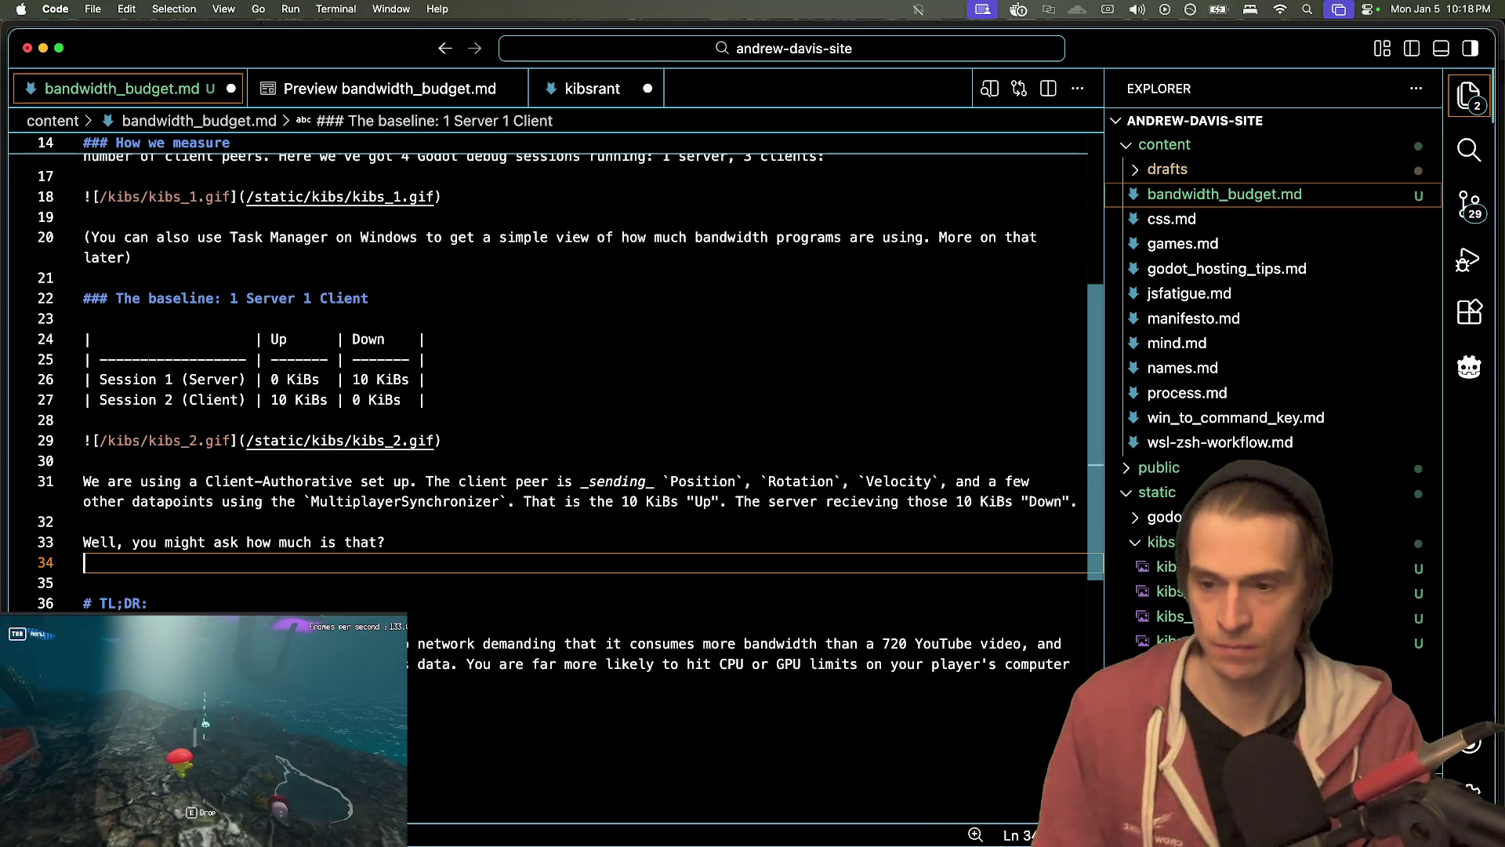
- Insert 'data' after 'much' on line 33 and extend the question
click(315, 542)
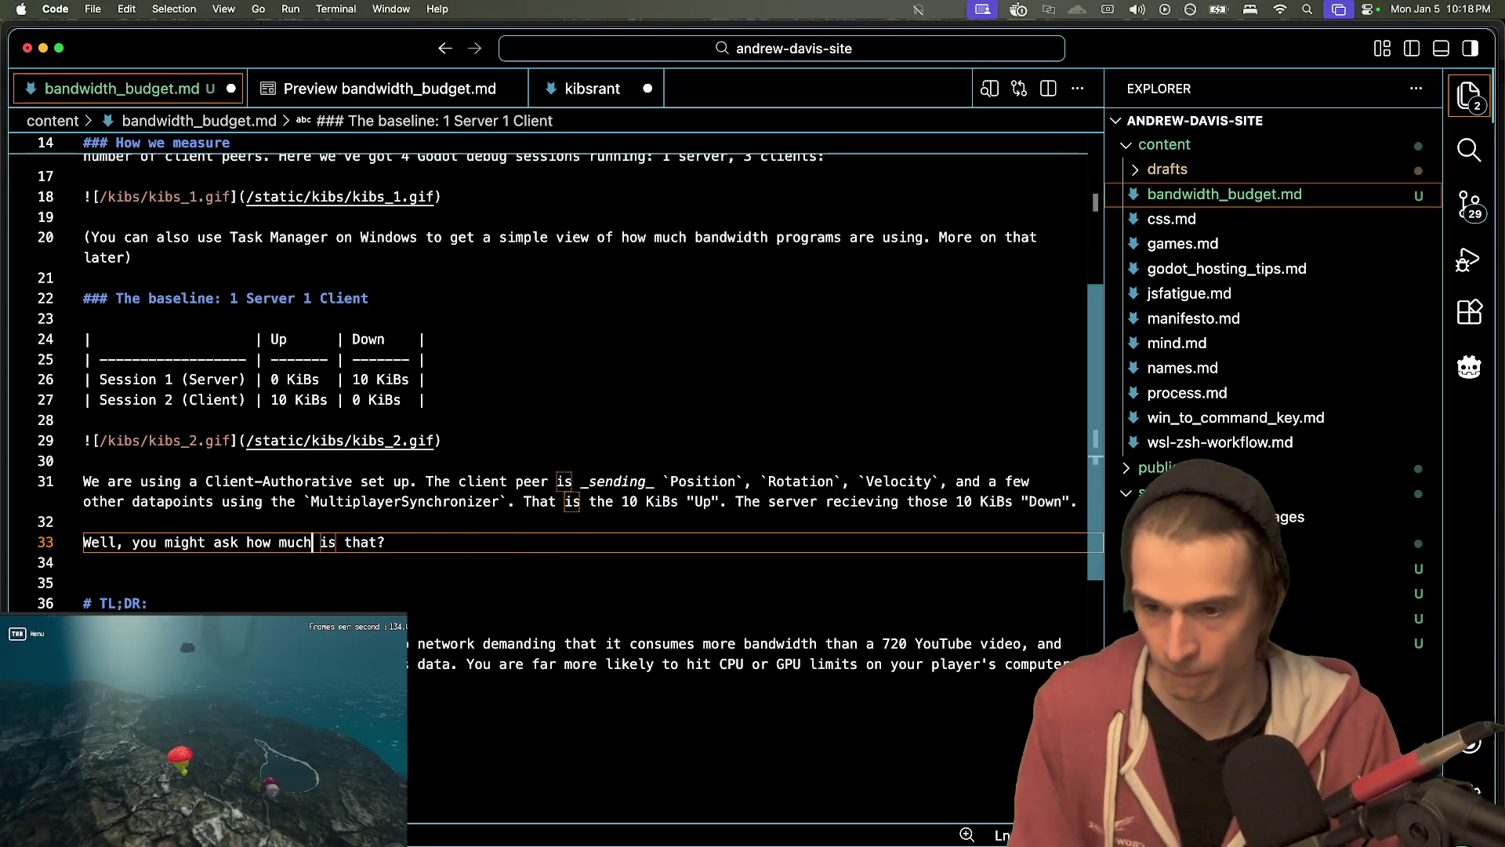
text(data)
key(cmd+Right)
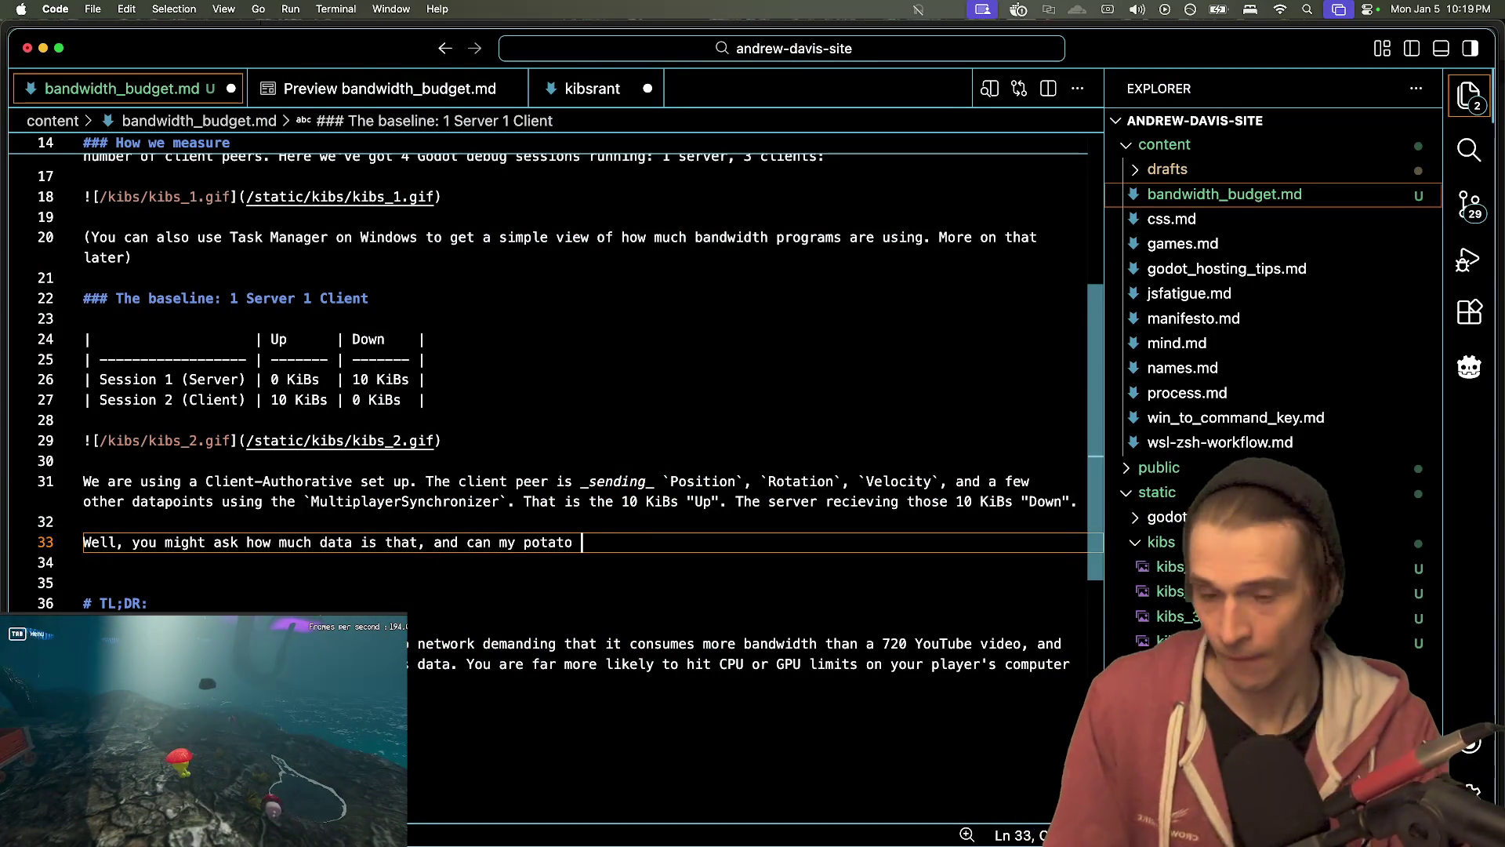
text(handle it?)
key(Return)
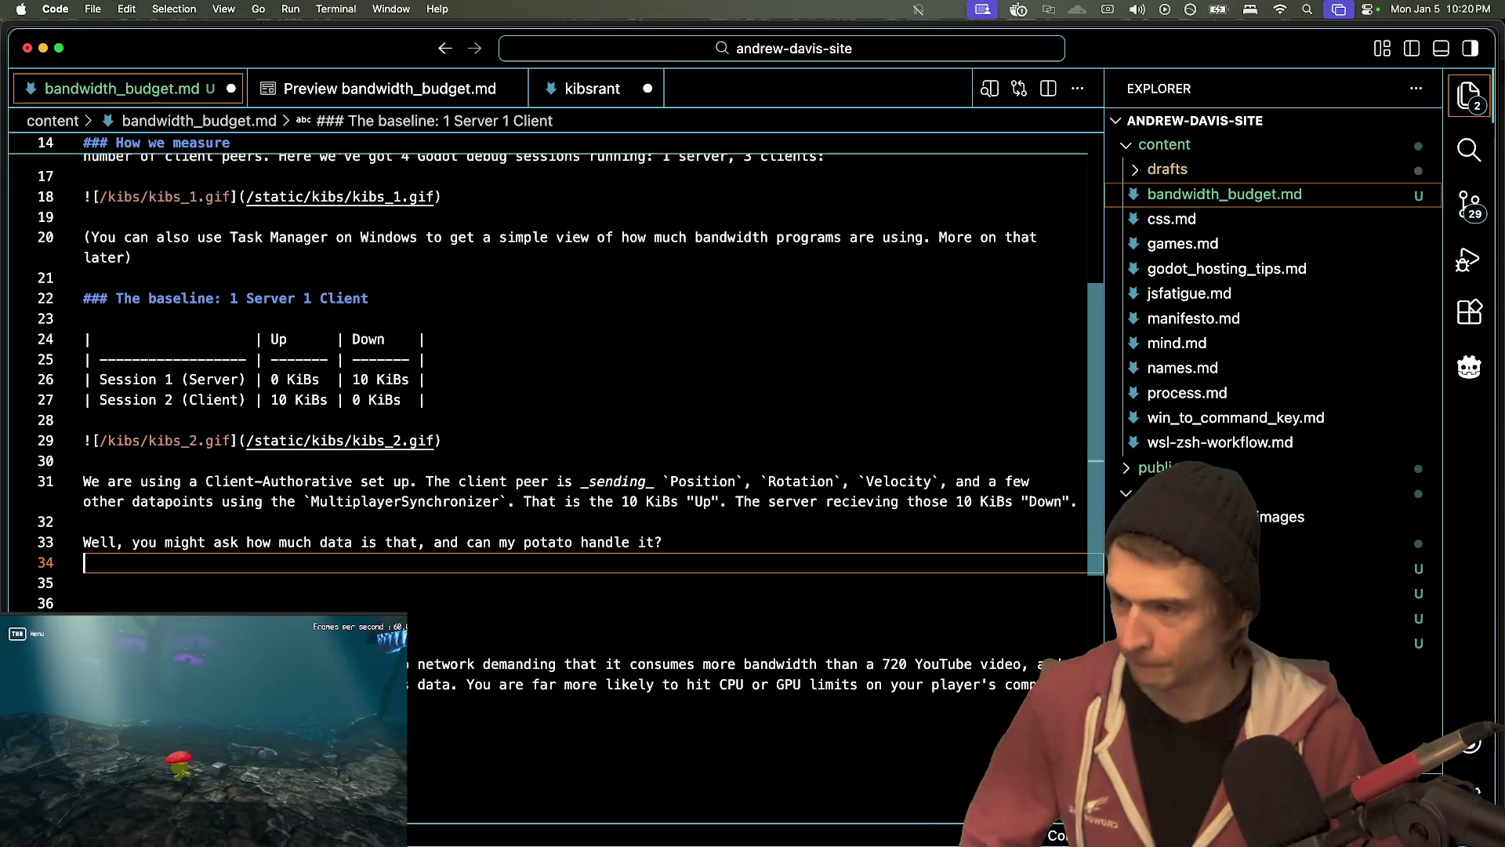
- Add a blank line after the line 33 question, then type 'youtube bandwidth consumption' into a new Firefox tab
mouse_move(580, 842)
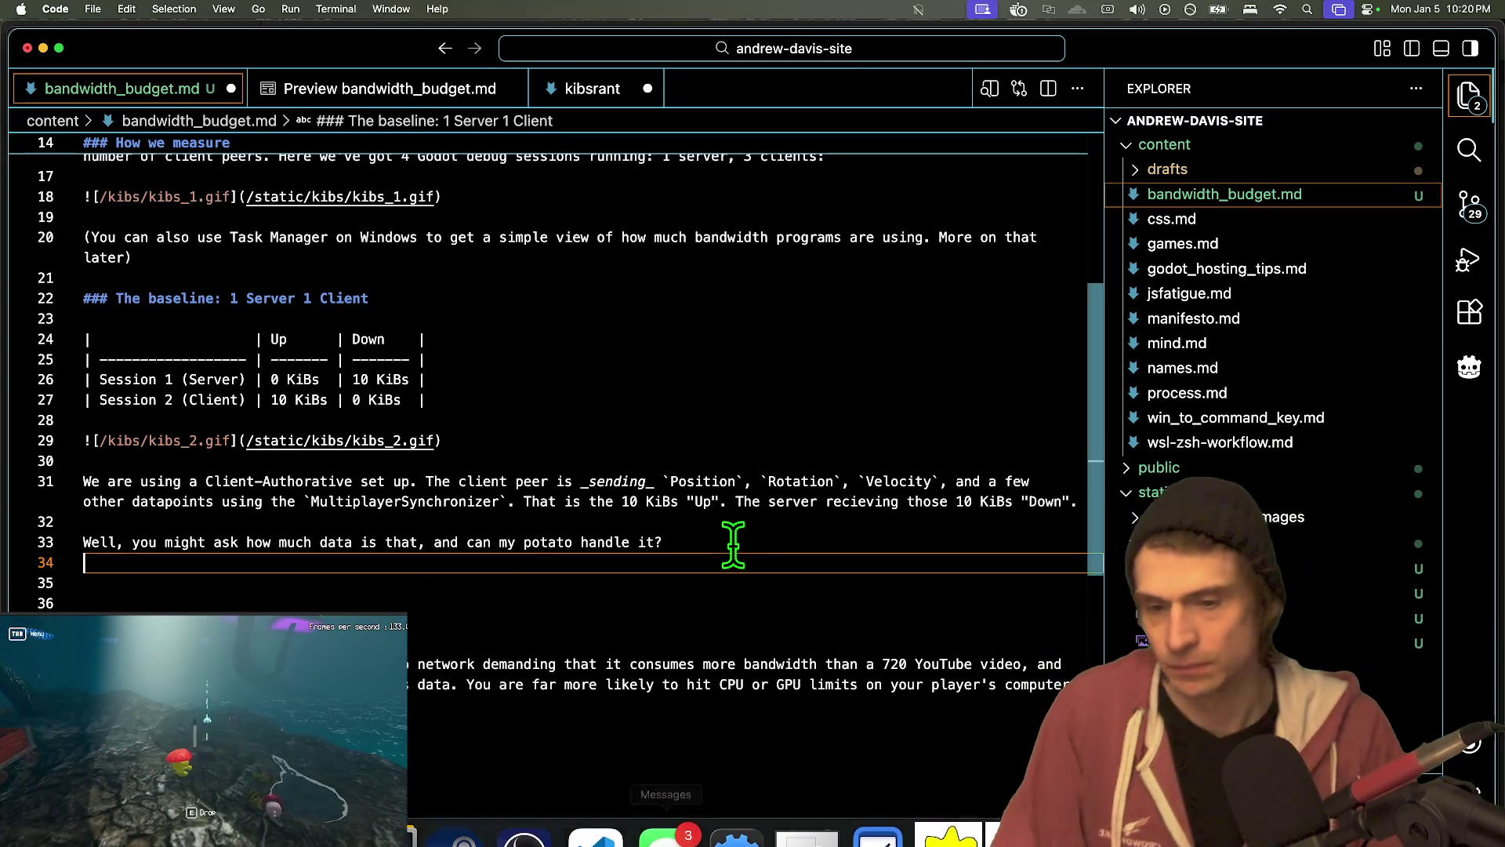
key(Return)
key(super+Tab)
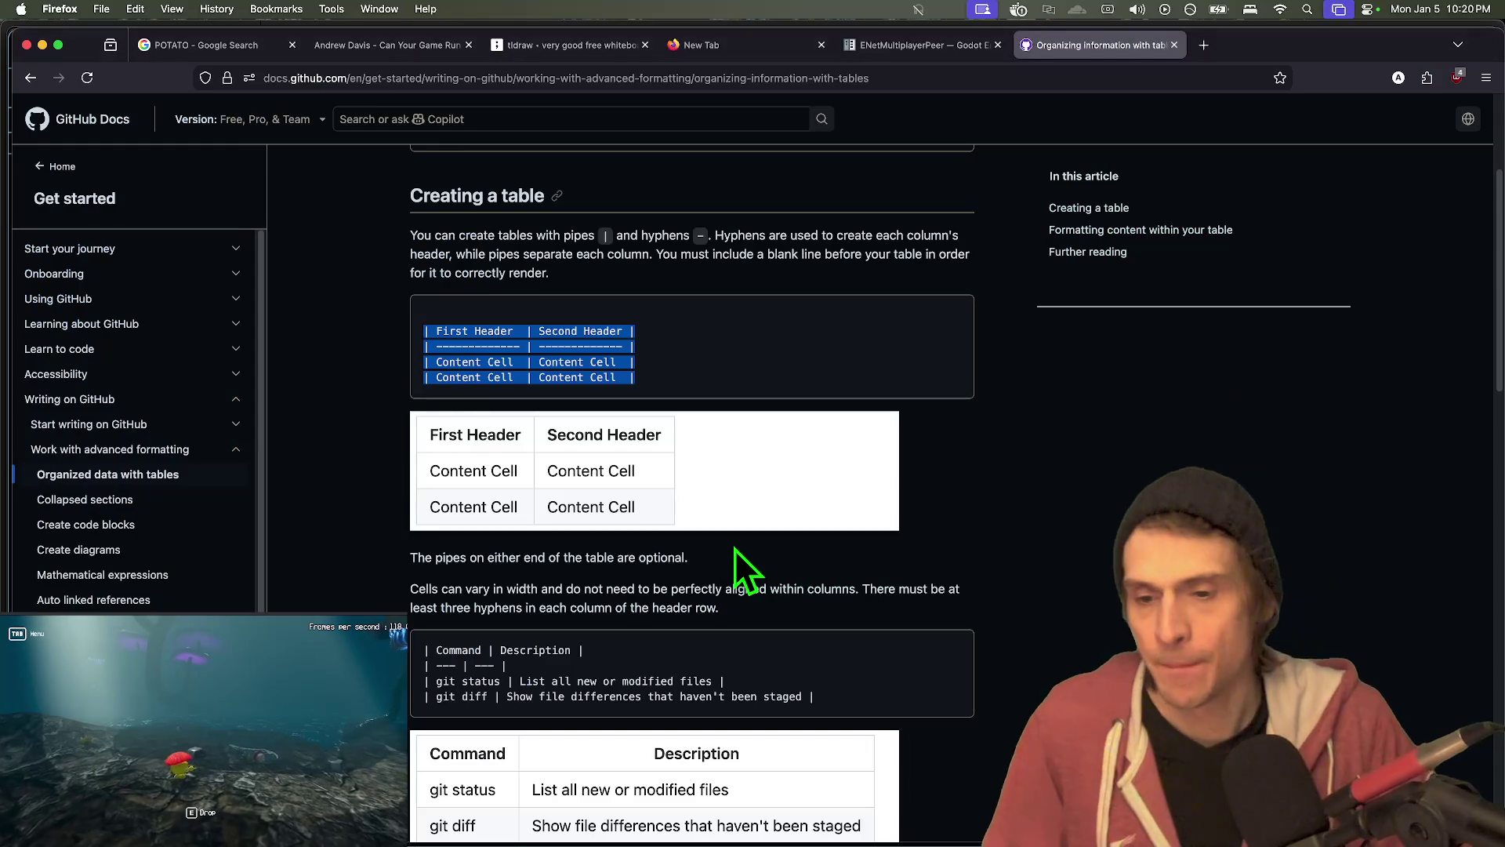
scroll(737, 565, up, 3)
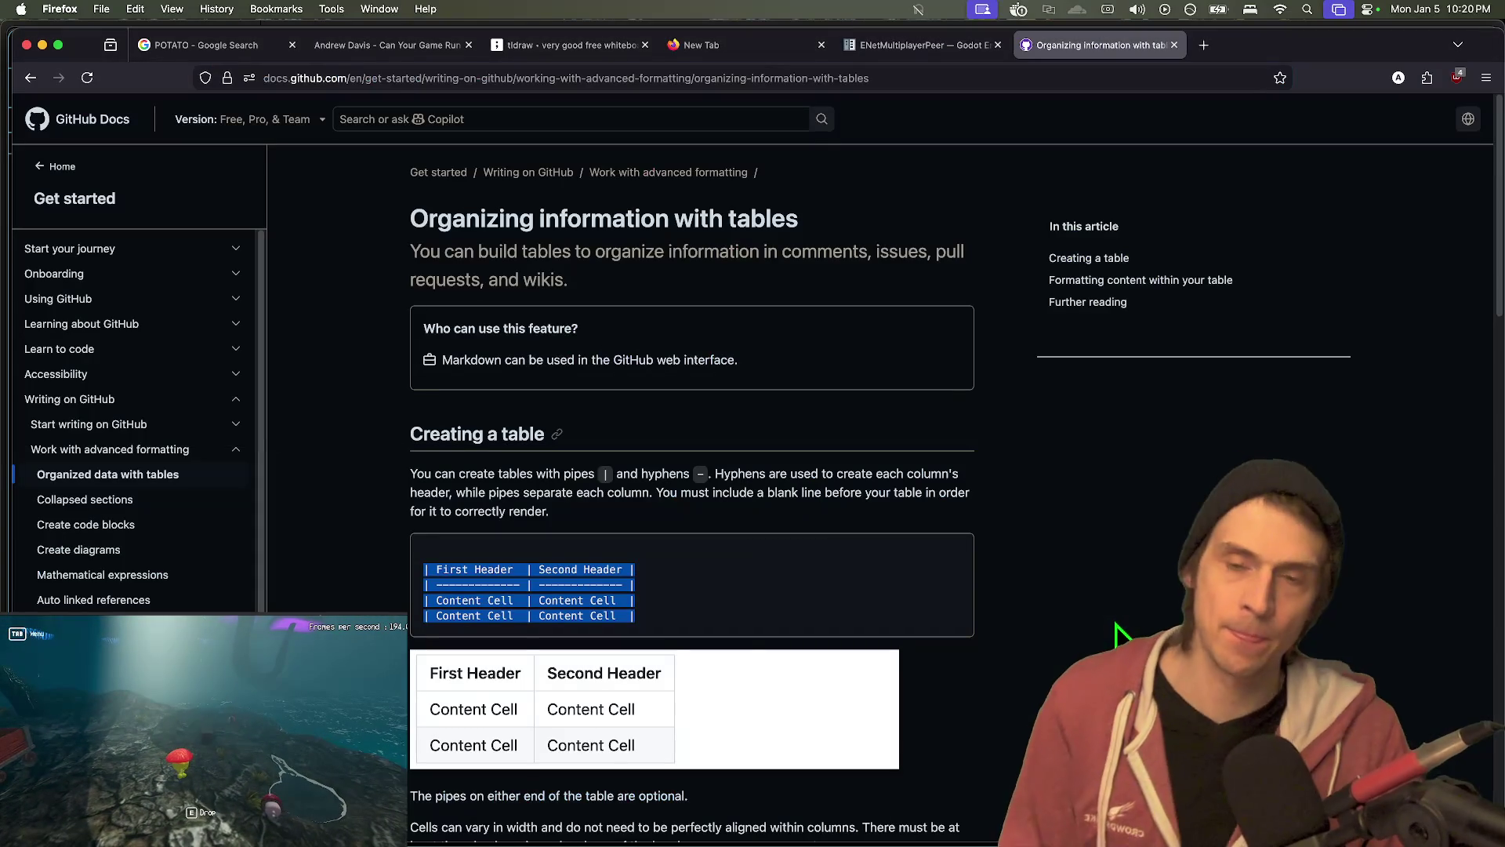
key(super+t)
text(youtube)
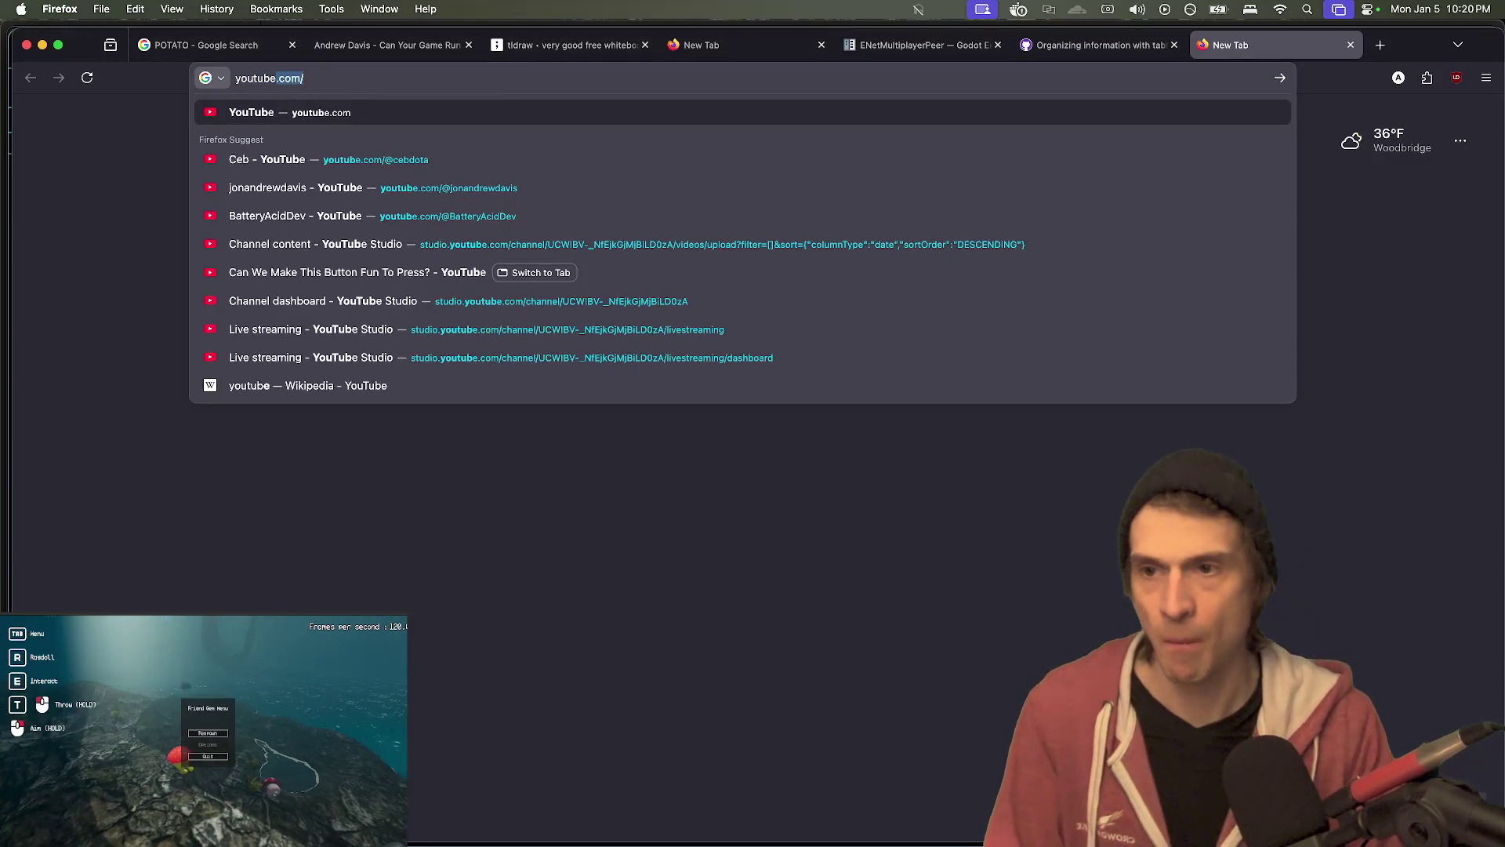
text( bandwidth consumption)
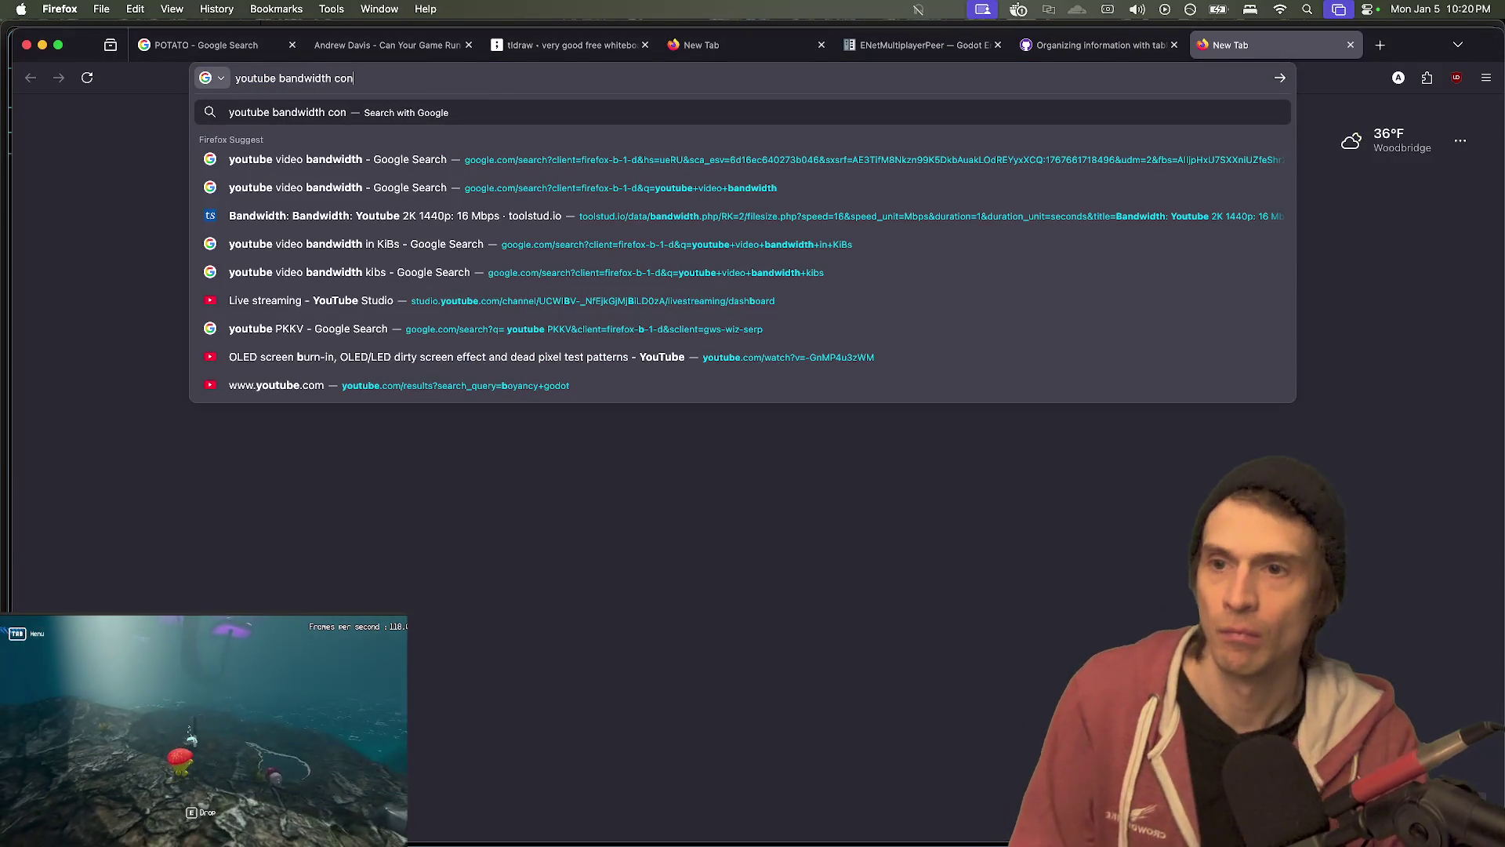
- Run the 'youtube bandwidth consumption' search and open the Reddit YouTube Data usage result in a background tab
key(Return)
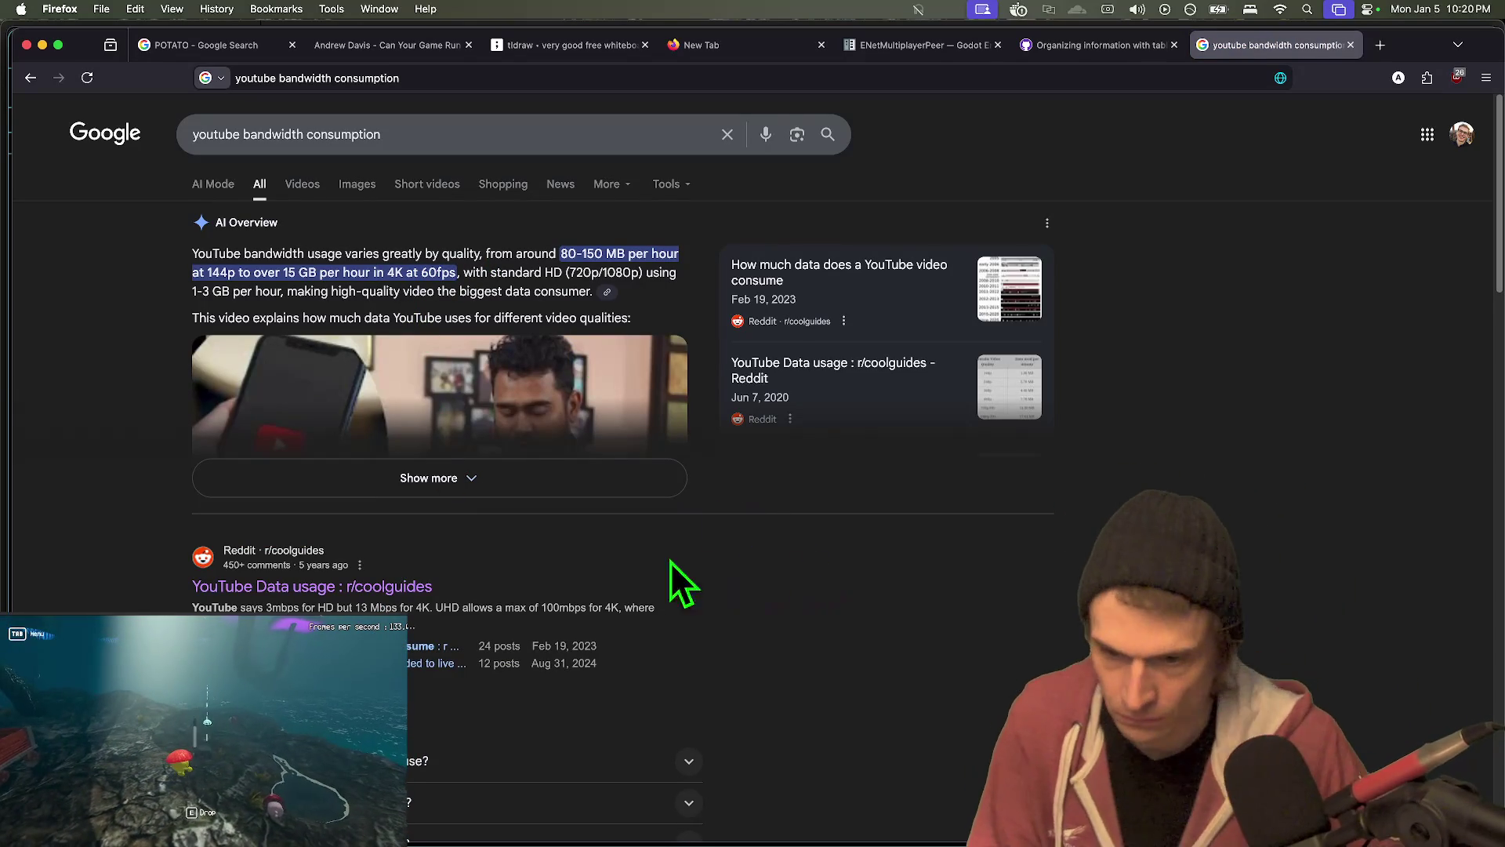
click(368, 587)
key(ctrl+shift+Tab)
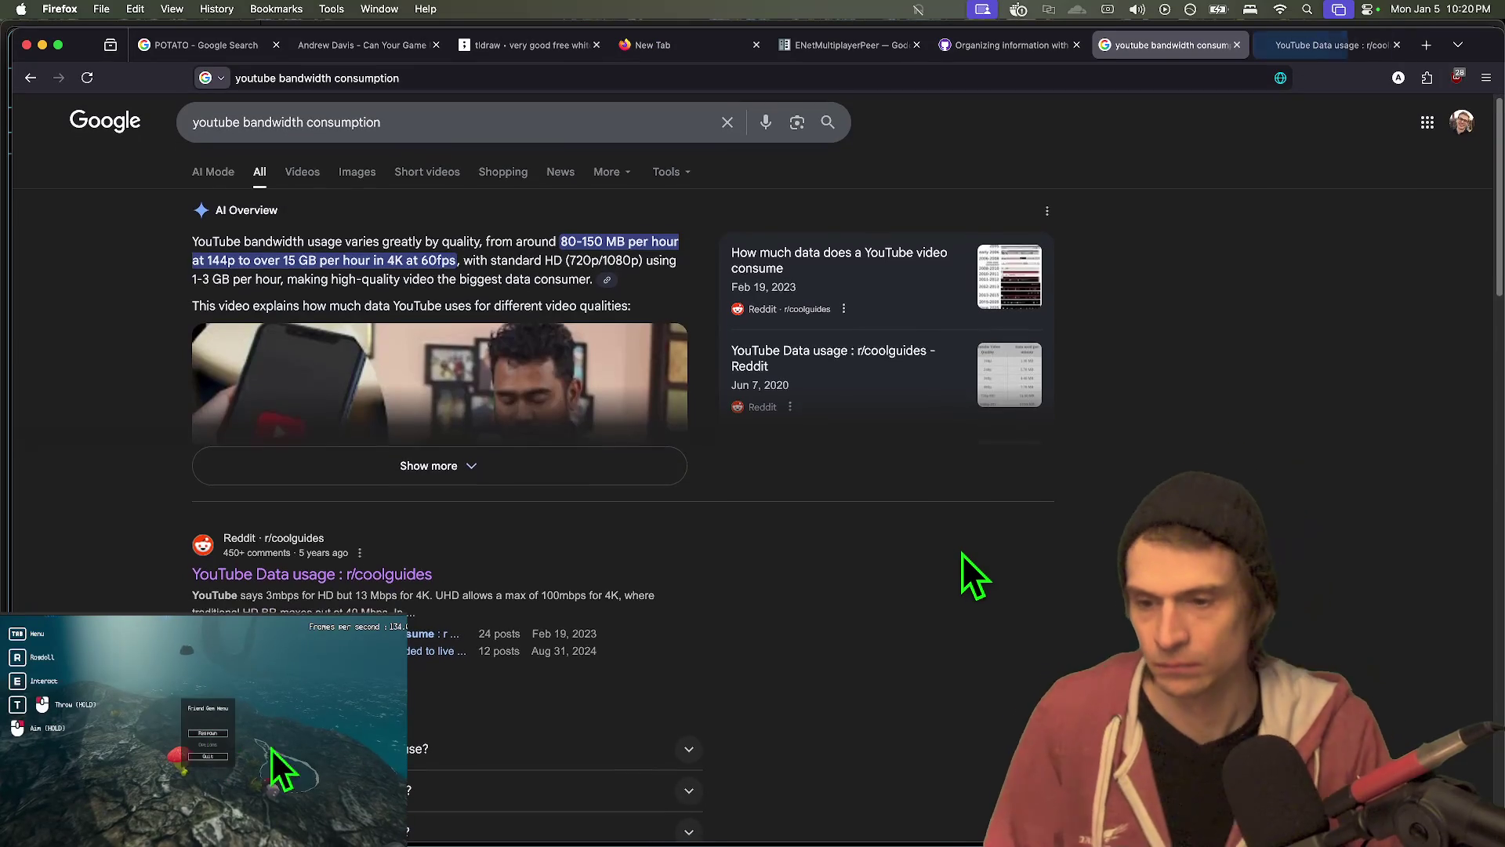
- Glance at the image results, then open the 'How much data does a YouTube video consume' post
click(357, 185)
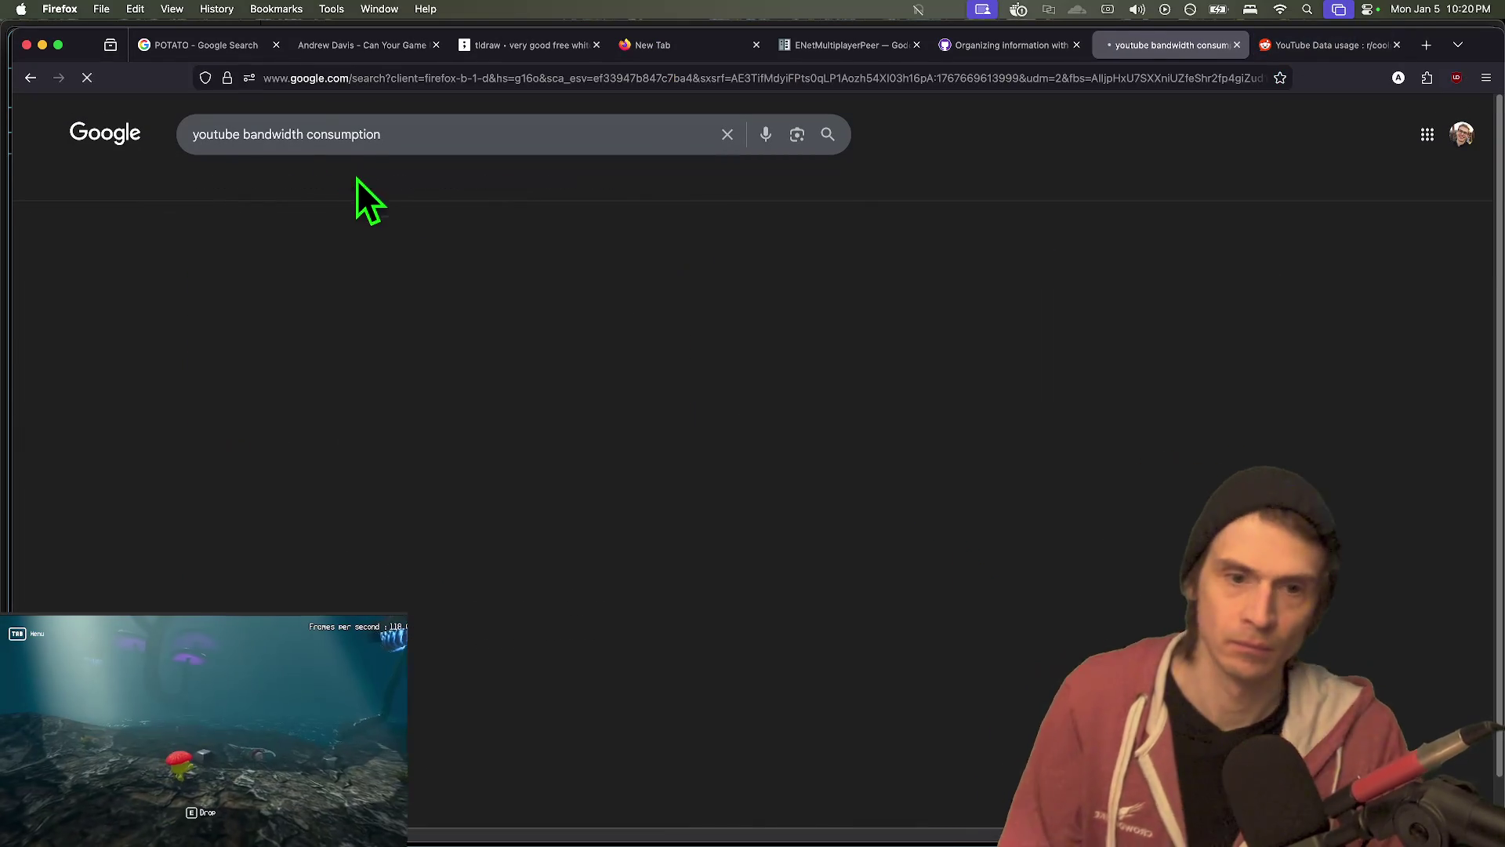
key(super+Left)
click(1010, 300)
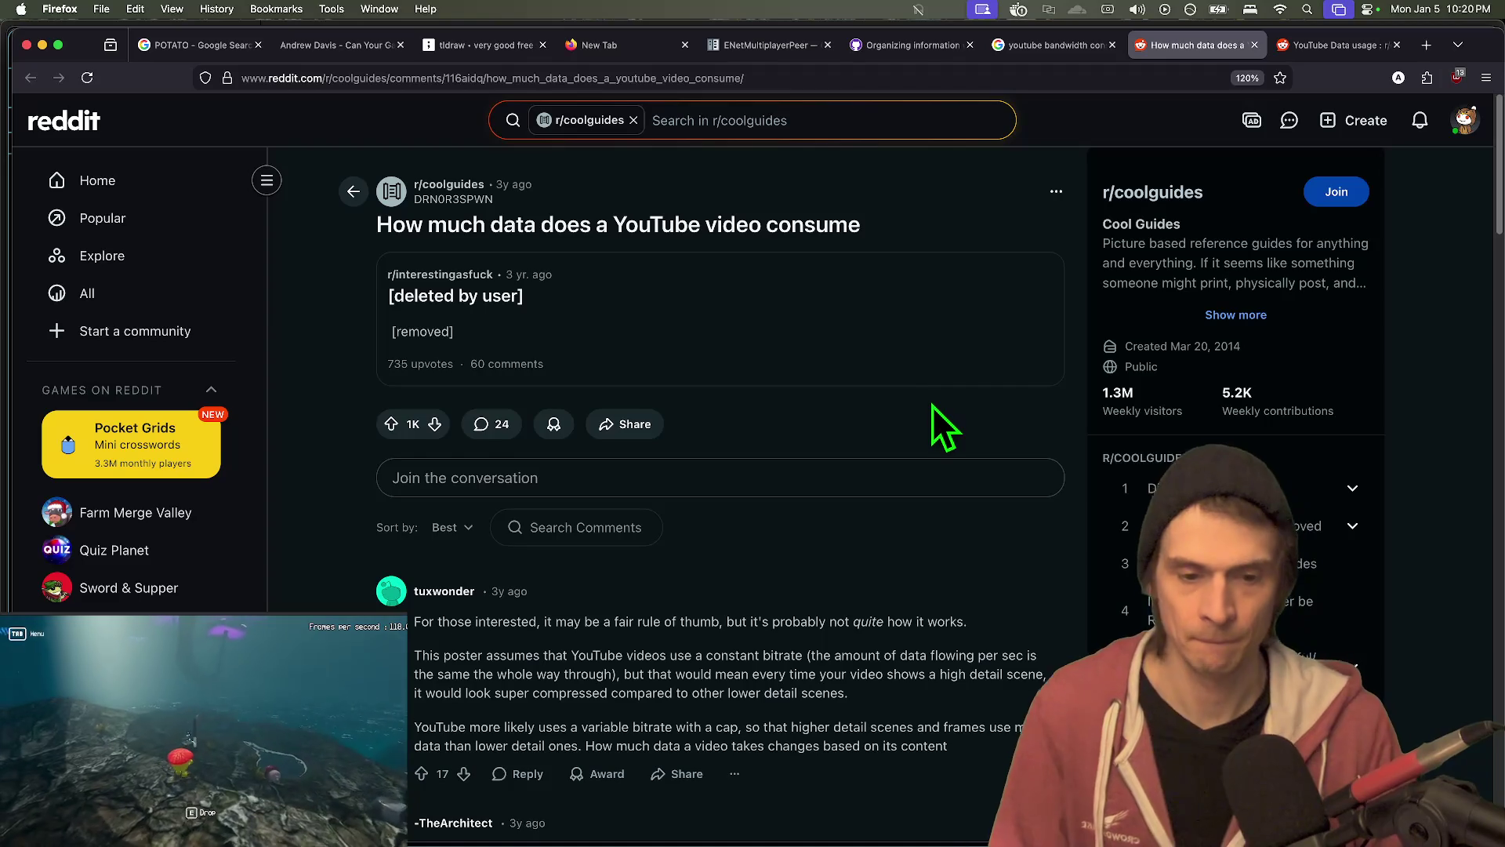
- Read through the Reddit data-usage comments, collapsing one reply thread, then return to the Google results tab
scroll(933, 406, down, 1)
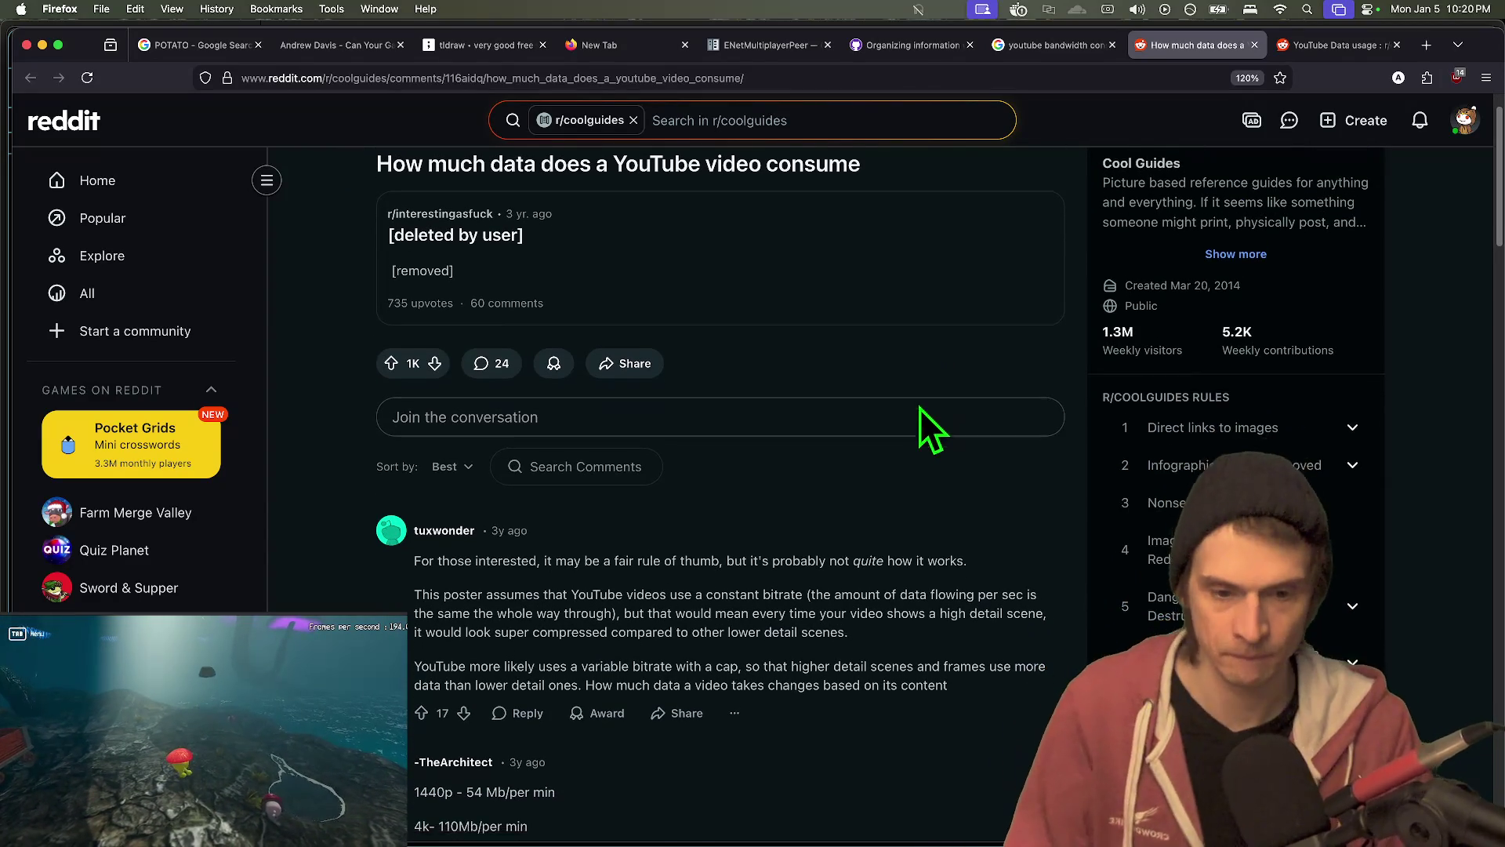
scroll(920, 408, down, 1)
mouse_move(929, 597)
mouse_down()
mouse_move(878, 623)
mouse_move(882, 600)
mouse_move(873, 624)
mouse_up()
scroll(884, 627, down, 5)
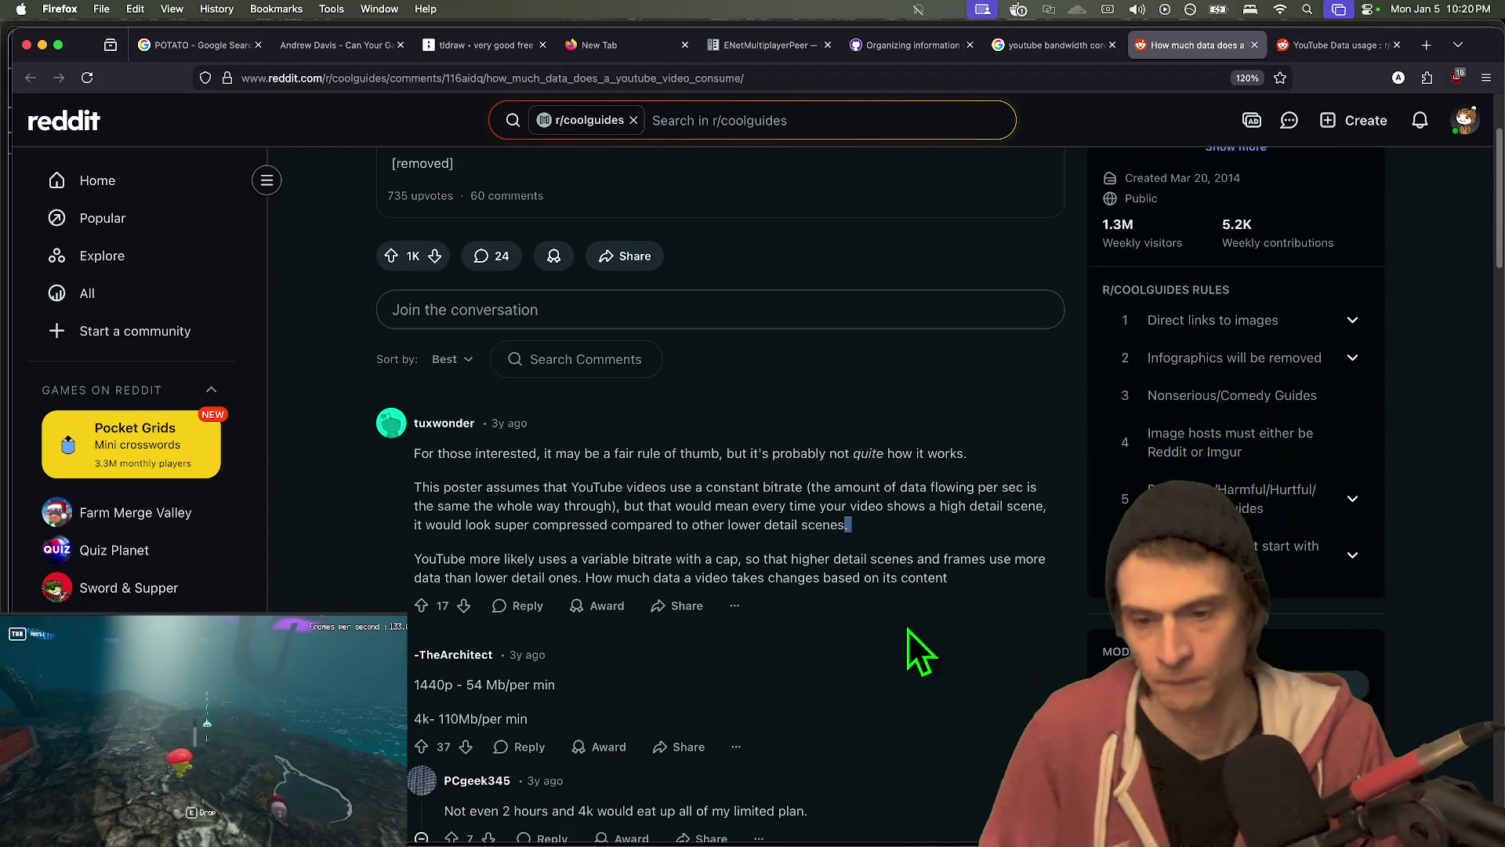
scroll(933, 604, down, 6)
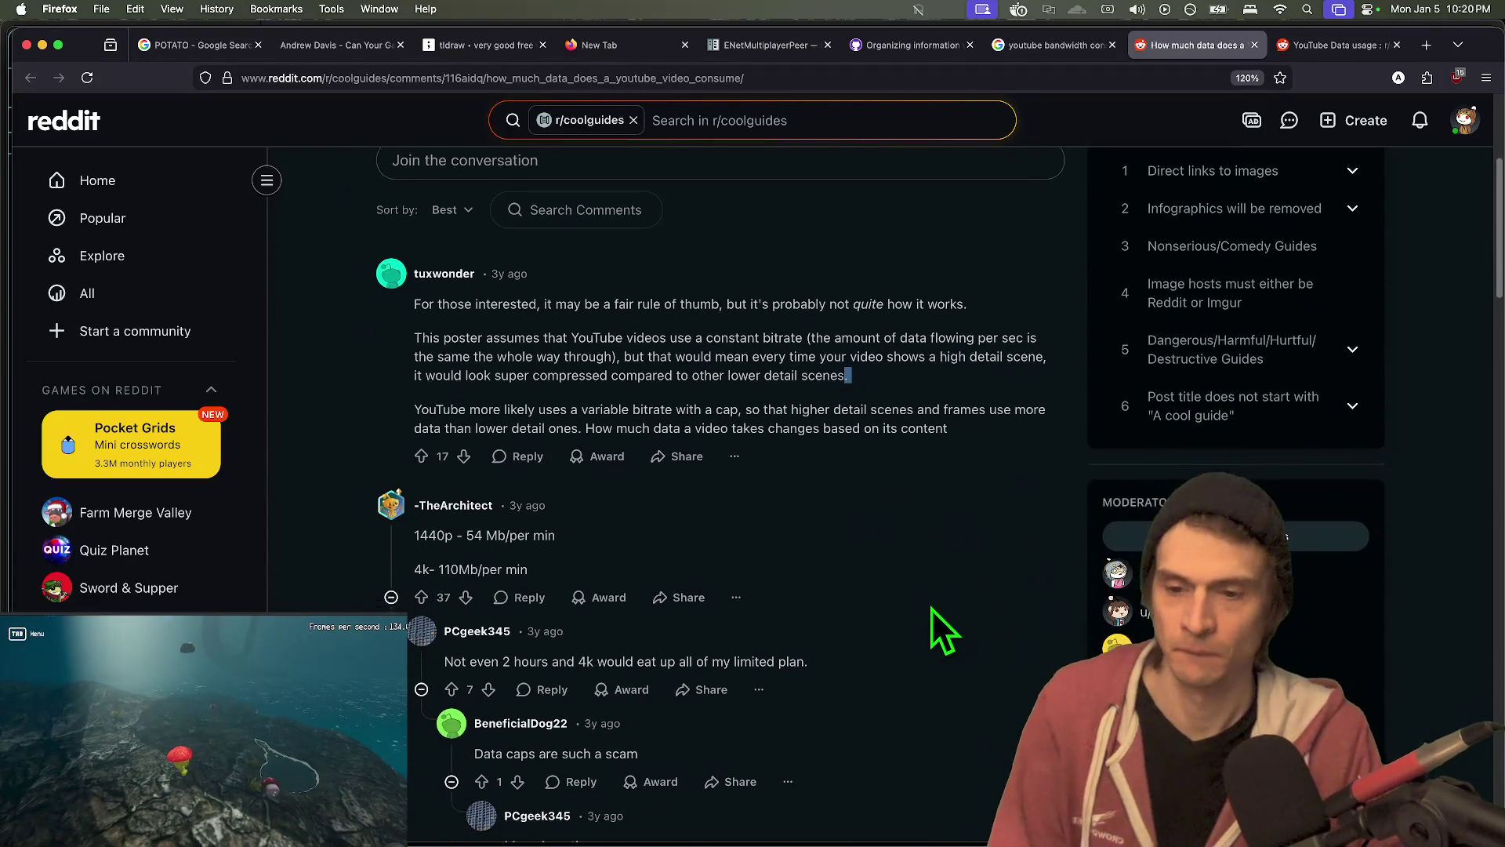
click(901, 578)
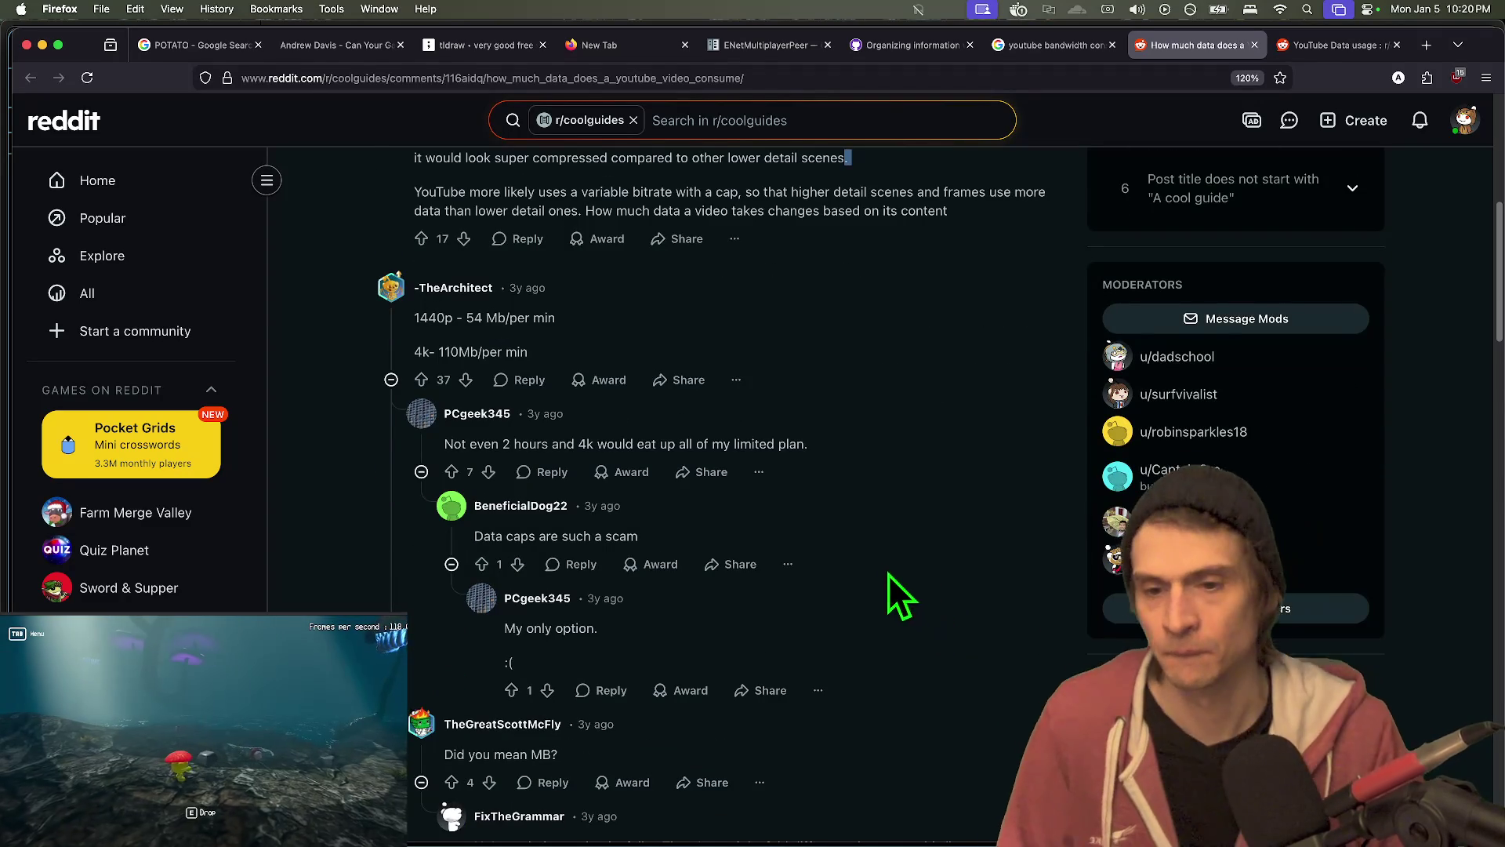
click(391, 351)
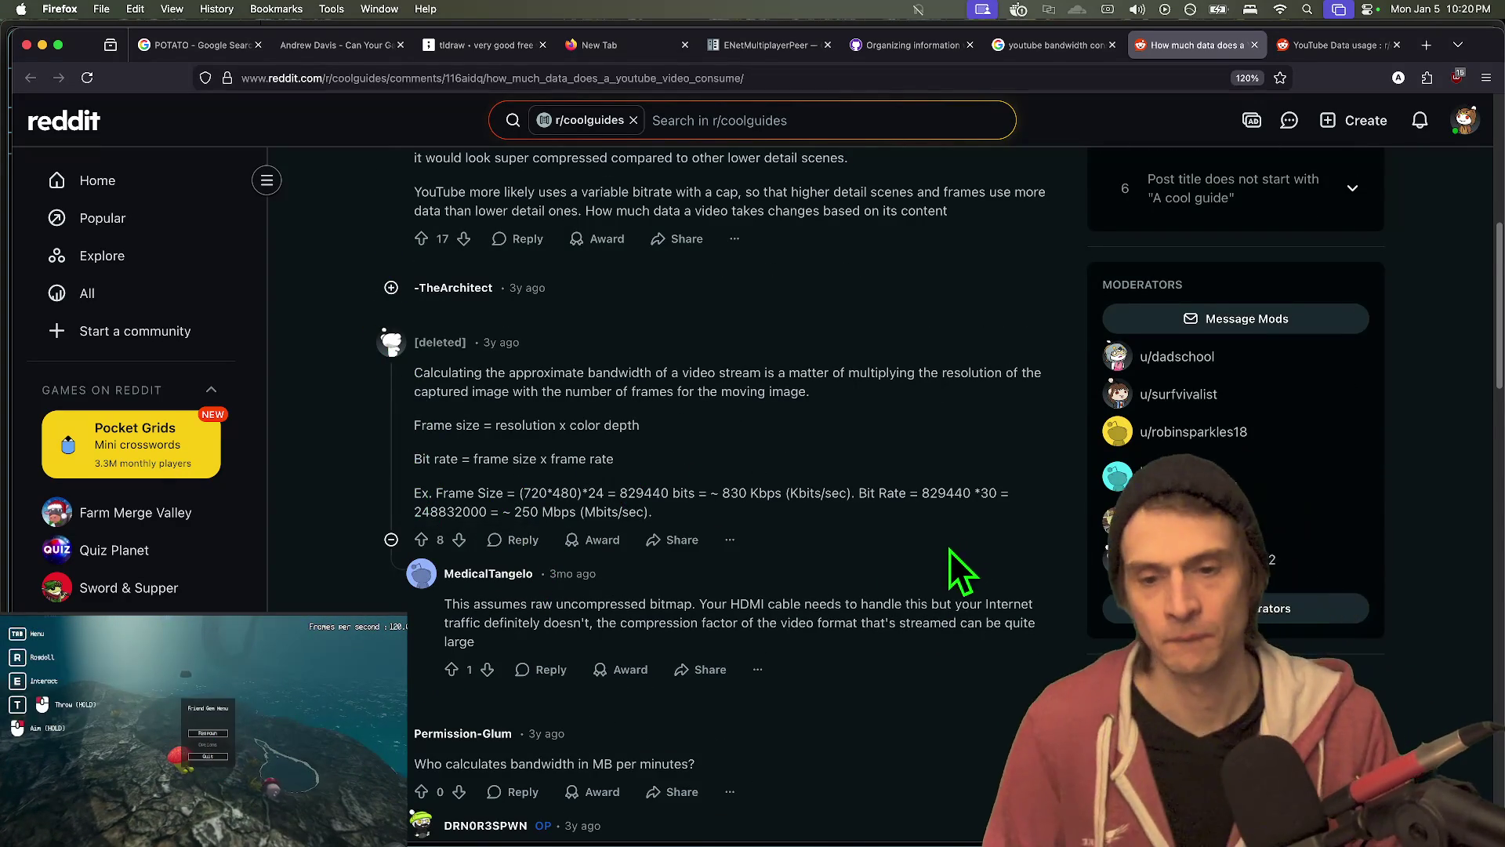
scroll(945, 542, down, 5)
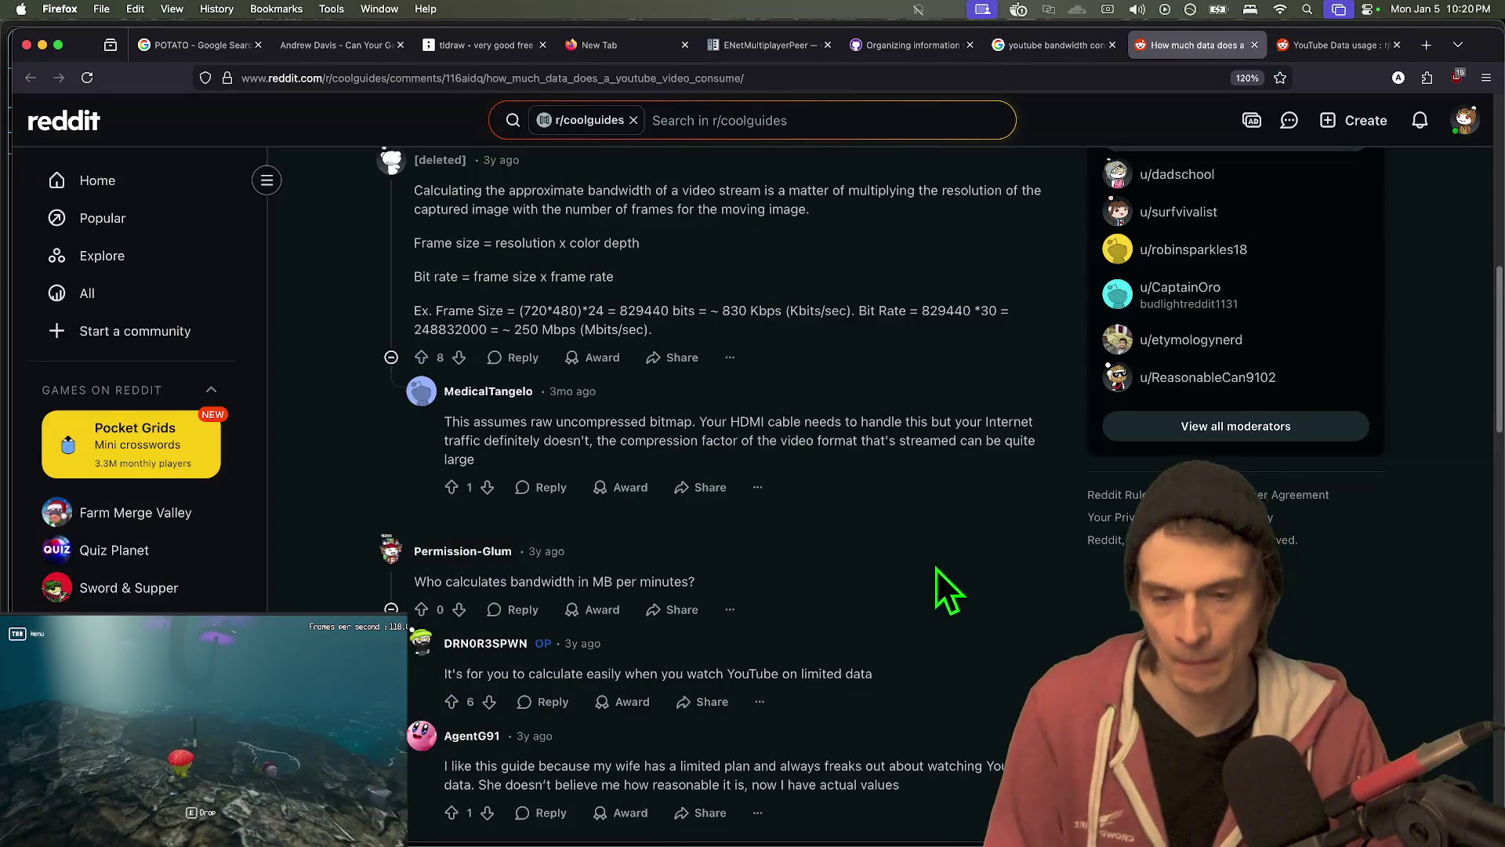
key(ctrl+Tab)
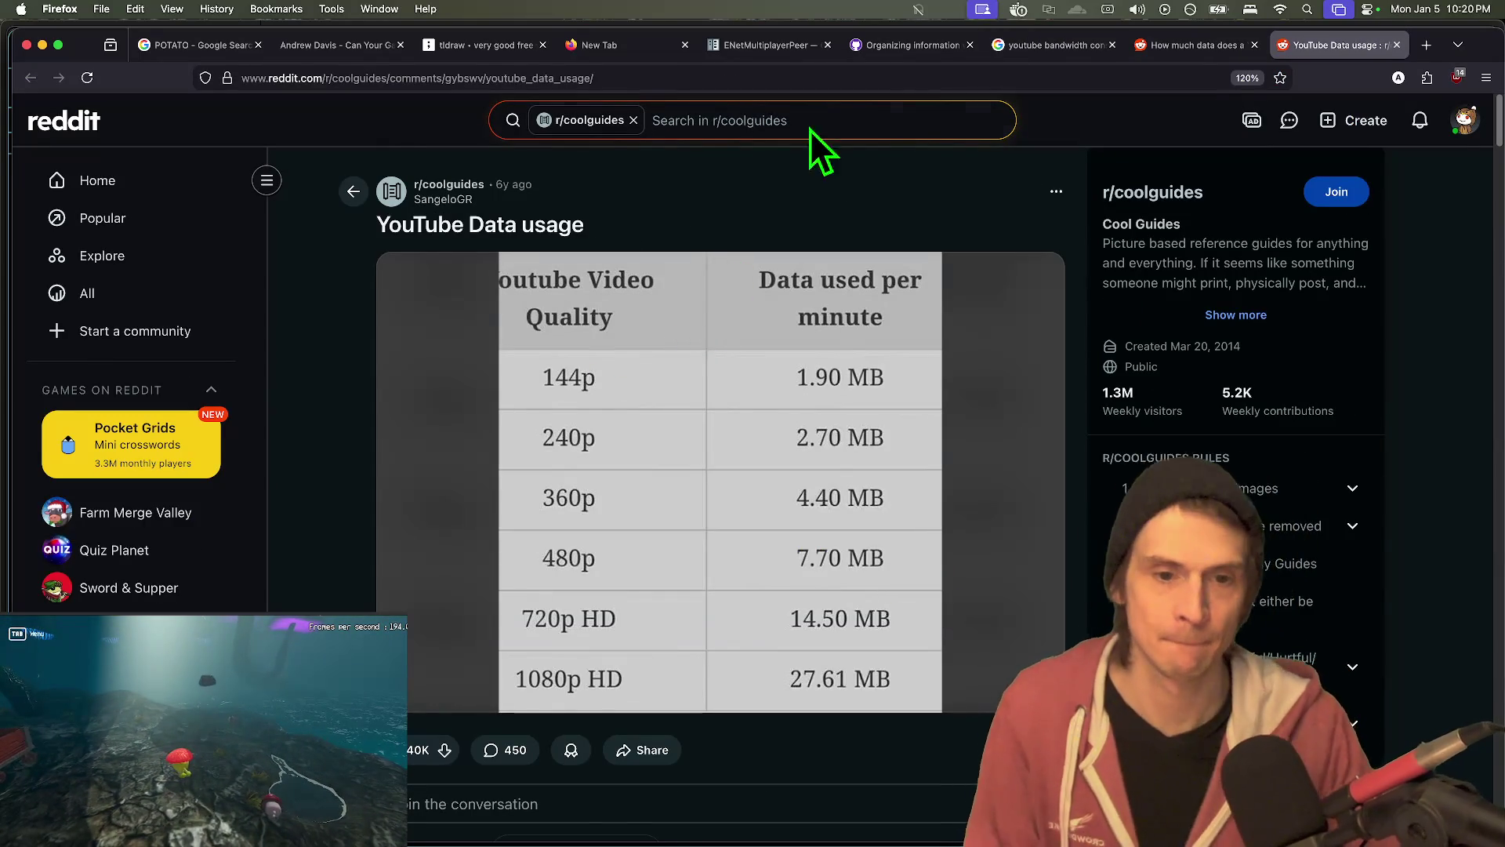
key(ctrl+shift+Tab)
key(ctrl+shift+Tab)
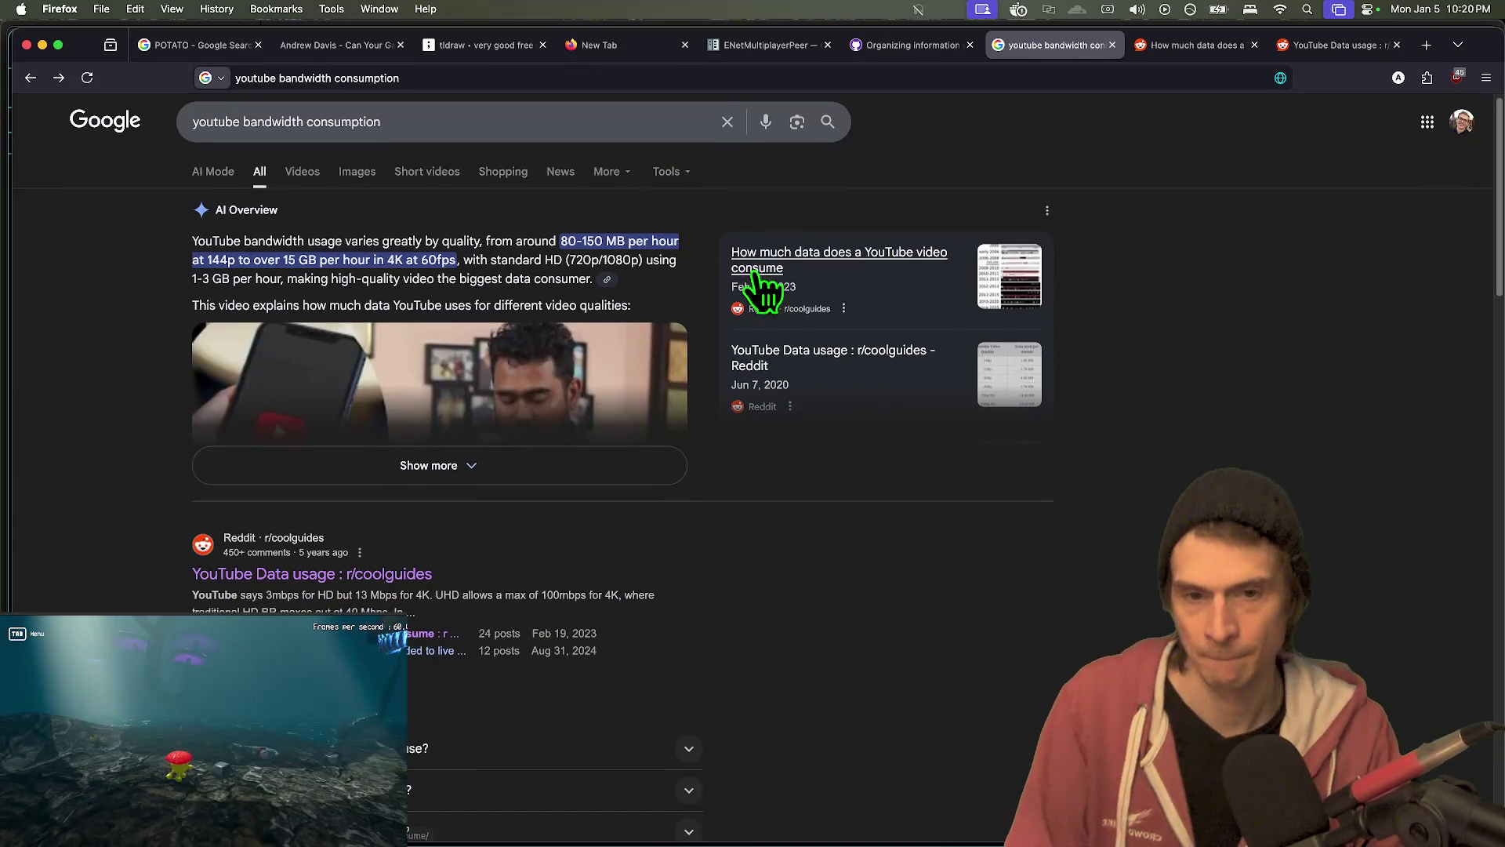
- Open the AI Overview's video explaining YouTube data use per quality
scroll(1207, 400, down, 3)
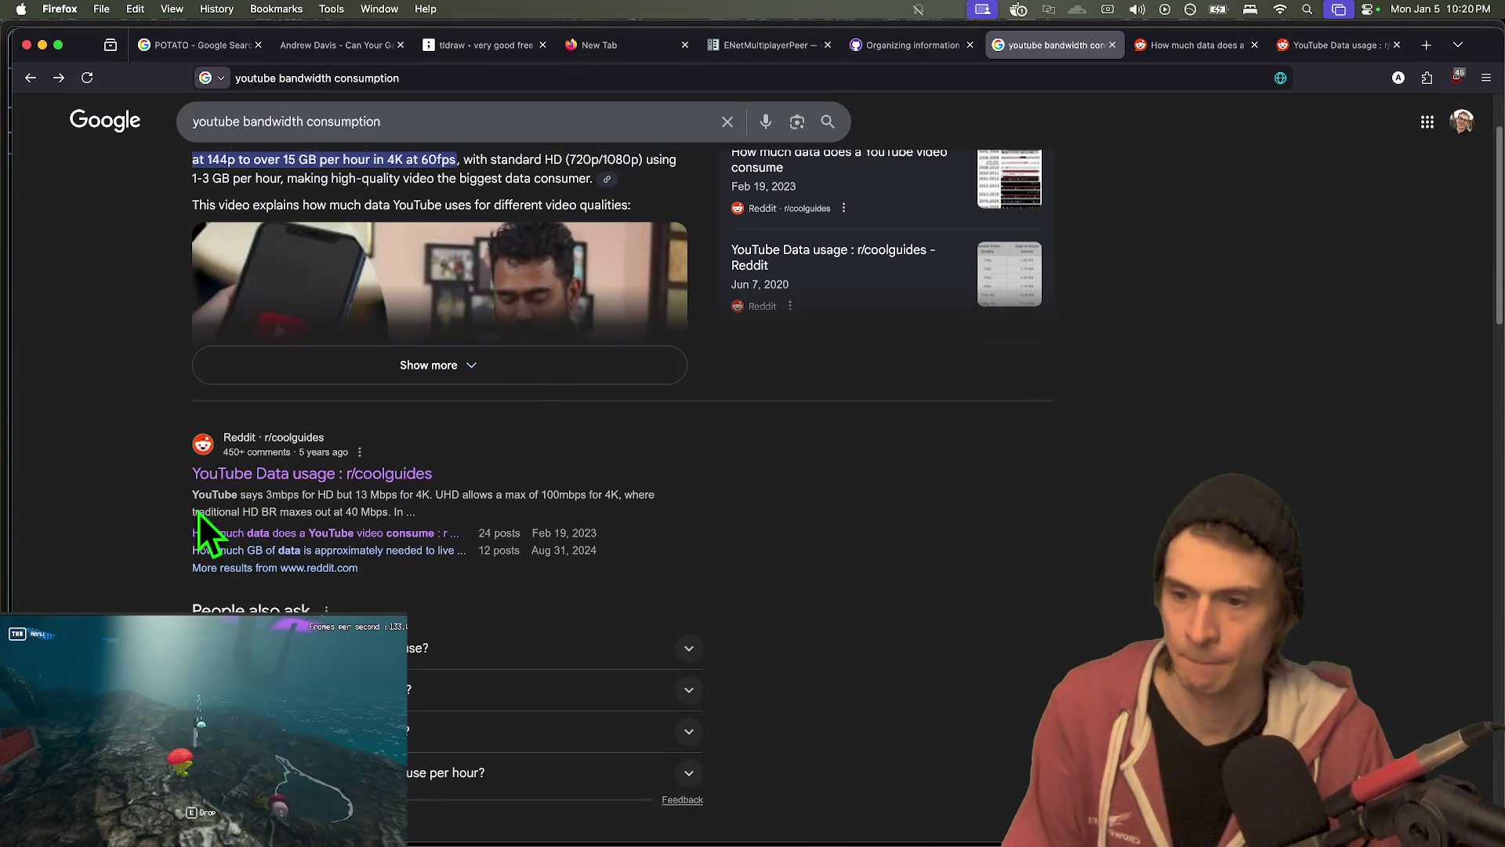
scroll(215, 572, down, 4)
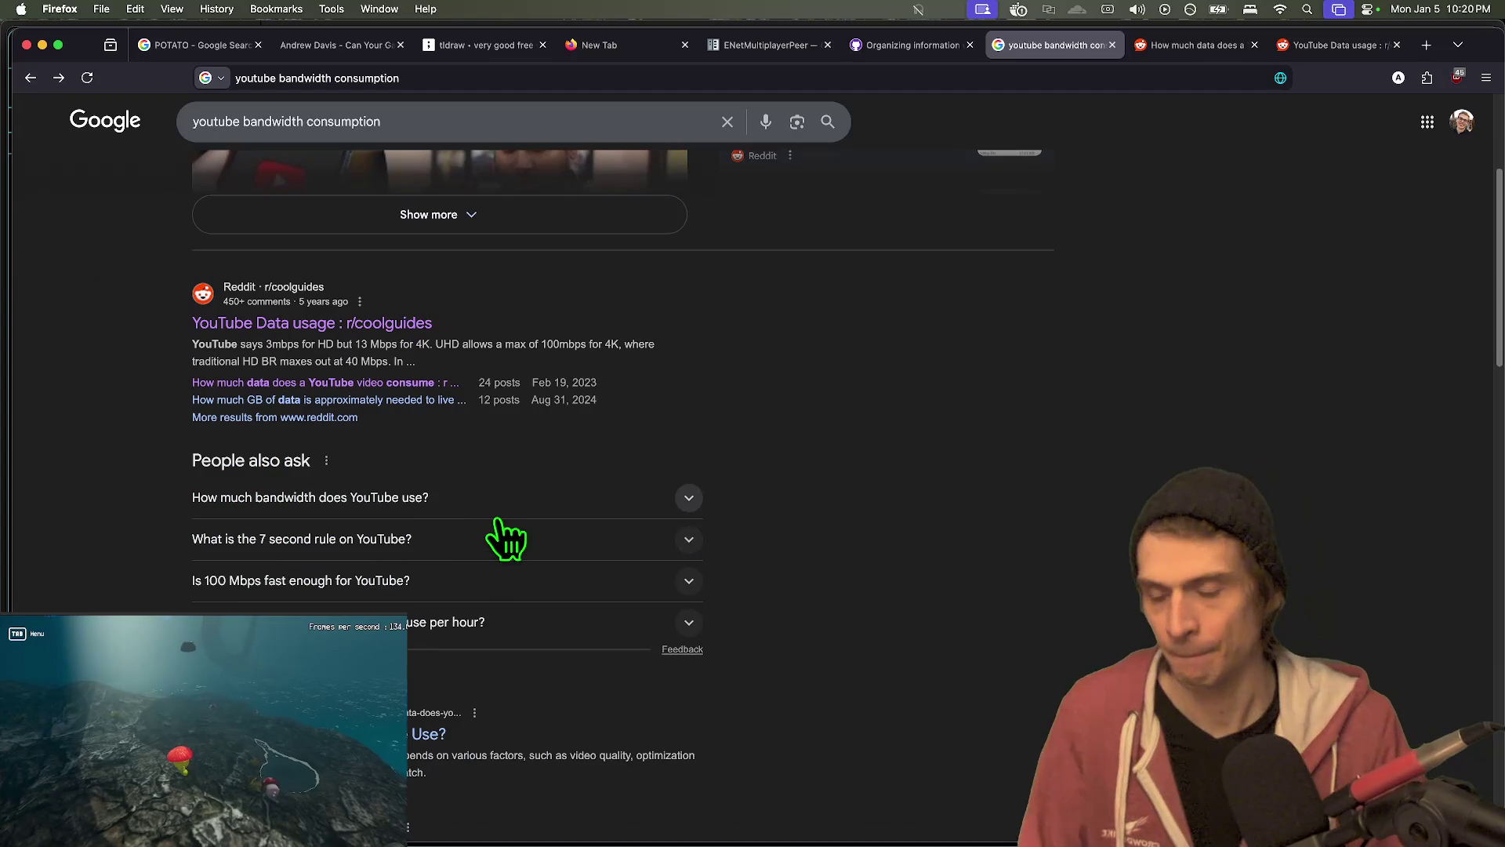
scroll(510, 540, up, 7)
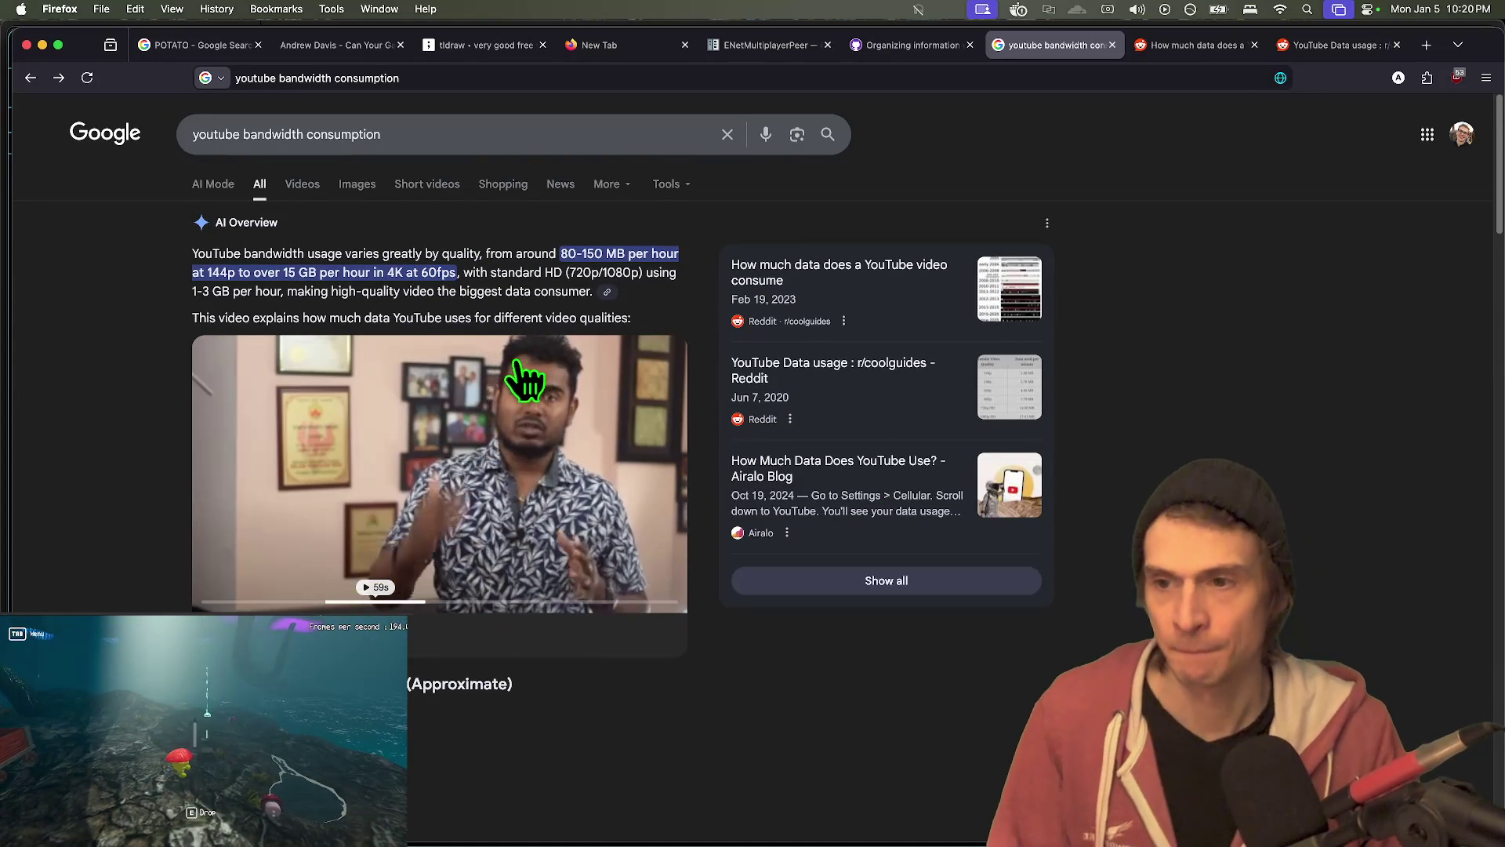
click(527, 377)
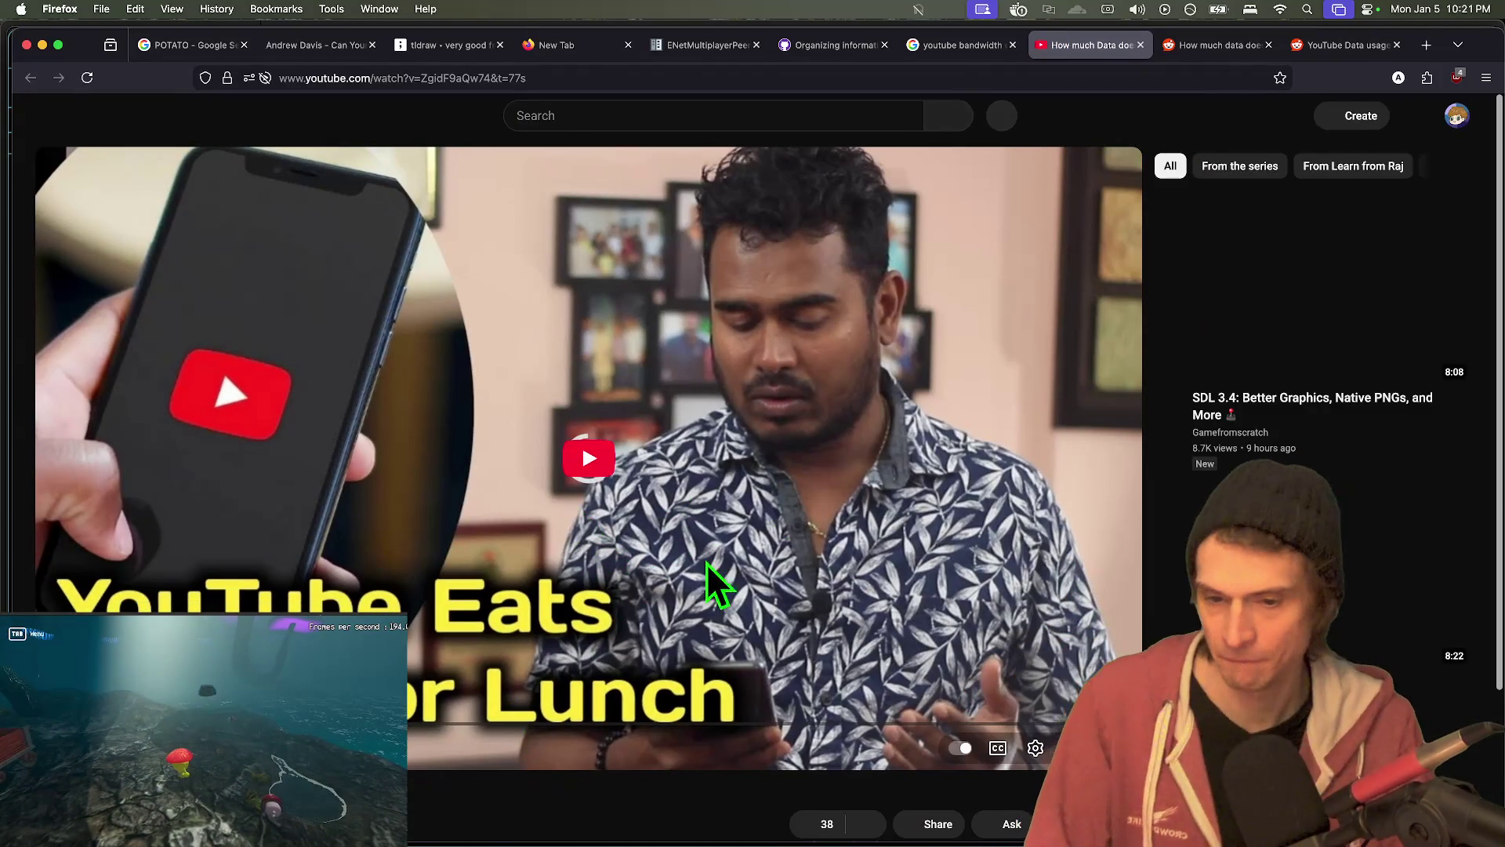
- Expand the video's full description and raise the playback volume
scroll(560, 517, down, 4)
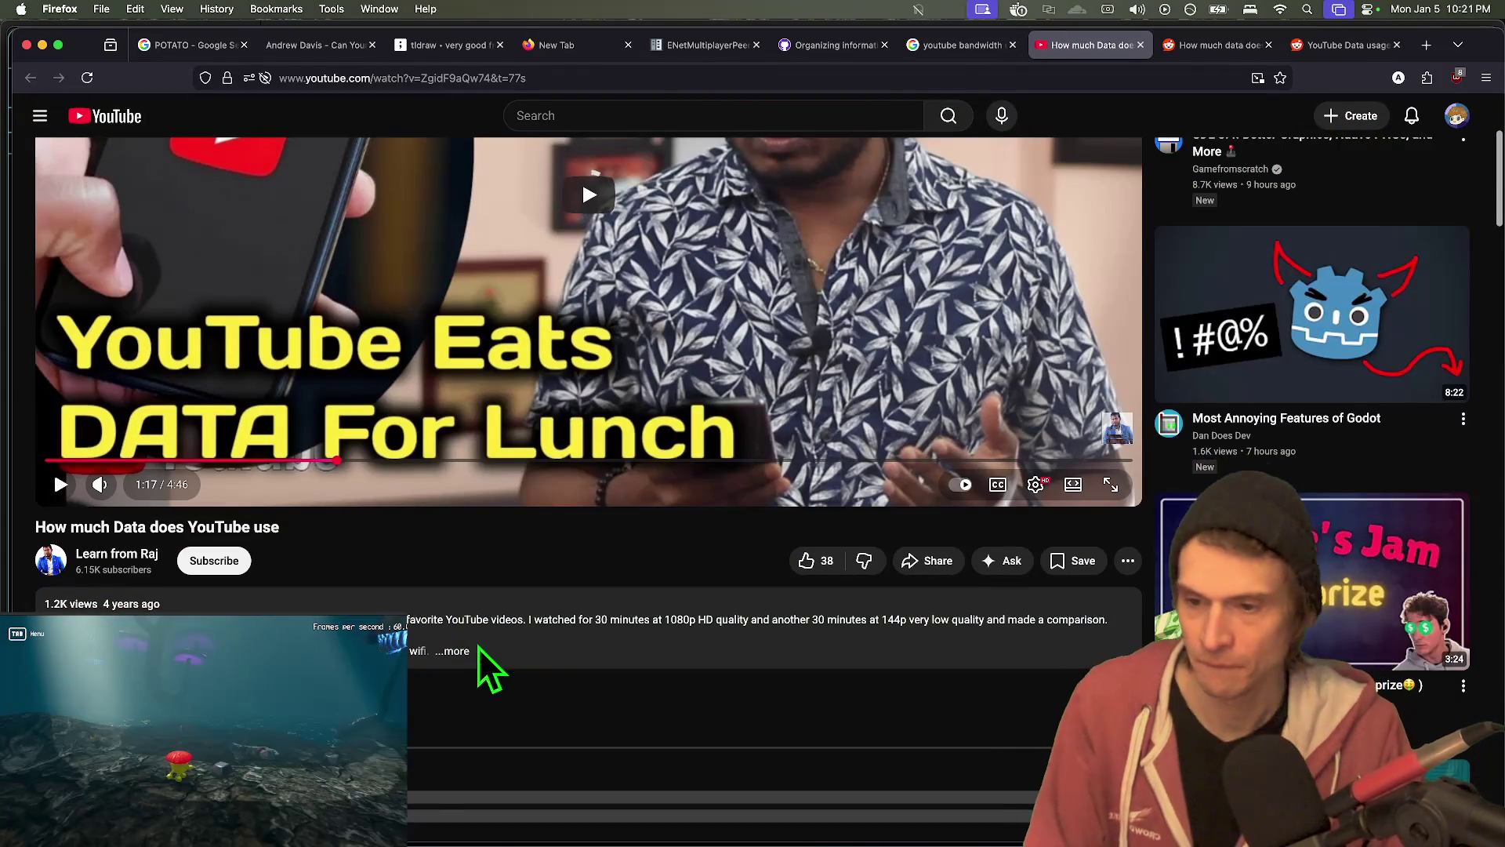
click(475, 644)
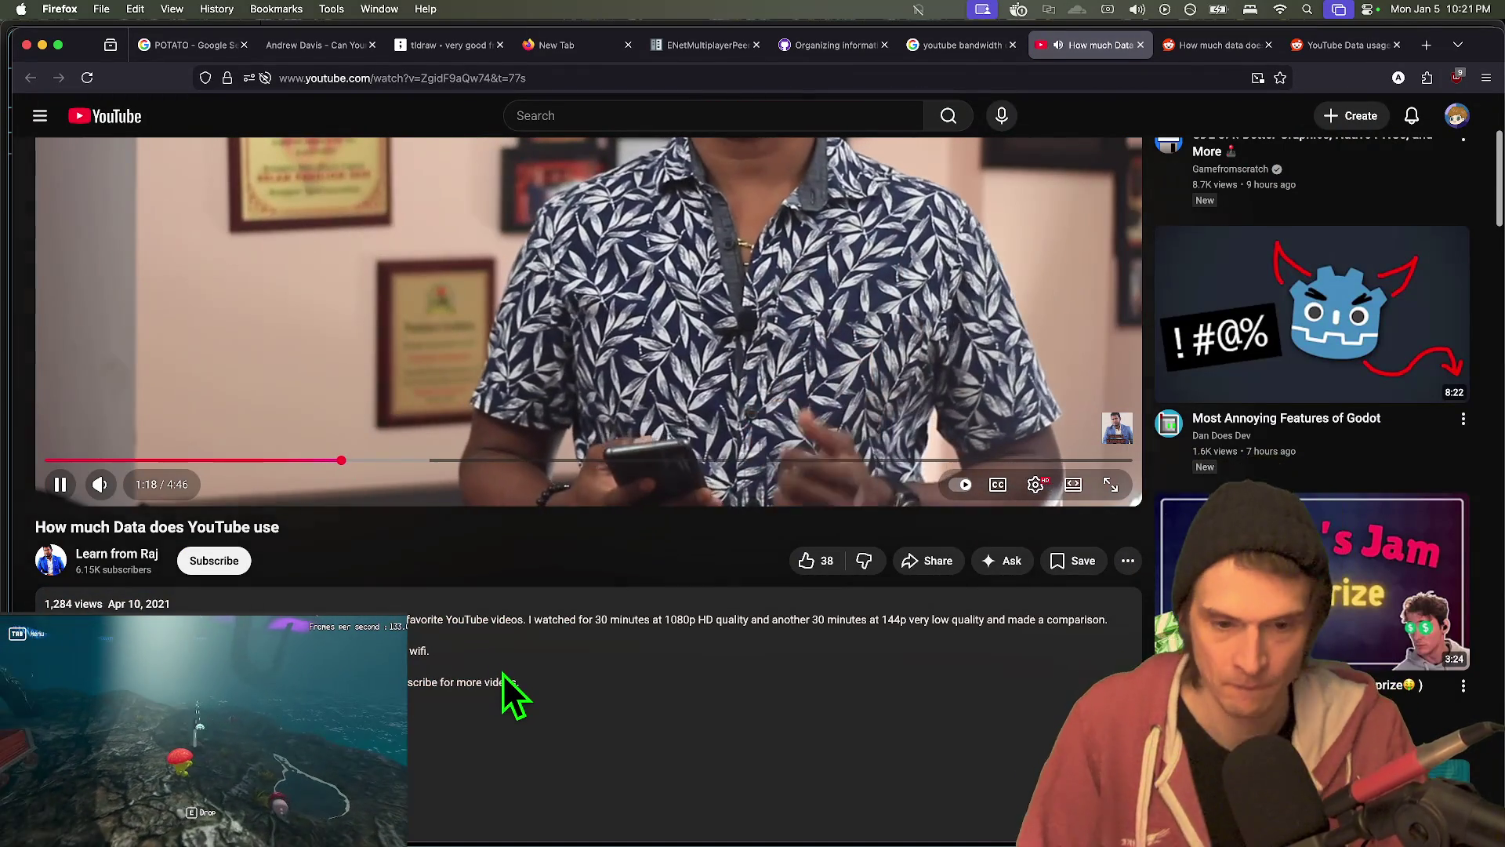
scroll(510, 658, up, 1)
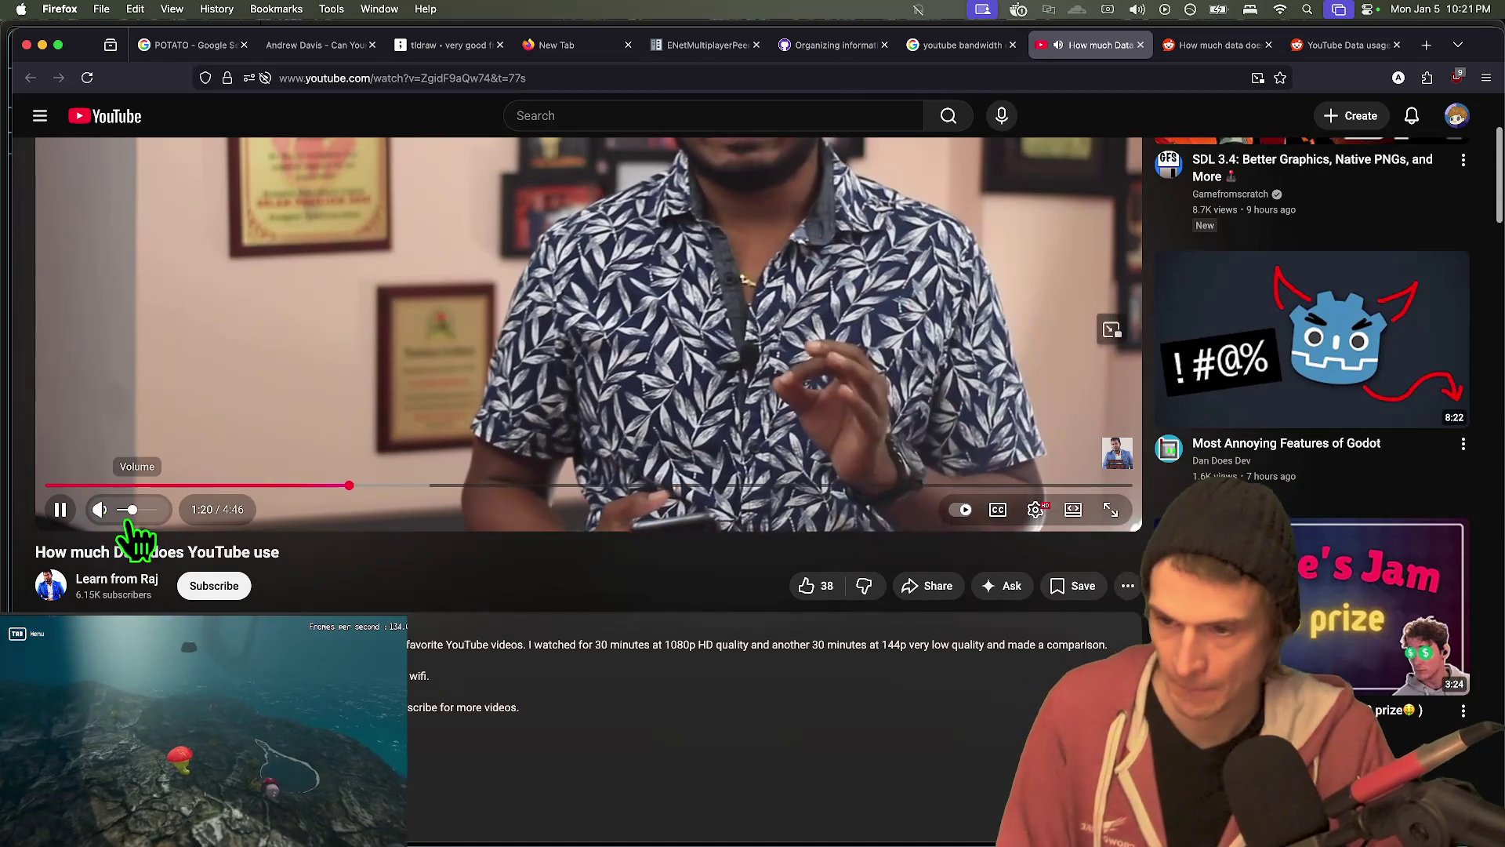
drag(130, 511, 151, 511)
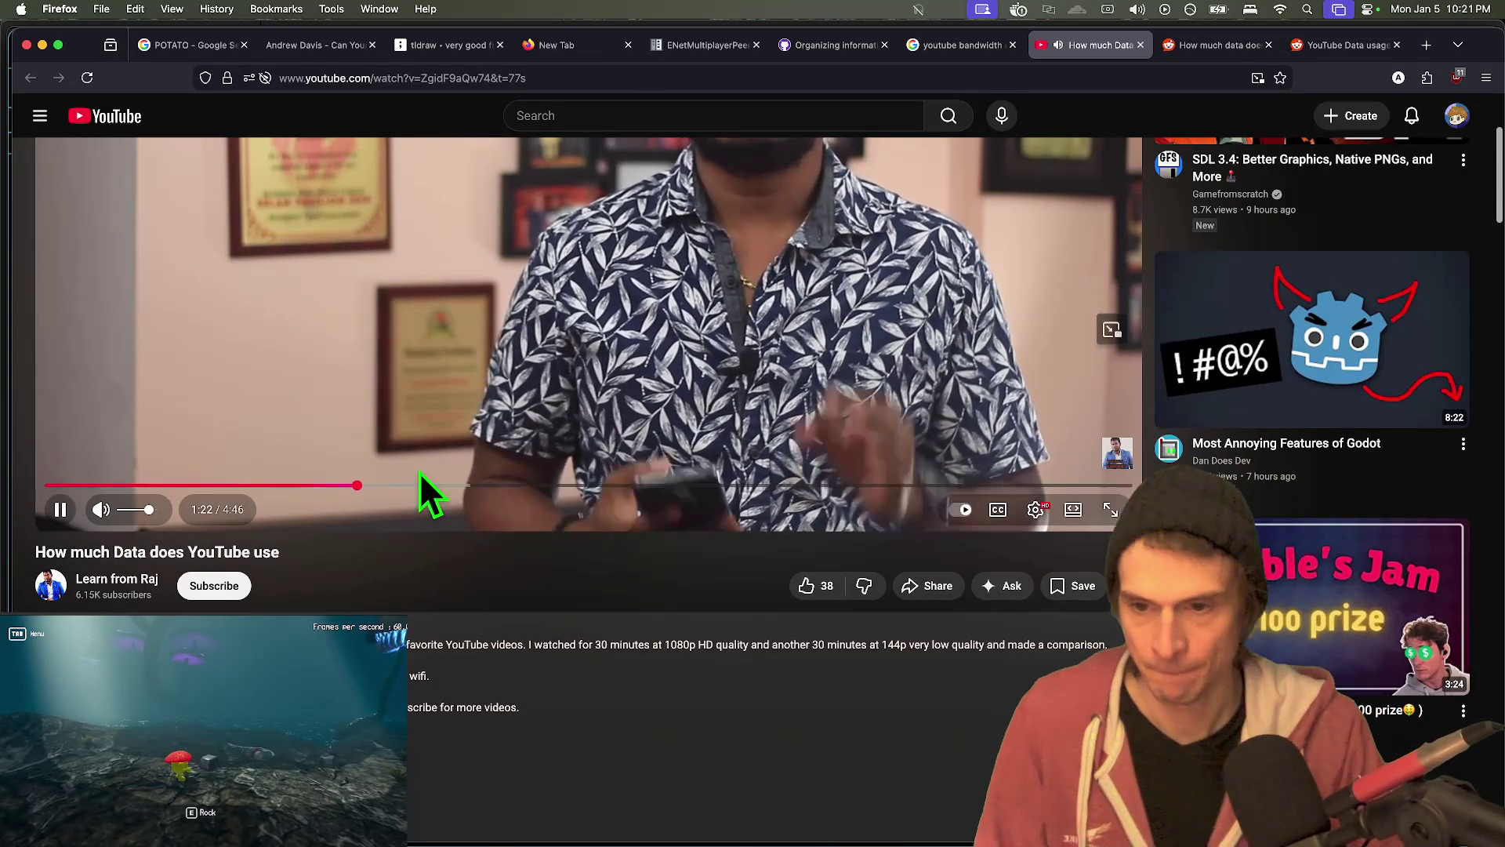
- Jump through the video's data-usage scenes: 0.63GB, 1 Hour = 1.26 GB, then 3:27
click(422, 486)
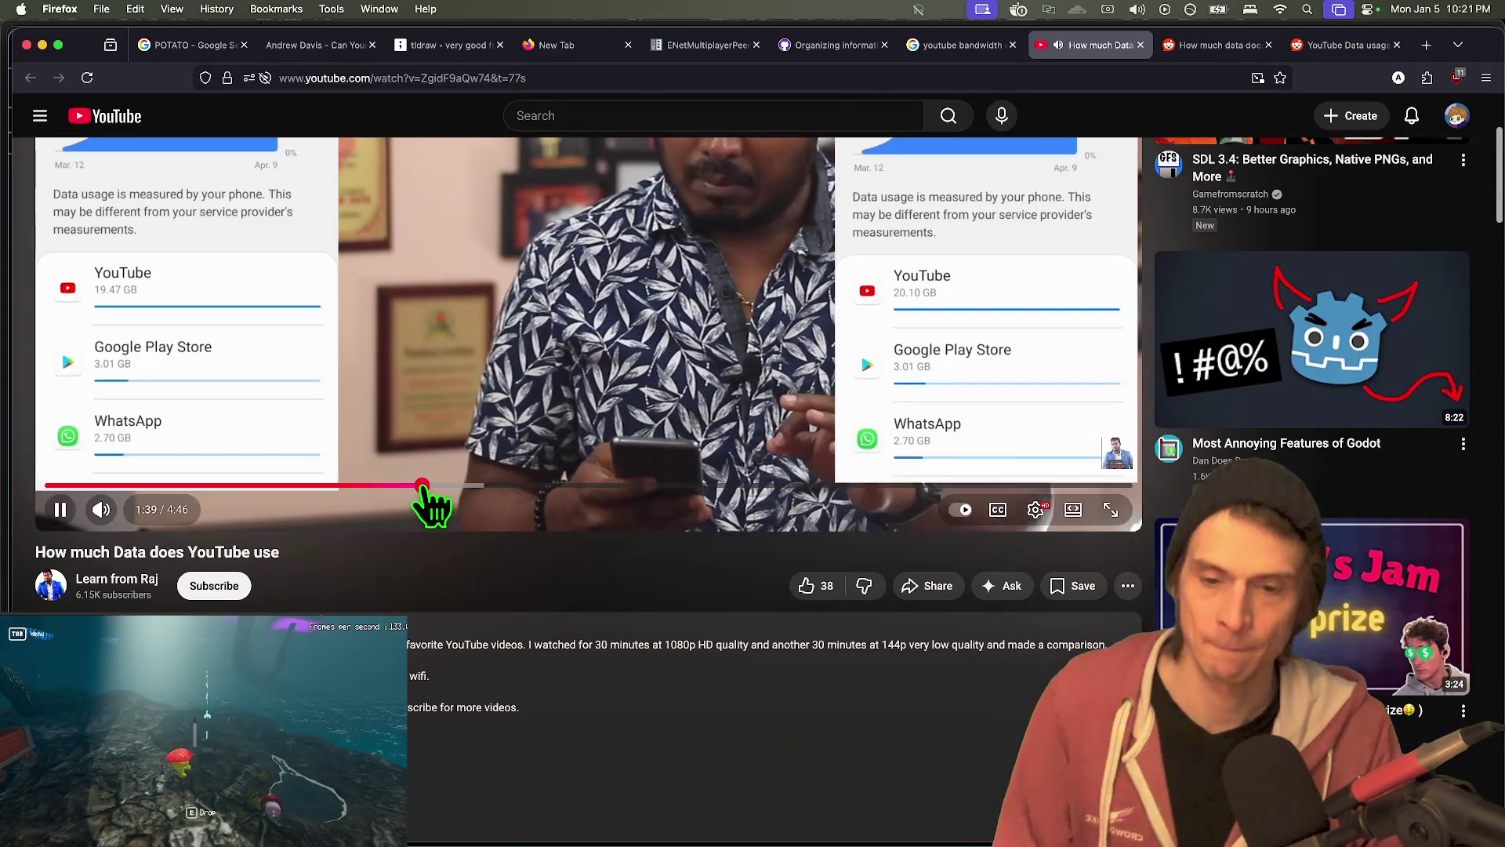
scroll(608, 611, up, 5)
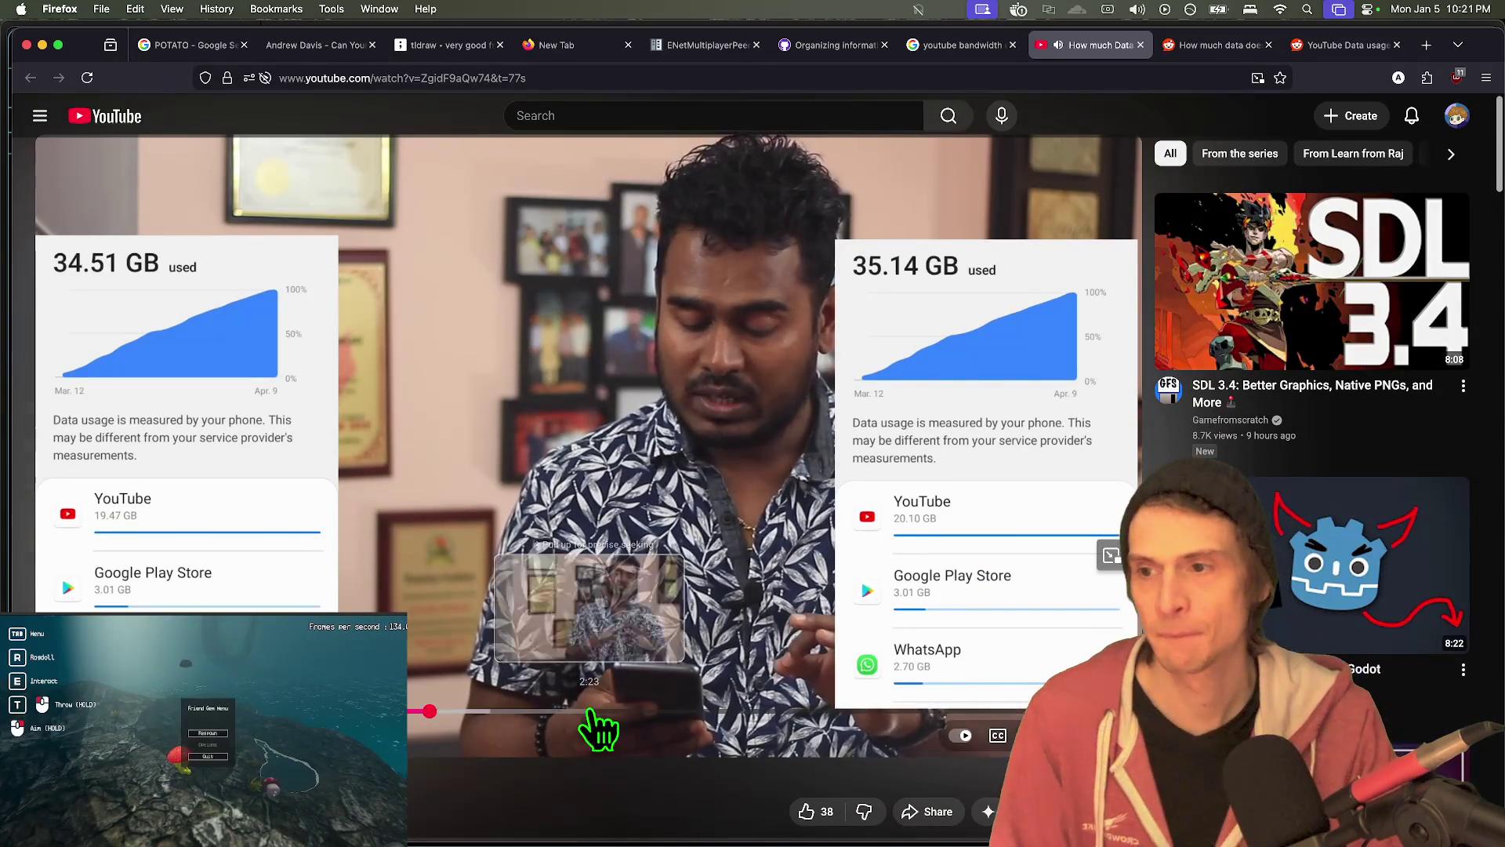
scroll(595, 721, down, 1)
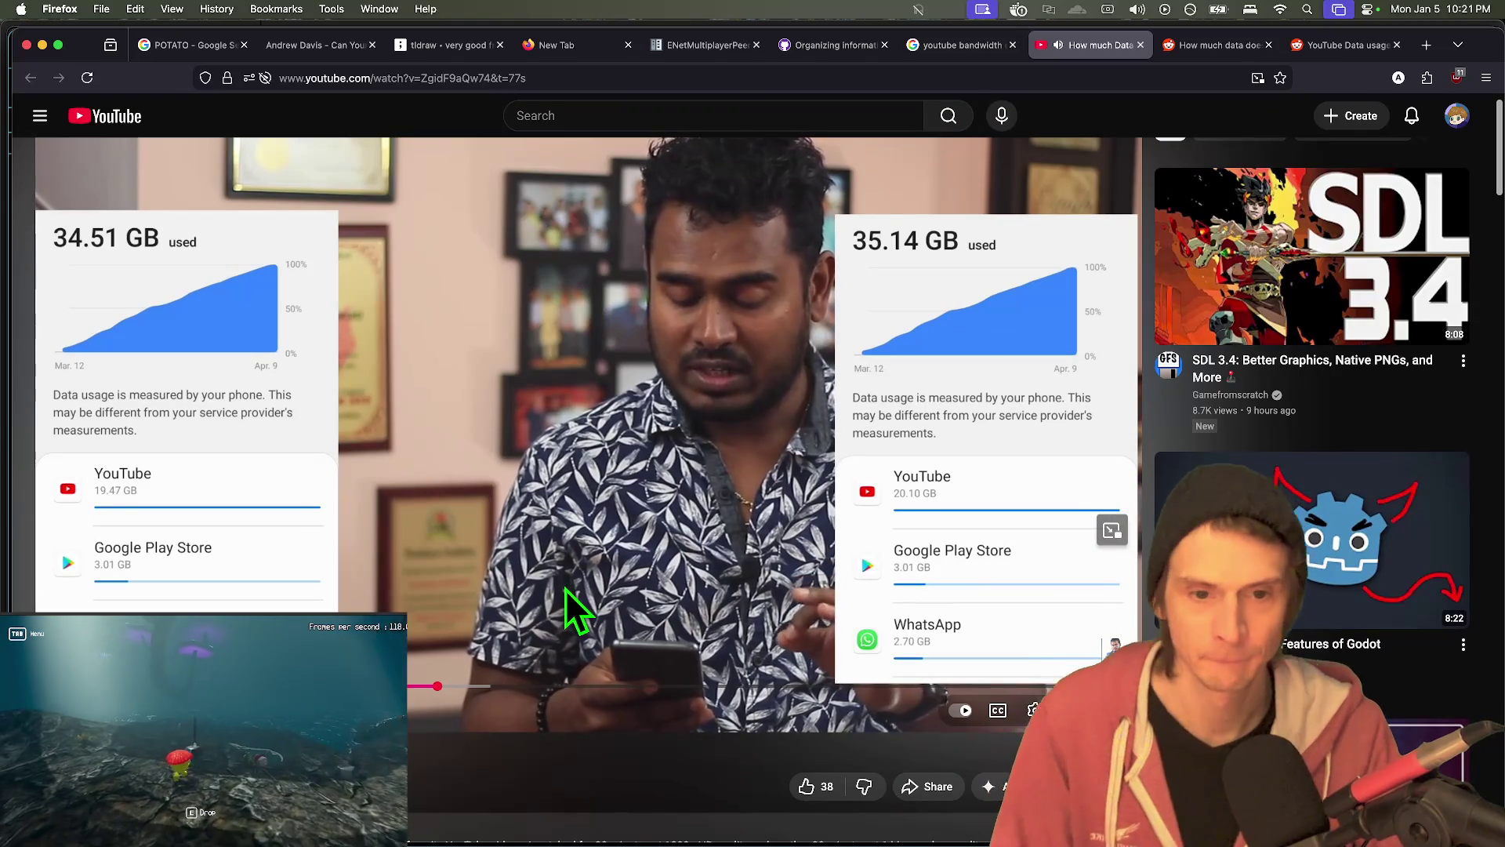
scroll(568, 666, down, 2)
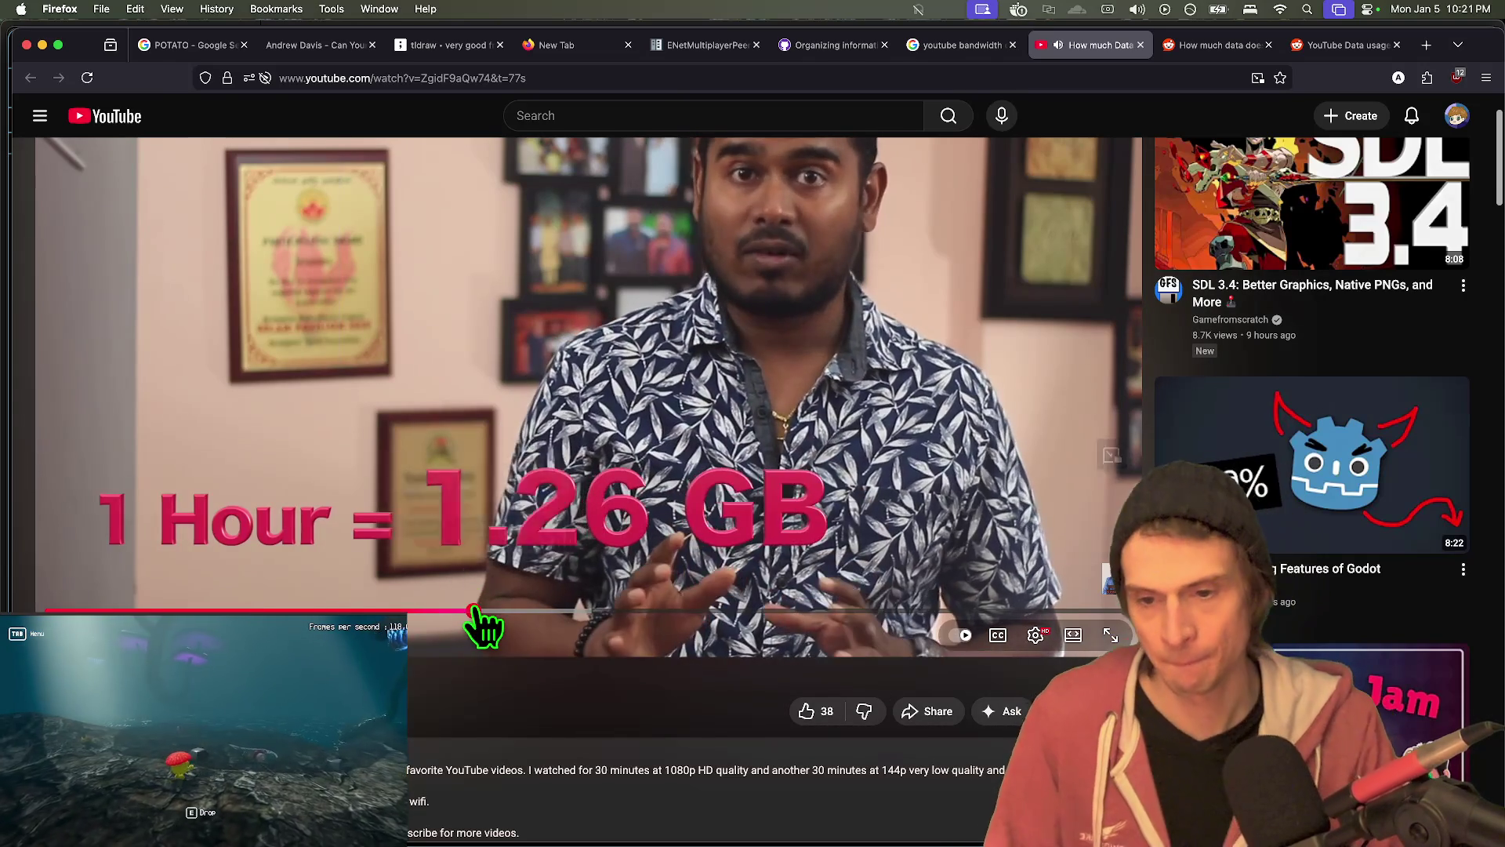
click(475, 611)
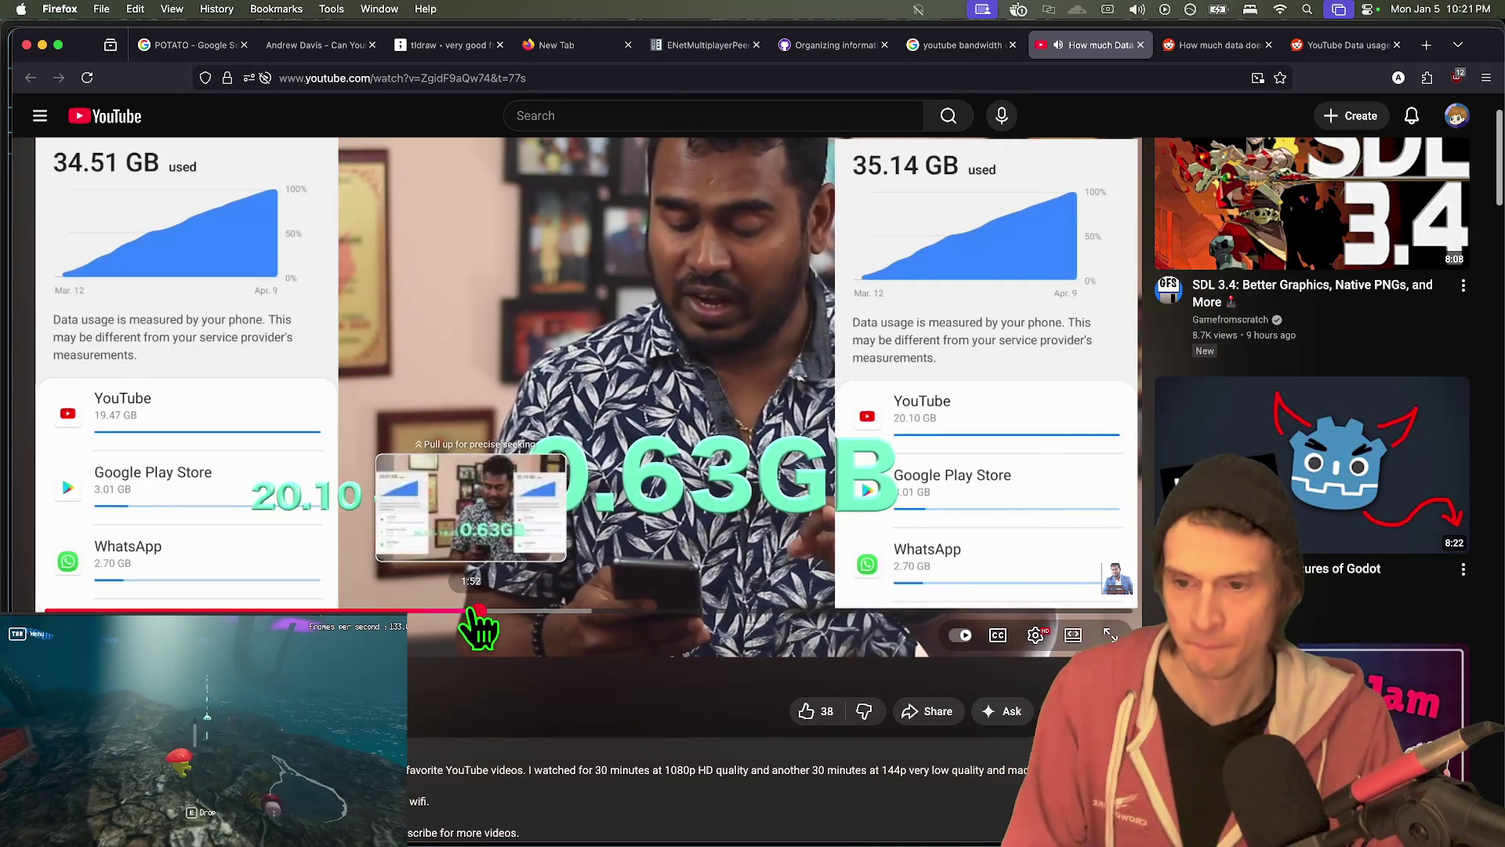
click(577, 610)
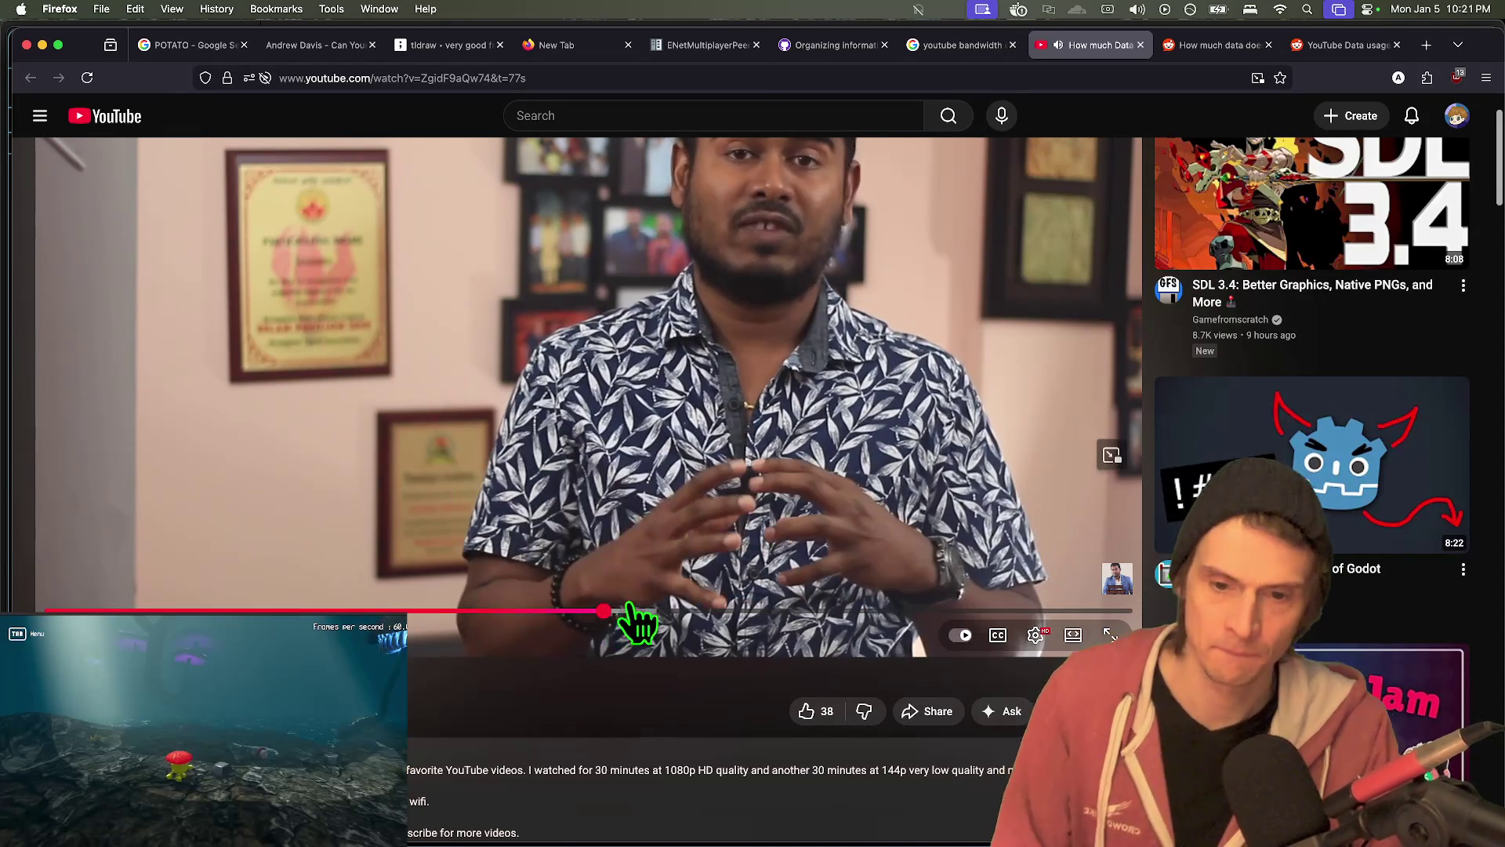
click(704, 610)
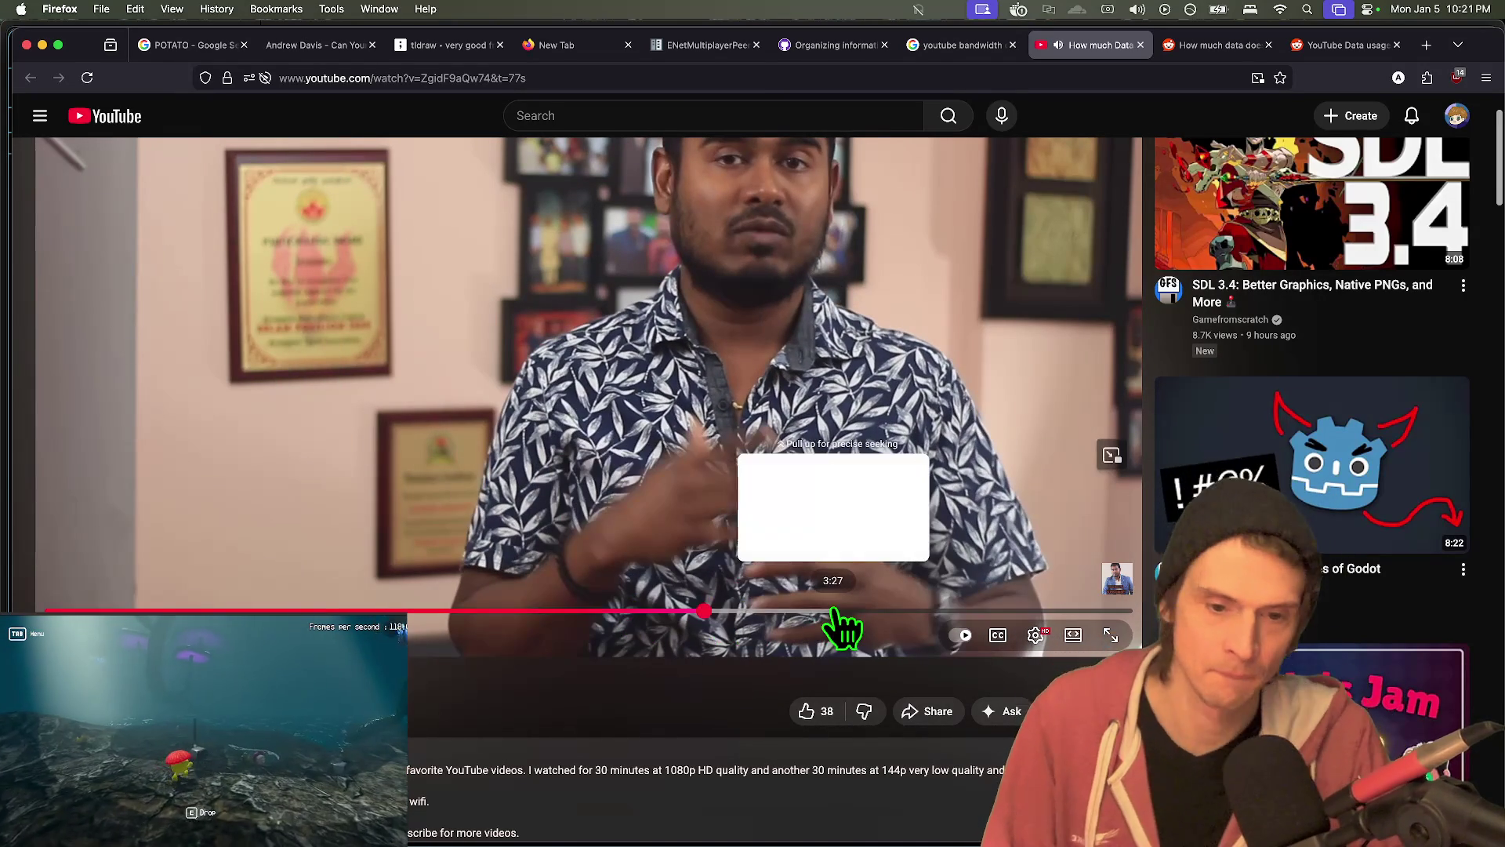
click(833, 610)
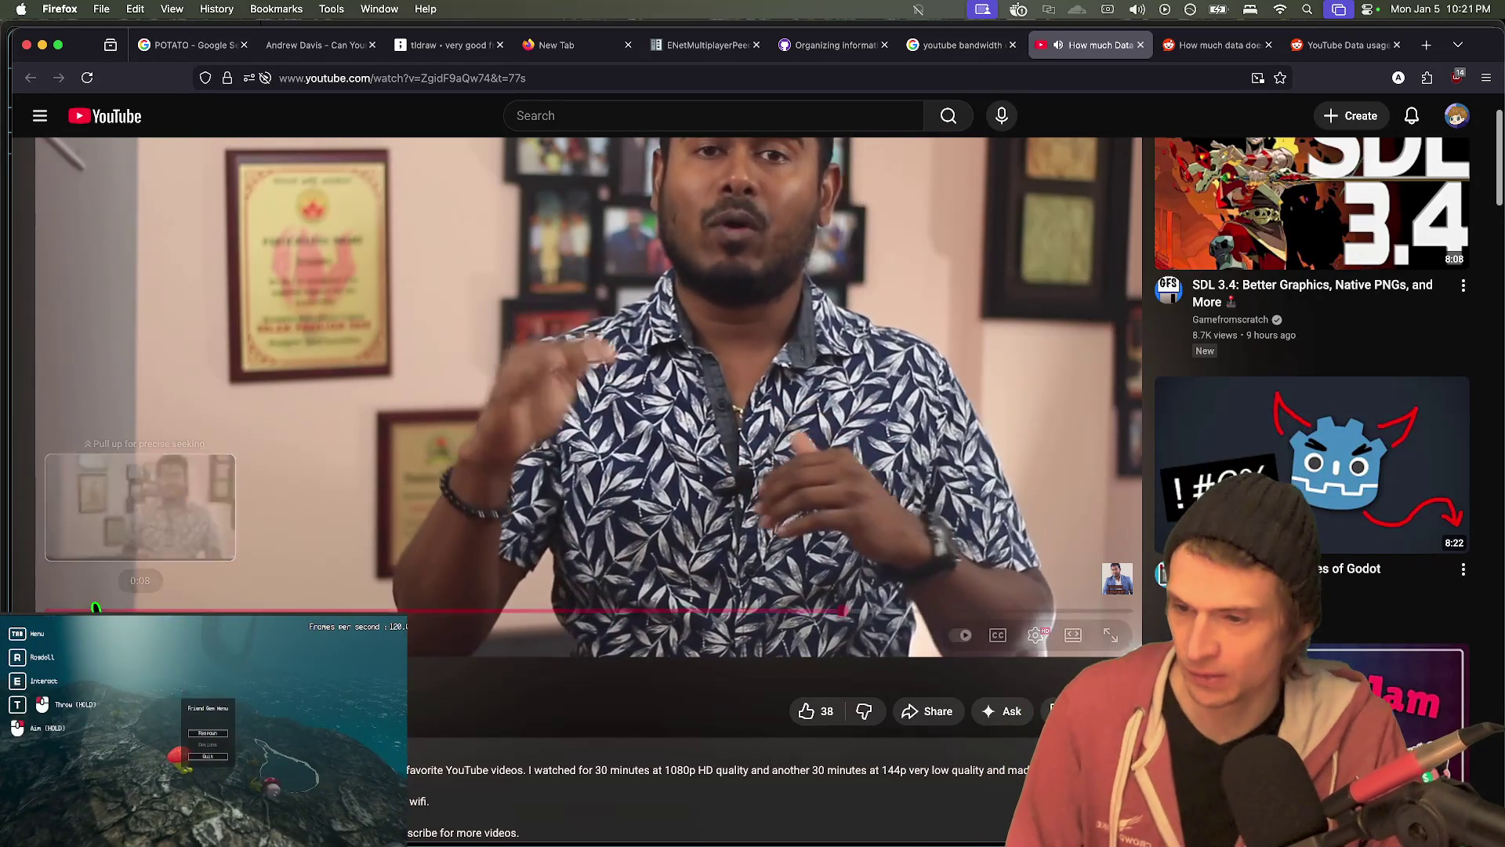
- Pause the video on the 0.07 x 2 = 0.14GB low-quality result
scroll(815, 517, up, 1)
scroll(809, 532, up, 1)
drag(829, 695, 811, 700)
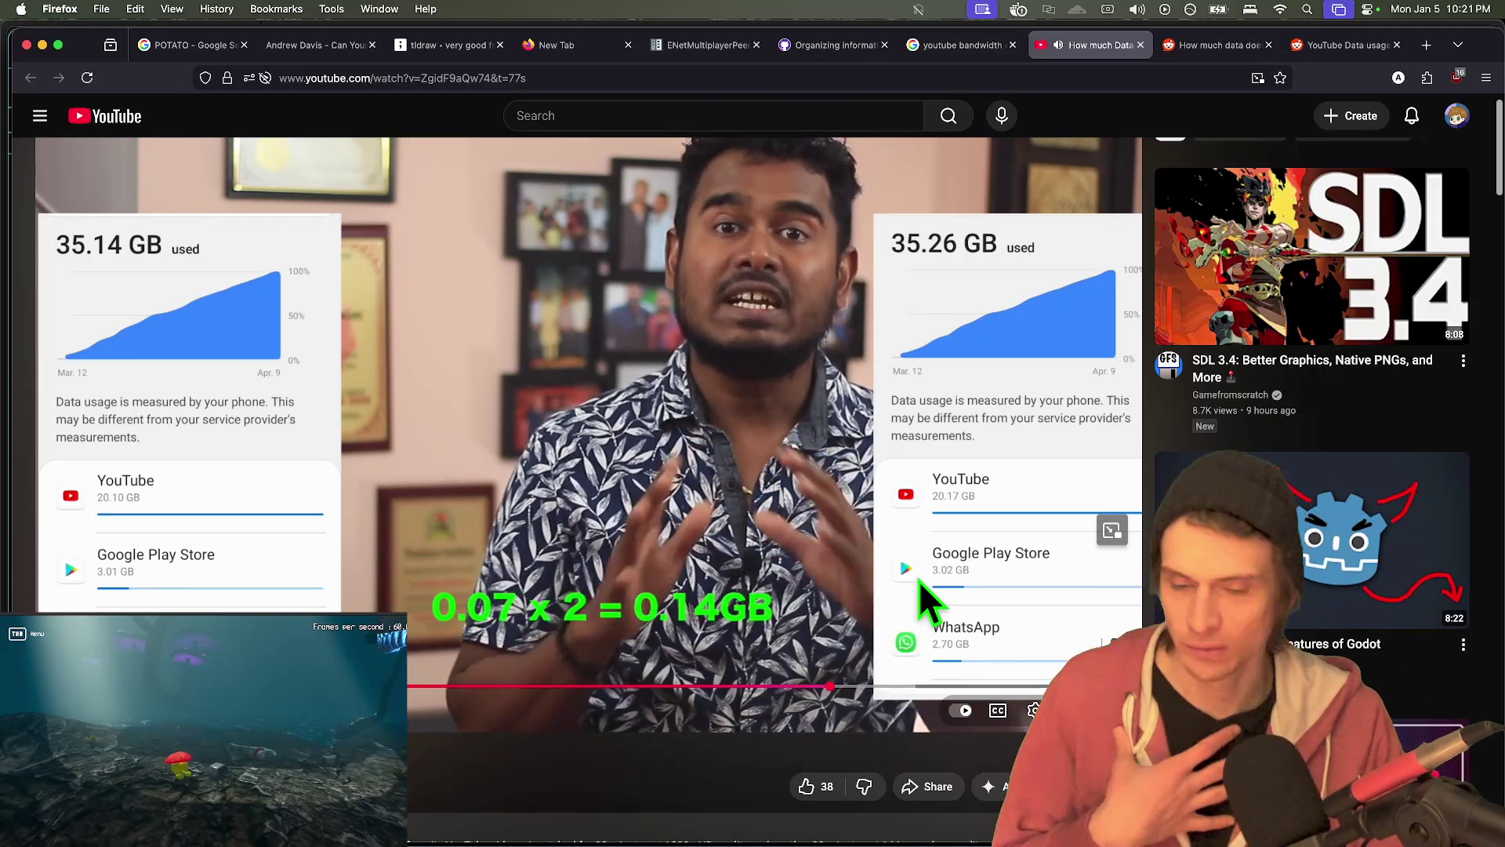
click(890, 486)
- Scroll through the video page, then return to the Google results tab
scroll(889, 478, down, 2)
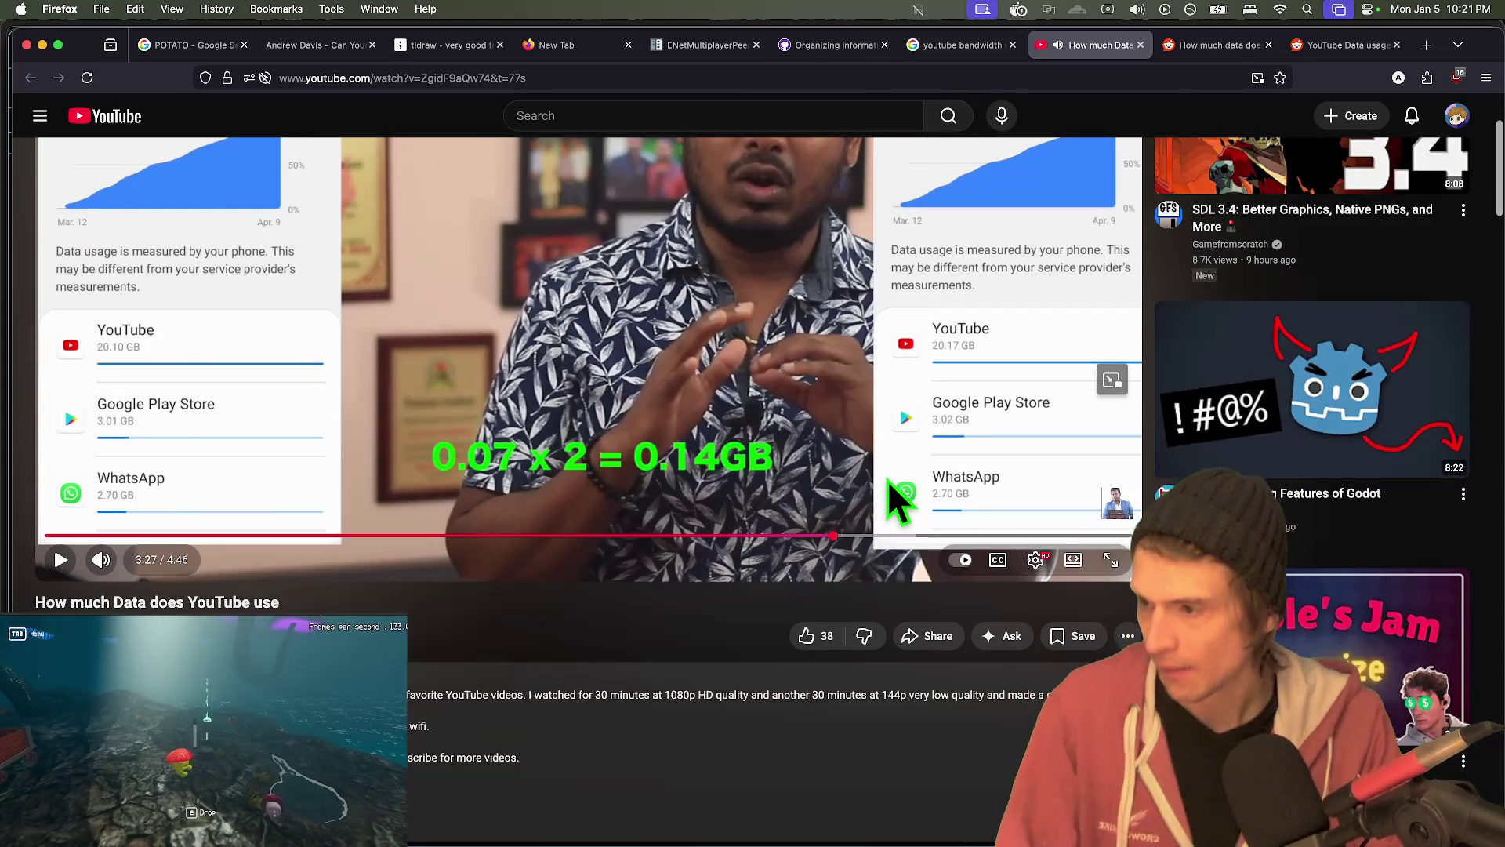
scroll(623, 426, down, 3)
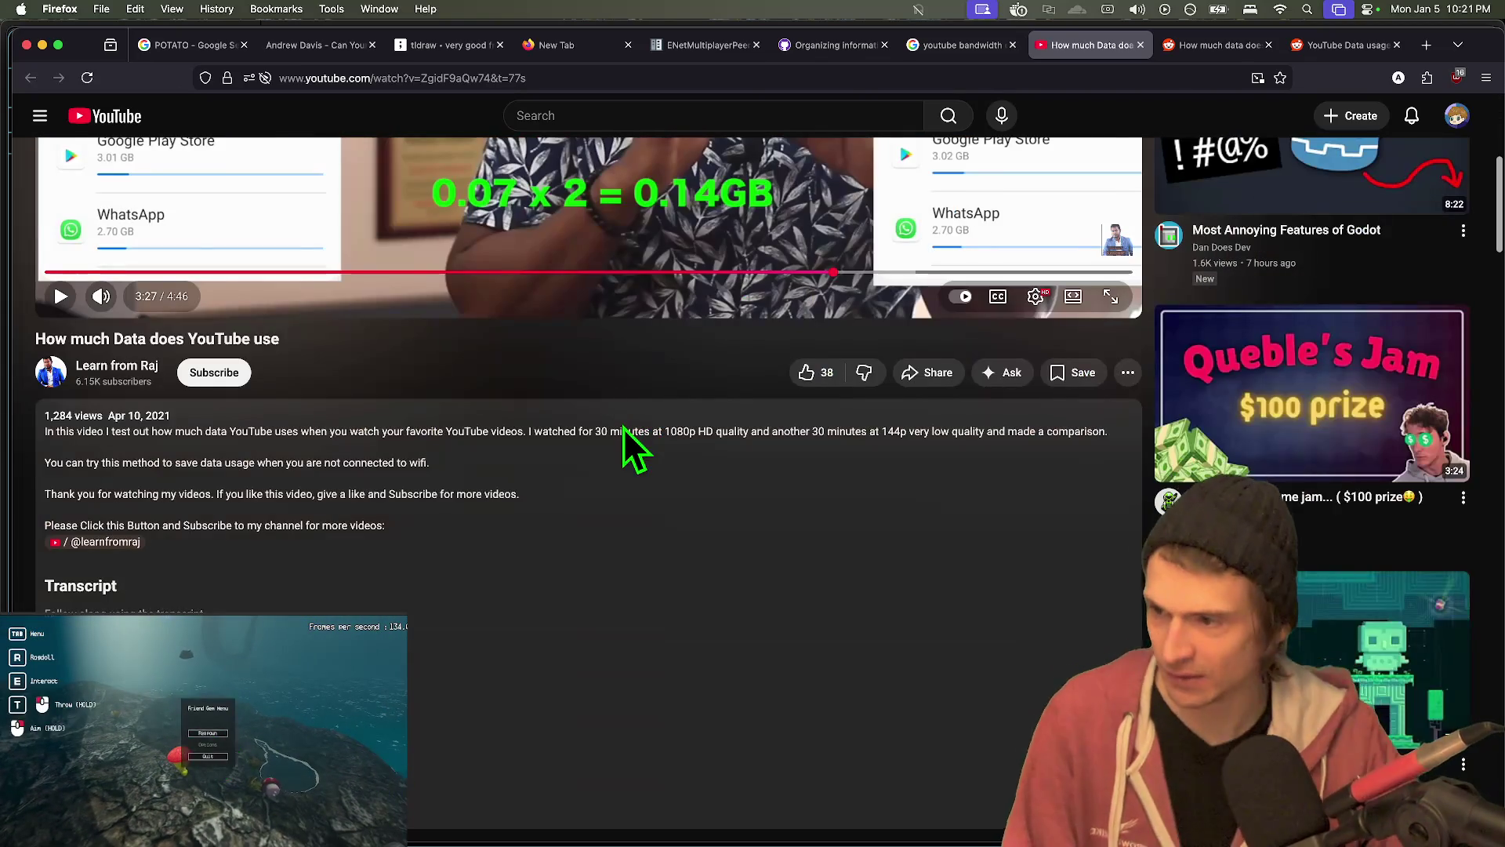
scroll(627, 400, up, 5)
scroll(634, 369, down, 5)
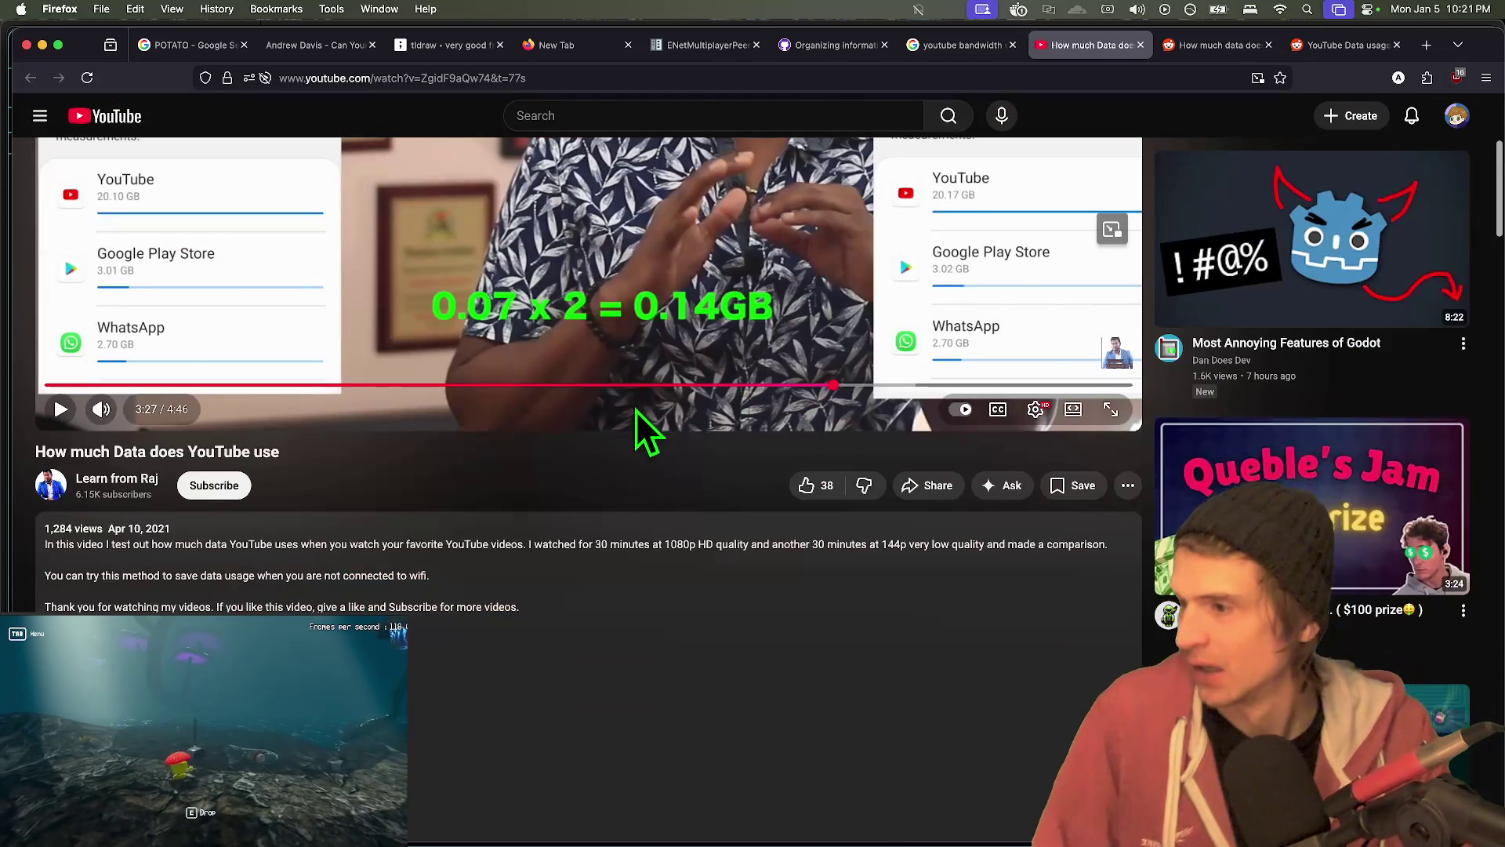
scroll(708, 535, down, 1)
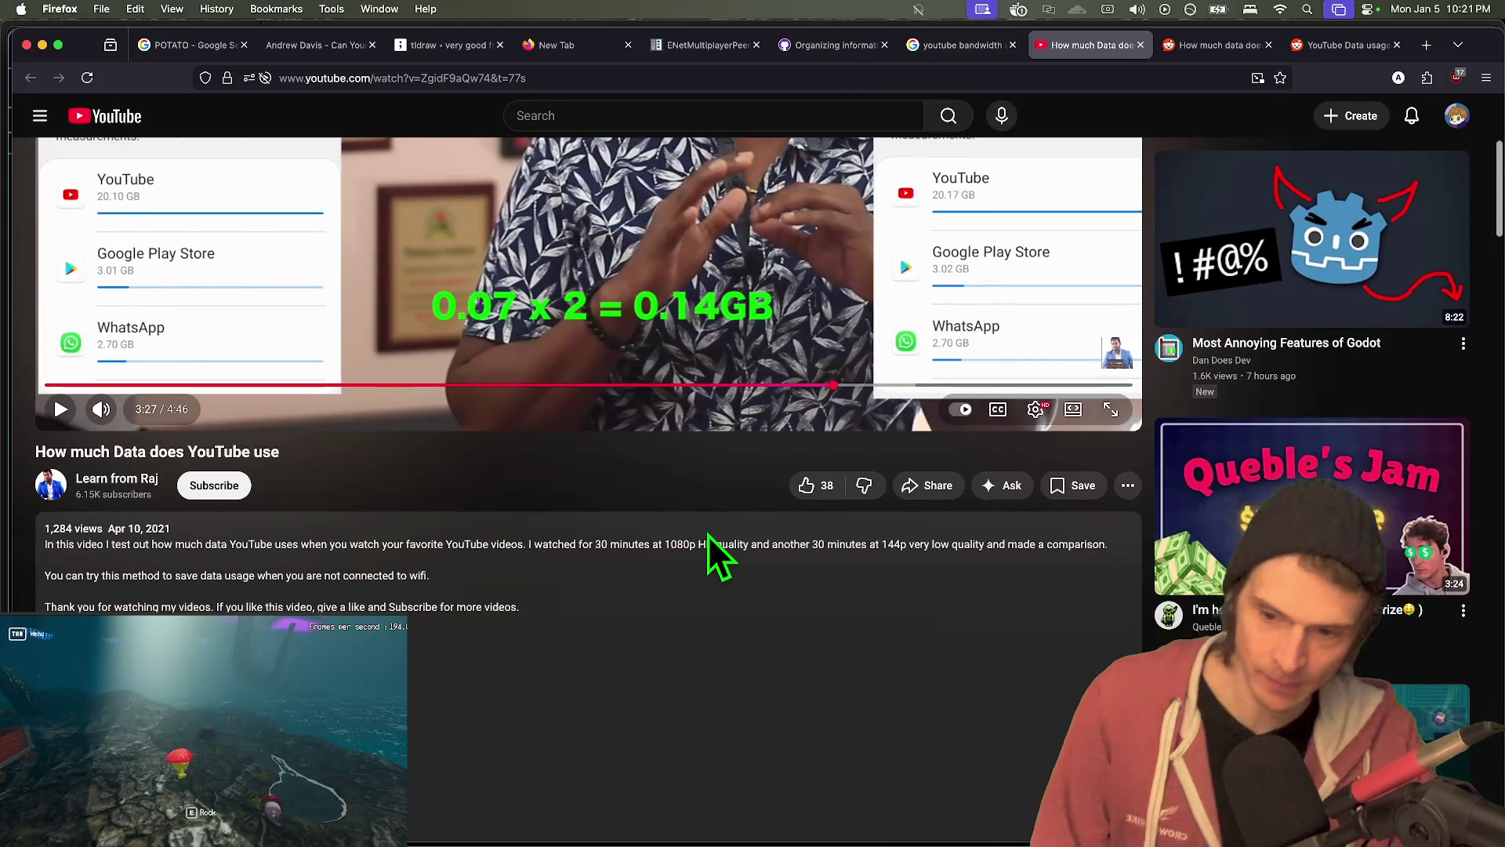
scroll(708, 534, down, 10)
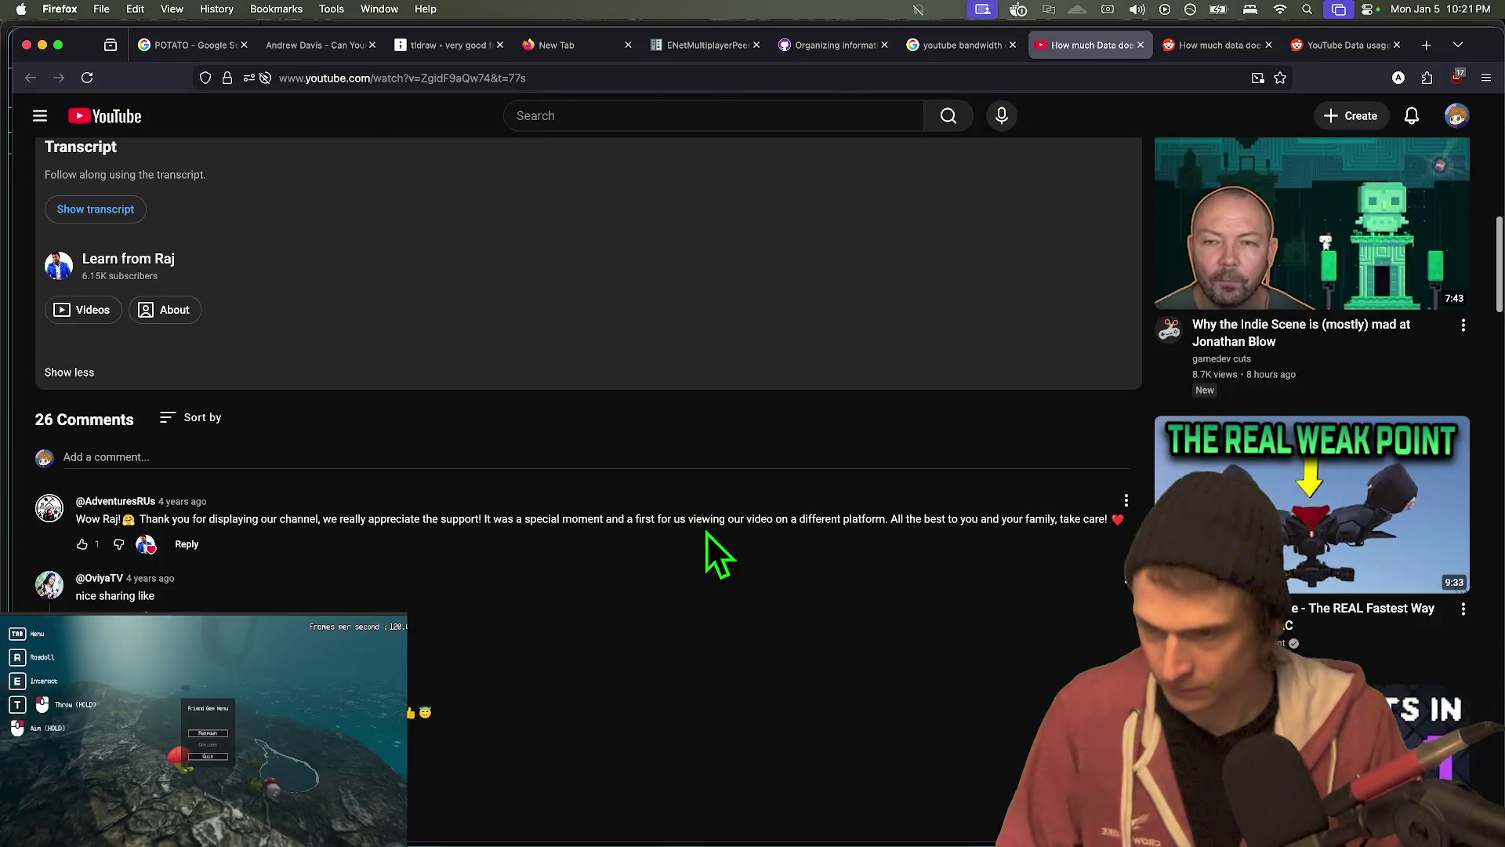
scroll(706, 533, up, 6)
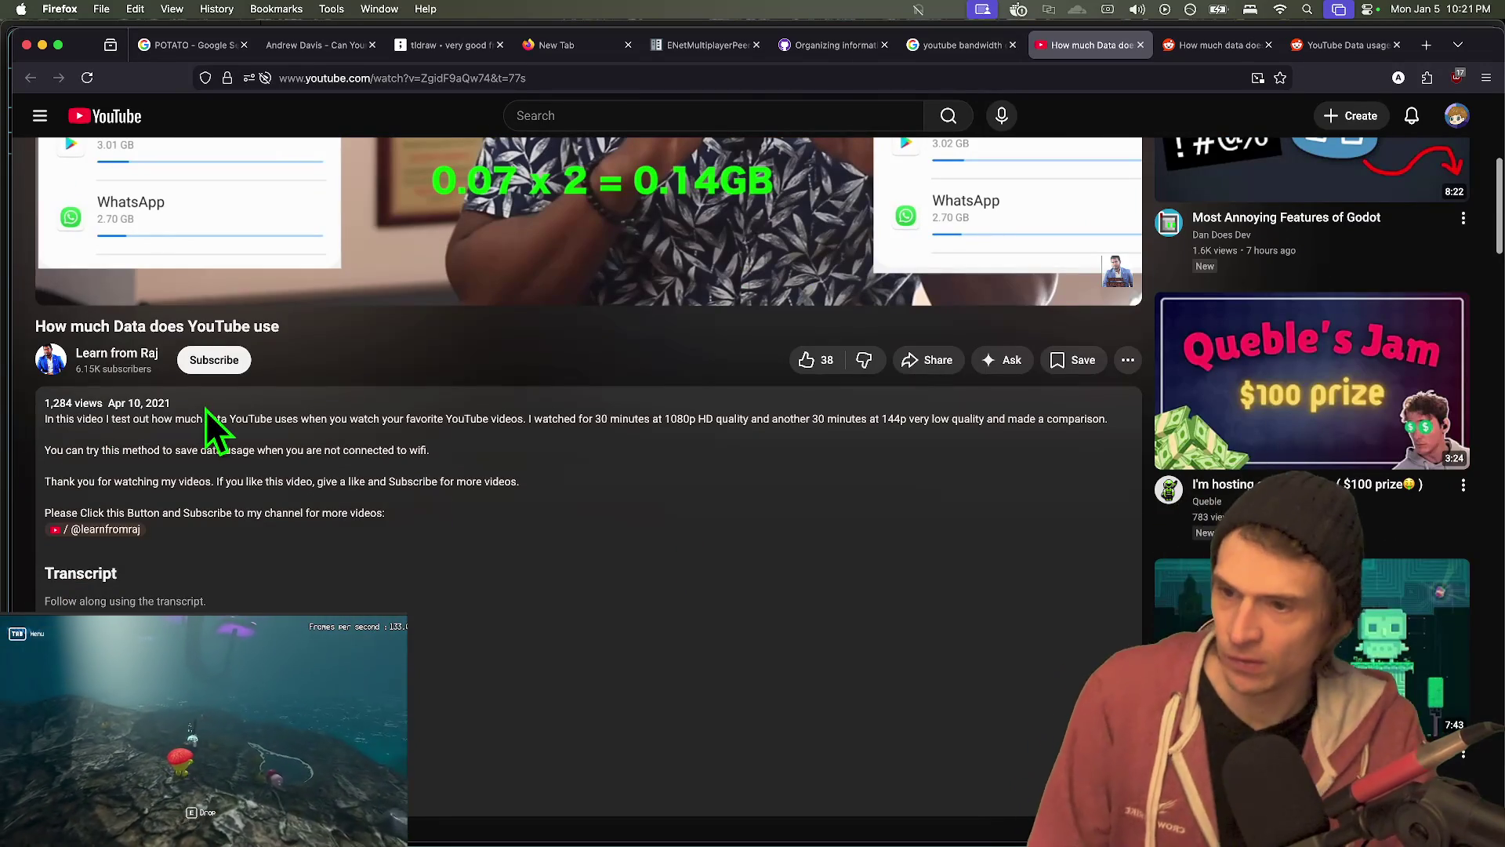
scroll(326, 471, down, 5)
key(ctrl+shift+Tab)
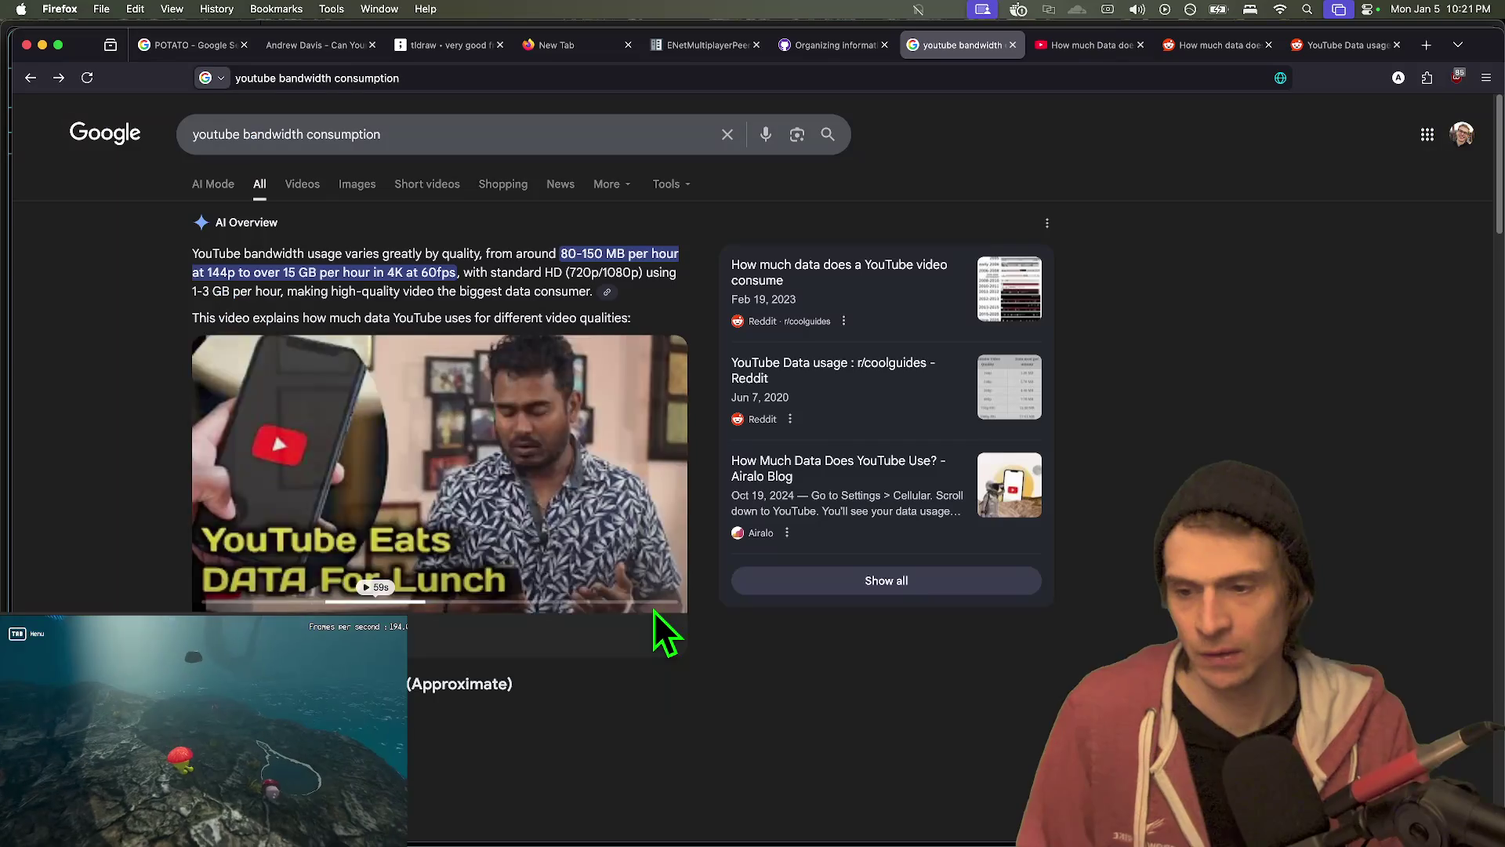
- Read the AI Overview's data figures, highlighting 60-90 MB for 144p
scroll(660, 608, down, 4)
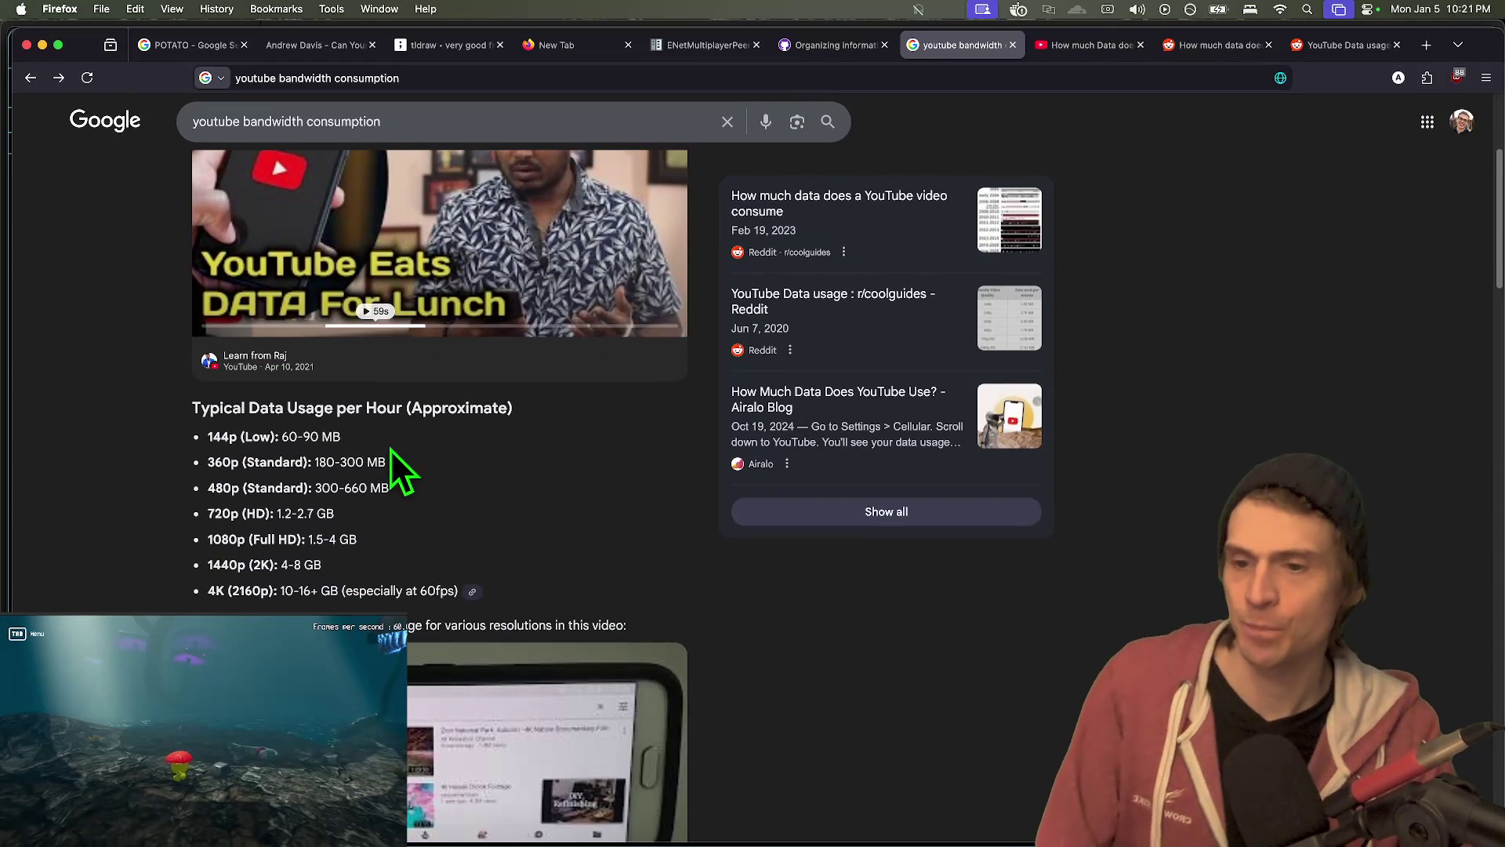
drag(298, 437, 284, 439)
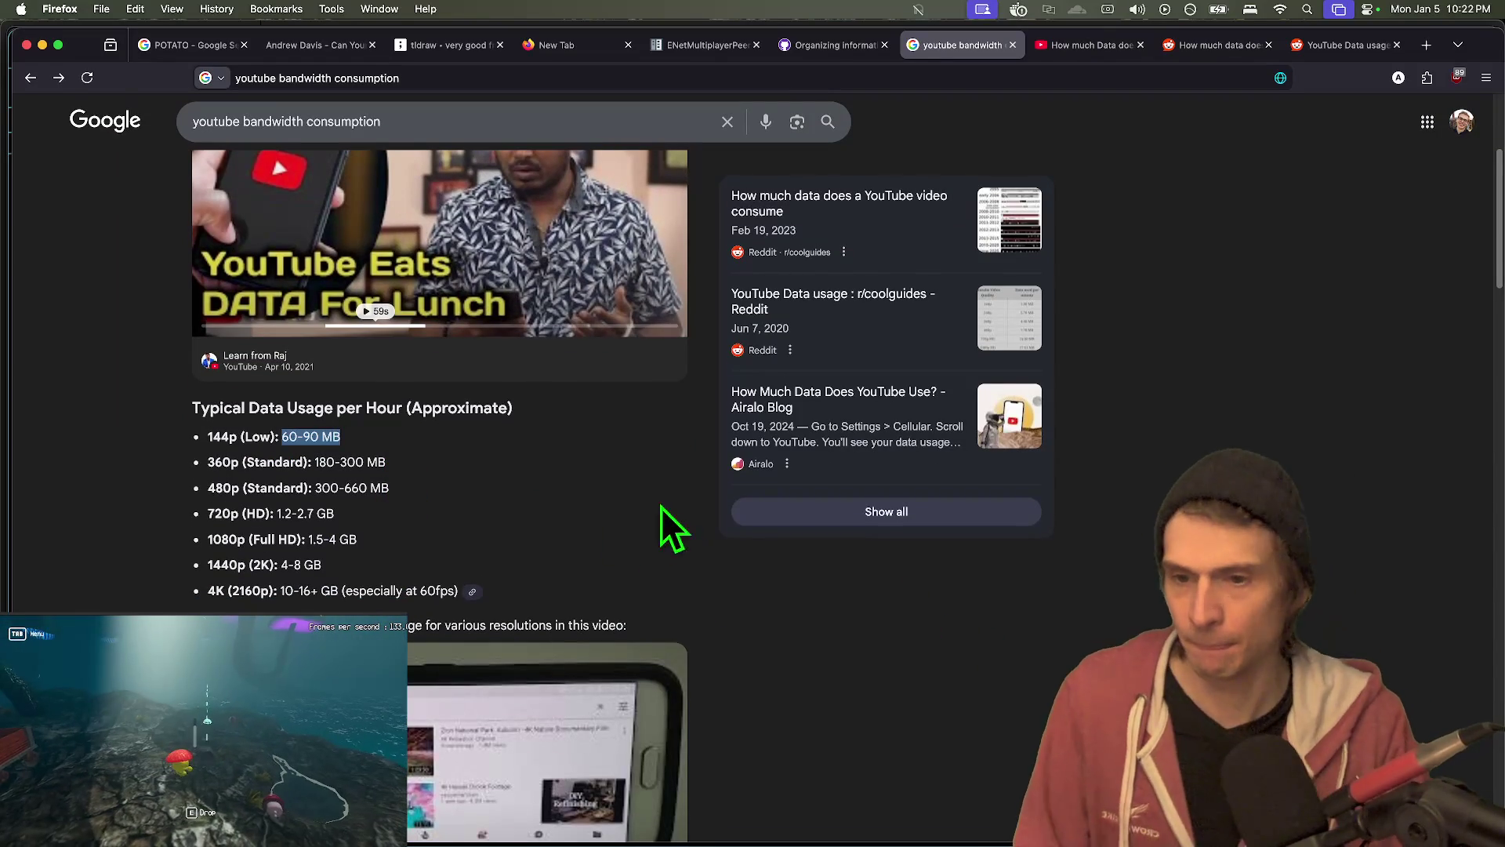
scroll(504, 504, down, 10)
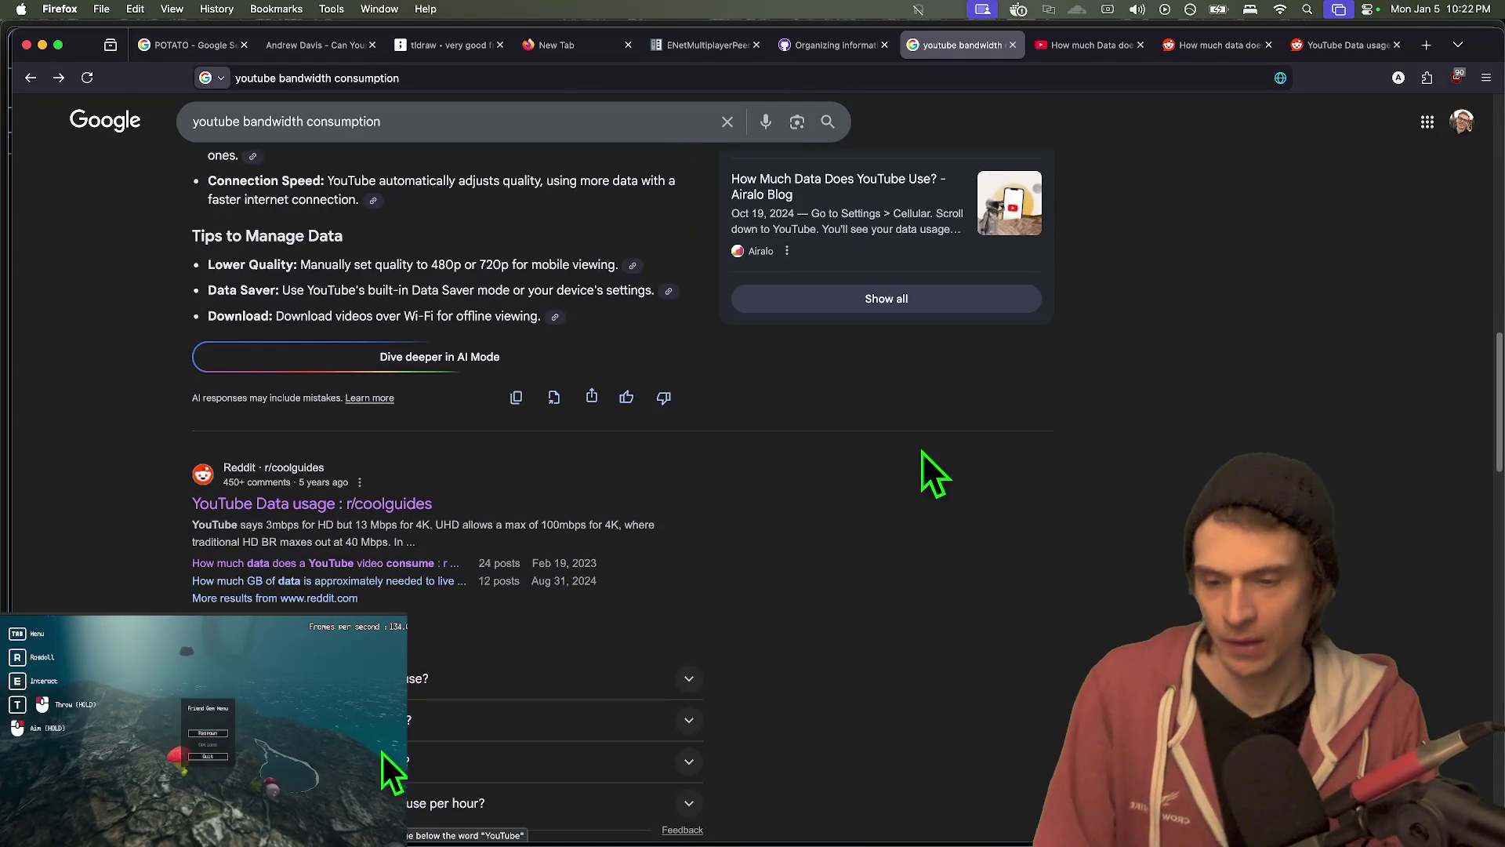
scroll(906, 493, down, 3)
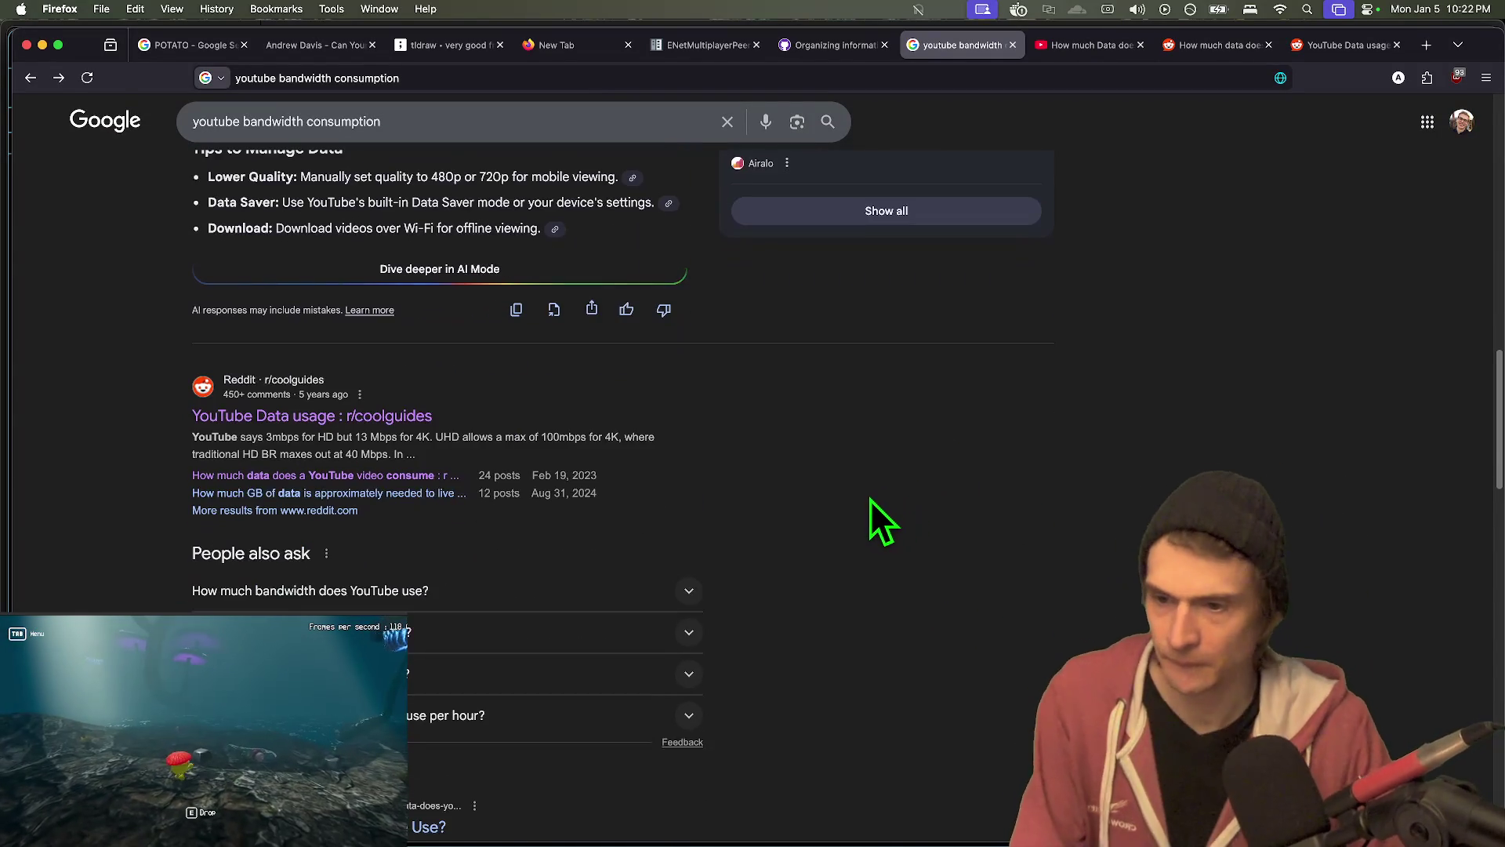
scroll(868, 500, down, 7)
- Open Airalo's 'How Much Data Does YouTube Use?' article in a new tab and switch to it
super+click(404, 517)
key(ctrl+Tab)
key(ctrl+shift+Tab)
scroll(962, 509, down, 1)
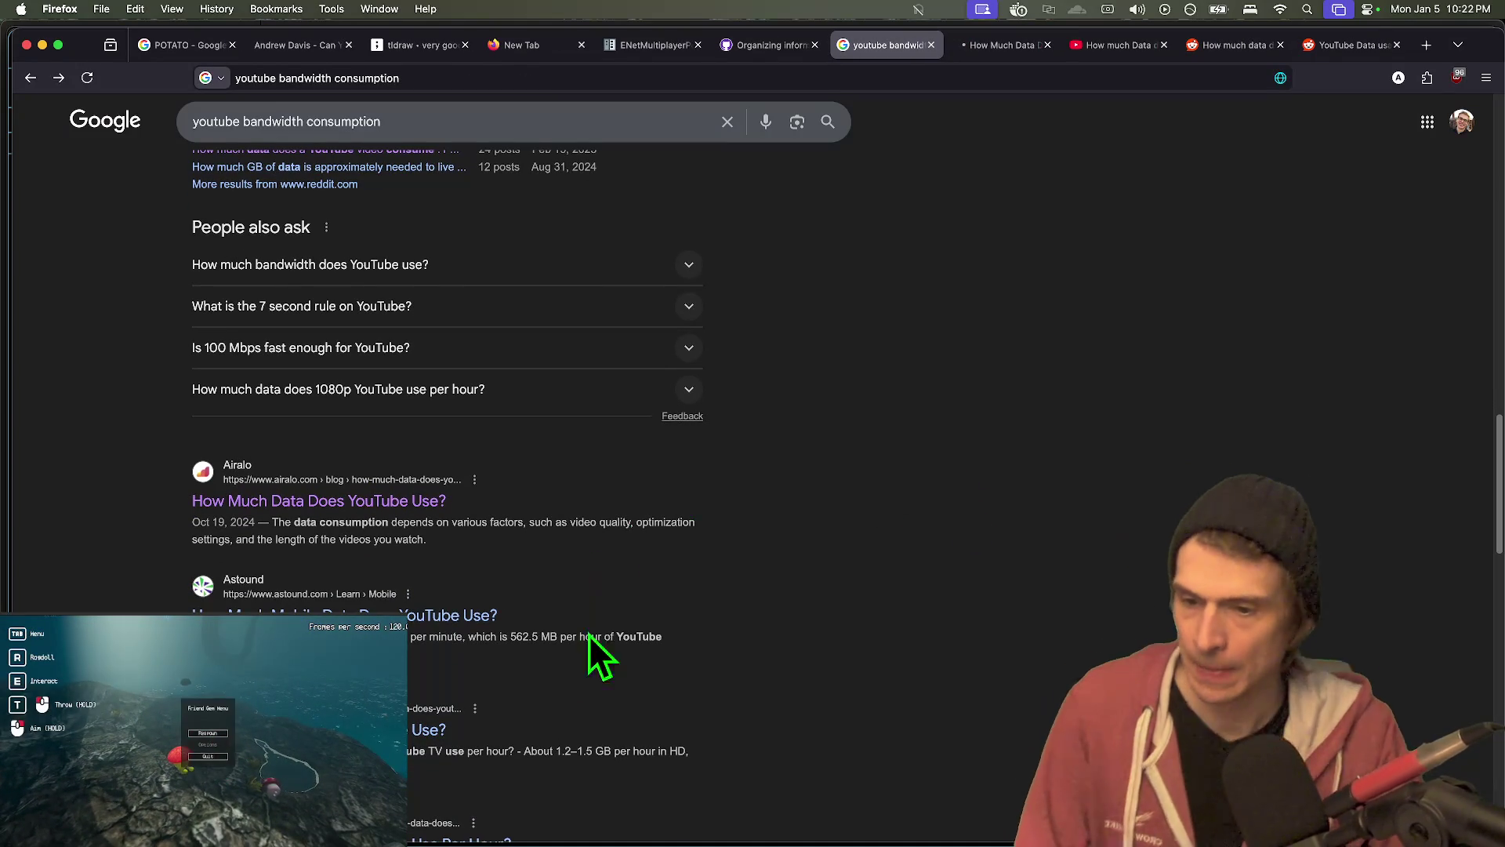
scroll(680, 610, down, 1)
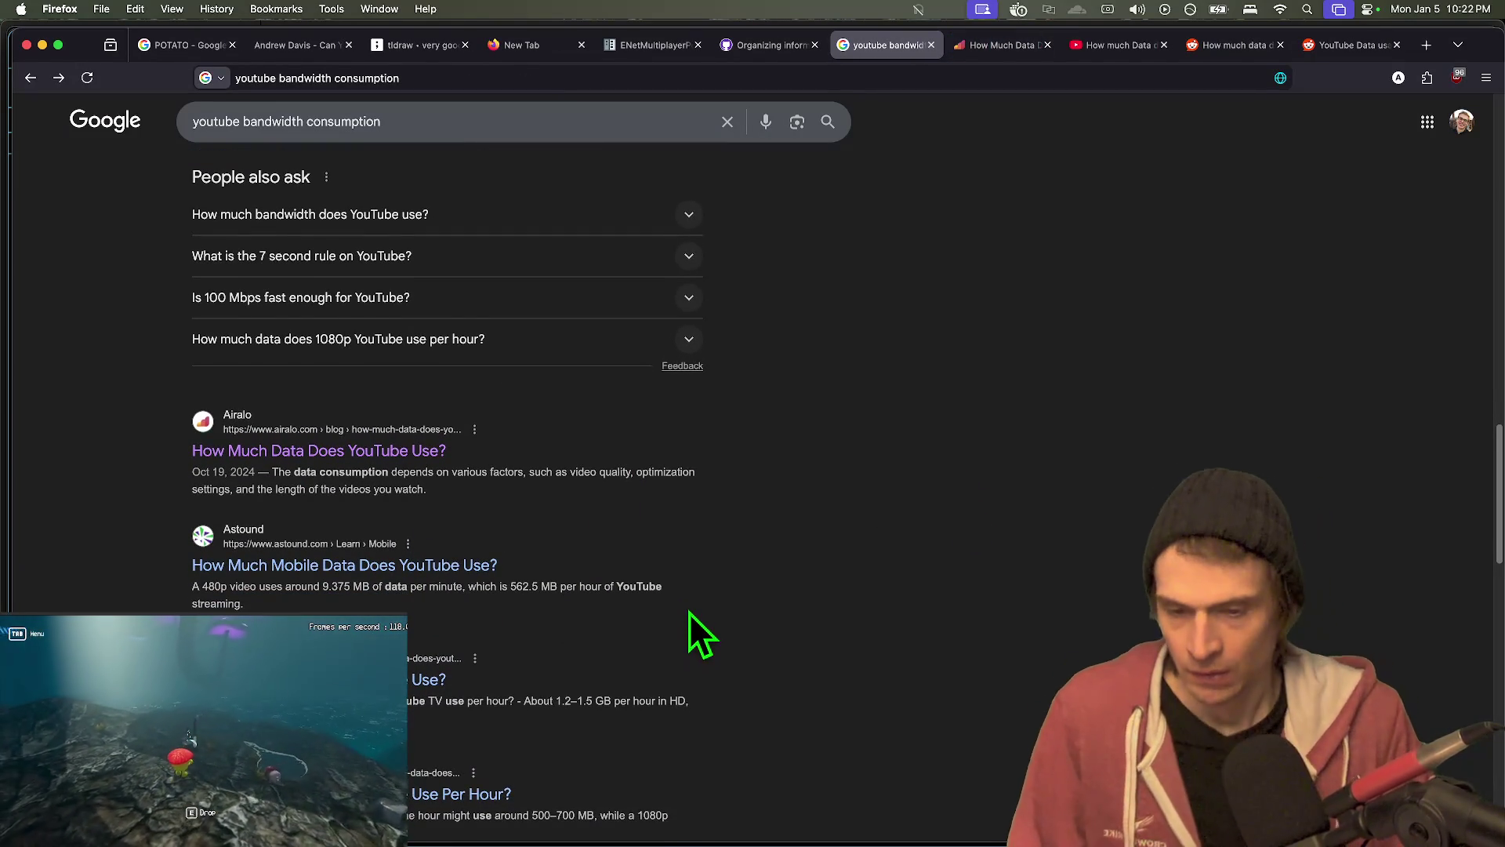
scroll(676, 599, down, 2)
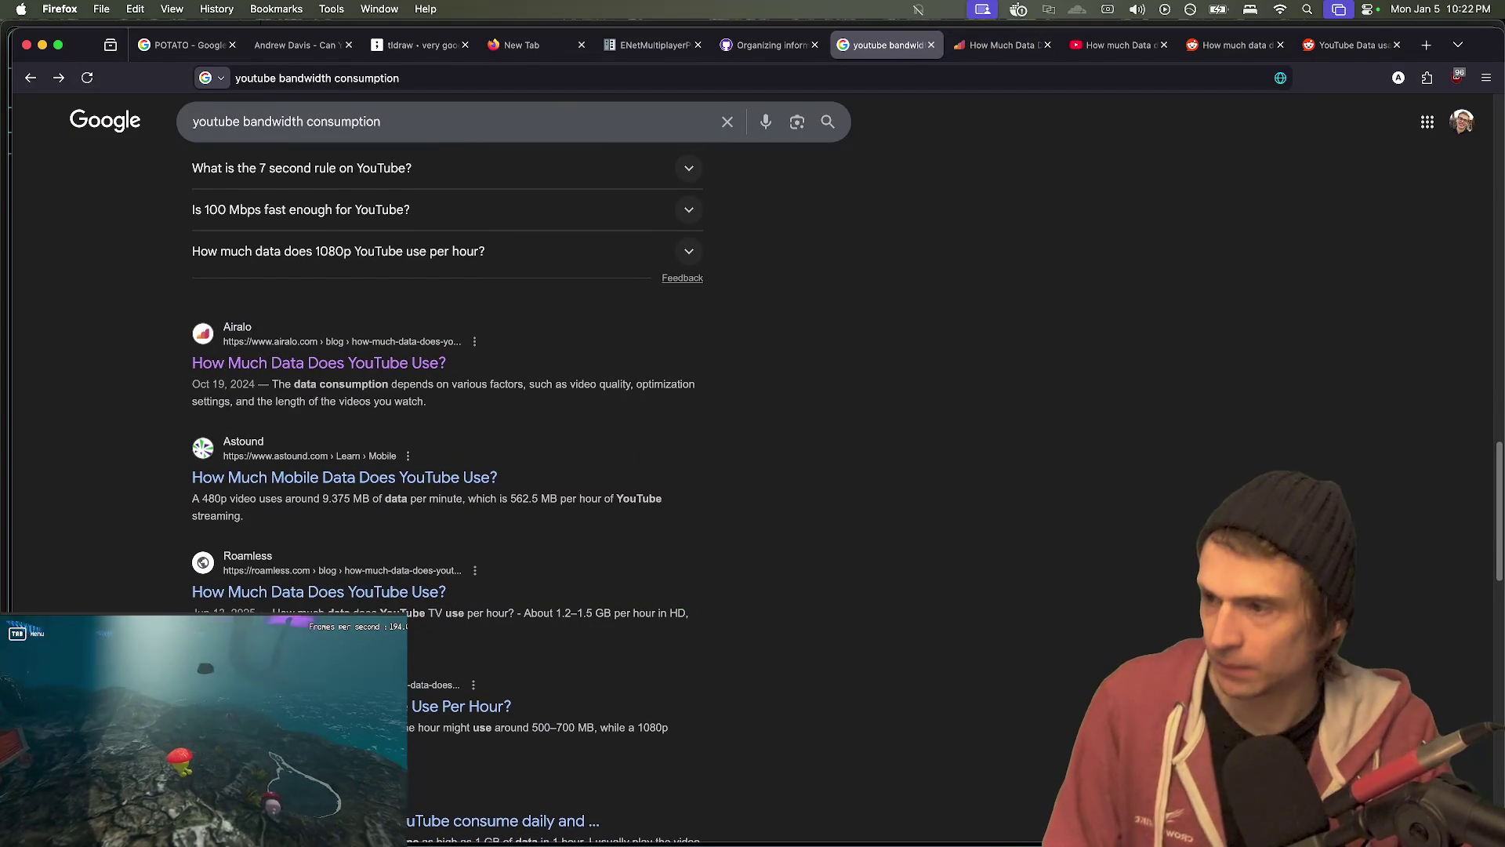
key(ctrl+Tab)
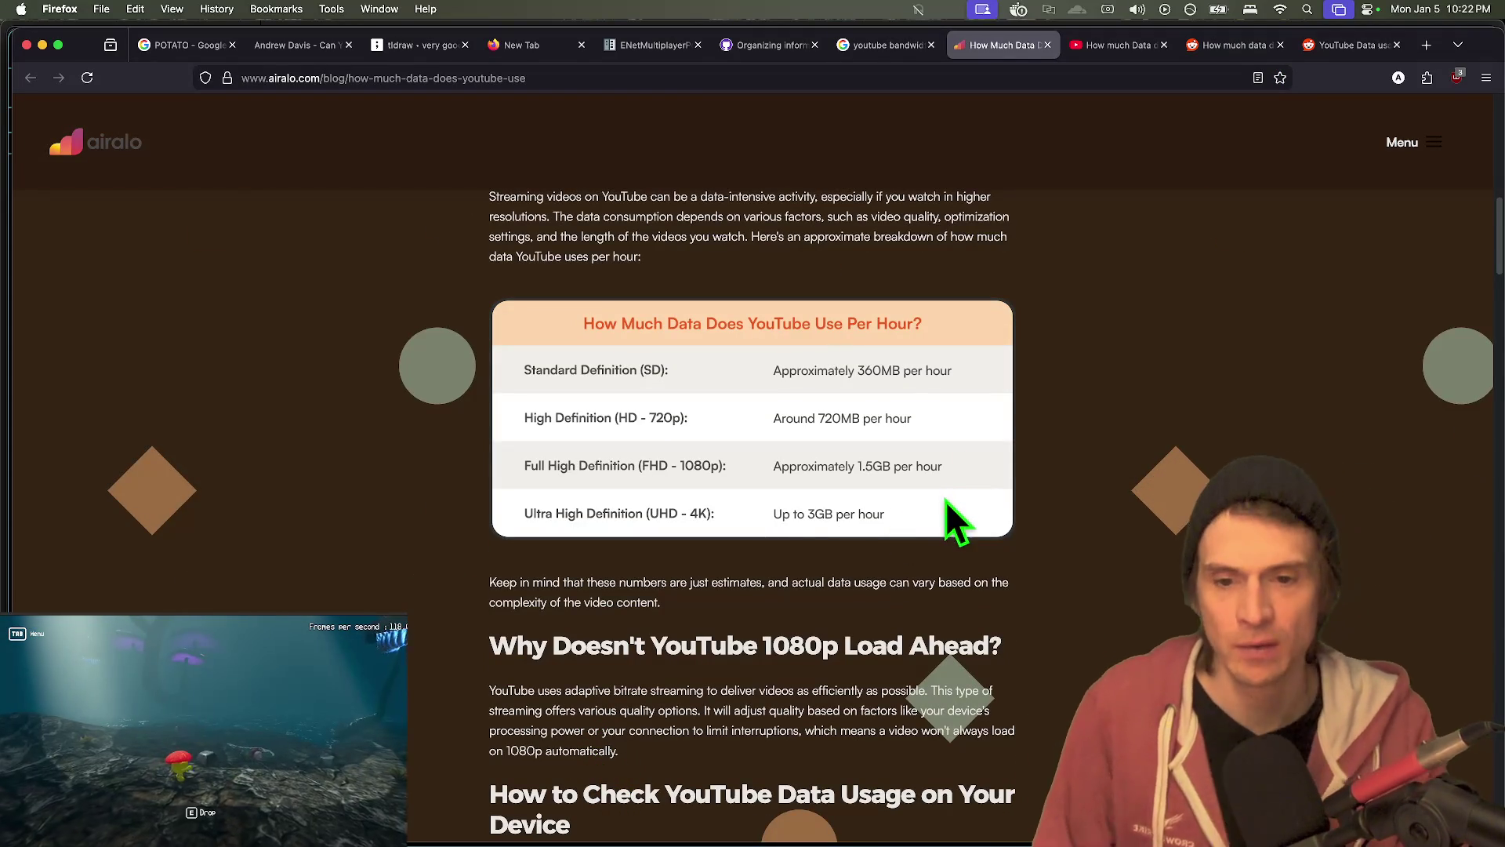
- Review Airalo's per-hour YouTube data table and briefly check bandwidth_budget.md in VS Code
scroll(970, 440, down, 3)
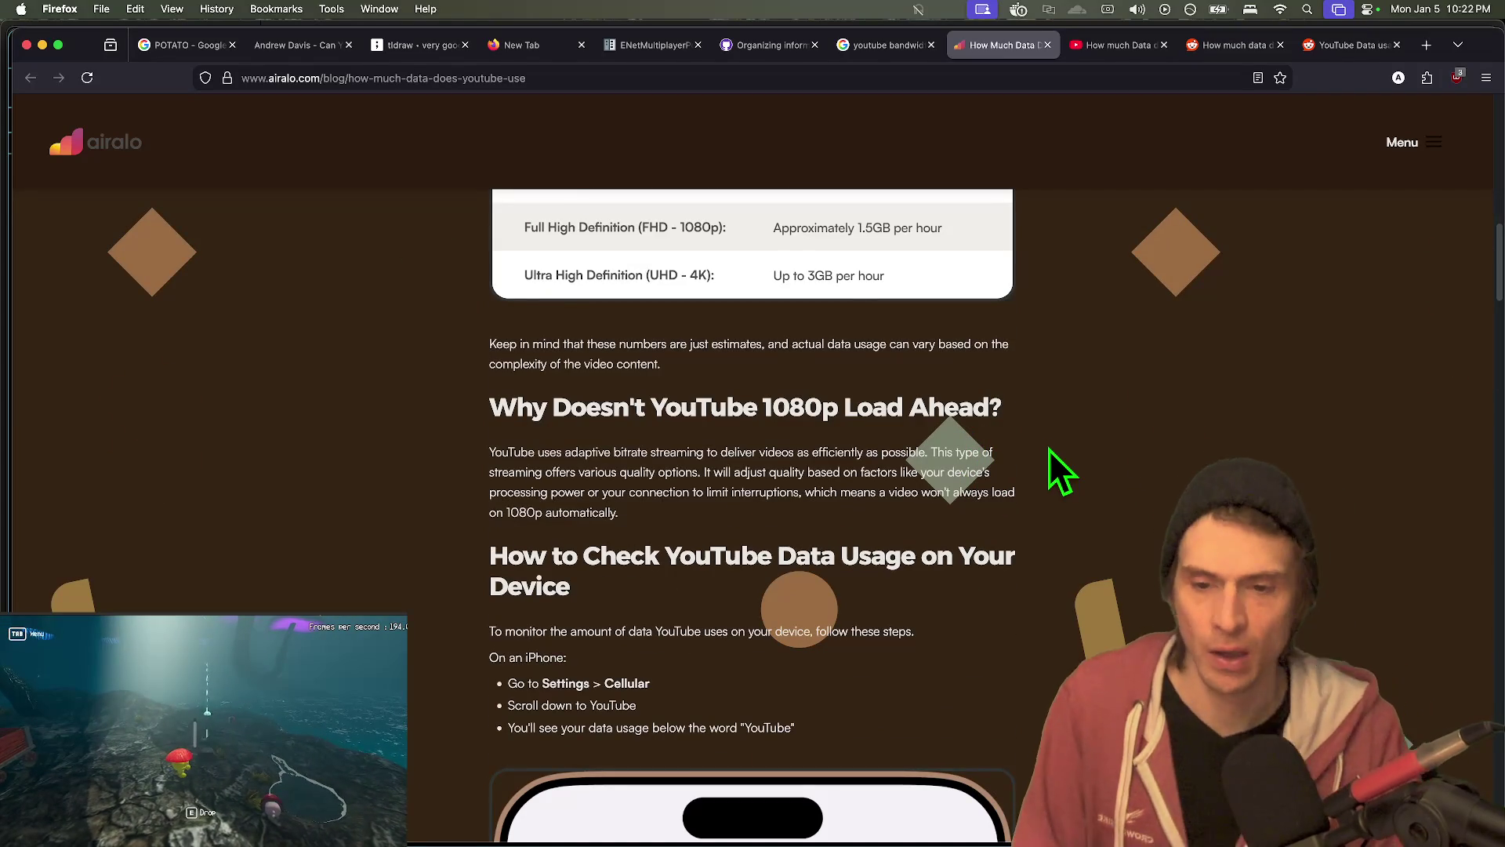
scroll(1050, 450, up, 2)
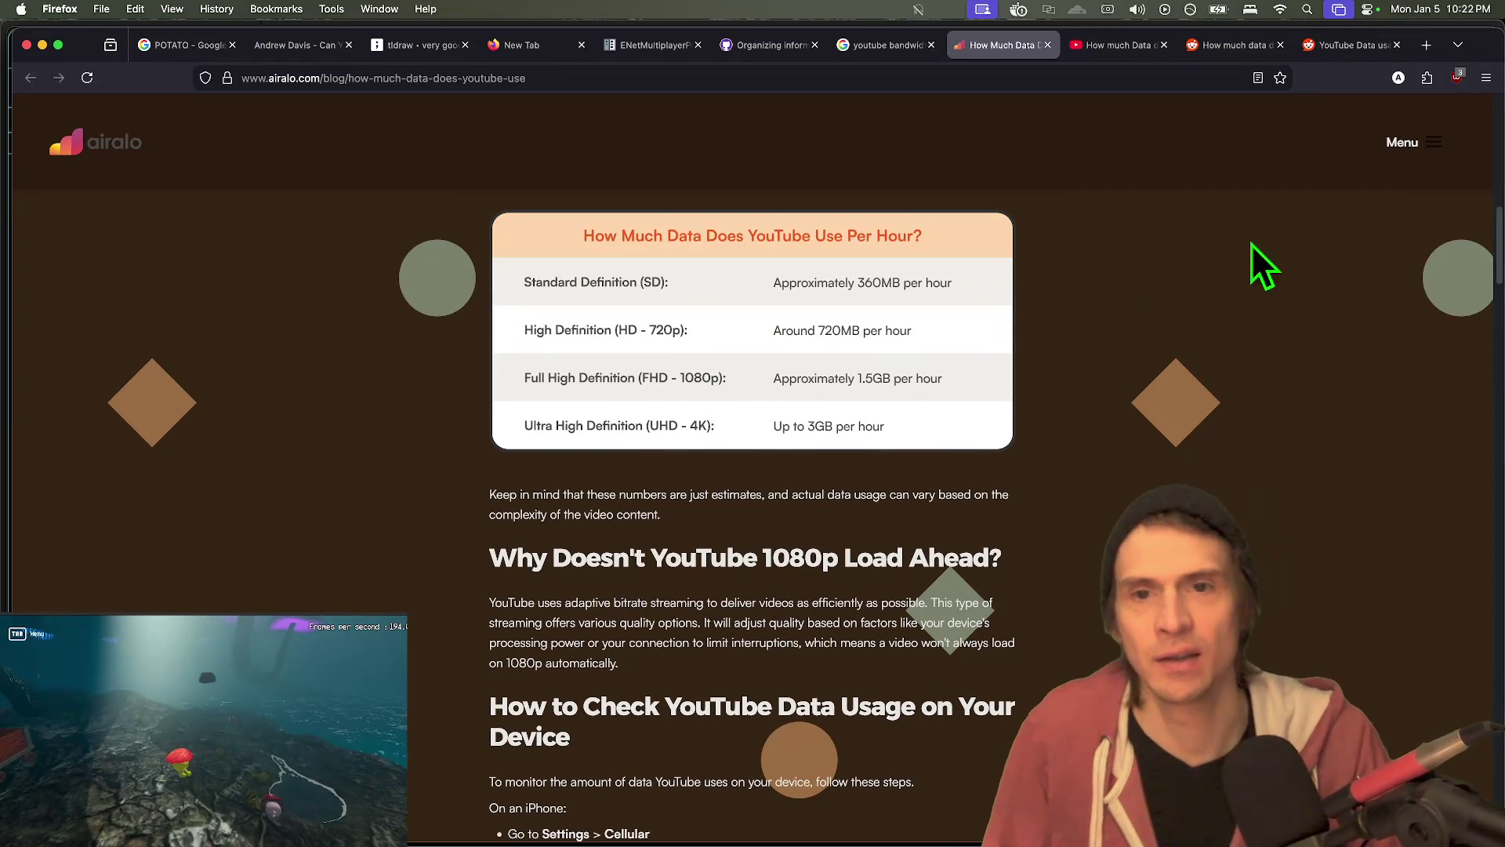
key(super+Tab)
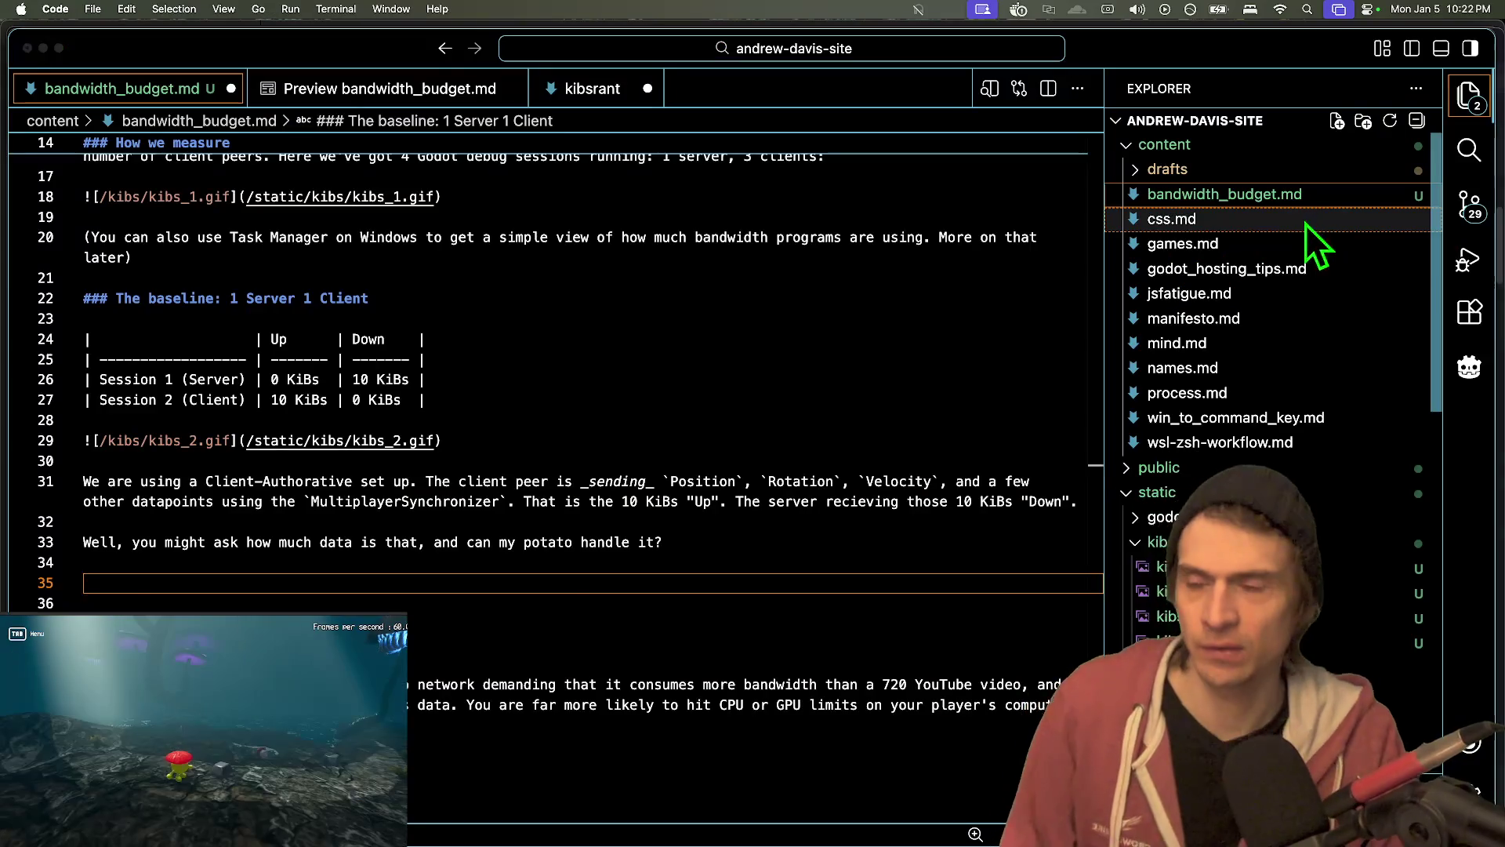
key(super+Tab)
click(596, 812)
key(ctrl+Tab)
key(super+Tab)
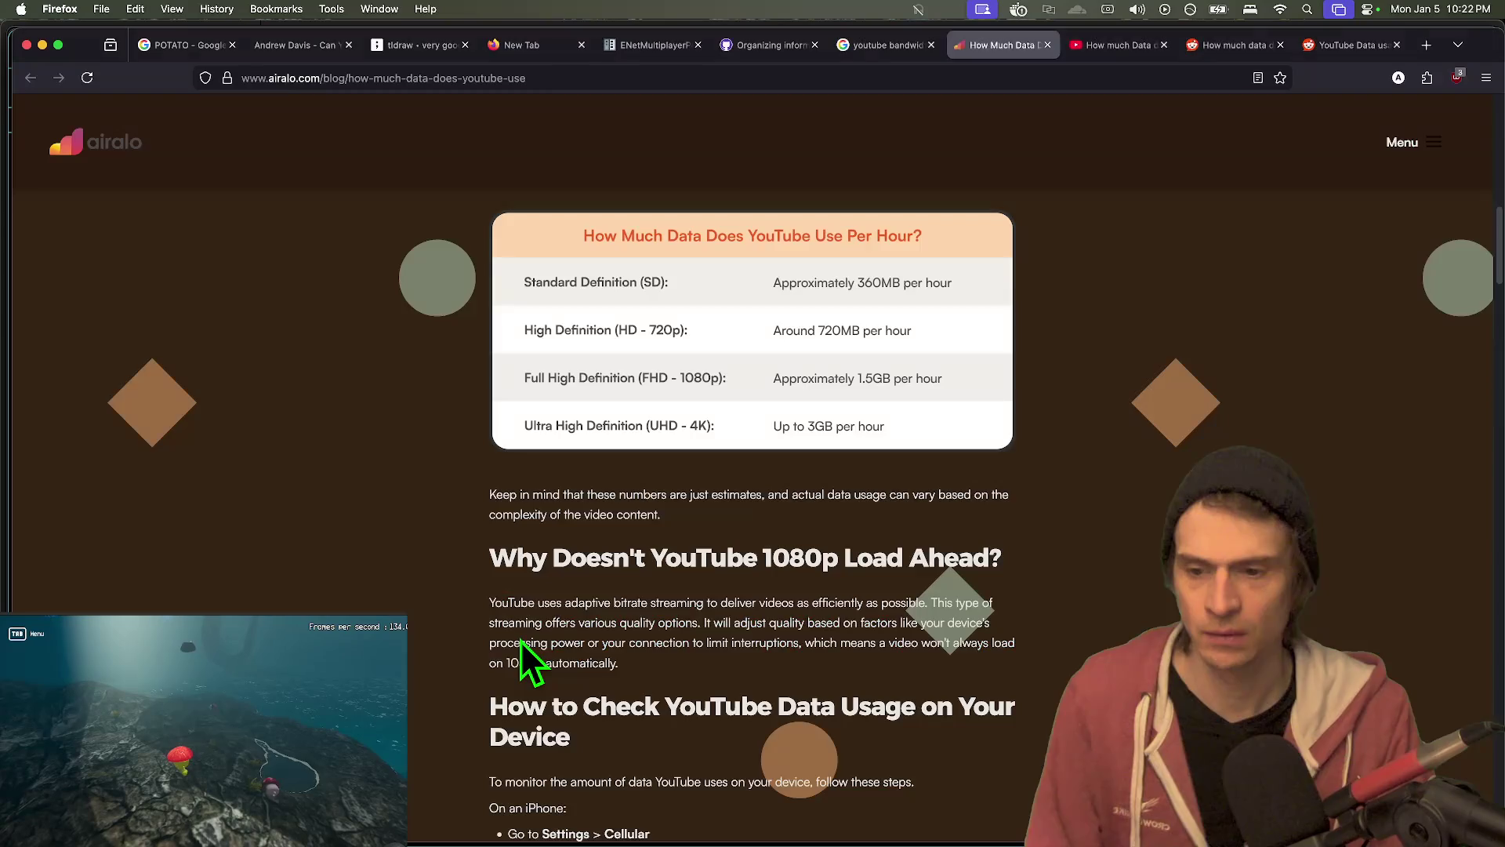
- Move through the browser tabs to the toolstud.io Bandwidth conversion calculator
key(ctrl+Tab)
key(ctrl+Tab)
key(ctrl+Tab)
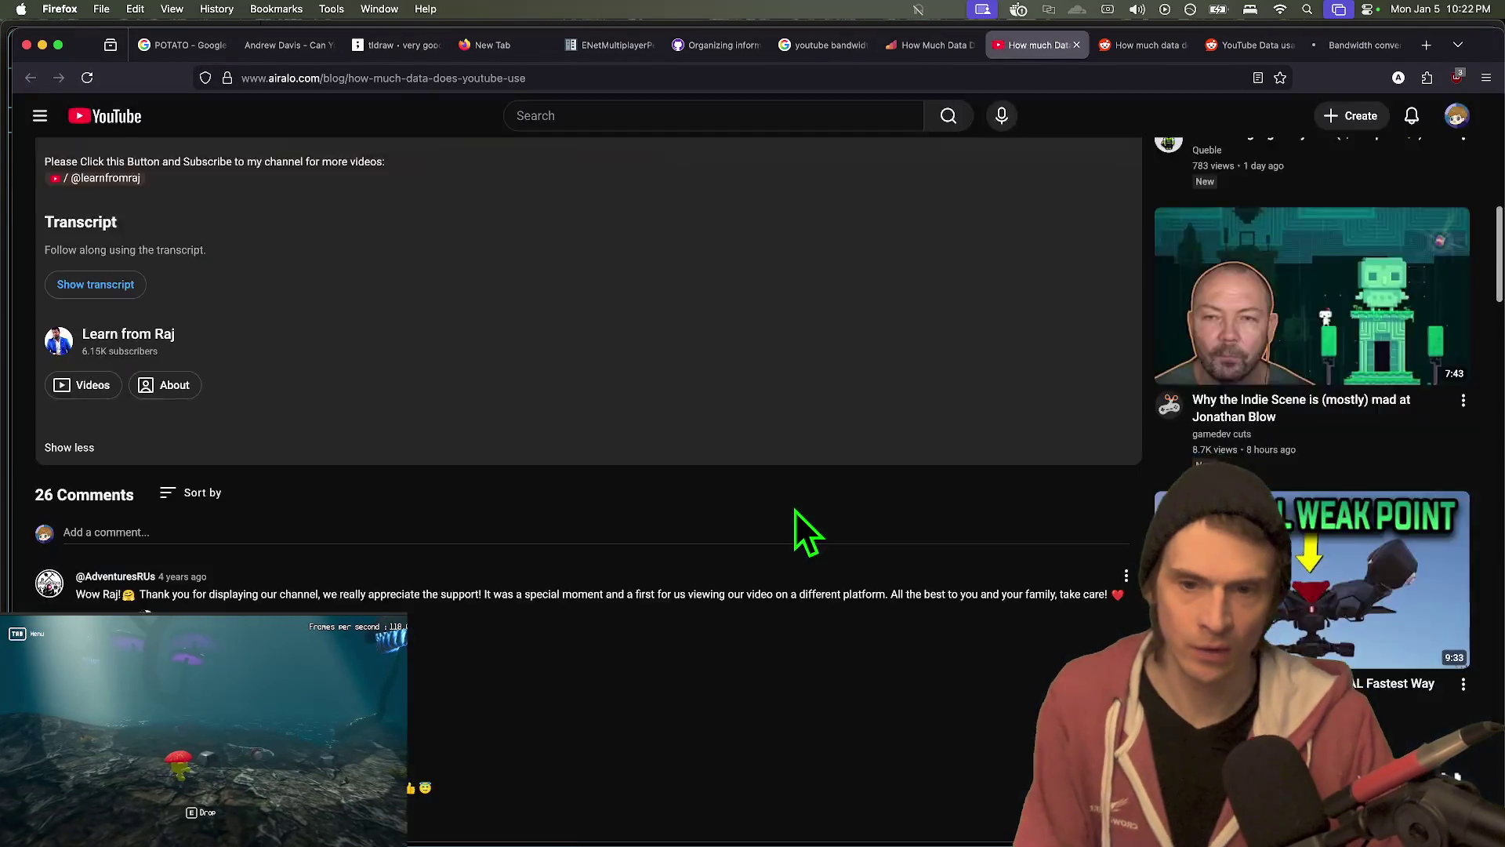
key(ctrl+shift+Tab)
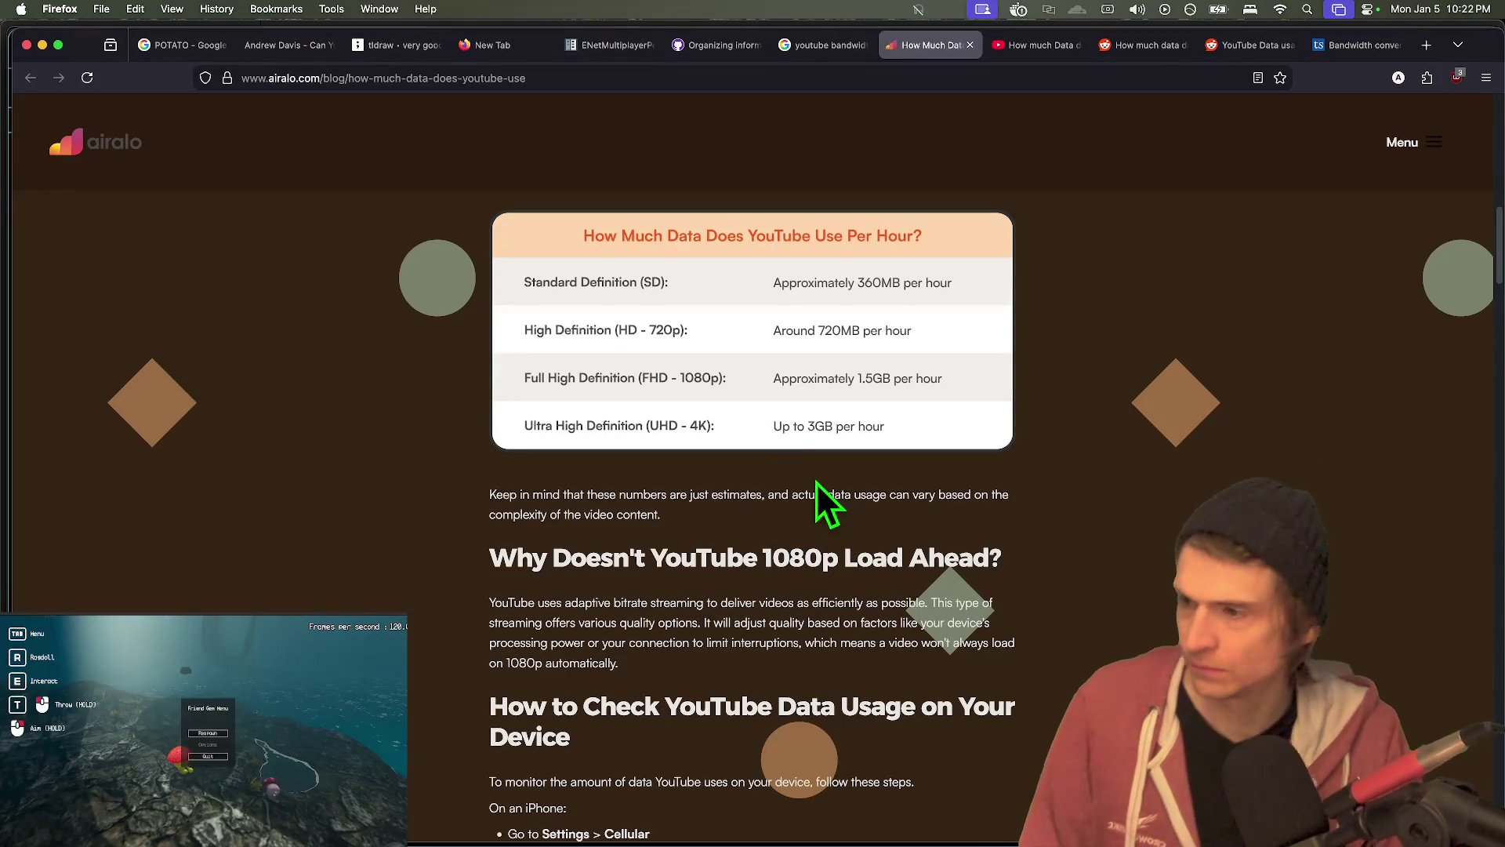
key(ctrl+Tab)
key(ctrl+Tab)
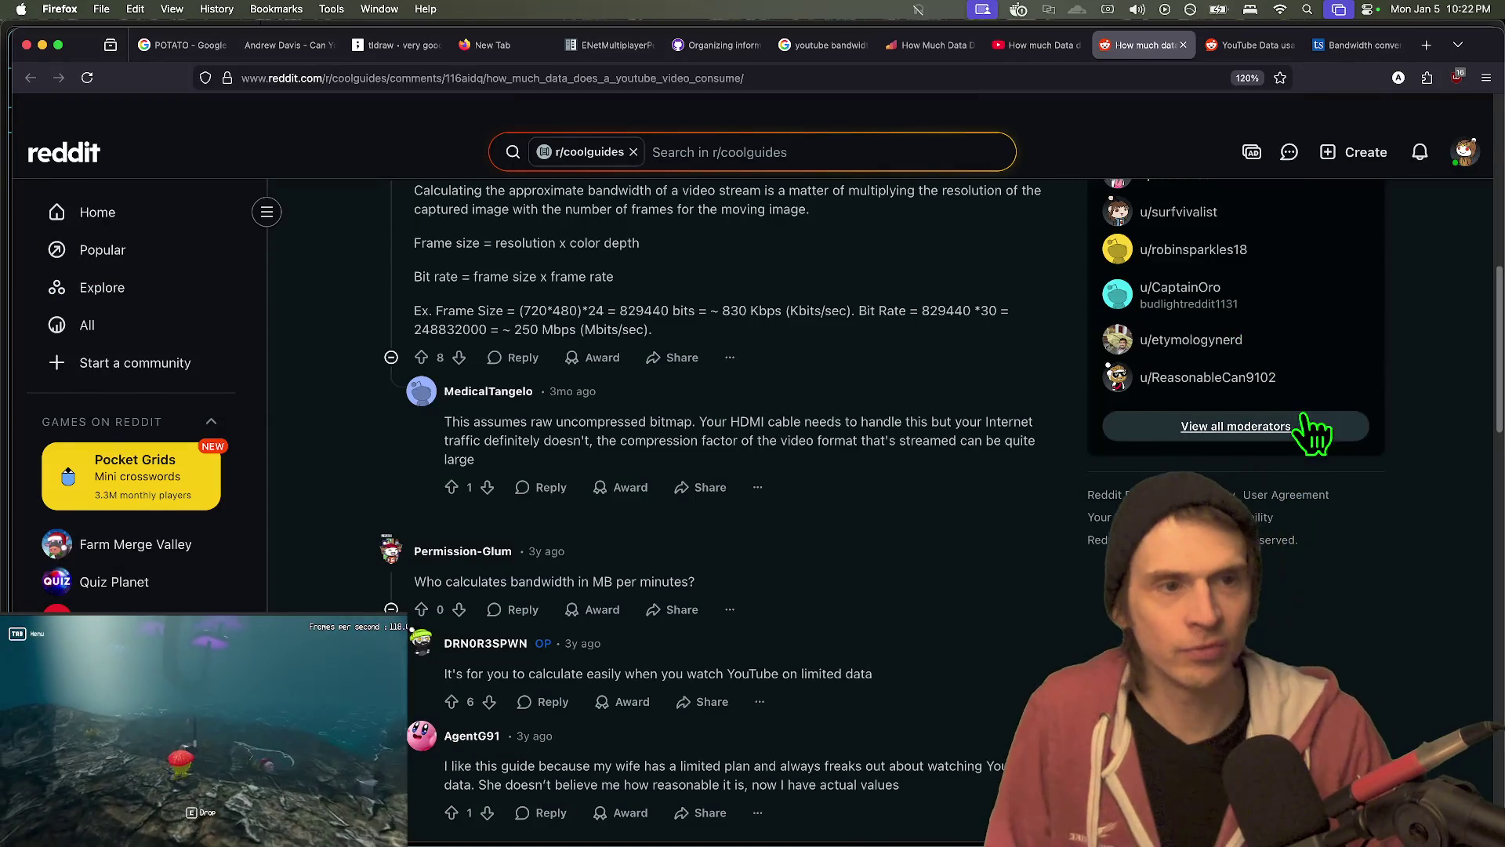
key(ctrl+Tab)
key(ctrl+Tab)
click(709, 306)
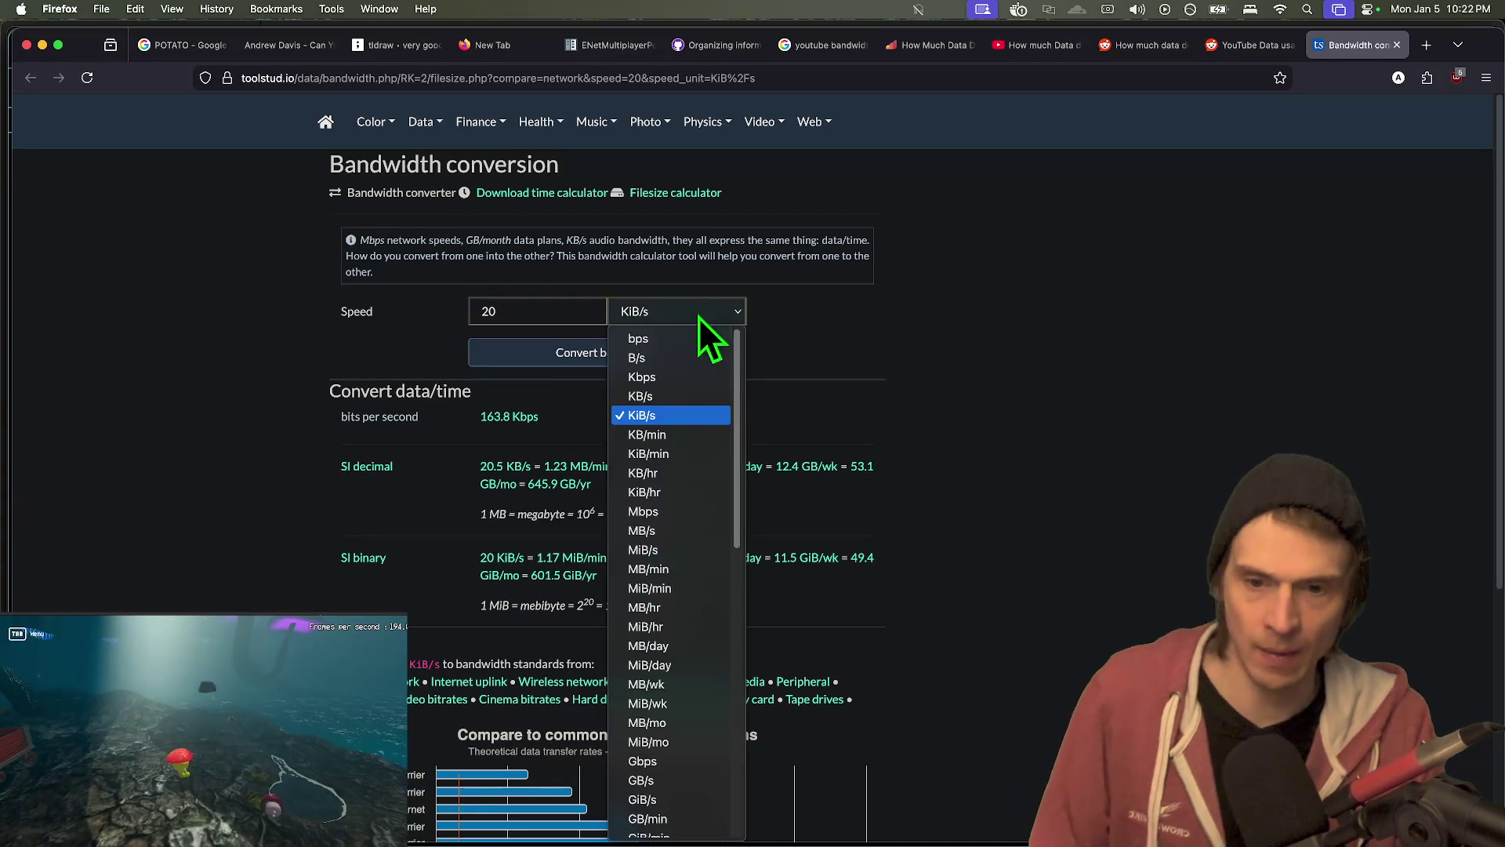
- Convert 1.5 GB/hr to bit rates, checking it against the Reddit and Airalo figures
scroll(676, 751, down, 2)
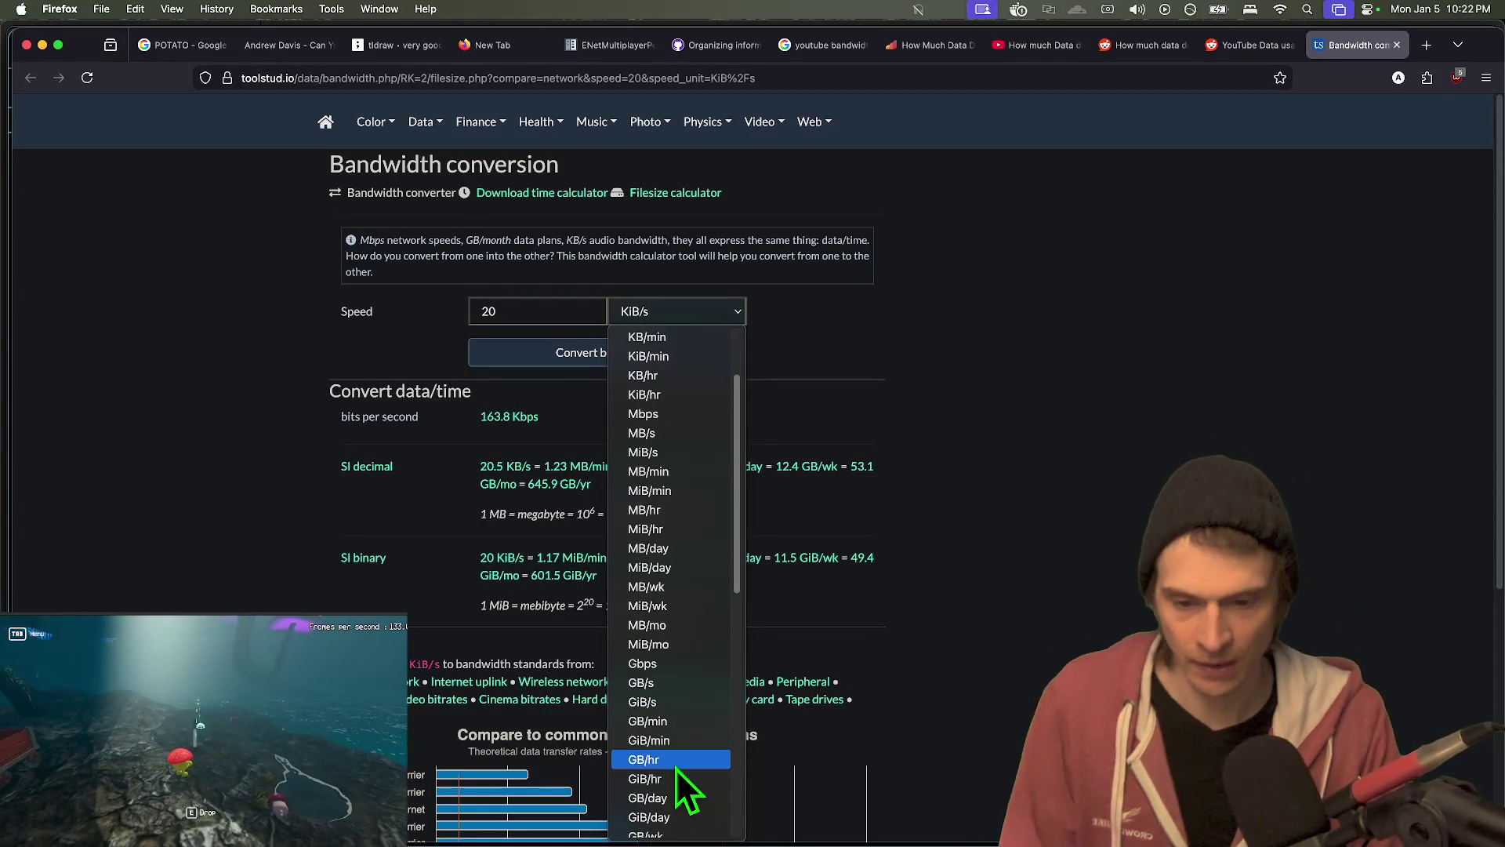
click(680, 762)
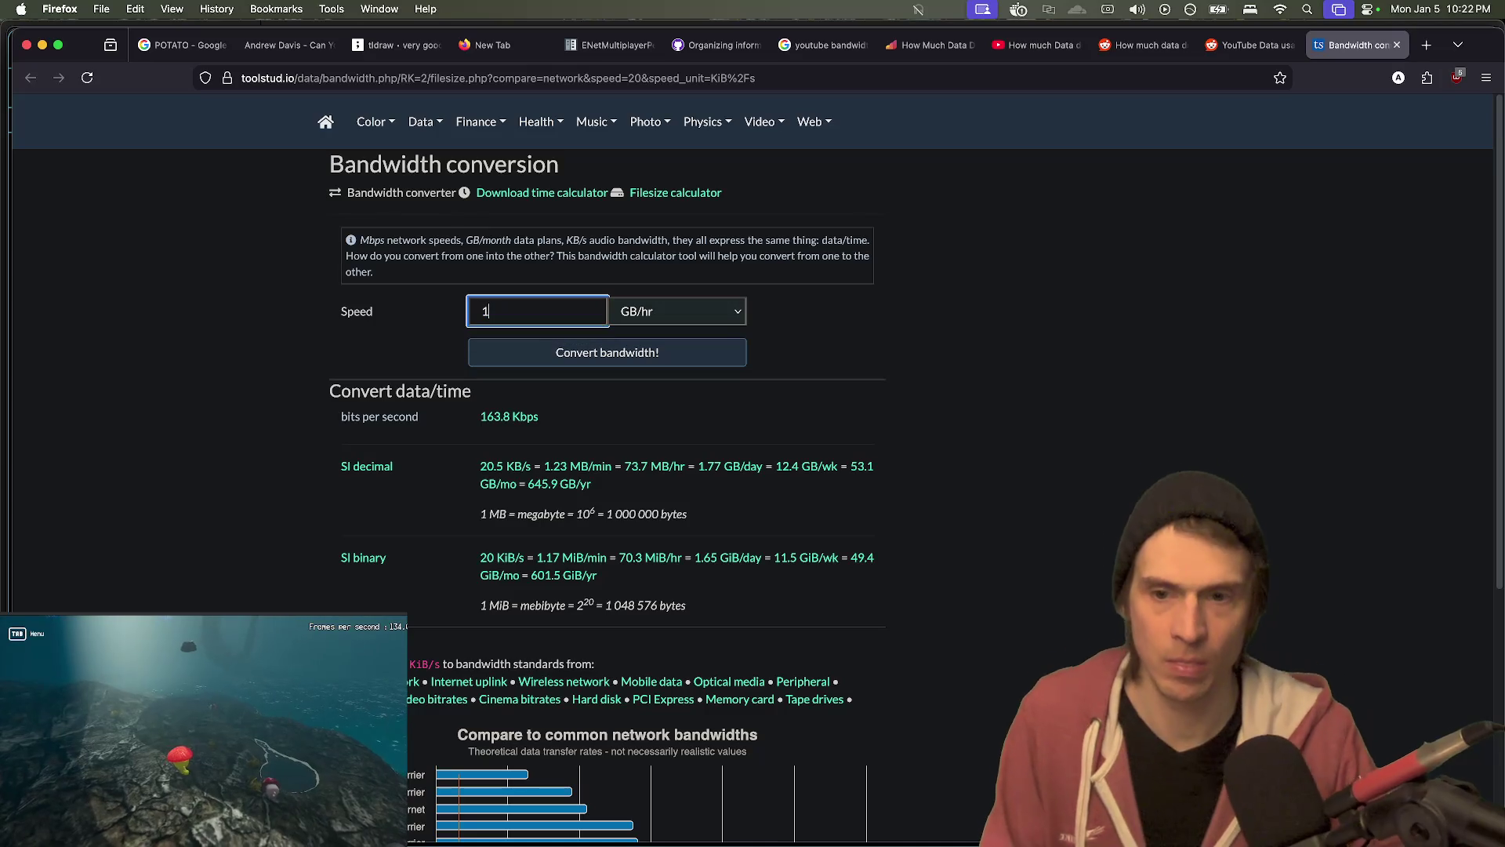
click(689, 356)
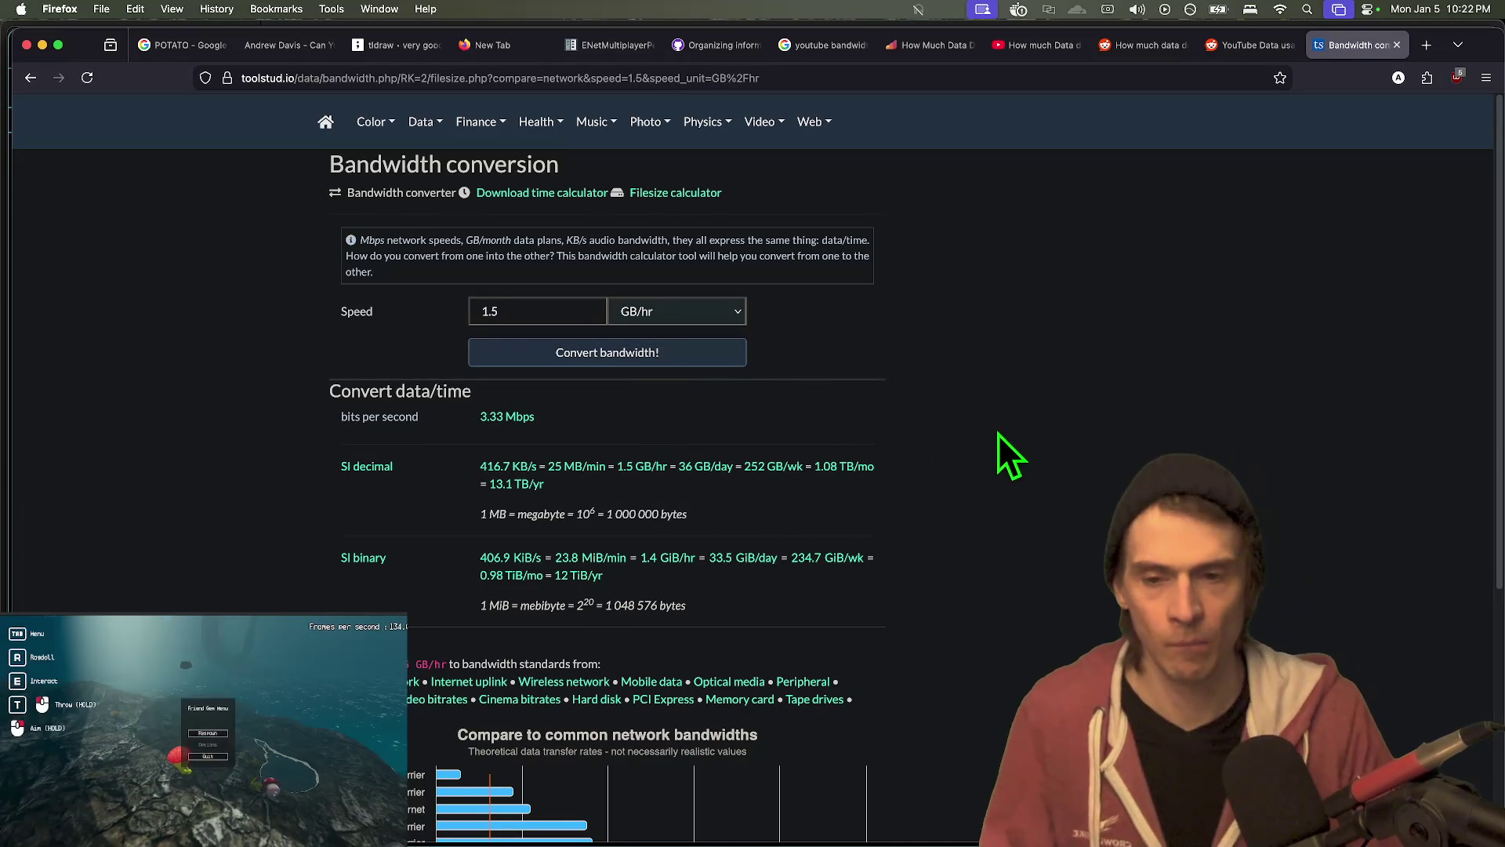
key(ctrl+shift+Tab)
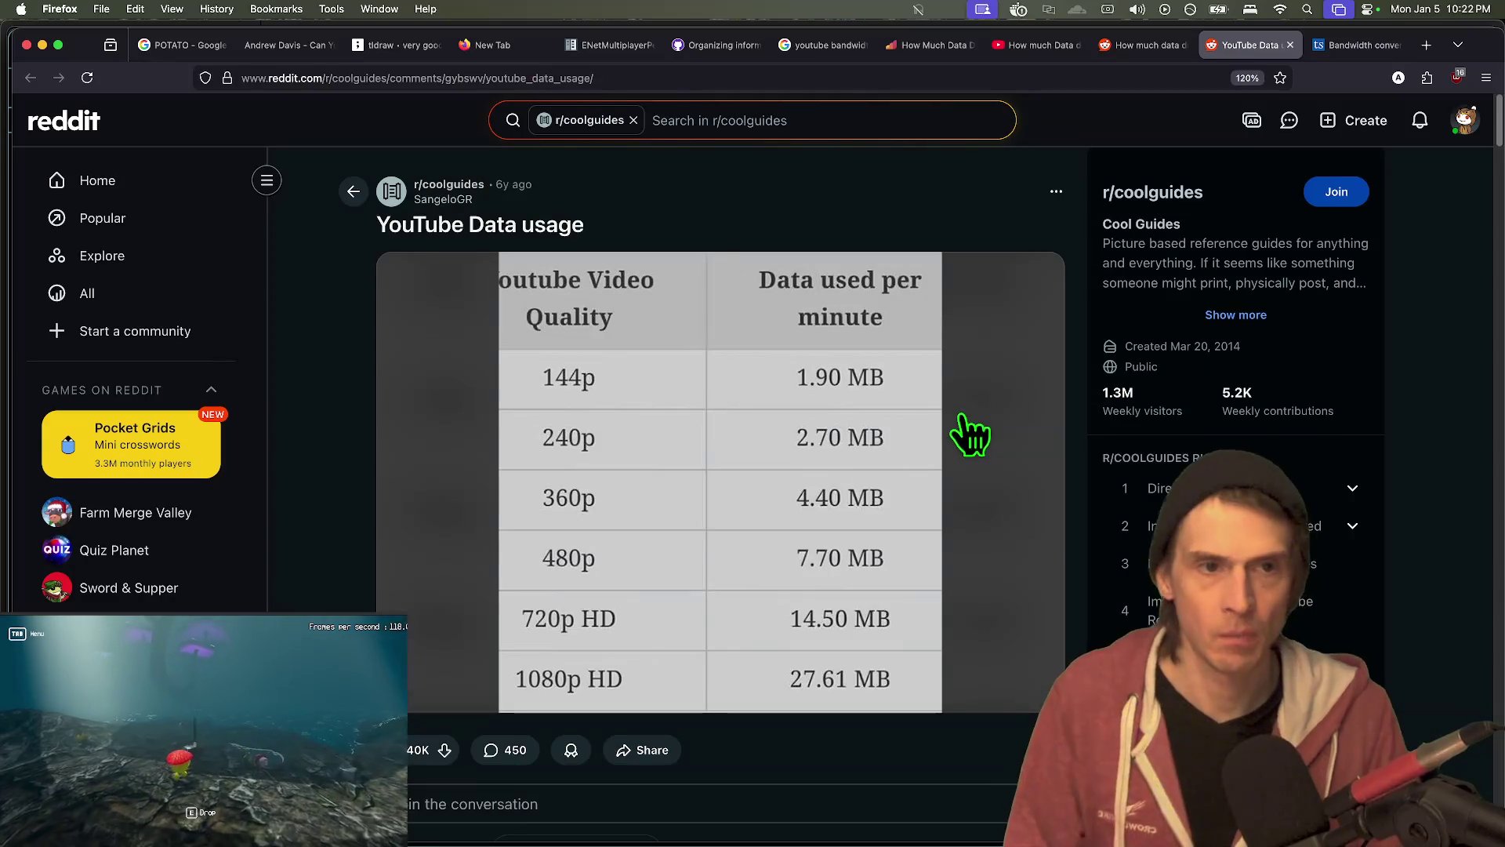
key(ctrl+shift+Tab)
key(ctrl+shift+Tab)
key(ctrl+shift+Tab)
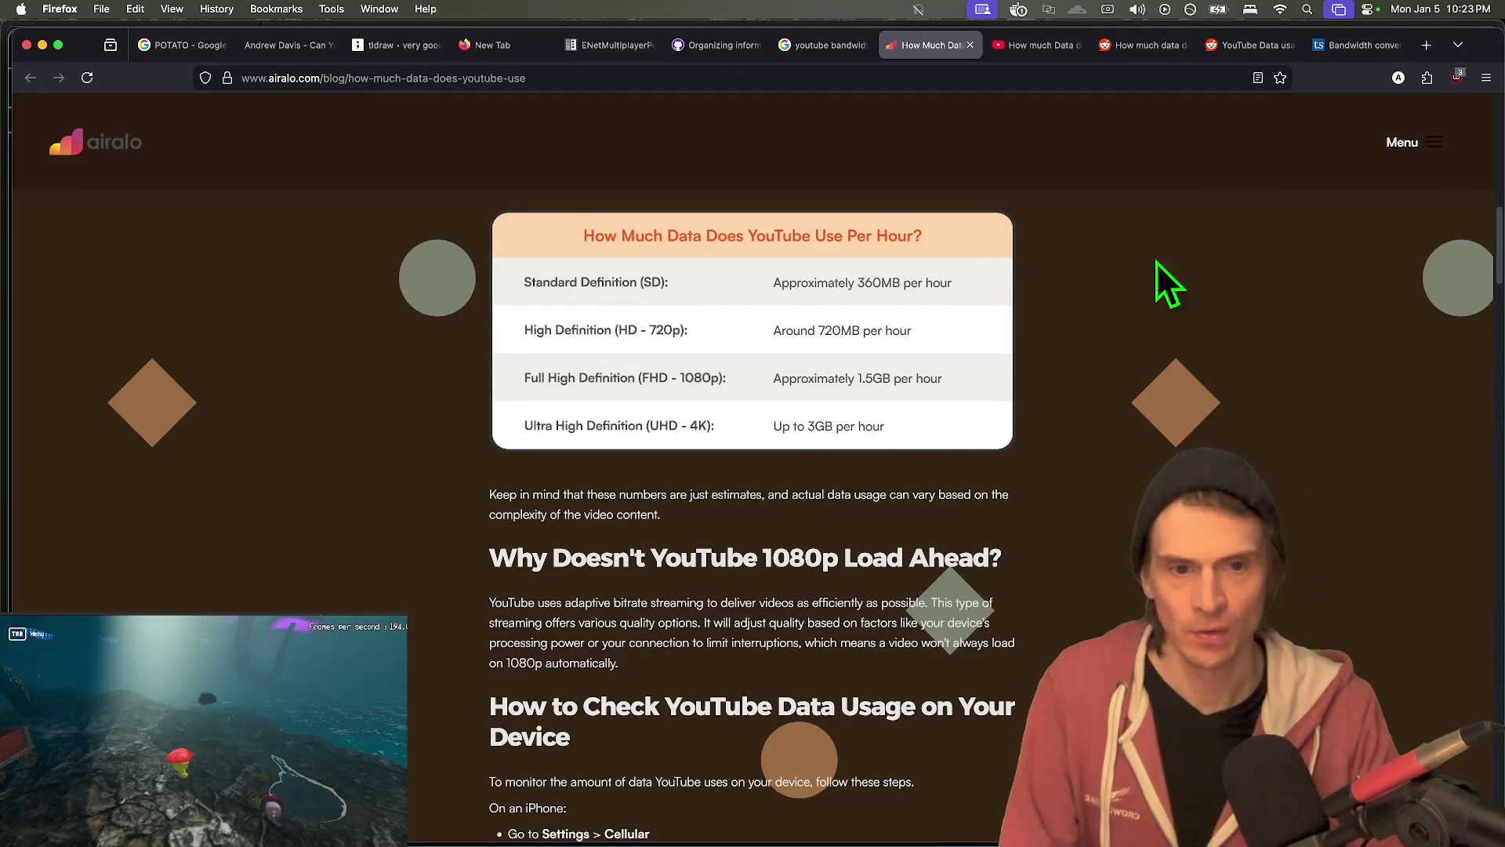
click(1354, 55)
- Convert 360 MB/hr to bit rates and compare with the Reddit data table
click(662, 312)
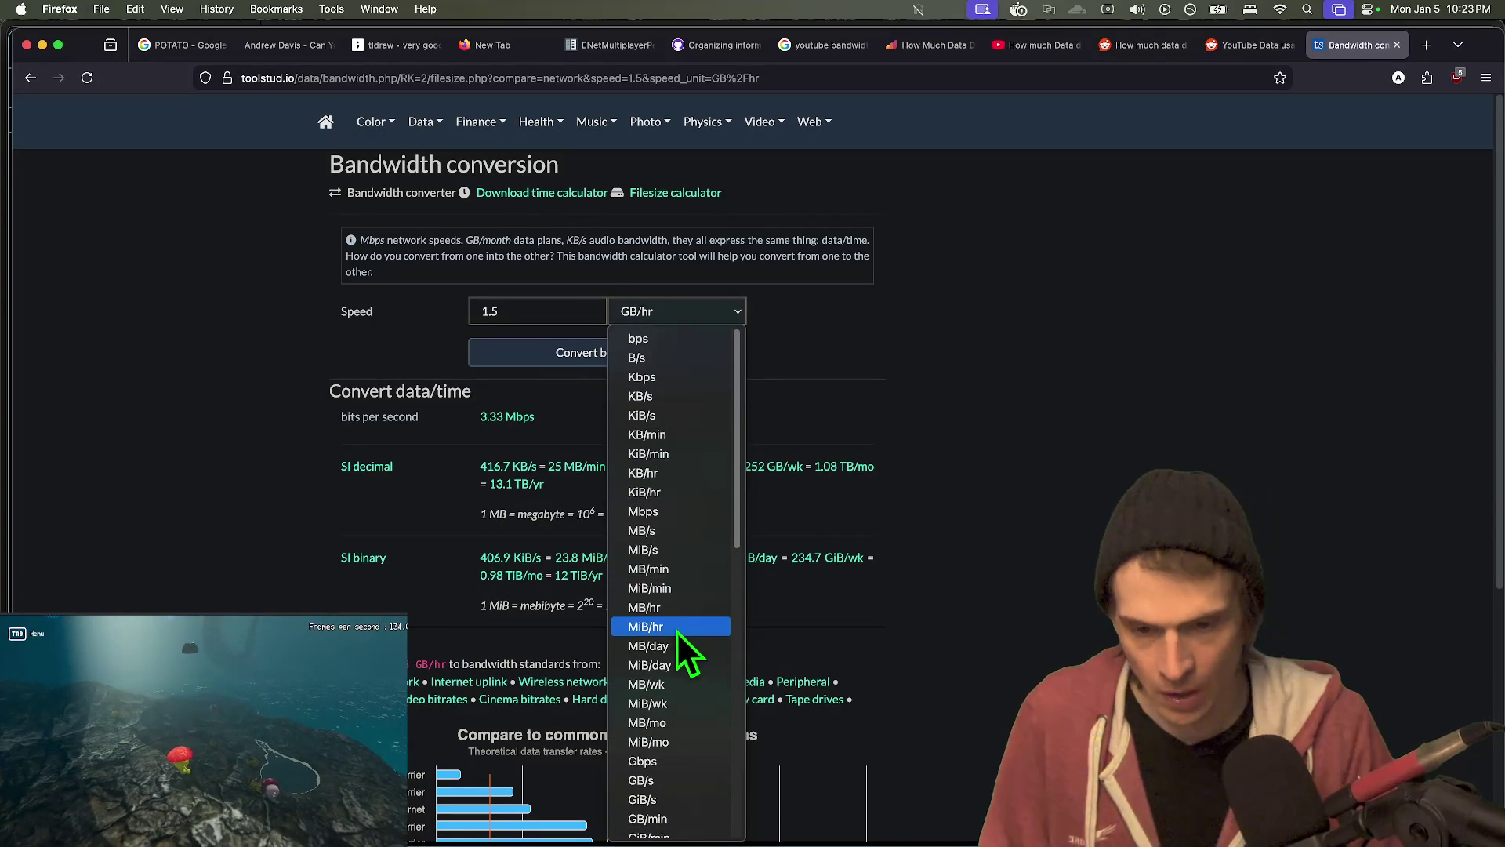
click(679, 606)
double_click(515, 312)
text(3)
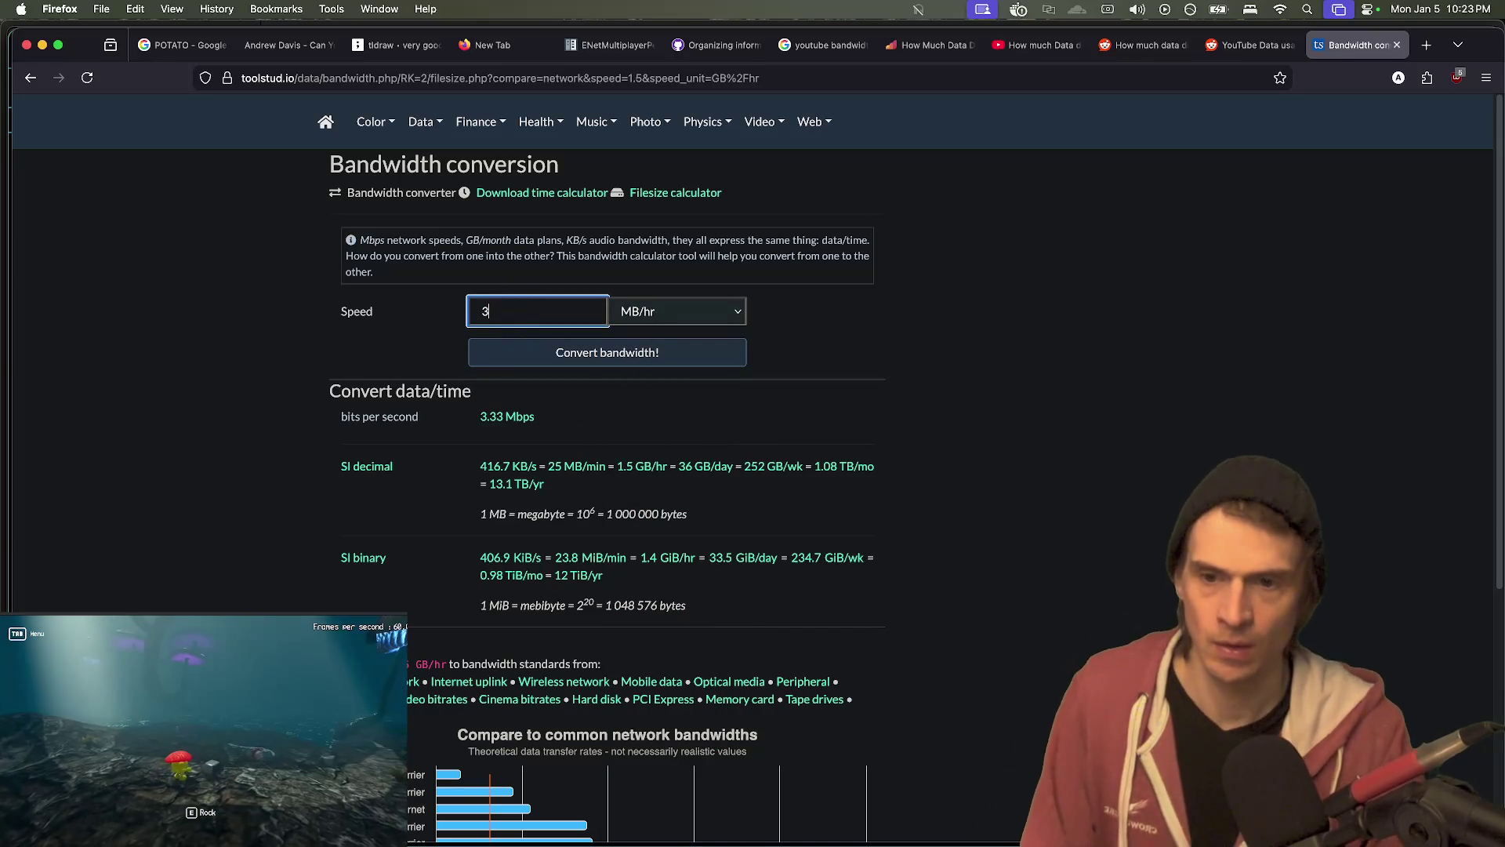
text(60)
click(520, 357)
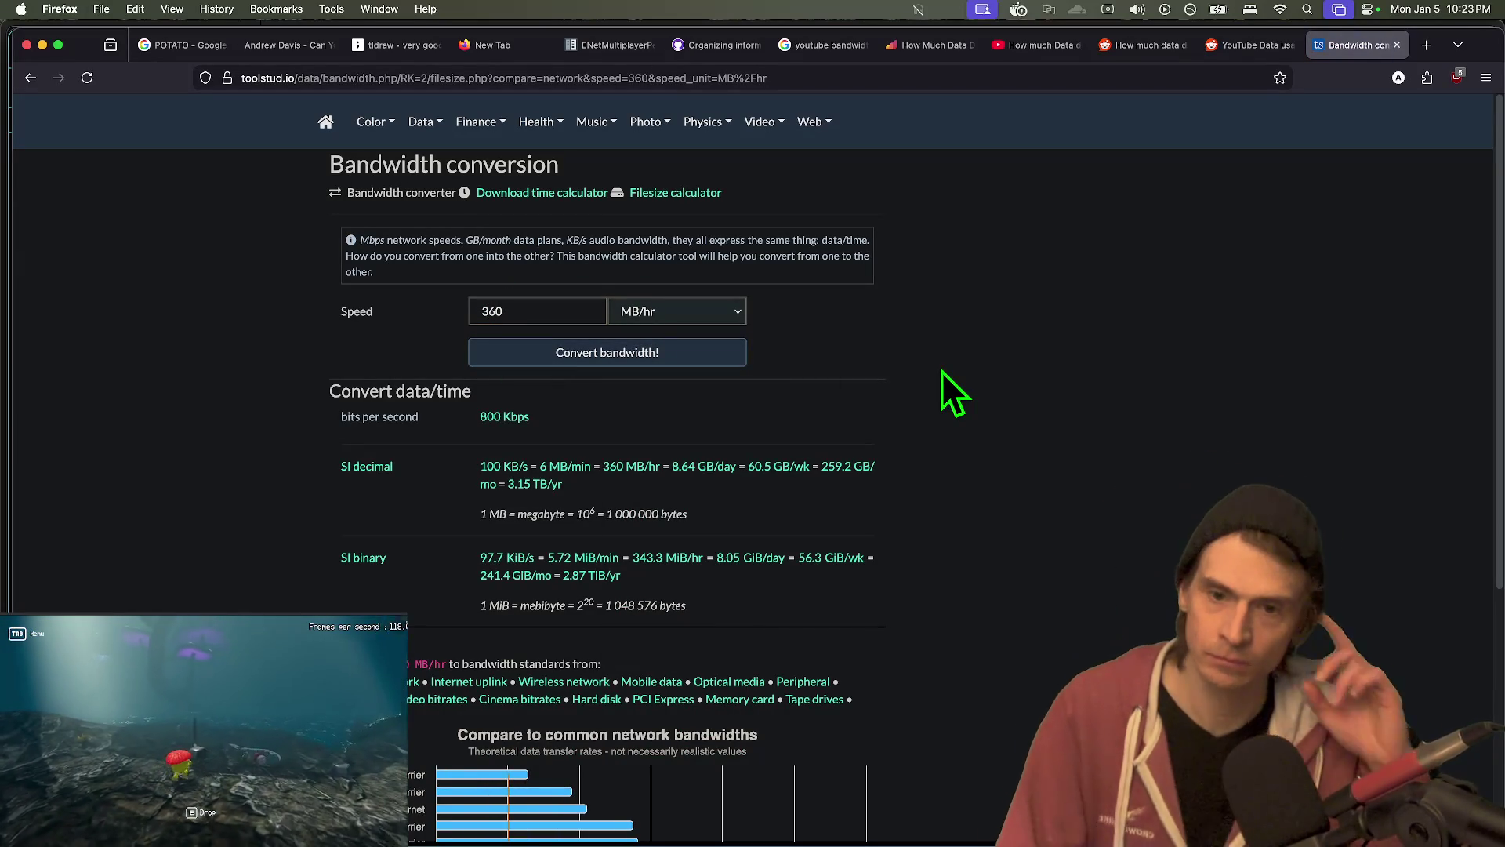
scroll(960, 404, down, 2)
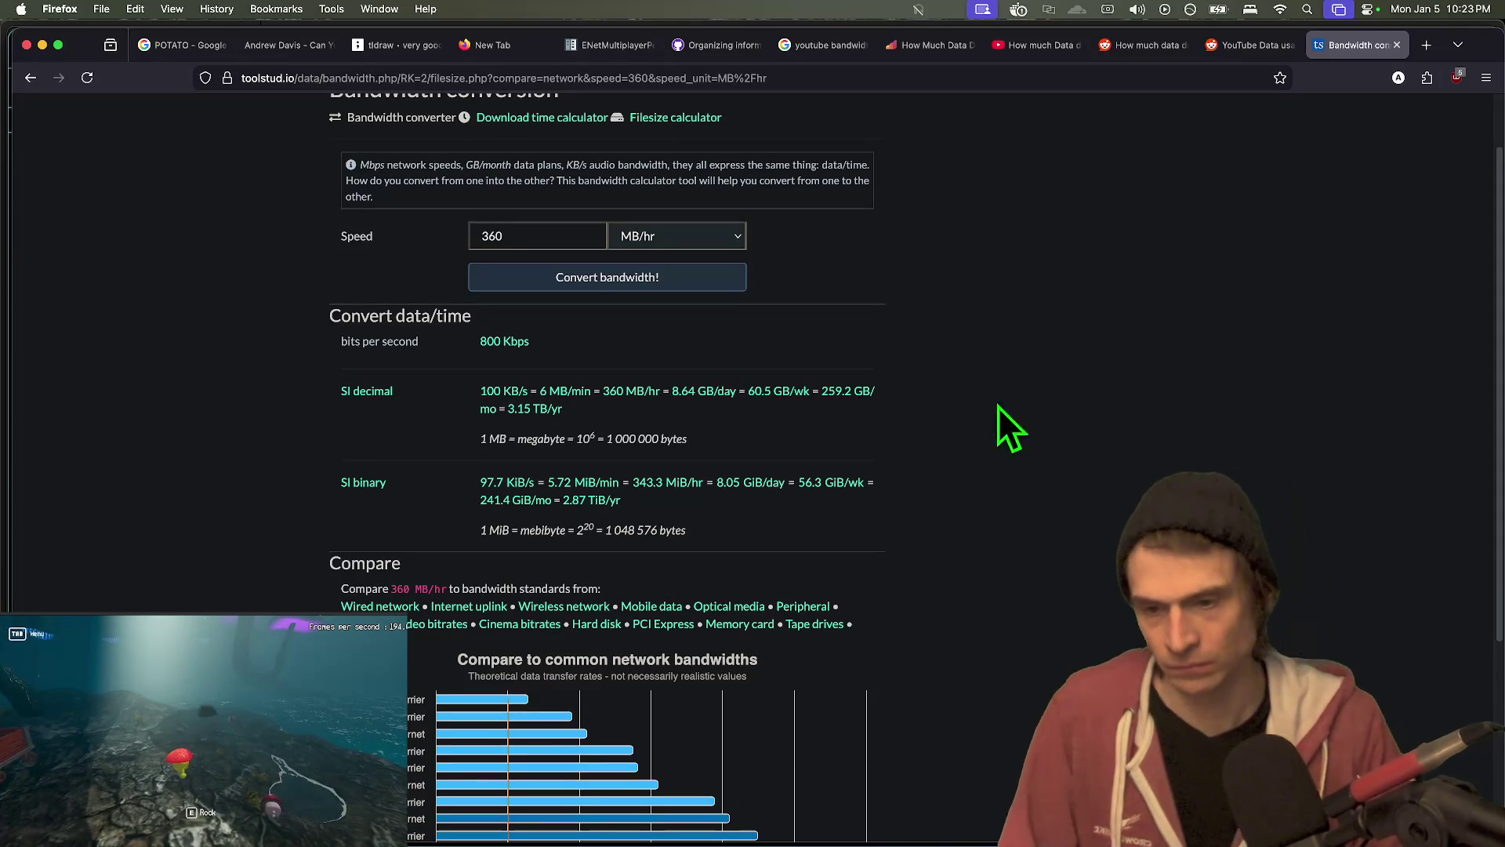
key(ctrl+shift+Tab)
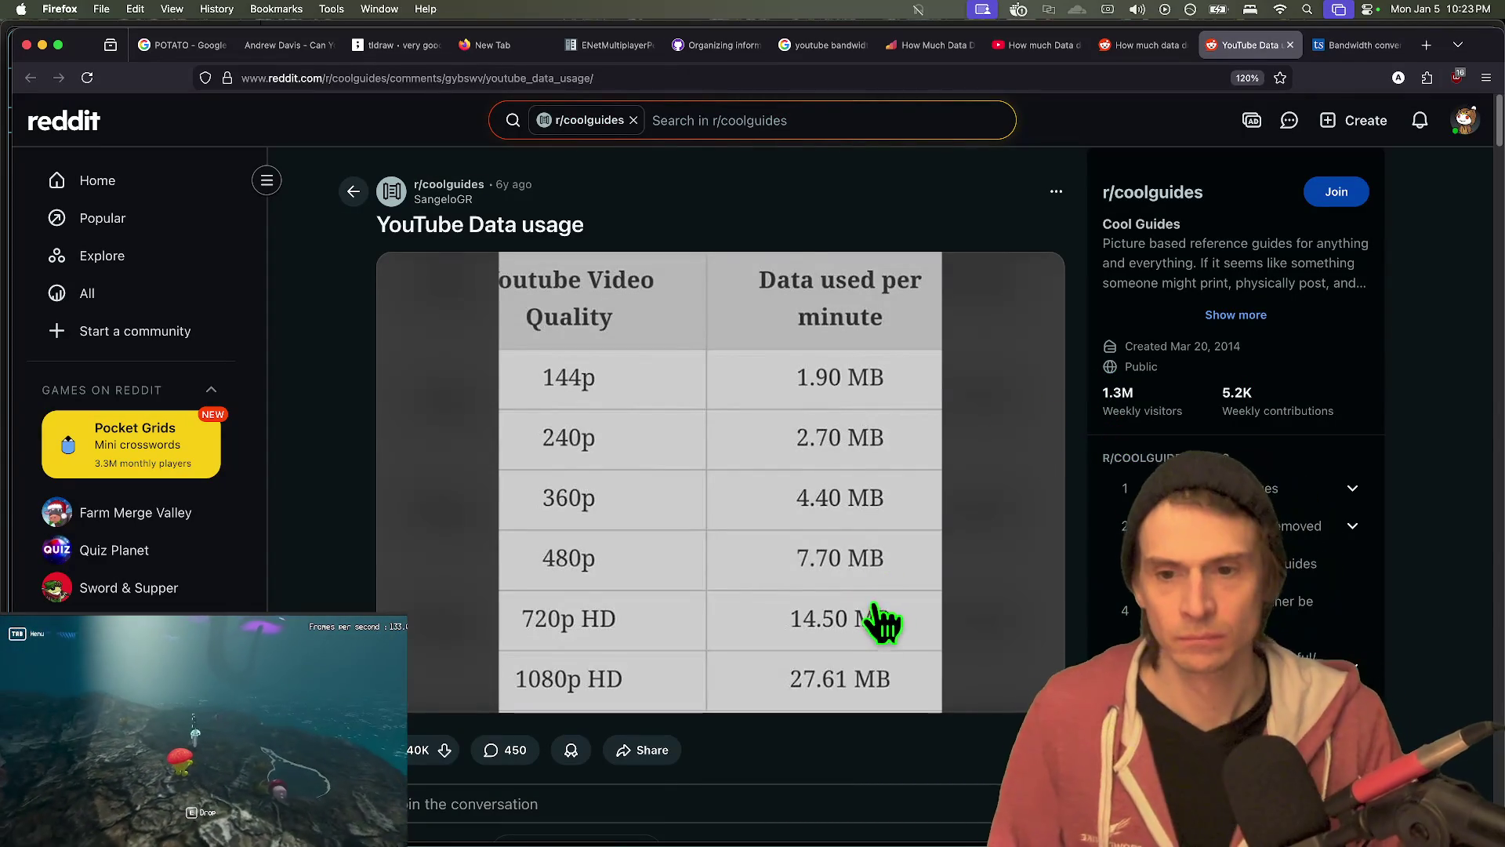
key(ctrl+Tab)
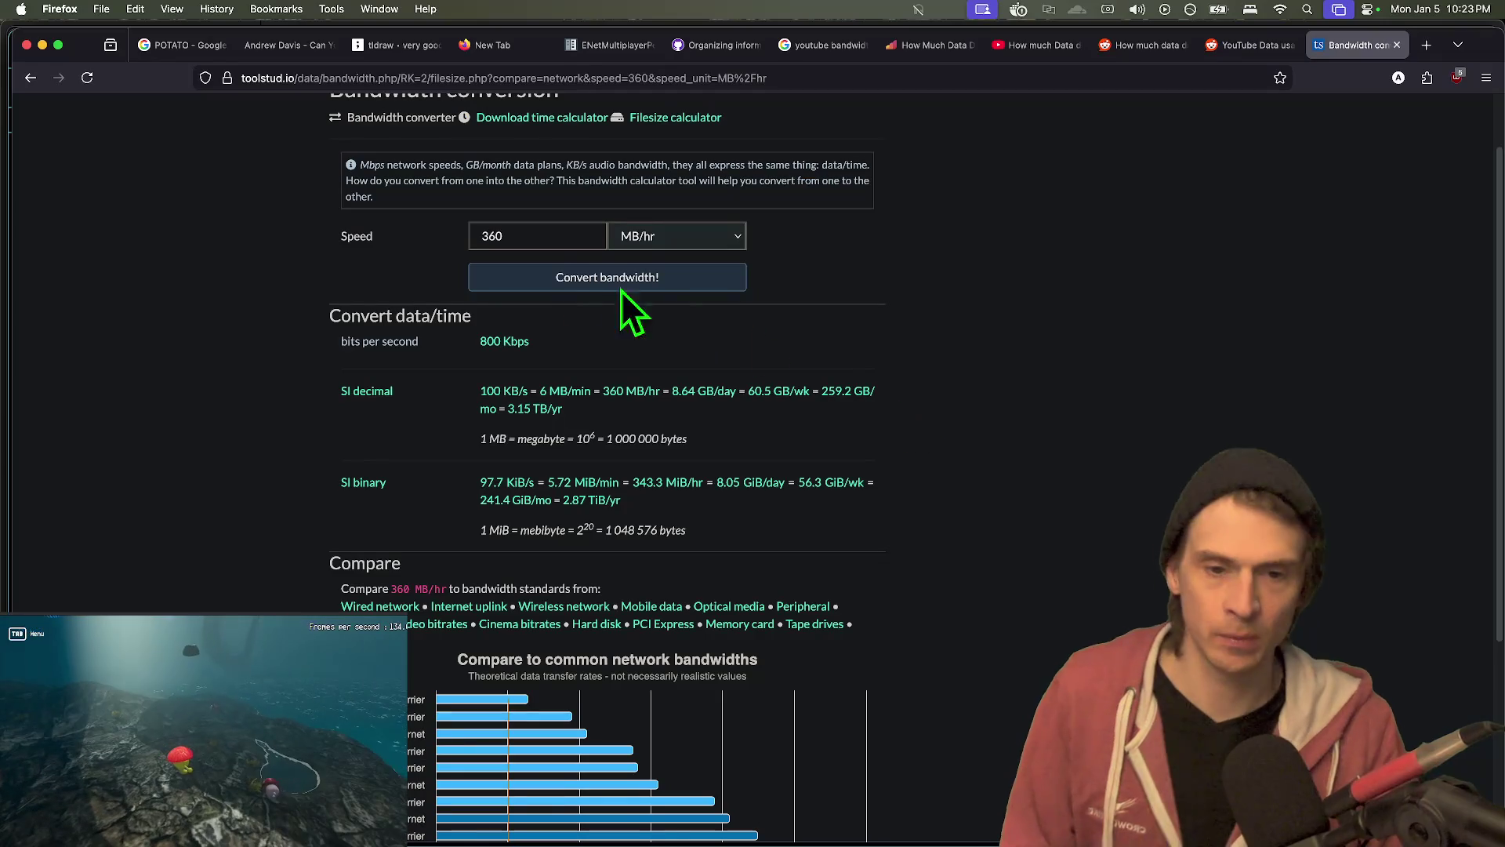
- Convert 190 MB/min, giving 25.3 Mbps (3.17 MB/s)
click(701, 239)
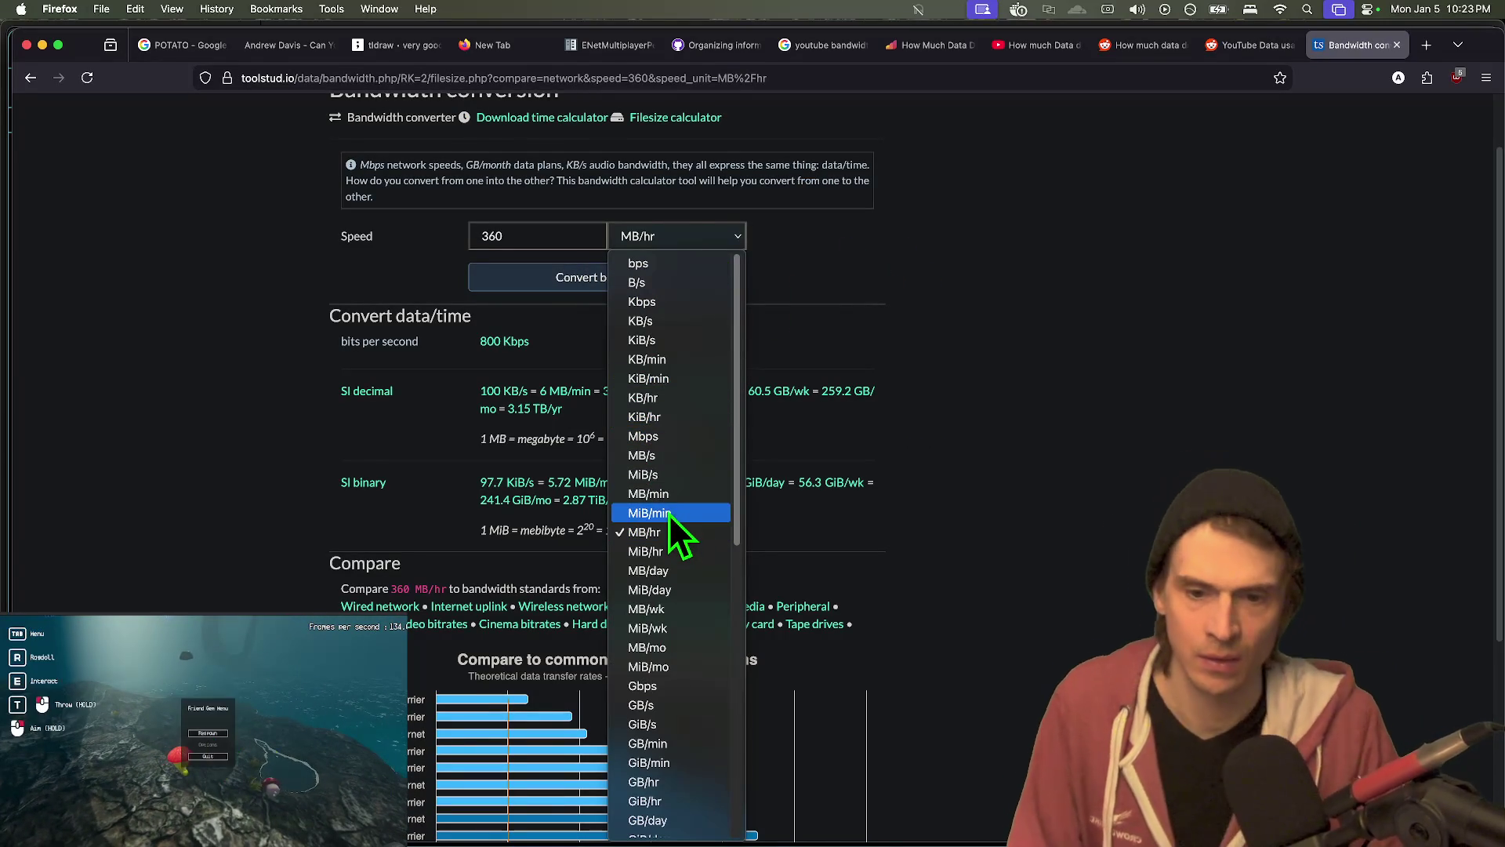
click(654, 494)
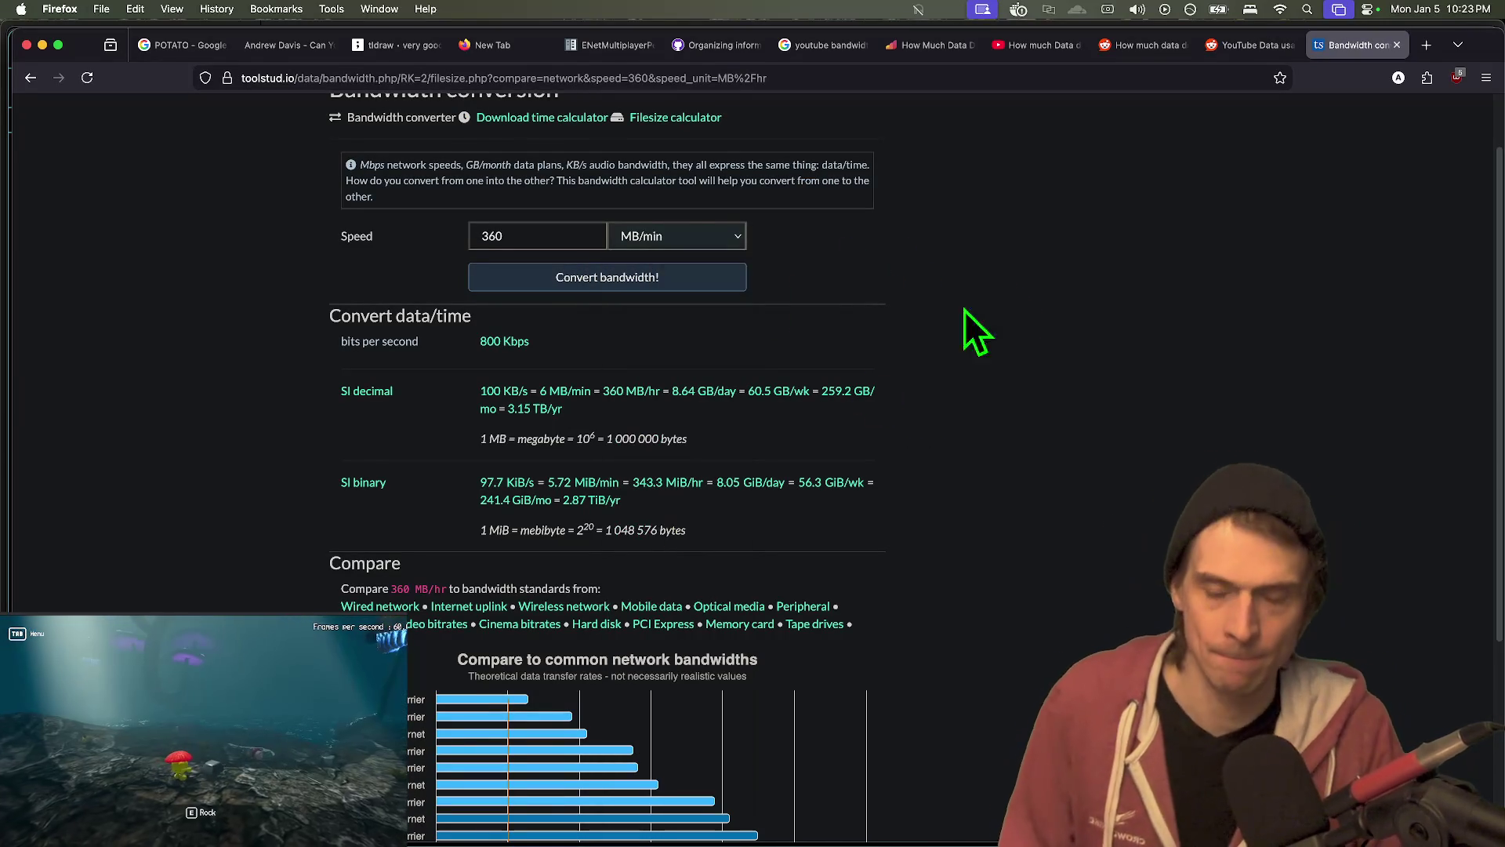
double_click(573, 244)
text(190)
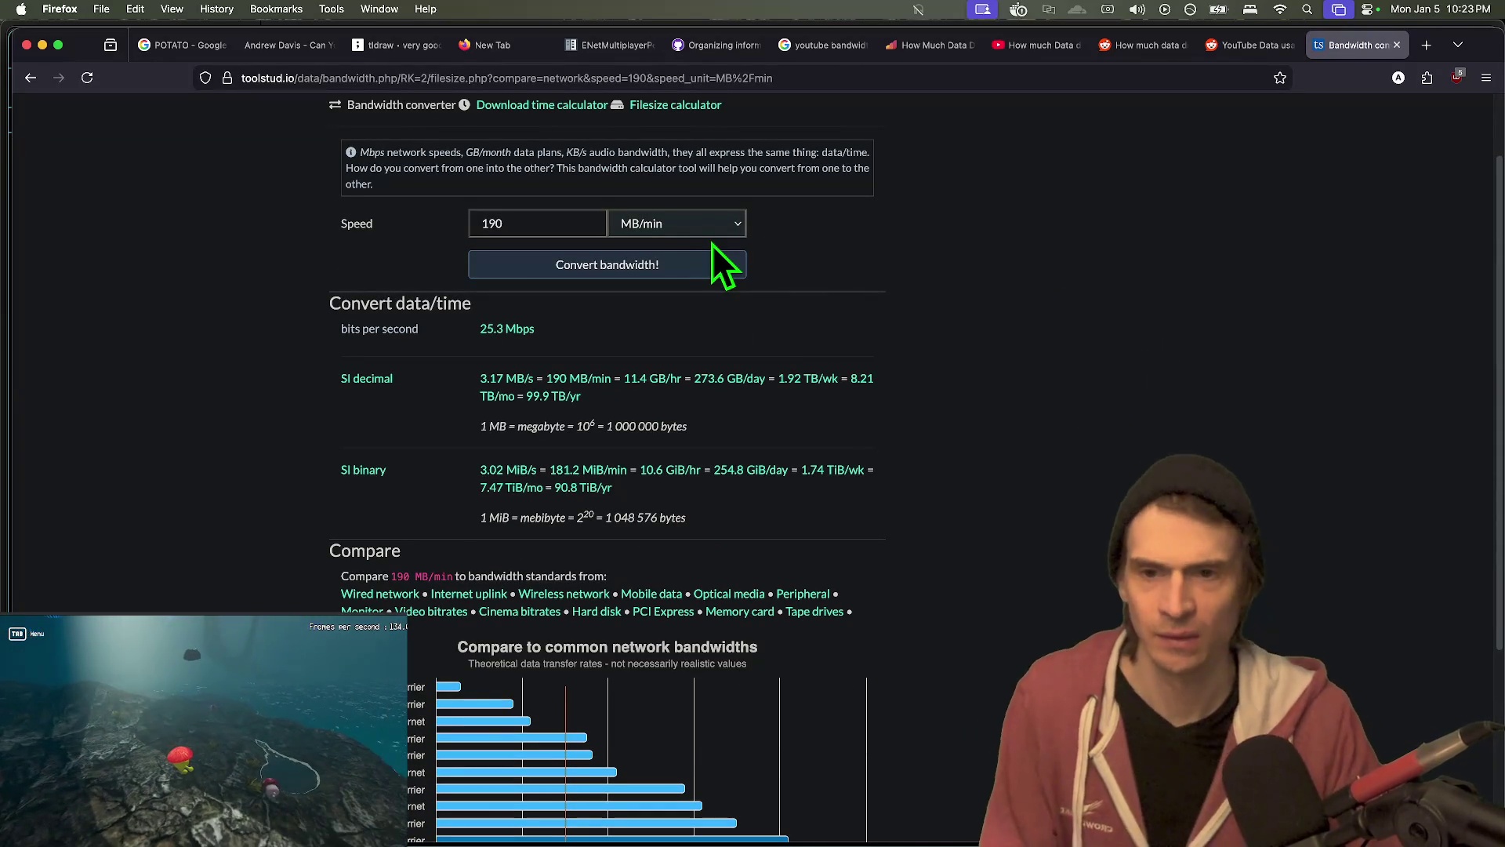
click(740, 263)
key(ctrl+shift+Tab)
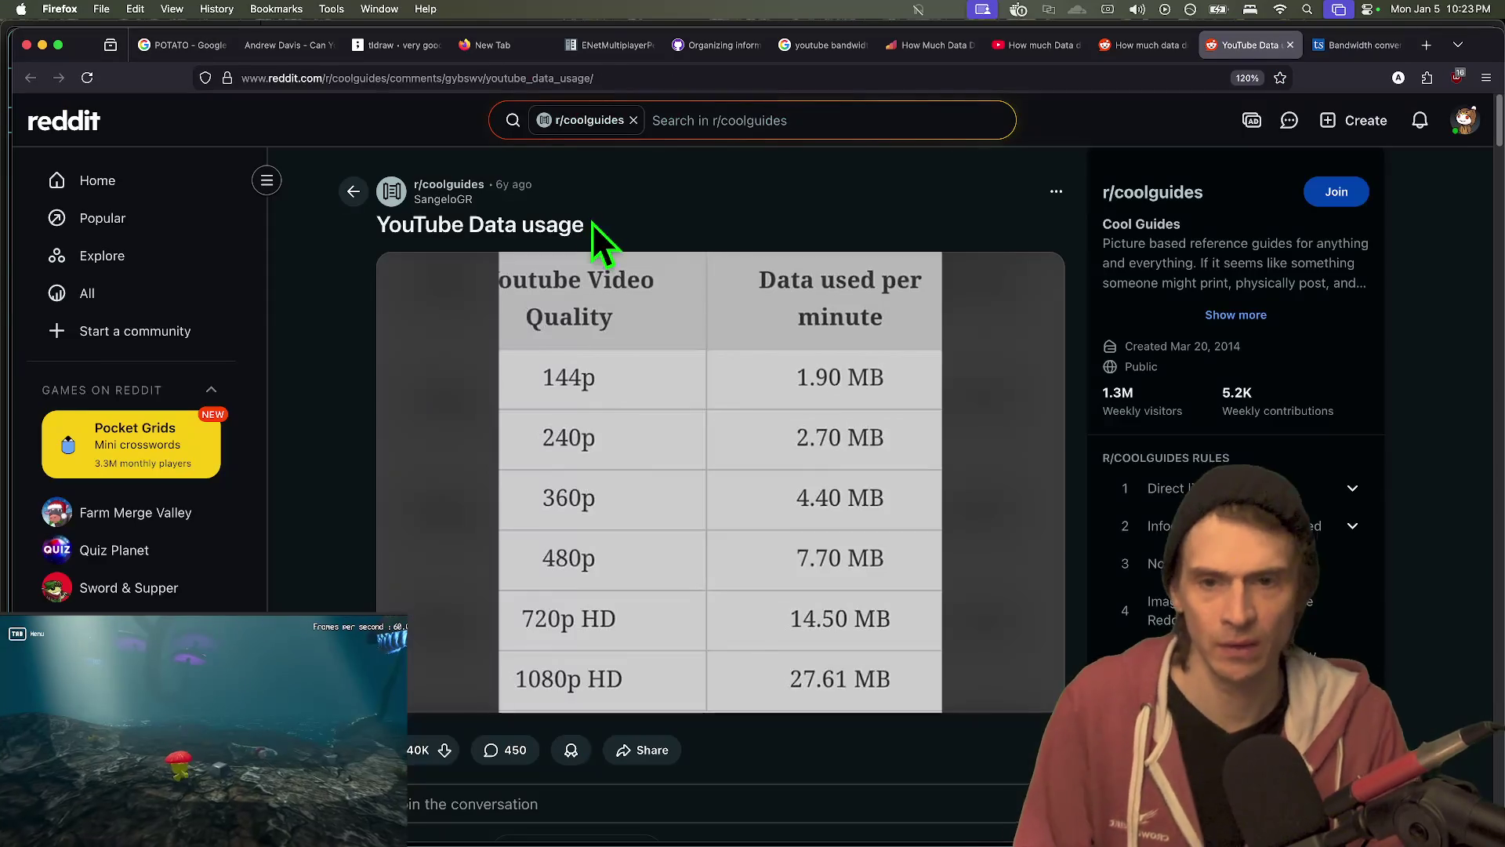
key(ctrl+Tab)
- Enter the Reddit 144p figure of 1.90 MB/min, keeping the MB/min unit, and convert it
click(660, 229)
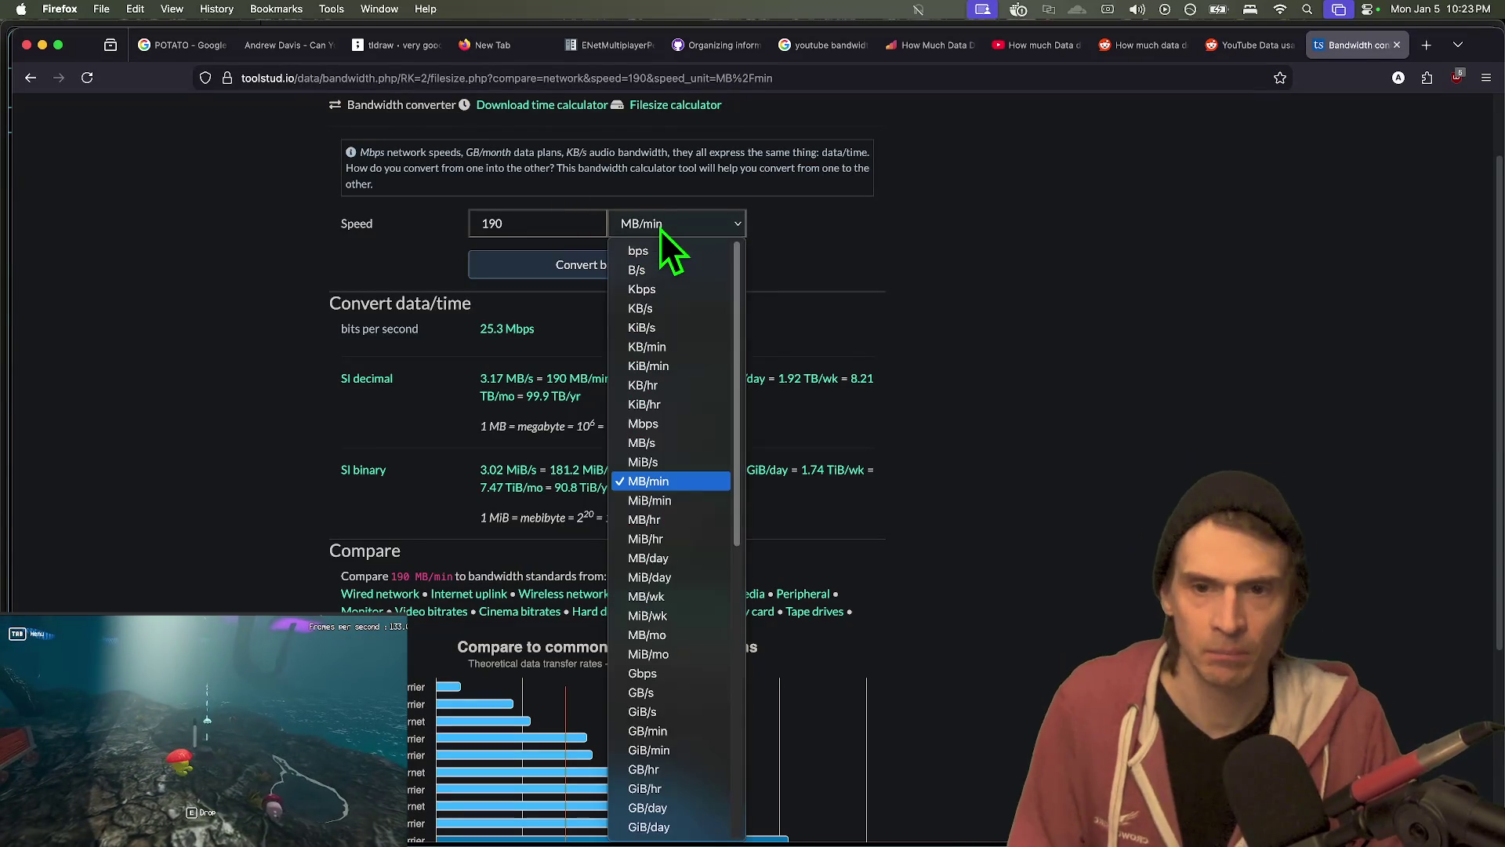
click(660, 229)
key(ctrl+shift+Tab)
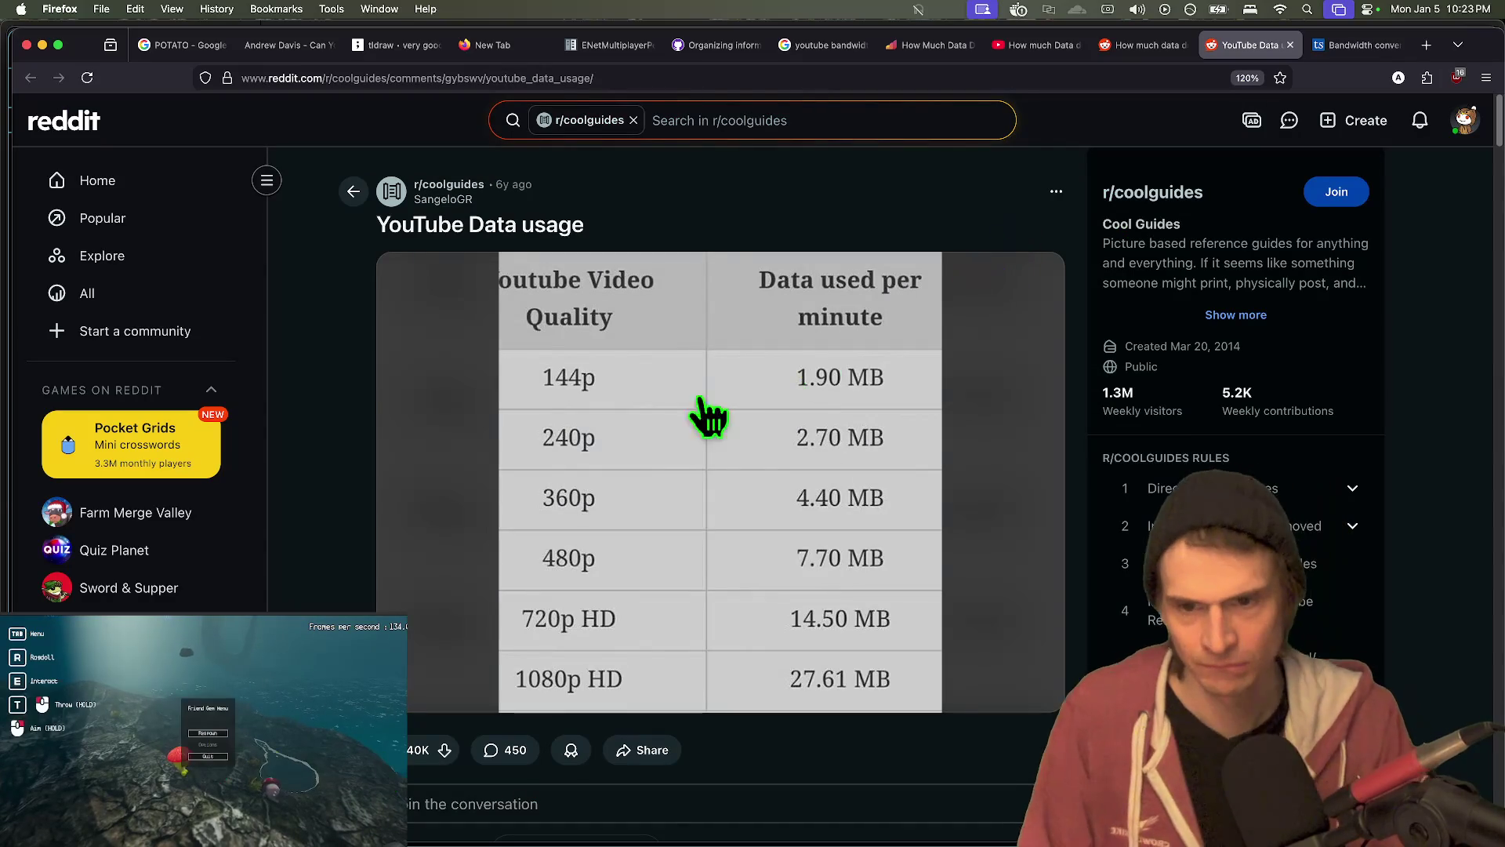
key(ctrl+Tab)
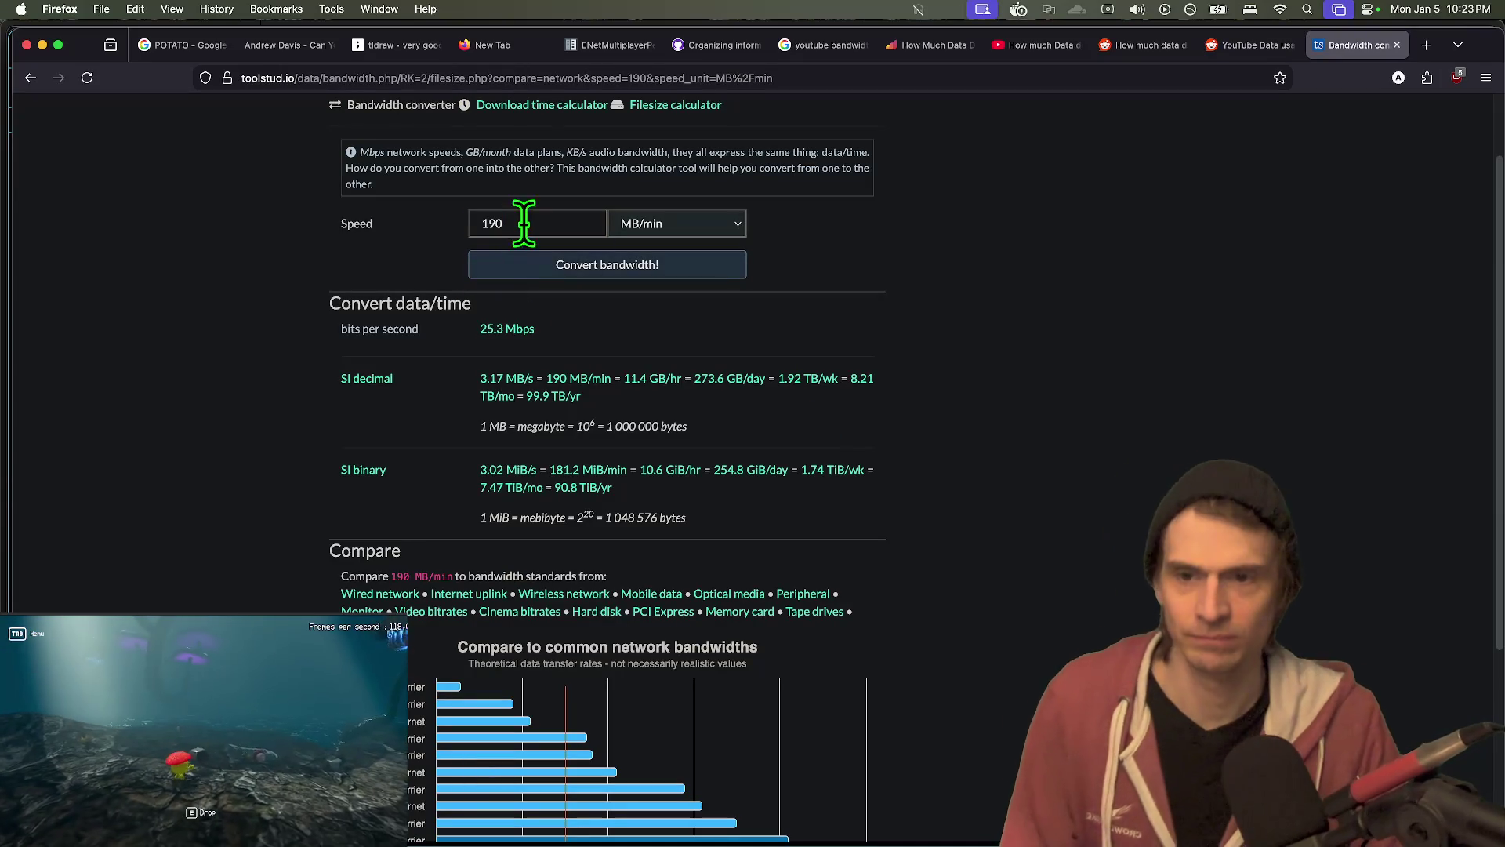
click(630, 276)
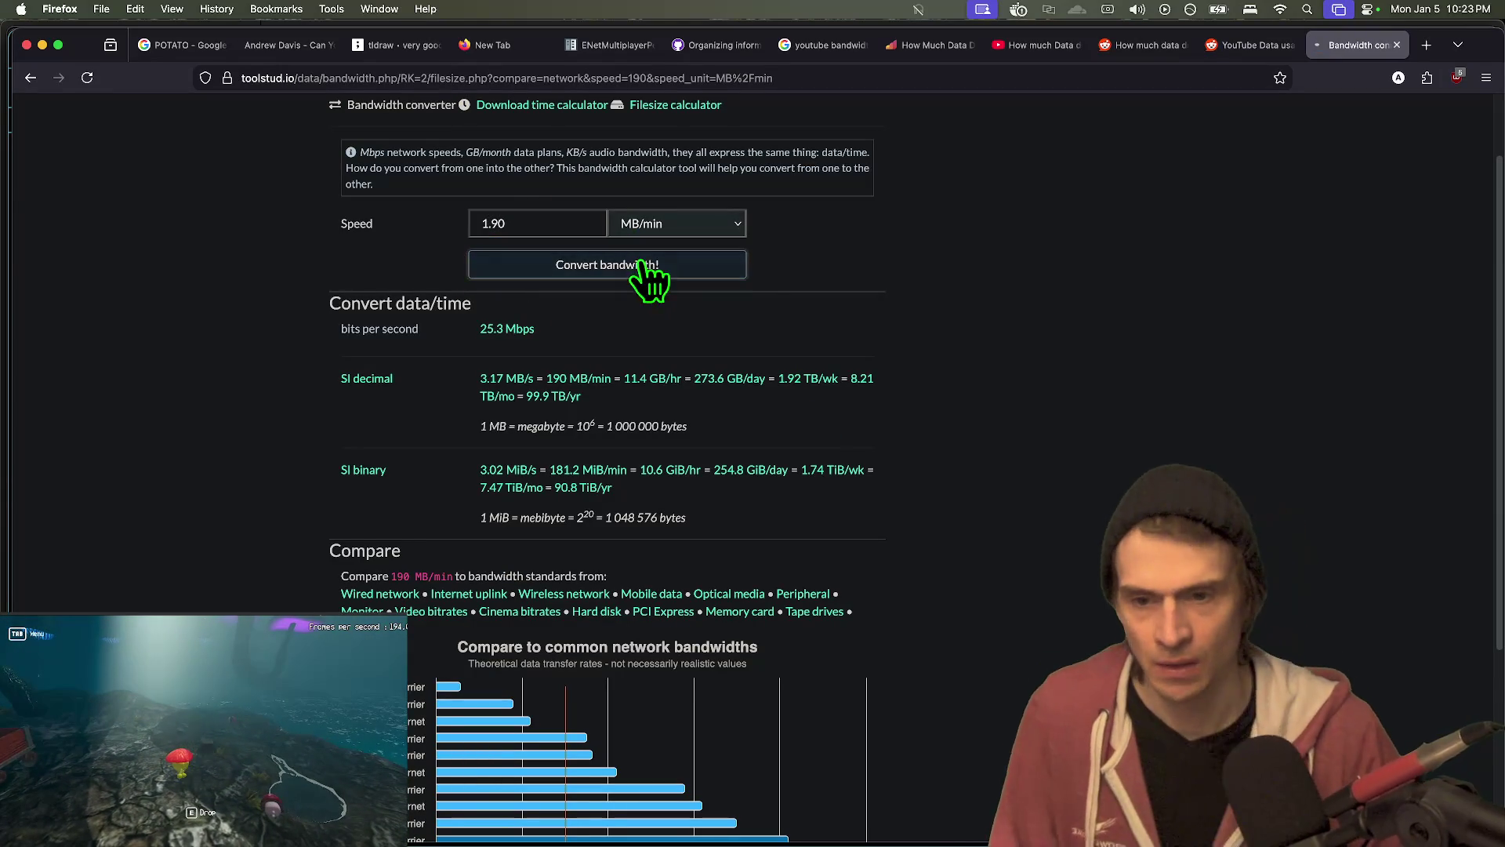
- Review 1.9 MB/min as 253.3 Kbps and compare it with video bitrates and mobile data bandwidths
scroll(994, 411, down, 1)
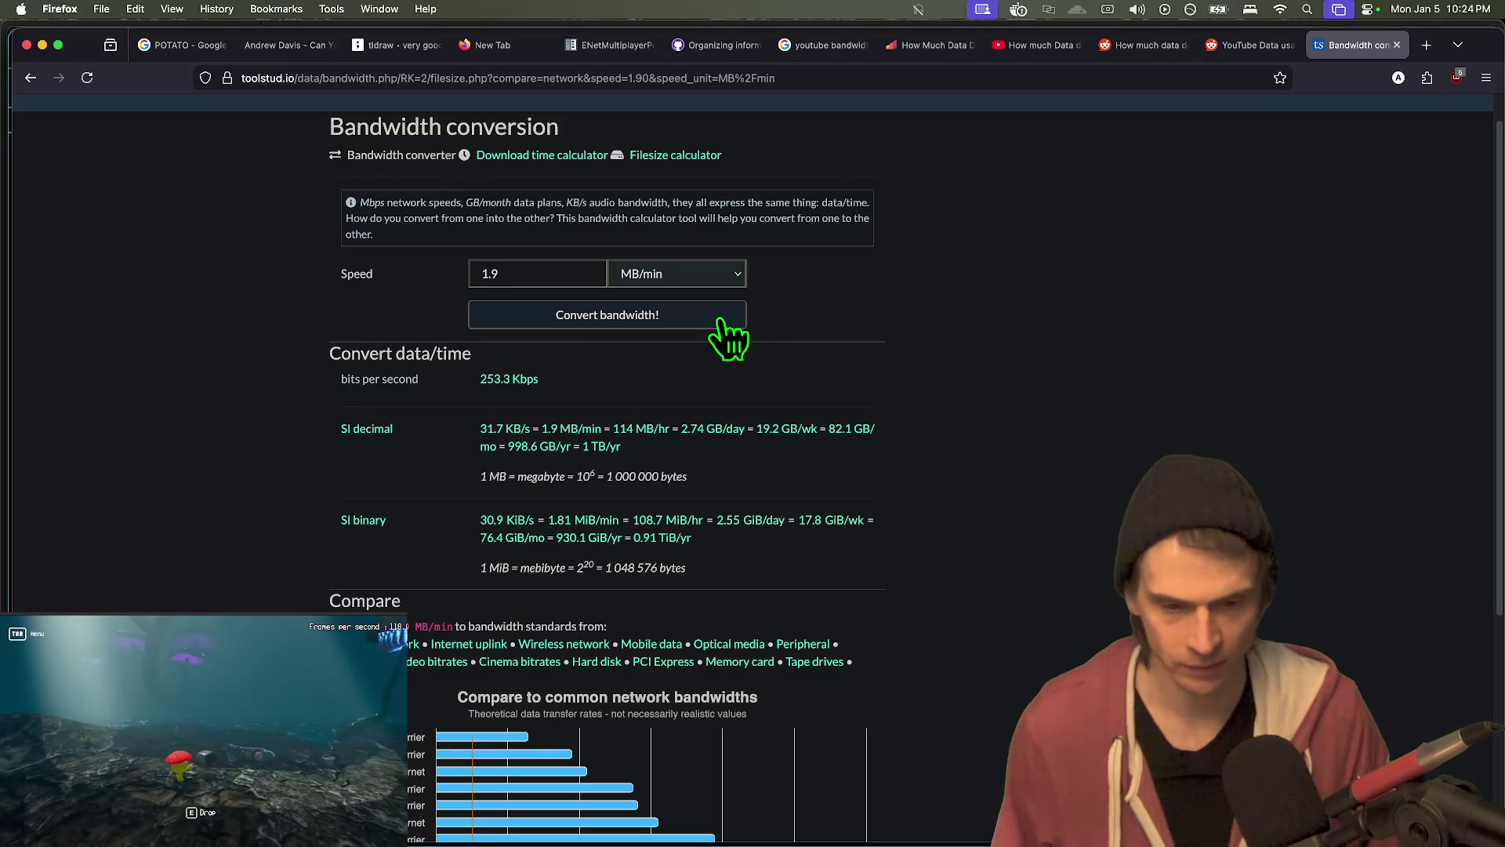
scroll(729, 298, down, 2)
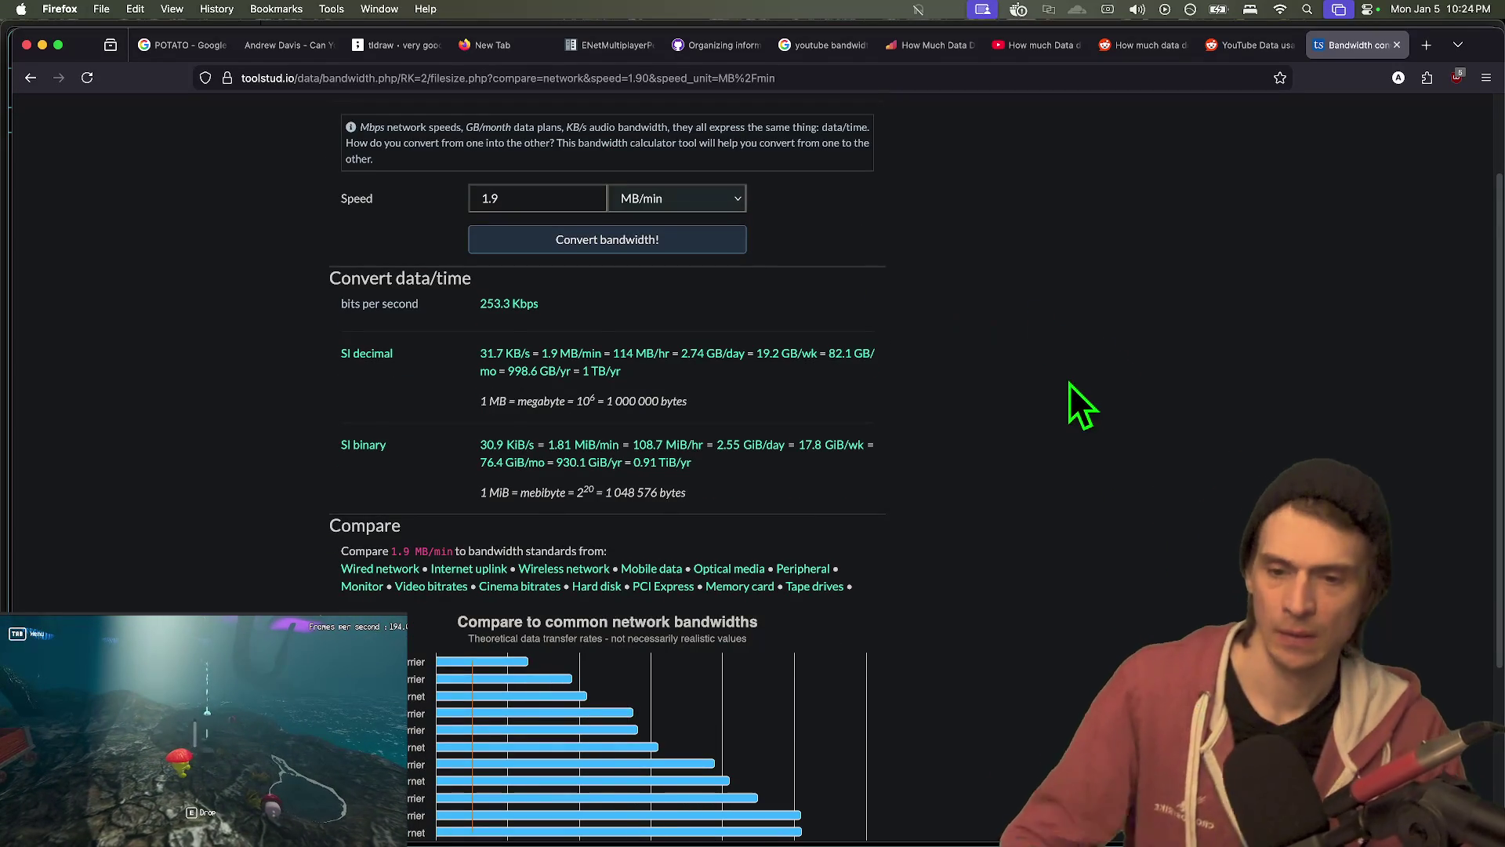
scroll(285, 531, down, 2)
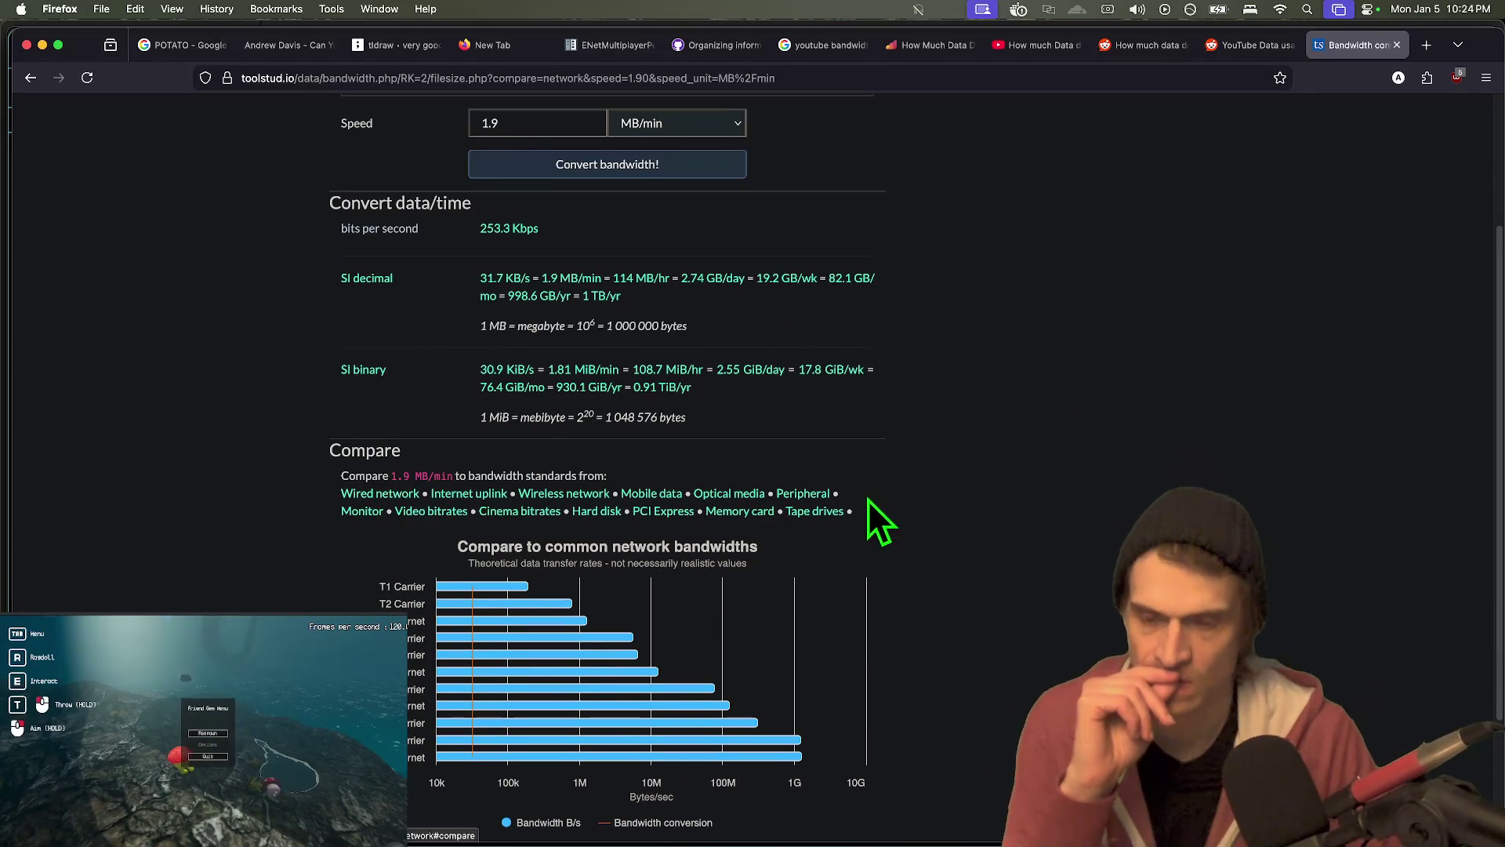
click(428, 514)
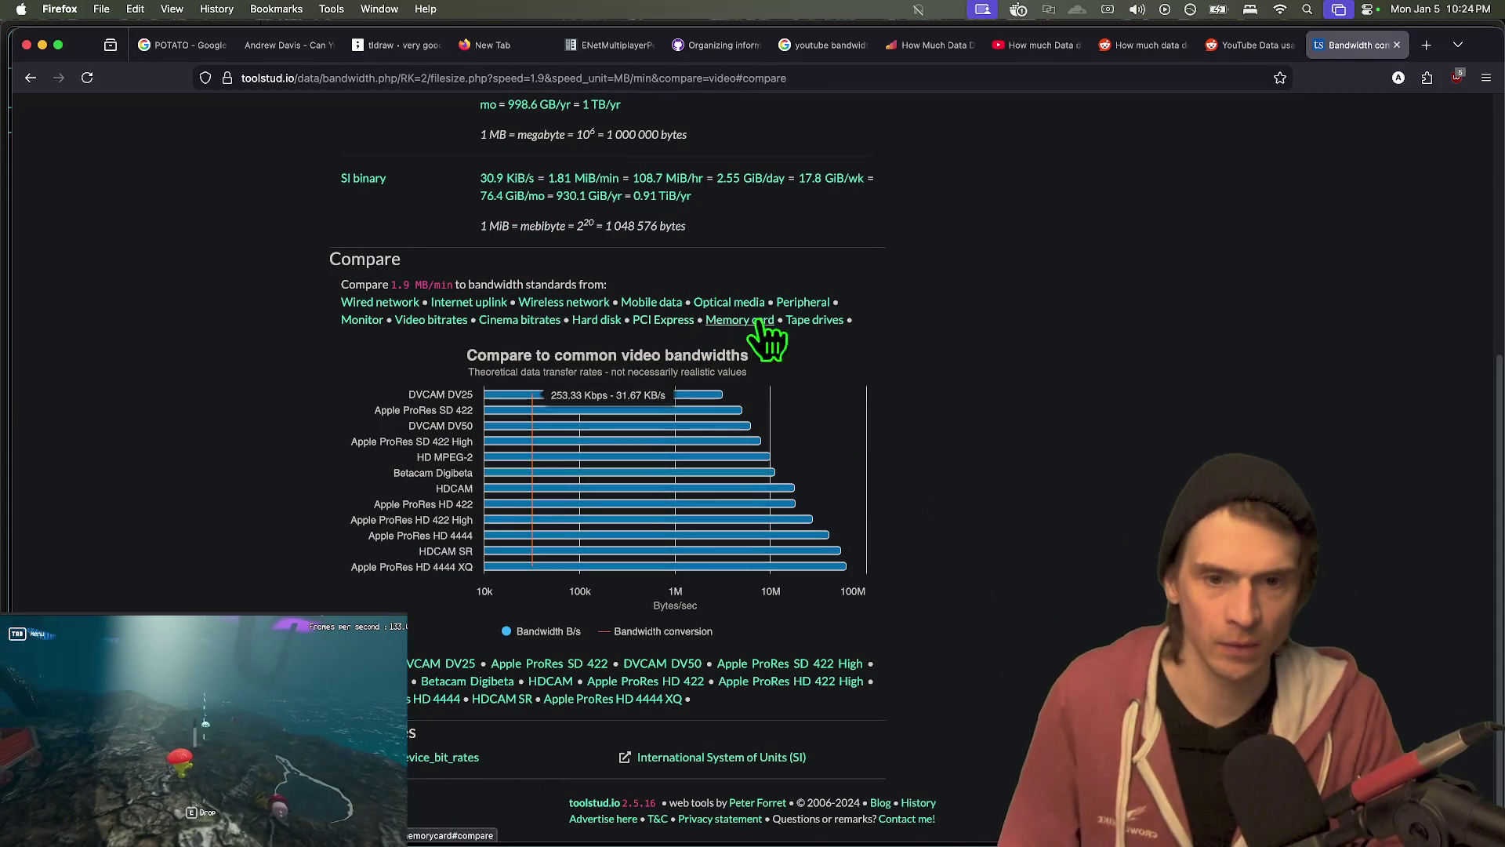
click(679, 305)
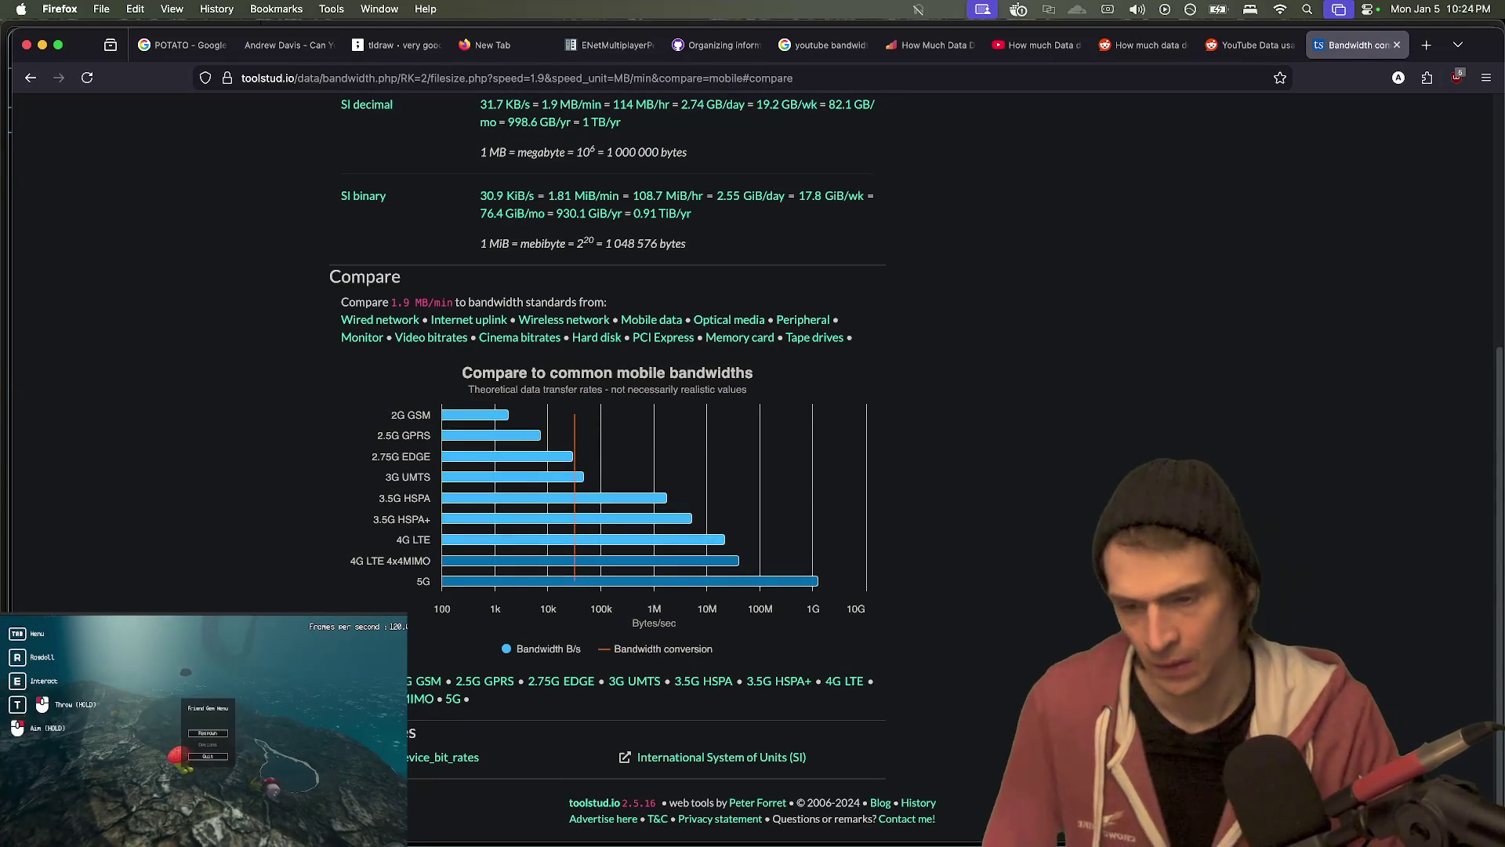
- Go back three pages to the 360 MB/hr conversion results
key(super+Left)
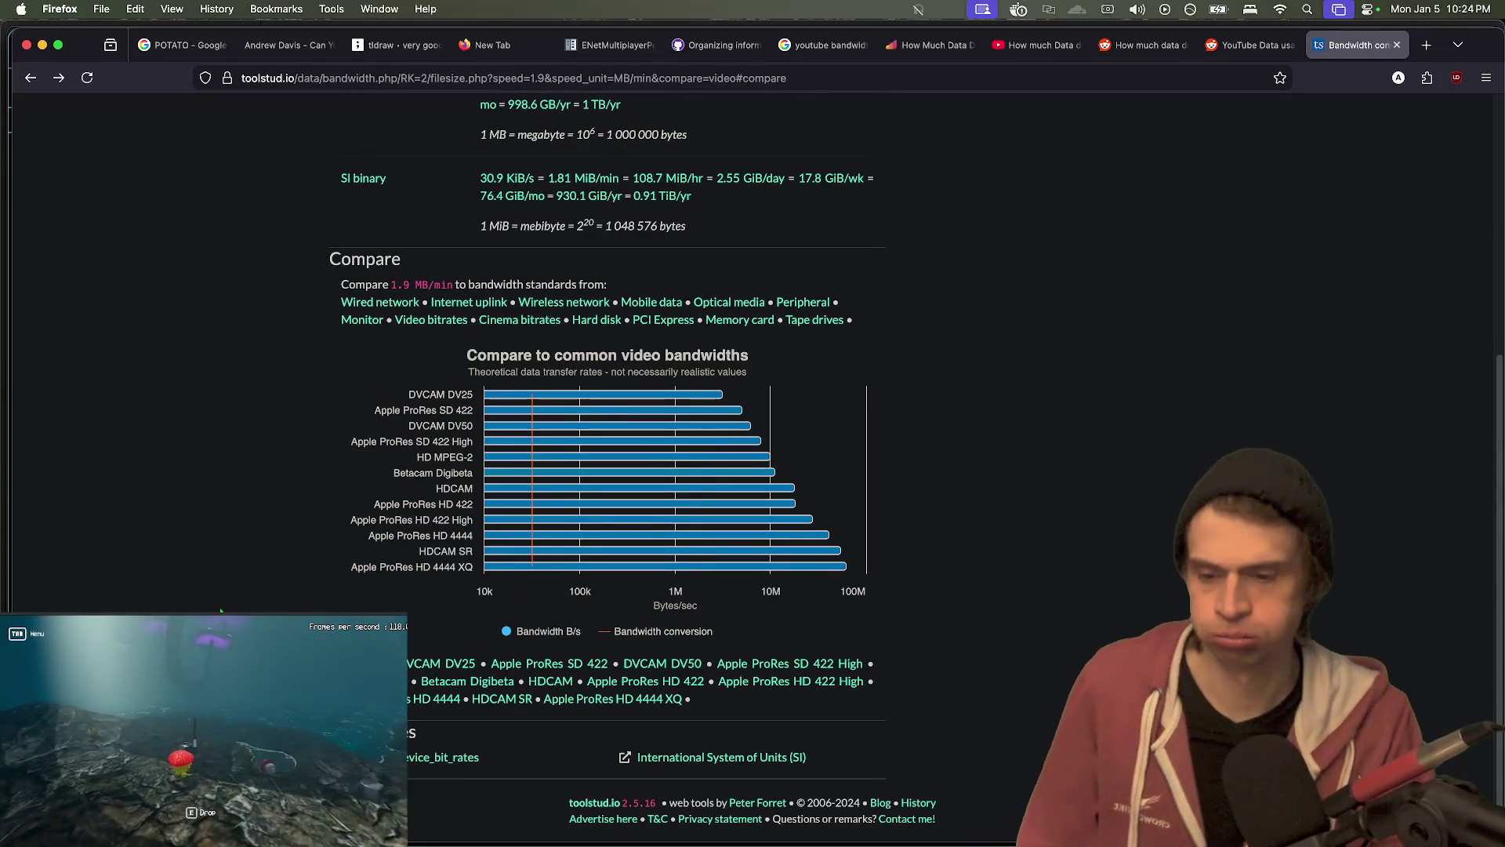
key(super+Left)
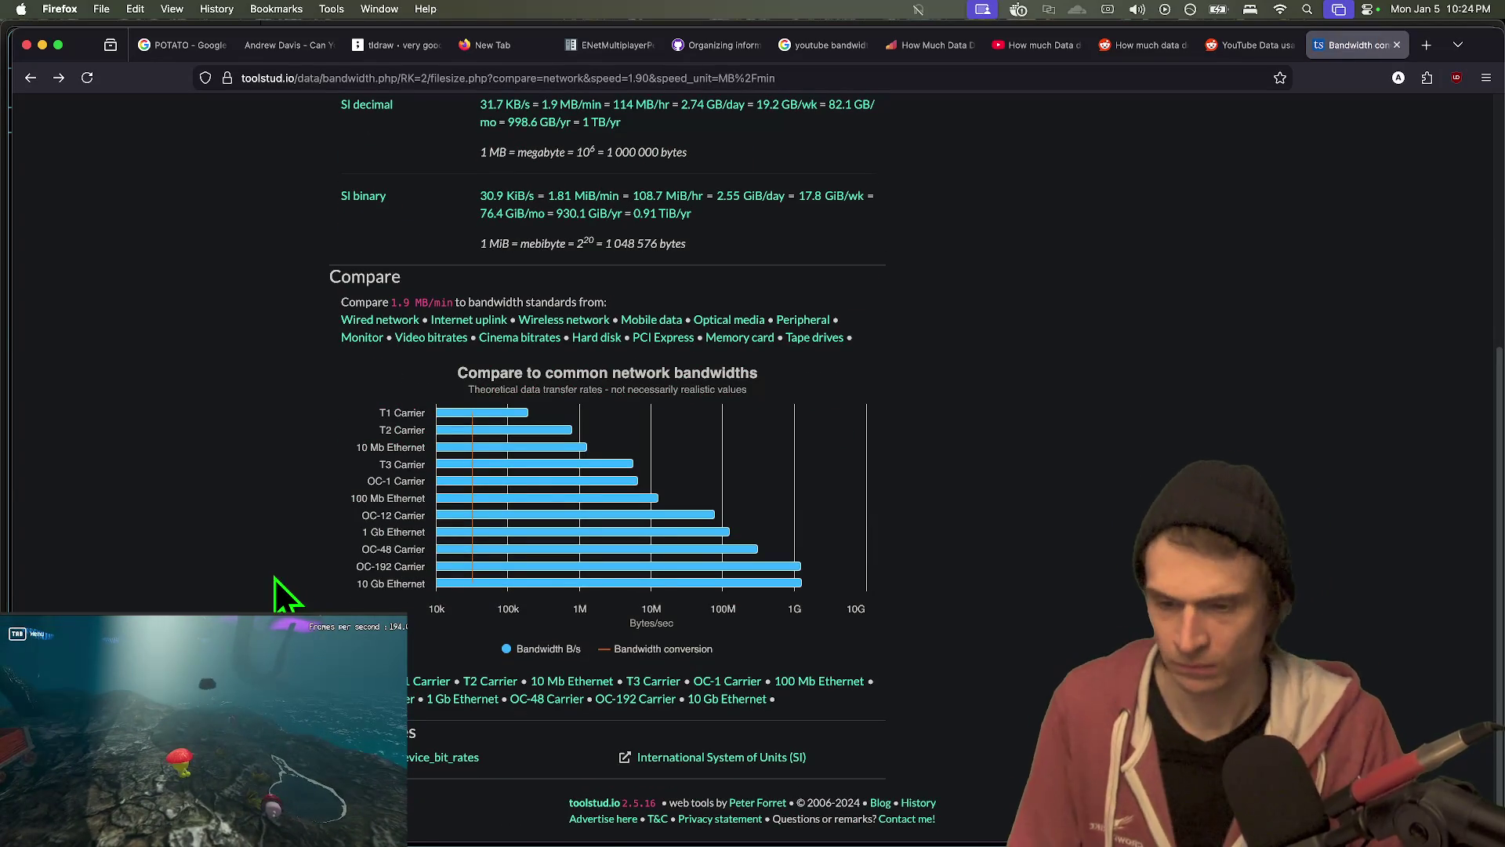
key(super+Left)
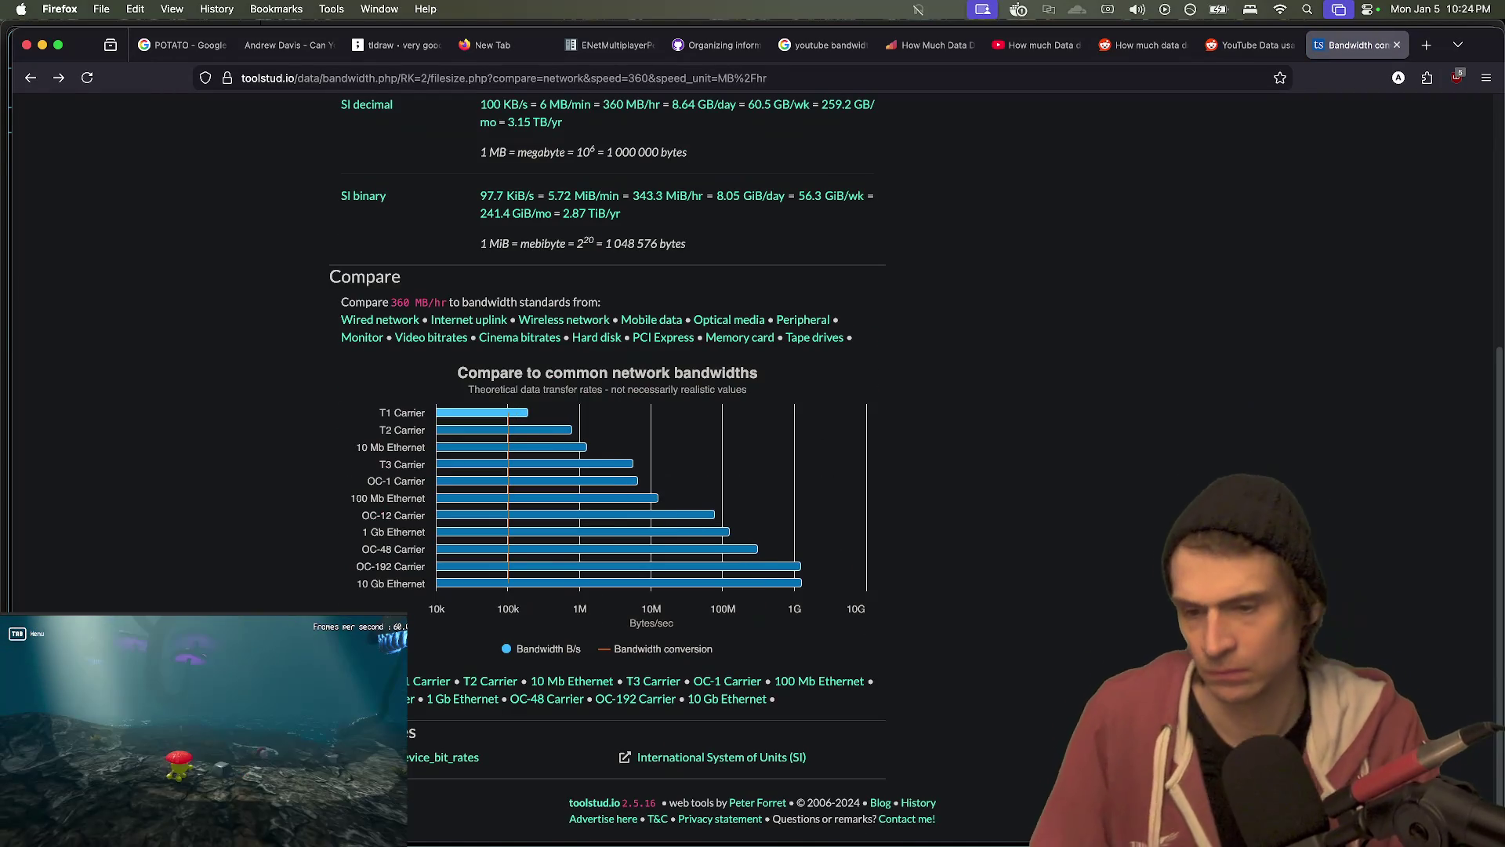
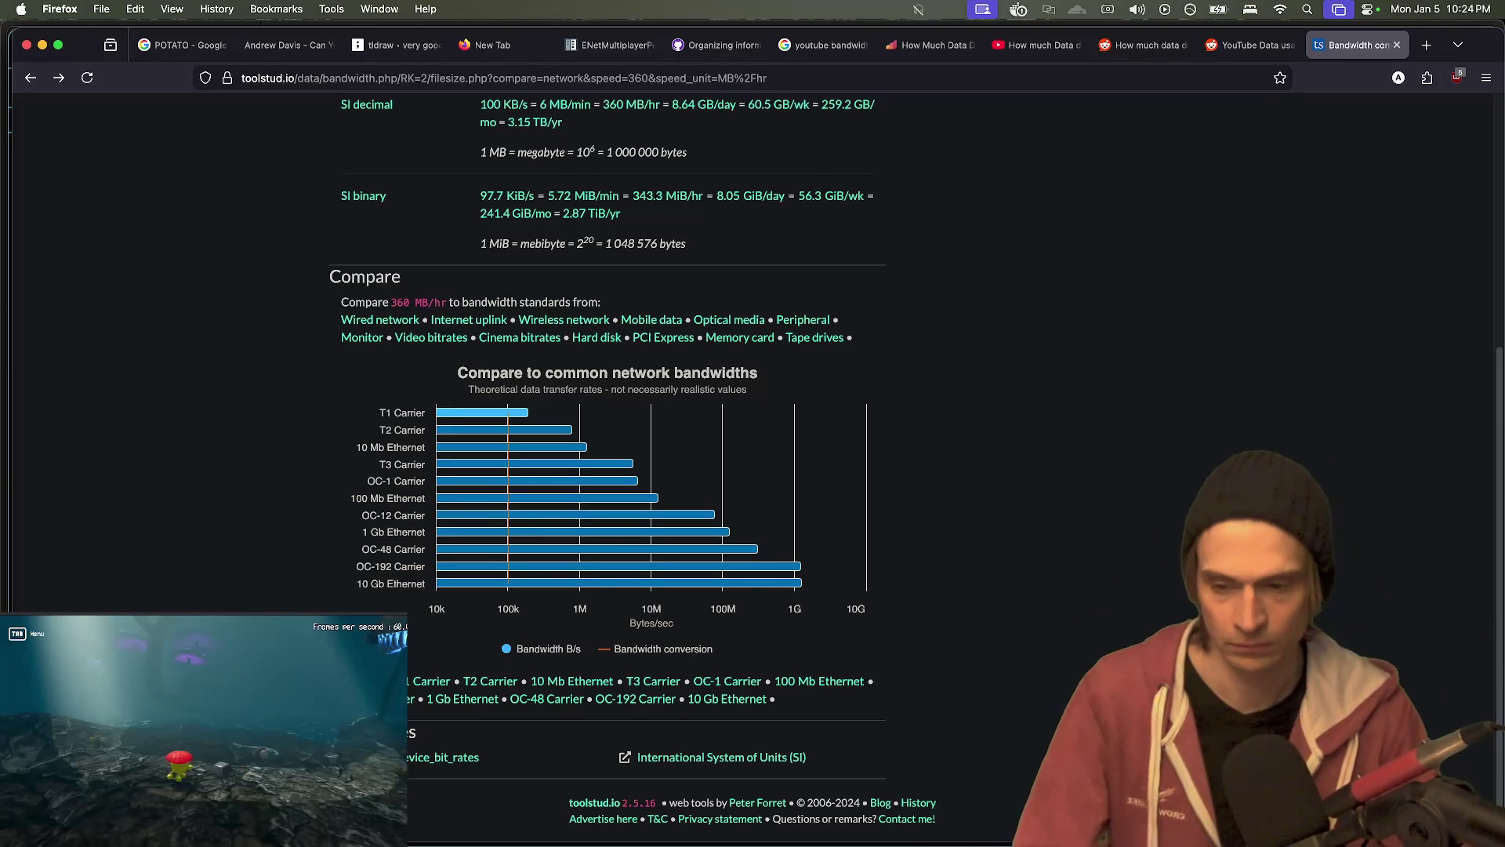
- Glance at the MapRiver1 script in Godot, then bring up CAPLOL's #general chat in Discord
key(super+Tab)
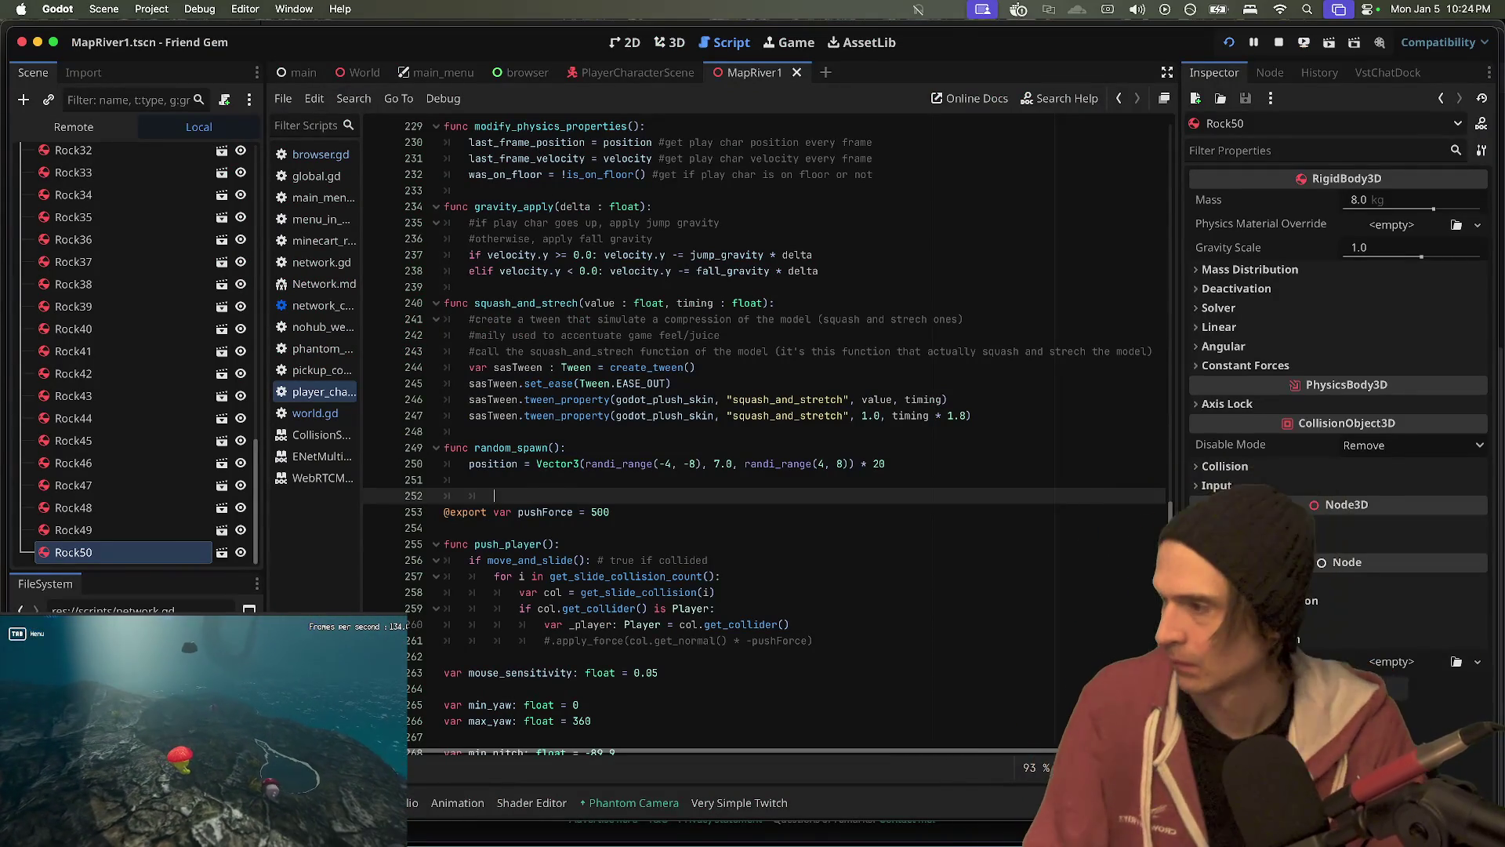
key(super+Tab)
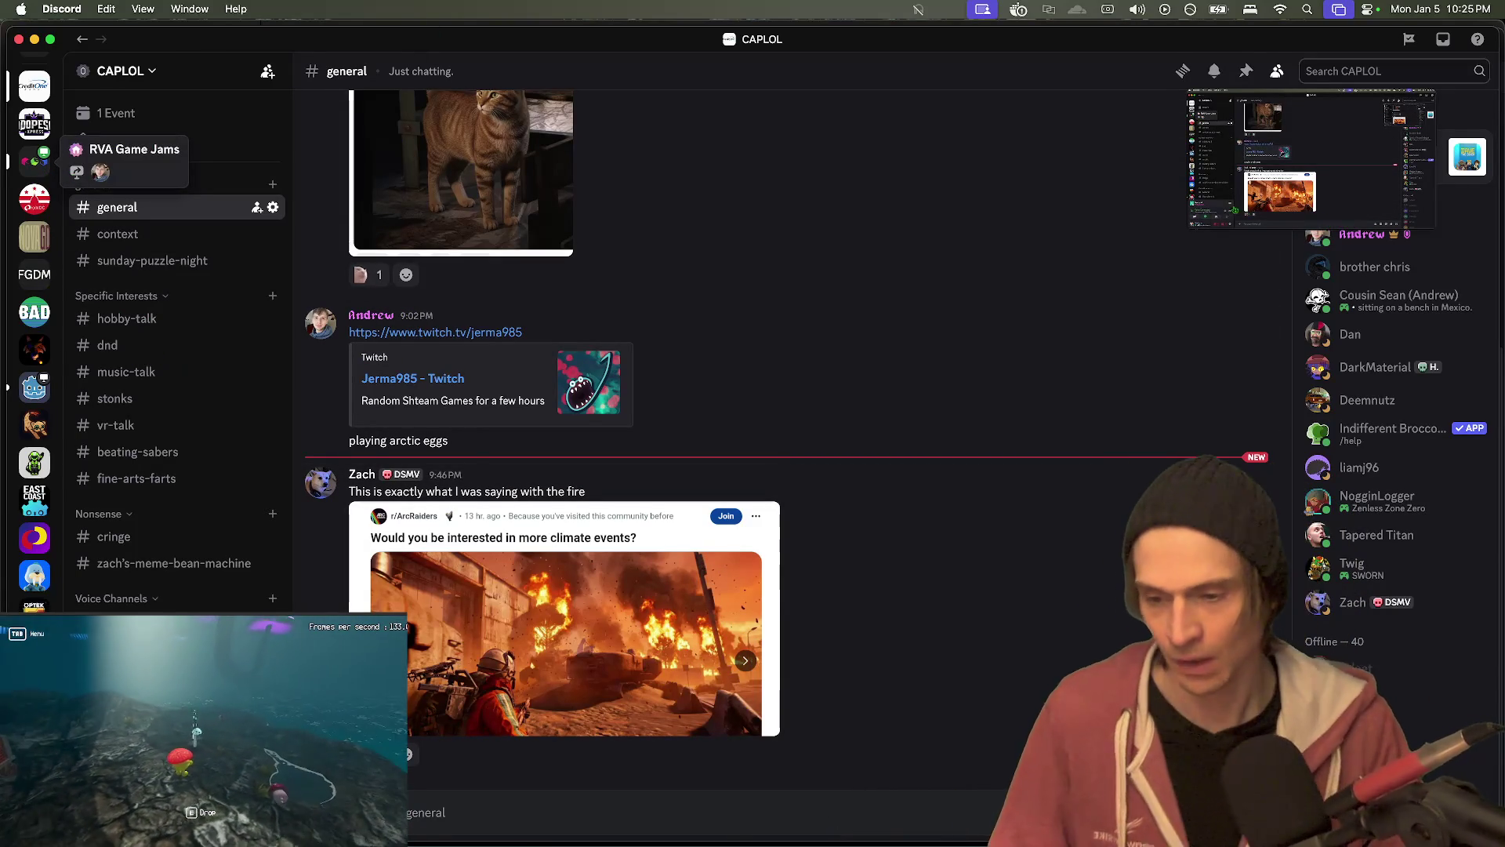
- Check the RVA Game Jams announcements, end the live stream, and return to CAPLOL's general channel
click(35, 160)
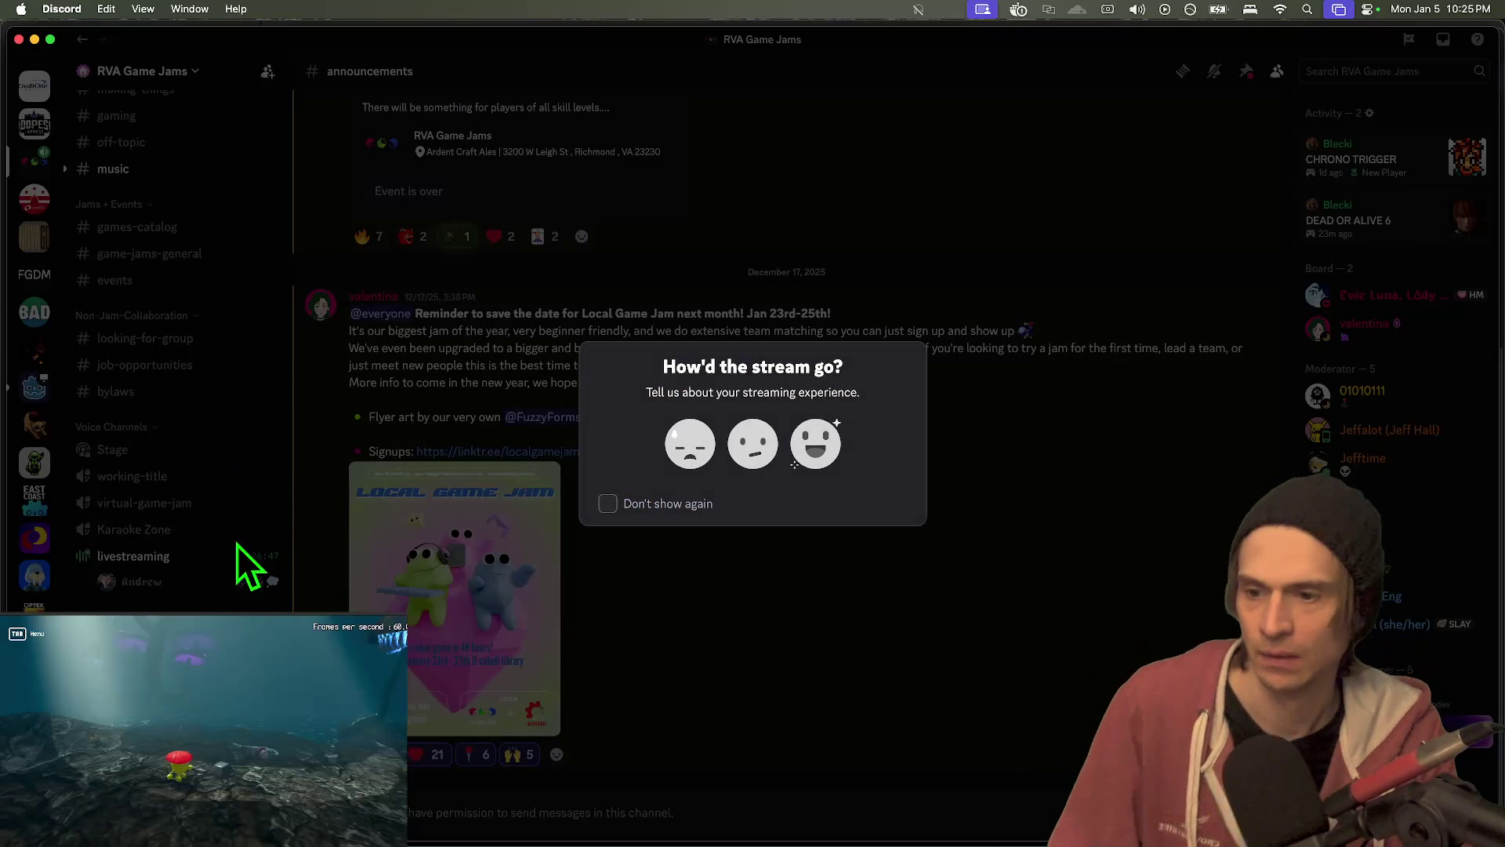
click(237, 544)
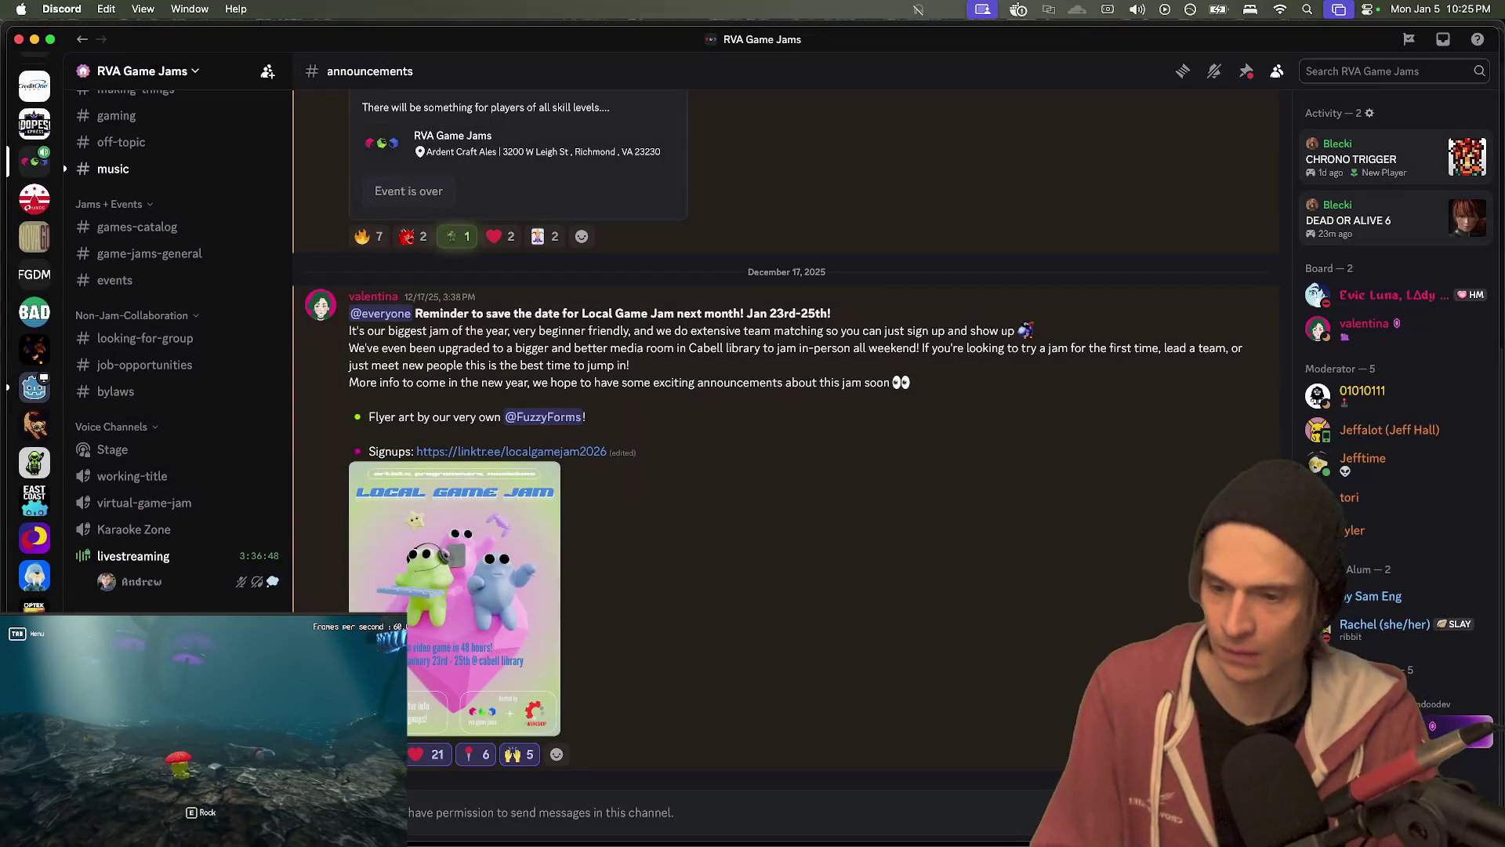
scroll(162, 571, up, 8)
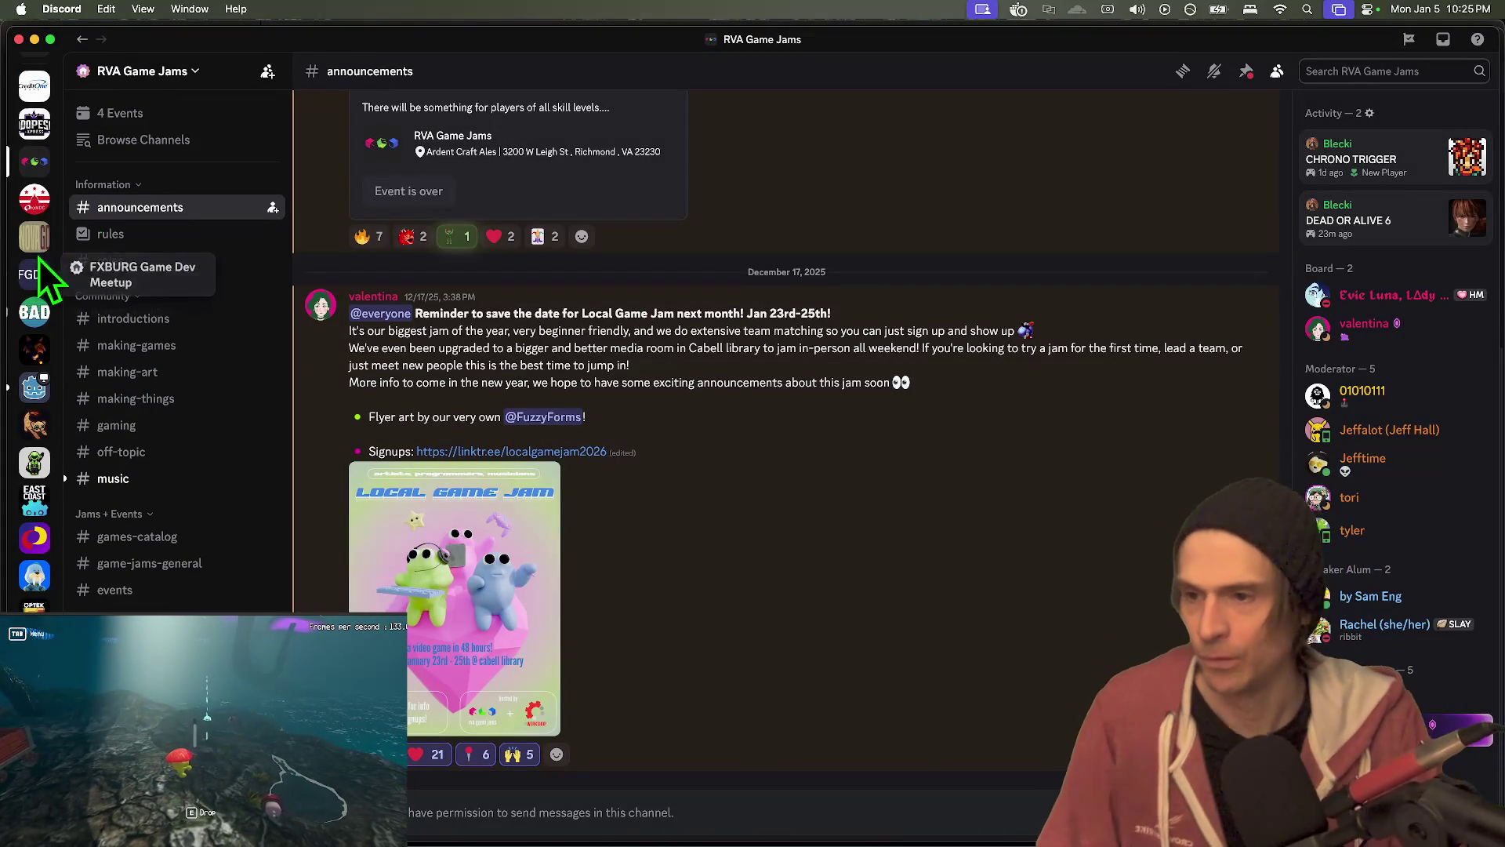
click(37, 92)
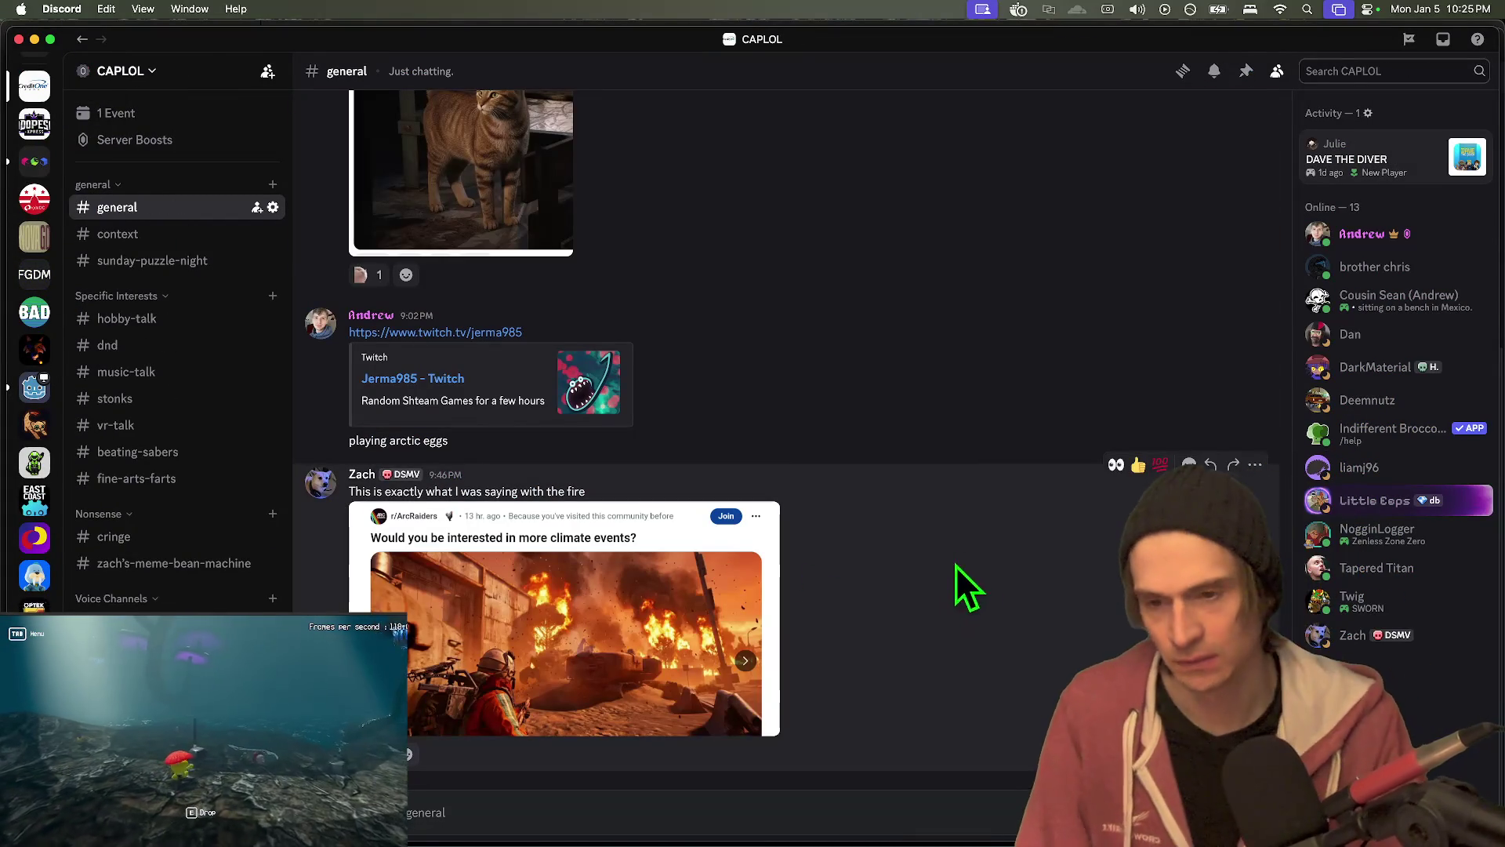
scroll(839, 572, up, 5)
scroll(951, 682, down, 5)
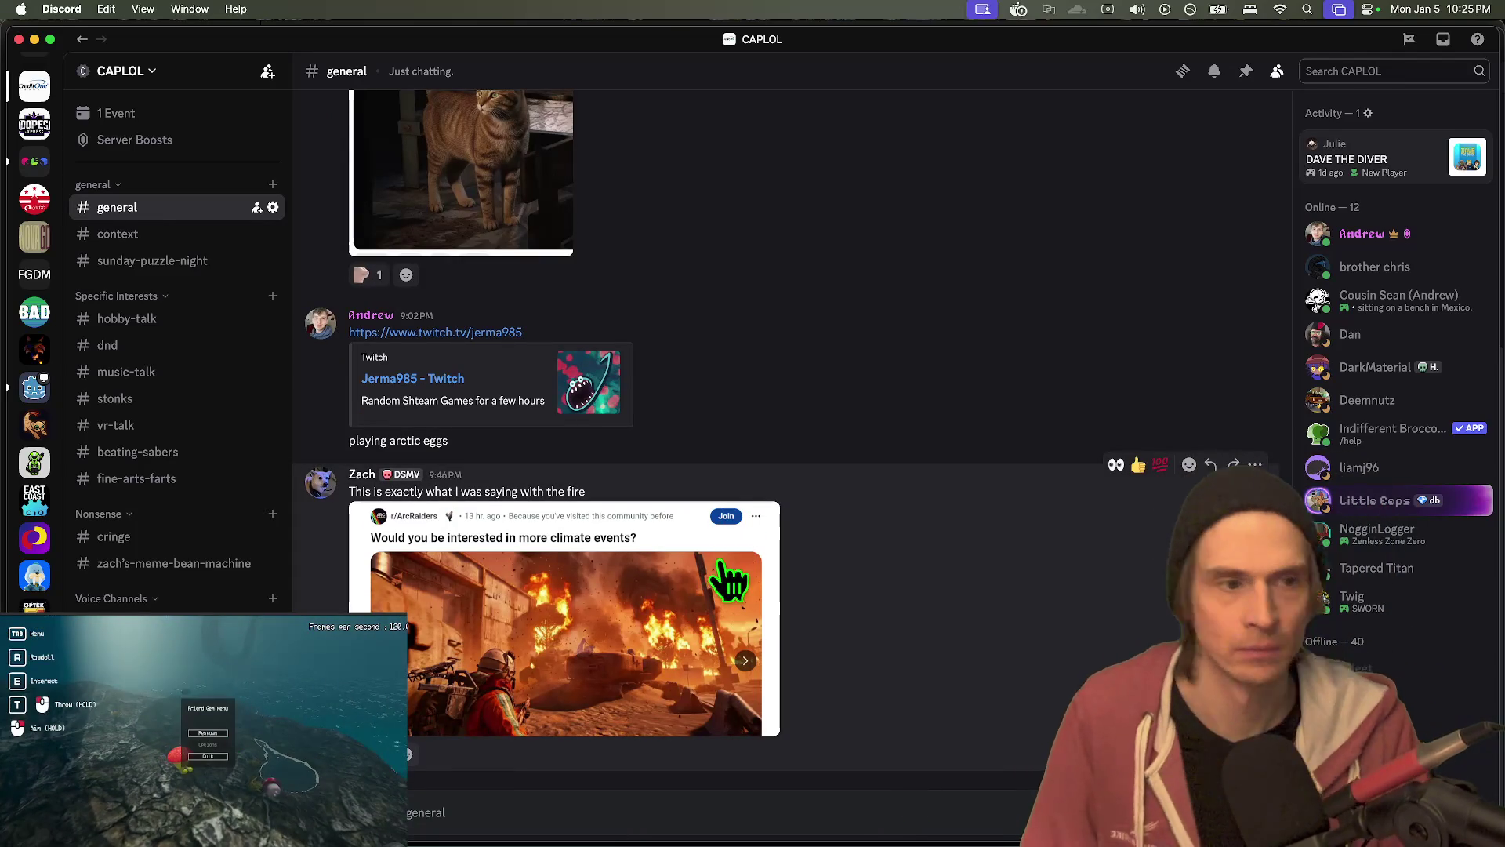
- Delete the blank line 252 in the Godot script, then switch back to Discord
key(super+Tab)
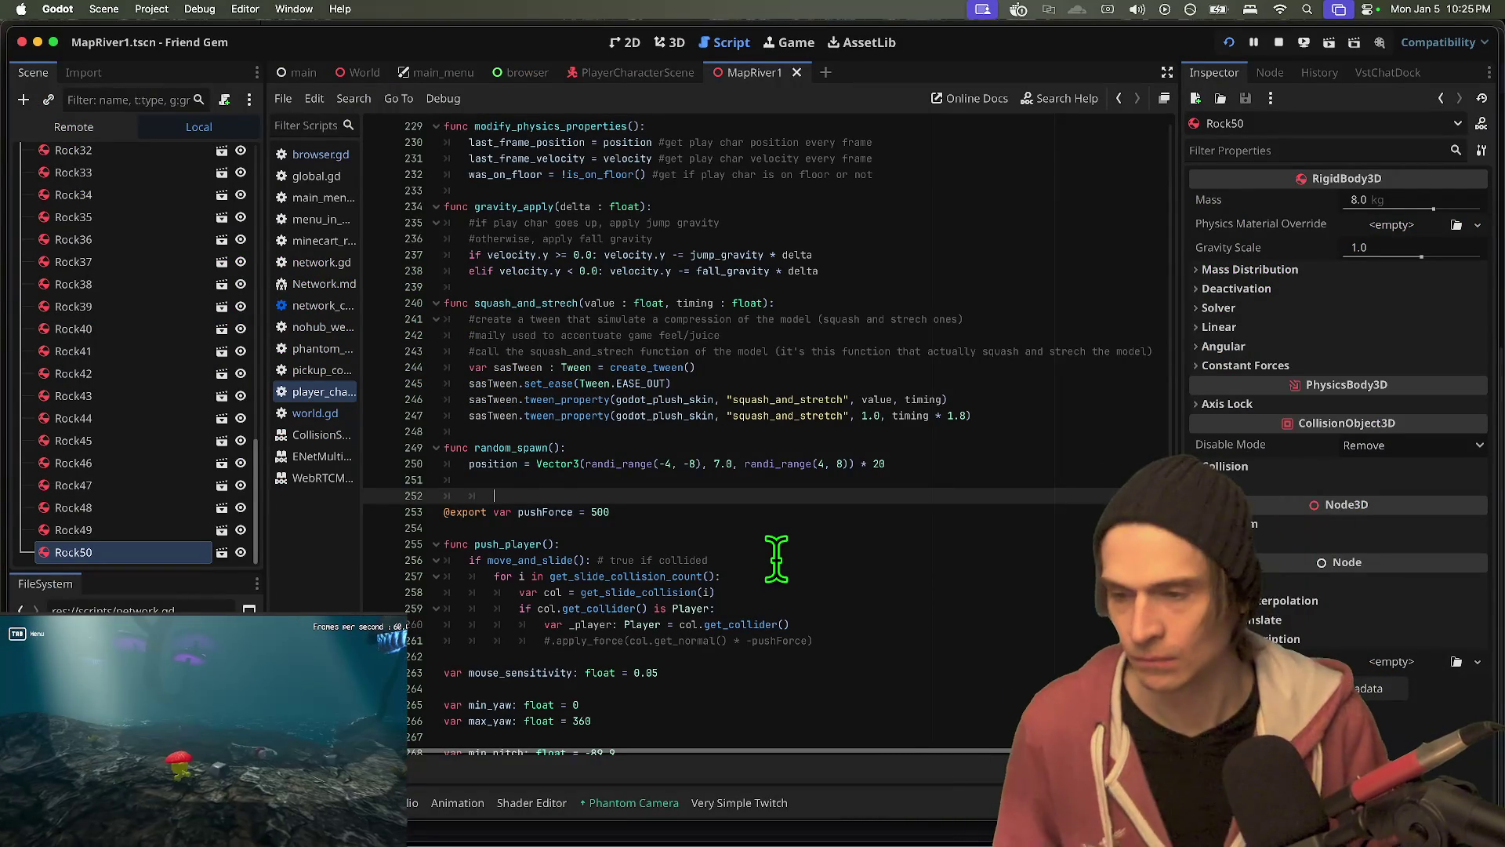
key(super+Tab)
key(super+Tab)
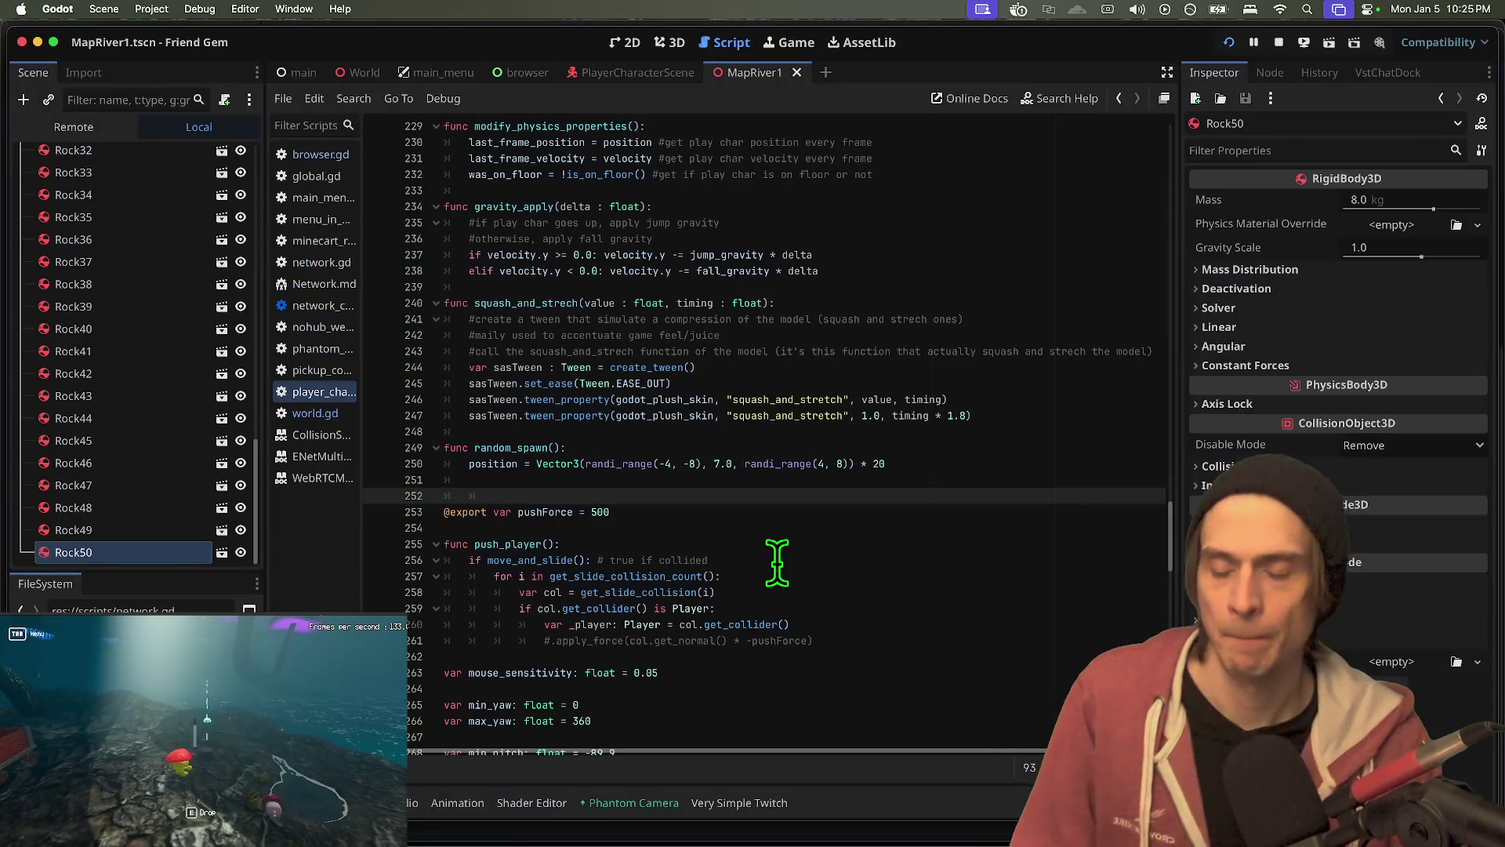
key(BackSpace)
key(BackSpace)
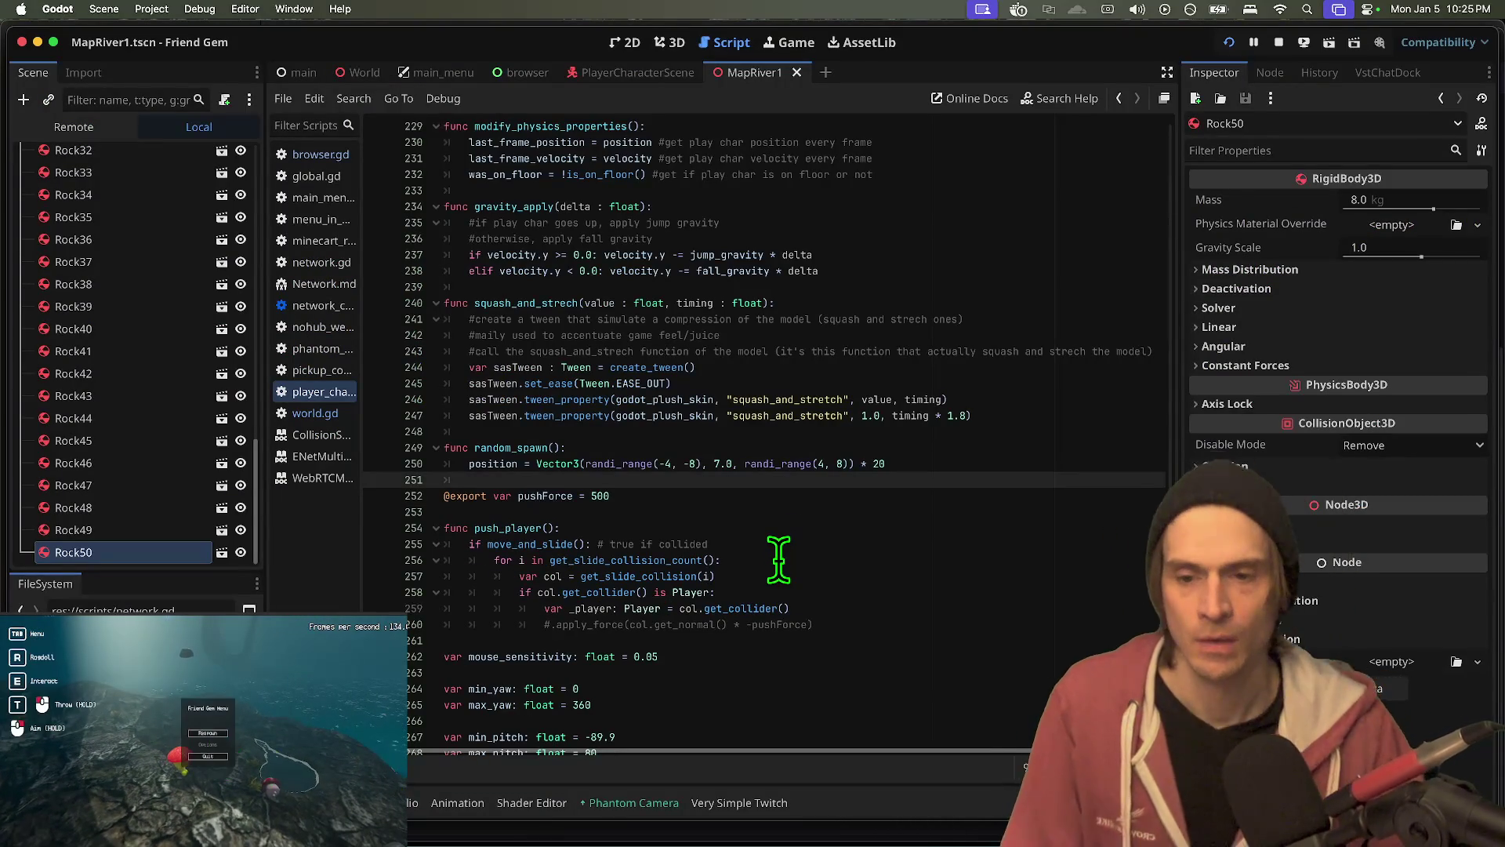
scroll(778, 486, down, 10)
key(super+Tab)
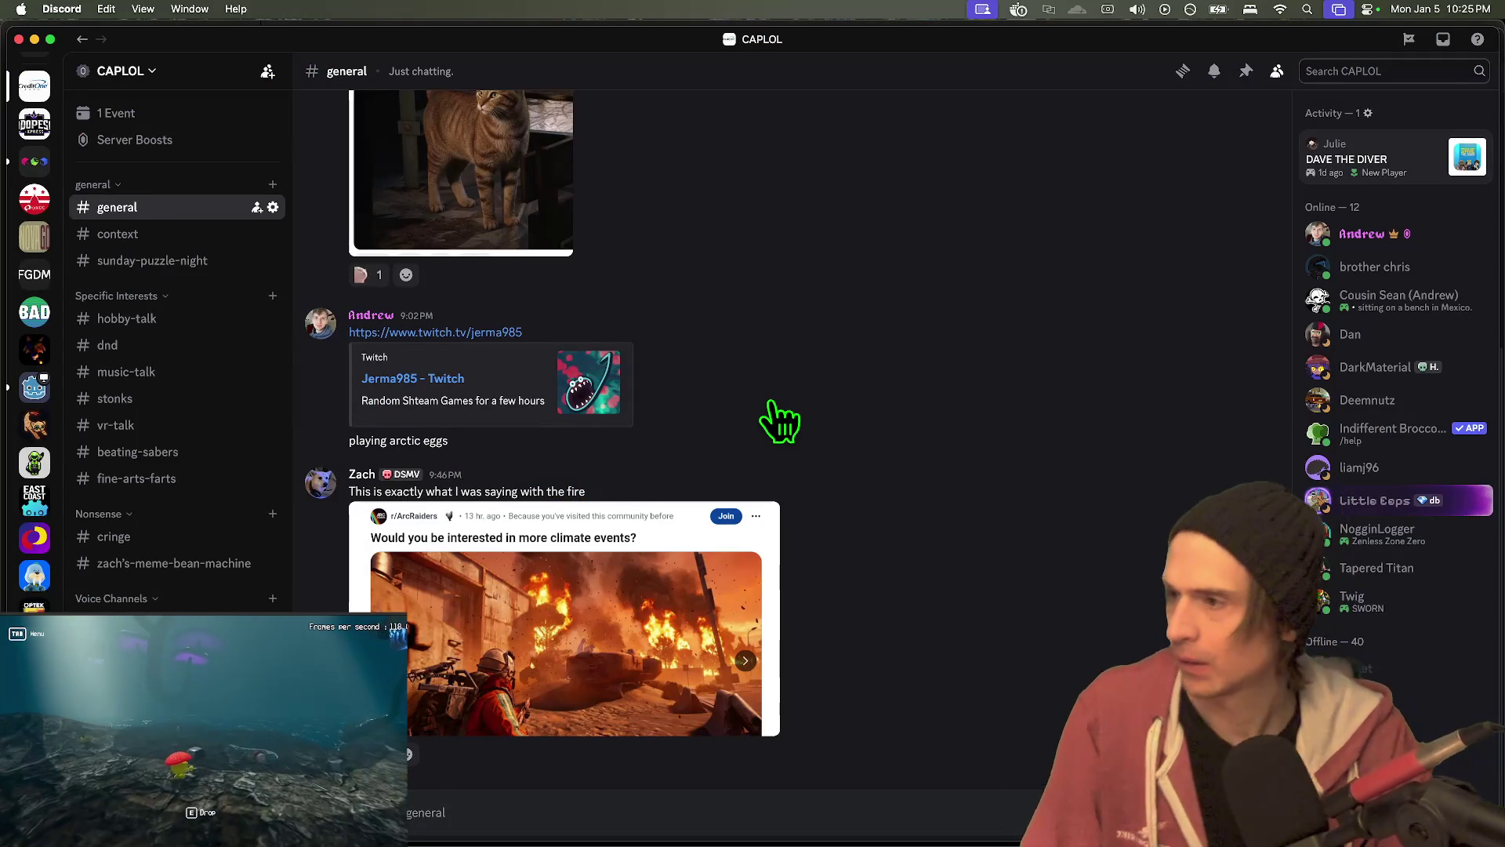
key(super+Tab)
- Review the toolstud.io link lines 22–24 in the kibsrant draft, then return to Firefox's converter
mouse_move(584, 839)
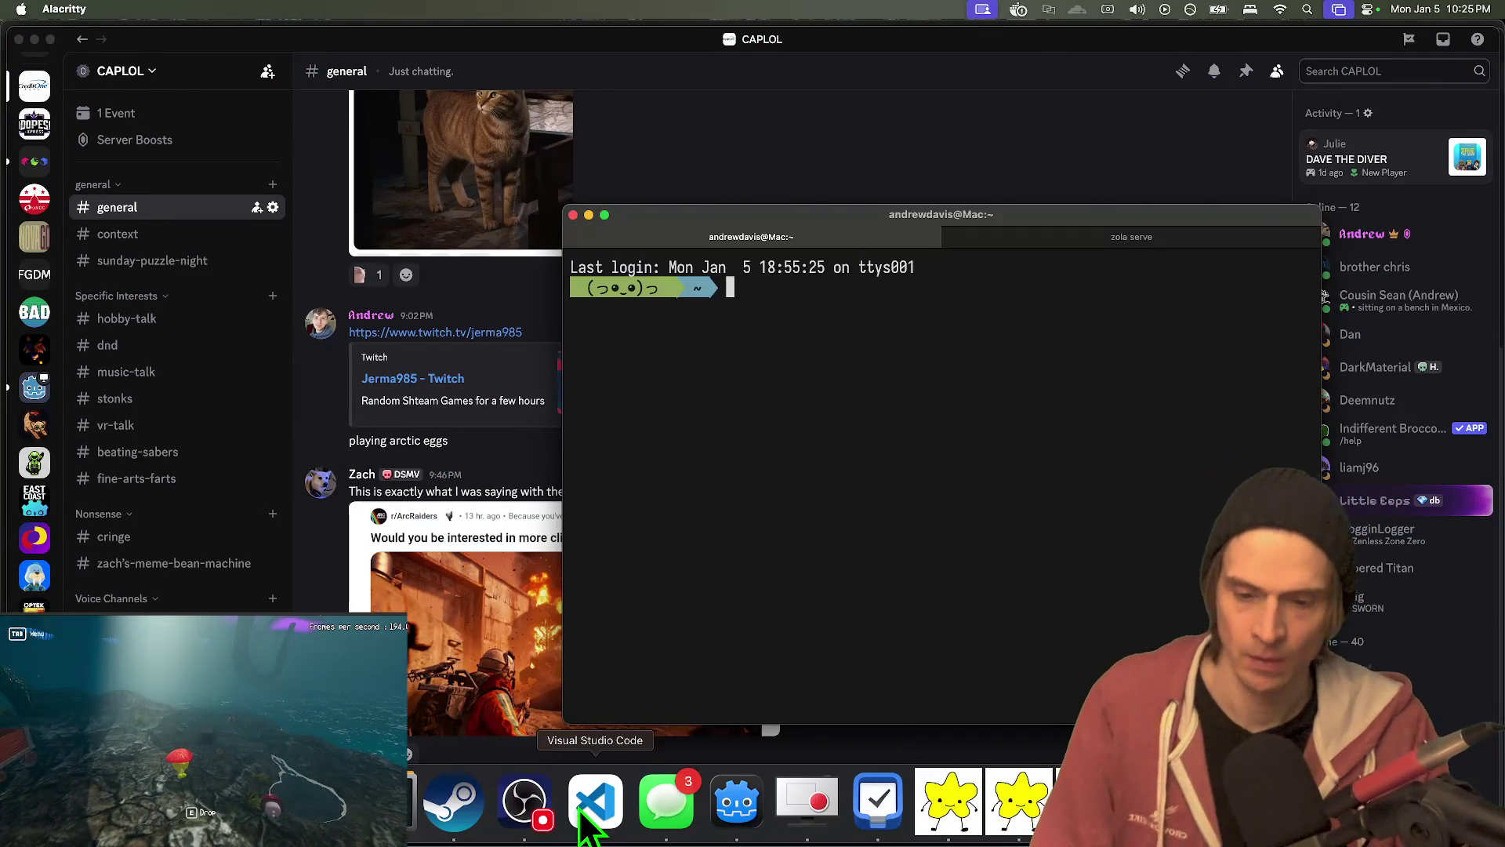
click(586, 807)
mouse_move(694, 670)
mouse_down()
mouse_move(235, 549)
mouse_move(392, 670)
mouse_move(408, 627)
mouse_up()
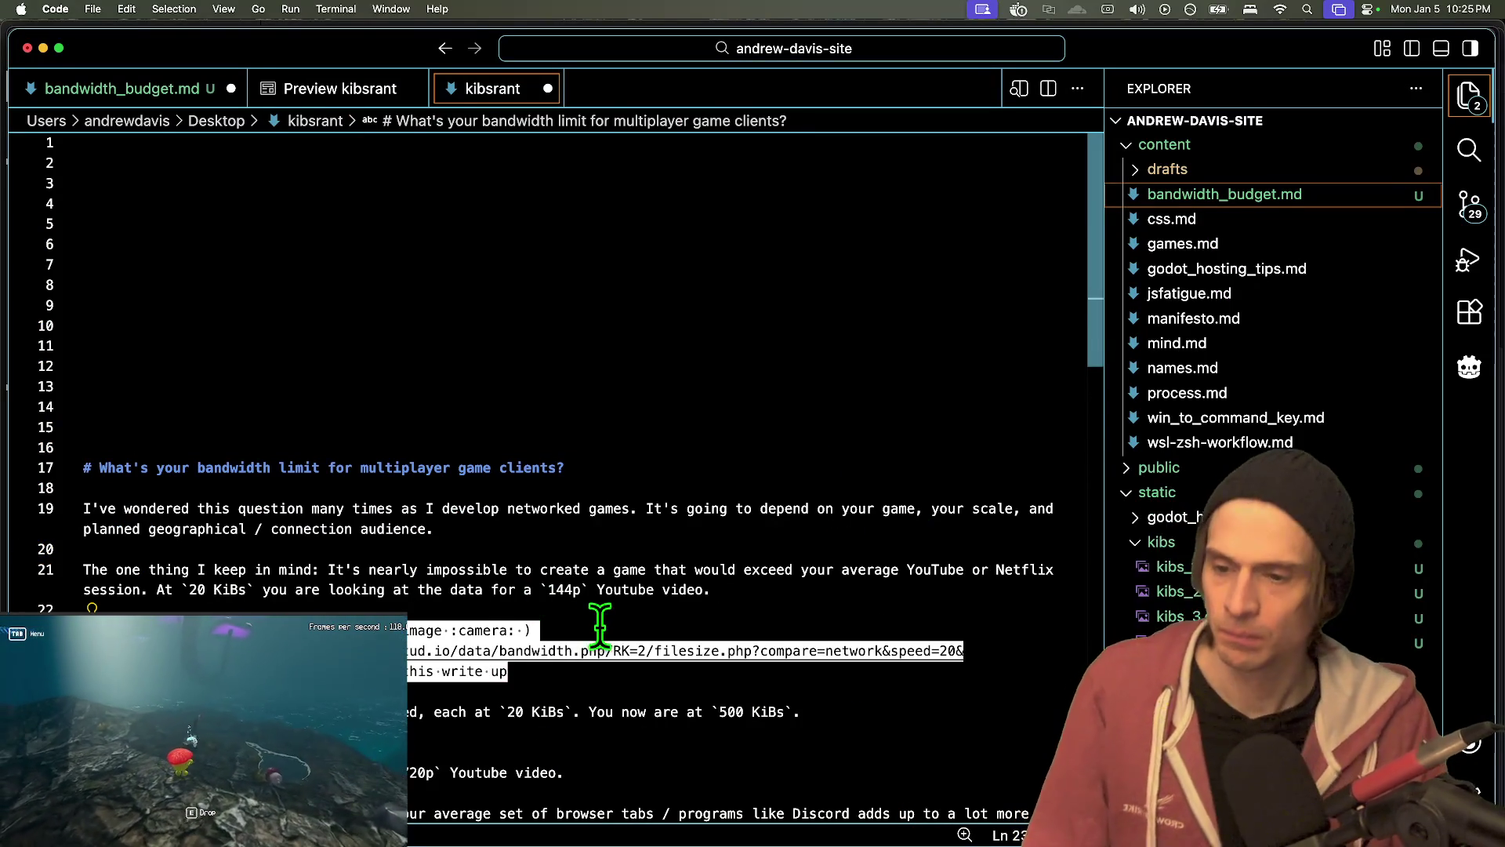
click(563, 627)
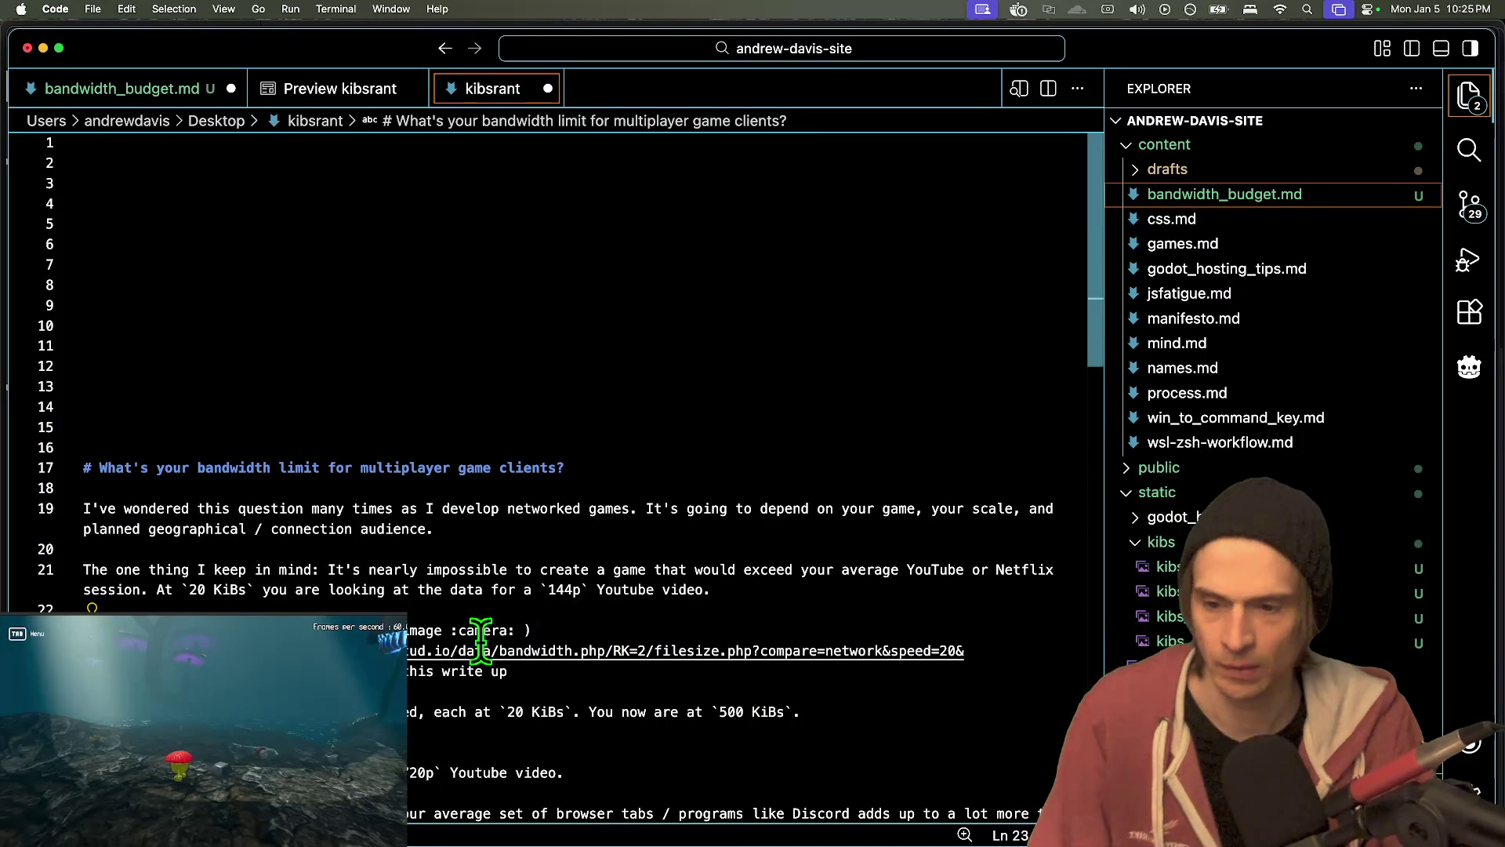
key(super+Return)
key(super+Tab)
key(super+Tab)
key(super+Tab)
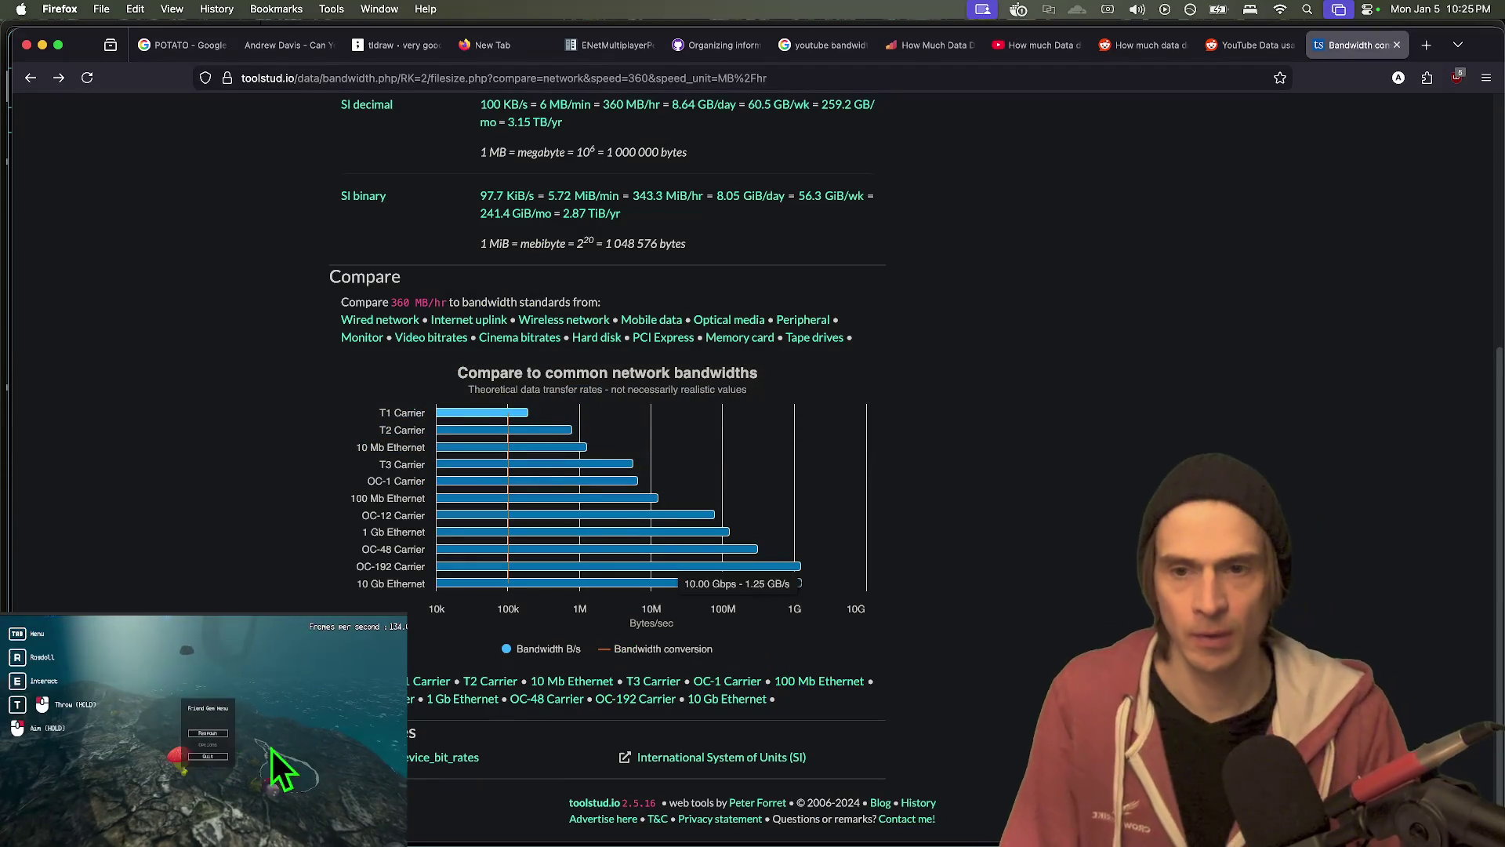
- Set the converter's speed unit to MB/min and convert 1.23 MB/min
scroll(798, 576, up, 5)
click(655, 312)
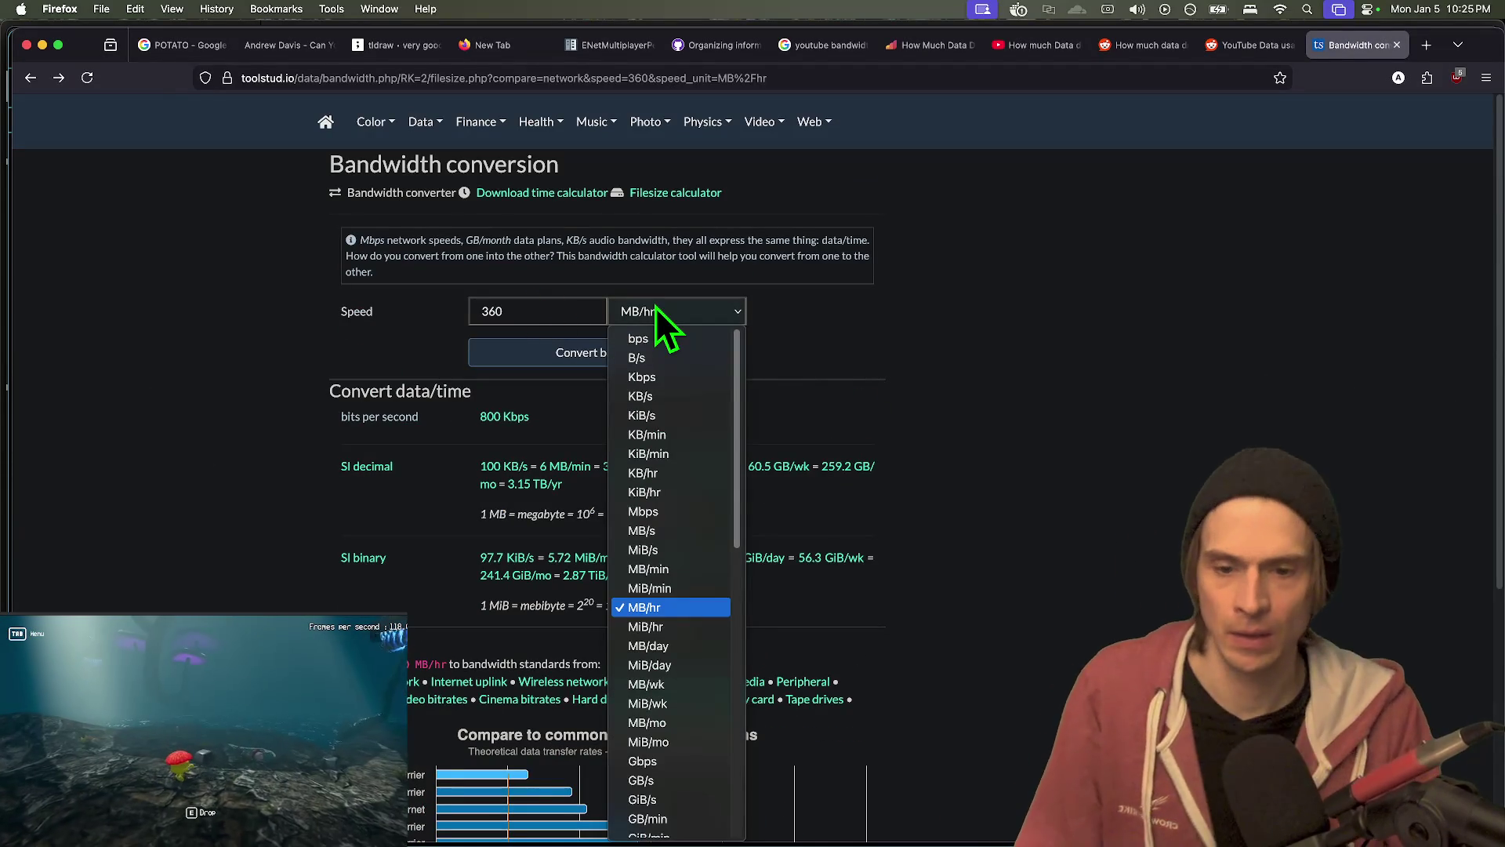
click(948, 343)
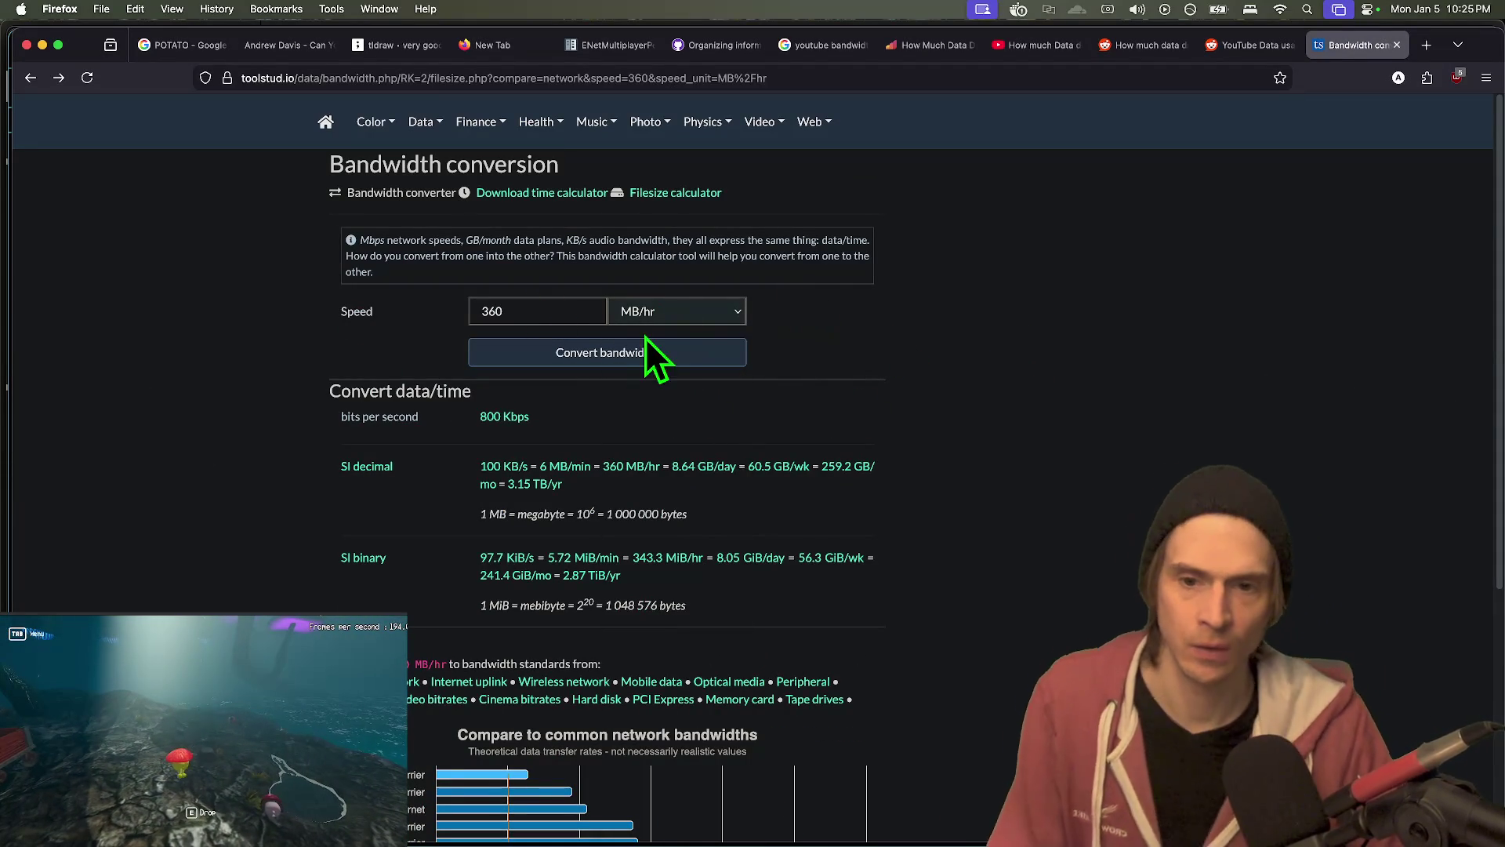
click(665, 311)
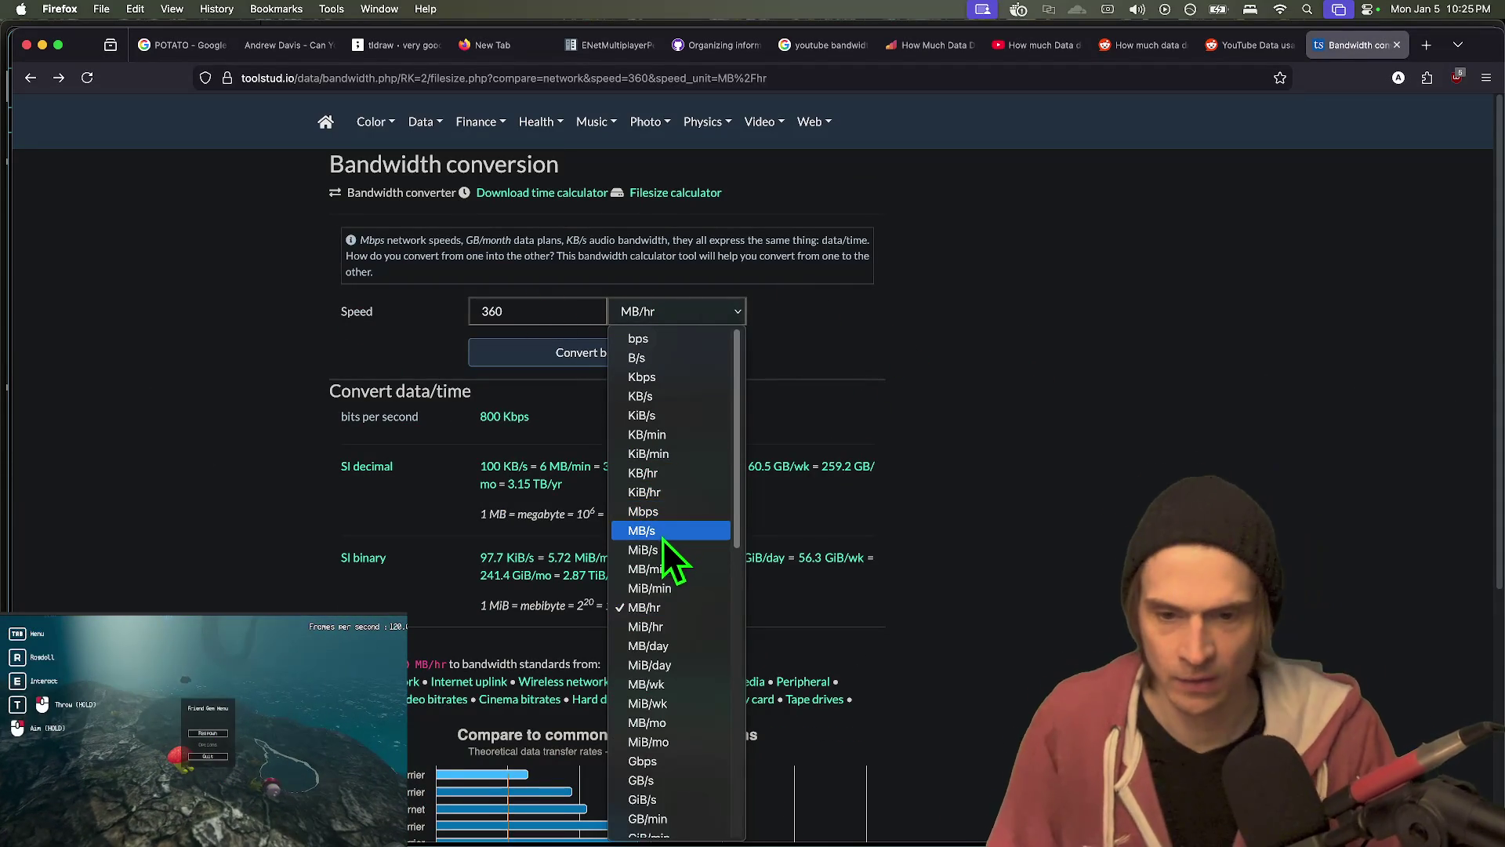
click(670, 569)
double_click(511, 308)
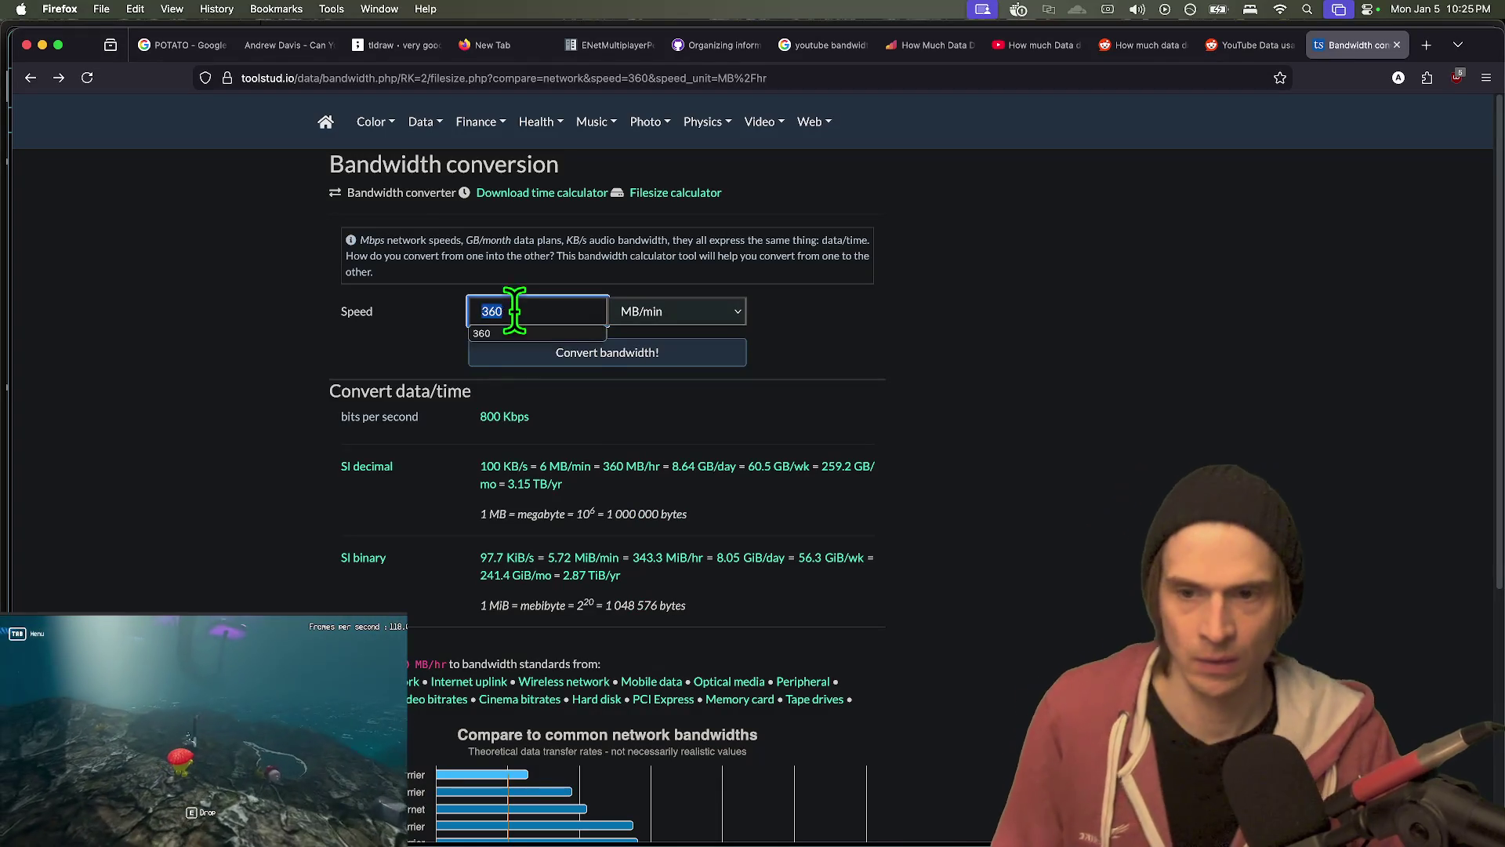
text(1.23)
click(540, 363)
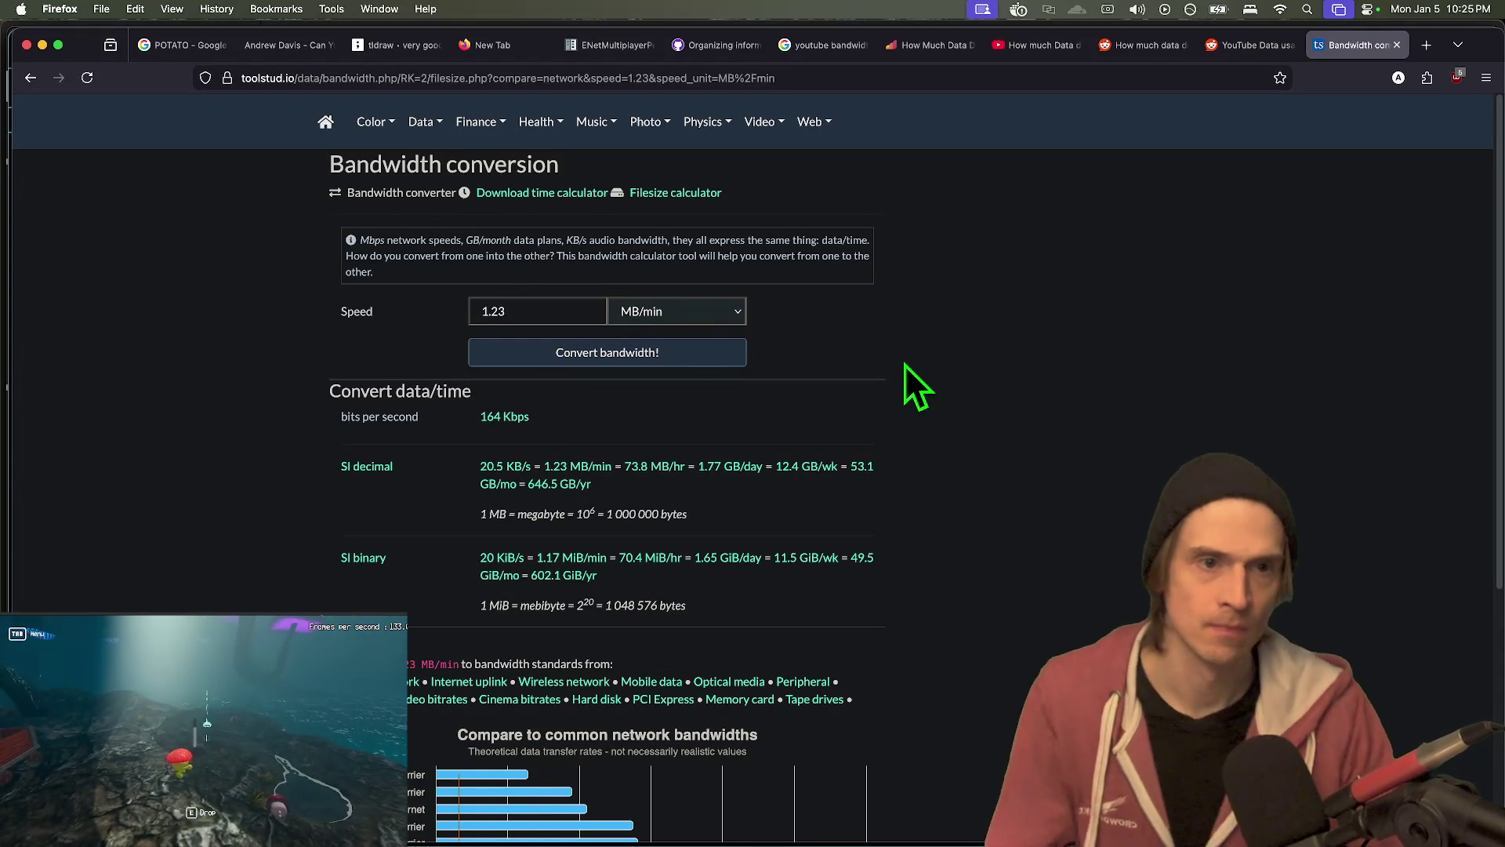
- Compare against the Reddit YouTube data table and convert 1.9 MB/min to 253.3 Kbps
key(ctrl+shift+Tab)
key(ctrl+Tab)
key(ctrl+shift+Tab)
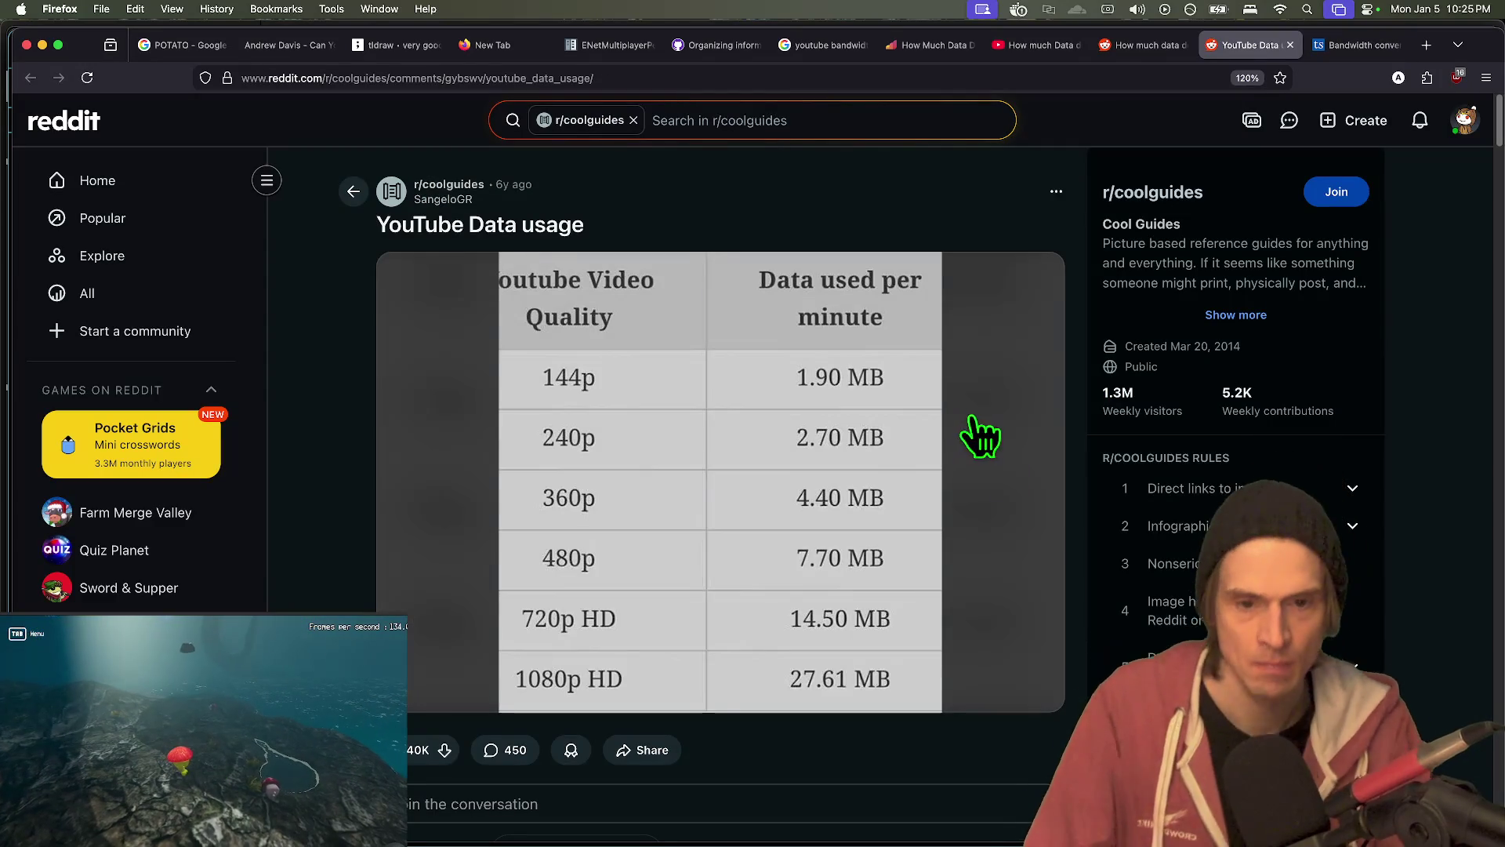
key(ctrl+Tab)
key(ctrl+shift+Tab)
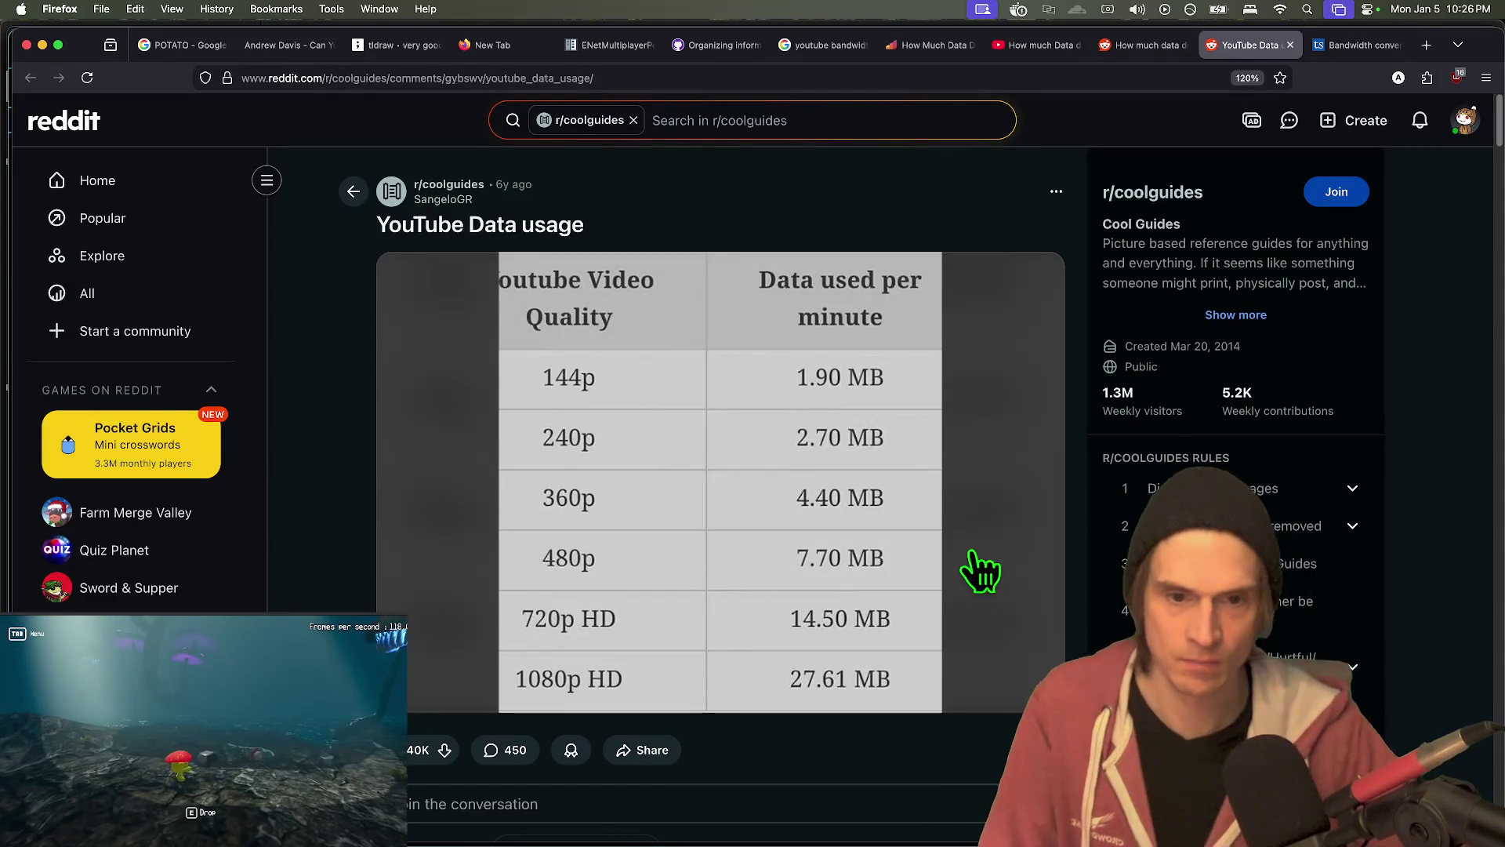
key(ctrl+Tab)
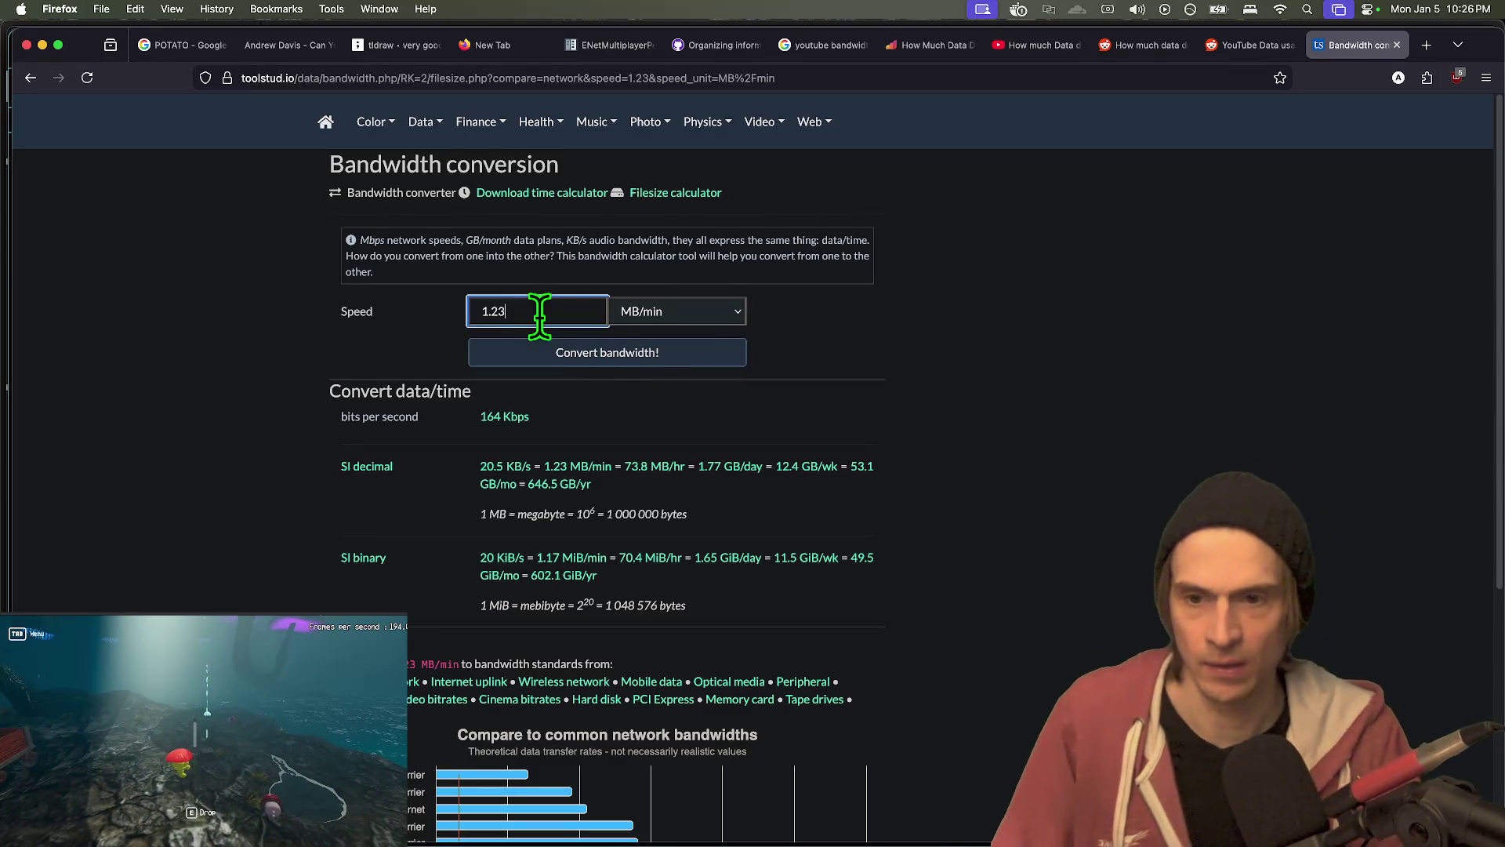
key(ctrl+Tab)
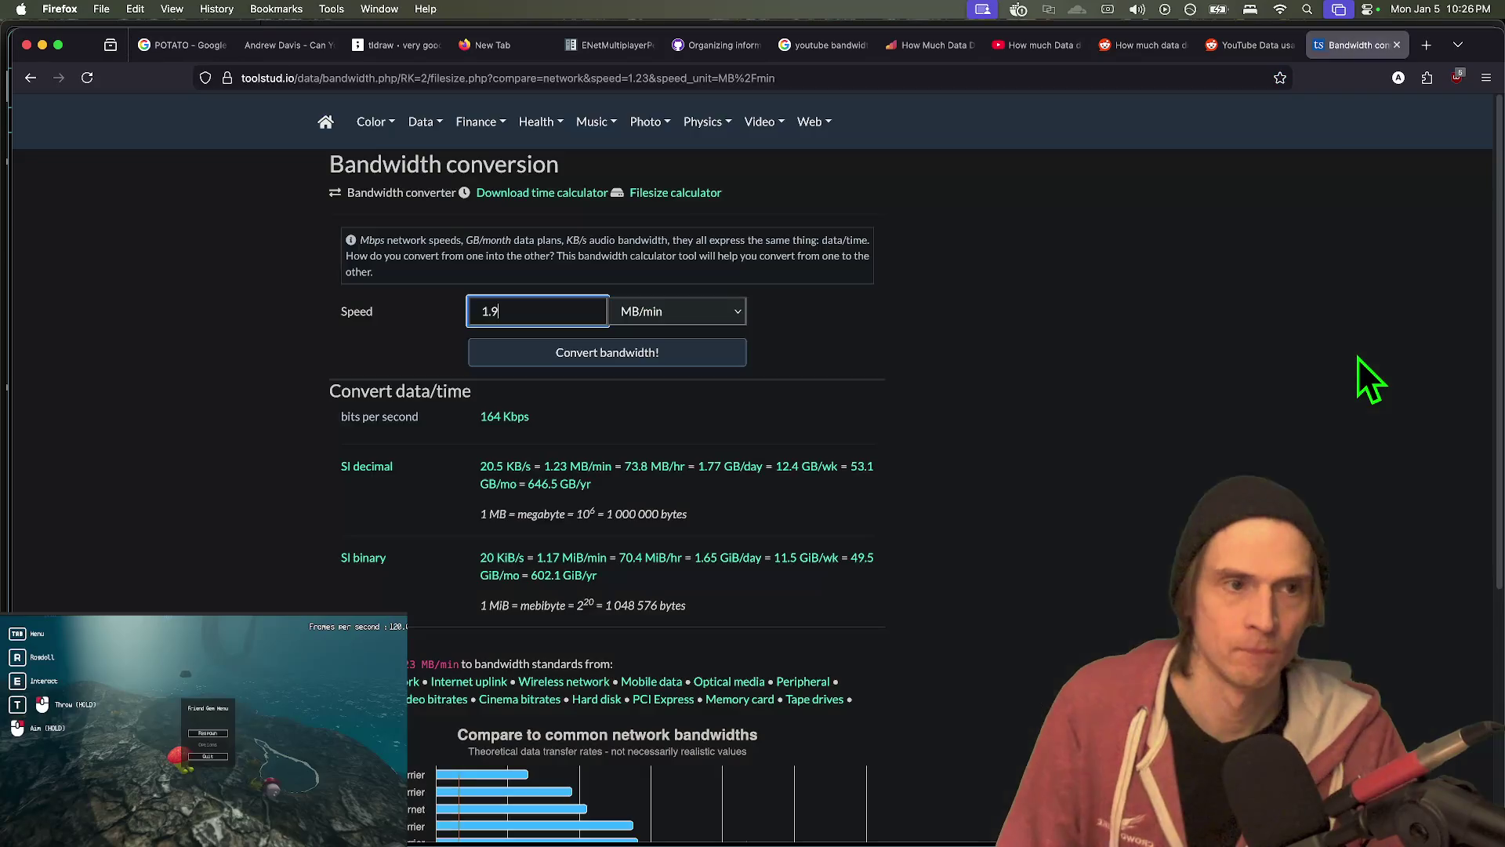
key(ctrl+shift+Tab)
key(ctrl+shift+Tab)
key(ctrl+Tab)
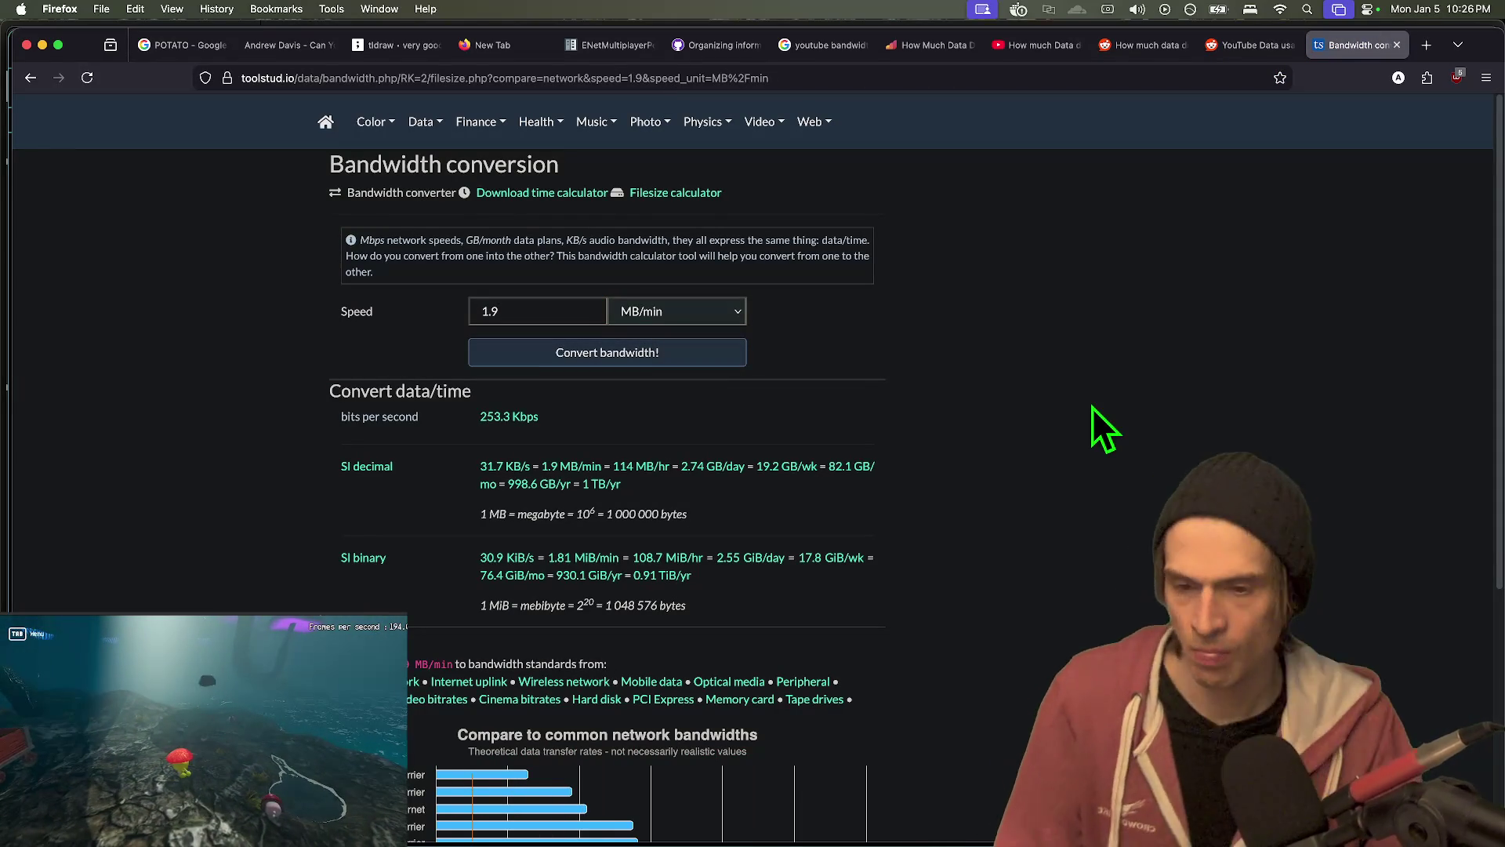
key(ctrl+shift+Tab)
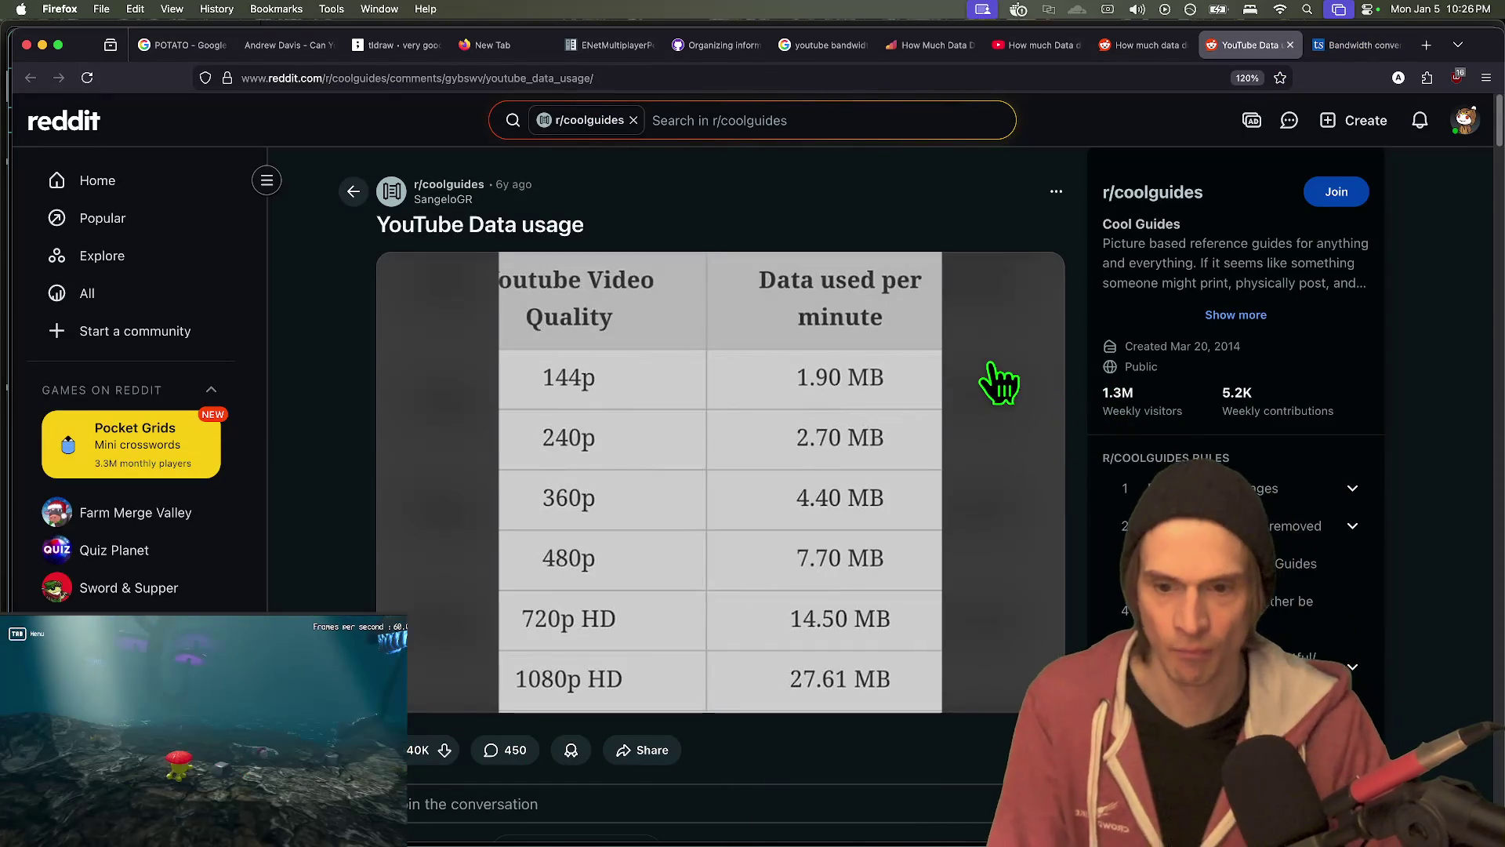
- Collapse the [deleted] and 144p video player comment threads on the Reddit post
scroll(999, 431, down, 4)
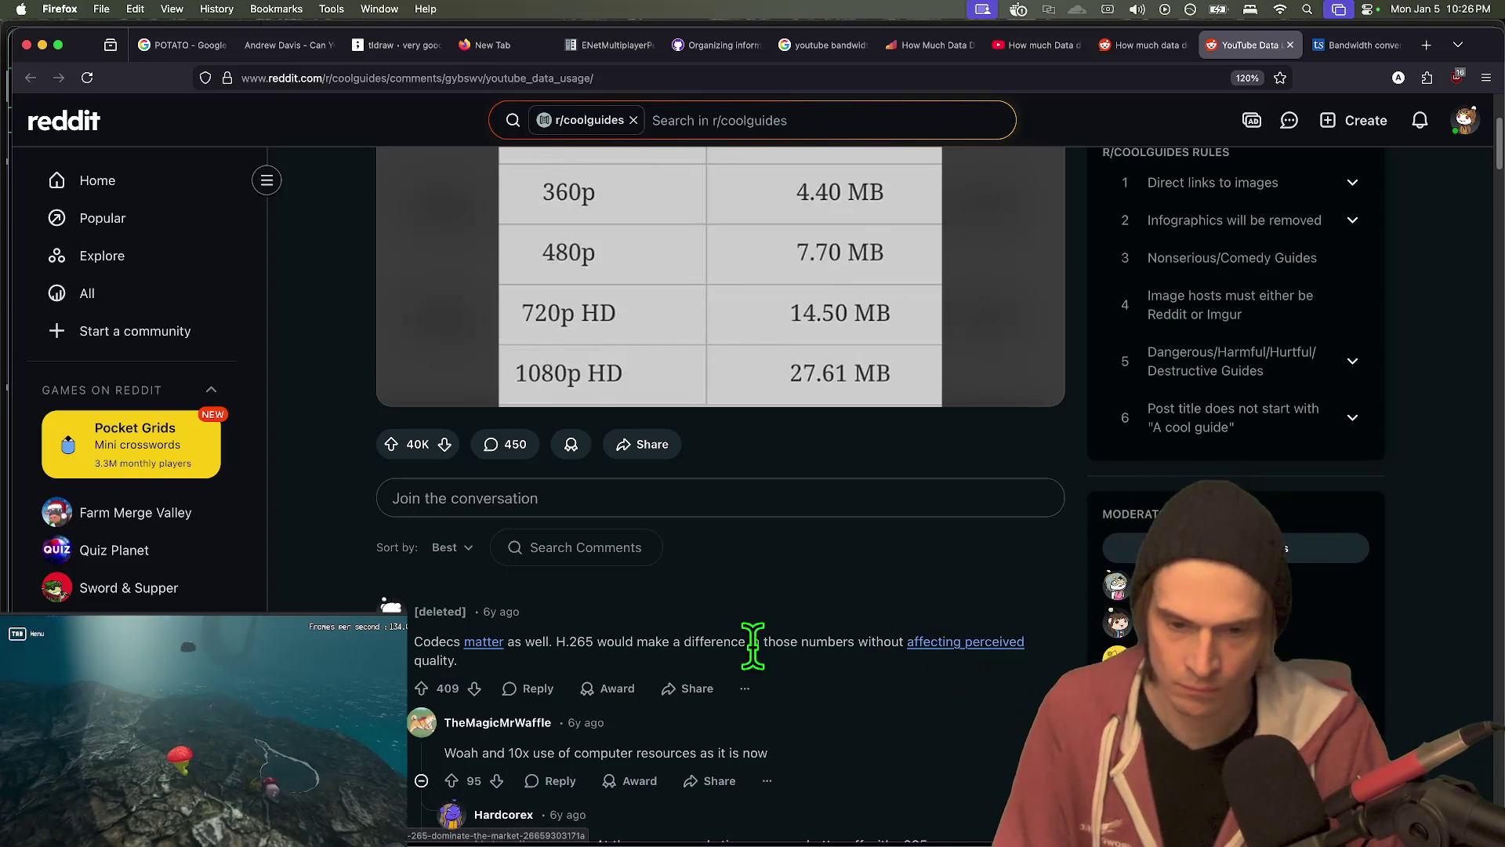
scroll(628, 651, down, 1)
click(395, 657)
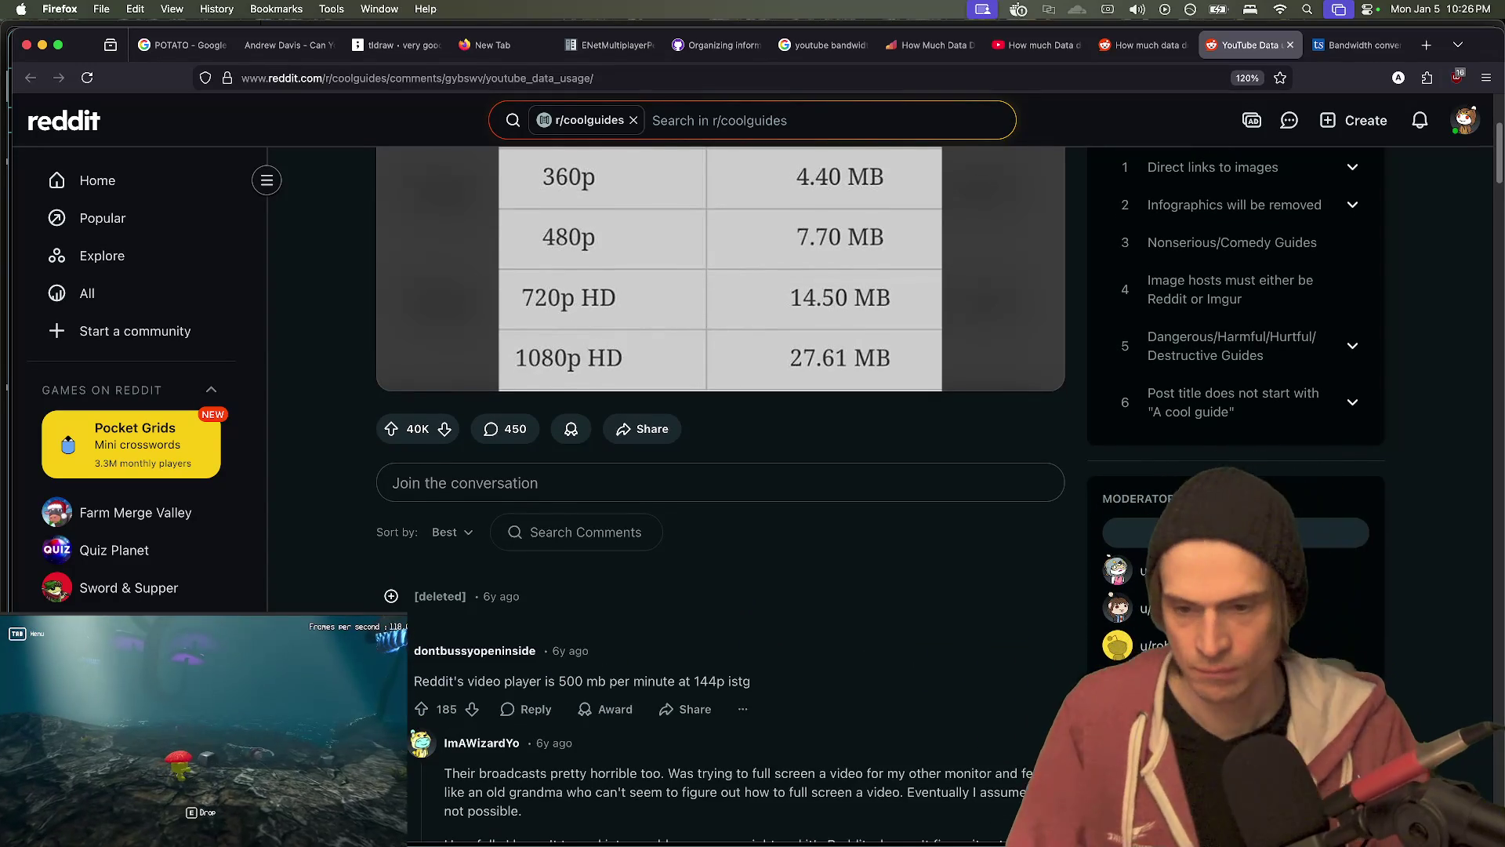
scroll(835, 619, down, 4)
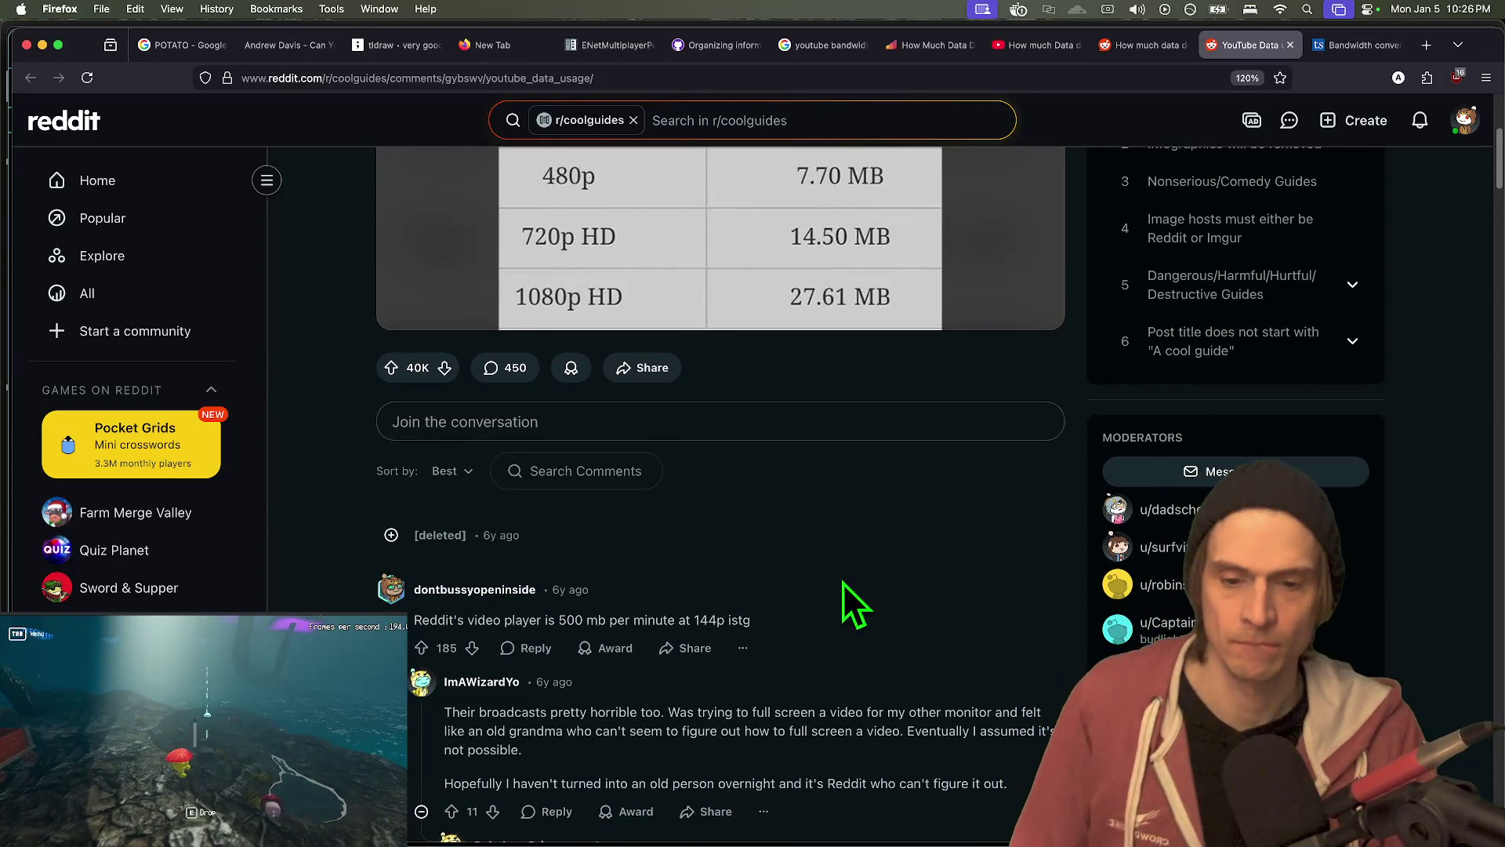
scroll(878, 624, up, 5)
scroll(878, 608, down, 5)
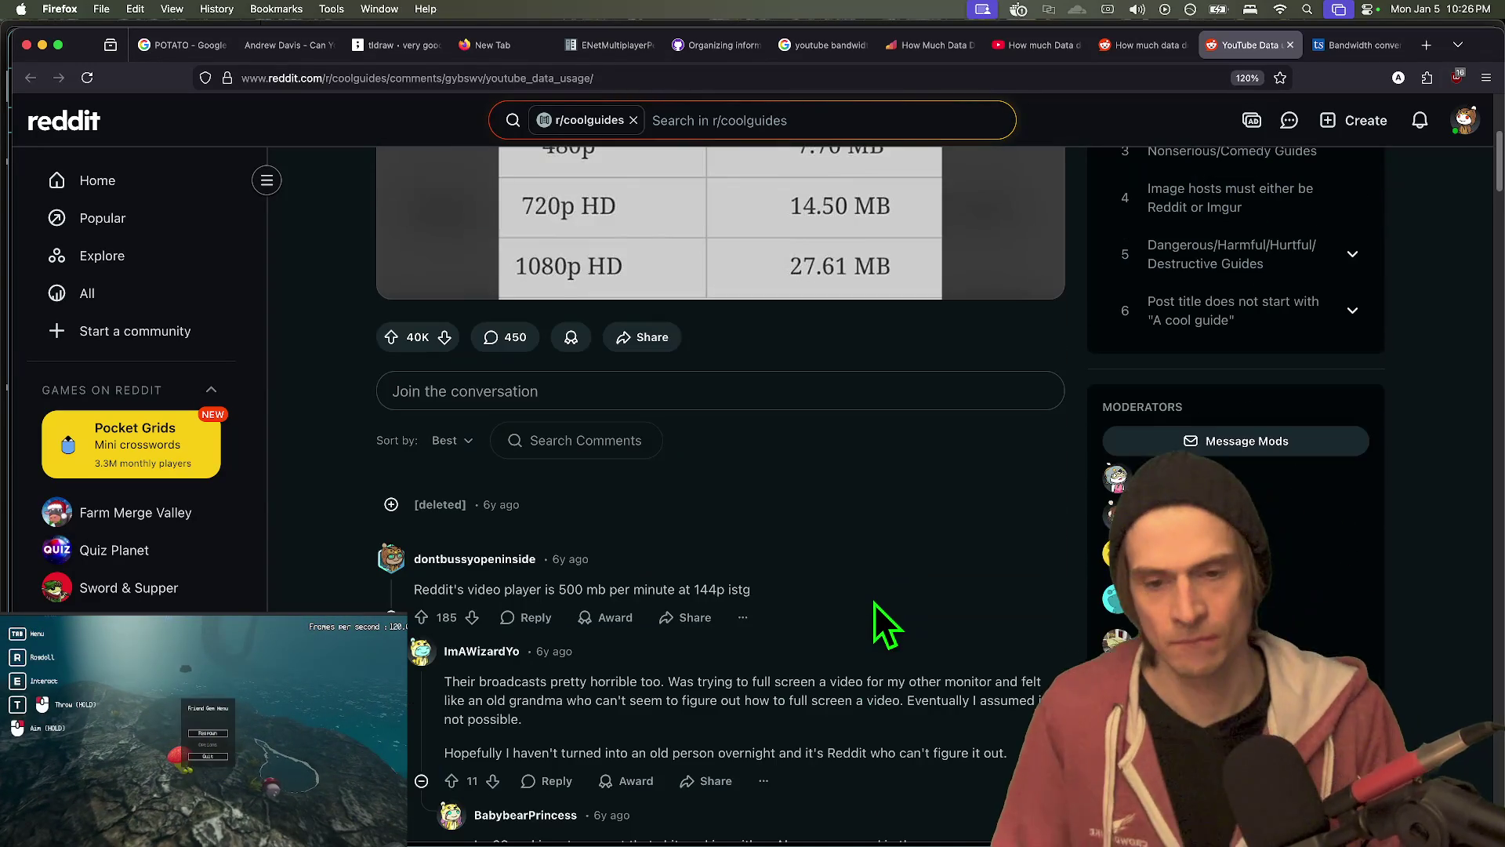
scroll(872, 610, down, 5)
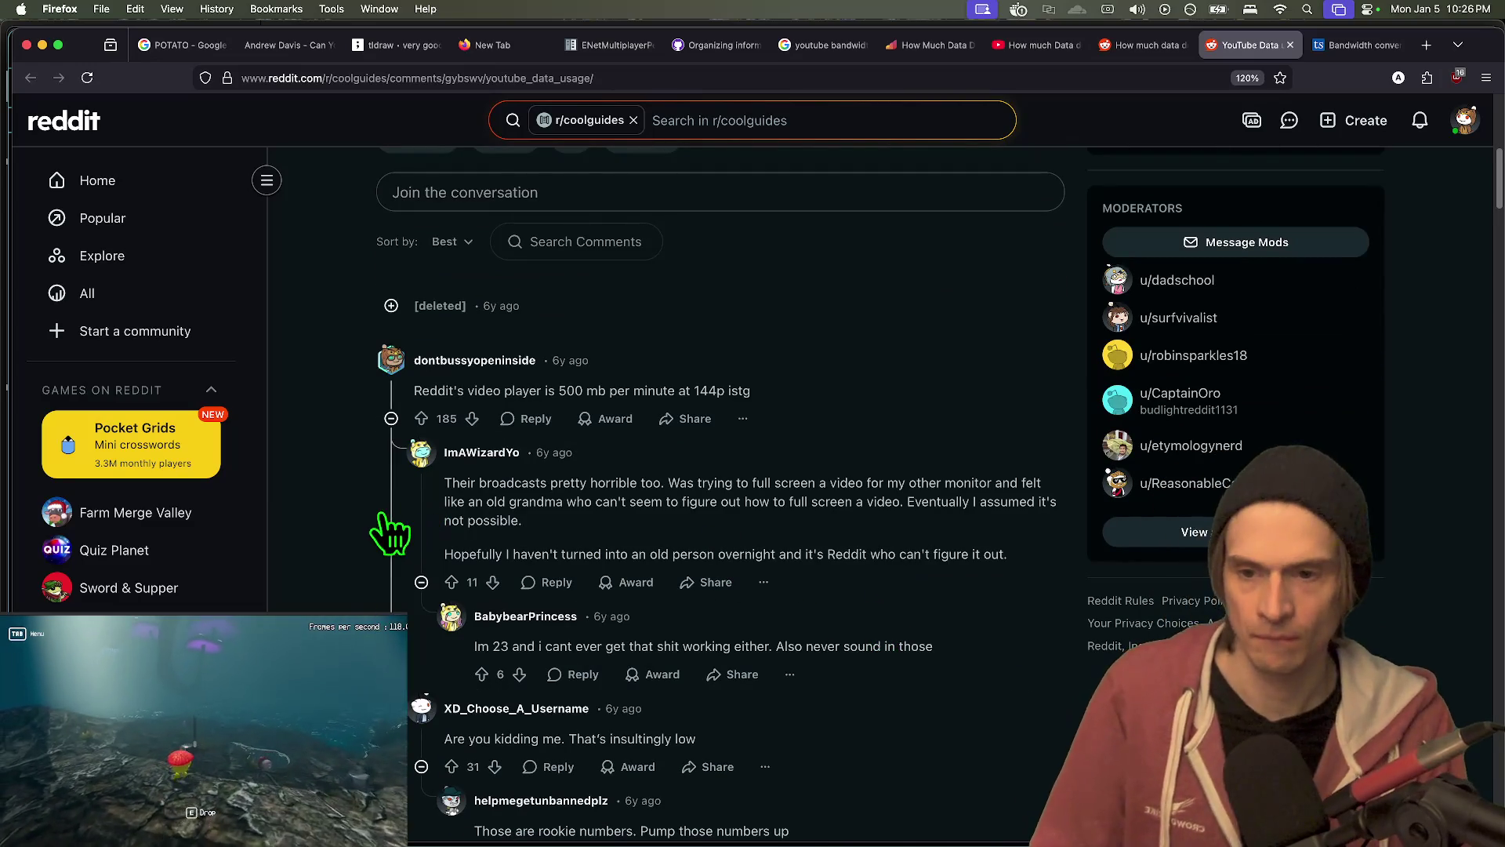
click(390, 523)
scroll(815, 555, down, 2)
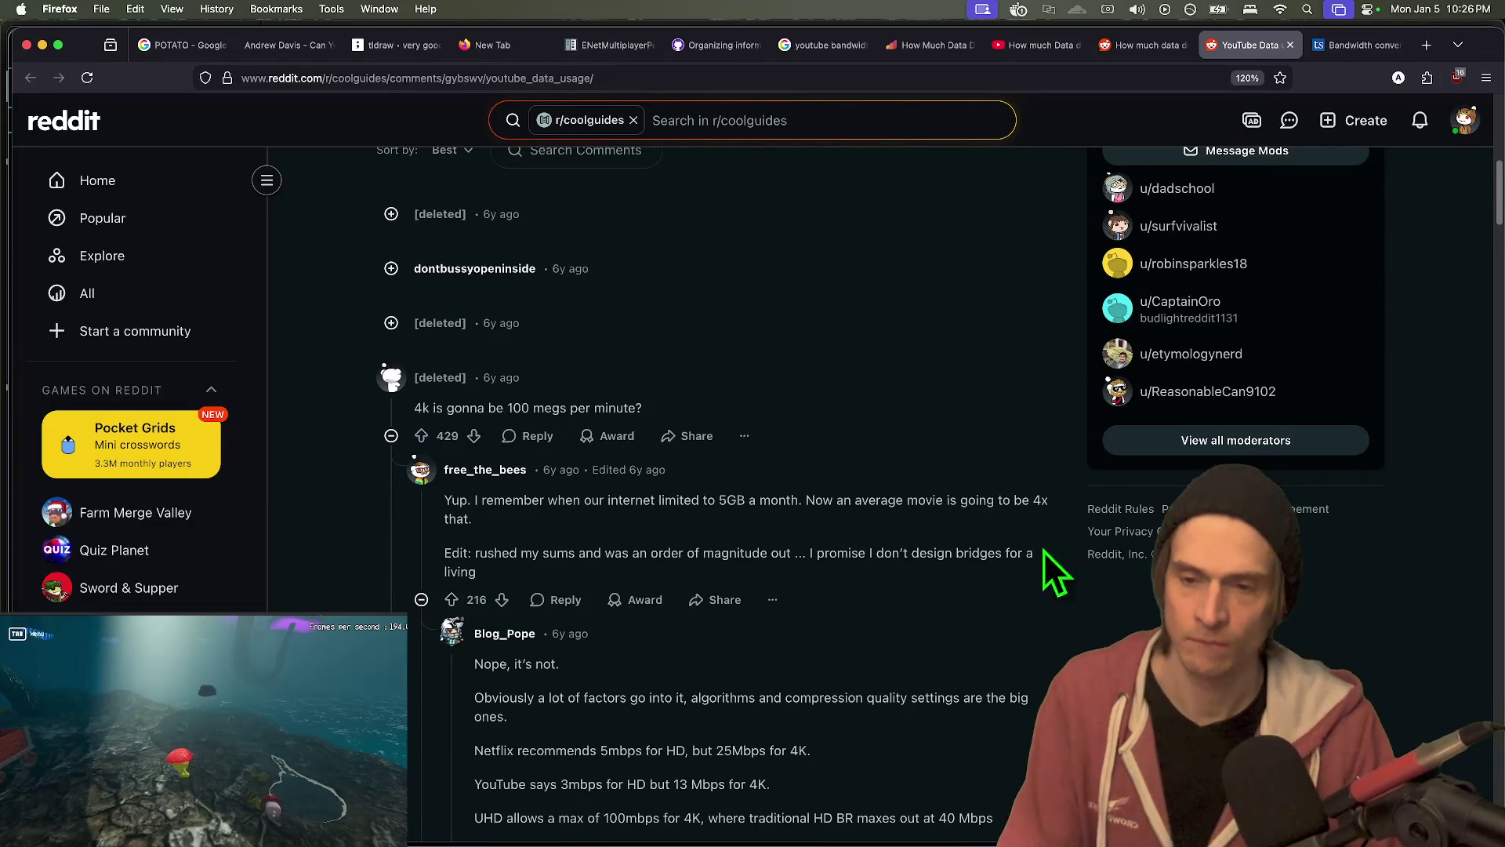
scroll(902, 601, down, 15)
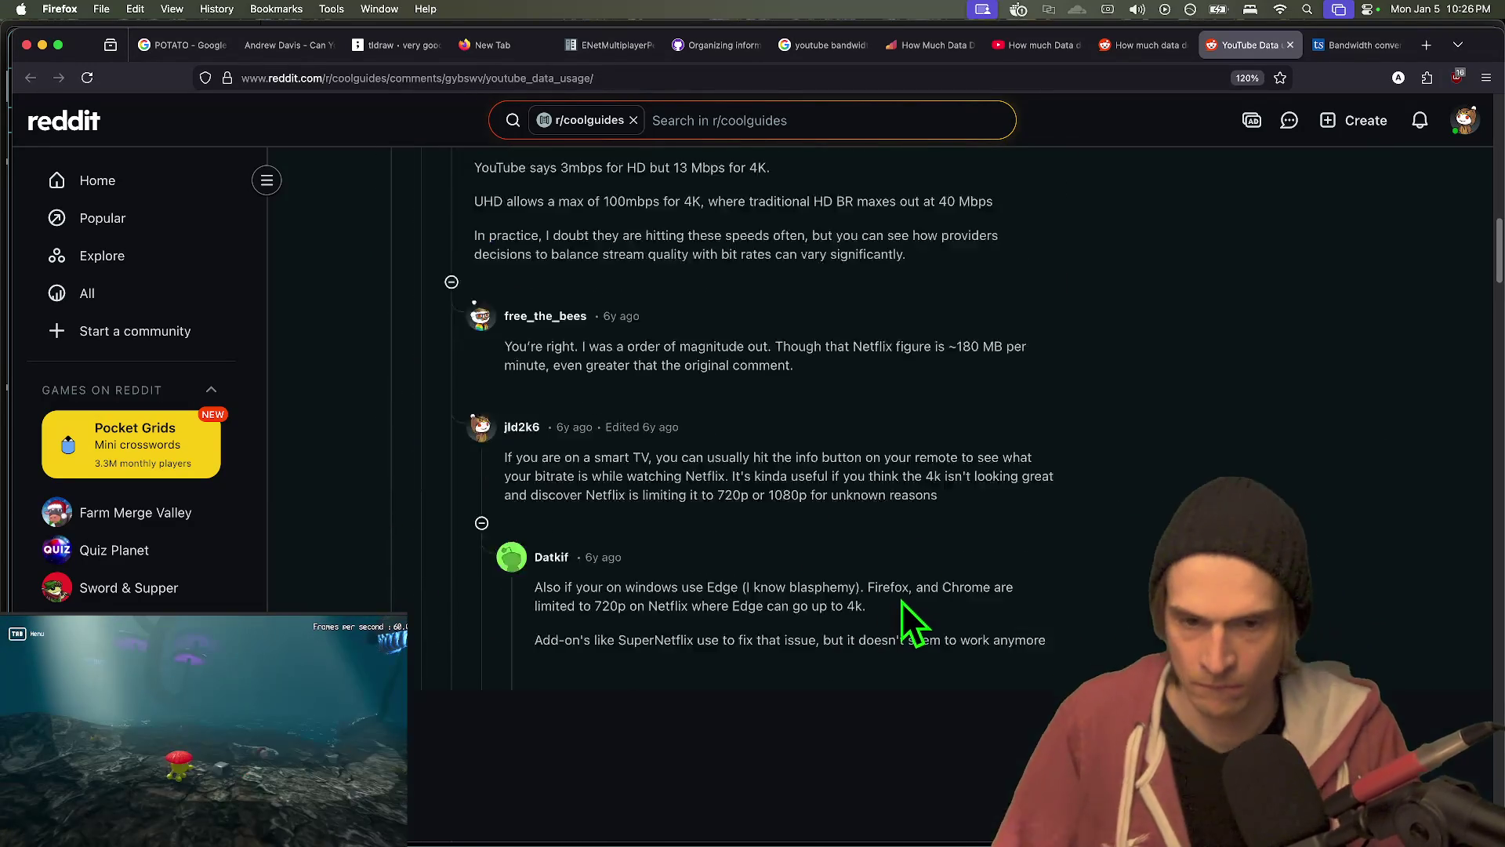
scroll(1016, 524, down, 20)
scroll(1150, 578, up, 15)
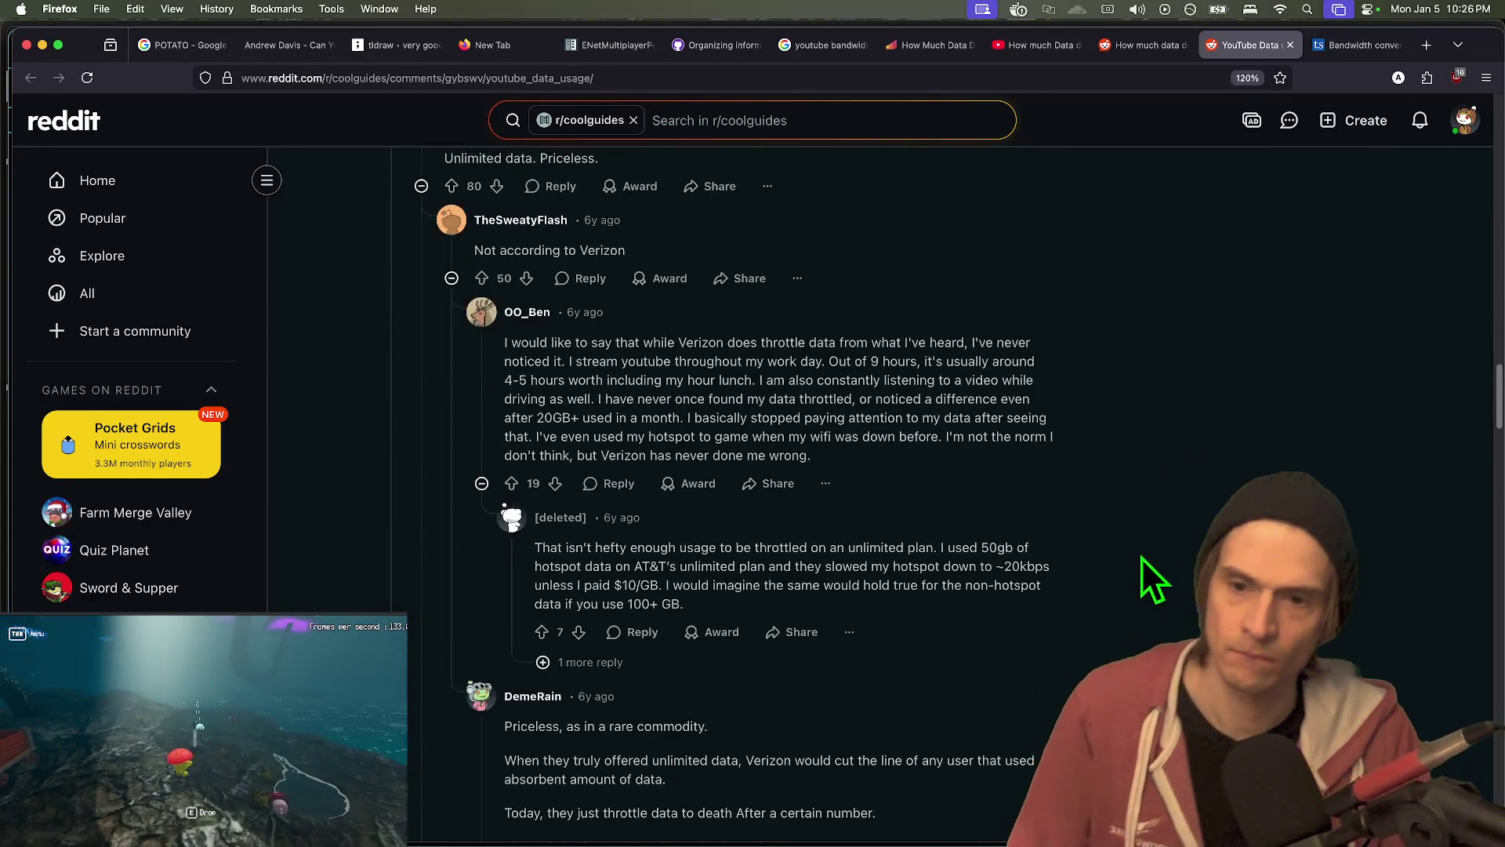
- Read through the other Reddit YouTube data post and the YouTube video page
key(ctrl+shift+Tab)
scroll(1161, 603, down, 10)
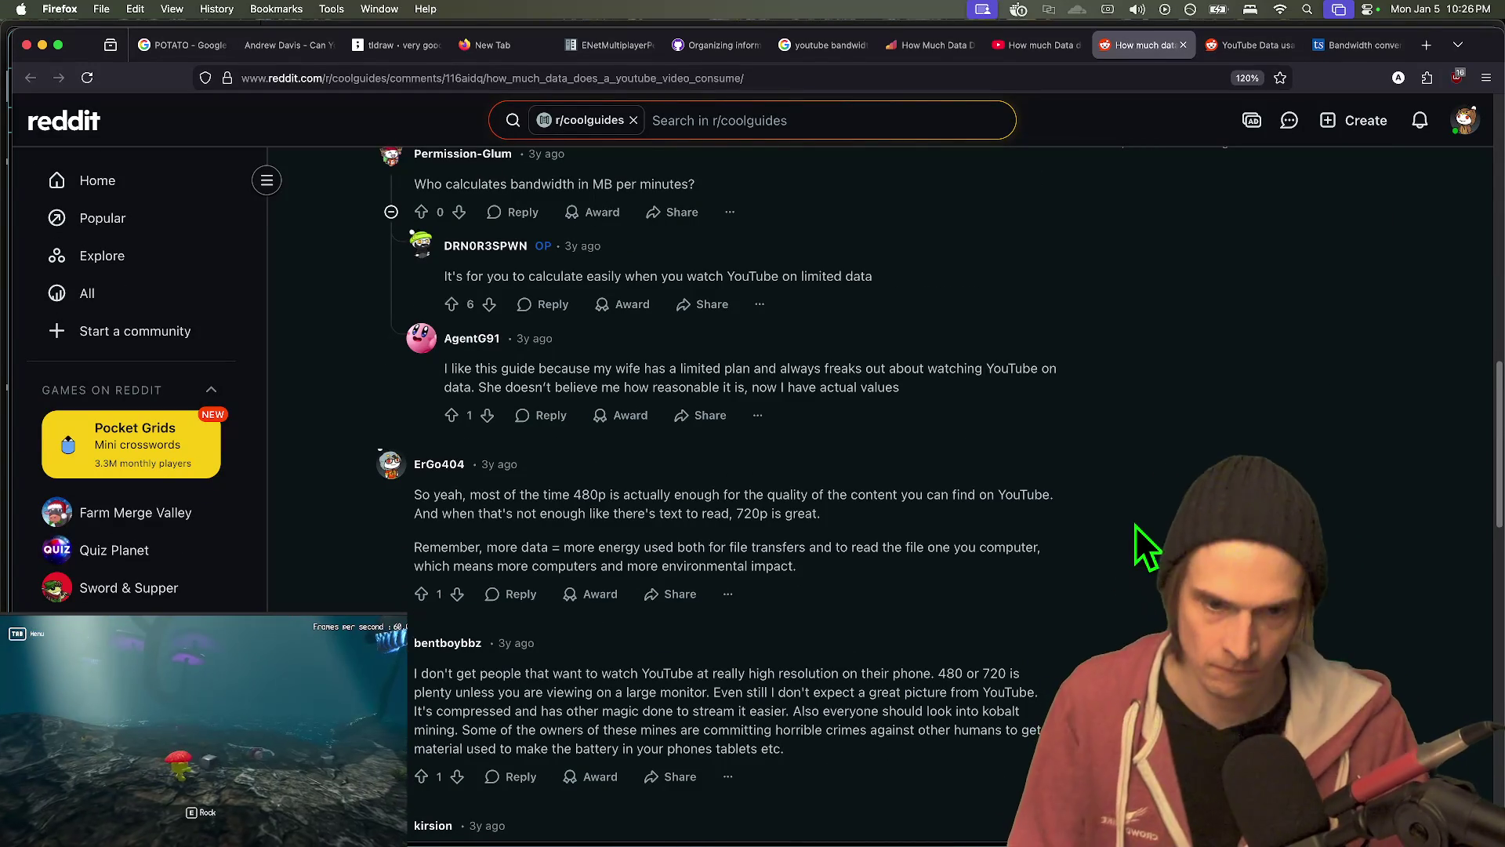
scroll(1102, 521, down, 1)
scroll(1102, 522, down, 2)
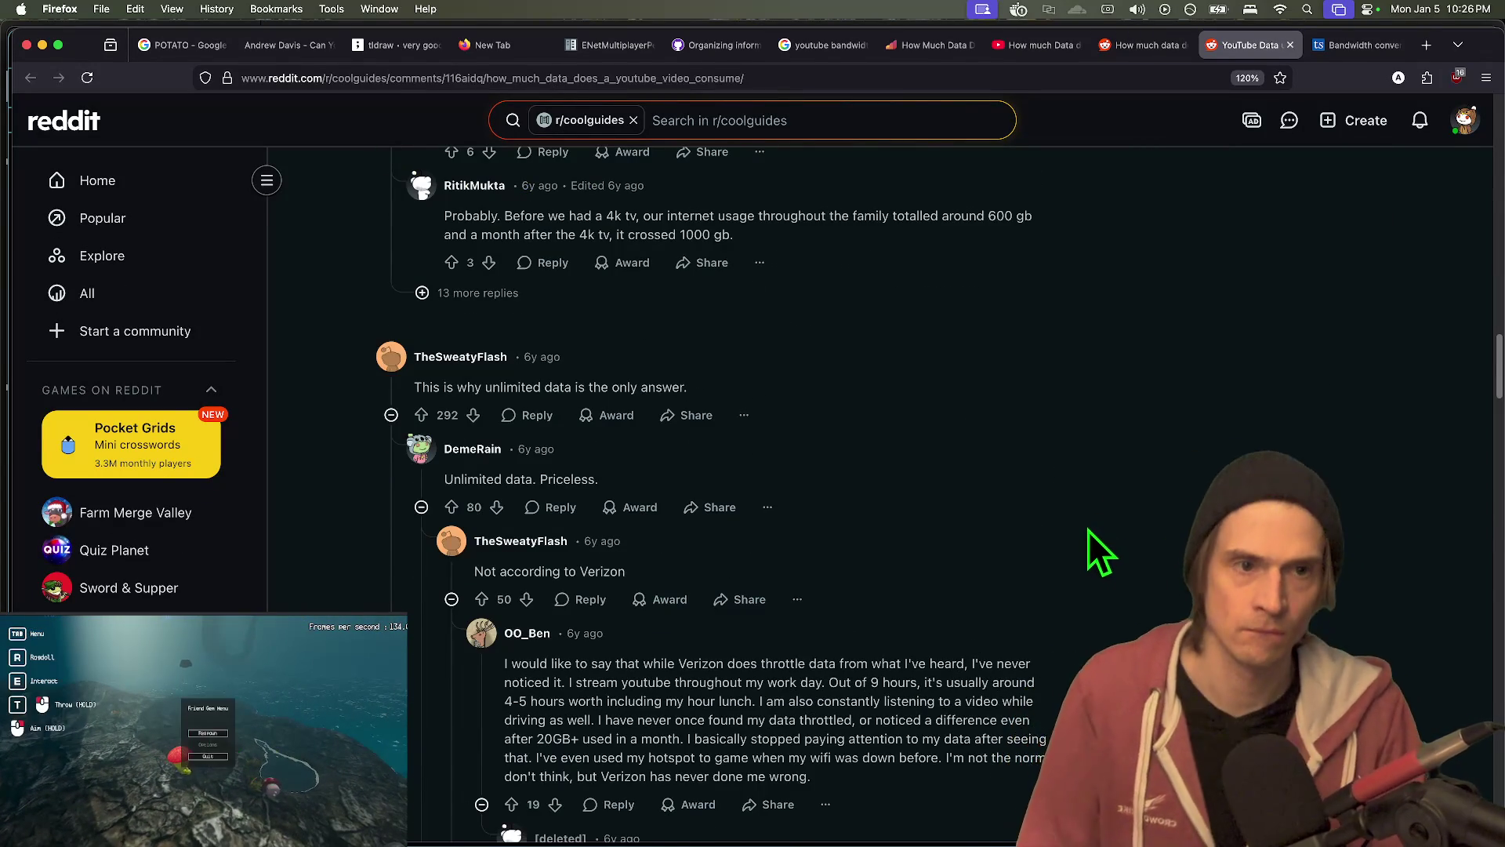
scroll(1087, 543, down, 5)
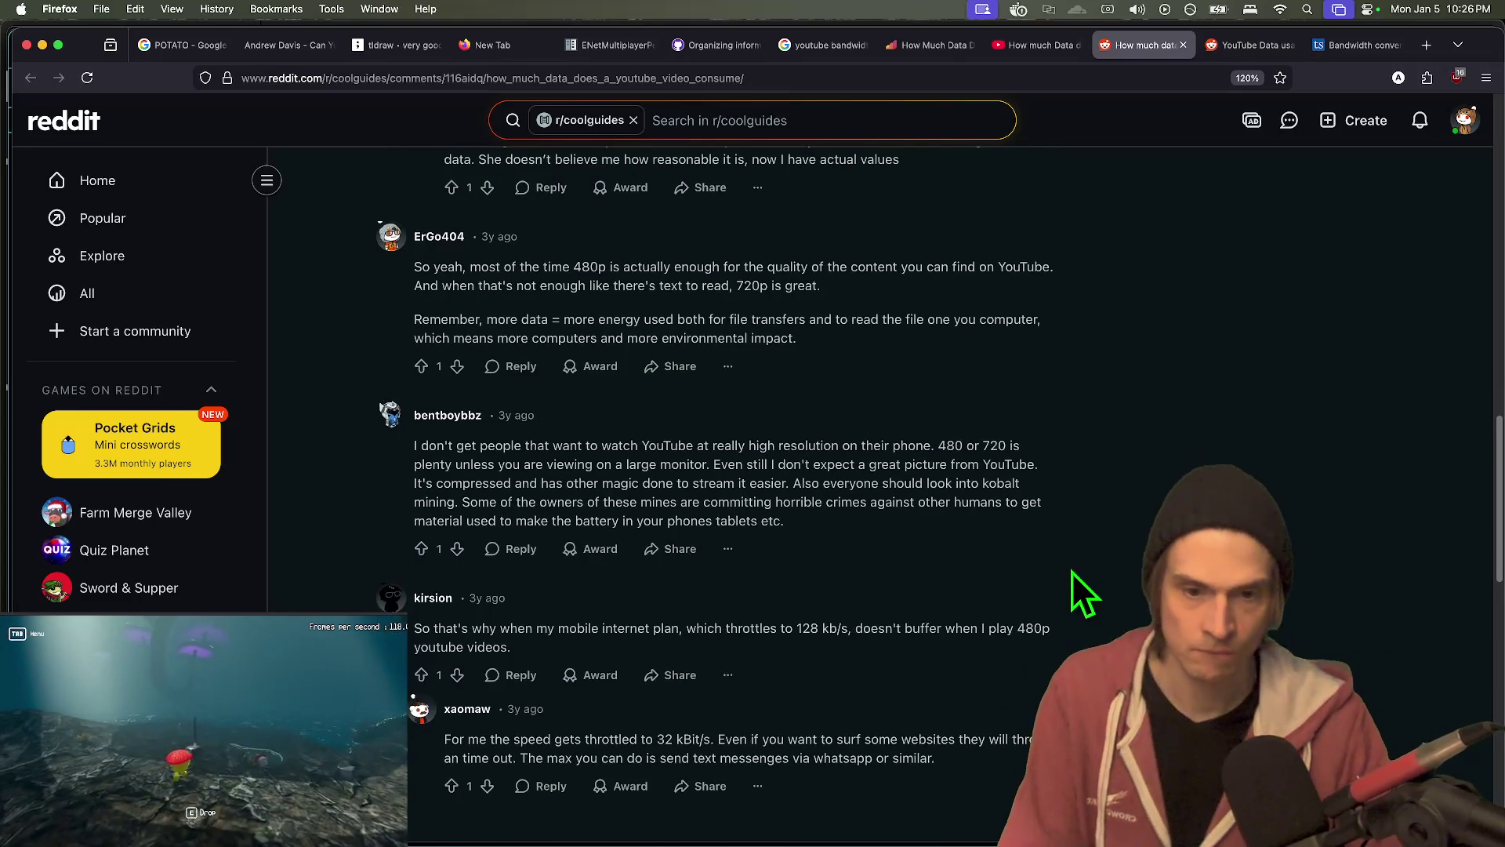
scroll(1052, 586, down, 20)
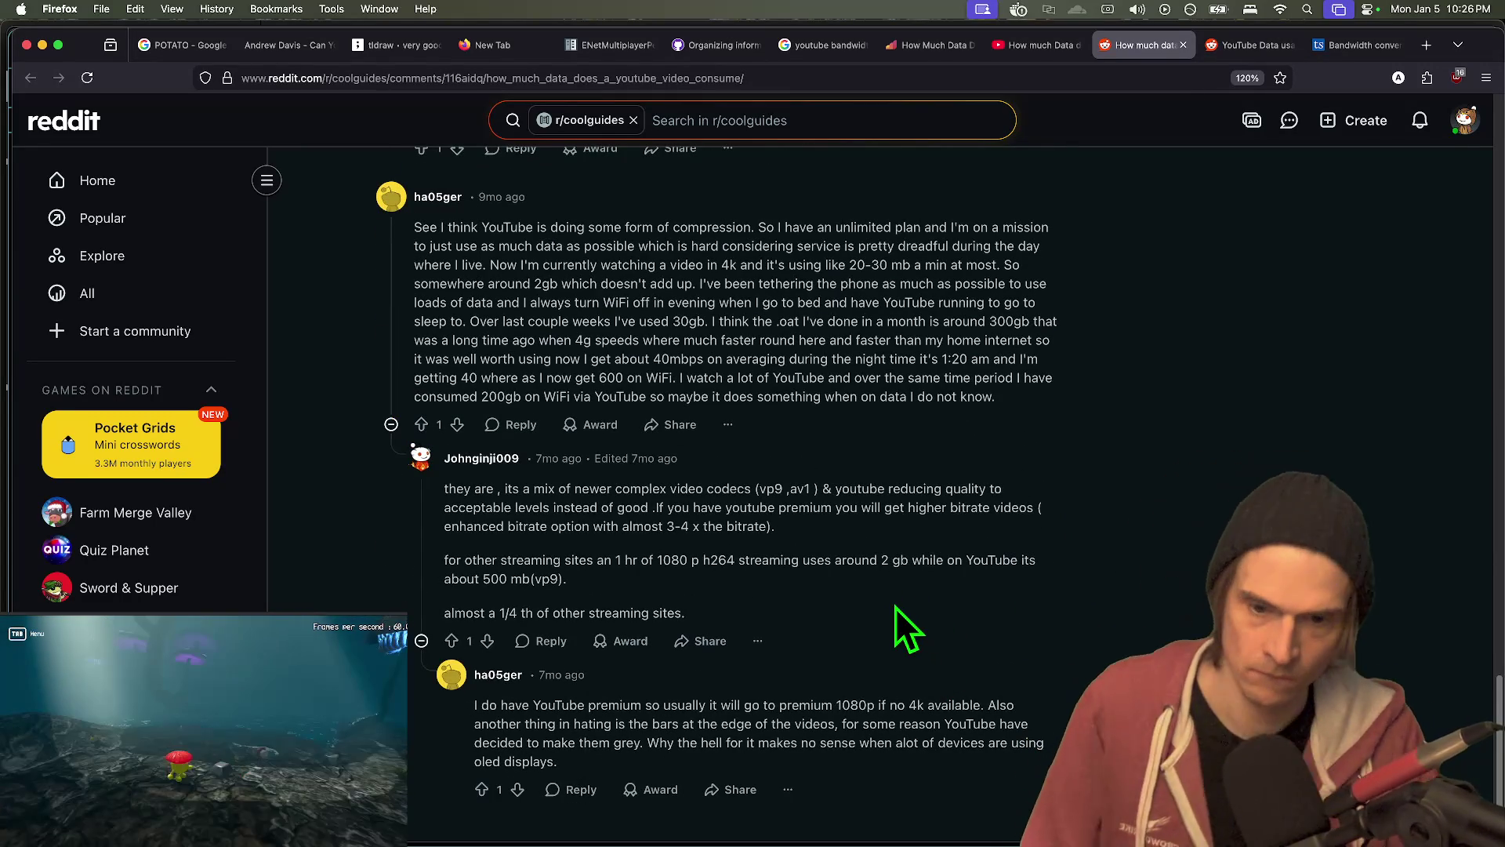
scroll(896, 608, up, 2)
key(ctrl+shift+Tab)
scroll(841, 502, down, 10)
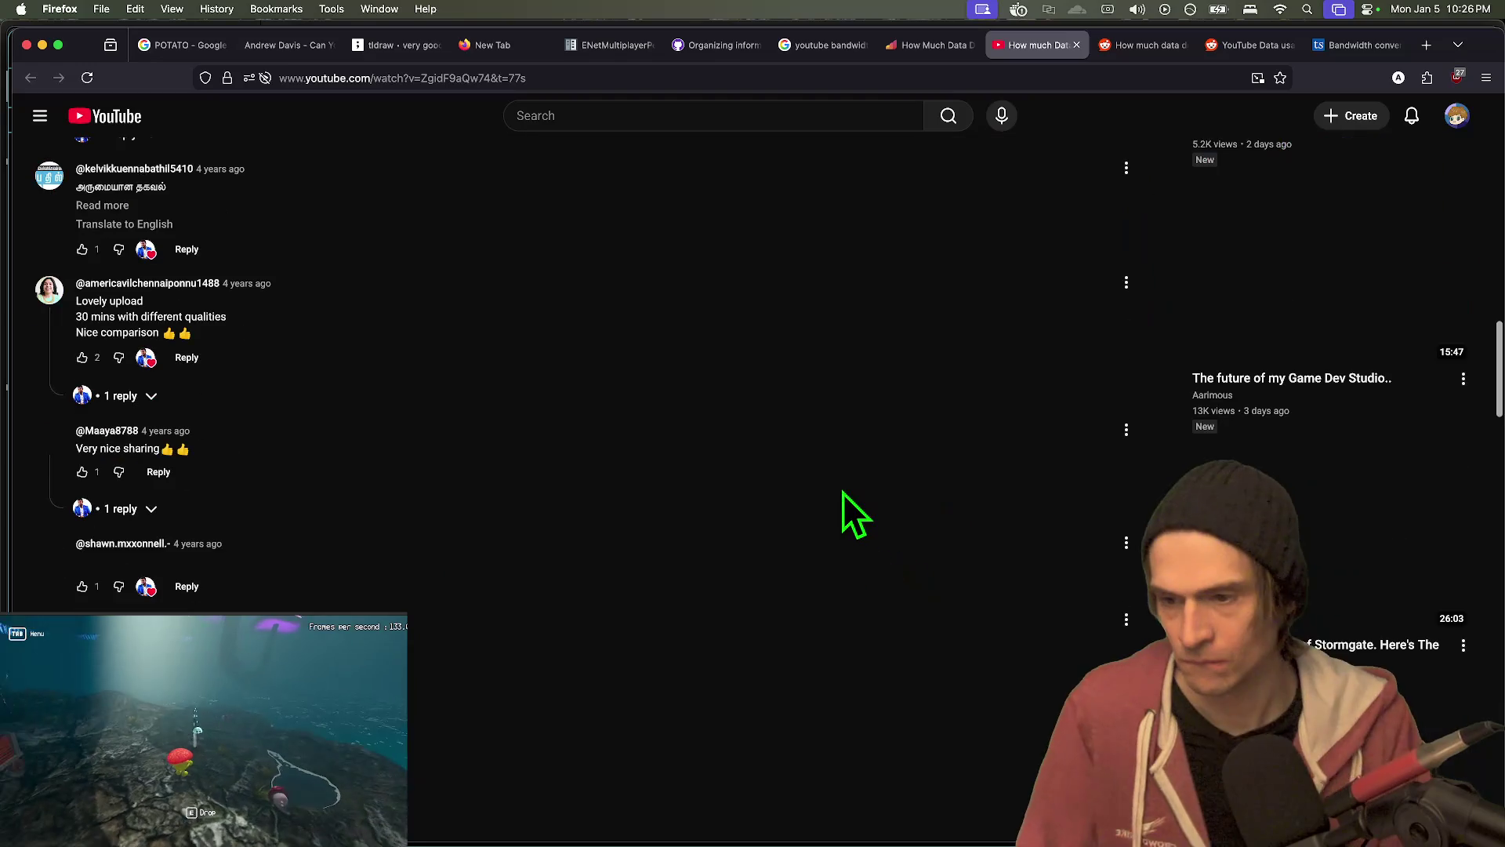
- Skim the airalo YouTube data article, then open Roamless's article from the Google results
key(ctrl+shift+Tab)
scroll(857, 565, down, 5)
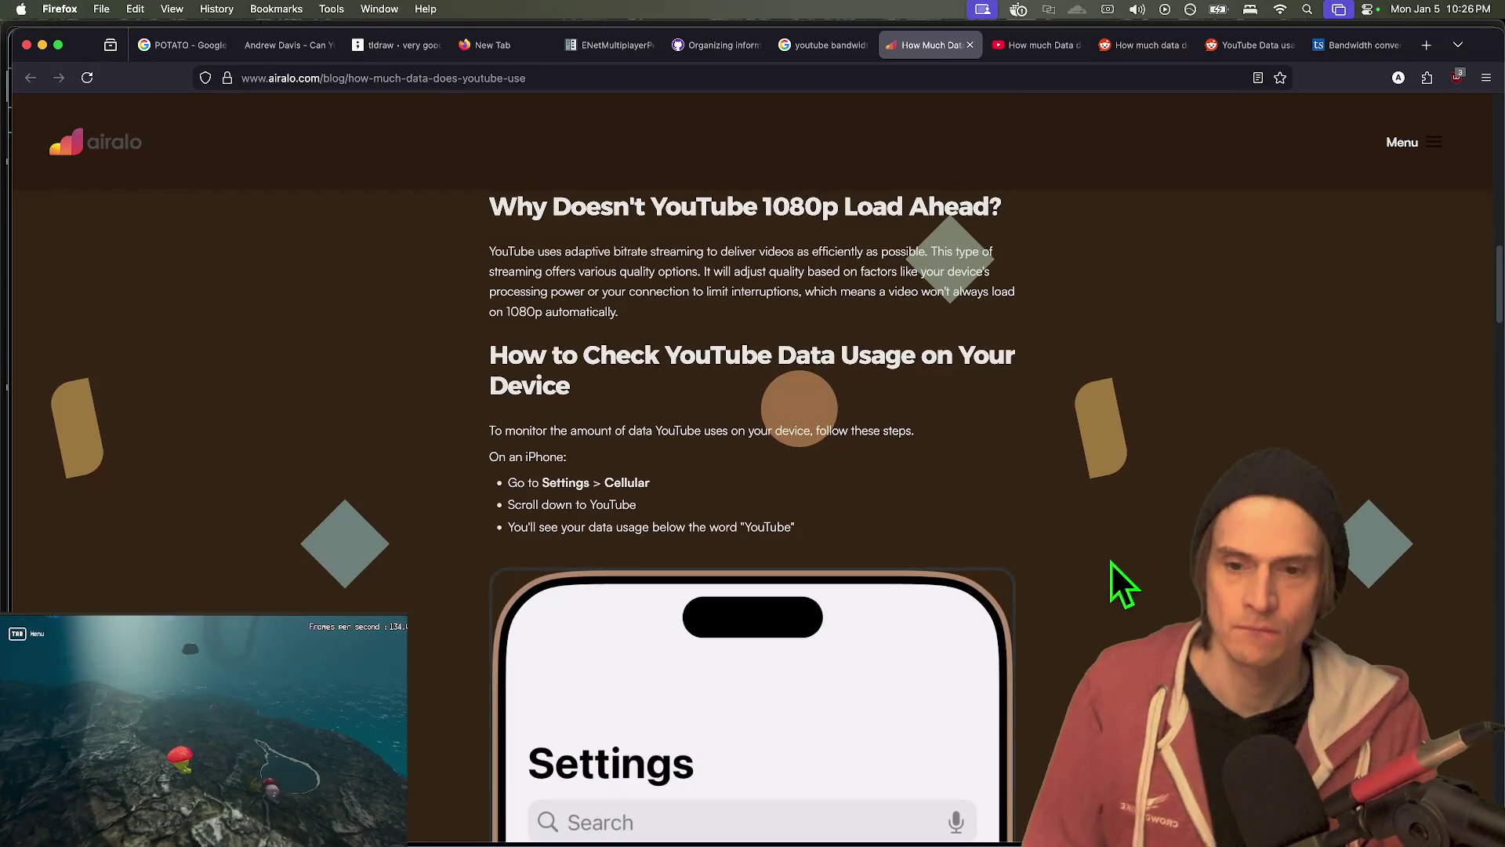
scroll(1113, 580, down, 6)
scroll(1088, 623, down, 15)
scroll(1066, 619, up, 10)
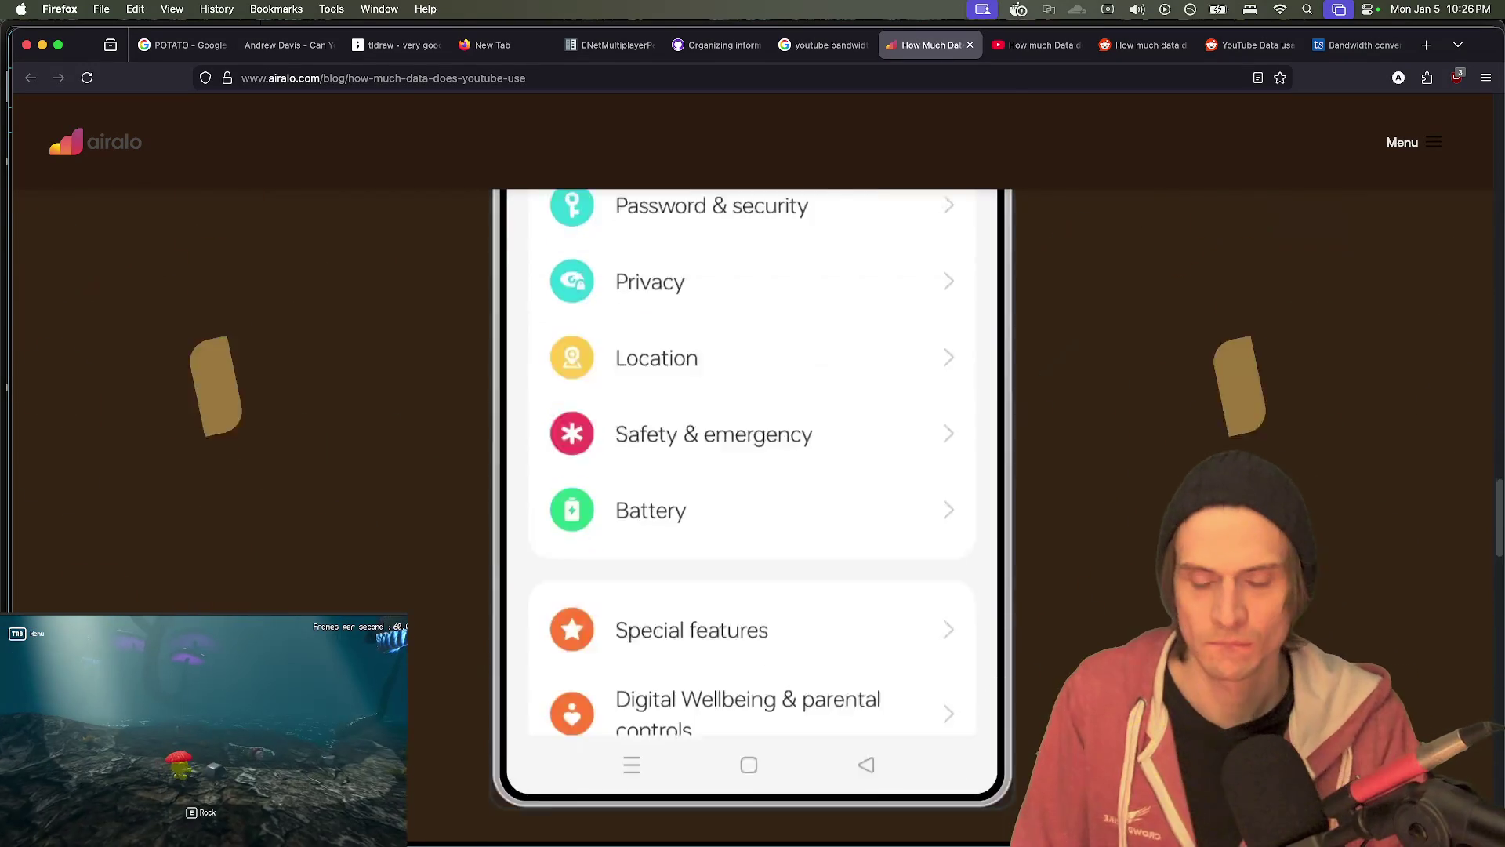
scroll(1108, 638, up, 12)
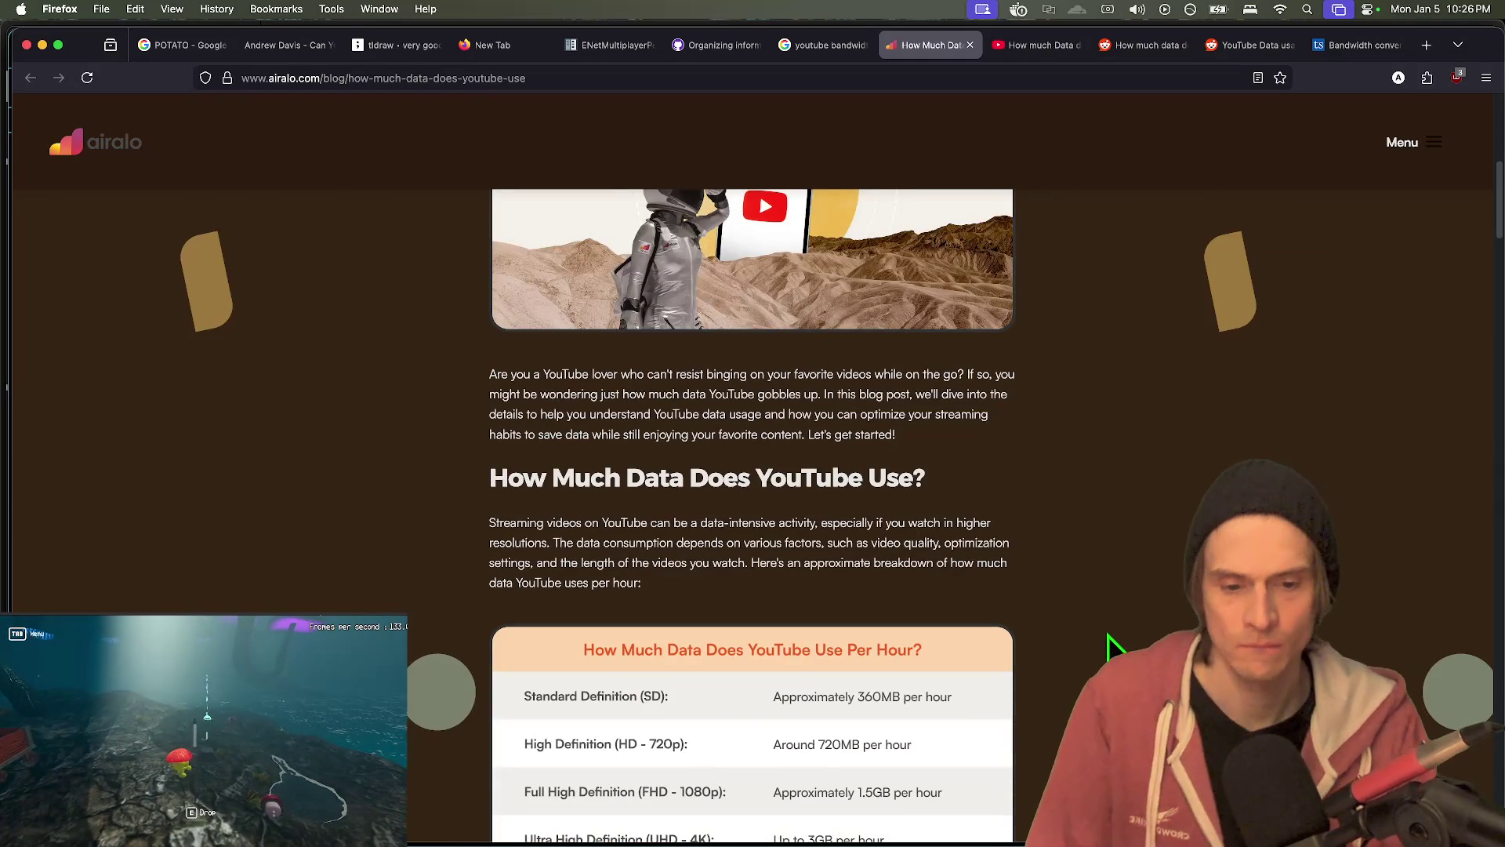
key(ctrl+shift+Tab)
scroll(1011, 651, down, 1)
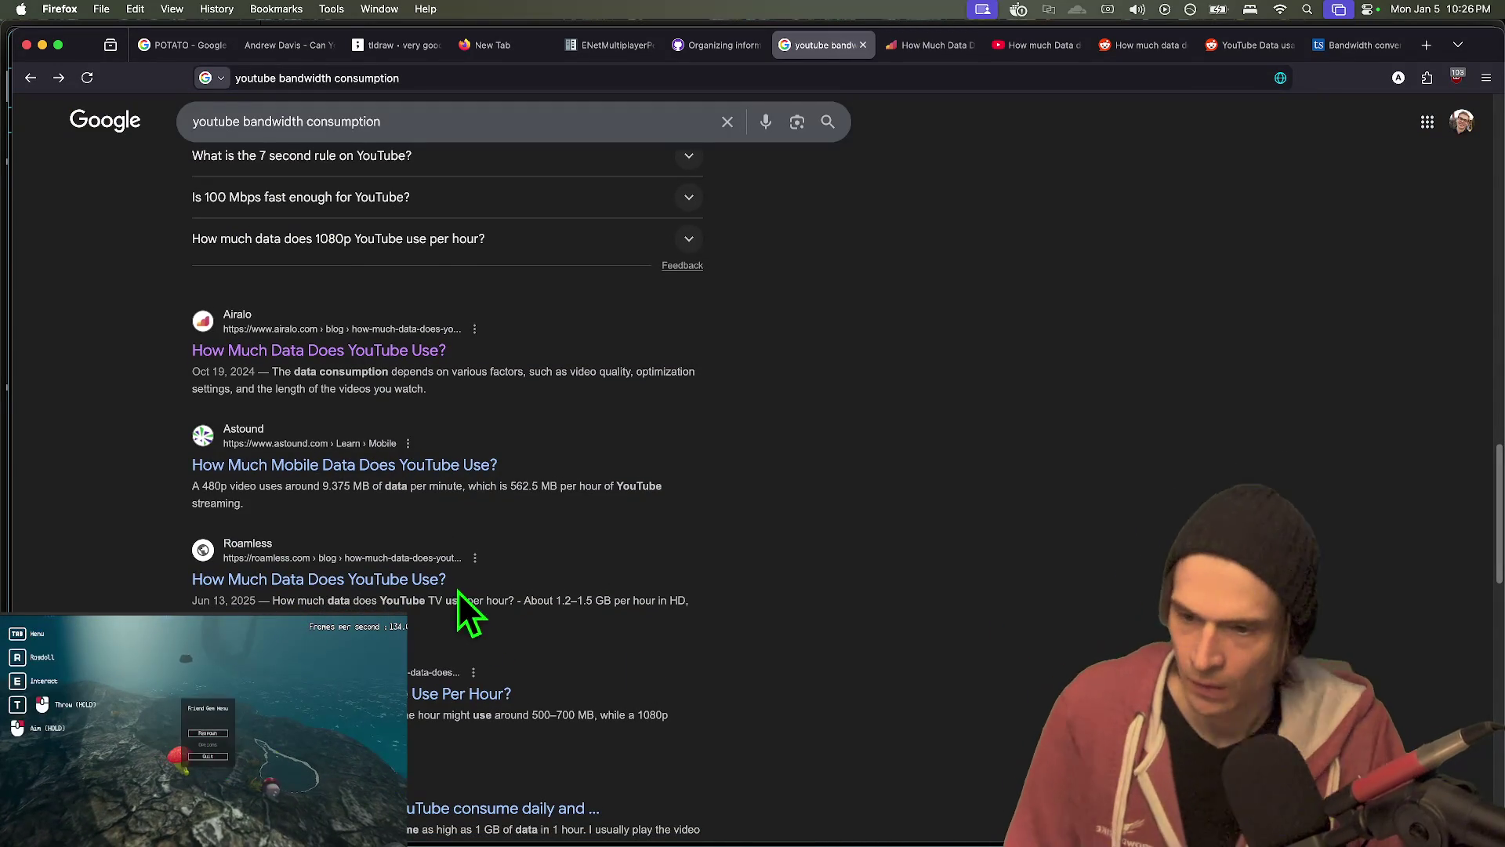
click(424, 567)
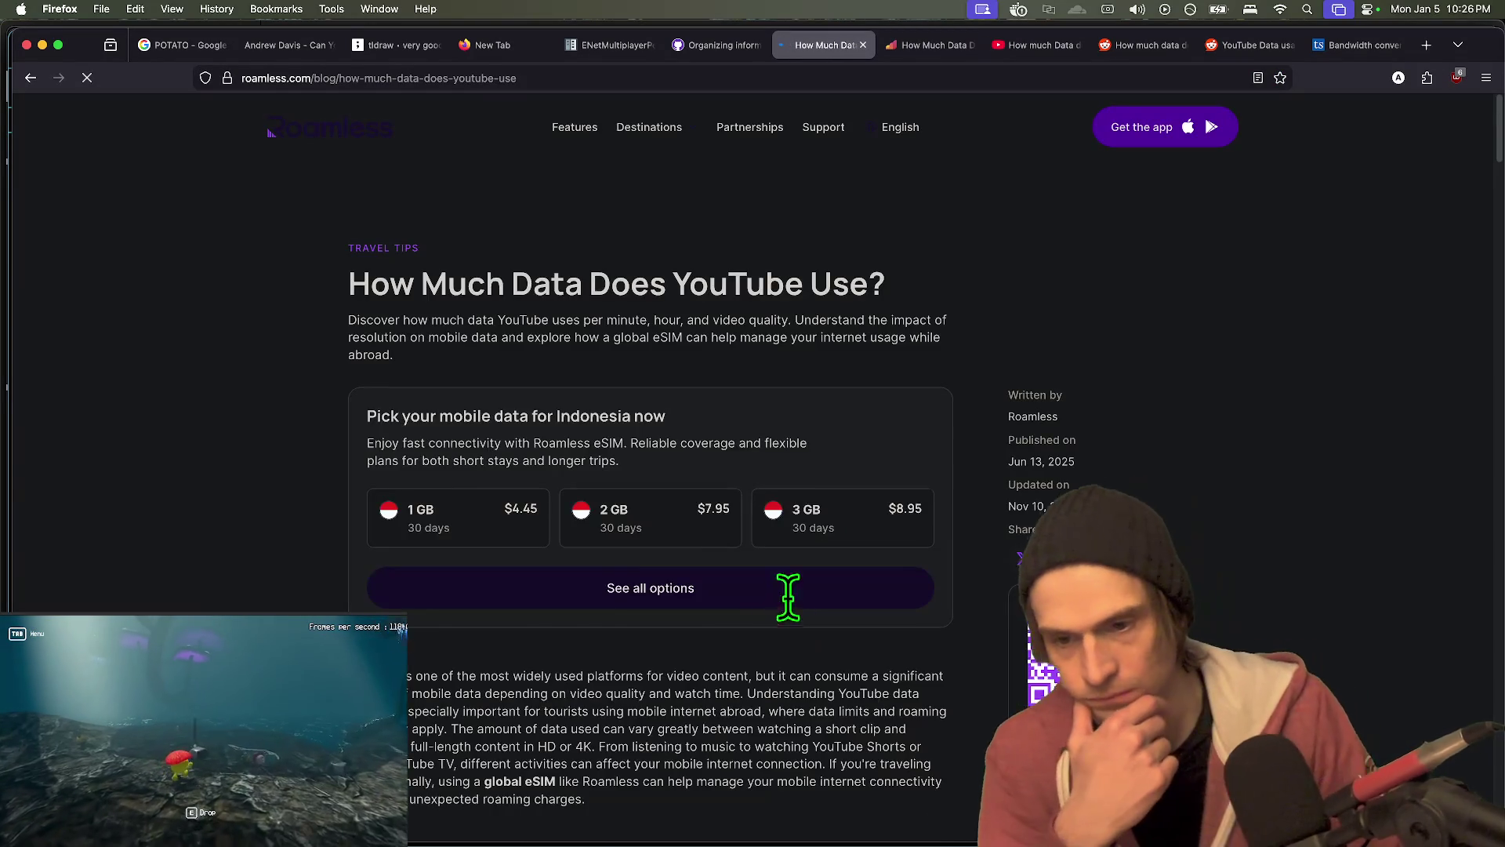
- Find Roamless's video quality table and select 144p's 1–1.5 MB per minute figure
scroll(862, 584, down, 3)
scroll(948, 554, down, 8)
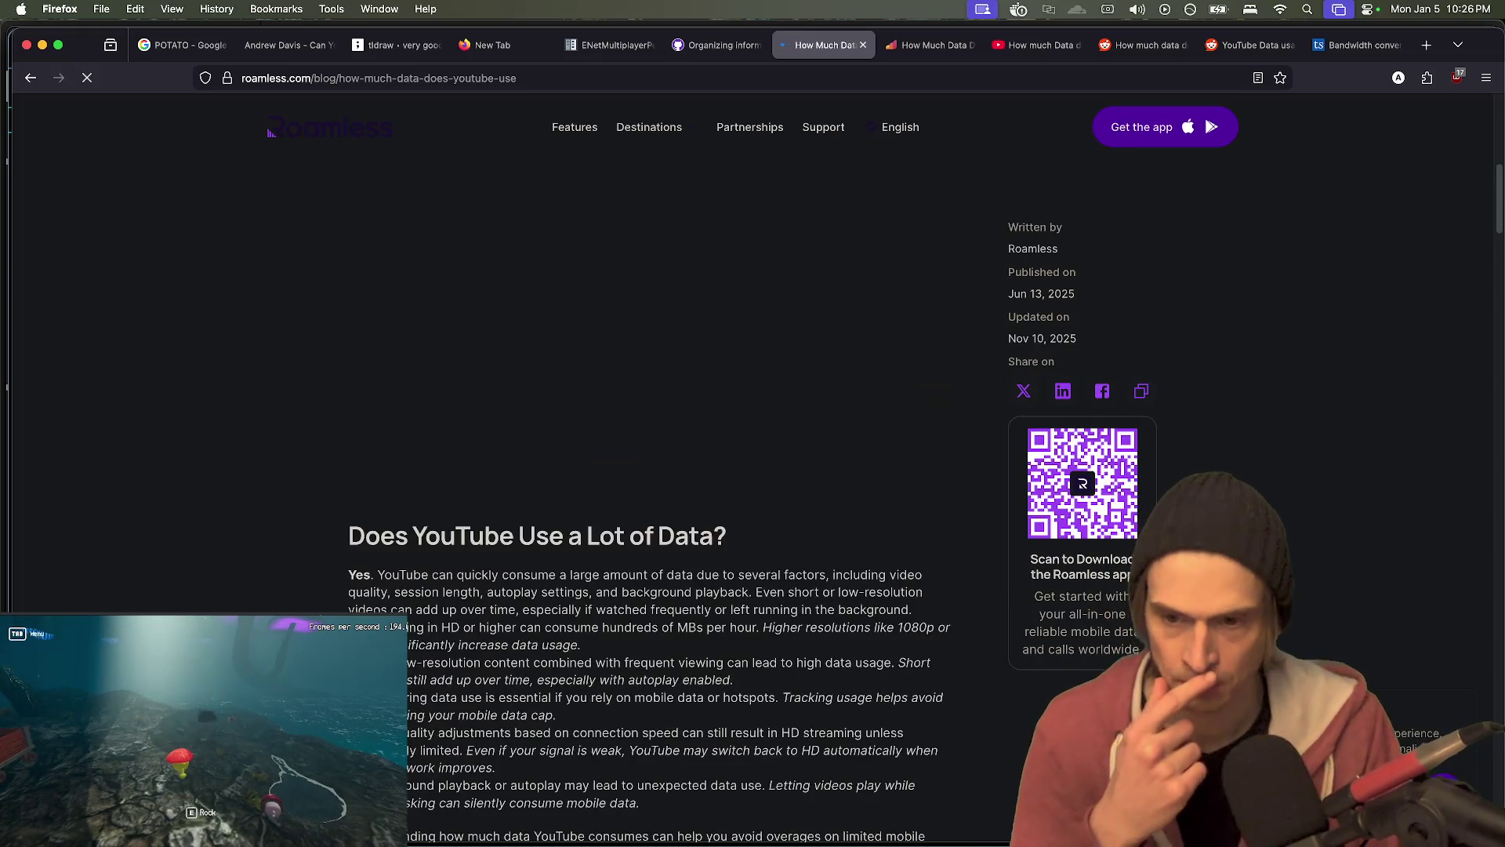
scroll(948, 554, down, 4)
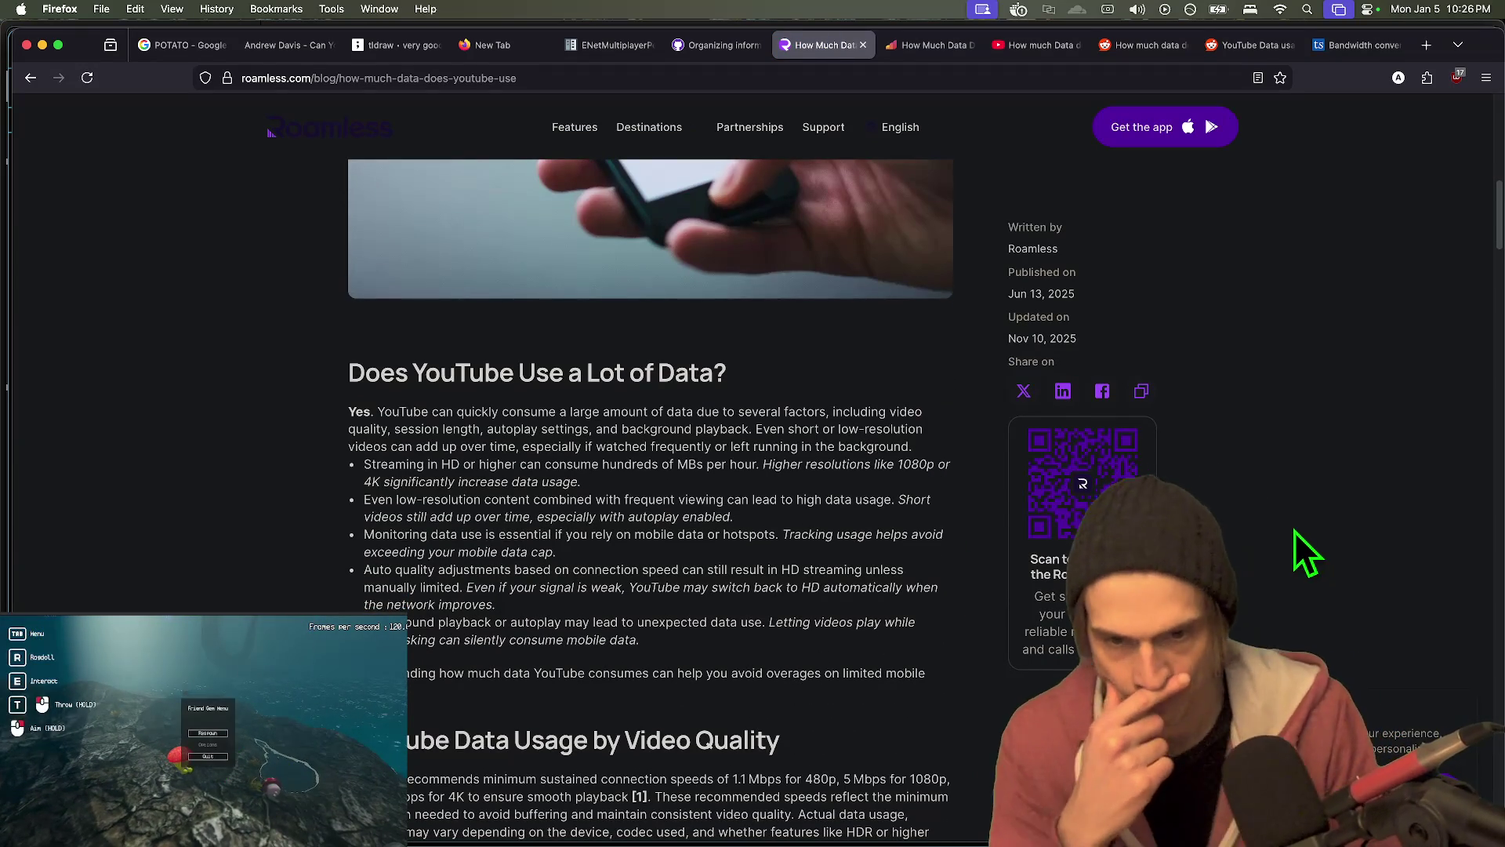
scroll(650, 494, down, 7)
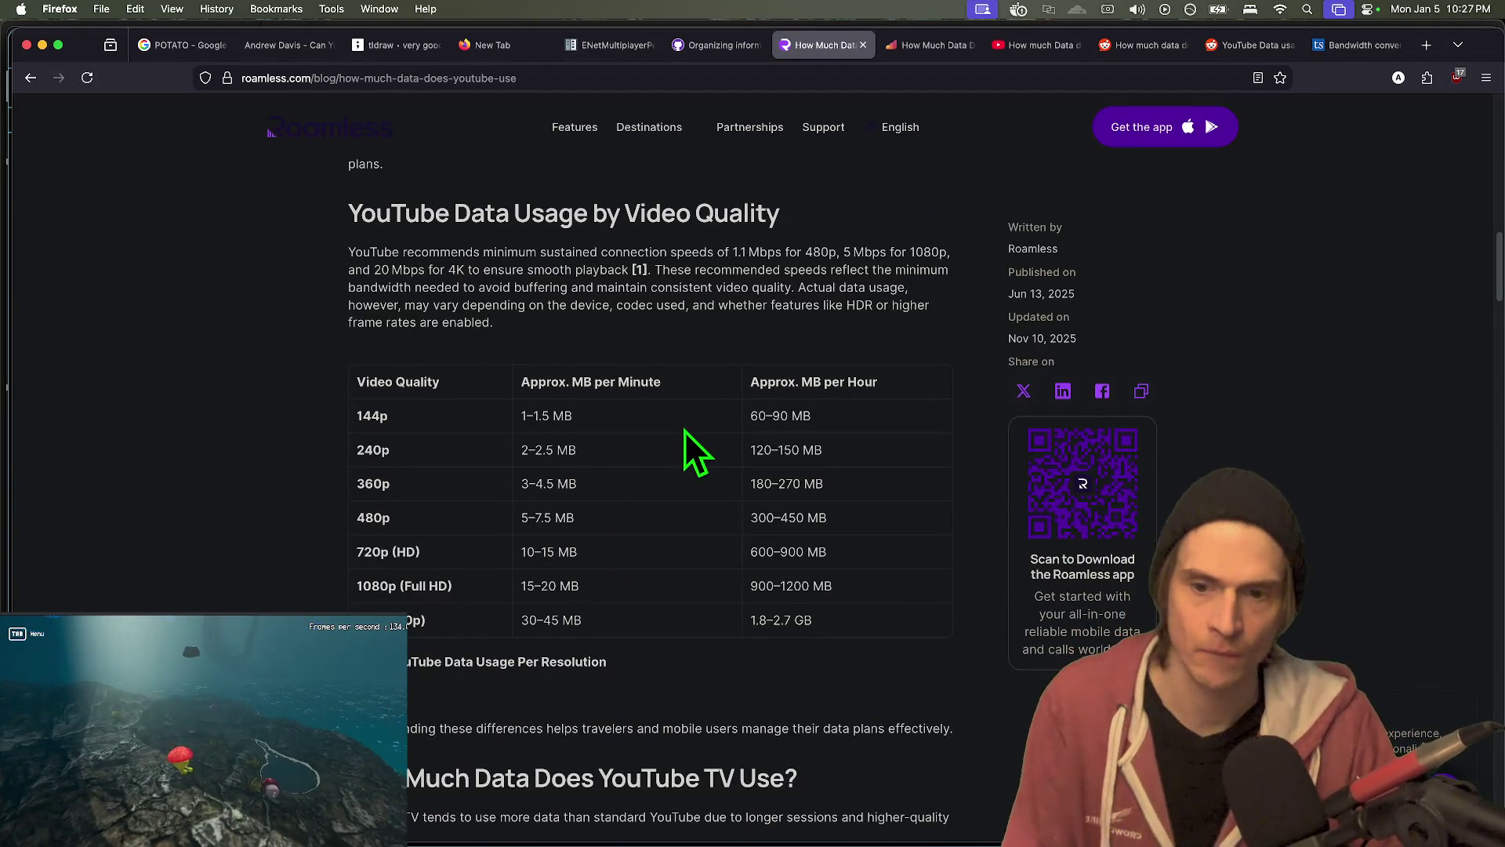
triple_click(684, 425)
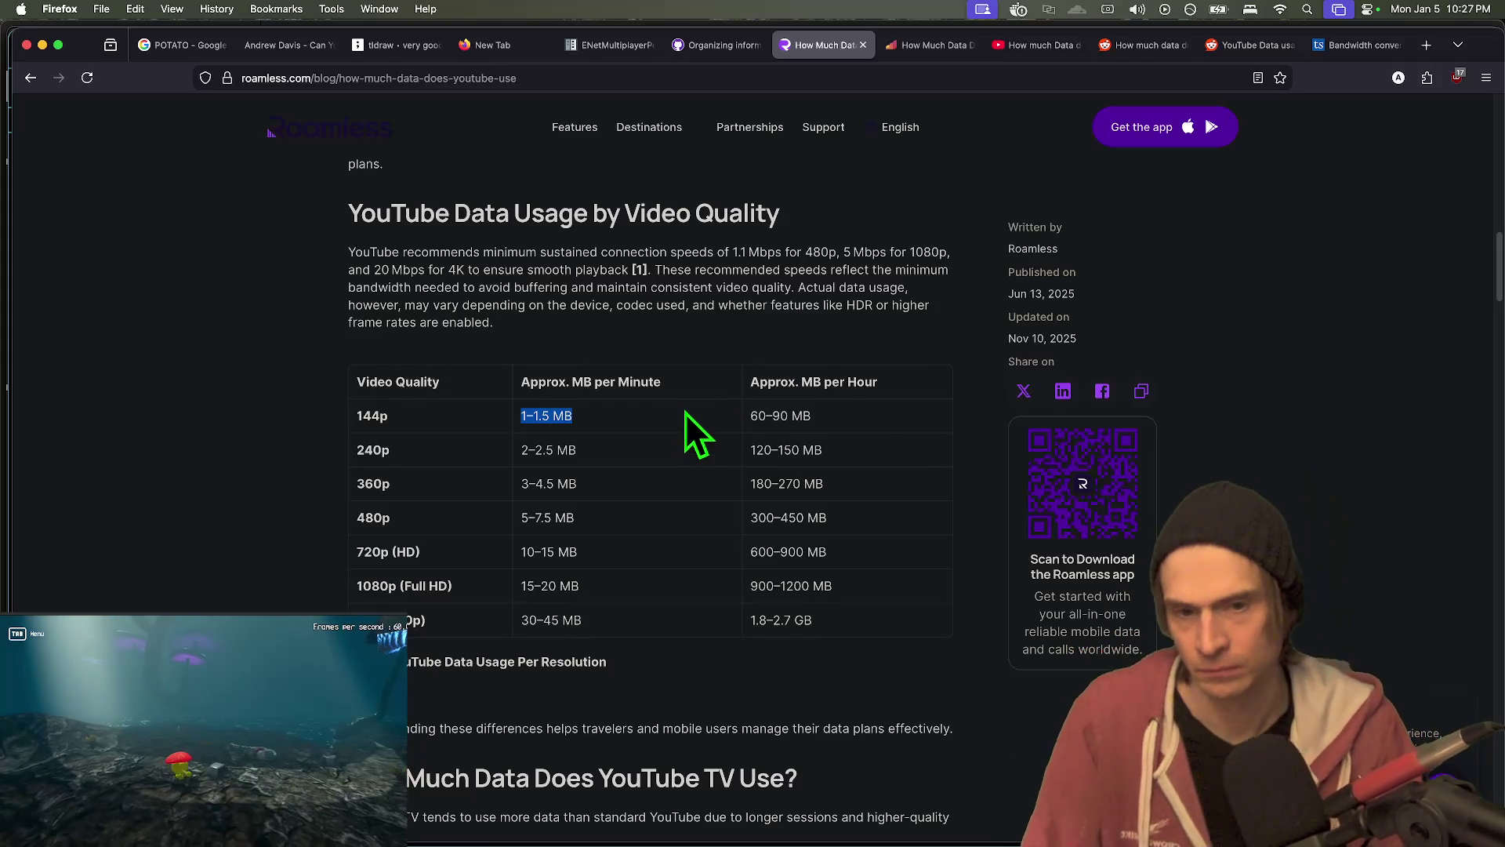
double_click(861, 417)
double_click(643, 420)
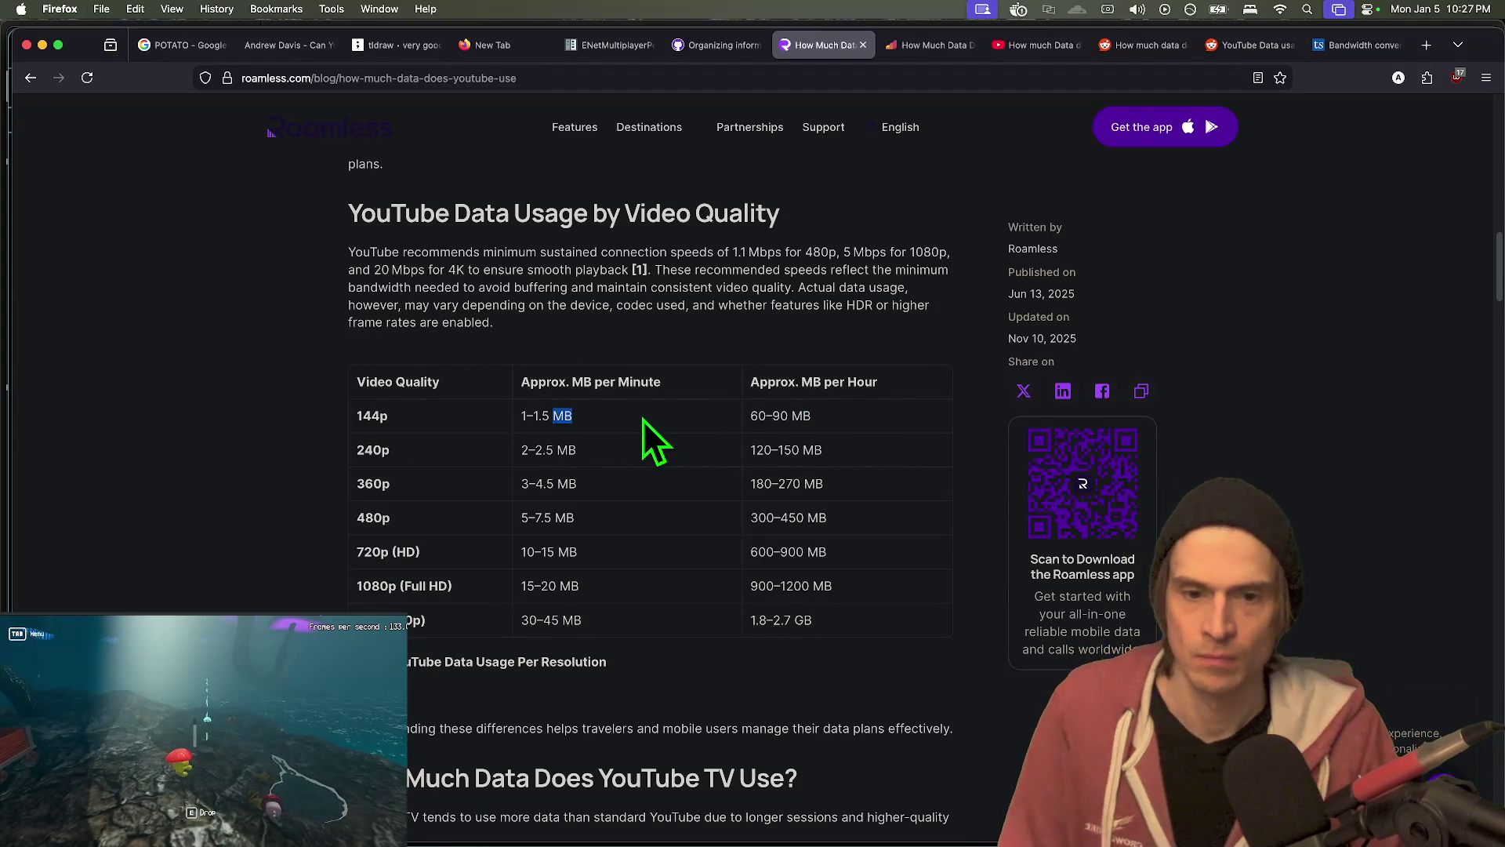
click(651, 415)
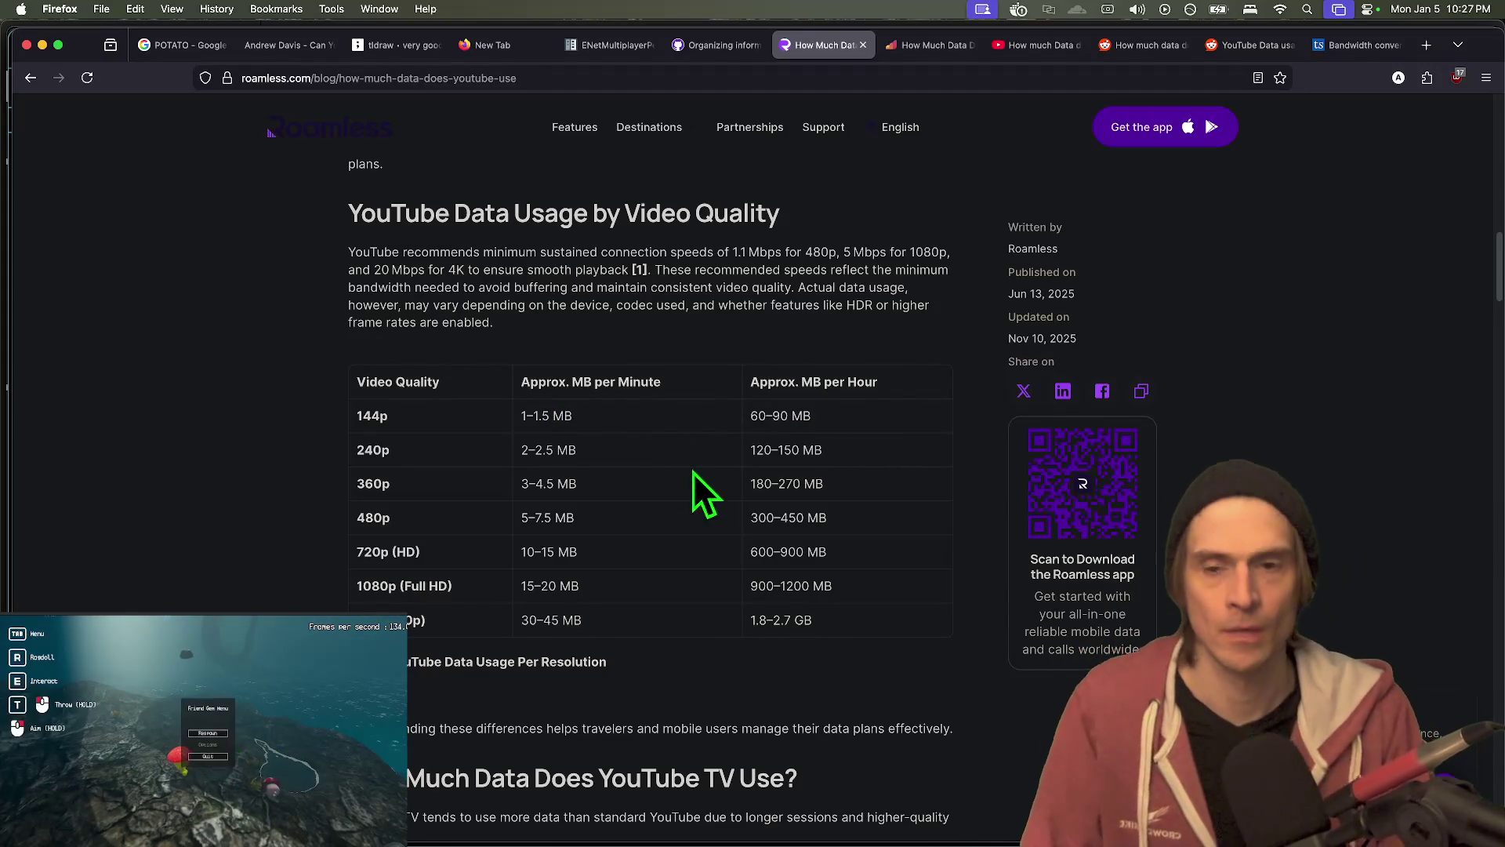
key(ctrl+Tab)
key(ctrl+Tab)
key(ctrl+Tab)
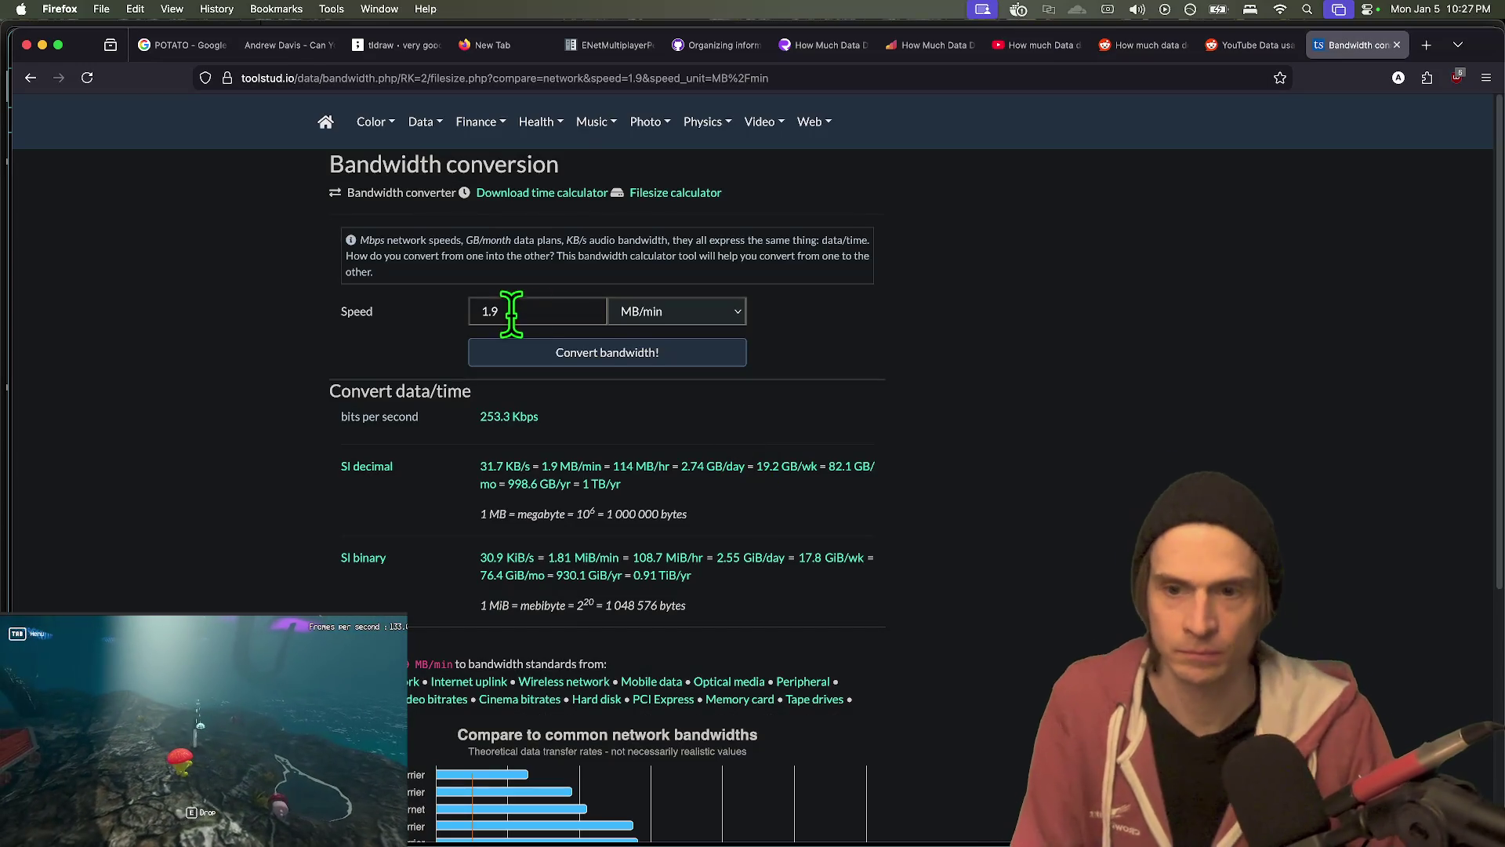
- Try speeds of 2 and 1.5 MB/min in the bandwidth converter
click(506, 307)
key(BackSpace)
key(BackSpace)
key(BackSpace)
text(2)
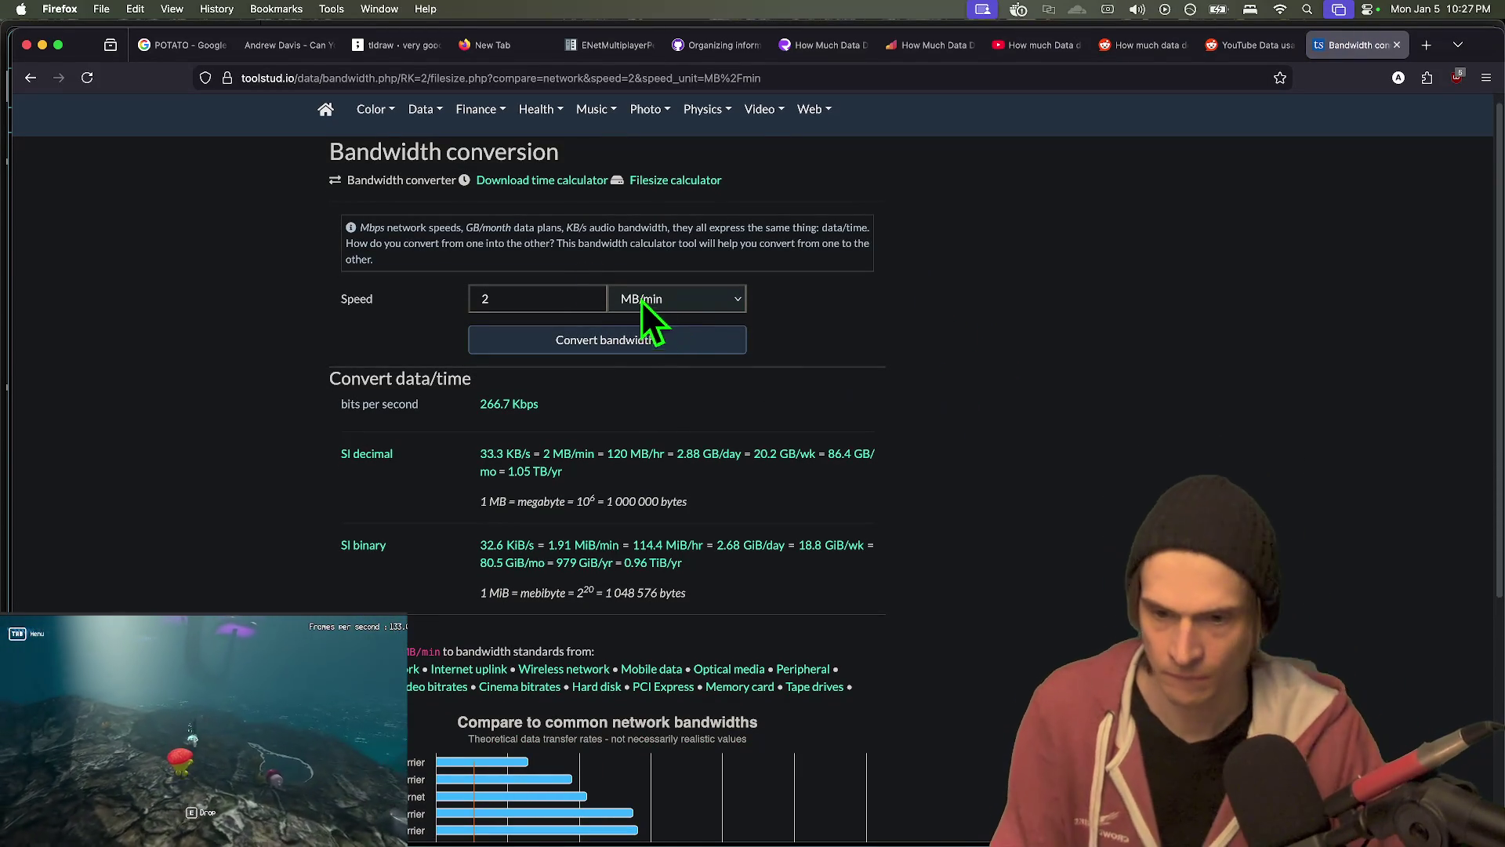
click(586, 288)
key(BackSpace)
text(1.)
click(690, 342)
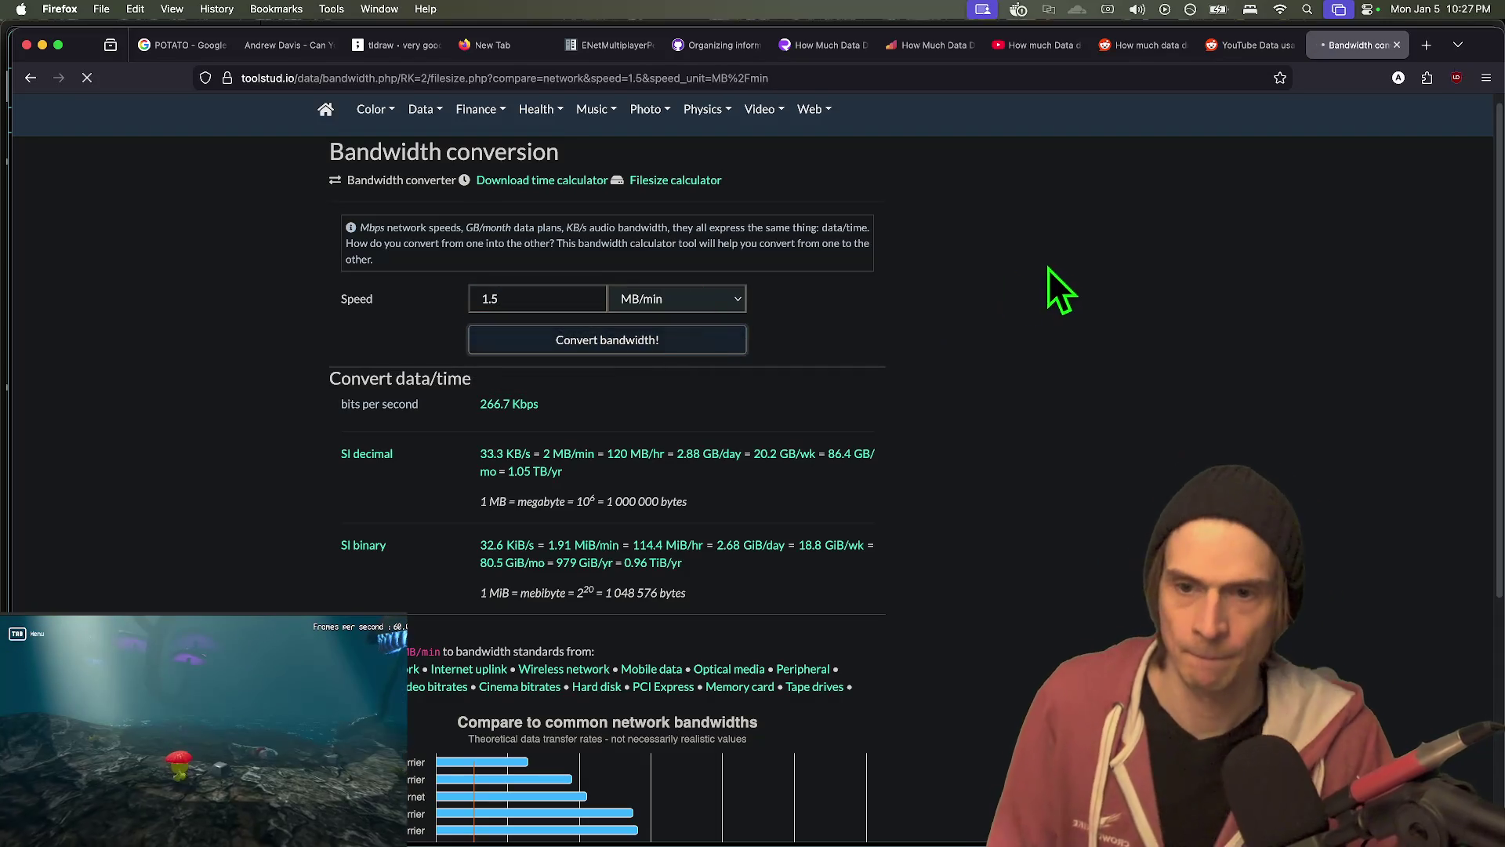
click(523, 306)
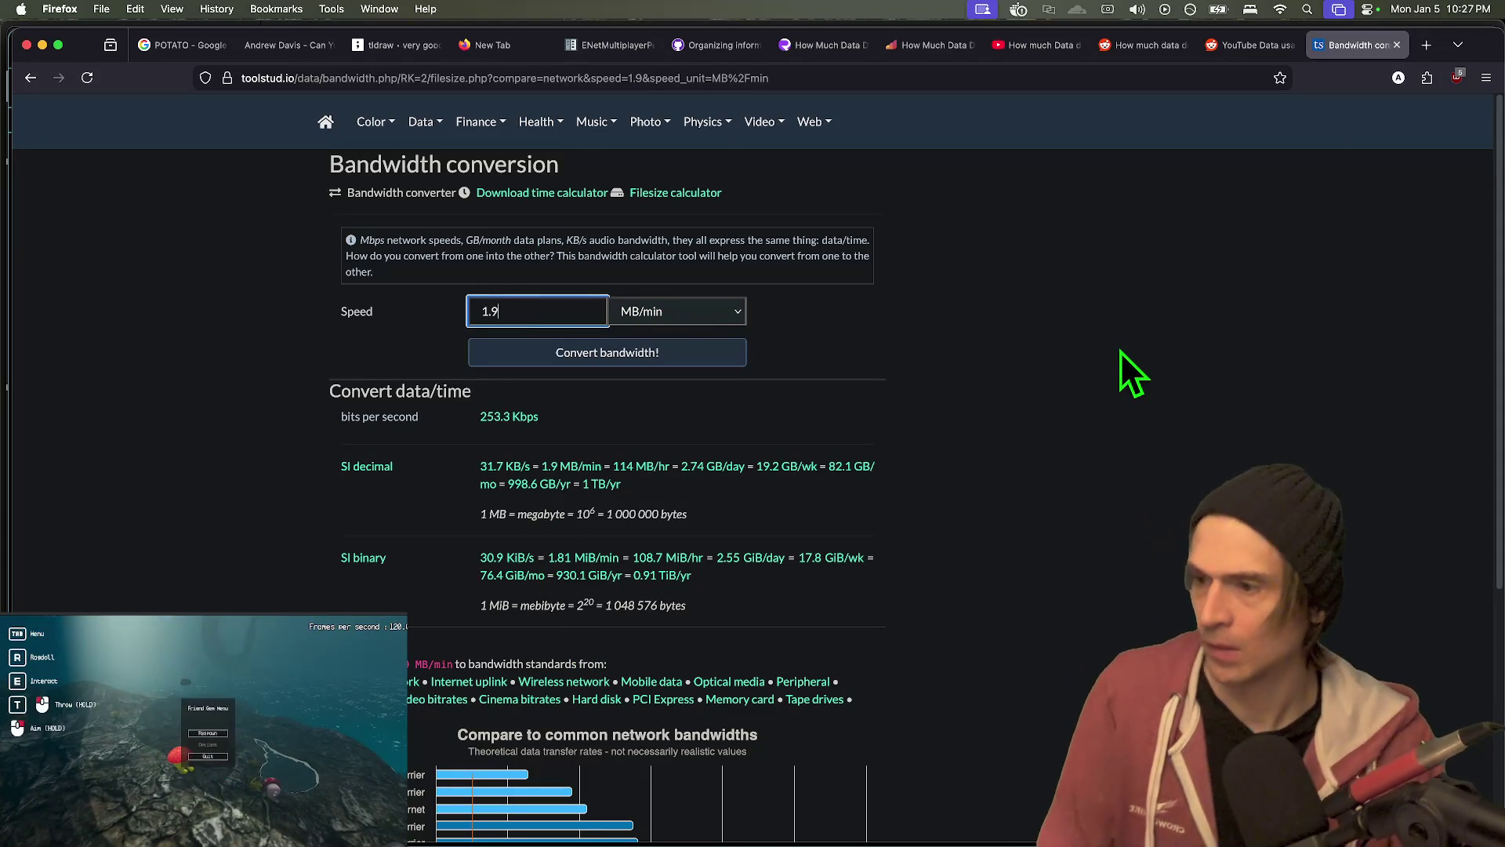
- Cross-check Roamless's 240p (2–2.5 MB) and 144p (1–1.5 MB) per-minute figures
key(ctrl+shift+Tab)
key(ctrl+shift+Tab)
key(ctrl+shift+Tab)
key(ctrl+shift+Tab)
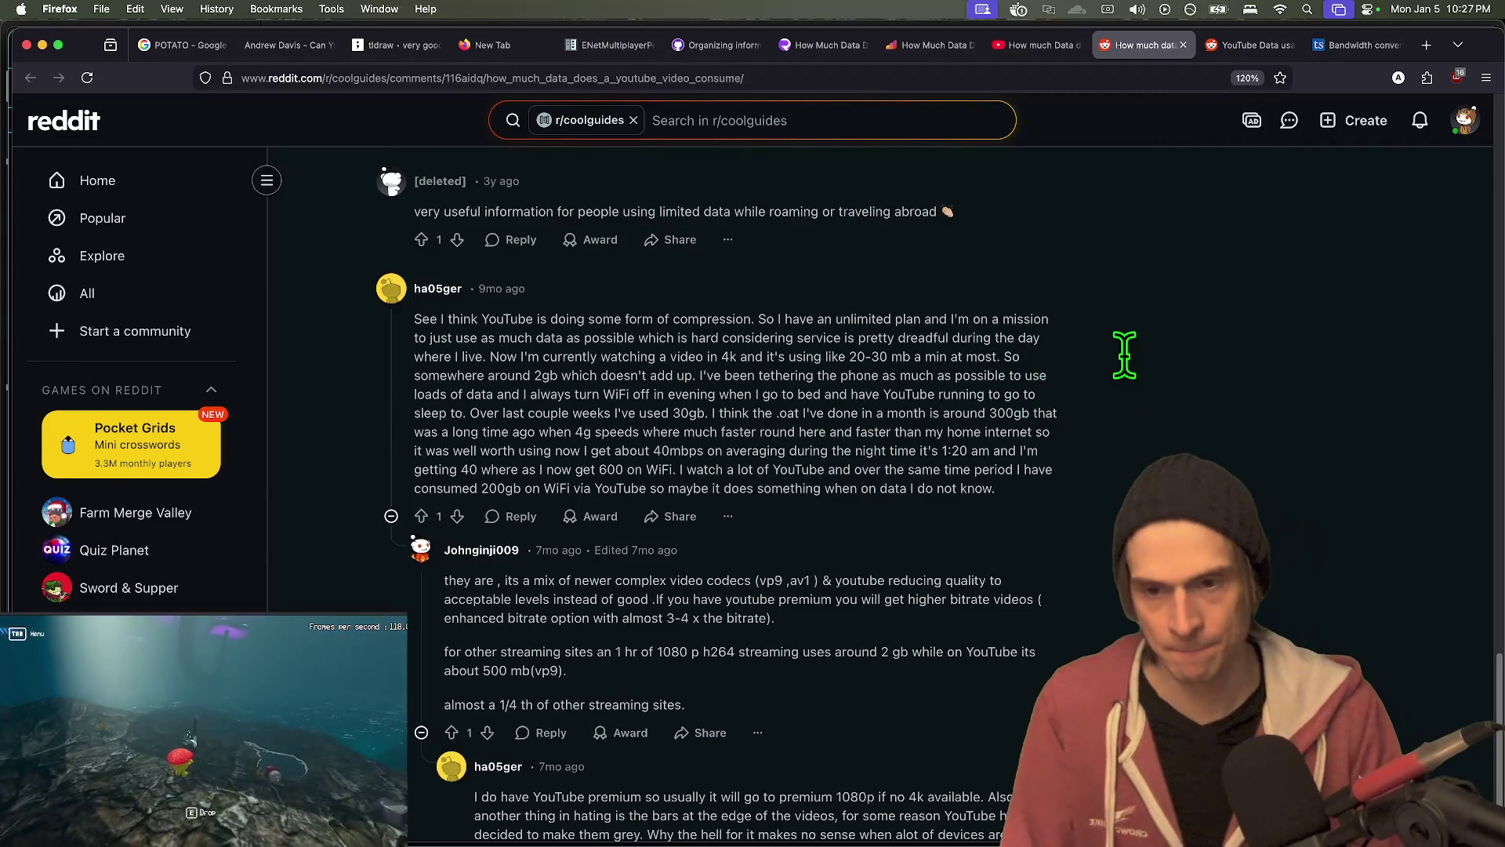
key(ctrl+shift+Tab)
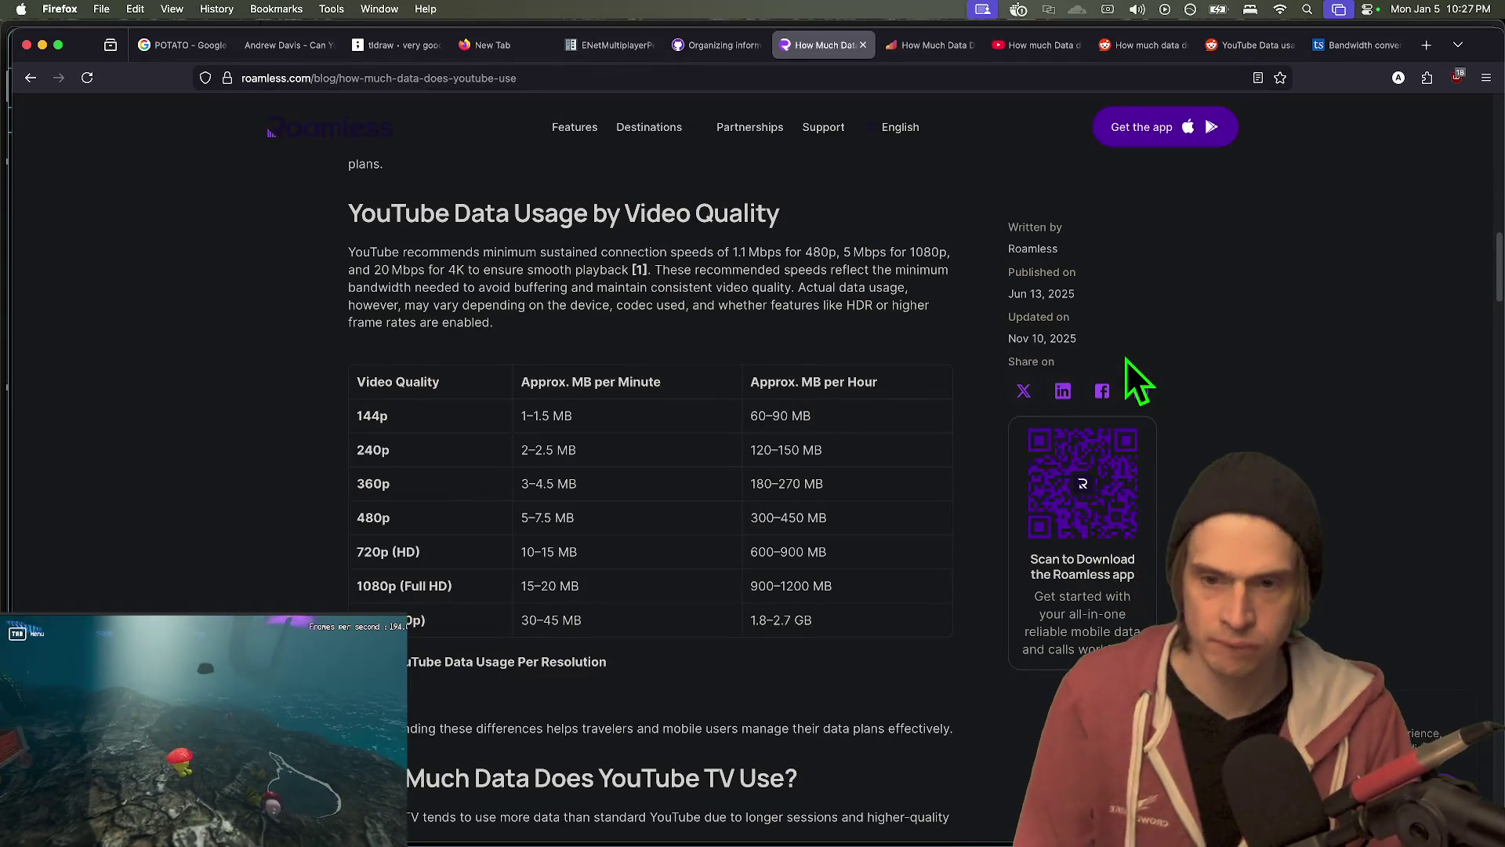
triple_click(637, 456)
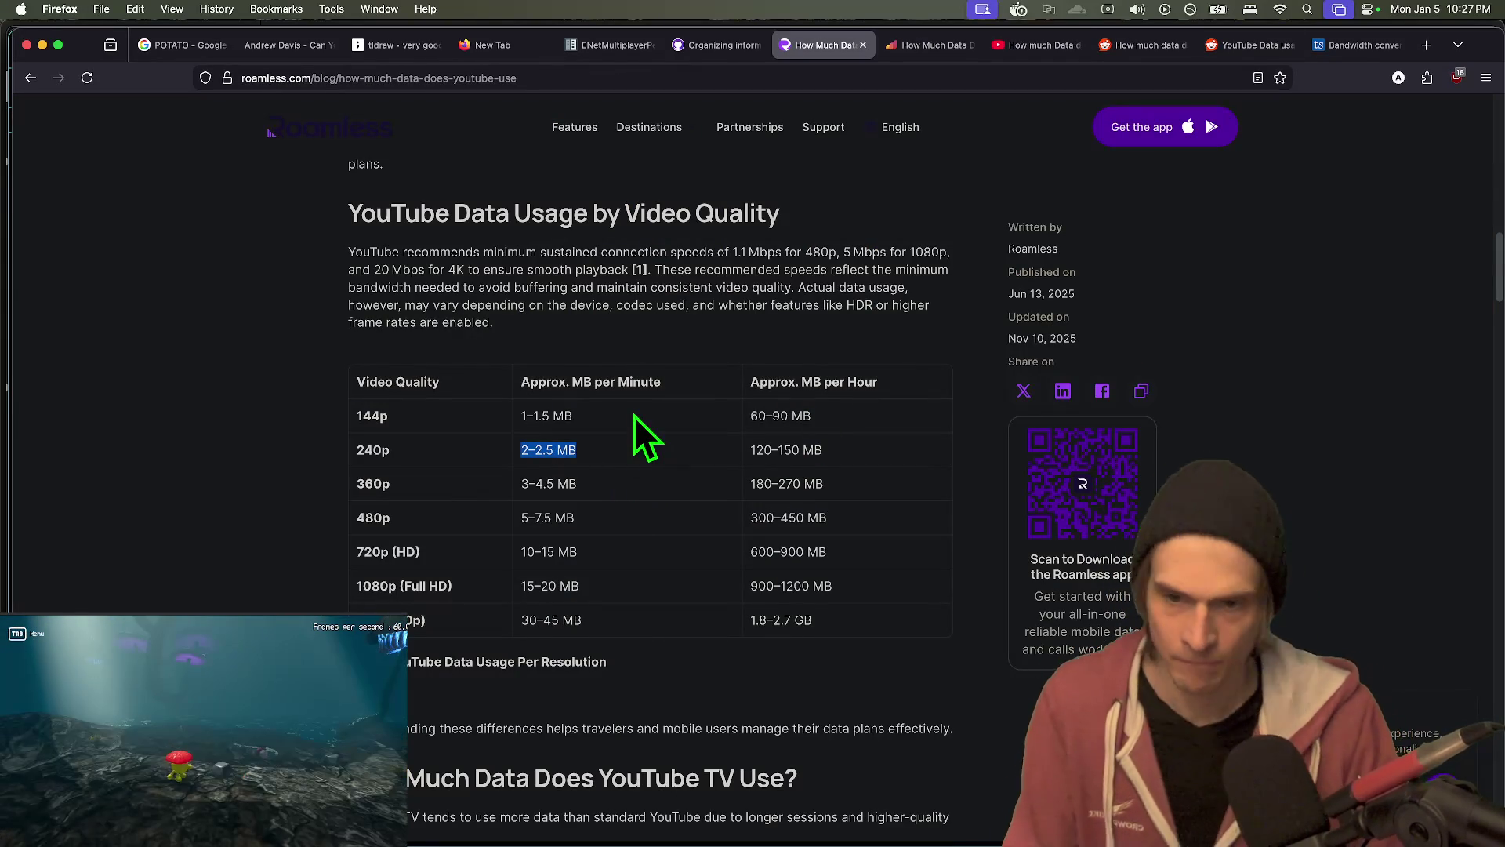
triple_click(634, 415)
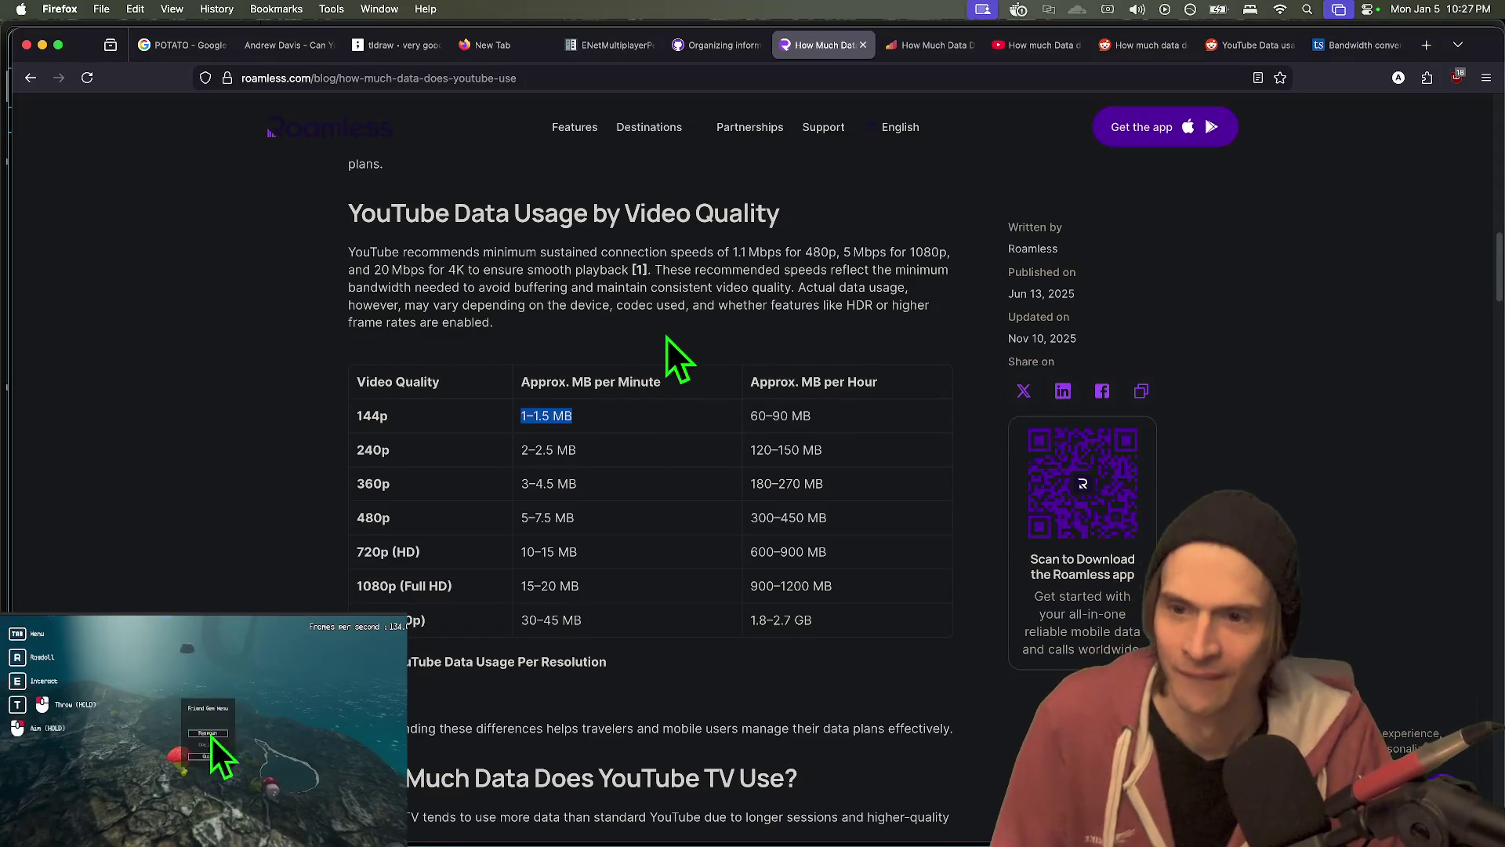
click(496, 74)
click(629, 525)
scroll(829, 582, down, 2)
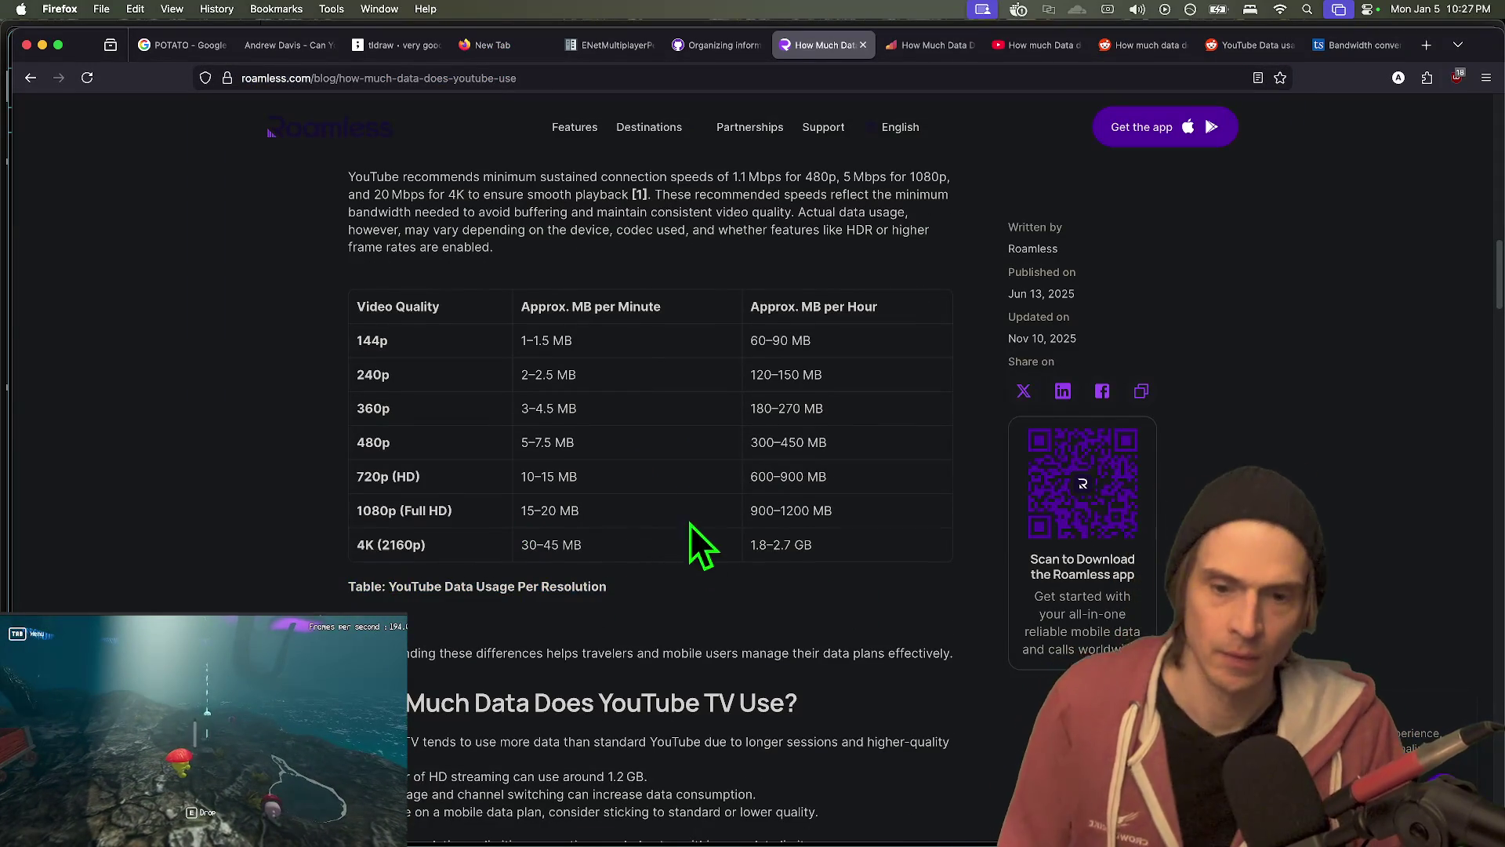
scroll(686, 249, up, 1)
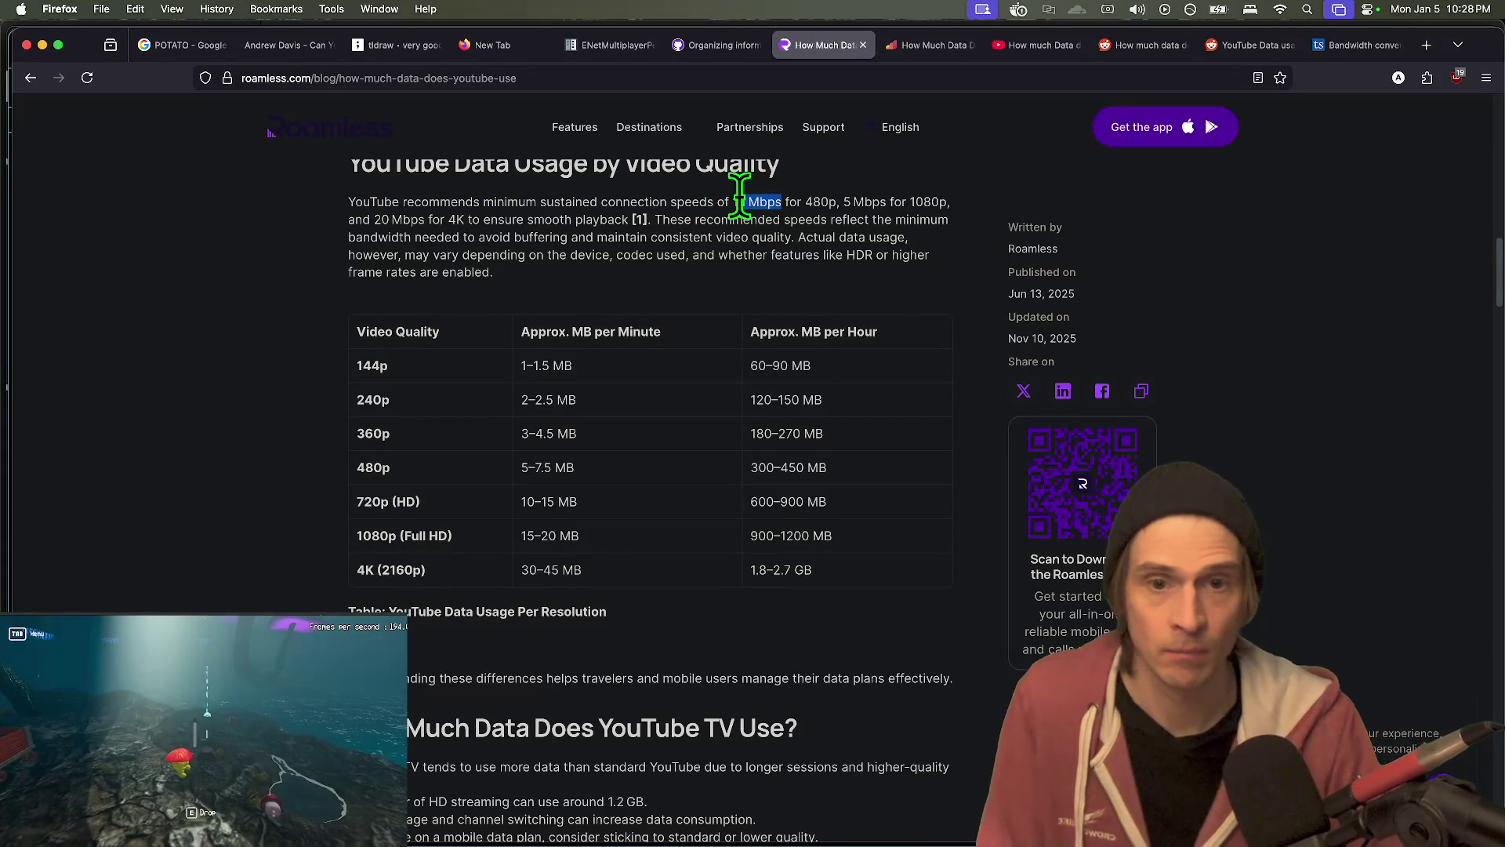
- Convert 1.1 Mbps to 8.25 MB/min (495 MB/hr), then switch away from Firefox
key(ctrl+Tab)
key(ctrl+Tab)
key(ctrl+Tab)
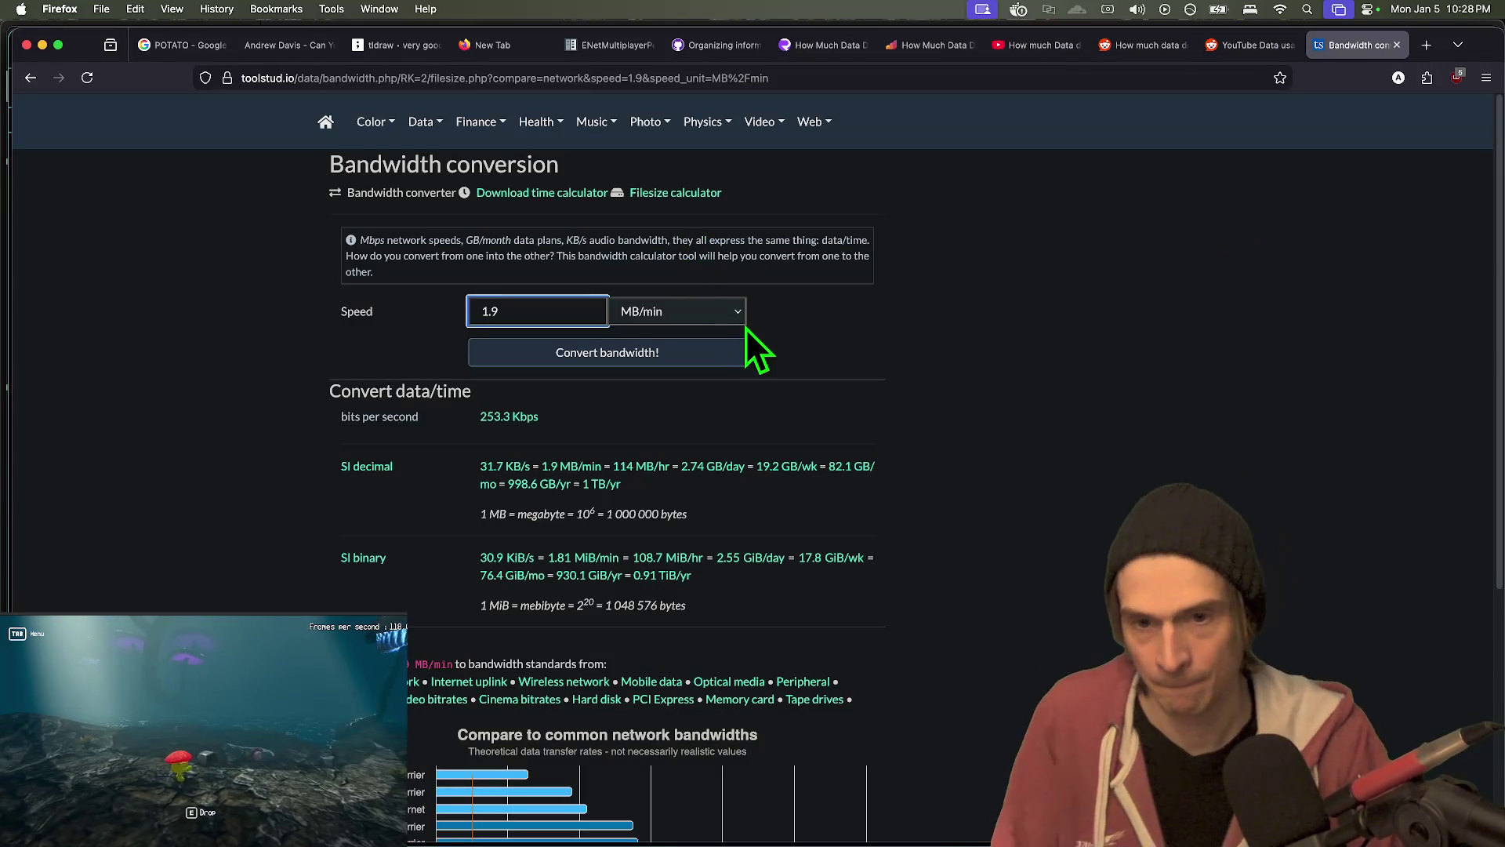
click(740, 318)
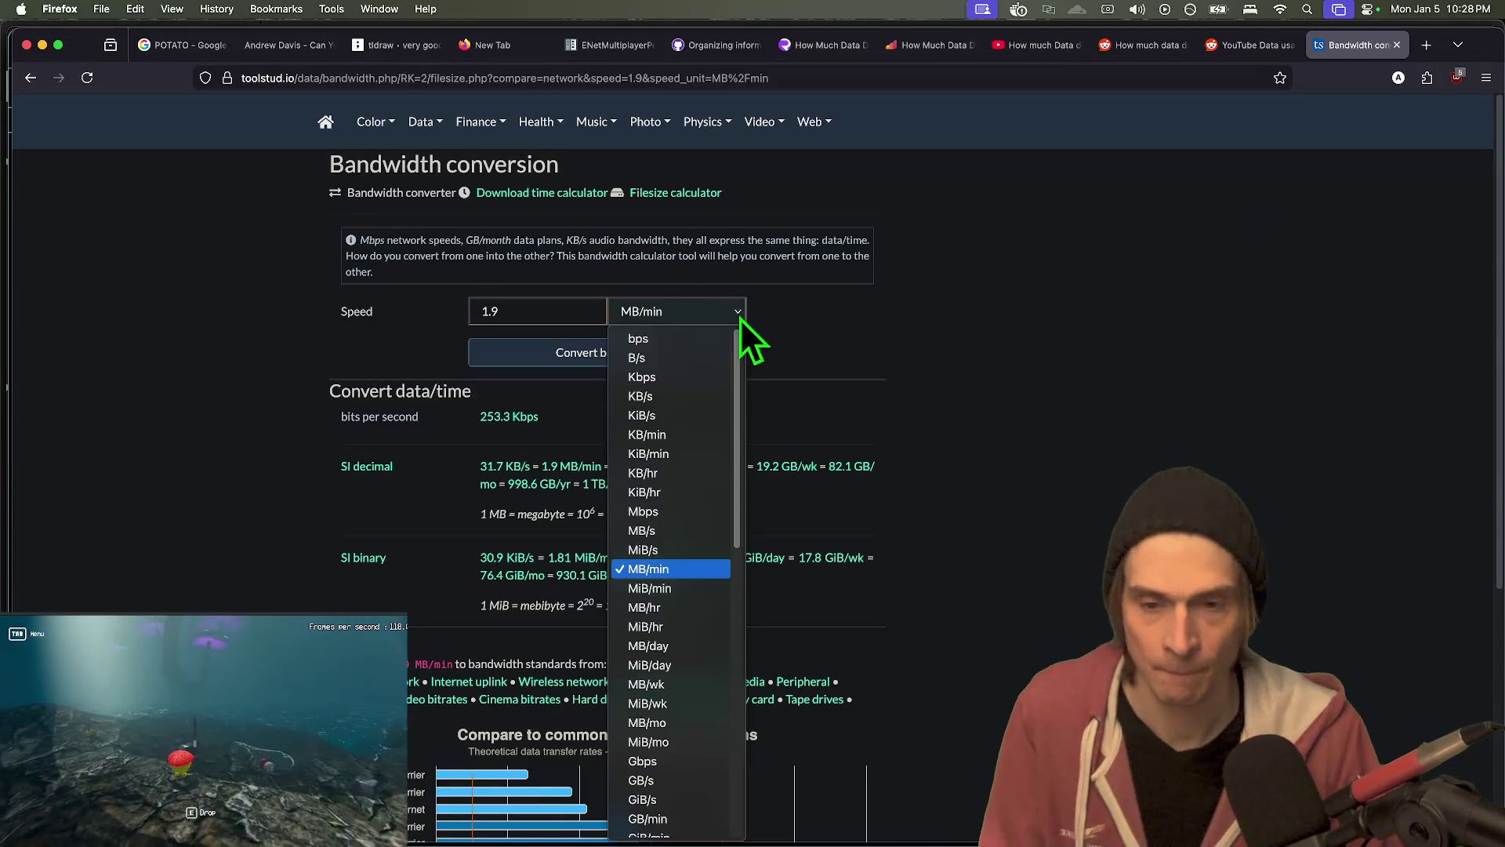
click(679, 508)
double_click(579, 311)
text(1 Mbps)
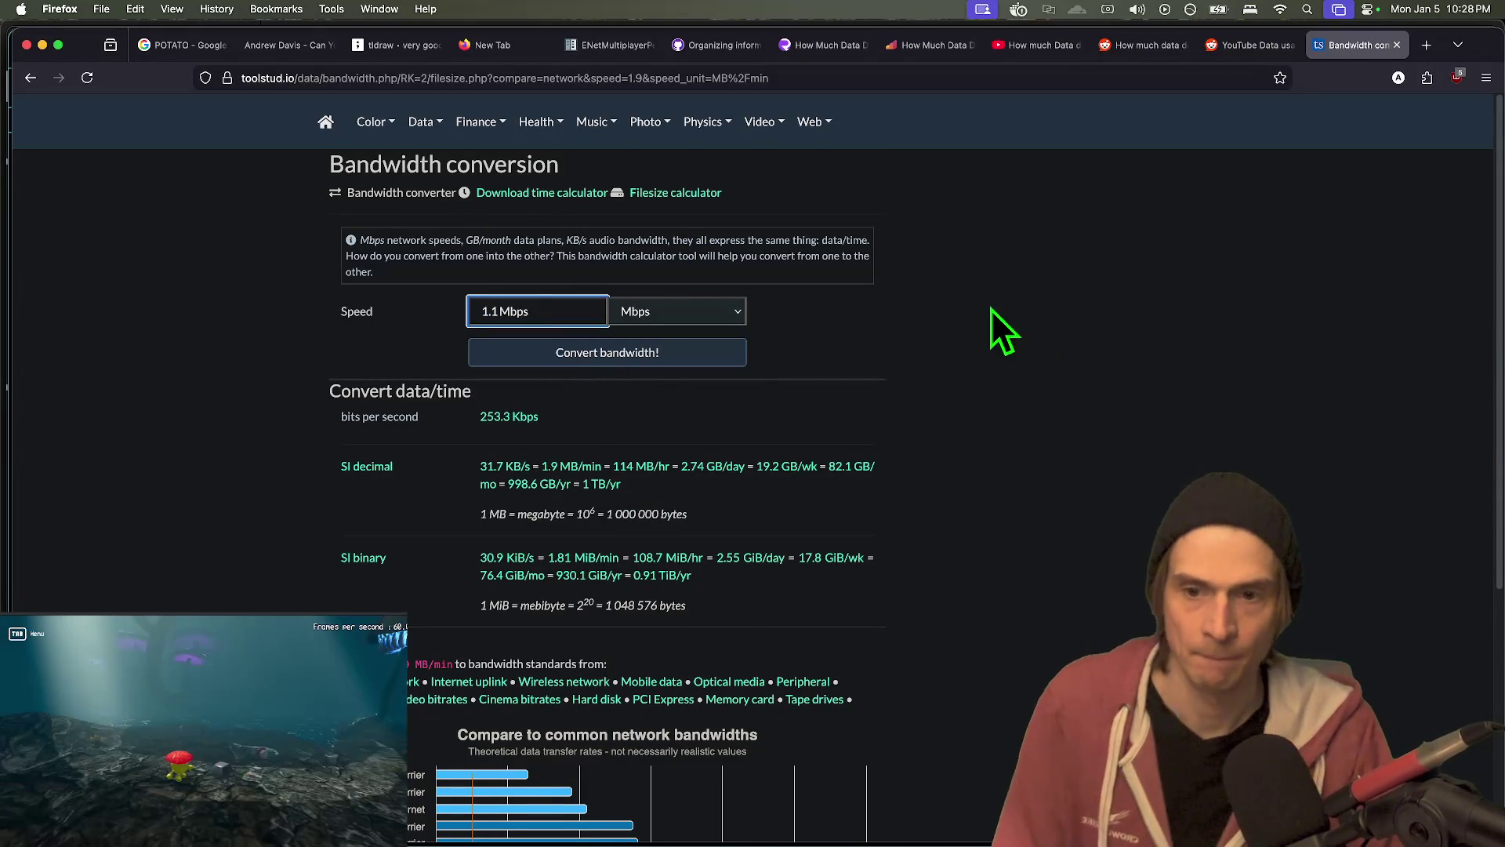
key(BackSpace)
key(BackSpace)
key(BackSpace)
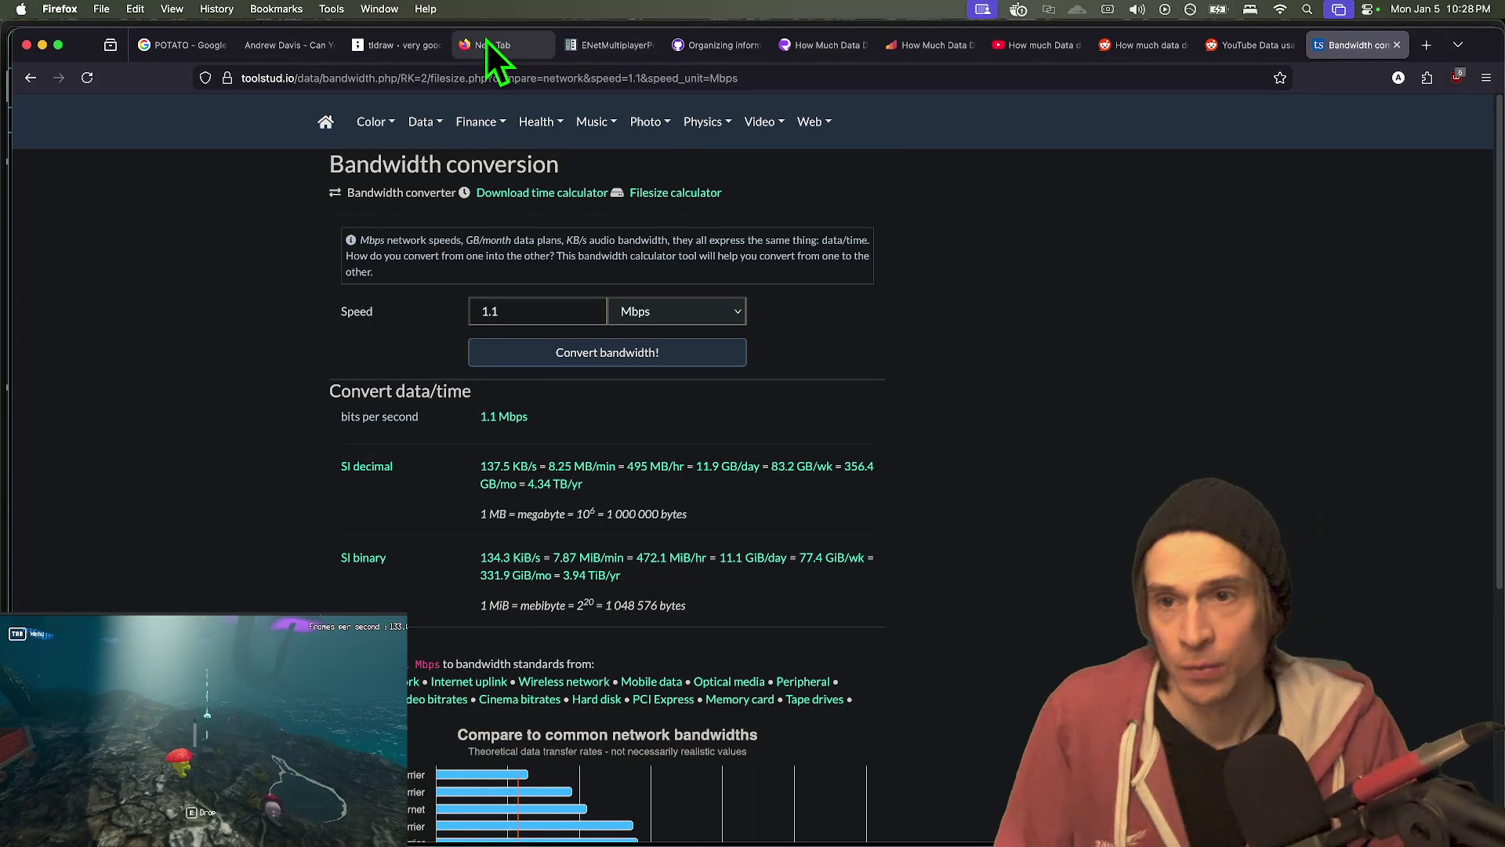
key(super+Tab)
key(super+Tab)
key(Tab)
key(Tab)
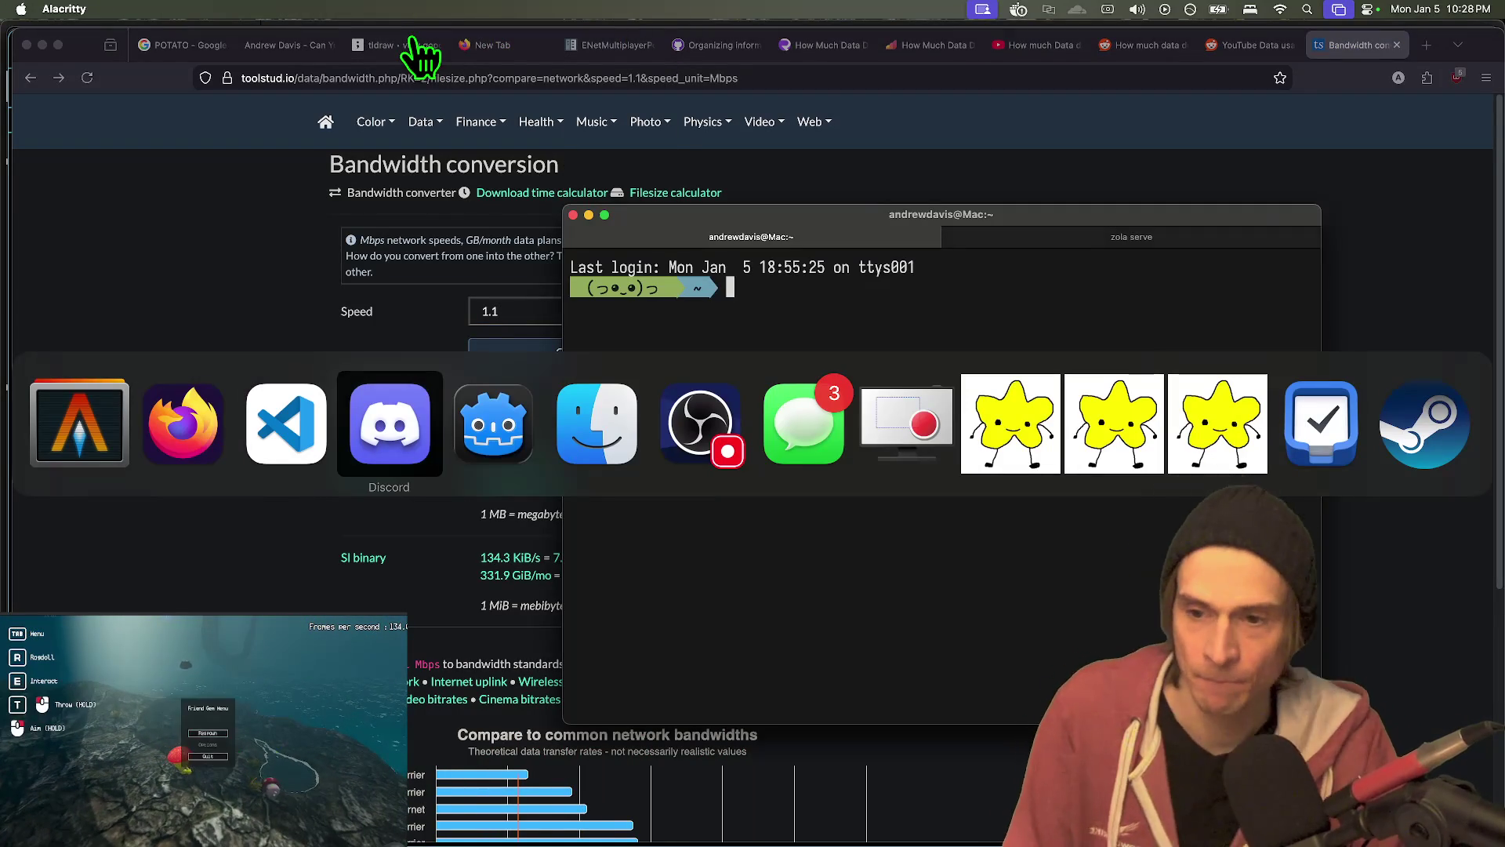